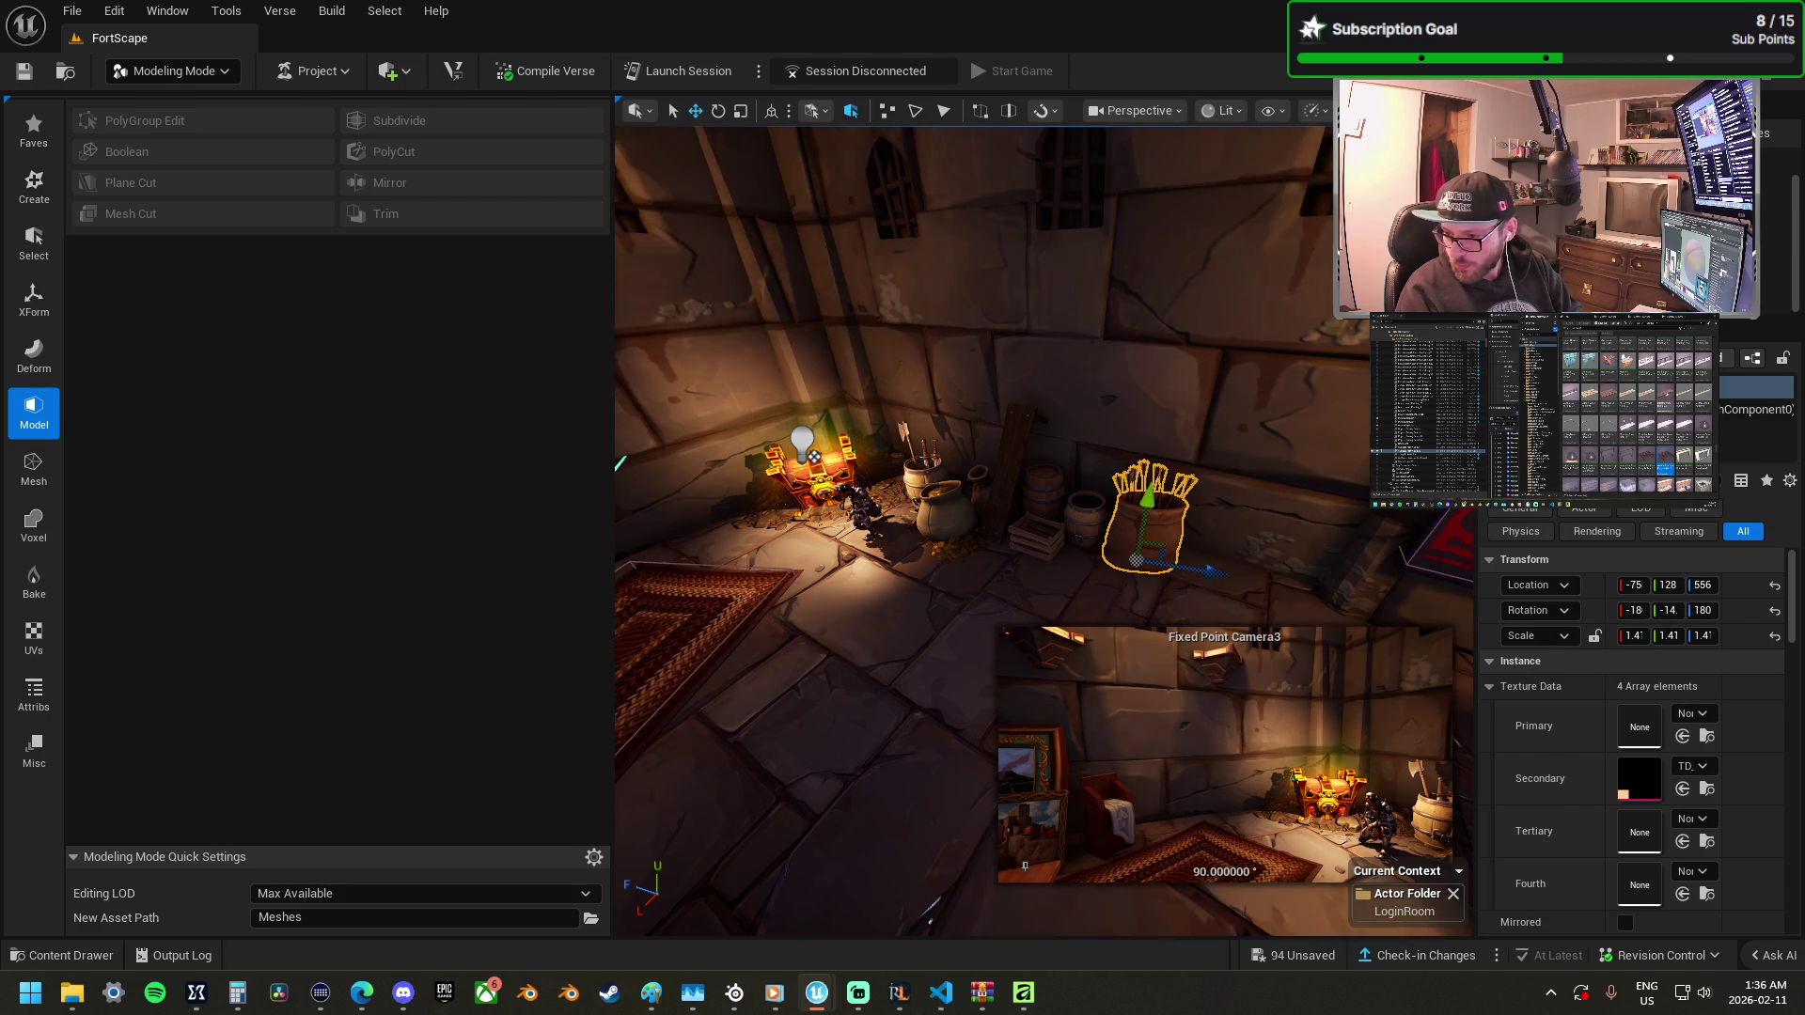
Place the WoodRamp planks on the floor, rotated about 28° and scaled to roughly 2.1.
{"action": "mouse_move", "coordinate": [1316, 700]}
{"action": "left_mouse_down"}
{"action": "mouse_move", "coordinate": [906, 595]}
{"action": "mouse_move", "coordinate": [1072, 707]}
{"action": "mouse_move", "coordinate": [1203, 583]}
{"action": "mouse_move", "coordinate": [1232, 576]}
{"action": "mouse_move", "coordinate": [1231, 604]}
{"action": "left_mouse_up"}
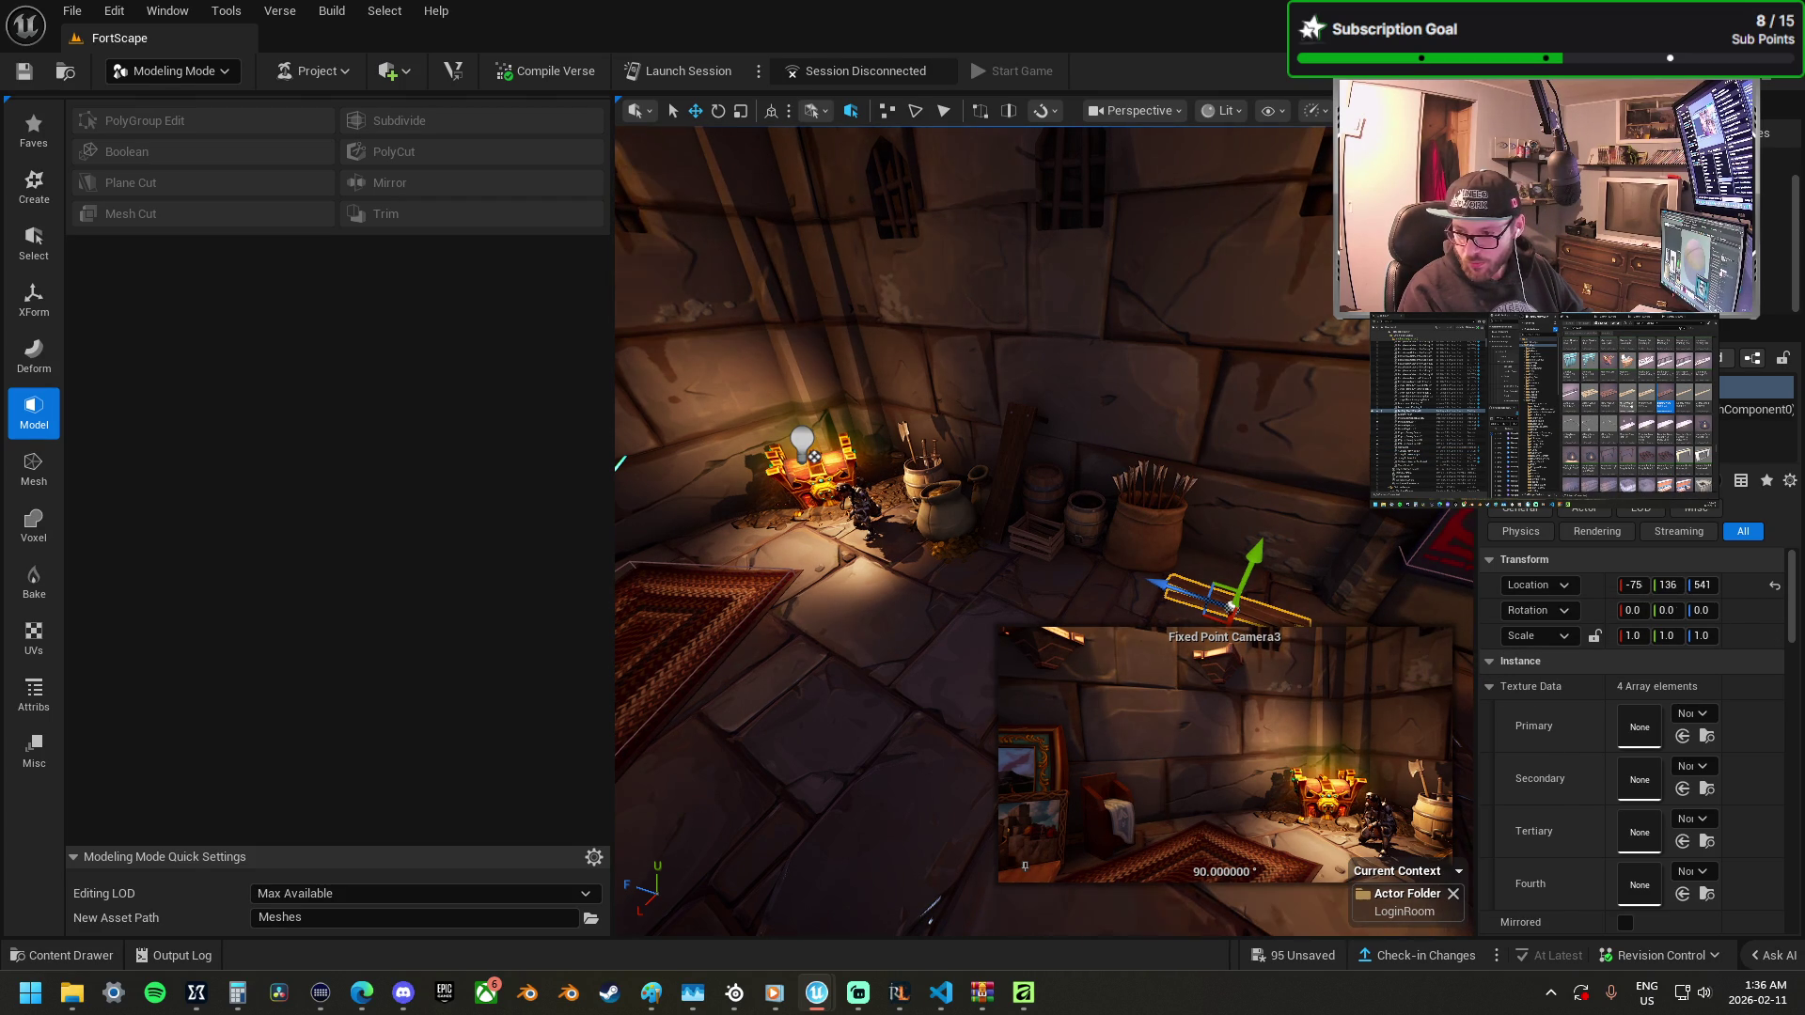
{"action": "mouse_move", "coordinate": [1347, 602]}
{"action": "left_mouse_down"}
{"action": "mouse_move", "coordinate": [1112, 507]}
{"action": "mouse_move", "coordinate": [1104, 485]}
{"action": "mouse_move", "coordinate": [851, 494]}
{"action": "mouse_move", "coordinate": [898, 489]}
{"action": "mouse_move", "coordinate": [870, 527]}
{"action": "mouse_move", "coordinate": [860, 500]}
{"action": "mouse_move", "coordinate": [950, 462]}
{"action": "mouse_move", "coordinate": [1013, 505]}
{"action": "left_mouse_up"}
{"action": "key", "text": "e"}
{"action": "key", "text": "r"}
{"action": "key", "text": "w"}
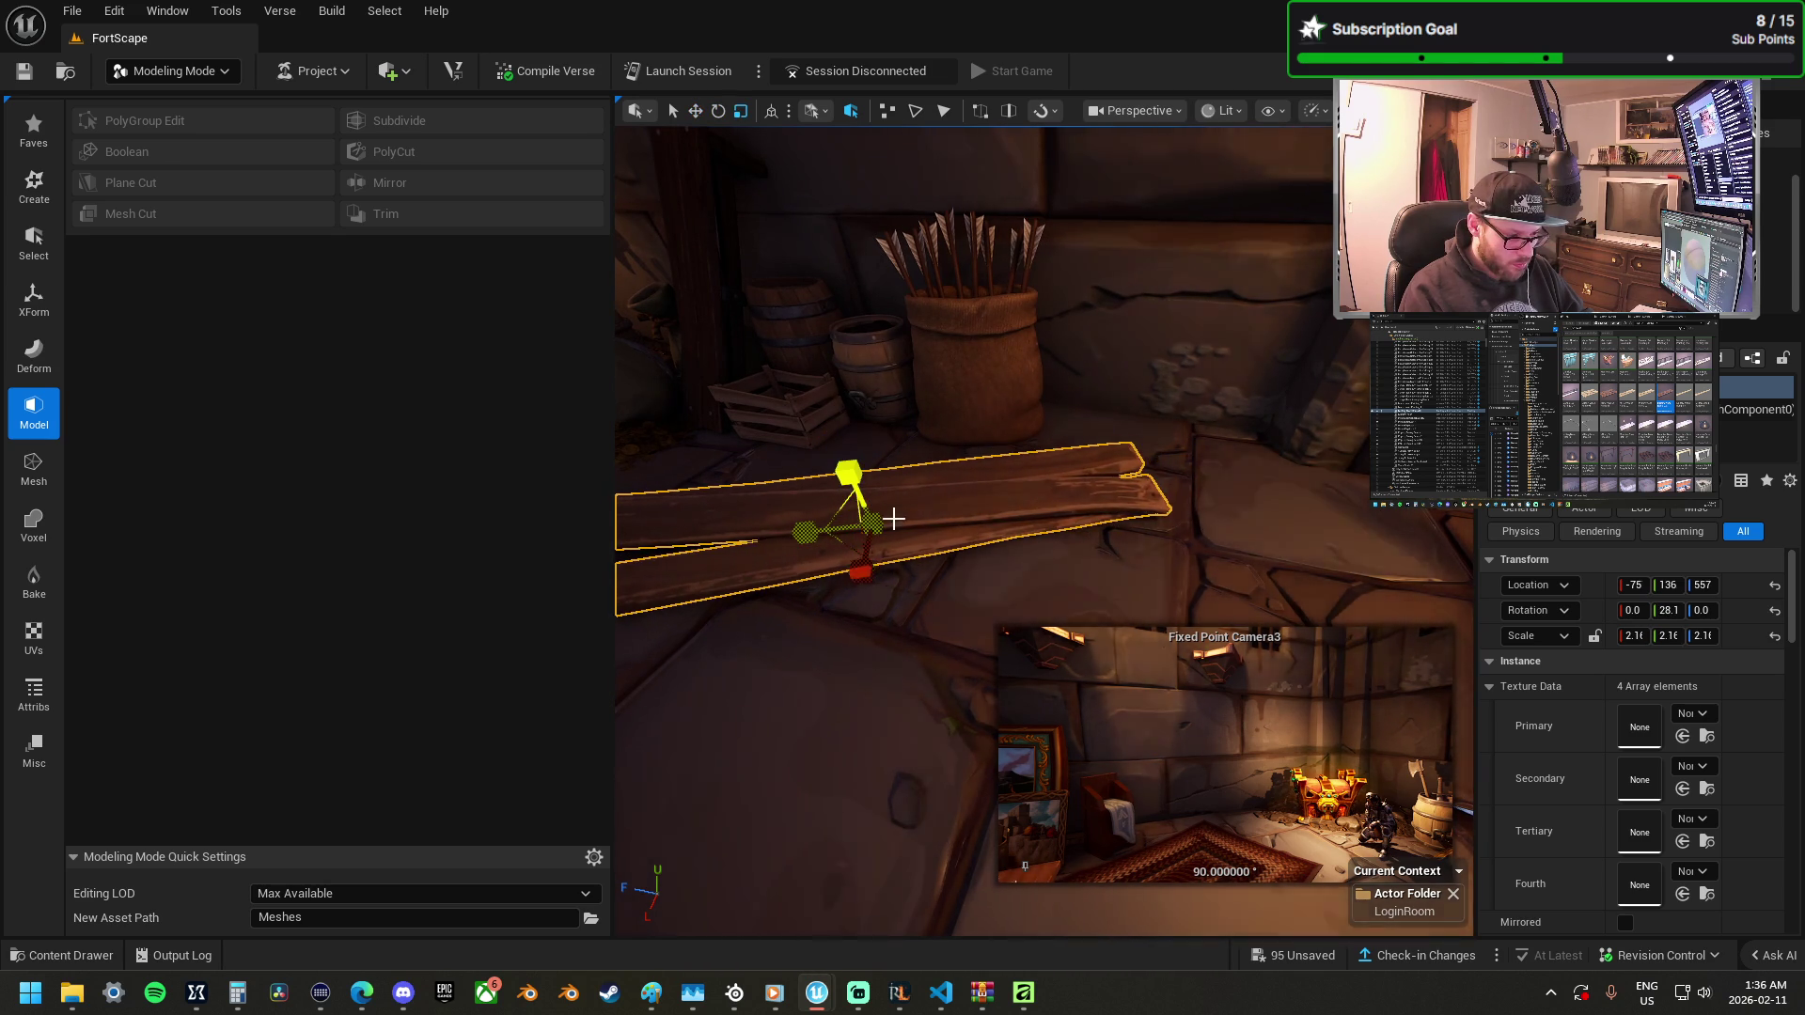
{"action": "key", "text": "f"}
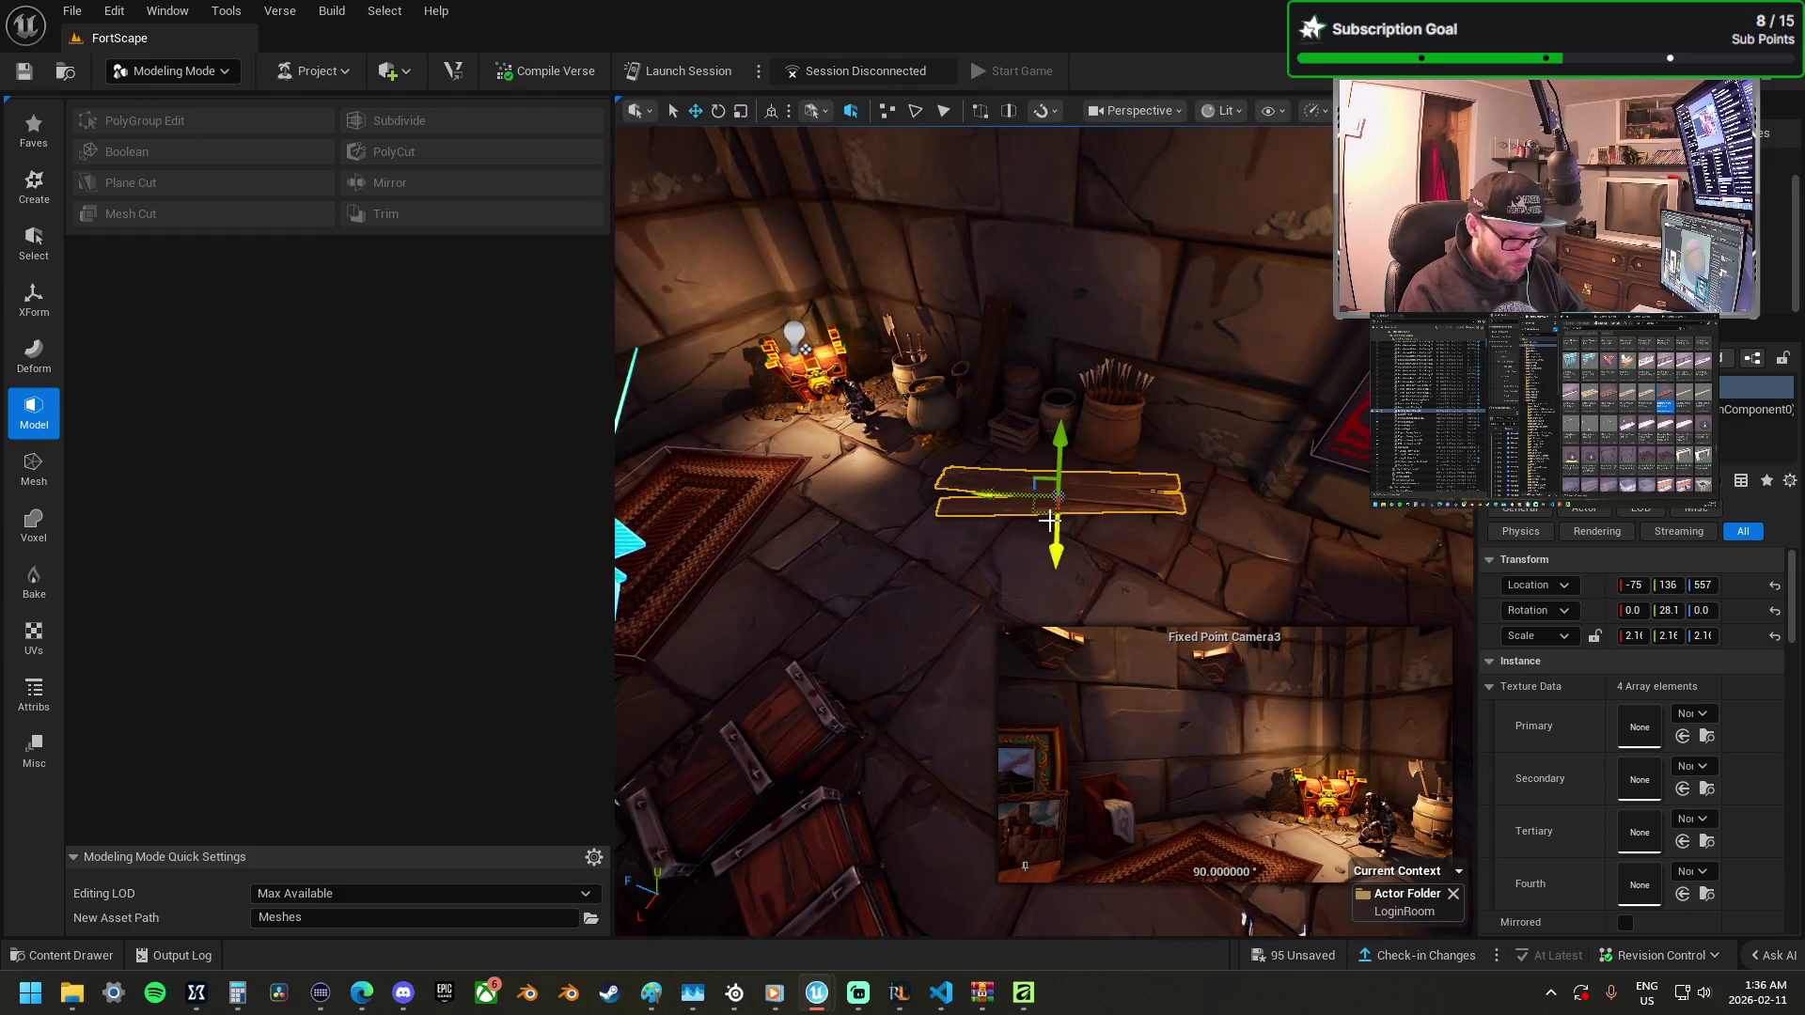
{"action": "mouse_move", "coordinate": [1063, 522]}
{"action": "left_mouse_down"}
{"action": "mouse_move", "coordinate": [1231, 501]}
{"action": "mouse_move", "coordinate": [1222, 561]}
{"action": "mouse_move", "coordinate": [870, 564]}
{"action": "mouse_move", "coordinate": [820, 439]}
{"action": "left_mouse_up"}
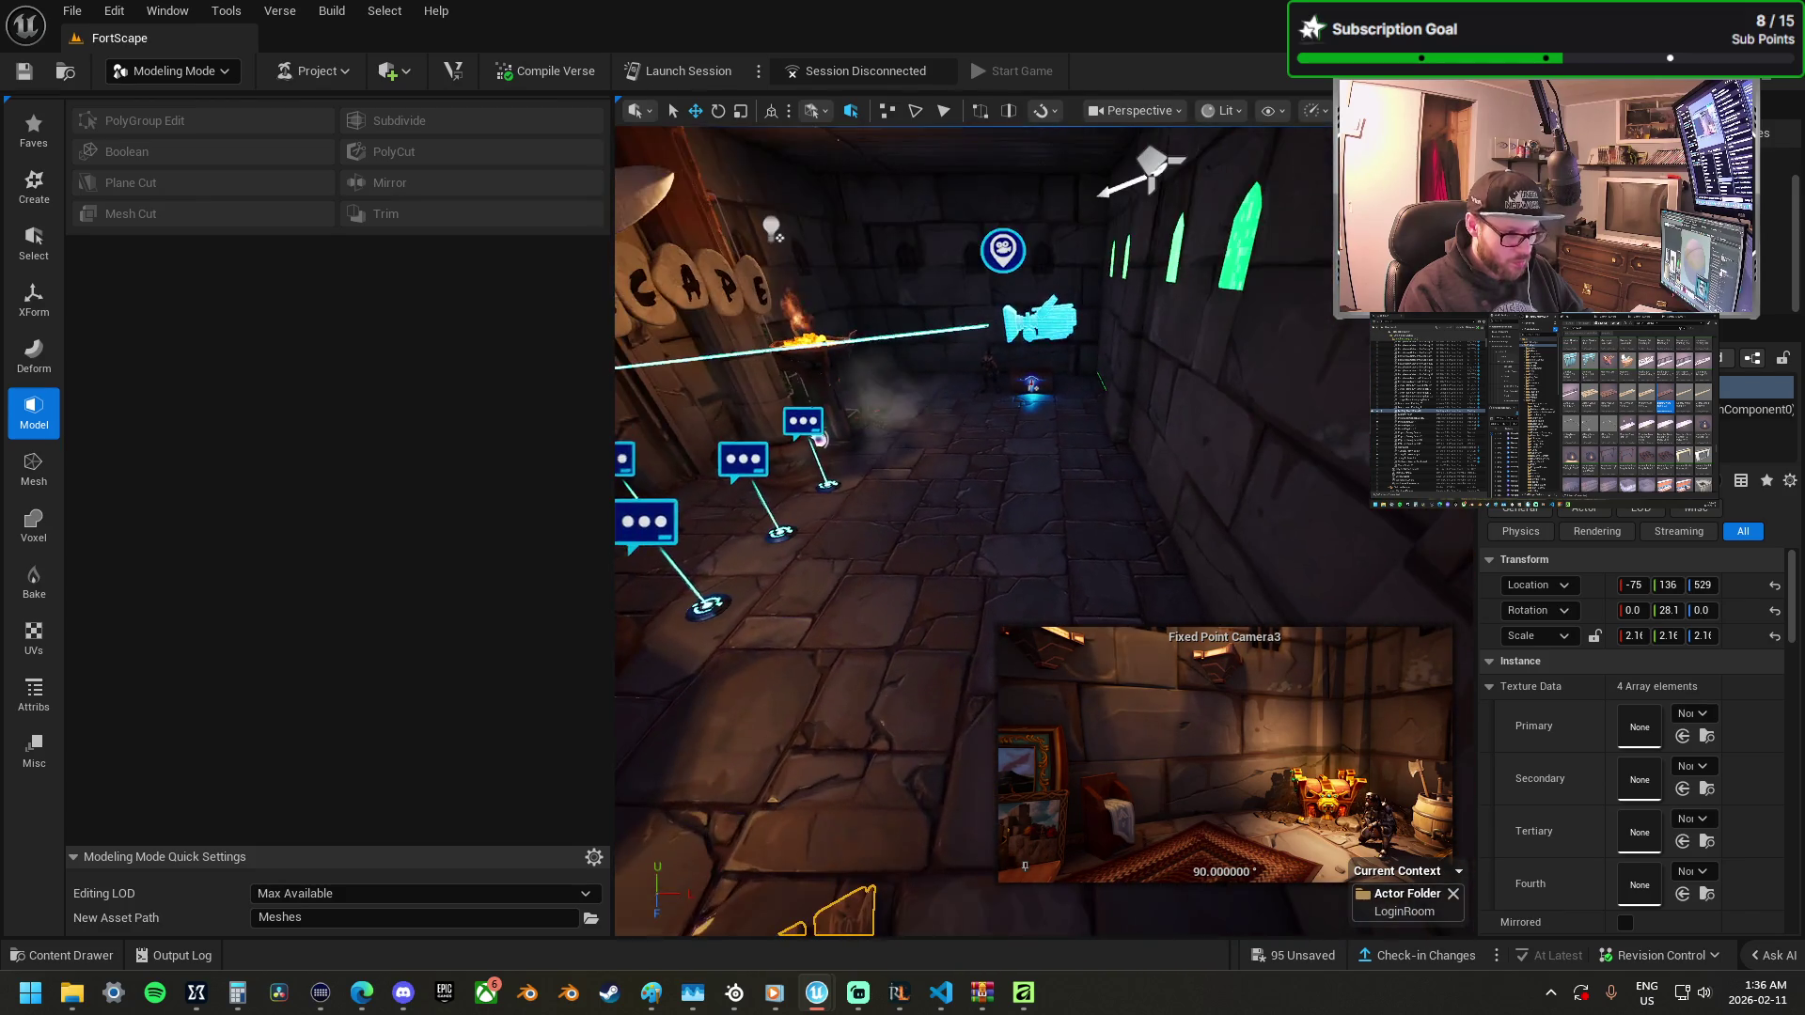
Select and frame the entrance fixed point camera at -75, 515, 460, yawed -90°.
{"action": "left_click", "coordinate": [1002, 250]}
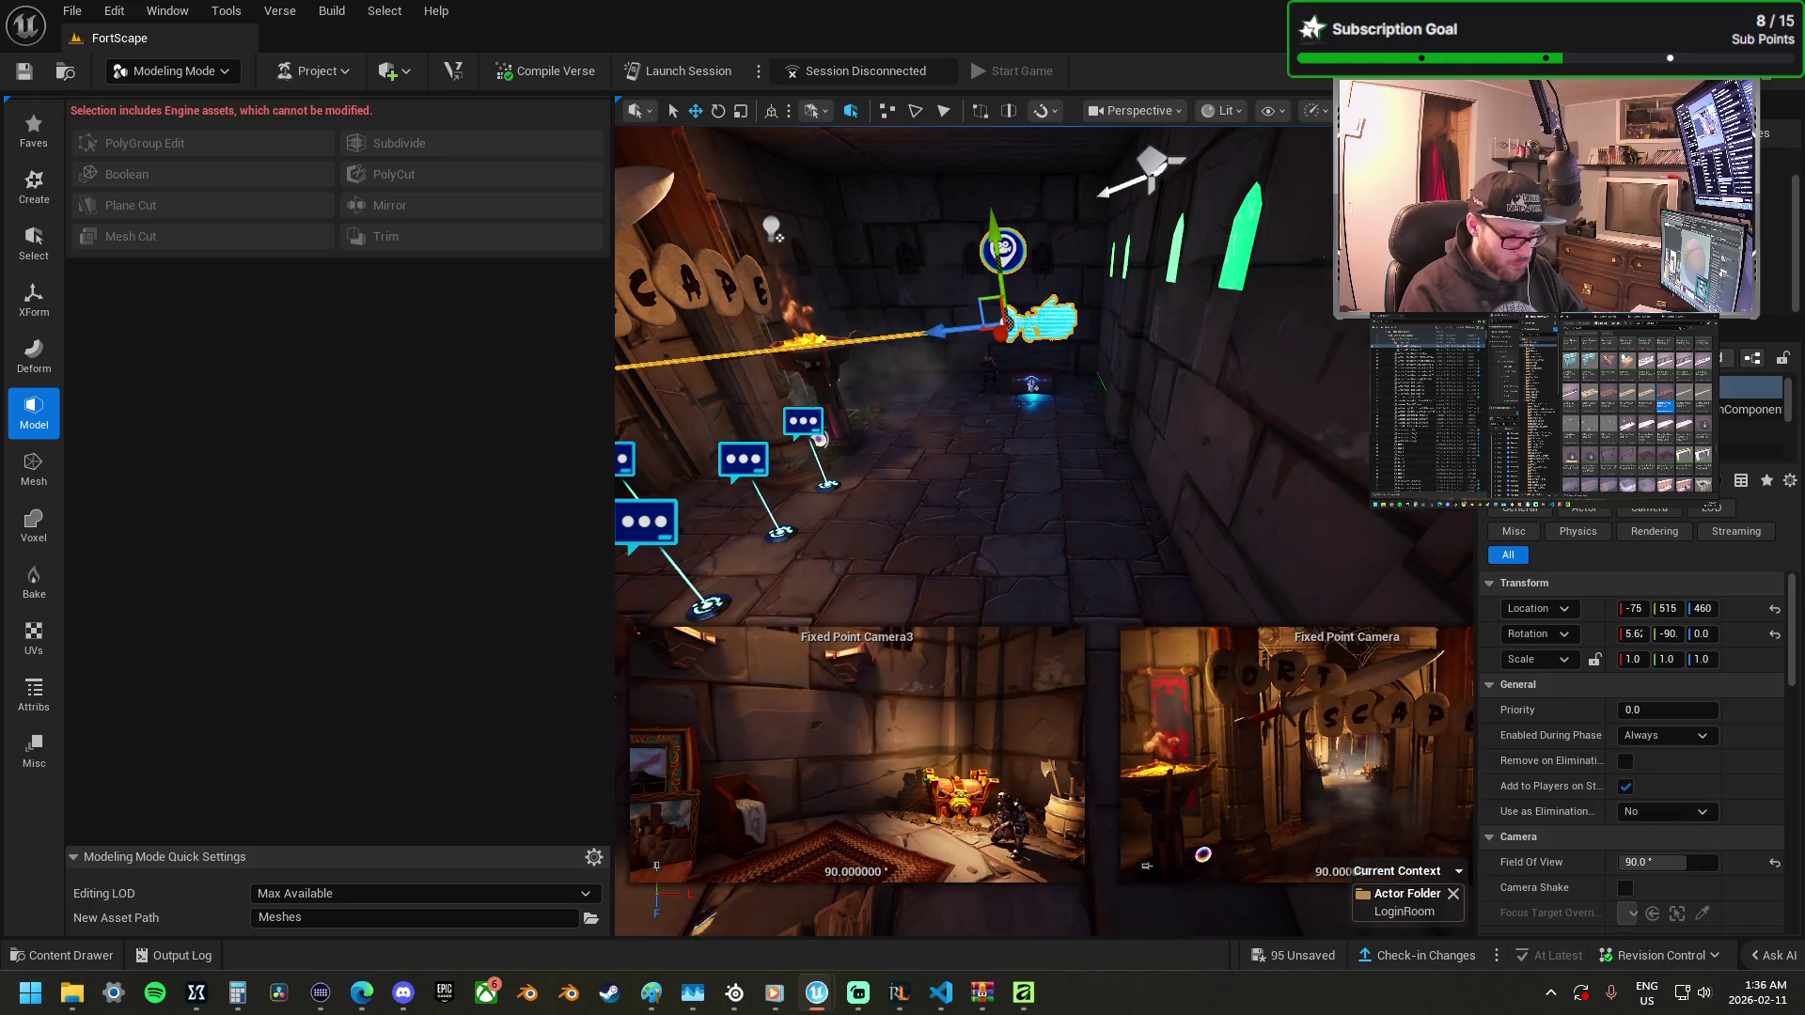
{"action": "key", "text": "f"}
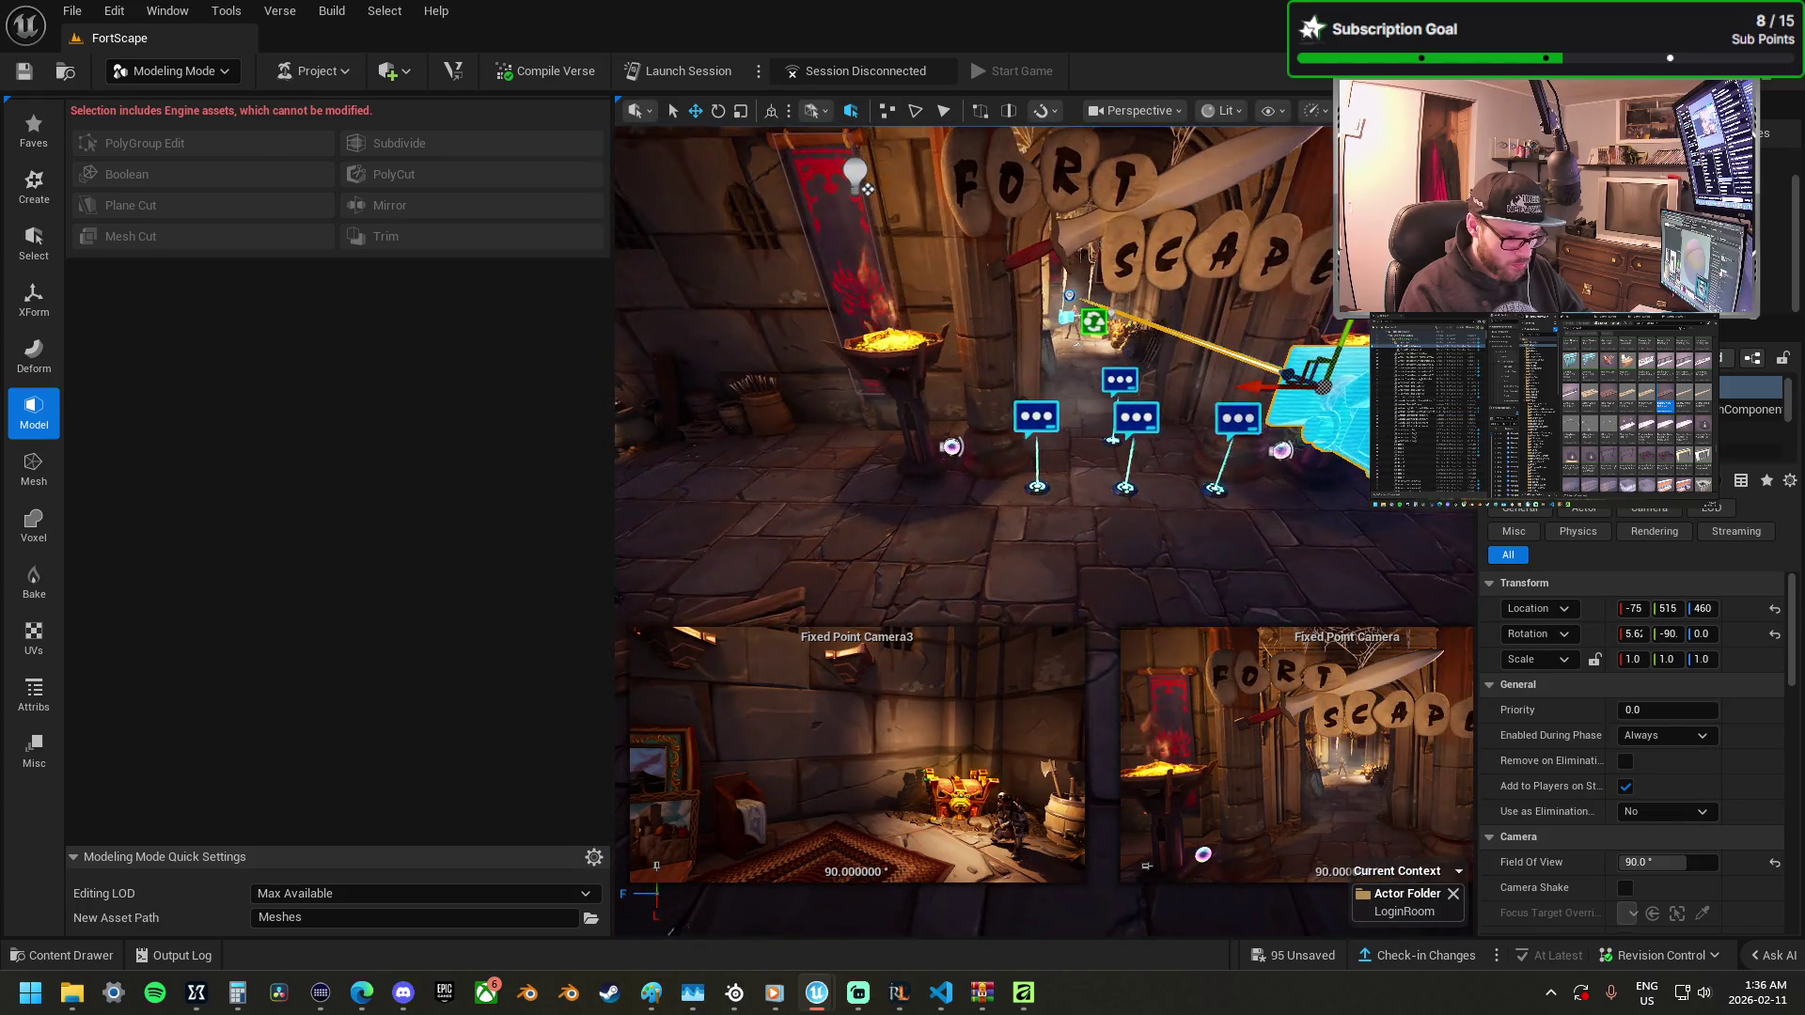
{"action": "mouse_move", "coordinate": [1034, 376]}
{"action": "left_mouse_down"}
{"action": "mouse_move", "coordinate": [997, 489]}
{"action": "mouse_move", "coordinate": [964, 385]}
{"action": "left_mouse_up"}
{"action": "key", "text": "f"}
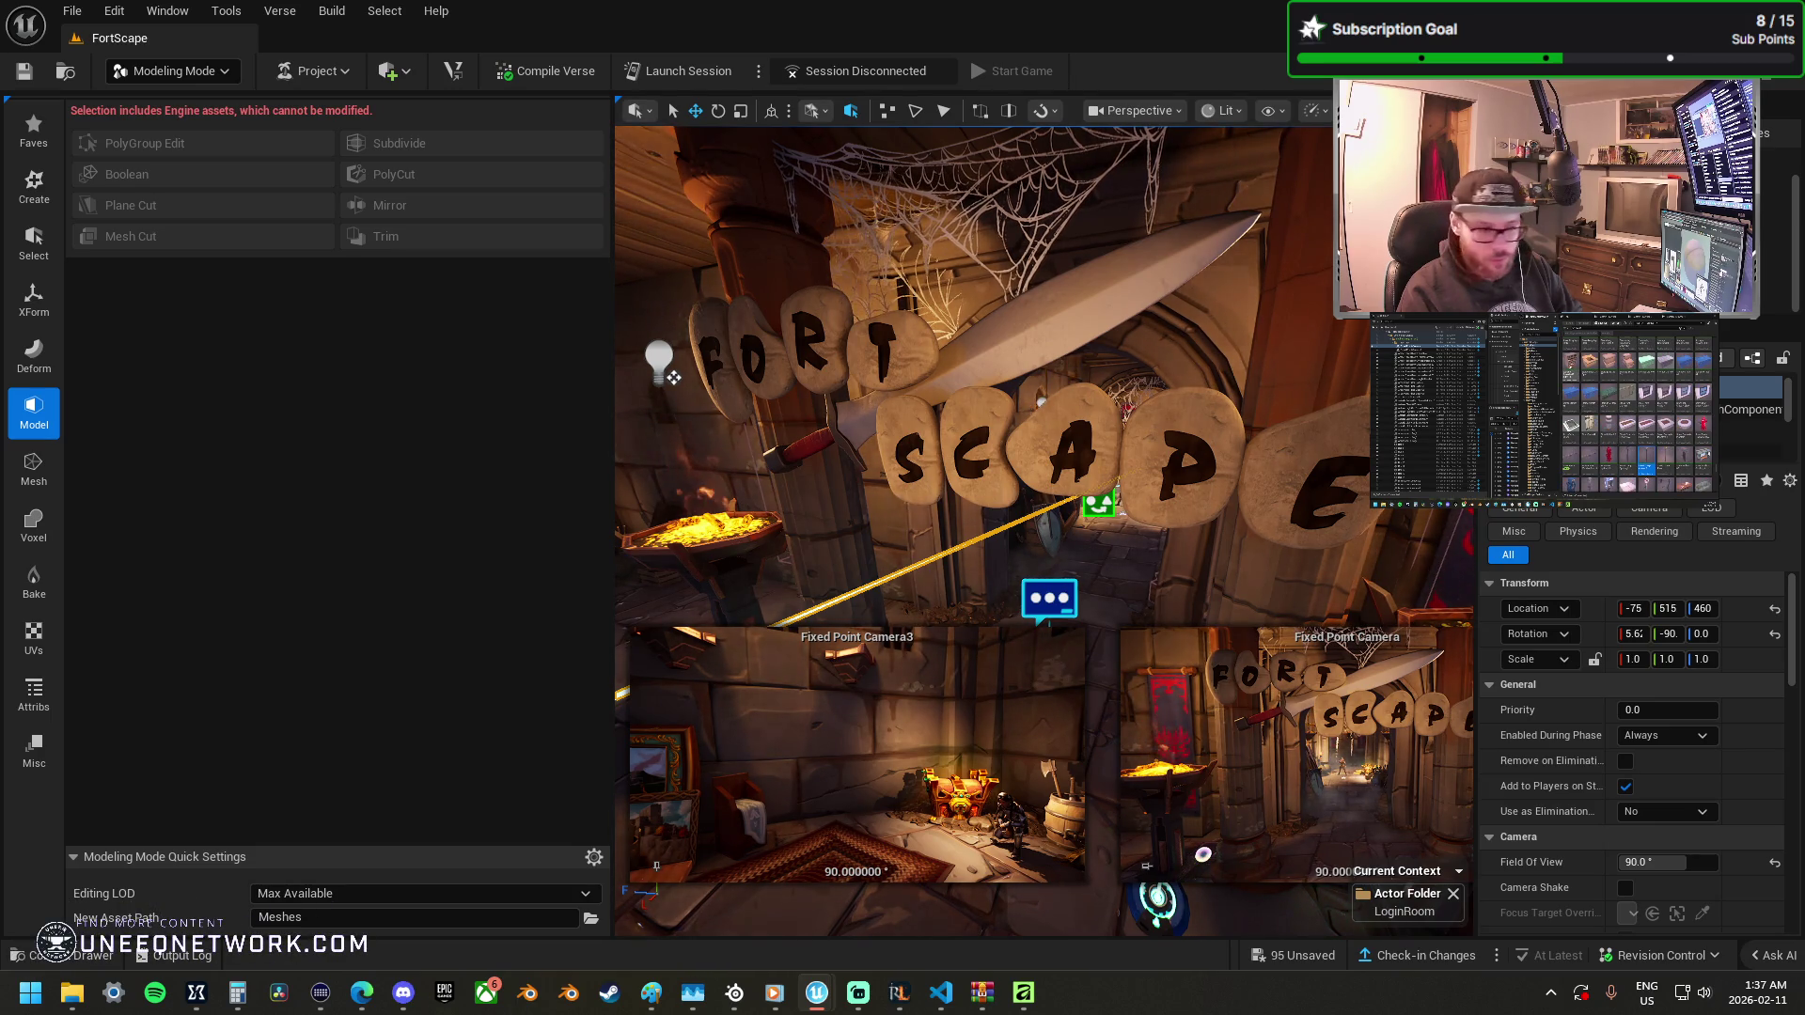
Place a two-sided bookshelf, turn it 90° to face the room, and push it against the back wall.
{"action": "left_click_drag", "start_coordinate": [1804, 564], "coordinate": [1098, 616]}
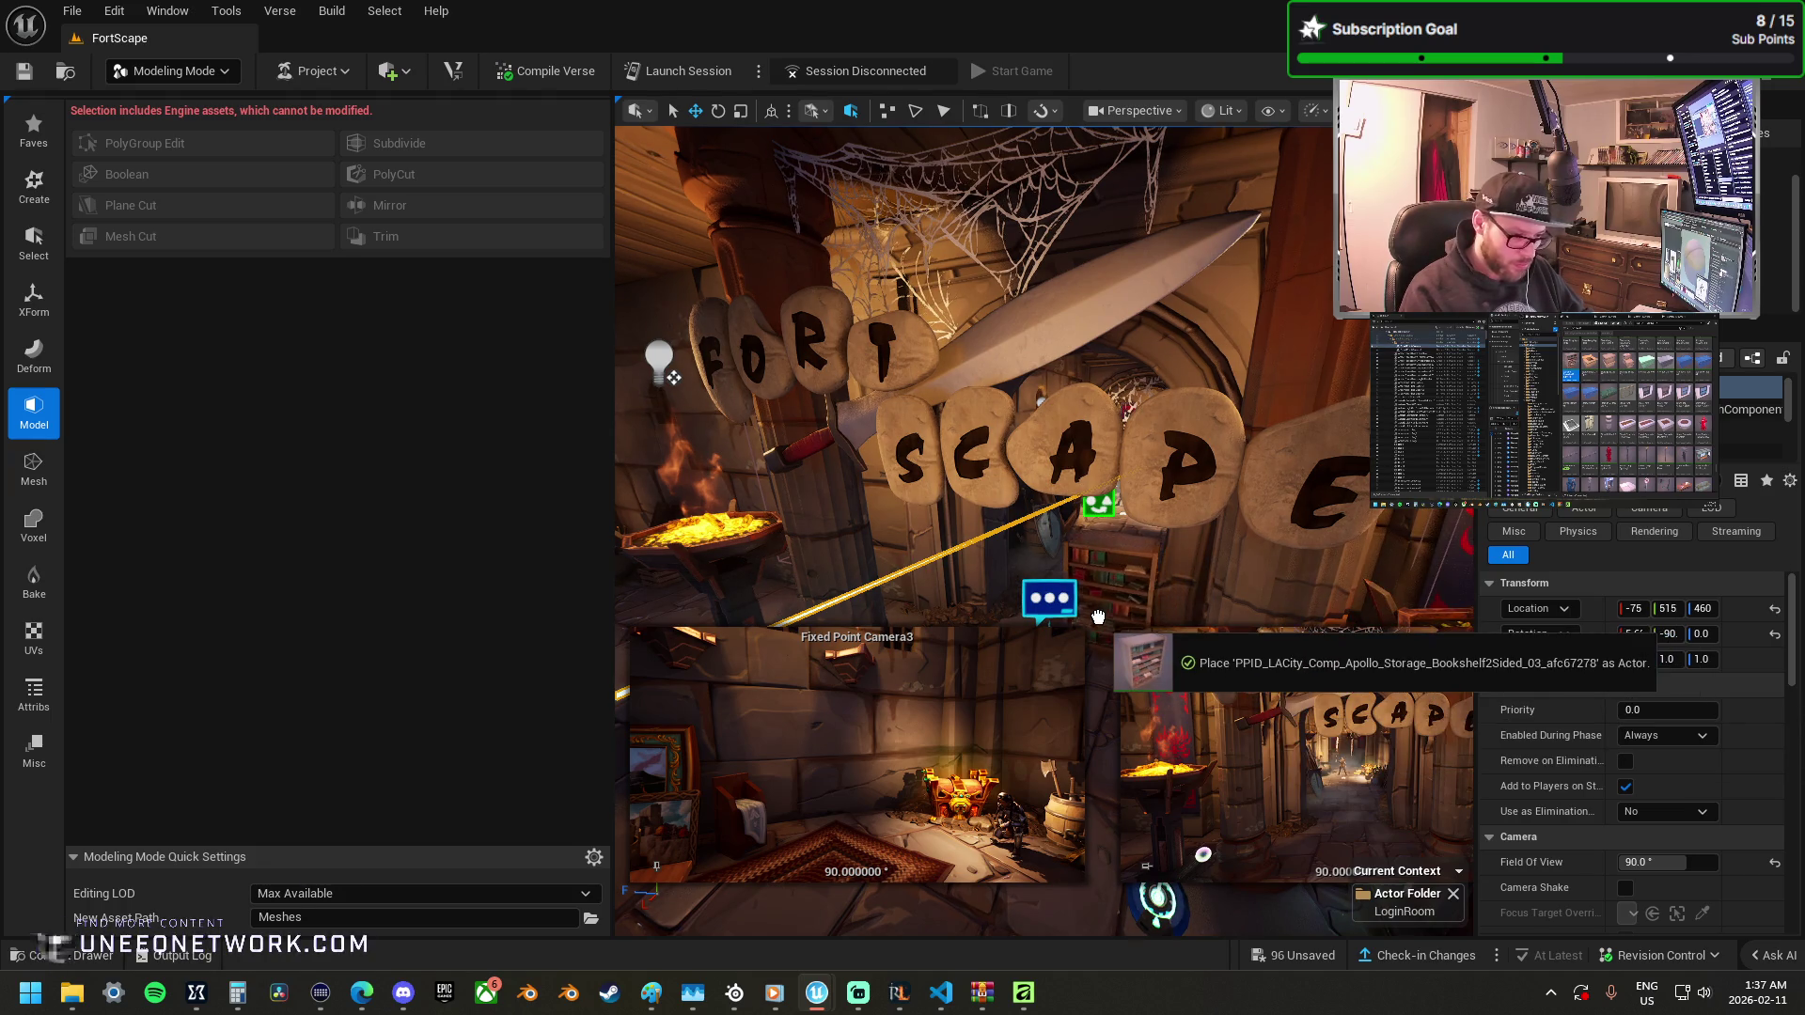
{"action": "key", "text": "f"}
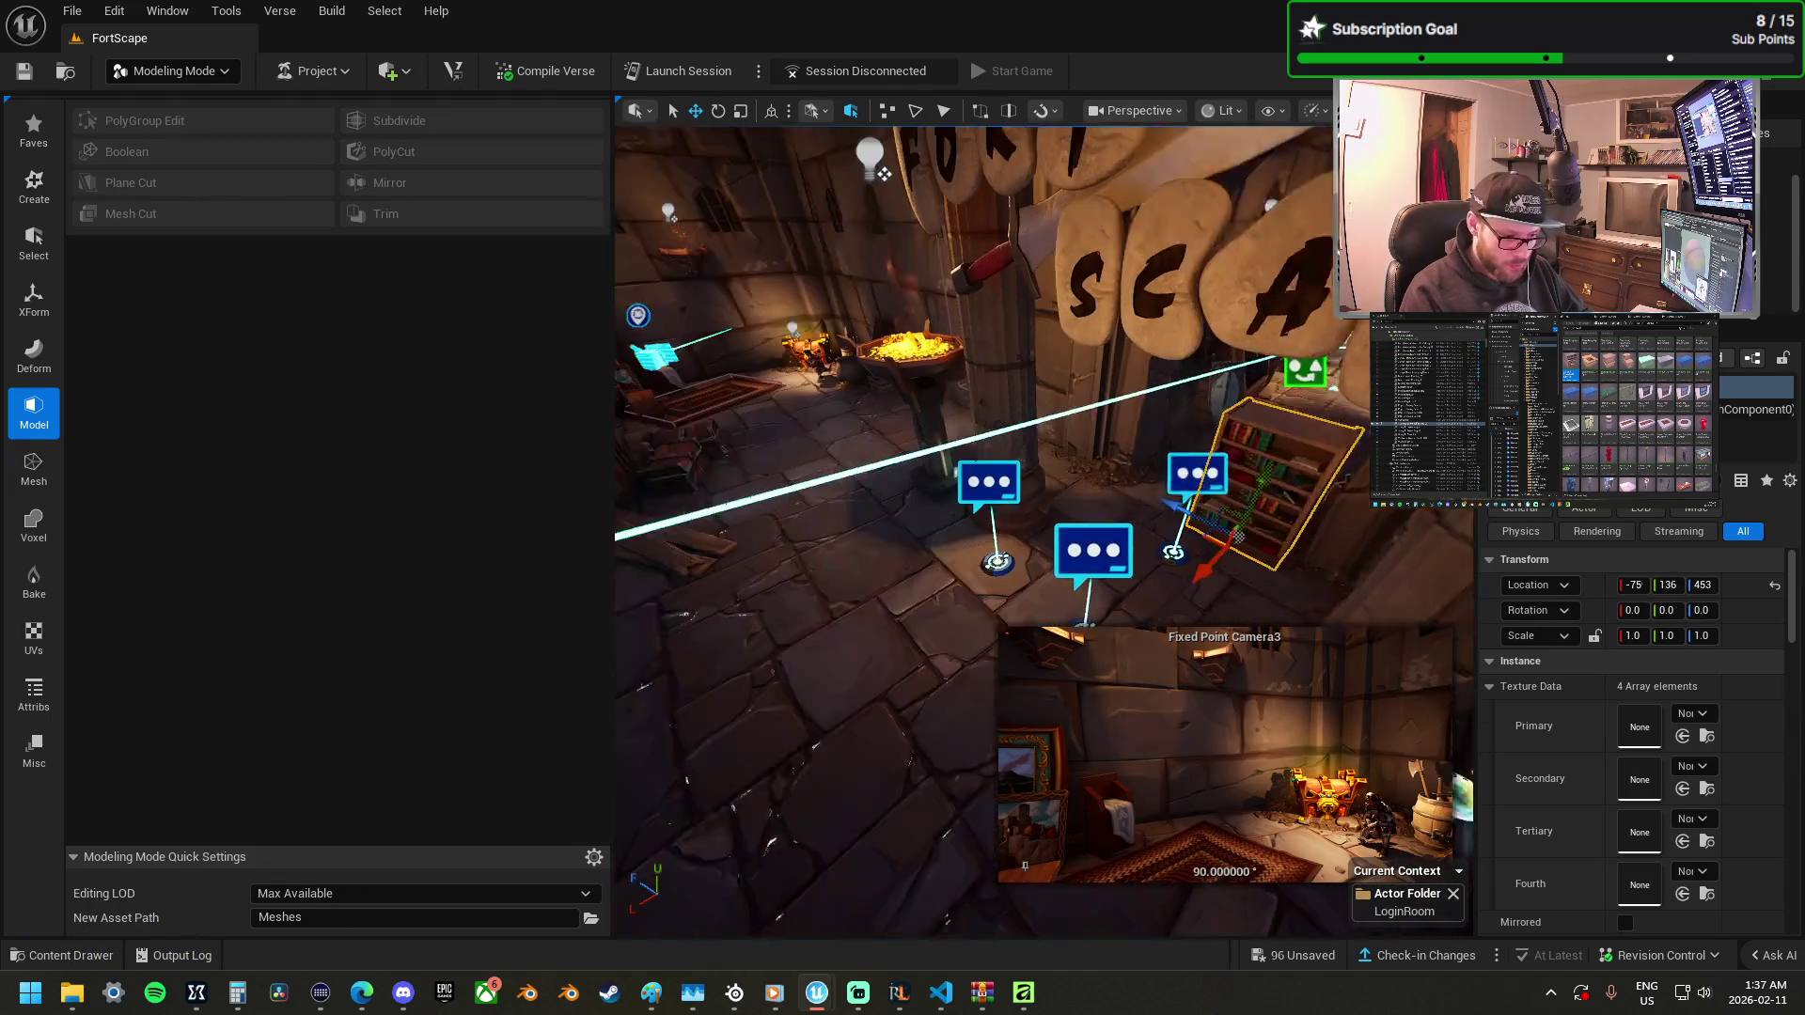
{"action": "mouse_move", "coordinate": [1252, 559]}
{"action": "left_mouse_down"}
{"action": "mouse_move", "coordinate": [1239, 526]}
{"action": "mouse_move", "coordinate": [747, 437]}
{"action": "mouse_move", "coordinate": [790, 366]}
{"action": "left_mouse_up"}
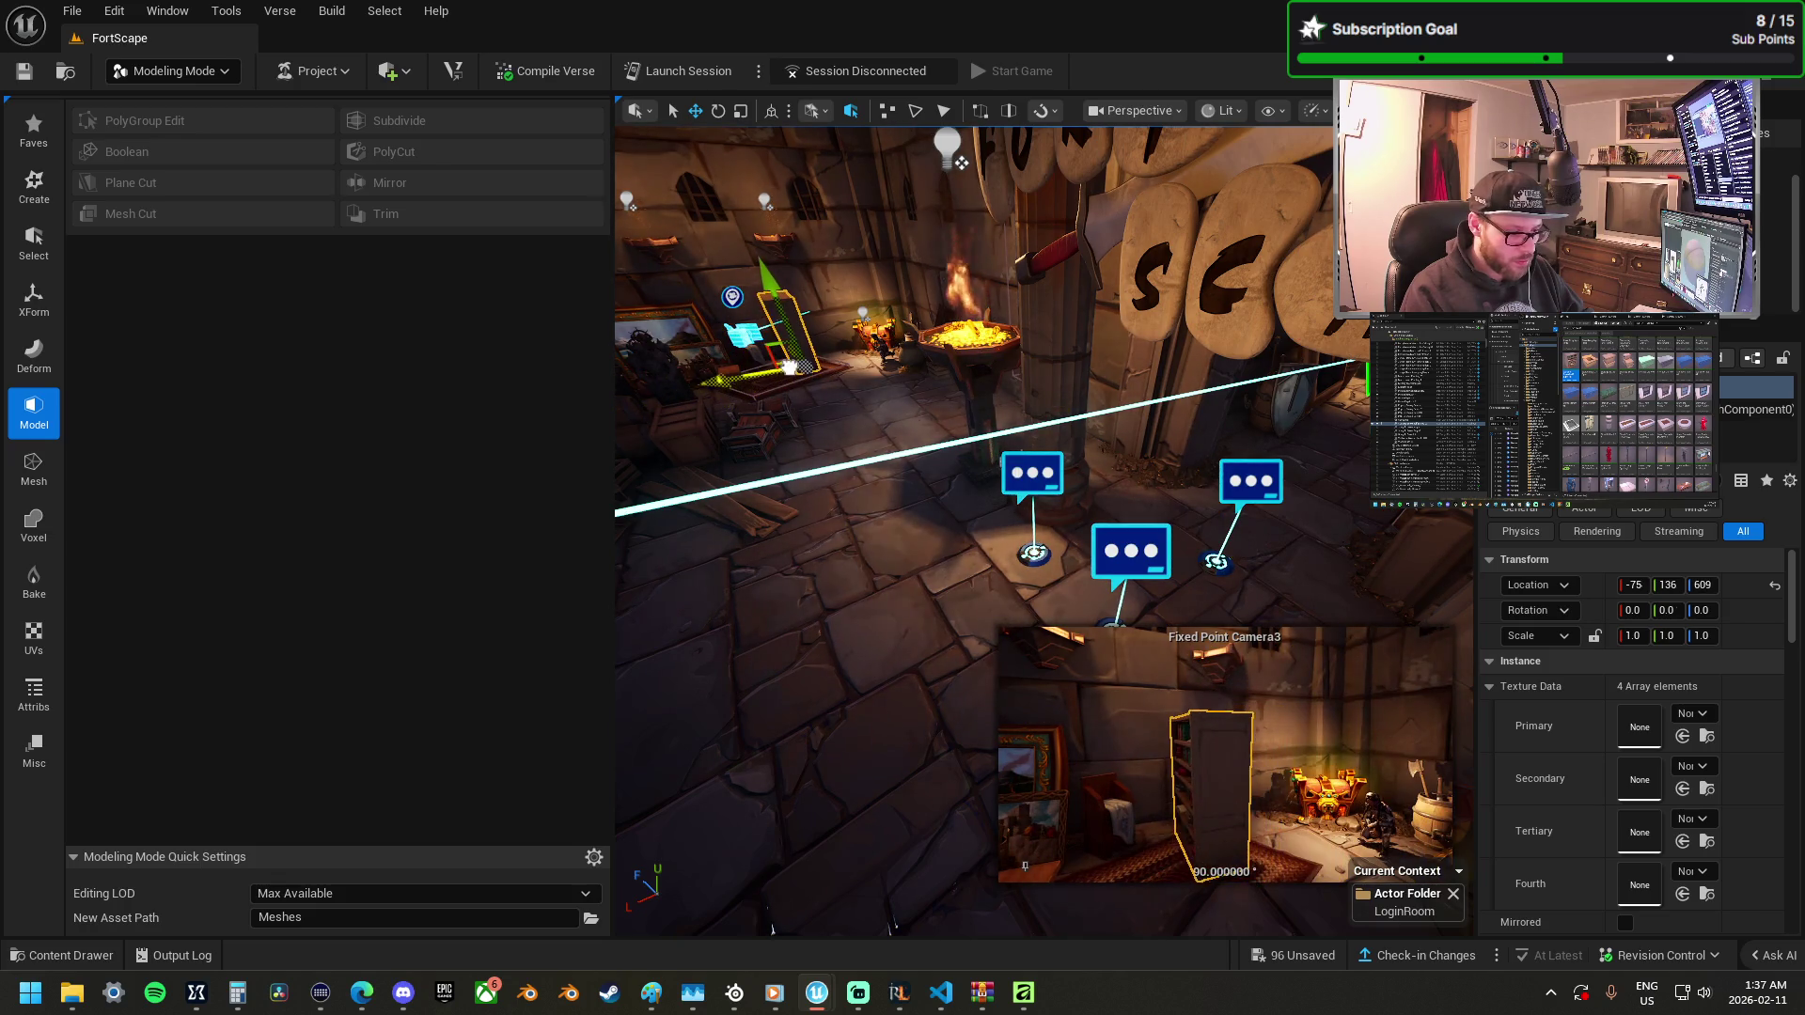
{"action": "key", "text": "f"}
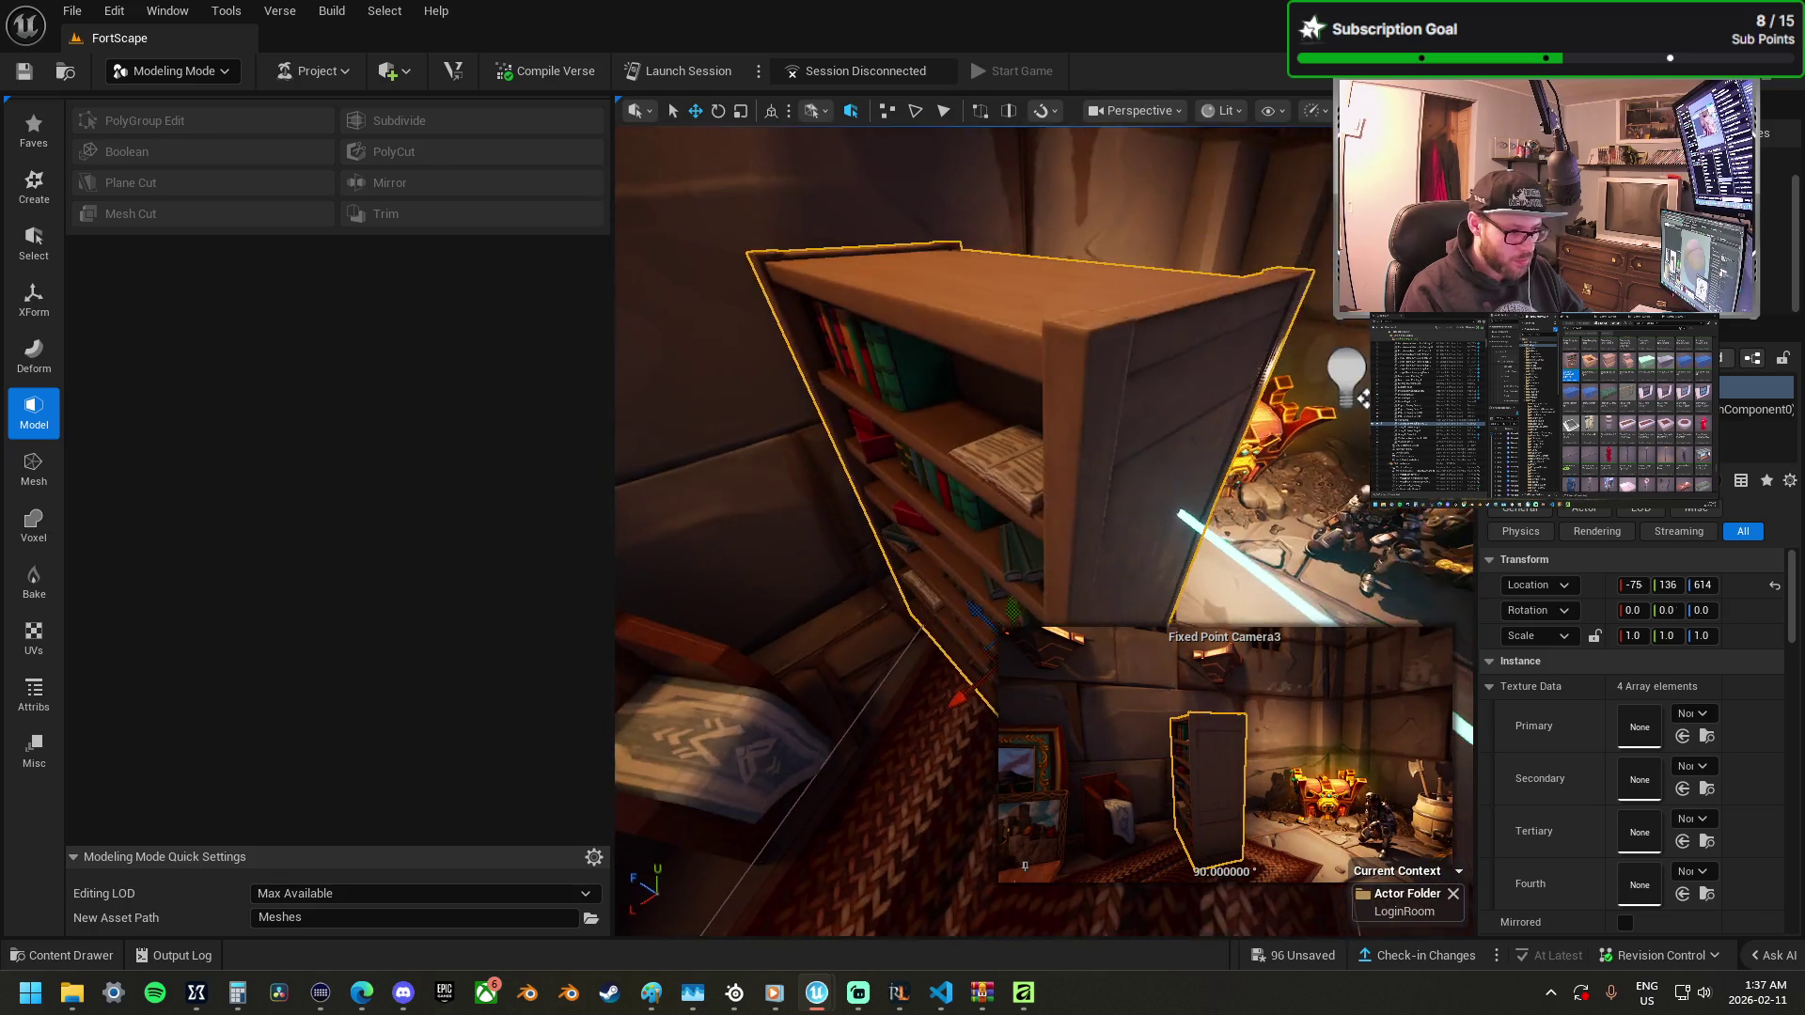
{"action": "key", "text": "e"}
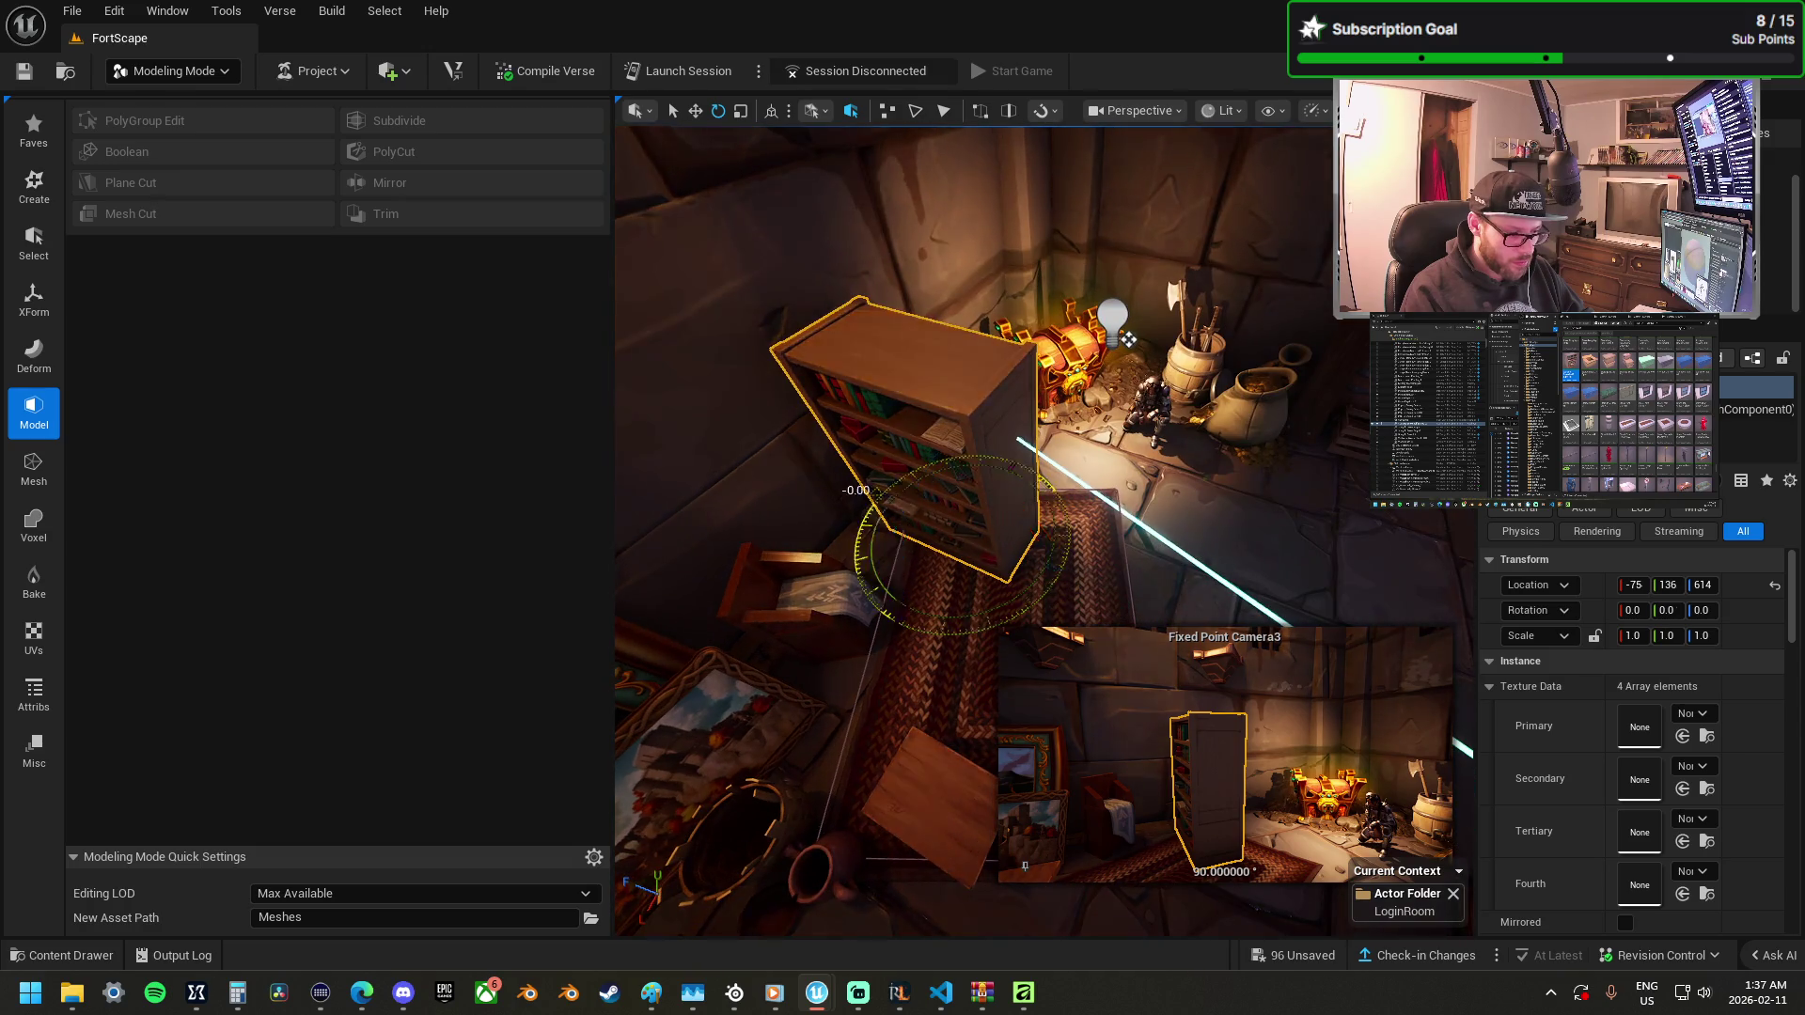
{"action": "left_click_drag", "start_coordinate": [1027, 617], "coordinate": [875, 595]}
{"action": "key", "text": "w"}
{"action": "left_click_drag", "start_coordinate": [1010, 545], "coordinate": [971, 528]}
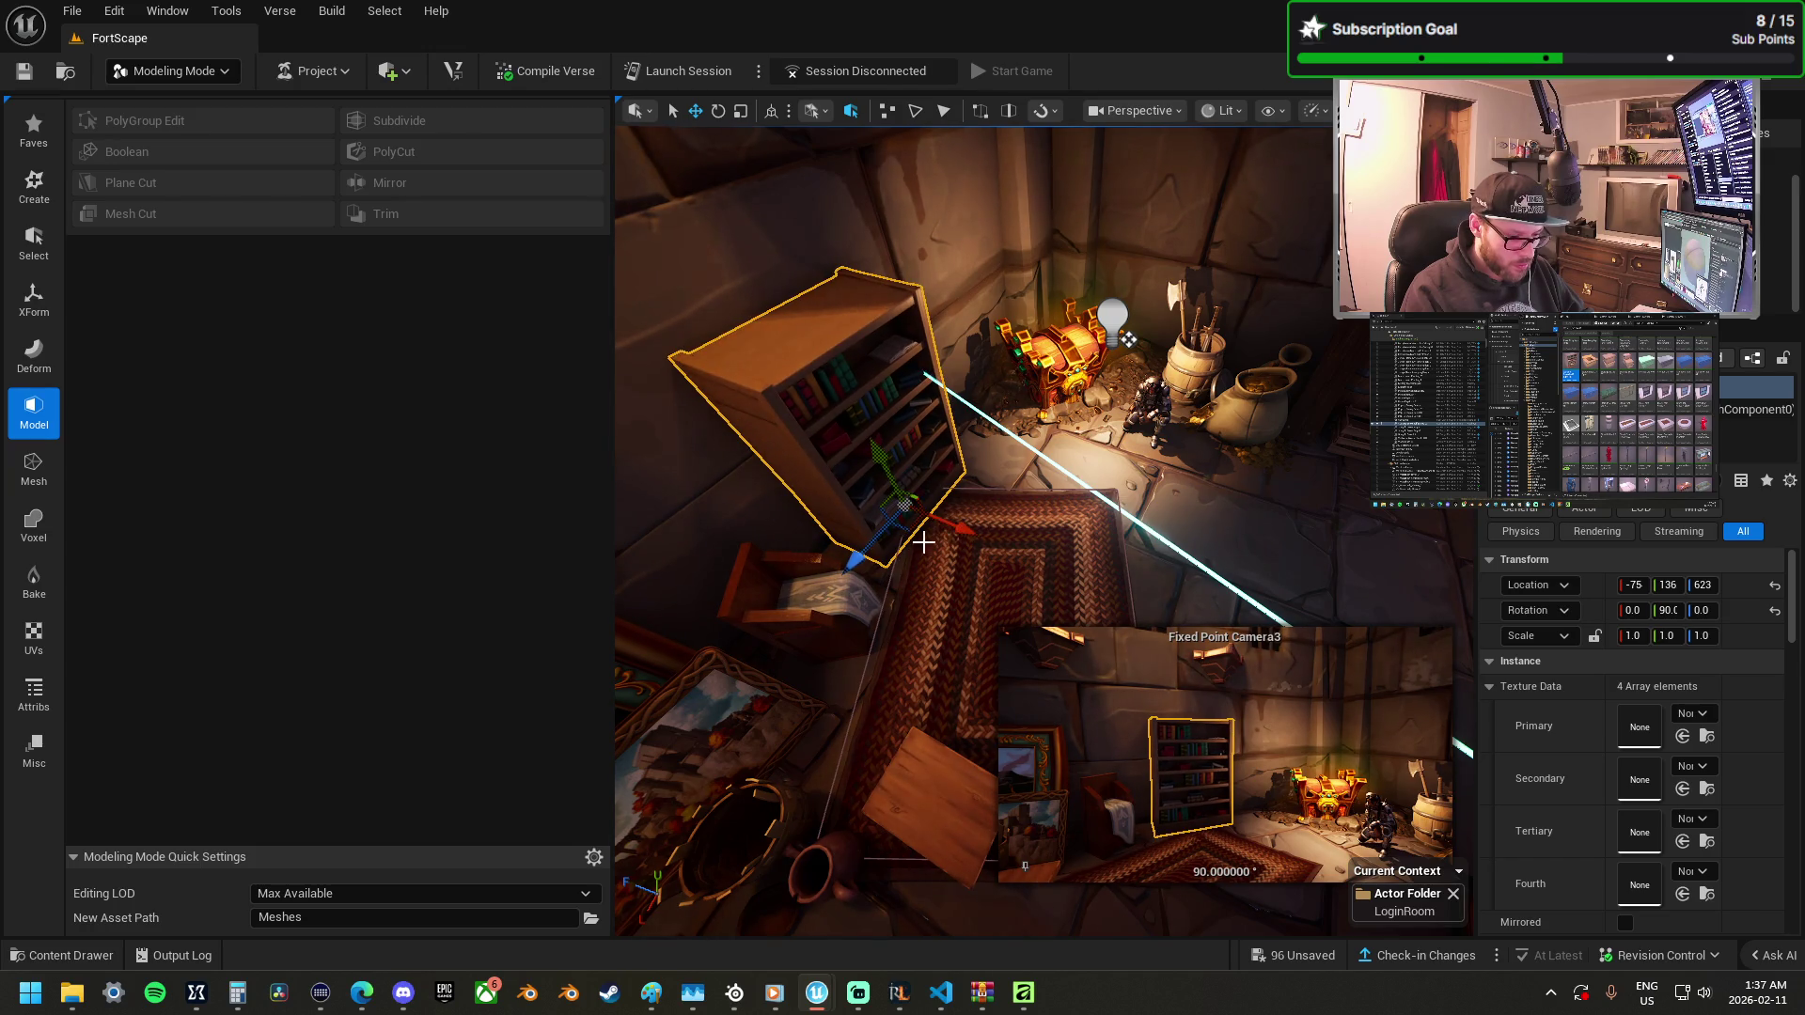
{"action": "mouse_move", "coordinate": [857, 556]}
{"action": "left_mouse_down"}
{"action": "mouse_move", "coordinate": [892, 530]}
{"action": "mouse_move", "coordinate": [790, 532]}
{"action": "mouse_move", "coordinate": [794, 485]}
{"action": "mouse_move", "coordinate": [789, 559]}
{"action": "left_mouse_up"}
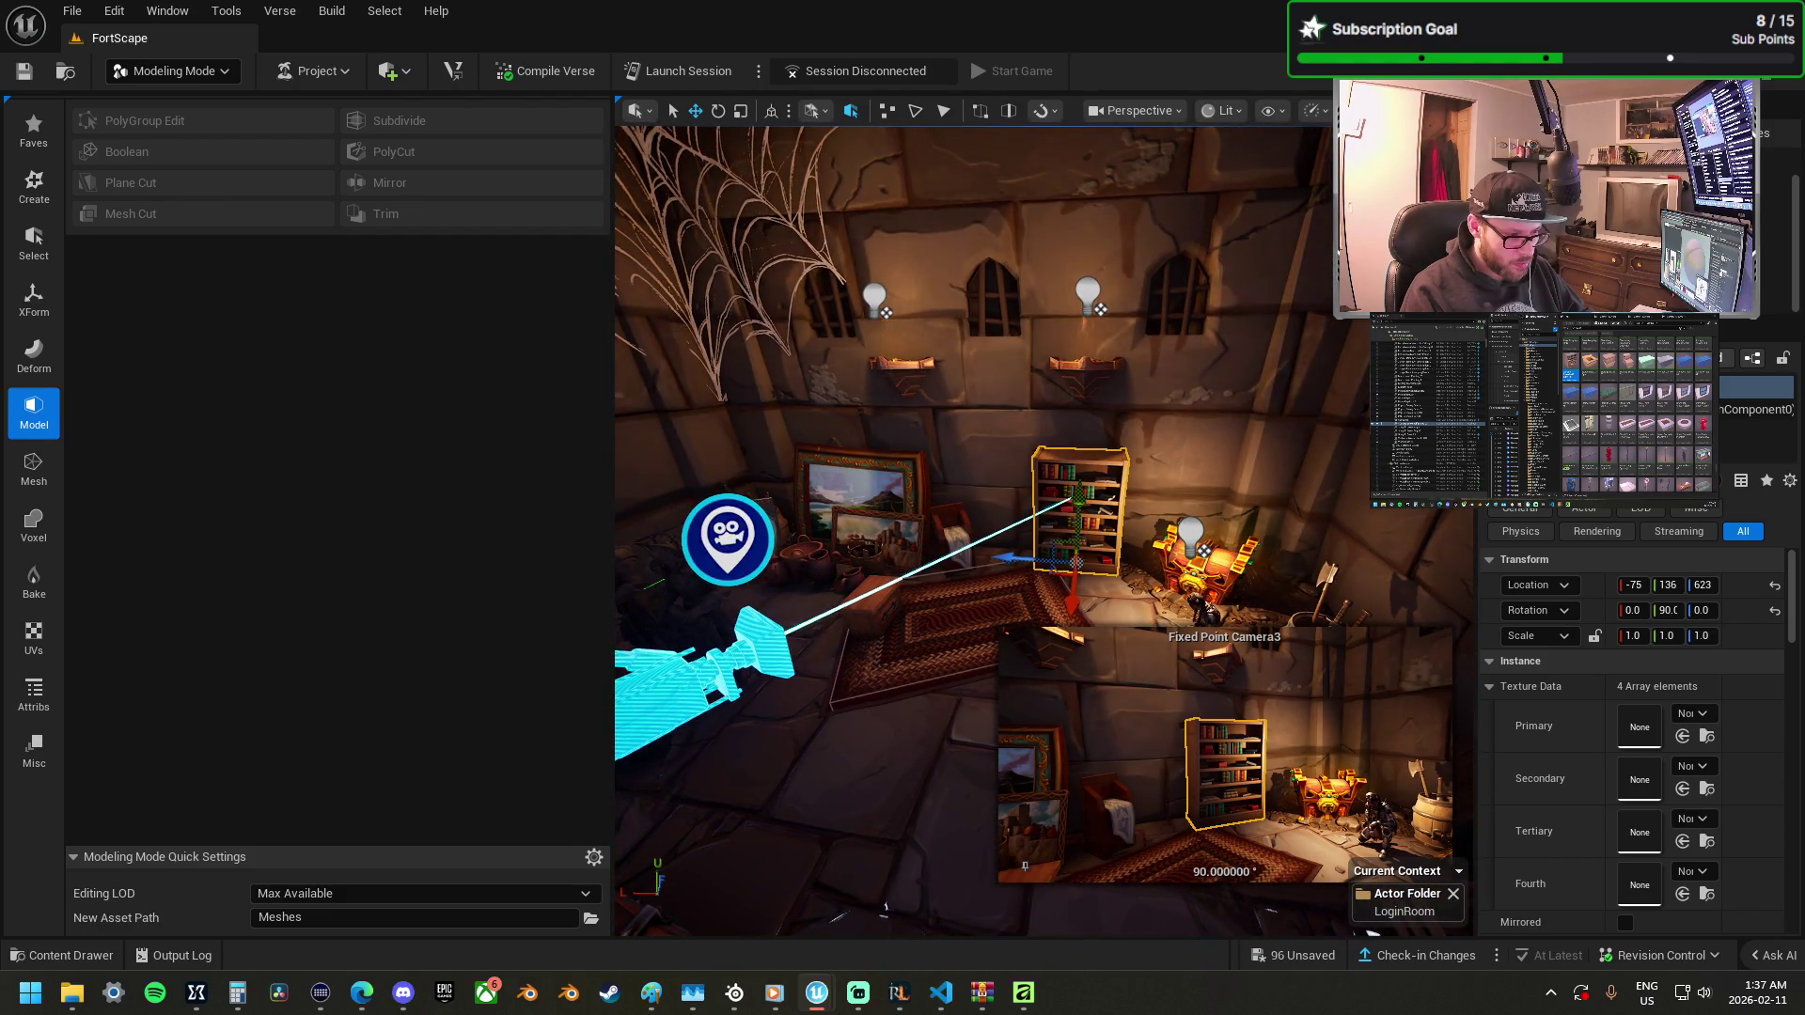
Select the fixed point camera device to adjust its angle.
{"action": "left_click", "coordinate": [926, 363]}
{"action": "mouse_move", "coordinate": [1060, 492]}
{"action": "left_mouse_down"}
{"action": "mouse_move", "coordinate": [1016, 526]}
{"action": "mouse_move", "coordinate": [979, 673]}
{"action": "left_mouse_up"}
{"action": "left_click", "coordinate": [931, 639]}
{"action": "key", "text": "e"}
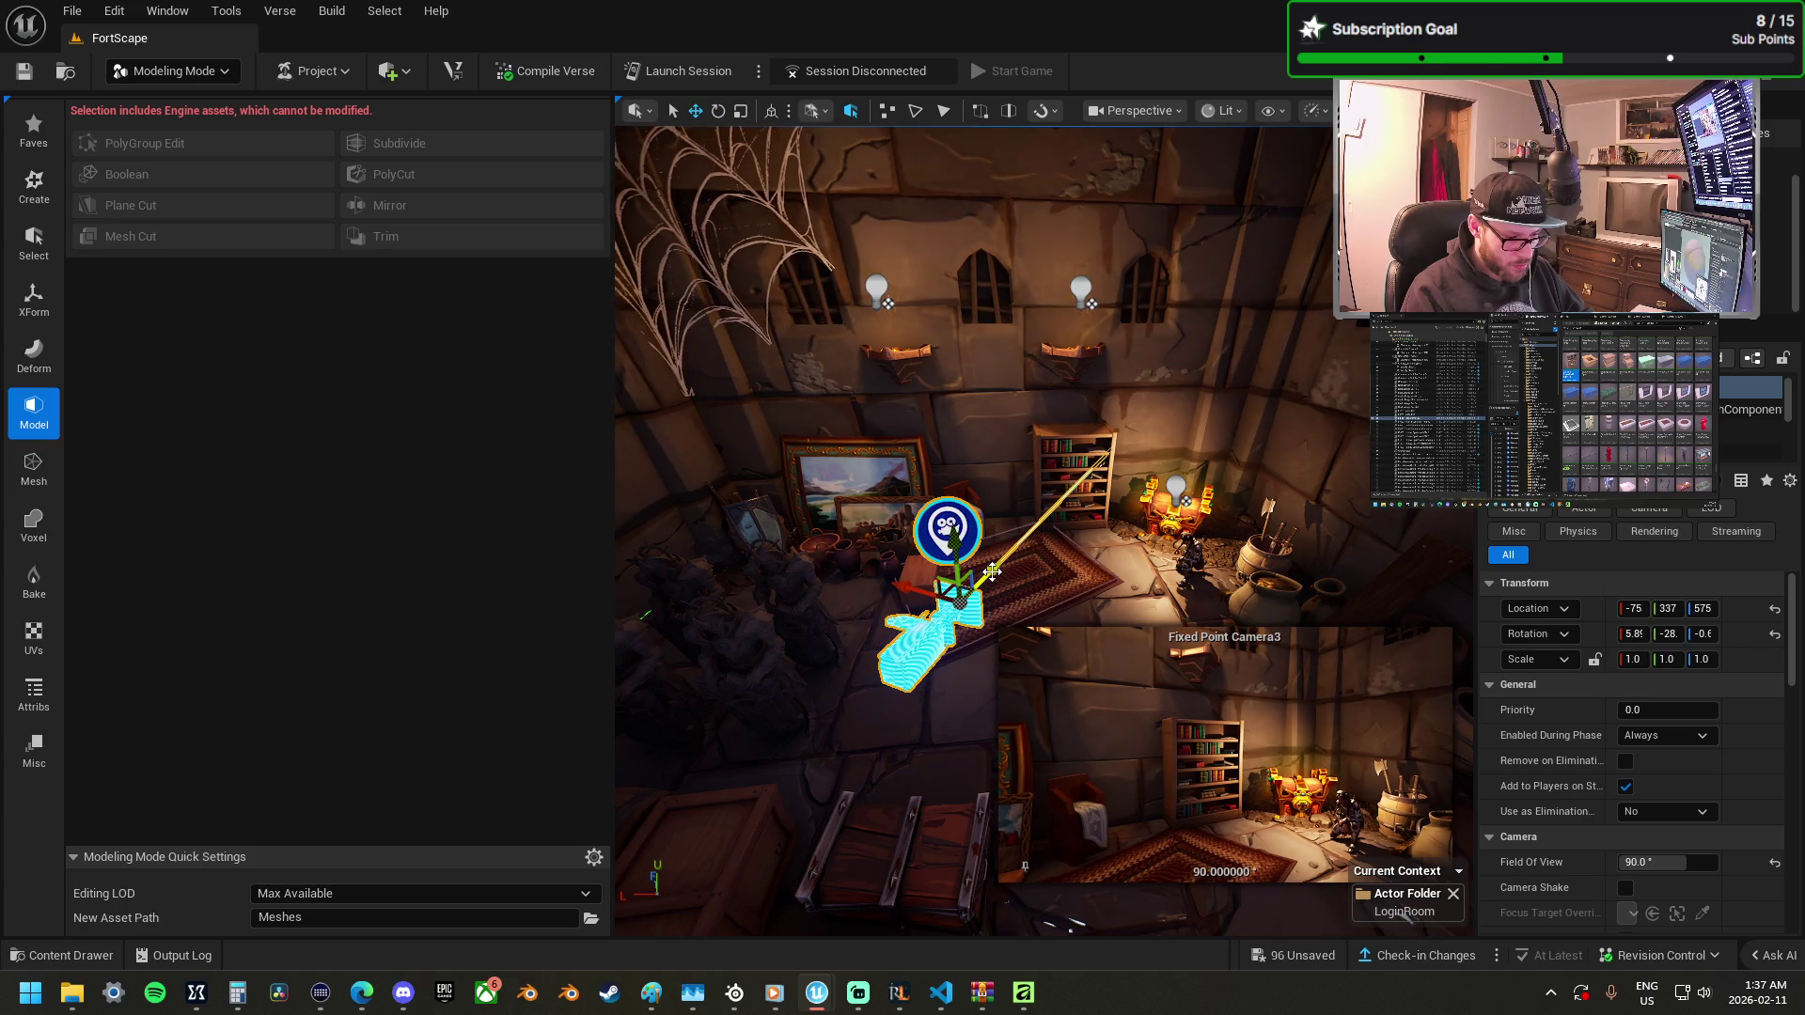
Lower the fixed camera slightly and frame the props on the floor.
{"action": "mouse_move", "coordinate": [992, 571]}
{"action": "left_mouse_down"}
{"action": "mouse_move", "coordinate": [771, 621]}
{"action": "mouse_move", "coordinate": [821, 611]}
{"action": "left_mouse_up"}
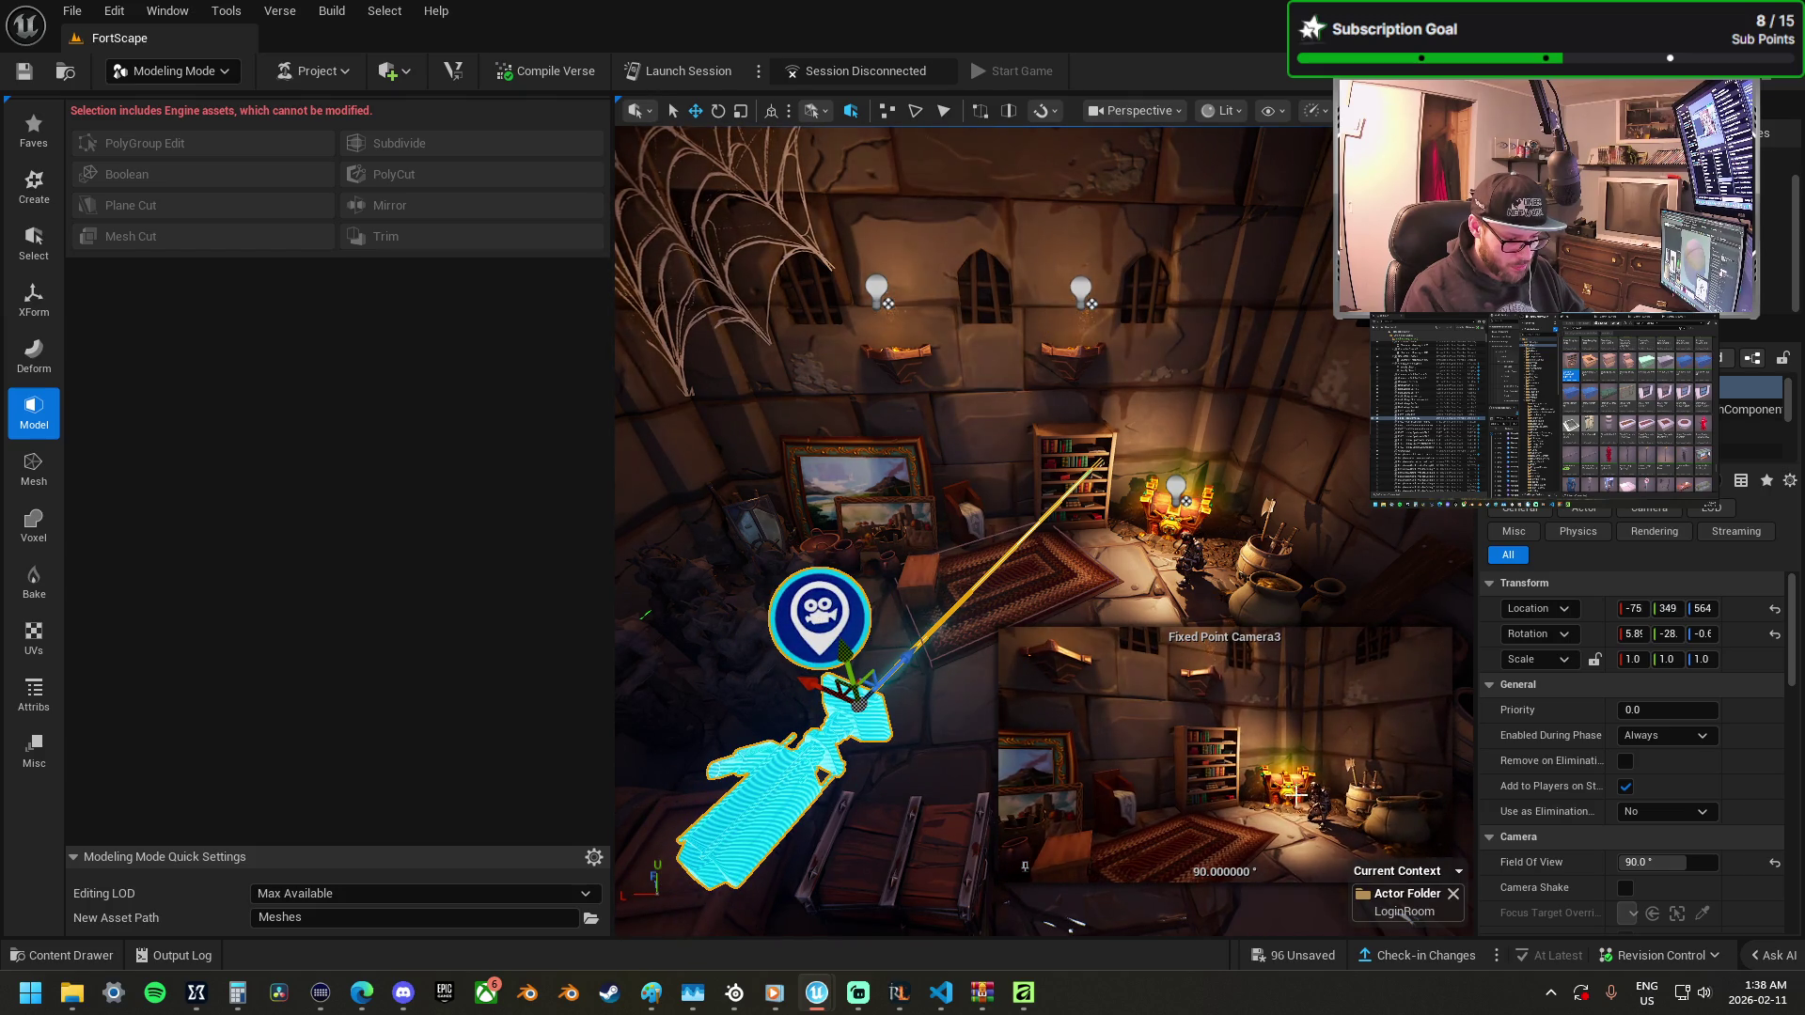
{"action": "left_click", "coordinate": [1338, 743]}
{"action": "key", "text": "f"}
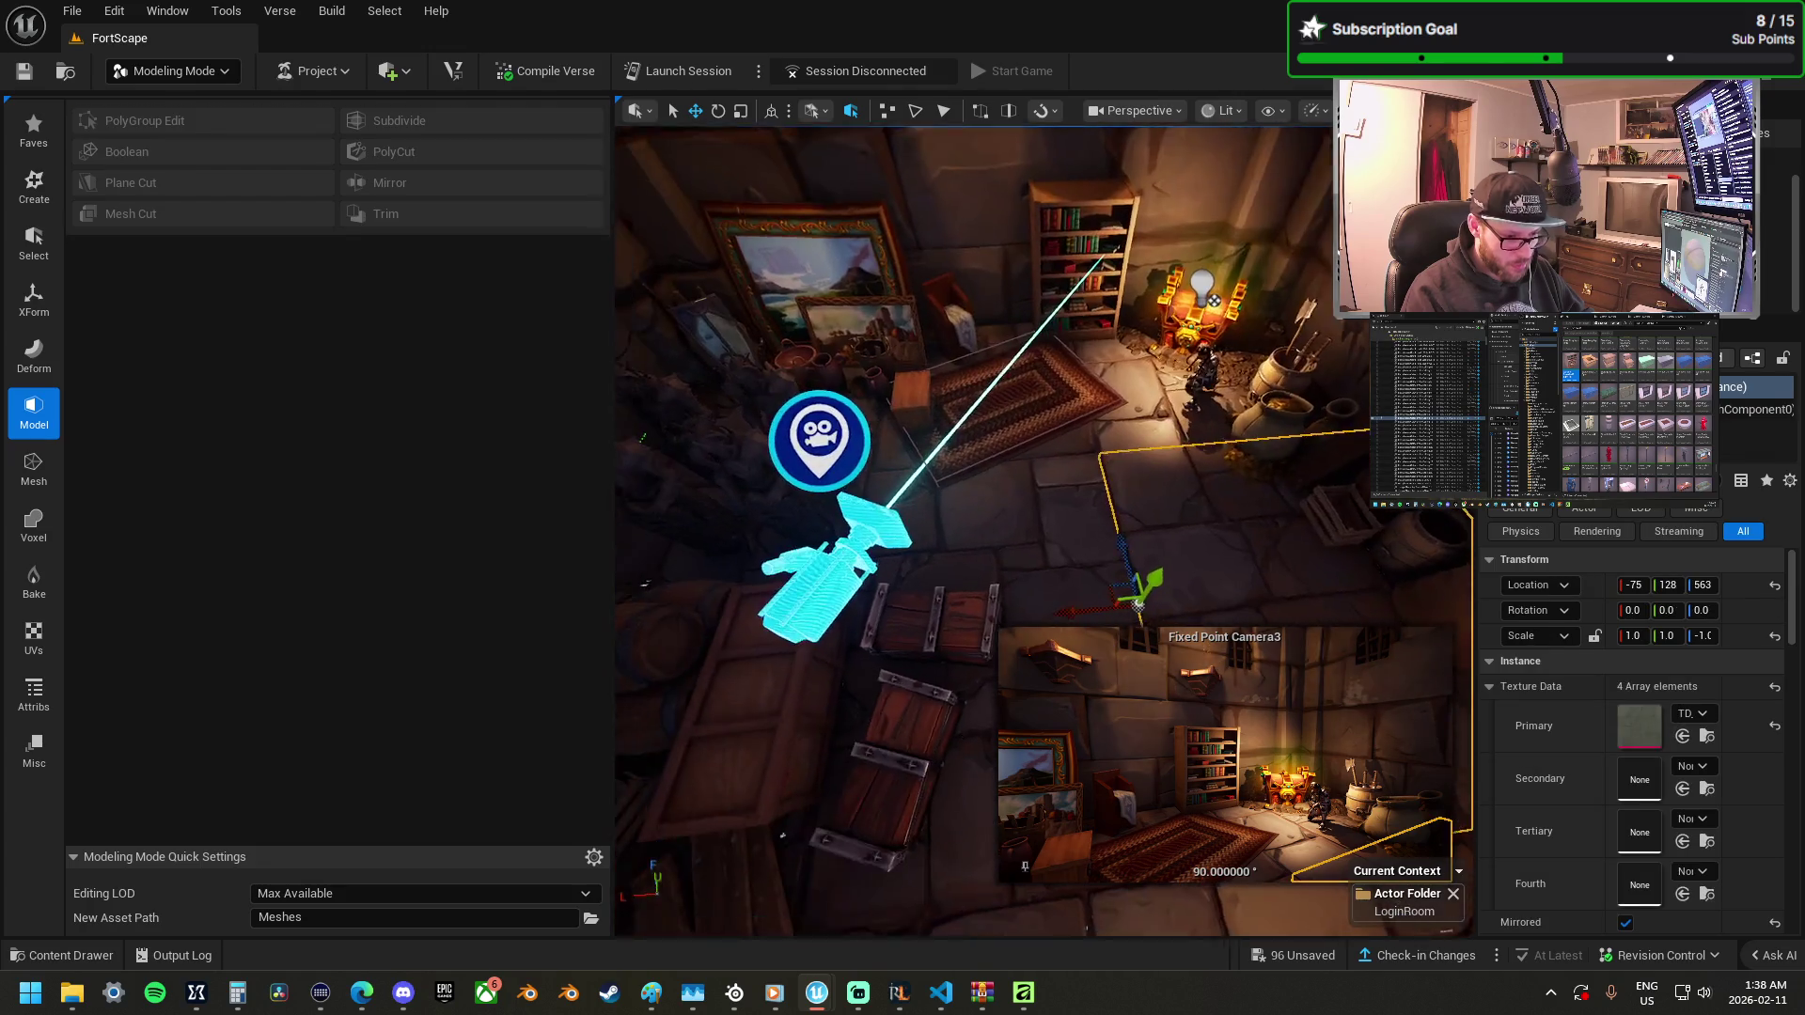
Move the pot across the room to sit beside the brazier pedestal base.
{"action": "left_click", "coordinate": [1273, 494]}
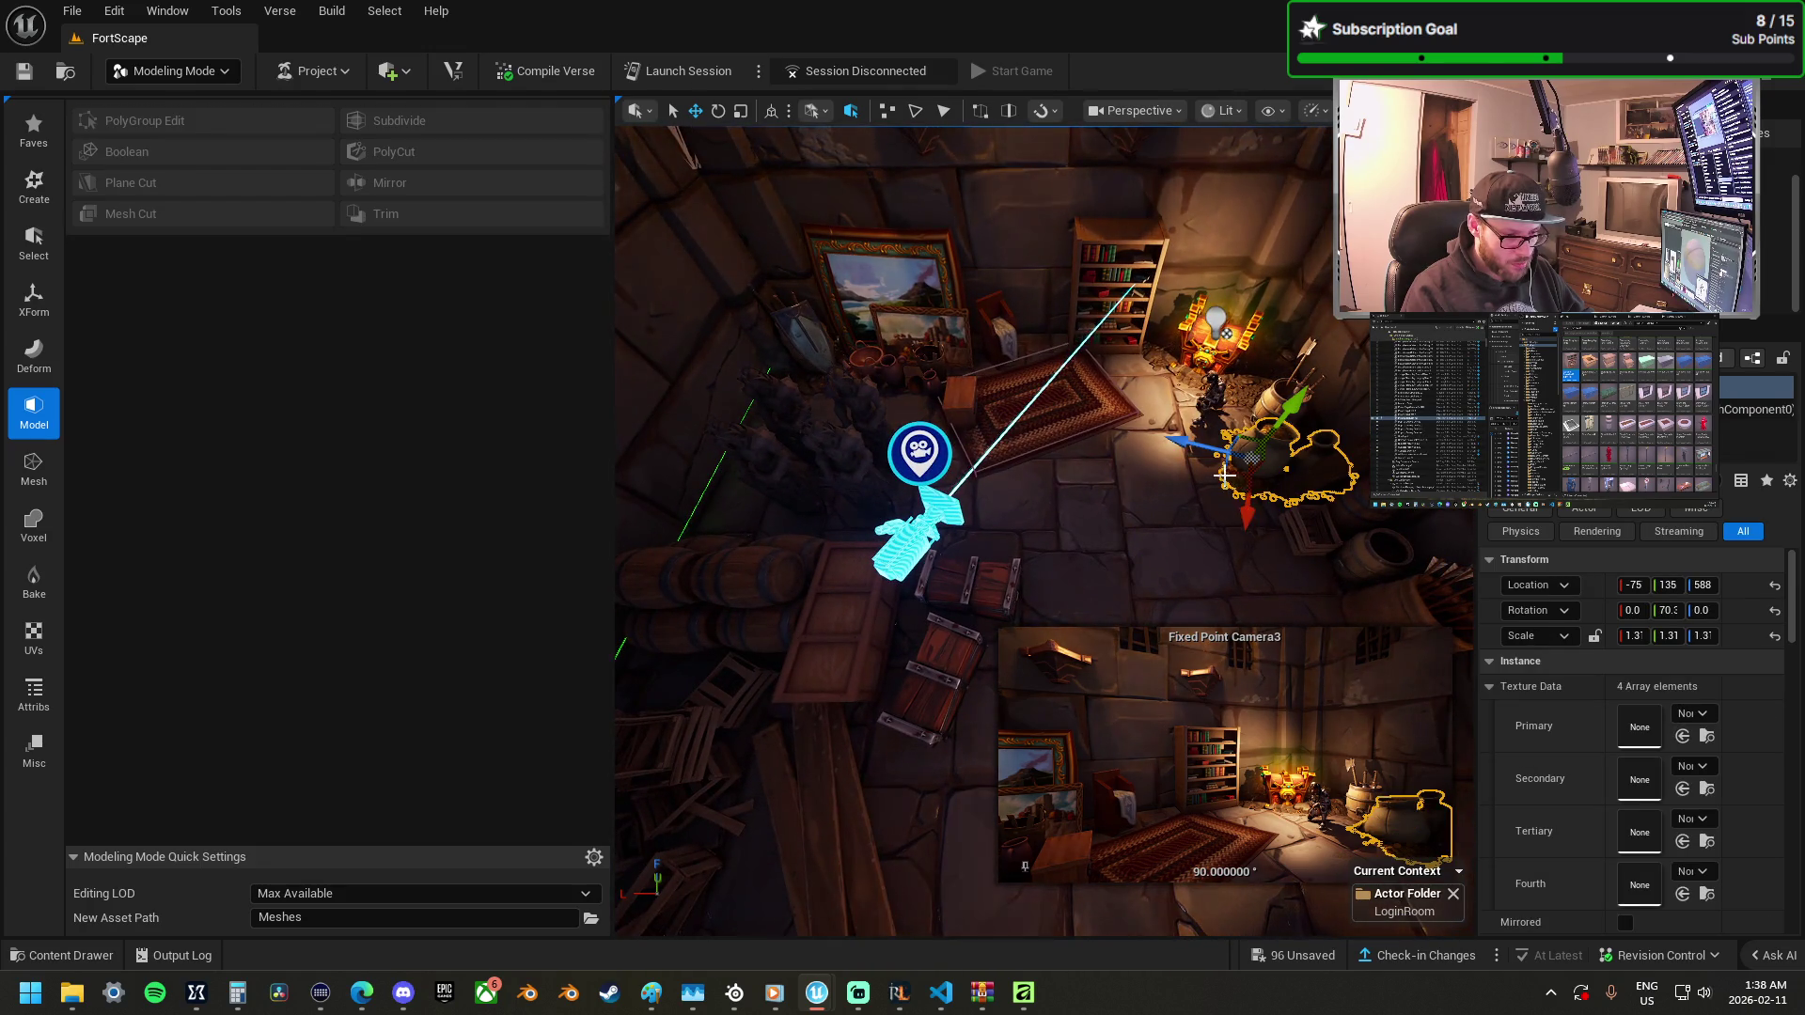
{"action": "mouse_move", "coordinate": [1273, 494]}
{"action": "left_mouse_down"}
{"action": "mouse_move", "coordinate": [764, 409]}
{"action": "mouse_move", "coordinate": [768, 934]}
{"action": "mouse_move", "coordinate": [902, 933]}
{"action": "left_mouse_up"}
{"action": "mouse_move", "coordinate": [635, 473]}
{"action": "left_mouse_down"}
{"action": "mouse_move", "coordinate": [1115, 545]}
{"action": "mouse_move", "coordinate": [1219, 532]}
{"action": "mouse_move", "coordinate": [1276, 435]}
{"action": "mouse_move", "coordinate": [1337, 542]}
{"action": "left_mouse_up"}
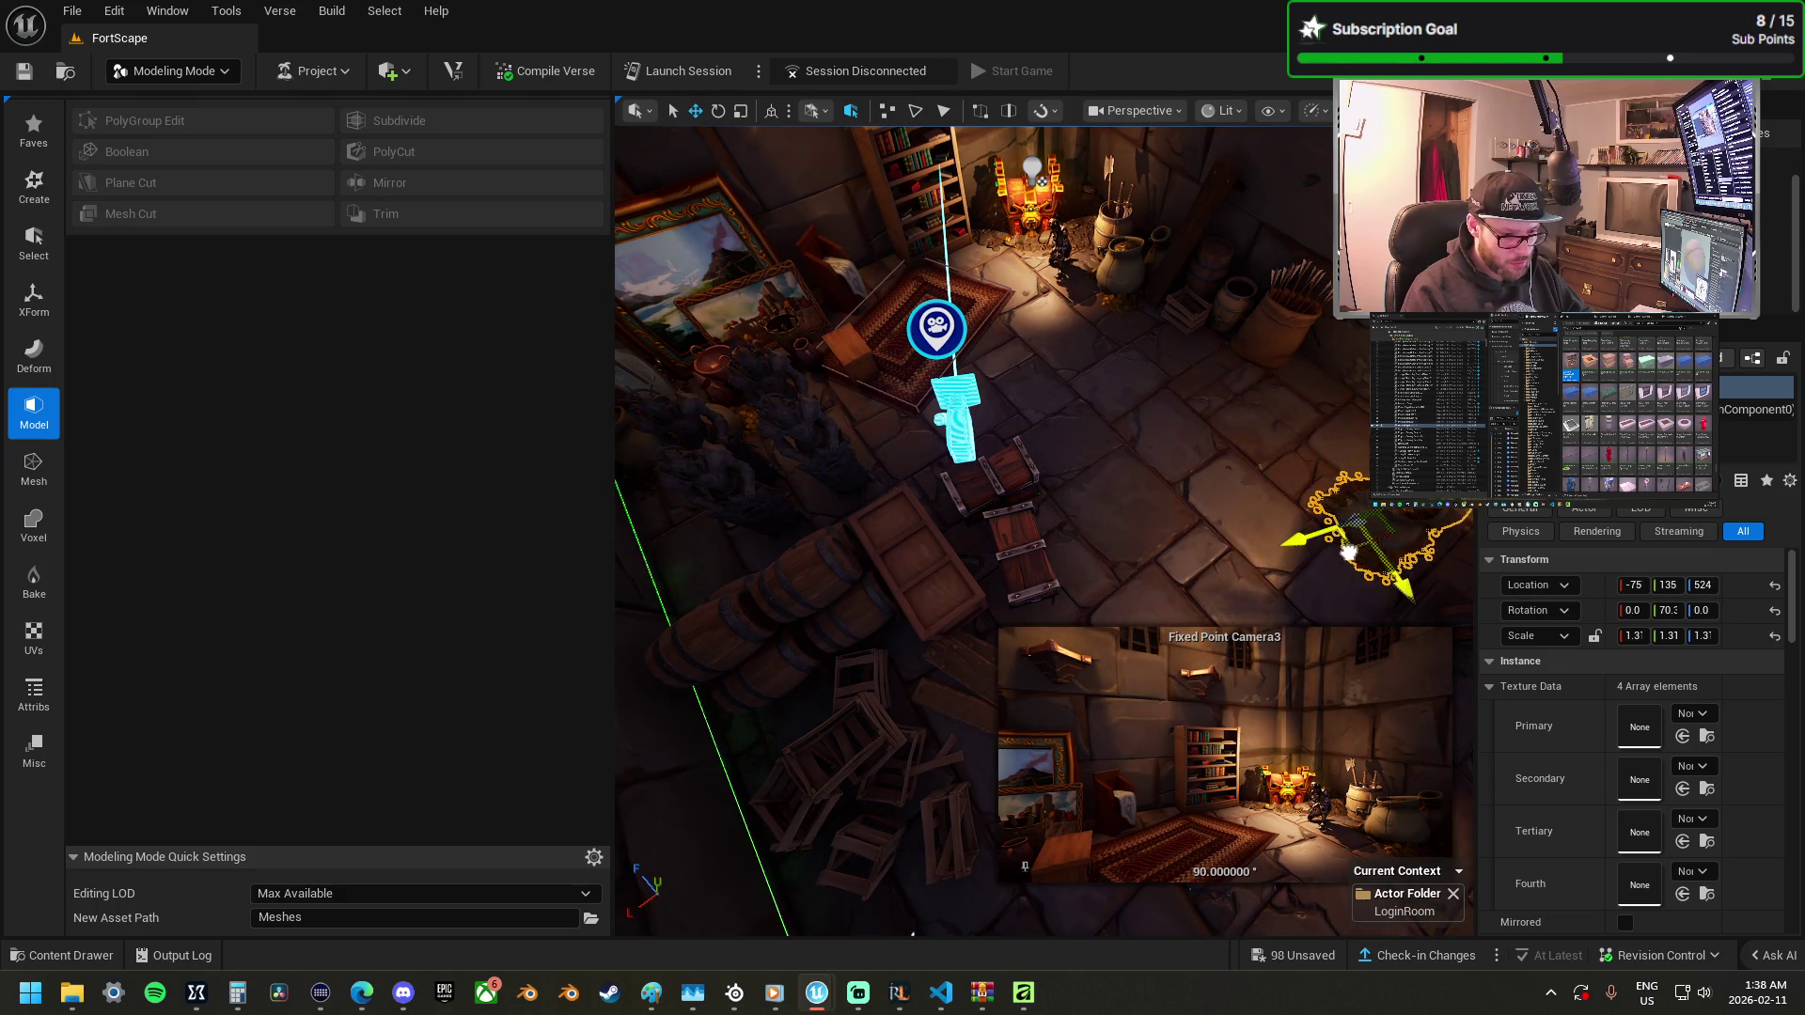
{"action": "left_click_drag", "start_coordinate": [912, 934], "coordinate": [912, 934]}
{"action": "left_click_drag", "start_coordinate": [1266, 509], "coordinate": [1265, 509]}
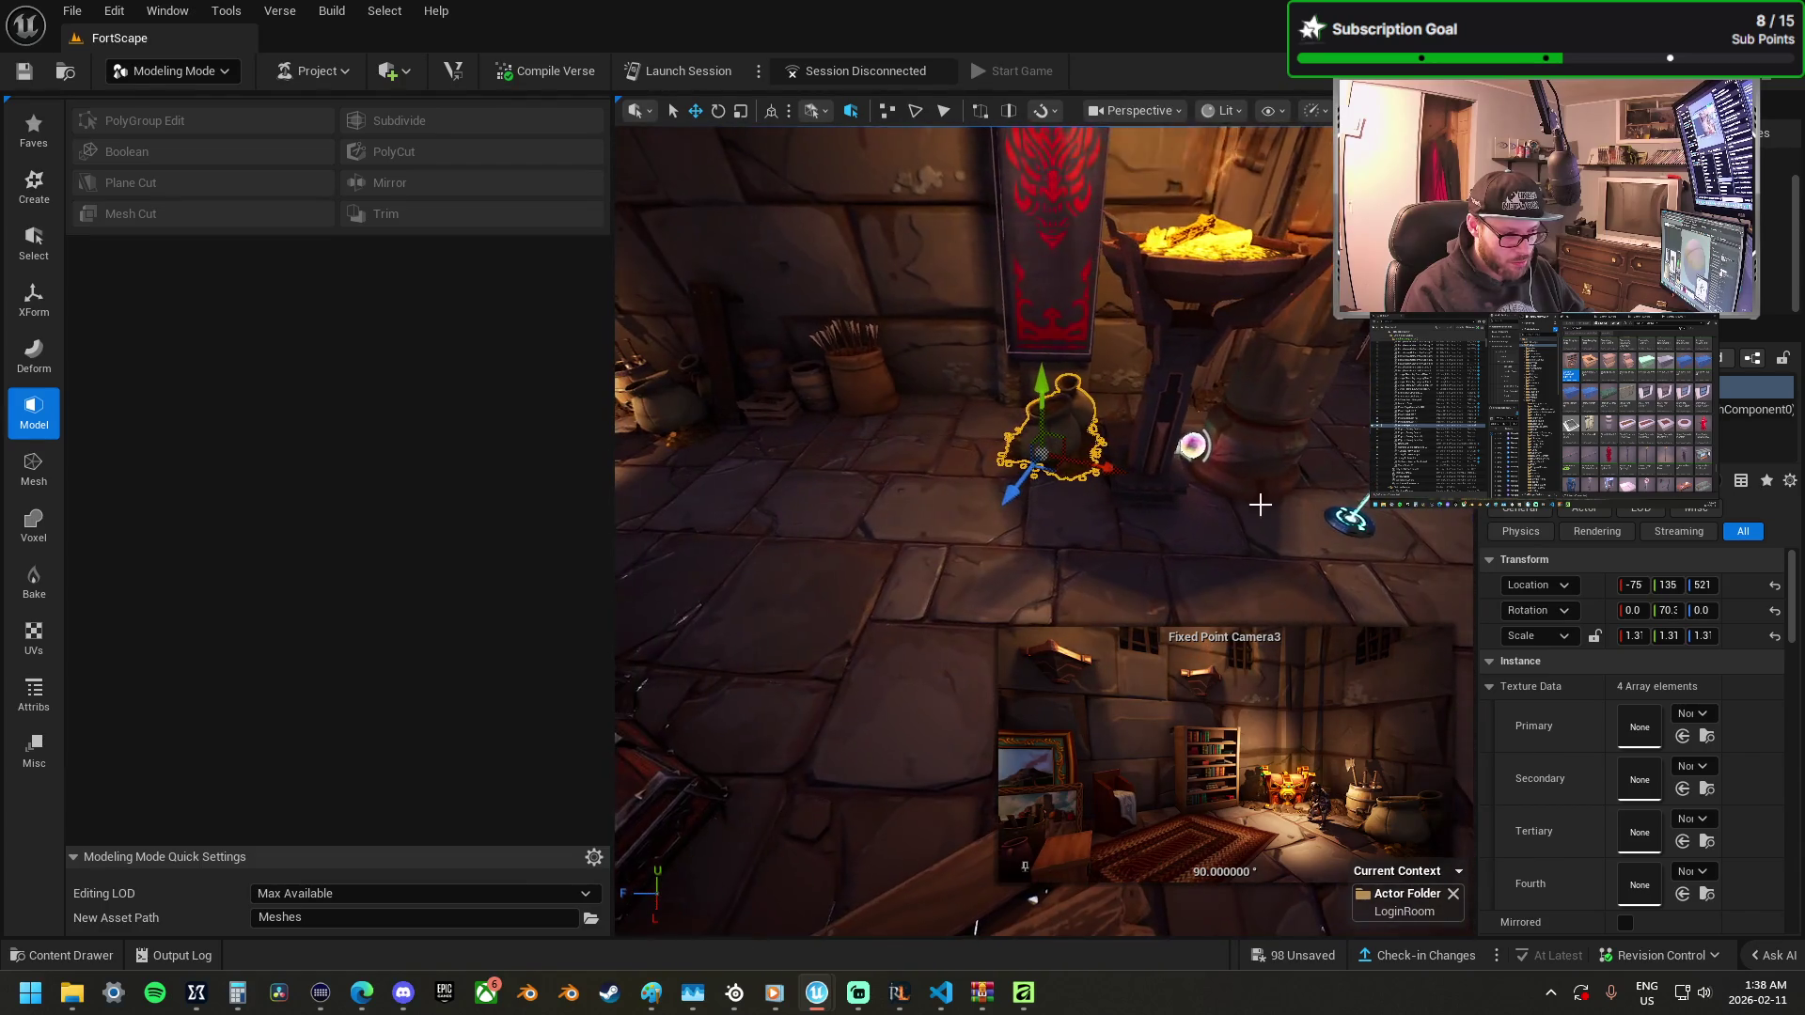
{"action": "left_click_drag", "start_coordinate": [1083, 486], "coordinate": [1210, 562]}
{"action": "left_click_drag", "start_coordinate": [938, 434], "coordinate": [903, 446]}
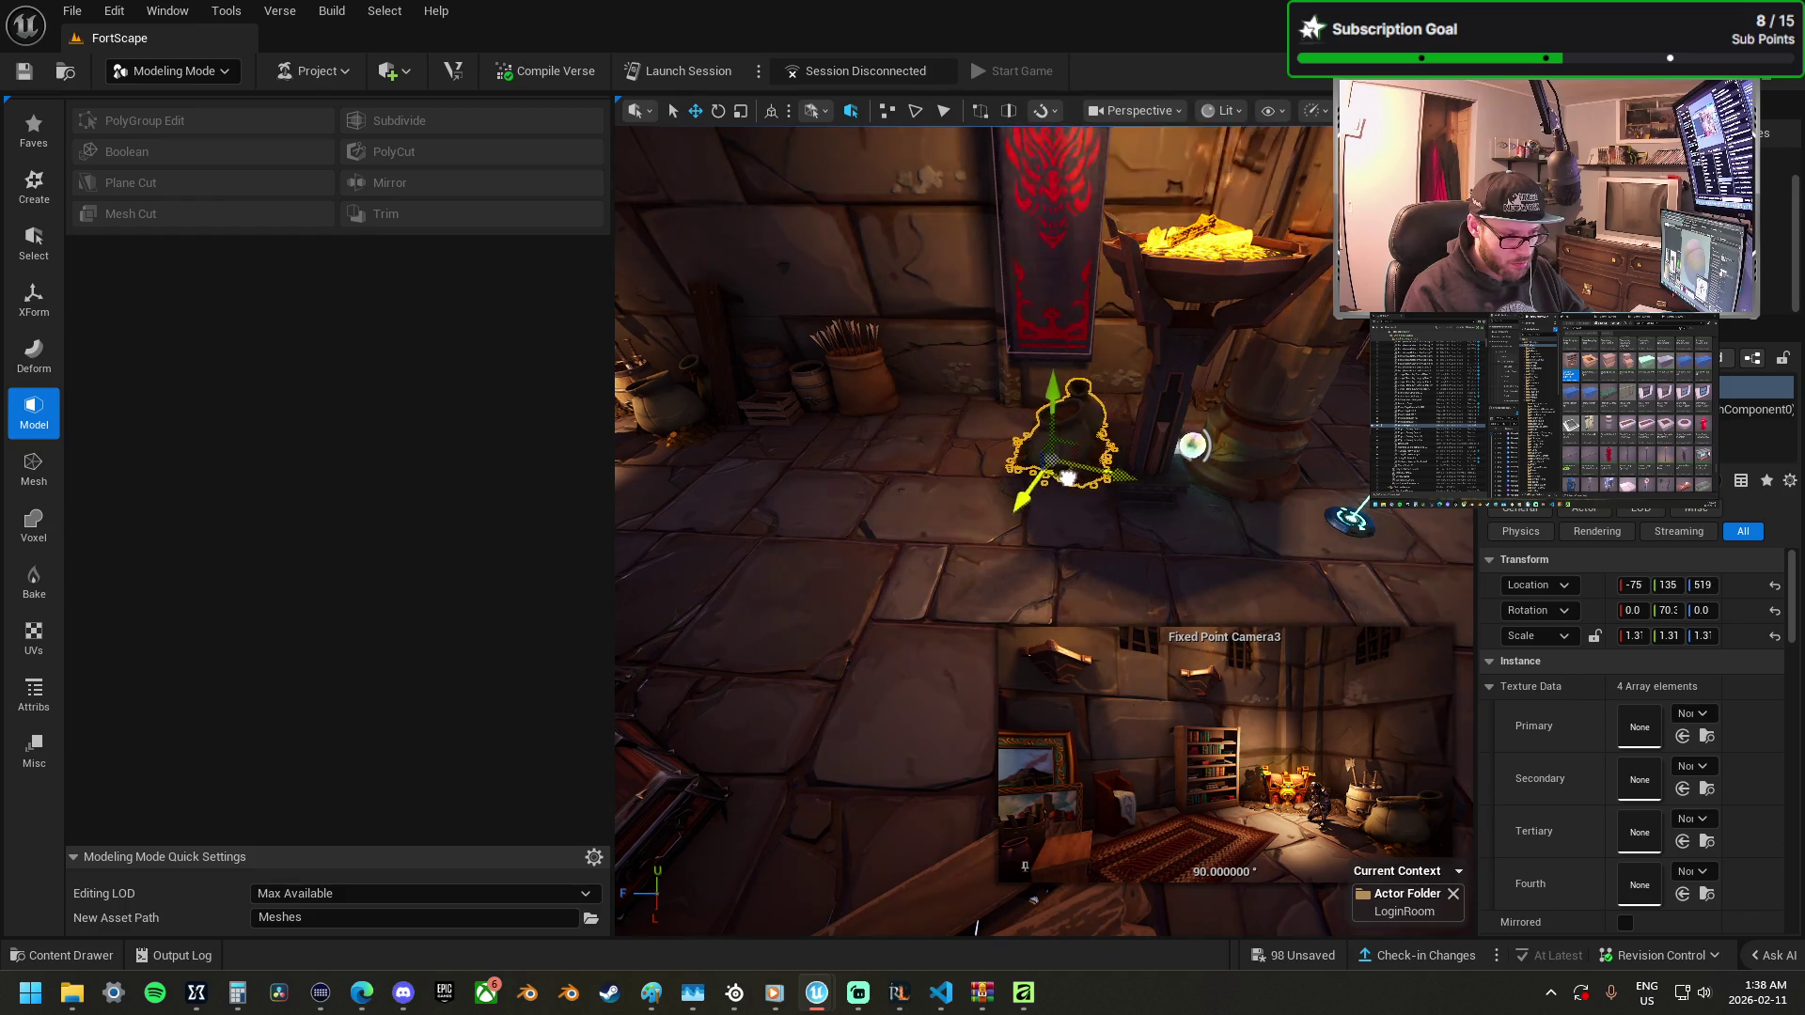
{"action": "mouse_move", "coordinate": [1068, 478]}
{"action": "left_mouse_down"}
{"action": "mouse_move", "coordinate": [1056, 443]}
{"action": "mouse_move", "coordinate": [1040, 504]}
{"action": "mouse_move", "coordinate": [1197, 491]}
{"action": "mouse_move", "coordinate": [875, 529]}
{"action": "mouse_move", "coordinate": [874, 554]}
{"action": "mouse_move", "coordinate": [999, 508]}
{"action": "mouse_move", "coordinate": [998, 584]}
{"action": "mouse_move", "coordinate": [926, 489]}
{"action": "mouse_move", "coordinate": [818, 564]}
{"action": "mouse_move", "coordinate": [879, 673]}
{"action": "mouse_move", "coordinate": [1089, 545]}
{"action": "mouse_move", "coordinate": [1058, 512]}
{"action": "left_mouse_up"}
Angle the chest on the floor to a yaw of about -53°.
{"action": "key", "text": "f"}
{"action": "key", "text": "e"}
{"action": "left_click_drag", "start_coordinate": [1013, 611], "coordinate": [988, 560]}
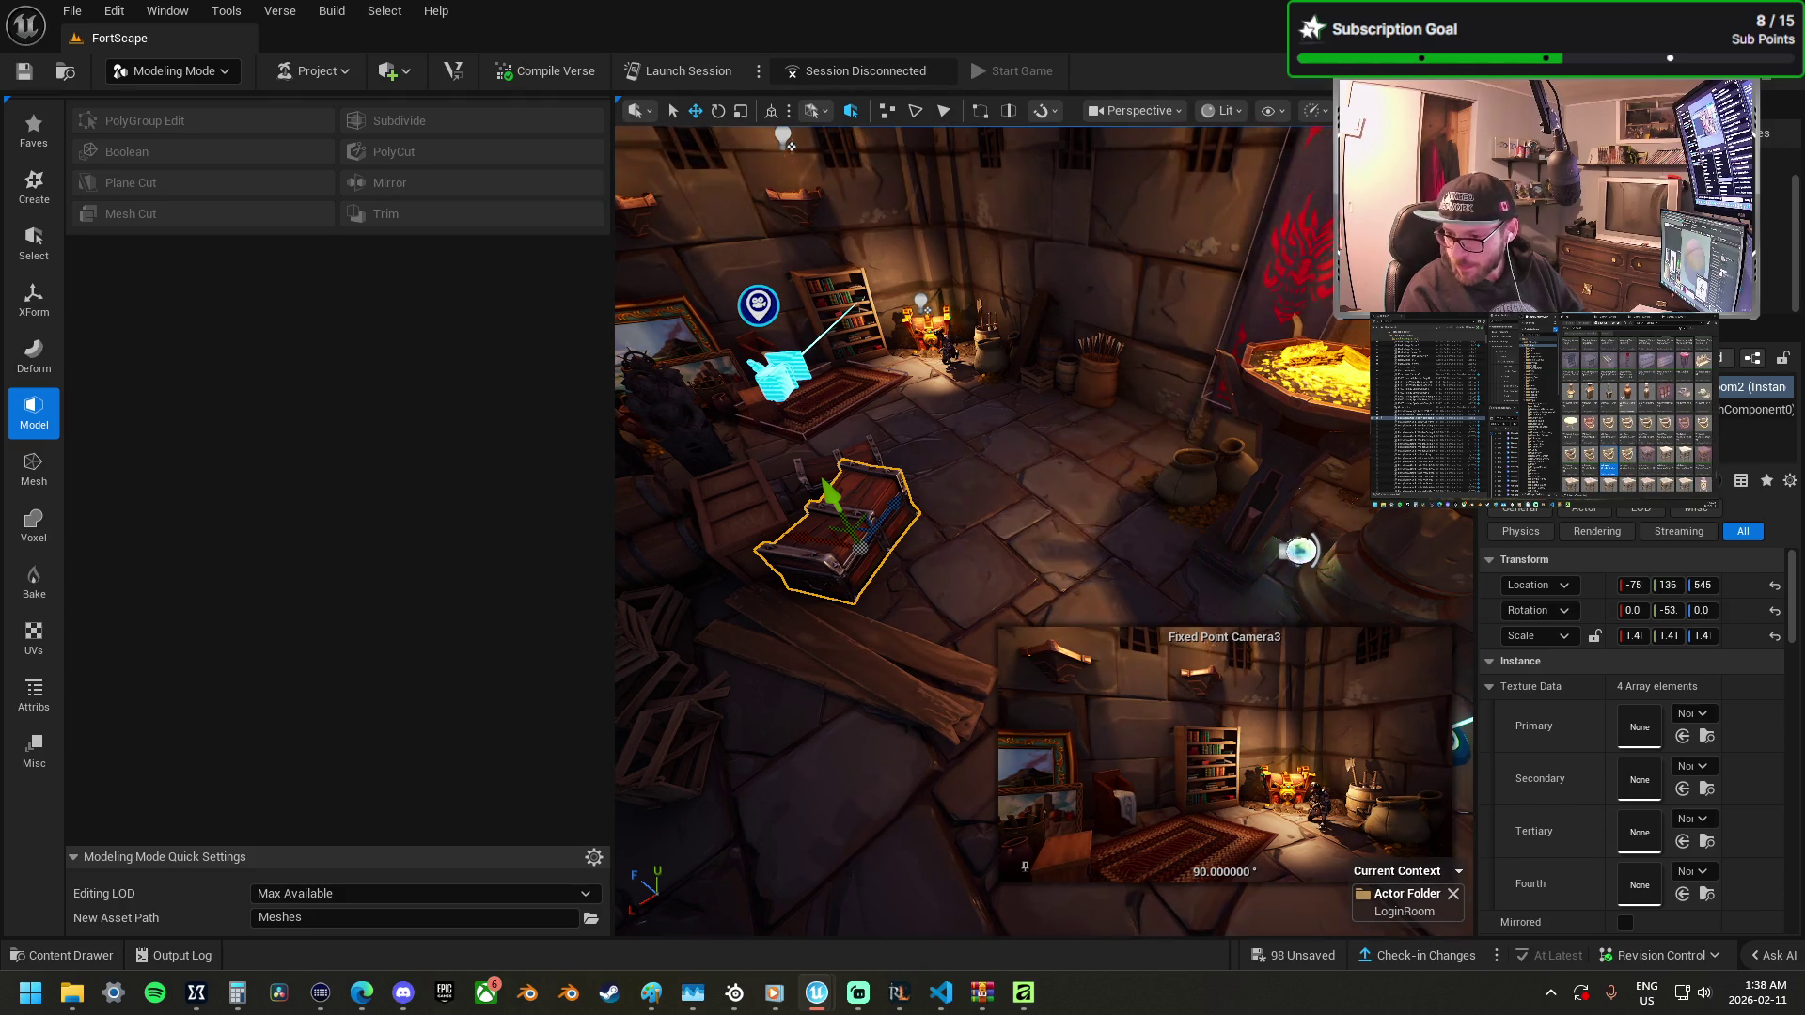
Add a bottle prop and set a wild-west hat on the small table, undoing its rotation.
{"action": "mouse_move", "coordinate": [1296, 538]}
{"action": "left_mouse_down"}
{"action": "mouse_move", "coordinate": [1278, 367]}
{"action": "mouse_move", "coordinate": [1270, 432]}
{"action": "left_mouse_up"}
{"action": "mouse_move", "coordinate": [62, 943]}
{"action": "left_mouse_down"}
{"action": "mouse_move", "coordinate": [878, 578]}
{"action": "mouse_move", "coordinate": [879, 543]}
{"action": "mouse_move", "coordinate": [879, 560]}
{"action": "left_mouse_up"}
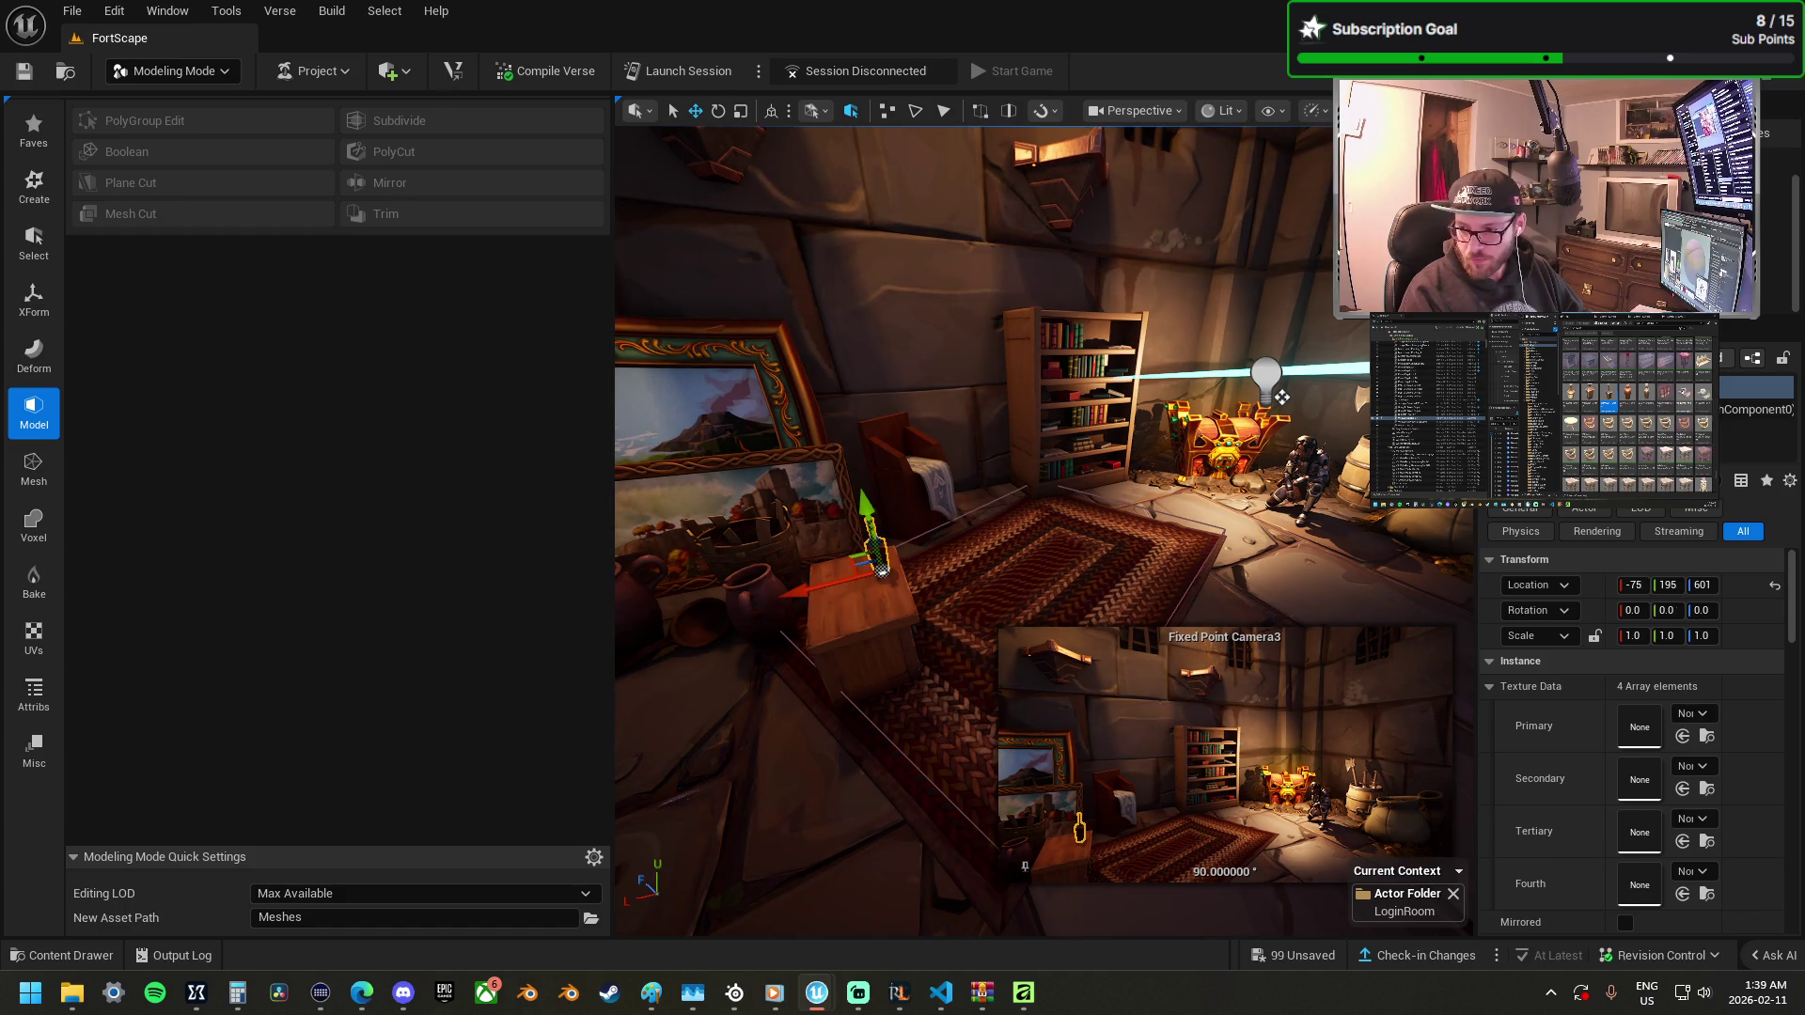
{"action": "mouse_move", "coordinate": [0, 583]}
{"action": "left_mouse_down"}
{"action": "mouse_move", "coordinate": [873, 589]}
{"action": "mouse_move", "coordinate": [879, 517]}
{"action": "left_mouse_up"}
{"action": "key", "text": "e"}
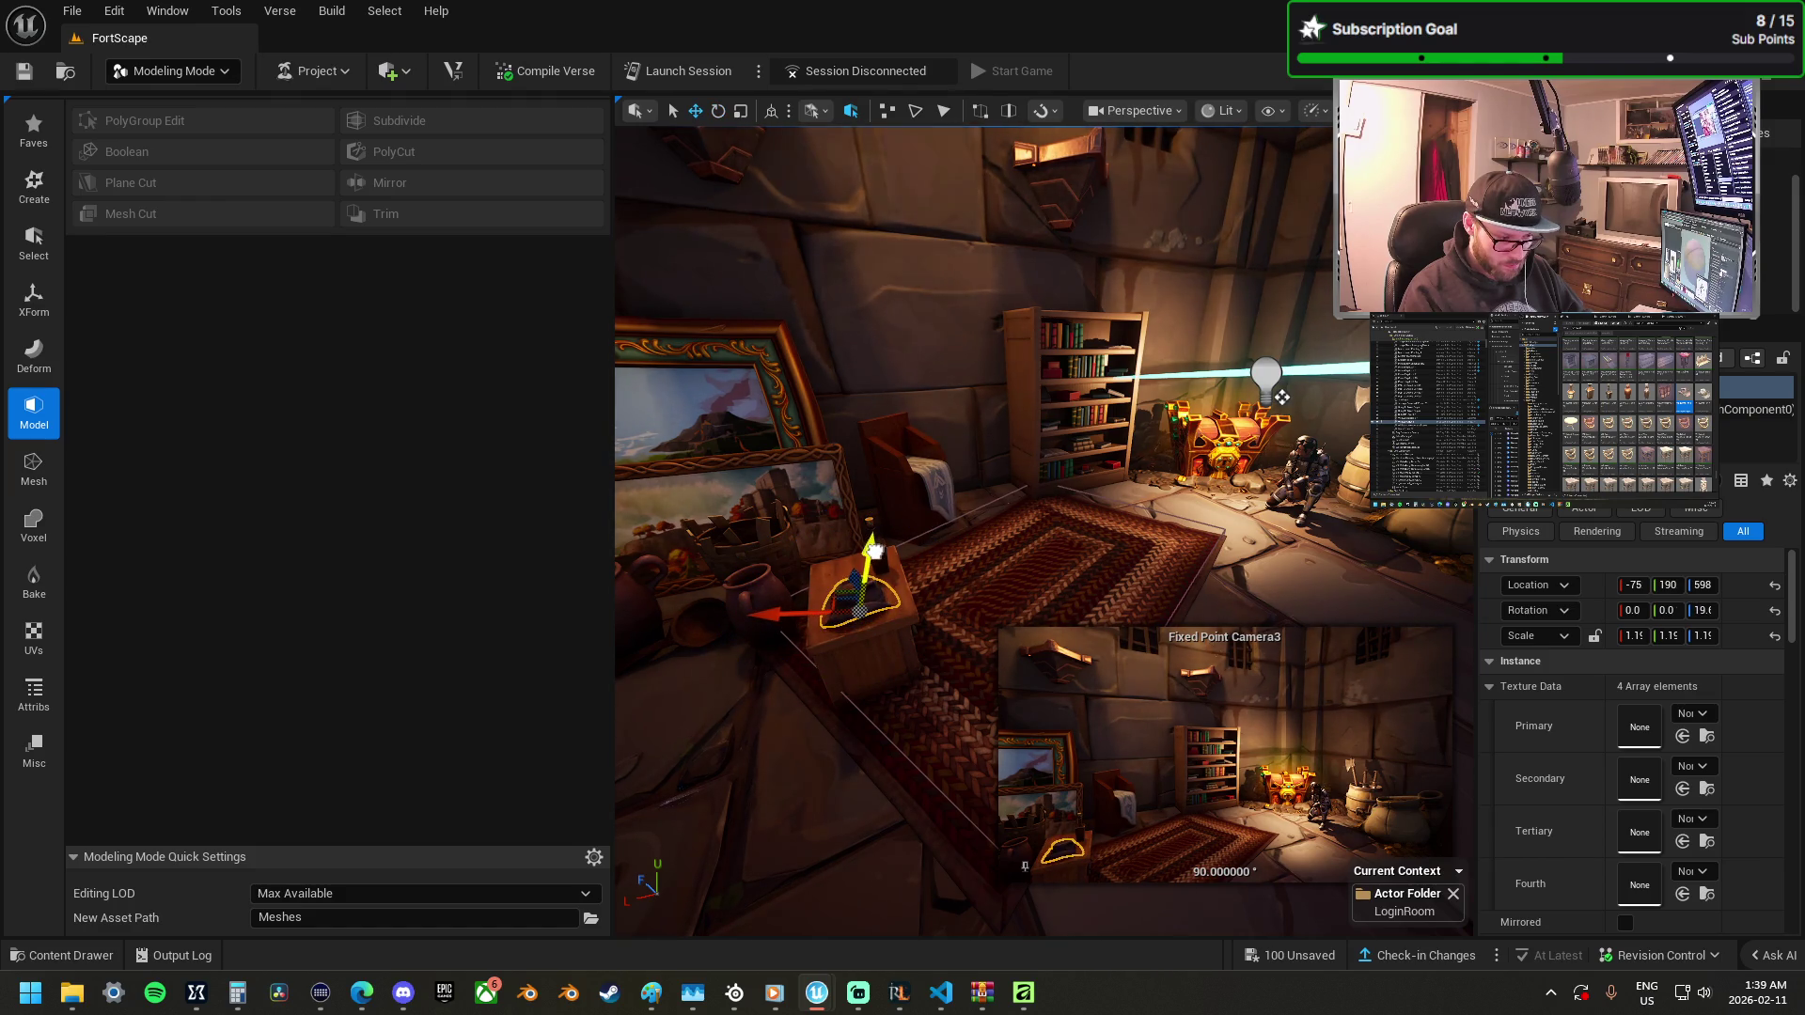
{"action": "left_click_drag", "start_coordinate": [874, 550], "coordinate": [869, 542]}
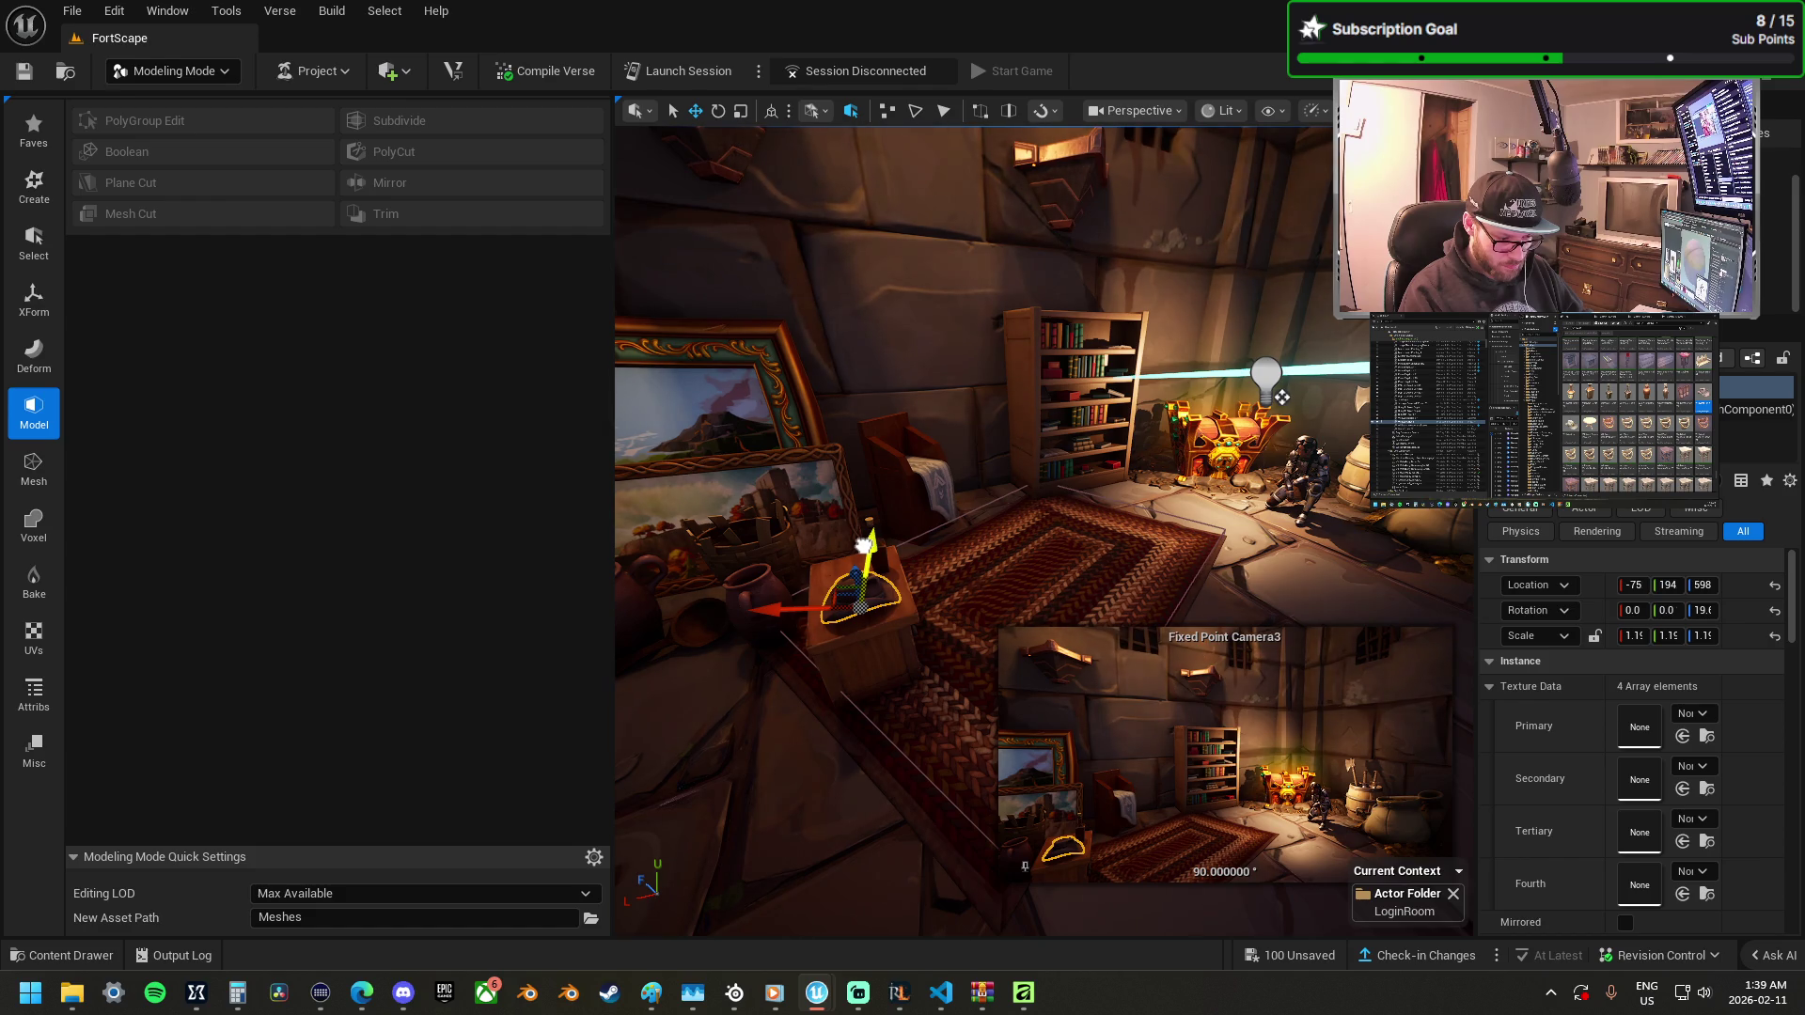
{"action": "key", "text": "ctrl+z"}
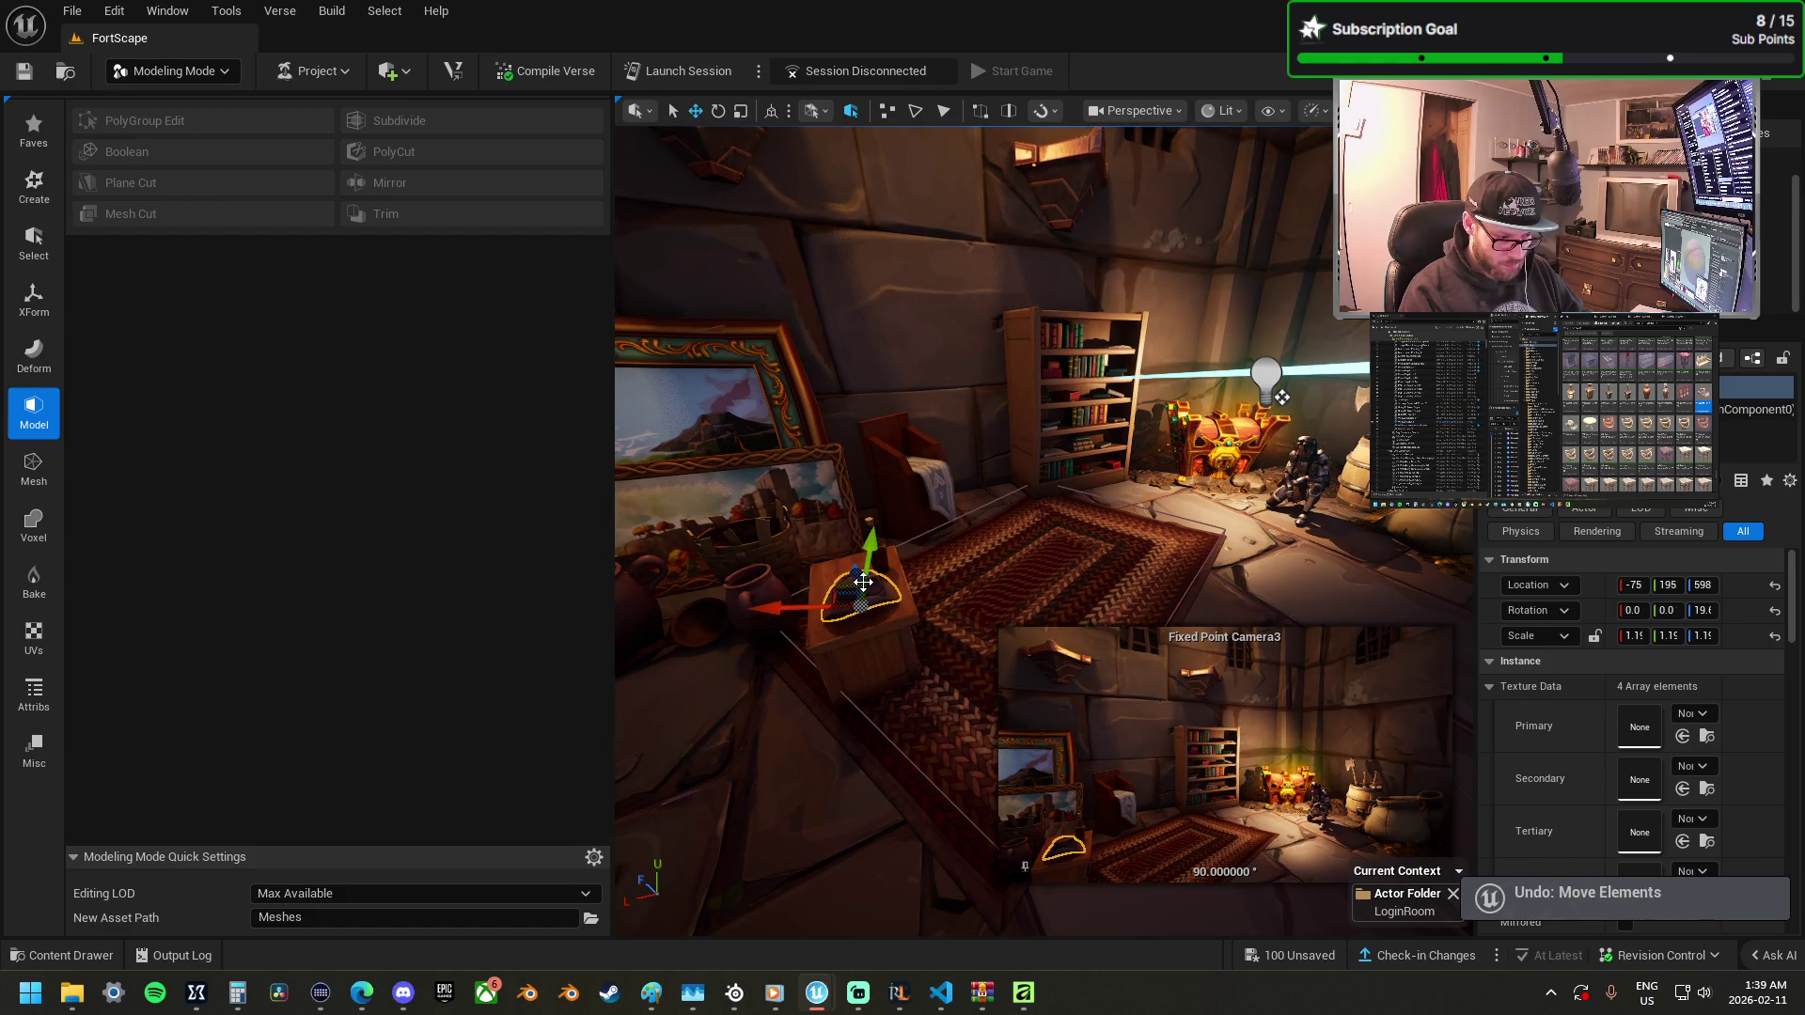
{"action": "key", "text": "ctrl+z"}
Slide the hat along the table and add a wooden divider to the room.
{"action": "mouse_move", "coordinate": [843, 595]}
{"action": "left_mouse_down"}
{"action": "mouse_move", "coordinate": [794, 625]}
{"action": "mouse_move", "coordinate": [895, 517]}
{"action": "mouse_move", "coordinate": [1027, 566]}
{"action": "left_mouse_up"}
{"action": "mouse_move", "coordinate": [1040, 506]}
{"action": "left_mouse_down"}
{"action": "mouse_move", "coordinate": [1036, 471]}
{"action": "mouse_move", "coordinate": [943, 507]}
{"action": "mouse_move", "coordinate": [1027, 467]}
{"action": "mouse_move", "coordinate": [987, 508]}
{"action": "left_mouse_up"}
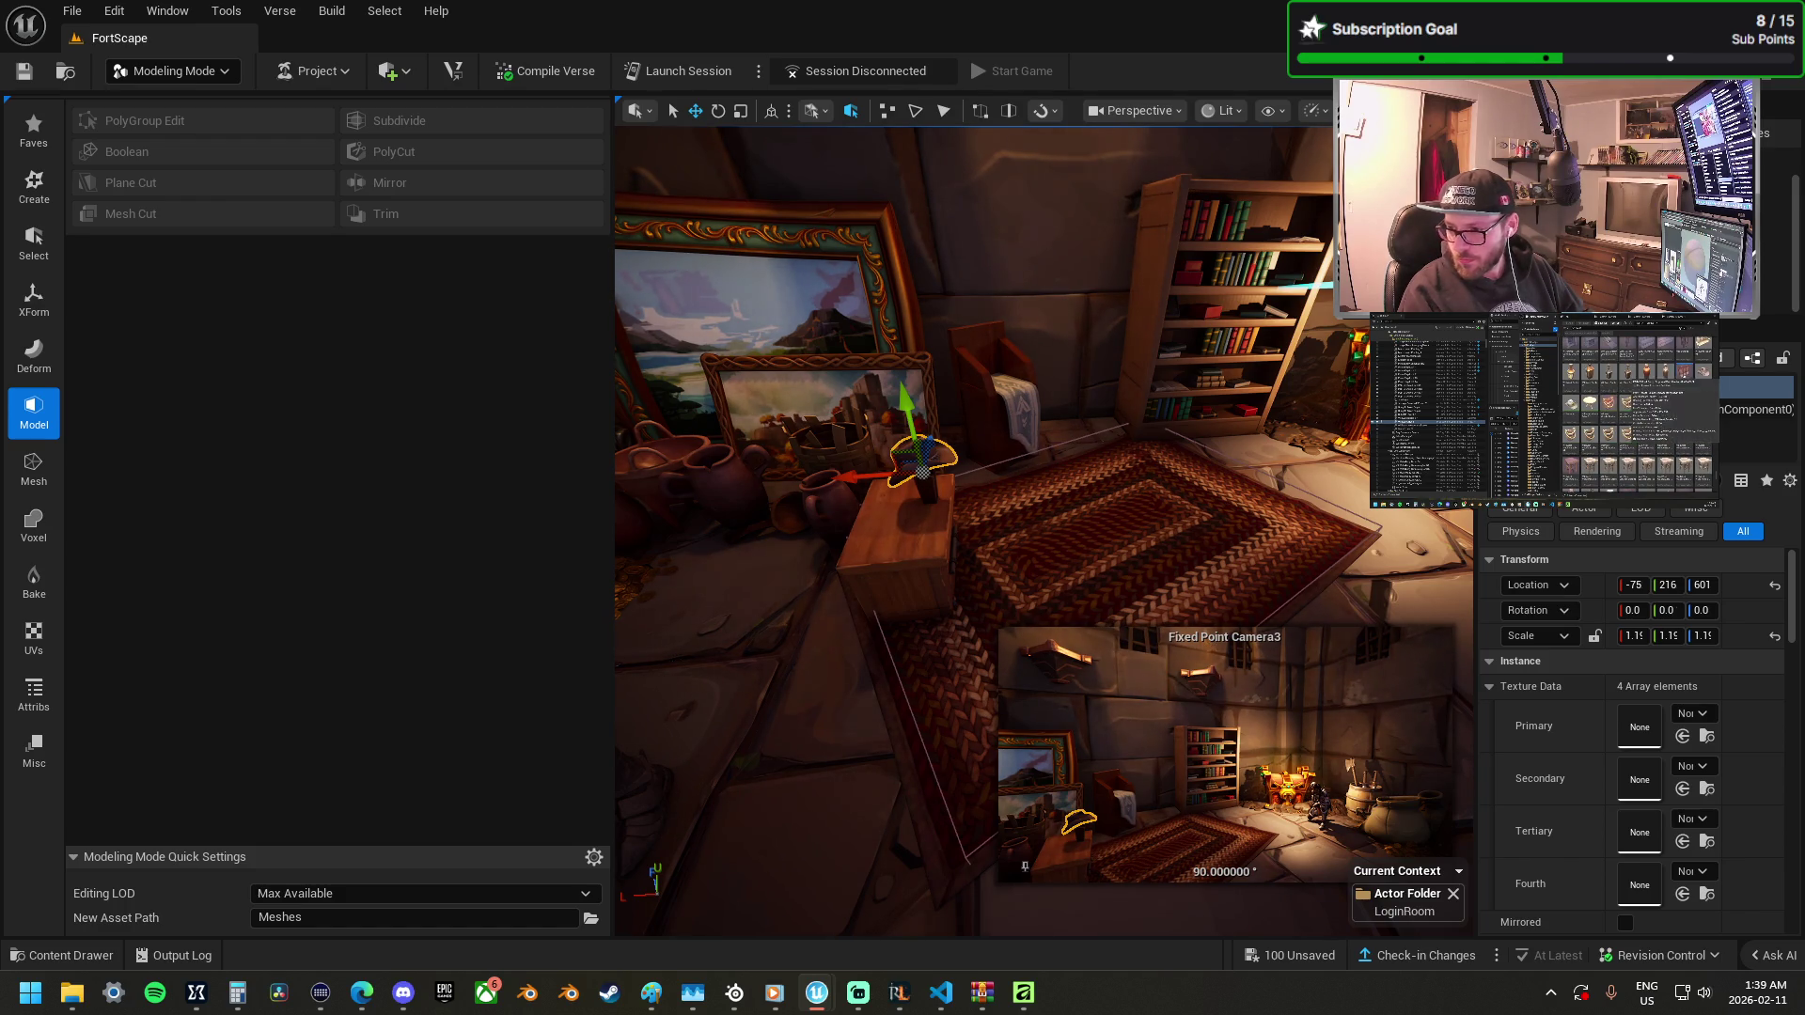
{"action": "mouse_move", "coordinate": [1804, 550]}
{"action": "left_mouse_down"}
{"action": "mouse_move", "coordinate": [1080, 550]}
{"action": "mouse_move", "coordinate": [1117, 529]}
{"action": "left_mouse_up"}
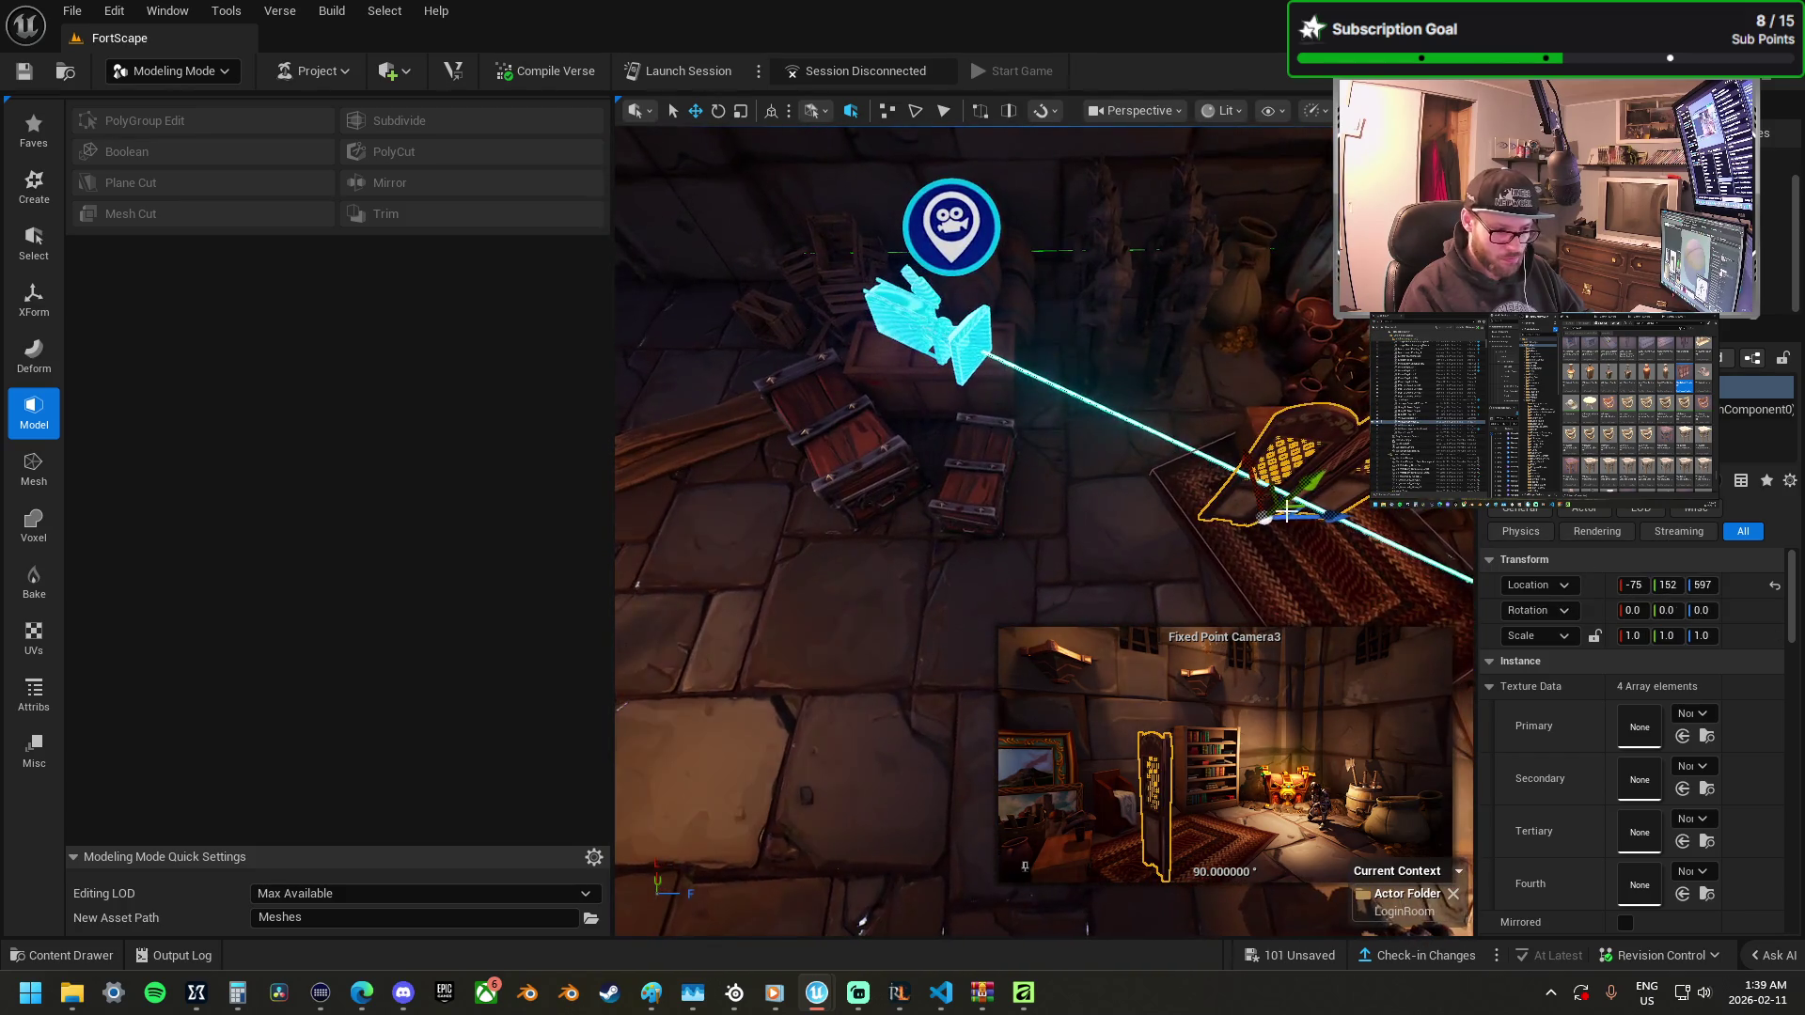
Lower the wooden divider onto the floor at -75, 152, 575, then select Fixed Point Camera3.
{"action": "mouse_move", "coordinate": [1283, 499]}
{"action": "left_mouse_down"}
{"action": "mouse_move", "coordinate": [1213, 489]}
{"action": "mouse_move", "coordinate": [1148, 405]}
{"action": "mouse_move", "coordinate": [1107, 406]}
{"action": "left_mouse_up"}
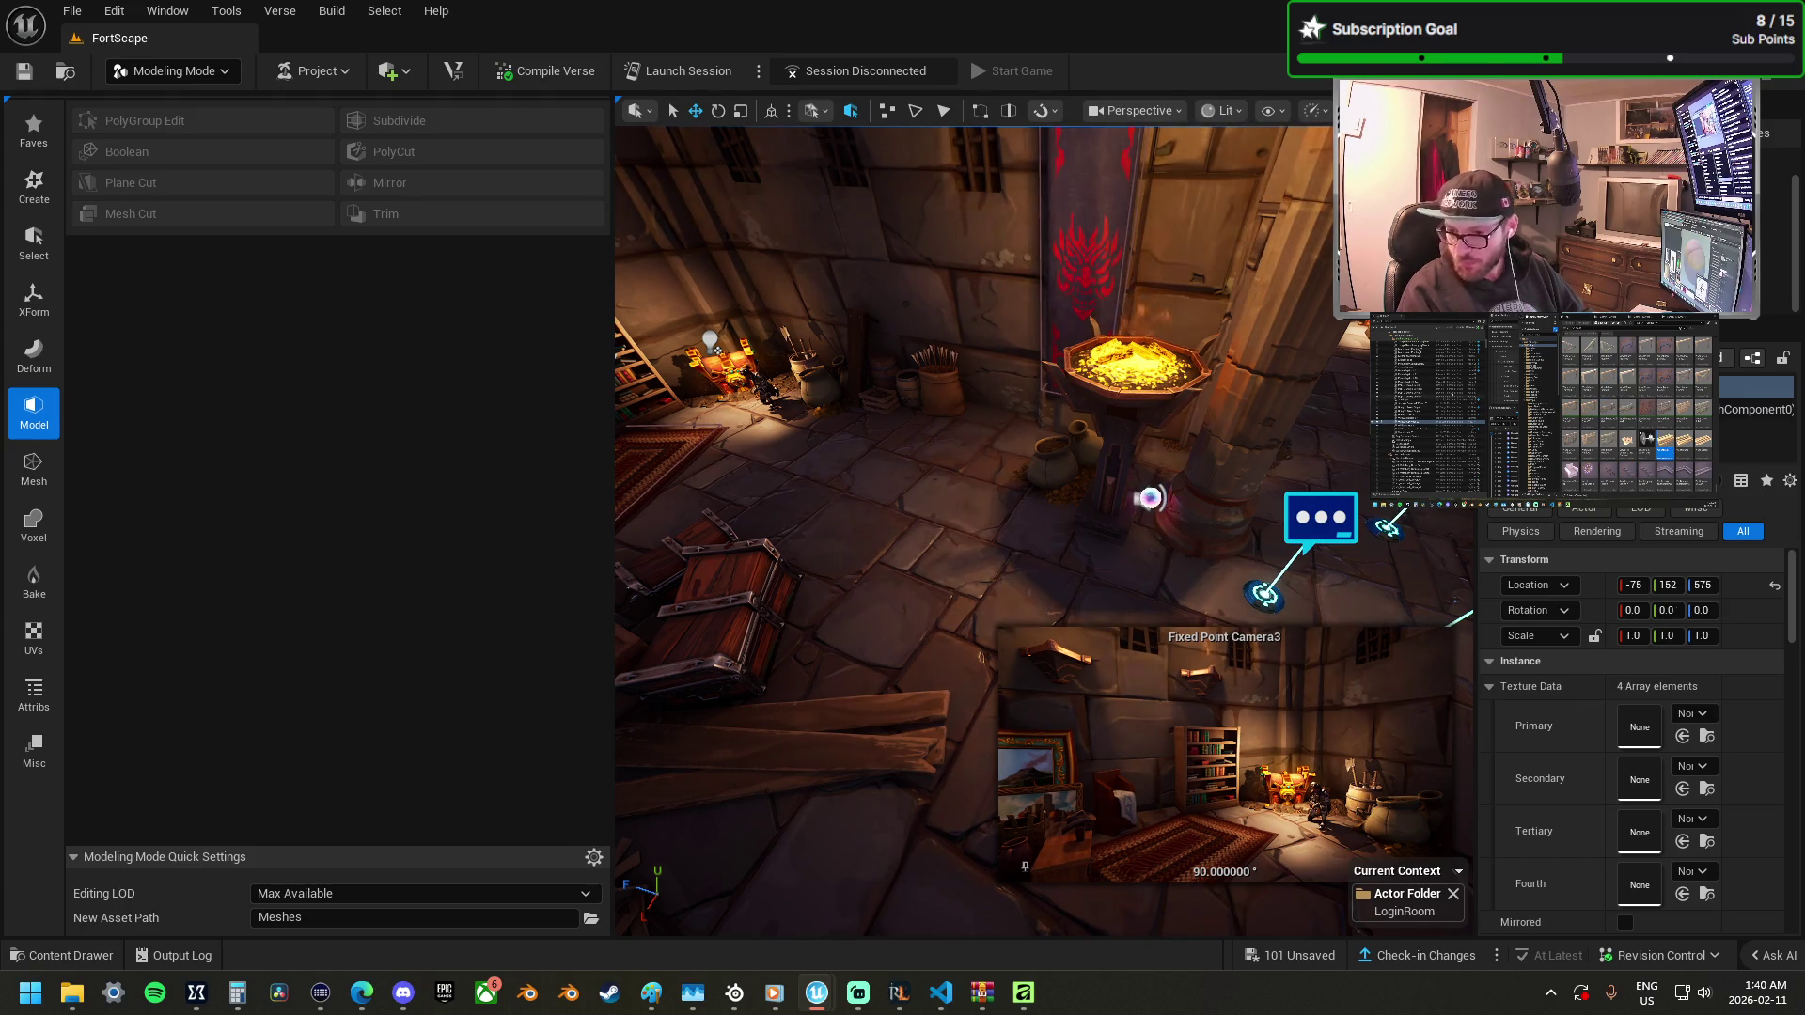
{"action": "mouse_move", "coordinate": [955, 512]}
{"action": "left_mouse_down"}
{"action": "mouse_move", "coordinate": [827, 460]}
{"action": "mouse_move", "coordinate": [930, 531]}
{"action": "mouse_move", "coordinate": [969, 512]}
{"action": "mouse_move", "coordinate": [893, 531]}
{"action": "mouse_move", "coordinate": [917, 536]}
{"action": "left_mouse_up"}
{"action": "left_click", "coordinate": [979, 439]}
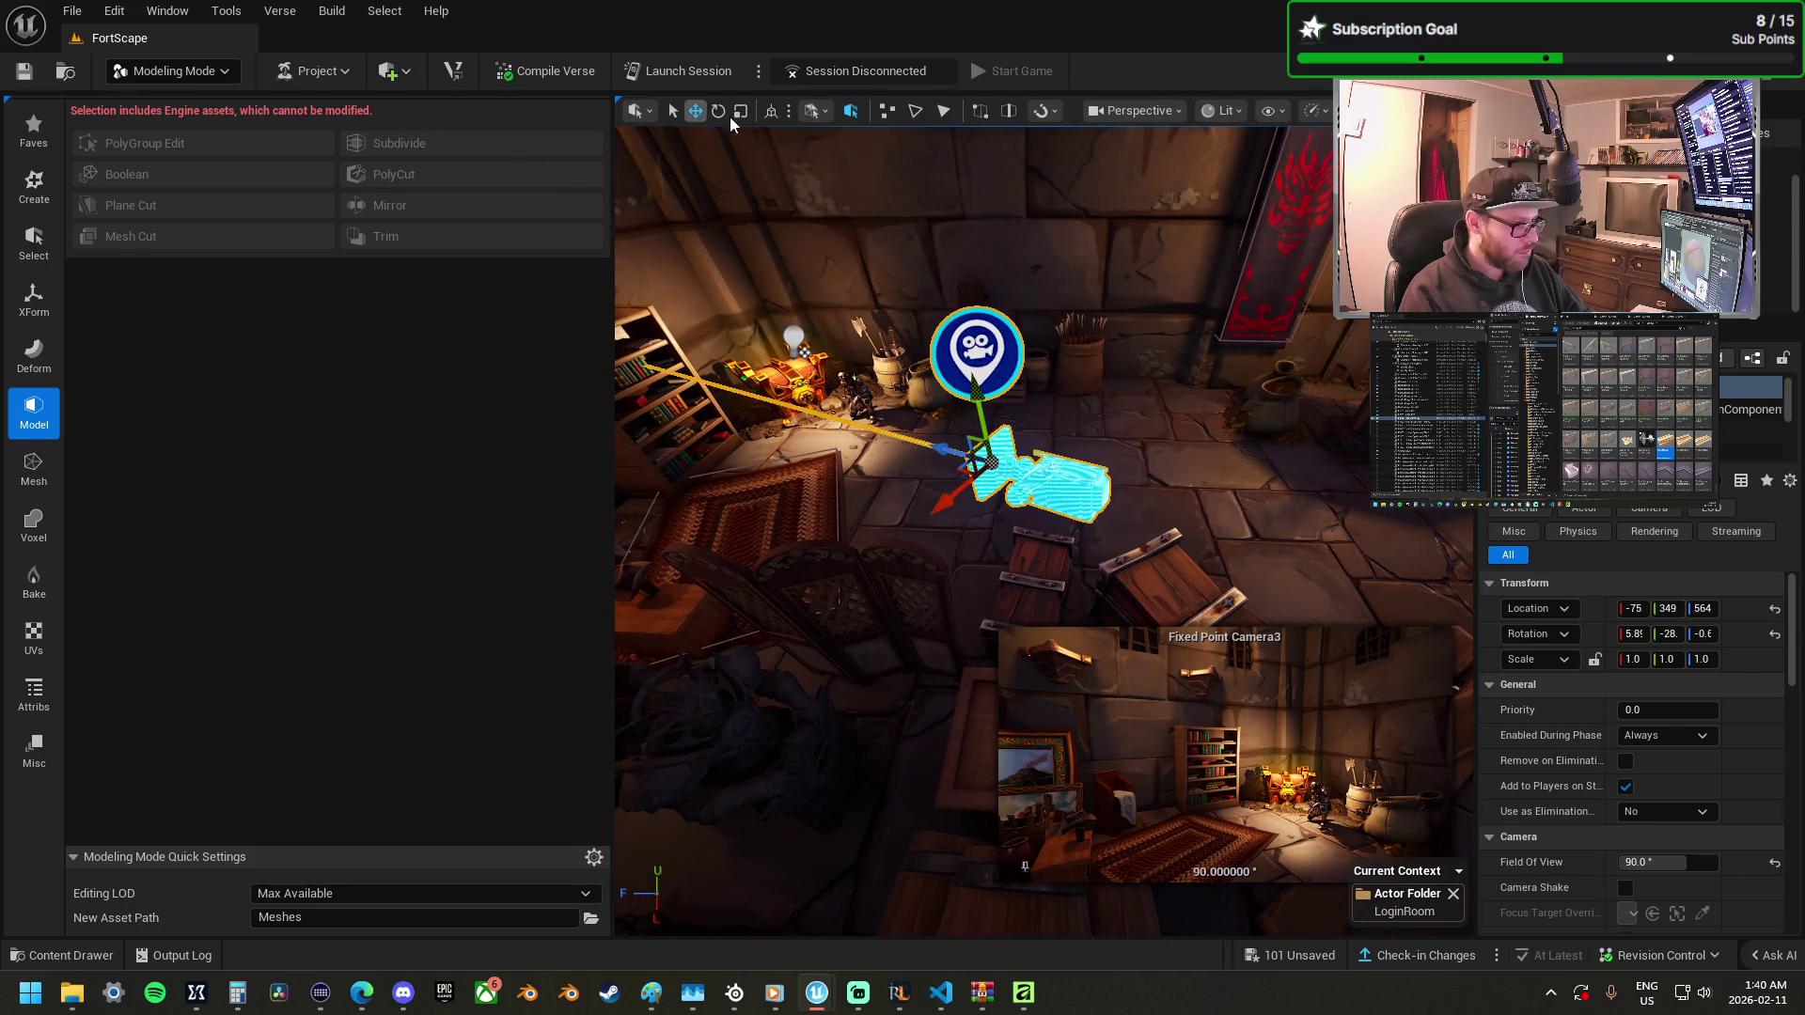
Lower Fixed Point Camera4, tilt it toward the character, and close the Camera3 preview.
{"action": "mouse_move", "coordinate": [961, 467]}
{"action": "left_mouse_down"}
{"action": "mouse_move", "coordinate": [821, 403]}
{"action": "mouse_move", "coordinate": [846, 403]}
{"action": "left_mouse_up"}
{"action": "key", "text": "e"}
{"action": "left_click_drag", "start_coordinate": [1048, 461], "coordinate": [917, 403]}
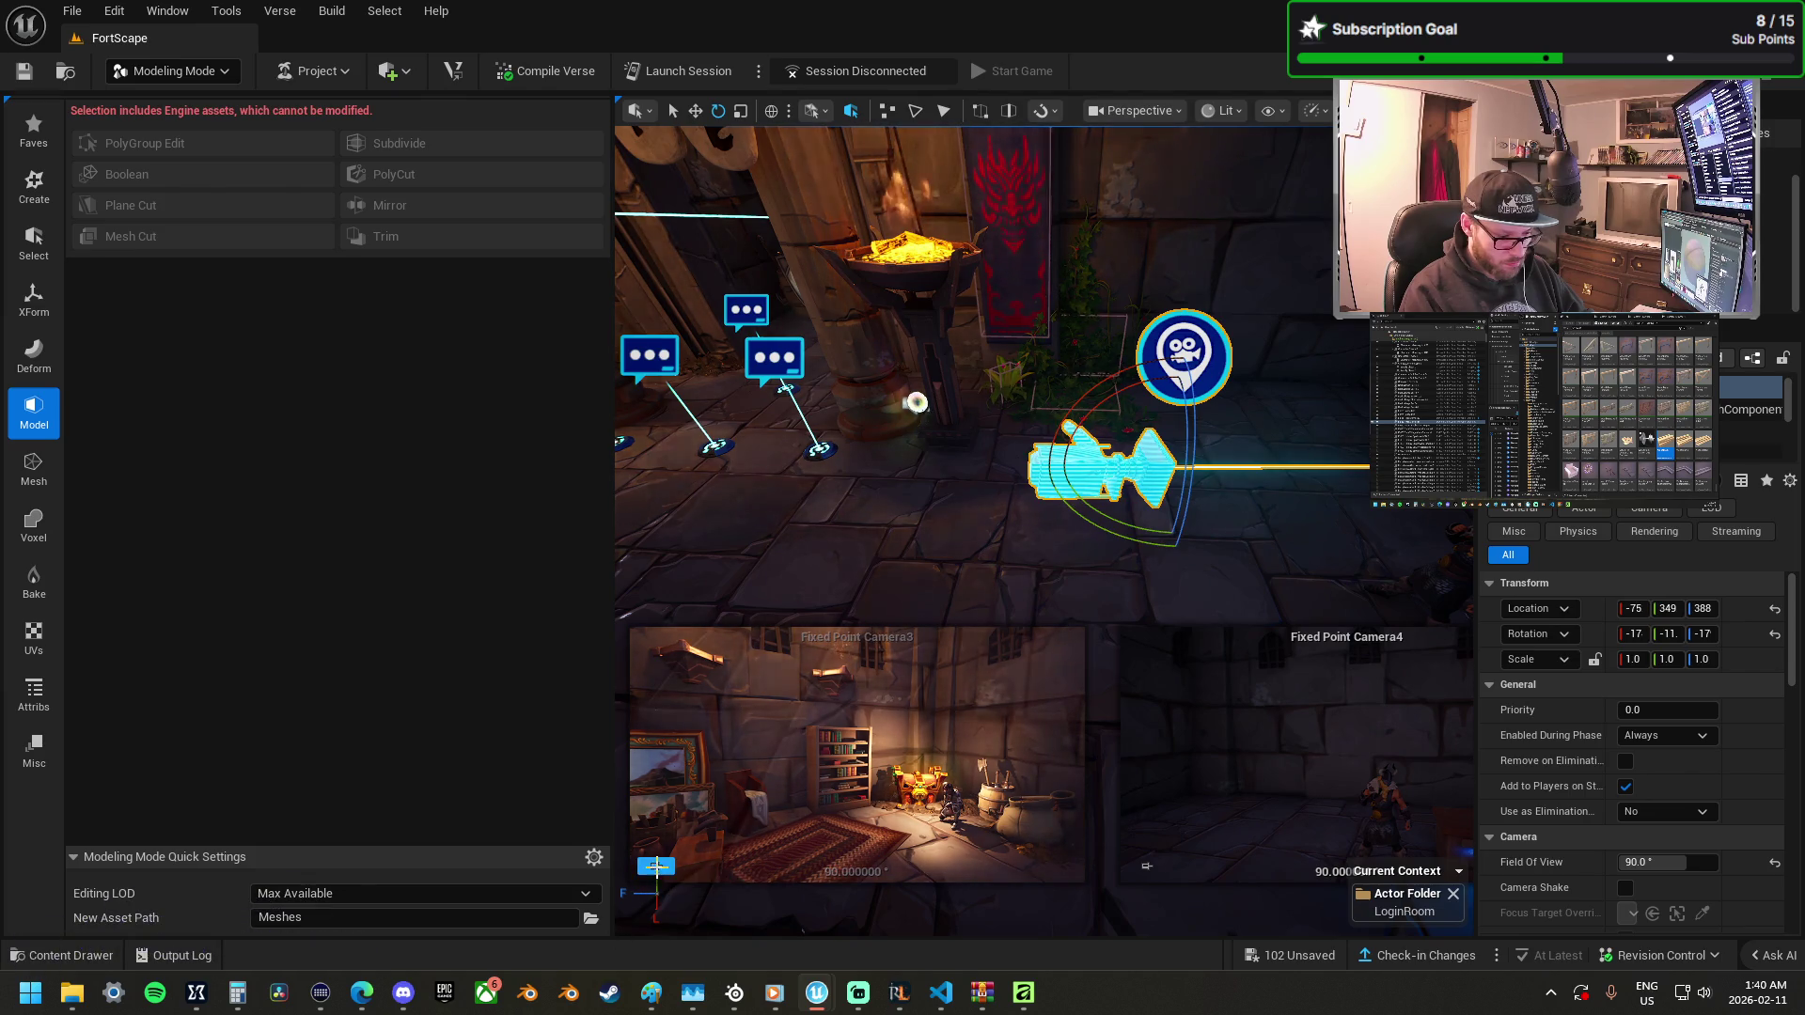
{"action": "left_click", "coordinate": [656, 866]}
Slide Fixed Point Camera4 sideways to rest at -75, 313, 391.
{"action": "left_click_drag", "start_coordinate": [952, 546], "coordinate": [951, 545]}
{"action": "mouse_move", "coordinate": [1242, 431]}
{"action": "left_mouse_down"}
{"action": "mouse_move", "coordinate": [1225, 404]}
{"action": "mouse_move", "coordinate": [1230, 429]}
{"action": "left_mouse_up"}
{"action": "key", "text": "w"}
{"action": "left_click_drag", "start_coordinate": [939, 545], "coordinate": [939, 545]}
{"action": "mouse_move", "coordinate": [1116, 543]}
{"action": "left_mouse_down"}
{"action": "mouse_move", "coordinate": [1149, 545]}
{"action": "mouse_move", "coordinate": [1128, 622]}
{"action": "mouse_move", "coordinate": [1051, 623]}
{"action": "left_mouse_up"}
{"action": "mouse_move", "coordinate": [1068, 544]}
{"action": "left_mouse_down"}
{"action": "mouse_move", "coordinate": [1109, 549]}
{"action": "mouse_move", "coordinate": [1062, 514]}
{"action": "left_mouse_up"}
Nudge the NPC character into place beside the chest and turn it.
{"action": "left_click", "coordinate": [1067, 543]}
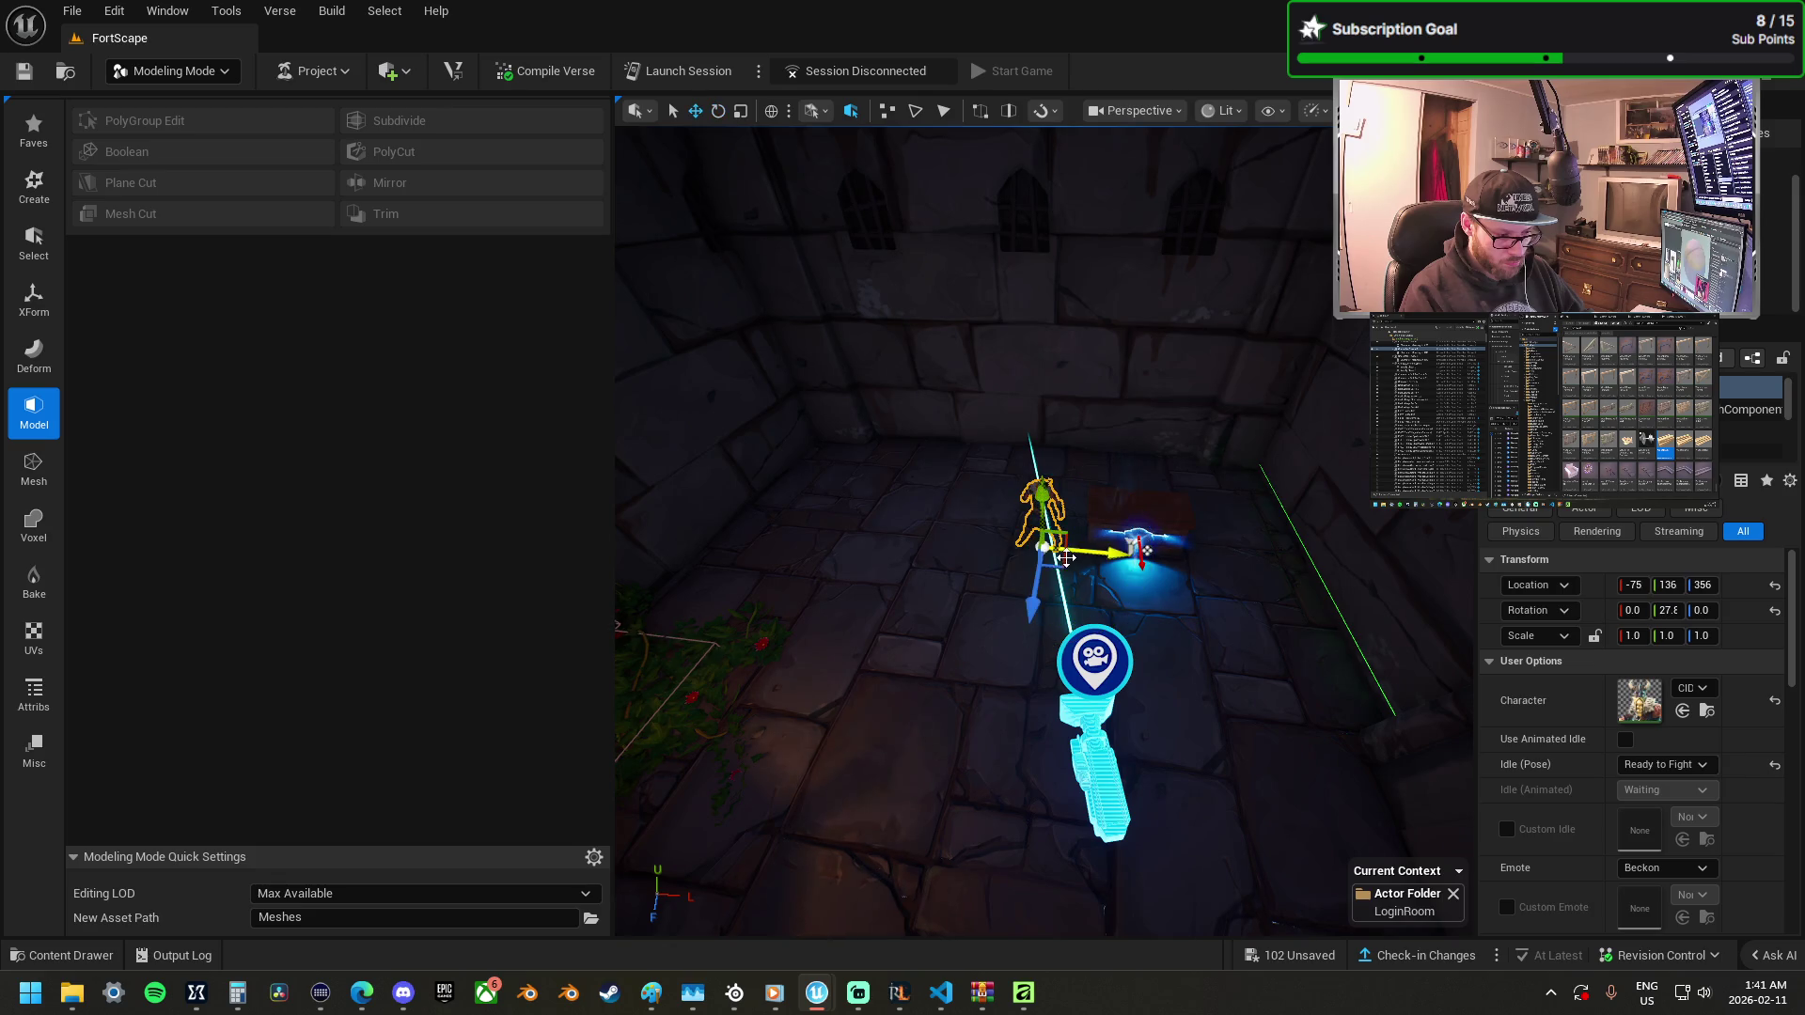
{"action": "left_click", "coordinate": [1094, 677]}
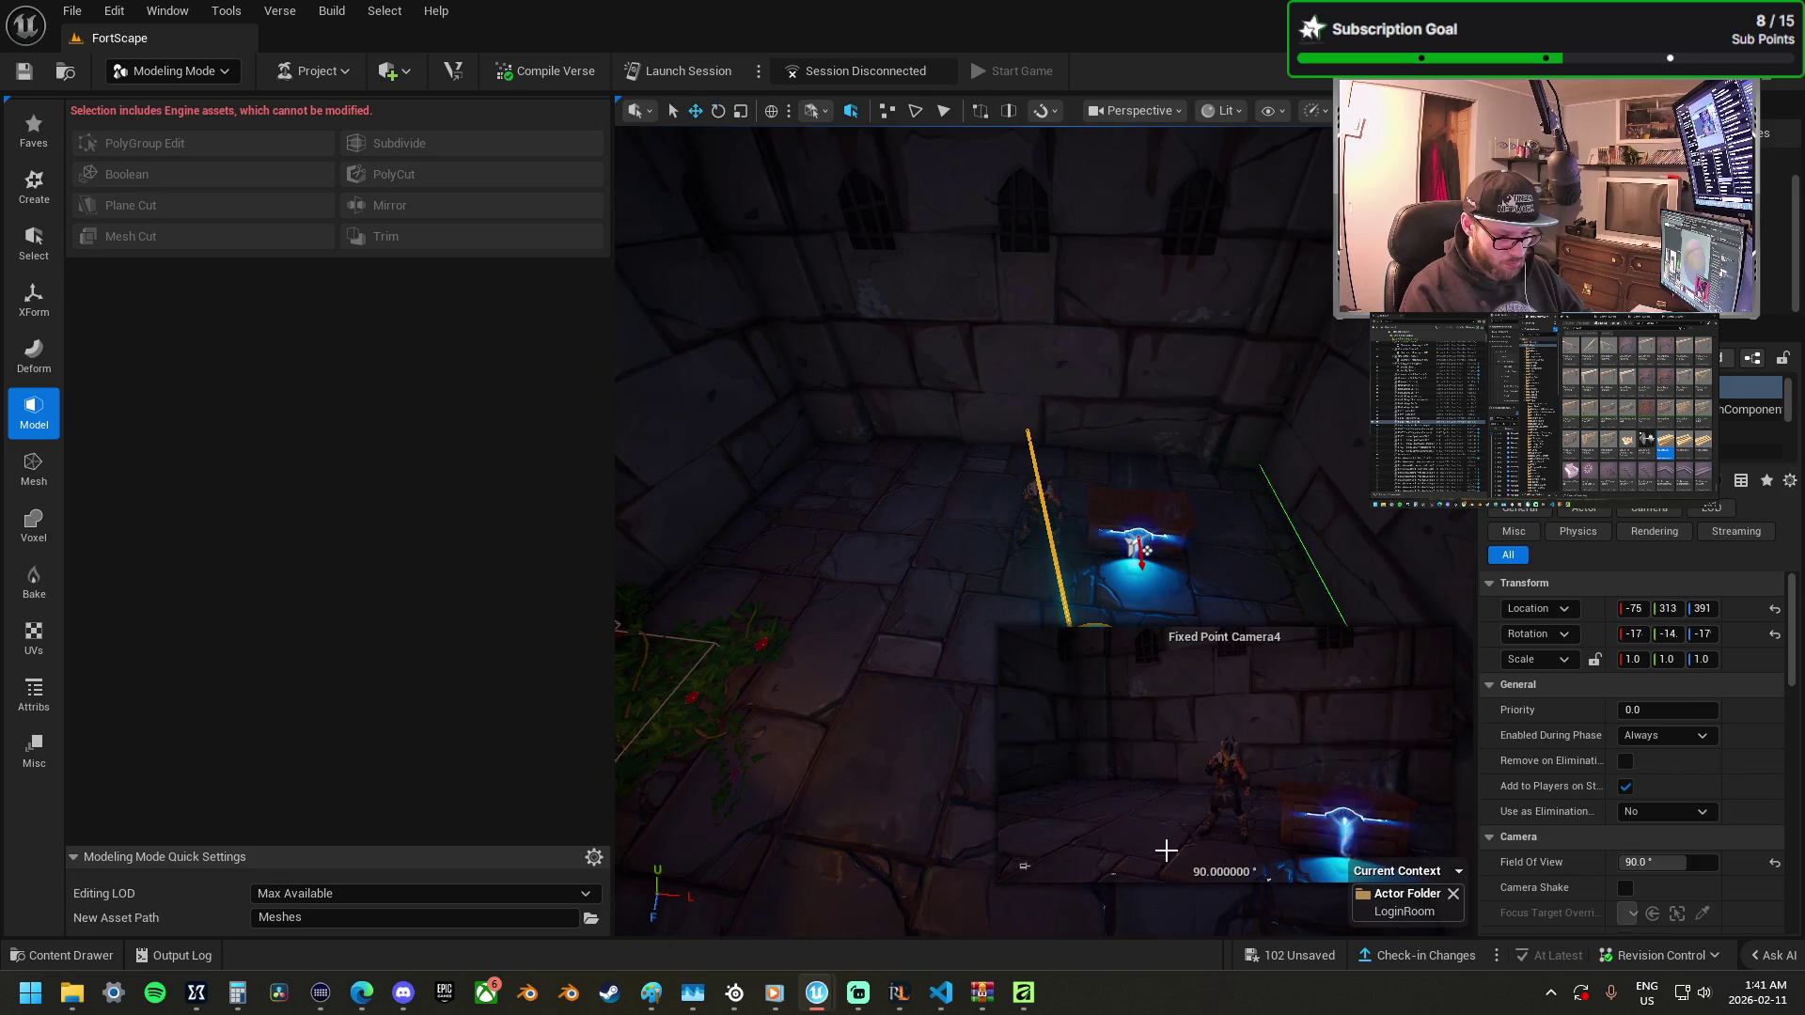
{"action": "left_click", "coordinate": [1056, 545]}
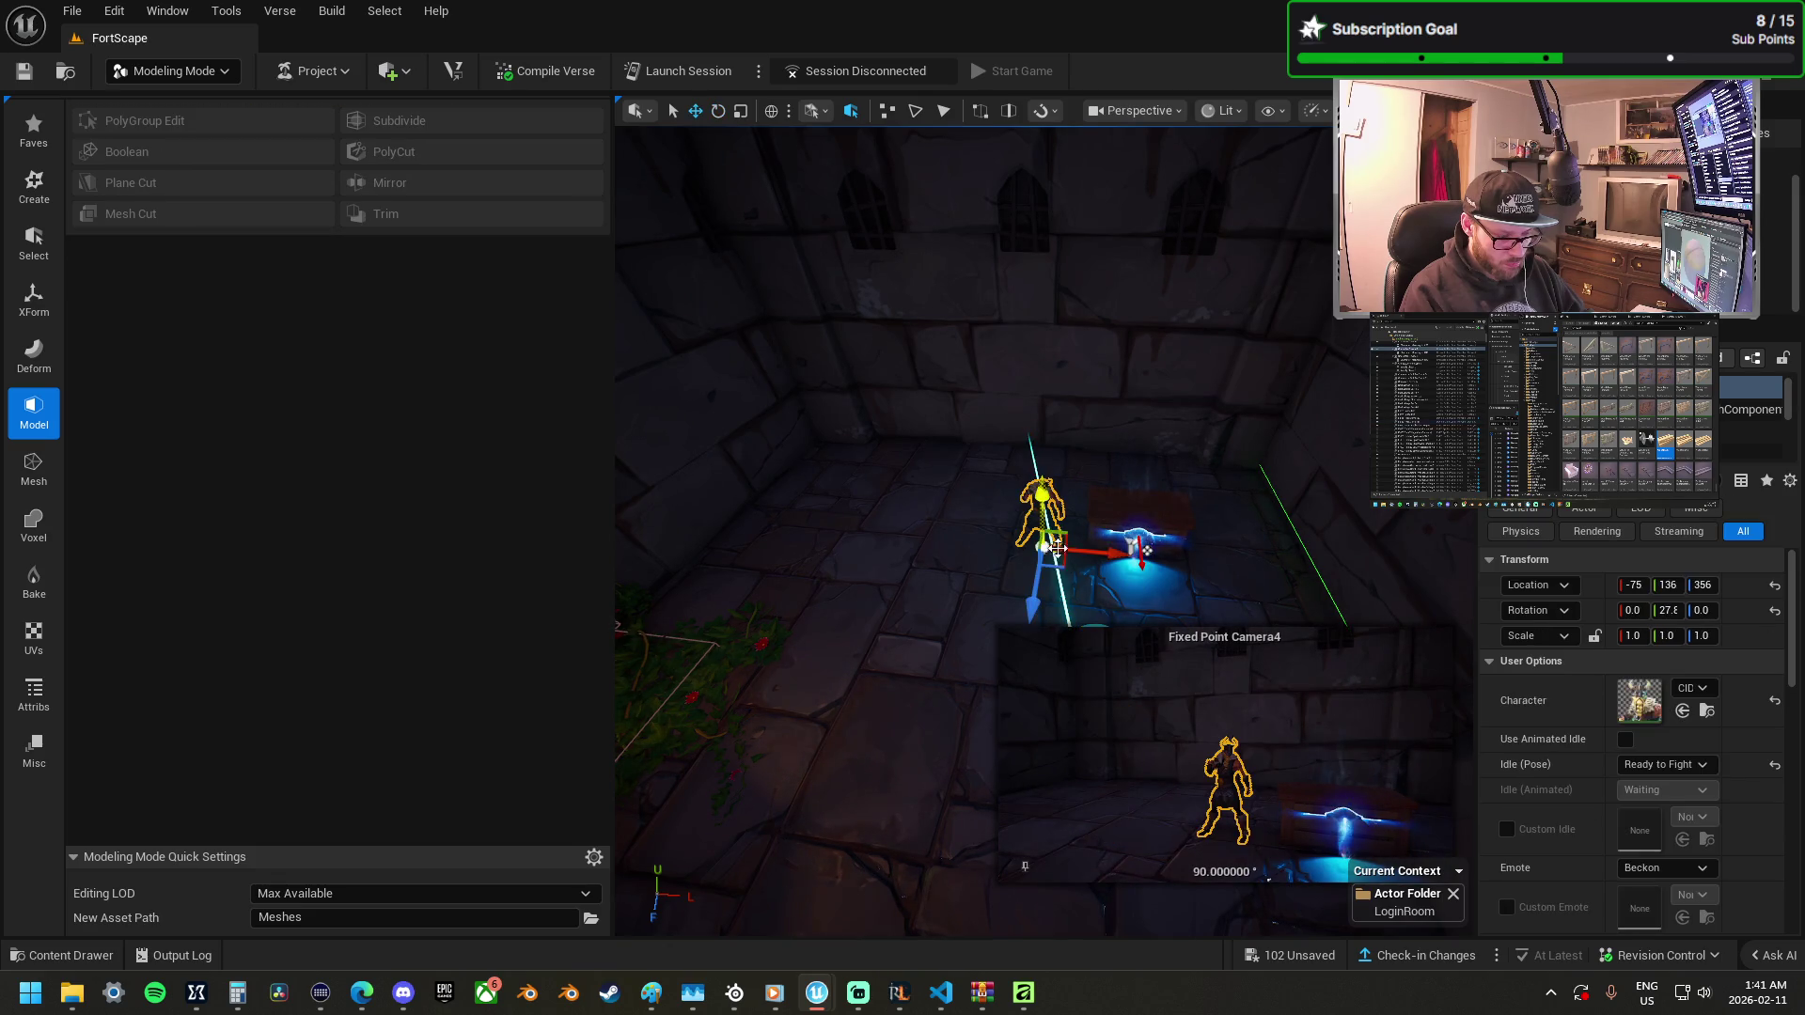
{"action": "mouse_move", "coordinate": [1063, 571]}
{"action": "left_mouse_down"}
{"action": "mouse_move", "coordinate": [984, 534]}
{"action": "mouse_move", "coordinate": [1034, 593]}
{"action": "left_mouse_up"}
{"action": "key", "text": "e"}
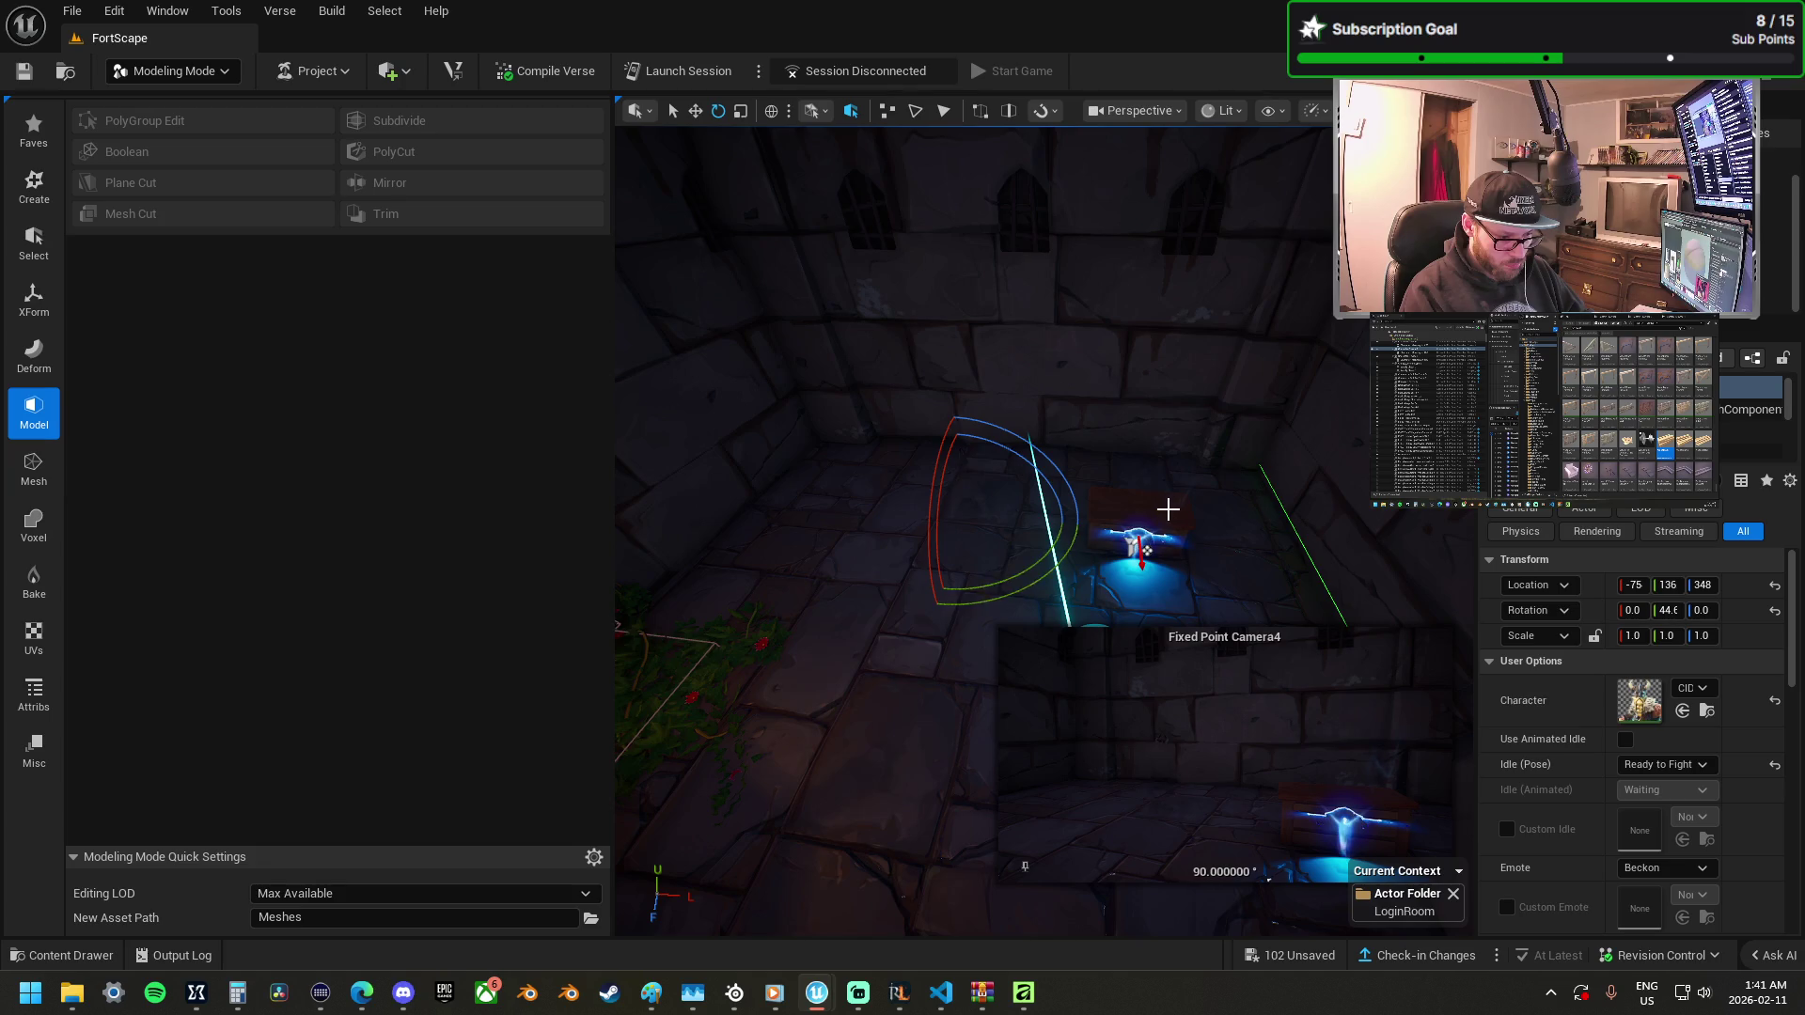
Set the character's Idle (Pose) to Stand Tall.
{"action": "left_click", "coordinate": [1664, 765]}
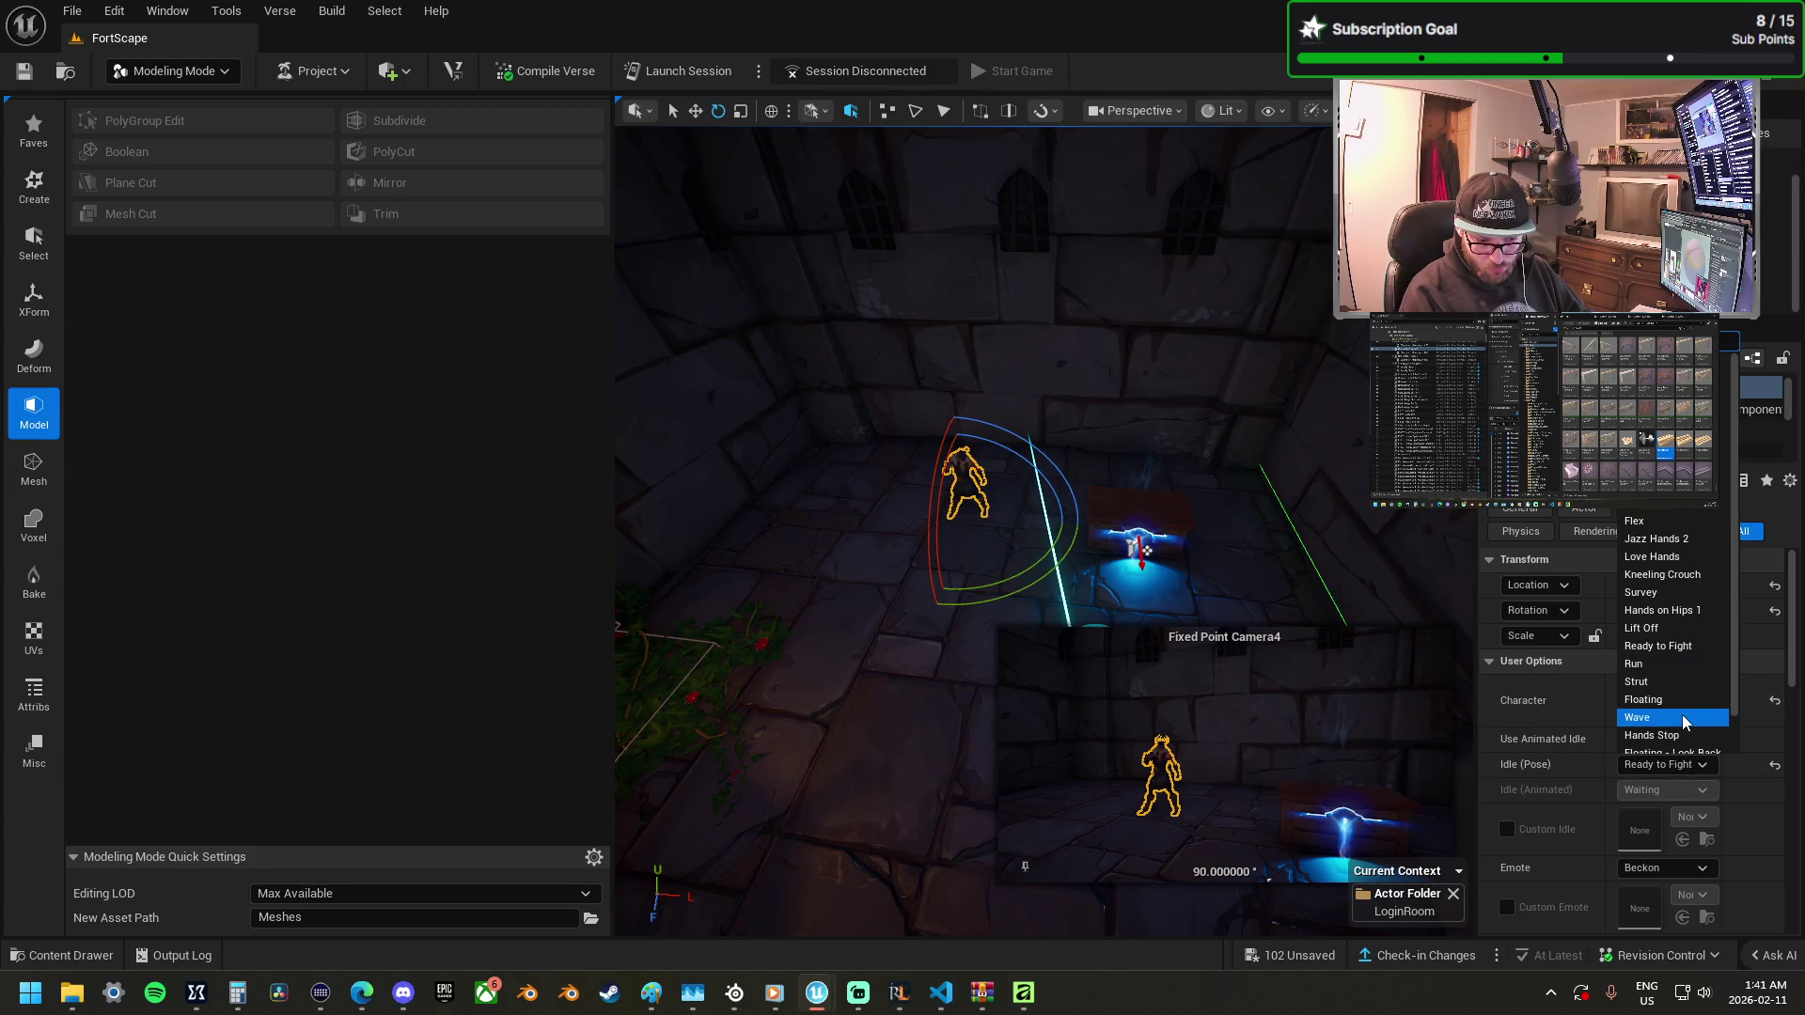
{"action": "scroll", "coordinate": [1687, 722], "scroll_direction": "down", "scroll_amount": 1}
{"action": "left_click", "coordinate": [1691, 706]}
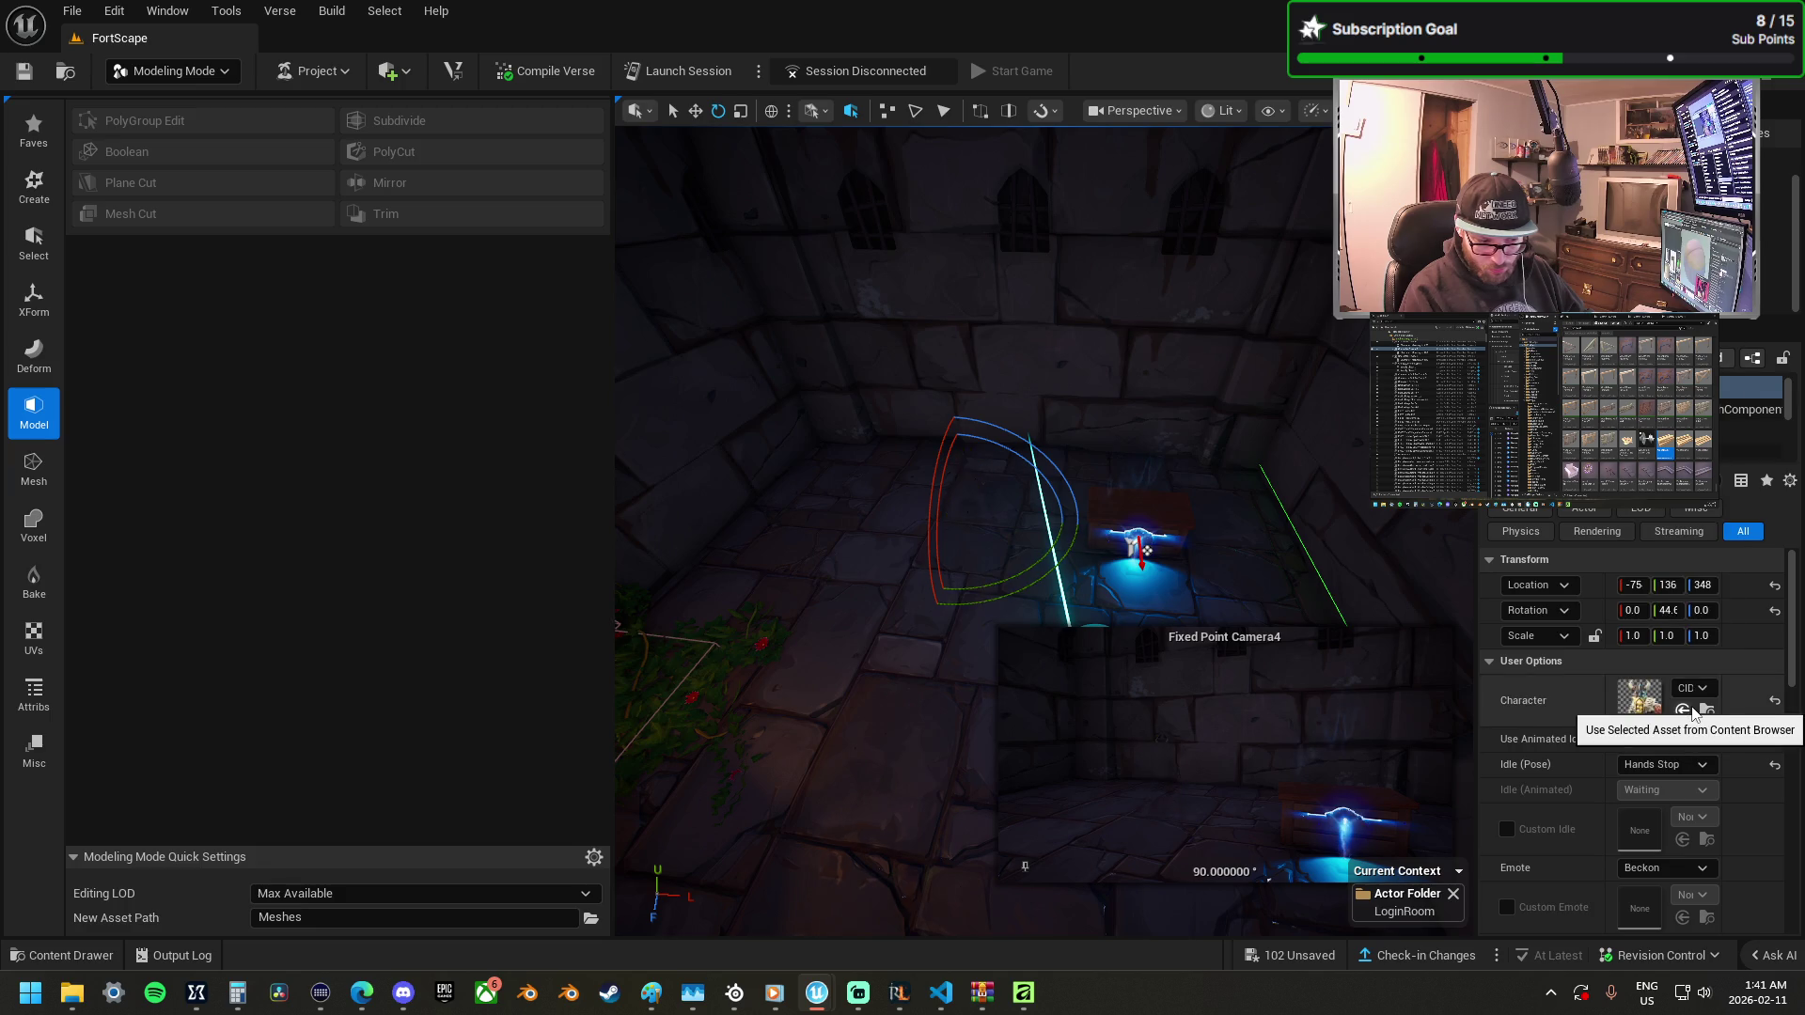
{"action": "left_click", "coordinate": [1681, 764]}
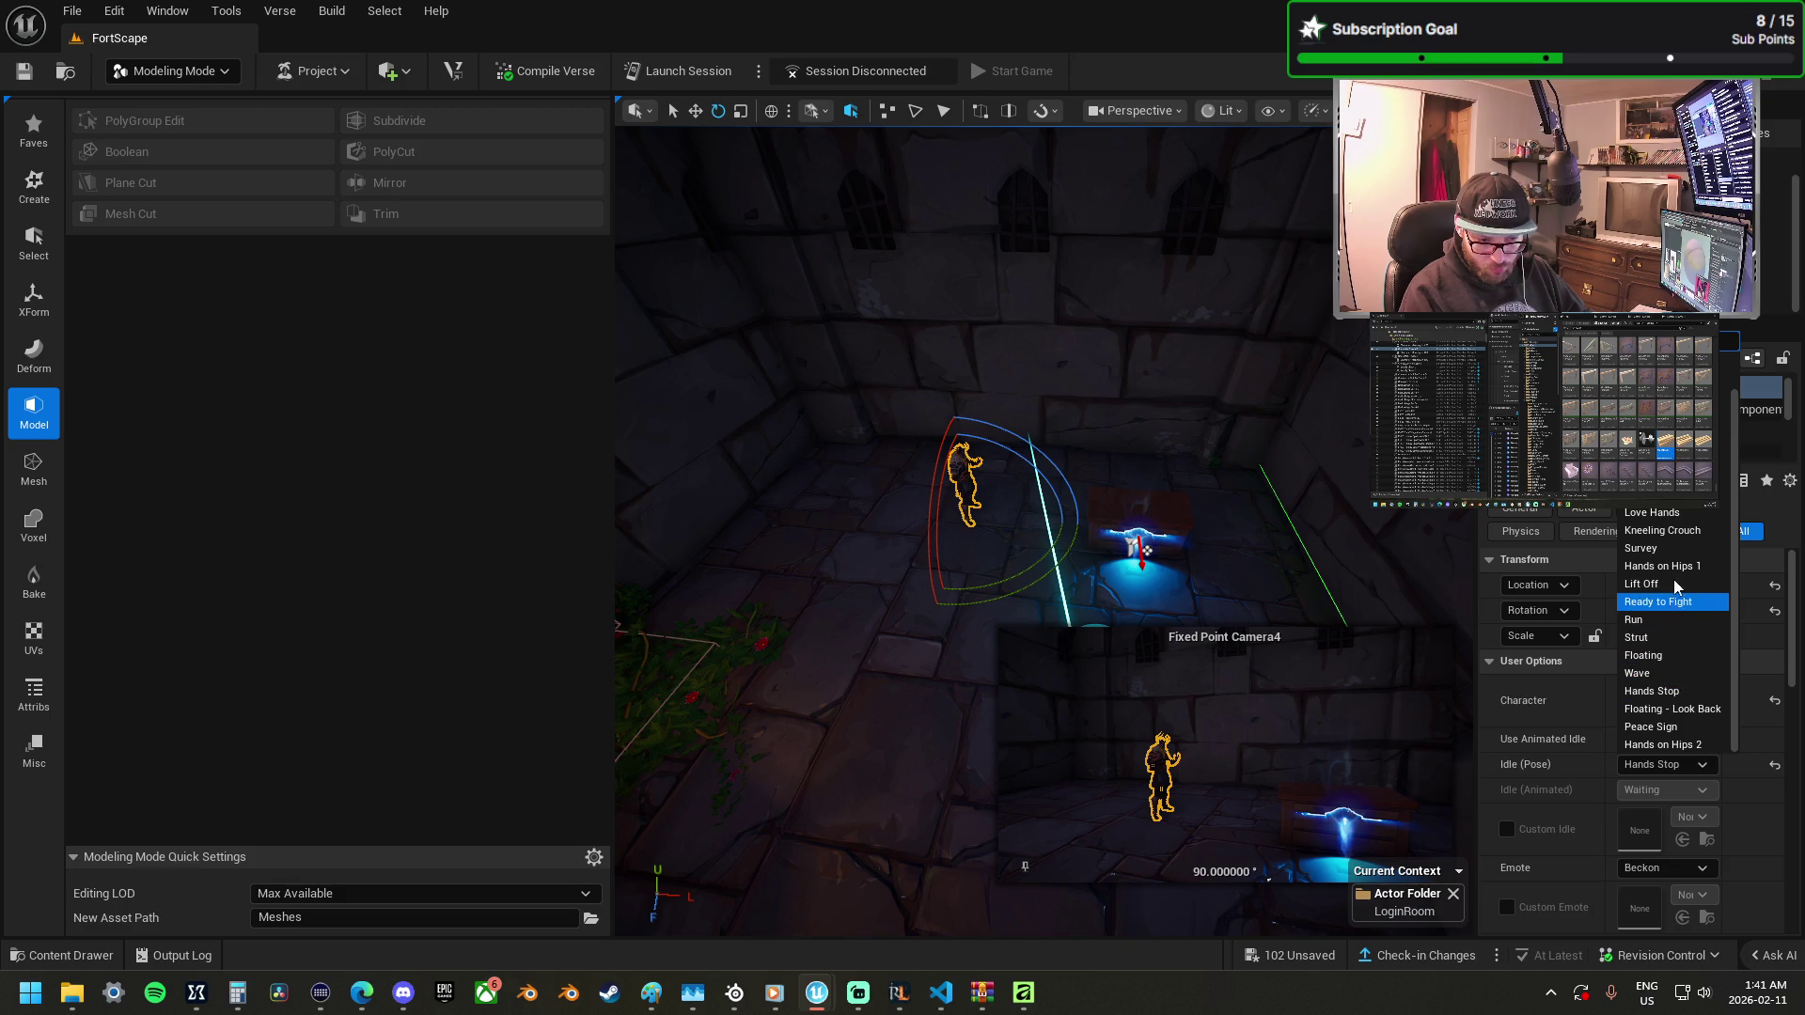
{"action": "key", "text": "Escape"}
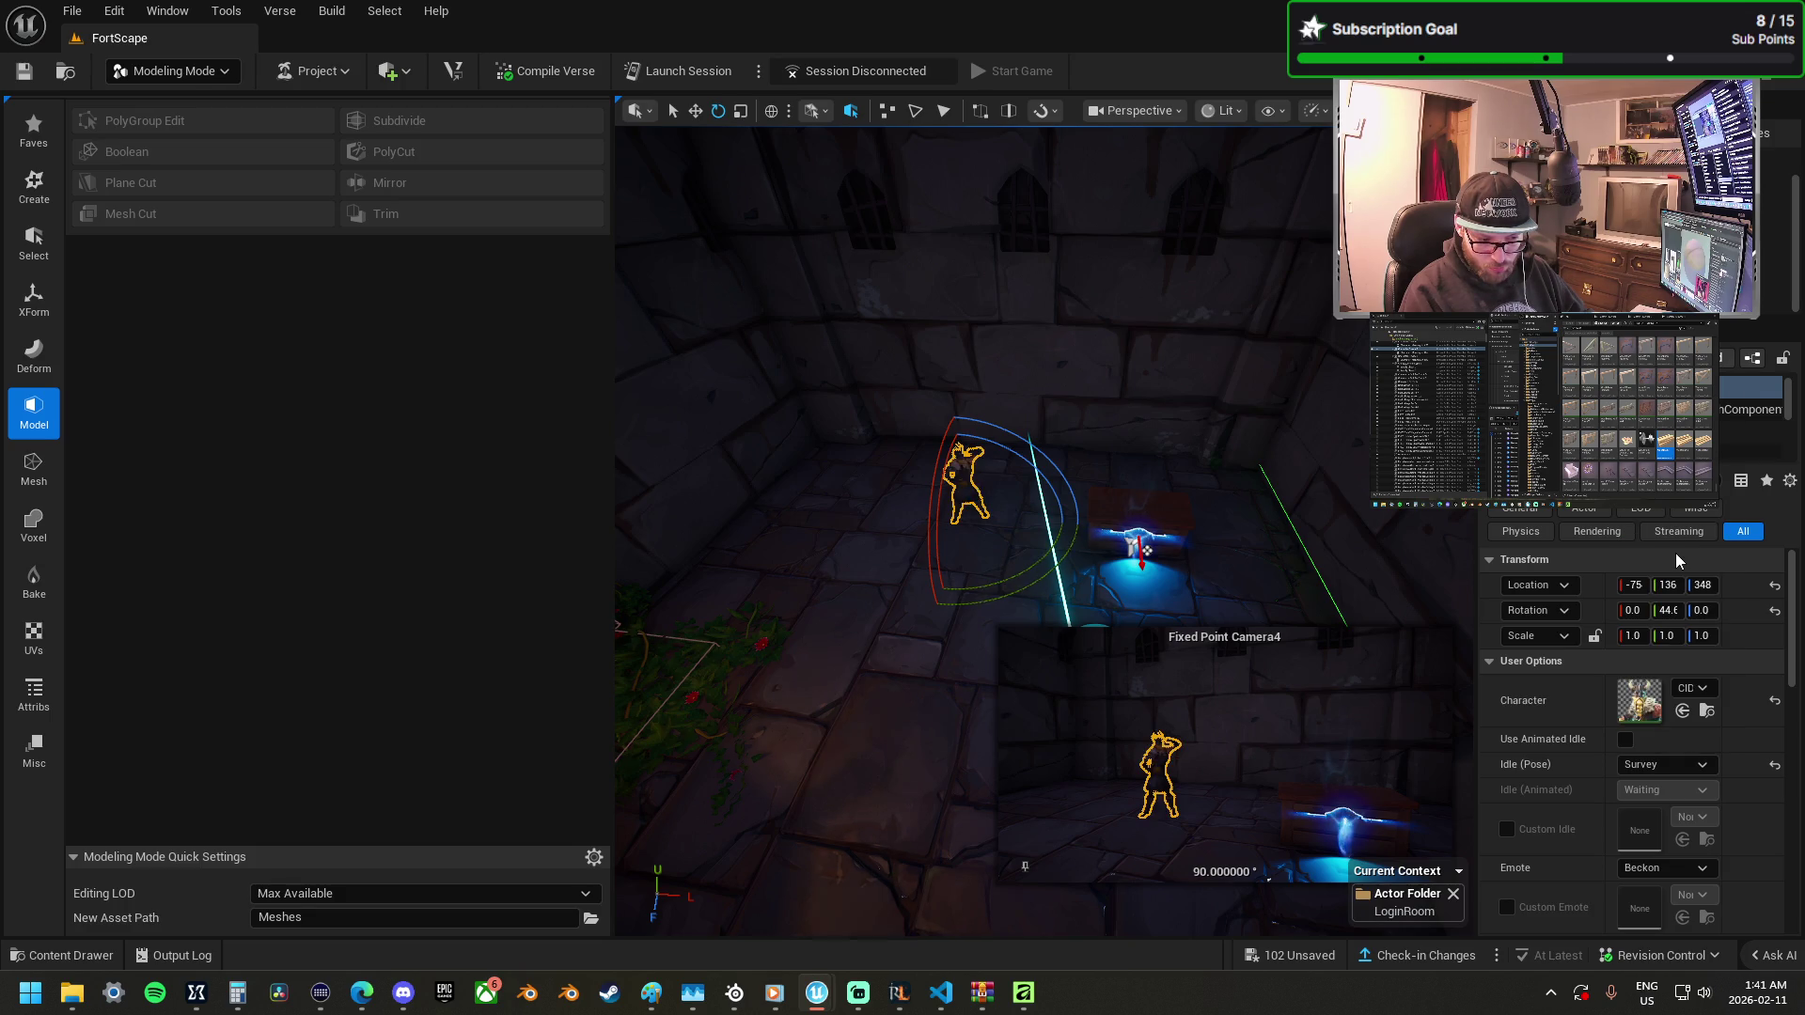
{"action": "left_click", "coordinate": [1657, 765]}
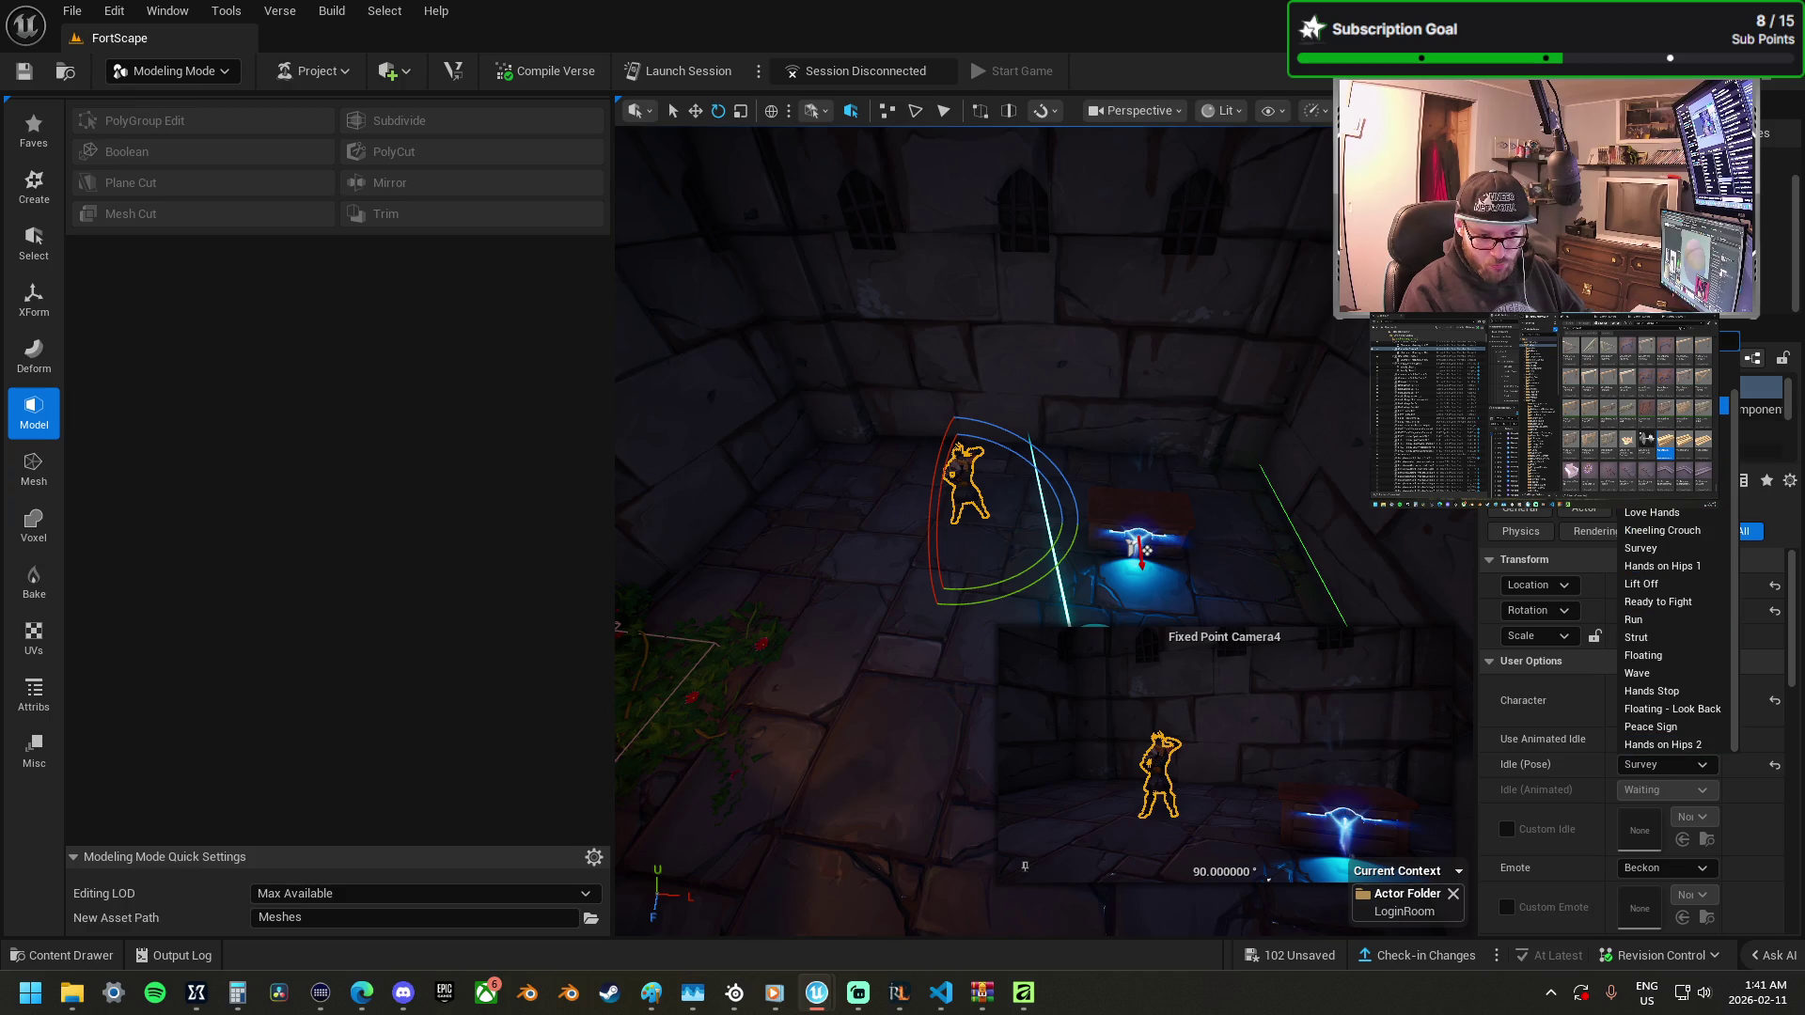
{"action": "scroll", "coordinate": [1674, 630], "scroll_direction": "up", "scroll_amount": 1}
{"action": "scroll", "coordinate": [1673, 630], "scroll_direction": "up", "scroll_amount": 1}
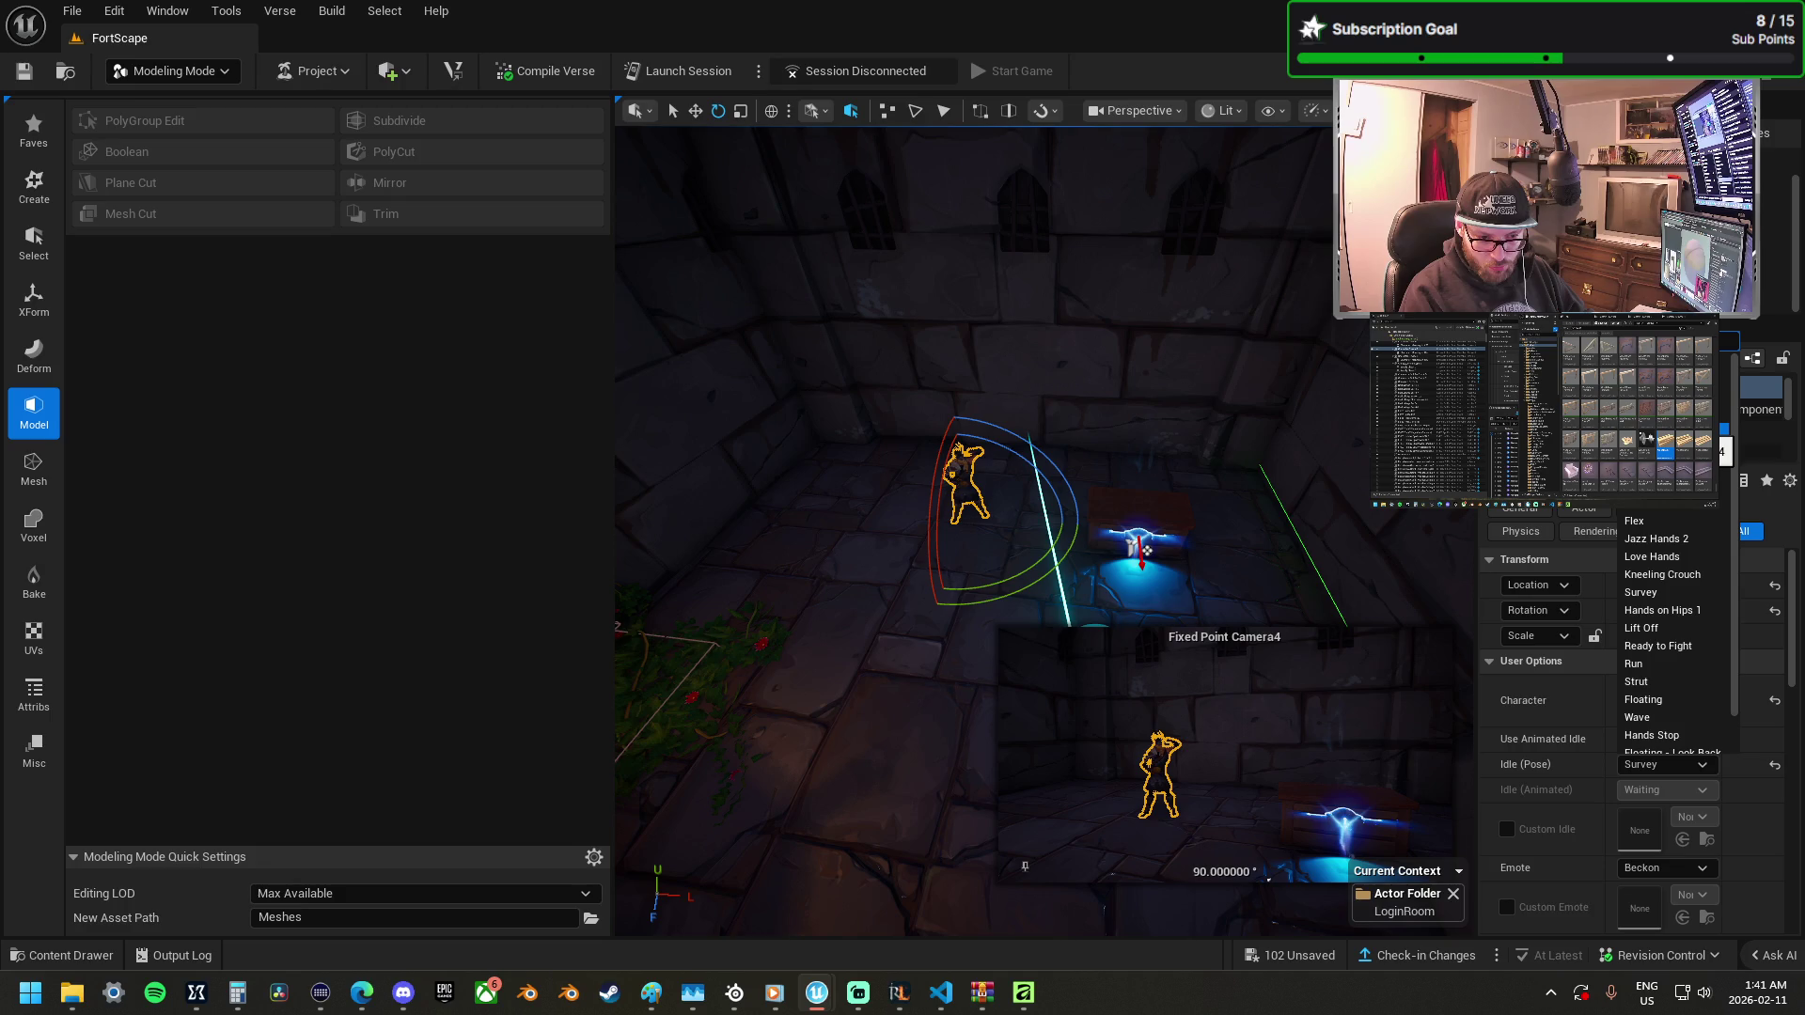
{"action": "left_click", "coordinate": [1730, 419]}
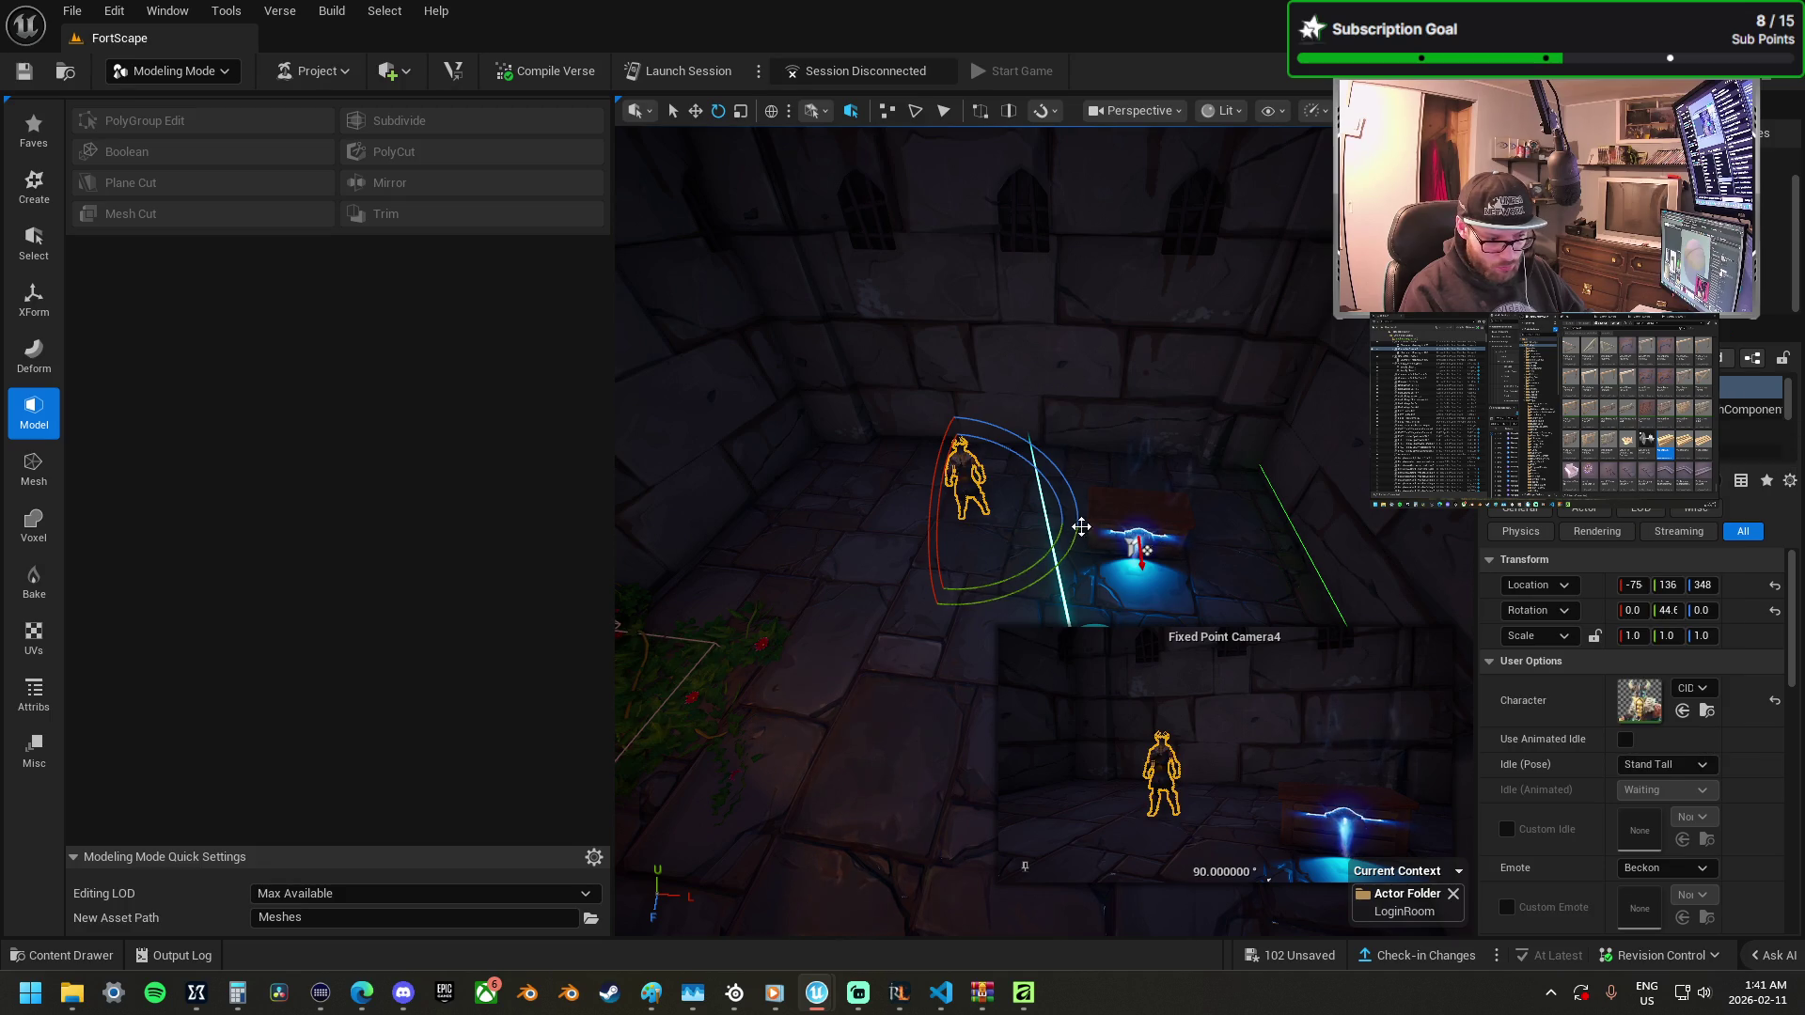
Select the glowing chest and rotate it.
{"action": "mouse_move", "coordinate": [1210, 568]}
{"action": "left_mouse_down"}
{"action": "mouse_move", "coordinate": [1227, 498]}
{"action": "mouse_move", "coordinate": [1086, 522]}
{"action": "mouse_move", "coordinate": [1042, 564]}
{"action": "mouse_move", "coordinate": [1148, 454]}
{"action": "mouse_move", "coordinate": [867, 381]}
{"action": "left_mouse_up"}
{"action": "left_click", "coordinate": [1160, 524]}
{"action": "key", "text": "w"}
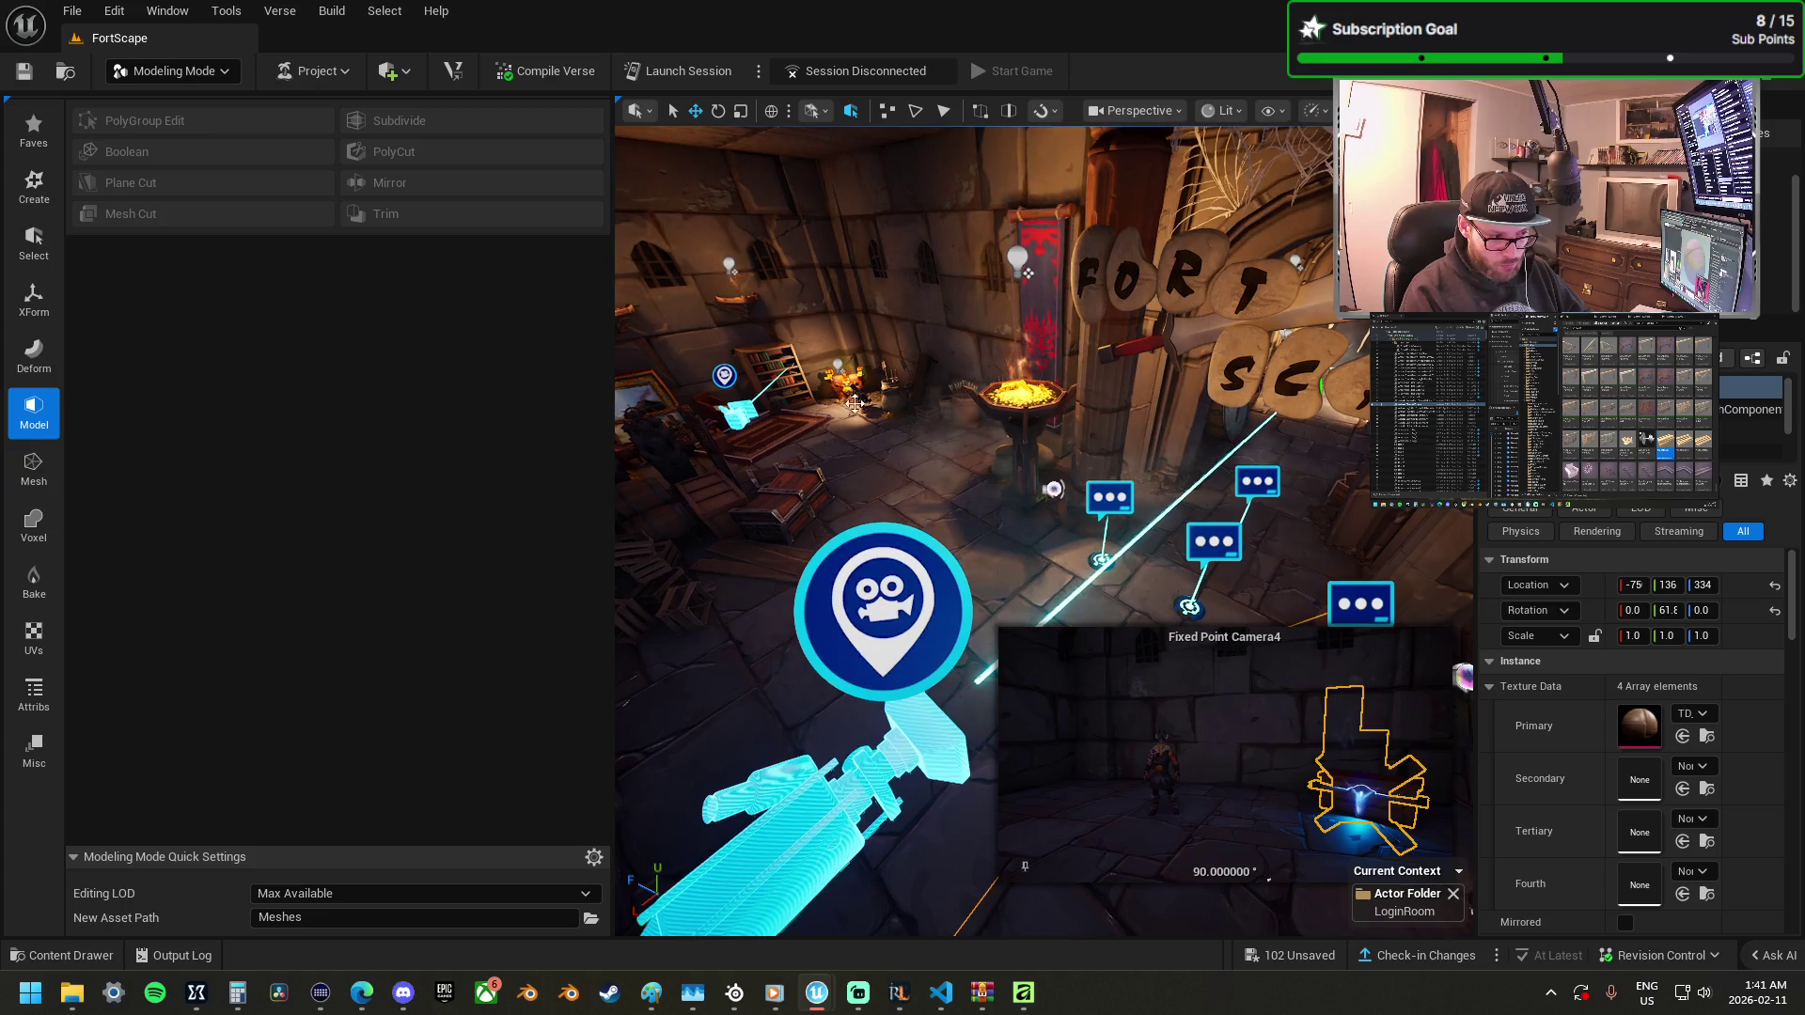
Lower the character figure, then lower and spin the lit treasure chest in the corner.
{"action": "left_click", "coordinate": [839, 411]}
{"action": "mouse_move", "coordinate": [825, 386]}
{"action": "left_mouse_down"}
{"action": "mouse_move", "coordinate": [1059, 466]}
{"action": "mouse_move", "coordinate": [1081, 470]}
{"action": "mouse_move", "coordinate": [1034, 452]}
{"action": "mouse_move", "coordinate": [1071, 442]}
{"action": "mouse_move", "coordinate": [1314, 511]}
{"action": "mouse_move", "coordinate": [1329, 415]}
{"action": "mouse_move", "coordinate": [1184, 442]}
{"action": "left_mouse_up"}
{"action": "left_click", "coordinate": [940, 376]}
{"action": "left_click_drag", "start_coordinate": [941, 376], "coordinate": [968, 393]}
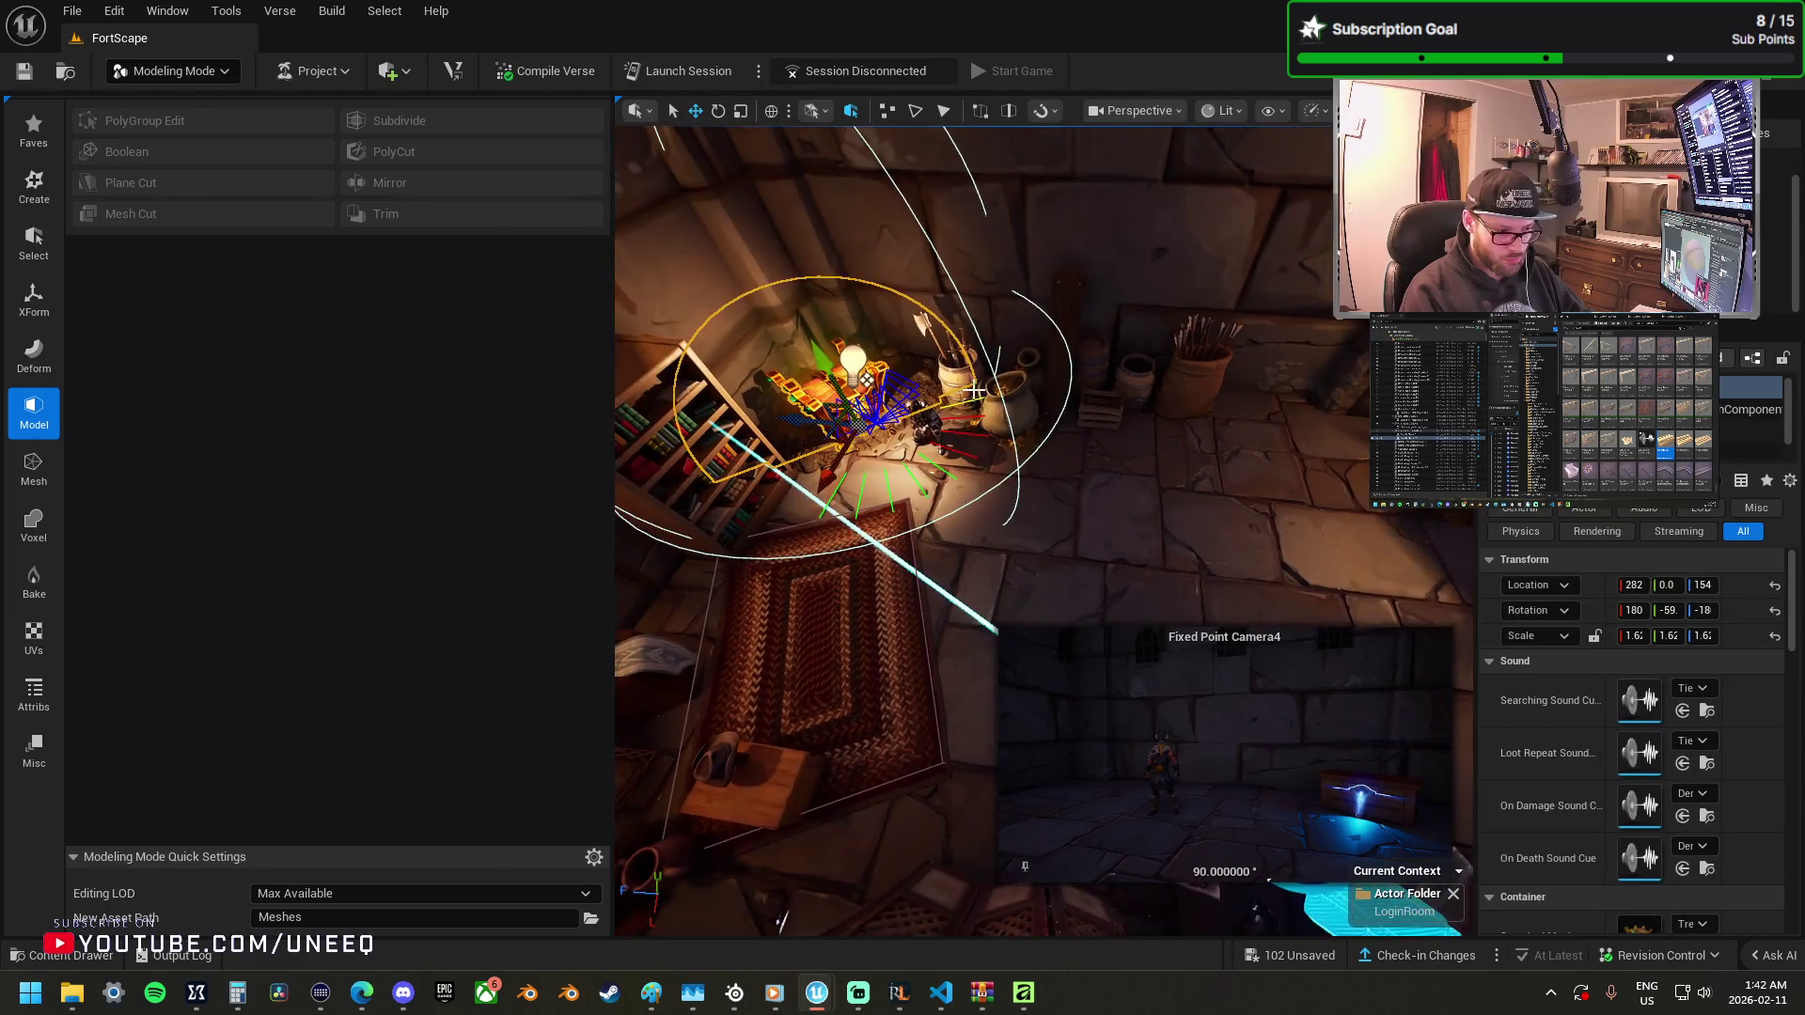
{"action": "mouse_move", "coordinate": [797, 424]}
{"action": "left_mouse_down"}
{"action": "mouse_move", "coordinate": [806, 402]}
{"action": "mouse_move", "coordinate": [1081, 329]}
{"action": "mouse_move", "coordinate": [1012, 439]}
{"action": "left_mouse_up"}
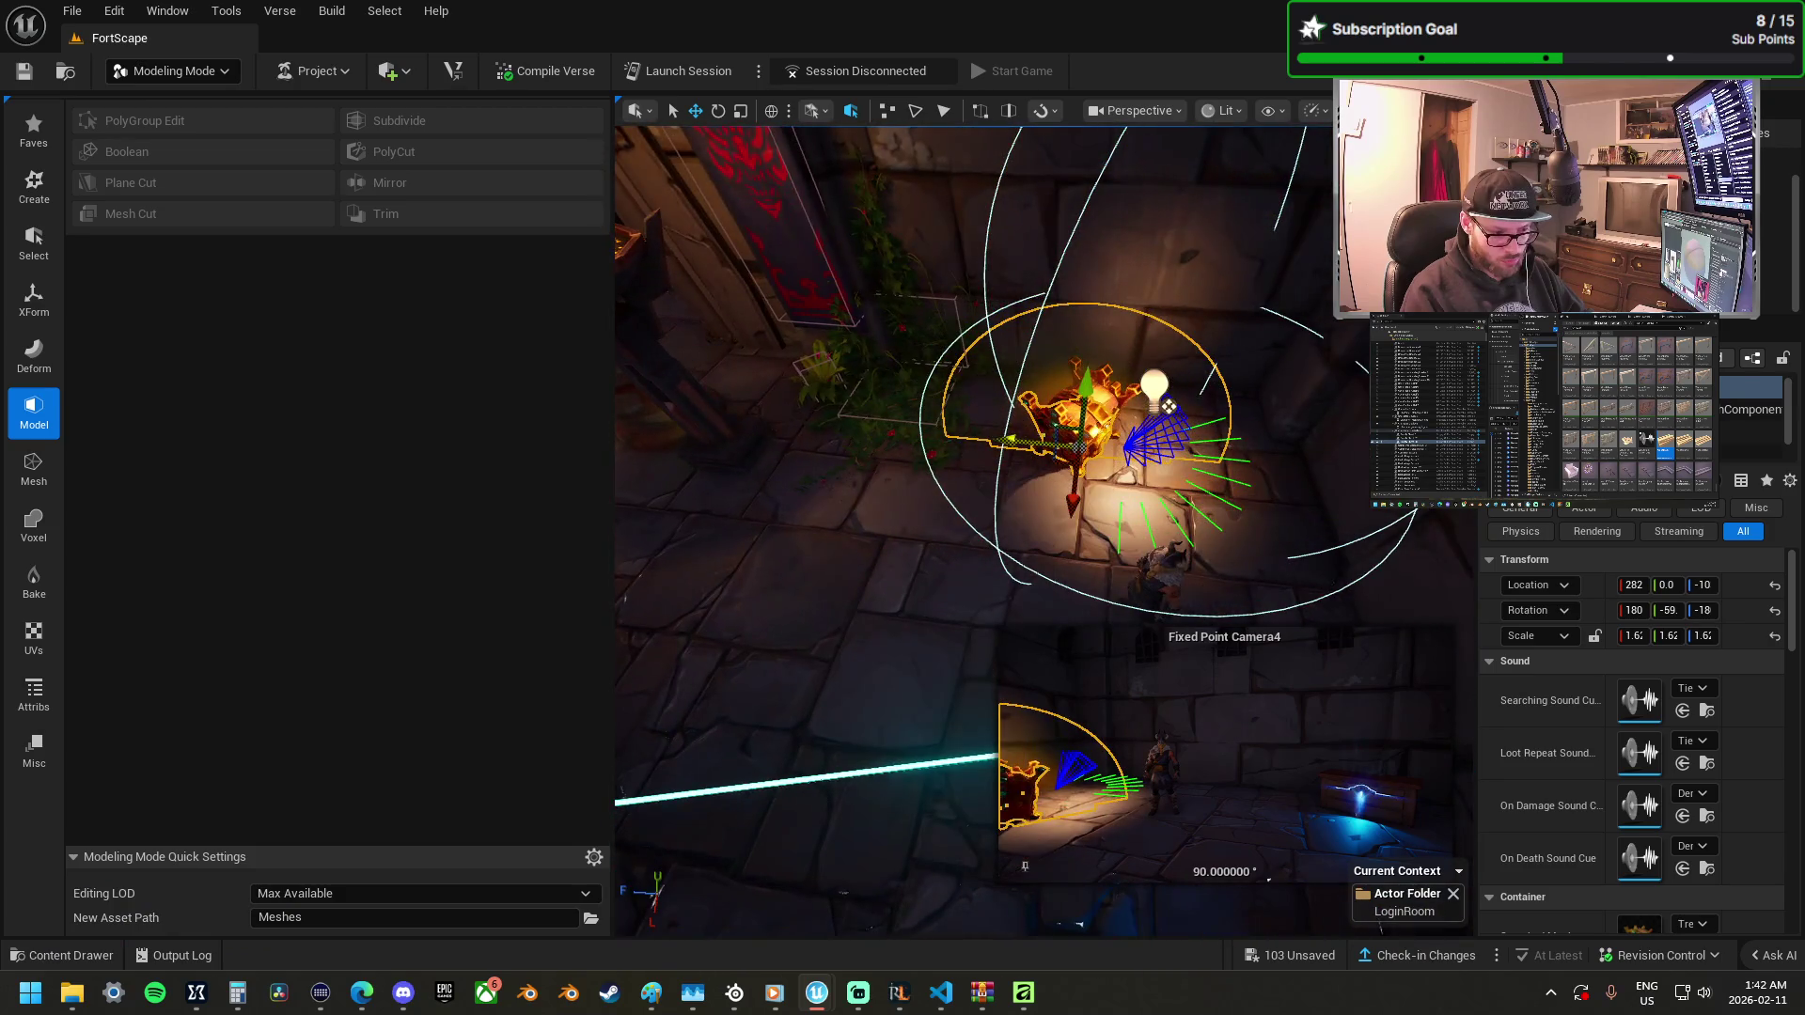
{"action": "left_click_drag", "start_coordinate": [1144, 515], "coordinate": [1156, 508]}
{"action": "mouse_move", "coordinate": [1037, 401]}
{"action": "left_mouse_down"}
{"action": "mouse_move", "coordinate": [1062, 383]}
{"action": "mouse_move", "coordinate": [951, 448]}
{"action": "mouse_move", "coordinate": [906, 639]}
{"action": "mouse_move", "coordinate": [765, 524]}
{"action": "mouse_move", "coordinate": [790, 622]}
{"action": "left_mouse_up"}
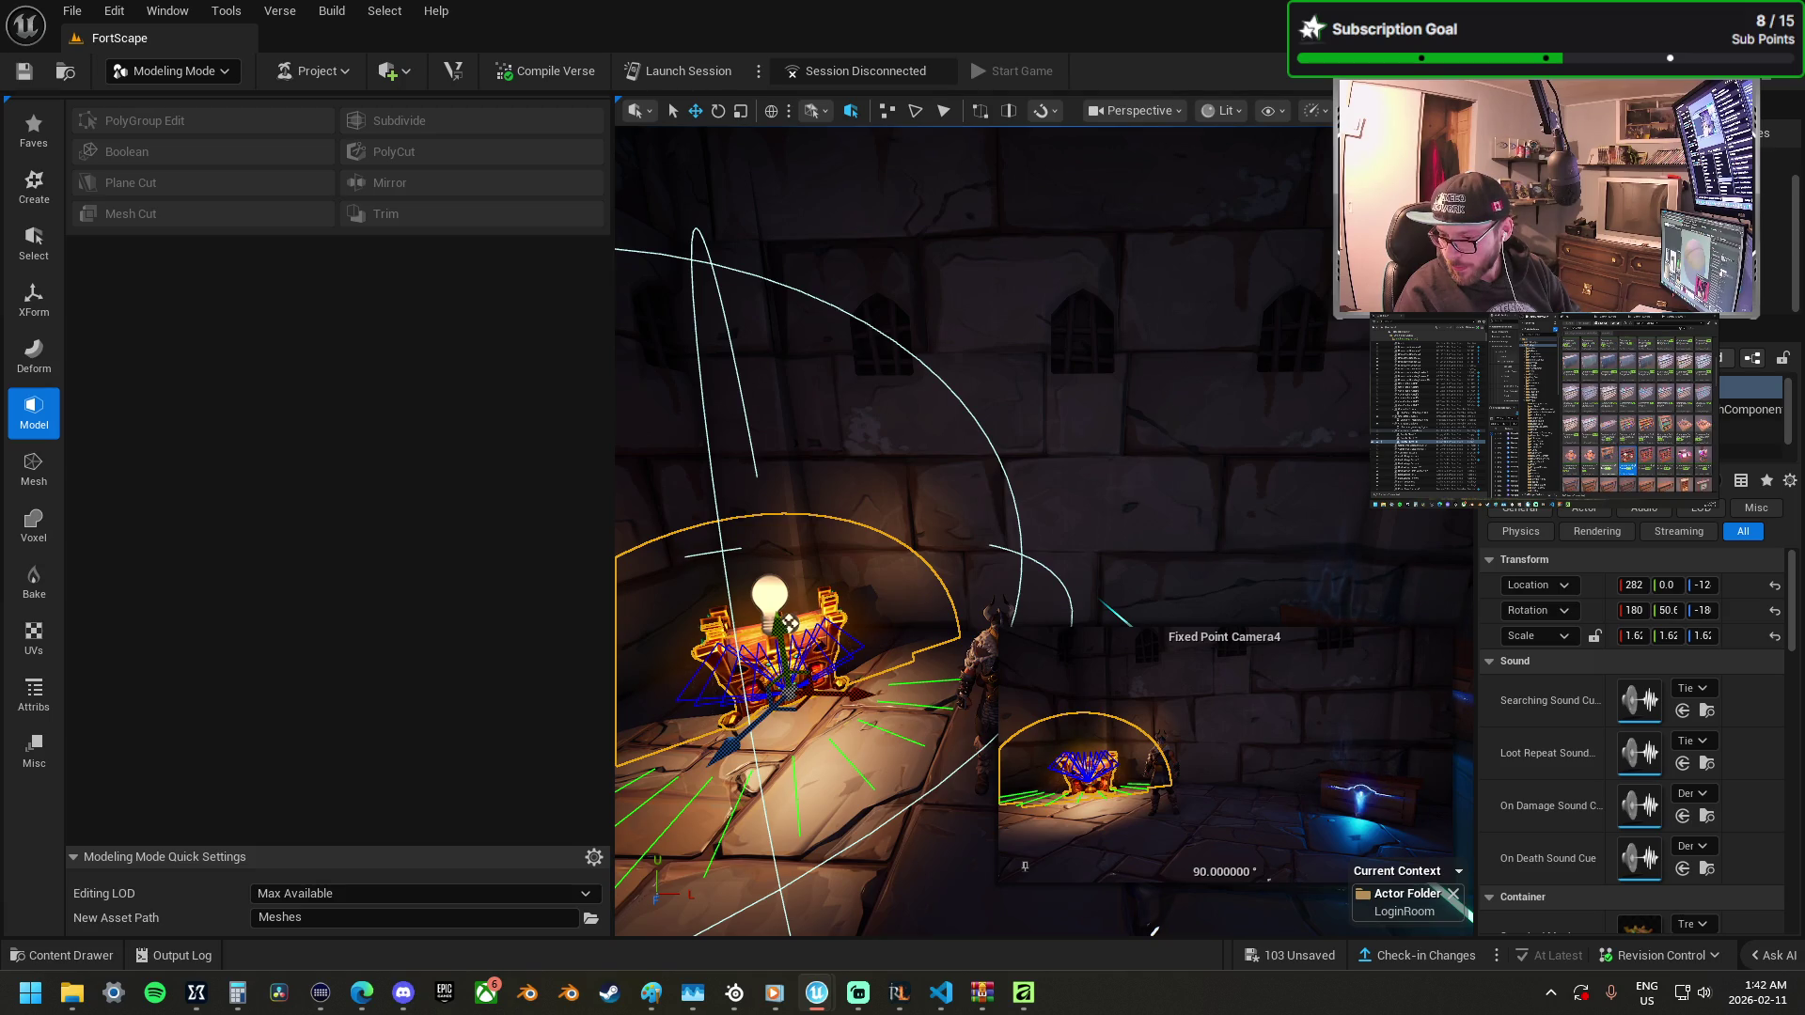
Add a wooden barrel shelf beside the glowing chest and lift the small treasure chest onto it.
{"action": "mouse_move", "coordinate": [1261, 725]}
{"action": "left_mouse_down"}
{"action": "mouse_move", "coordinate": [991, 683]}
{"action": "mouse_move", "coordinate": [959, 649]}
{"action": "mouse_move", "coordinate": [903, 663]}
{"action": "left_mouse_up"}
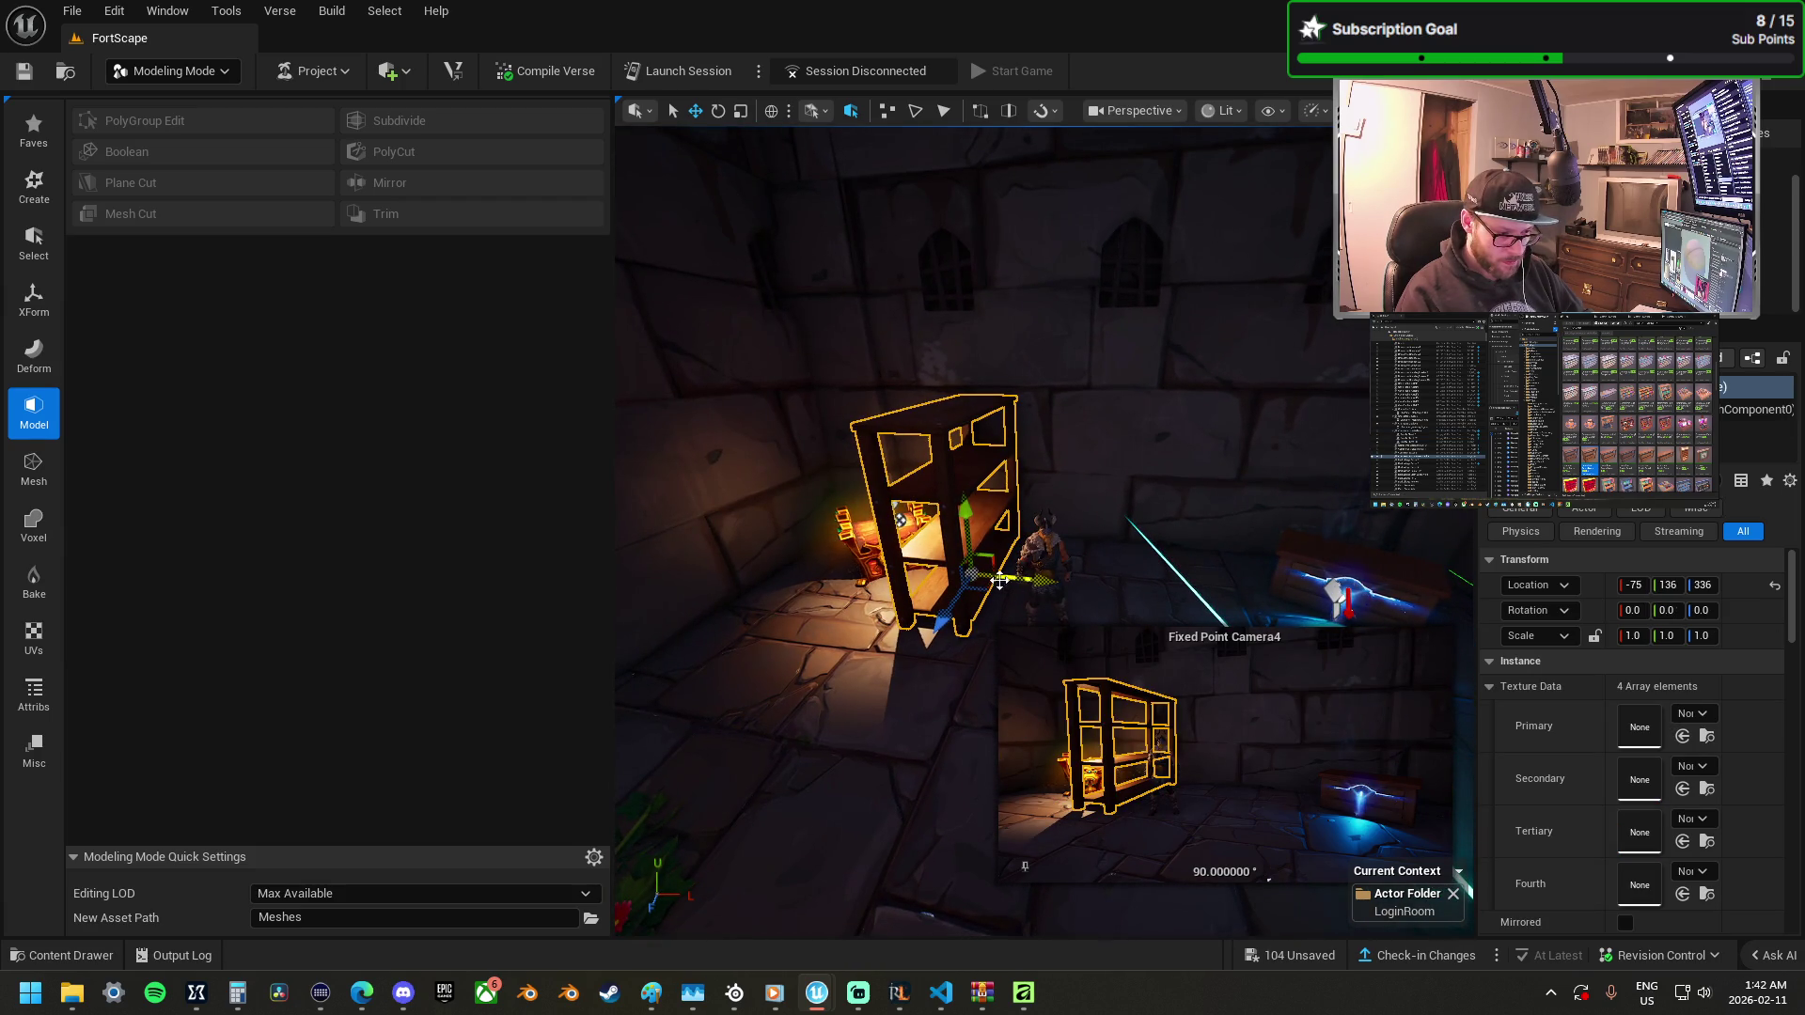
{"action": "left_click", "coordinate": [851, 544]}
{"action": "left_click_drag", "start_coordinate": [904, 521], "coordinate": [949, 314]}
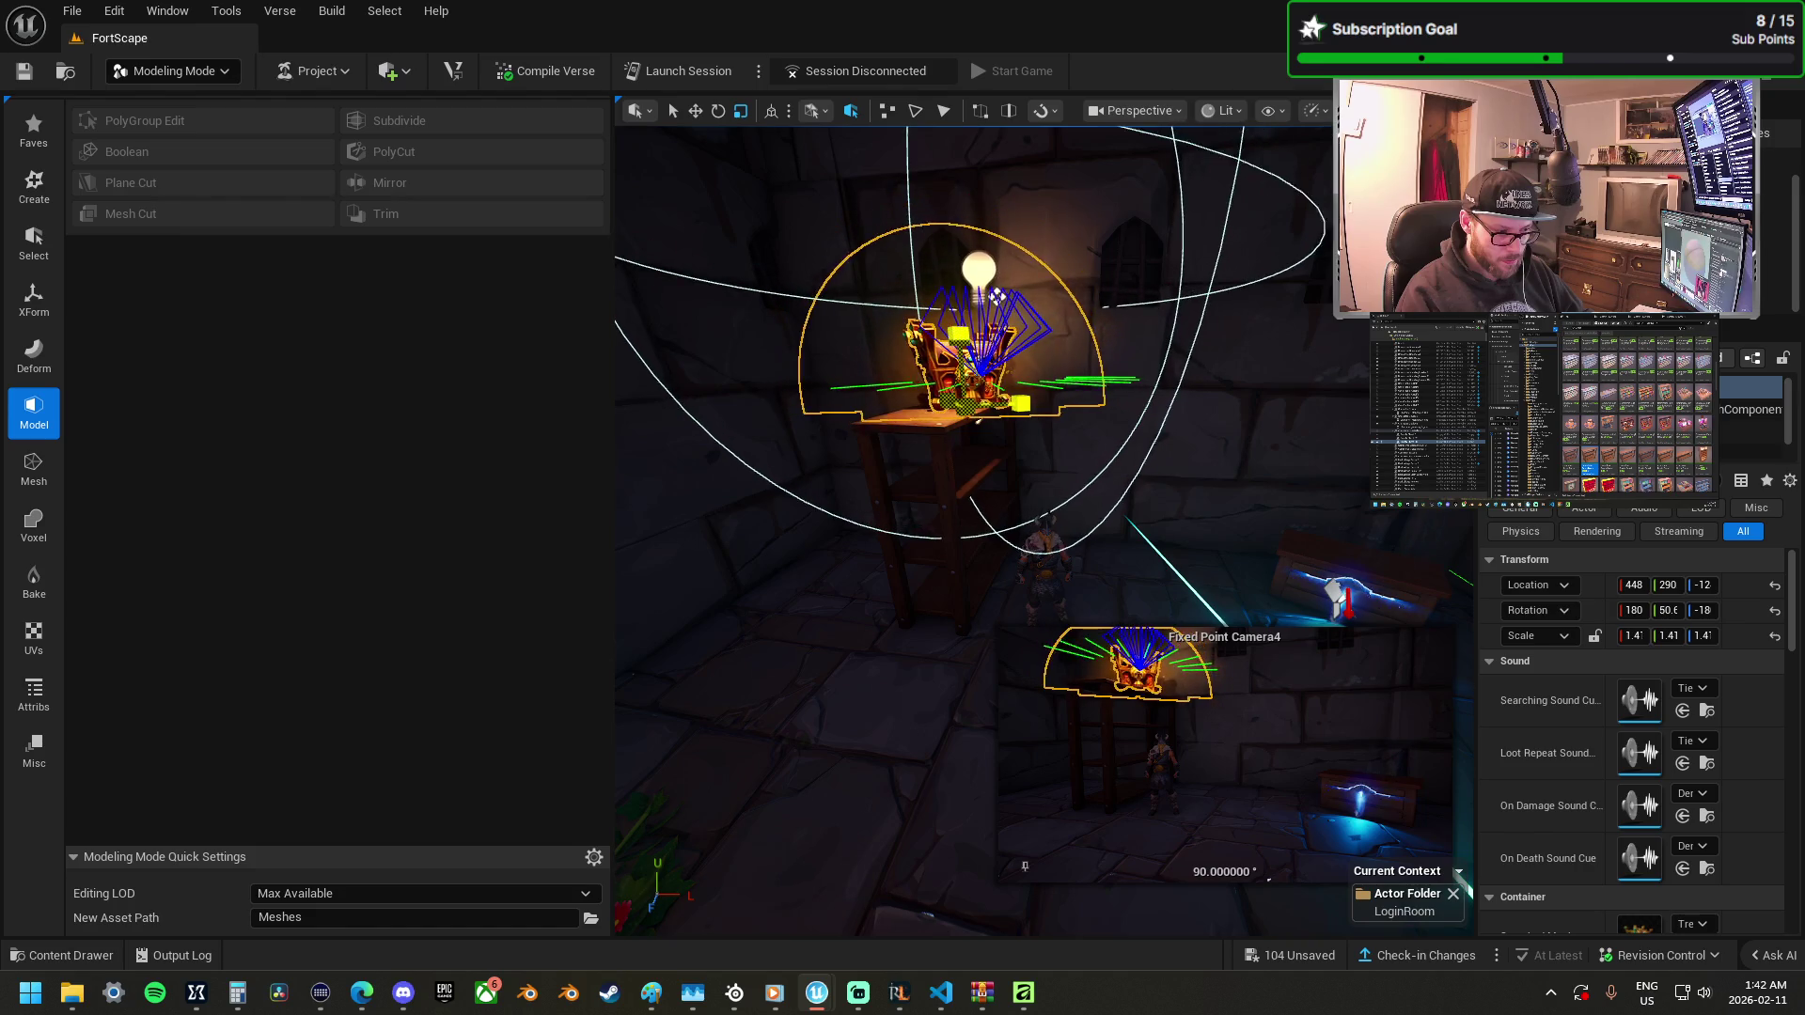
{"action": "scroll", "coordinate": [1001, 531], "scroll_direction": "up", "scroll_amount": 10}
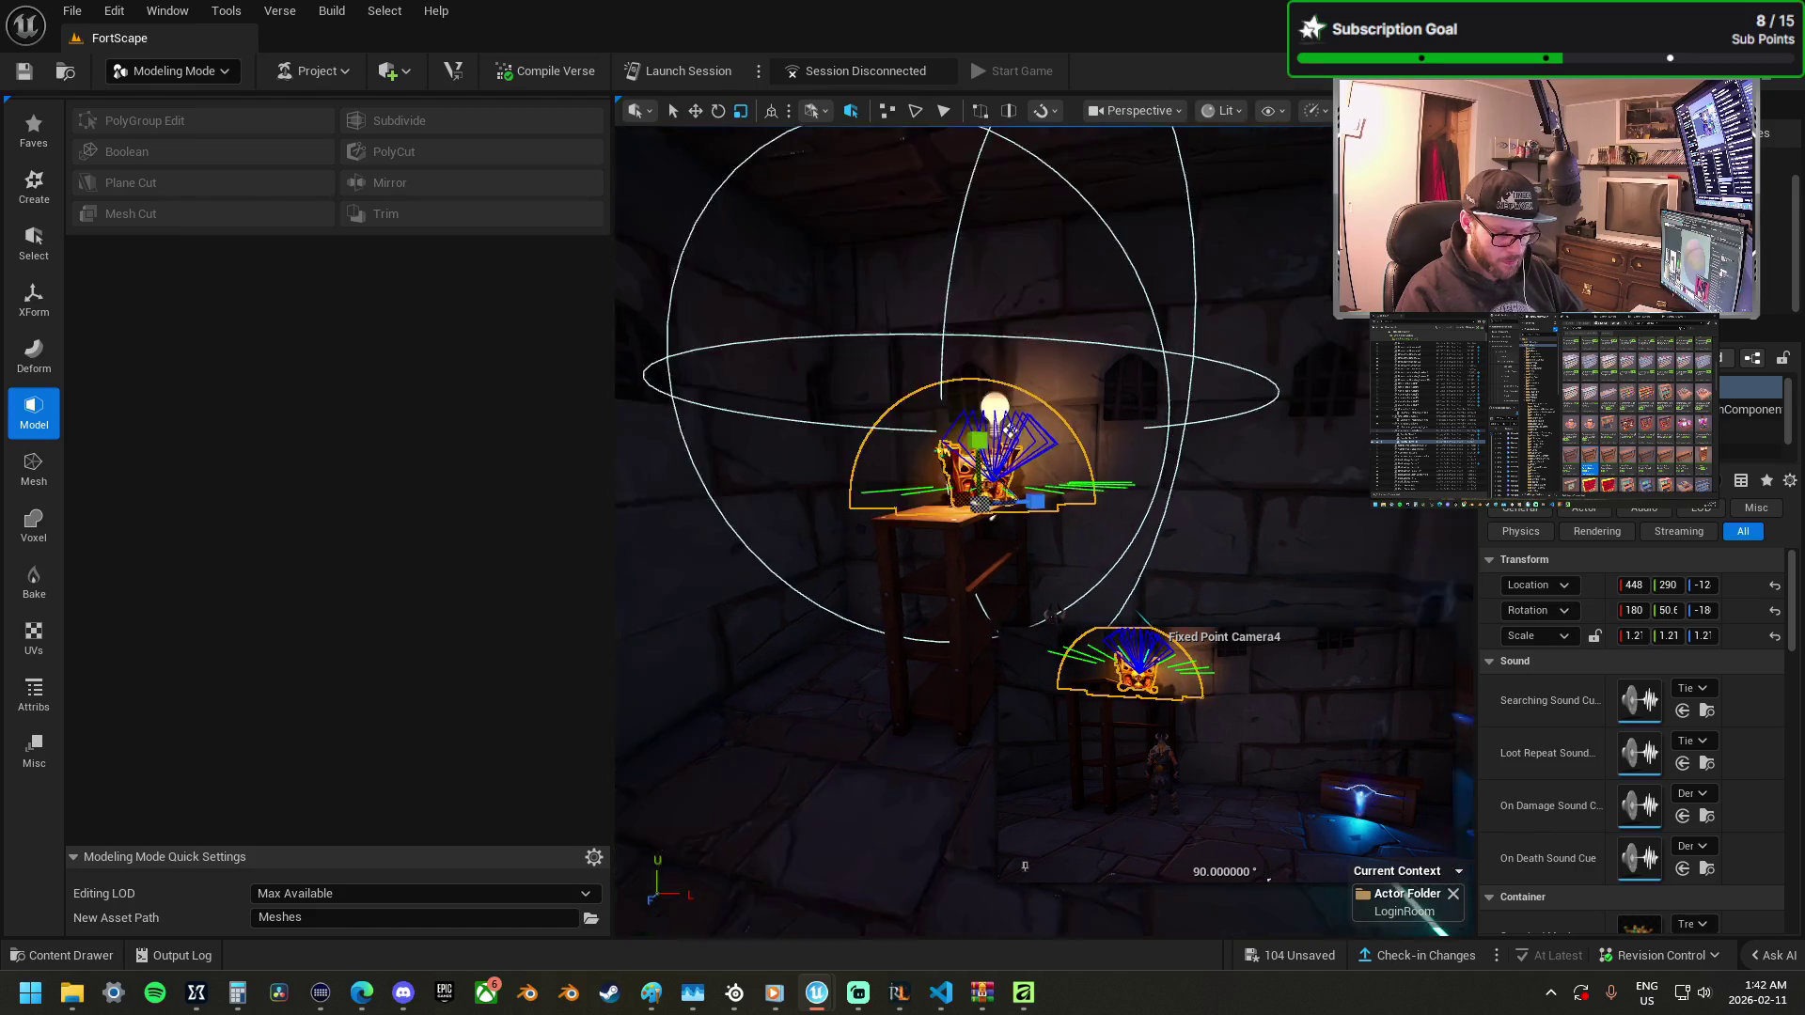
{"action": "scroll", "coordinate": [1001, 532], "scroll_direction": "down", "scroll_amount": 3}
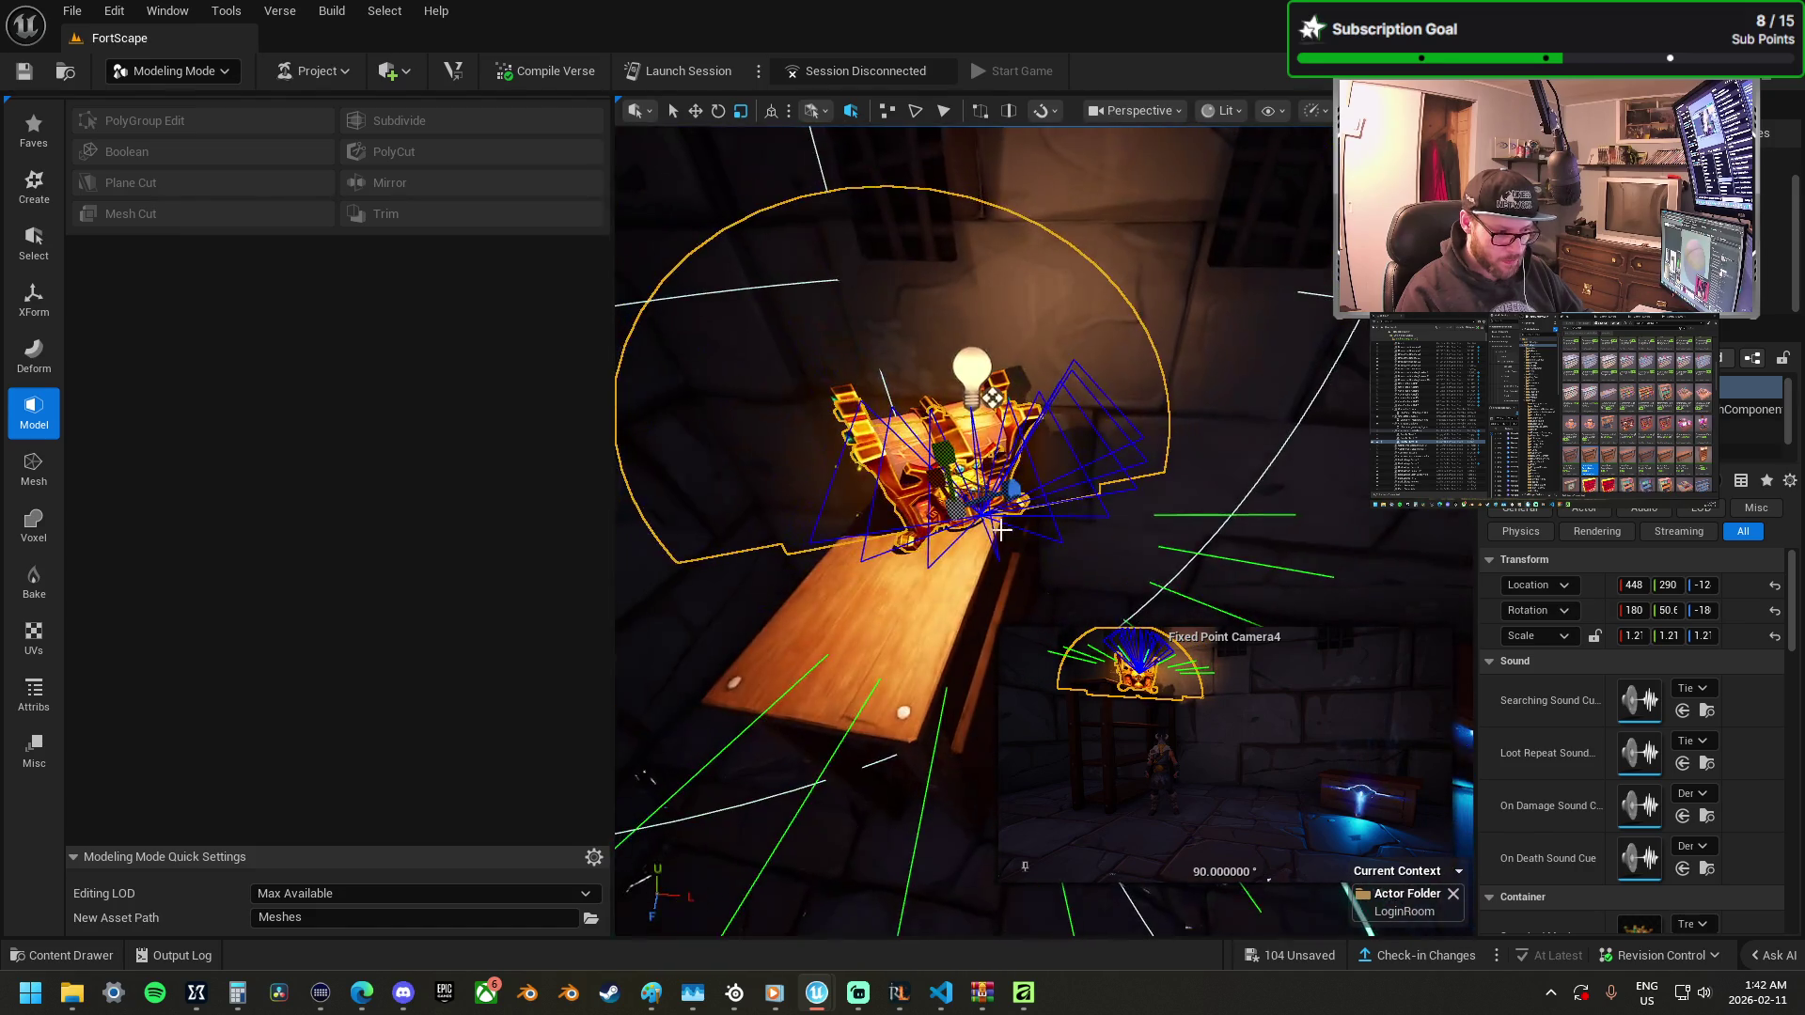
{"action": "left_click", "coordinate": [928, 588], "text": "ctrl"}
{"action": "scroll", "coordinate": [959, 658], "scroll_direction": "up", "scroll_amount": 5}
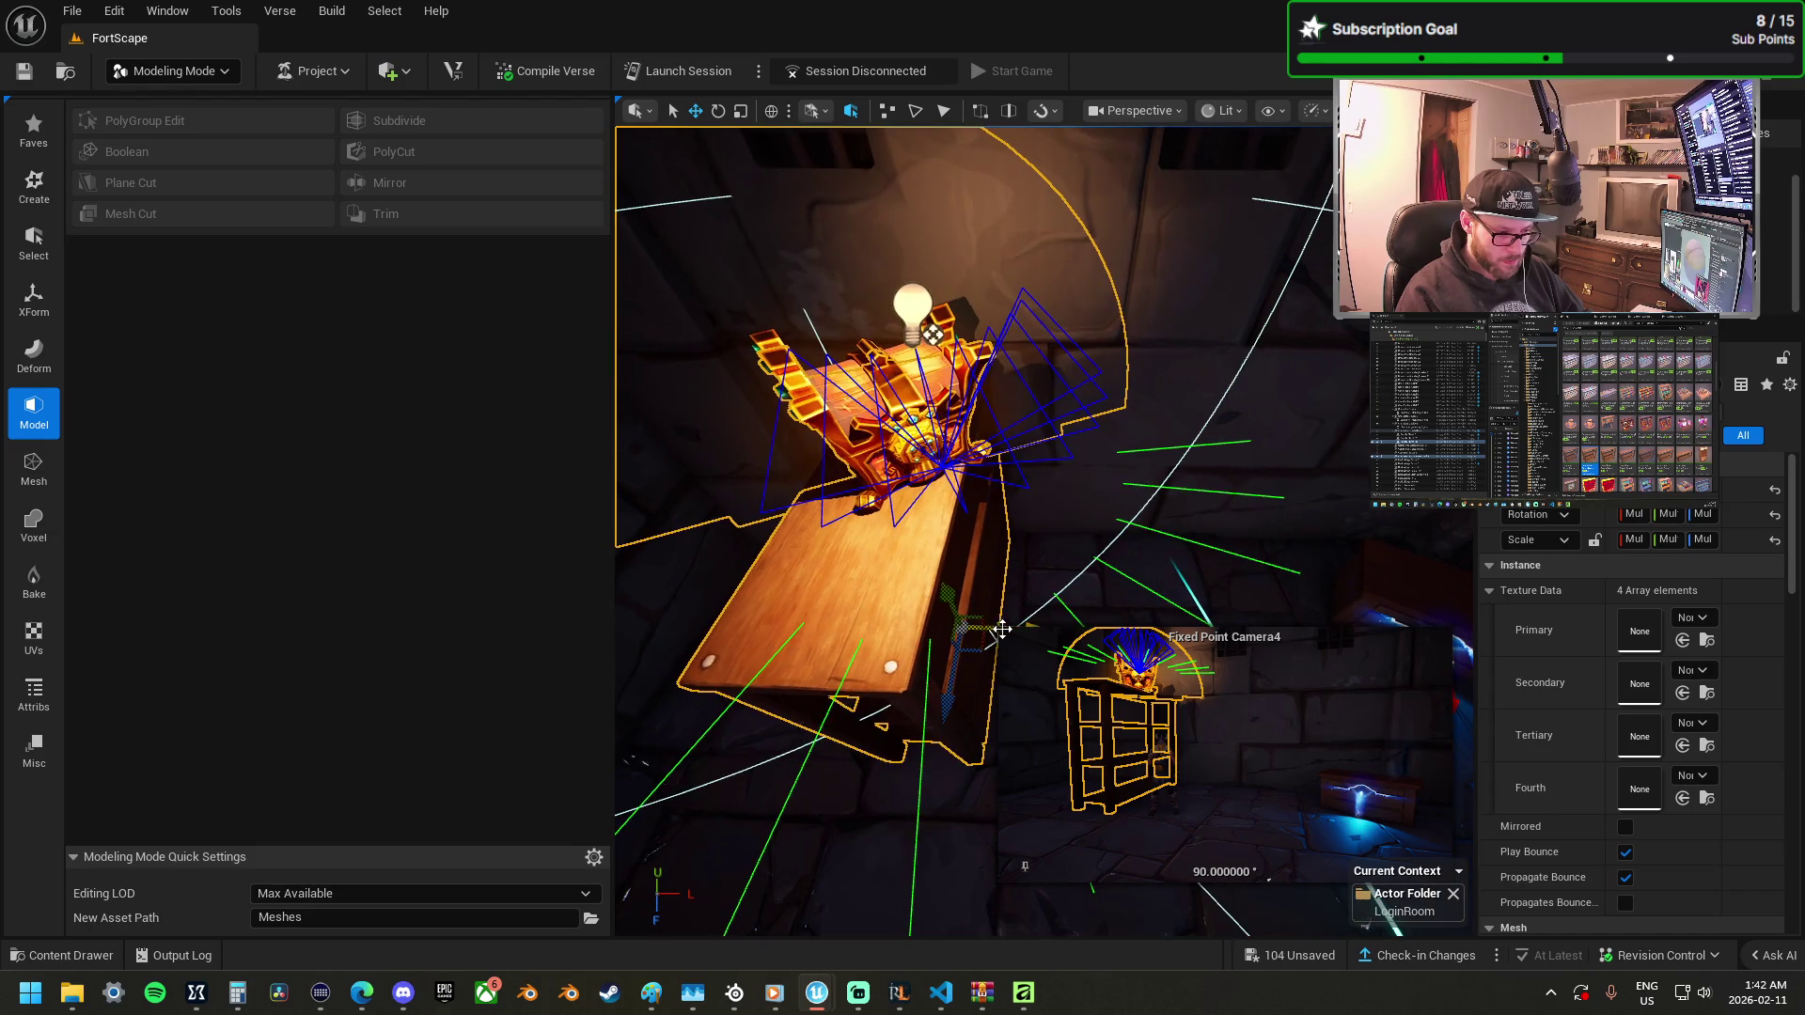
{"action": "mouse_move", "coordinate": [928, 621]}
{"action": "left_mouse_down"}
{"action": "mouse_move", "coordinate": [874, 628]}
{"action": "mouse_move", "coordinate": [771, 564]}
{"action": "mouse_move", "coordinate": [1090, 552]}
{"action": "mouse_move", "coordinate": [1157, 494]}
{"action": "mouse_move", "coordinate": [1278, 489]}
{"action": "mouse_move", "coordinate": [908, 492]}
{"action": "mouse_move", "coordinate": [1211, 548]}
{"action": "left_mouse_up"}
{"action": "left_click", "coordinate": [1094, 497]}
{"action": "left_click_drag", "start_coordinate": [1029, 508], "coordinate": [1293, 565]}
Raise the glowing chest slightly and select the barrel shelf.
{"action": "left_click", "coordinate": [1163, 494]}
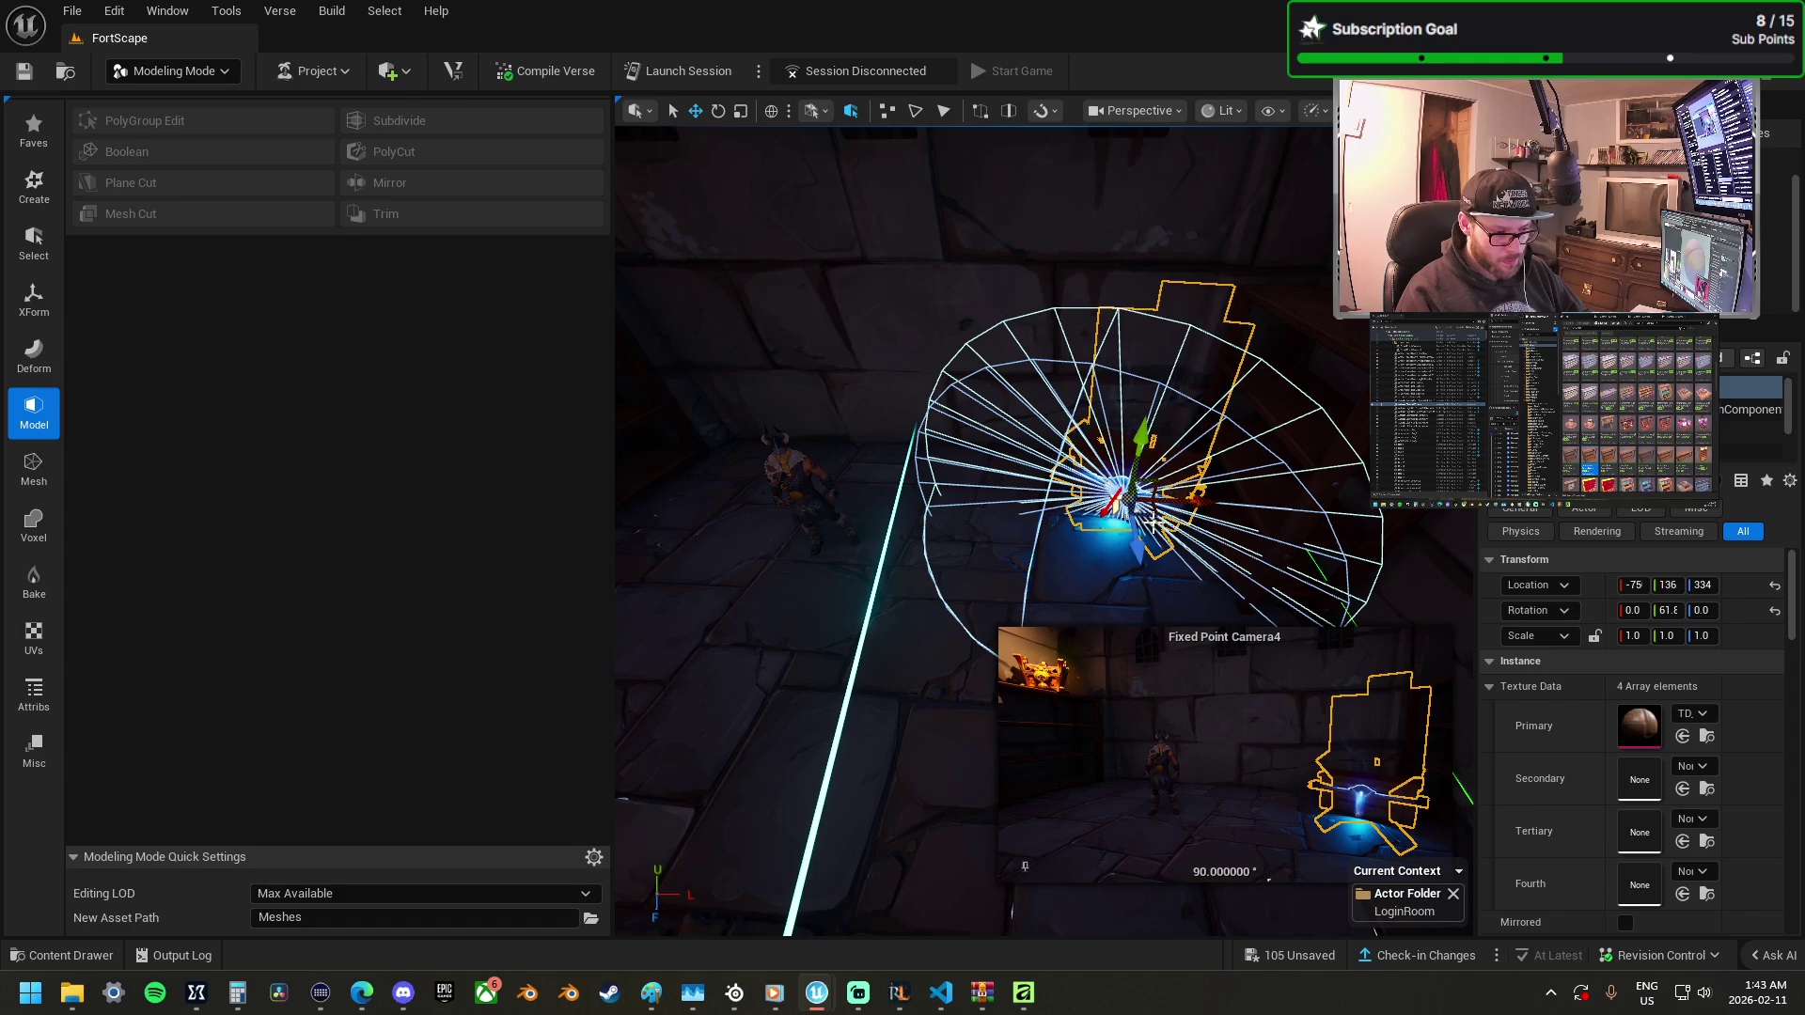
{"action": "left_click_drag", "start_coordinate": [1136, 548], "coordinate": [1224, 573]}
{"action": "left_click", "coordinate": [1340, 381]}
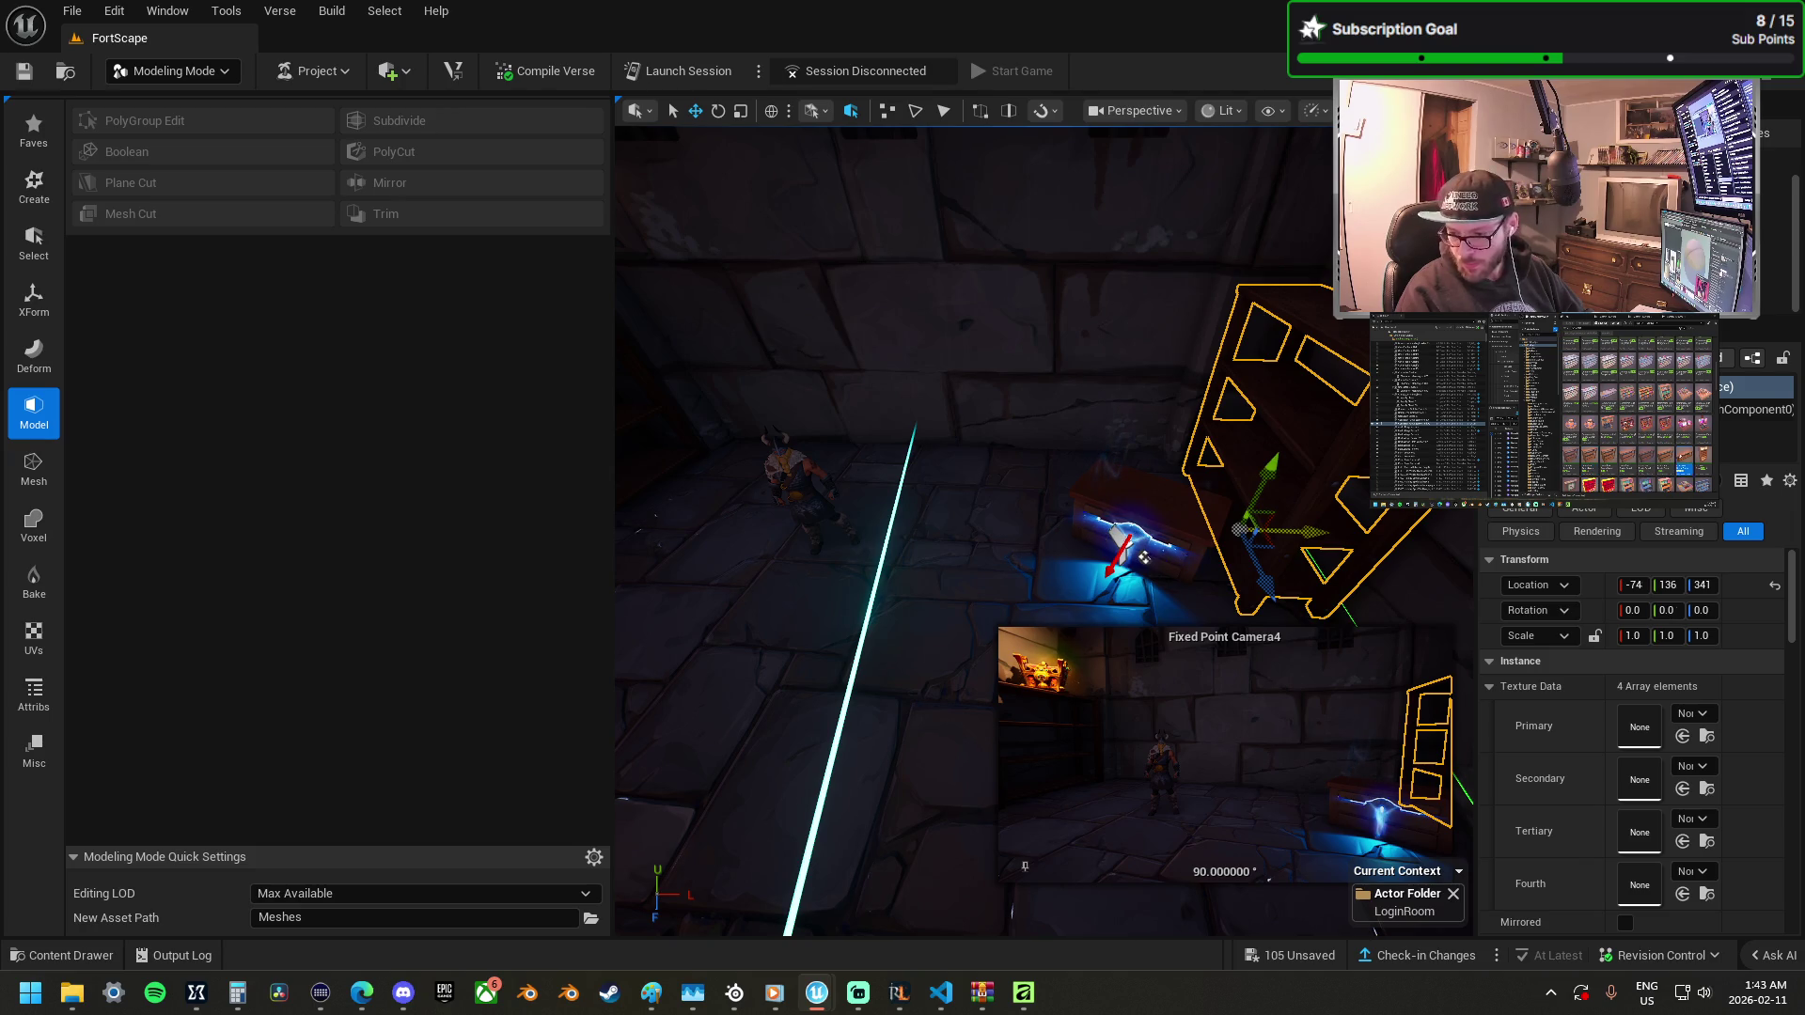
Add a wooden plank bench, rotate it about 81°, and slide it right.
{"action": "mouse_move", "coordinate": [1245, 739]}
{"action": "left_mouse_down"}
{"action": "mouse_move", "coordinate": [903, 577]}
{"action": "mouse_move", "coordinate": [973, 561]}
{"action": "mouse_move", "coordinate": [978, 620]}
{"action": "left_mouse_up"}
{"action": "key", "text": "f"}
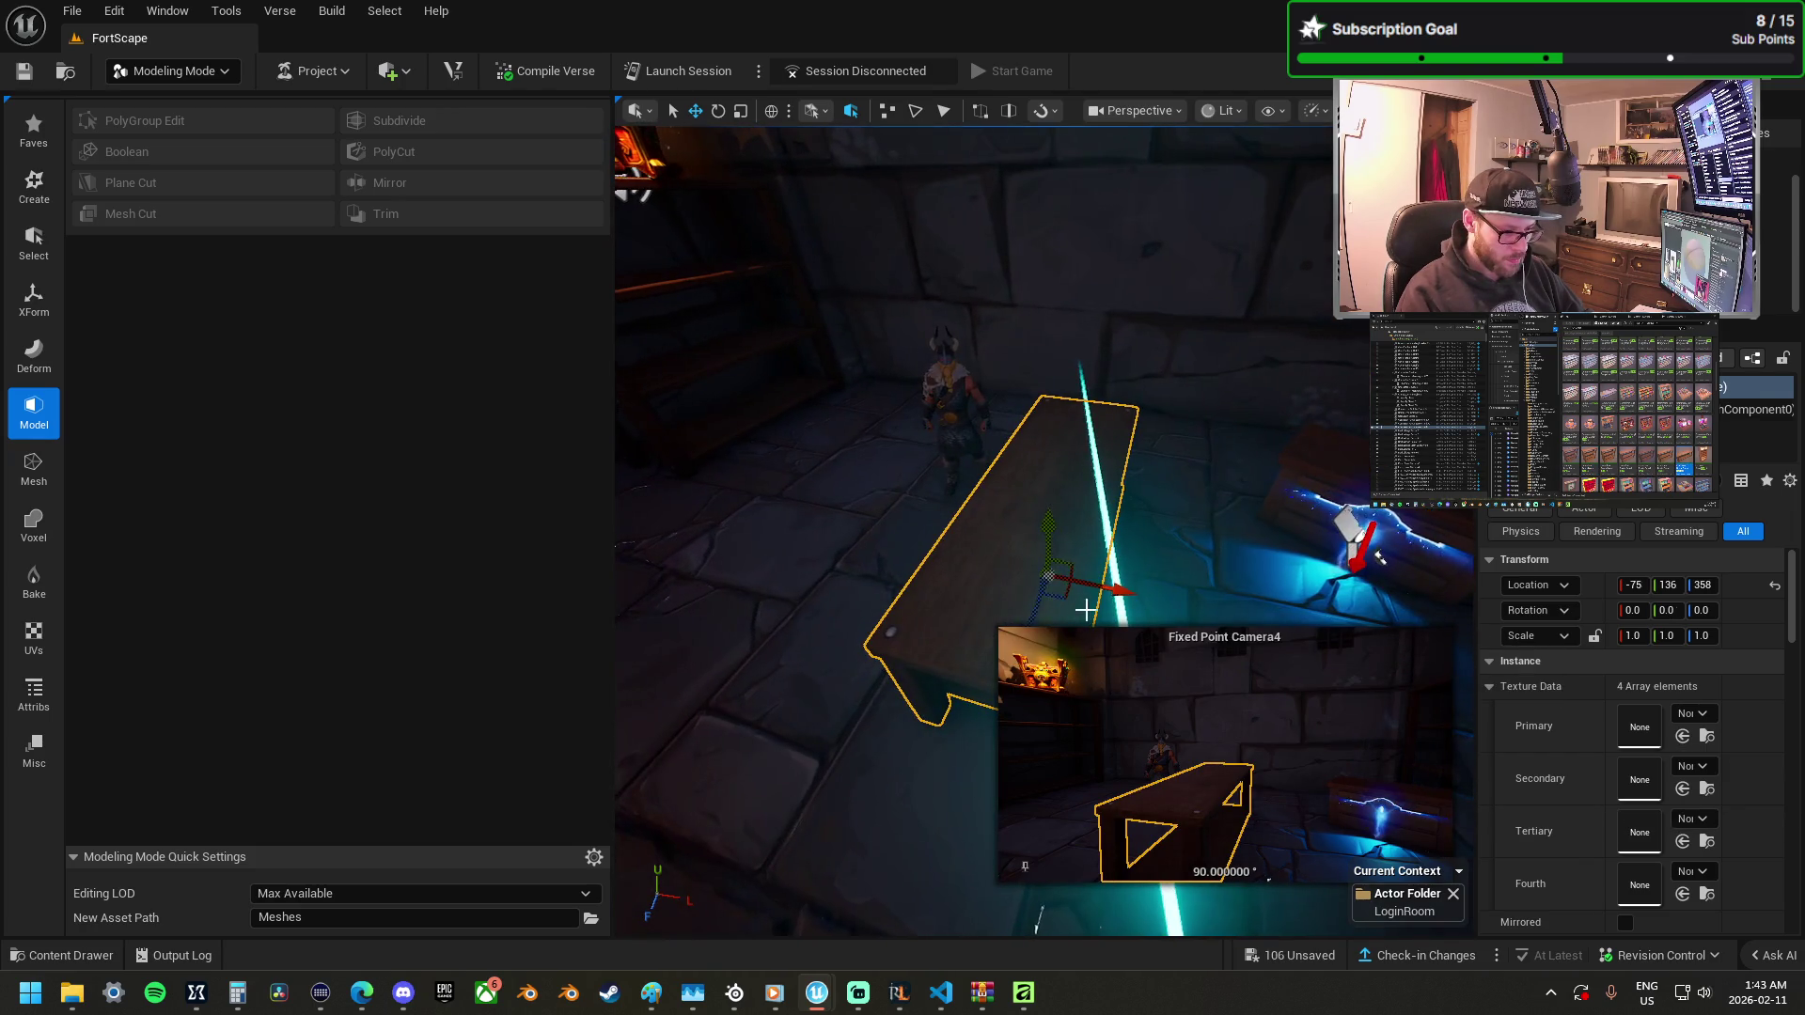
{"action": "mouse_move", "coordinate": [1109, 608]}
{"action": "left_mouse_down"}
{"action": "mouse_move", "coordinate": [1034, 616]}
{"action": "mouse_move", "coordinate": [1052, 413]}
{"action": "mouse_move", "coordinate": [1104, 406]}
{"action": "mouse_move", "coordinate": [980, 377]}
{"action": "left_mouse_up"}
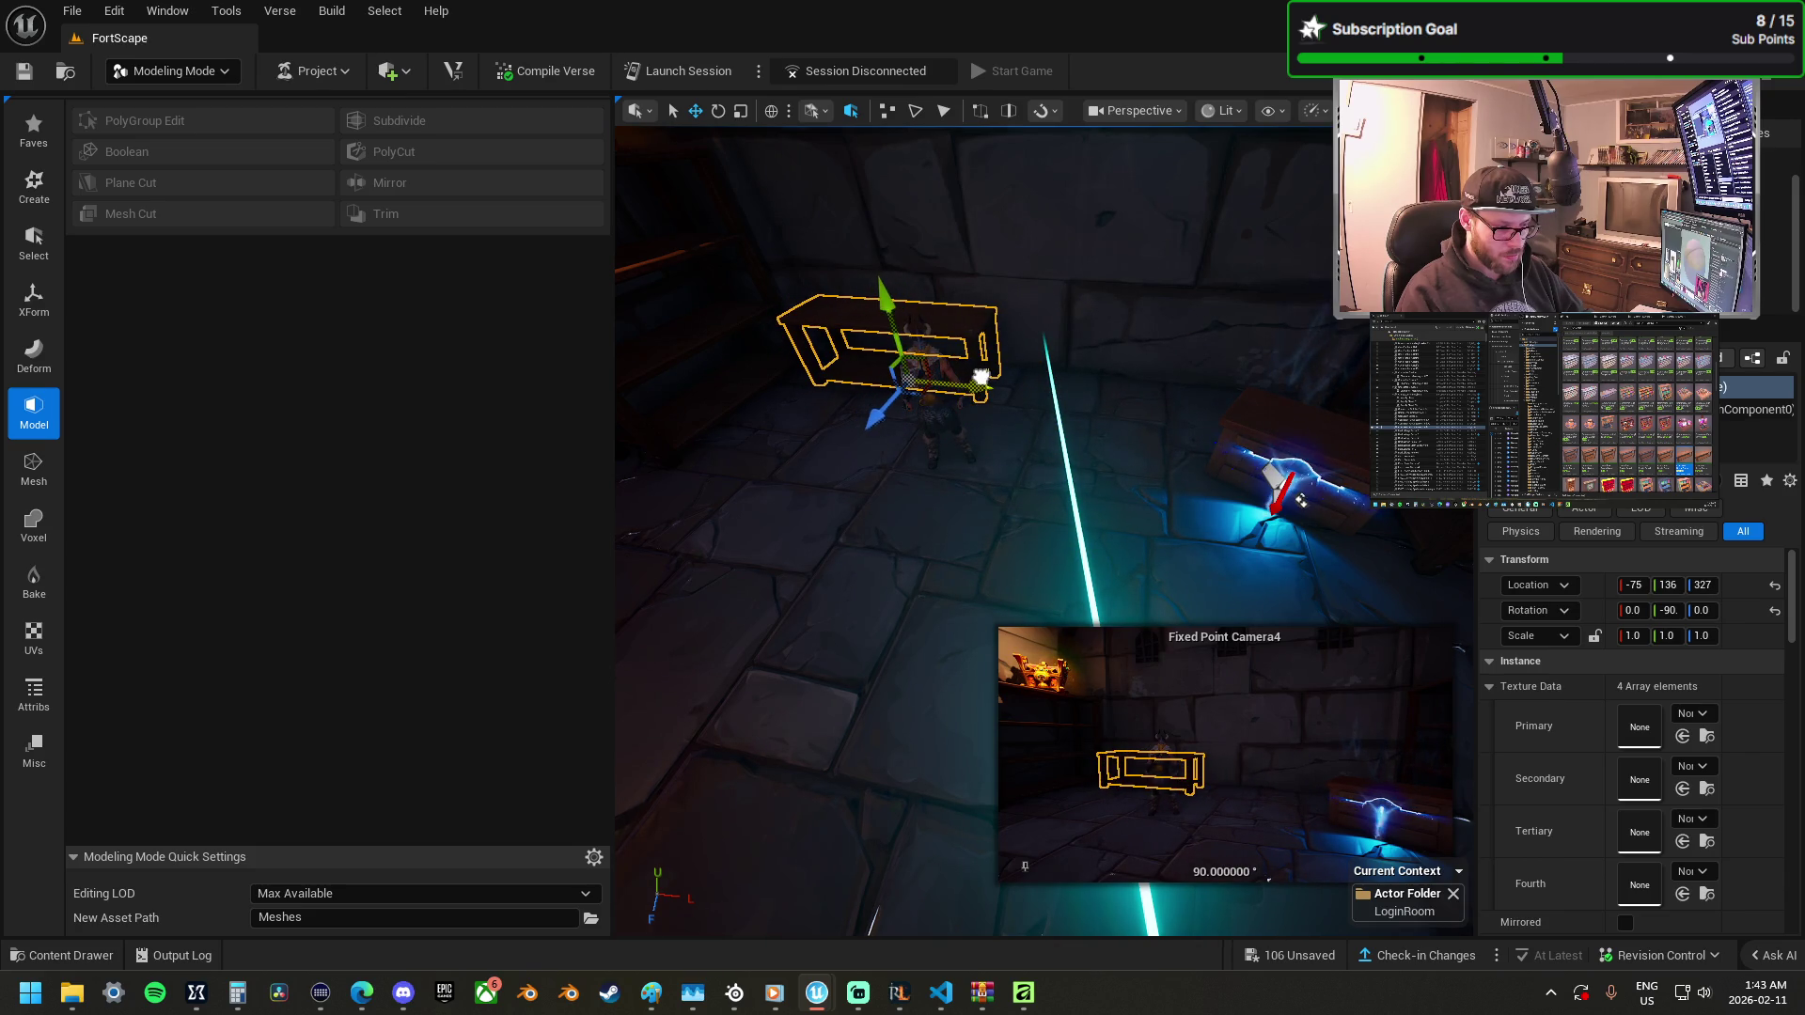
{"action": "key", "text": "ctrl+z"}
{"action": "key", "text": "f"}
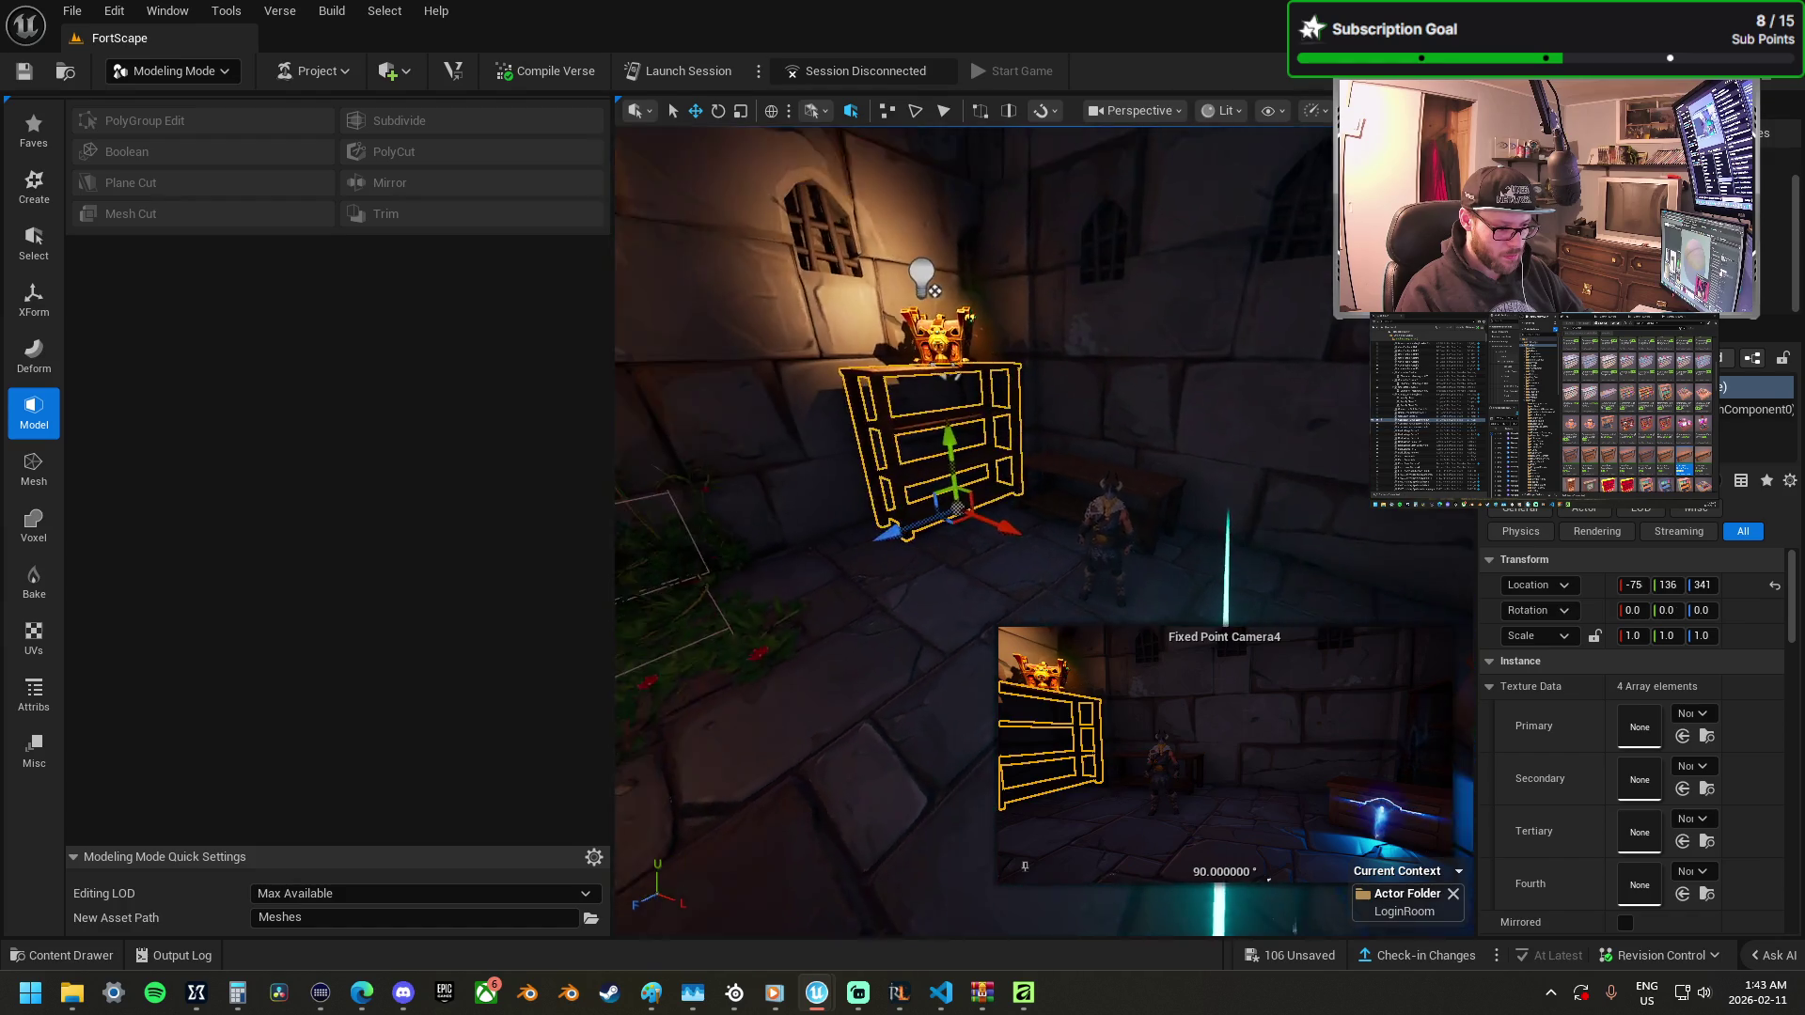
{"action": "left_click_drag", "start_coordinate": [956, 223], "coordinate": [617, 670]}
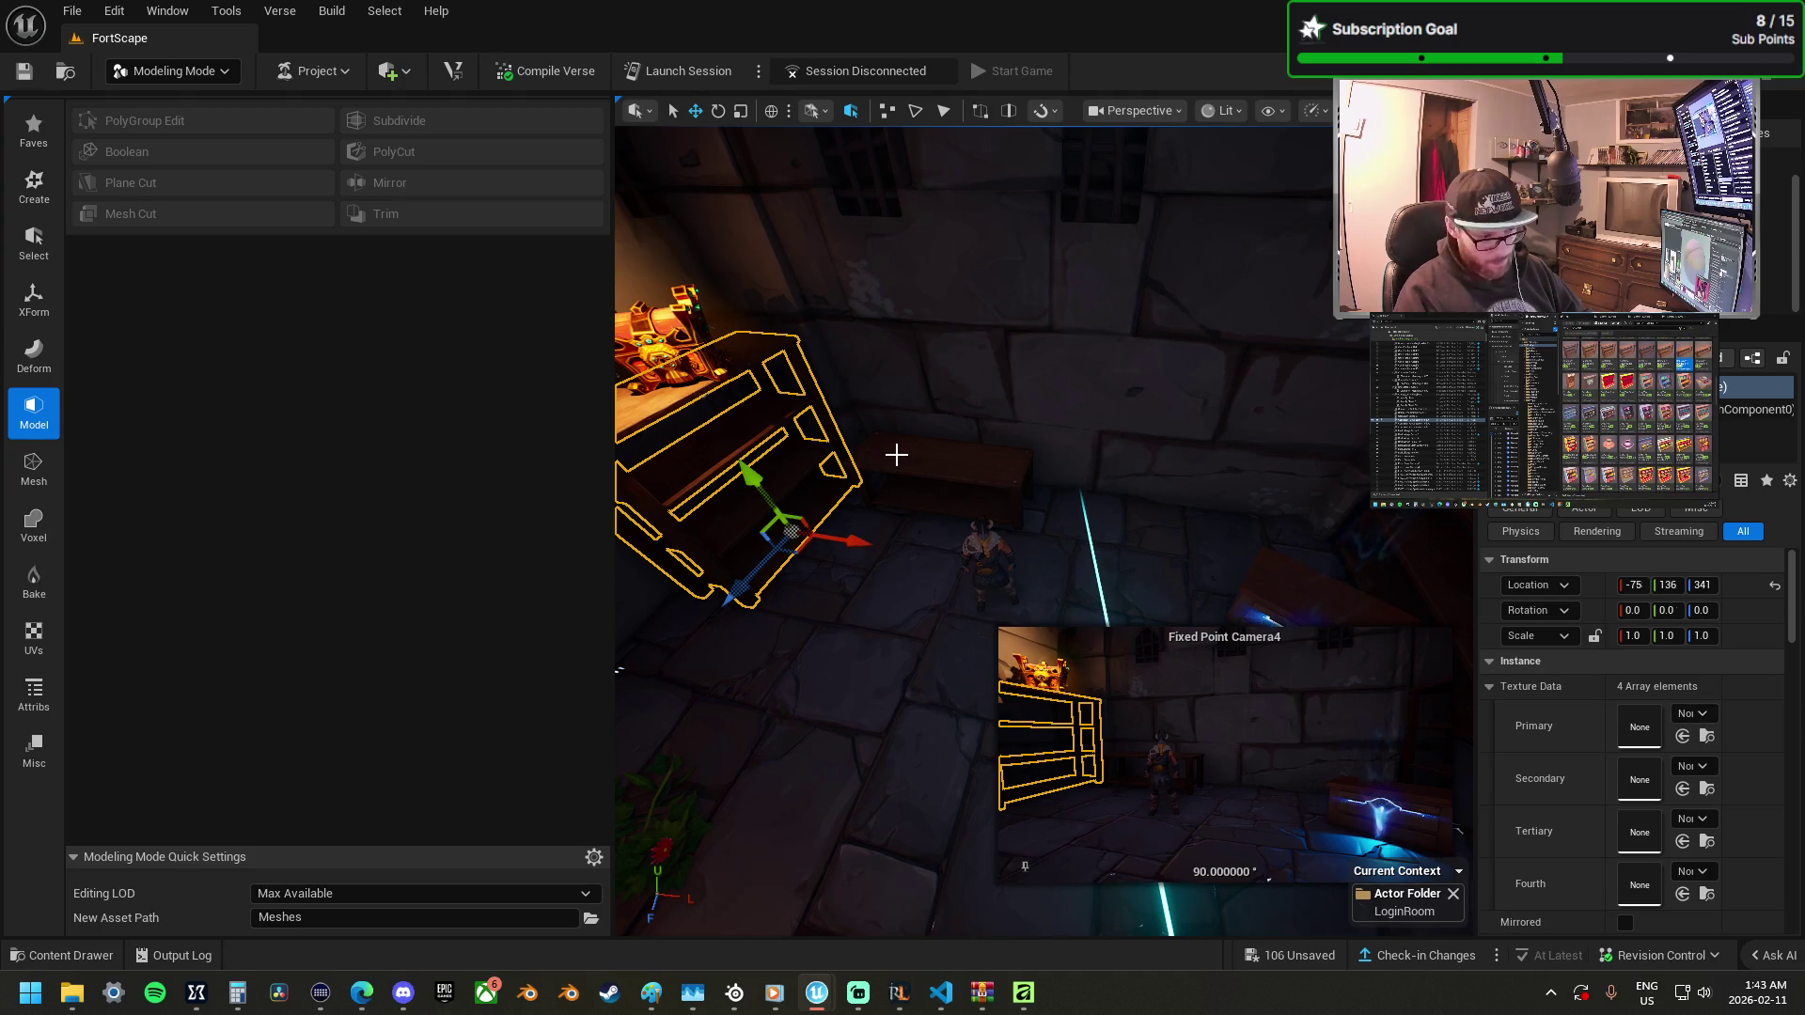
{"action": "key", "text": "ctrl+y"}
{"action": "mouse_move", "coordinate": [1014, 509]}
{"action": "left_mouse_down"}
{"action": "mouse_move", "coordinate": [1095, 541]}
{"action": "mouse_move", "coordinate": [997, 568]}
{"action": "mouse_move", "coordinate": [1032, 524]}
{"action": "left_mouse_up"}
Move the bench right beside the glowing chest, reverting its extra rotation and scaling.
{"action": "left_click", "coordinate": [1004, 598]}
{"action": "left_click", "coordinate": [1061, 419]}
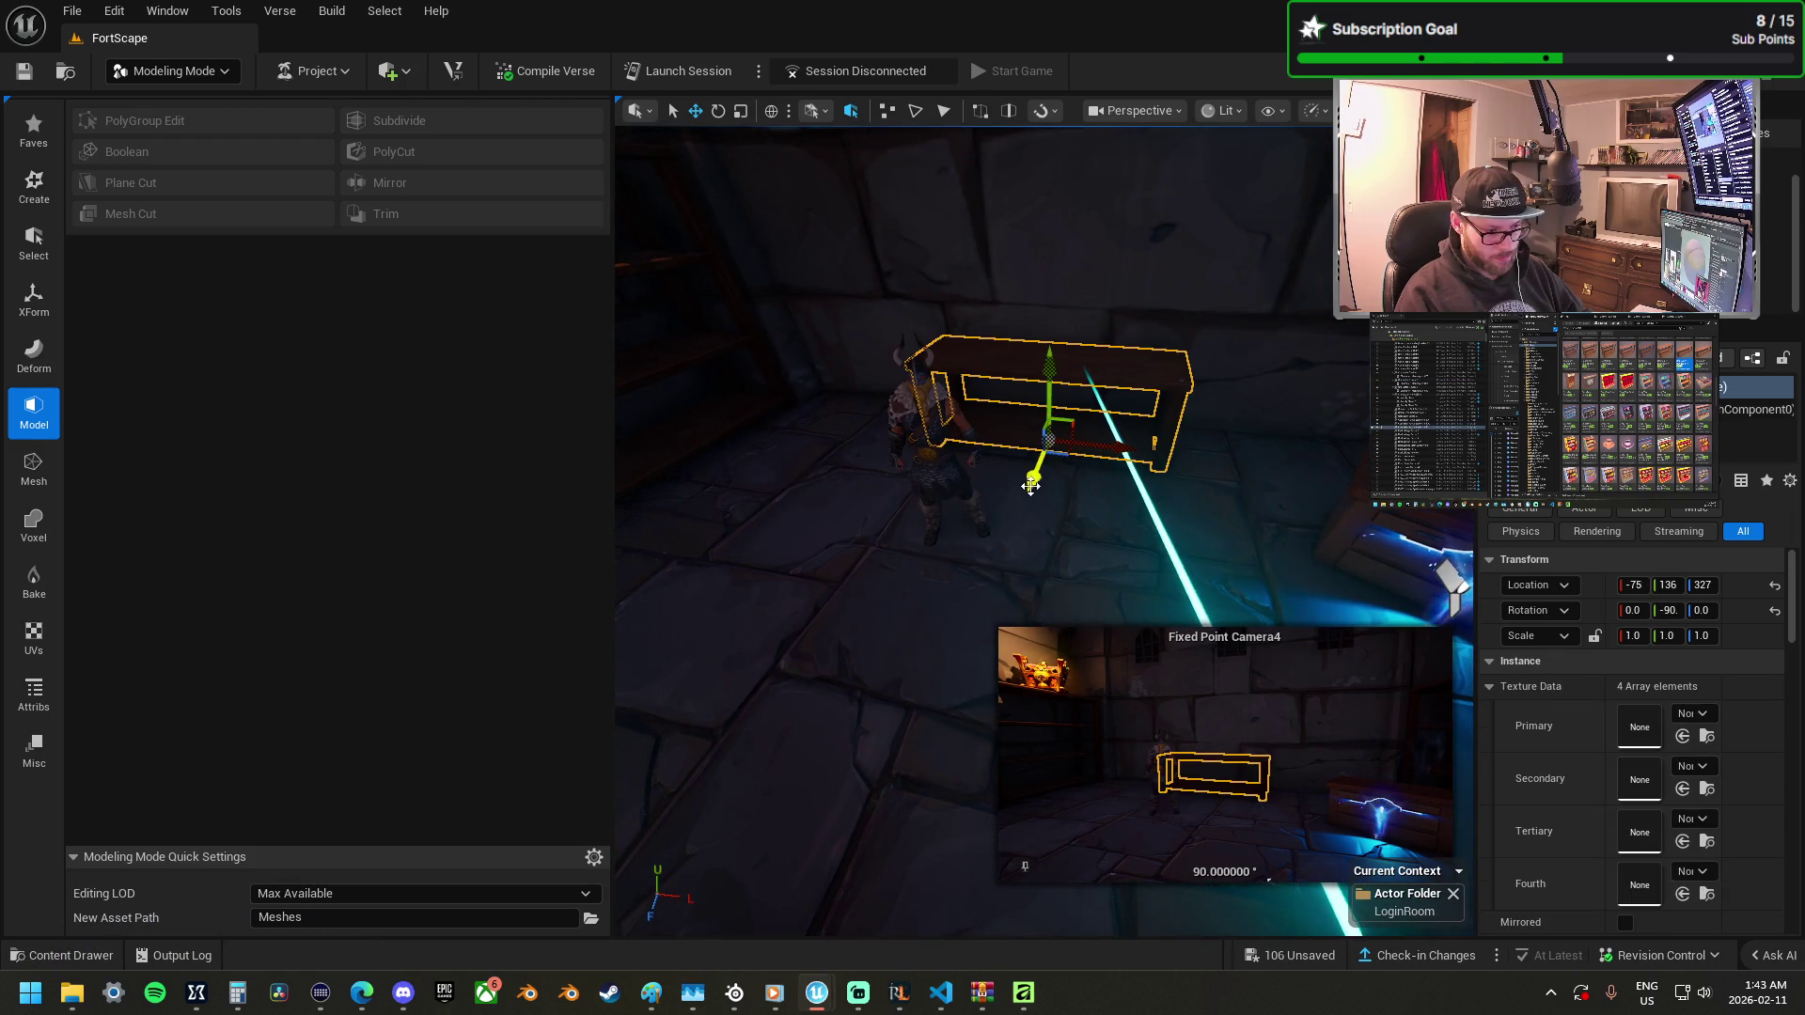
{"action": "mouse_move", "coordinate": [1034, 476]}
{"action": "left_mouse_down"}
{"action": "mouse_move", "coordinate": [957, 752]}
{"action": "mouse_move", "coordinate": [941, 711]}
{"action": "left_mouse_up"}
{"action": "mouse_move", "coordinate": [998, 565]}
{"action": "left_mouse_down"}
{"action": "mouse_move", "coordinate": [1014, 561]}
{"action": "mouse_move", "coordinate": [1015, 588]}
{"action": "mouse_move", "coordinate": [970, 550]}
{"action": "mouse_move", "coordinate": [952, 581]}
{"action": "mouse_move", "coordinate": [1134, 575]}
{"action": "left_mouse_up"}
{"action": "key", "text": "r"}
{"action": "scroll", "coordinate": [1091, 259], "scroll_direction": "down", "scroll_amount": 1}
{"action": "key", "text": "ctrl+z"}
{"action": "key", "text": "ctrl+z"}
{"action": "key", "text": "ctrl+z"}
{"action": "key", "text": "w"}
{"action": "left_click_drag", "start_coordinate": [1005, 449], "coordinate": [1118, 473]}
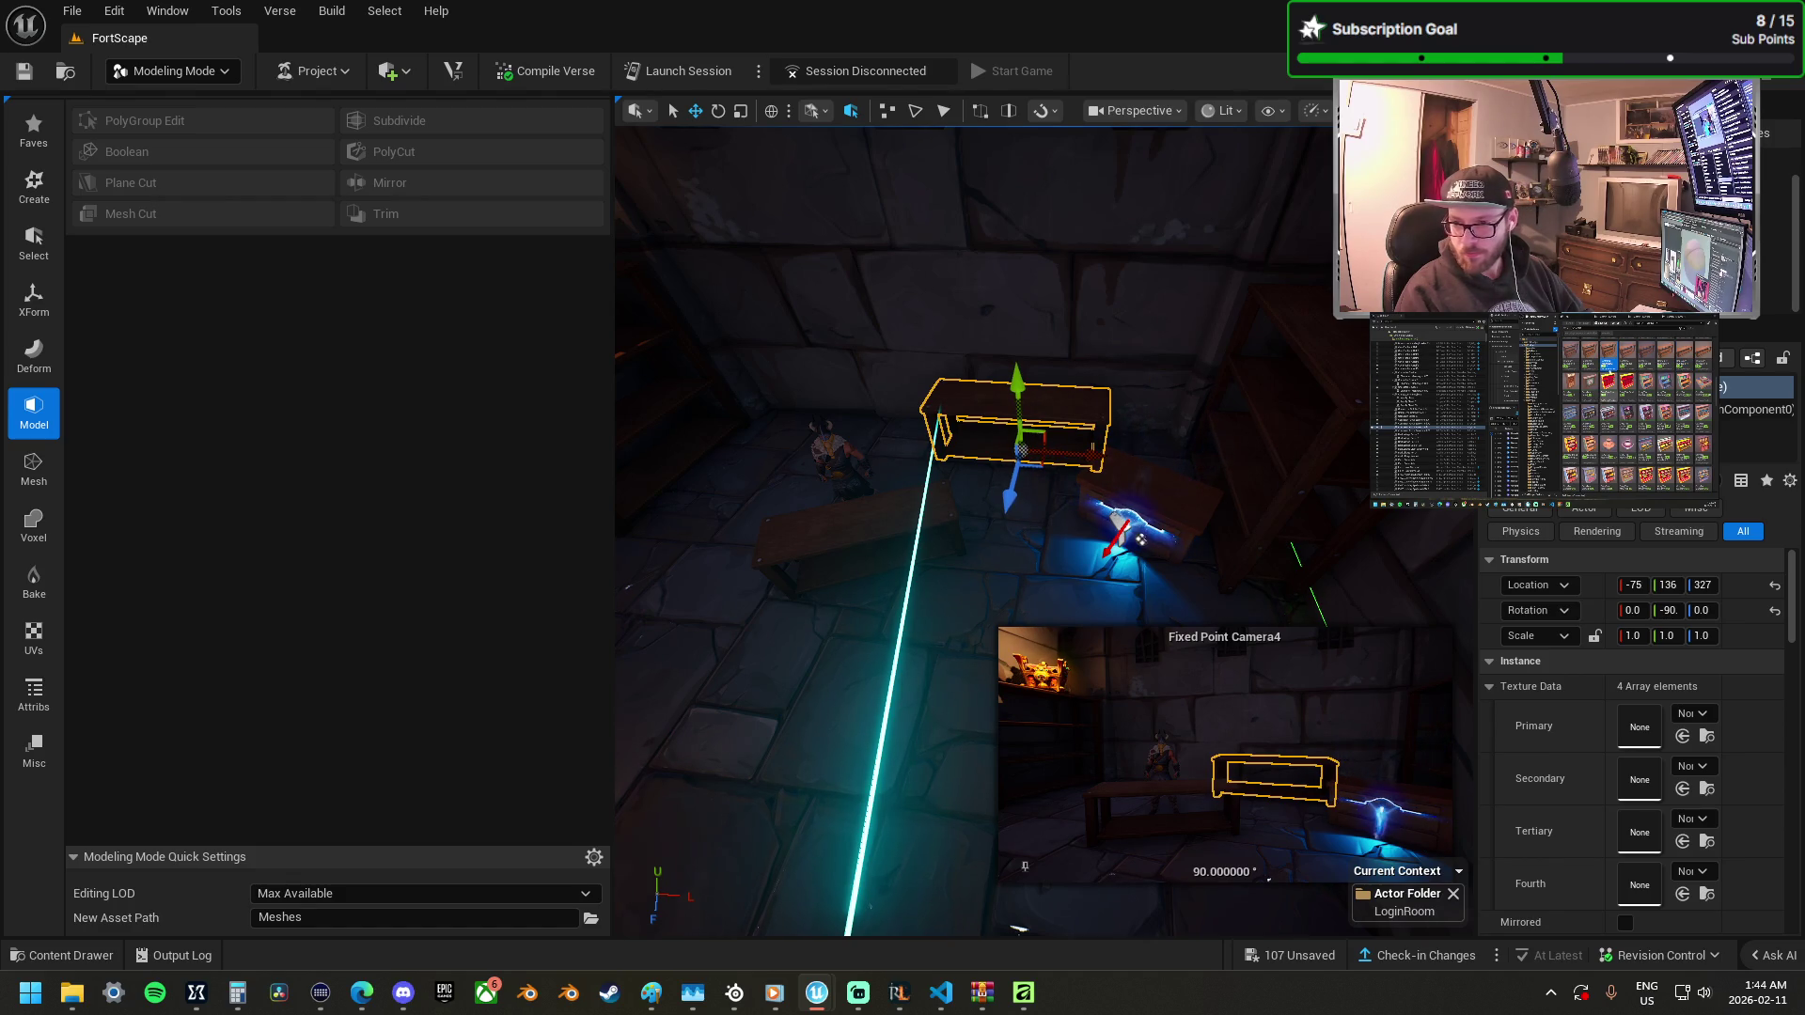
{"action": "right_click", "coordinate": [1063, 400]}
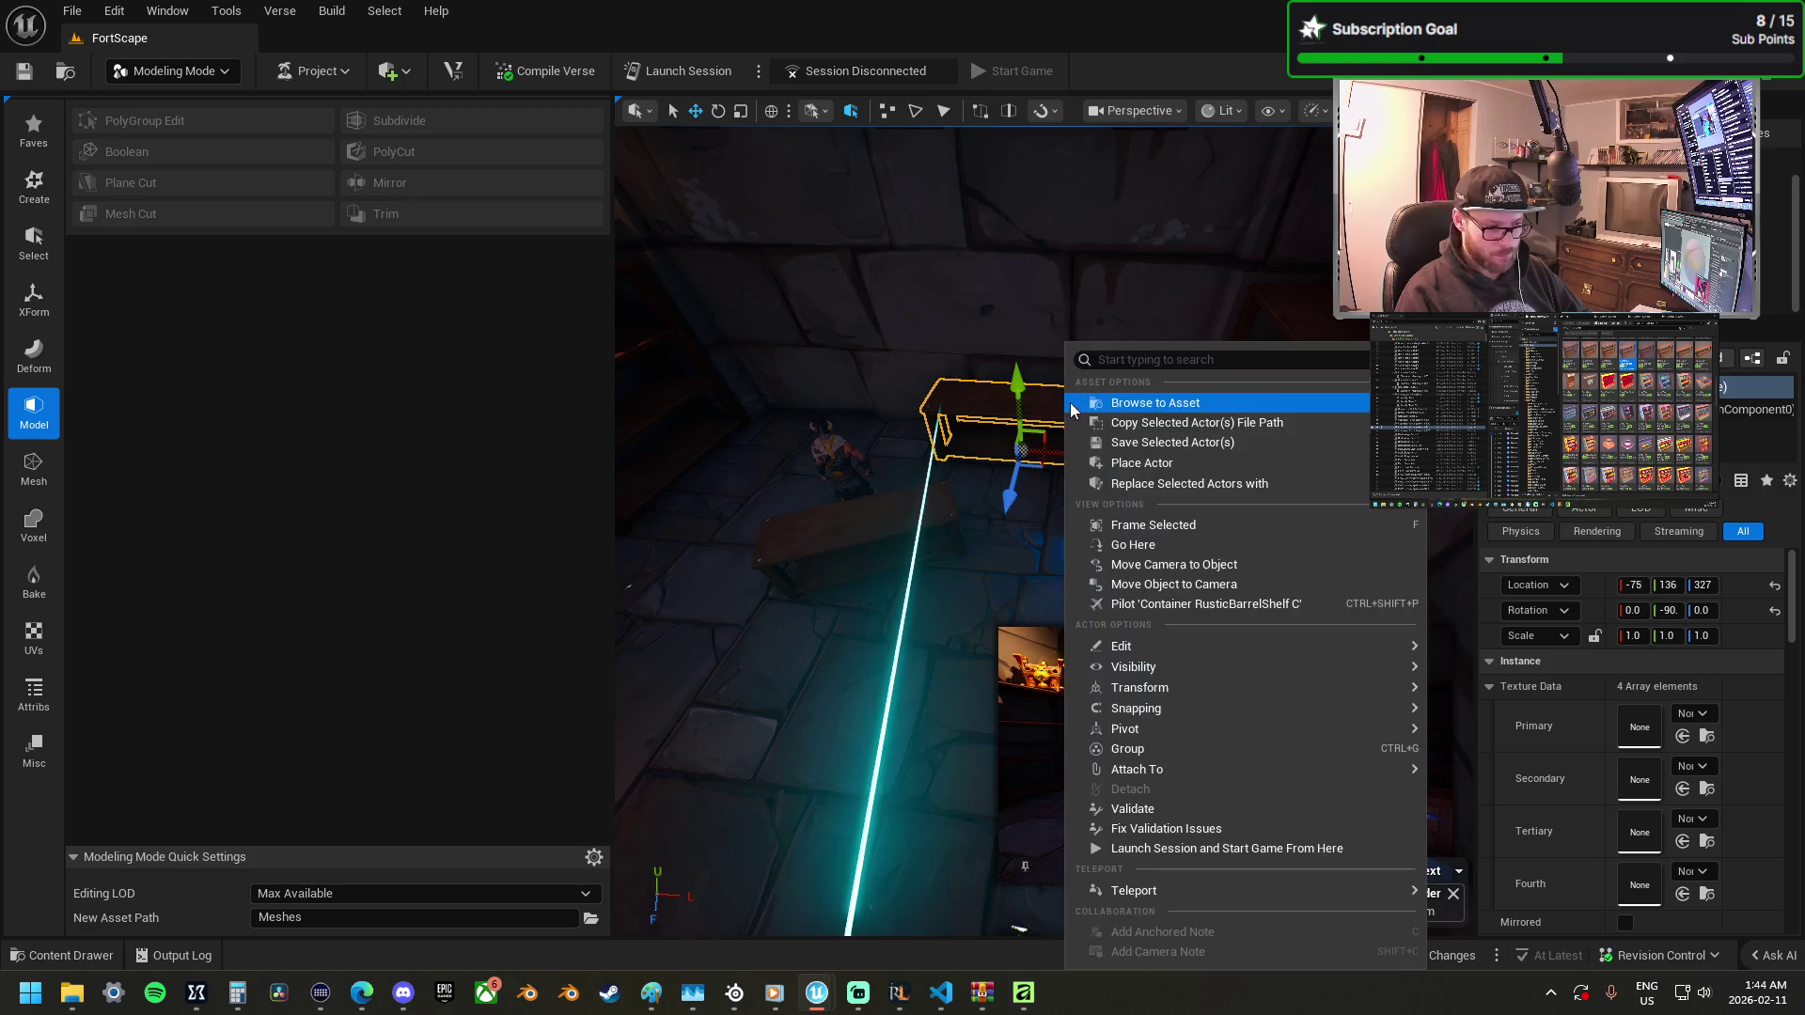
Replace the bench with a RusticBarrelShelf and slide it left along the wall.
{"action": "mouse_move", "coordinate": [1200, 484]}
{"action": "left_click", "coordinate": [985, 567]}
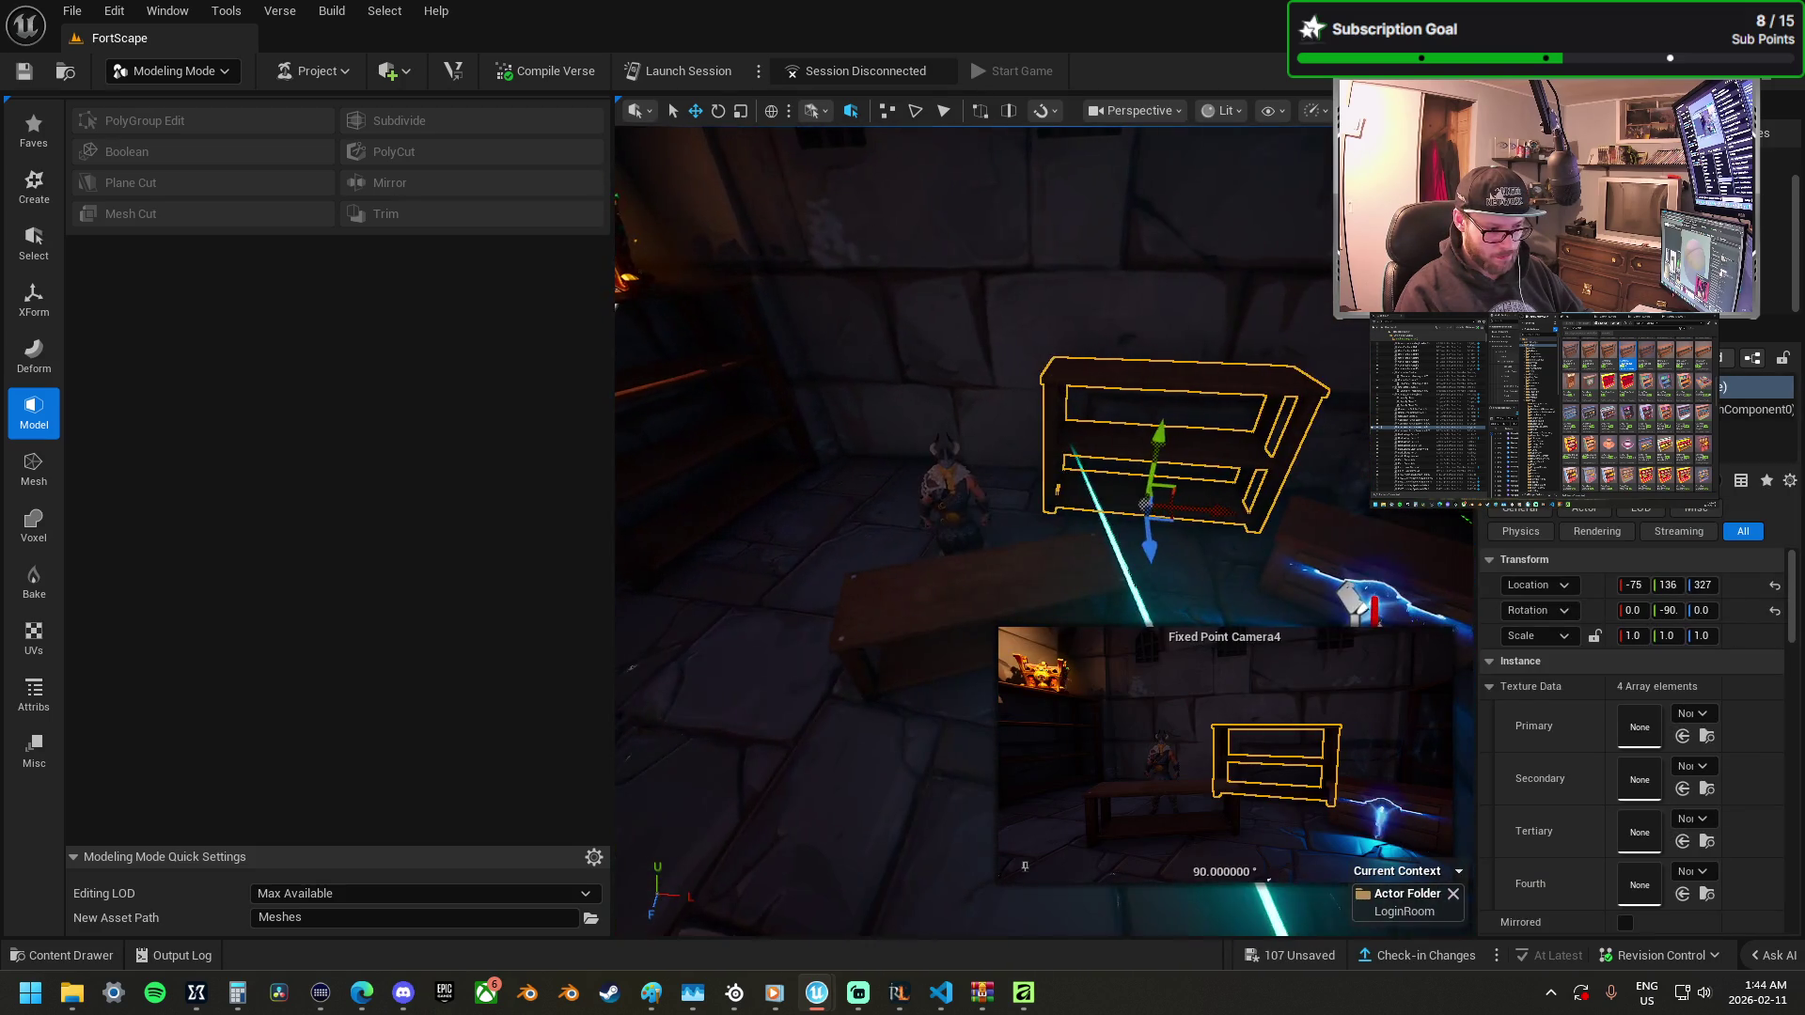
{"action": "mouse_move", "coordinate": [1221, 513]}
{"action": "left_mouse_down"}
{"action": "mouse_move", "coordinate": [979, 468]}
{"action": "mouse_move", "coordinate": [1008, 469]}
{"action": "left_mouse_up"}
Shift both shelves right together and place a small wall shelf above them.
{"action": "left_click", "coordinate": [1173, 449], "text": "ctrl"}
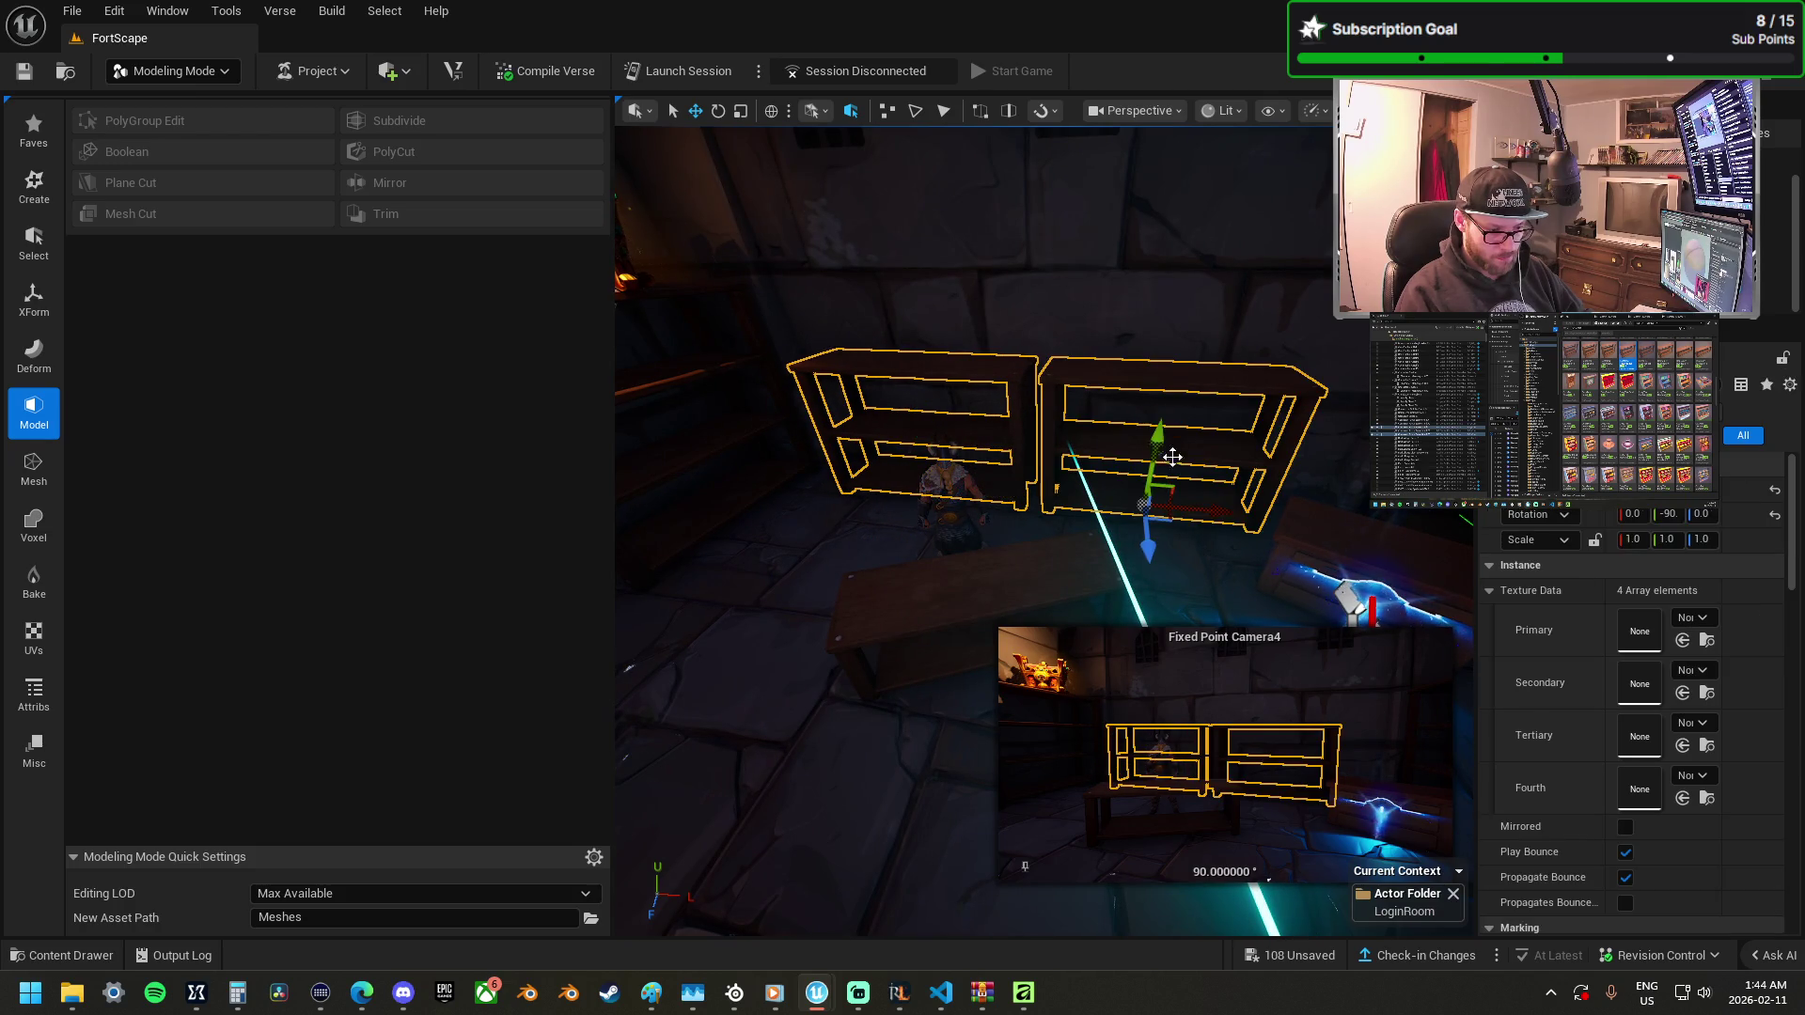
{"action": "left_click_drag", "start_coordinate": [1211, 513], "coordinate": [1239, 513]}
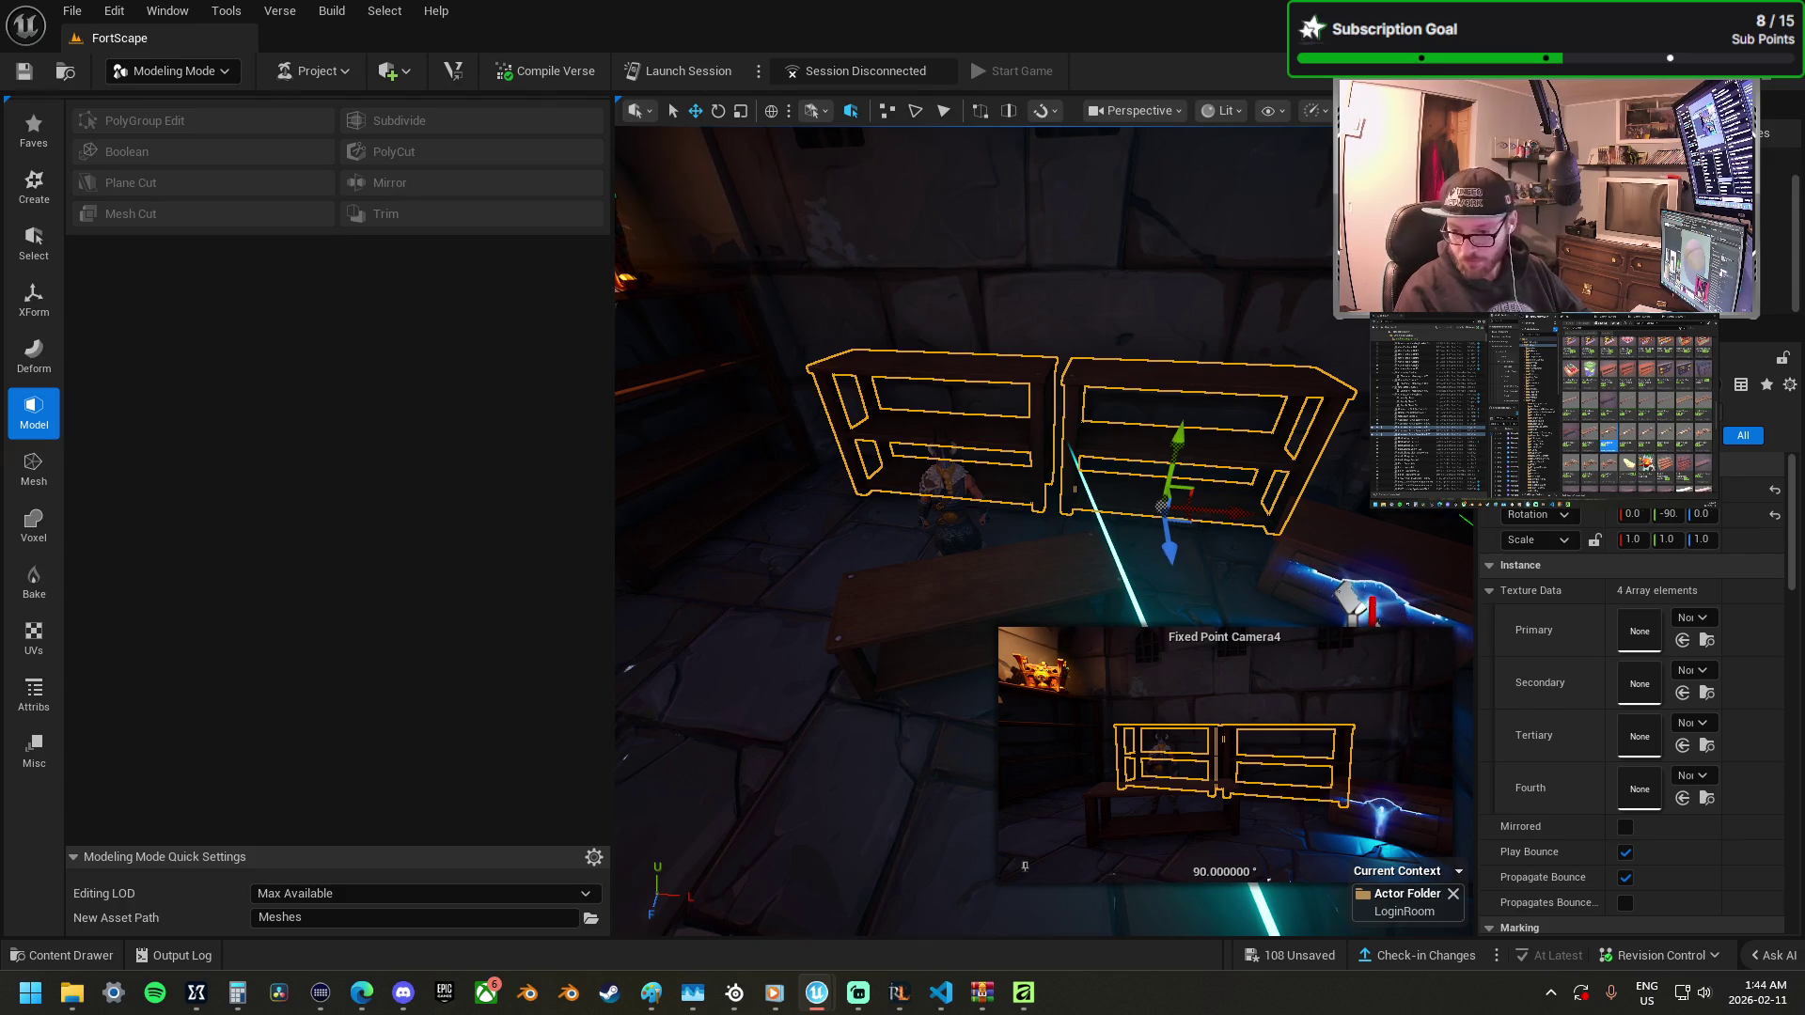
{"action": "mouse_move", "coordinate": [1804, 282]}
{"action": "left_mouse_down"}
{"action": "mouse_move", "coordinate": [1056, 282]}
{"action": "mouse_move", "coordinate": [1004, 234]}
{"action": "mouse_move", "coordinate": [979, 258]}
{"action": "mouse_move", "coordinate": [1099, 284]}
{"action": "left_mouse_up"}
{"action": "key", "text": "ctrl+z"}
{"action": "key", "text": "e"}
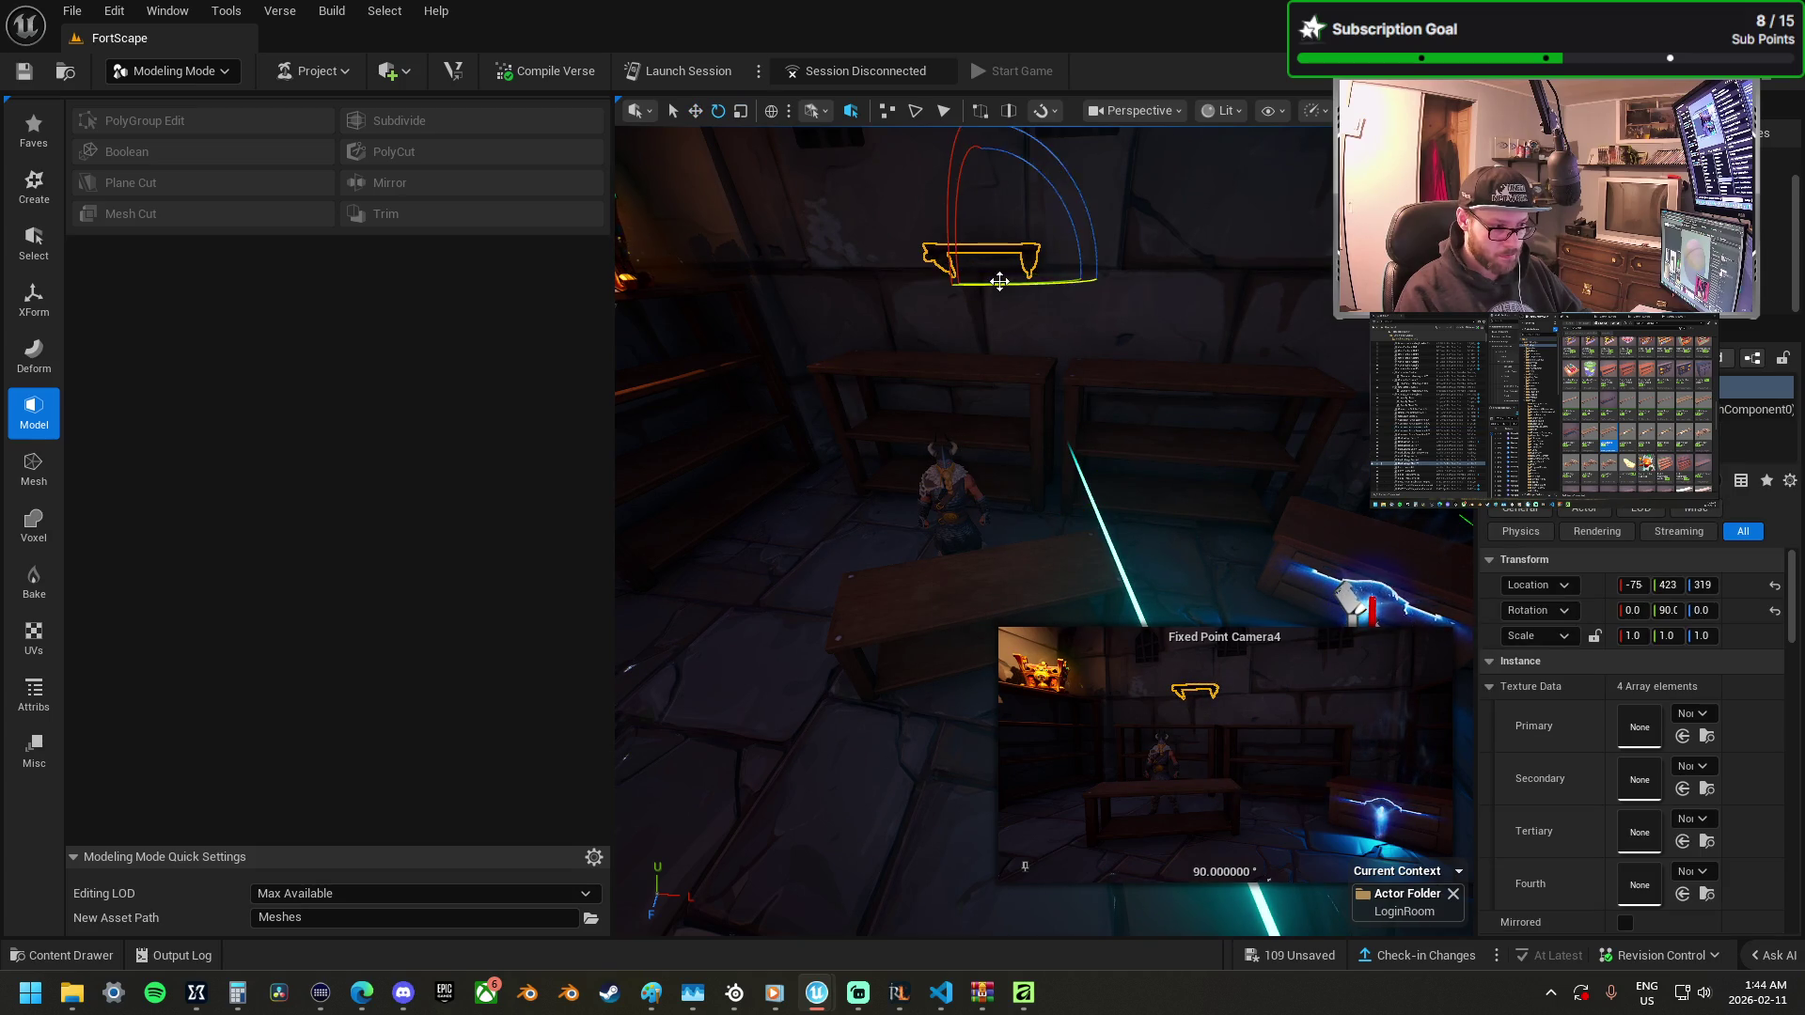
Enlarge the wall shelf above the cabinets and slide it along the wall.
{"action": "left_click_drag", "start_coordinate": [1006, 275], "coordinate": [1058, 260]}
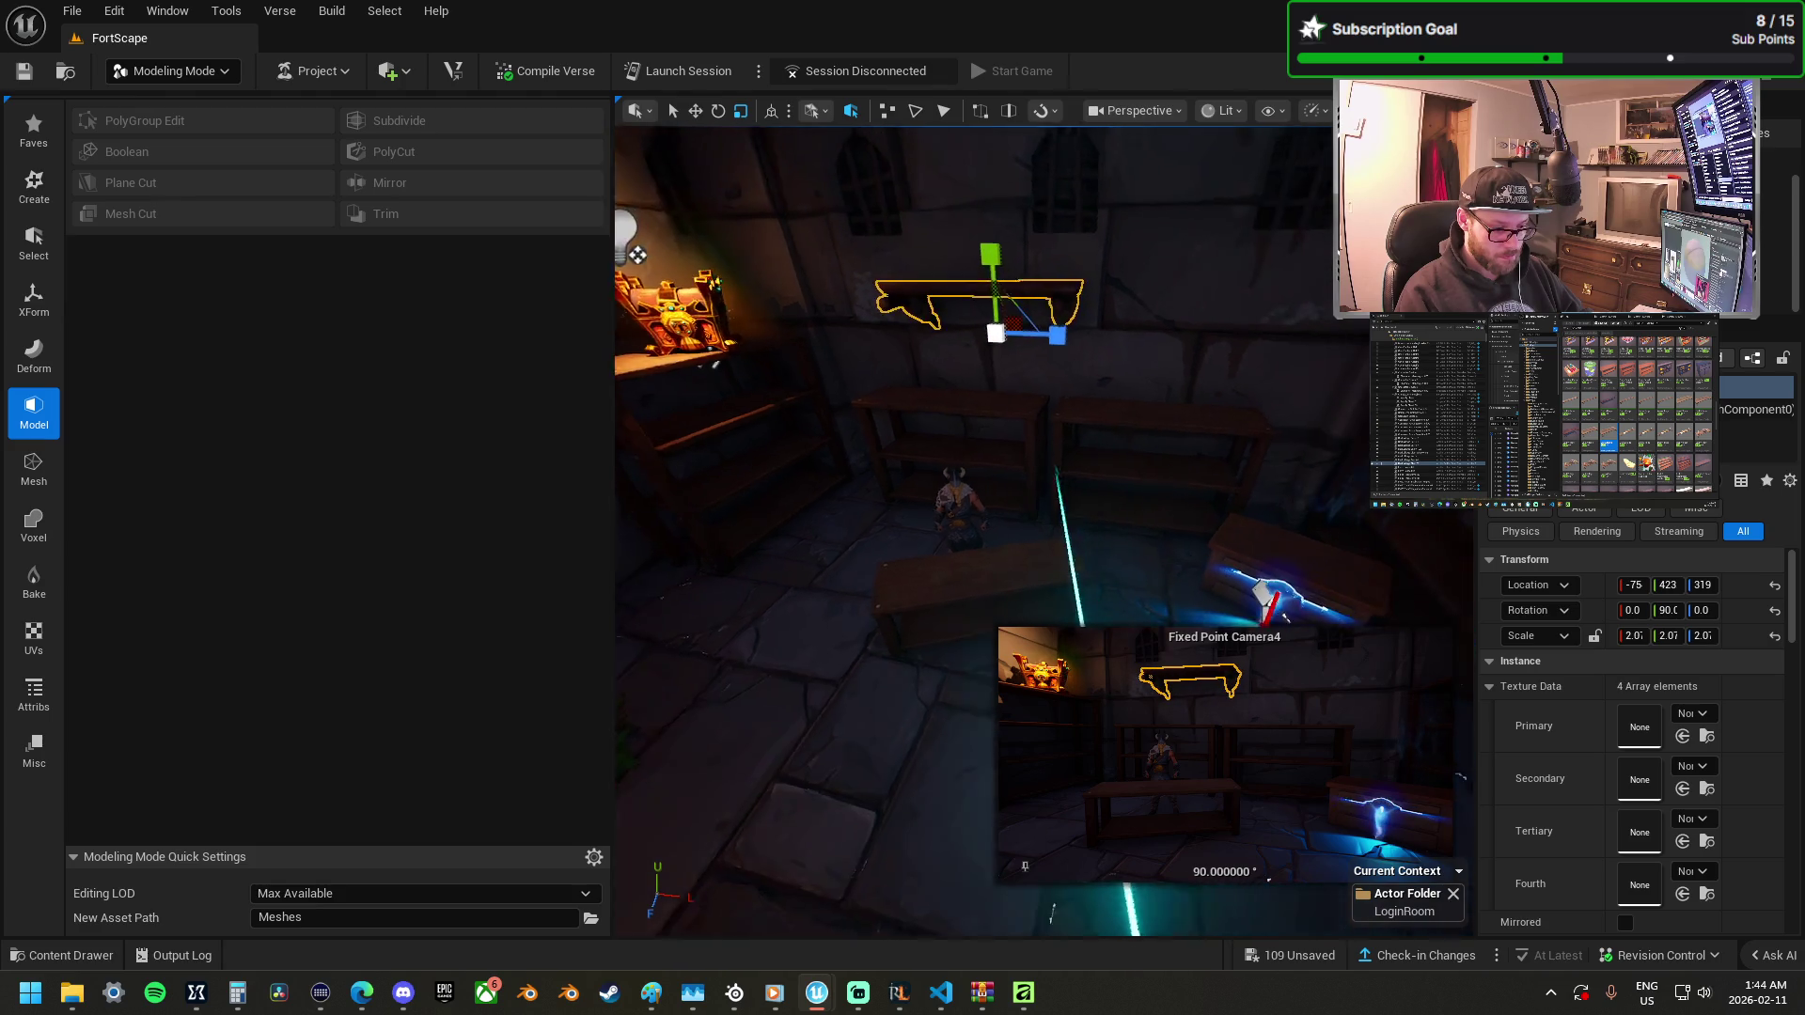
{"action": "key", "text": "w"}
{"action": "mouse_move", "coordinate": [1025, 342]}
{"action": "left_mouse_down"}
{"action": "mouse_move", "coordinate": [1175, 350]}
{"action": "mouse_move", "coordinate": [1083, 349]}
{"action": "left_mouse_up"}
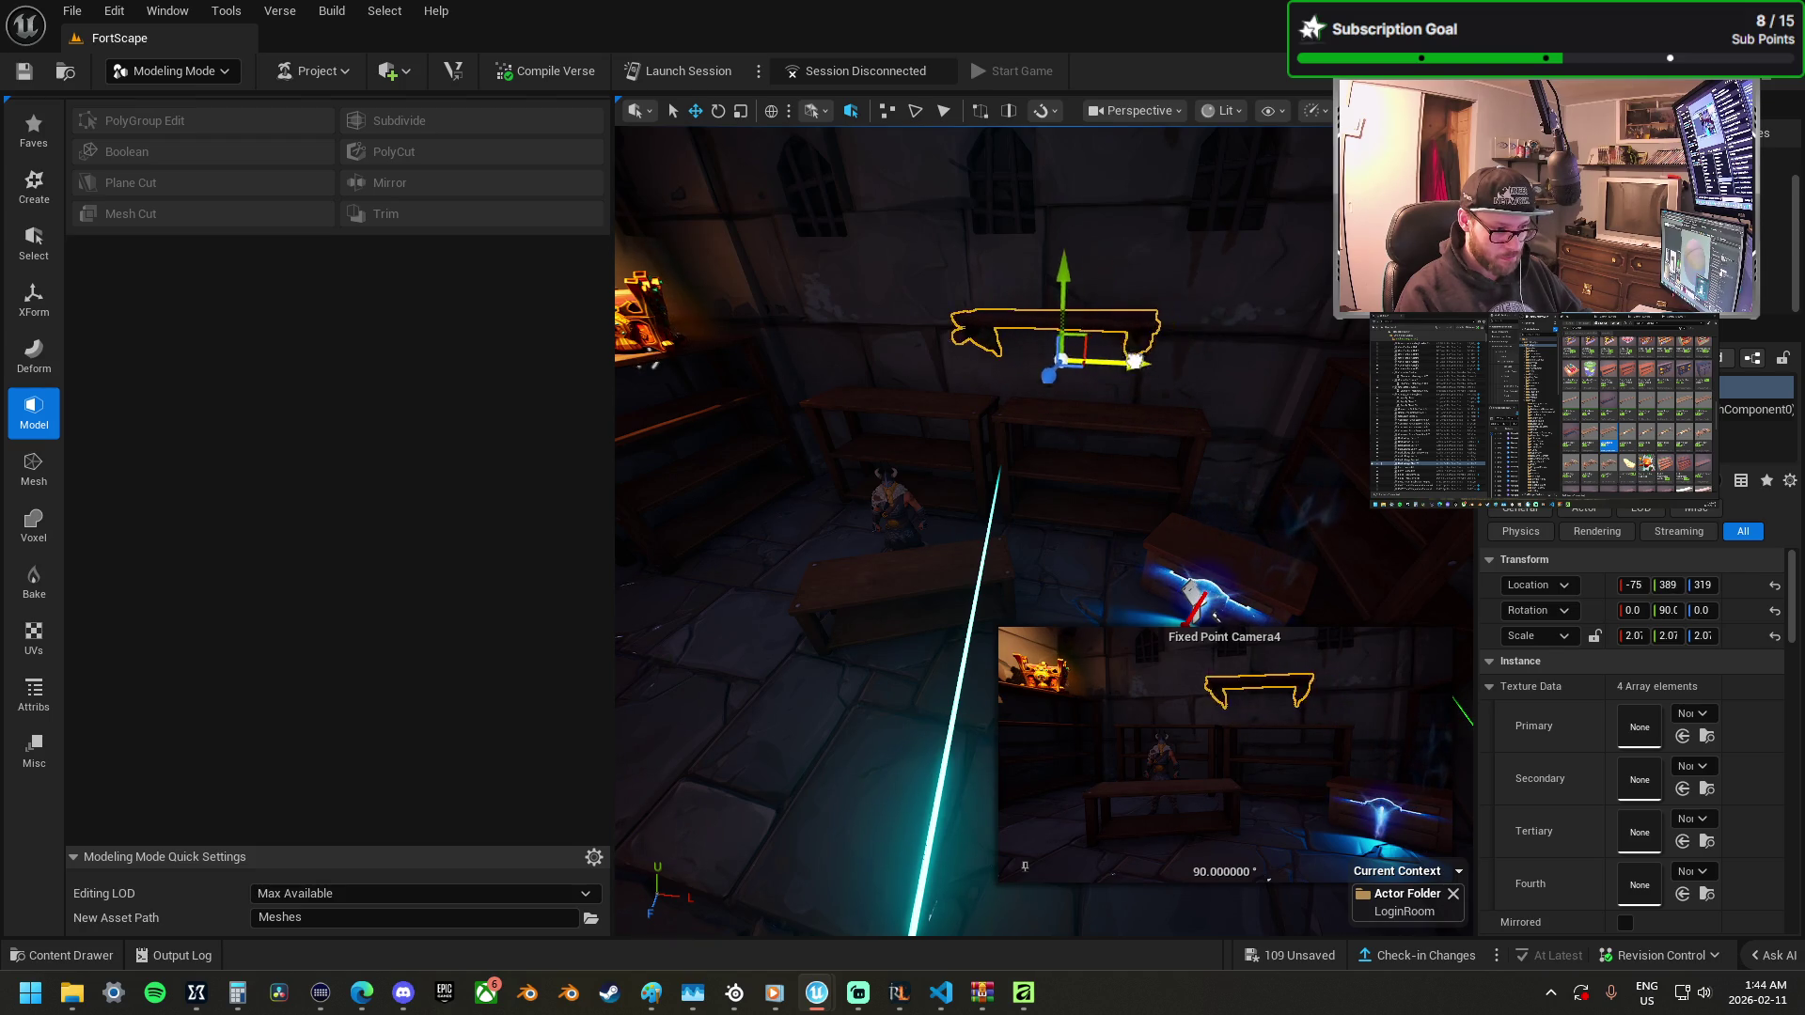
Snap the rug down onto the floor with End.
{"action": "left_click_drag", "start_coordinate": [1120, 402], "coordinate": [1120, 402]}
{"action": "left_click_drag", "start_coordinate": [674, 370], "coordinate": [705, 402]}
{"action": "left_click_drag", "start_coordinate": [684, 138], "coordinate": [683, 138]}
{"action": "key", "text": "End"}
{"action": "left_click_drag", "start_coordinate": [769, 404], "coordinate": [769, 404]}
{"action": "left_click_drag", "start_coordinate": [818, 512], "coordinate": [826, 459]}
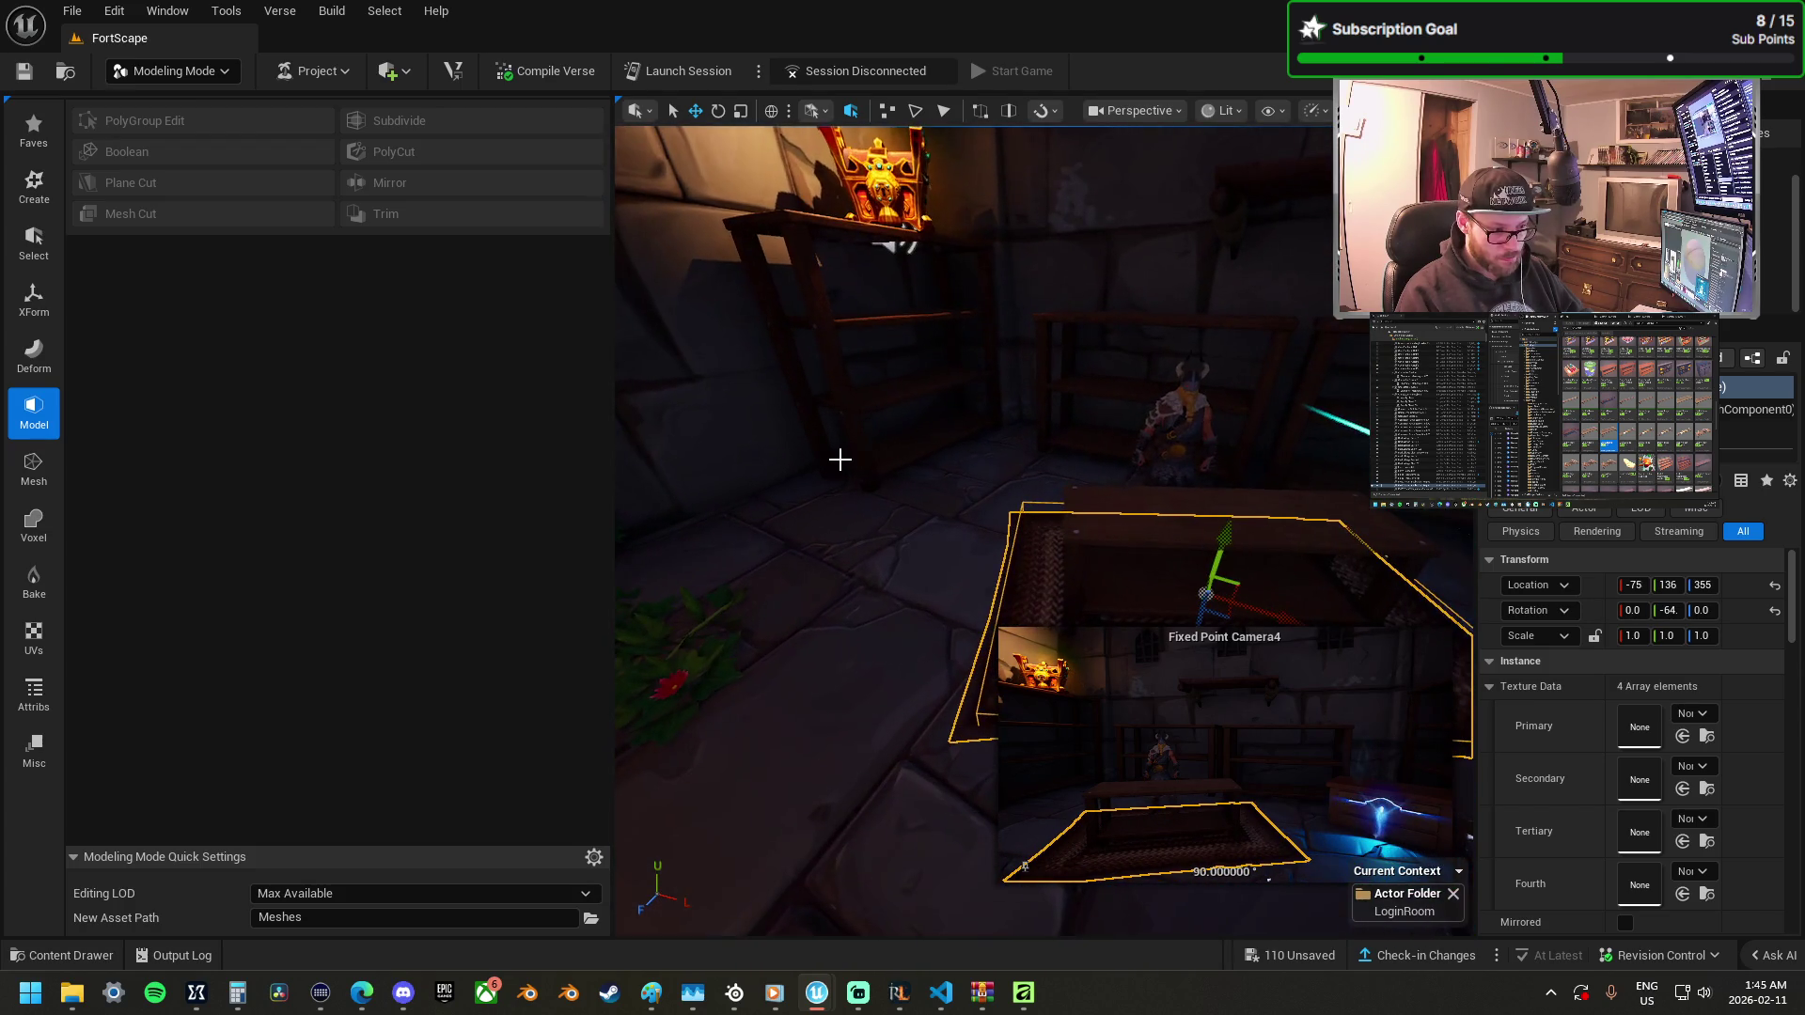
{"action": "left_click_drag", "start_coordinate": [936, 455], "coordinate": [1014, 438]}
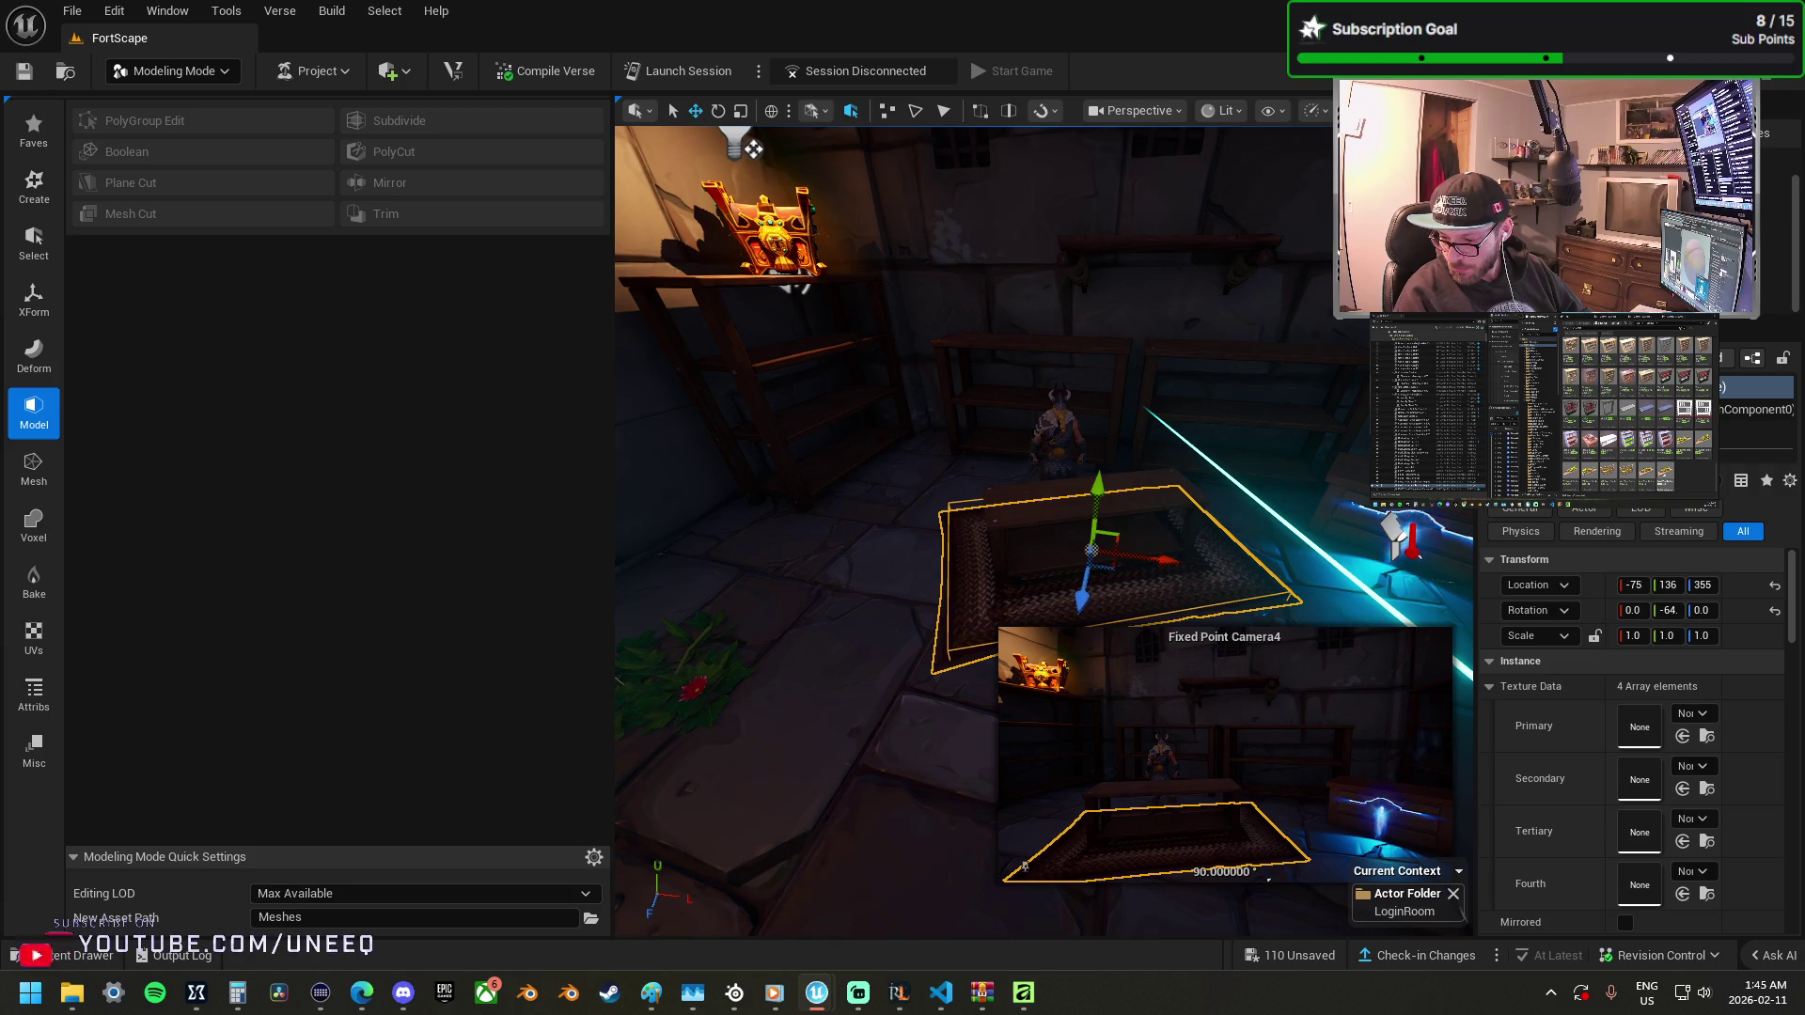
Place a bottle-lined shelf on the wall, turned about 87° and scaled to 2.61.
{"action": "mouse_move", "coordinate": [1335, 442]}
{"action": "left_mouse_down"}
{"action": "mouse_move", "coordinate": [1148, 322]}
{"action": "mouse_move", "coordinate": [1141, 282]}
{"action": "left_mouse_up"}
{"action": "left_click", "coordinate": [1133, 303]}
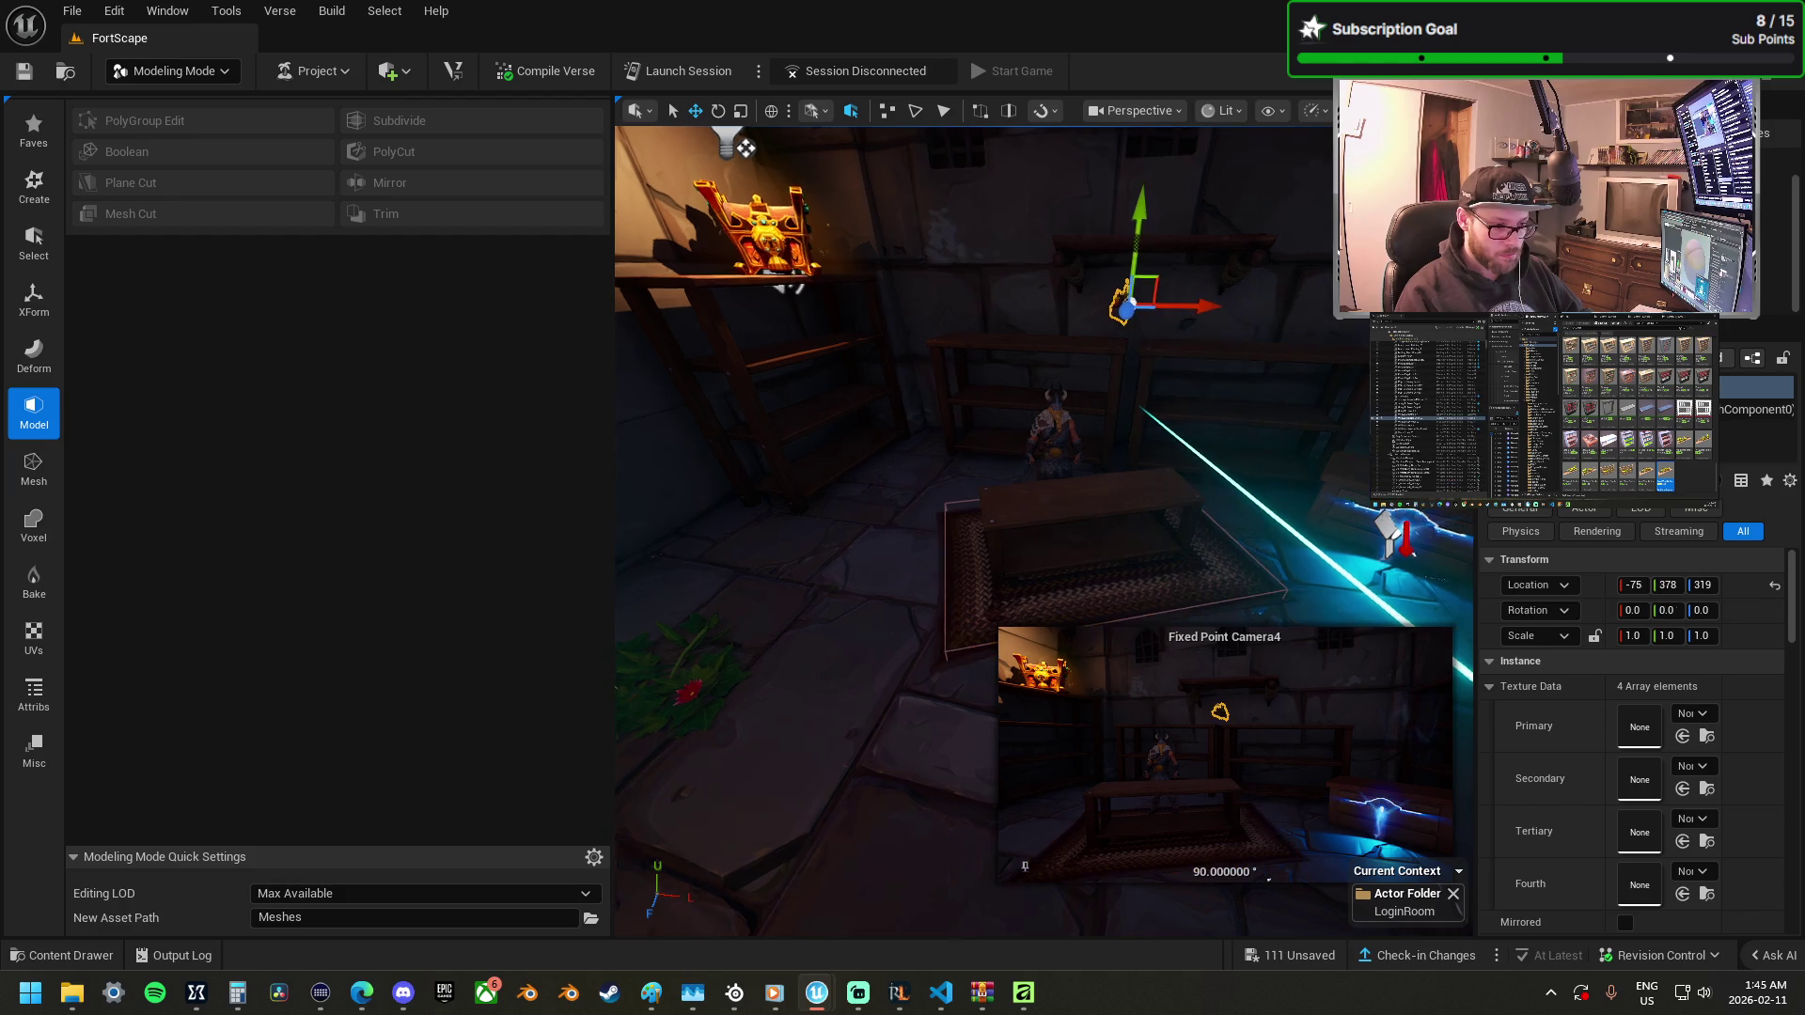
{"action": "key", "text": "f"}
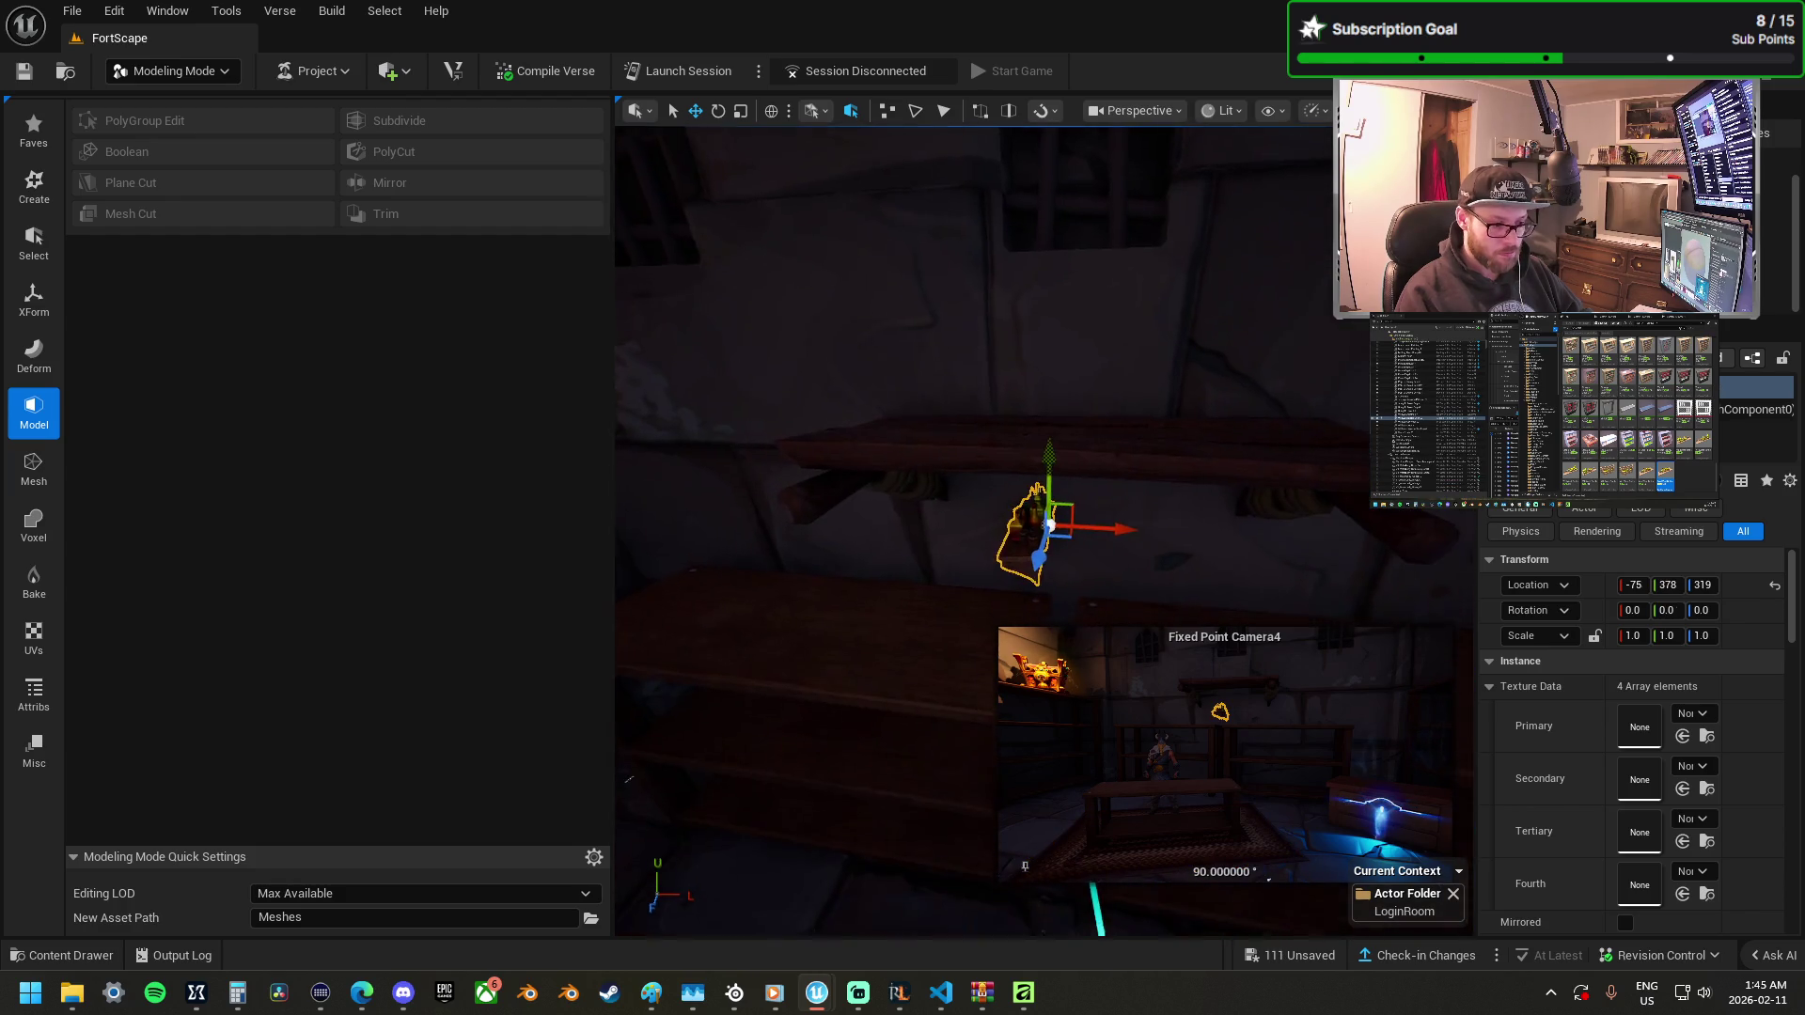
{"action": "key", "text": "e"}
{"action": "left_click_drag", "start_coordinate": [1136, 540], "coordinate": [1171, 529]}
{"action": "left_click_drag", "start_coordinate": [1037, 522], "coordinate": [1092, 477]}
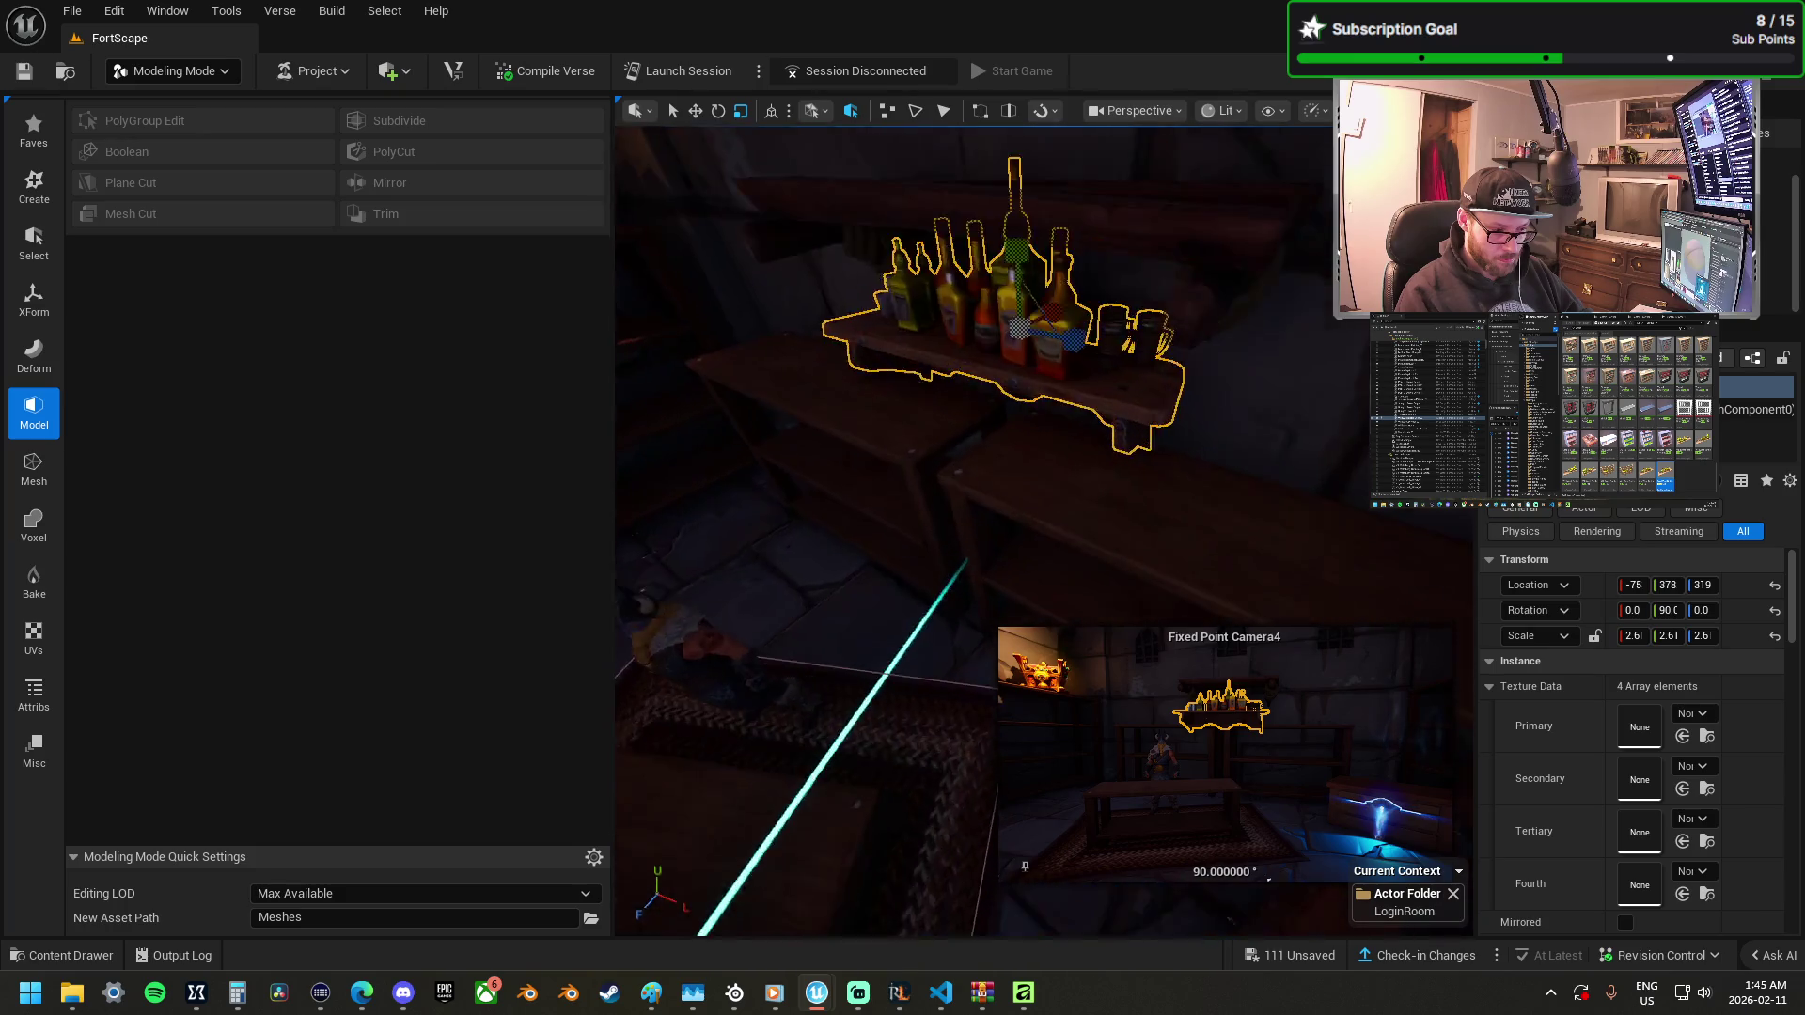
{"action": "left_click_drag", "start_coordinate": [1091, 404], "coordinate": [1075, 393]}
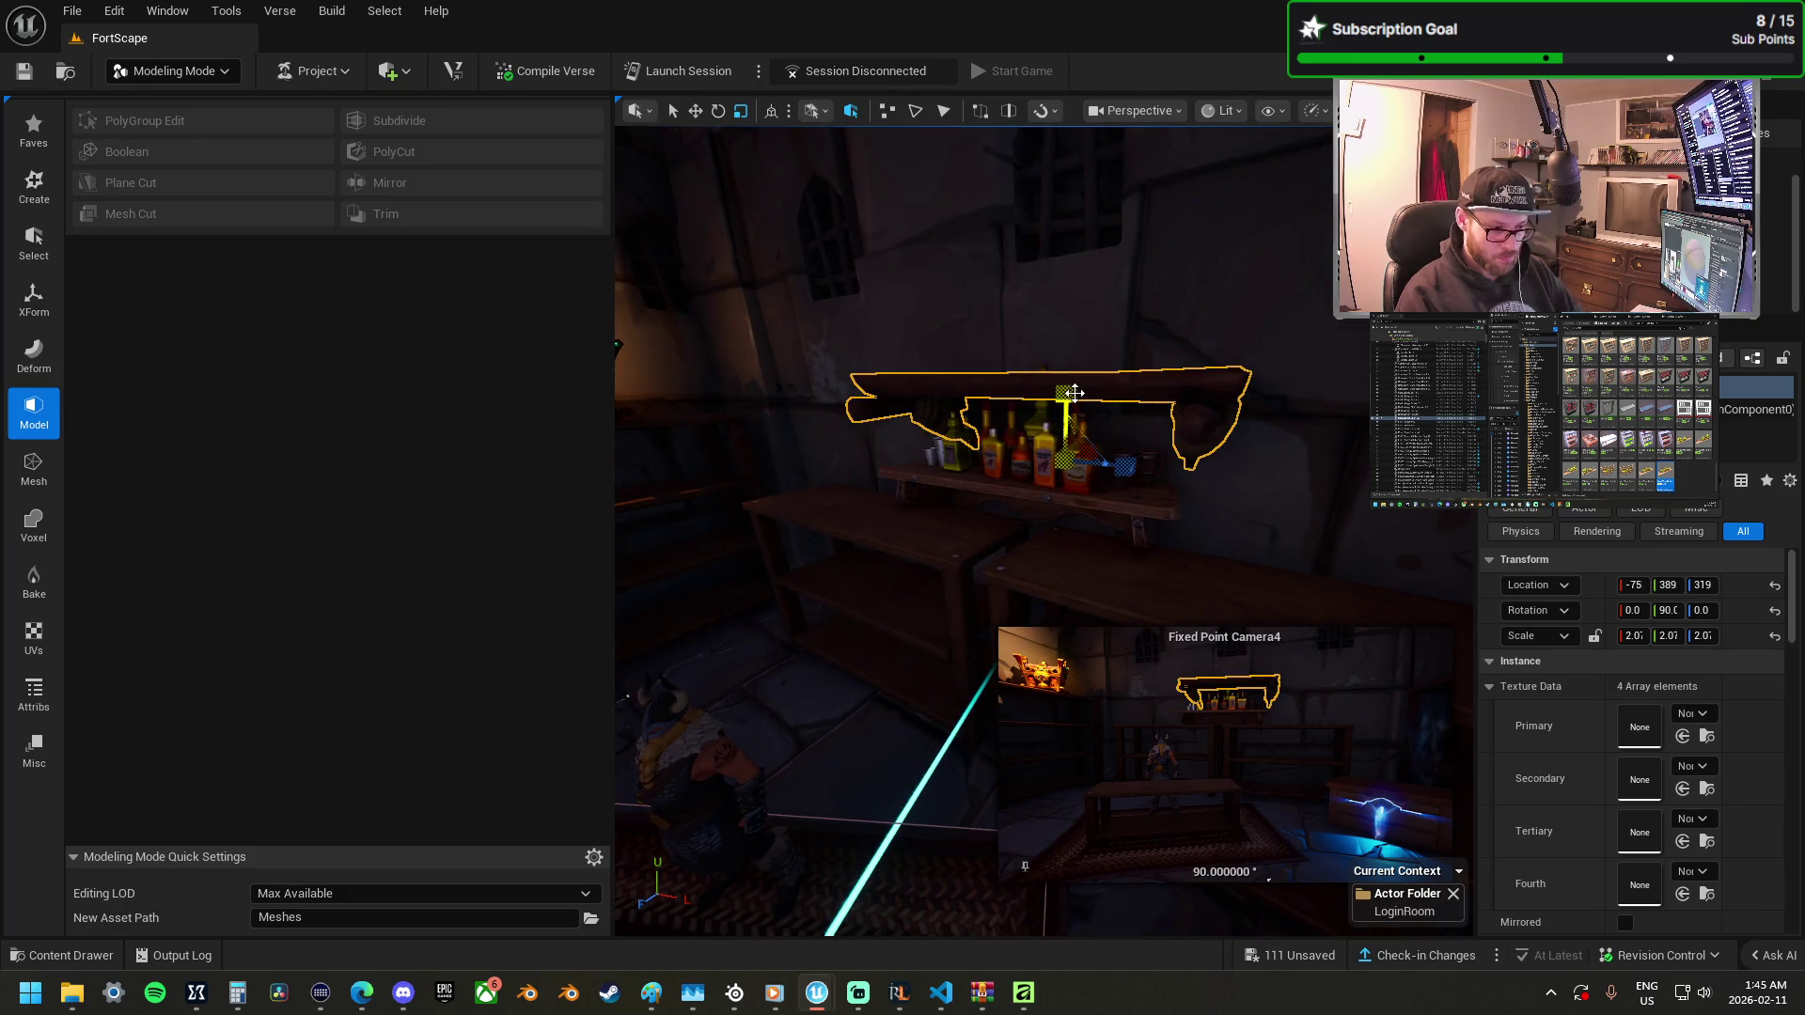
{"action": "key", "text": "ctrl+z"}
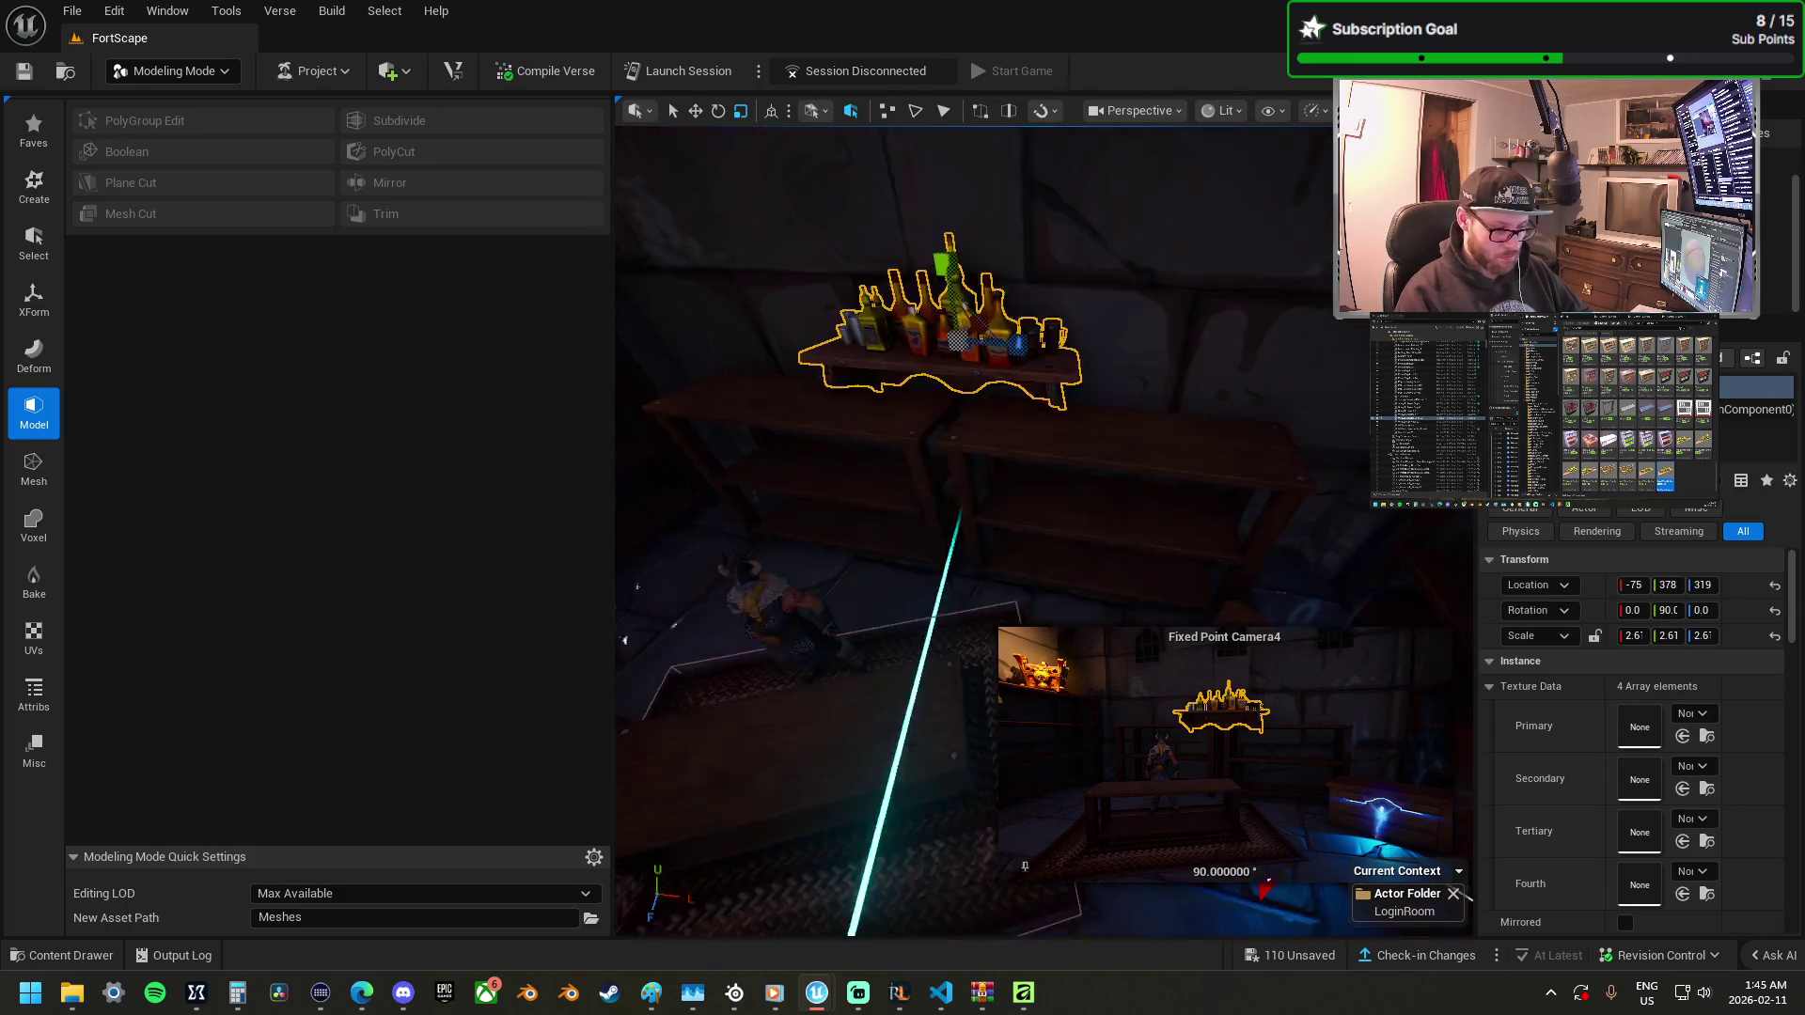
{"action": "mouse_move", "coordinate": [1174, 429]}
{"action": "left_mouse_down"}
{"action": "mouse_move", "coordinate": [1158, 451]}
{"action": "mouse_move", "coordinate": [1206, 420]}
{"action": "mouse_move", "coordinate": [1175, 361]}
{"action": "mouse_move", "coordinate": [1117, 349]}
{"action": "mouse_move", "coordinate": [1257, 349]}
{"action": "mouse_move", "coordinate": [963, 354]}
{"action": "mouse_move", "coordinate": [994, 387]}
{"action": "left_mouse_up"}
{"action": "key", "text": "w"}
{"action": "left_click", "coordinate": [1027, 454]}
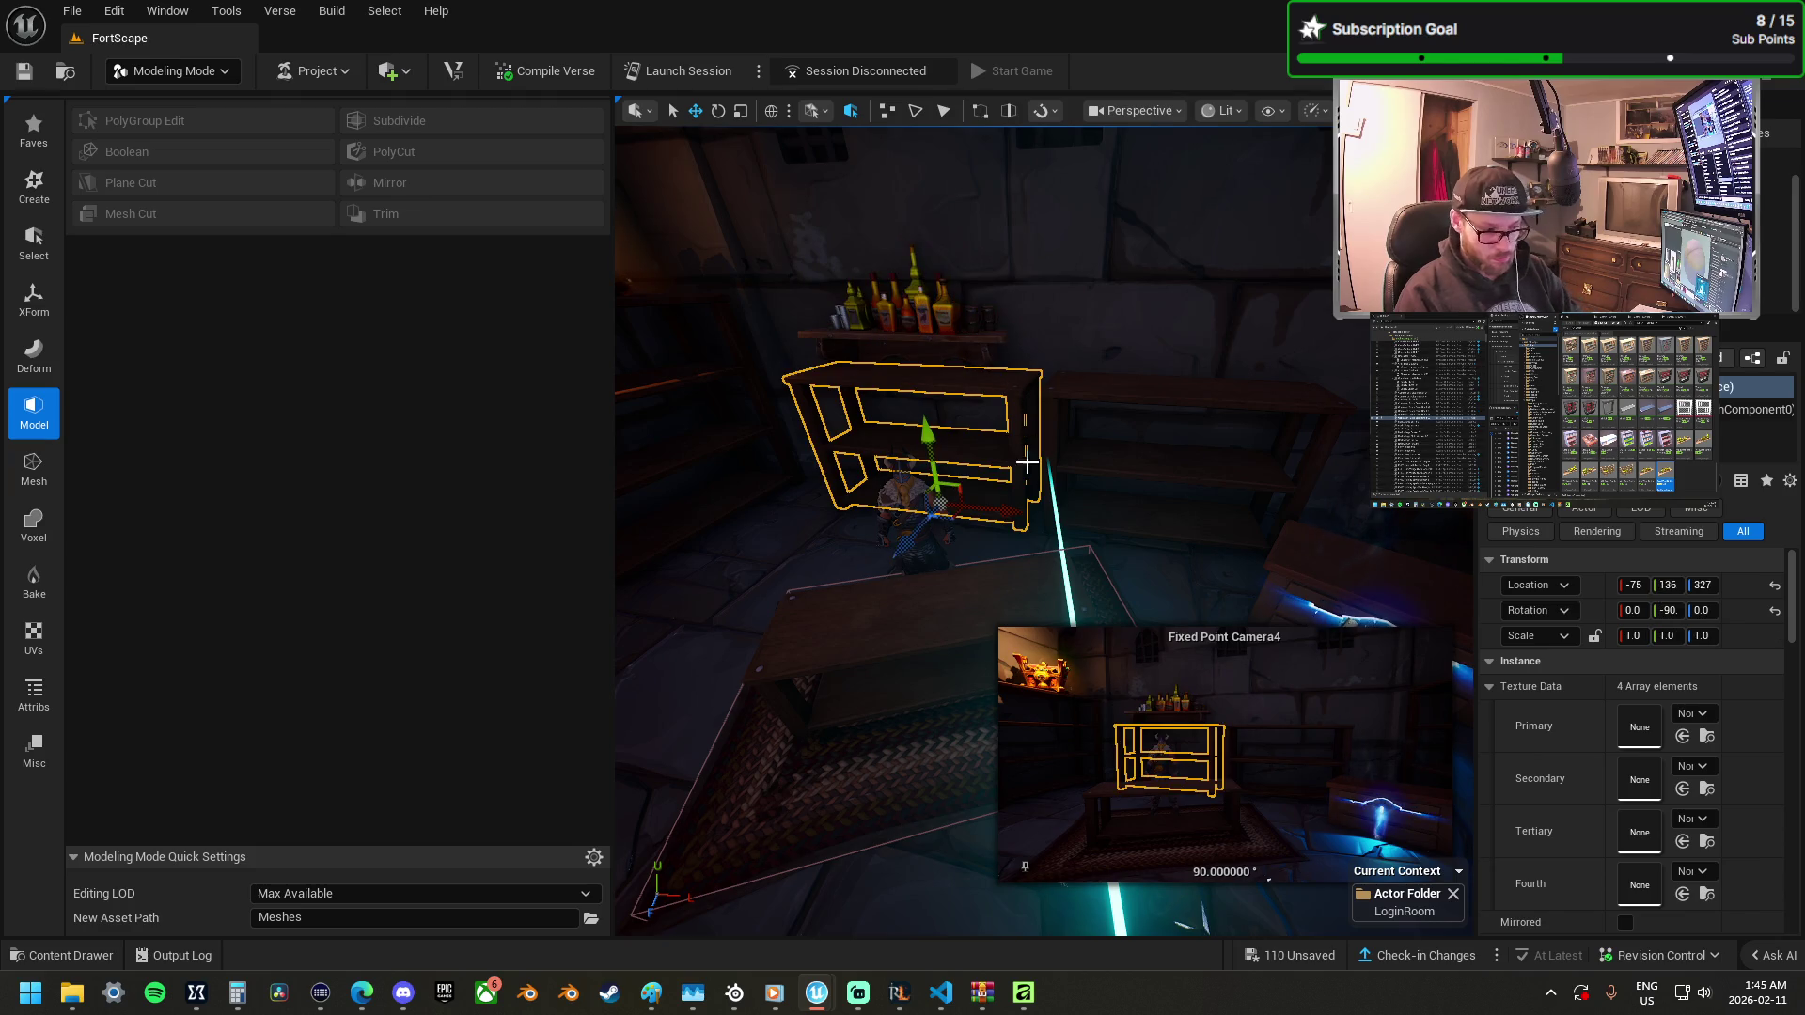
Replace the other shelf cabinet with RusticBarrelShelf_B.
{"action": "left_click", "coordinate": [977, 598]}
{"action": "left_click", "coordinate": [1108, 396]}
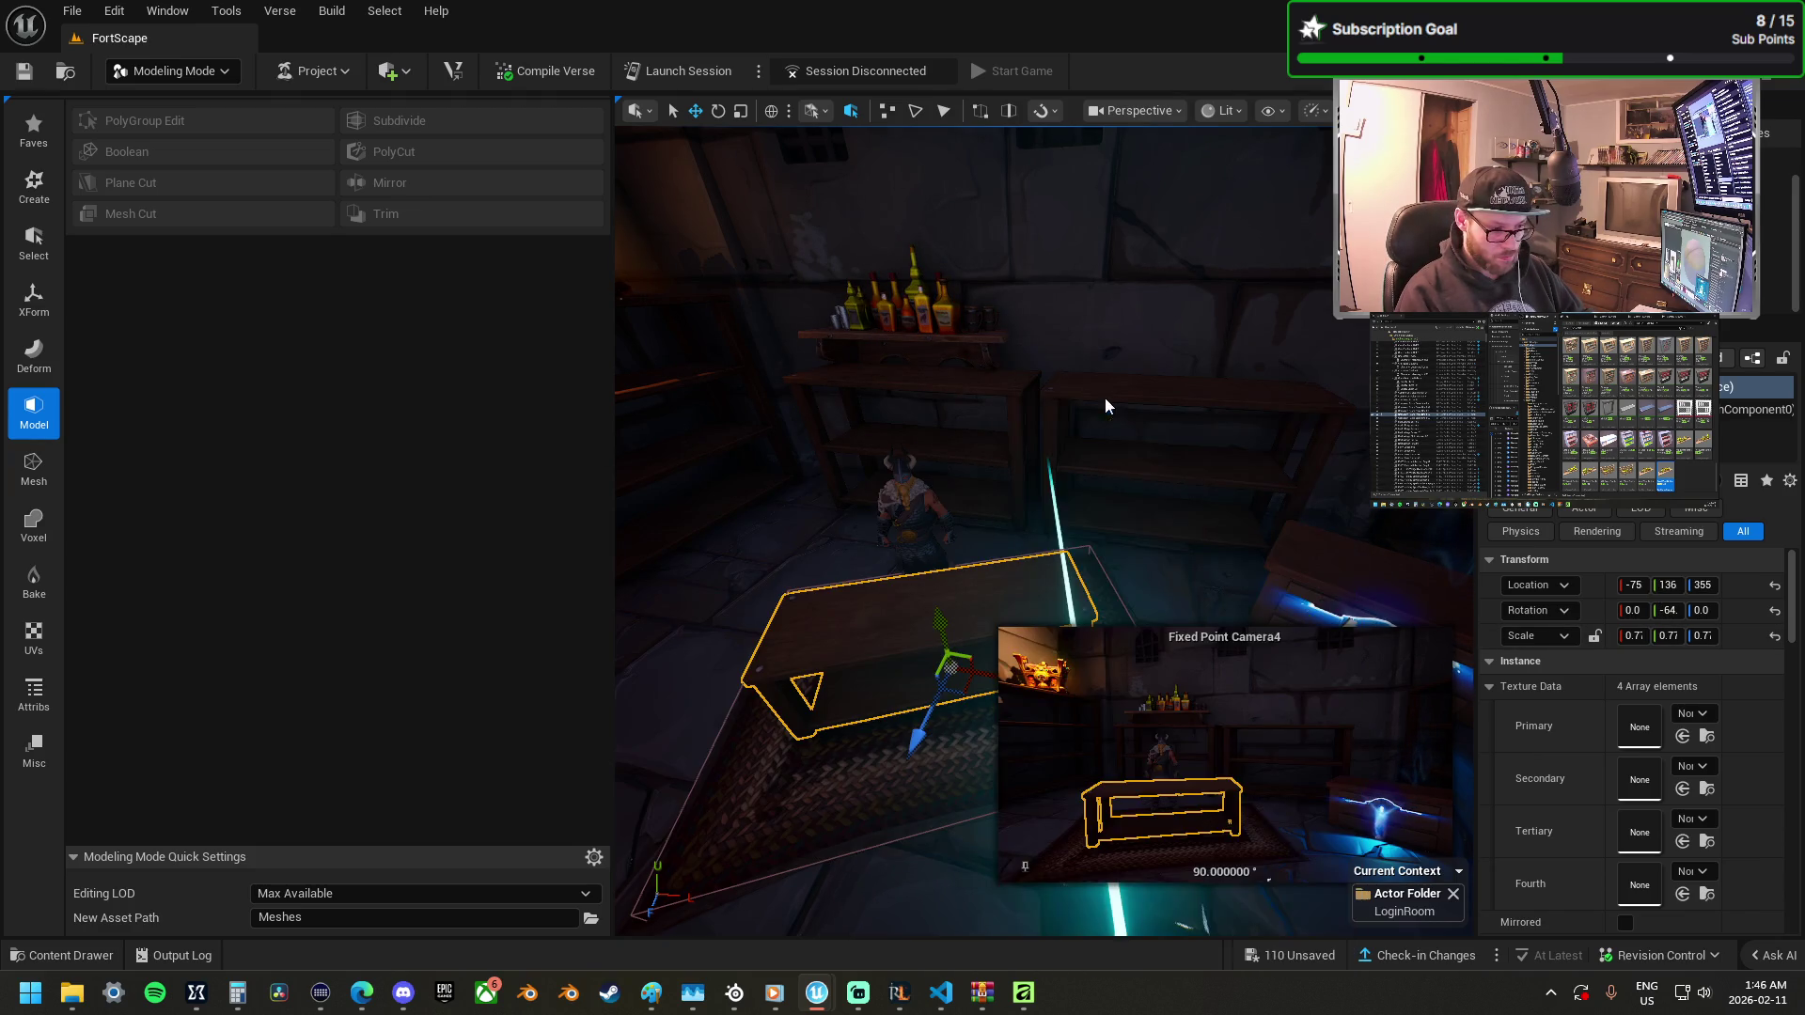
{"action": "right_click", "coordinate": [1009, 423]}
{"action": "mouse_move", "coordinate": [1175, 482]}
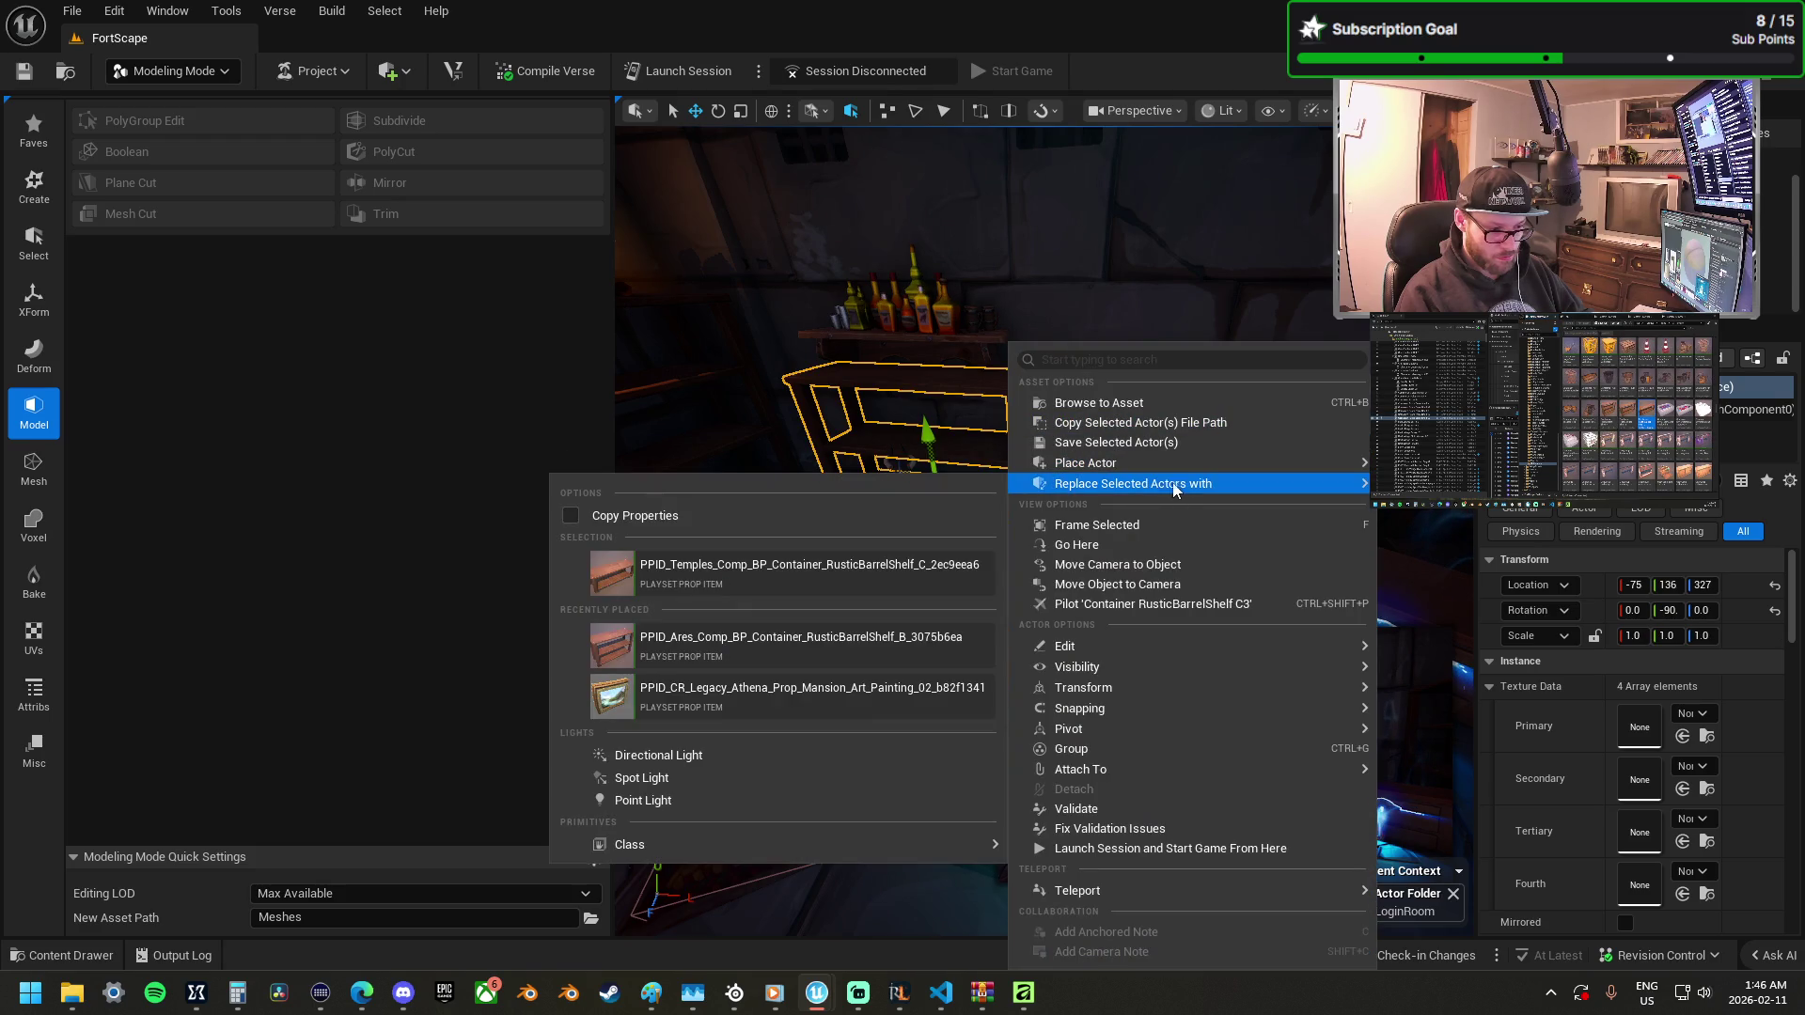
{"action": "left_click", "coordinate": [903, 568]}
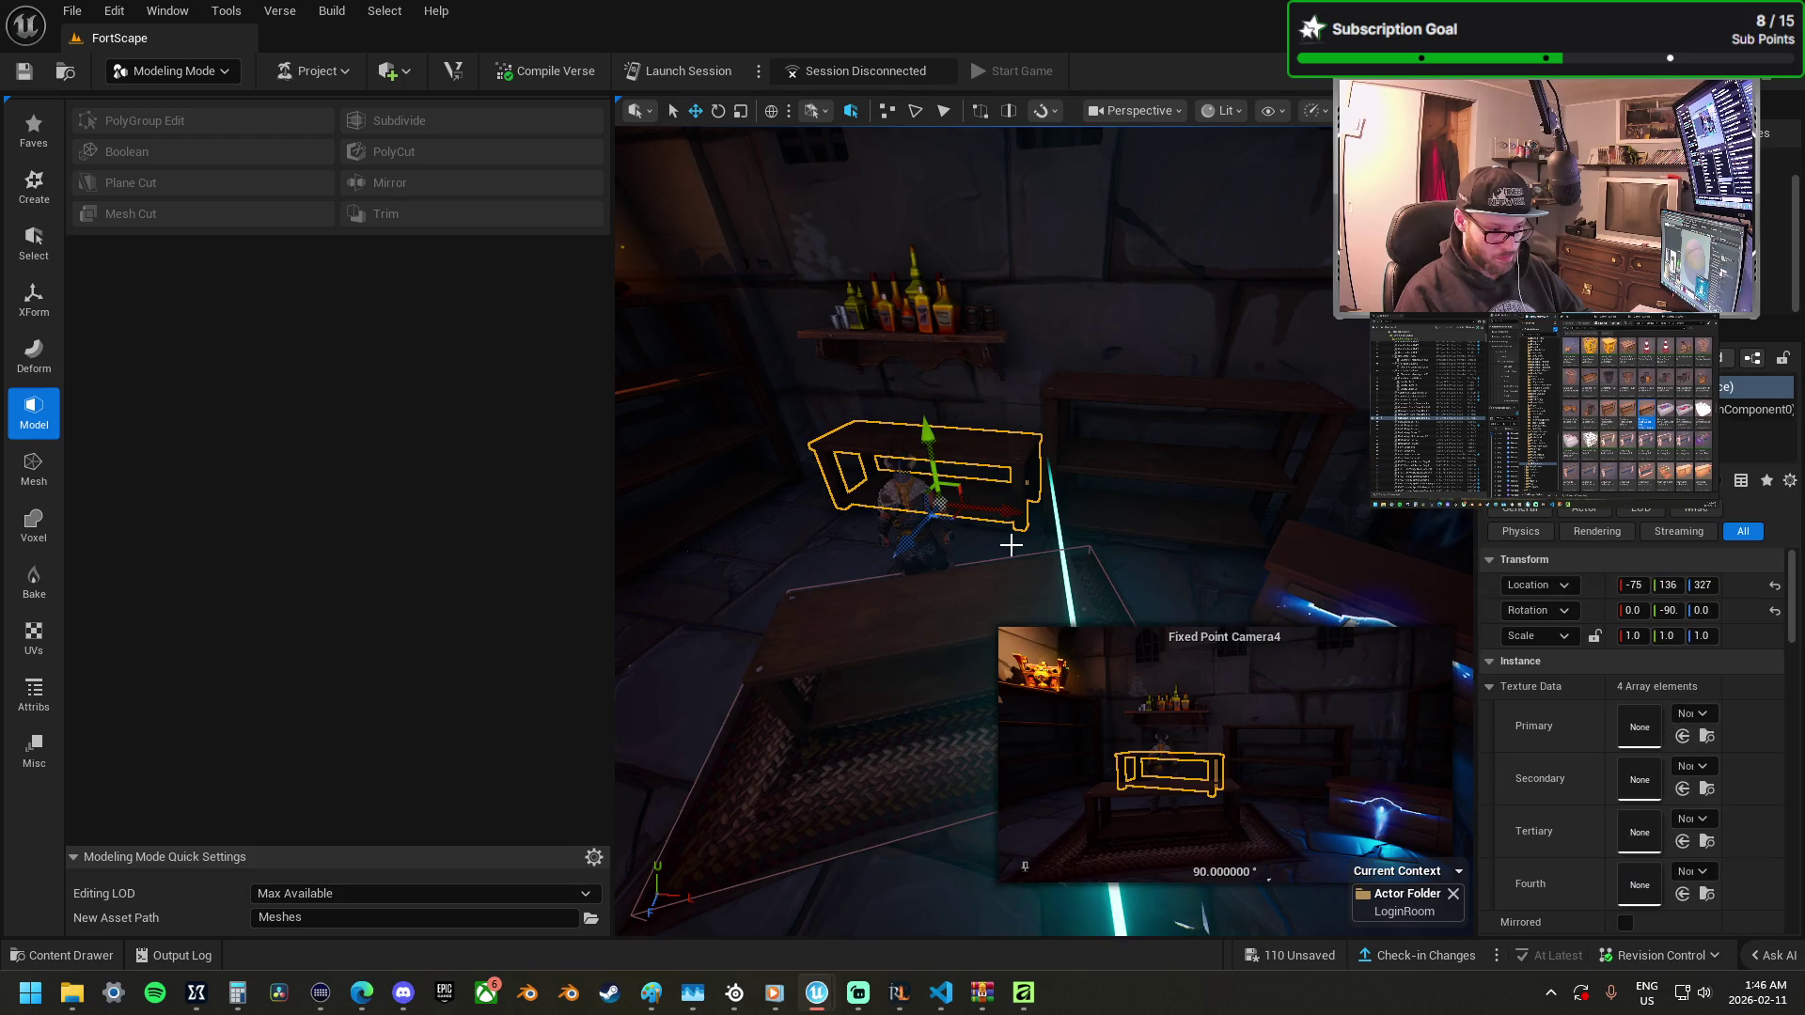
{"action": "mouse_move", "coordinate": [953, 355]}
{"action": "left_mouse_down"}
{"action": "mouse_move", "coordinate": [944, 398]}
{"action": "mouse_move", "coordinate": [931, 336]}
{"action": "left_mouse_up"}
Raise the character figure to -75, 136, 371, keeping its scale at 1.0.
{"action": "left_click", "coordinate": [945, 398]}
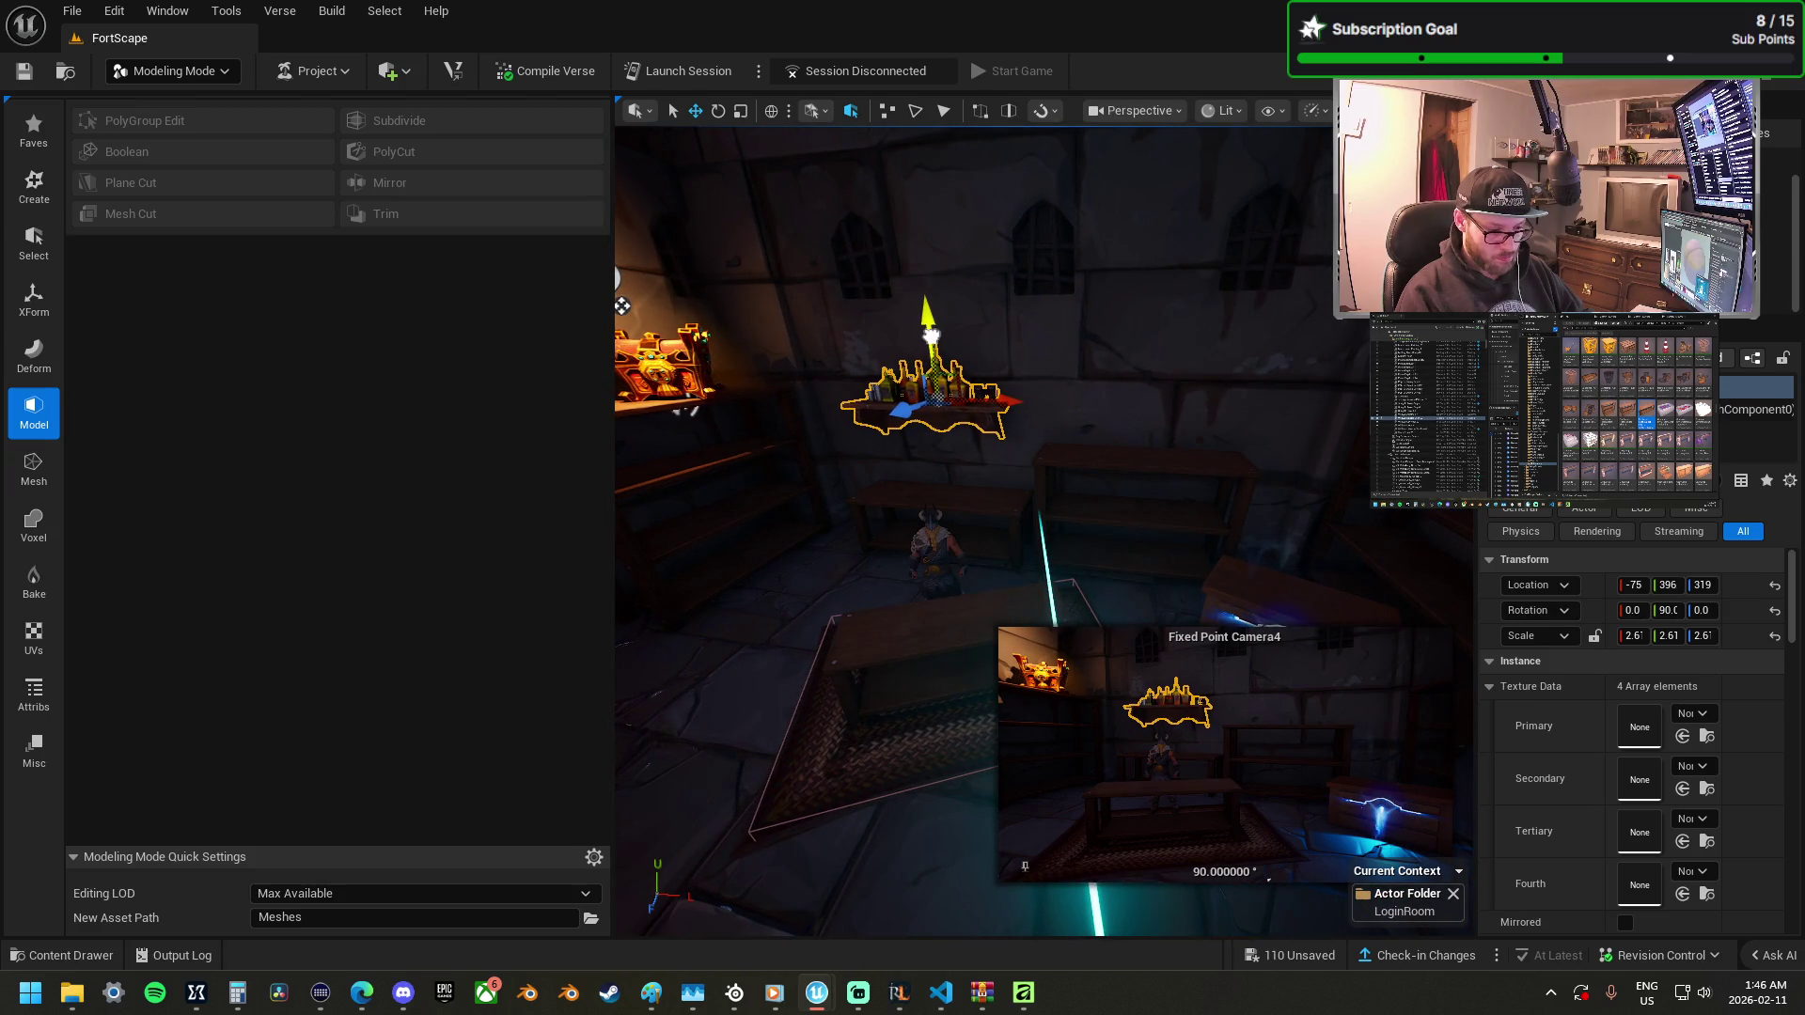
{"action": "left_click", "coordinate": [956, 576]}
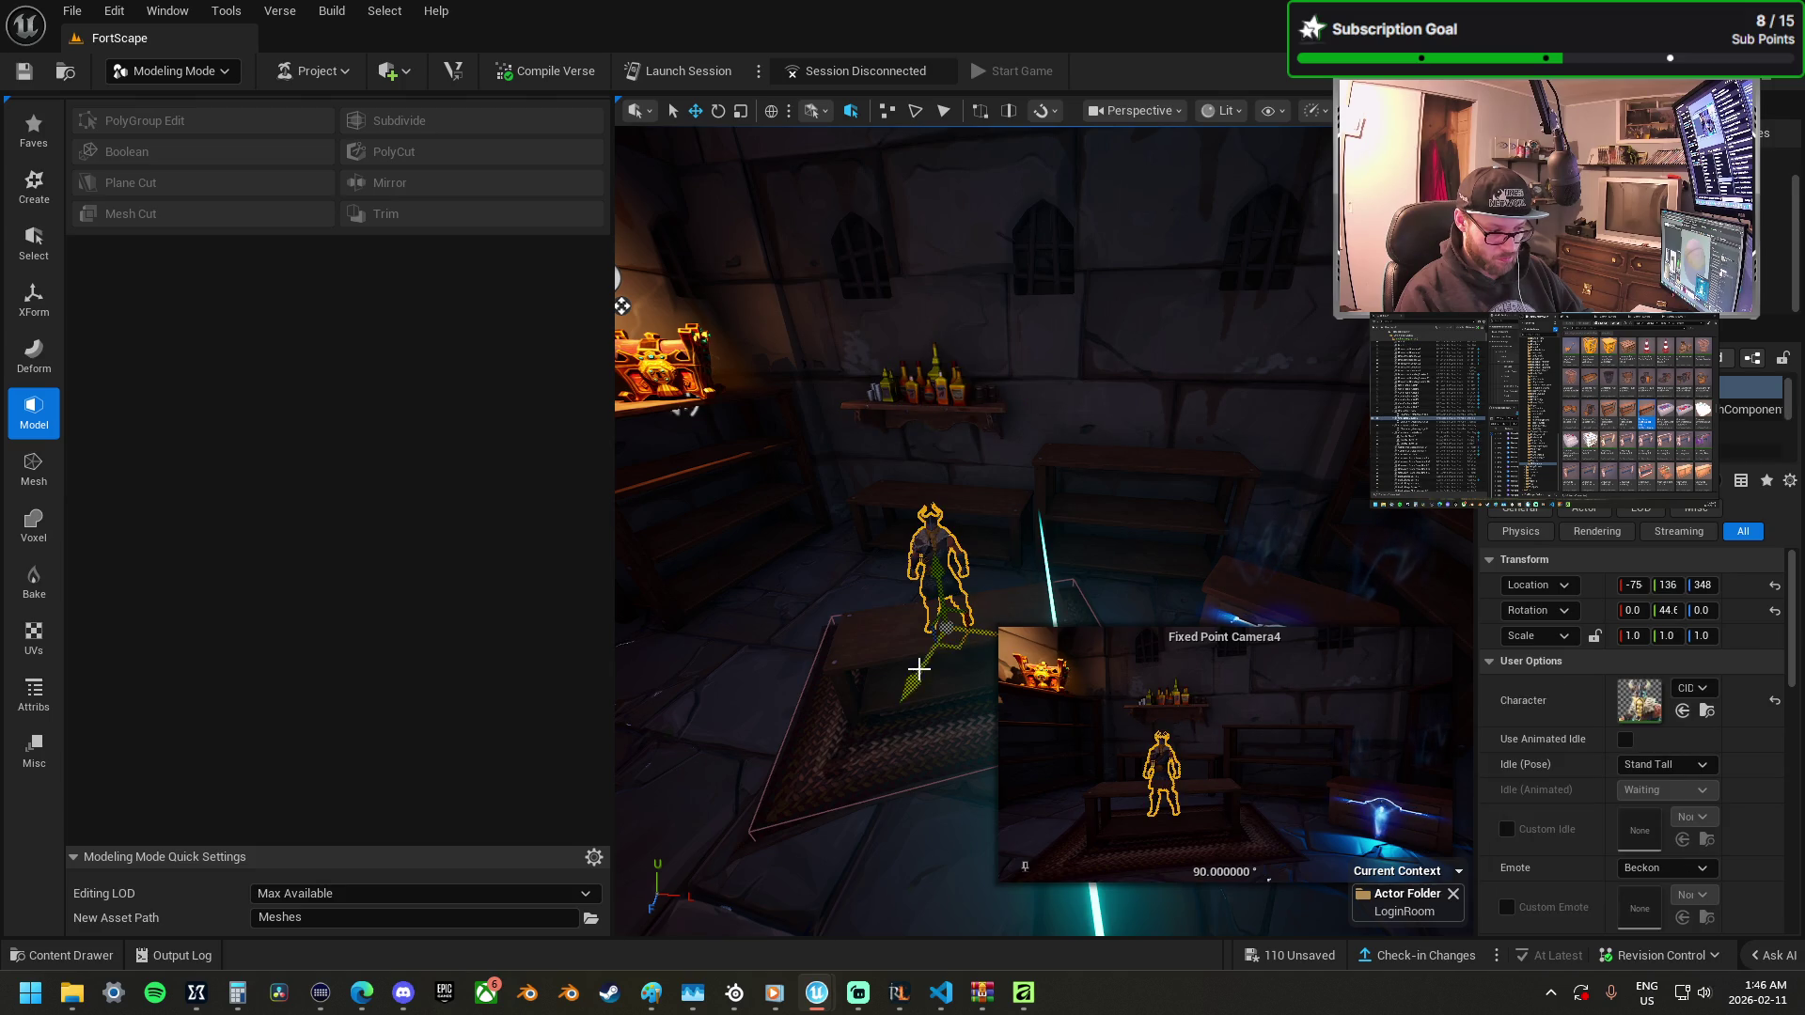
{"action": "mouse_move", "coordinate": [953, 646]}
{"action": "left_mouse_down"}
{"action": "mouse_move", "coordinate": [917, 752]}
{"action": "mouse_move", "coordinate": [861, 828]}
{"action": "mouse_move", "coordinate": [951, 884]}
{"action": "mouse_move", "coordinate": [951, 829]}
{"action": "left_mouse_up"}
{"action": "key", "text": "e"}
{"action": "key", "text": "r"}
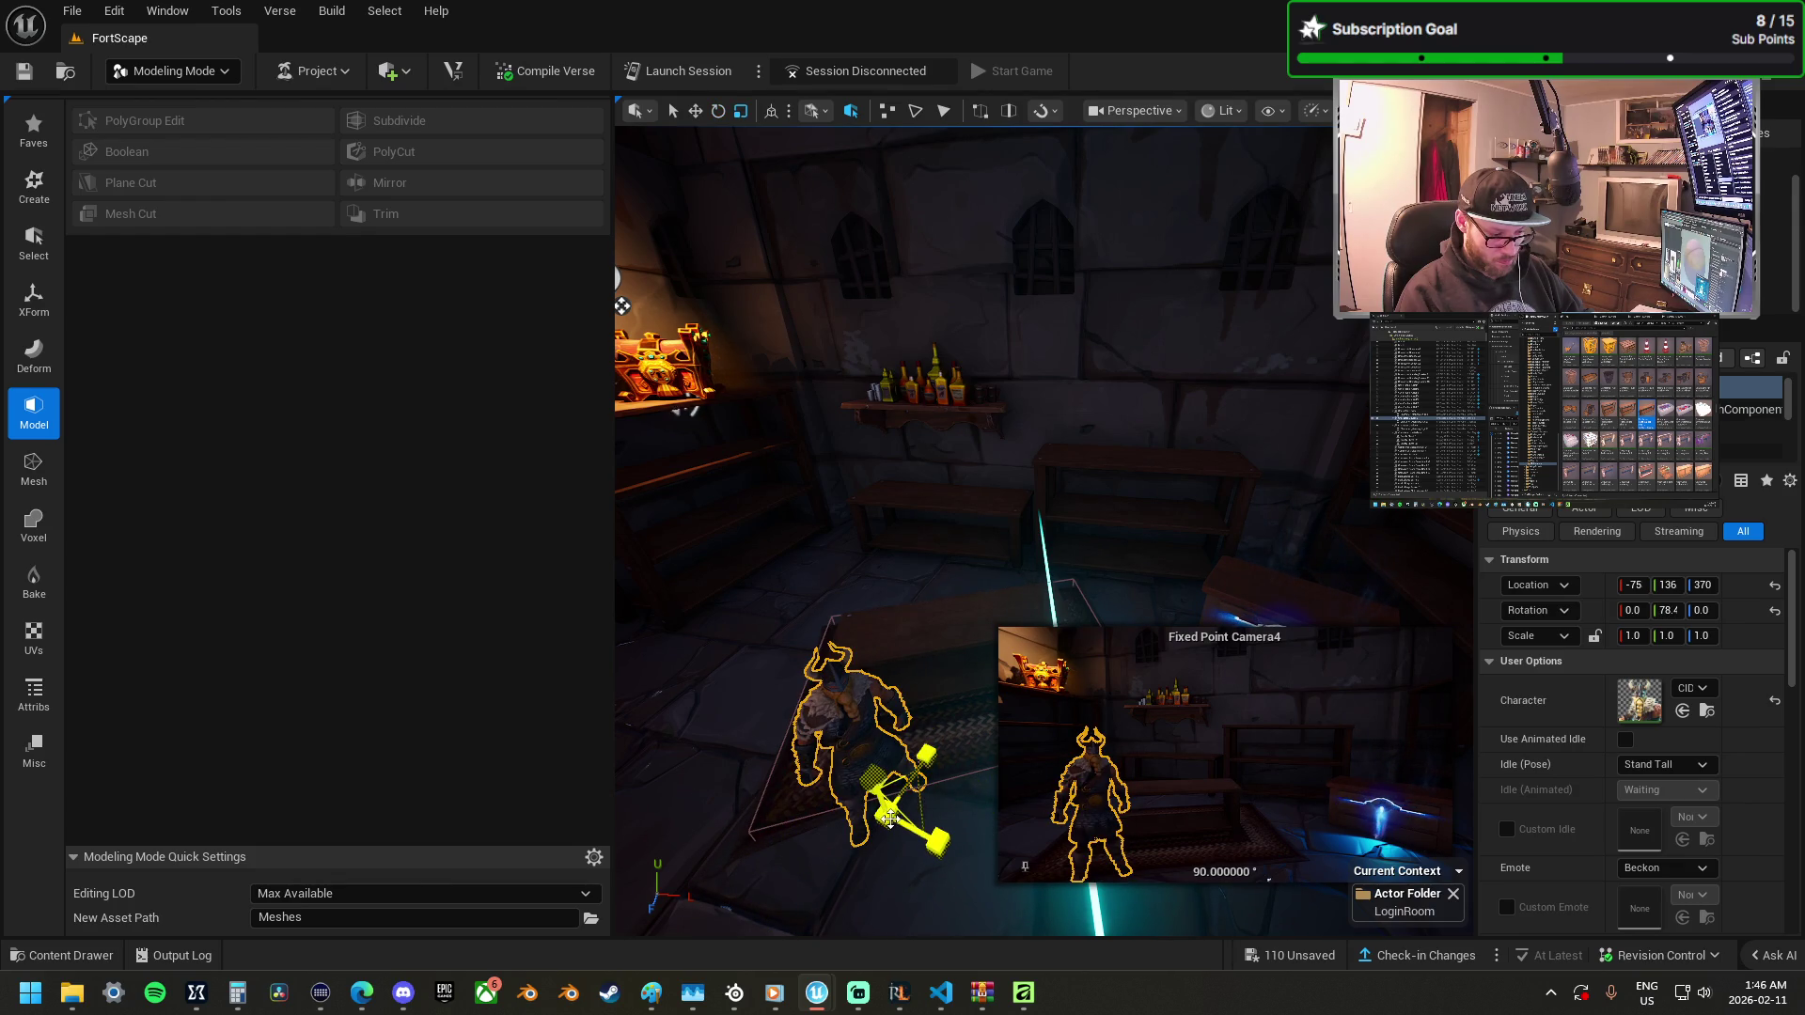
{"action": "left_click_drag", "start_coordinate": [893, 820], "coordinate": [898, 804]}
{"action": "key", "text": "ctrl+z"}
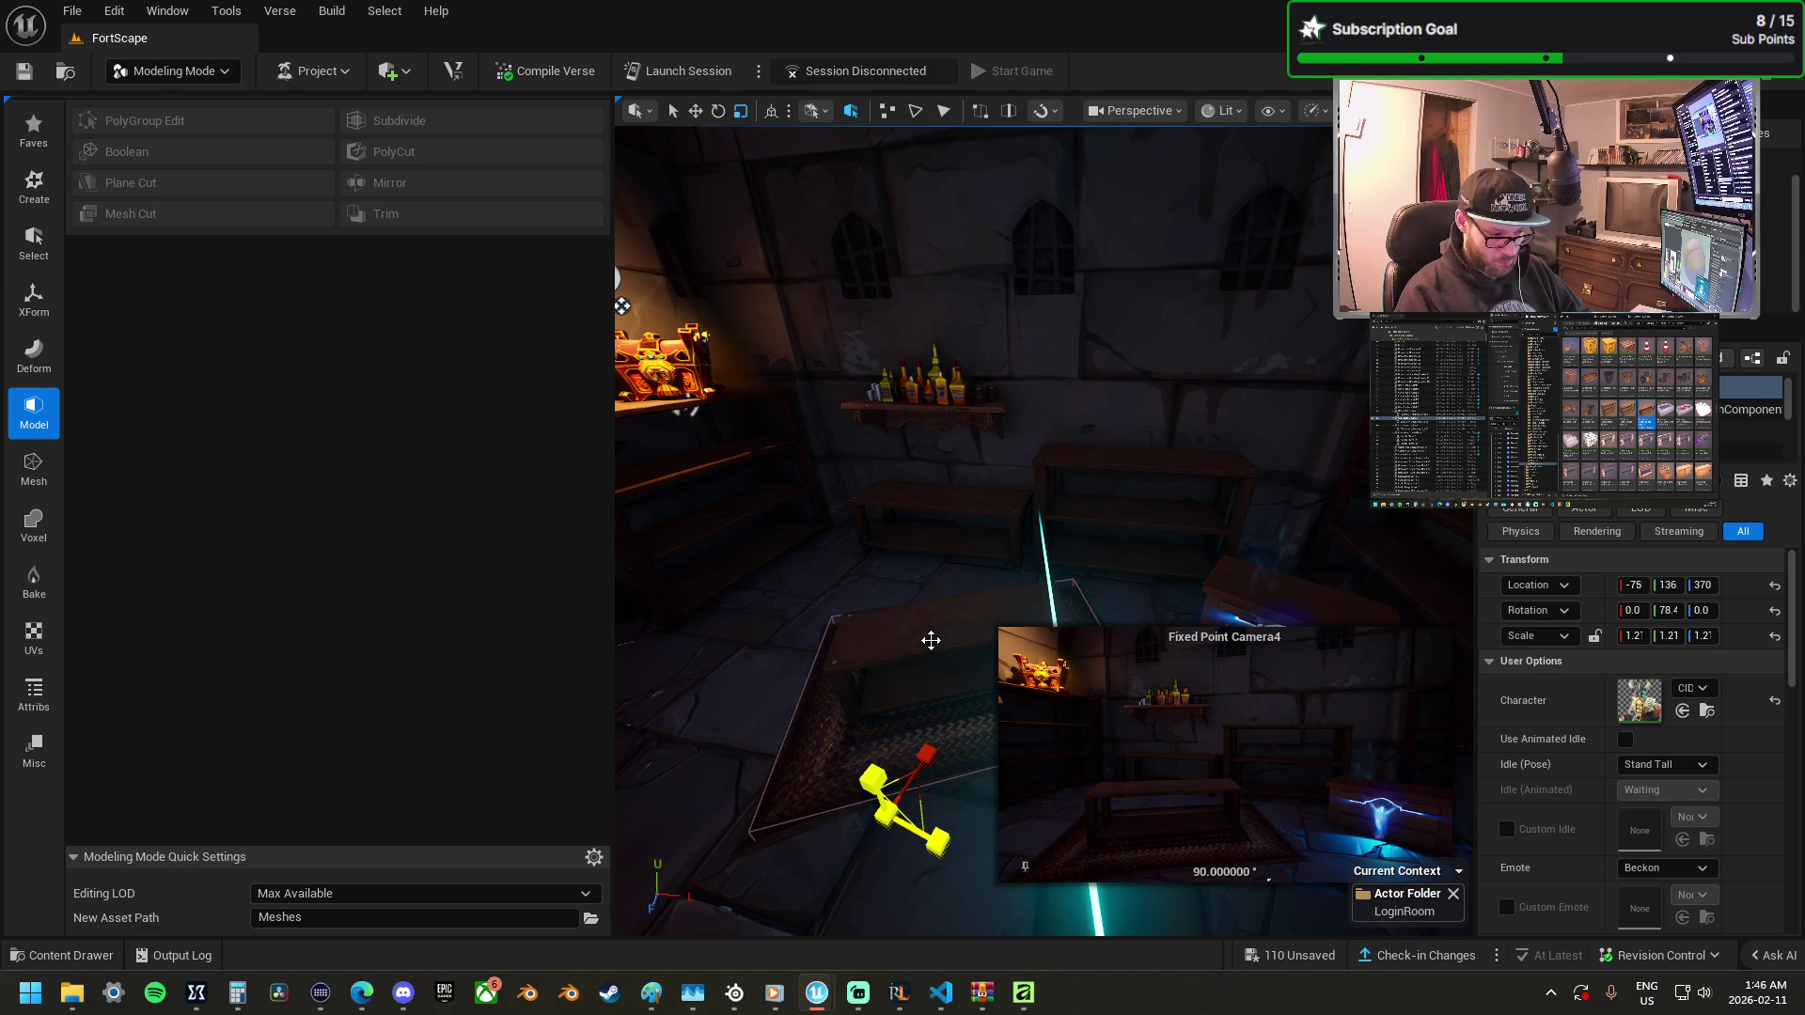
{"action": "key", "text": "w"}
{"action": "scroll", "coordinate": [935, 658], "scroll_direction": "up", "scroll_amount": 2}
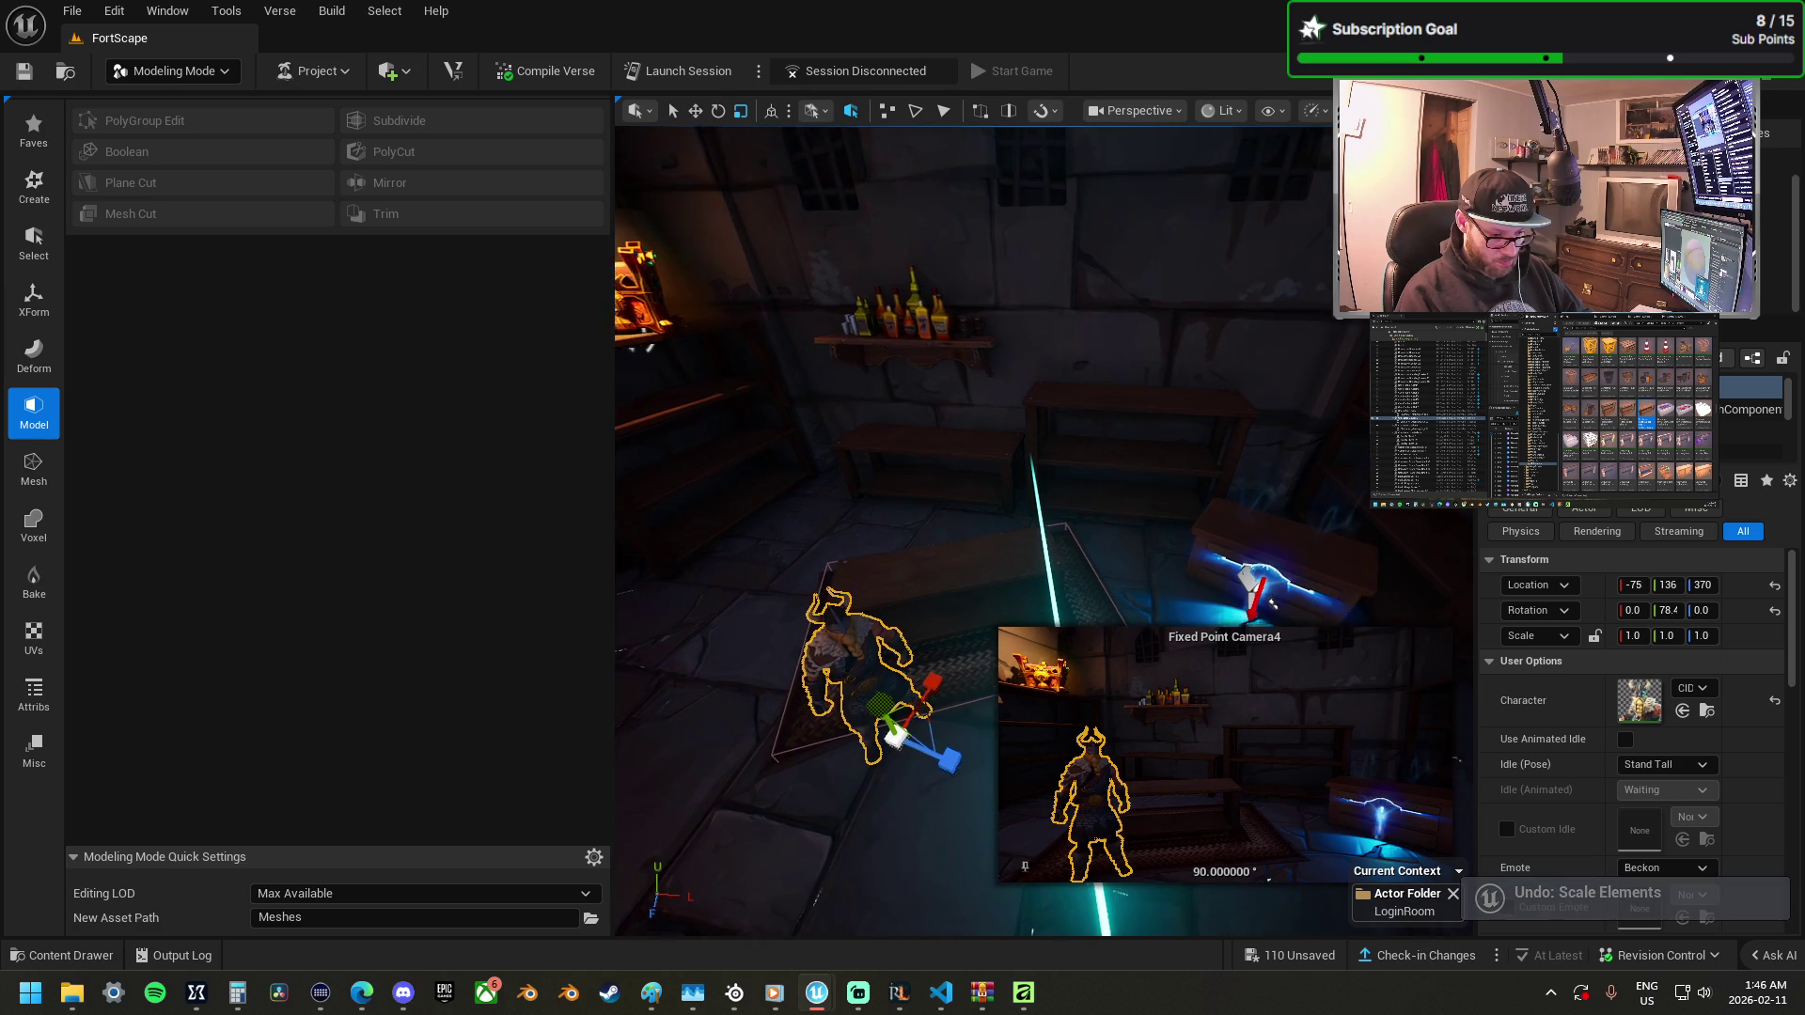
{"action": "mouse_move", "coordinate": [907, 762]}
{"action": "left_mouse_down"}
{"action": "mouse_move", "coordinate": [930, 877]}
{"action": "mouse_move", "coordinate": [842, 771]}
{"action": "left_mouse_up"}
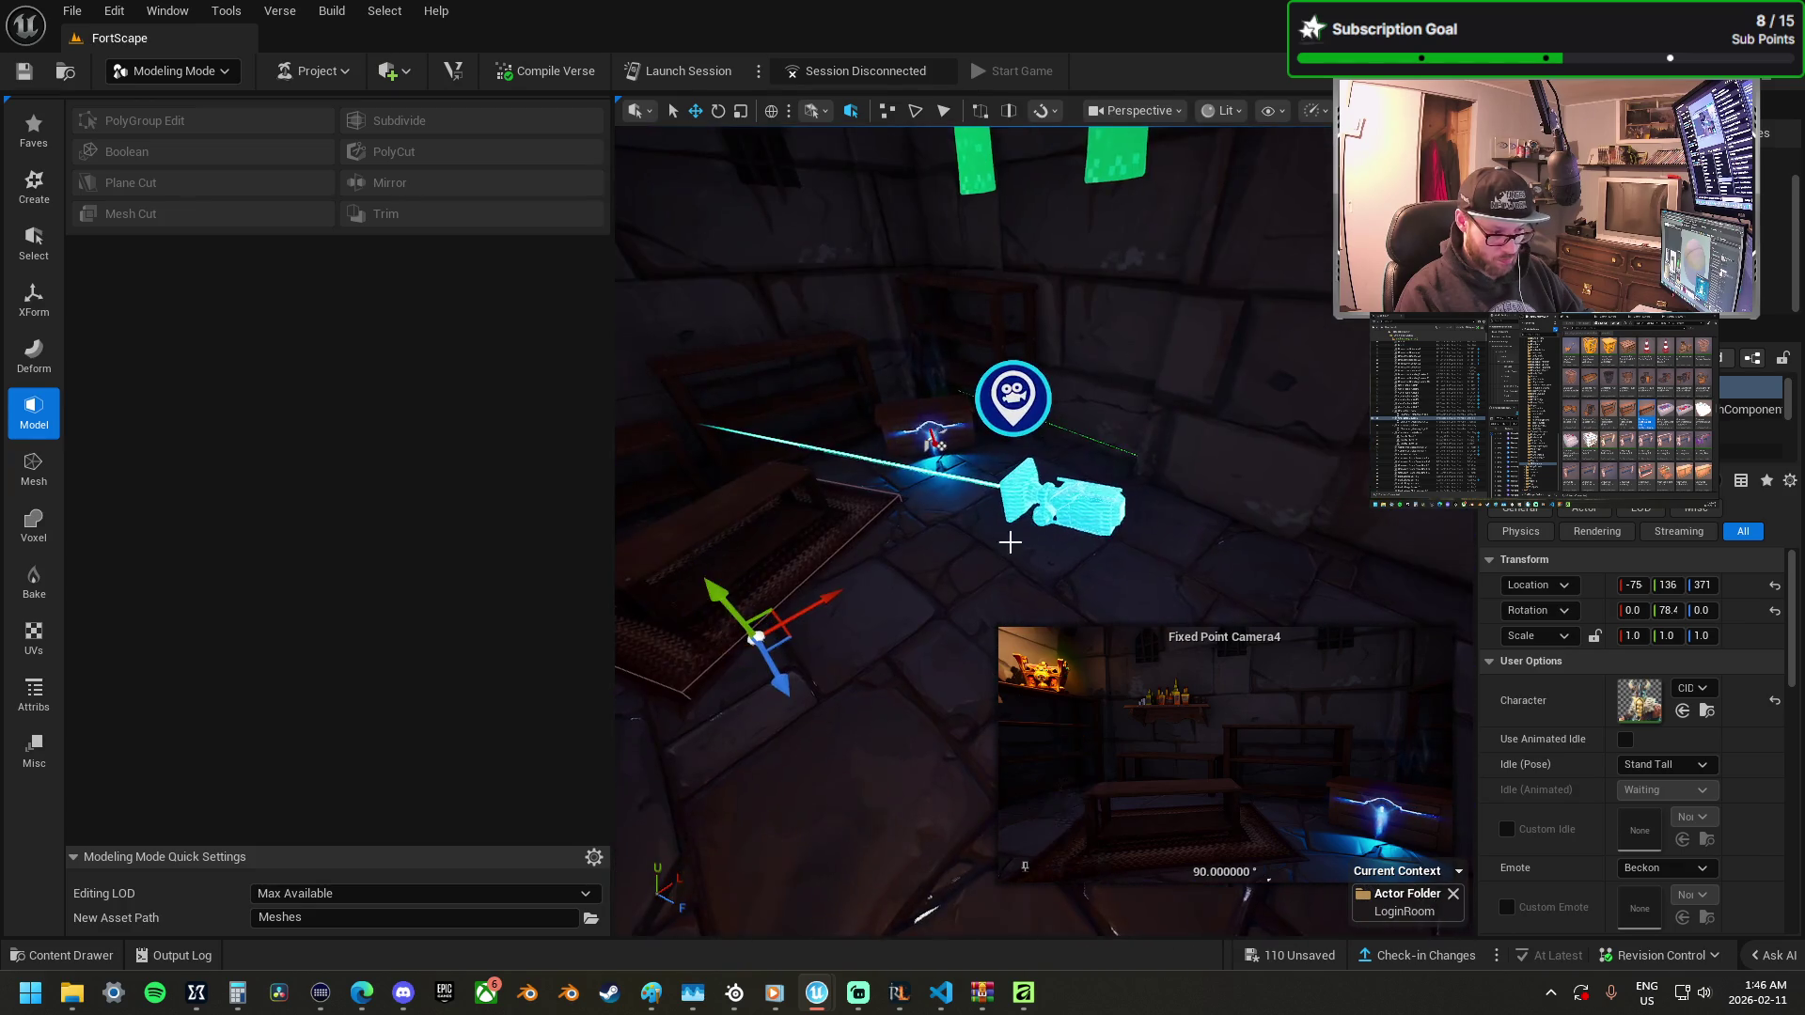
{"action": "left_click", "coordinate": [1054, 518]}
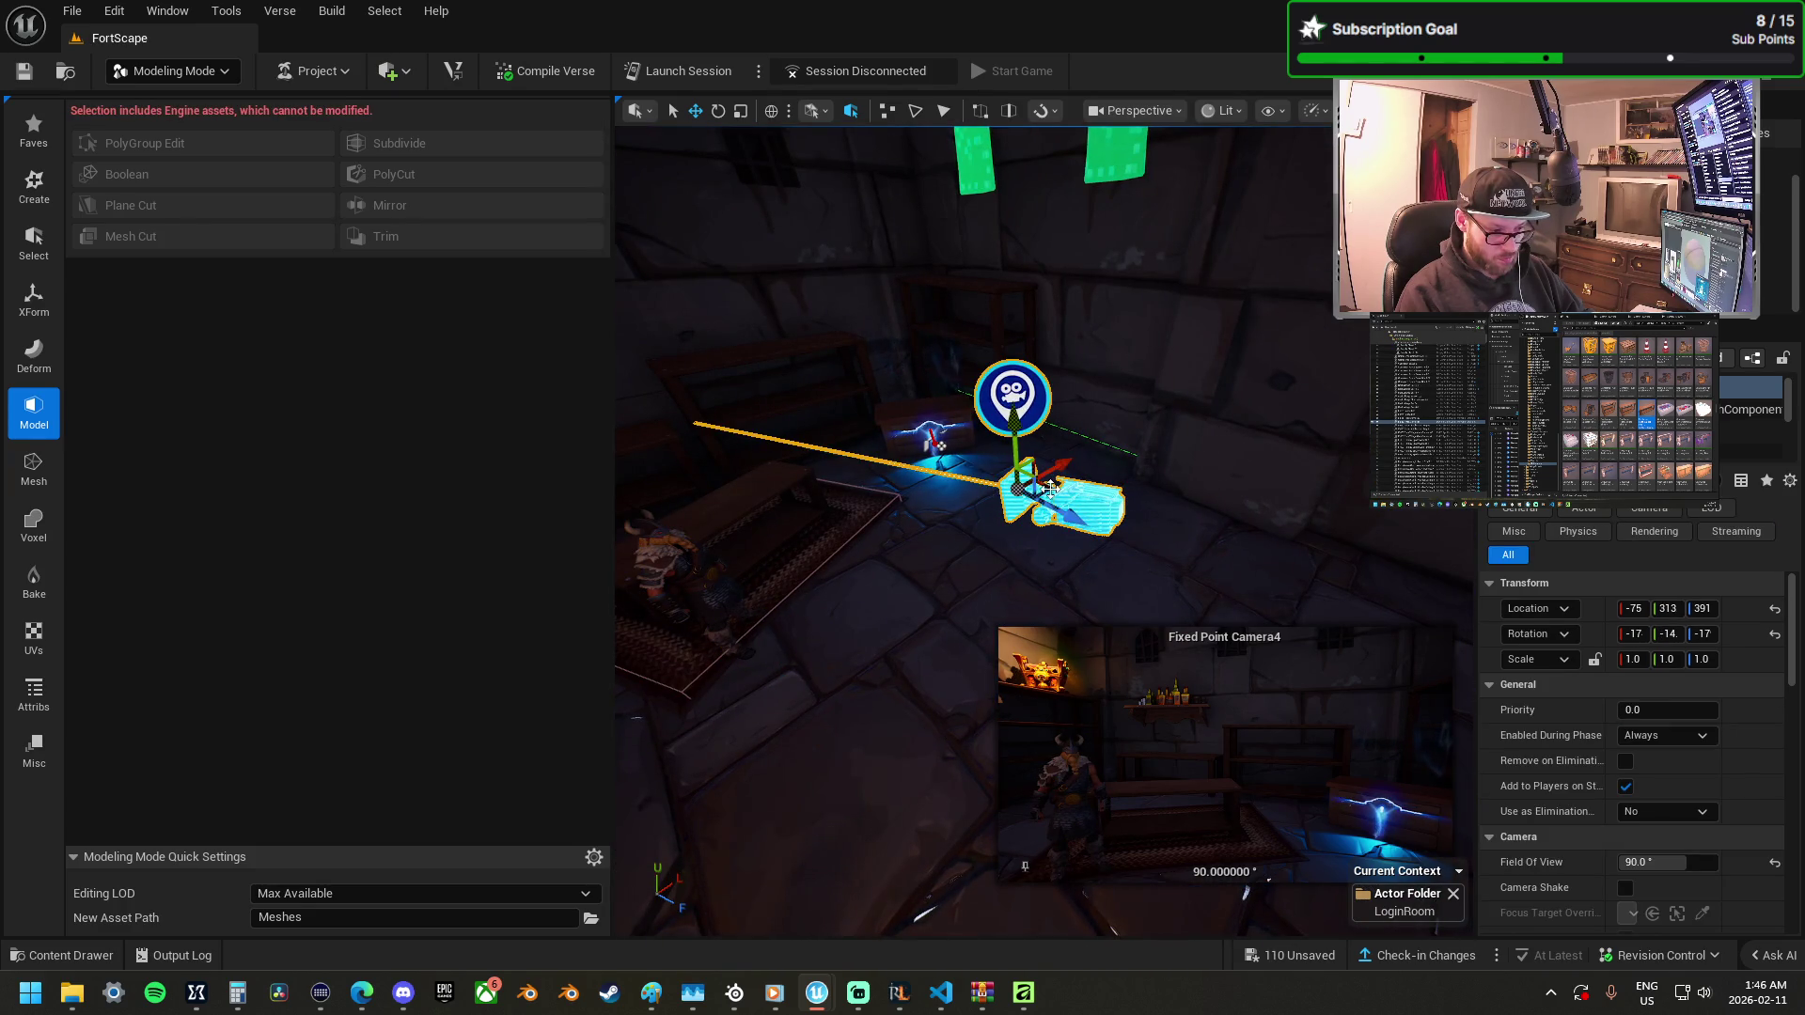
Lower the fixed point camera slightly and set its Field Of View to 80.
{"action": "mouse_move", "coordinate": [1050, 489]}
{"action": "left_mouse_down"}
{"action": "mouse_move", "coordinate": [950, 496]}
{"action": "mouse_move", "coordinate": [1040, 525]}
{"action": "left_mouse_up"}
{"action": "left_click", "coordinate": [1655, 863]}
{"action": "type", "text": "80"}
{"action": "key", "text": "Return"}
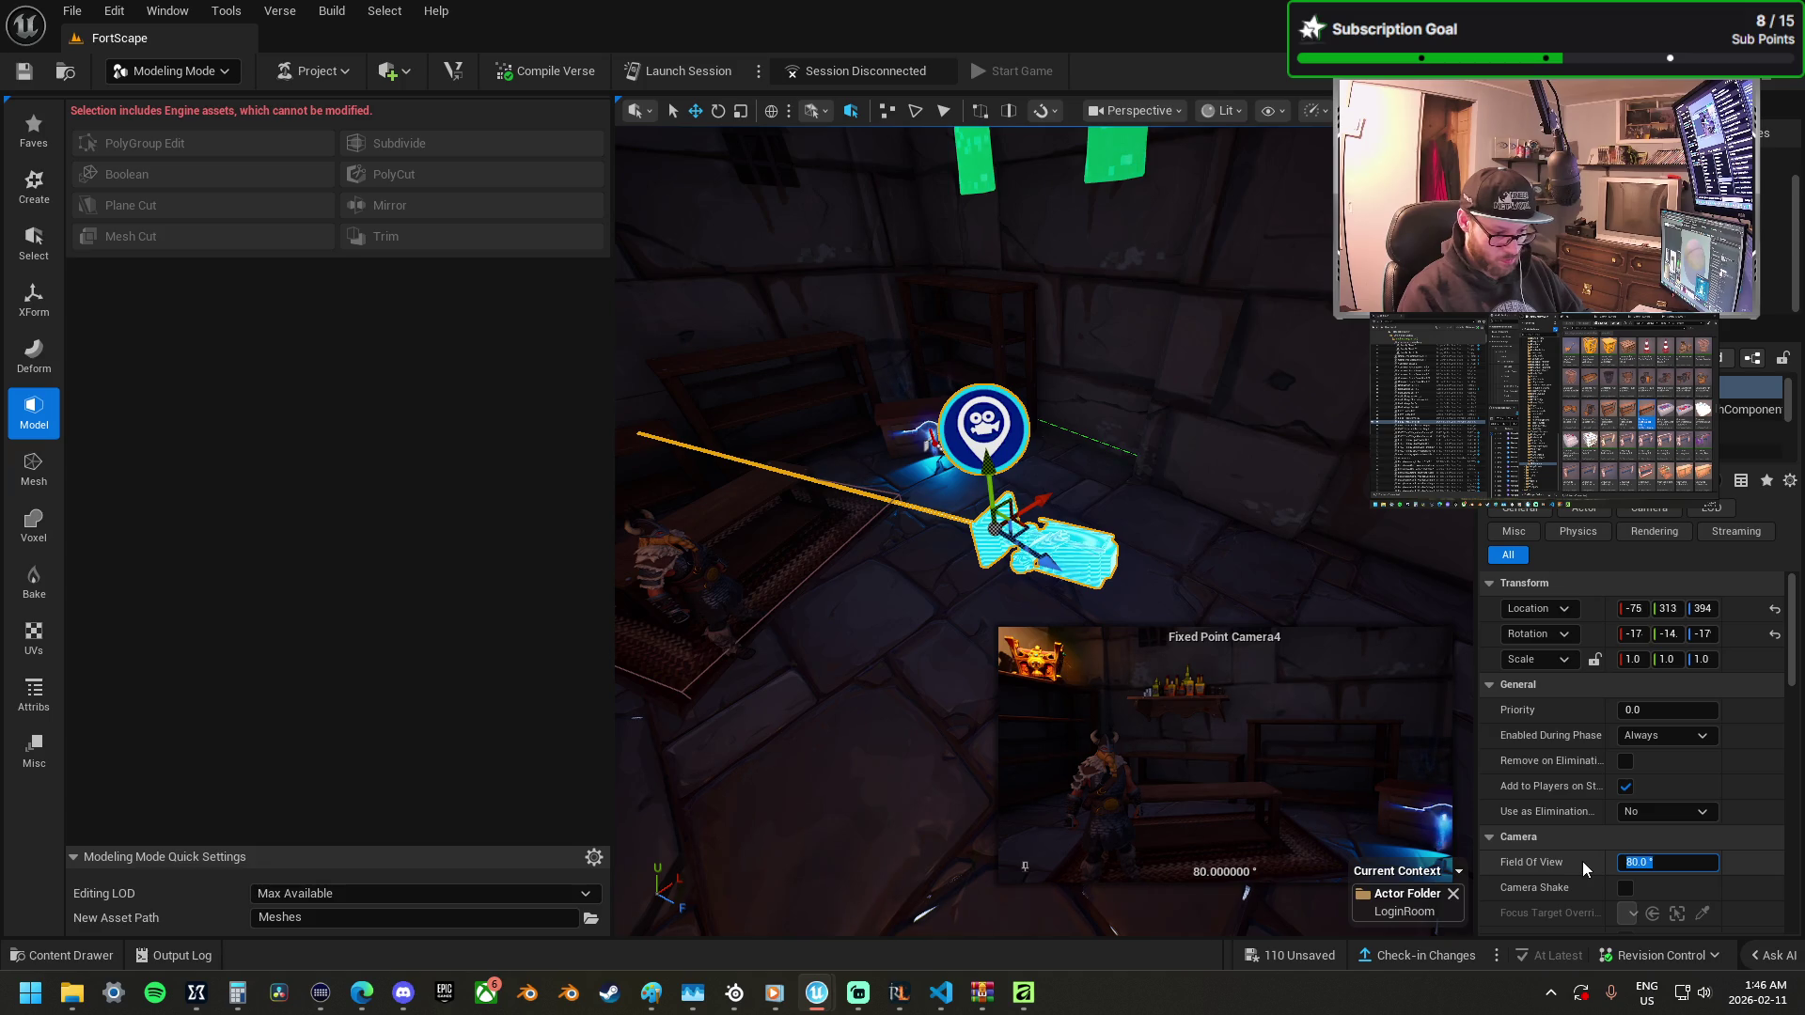
Slide the camera right and tilt it to rotation -17, -22, -17.
{"action": "left_click_drag", "start_coordinate": [1177, 511], "coordinate": [1189, 517]}
{"action": "mouse_move", "coordinate": [1087, 557]}
{"action": "left_mouse_down"}
{"action": "mouse_move", "coordinate": [1124, 565]}
{"action": "mouse_move", "coordinate": [1116, 588]}
{"action": "mouse_move", "coordinate": [1210, 600]}
{"action": "mouse_move", "coordinate": [1152, 585]}
{"action": "mouse_move", "coordinate": [1191, 562]}
{"action": "left_mouse_up"}
{"action": "key", "text": "e"}
{"action": "key", "text": "w"}
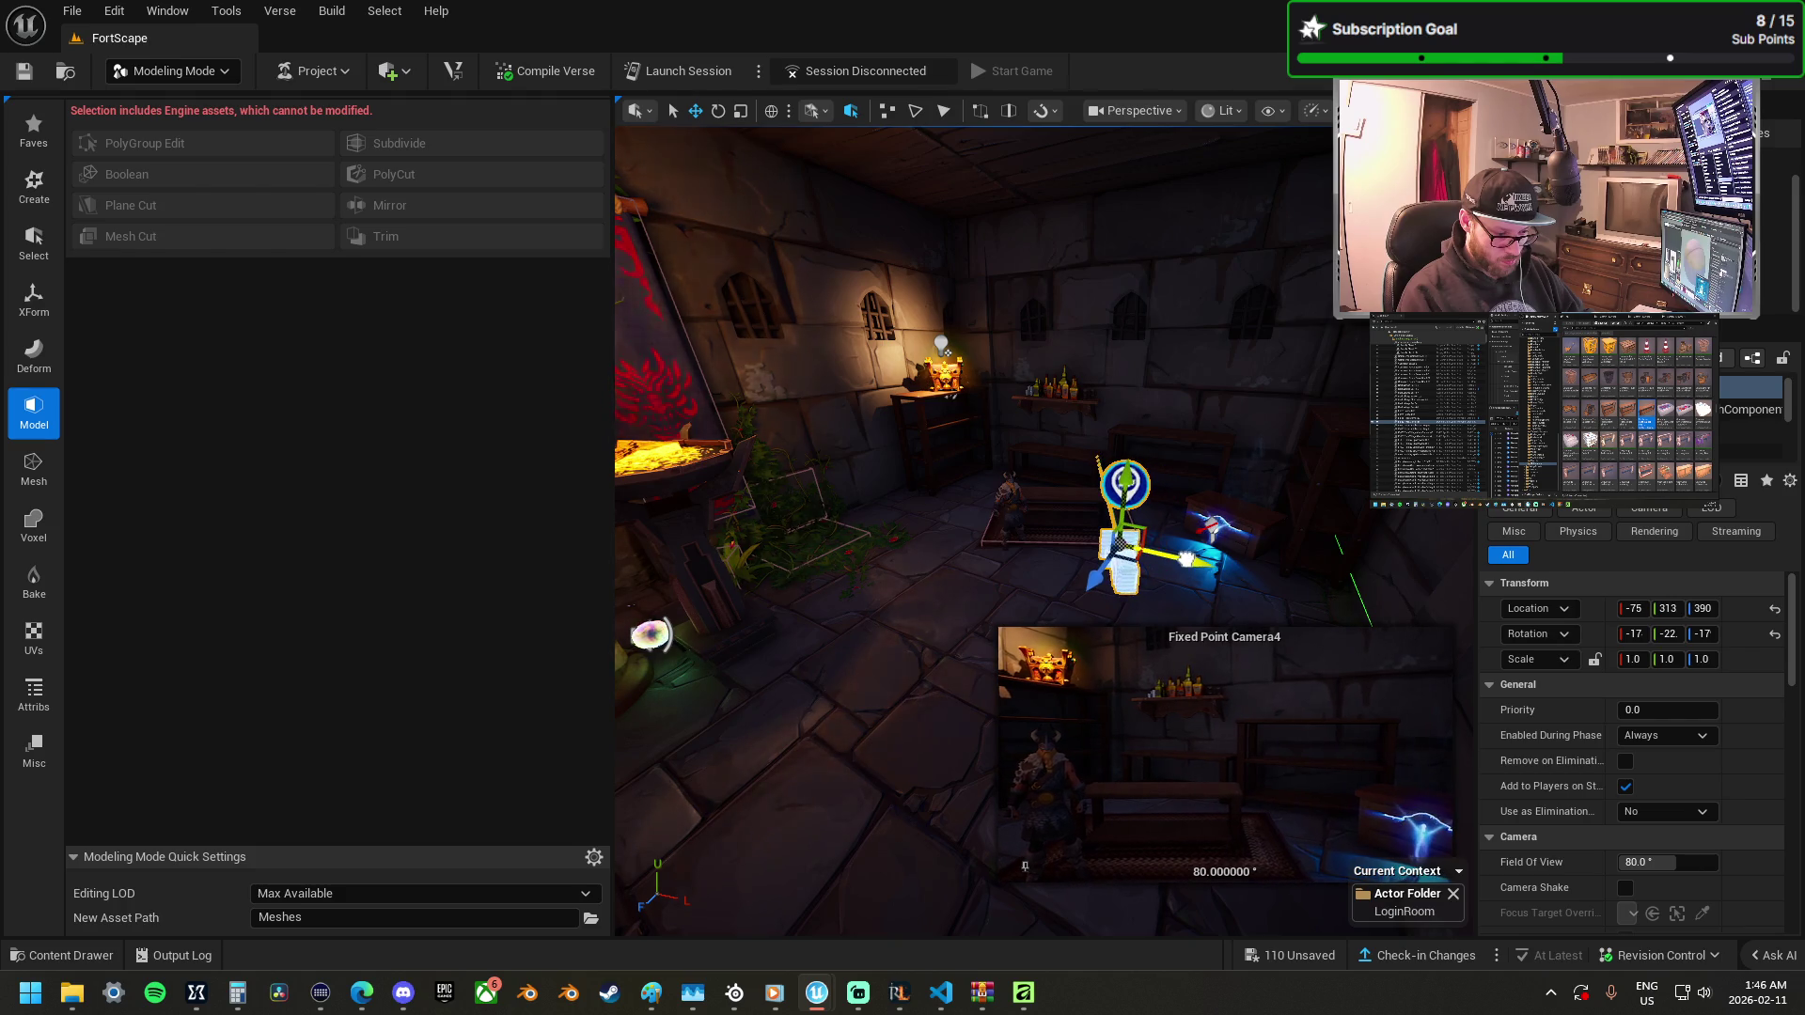
{"action": "left_click", "coordinate": [1091, 809]}
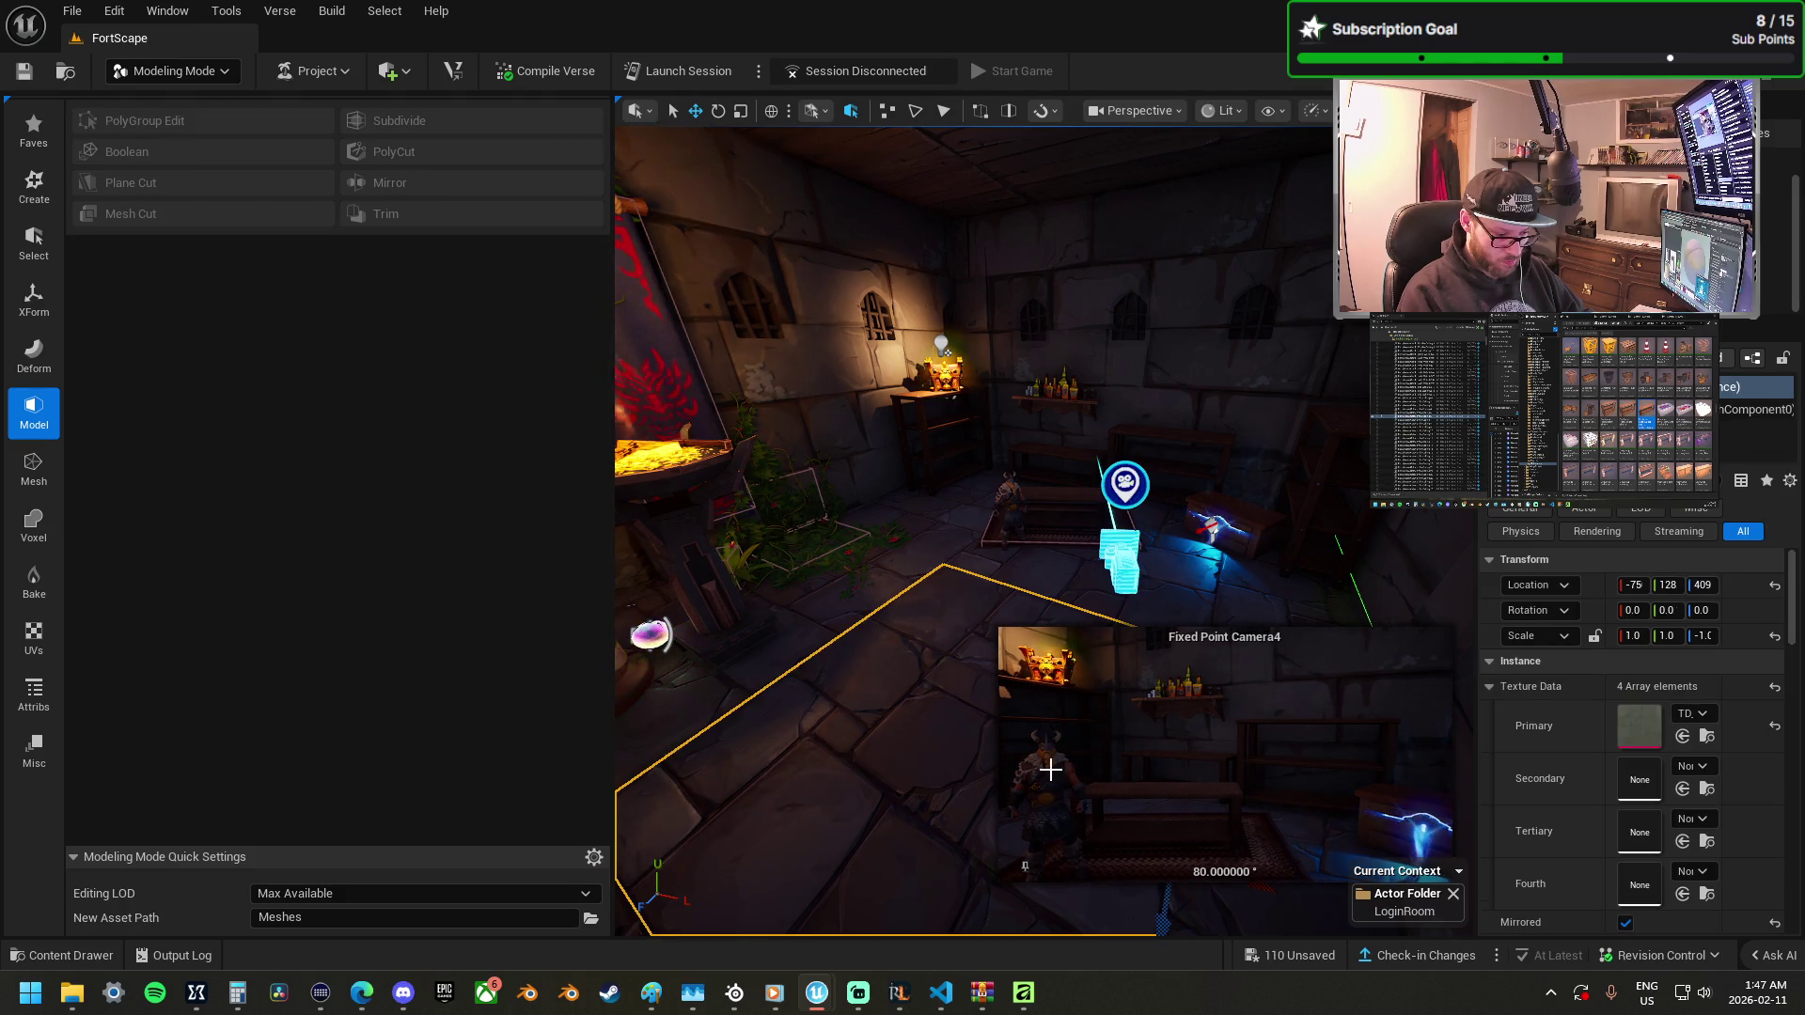
Slide the character figure sideways and drop it to the floor with End.
{"action": "left_click", "coordinate": [1008, 503]}
{"action": "mouse_move", "coordinate": [1081, 563]}
{"action": "left_mouse_down"}
{"action": "mouse_move", "coordinate": [1121, 594]}
{"action": "mouse_move", "coordinate": [1051, 573]}
{"action": "left_mouse_up"}
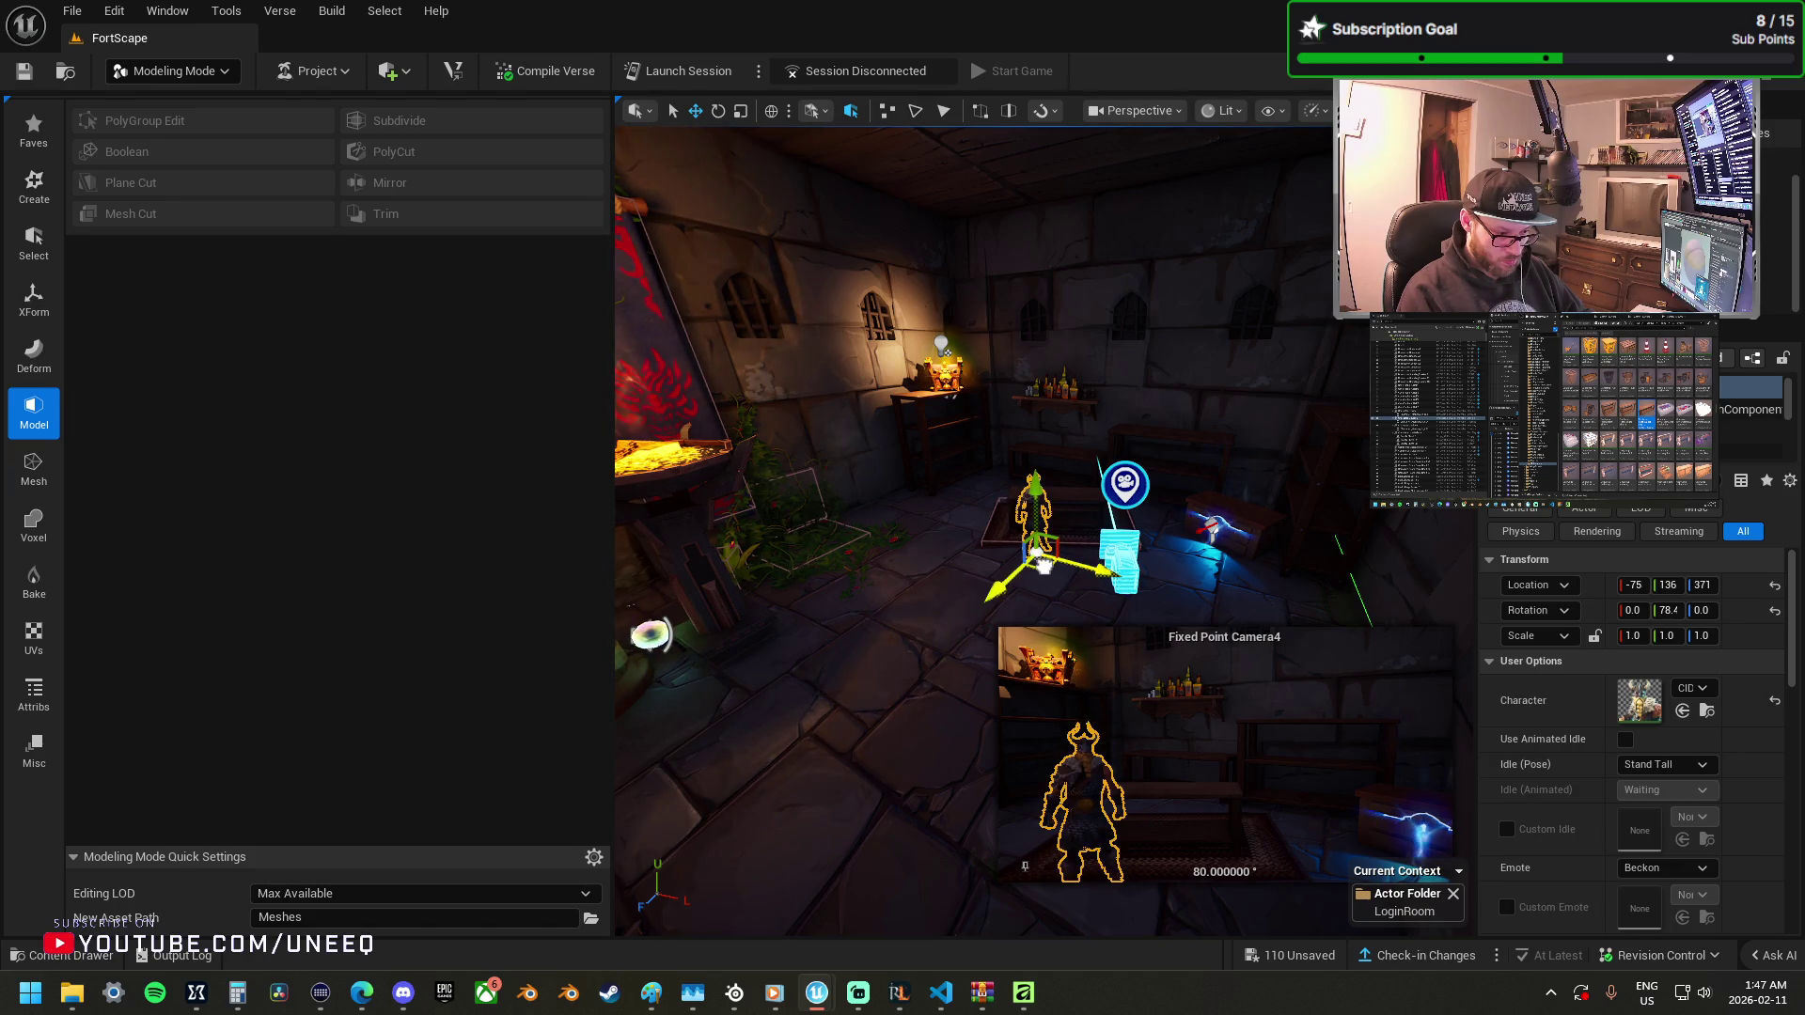
{"action": "key", "text": "End"}
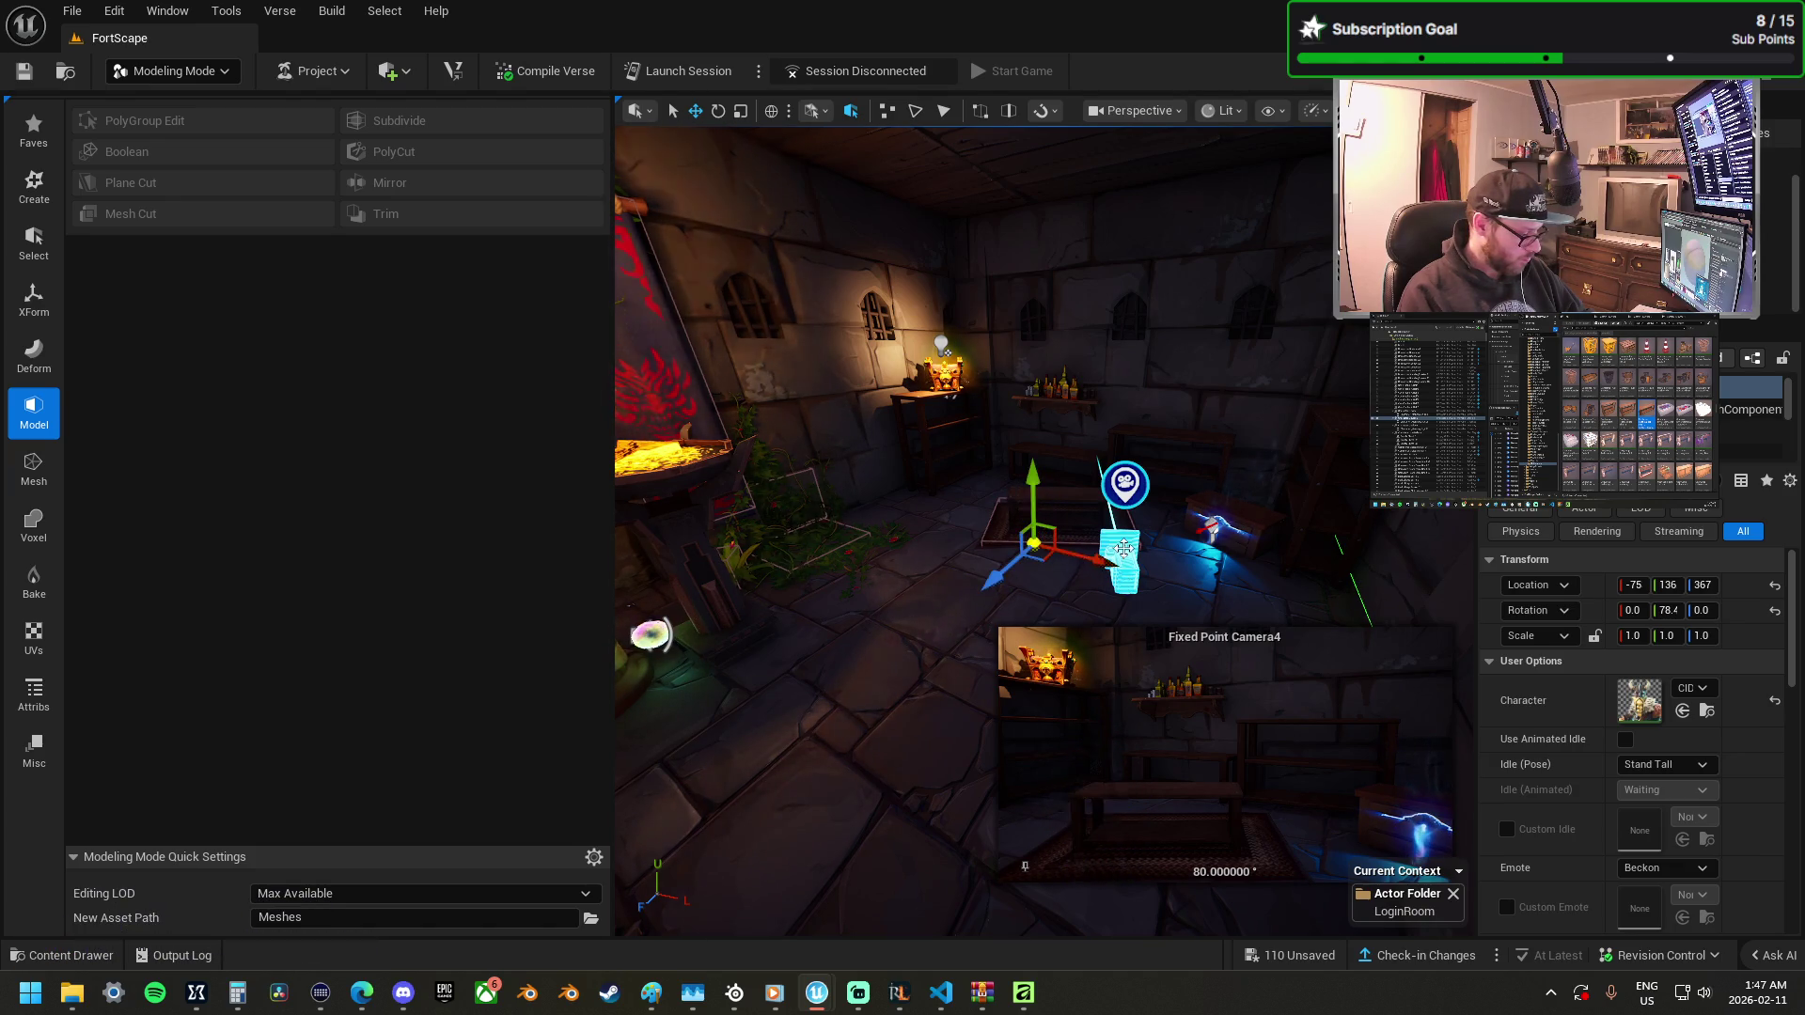
{"action": "mouse_move", "coordinate": [1124, 549]}
{"action": "left_mouse_down"}
{"action": "mouse_move", "coordinate": [1123, 480]}
{"action": "mouse_move", "coordinate": [1123, 592]}
{"action": "mouse_move", "coordinate": [997, 526]}
{"action": "mouse_move", "coordinate": [896, 386]}
{"action": "left_mouse_up"}
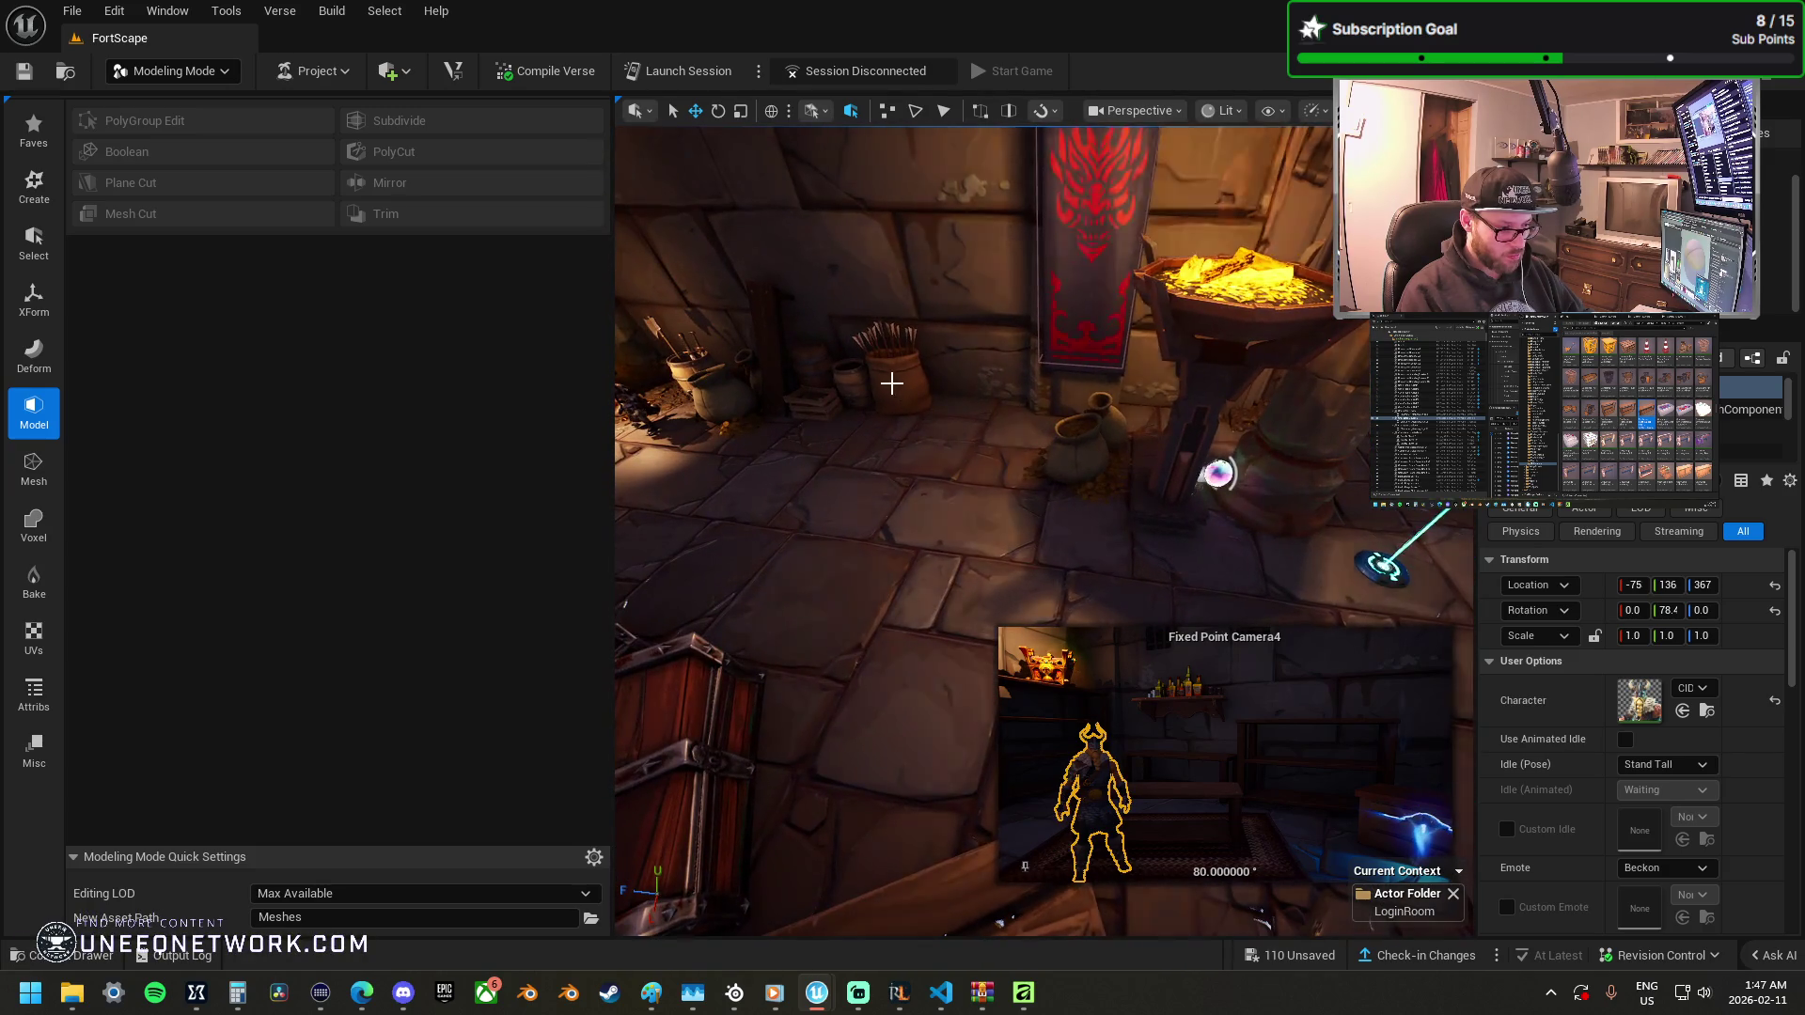
Frame the arrow sack and quiver, then nudge the character on the rug.
{"action": "left_click", "coordinate": [874, 394]}
{"action": "left_click", "coordinate": [814, 393], "text": "ctrl"}
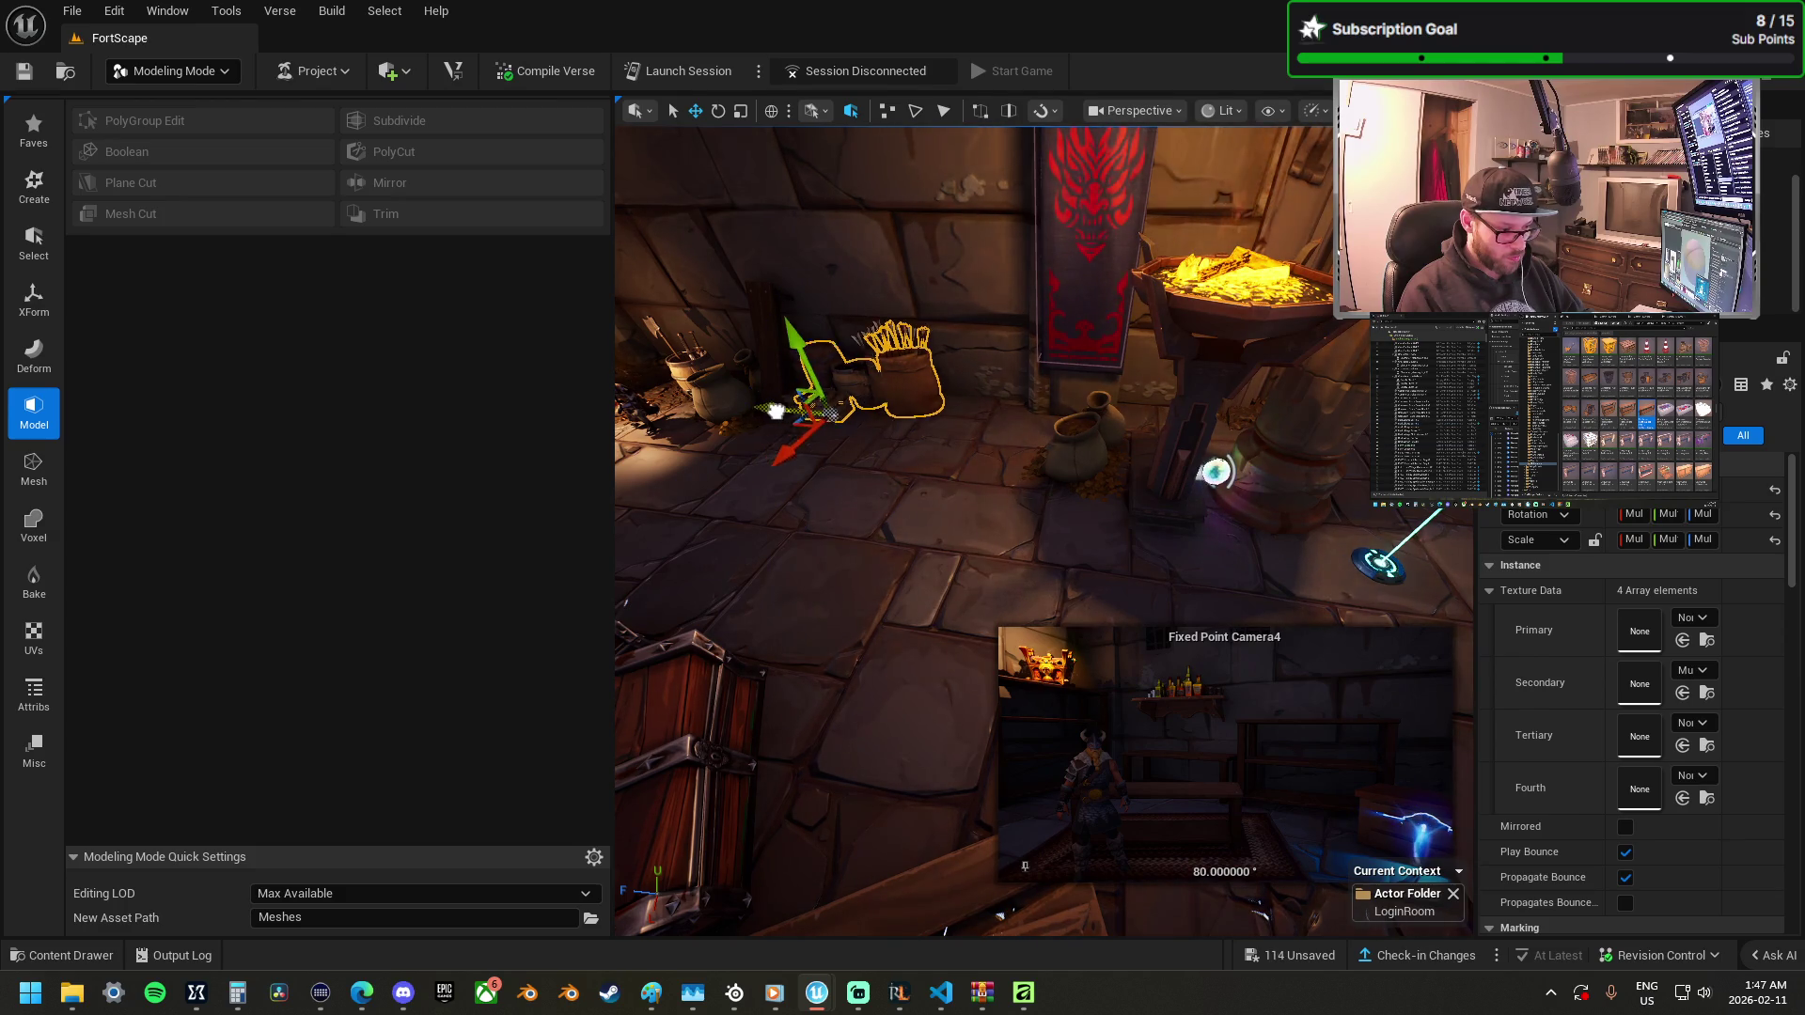
{"action": "key", "text": "f"}
{"action": "left_click_drag", "start_coordinate": [978, 442], "coordinate": [874, 442]}
{"action": "scroll", "coordinate": [763, 403], "scroll_direction": "up", "scroll_amount": 6}
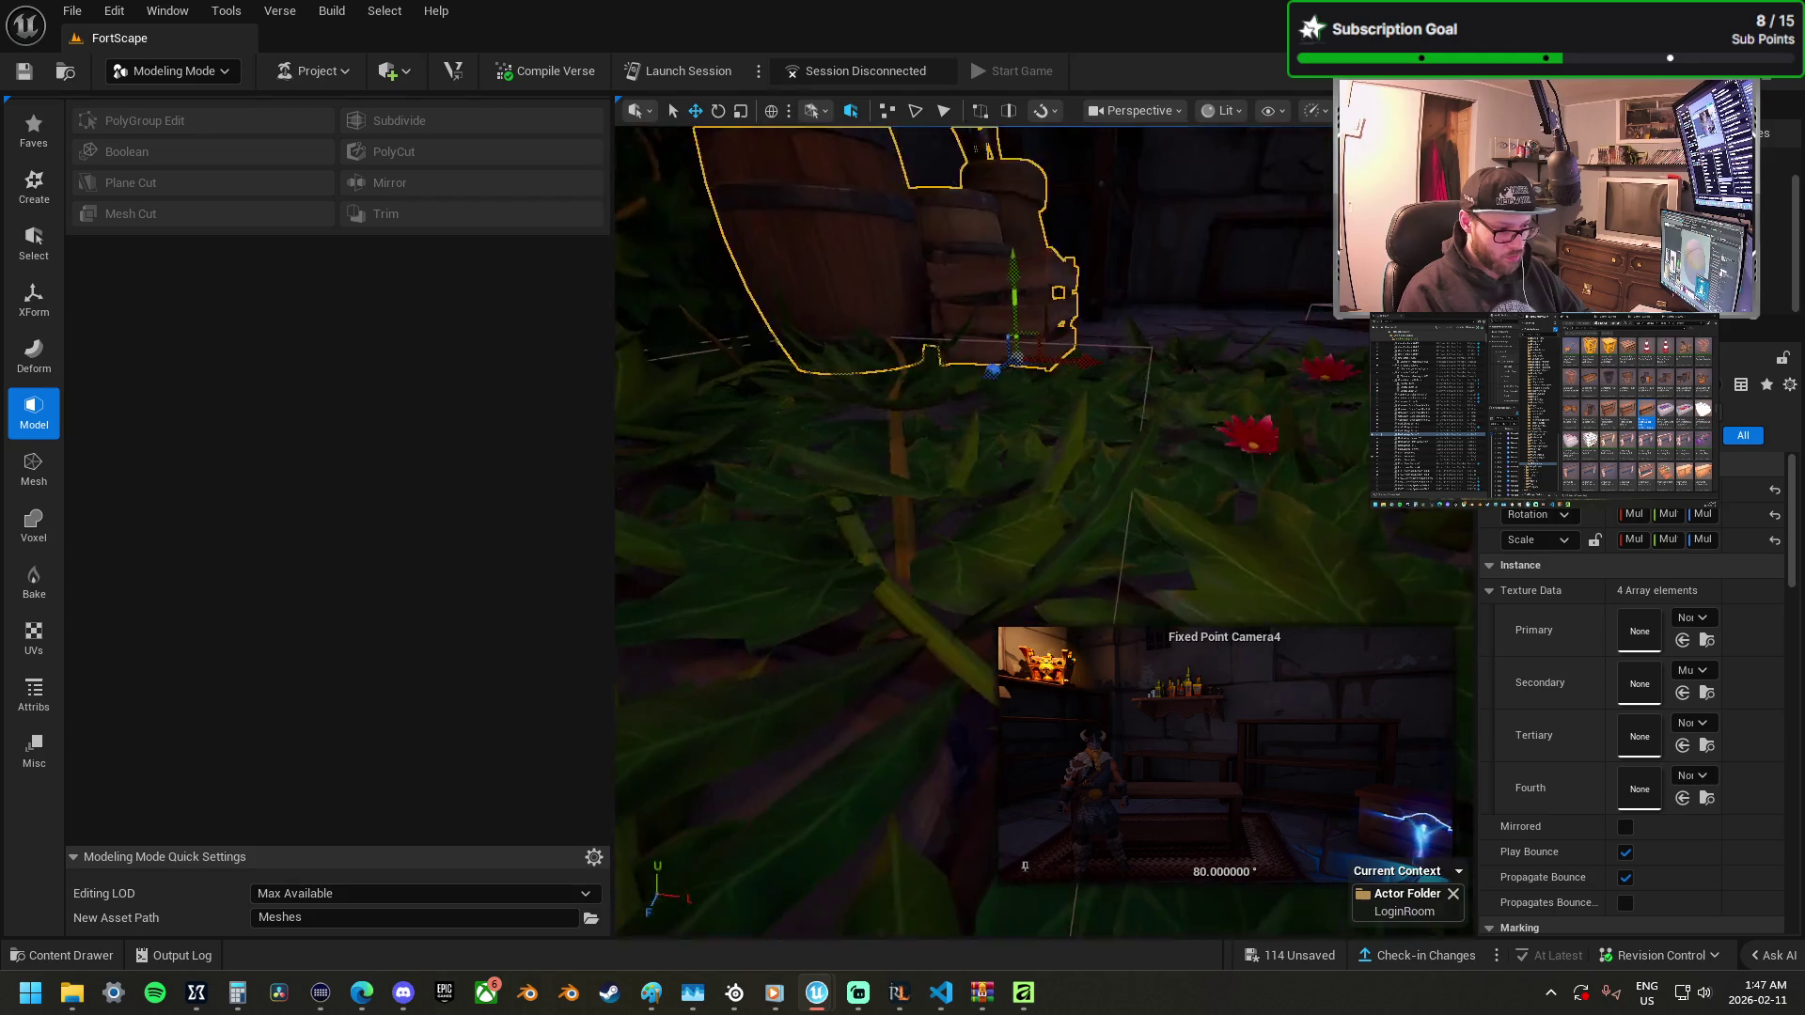
{"action": "mouse_move", "coordinate": [764, 404]}
{"action": "left_mouse_down"}
{"action": "mouse_move", "coordinate": [795, 133]}
{"action": "mouse_move", "coordinate": [947, 536]}
{"action": "left_mouse_up"}
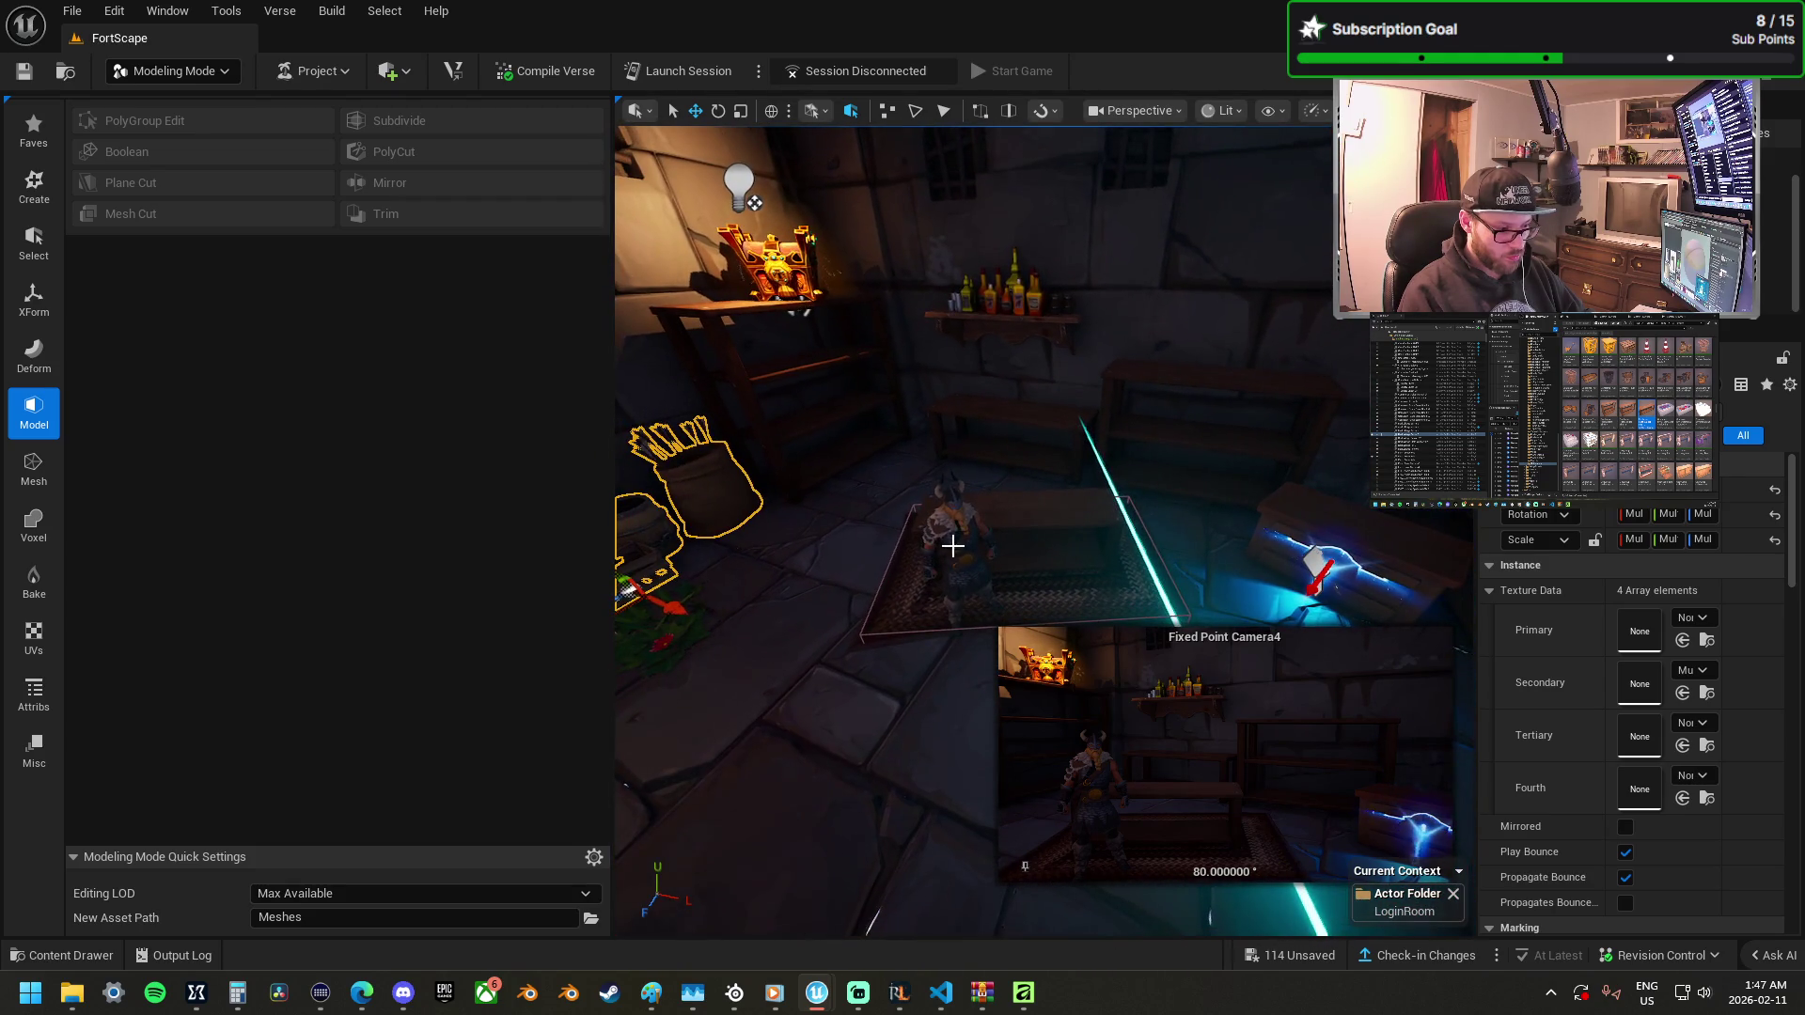
{"action": "left_click", "coordinate": [950, 541]}
{"action": "left_click_drag", "start_coordinate": [982, 647], "coordinate": [967, 647]}
Place a FruitBasketsPile prop near the back shelves at -75, 136, 331.
{"action": "mouse_move", "coordinate": [1034, 423]}
{"action": "left_mouse_down"}
{"action": "mouse_move", "coordinate": [846, 357]}
{"action": "mouse_move", "coordinate": [935, 499]}
{"action": "mouse_move", "coordinate": [1137, 420]}
{"action": "mouse_move", "coordinate": [1173, 455]}
{"action": "left_mouse_up"}
{"action": "left_click", "coordinate": [1159, 440]}
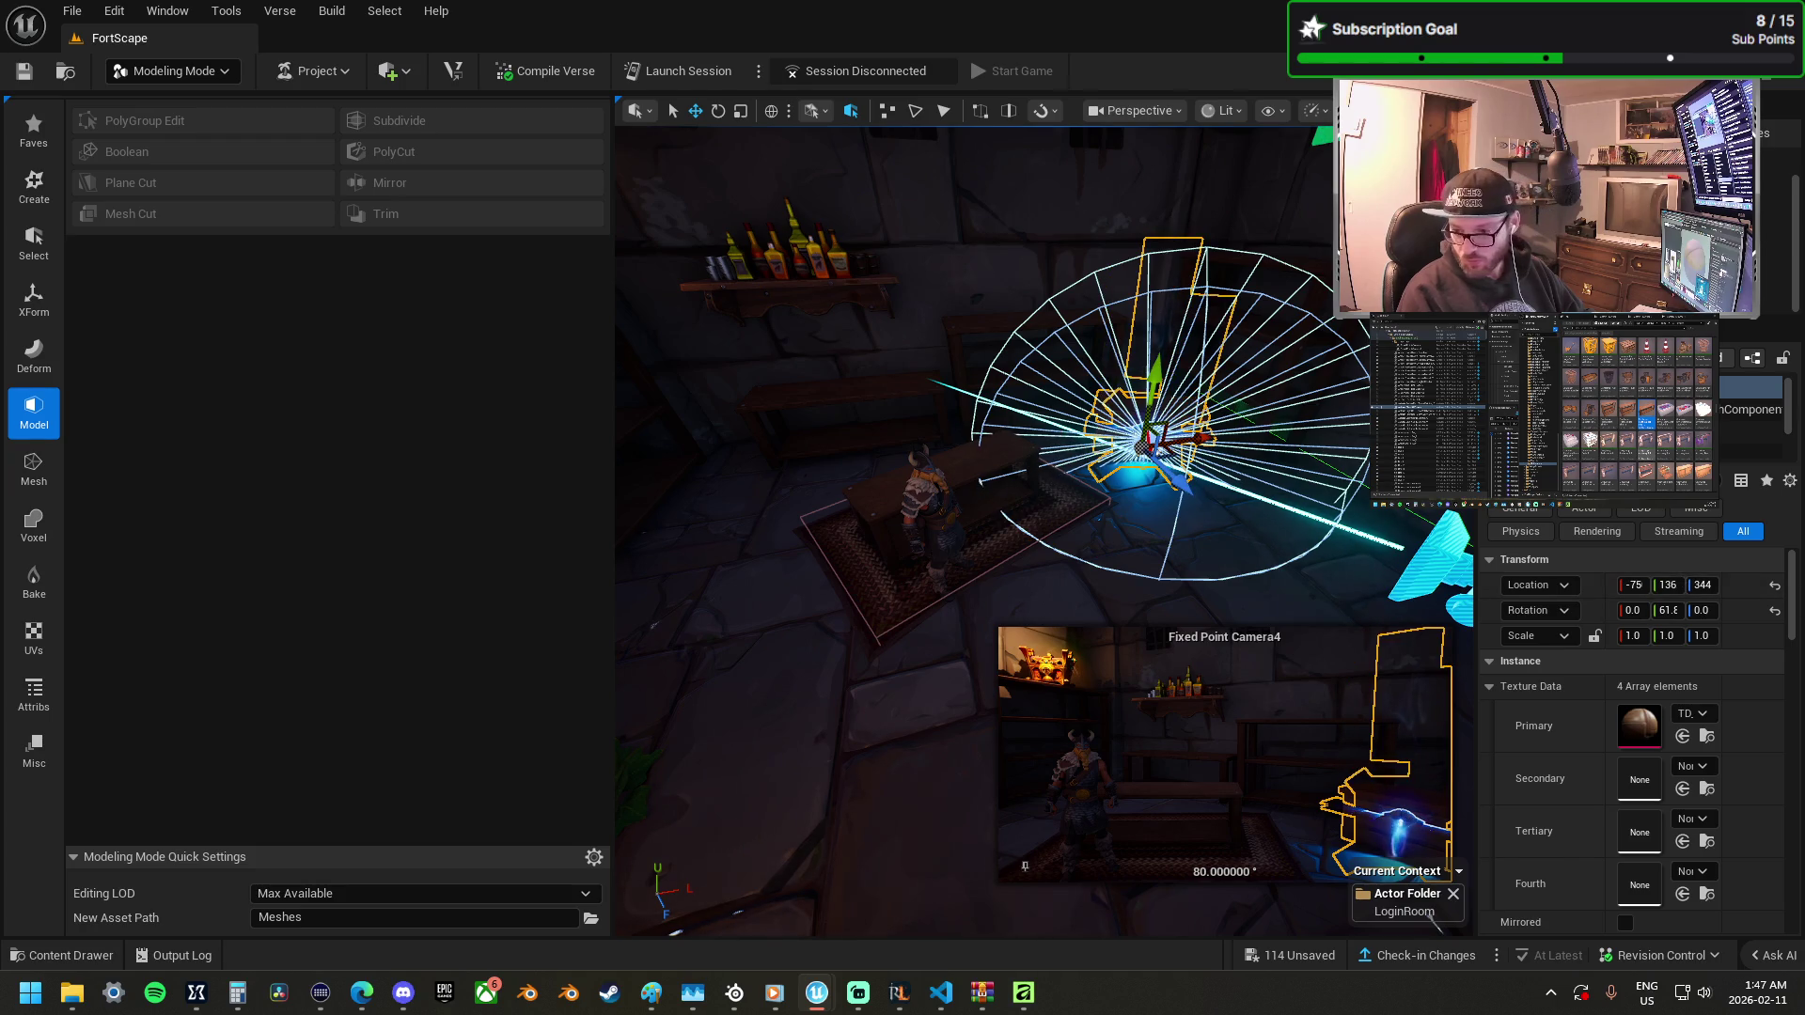
{"action": "mouse_move", "coordinate": [1804, 508]}
{"action": "left_mouse_down"}
{"action": "mouse_move", "coordinate": [806, 524]}
{"action": "mouse_move", "coordinate": [749, 418]}
{"action": "mouse_move", "coordinate": [765, 464]}
{"action": "mouse_move", "coordinate": [735, 467]}
{"action": "mouse_move", "coordinate": [834, 435]}
{"action": "left_mouse_up"}
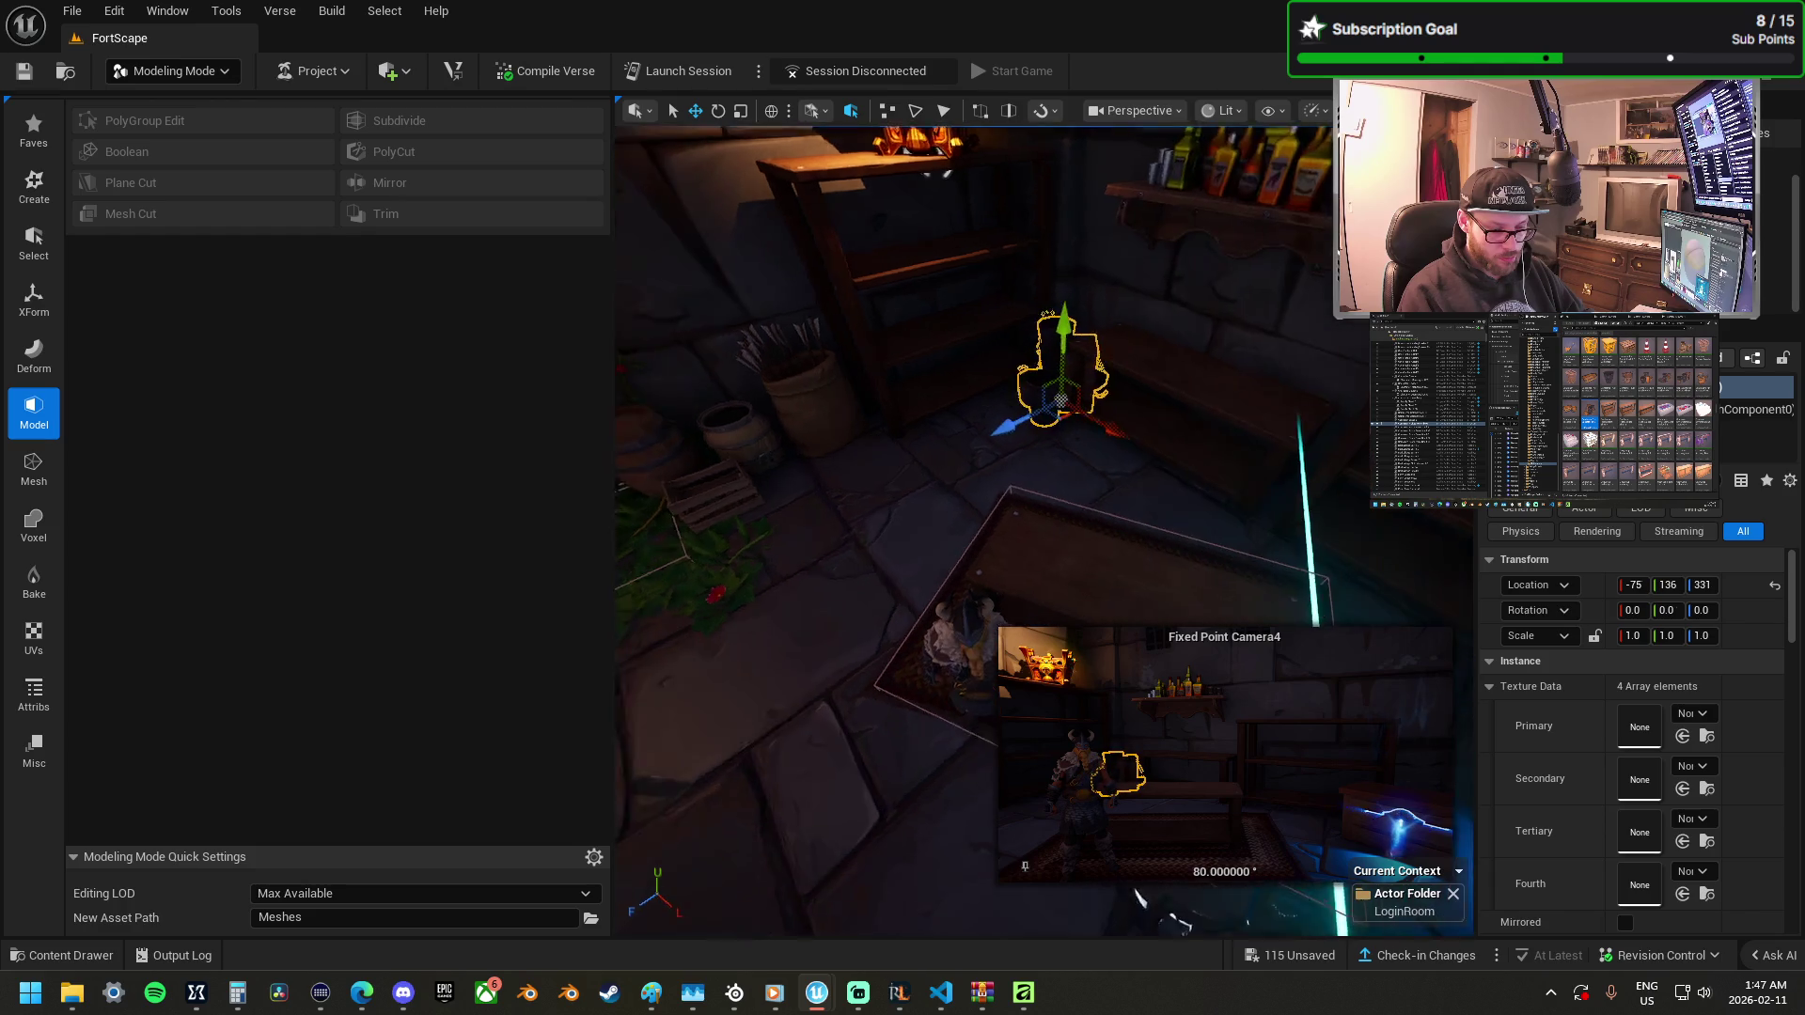
Turn the fruit-basket pile a quarter turn and slide a copy along X.
{"action": "key", "text": "e"}
{"action": "key", "text": "w"}
{"action": "mouse_move", "coordinate": [1188, 391]}
{"action": "left_mouse_down"}
{"action": "mouse_move", "coordinate": [1112, 379]}
{"action": "mouse_move", "coordinate": [1097, 357]}
{"action": "left_mouse_up"}
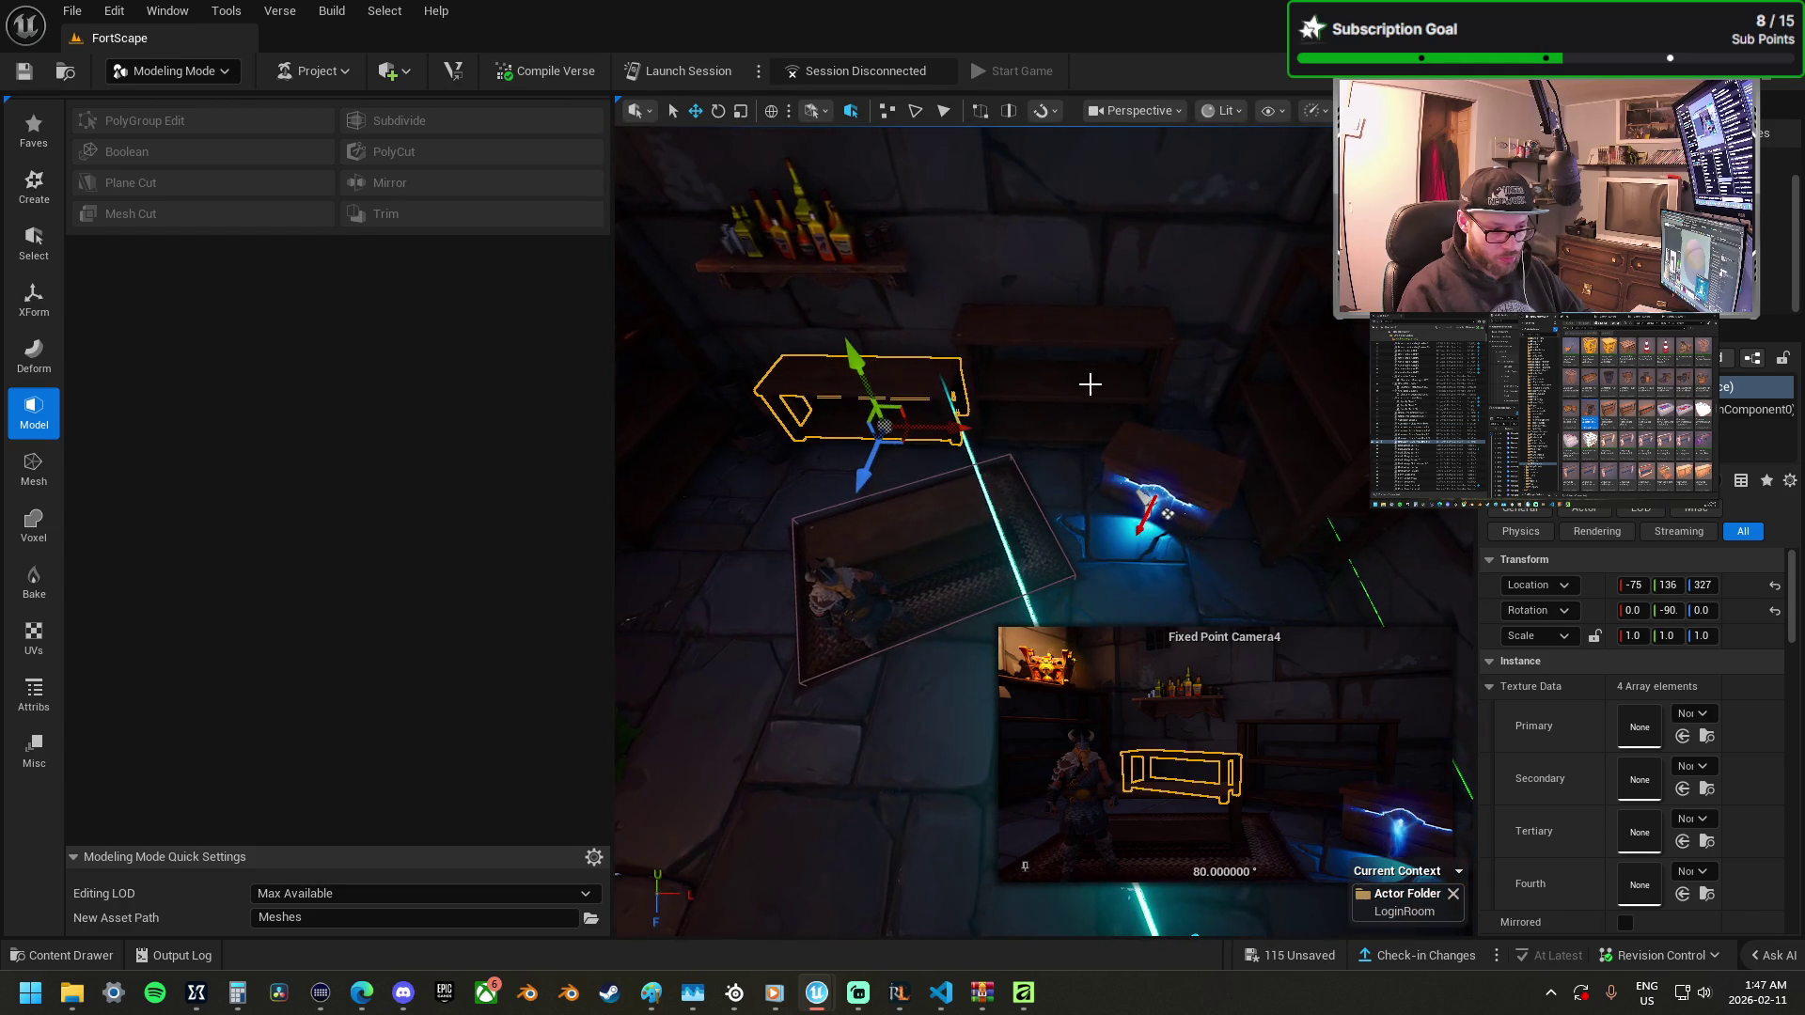
{"action": "mouse_move", "coordinate": [954, 434]}
{"action": "left_mouse_down"}
{"action": "mouse_move", "coordinate": [1138, 423]}
{"action": "mouse_move", "coordinate": [1176, 446]}
{"action": "left_mouse_up"}
Nudge the small prop along X and drop an Asteria HardCase container beside the back bench.
{"action": "left_click", "coordinate": [792, 438]}
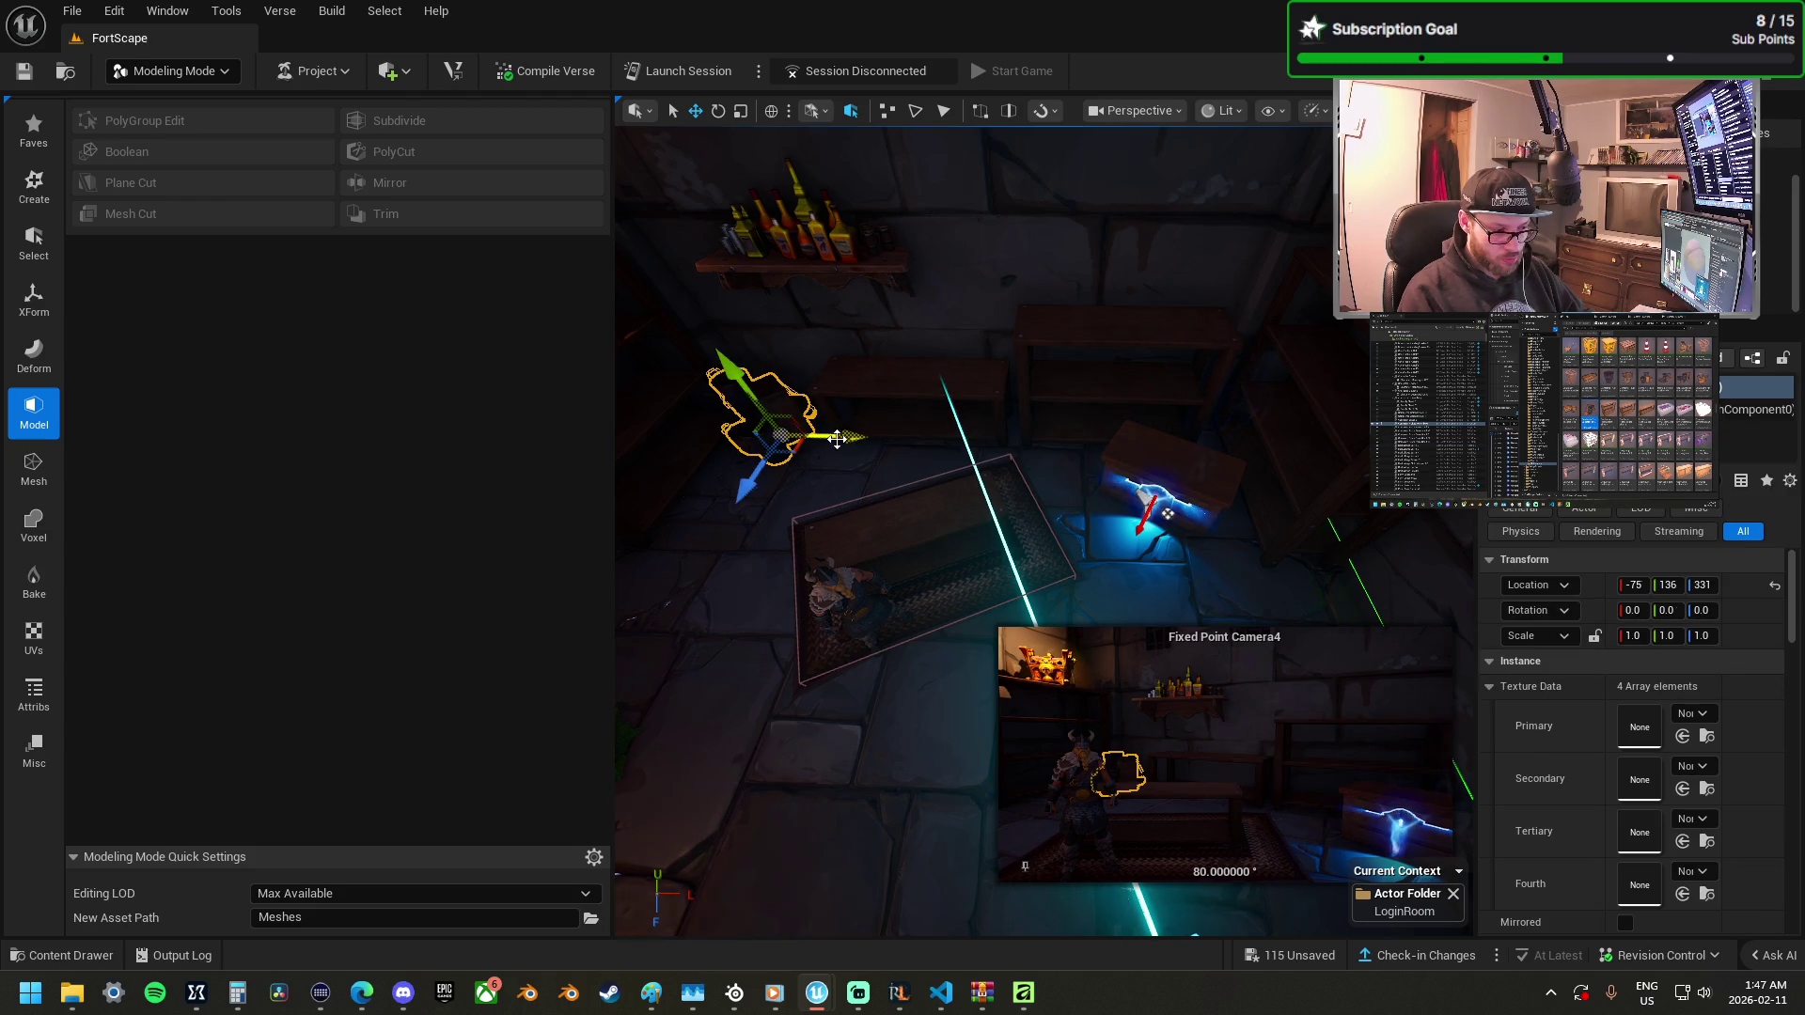
{"action": "left_click_drag", "start_coordinate": [837, 438], "coordinate": [845, 439]}
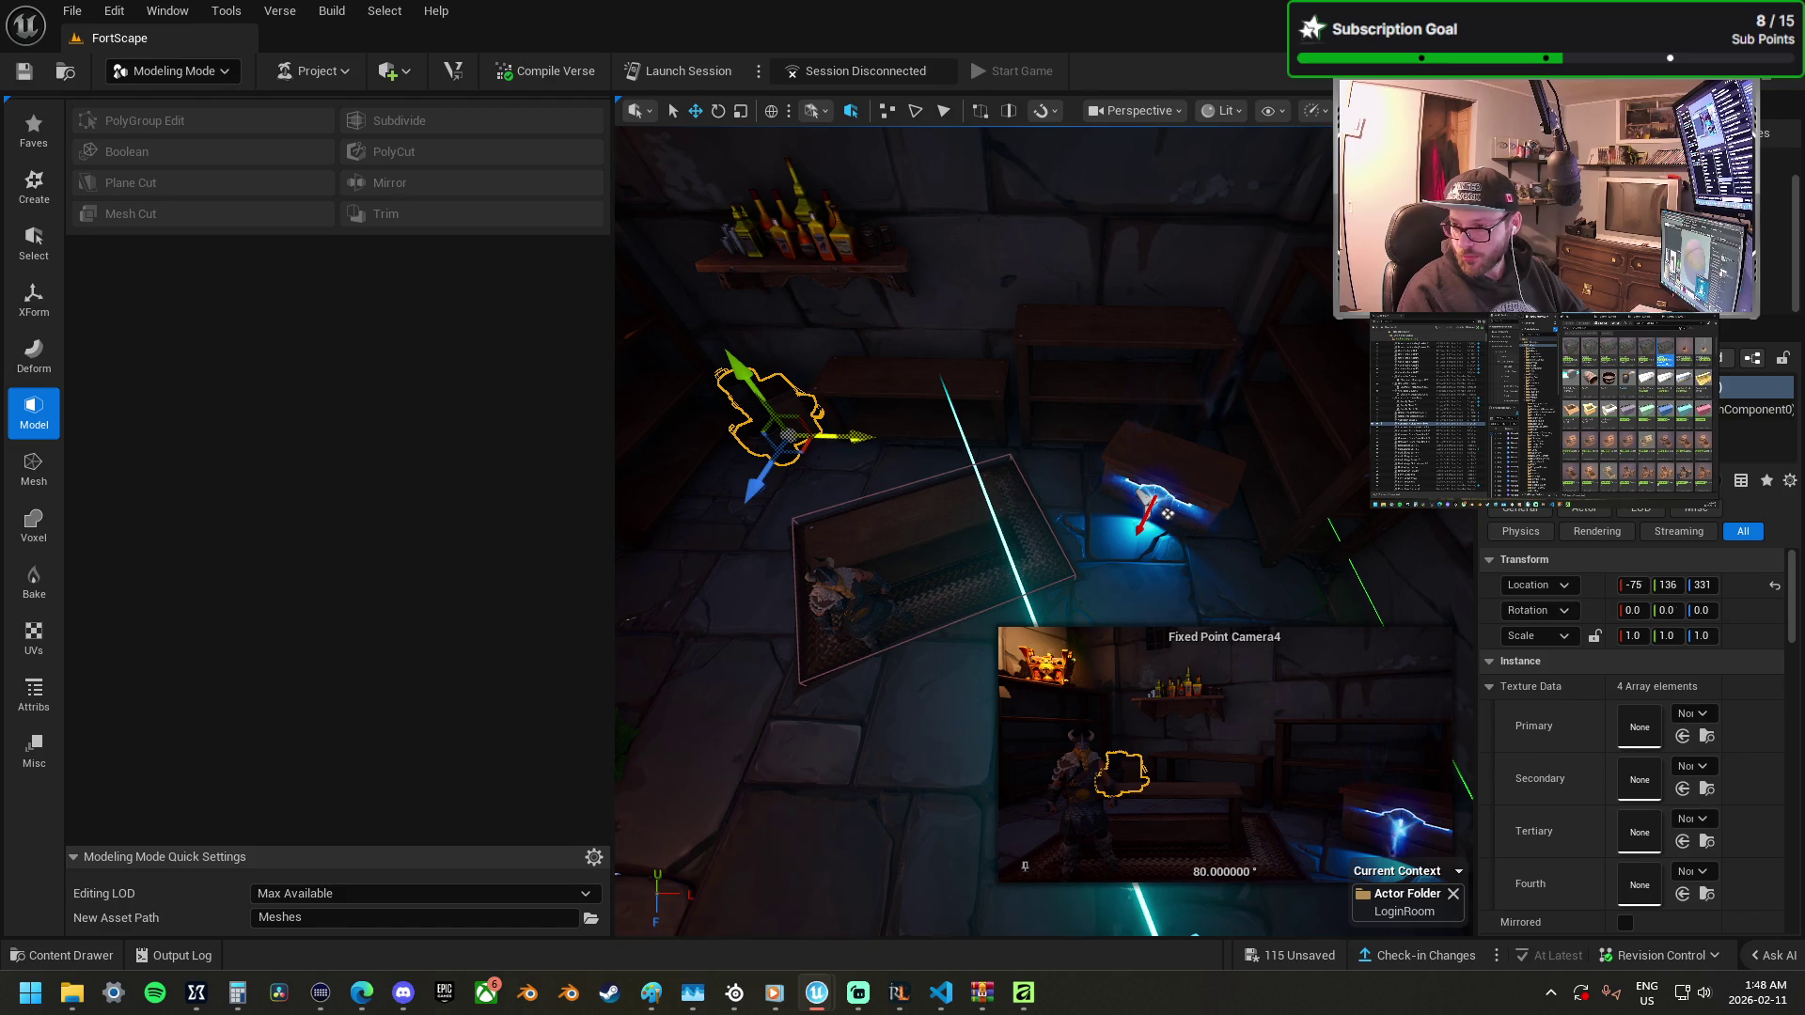
{"action": "mouse_move", "coordinate": [1061, 567]}
{"action": "left_mouse_down"}
{"action": "mouse_move", "coordinate": [947, 511]}
{"action": "mouse_move", "coordinate": [950, 362]}
{"action": "left_mouse_up"}
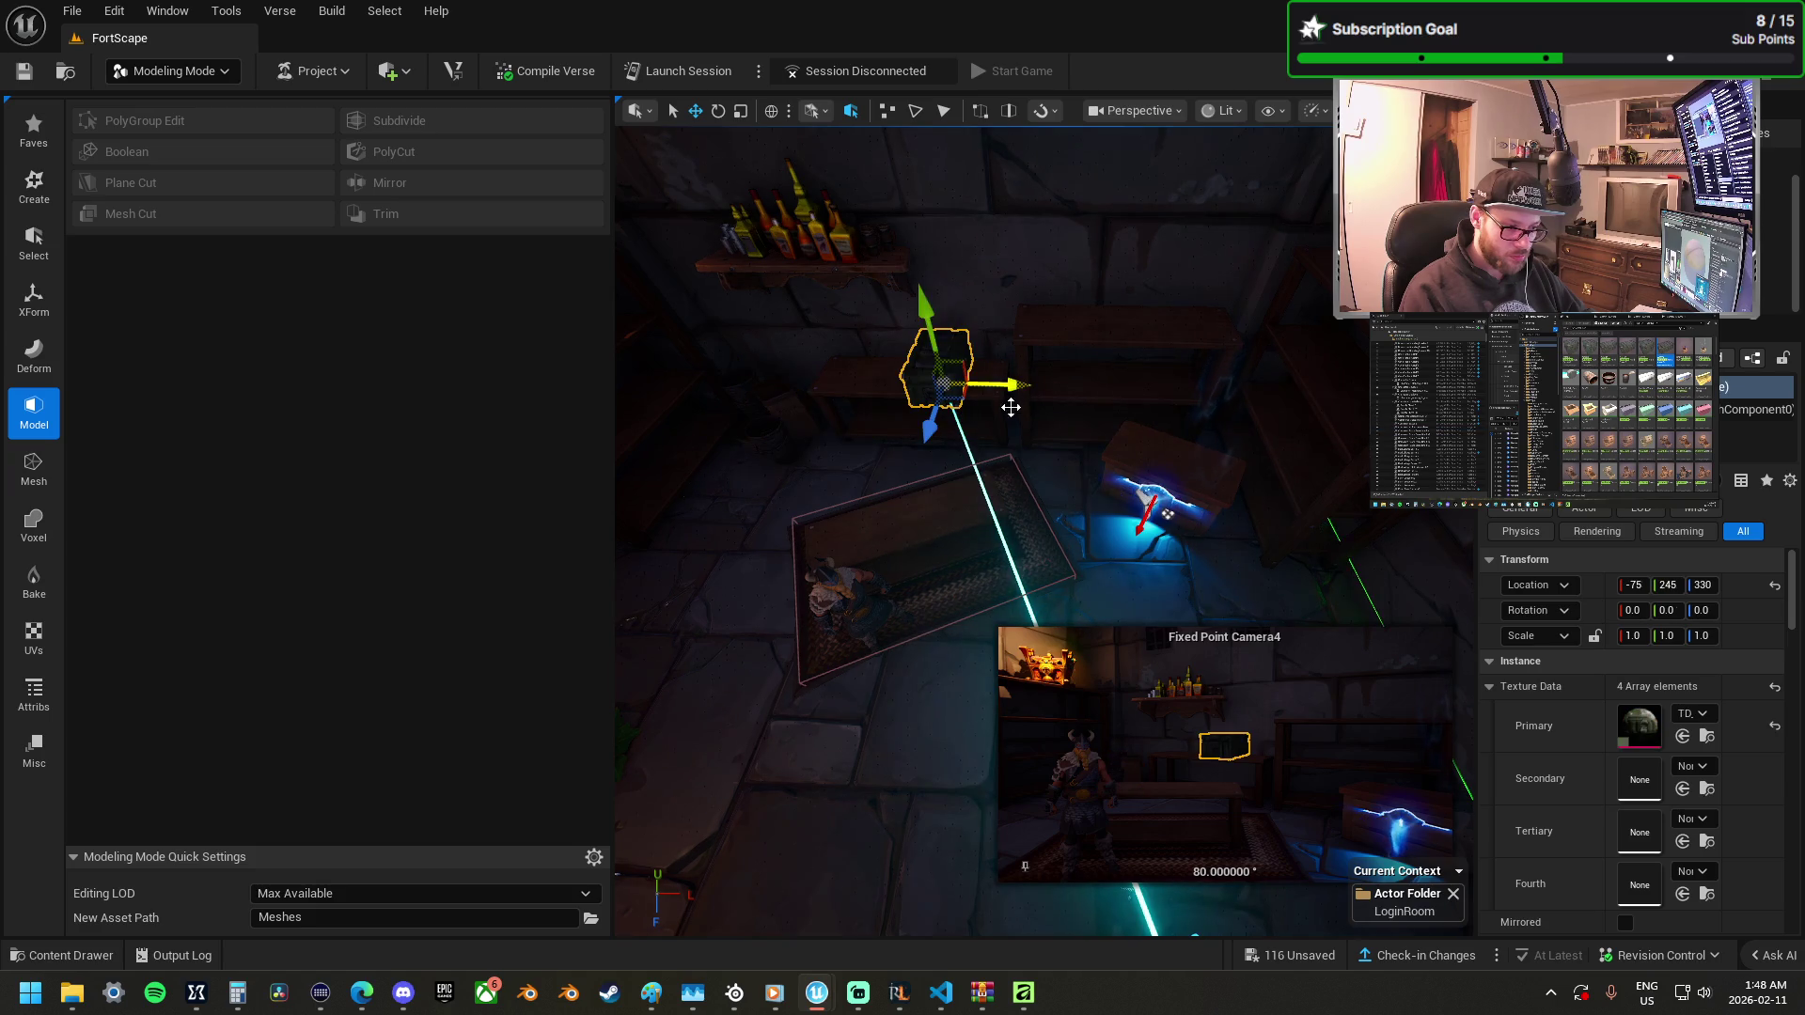
Tilt the hard-case container about 80 degrees, then delete it.
{"action": "key", "text": "f"}
{"action": "key", "text": "e"}
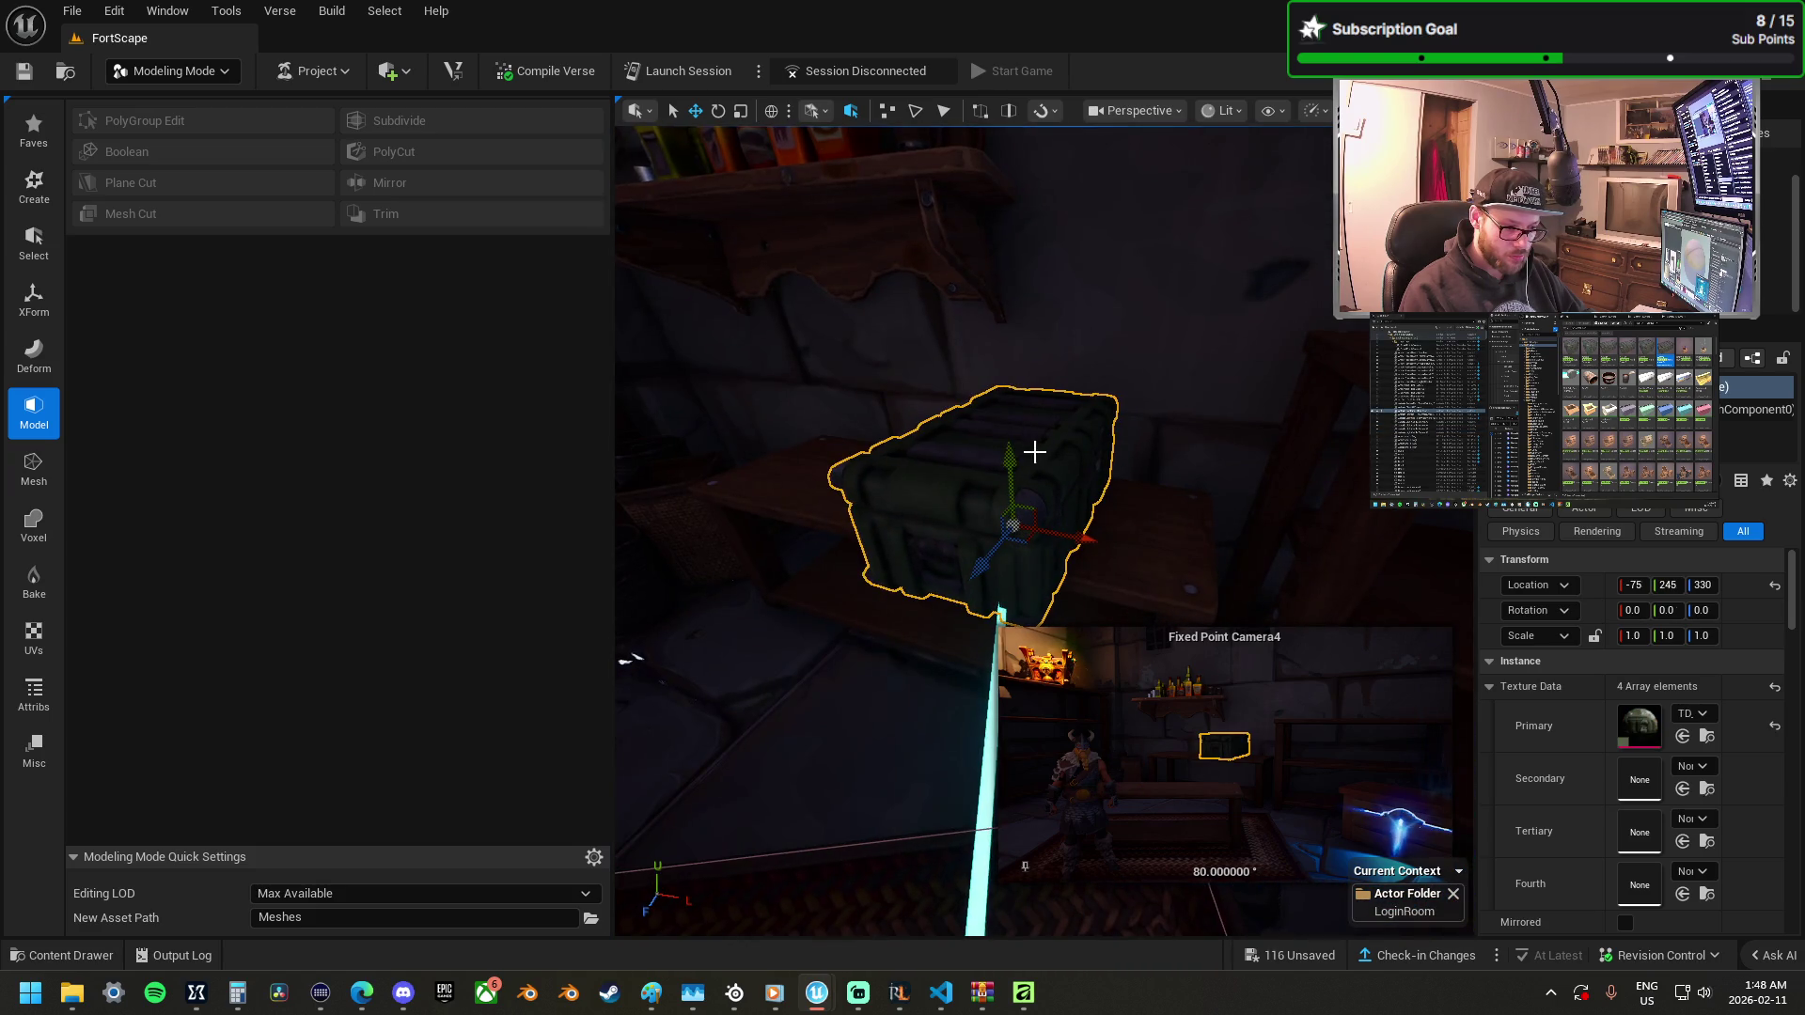
{"action": "mouse_move", "coordinate": [1034, 577]}
{"action": "left_mouse_down"}
{"action": "mouse_move", "coordinate": [950, 602]}
{"action": "mouse_move", "coordinate": [1028, 591]}
{"action": "left_mouse_up"}
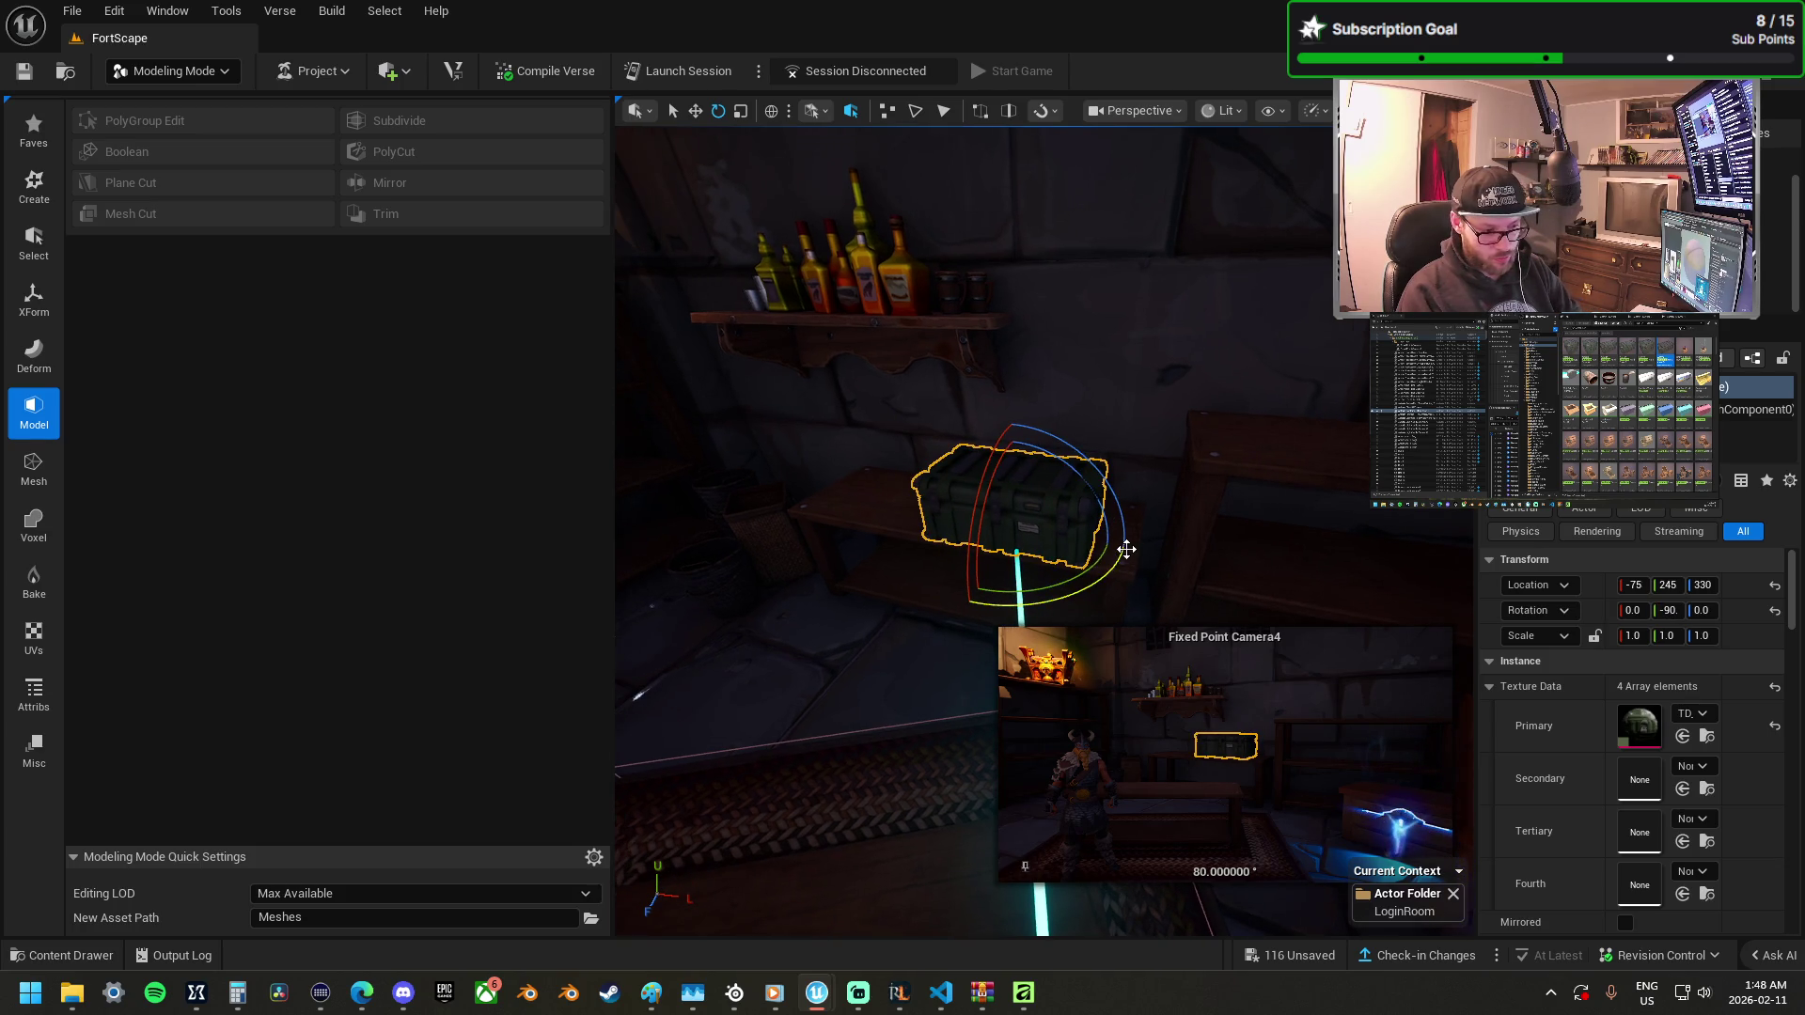
{"action": "key", "text": "Delete"}
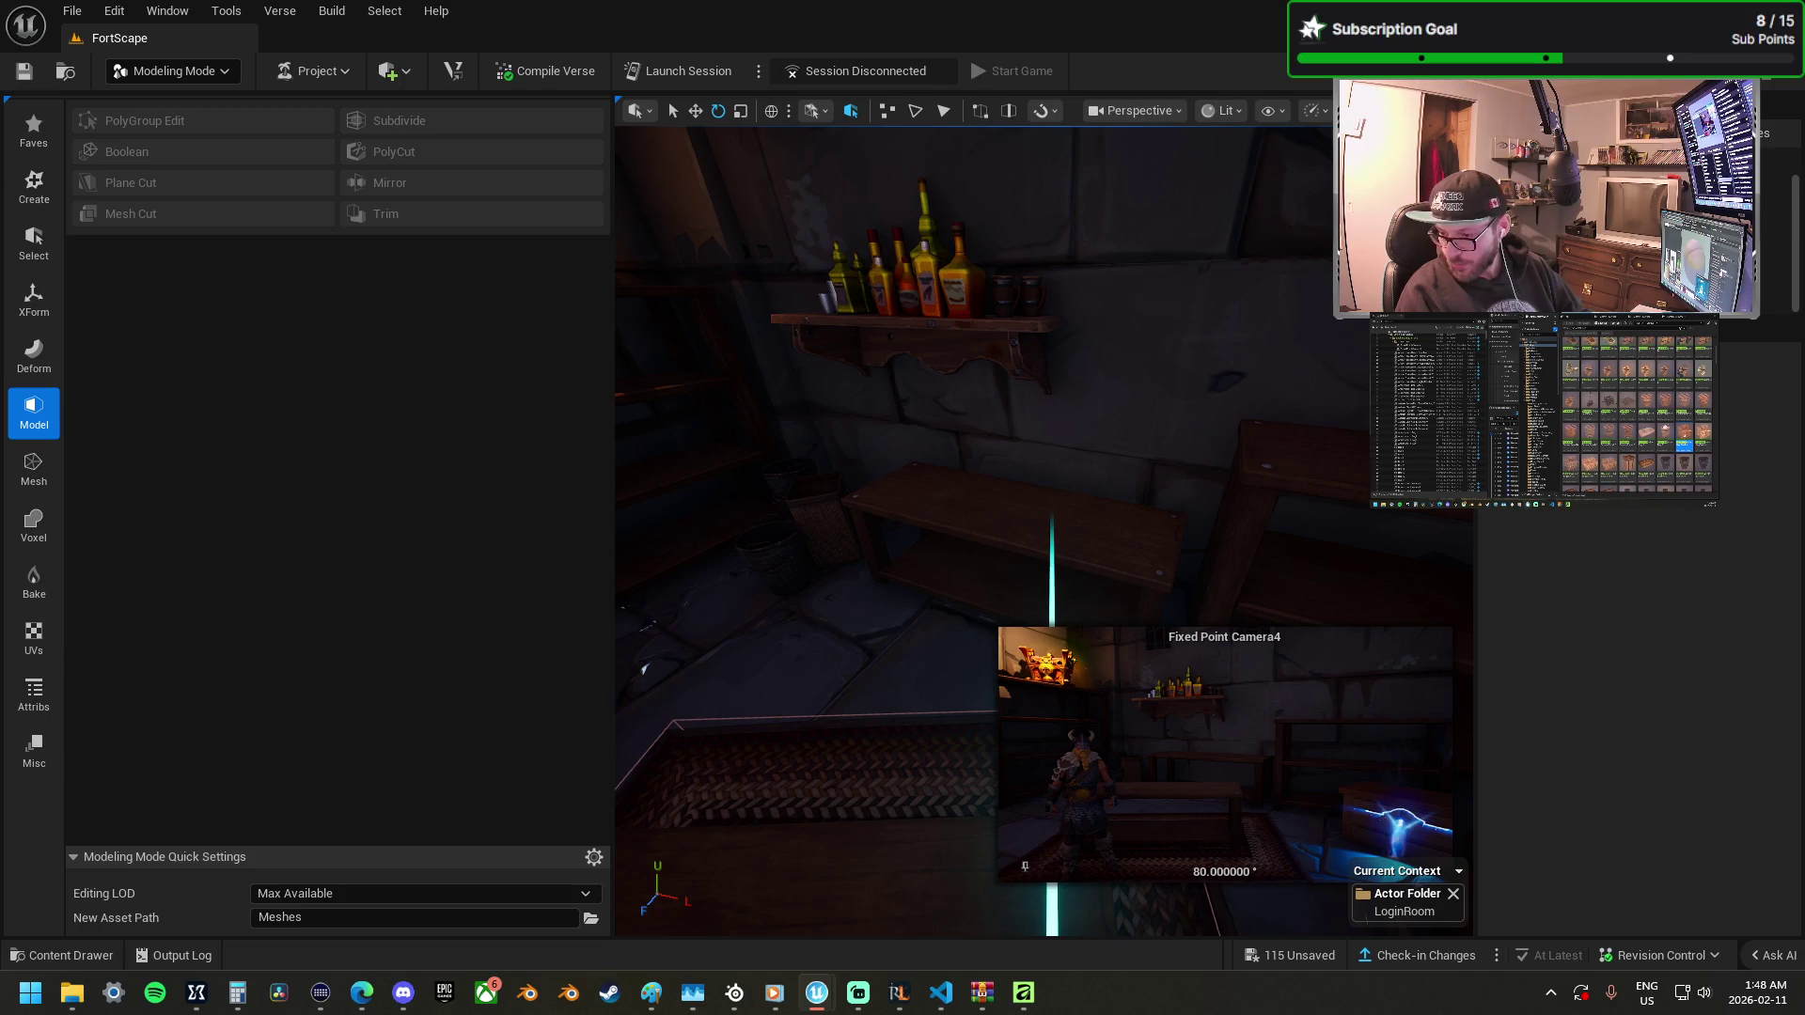
Place a crate stack, lift it off the rug, and bring in more container props.
{"action": "mouse_move", "coordinate": [1804, 658]}
{"action": "left_mouse_down"}
{"action": "mouse_move", "coordinate": [818, 665]}
{"action": "mouse_move", "coordinate": [939, 634]}
{"action": "mouse_move", "coordinate": [903, 696]}
{"action": "mouse_move", "coordinate": [855, 504]}
{"action": "left_mouse_up"}
{"action": "key", "text": "w"}
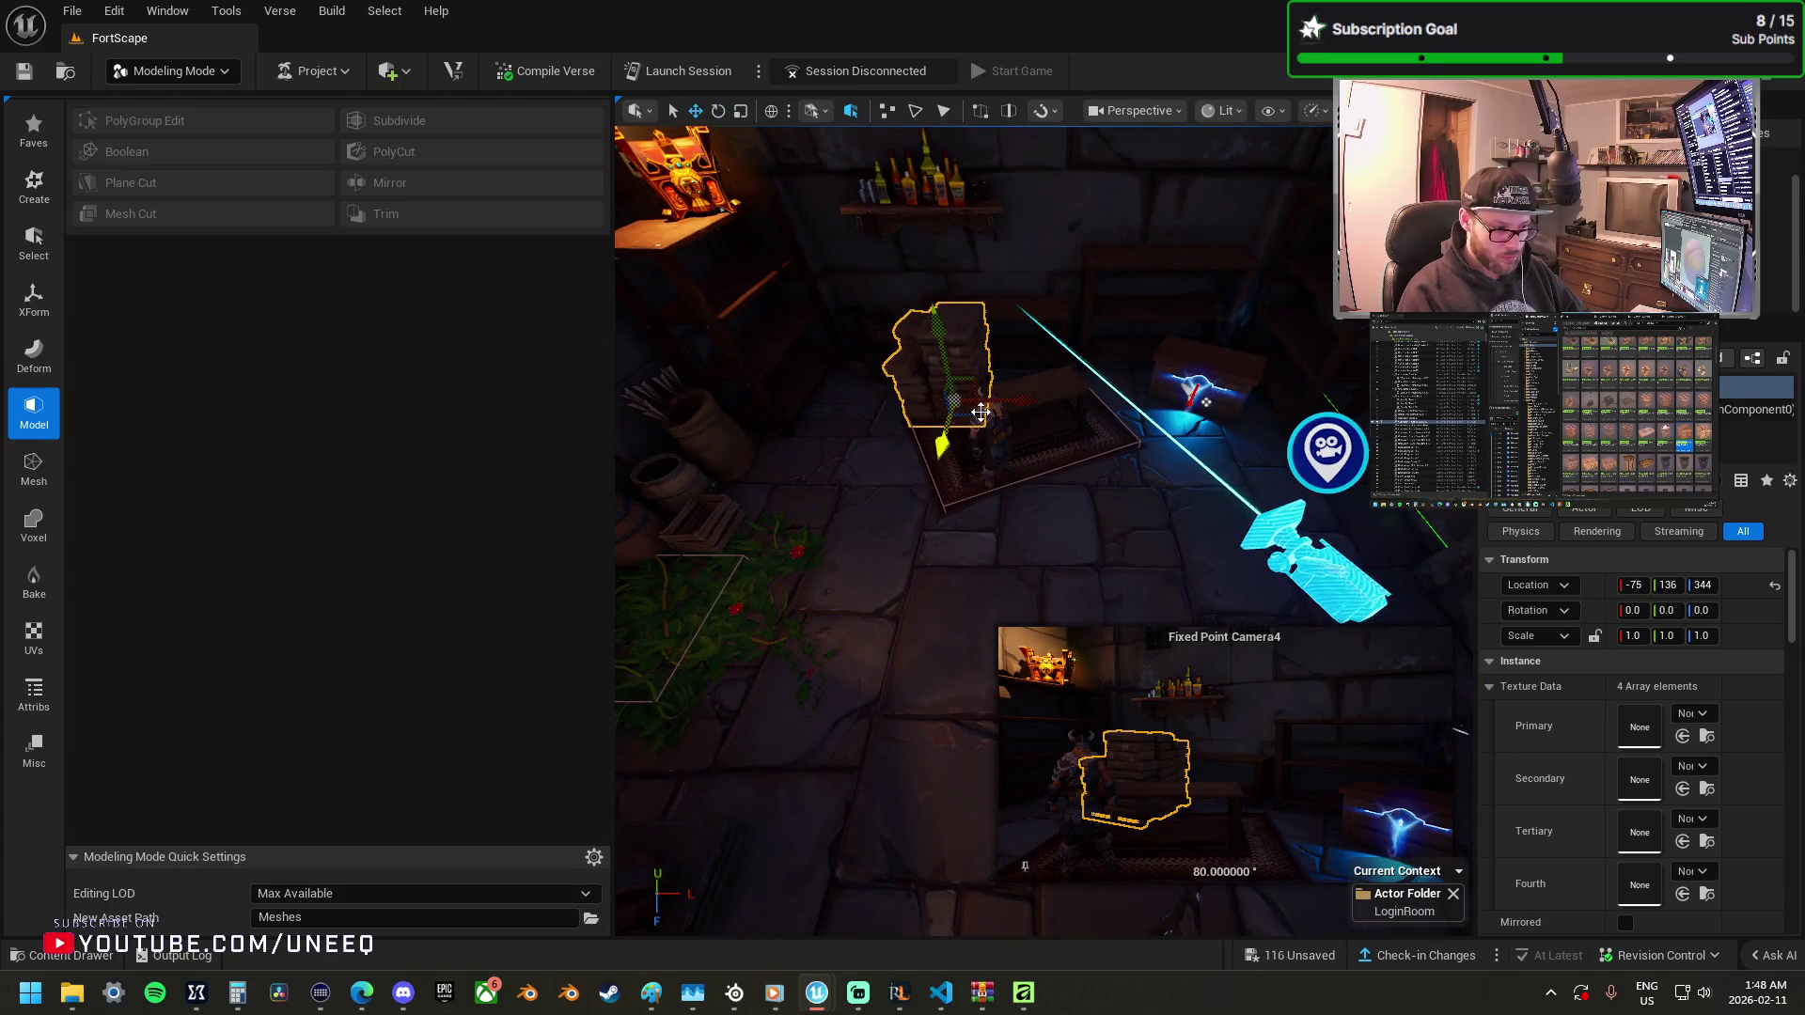
{"action": "mouse_move", "coordinate": [1002, 437]}
{"action": "left_mouse_down"}
{"action": "mouse_move", "coordinate": [1288, 564]}
{"action": "mouse_move", "coordinate": [1317, 498]}
{"action": "mouse_move", "coordinate": [1445, 572]}
{"action": "left_mouse_up"}
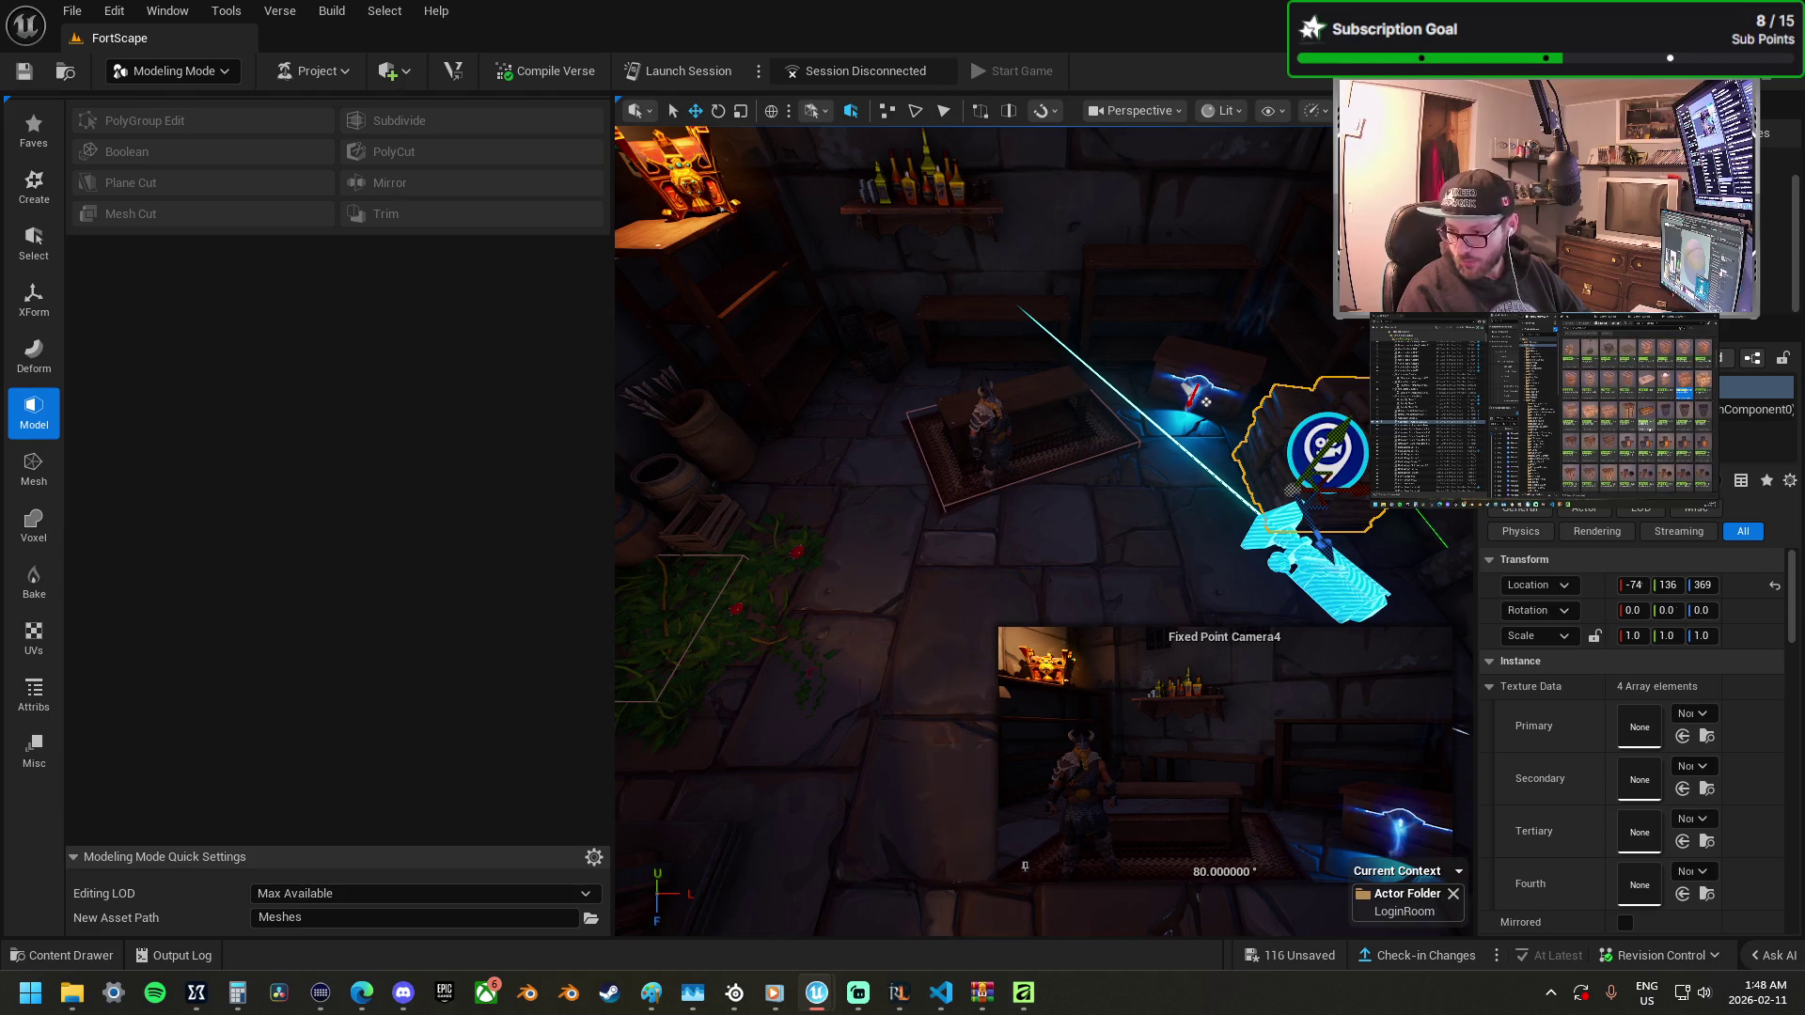
{"action": "mouse_move", "coordinate": [1804, 414]}
{"action": "left_mouse_down"}
{"action": "mouse_move", "coordinate": [1041, 390]}
{"action": "mouse_move", "coordinate": [1058, 370]}
{"action": "mouse_move", "coordinate": [1042, 355]}
{"action": "mouse_move", "coordinate": [1063, 367]}
{"action": "mouse_move", "coordinate": [1061, 401]}
{"action": "left_mouse_up"}
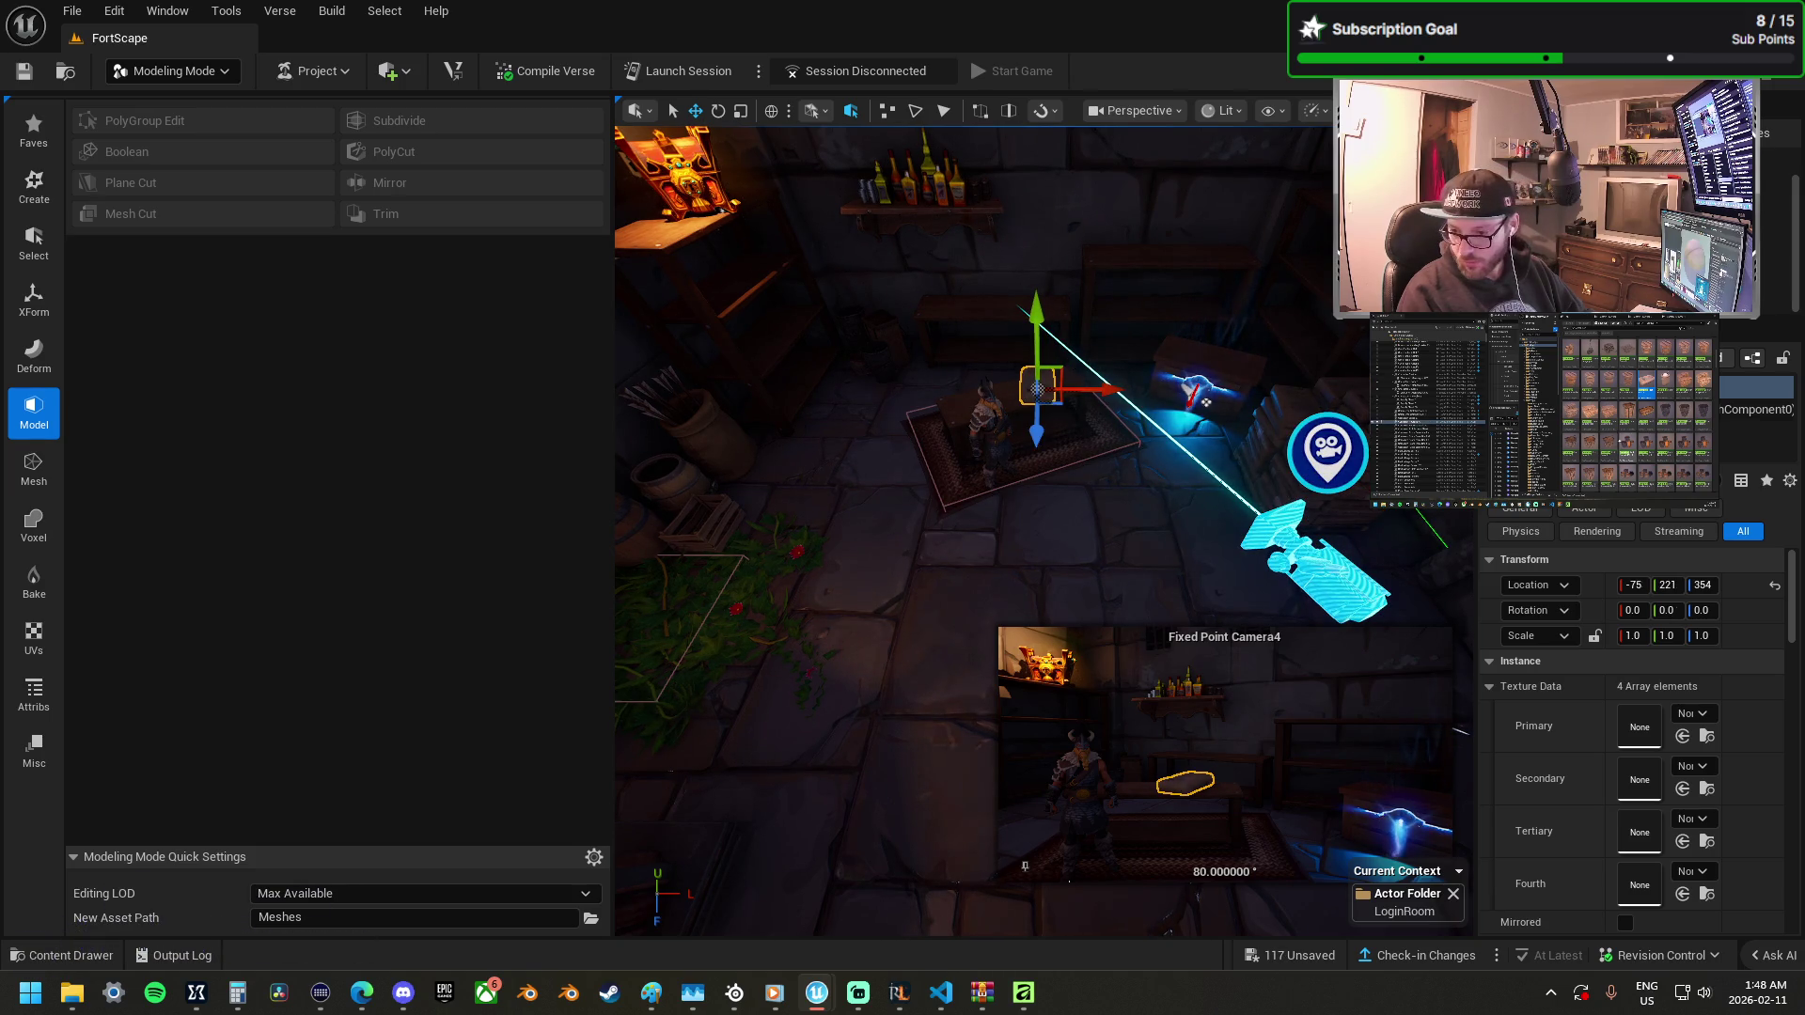
{"action": "mouse_move", "coordinate": [1786, 527]}
{"action": "left_mouse_down"}
{"action": "mouse_move", "coordinate": [1166, 472]}
{"action": "mouse_move", "coordinate": [1041, 415]}
{"action": "mouse_move", "coordinate": [1041, 393]}
{"action": "mouse_move", "coordinate": [1067, 439]}
{"action": "mouse_move", "coordinate": [1027, 449]}
{"action": "left_mouse_up"}
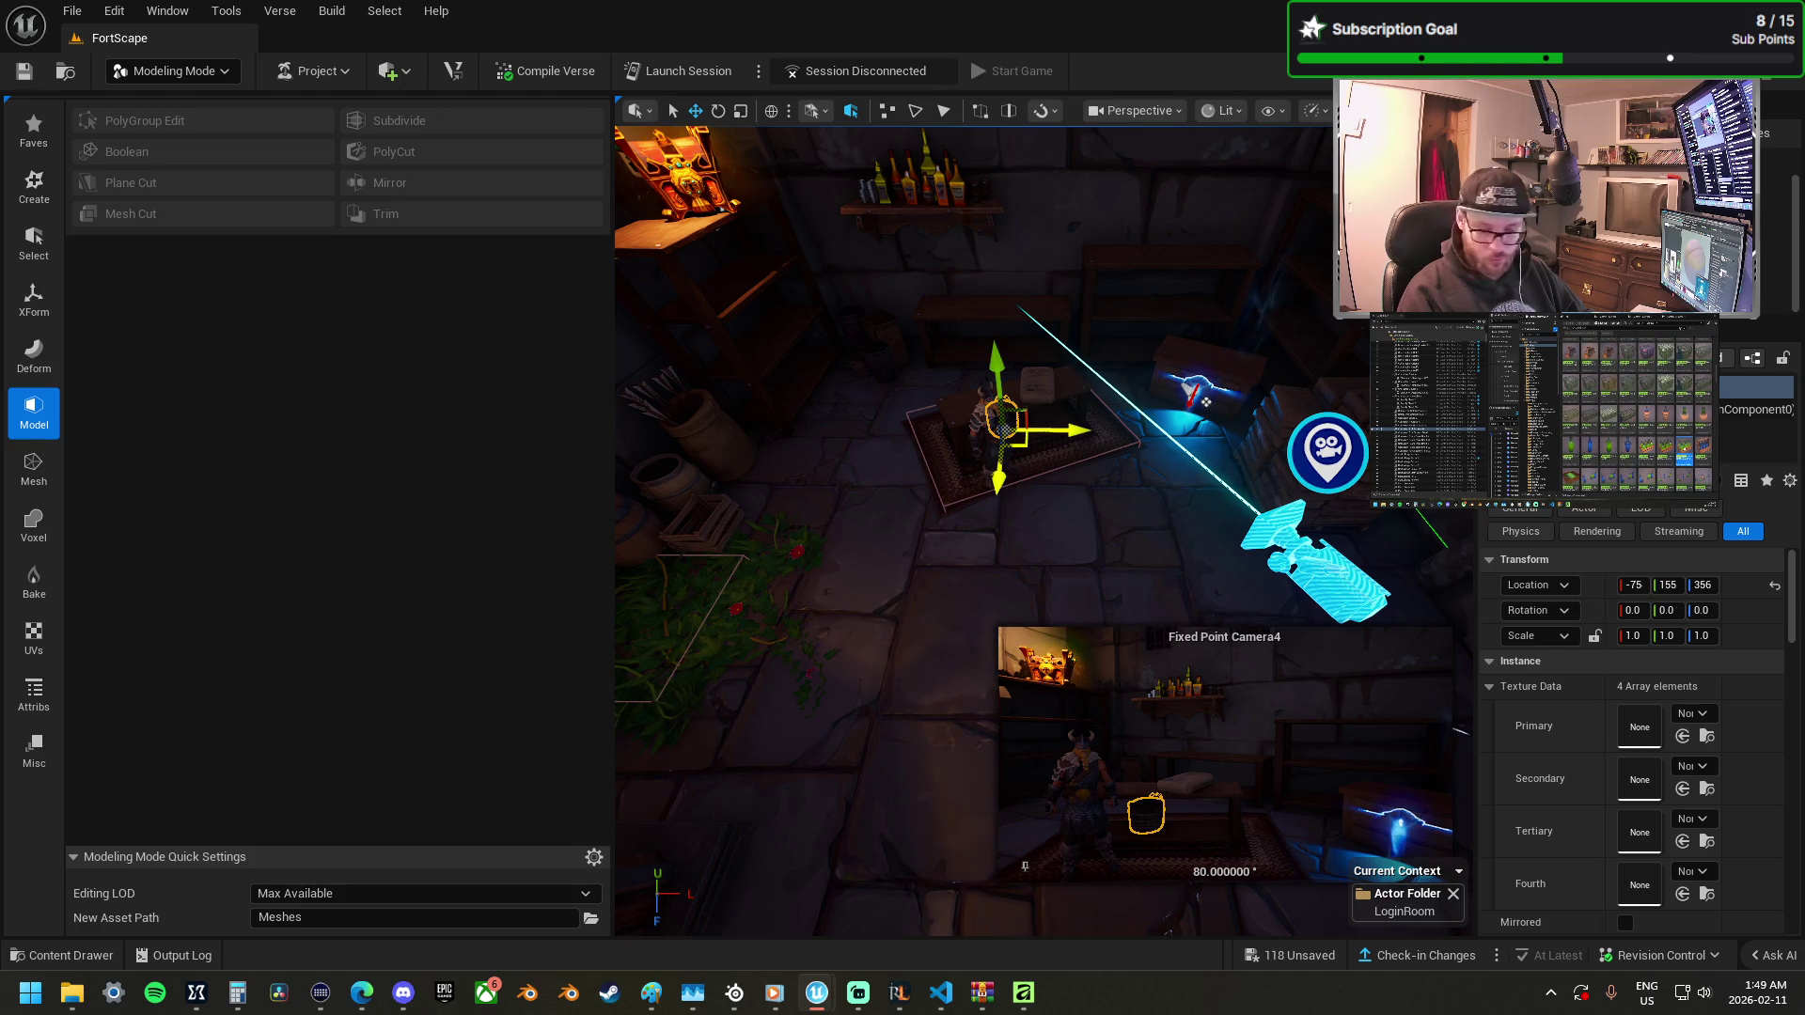
{"action": "mouse_move", "coordinate": [1804, 282]}
{"action": "left_mouse_down"}
{"action": "mouse_move", "coordinate": [842, 253]}
{"action": "mouse_move", "coordinate": [1030, 307]}
{"action": "mouse_move", "coordinate": [1061, 286]}
{"action": "mouse_move", "coordinate": [969, 371]}
{"action": "left_mouse_up"}
Rotate the fruit crate to 180, -78, -18 at scale 2.23 on the low shelf.
{"action": "key", "text": "e"}
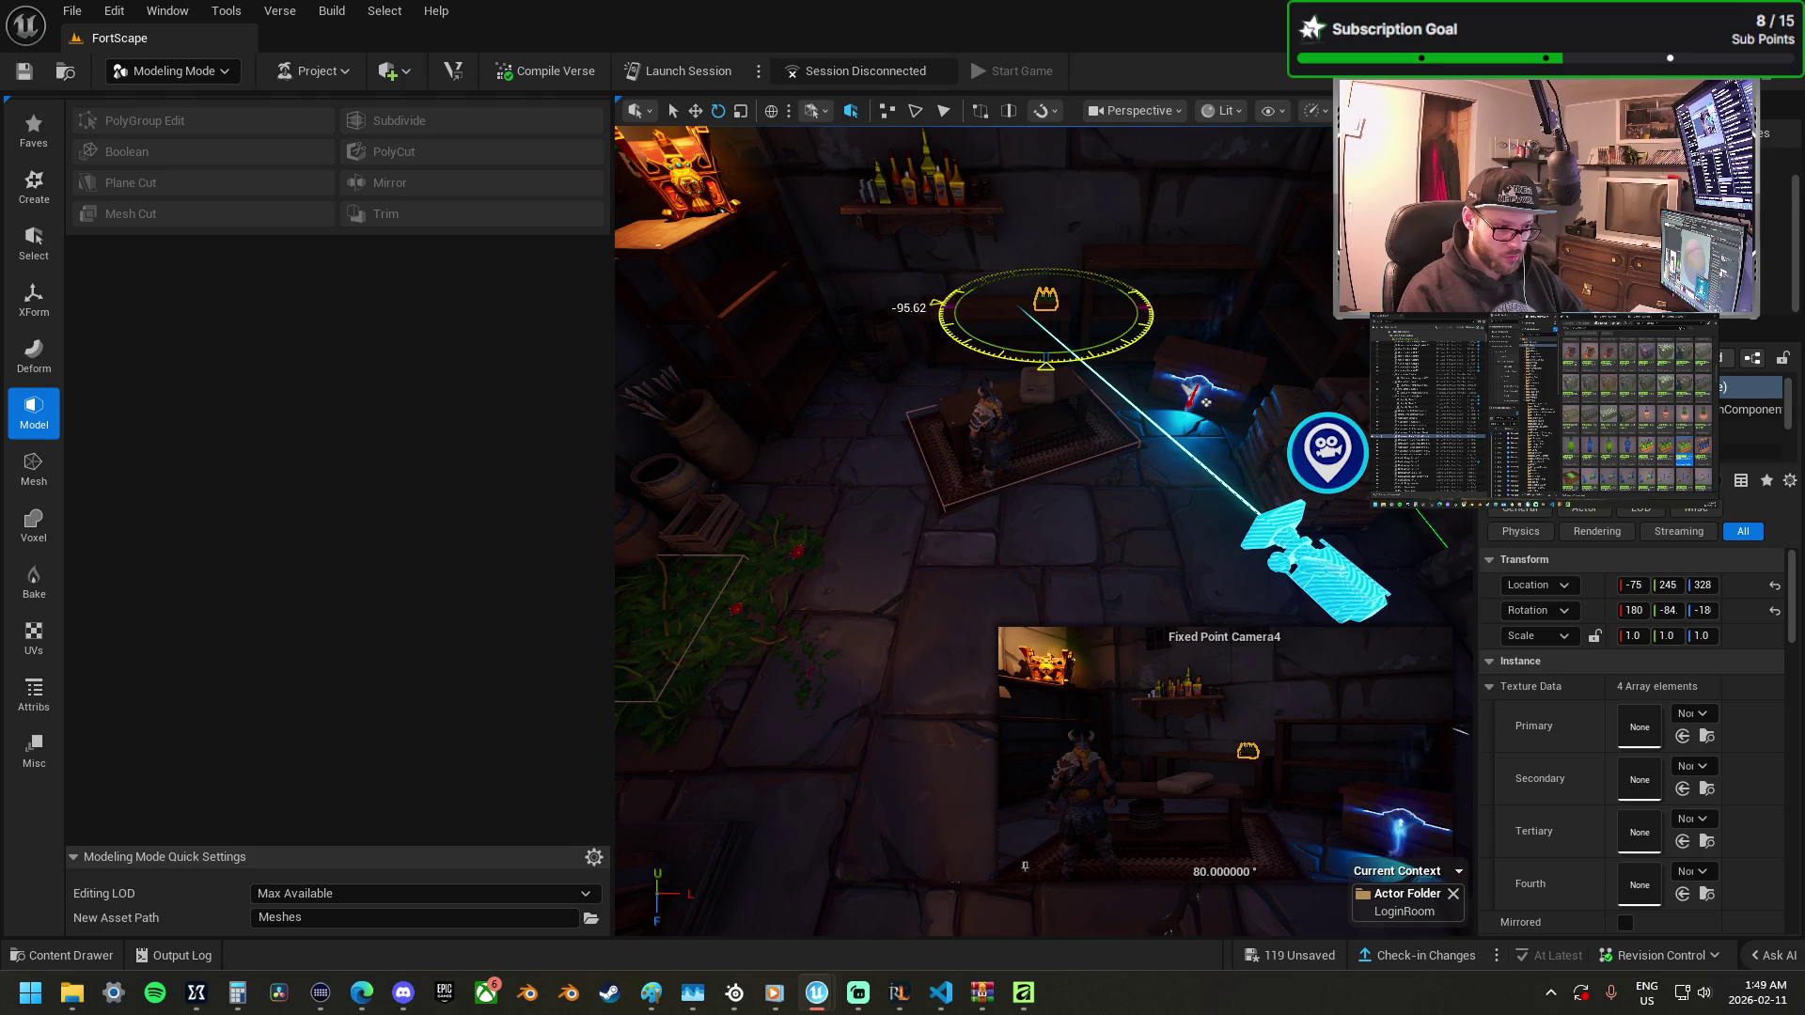
{"action": "left_click_drag", "start_coordinate": [936, 302], "coordinate": [940, 299]}
{"action": "key", "text": "r"}
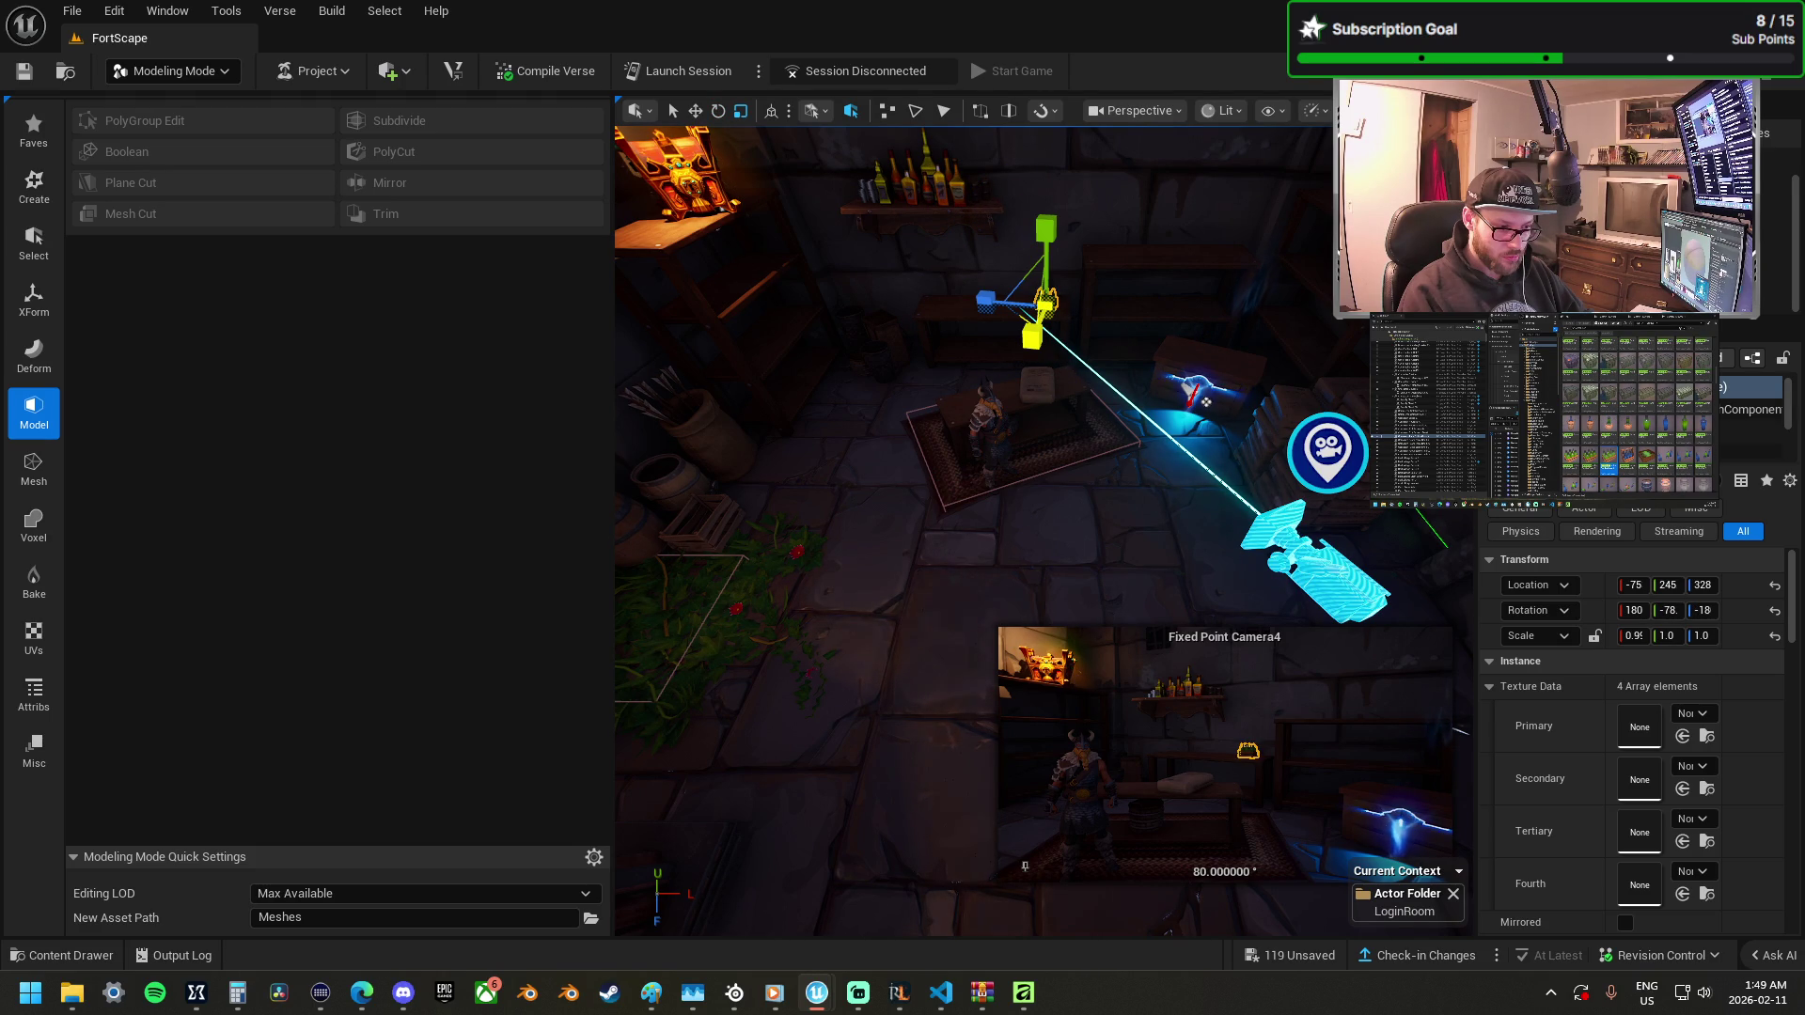
{"action": "key", "text": "ctrl+z"}
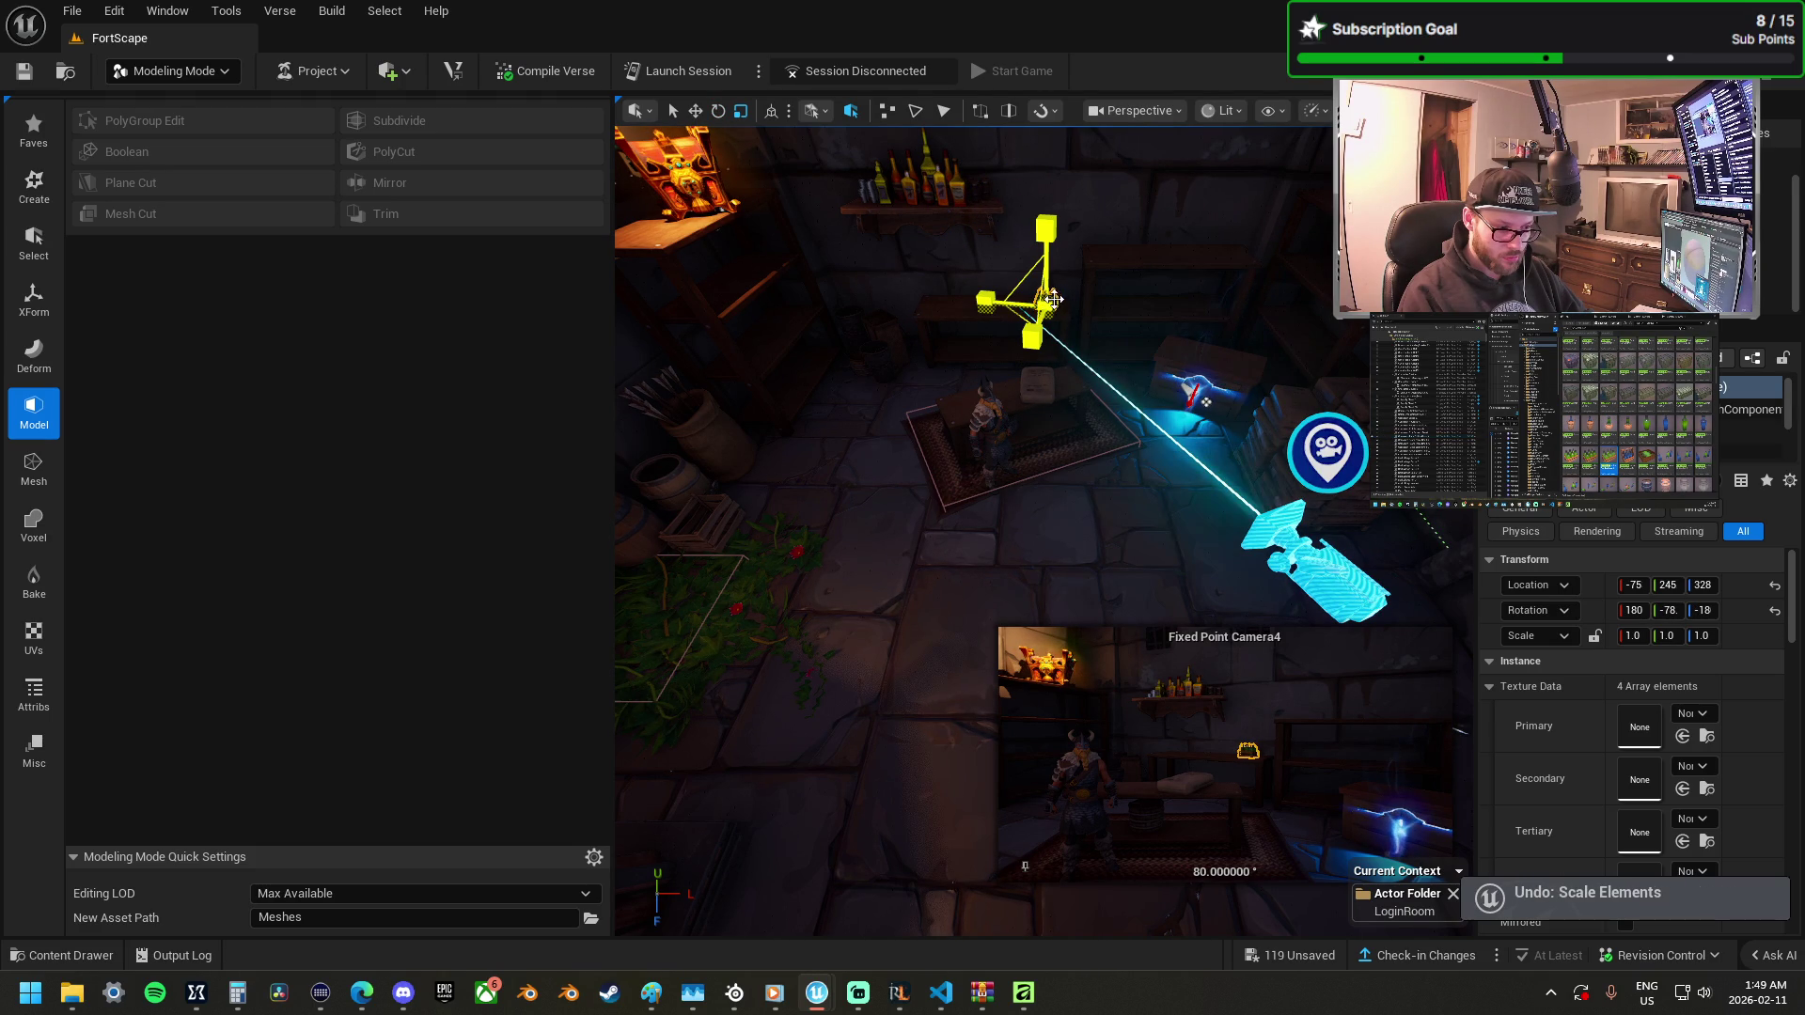
{"action": "key", "text": "w"}
{"action": "mouse_move", "coordinate": [1095, 307]}
{"action": "left_mouse_down"}
{"action": "mouse_move", "coordinate": [1075, 308]}
{"action": "mouse_move", "coordinate": [1081, 282]}
{"action": "mouse_move", "coordinate": [1091, 357]}
{"action": "mouse_move", "coordinate": [1086, 320]}
{"action": "mouse_move", "coordinate": [1095, 338]}
{"action": "mouse_move", "coordinate": [1072, 350]}
{"action": "left_mouse_up"}
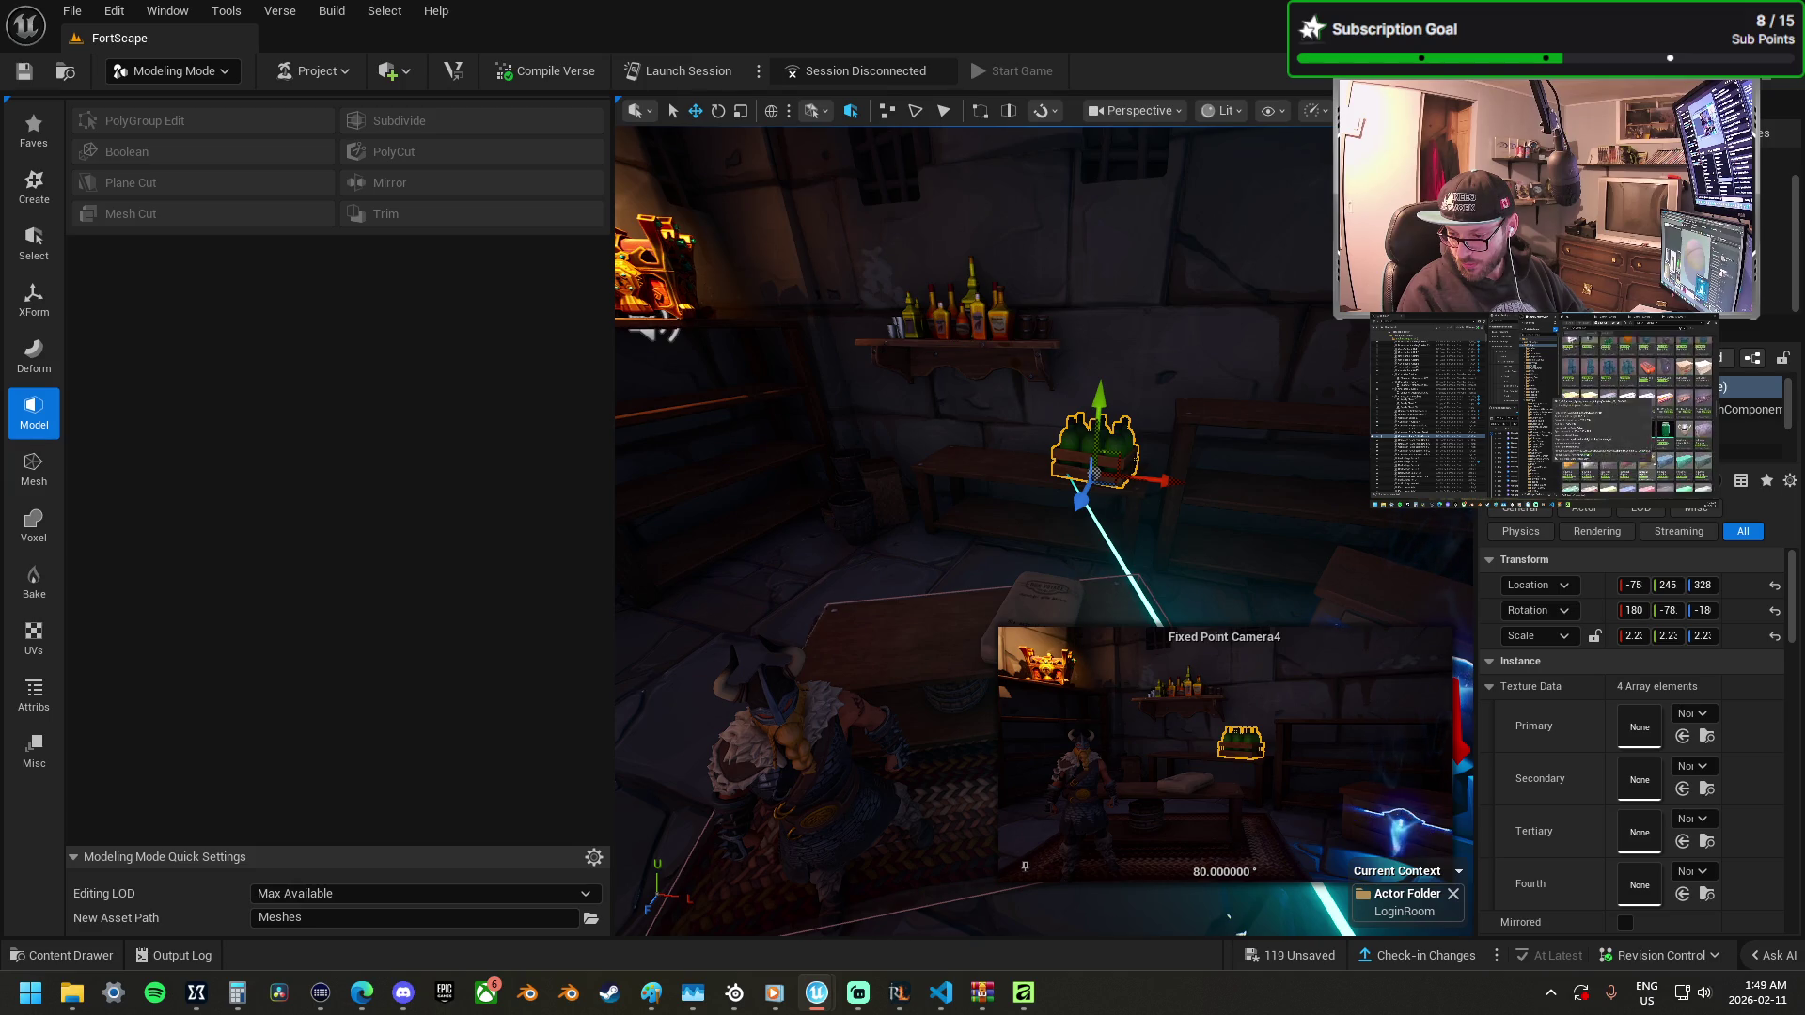
{"action": "left_click_drag", "start_coordinate": [793, 238], "coordinate": [897, 317]}
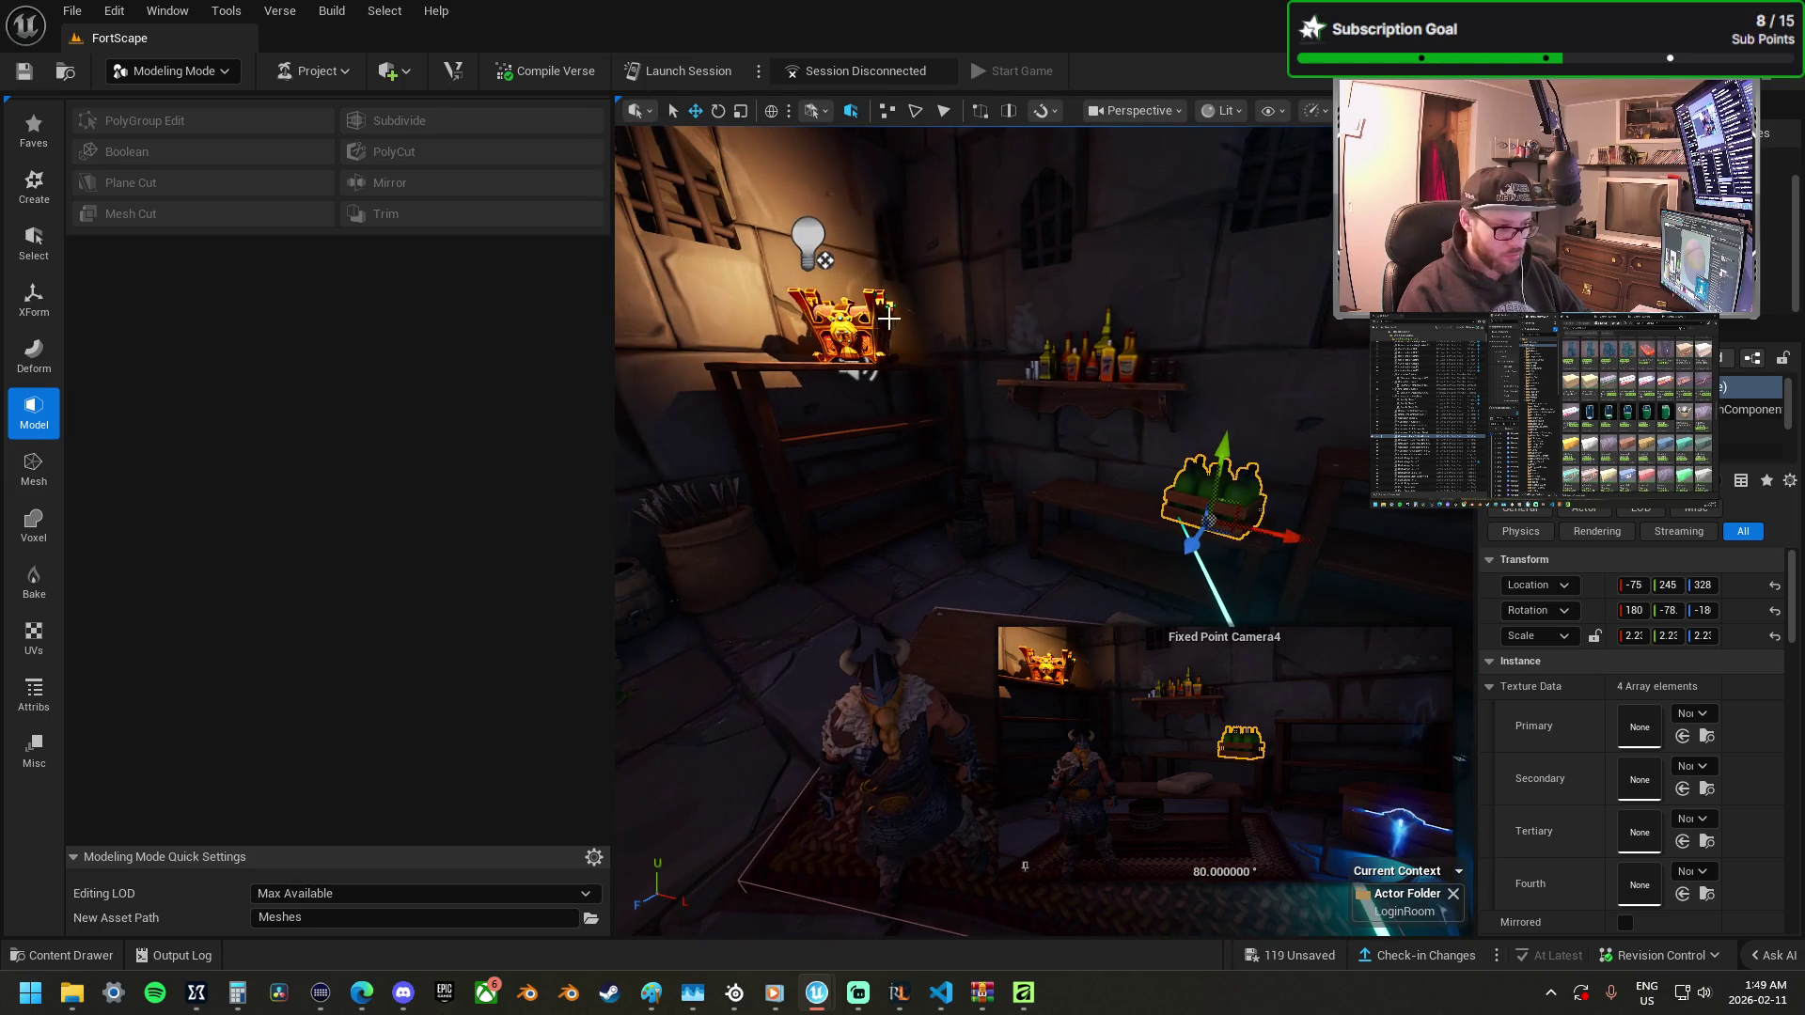
Browse to the shelf treasure chest's asset in the Content Browser.
{"action": "left_click", "coordinate": [881, 323]}
{"action": "right_click", "coordinate": [874, 324]}
{"action": "left_click", "coordinate": [1002, 383]}
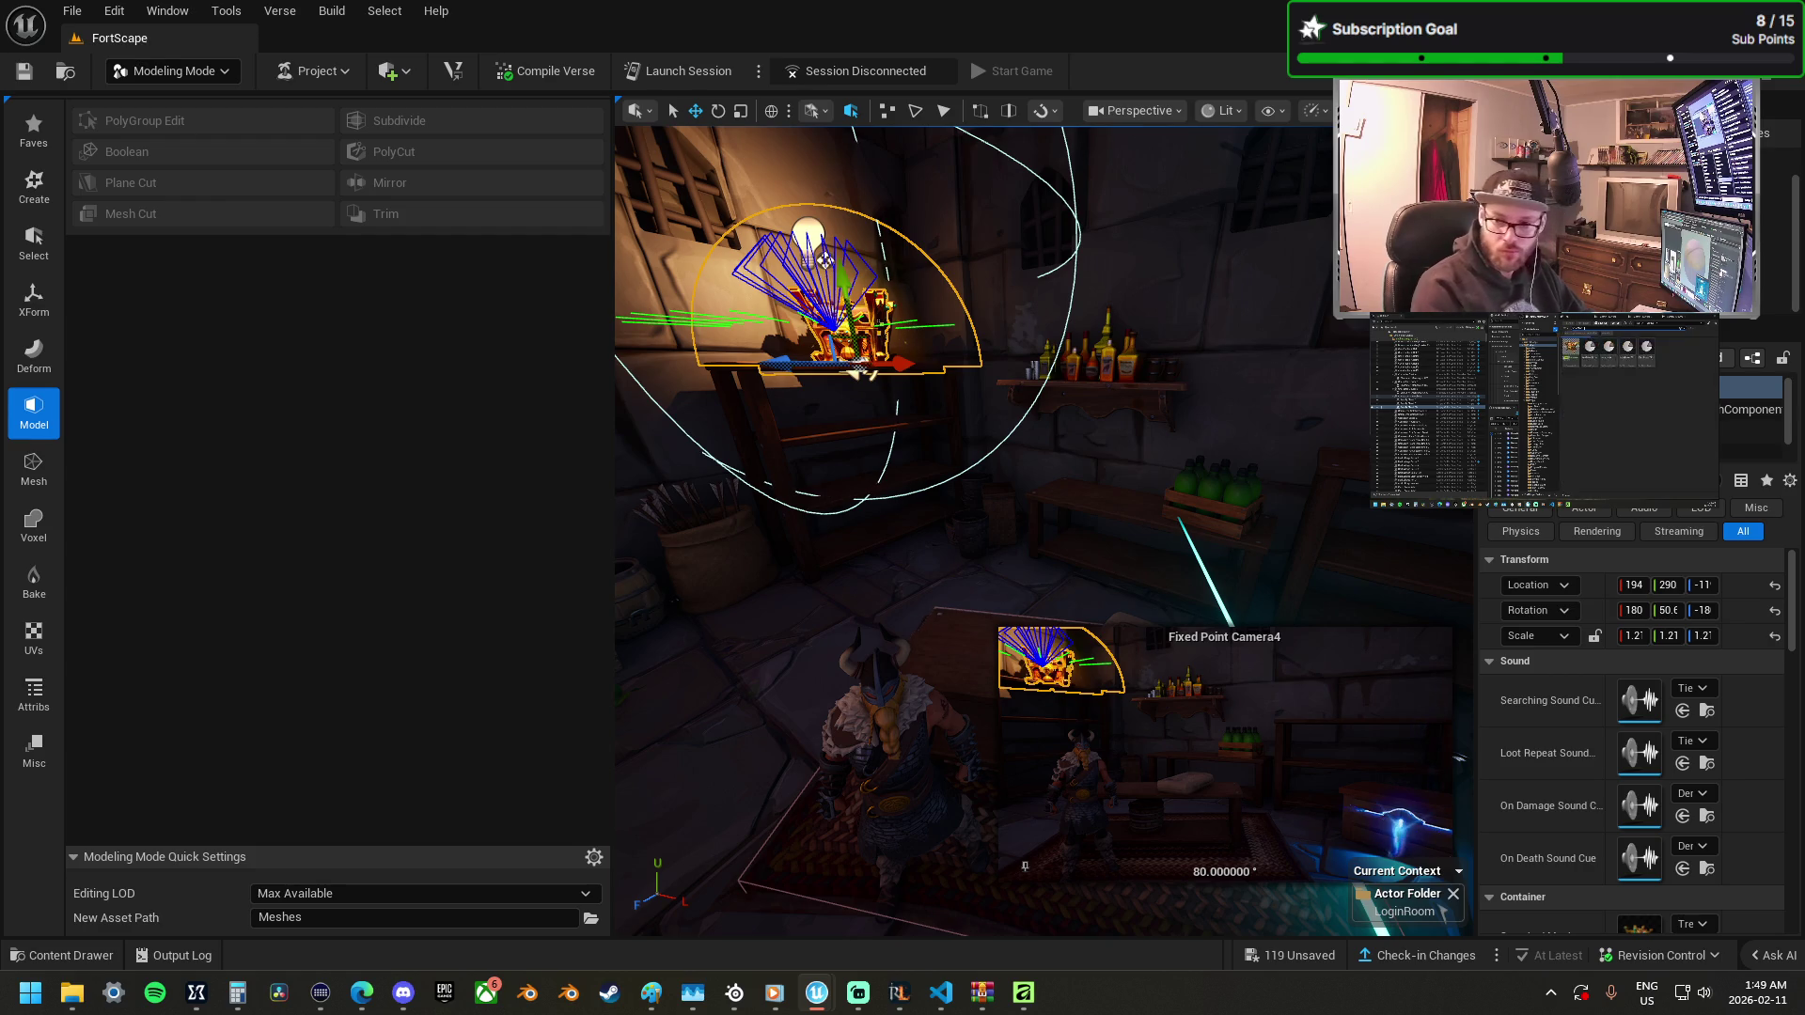
Fly back across the room and select the blue glowing light prop.
{"action": "left_click_drag", "start_coordinate": [1146, 552], "coordinate": [1145, 552]}
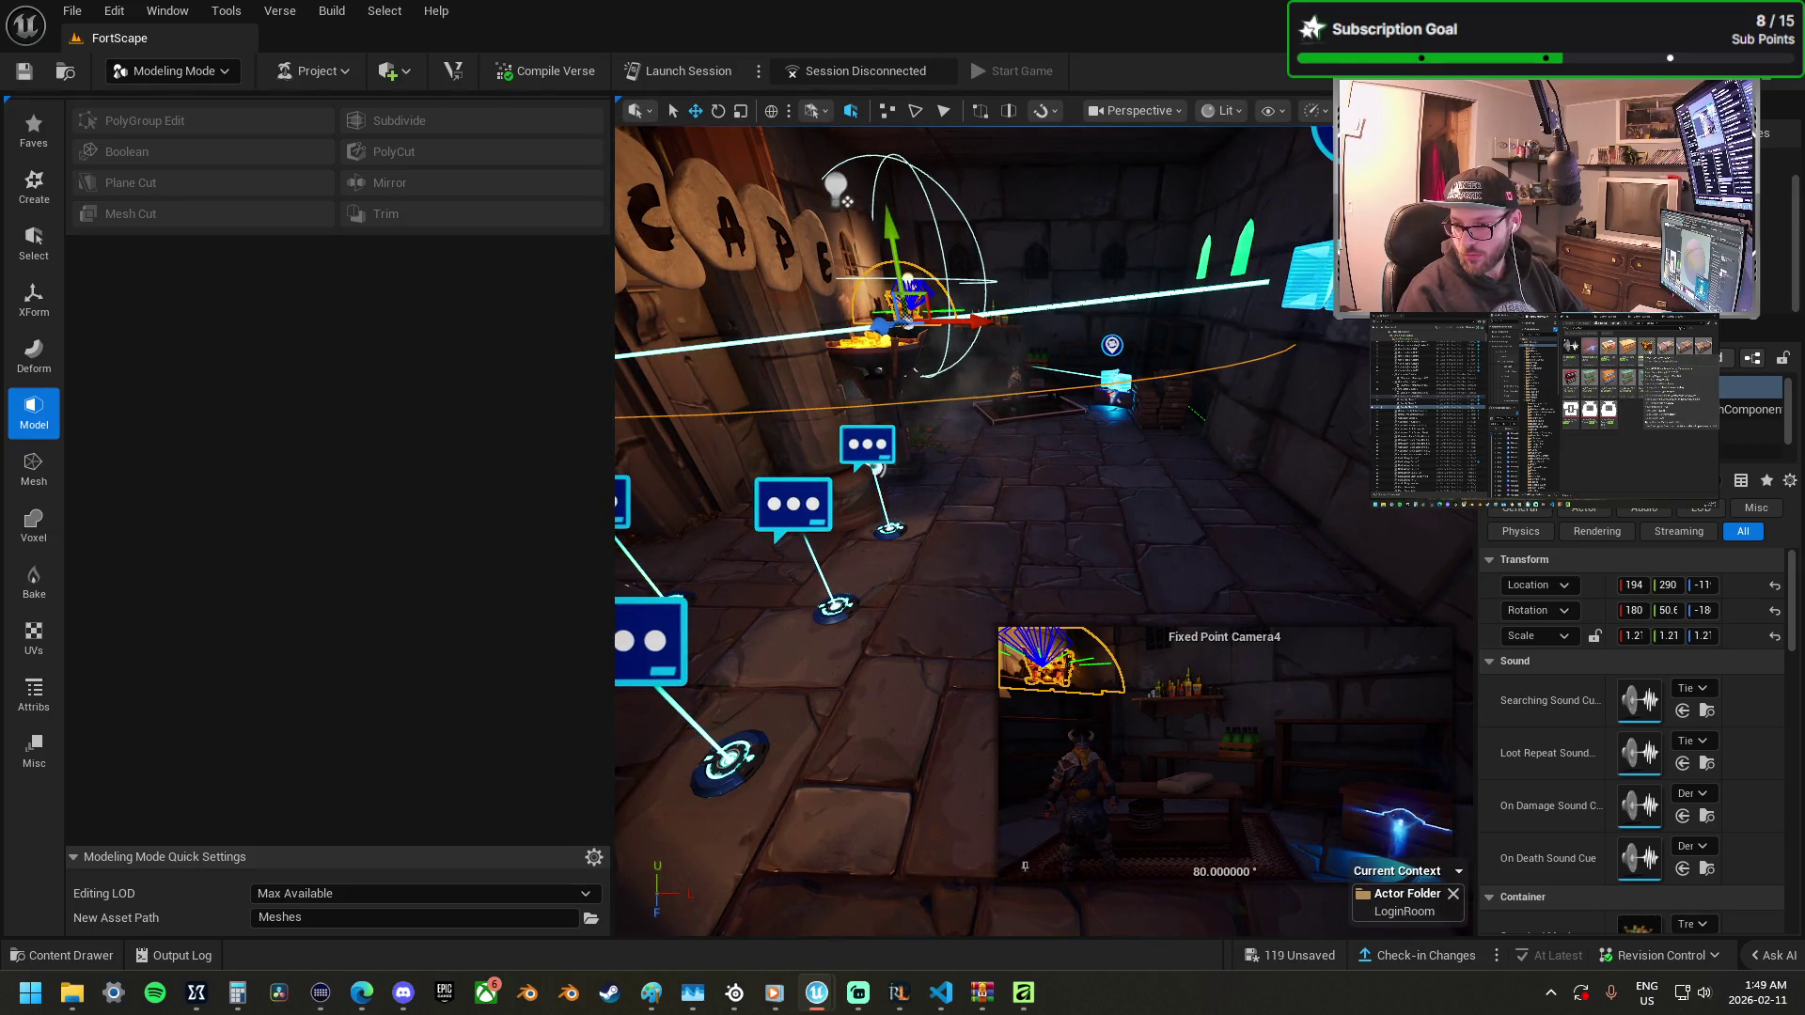
{"action": "left_click_drag", "start_coordinate": [1146, 552], "coordinate": [1145, 552]}
{"action": "mouse_move", "coordinate": [1144, 451]}
{"action": "left_mouse_down"}
{"action": "mouse_move", "coordinate": [1136, 495]}
{"action": "mouse_move", "coordinate": [1076, 420]}
{"action": "left_mouse_up"}
{"action": "left_click", "coordinate": [1123, 475]}
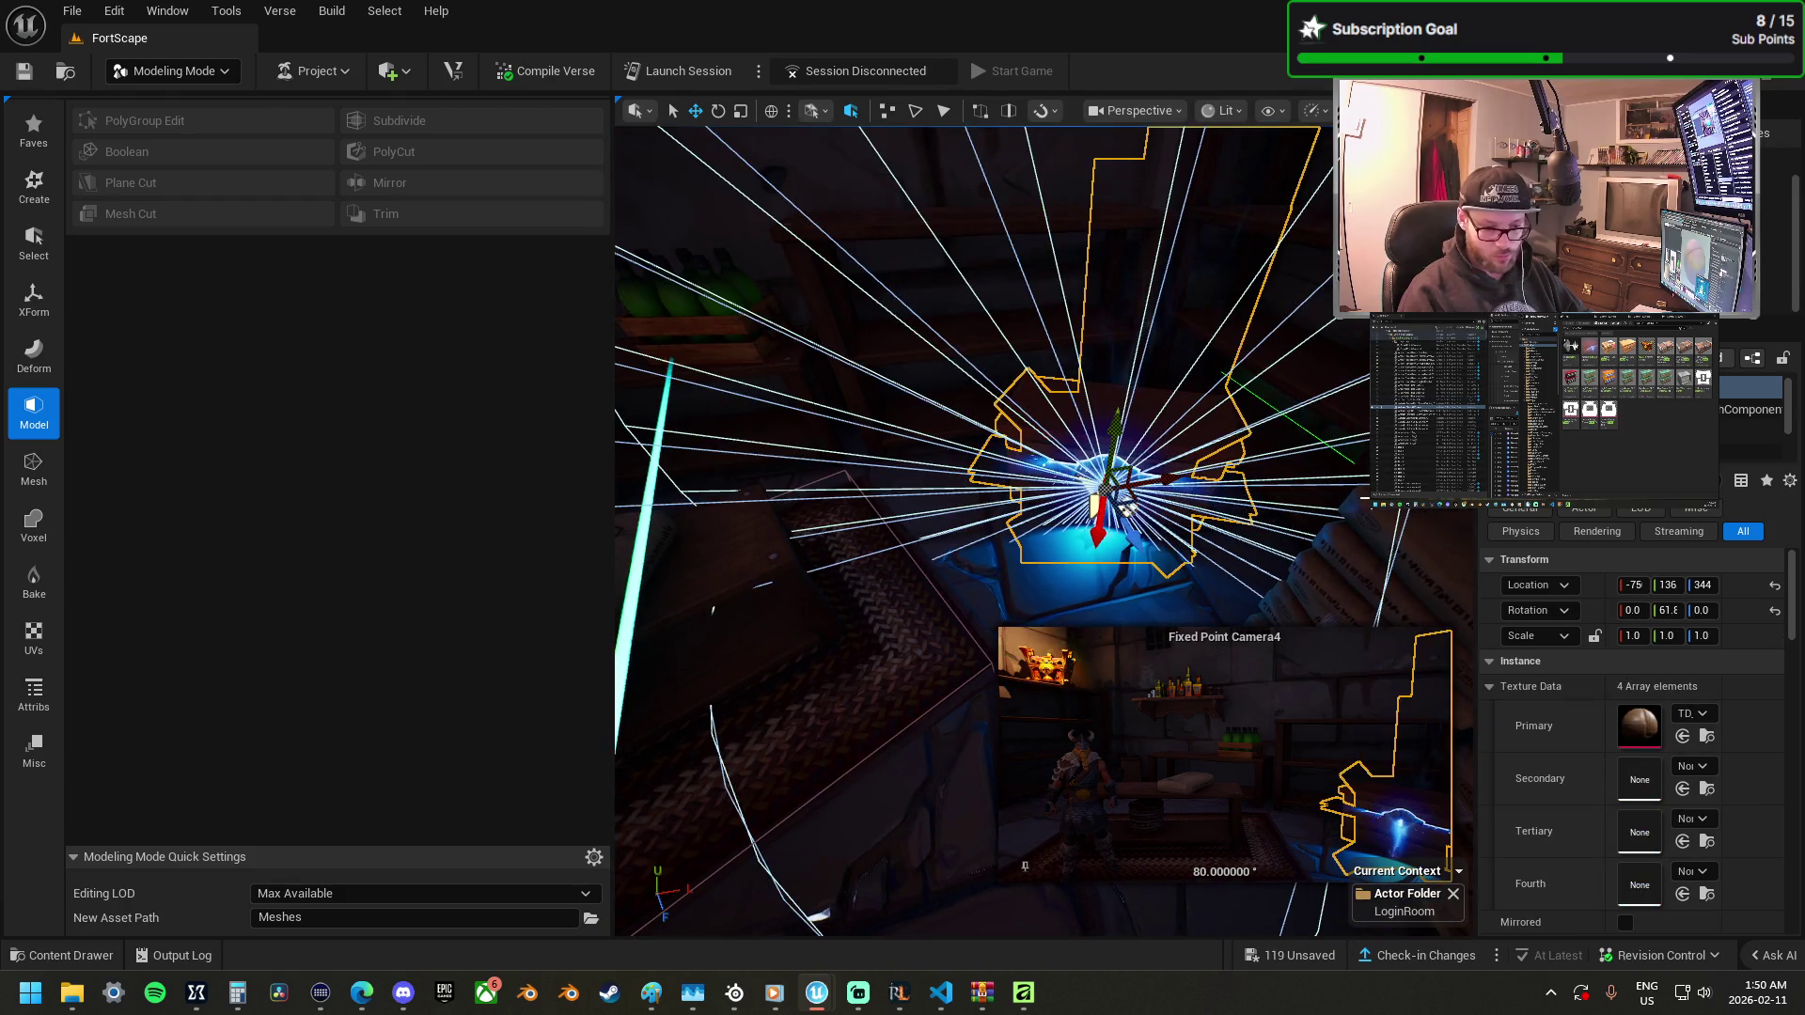
Change the glowing prop's light component colour to magenta.
{"action": "left_click", "coordinate": [1751, 432]}
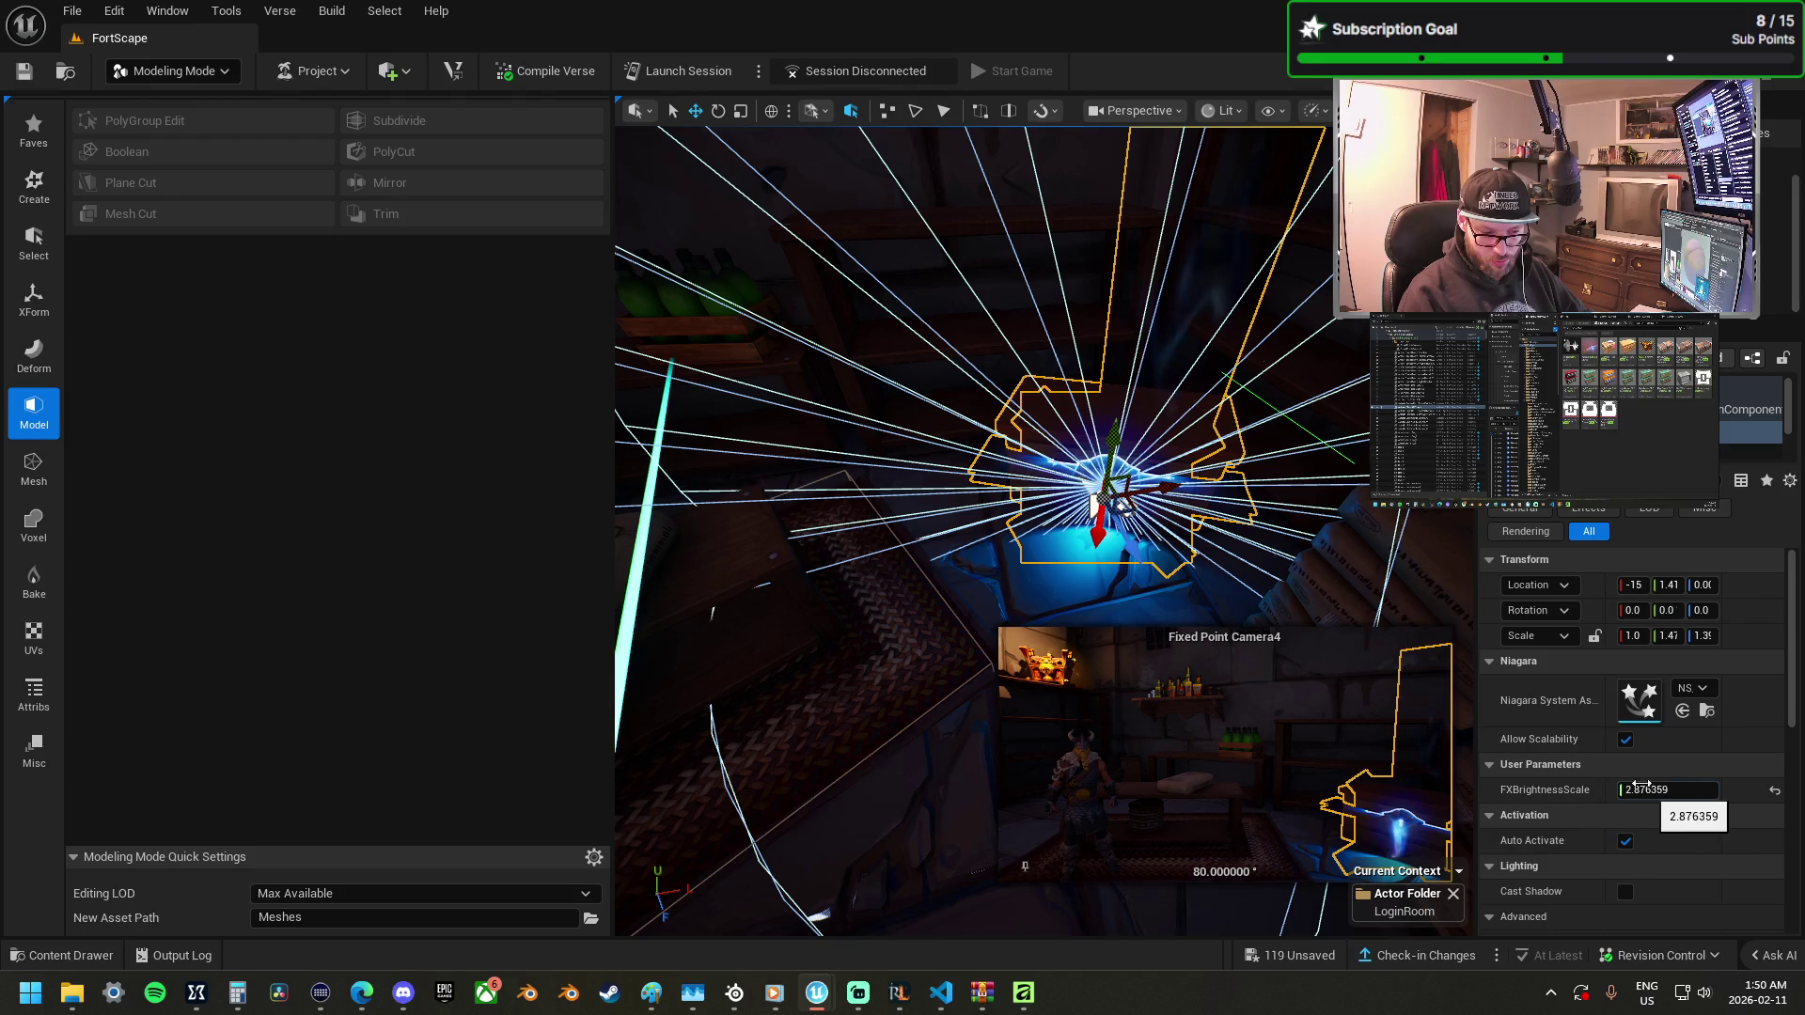
{"action": "left_click", "coordinate": [1750, 451]}
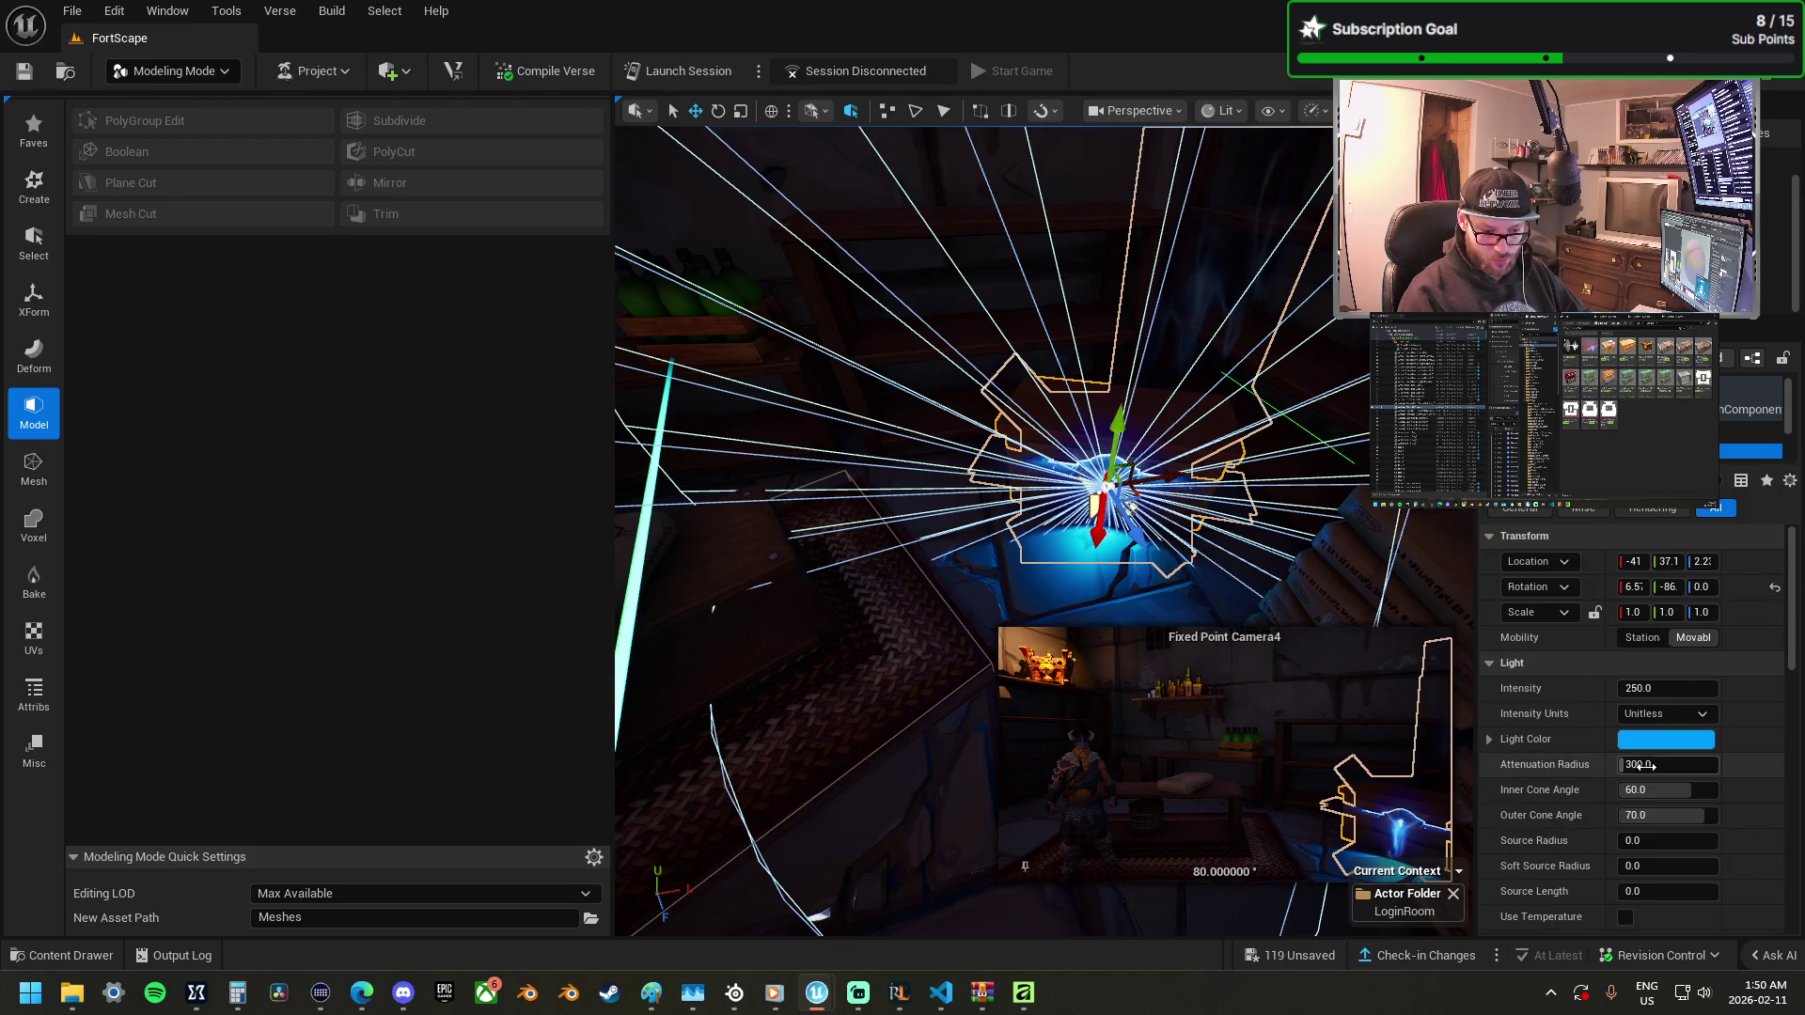
{"action": "left_click", "coordinate": [1666, 742]}
{"action": "left_click", "coordinate": [1508, 609]}
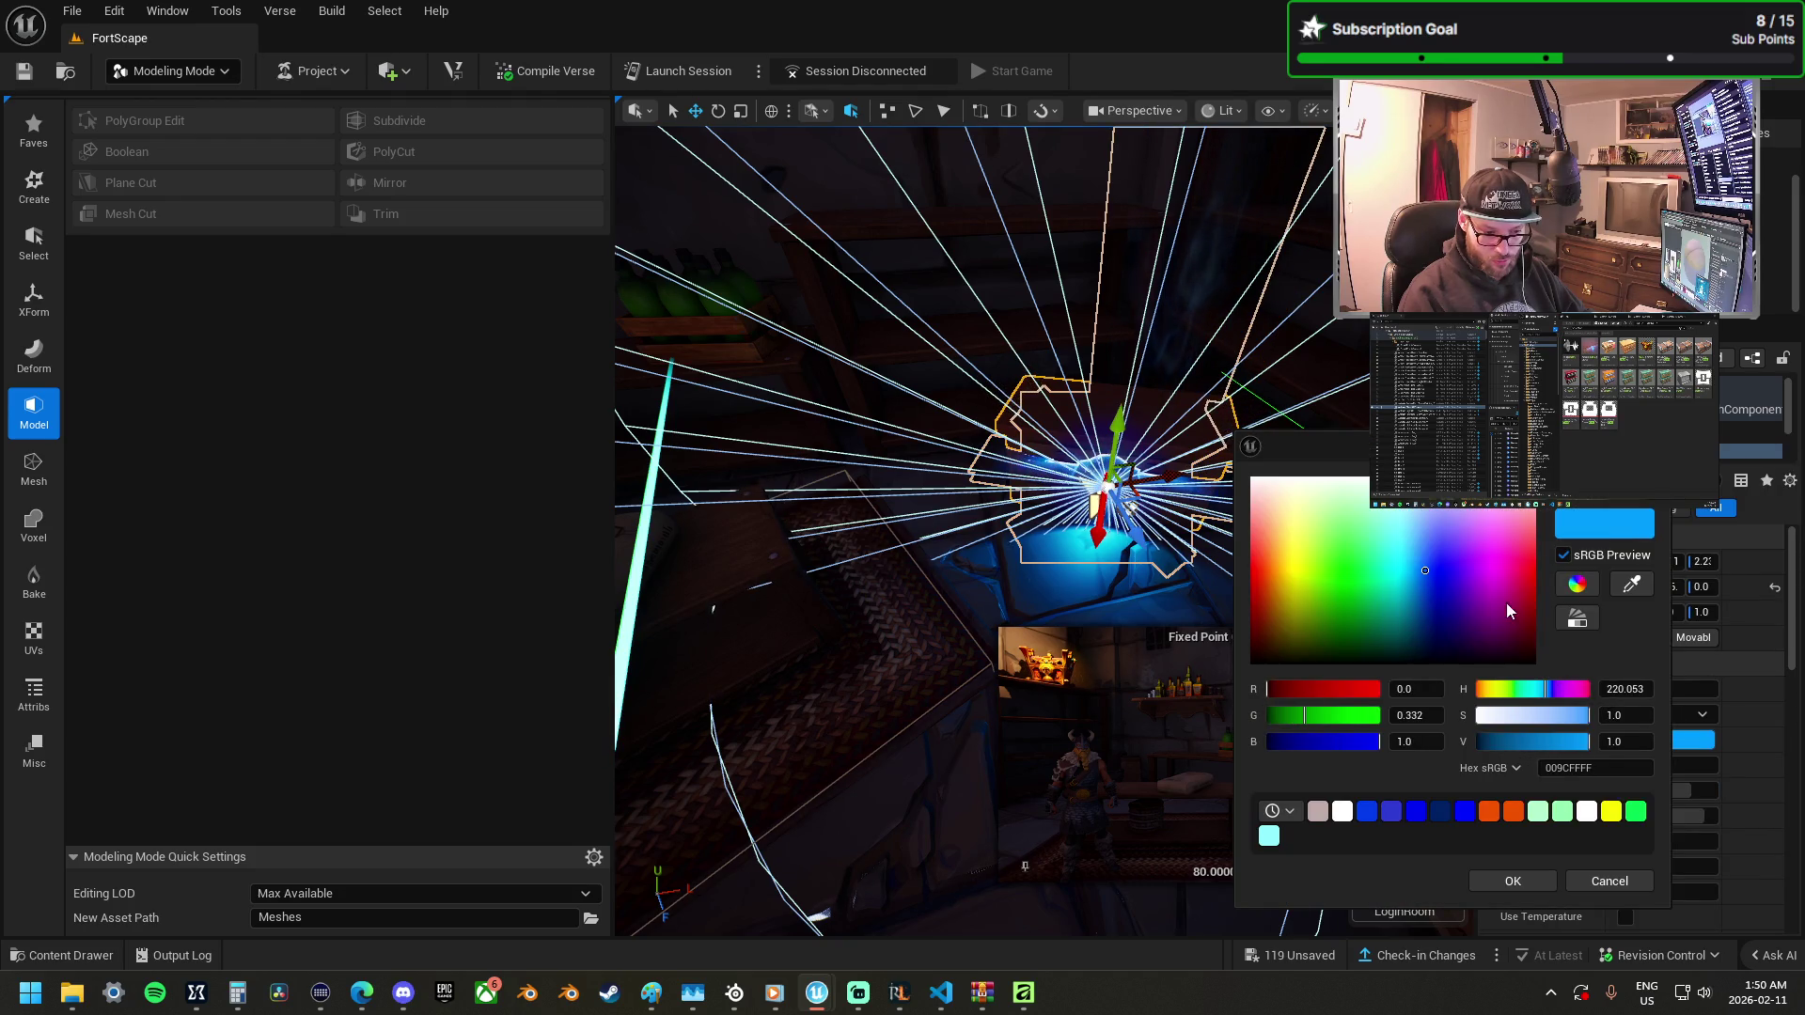
{"action": "key", "text": "Return"}
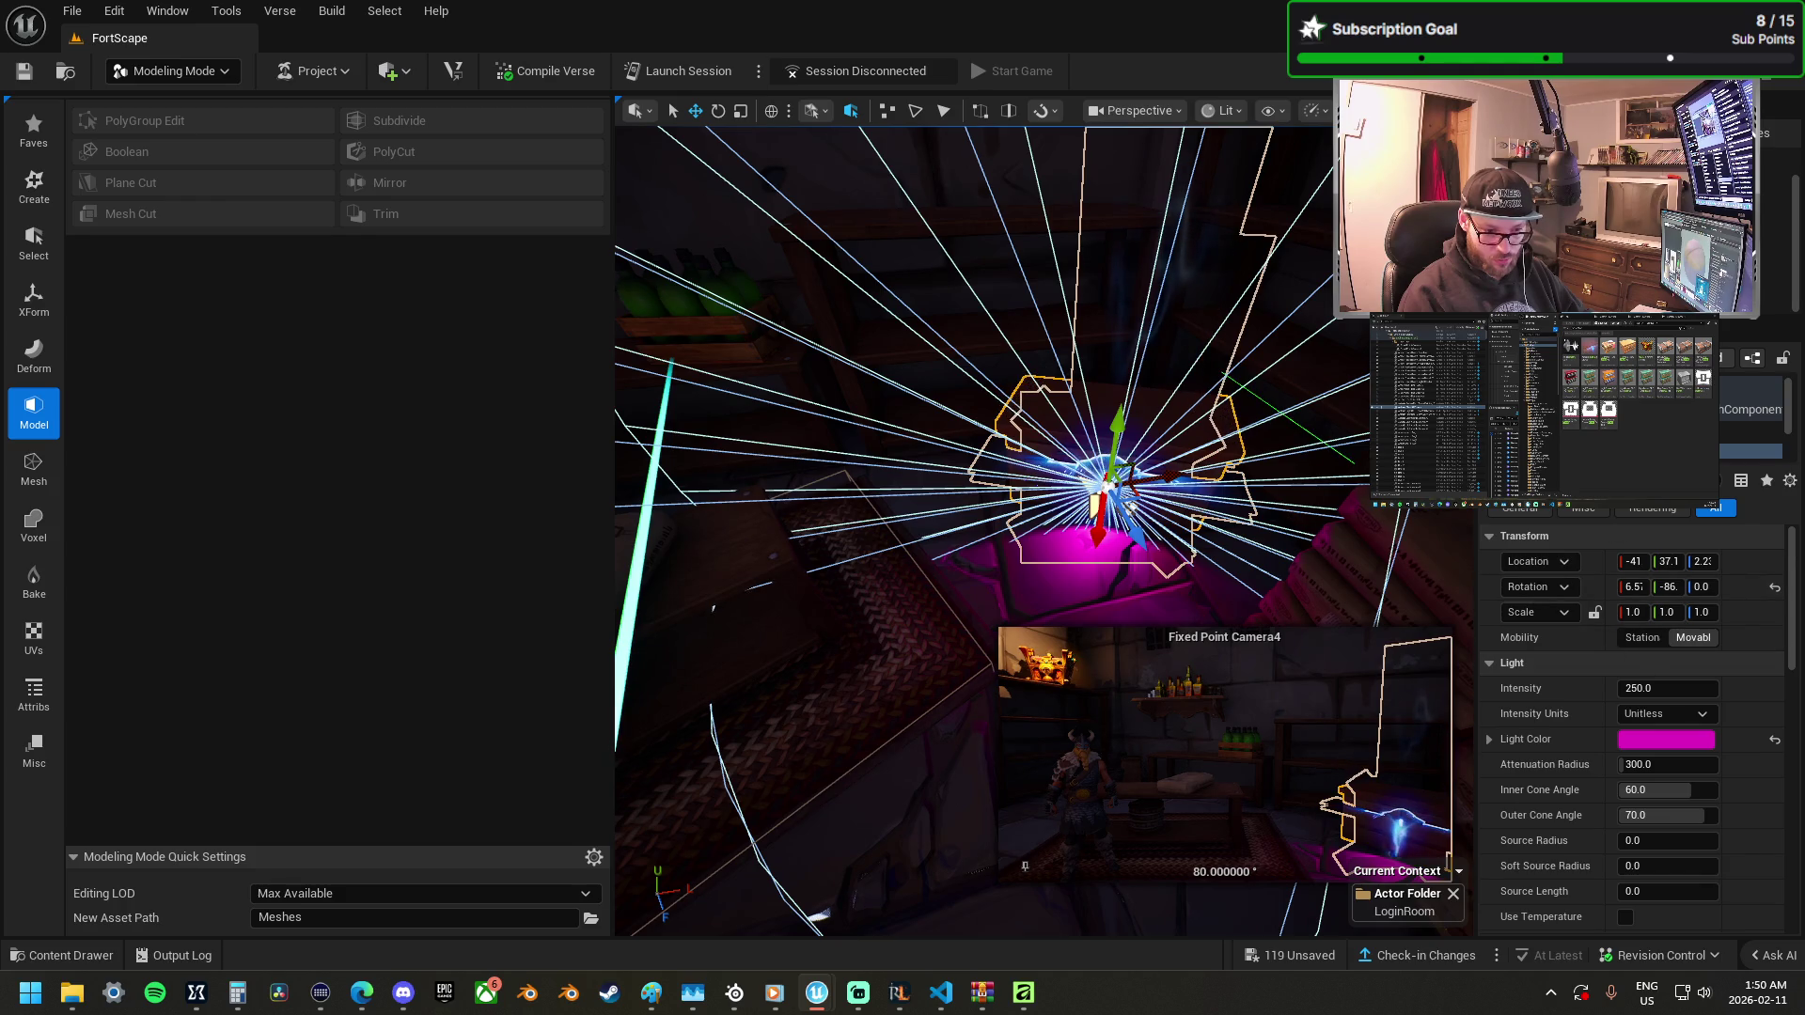
{"action": "scroll", "coordinate": [1754, 414], "scroll_direction": "down", "scroll_amount": 2}
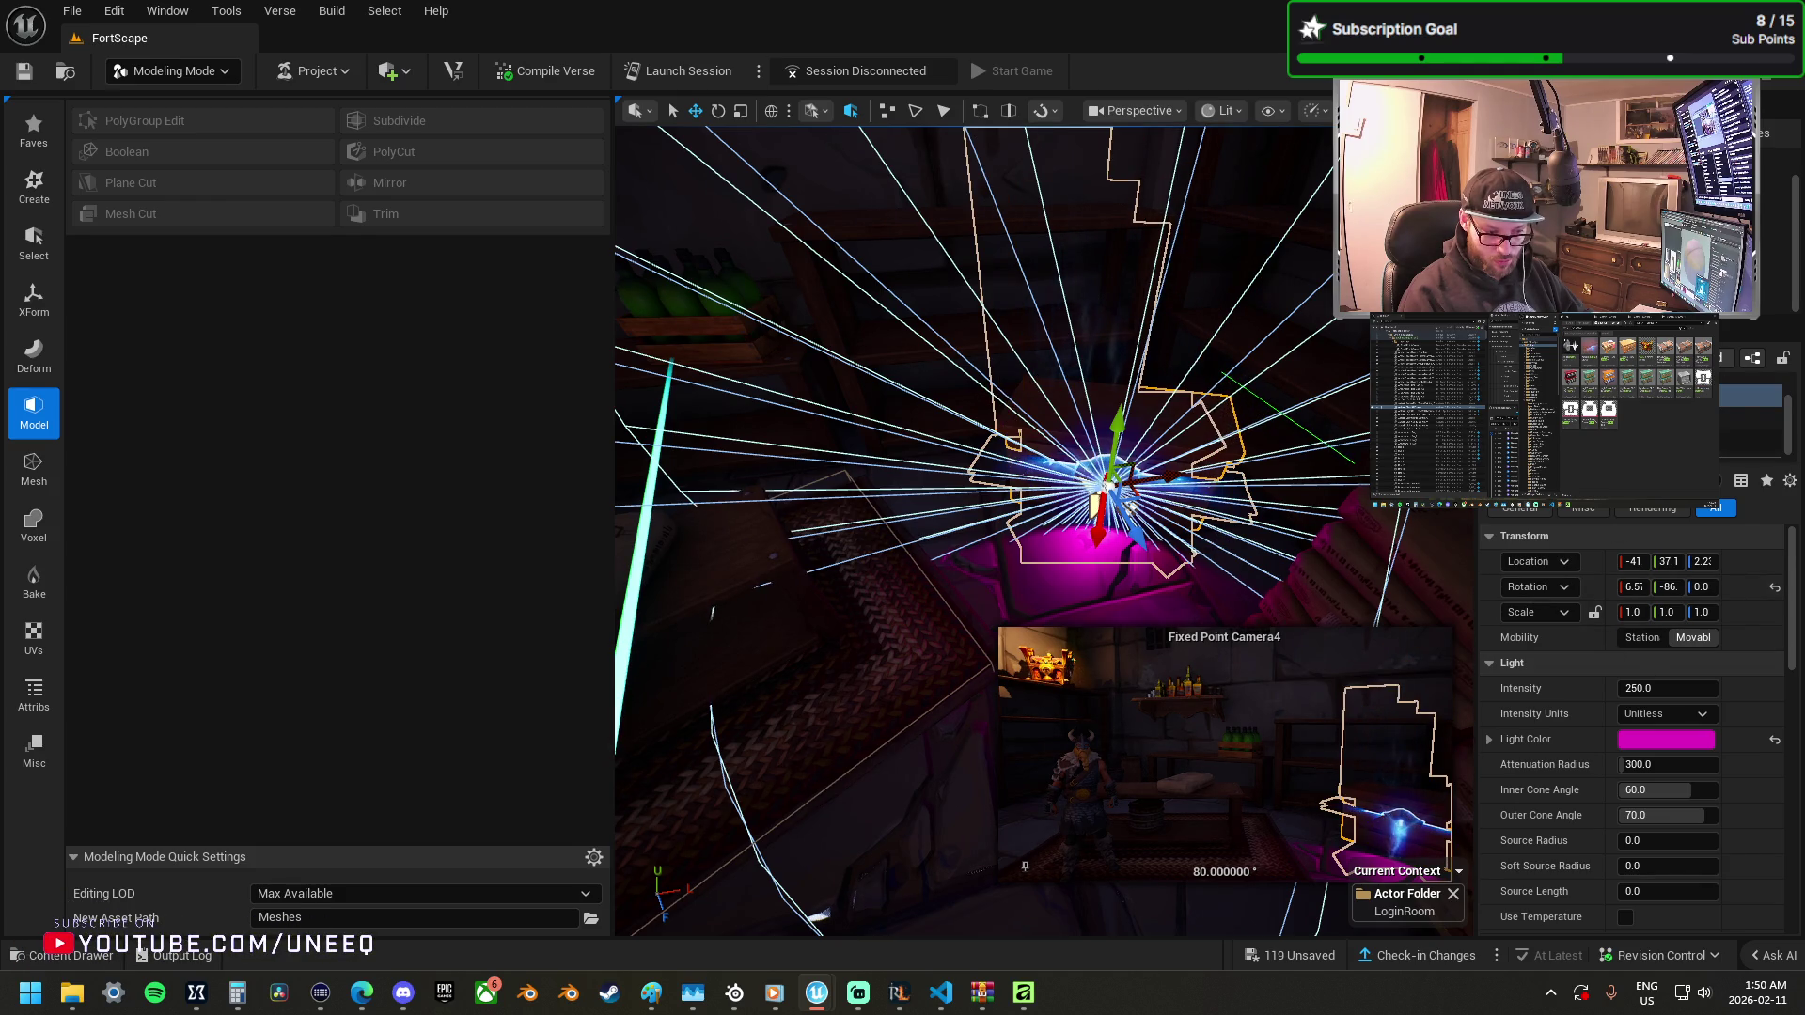
Inspect the sound actor's arrow and audio components in Details, widening the value fields.
{"action": "right_click", "coordinate": [1229, 346]}
{"action": "left_click", "coordinate": [1140, 428]}
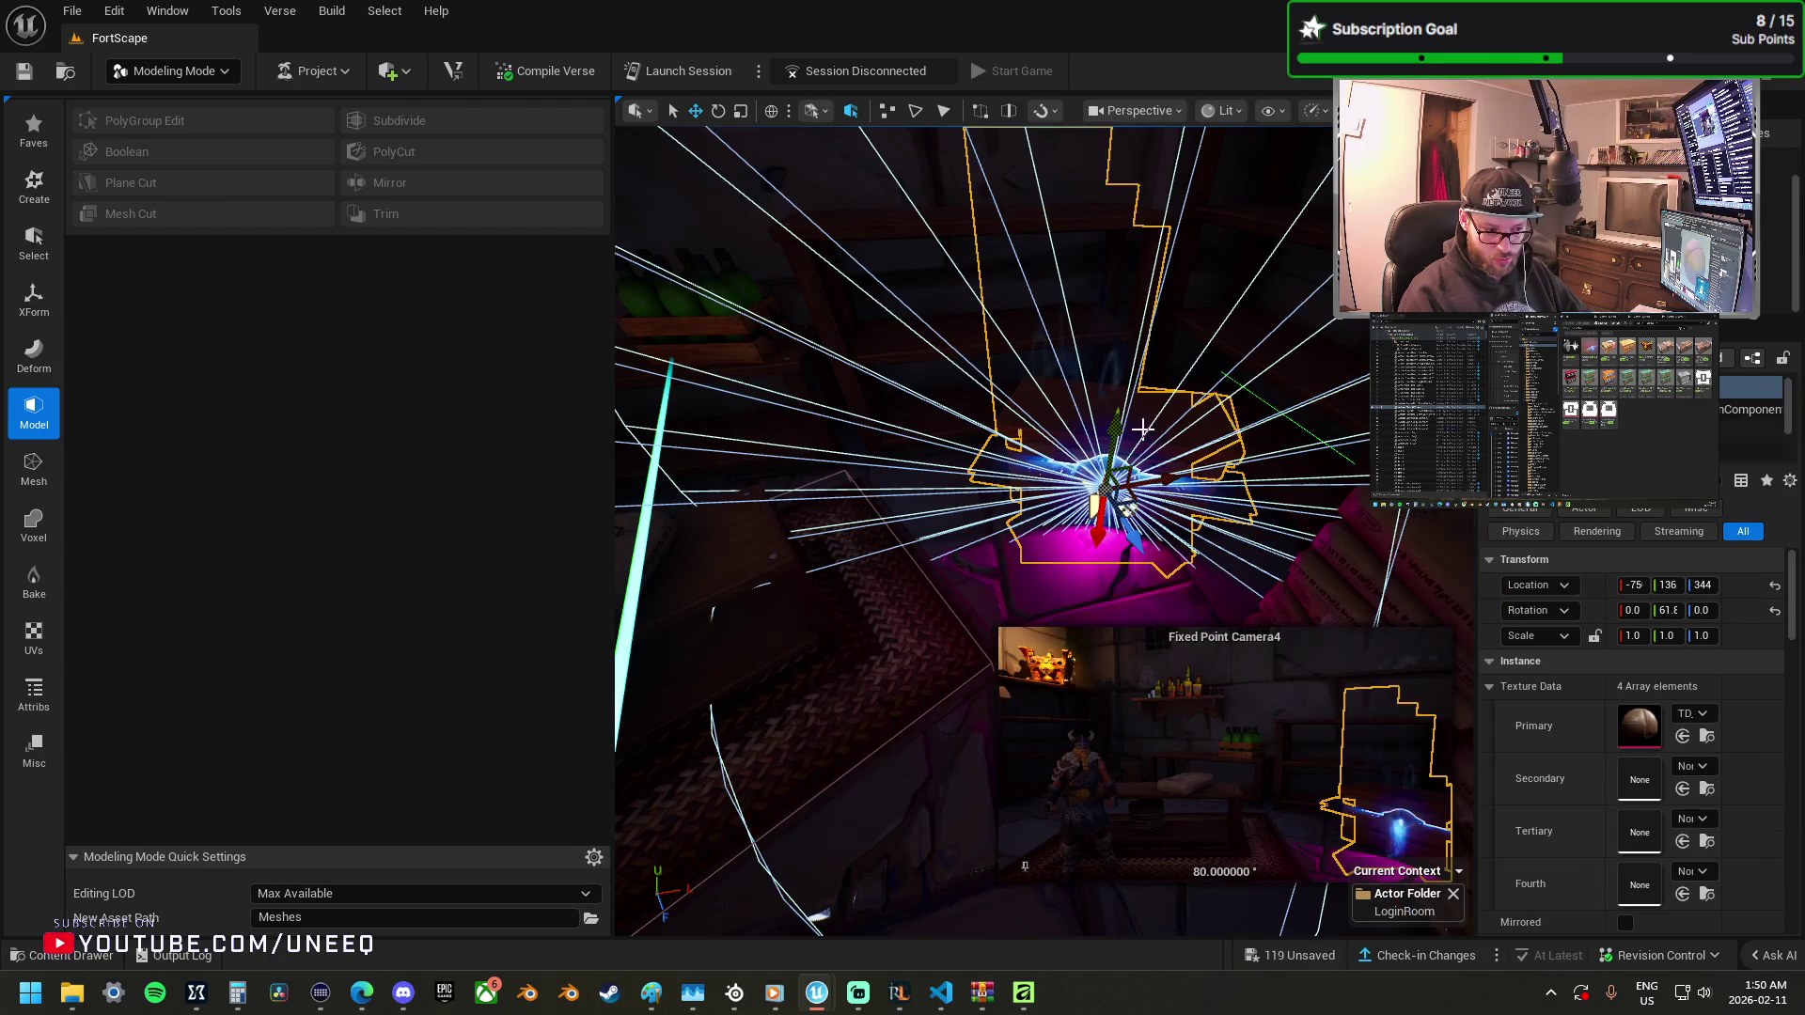
{"action": "left_click", "coordinate": [1749, 417]}
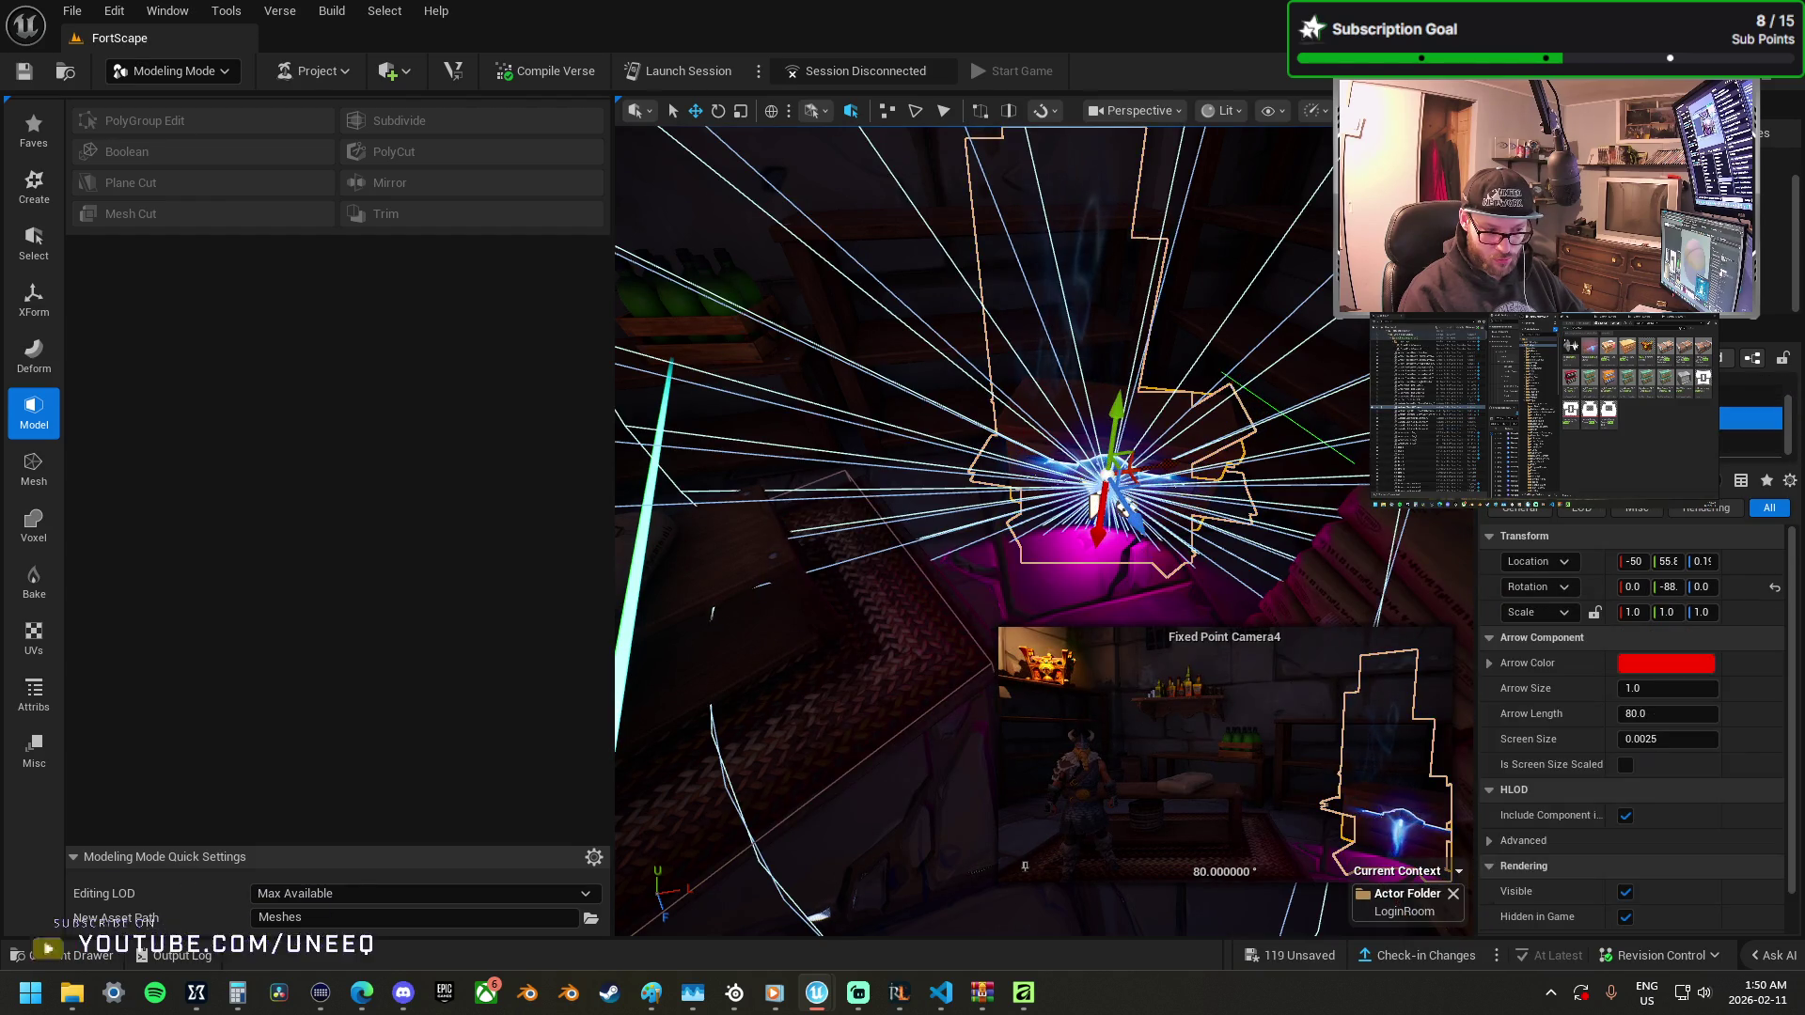
{"action": "left_click", "coordinate": [1749, 438]}
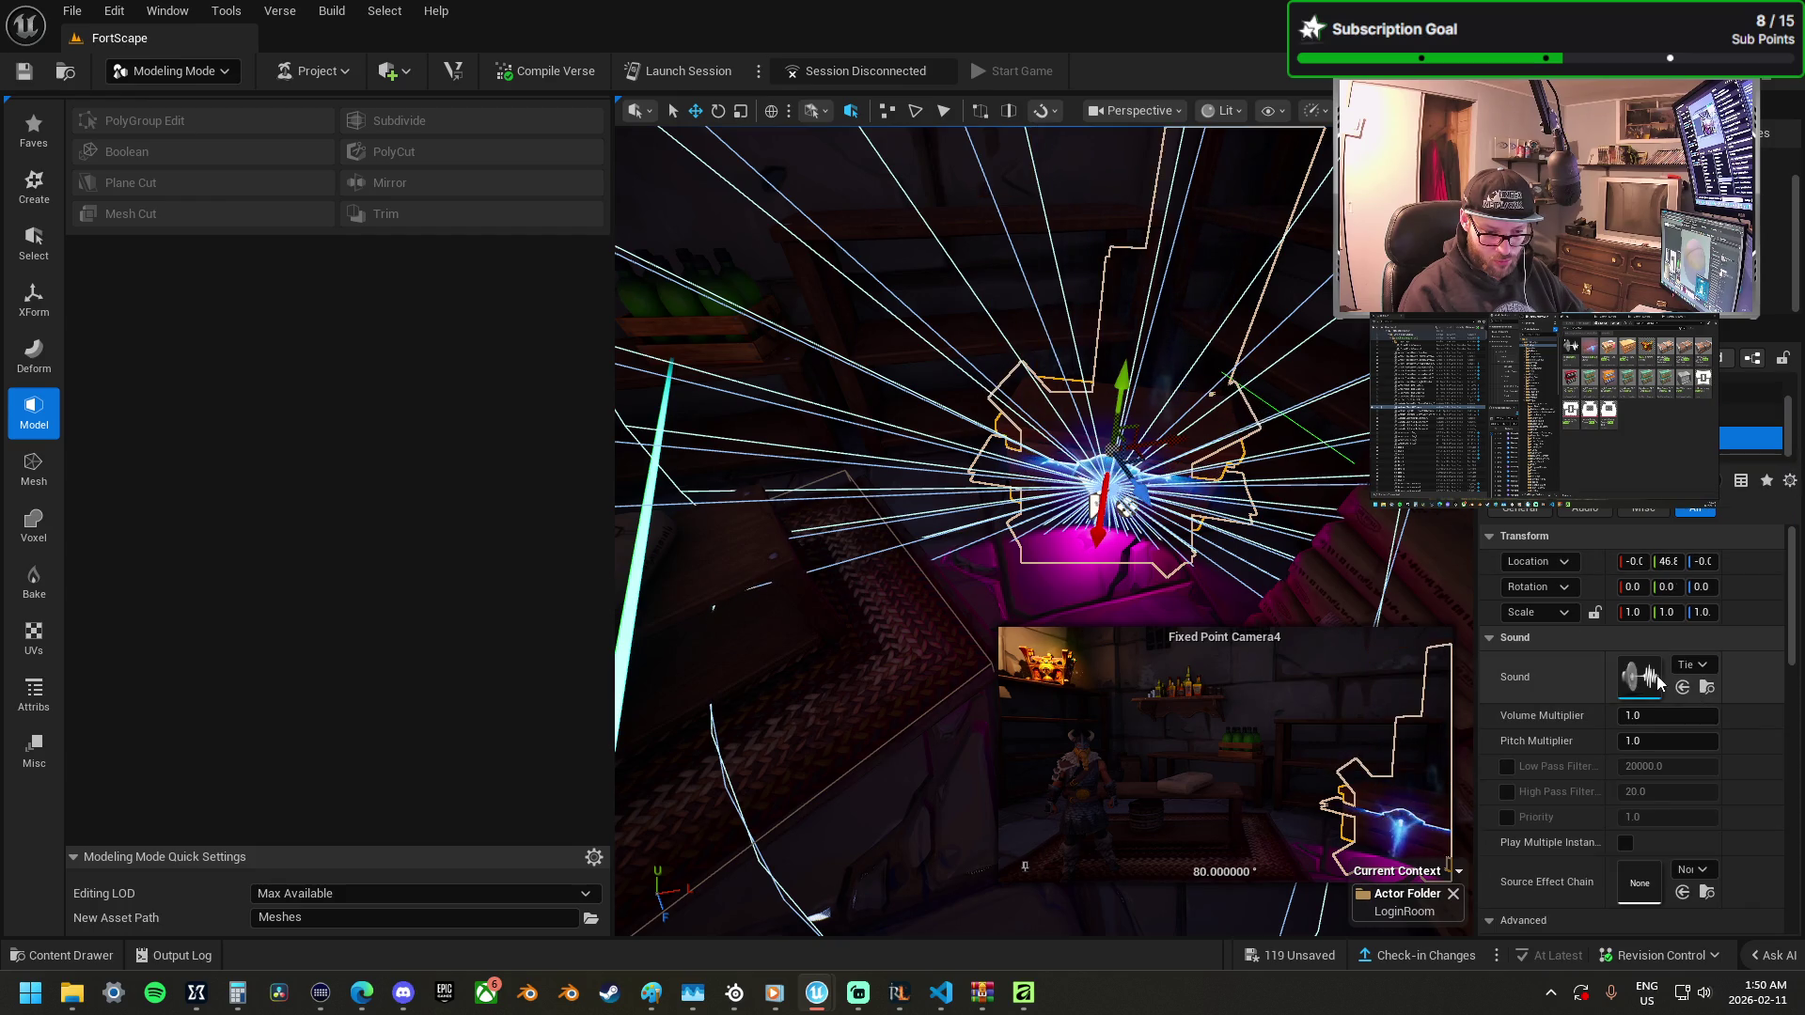
{"action": "left_click_drag", "start_coordinate": [1603, 680], "coordinate": [1524, 682]}
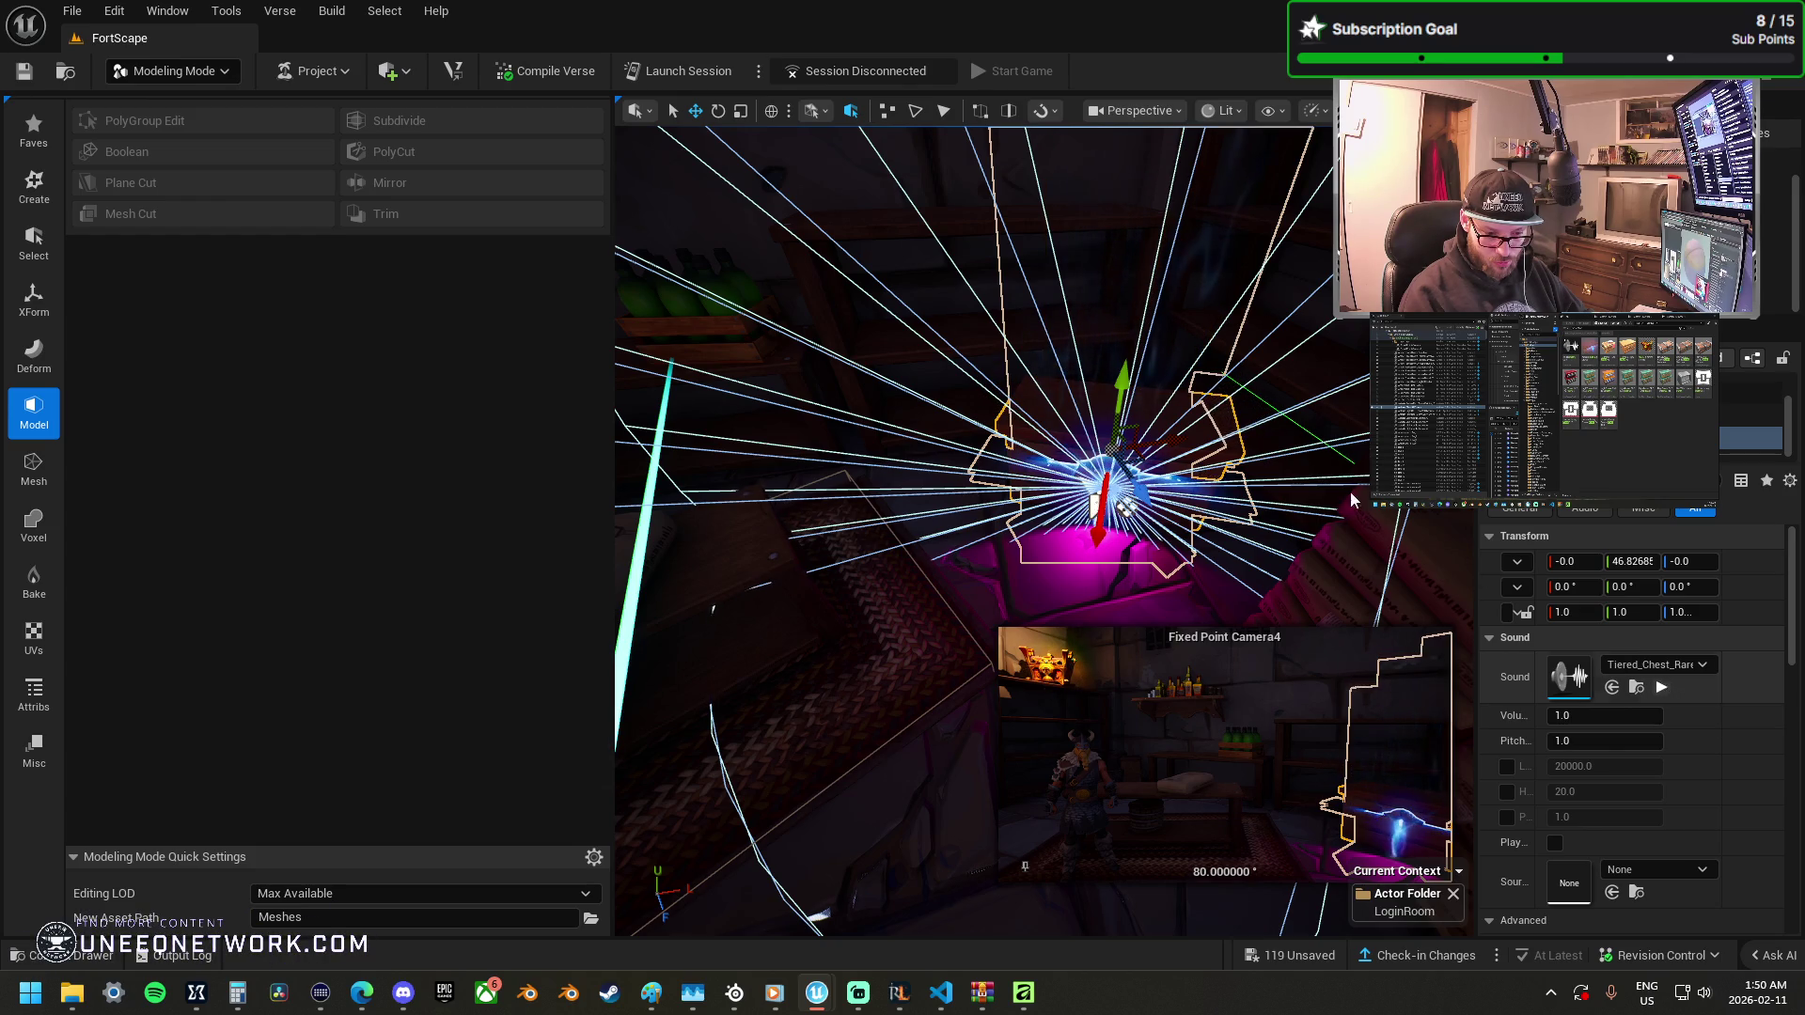
{"action": "scroll", "coordinate": [1092, 549], "scroll_direction": "up", "scroll_amount": 5}
Alt-drag a copy of the gold coin pedestal to the right across the room.
{"action": "left_click", "coordinate": [1092, 549]}
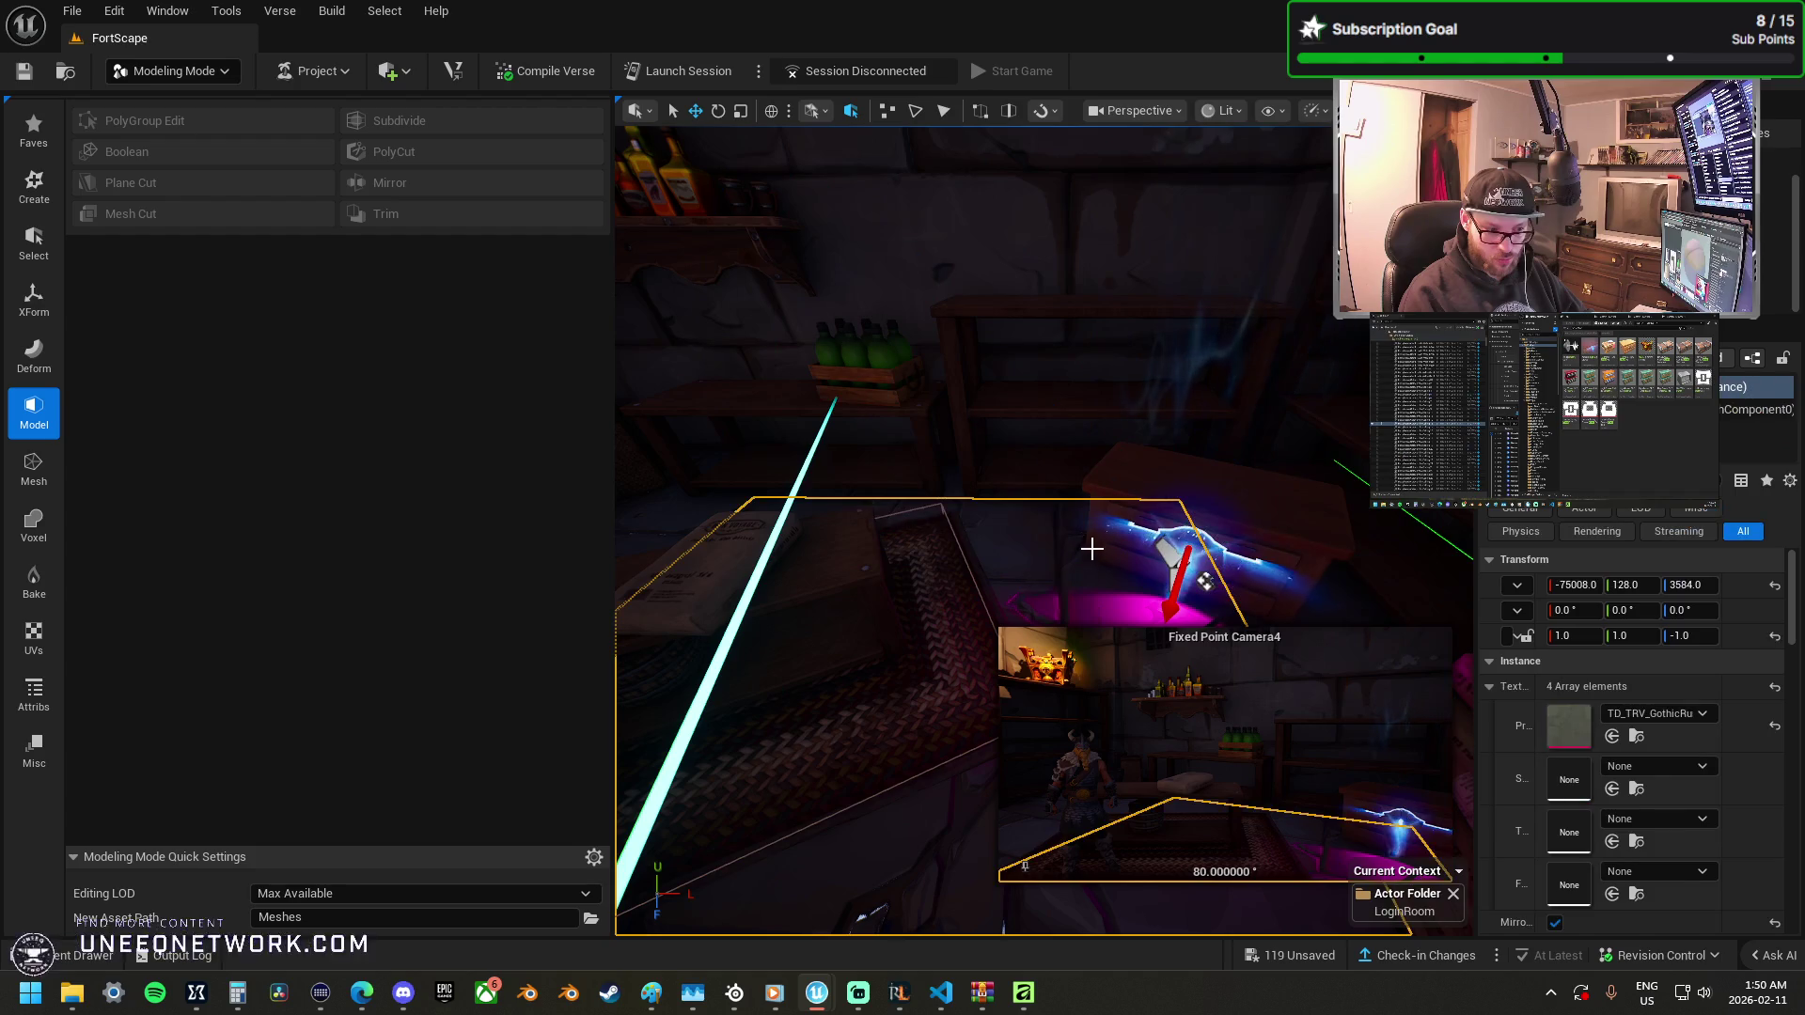
{"action": "left_click_drag", "start_coordinate": [1092, 549], "coordinate": [1115, 530]}
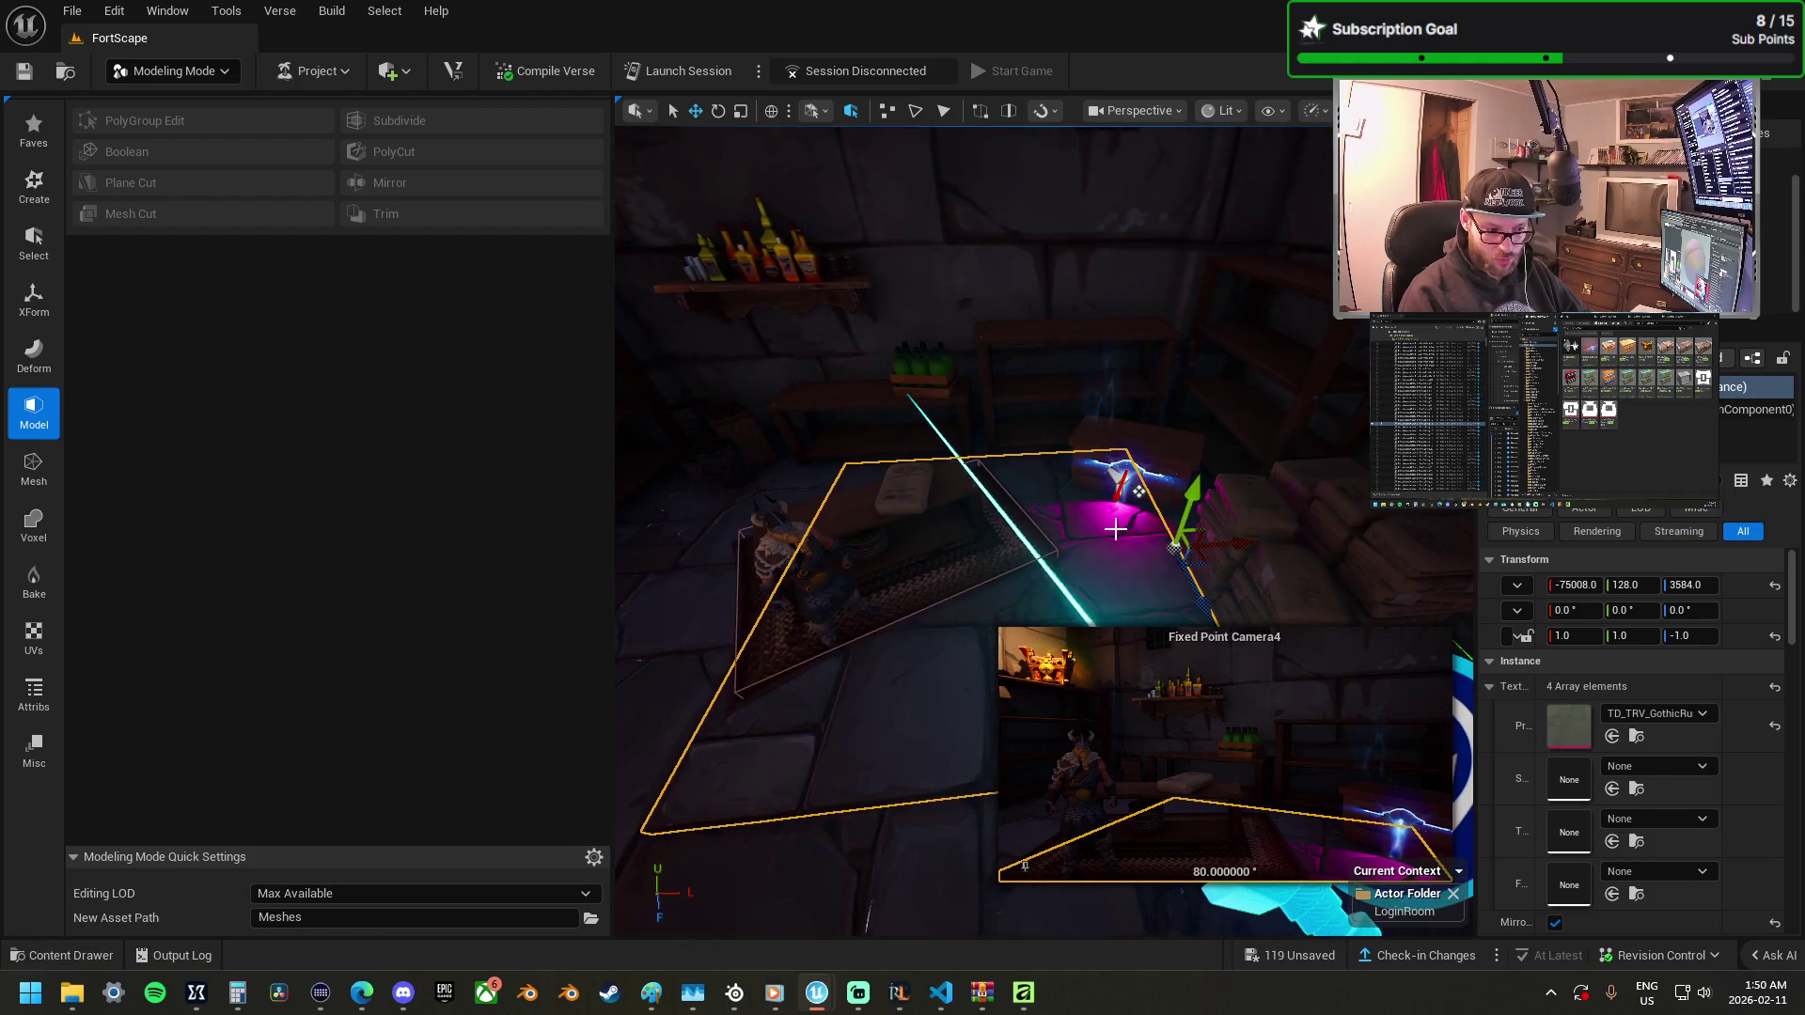
{"action": "key", "text": "ctrl+z"}
{"action": "key", "text": "ctrl+z"}
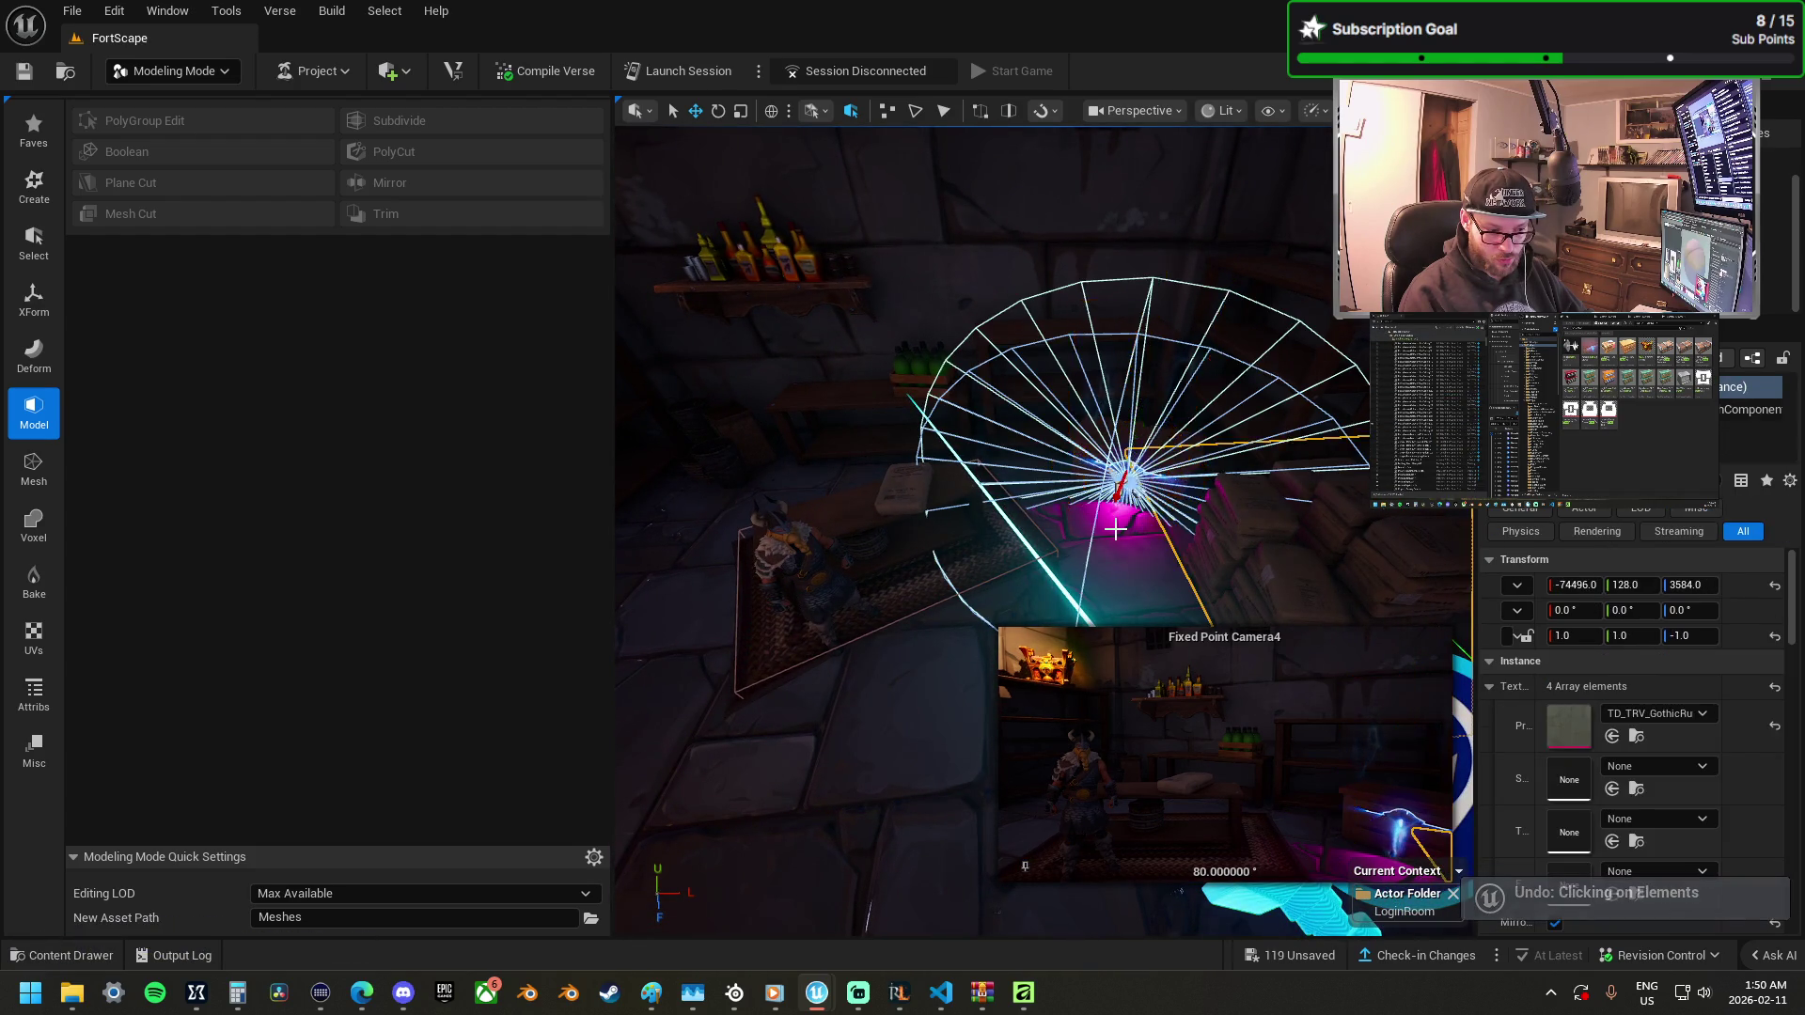
{"action": "left_click", "coordinate": [1115, 529]}
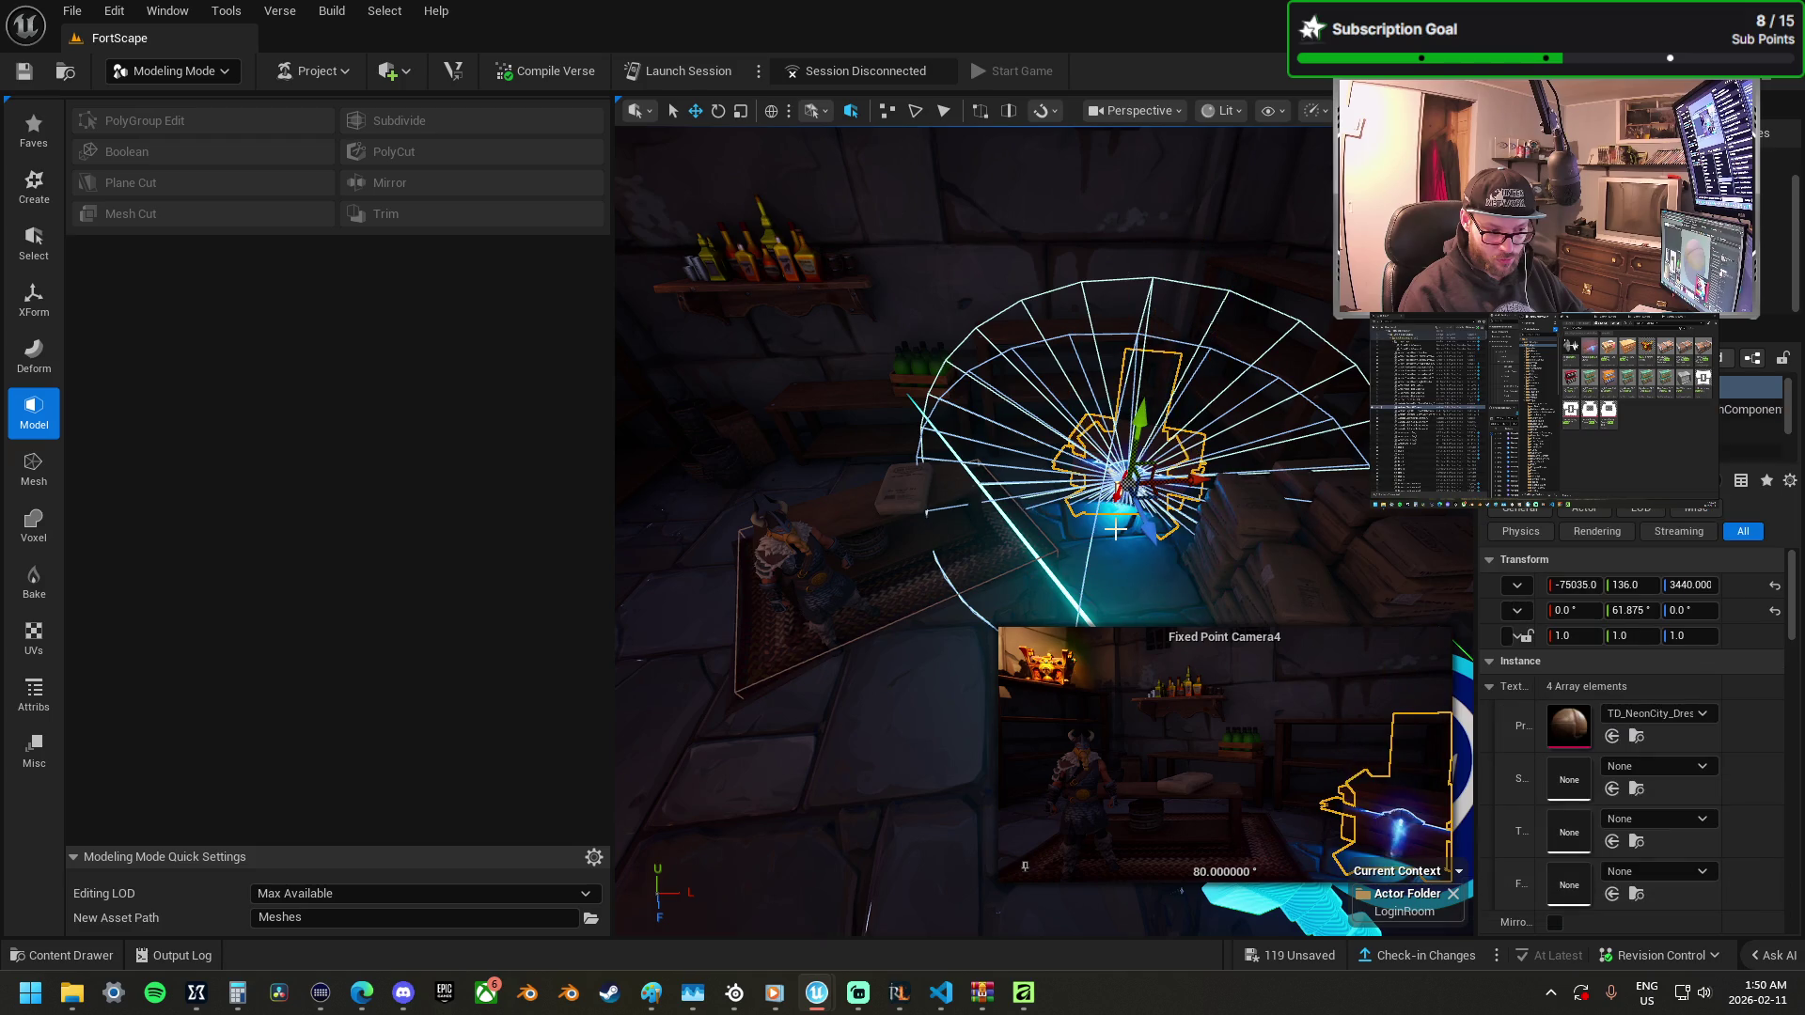
{"action": "left_click_drag", "start_coordinate": [1151, 559], "coordinate": [1151, 558]}
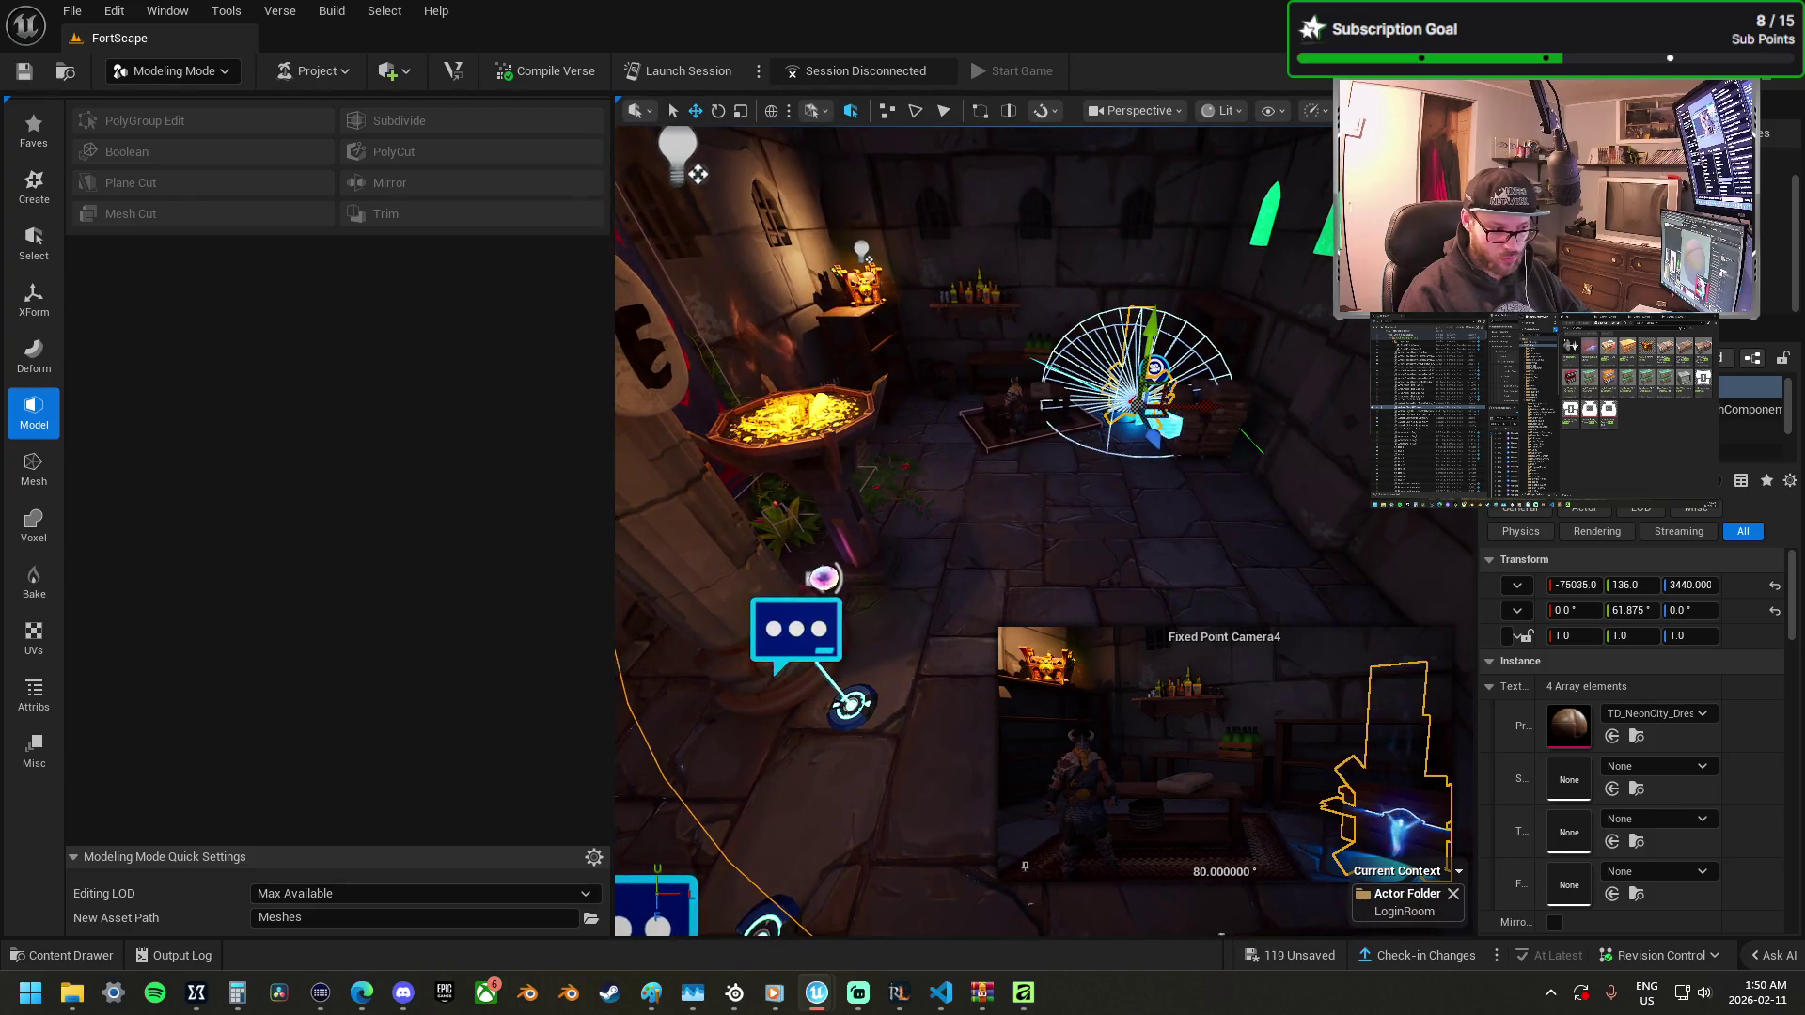
{"action": "left_click", "coordinate": [878, 545]}
{"action": "mouse_move", "coordinate": [931, 575]}
{"action": "left_mouse_down"}
{"action": "mouse_move", "coordinate": [1331, 604]}
{"action": "mouse_move", "coordinate": [1272, 581]}
{"action": "mouse_move", "coordinate": [1243, 541]}
{"action": "left_mouse_up"}
{"action": "left_click", "coordinate": [1156, 413]}
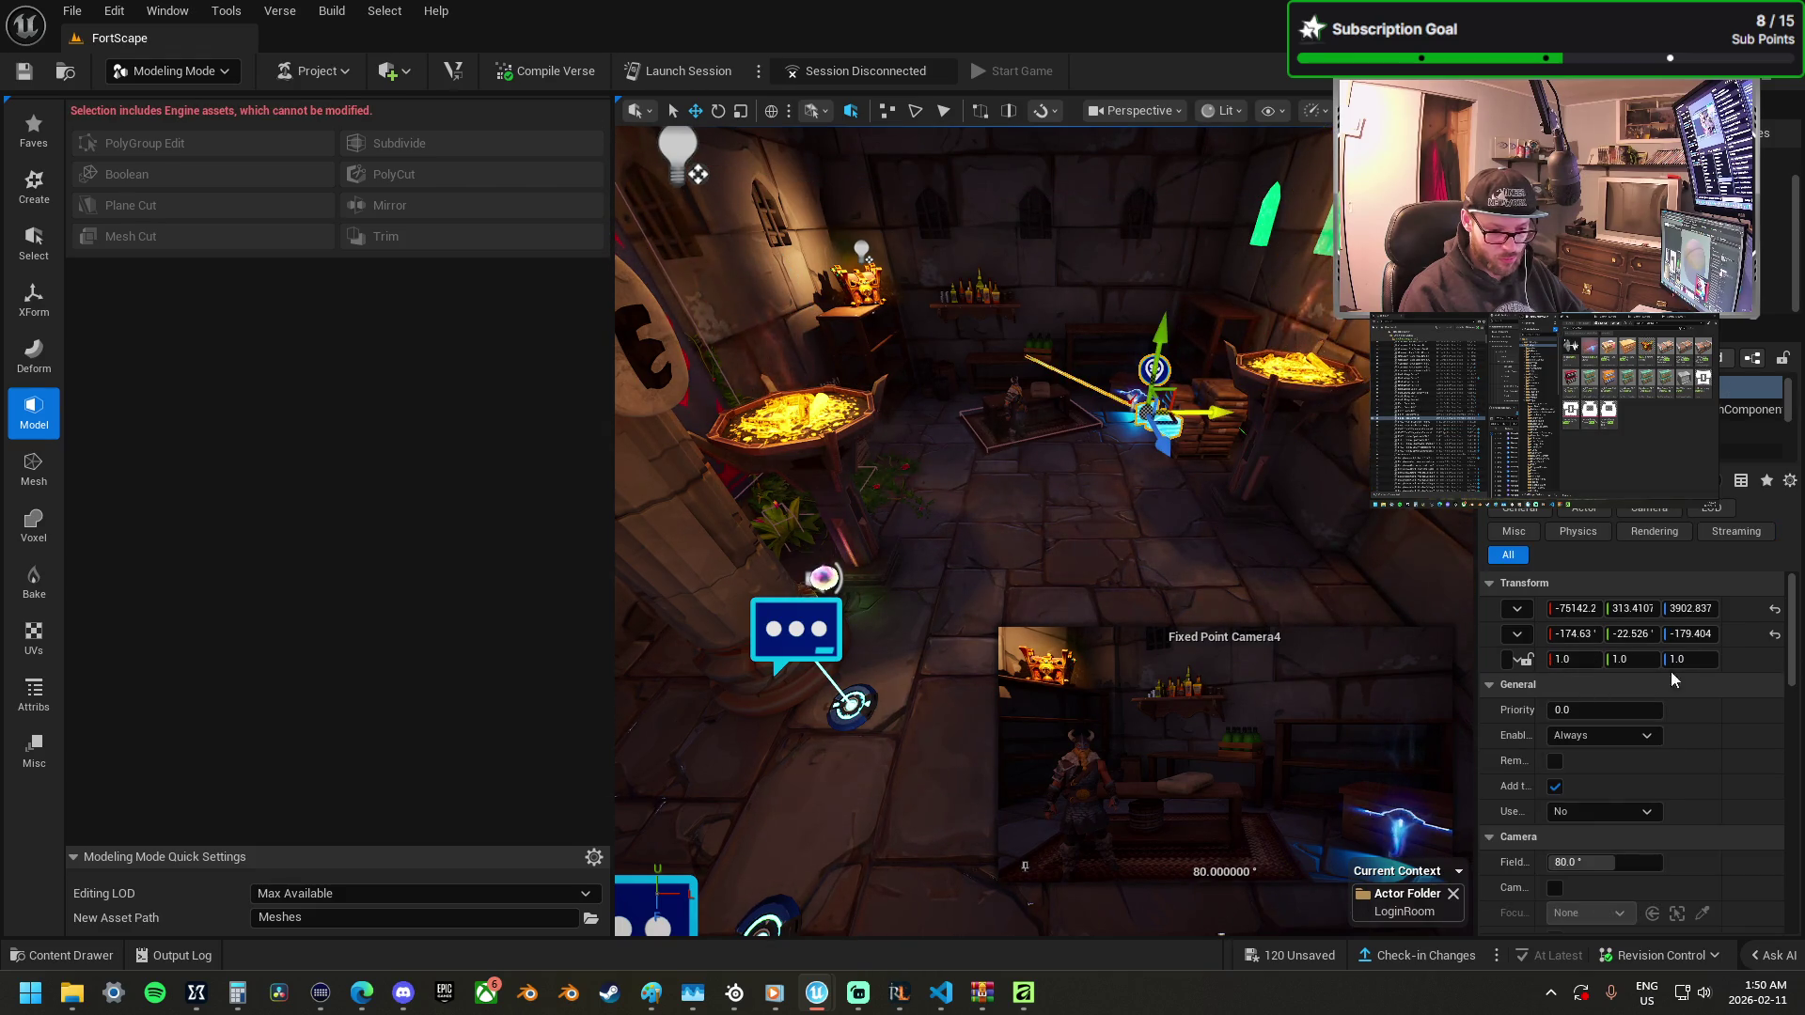
Multi-select Fixed Point Camera3 and Camera4 and set their shared Field Of View to 85.
{"action": "scroll", "coordinate": [1680, 874], "scroll_direction": "down", "scroll_amount": 2}
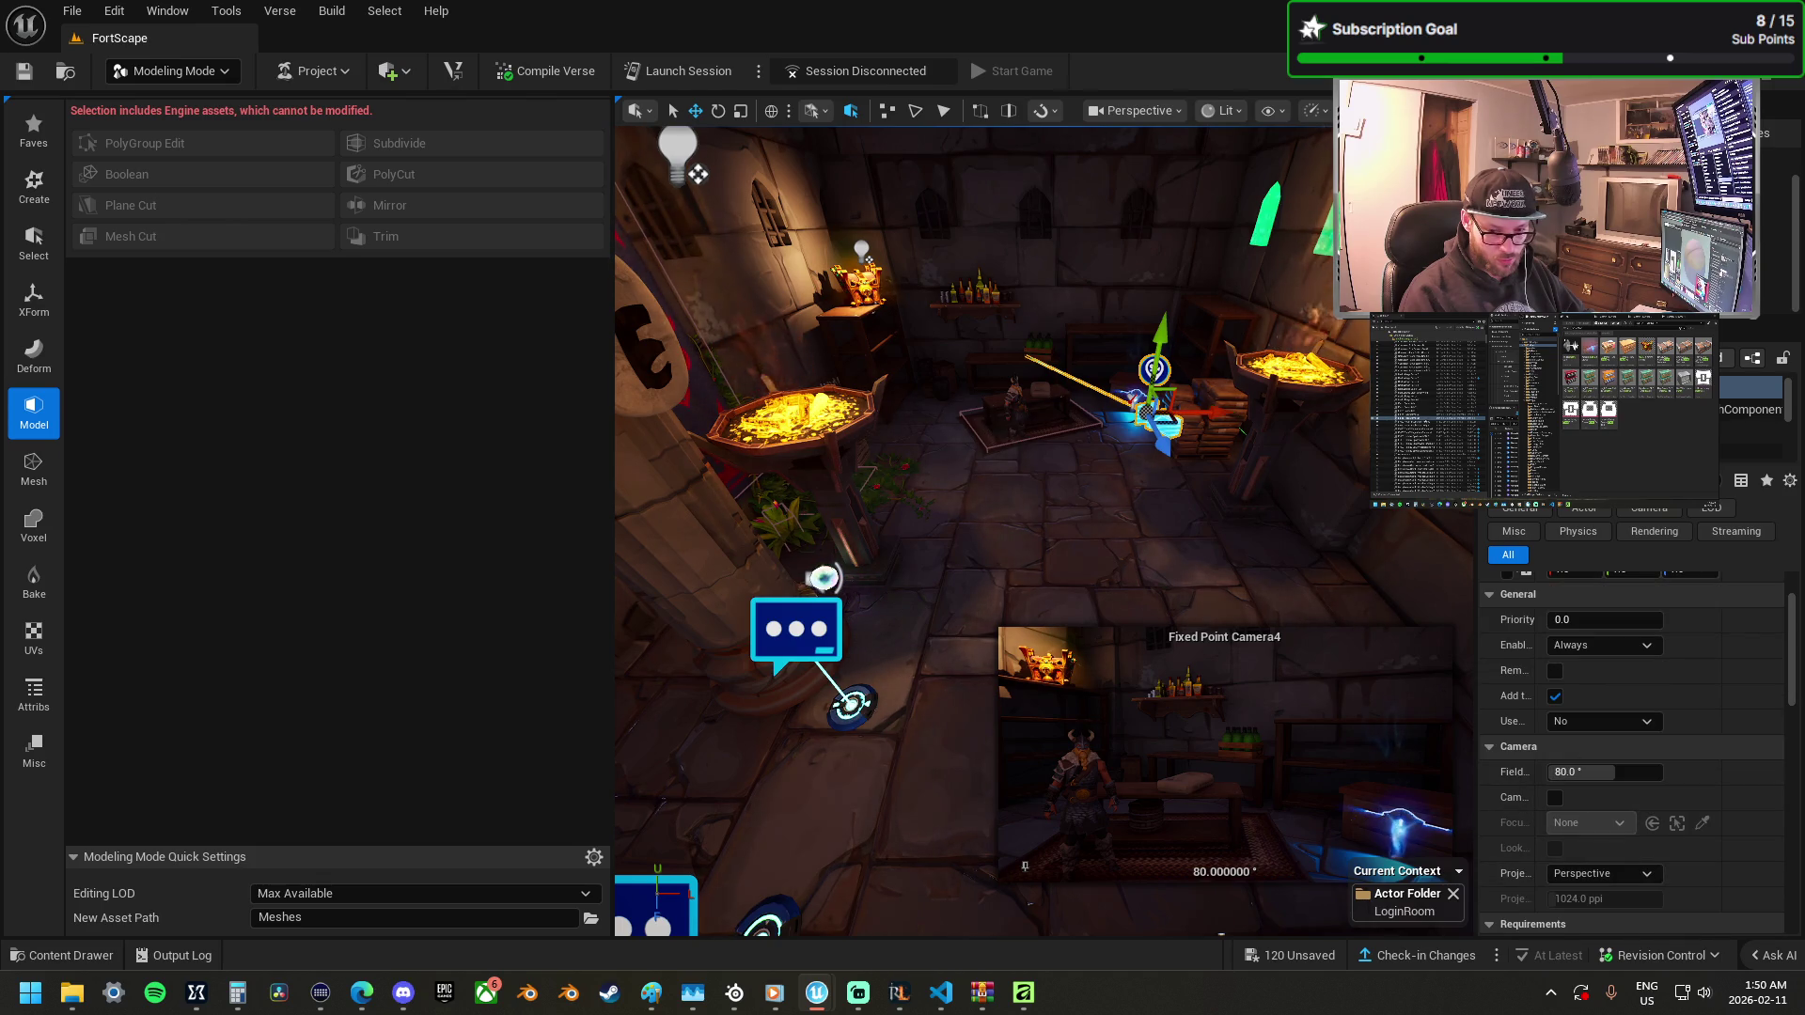
{"action": "left_click", "coordinate": [1429, 444], "text": "ctrl"}
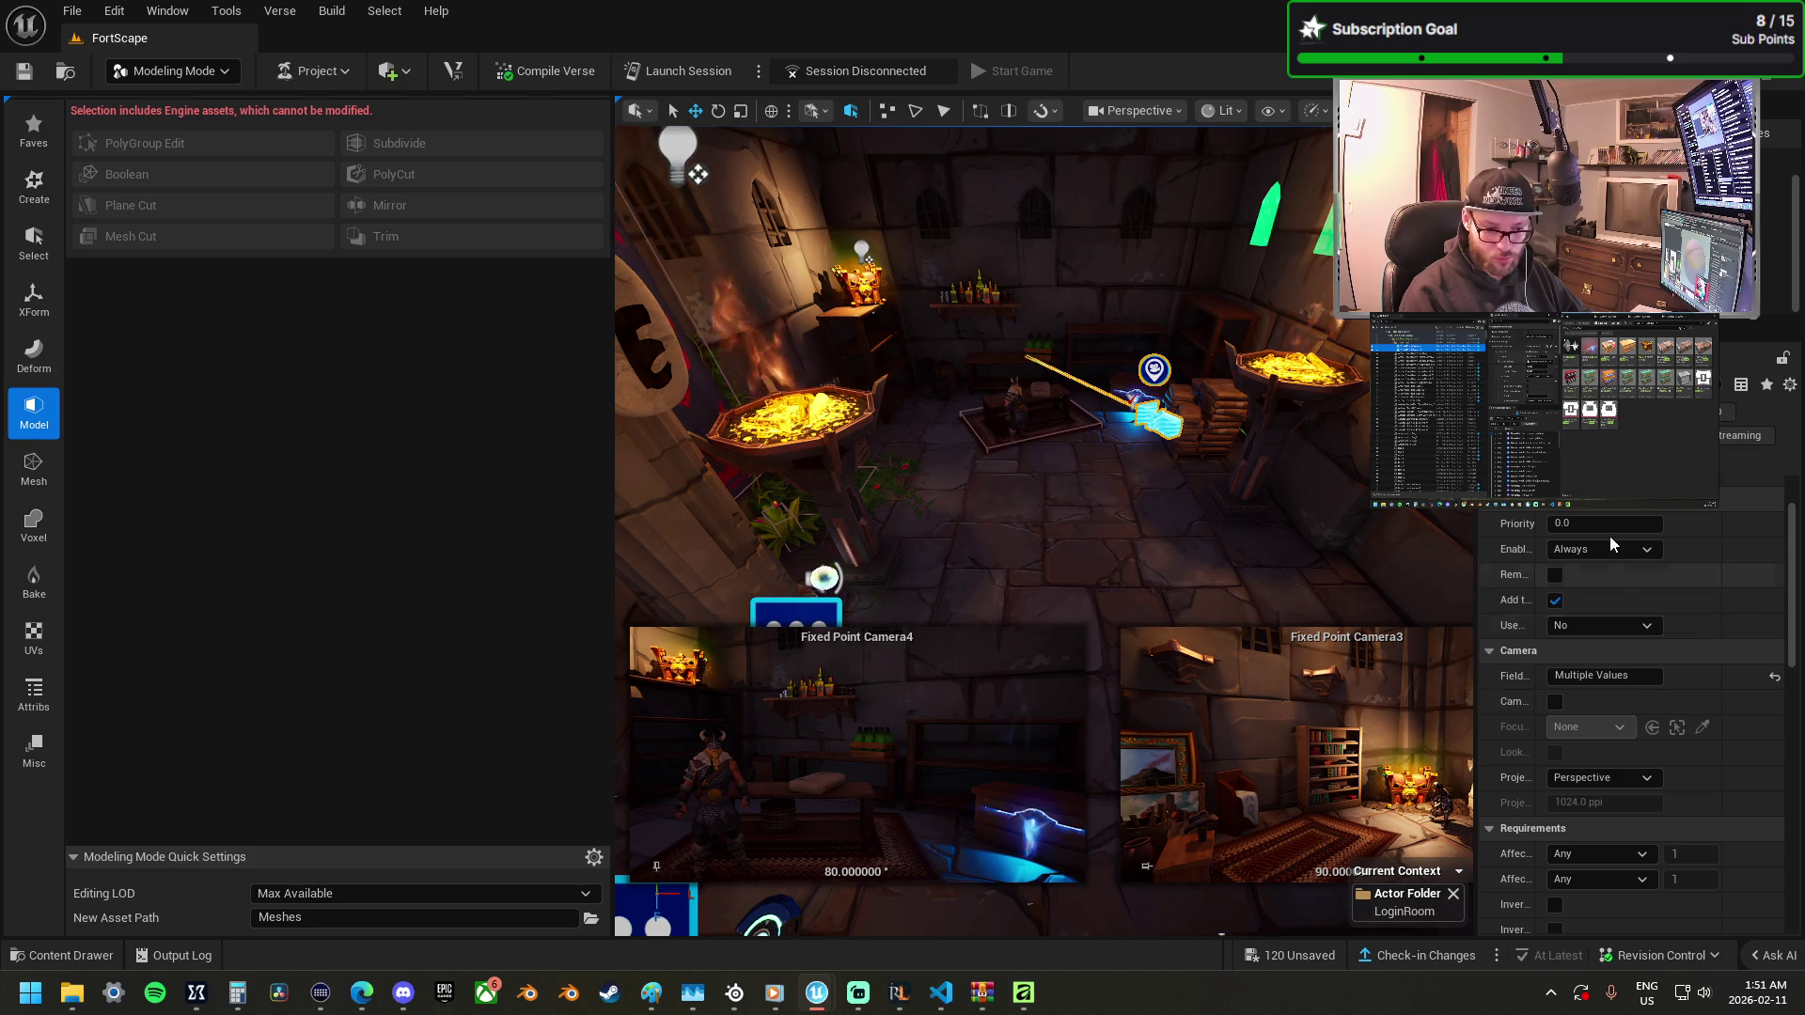
{"action": "left_click", "coordinate": [1643, 677]}
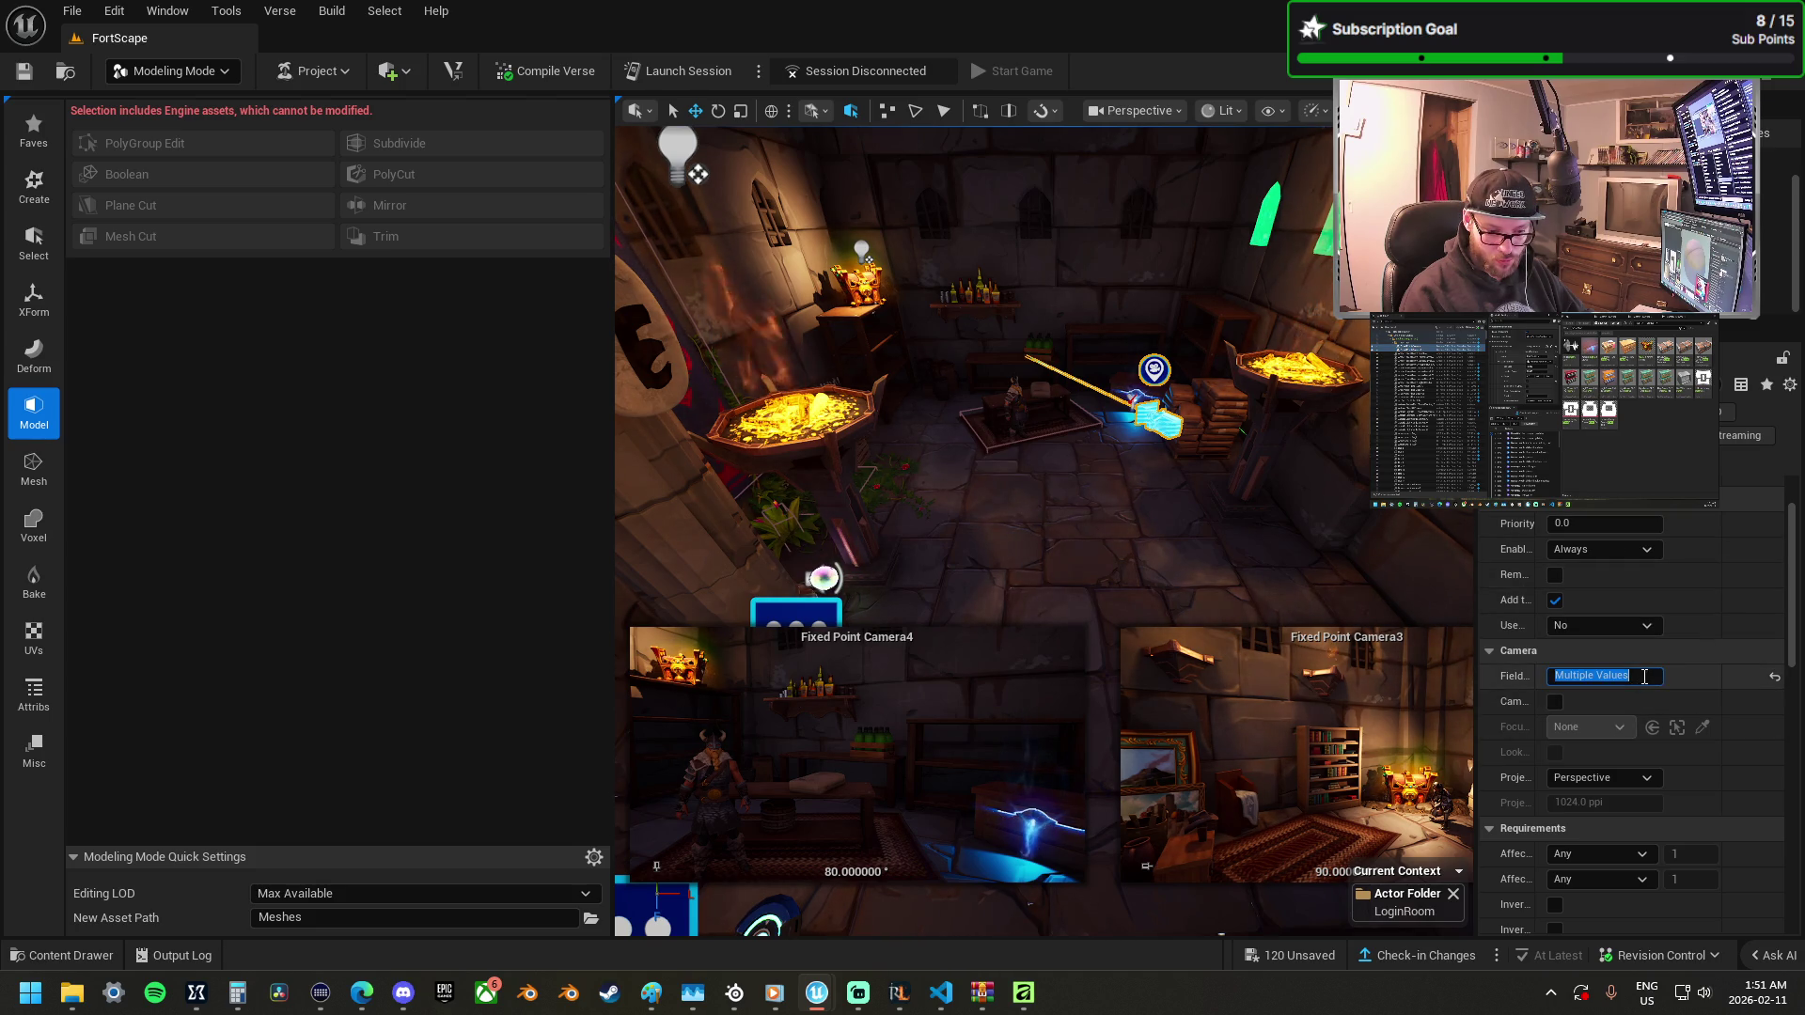
{"action": "type", "text": "80"}
{"action": "key", "text": "Return"}
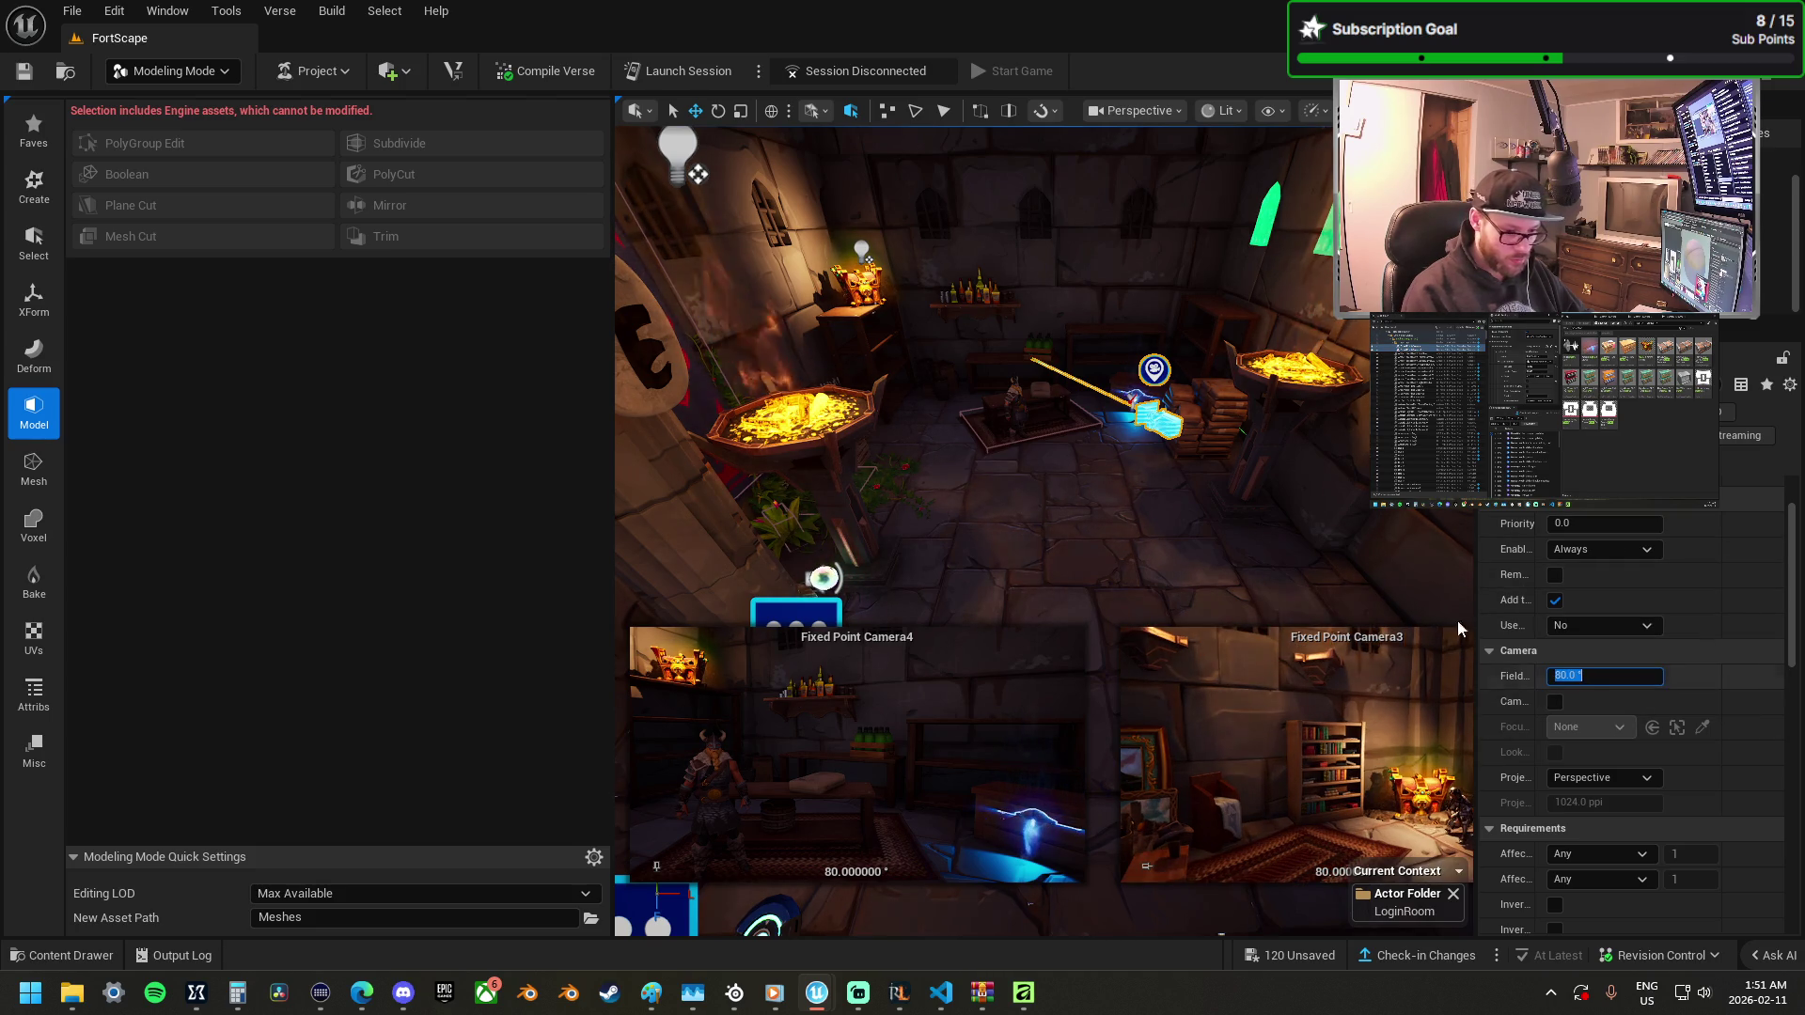
{"action": "type", "text": "85"}
{"action": "key", "text": "Return"}
{"action": "left_click_drag", "start_coordinate": [942, 499], "coordinate": [941, 499]}
{"action": "left_click", "coordinate": [1751, 388]}
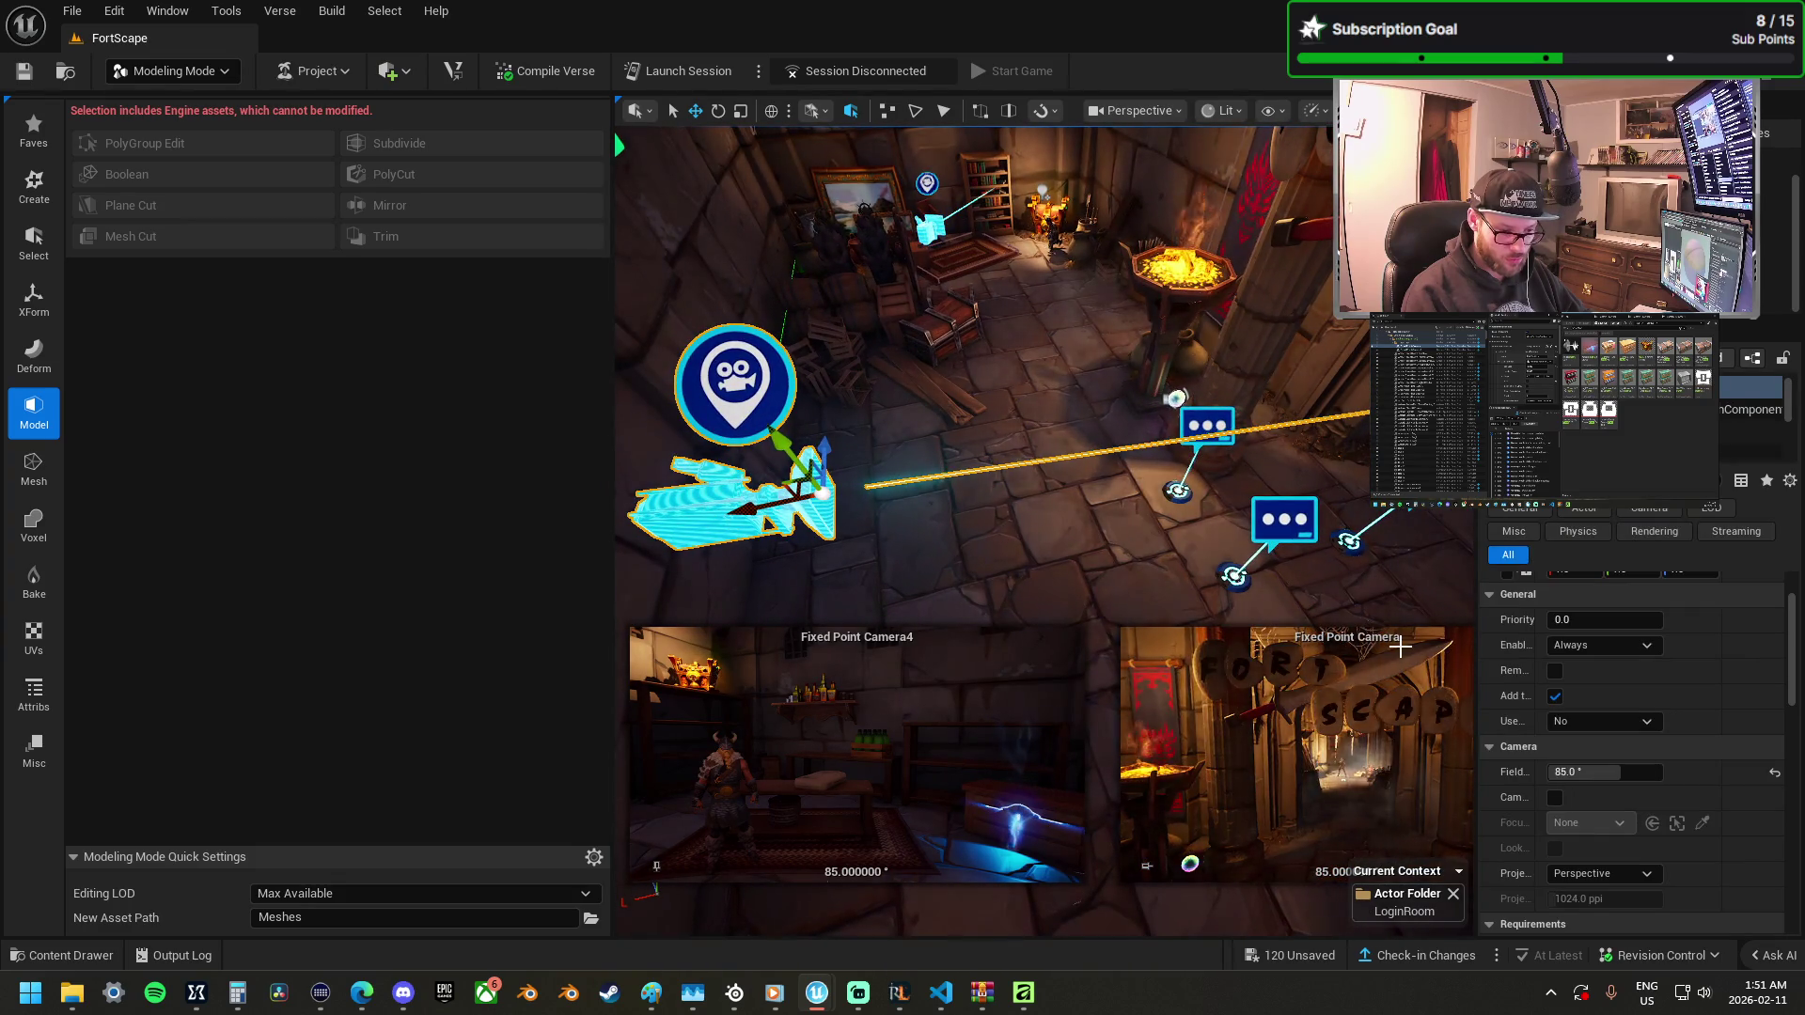
{"action": "left_click_drag", "start_coordinate": [941, 499], "coordinate": [819, 485]}
Turn the right hanging lamp about 183° around its vertical axis.
{"action": "left_click_drag", "start_coordinate": [1203, 500], "coordinate": [1137, 477]}
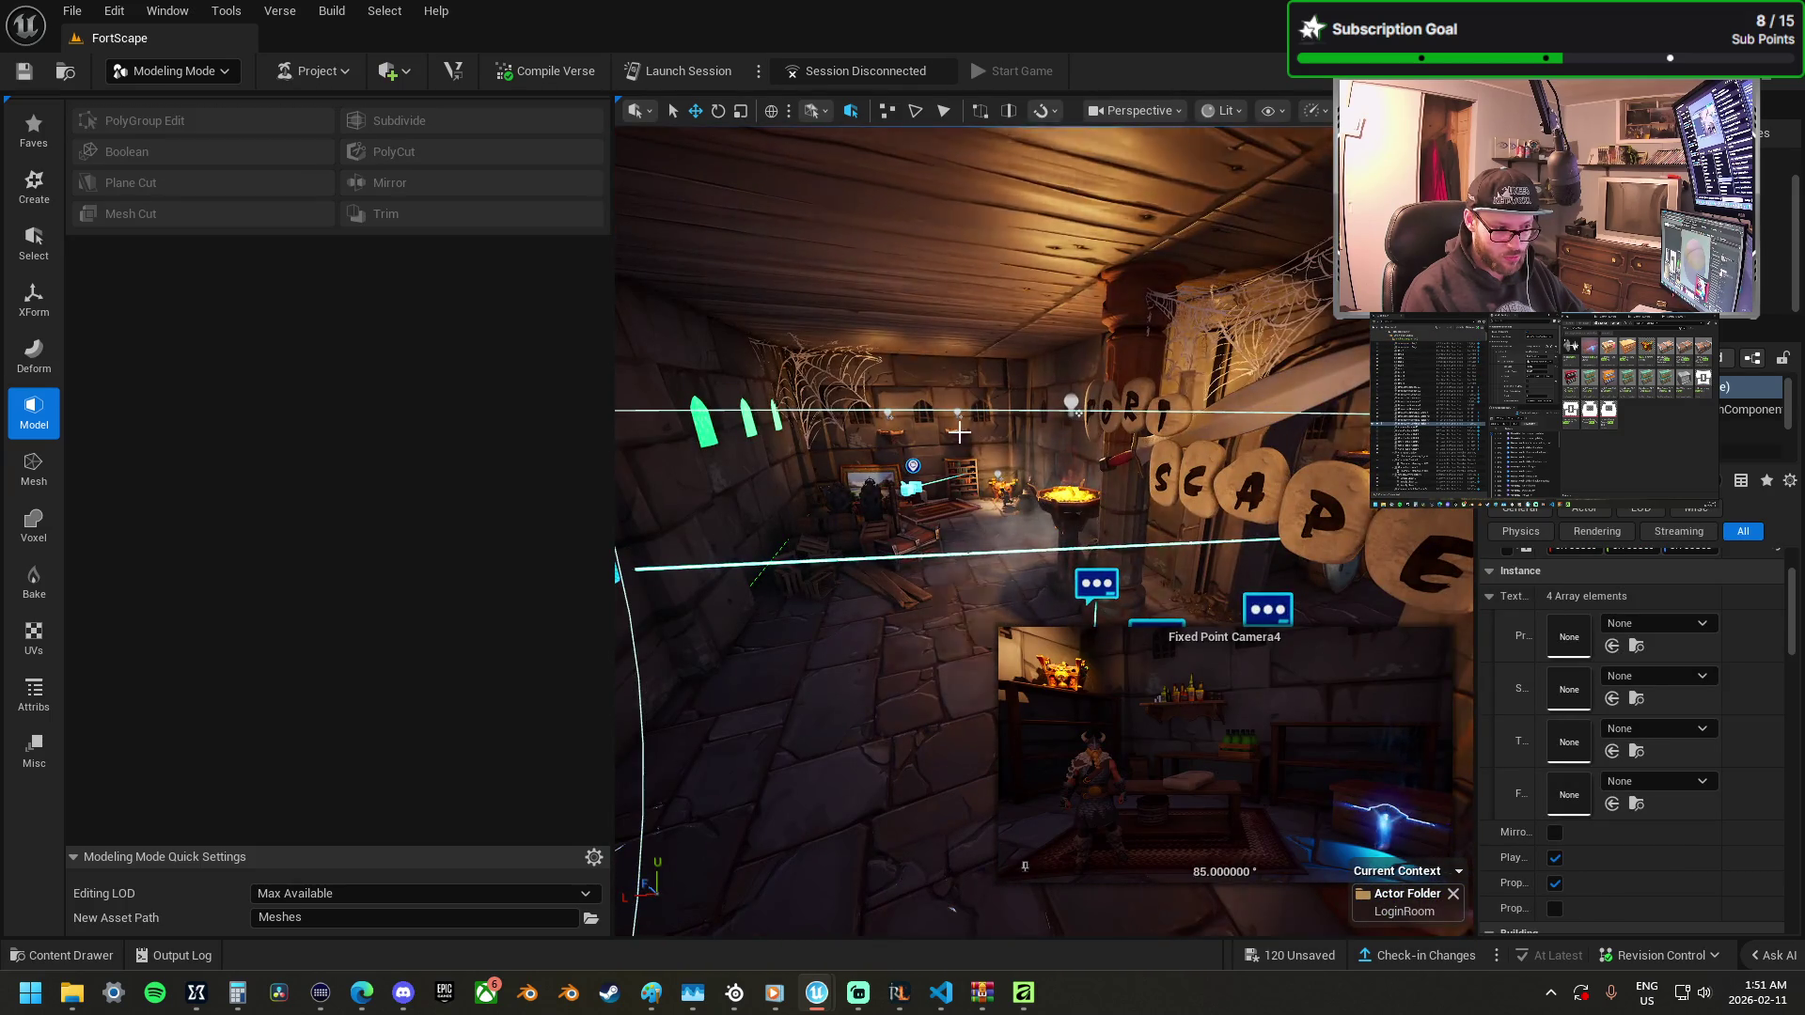
{"action": "left_click_drag", "start_coordinate": [894, 432], "coordinate": [894, 432]}
{"action": "left_click_drag", "start_coordinate": [979, 471], "coordinate": [979, 471]}
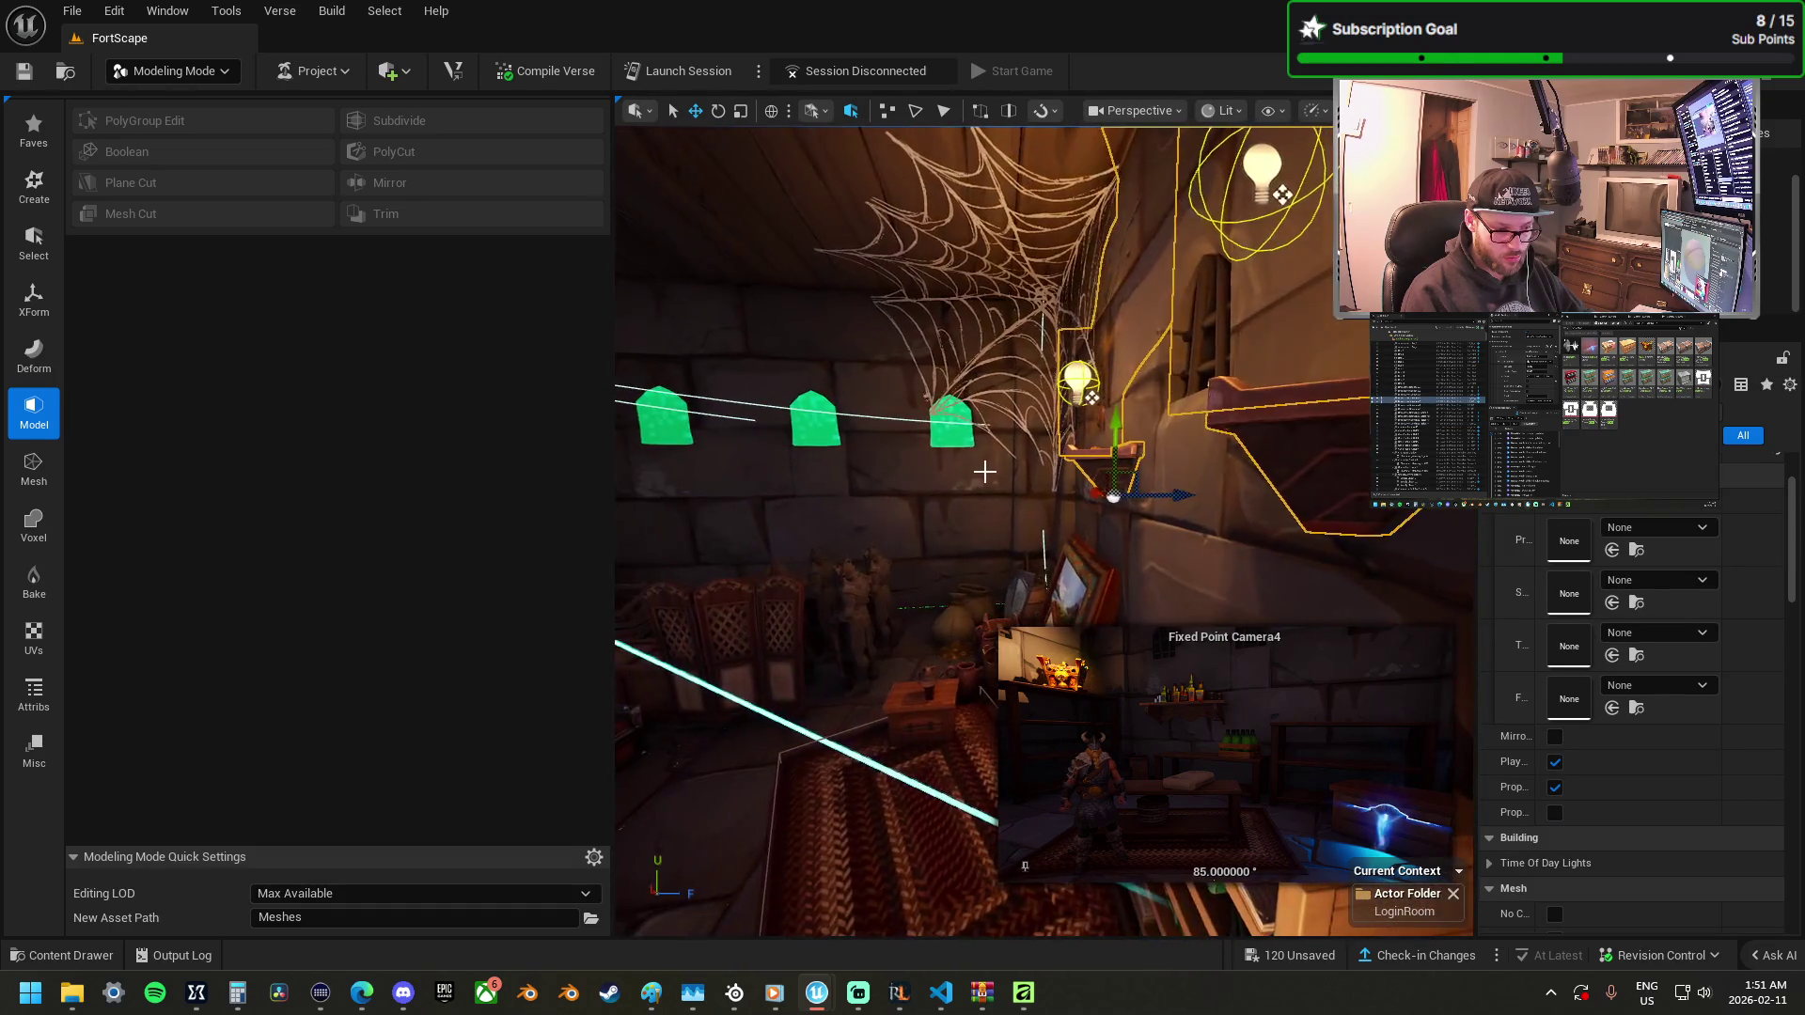
{"action": "left_click_drag", "start_coordinate": [1183, 498], "coordinate": [1141, 507]}
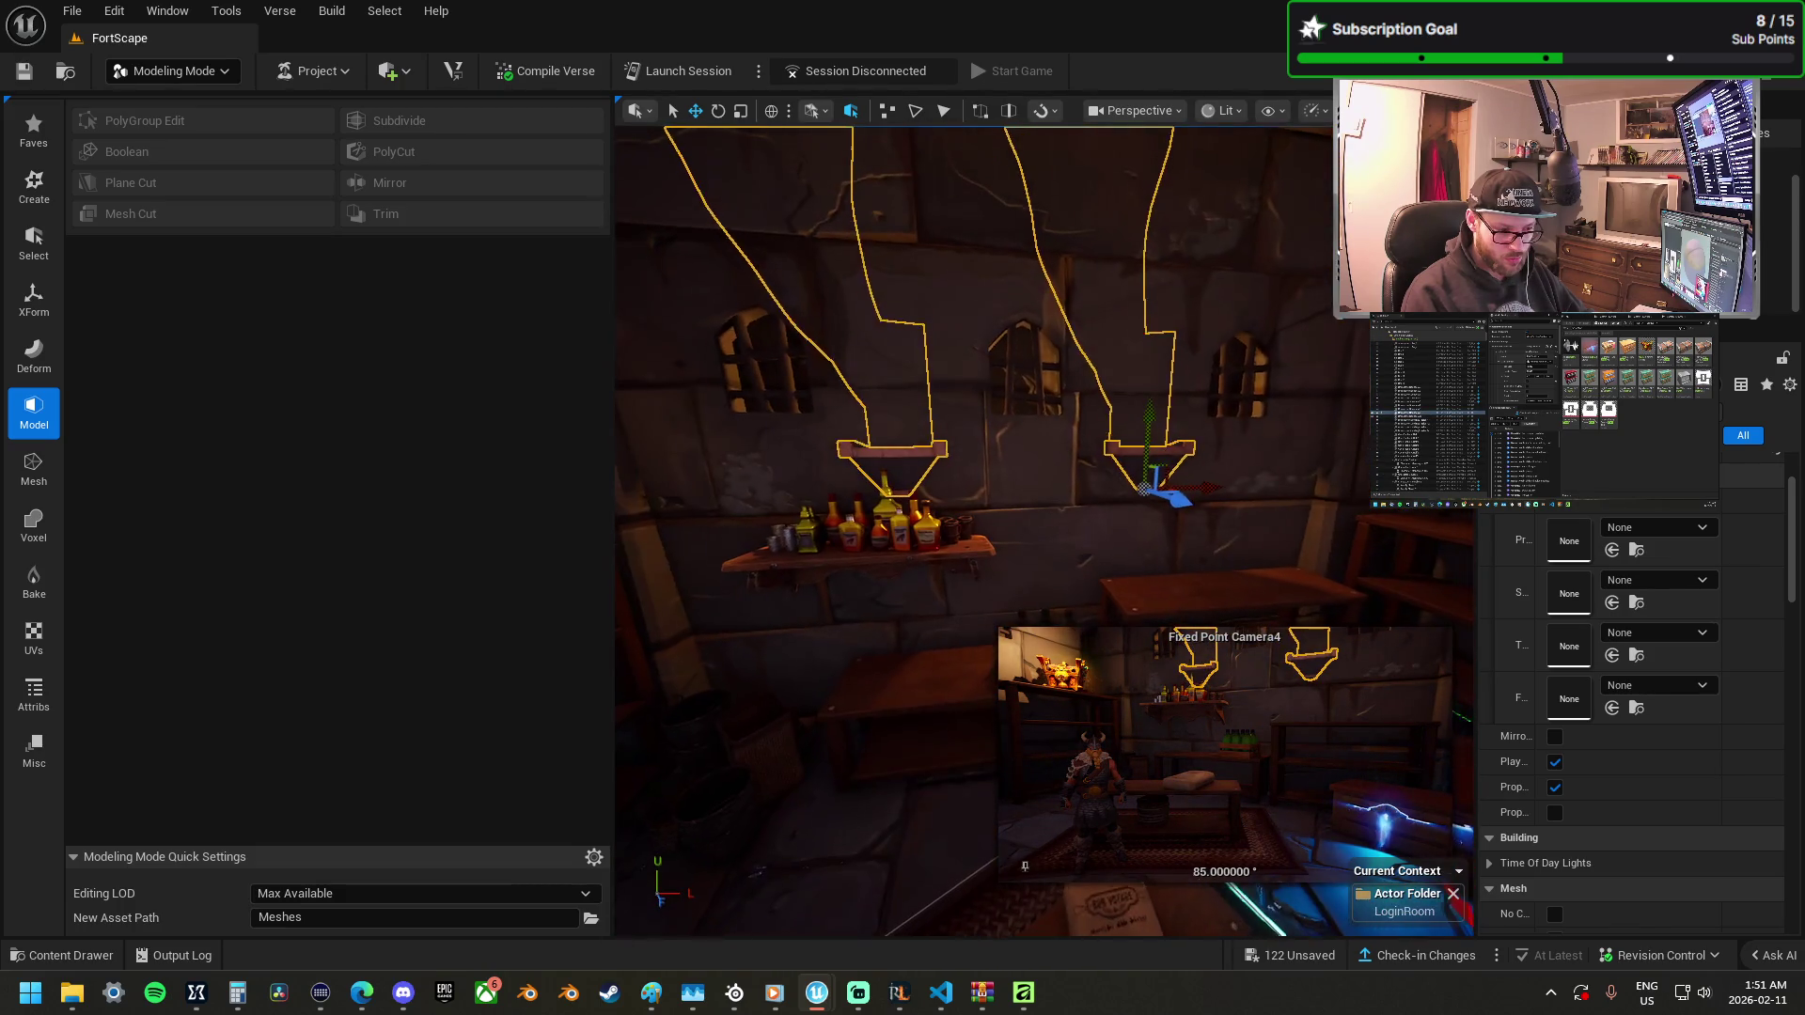
{"action": "left_click", "coordinate": [1126, 449]}
{"action": "mouse_move", "coordinate": [1136, 506]}
{"action": "left_mouse_down"}
{"action": "mouse_move", "coordinate": [1179, 388]}
{"action": "mouse_move", "coordinate": [891, 452]}
{"action": "left_mouse_up"}
{"action": "left_click_drag", "start_coordinate": [1005, 533], "coordinate": [887, 505]}
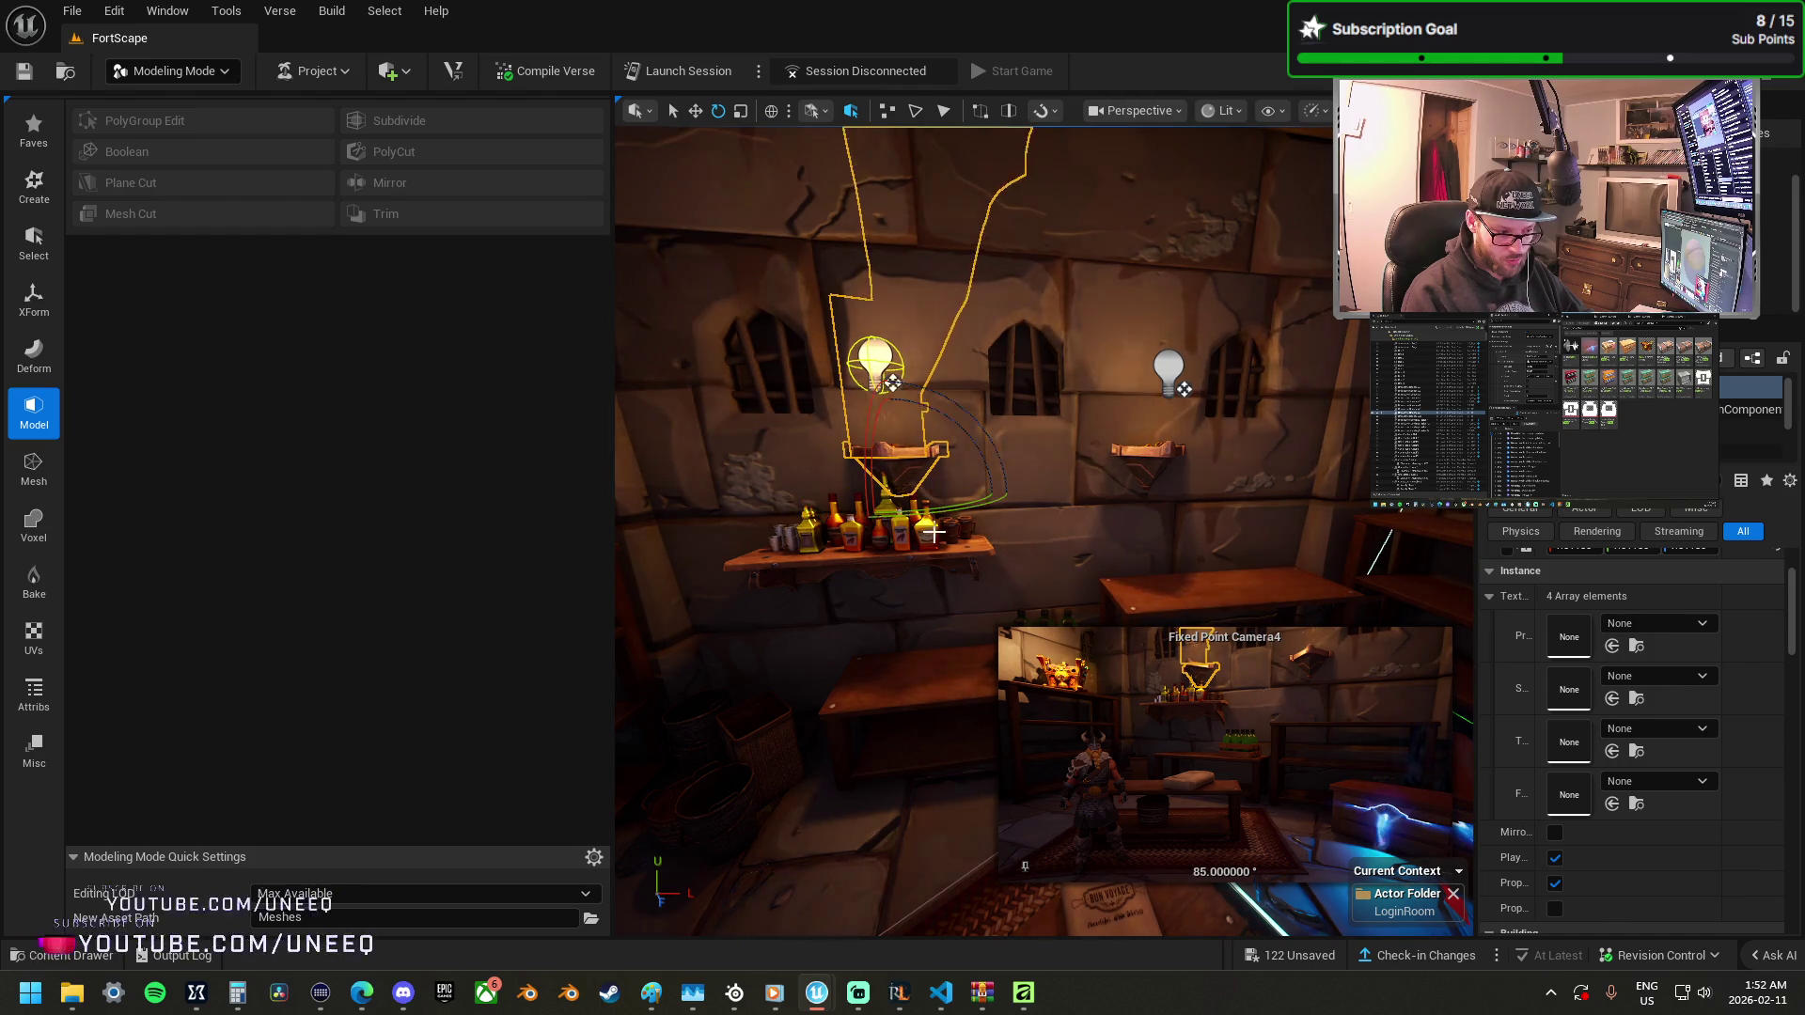
Move the bottle shelf left and slightly down on the wall.
{"action": "left_click", "coordinate": [887, 505]}
{"action": "key", "text": "w"}
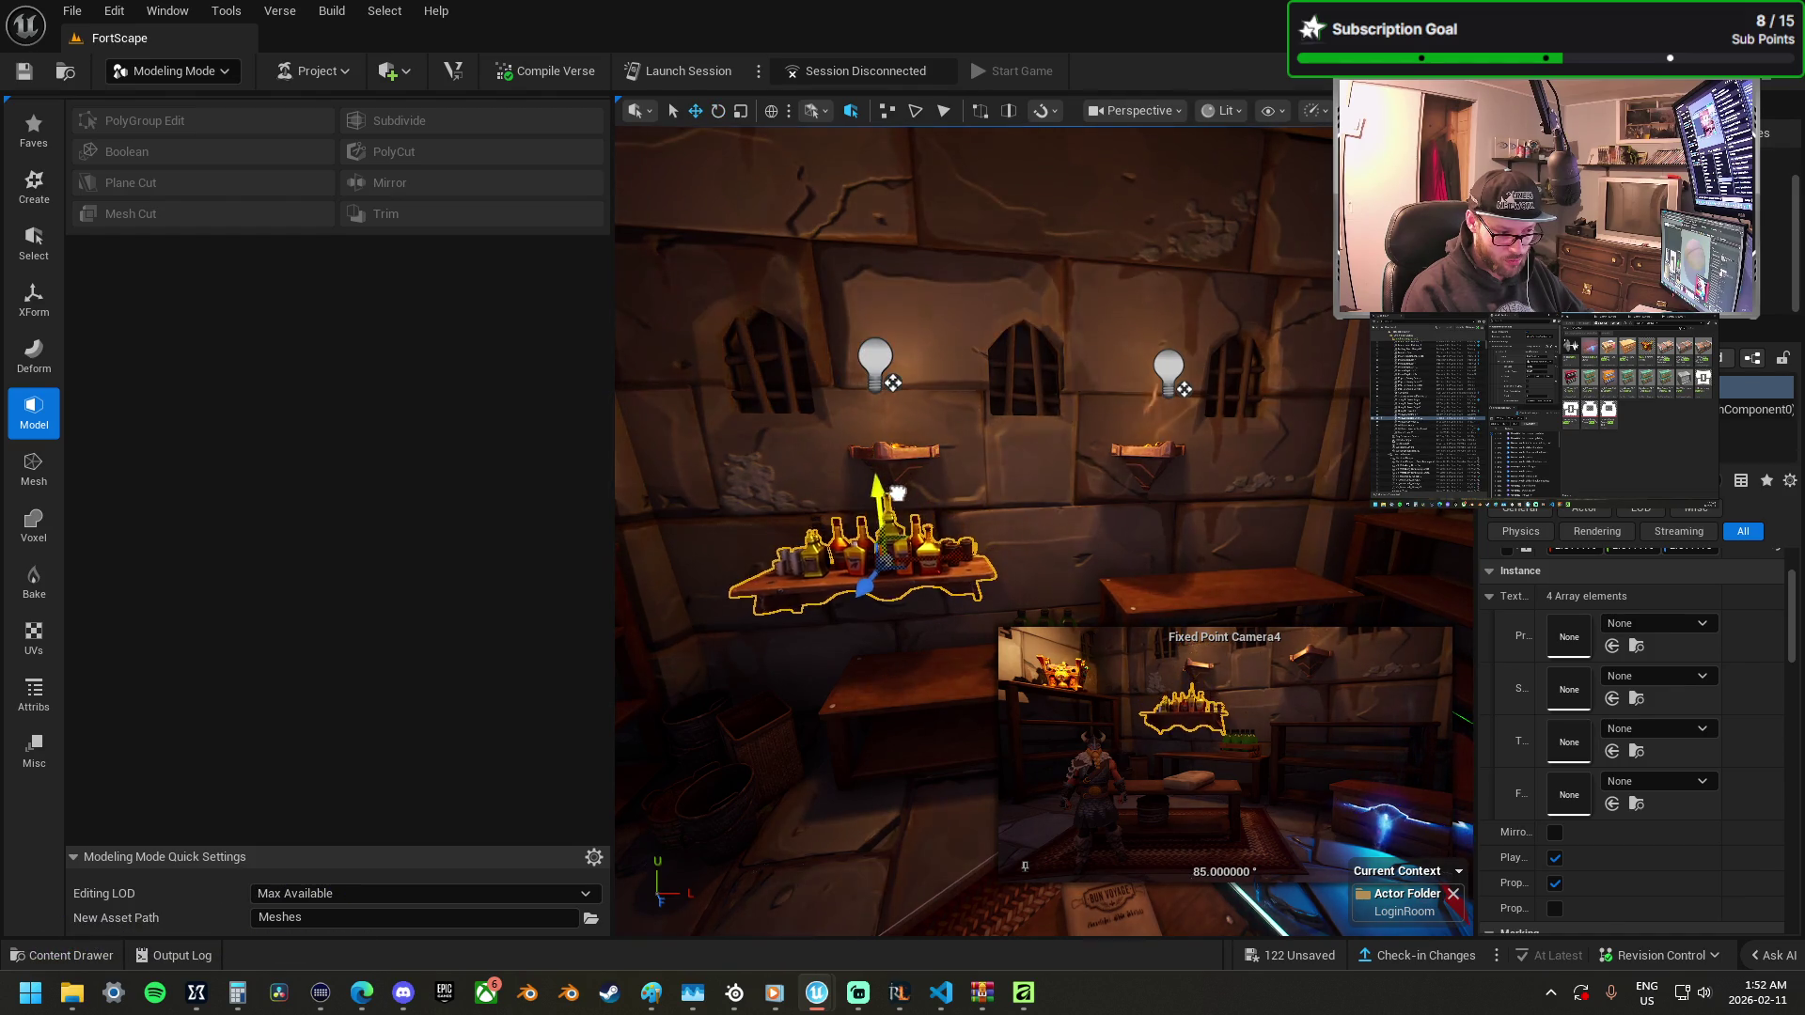
{"action": "mouse_move", "coordinate": [908, 500]}
{"action": "left_mouse_down"}
{"action": "mouse_move", "coordinate": [912, 565]}
{"action": "mouse_move", "coordinate": [995, 414]}
{"action": "left_mouse_up"}
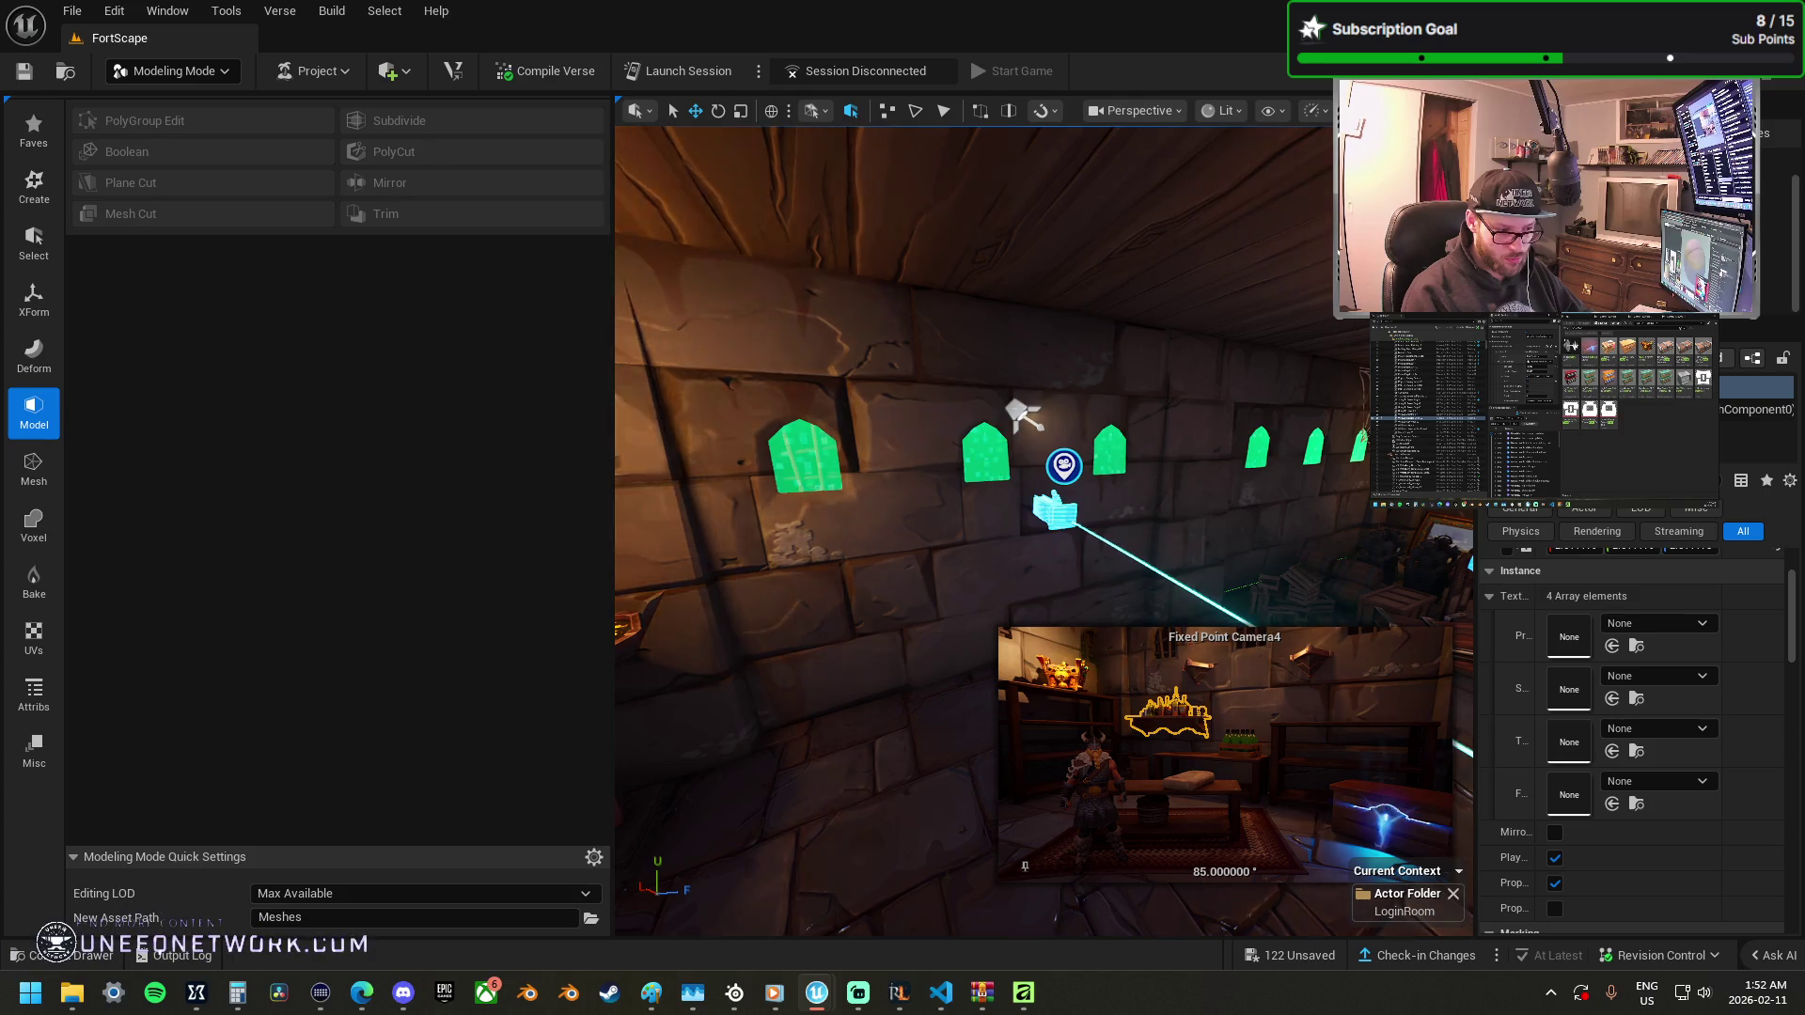
Focus and orbit on the spot light, then select the fixed-point camera.
{"action": "left_click", "coordinate": [1019, 411]}
{"action": "key", "text": "f"}
{"action": "mouse_move", "coordinate": [972, 387]}
{"action": "left_mouse_down"}
{"action": "mouse_move", "coordinate": [907, 404]}
{"action": "mouse_move", "coordinate": [970, 575]}
{"action": "left_mouse_up"}
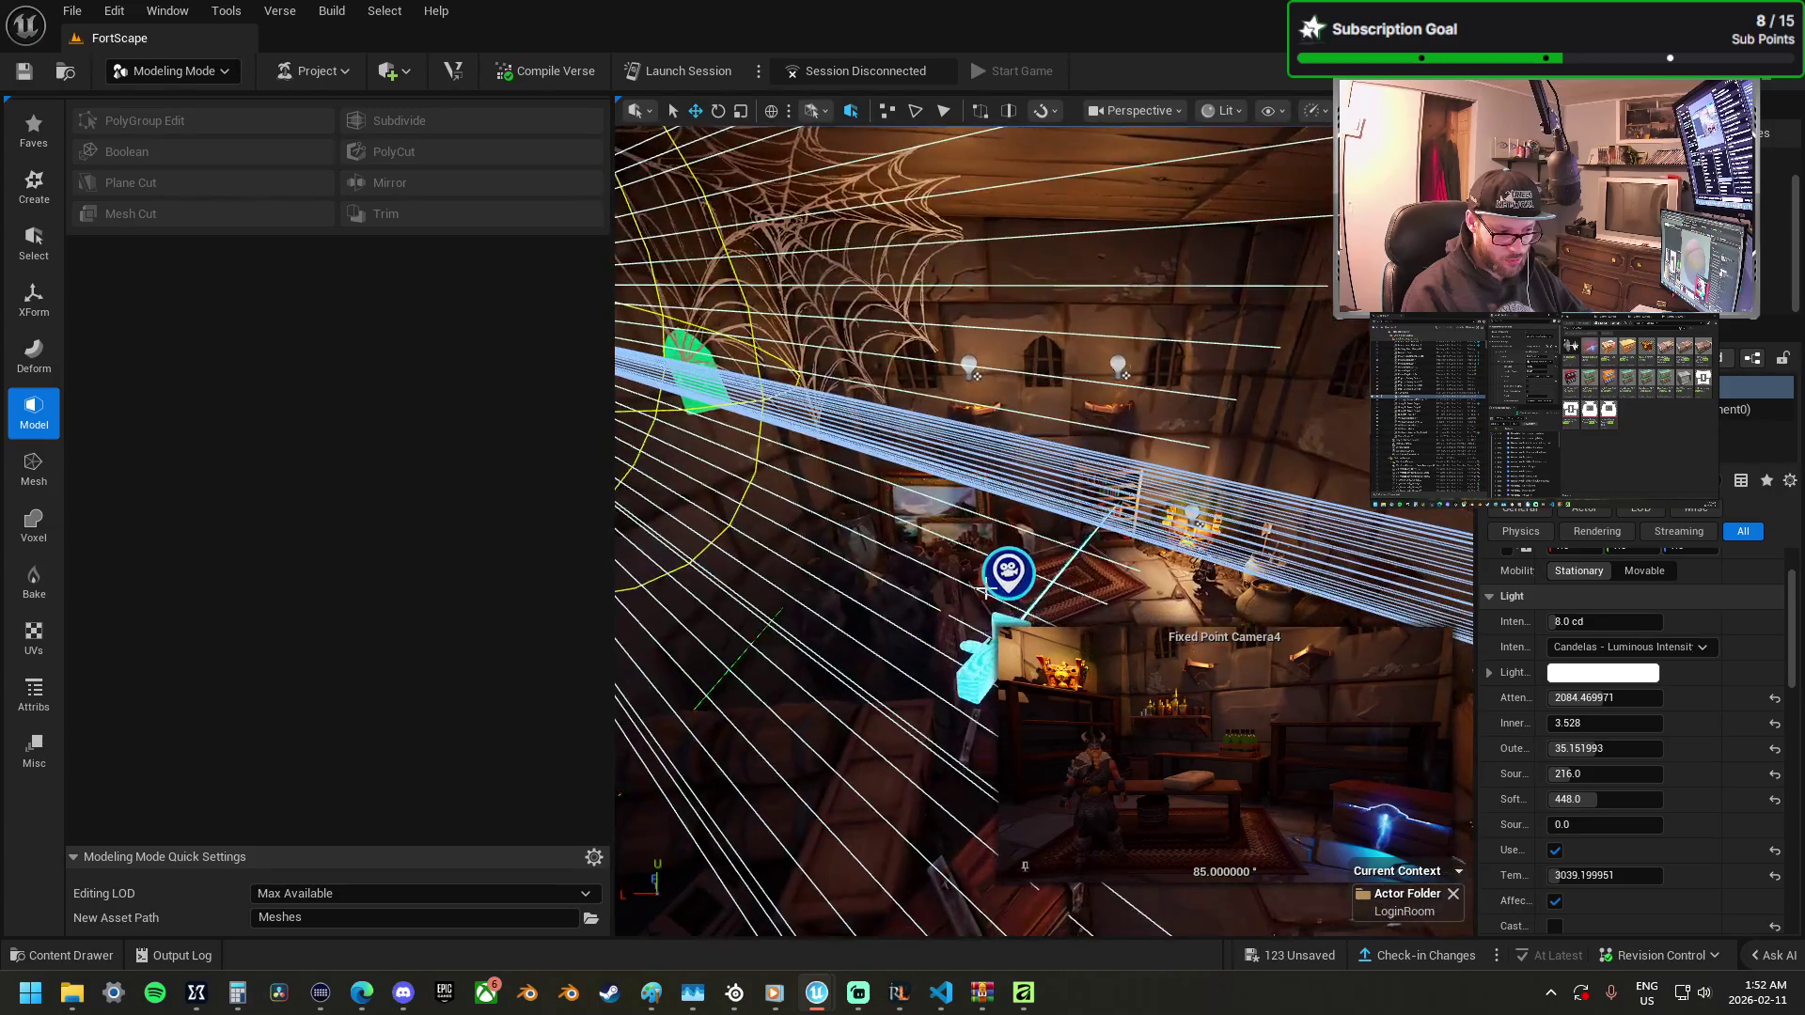
{"action": "left_click", "coordinate": [1011, 630]}
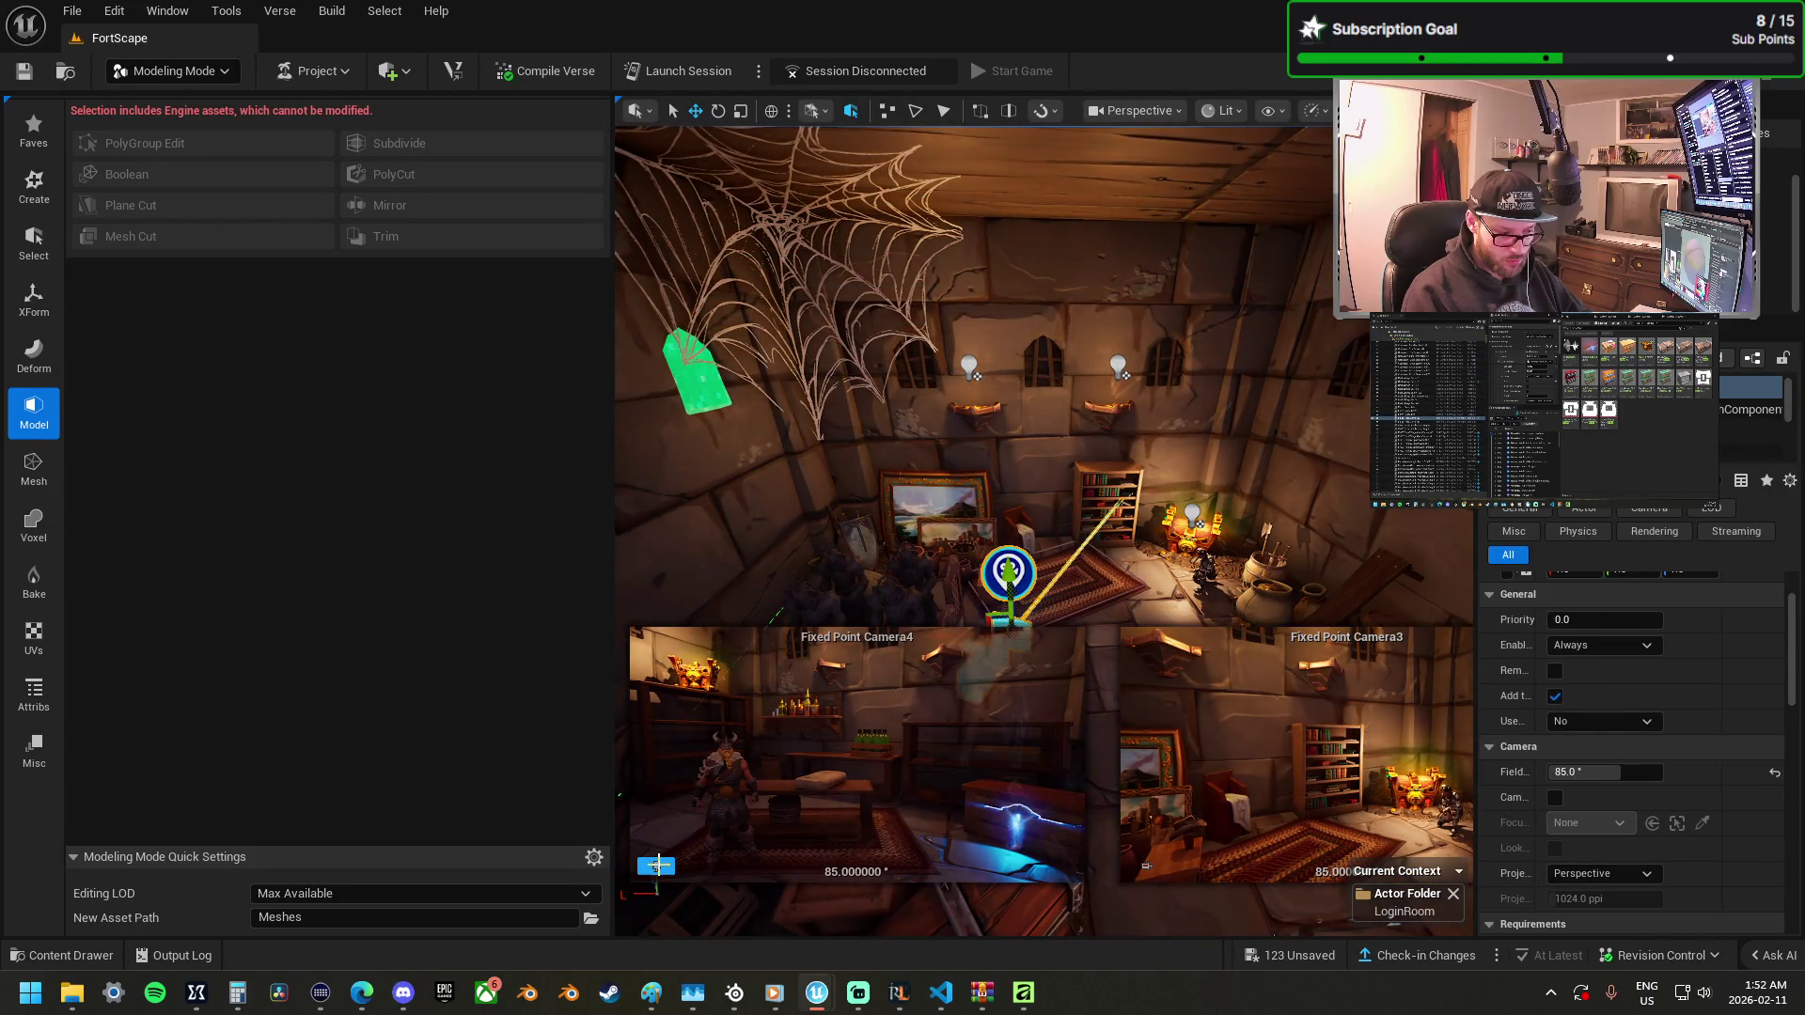
Rotate the spot light by the green window marker 45° into the room and reselect it.
{"action": "mouse_move", "coordinate": [1010, 630]}
{"action": "left_mouse_down"}
{"action": "mouse_move", "coordinate": [964, 626]}
{"action": "mouse_move", "coordinate": [1037, 466]}
{"action": "left_mouse_up"}
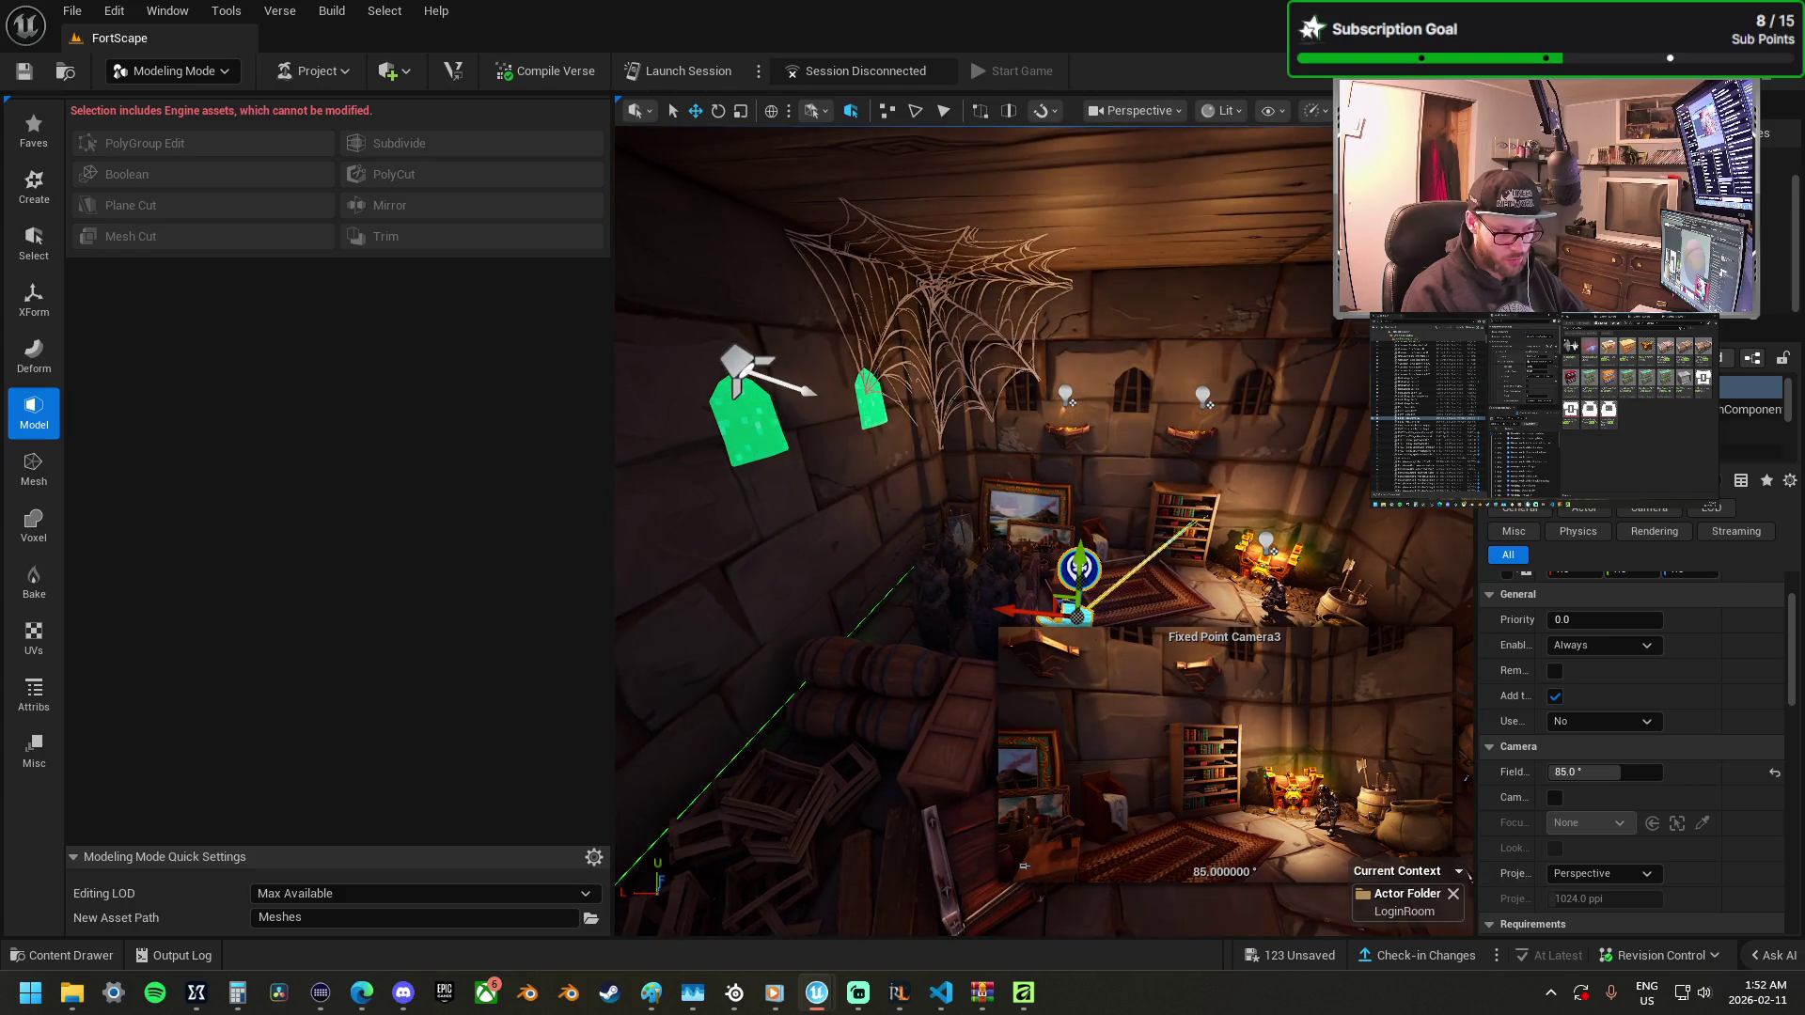
{"action": "left_click", "coordinate": [806, 430]}
{"action": "mouse_move", "coordinate": [738, 374]}
{"action": "left_mouse_down"}
{"action": "mouse_move", "coordinate": [837, 386]}
{"action": "mouse_move", "coordinate": [793, 457]}
{"action": "mouse_move", "coordinate": [864, 490]}
{"action": "mouse_move", "coordinate": [756, 542]}
{"action": "mouse_move", "coordinate": [926, 512]}
{"action": "left_mouse_up"}
{"action": "left_click", "coordinate": [1078, 569]}
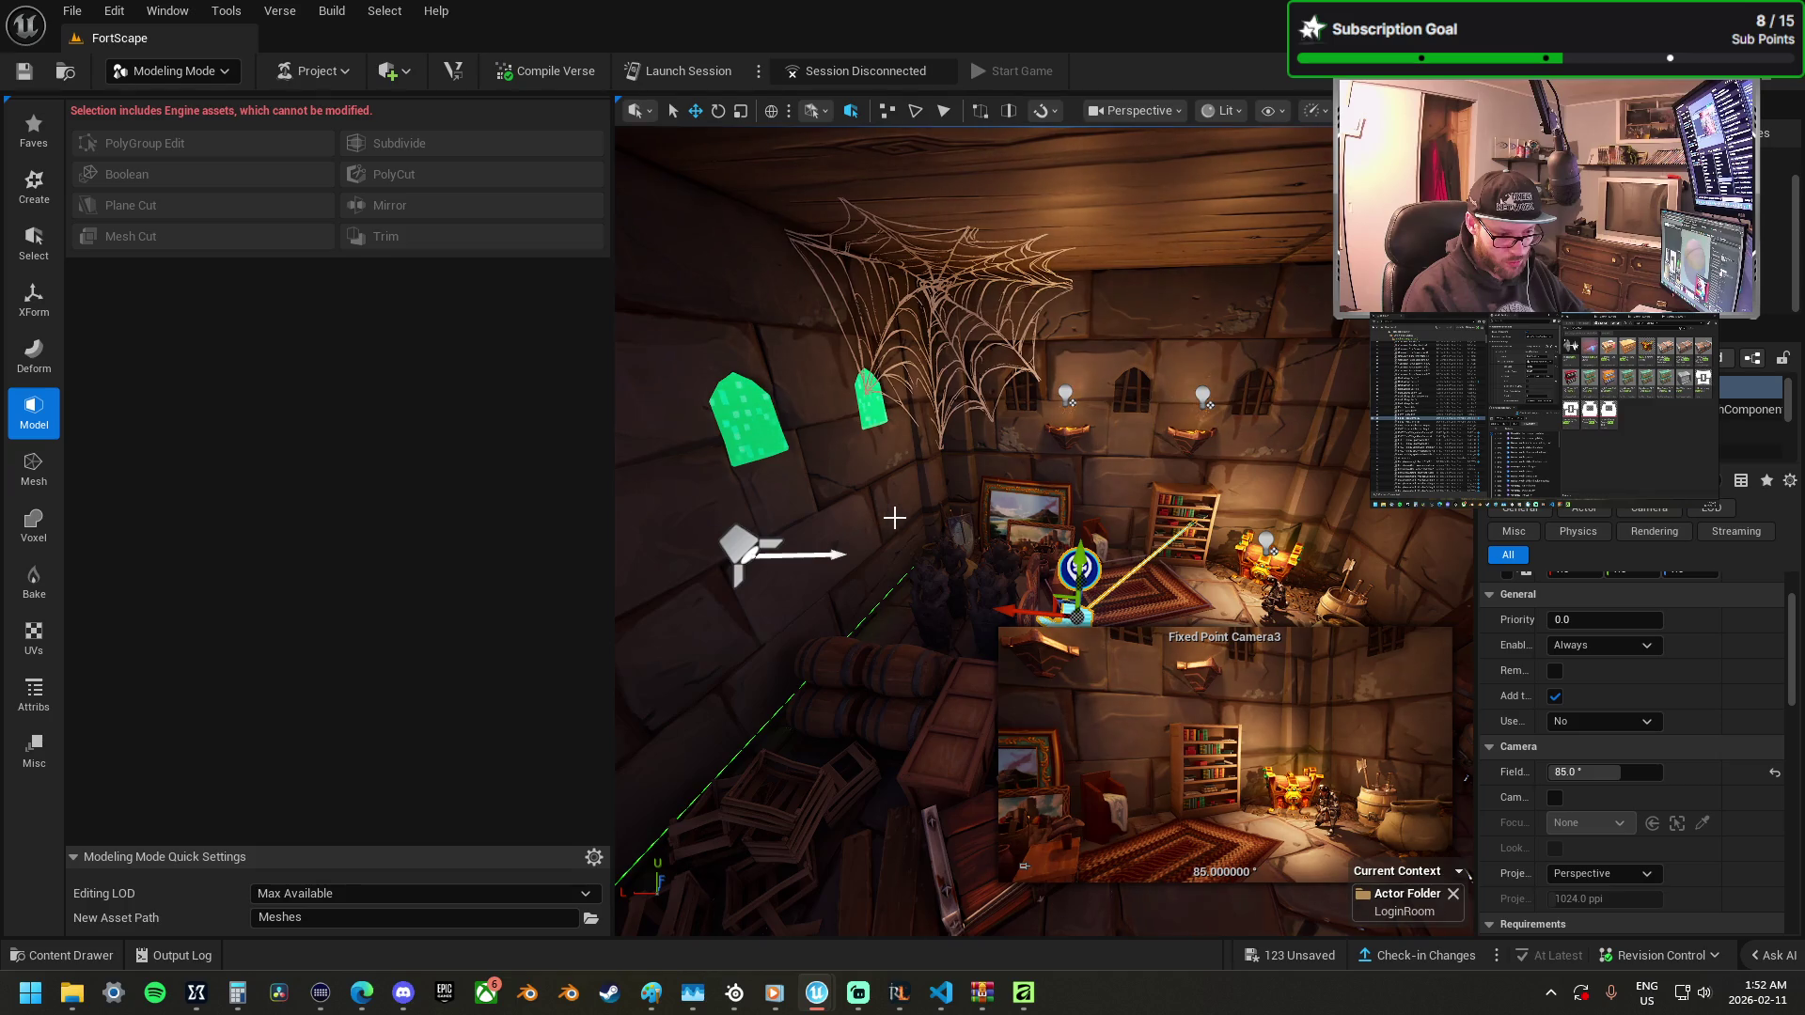
{"action": "mouse_move", "coordinate": [937, 511]}
{"action": "left_mouse_down"}
{"action": "mouse_move", "coordinate": [943, 433]}
{"action": "mouse_move", "coordinate": [1087, 464]}
{"action": "left_mouse_up"}
{"action": "left_click", "coordinate": [1170, 463]}
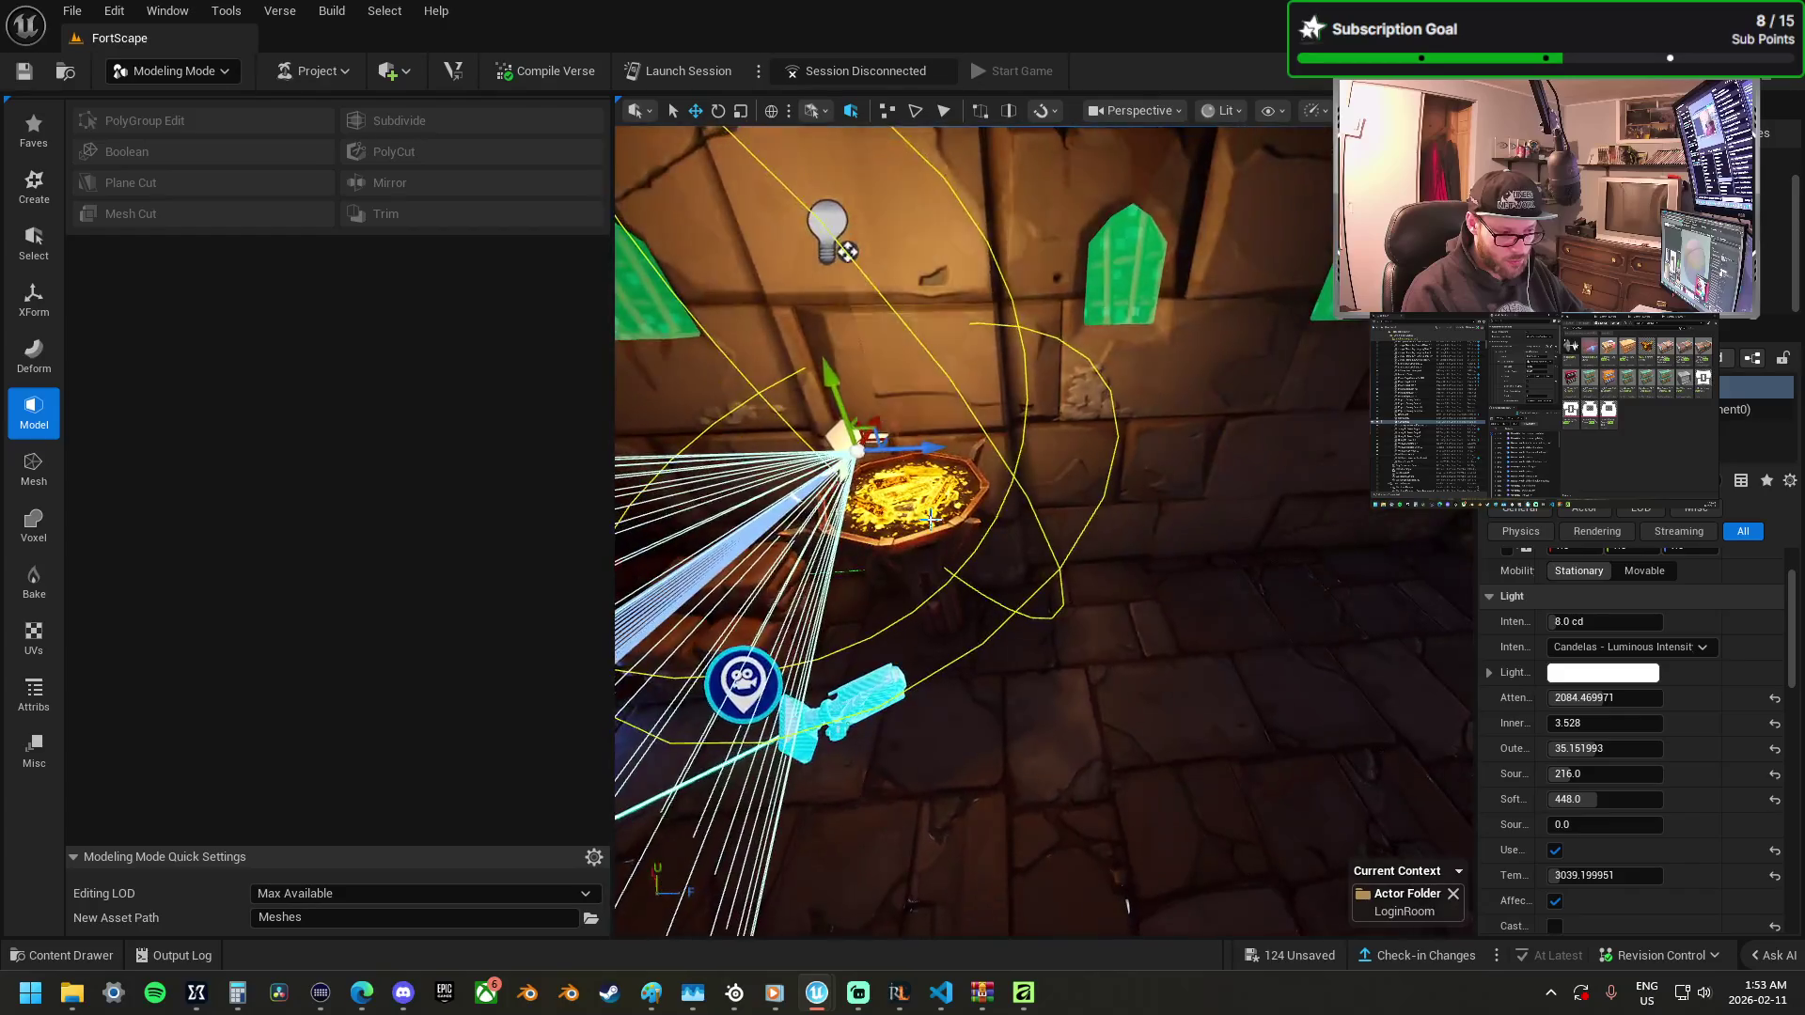
Select the gold brazier stand and the lobby floor tile, then show the Create shape tools.
{"action": "left_click", "coordinate": [970, 580]}
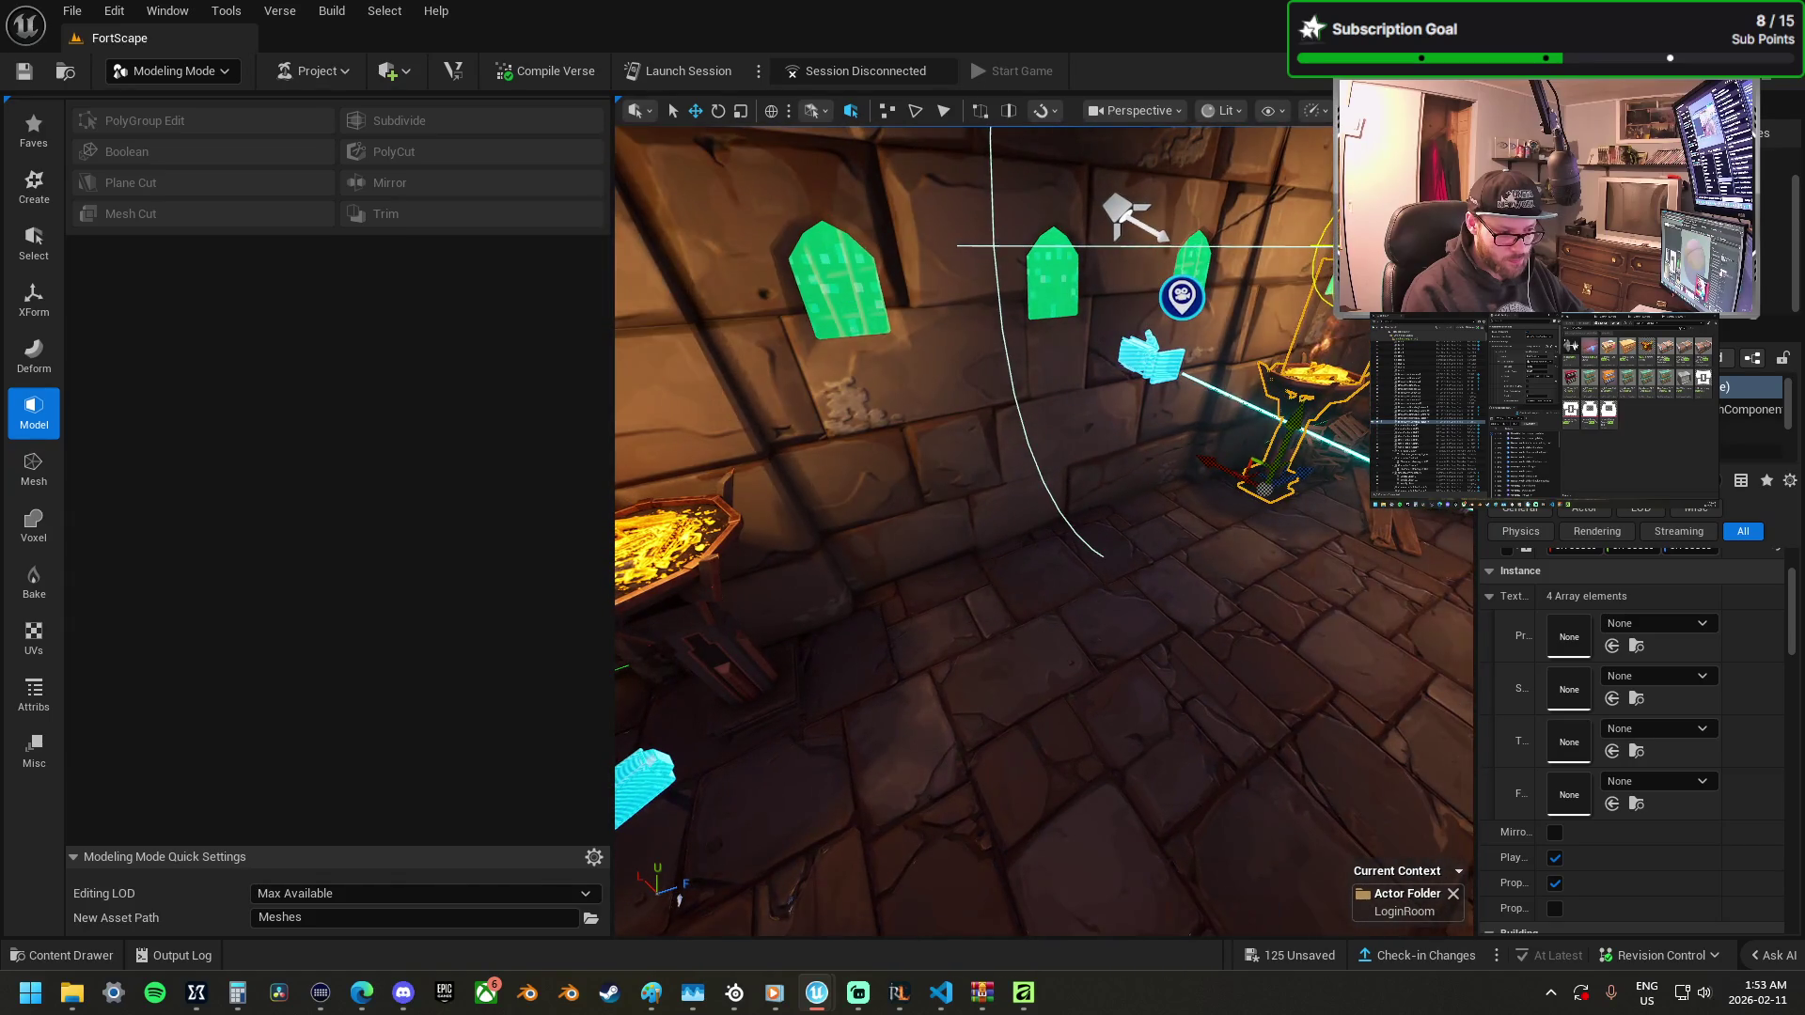
{"action": "left_click", "coordinate": [987, 677]}
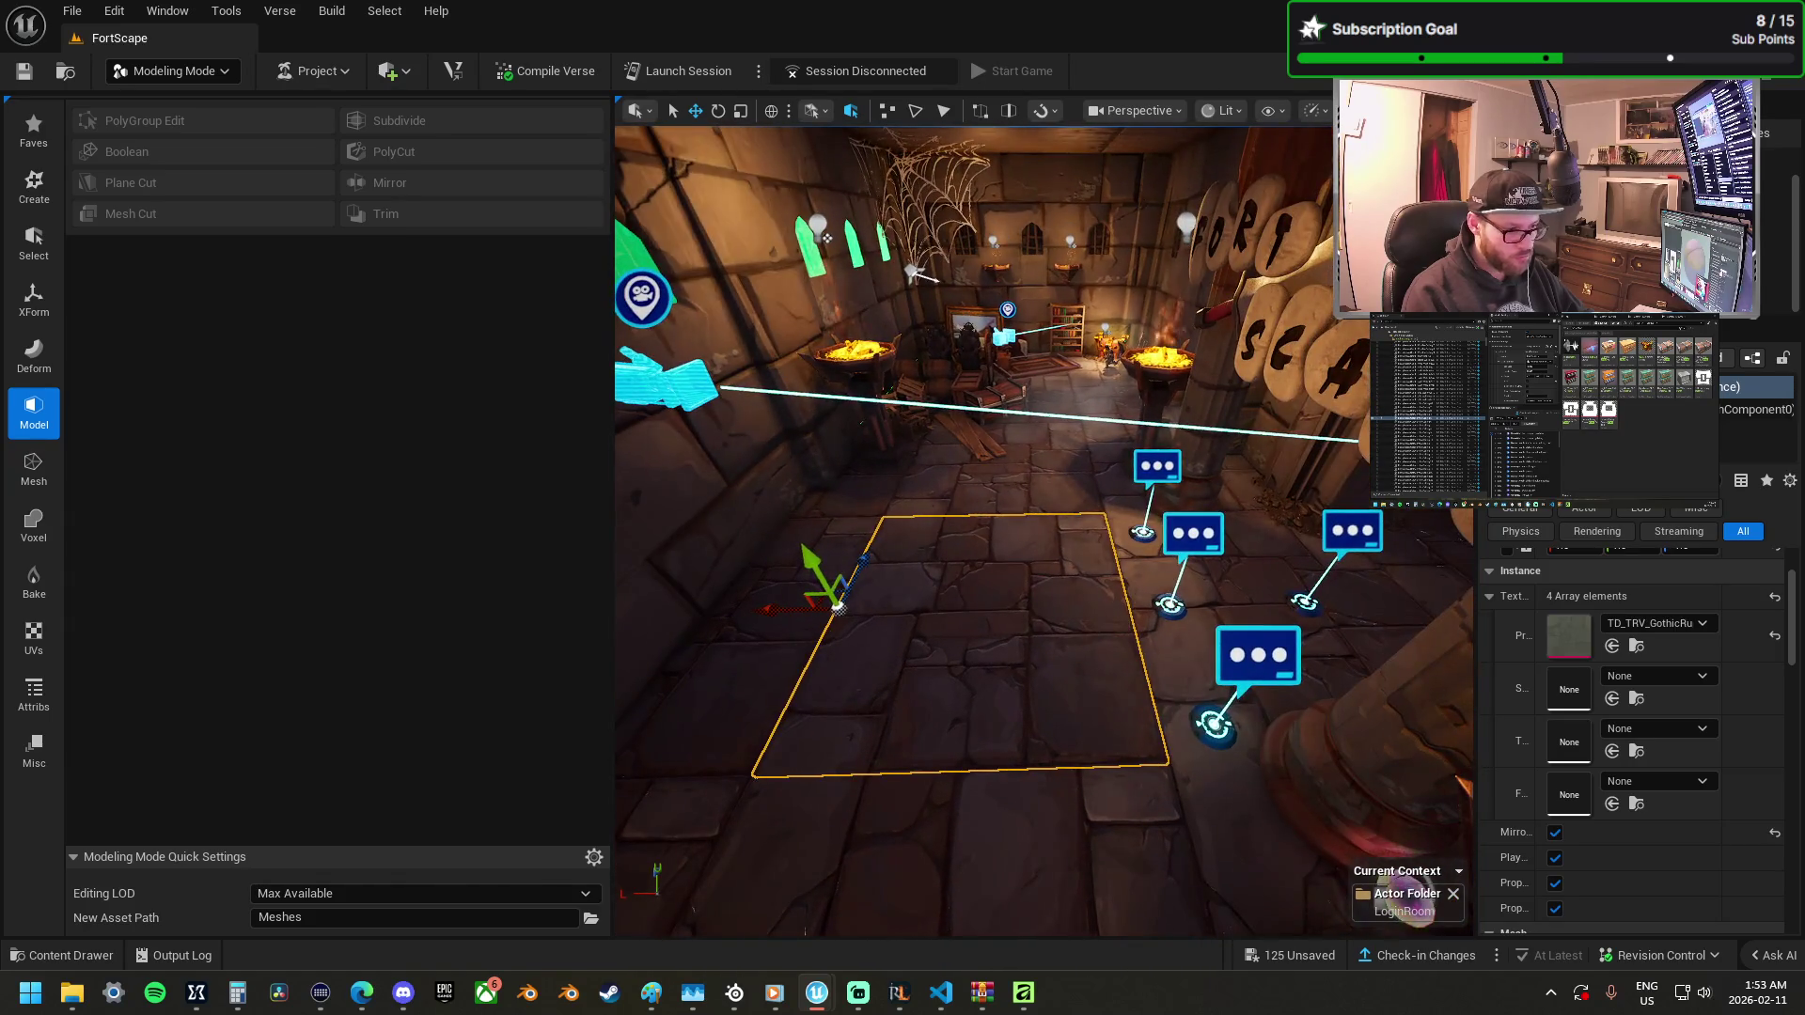
{"action": "left_click", "coordinate": [34, 185]}
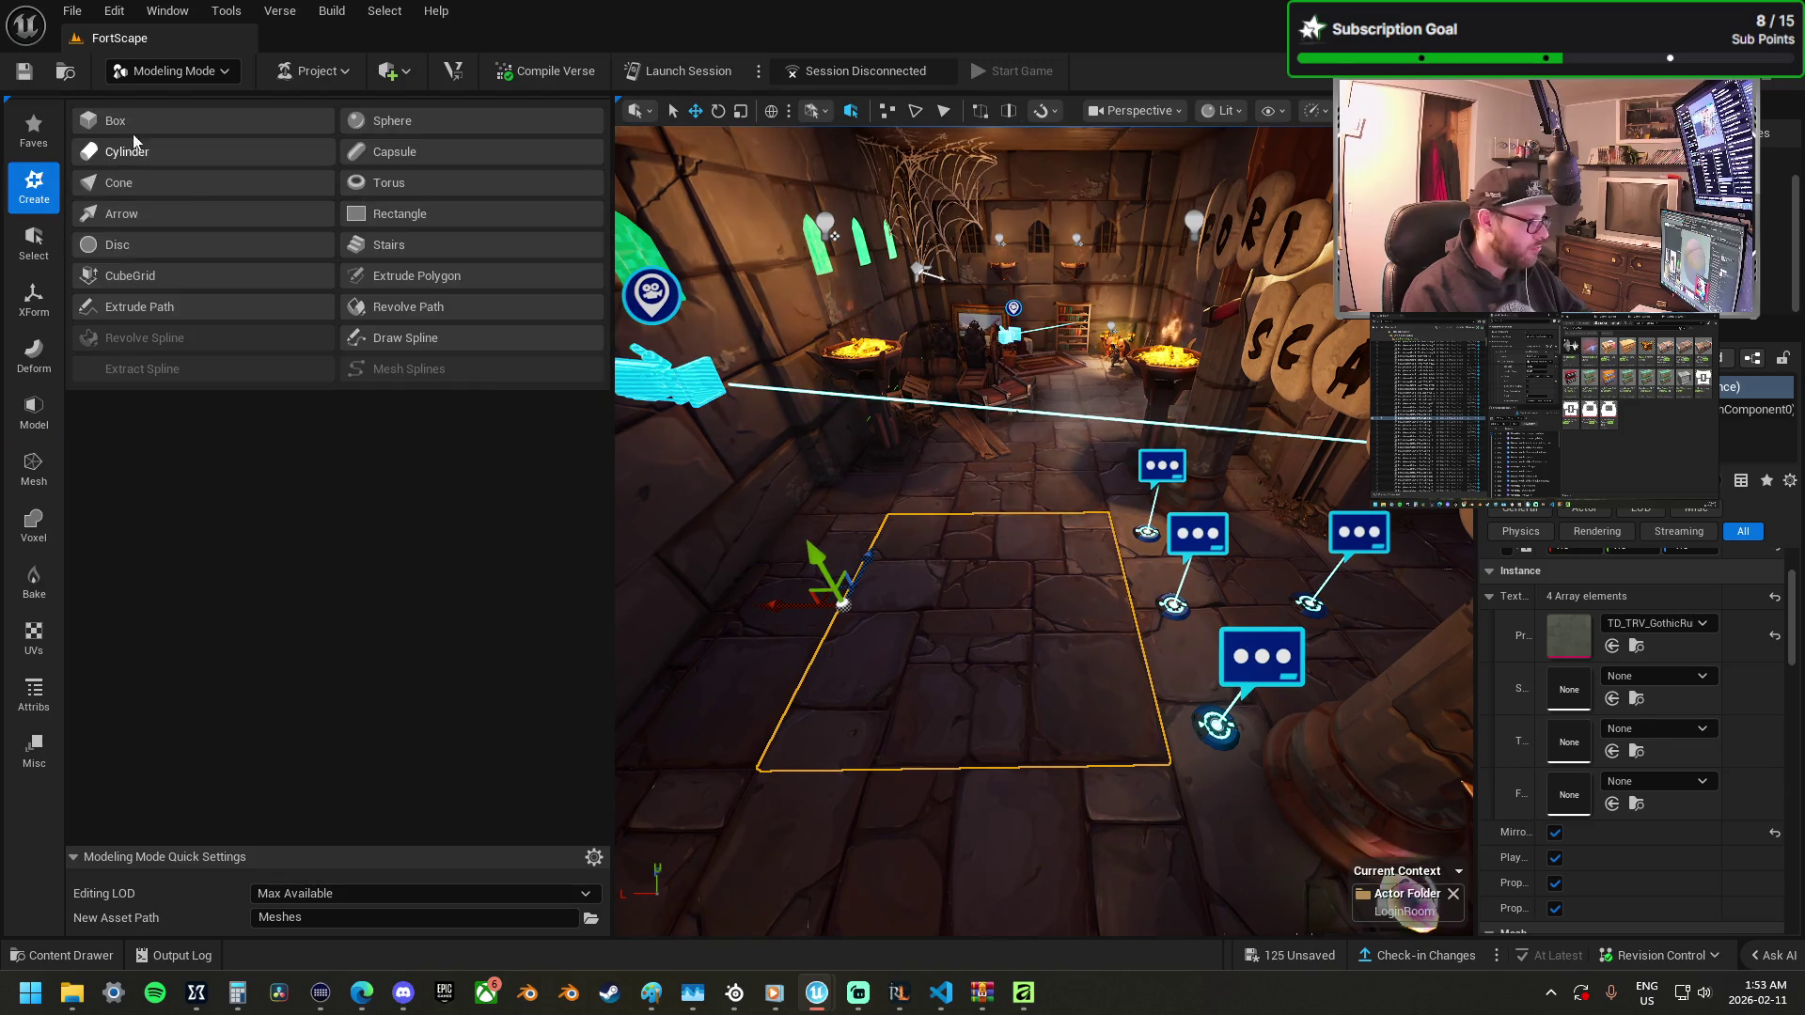
Create a new box mesh placed on the lobby floor.
{"action": "left_click", "coordinate": [141, 126]}
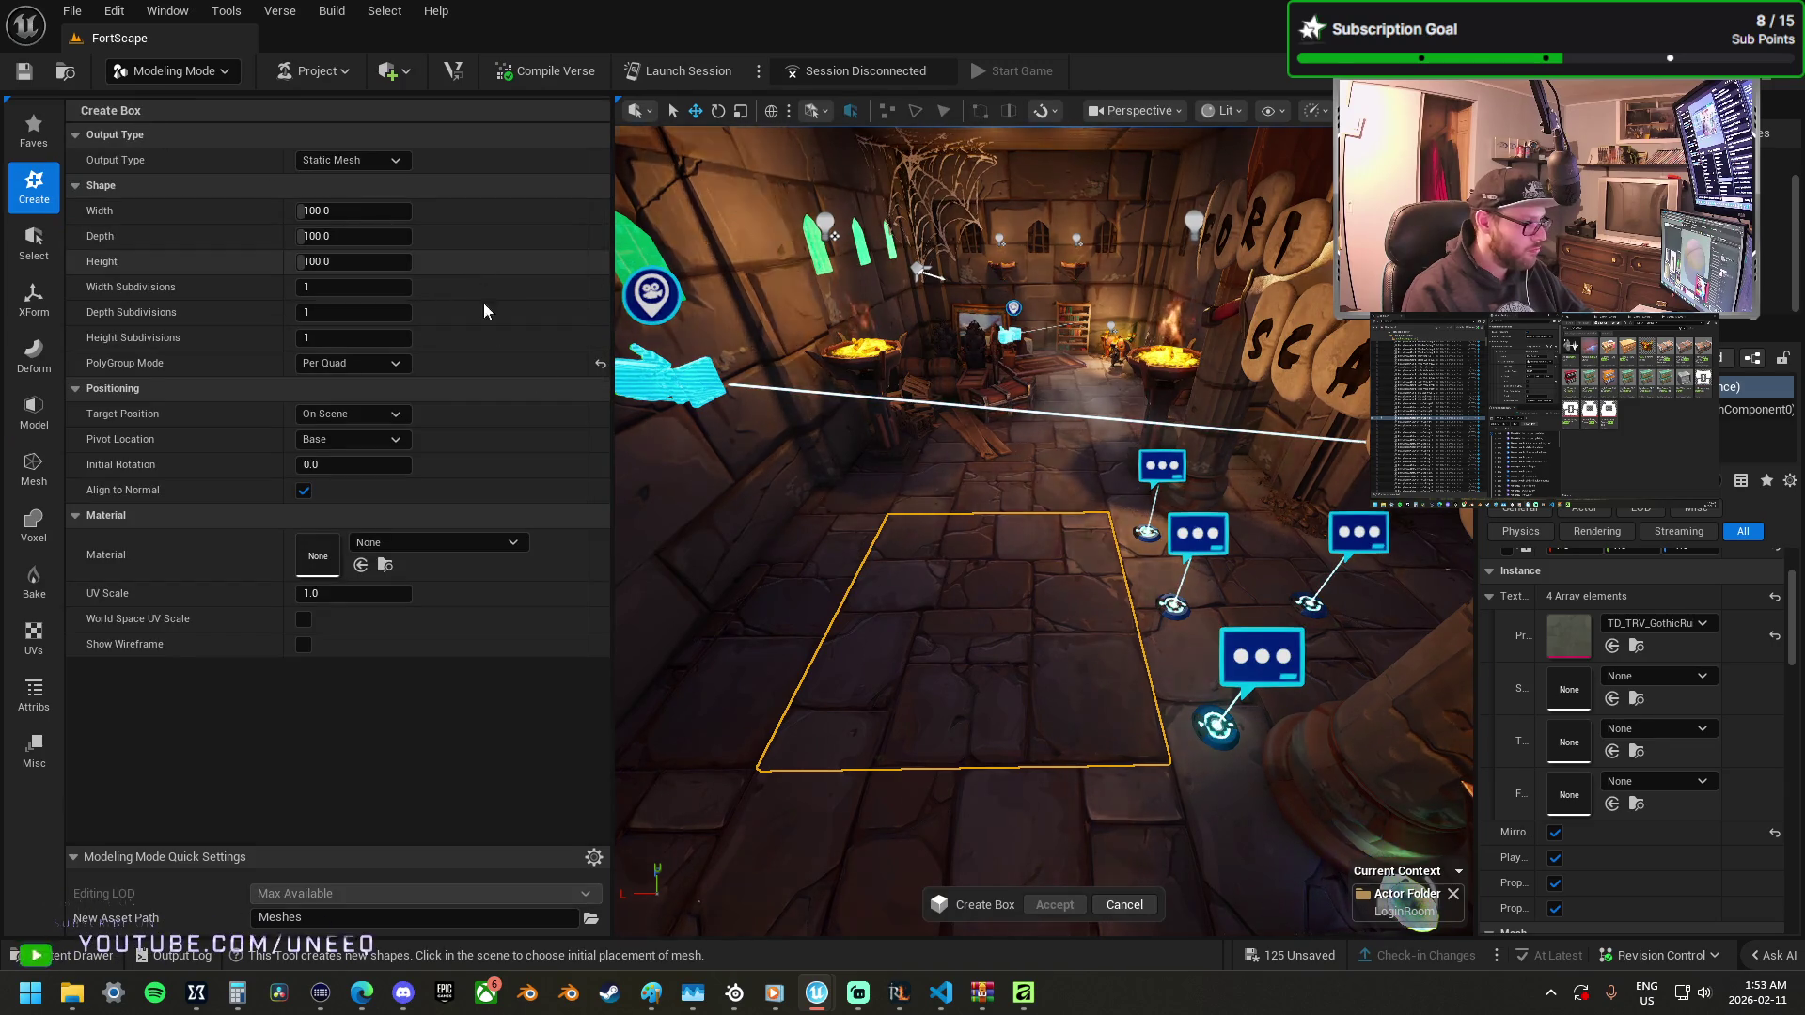
{"action": "left_click", "coordinate": [997, 604]}
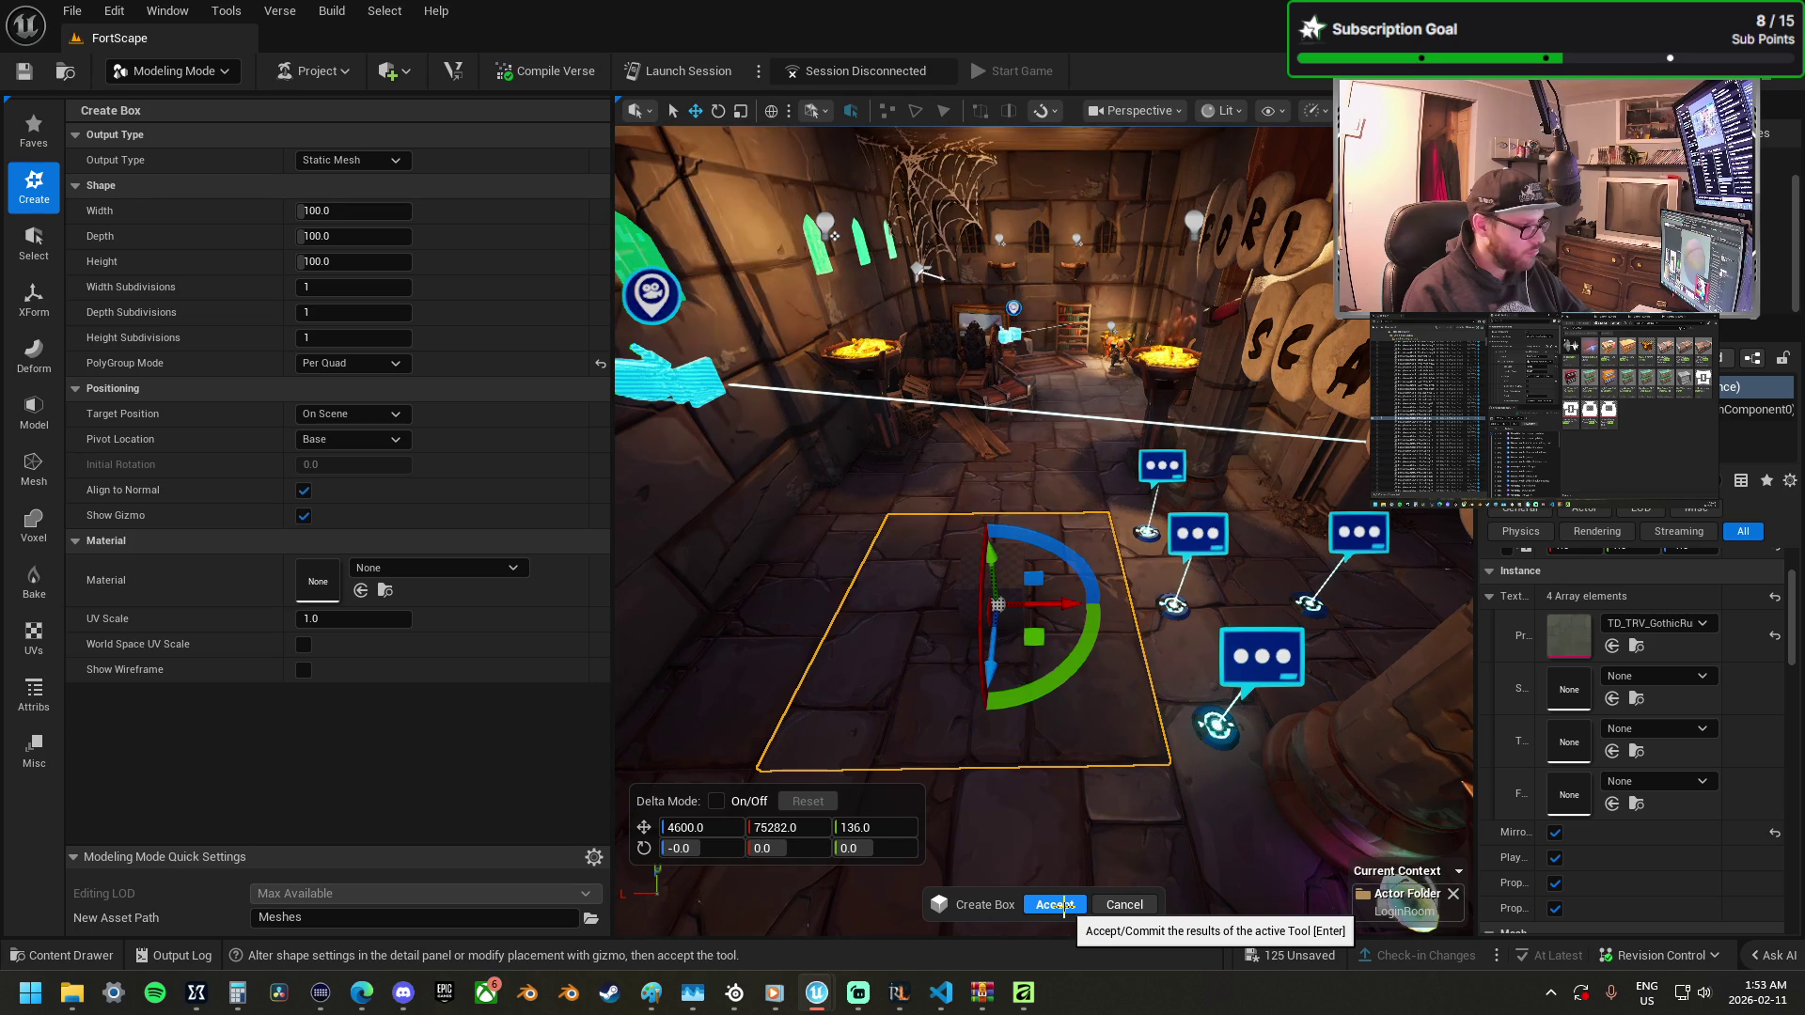
{"action": "left_click", "coordinate": [1065, 905]}
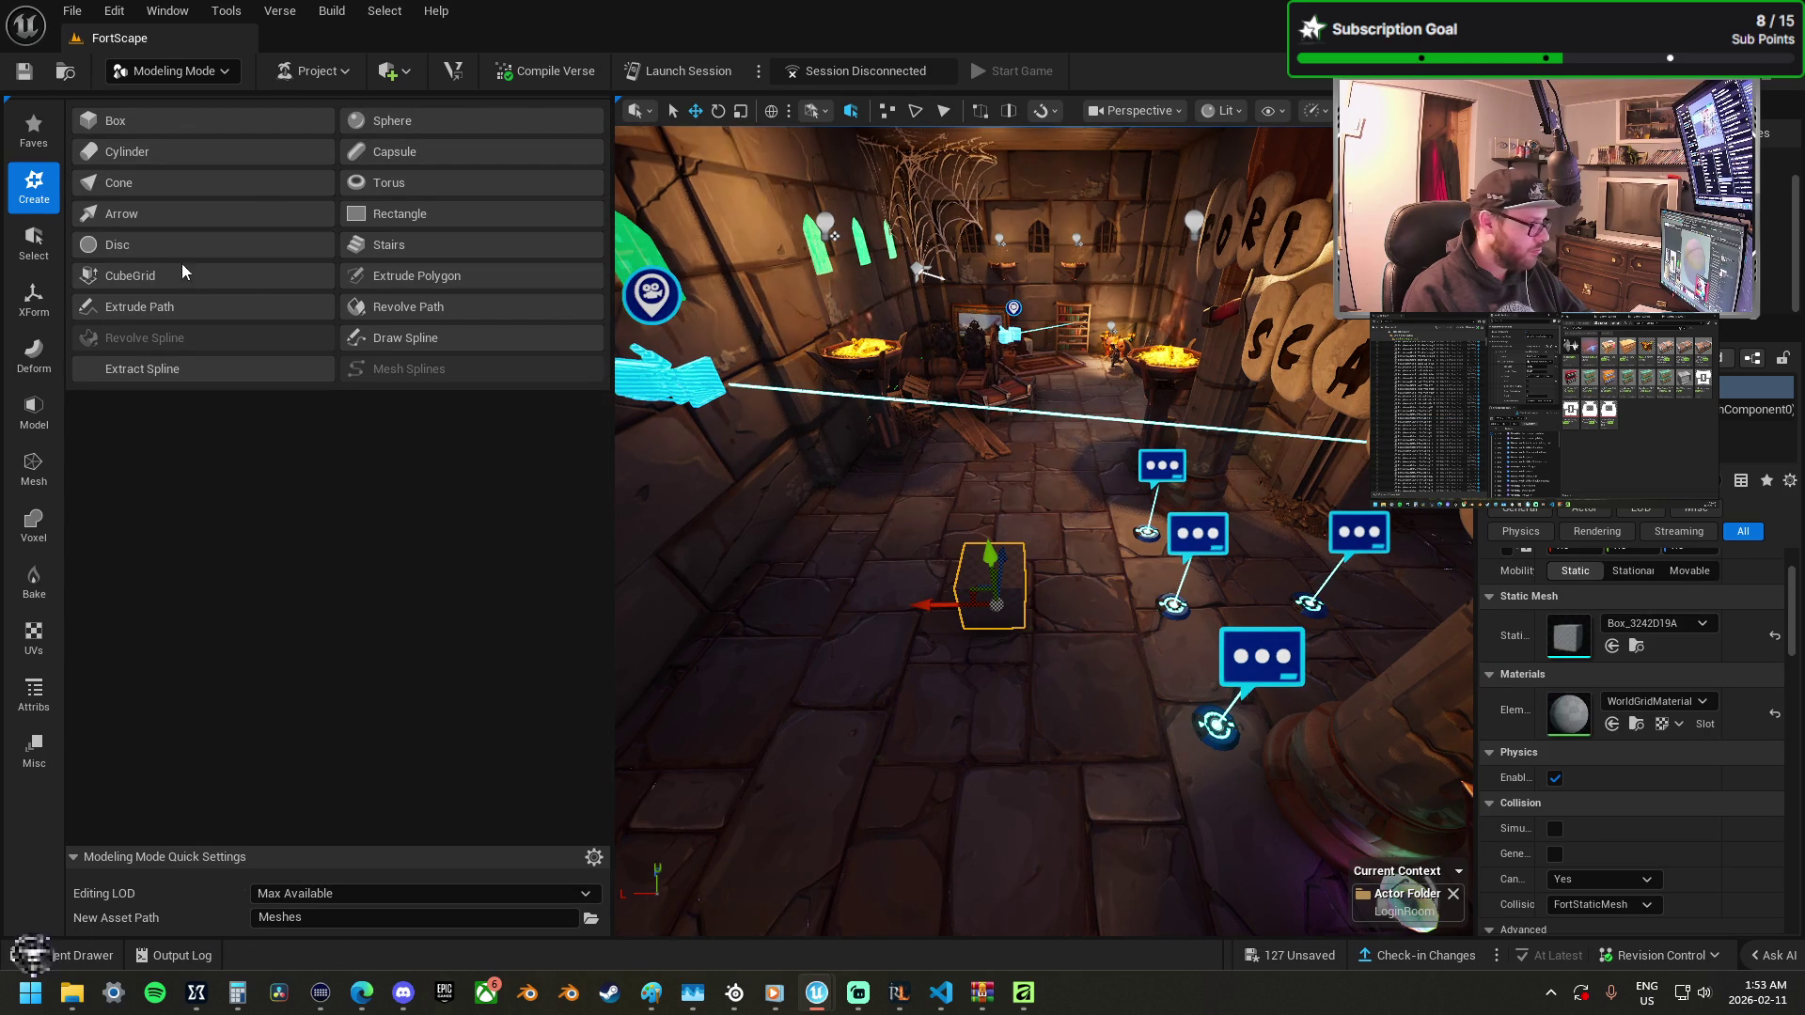
Scale the box into a large flat slab and fly around to check it.
{"action": "mouse_move", "coordinate": [1079, 656]}
{"action": "left_mouse_down"}
{"action": "mouse_move", "coordinate": [1053, 576]}
{"action": "mouse_move", "coordinate": [1171, 561]}
{"action": "left_mouse_up"}
{"action": "key", "text": "r"}
{"action": "key", "text": "w"}
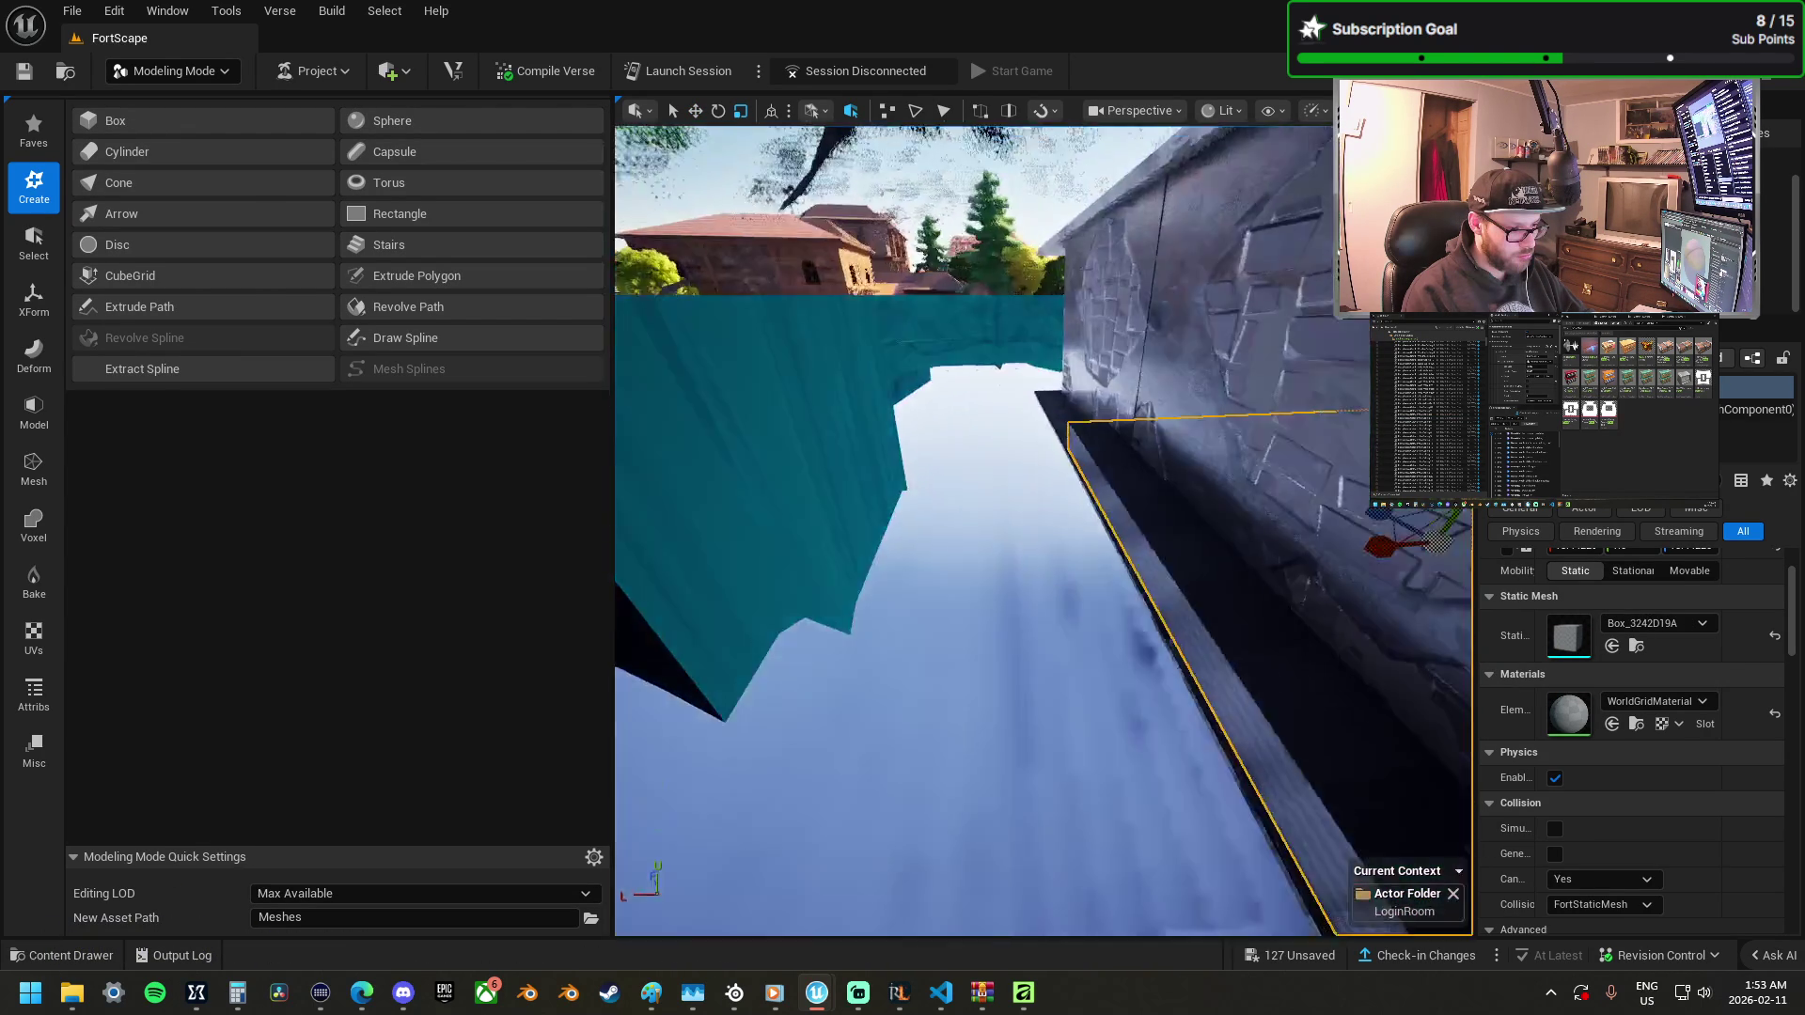
{"action": "key", "text": "s"}
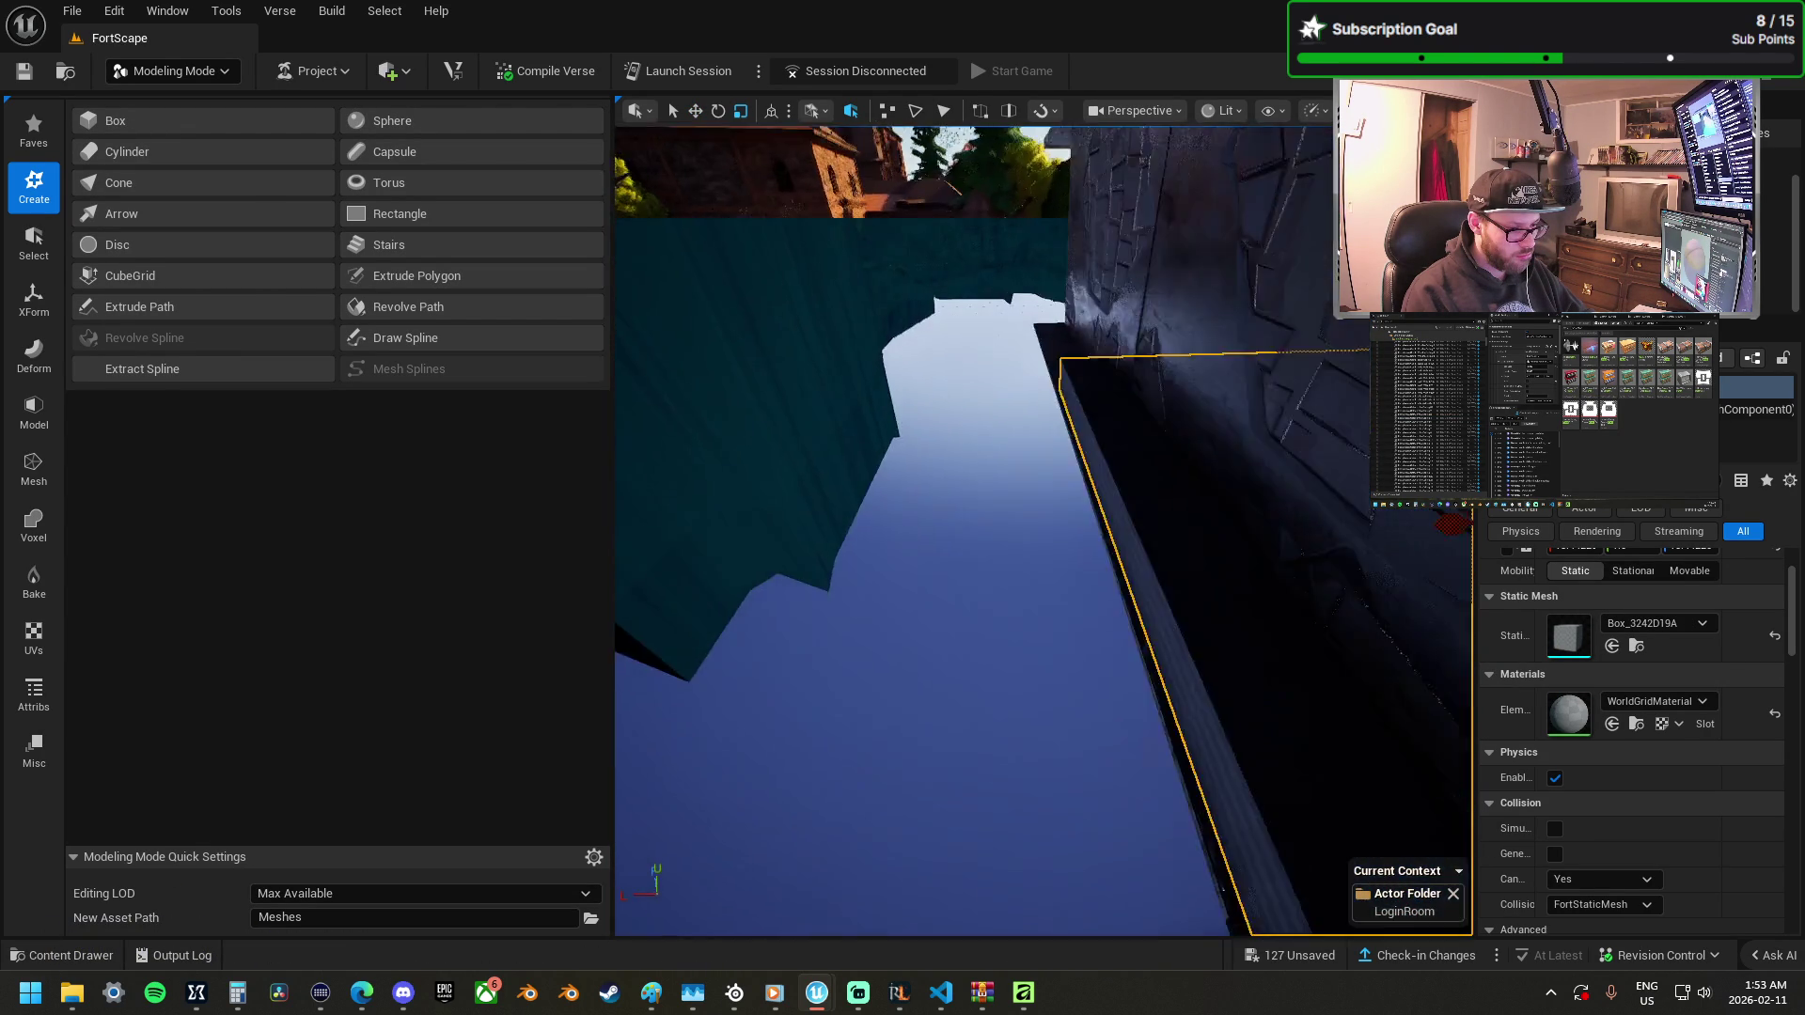
{"action": "key", "text": "s"}
{"action": "key", "text": "w"}
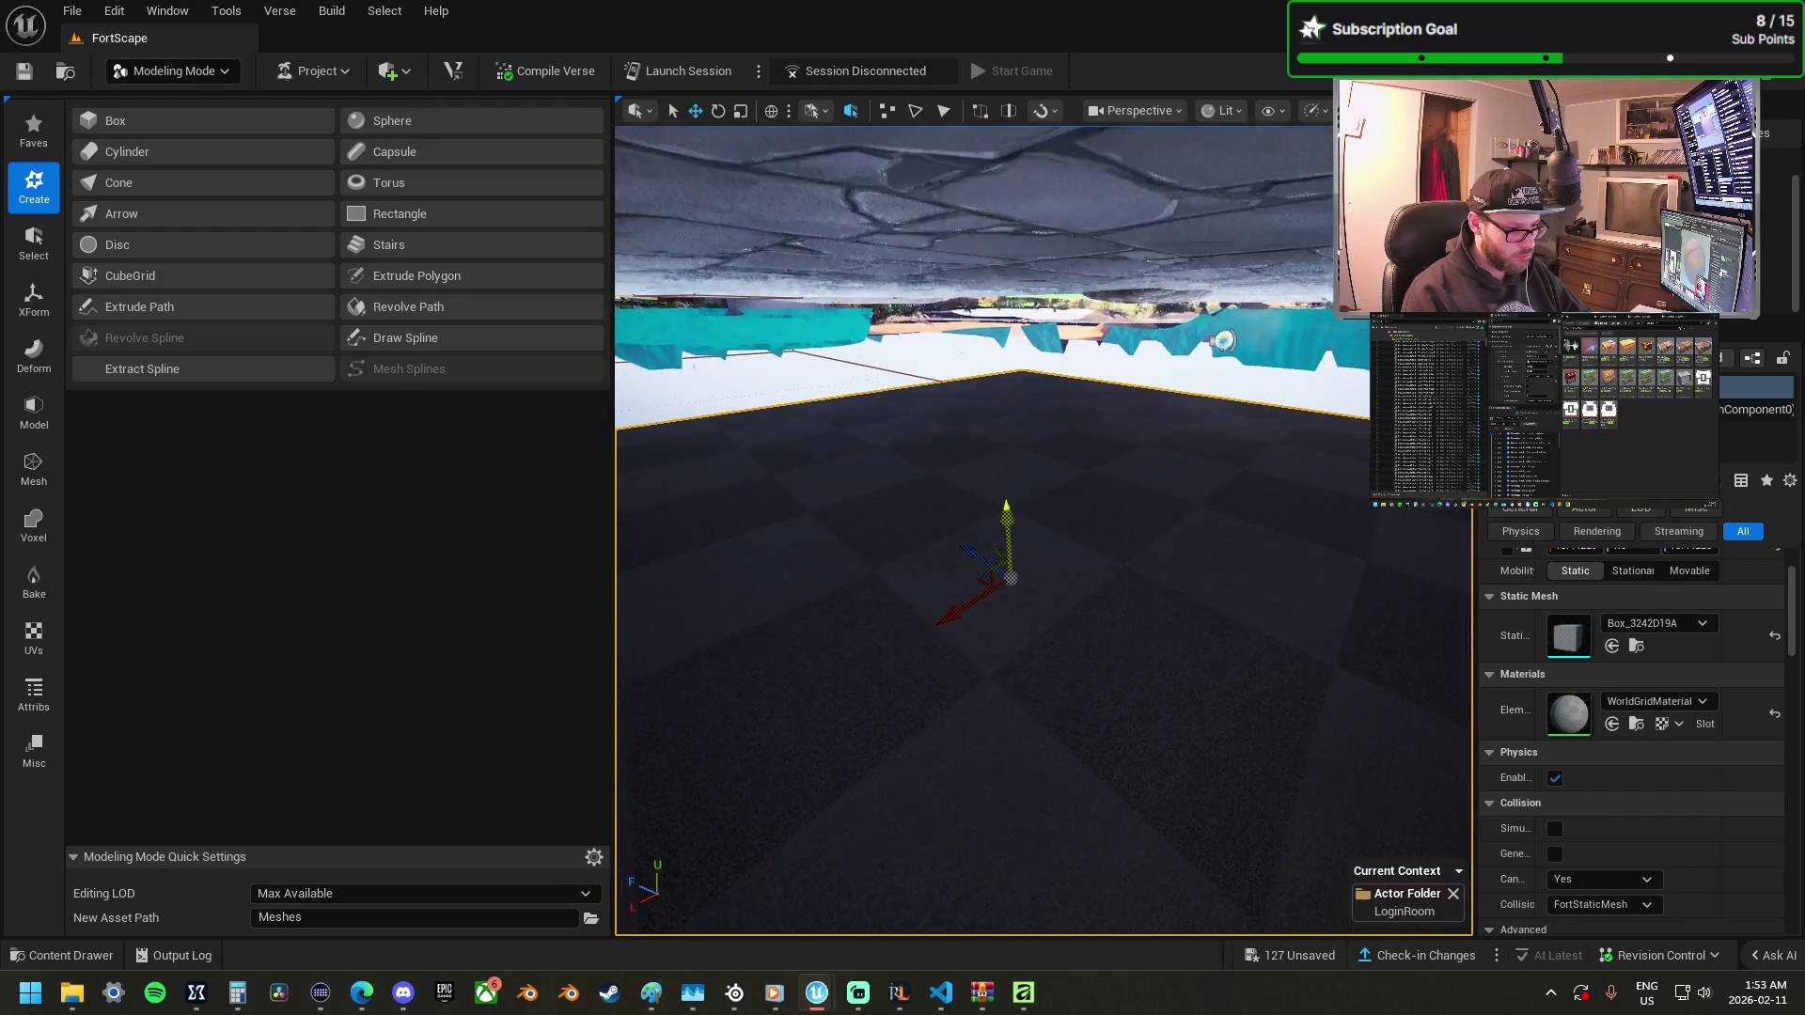
{"action": "key", "text": "w"}
{"action": "key", "text": "s"}
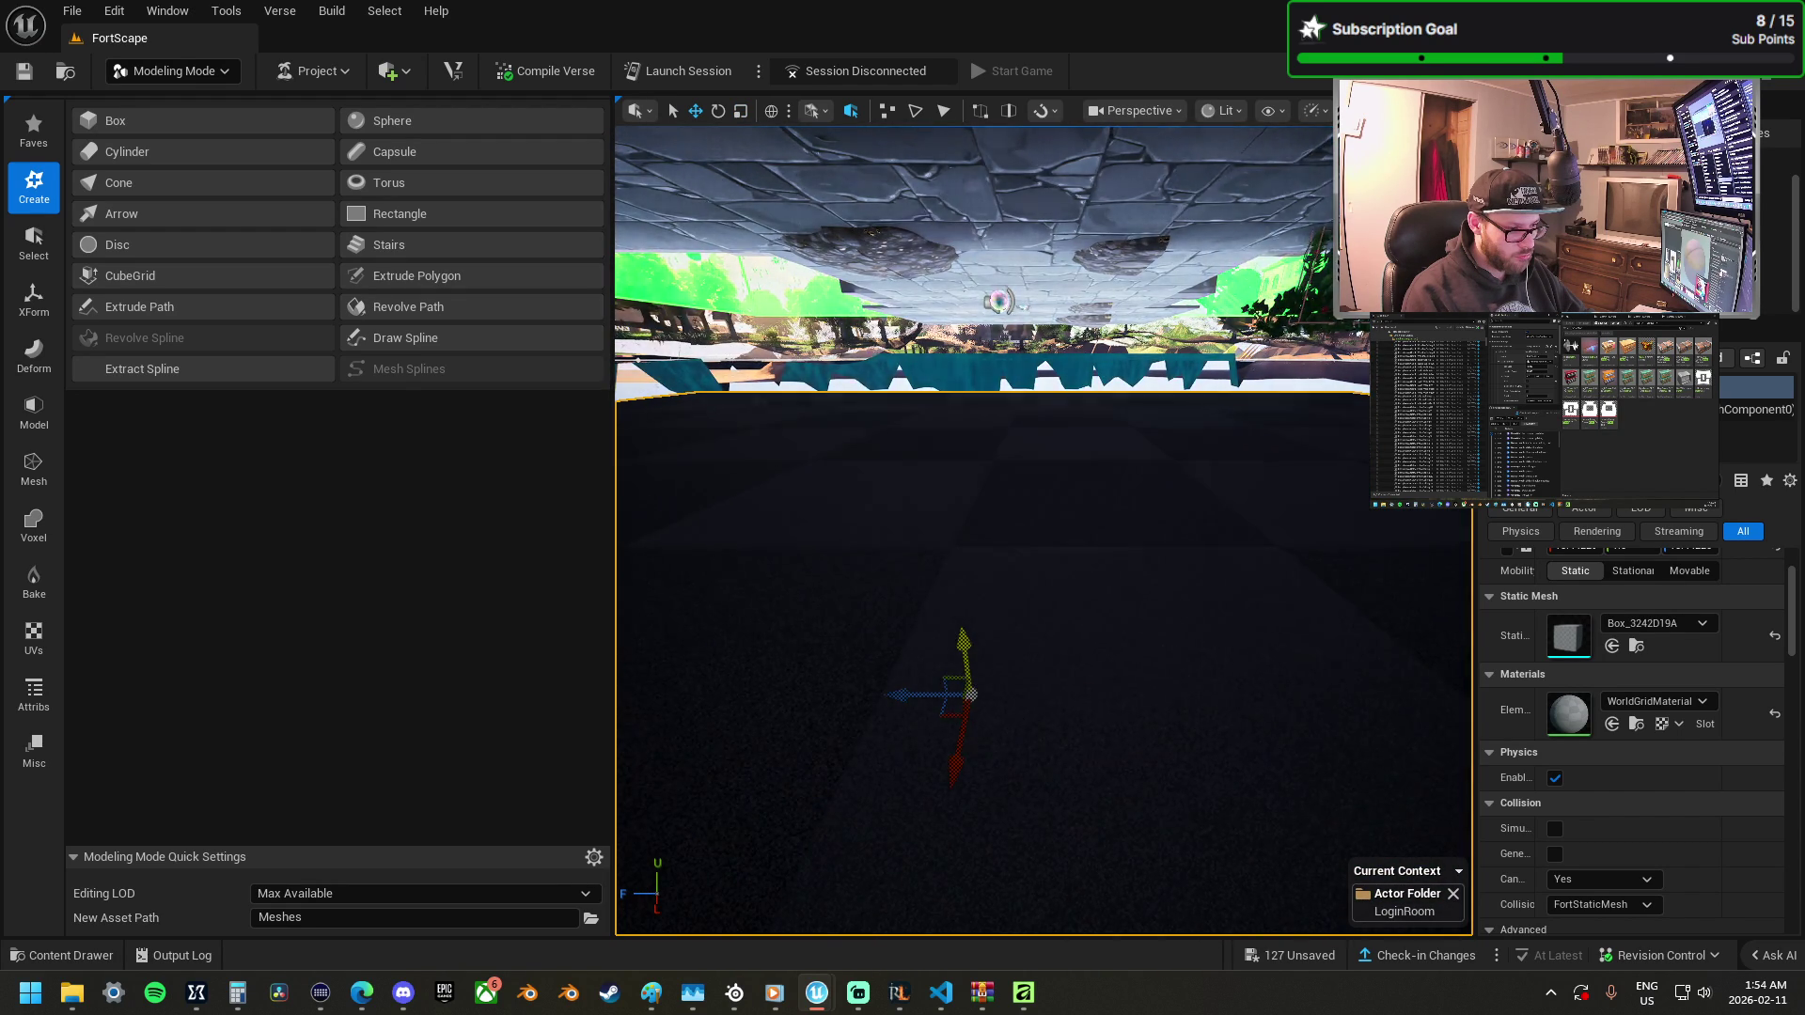
{"action": "key", "text": "e"}
{"action": "key", "text": "e"}
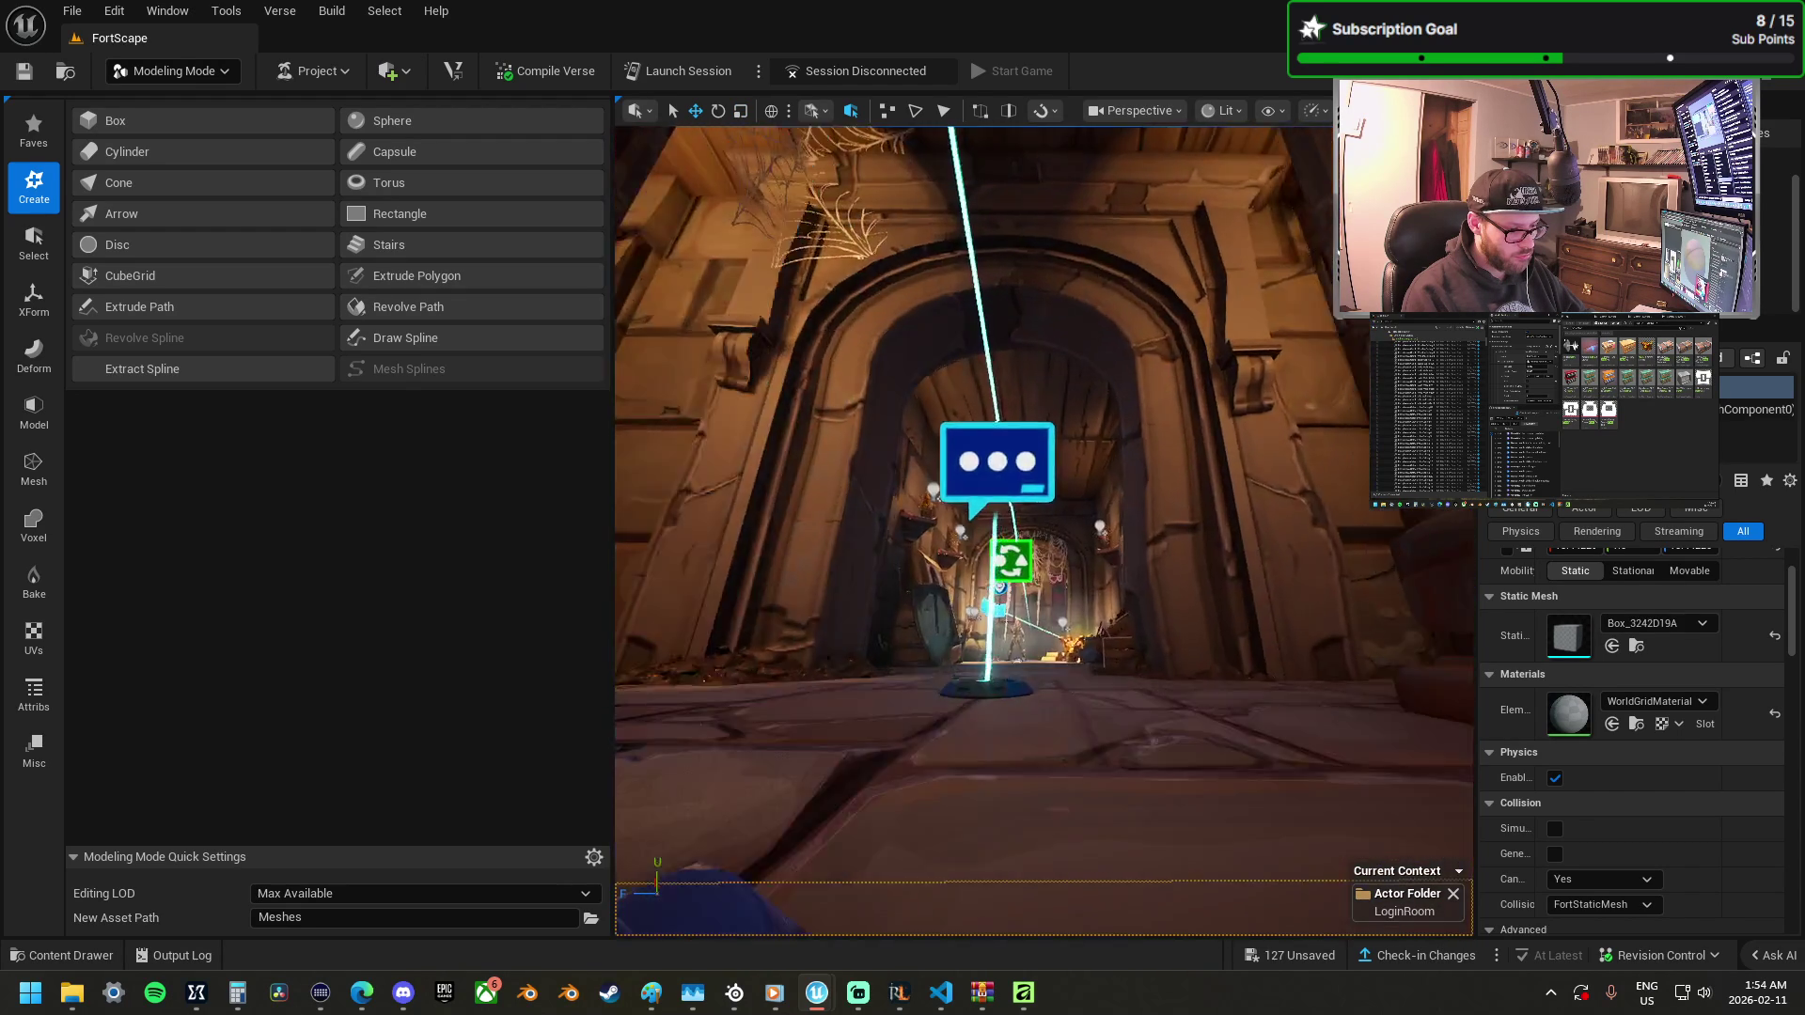
{"action": "key", "text": "s"}
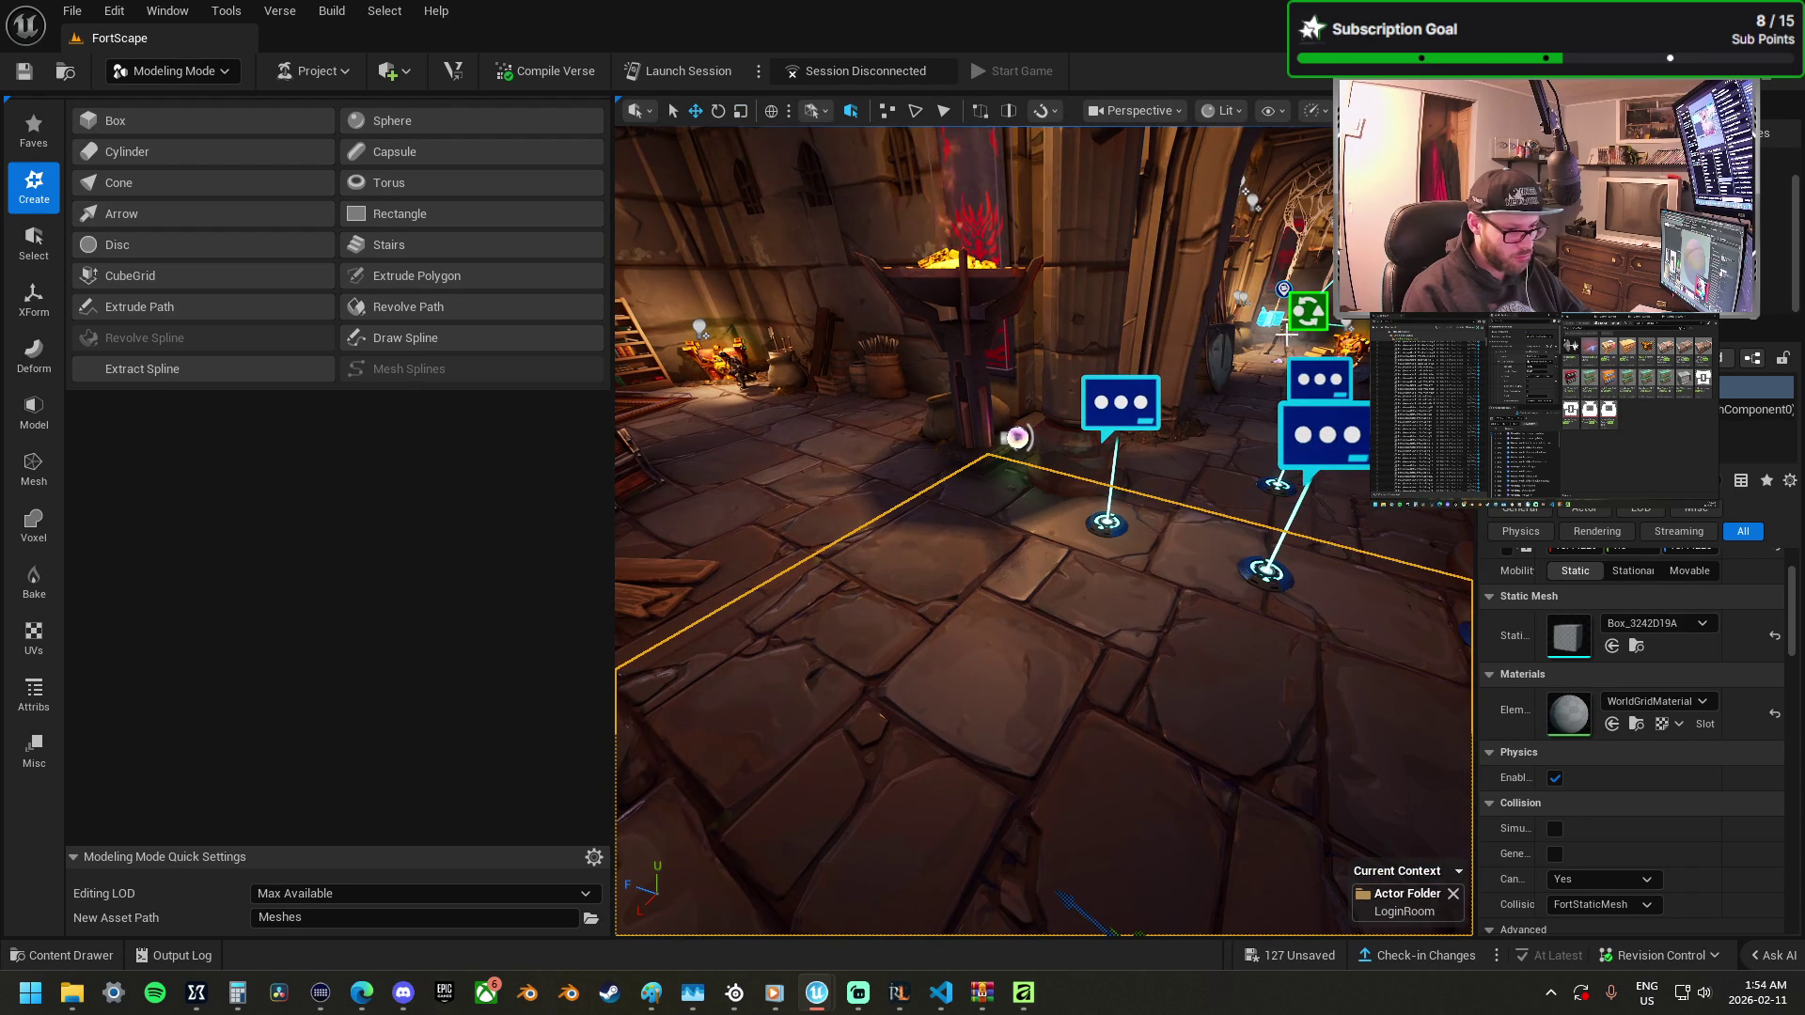
Drag the character model forward onto the open floor in front of the chat markers.
{"action": "left_click", "coordinate": [1296, 386]}
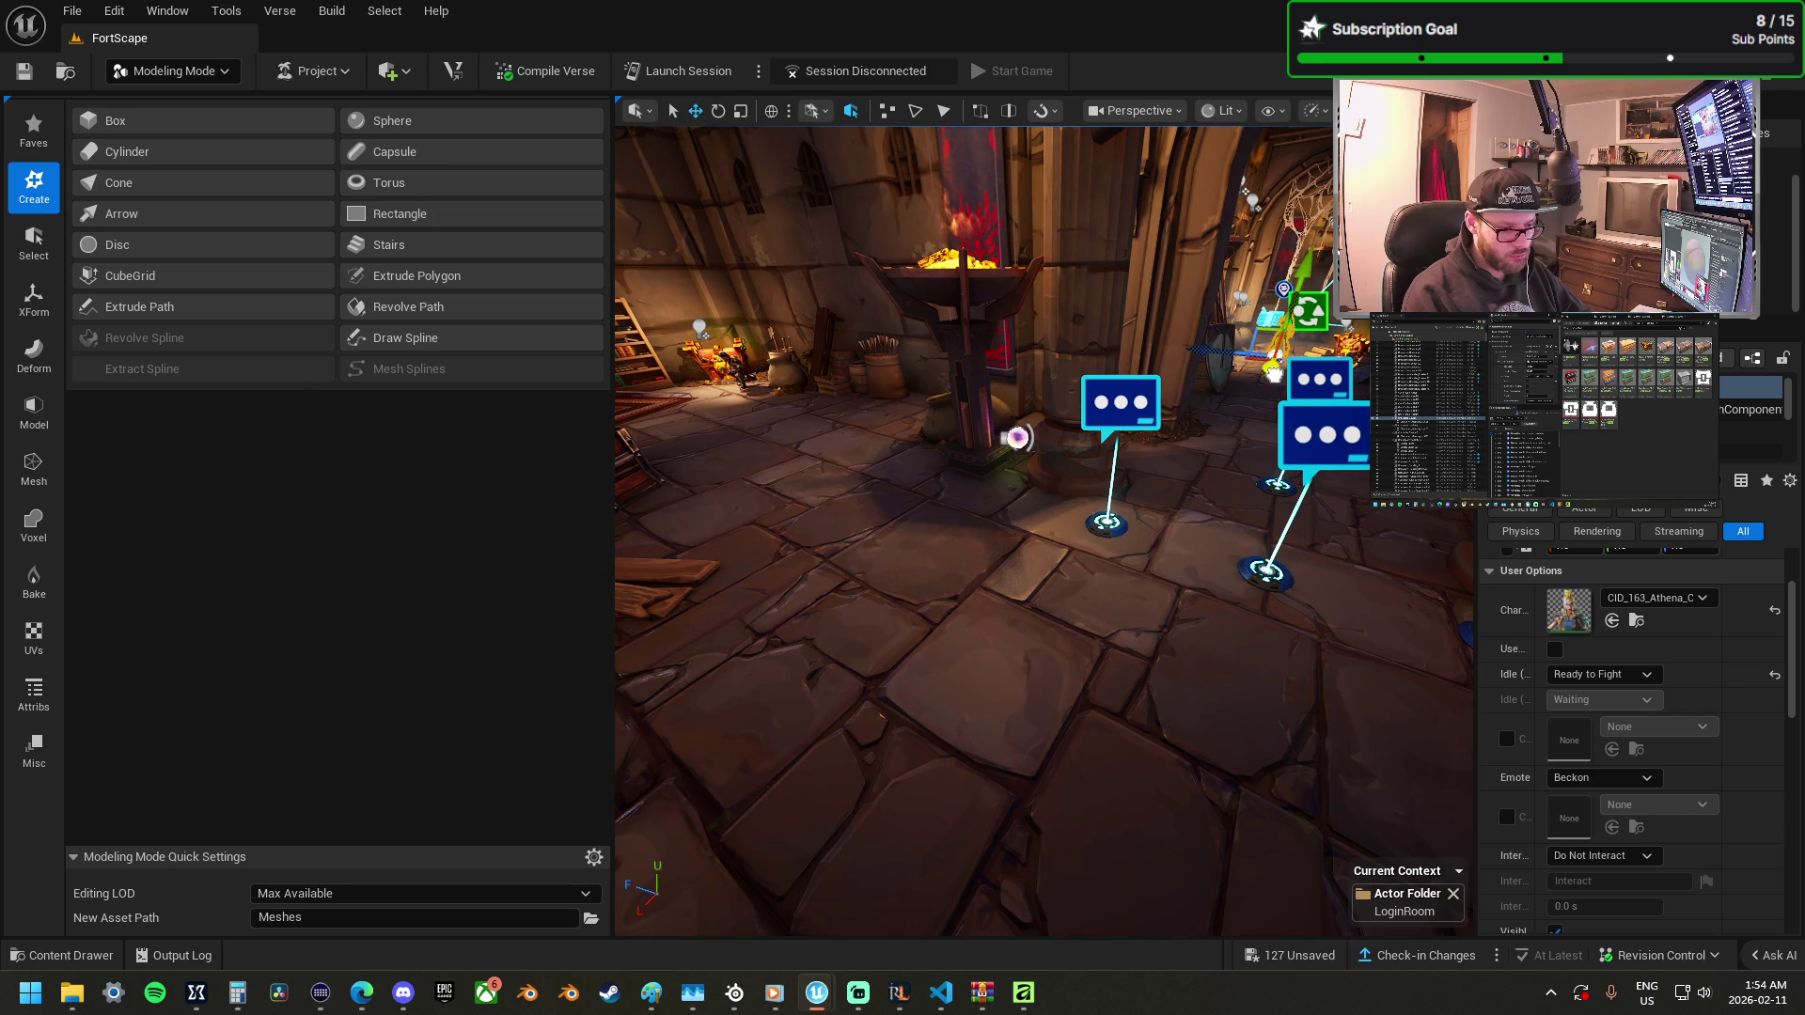
{"action": "left_click_drag", "start_coordinate": [1273, 374], "coordinate": [1225, 555]}
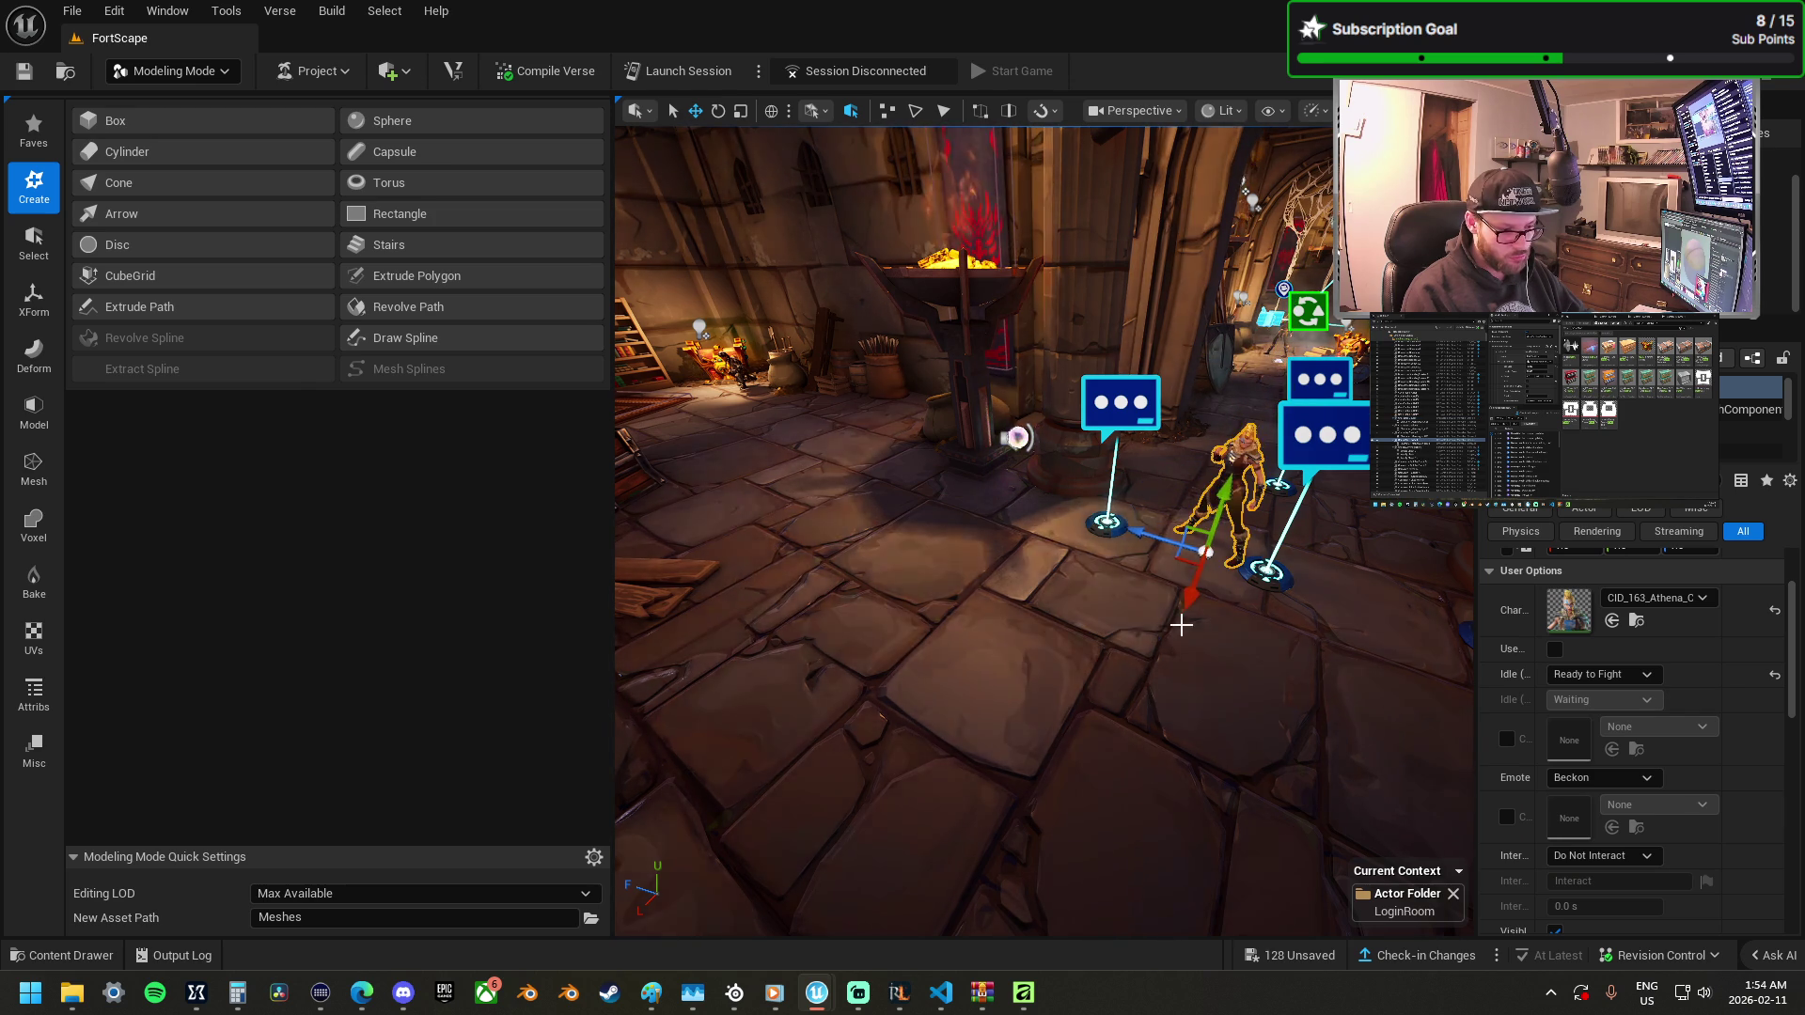
{"action": "mouse_move", "coordinate": [1181, 604]}
{"action": "left_mouse_down"}
{"action": "mouse_move", "coordinate": [1057, 888]}
{"action": "mouse_move", "coordinate": [1166, 818]}
{"action": "left_mouse_up"}
{"action": "scroll", "coordinate": [1044, 527], "scroll_direction": "down", "scroll_amount": 10}
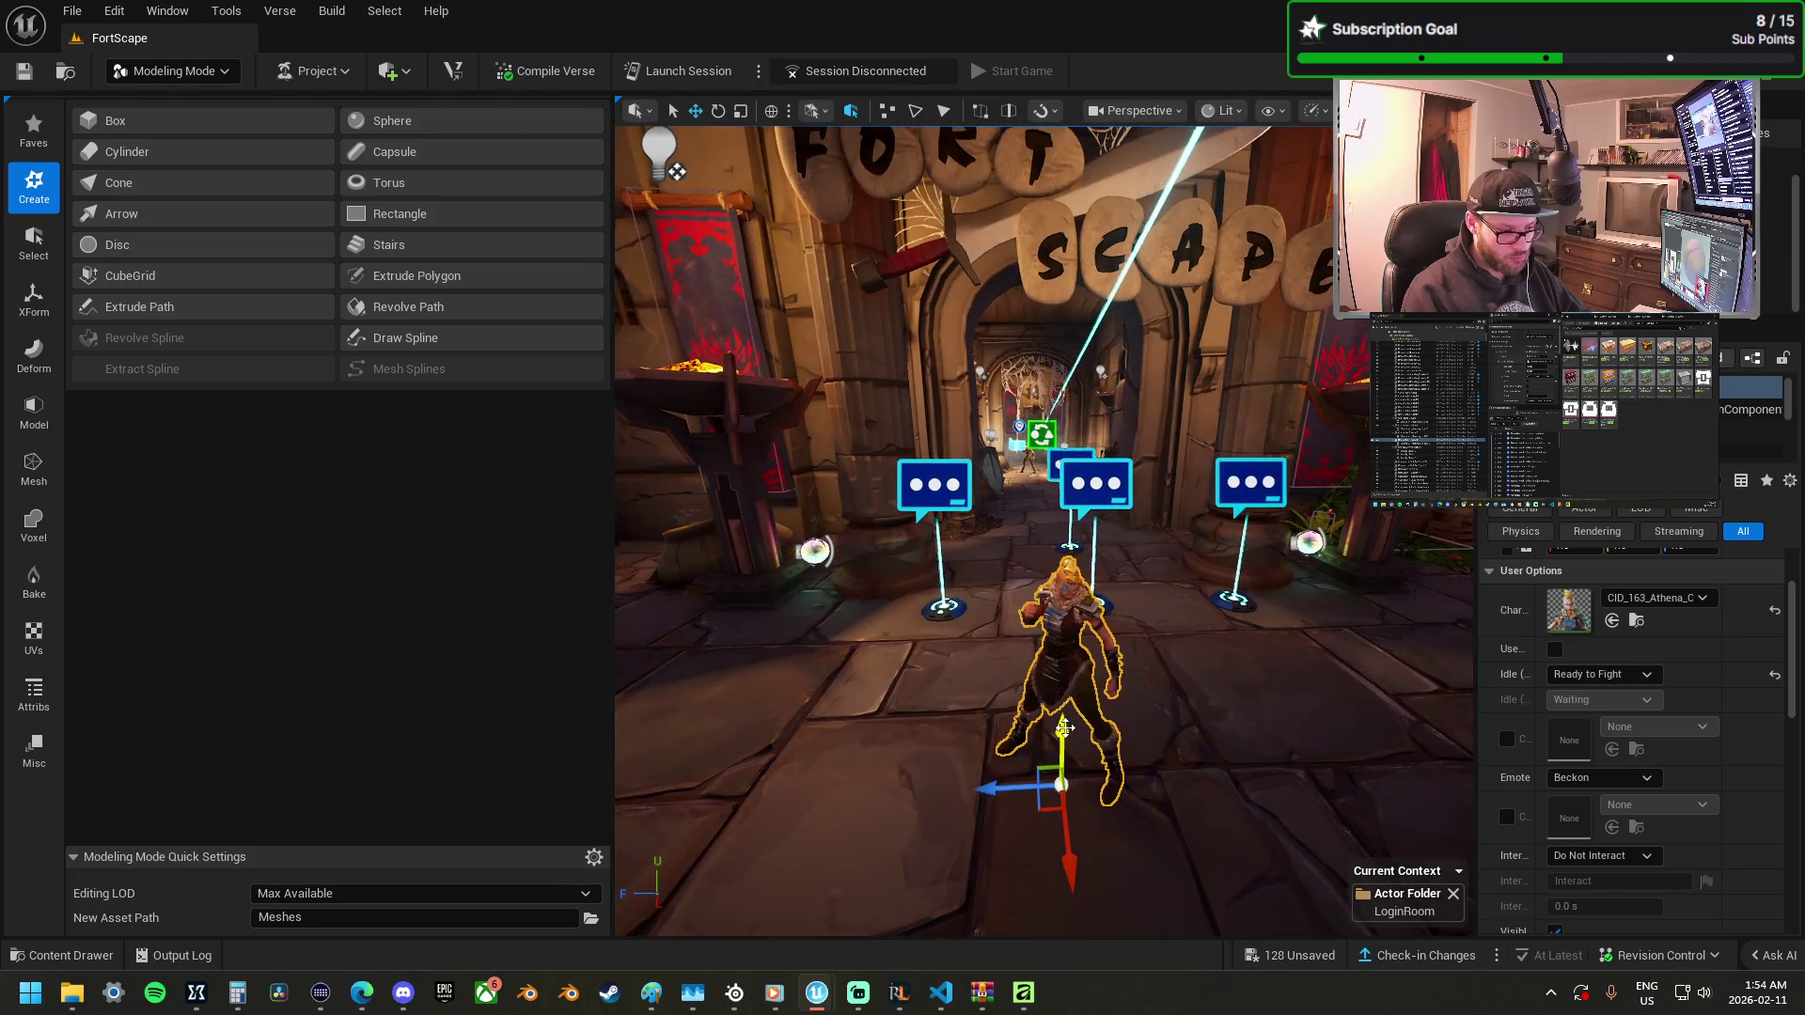
{"action": "scroll", "coordinate": [1078, 776], "scroll_direction": "up", "scroll_amount": 10}
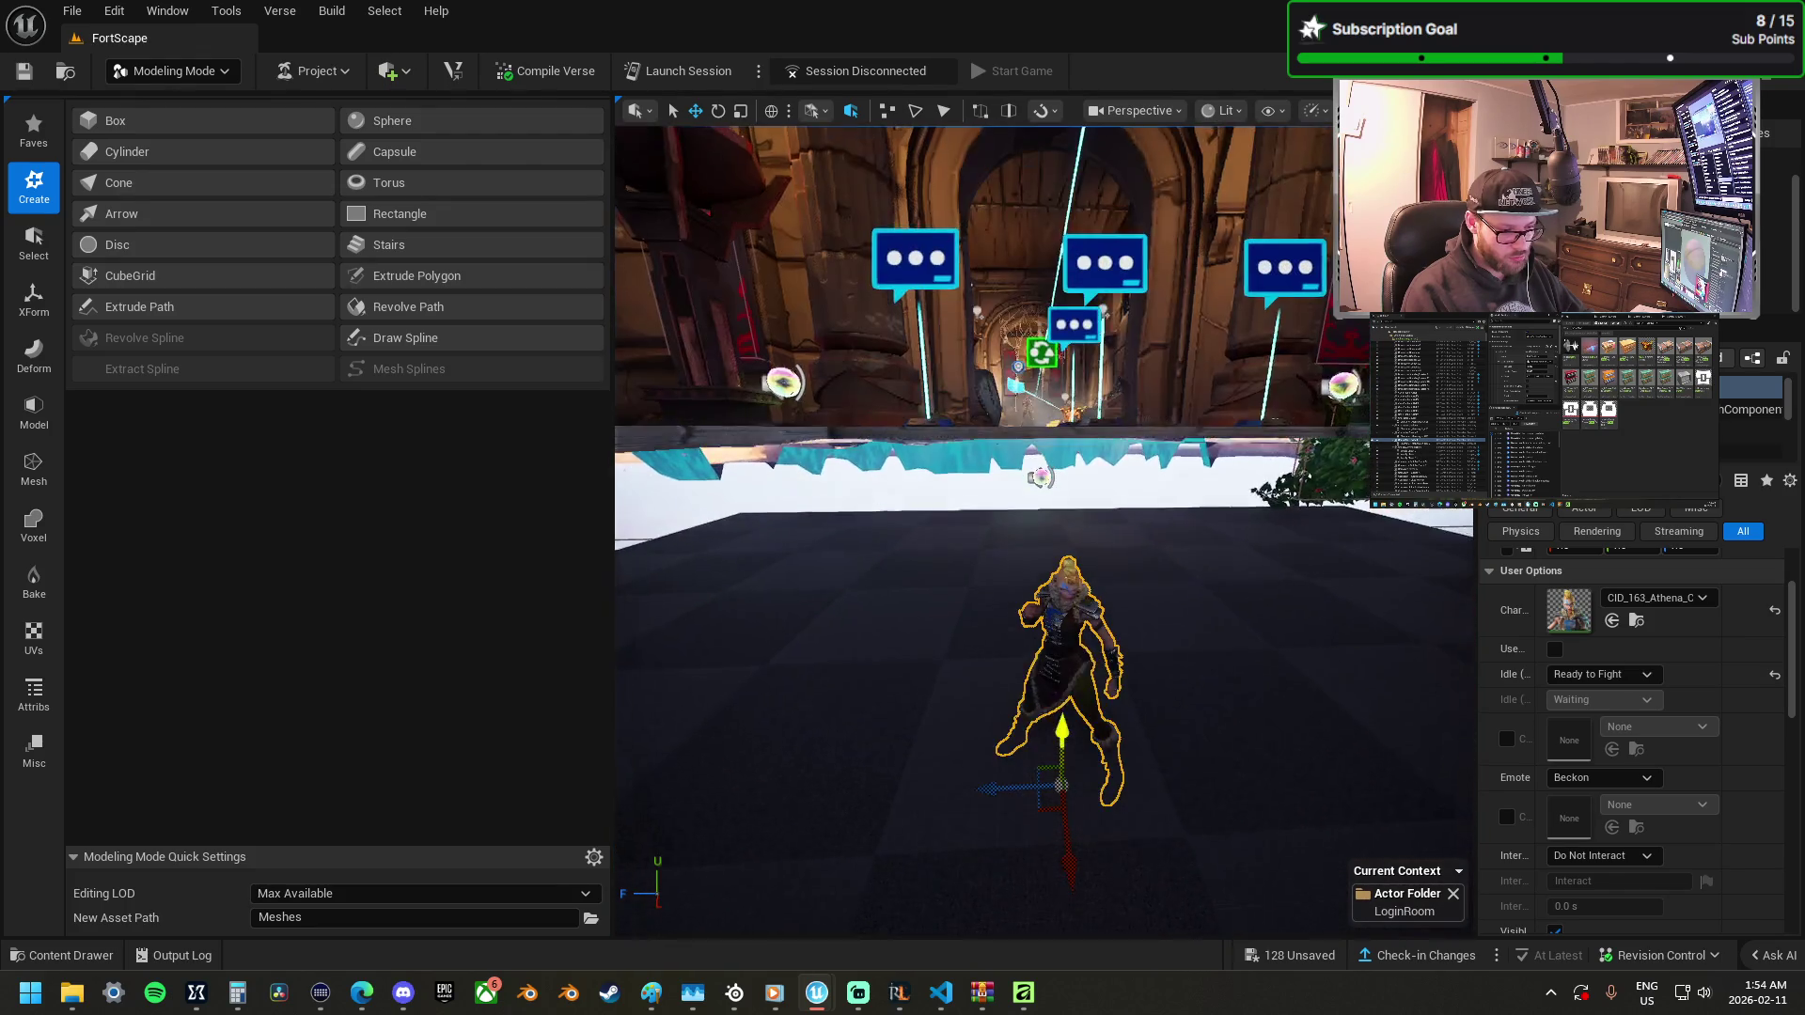
{"action": "scroll", "coordinate": [1078, 776], "scroll_direction": "down", "scroll_amount": 5}
{"action": "scroll", "coordinate": [1063, 733], "scroll_direction": "up", "scroll_amount": 4}
{"action": "scroll", "coordinate": [1046, 690], "scroll_direction": "down", "scroll_amount": 6}
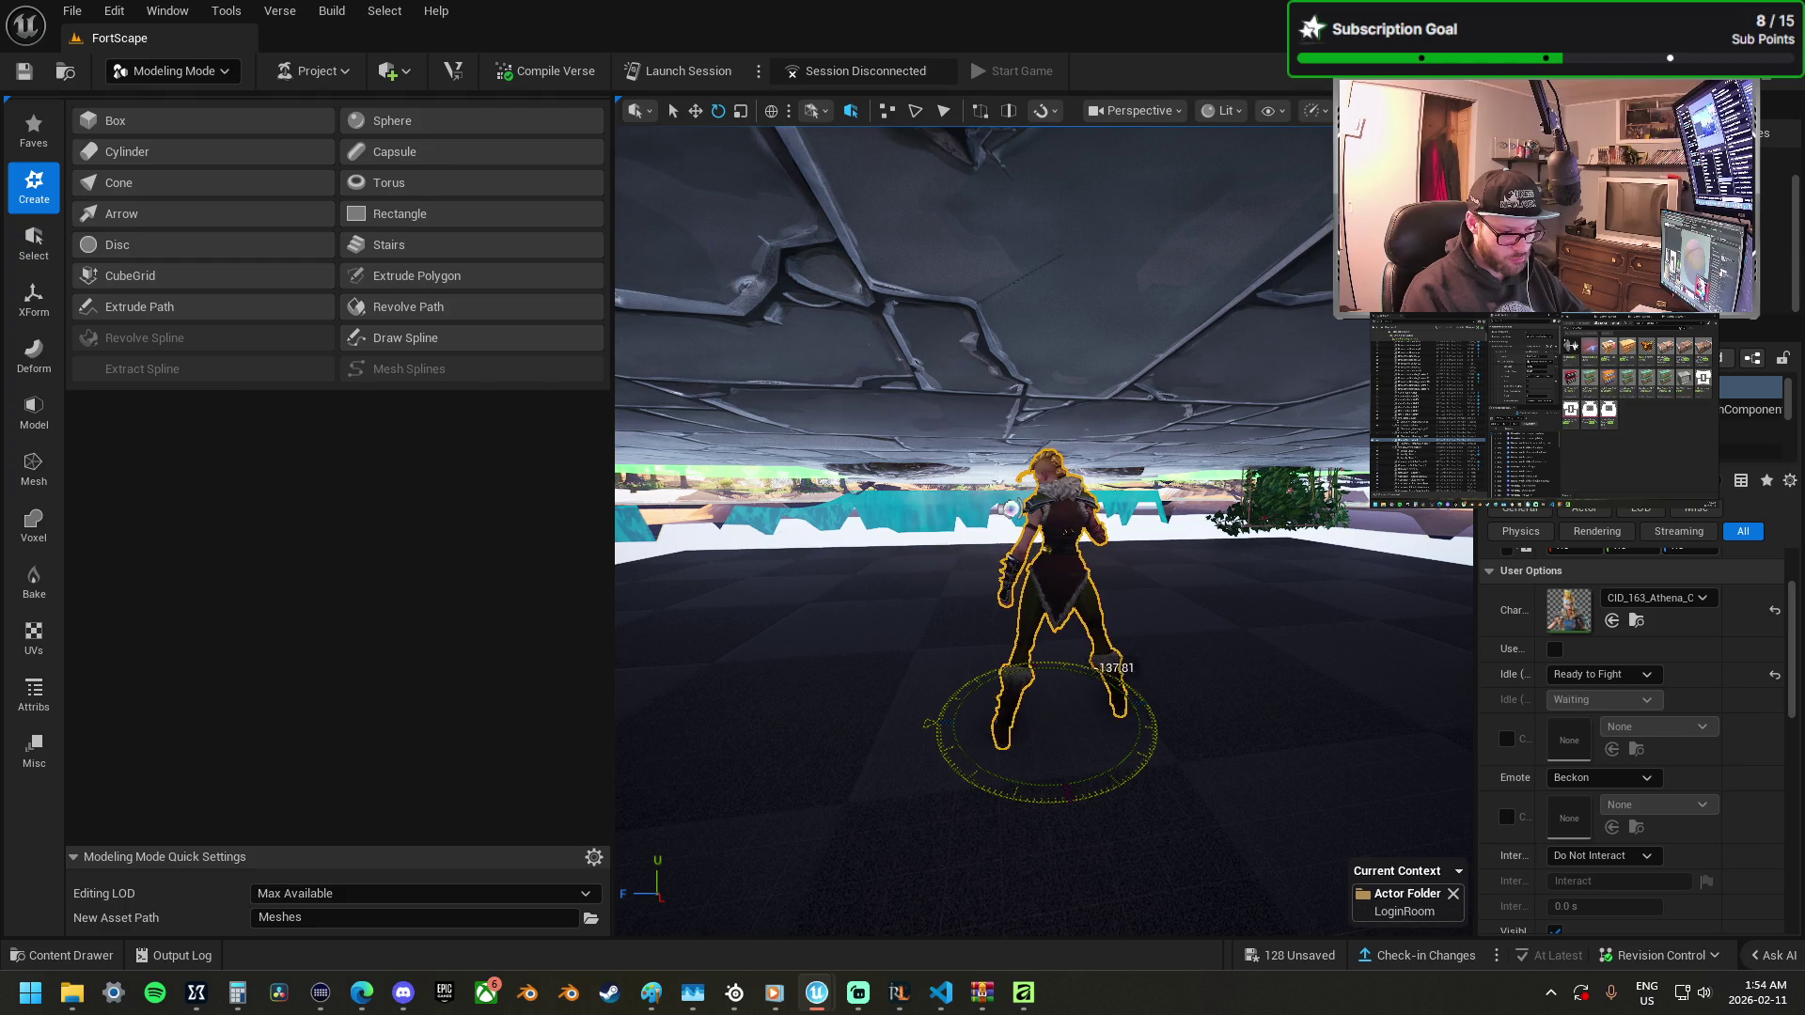
{"action": "mouse_move", "coordinate": [1044, 687]}
{"action": "left_mouse_down"}
{"action": "mouse_move", "coordinate": [884, 630]}
{"action": "mouse_move", "coordinate": [846, 592]}
{"action": "mouse_move", "coordinate": [818, 611]}
{"action": "mouse_move", "coordinate": [977, 635]}
{"action": "left_mouse_up"}
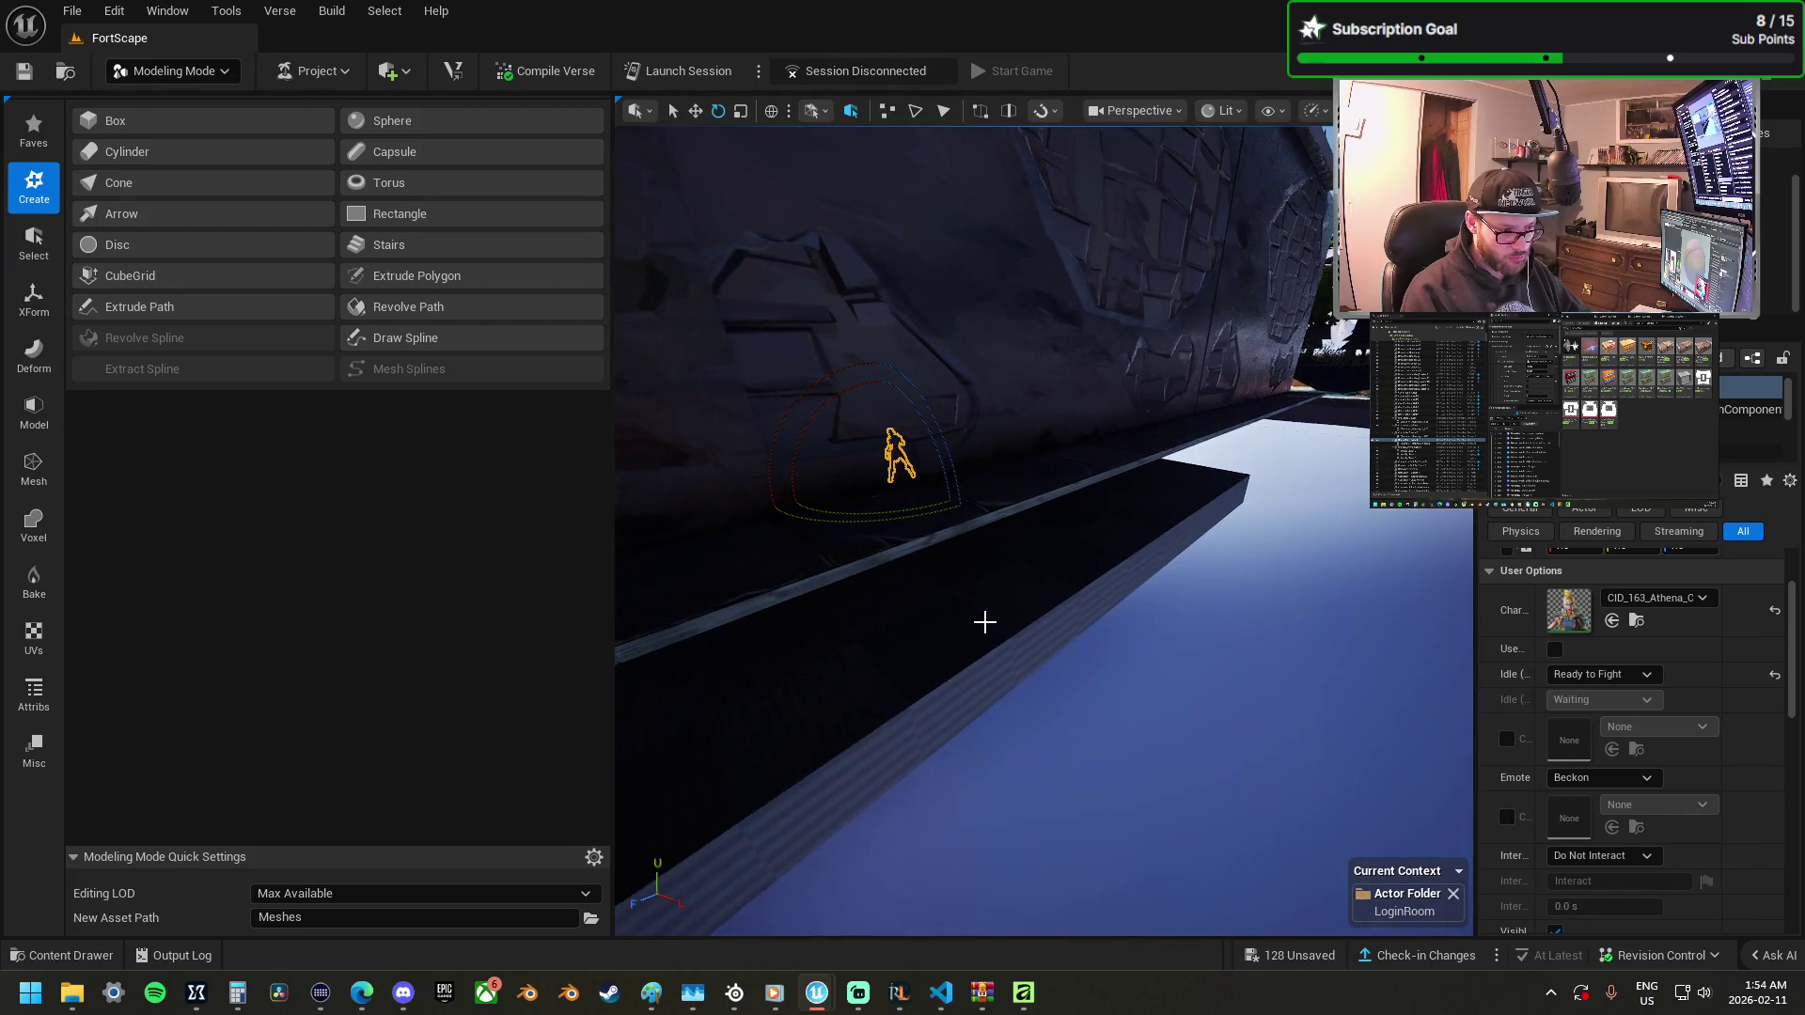
{"action": "left_click", "coordinate": [993, 583]}
Select the slab and raise its top face with PolyGroup Edit to thicken it.
{"action": "key", "text": "w"}
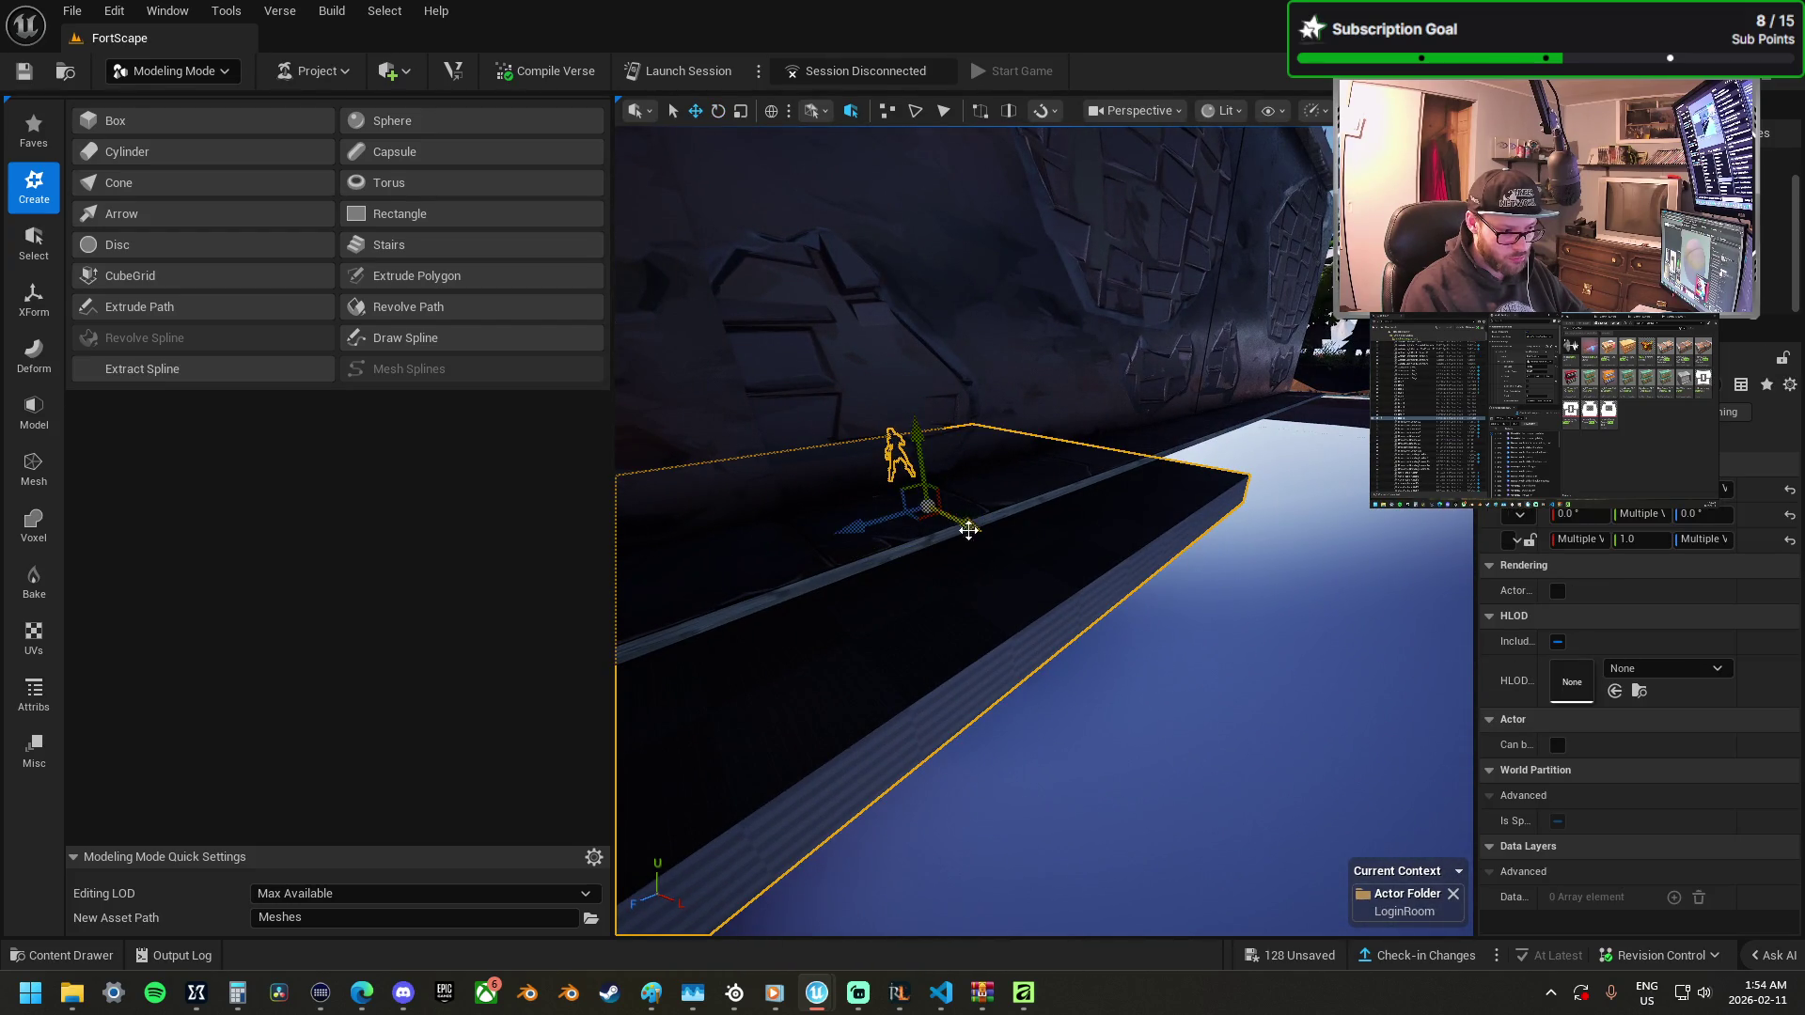
{"action": "left_click_drag", "start_coordinate": [968, 524], "coordinate": [1260, 658]}
{"action": "mouse_move", "coordinate": [985, 543]}
{"action": "left_mouse_down"}
{"action": "mouse_move", "coordinate": [949, 531]}
{"action": "mouse_move", "coordinate": [1096, 560]}
{"action": "mouse_move", "coordinate": [1081, 563]}
{"action": "mouse_move", "coordinate": [1119, 536]}
{"action": "mouse_move", "coordinate": [1091, 537]}
{"action": "left_mouse_up"}
{"action": "left_click", "coordinate": [1081, 562]}
{"action": "key", "text": "r"}
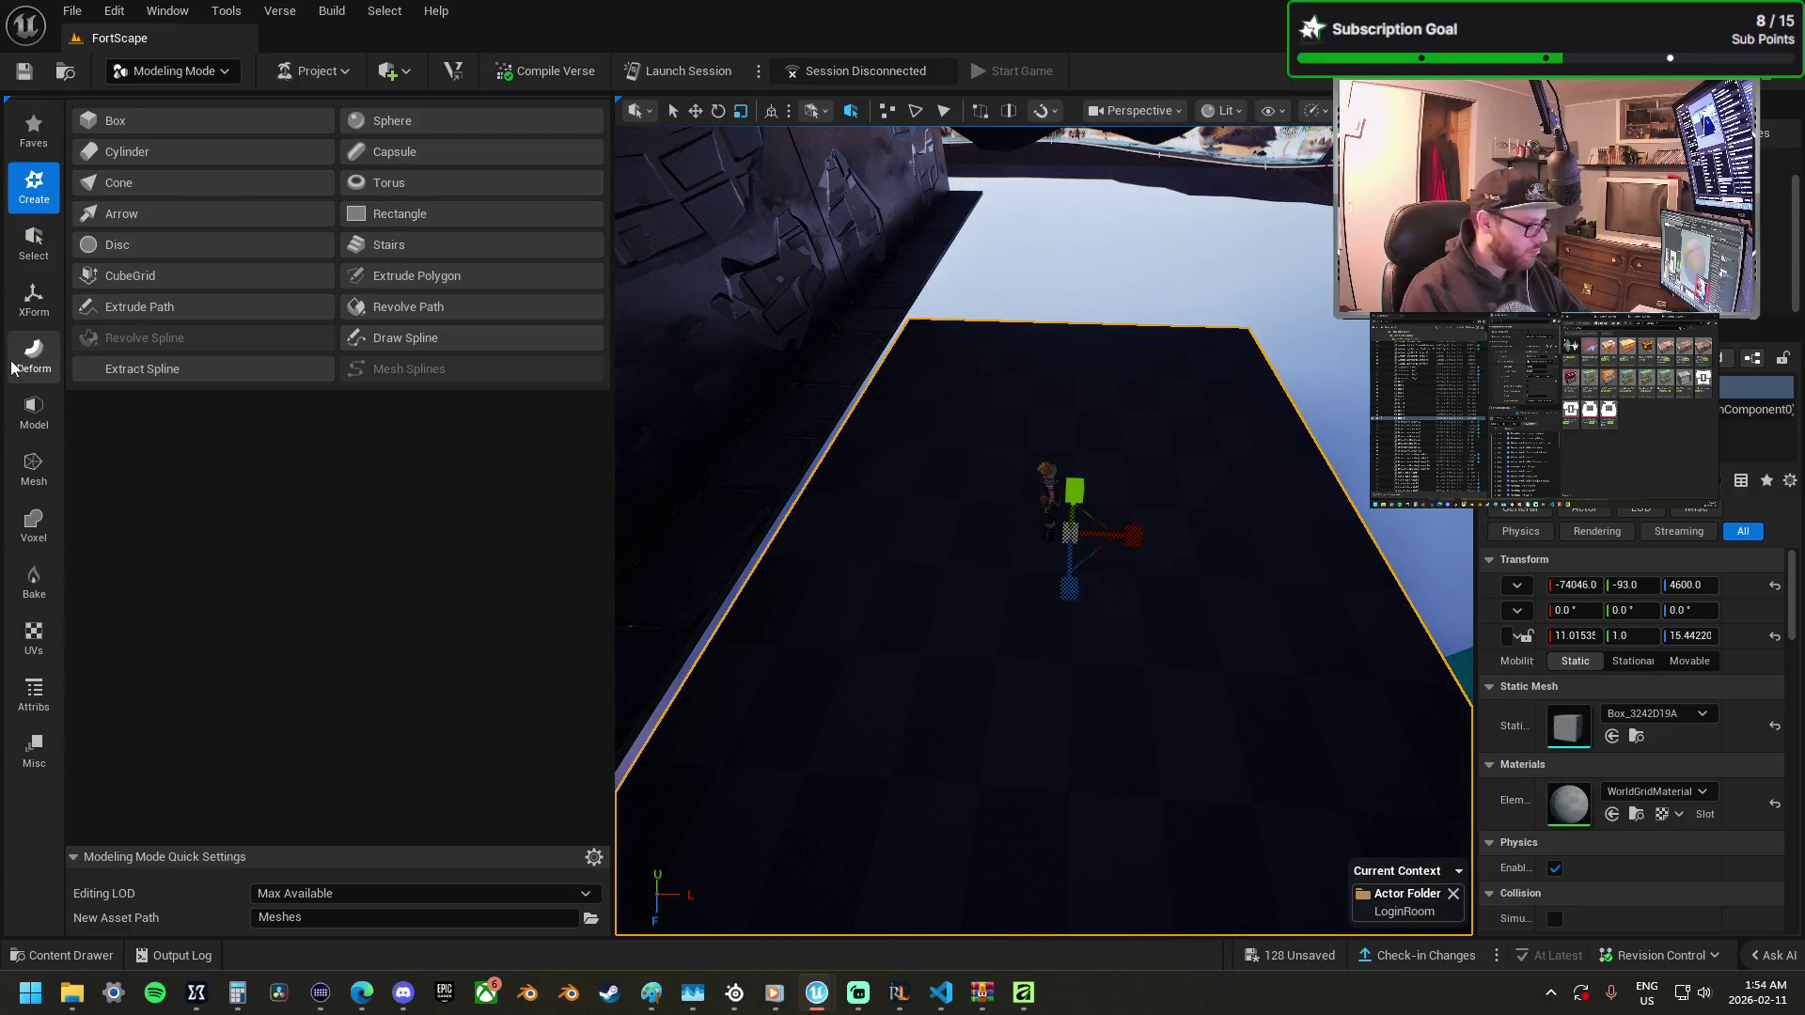
{"action": "left_click", "coordinate": [34, 413]}
{"action": "left_click", "coordinate": [131, 127]}
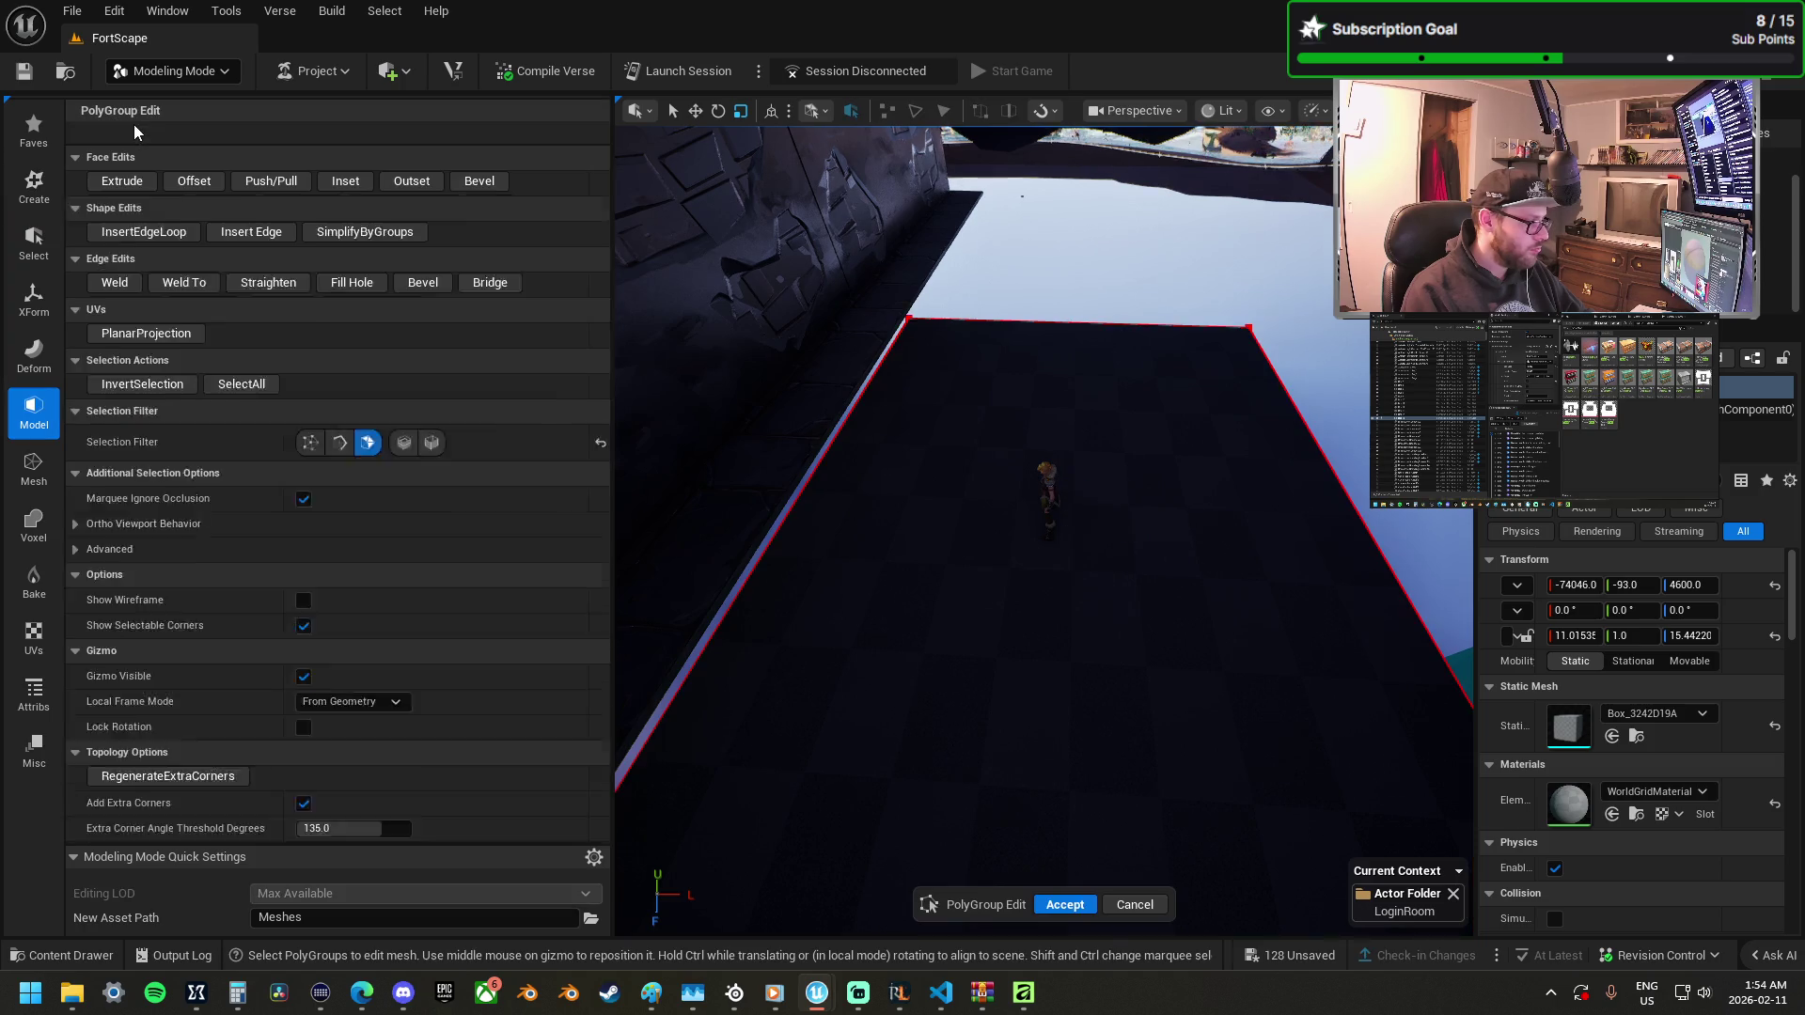
{"action": "left_click", "coordinate": [807, 523]}
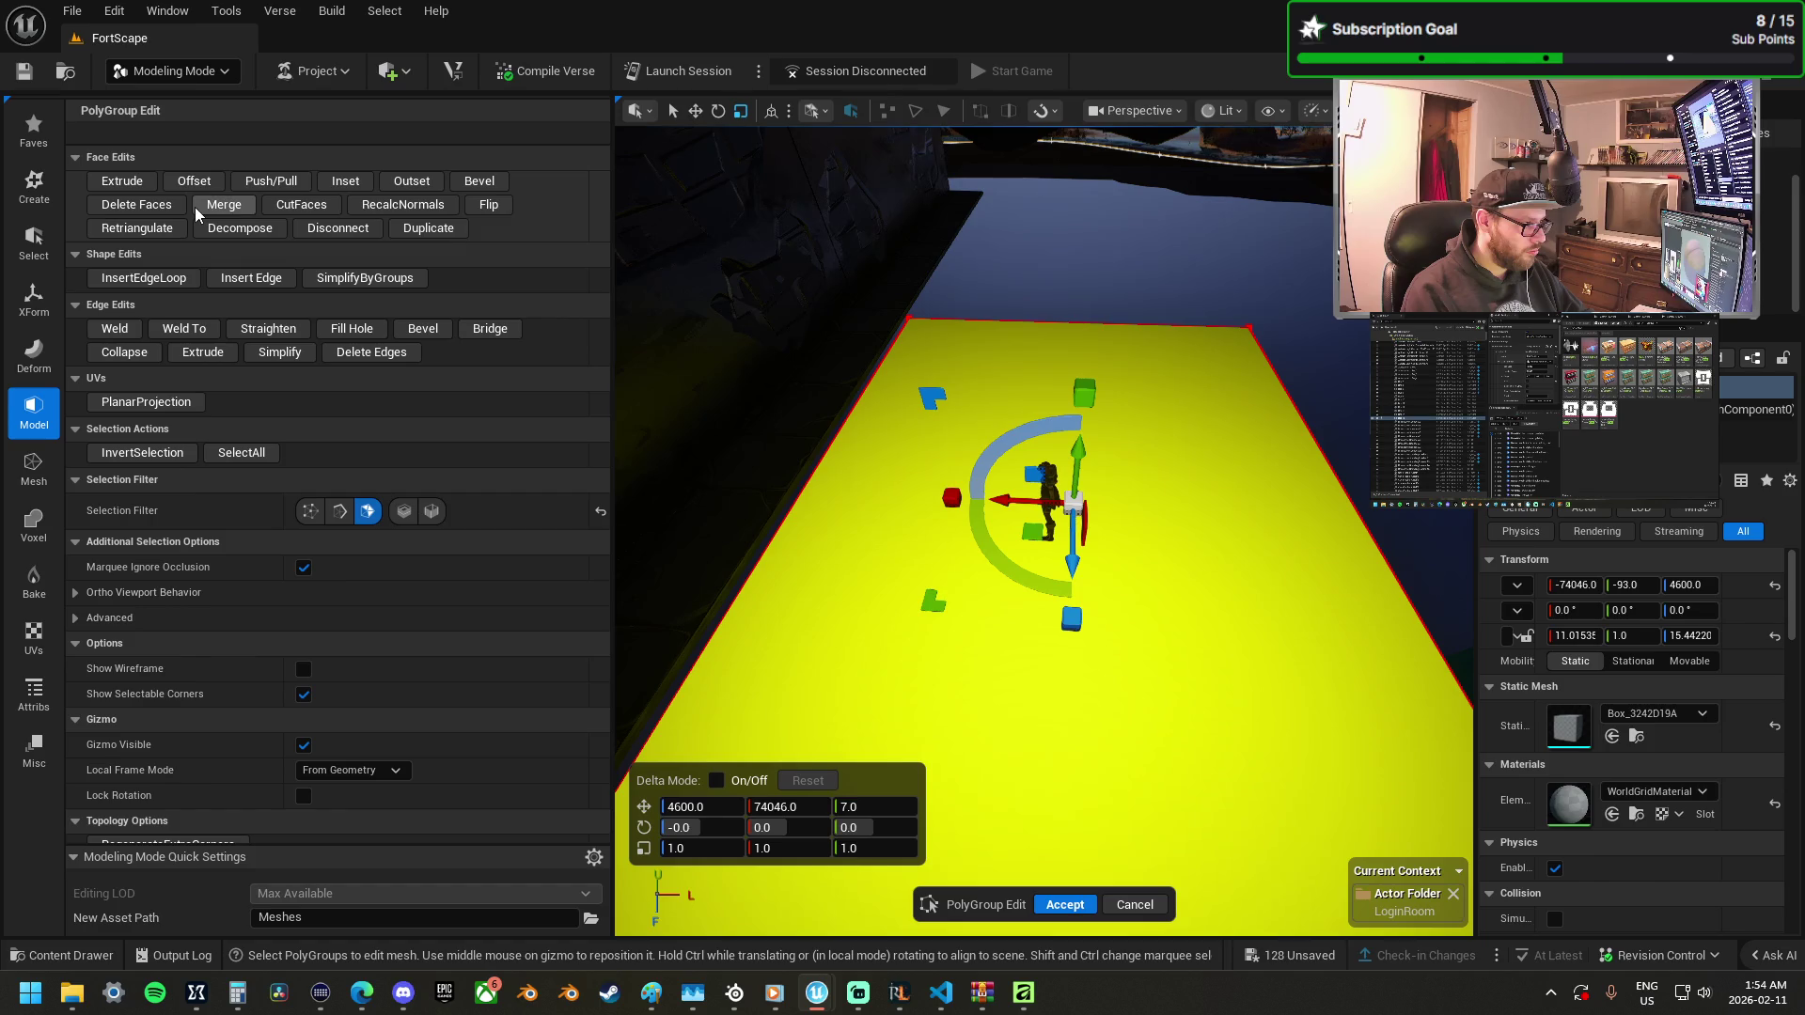
{"action": "mouse_move", "coordinate": [1079, 453]}
{"action": "left_mouse_down"}
{"action": "mouse_move", "coordinate": [1100, 345]}
{"action": "mouse_move", "coordinate": [1088, 355]}
{"action": "left_mouse_up"}
Inset the top face and push the inner face down to hollow the room, then accept.
{"action": "scroll", "coordinate": [1100, 345], "scroll_direction": "down", "scroll_amount": 3}
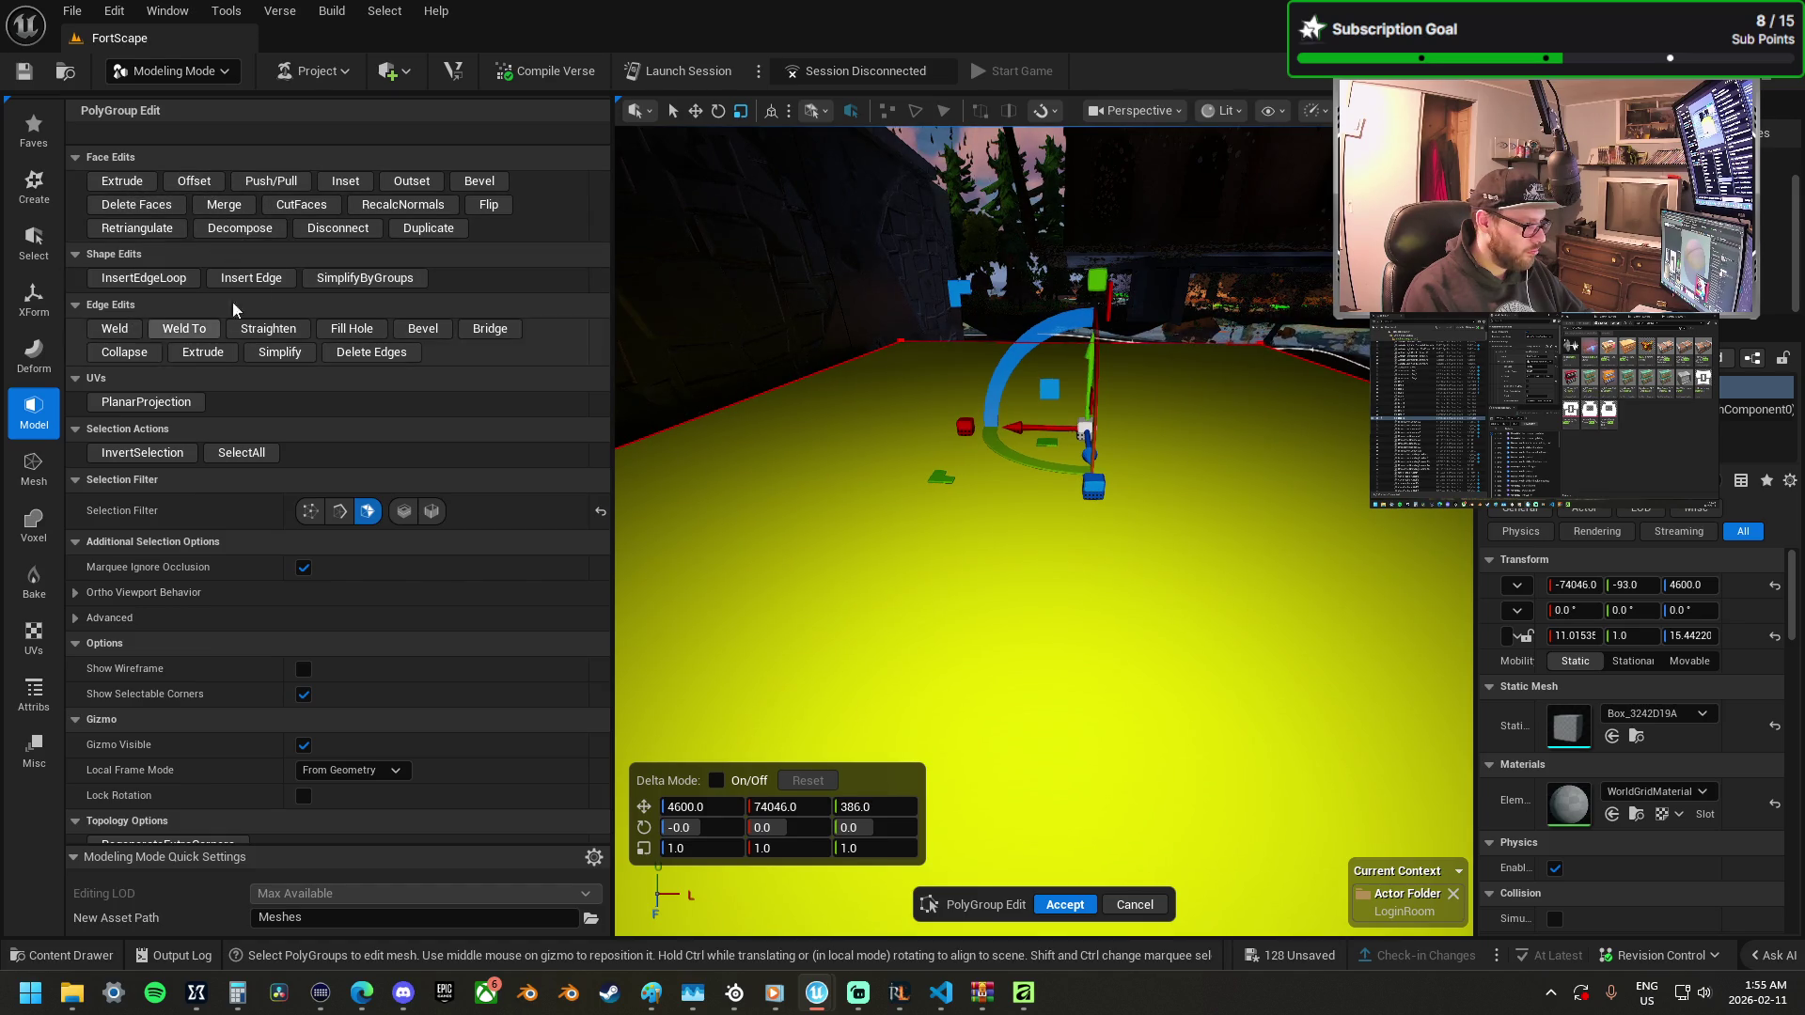
{"action": "left_click", "coordinate": [345, 182]}
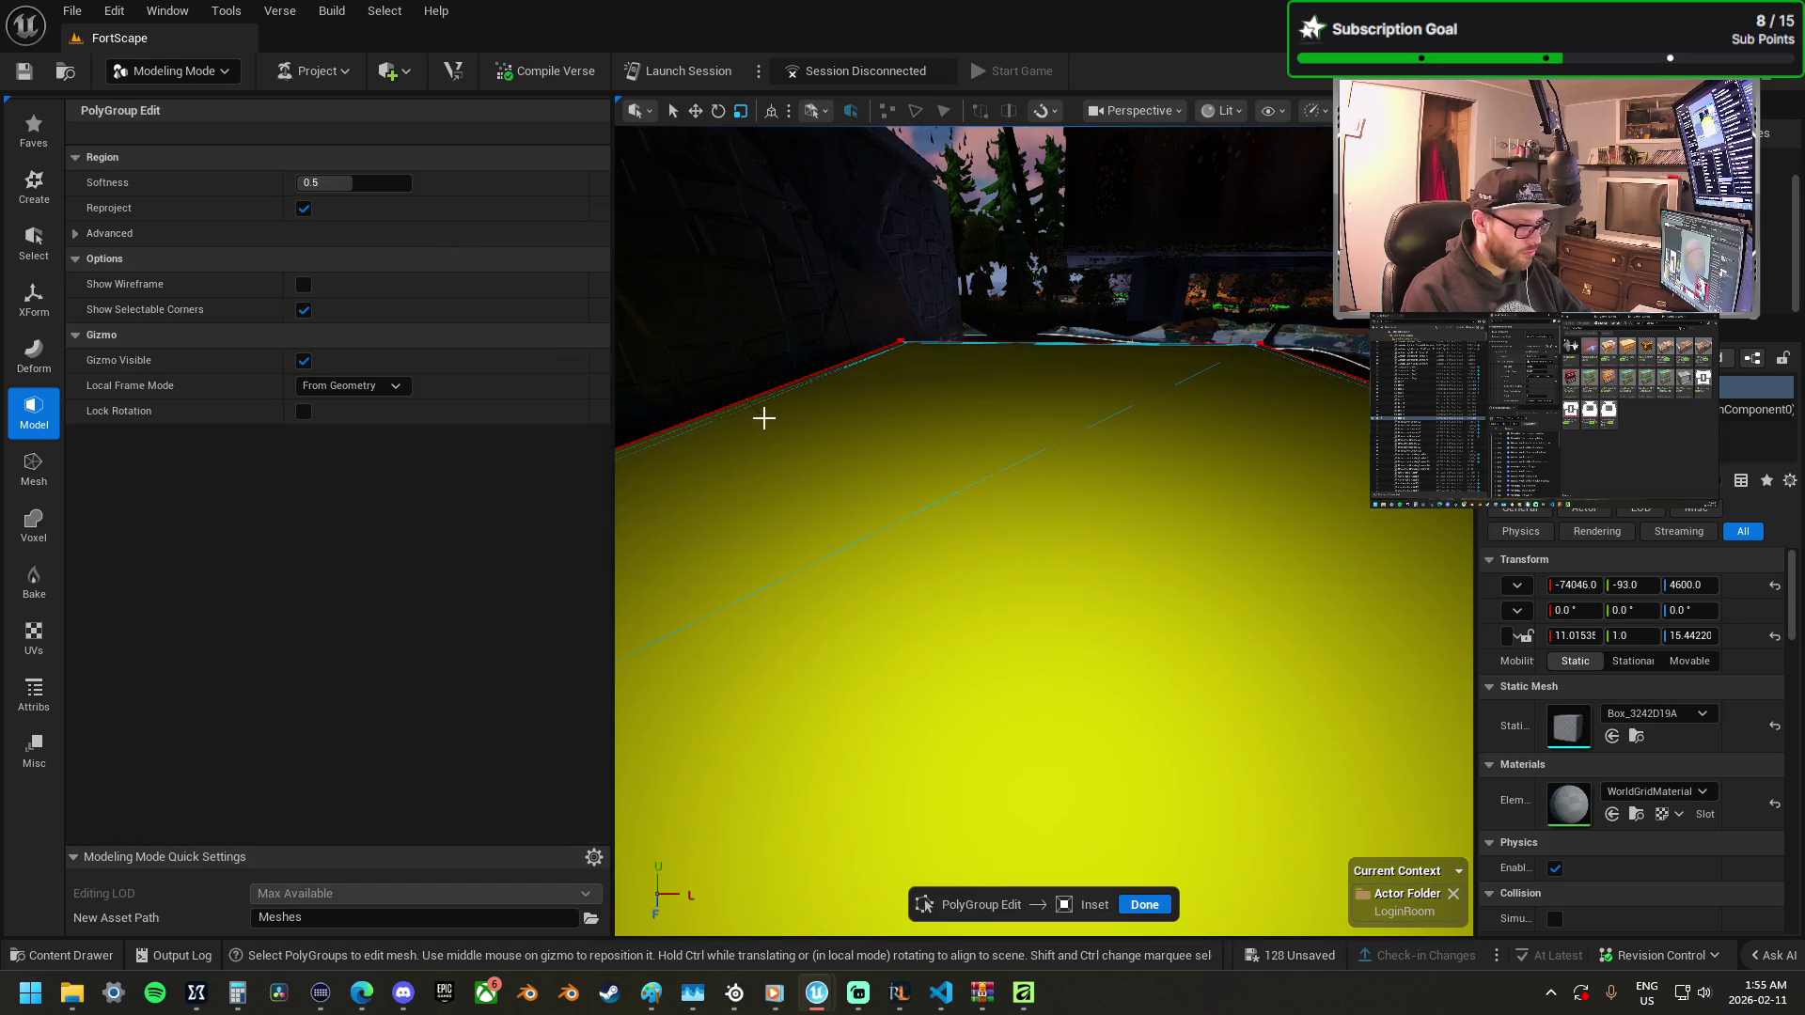
{"action": "left_click", "coordinate": [929, 454]}
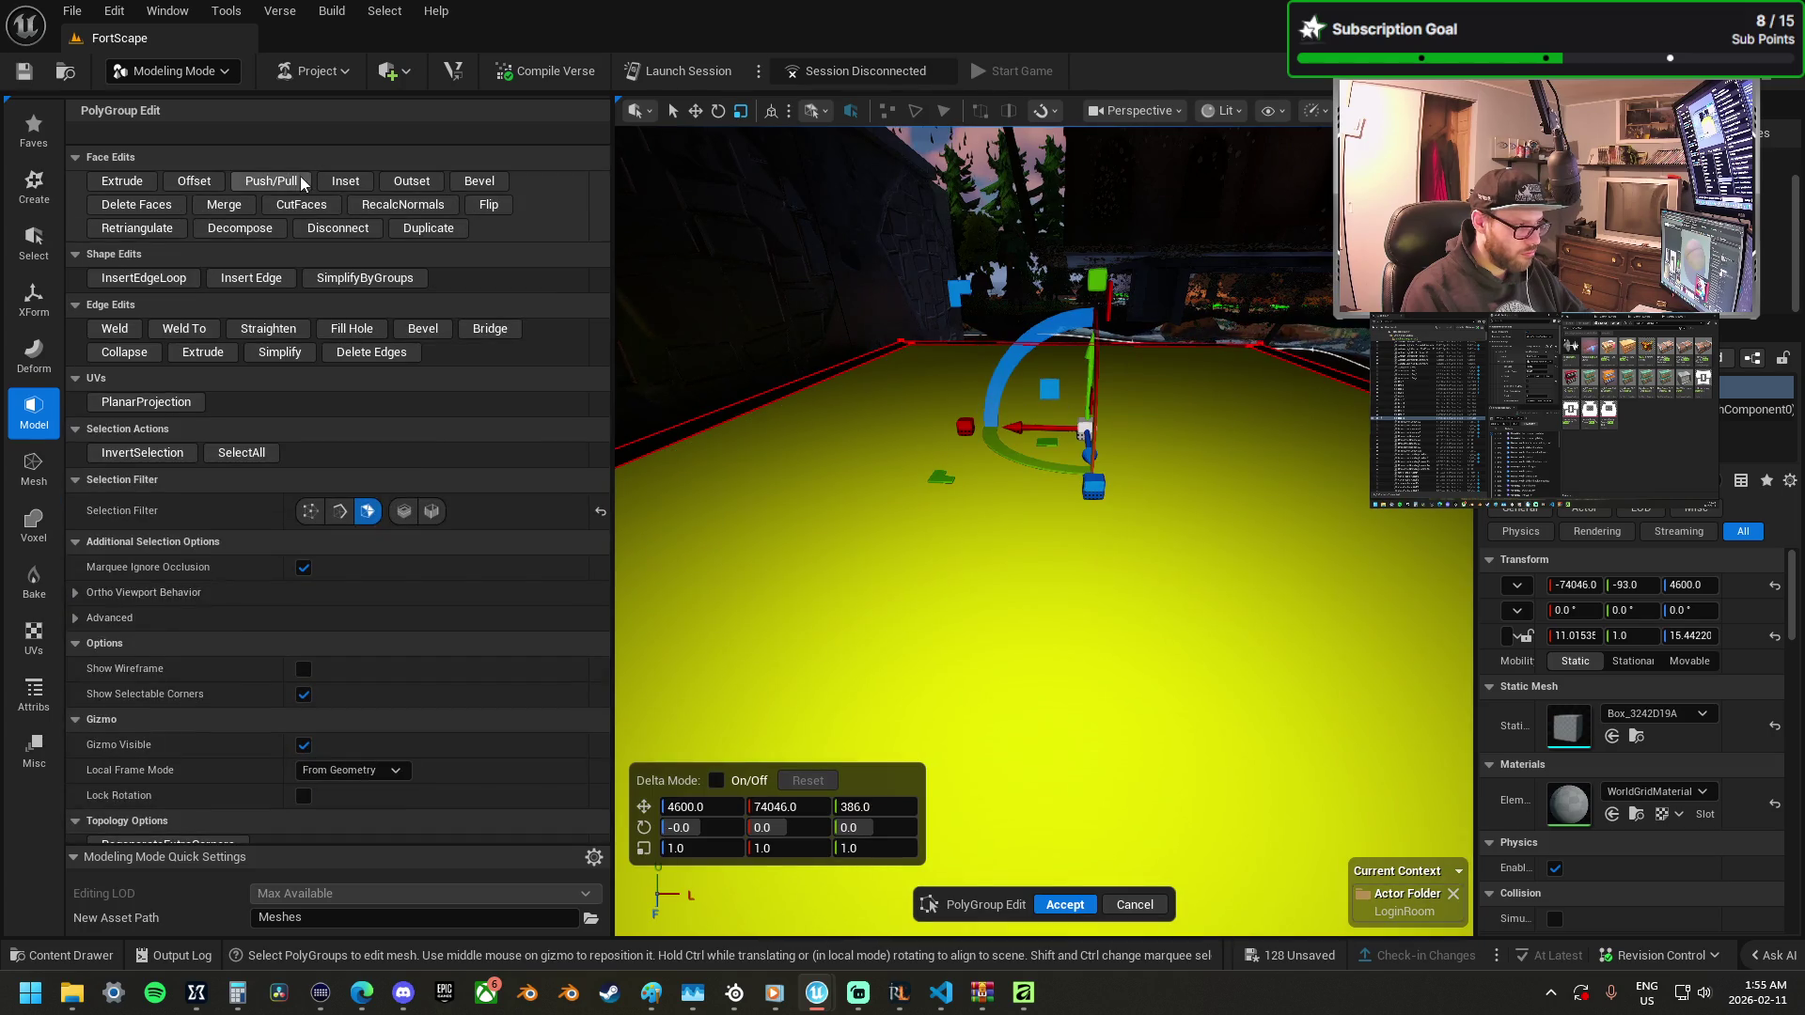
{"action": "left_click", "coordinate": [271, 180]}
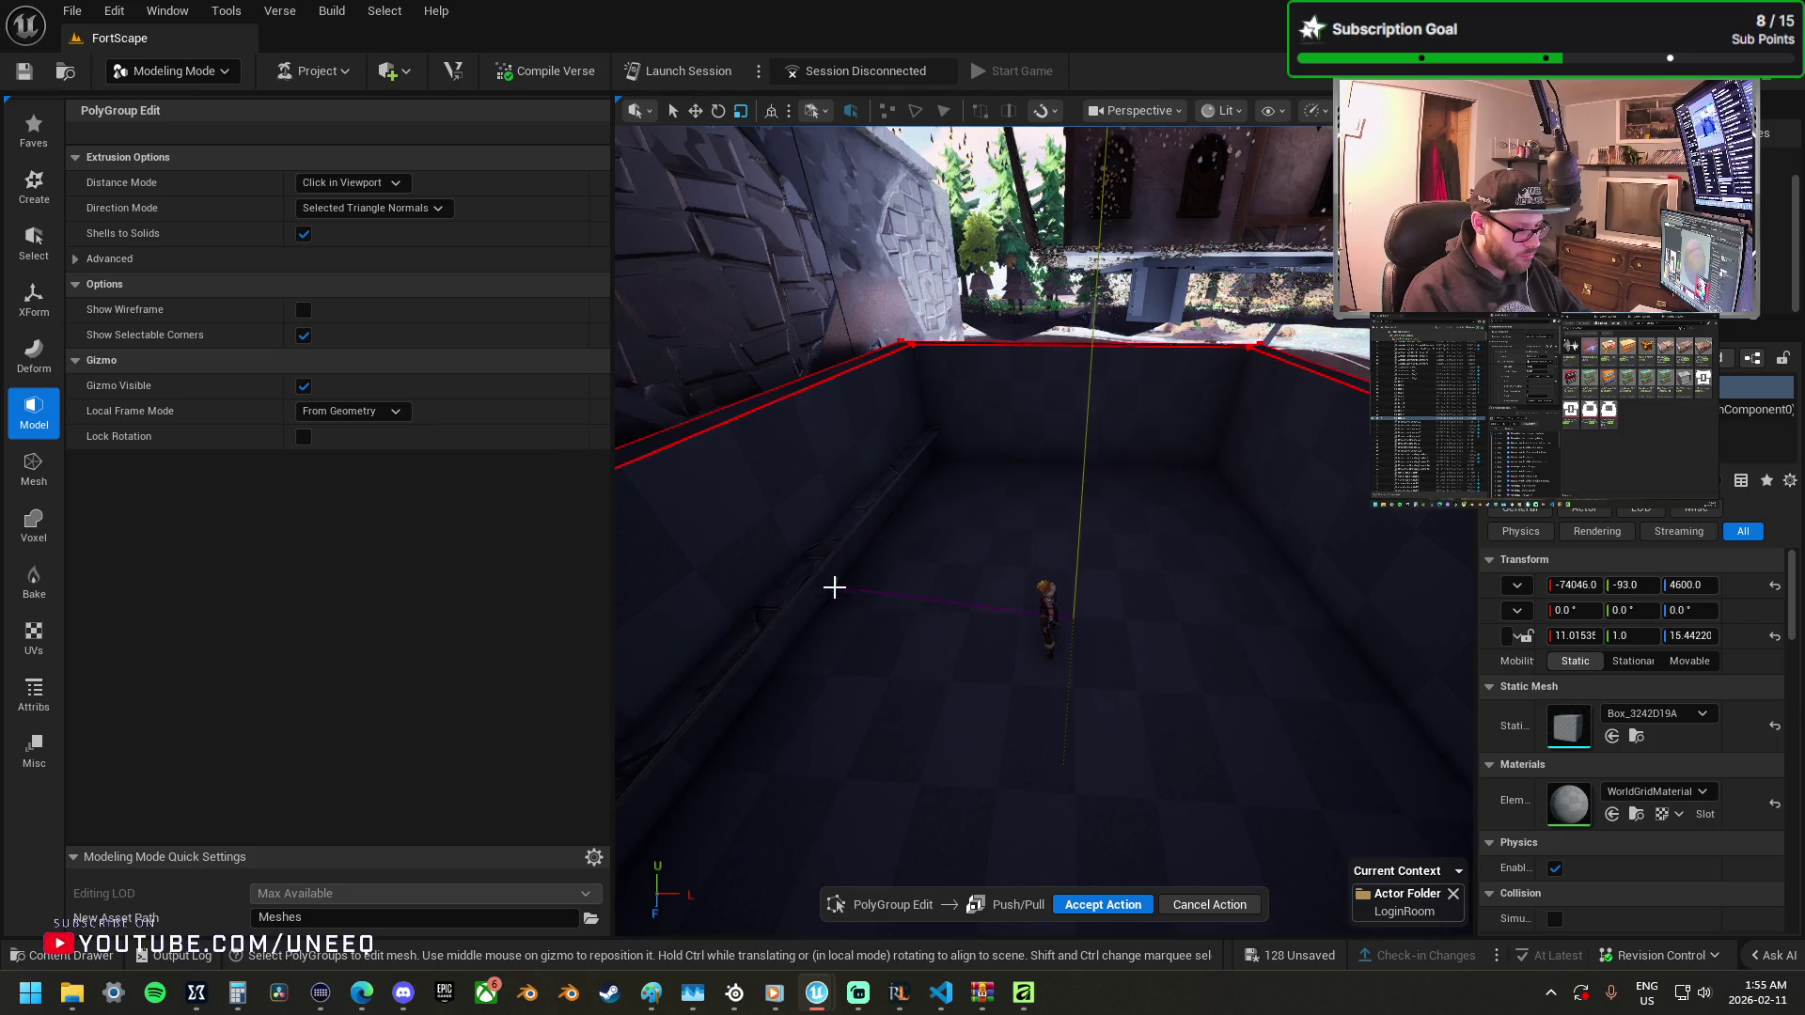
{"action": "left_click", "coordinate": [836, 599]}
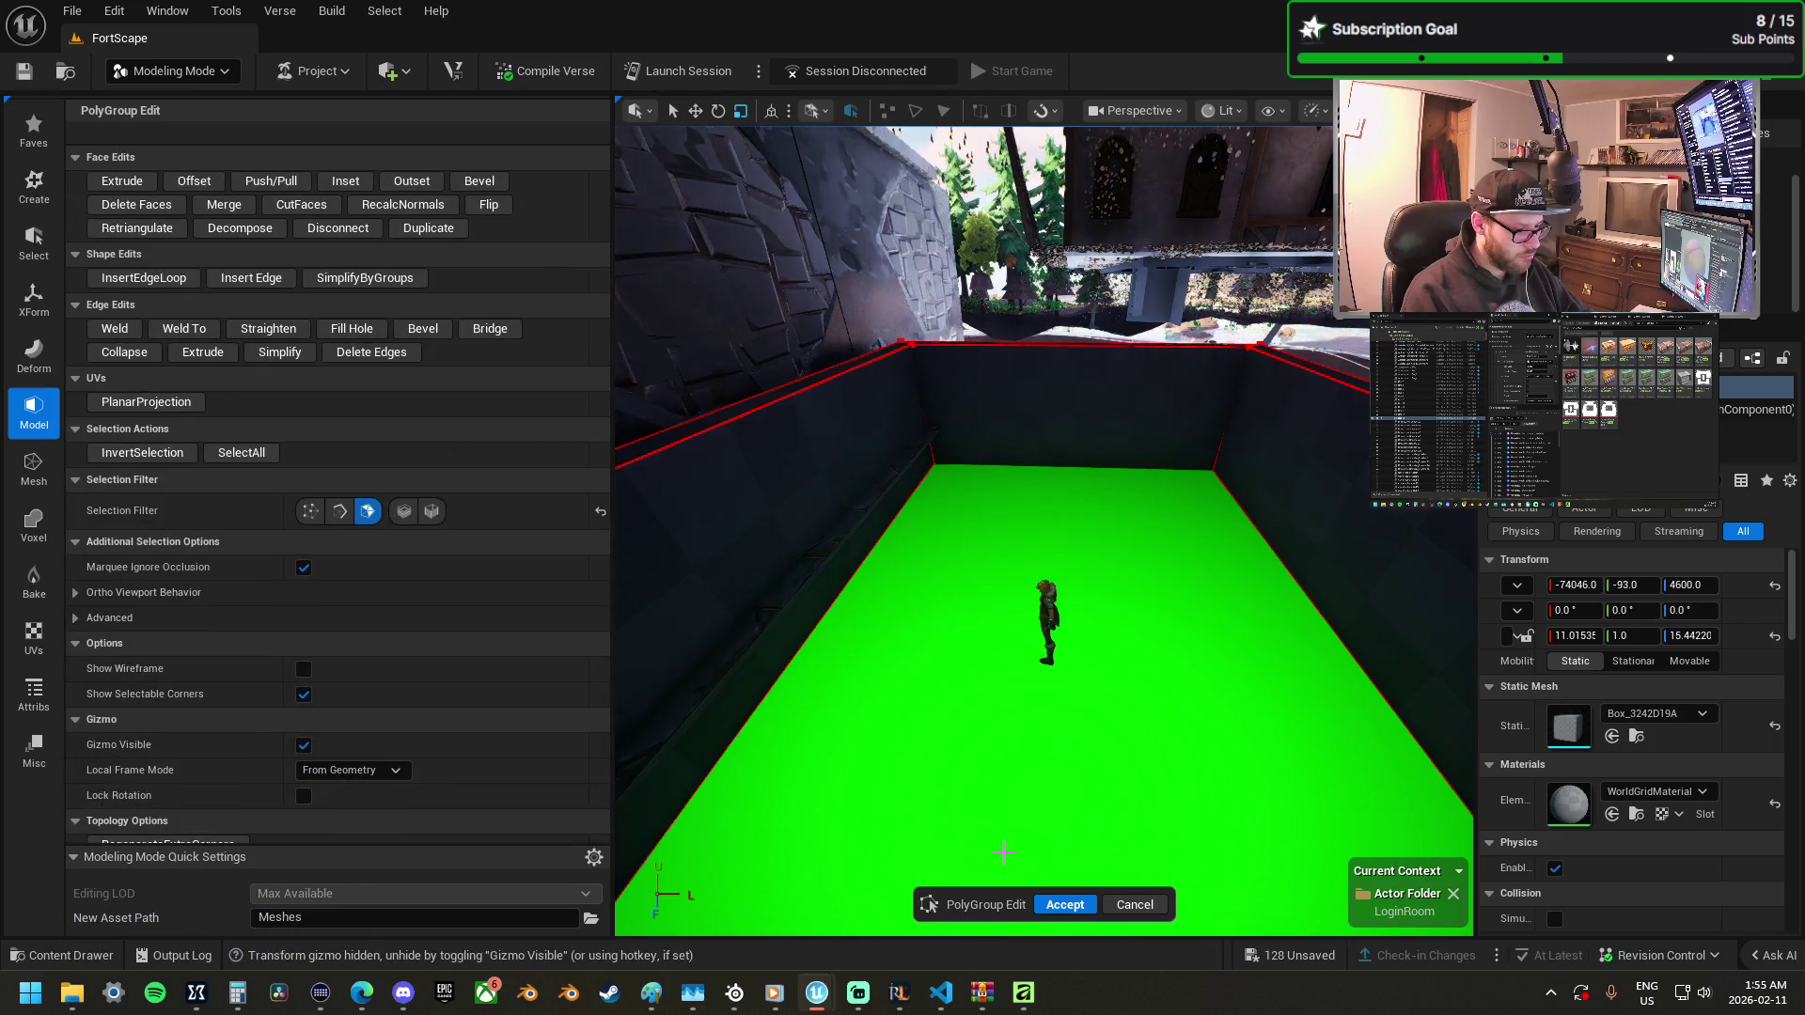
{"action": "left_click", "coordinate": [1050, 905]}
Nudge the room box along X and fly down to floor level.
{"action": "left_click_drag", "start_coordinate": [1054, 558], "coordinate": [1025, 590]}
{"action": "key", "text": "w"}
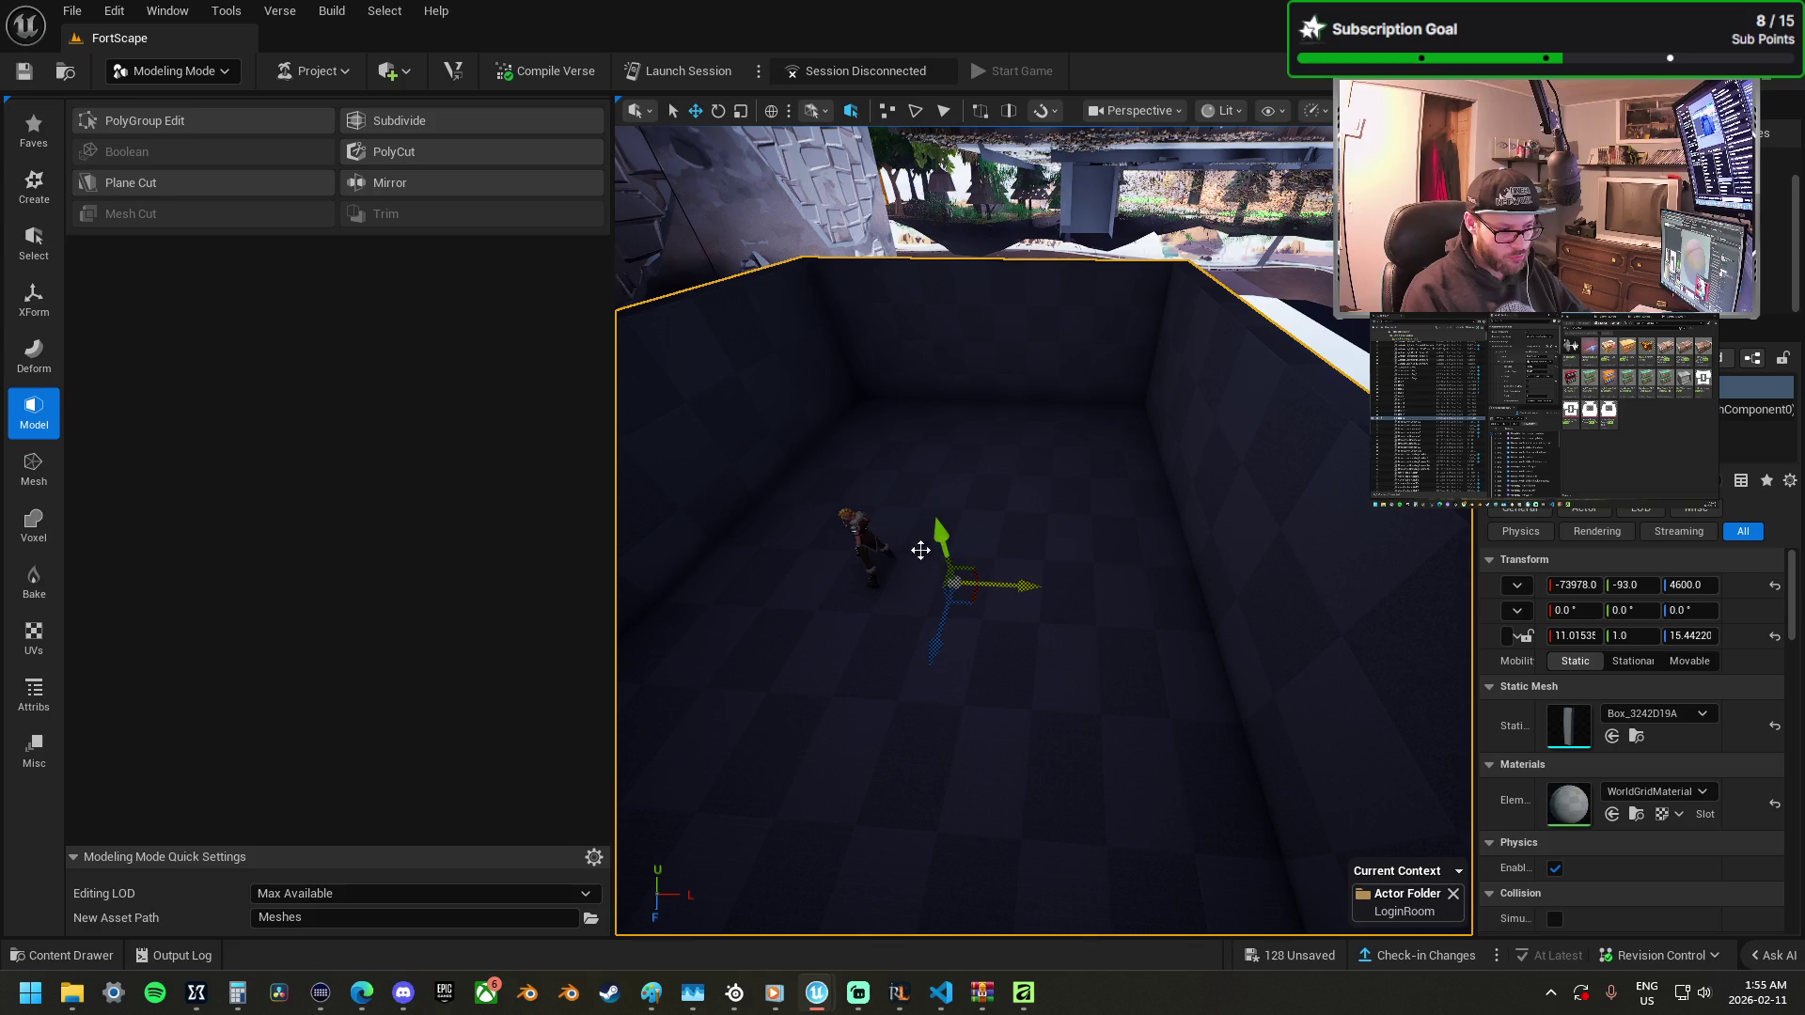
{"action": "mouse_move", "coordinate": [930, 553]}
{"action": "left_mouse_down"}
{"action": "mouse_move", "coordinate": [1000, 557]}
{"action": "mouse_move", "coordinate": [1005, 519]}
{"action": "left_mouse_up"}
Stretch the green zone volume along X, then undo that change.
{"action": "left_click", "coordinate": [928, 496]}
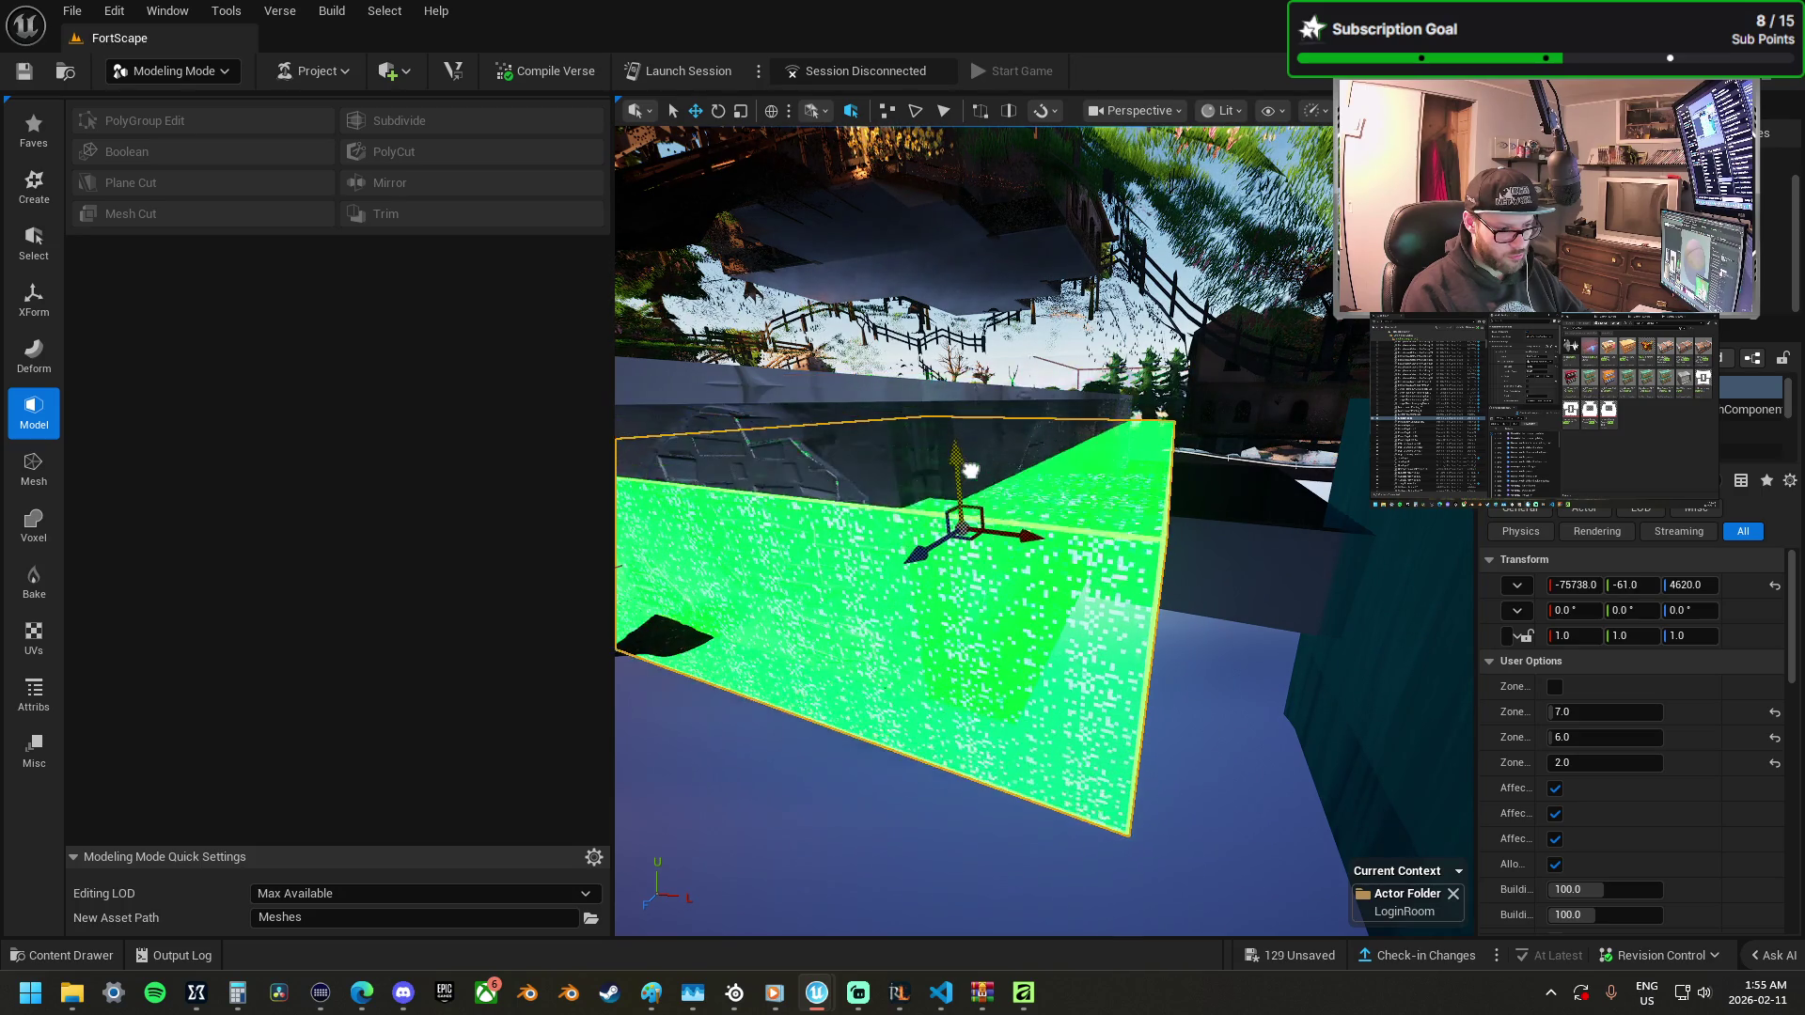
{"action": "mouse_move", "coordinate": [1021, 541]}
{"action": "left_mouse_down"}
{"action": "mouse_move", "coordinate": [1053, 545]}
{"action": "mouse_move", "coordinate": [988, 543]}
{"action": "mouse_move", "coordinate": [1073, 574]}
{"action": "left_mouse_up"}
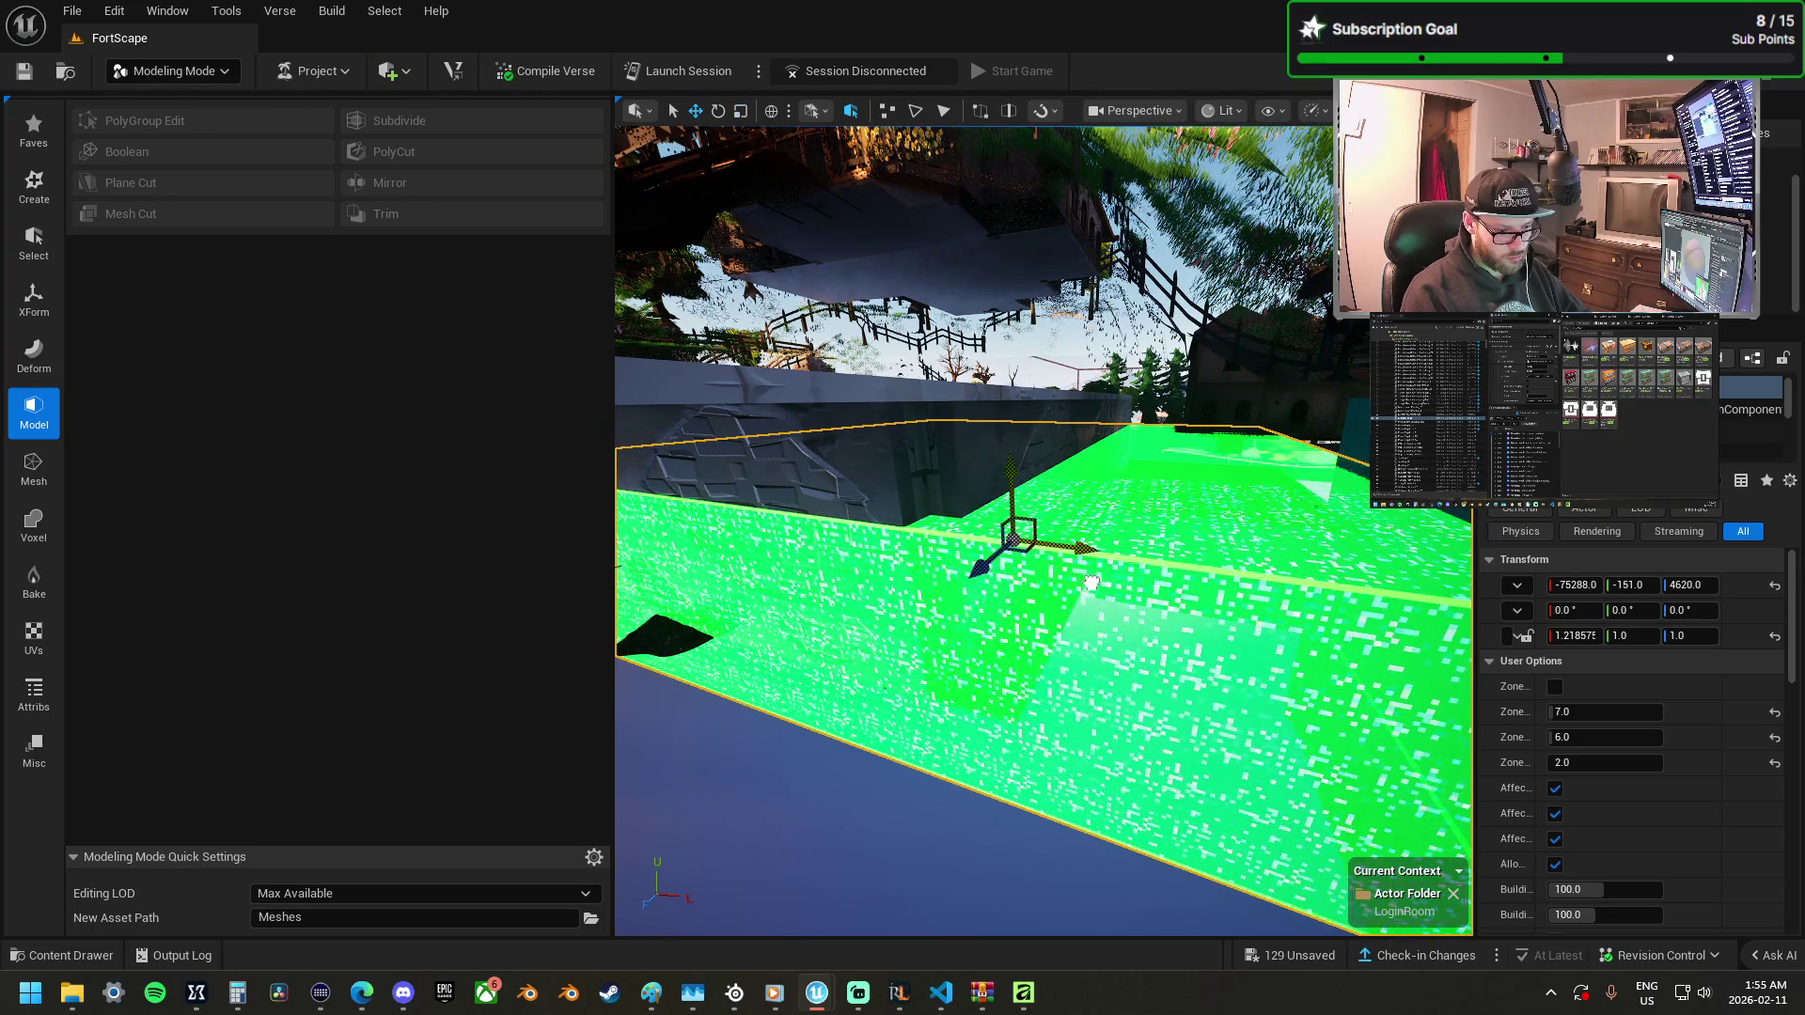
{"action": "key", "text": "a"}
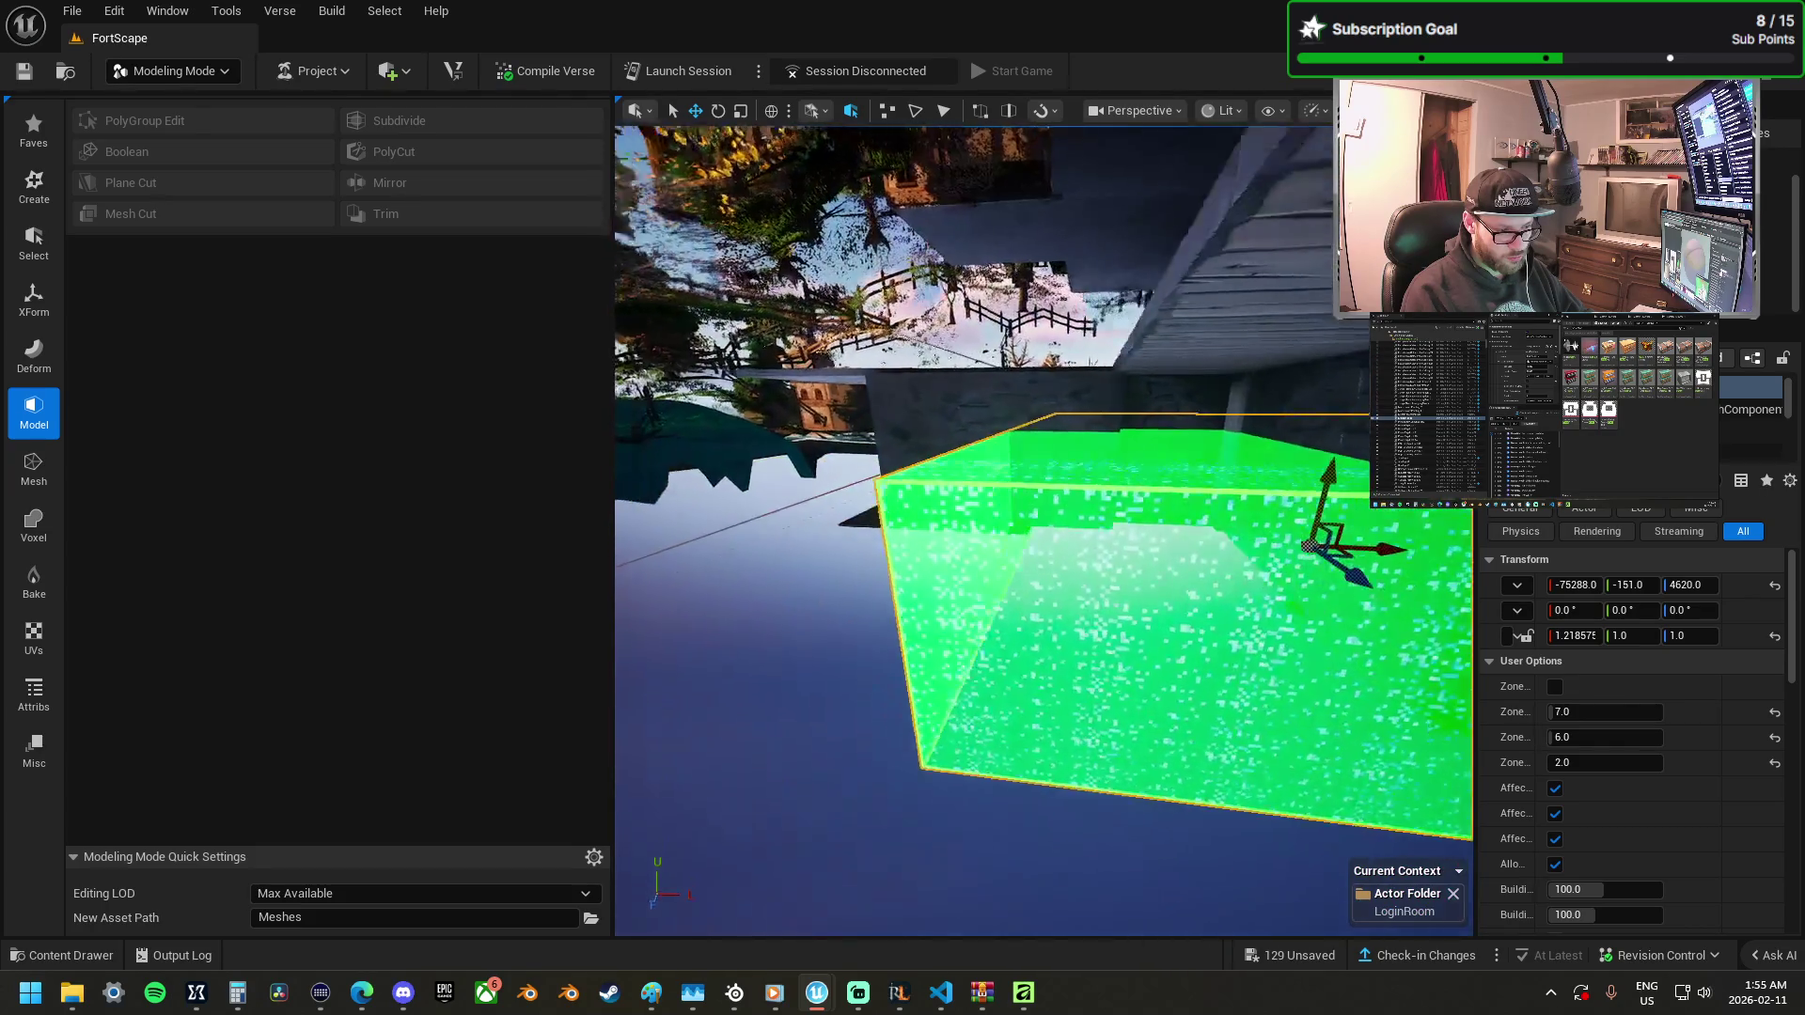
{"action": "key", "text": "w"}
{"action": "key", "text": "w"}
{"action": "key", "text": "s"}
{"action": "key", "text": "s"}
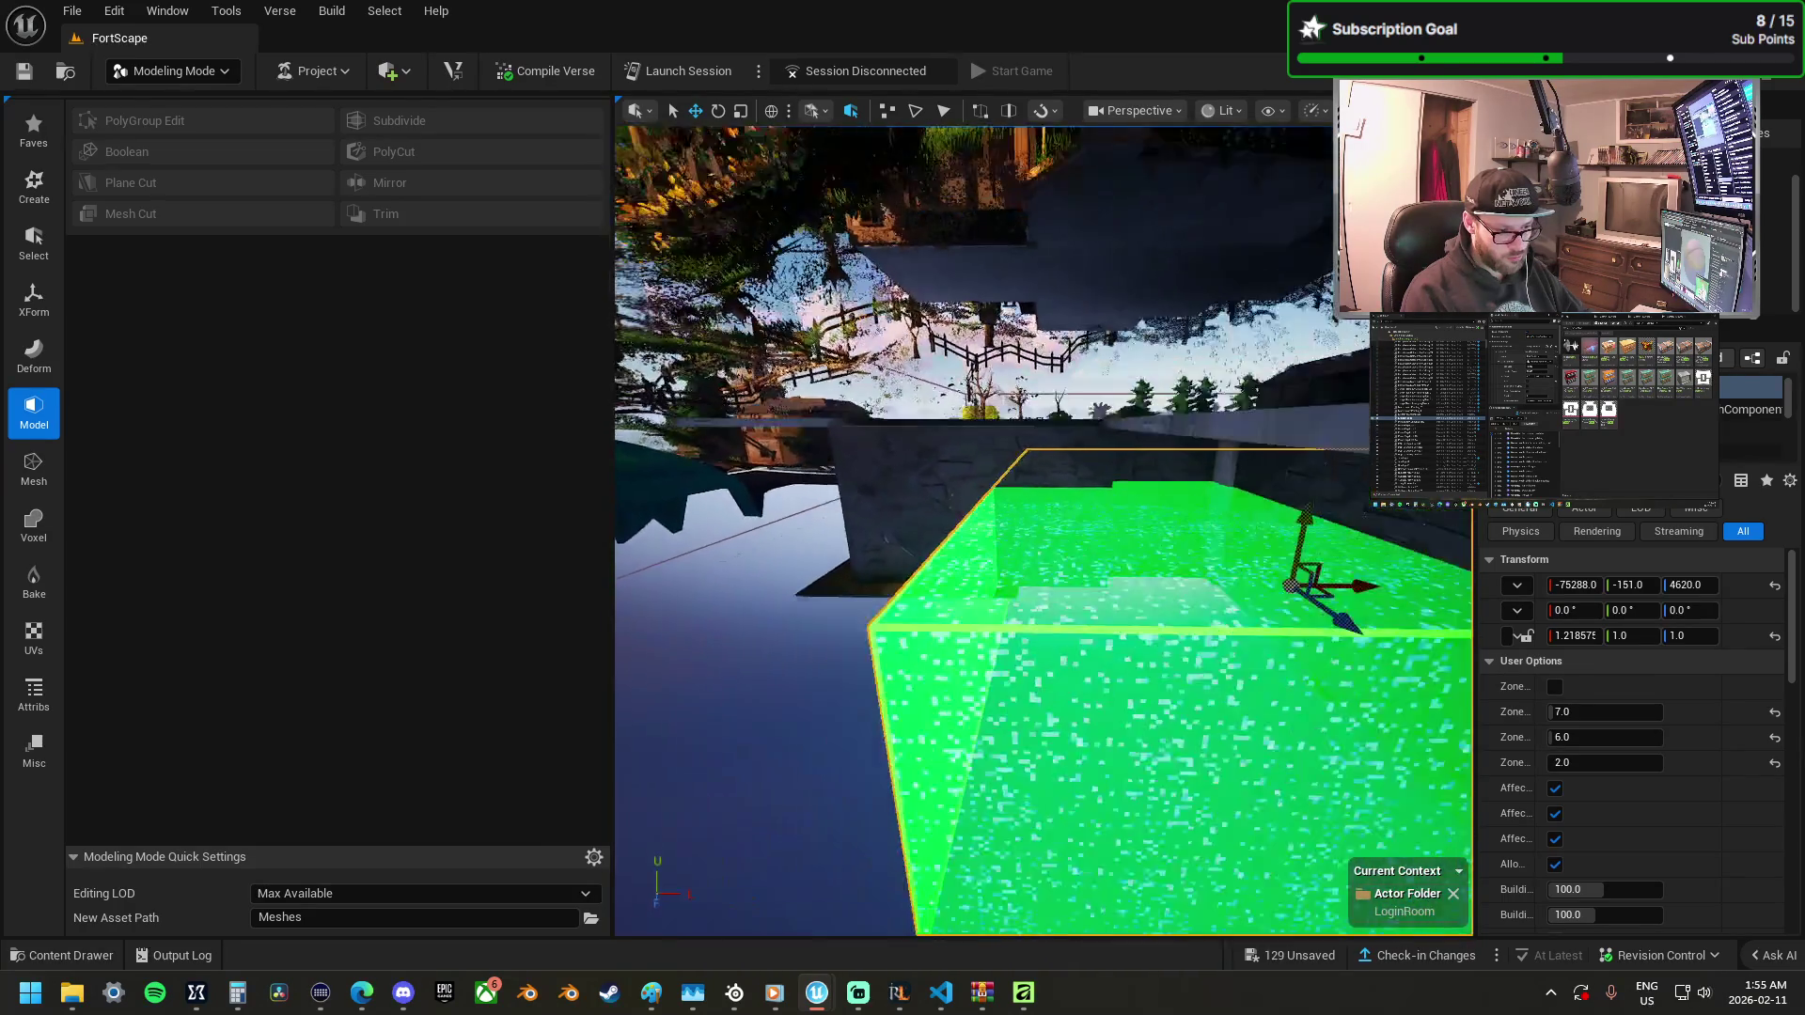
{"action": "key", "text": "ctrl+z"}
{"action": "key", "text": "ctrl+z"}
{"action": "key", "text": "ctrl+z"}
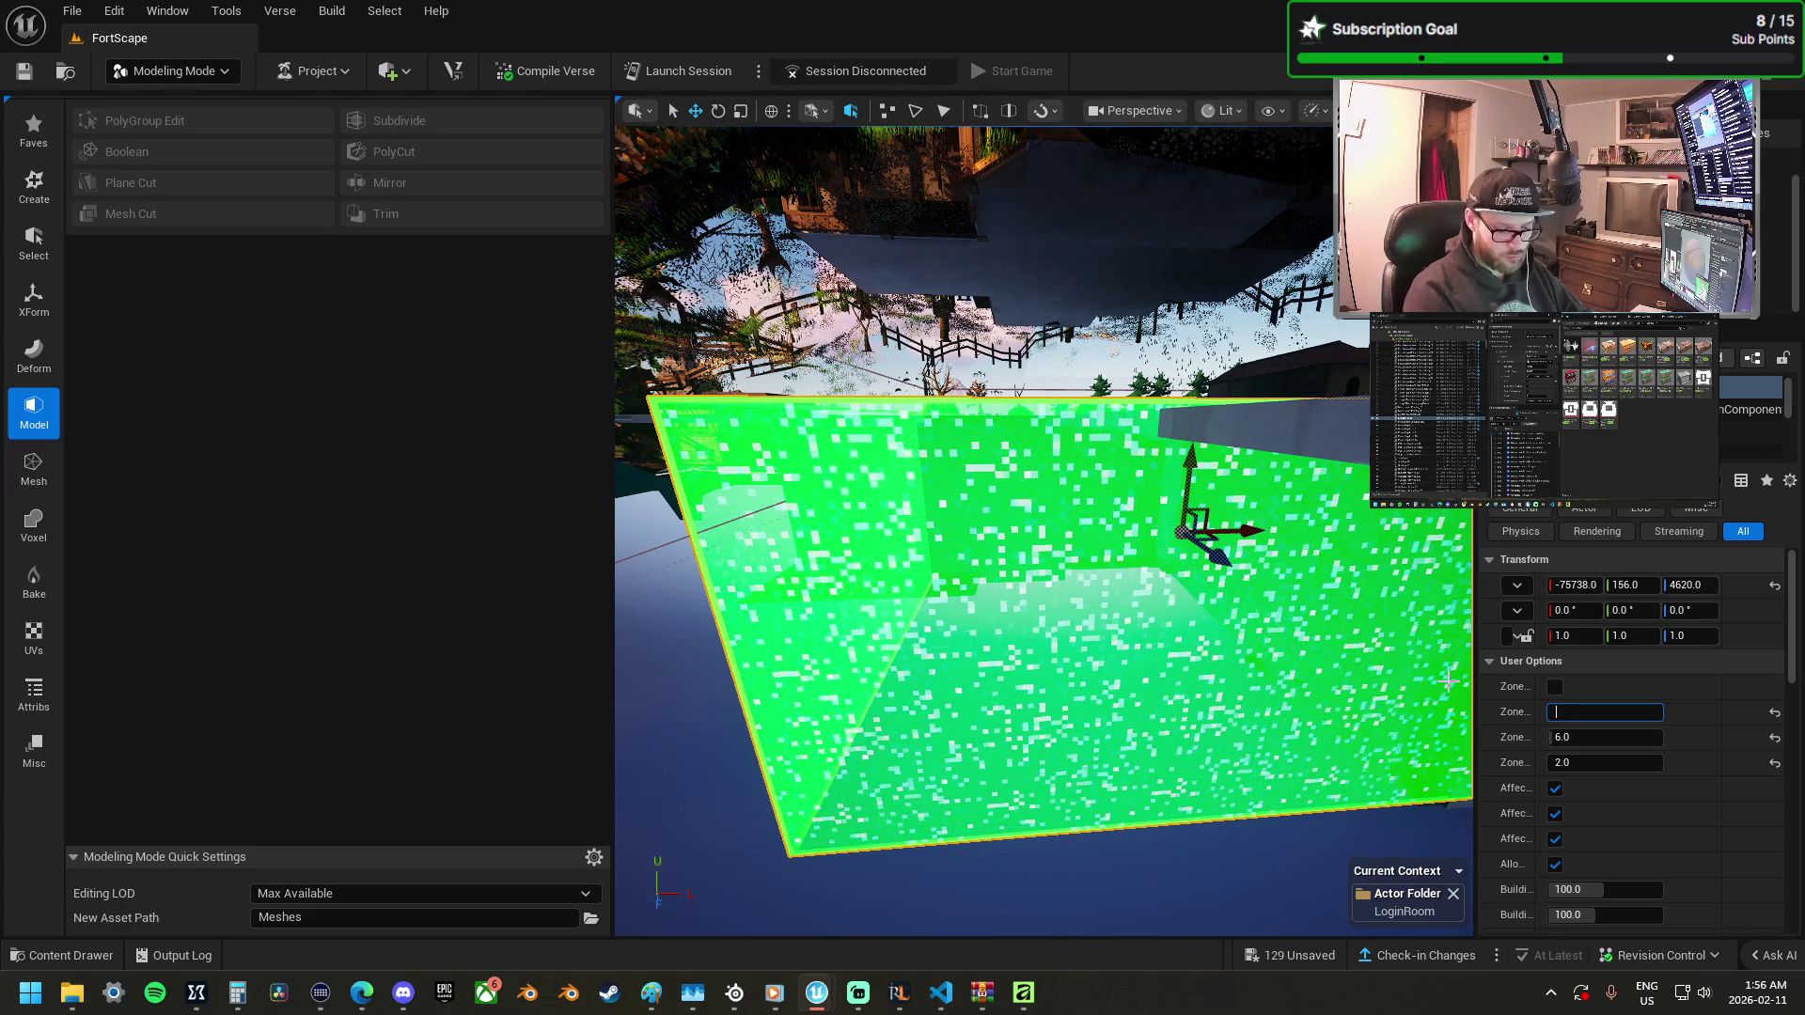
Set two zone size values to 3 and move the volume along X into the new room.
{"action": "type", "text": "3"}
{"action": "key", "text": "Tab"}
{"action": "type", "text": "3"}
{"action": "key", "text": "Tab"}
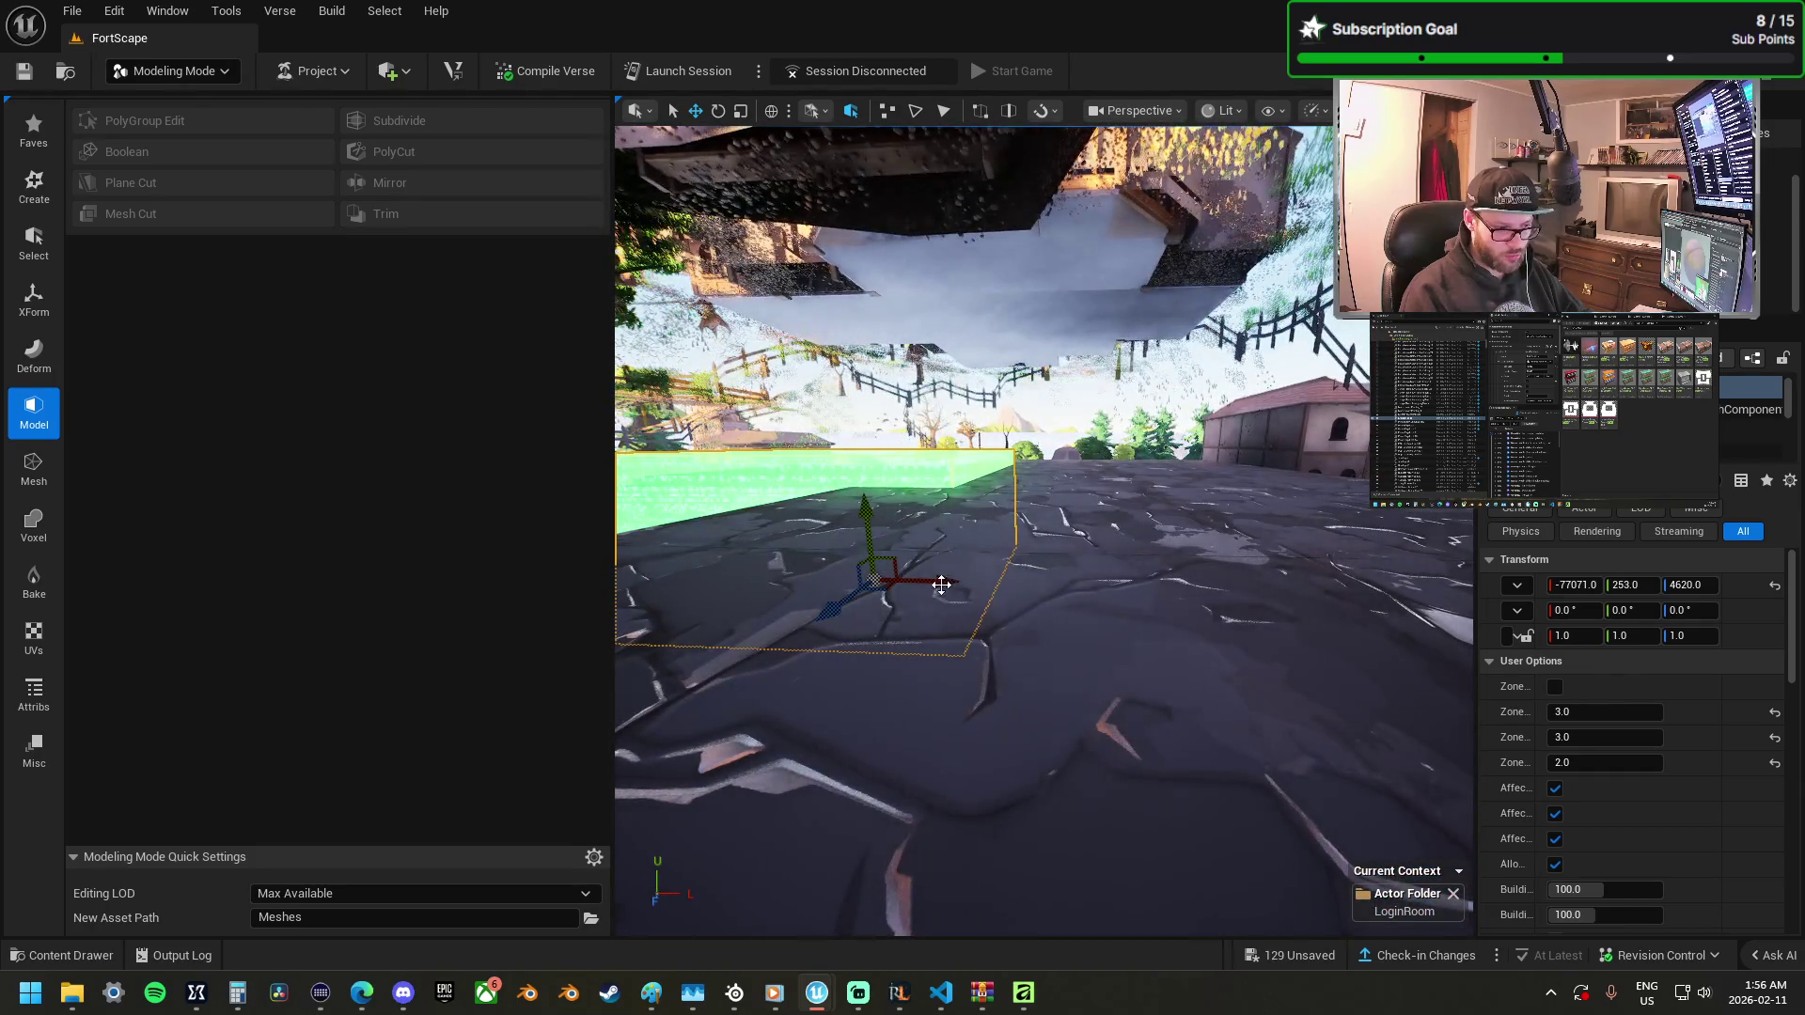
{"action": "left_click_drag", "start_coordinate": [941, 585], "coordinate": [1034, 583]}
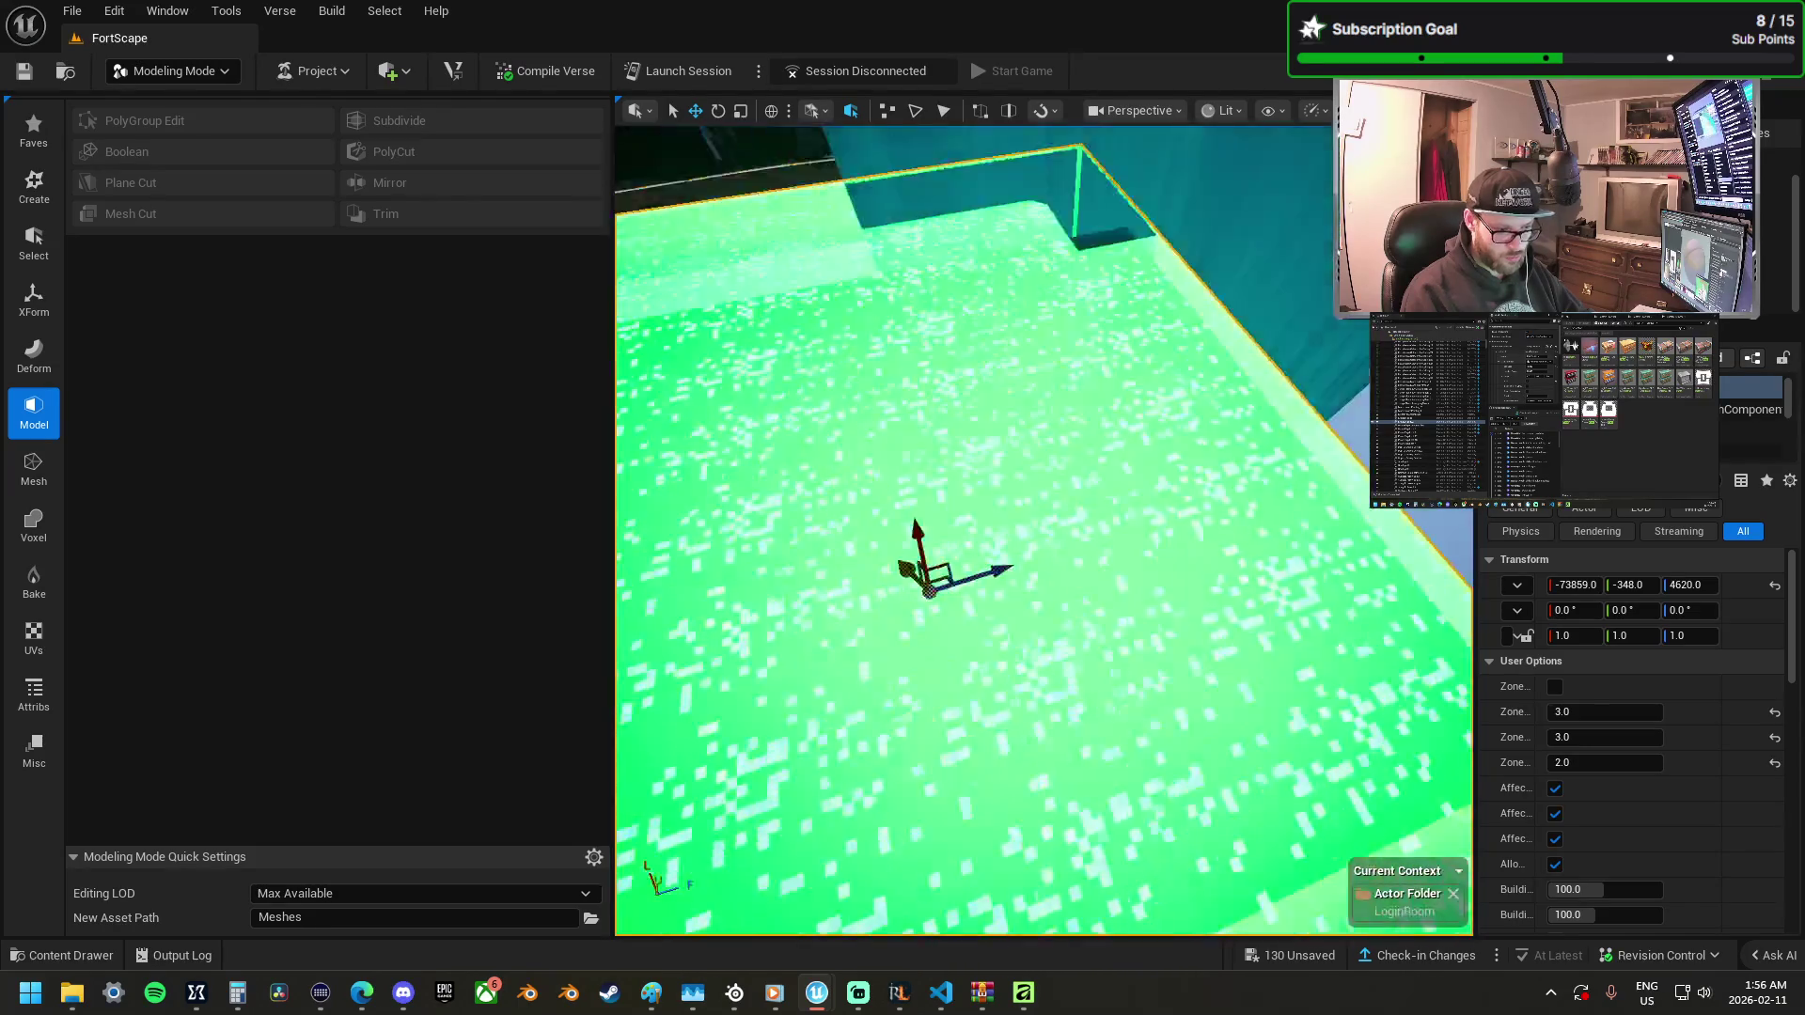
{"action": "key", "text": "r"}
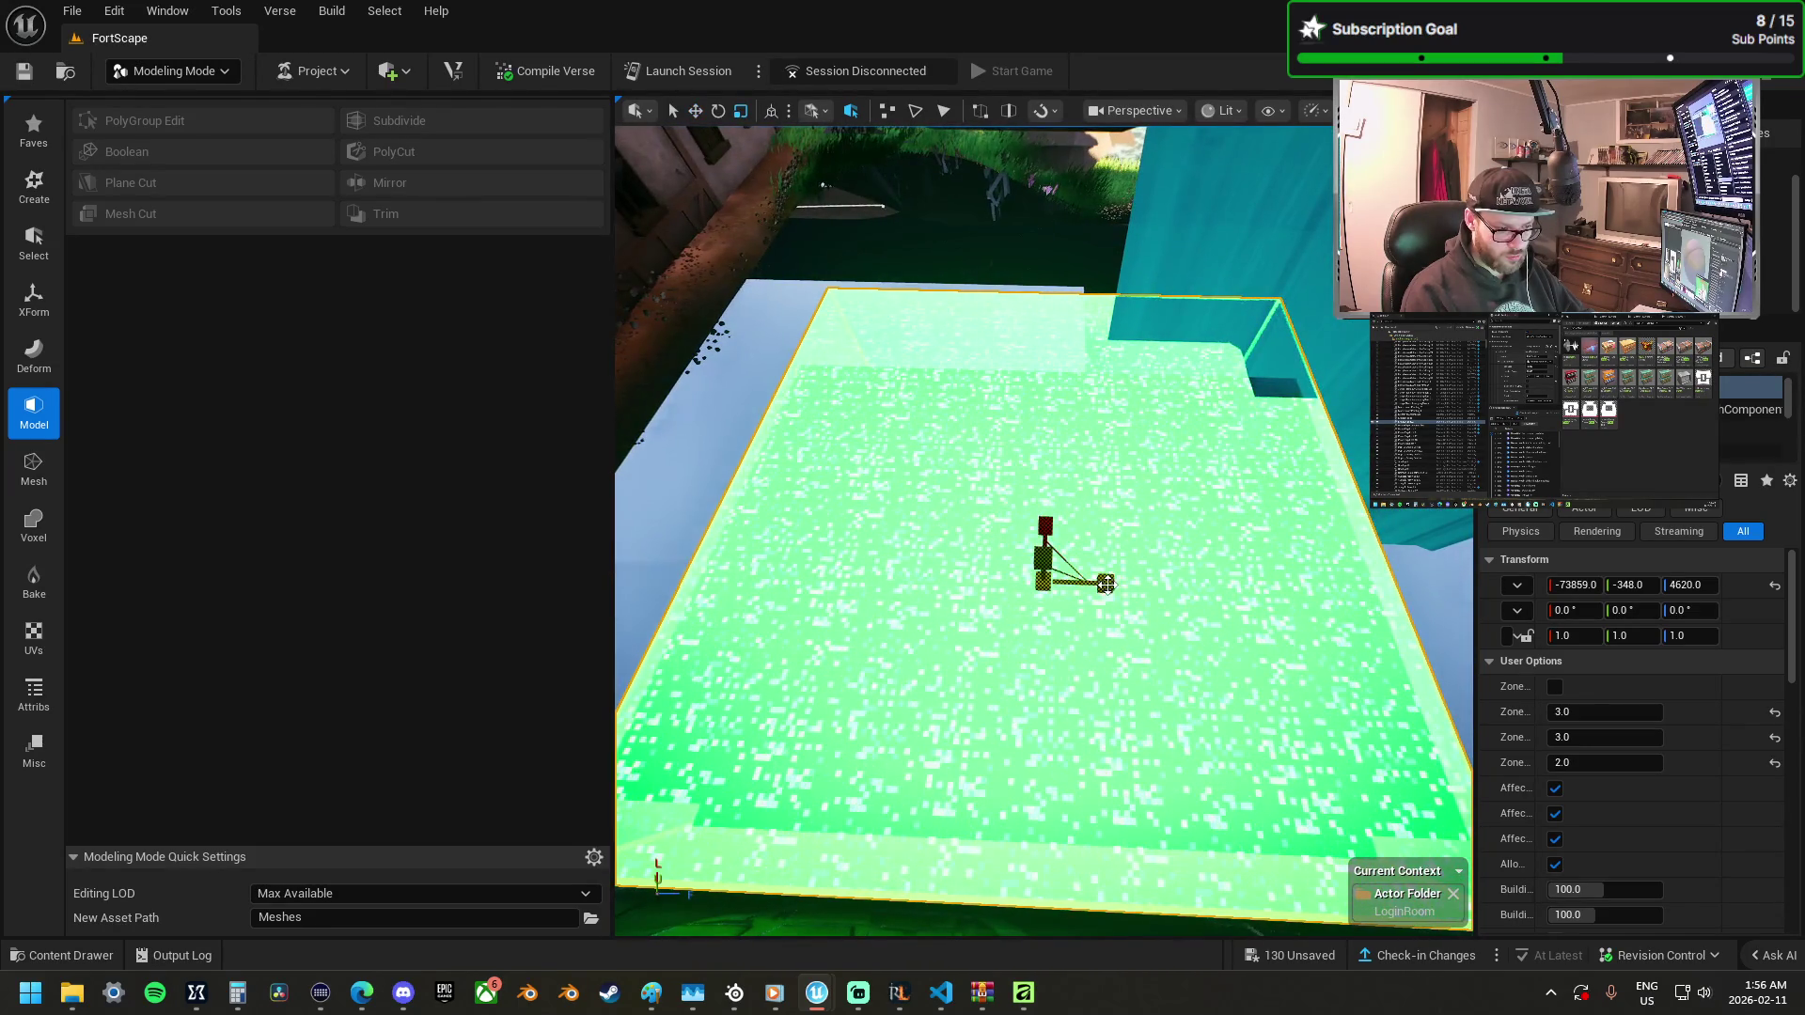
{"action": "key", "text": "w"}
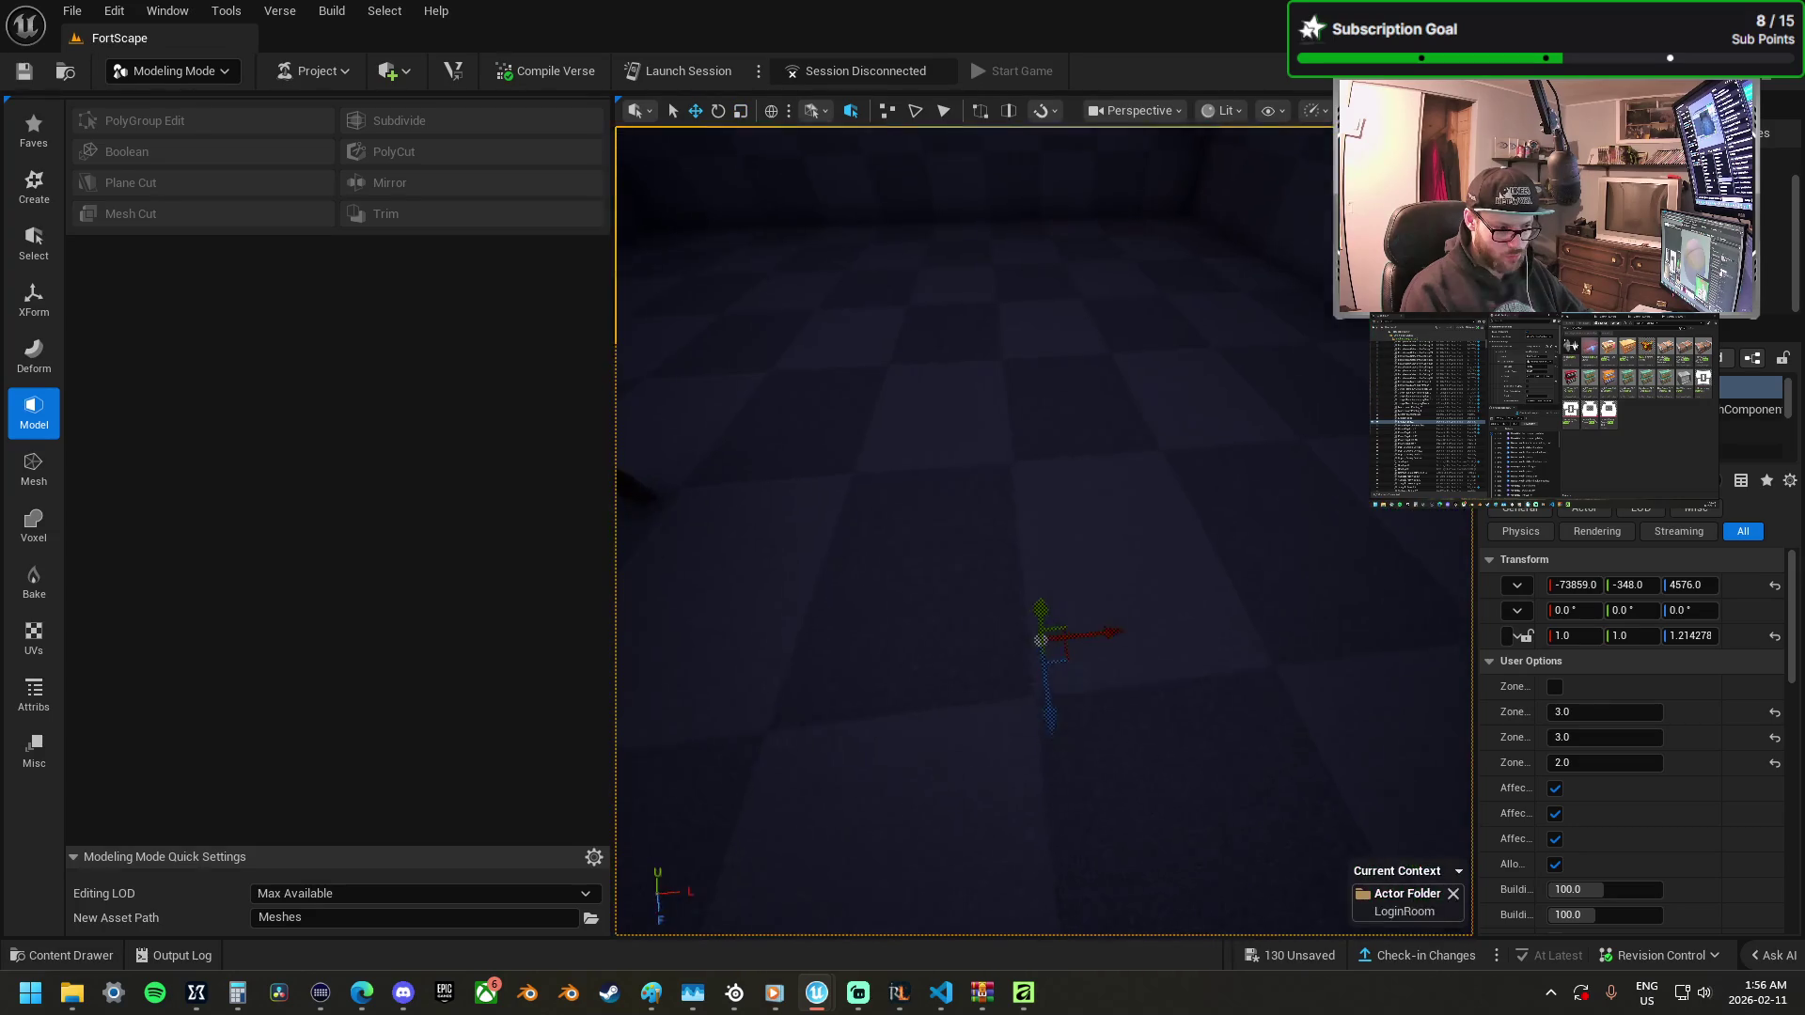
{"action": "left_click", "coordinate": [1164, 556]}
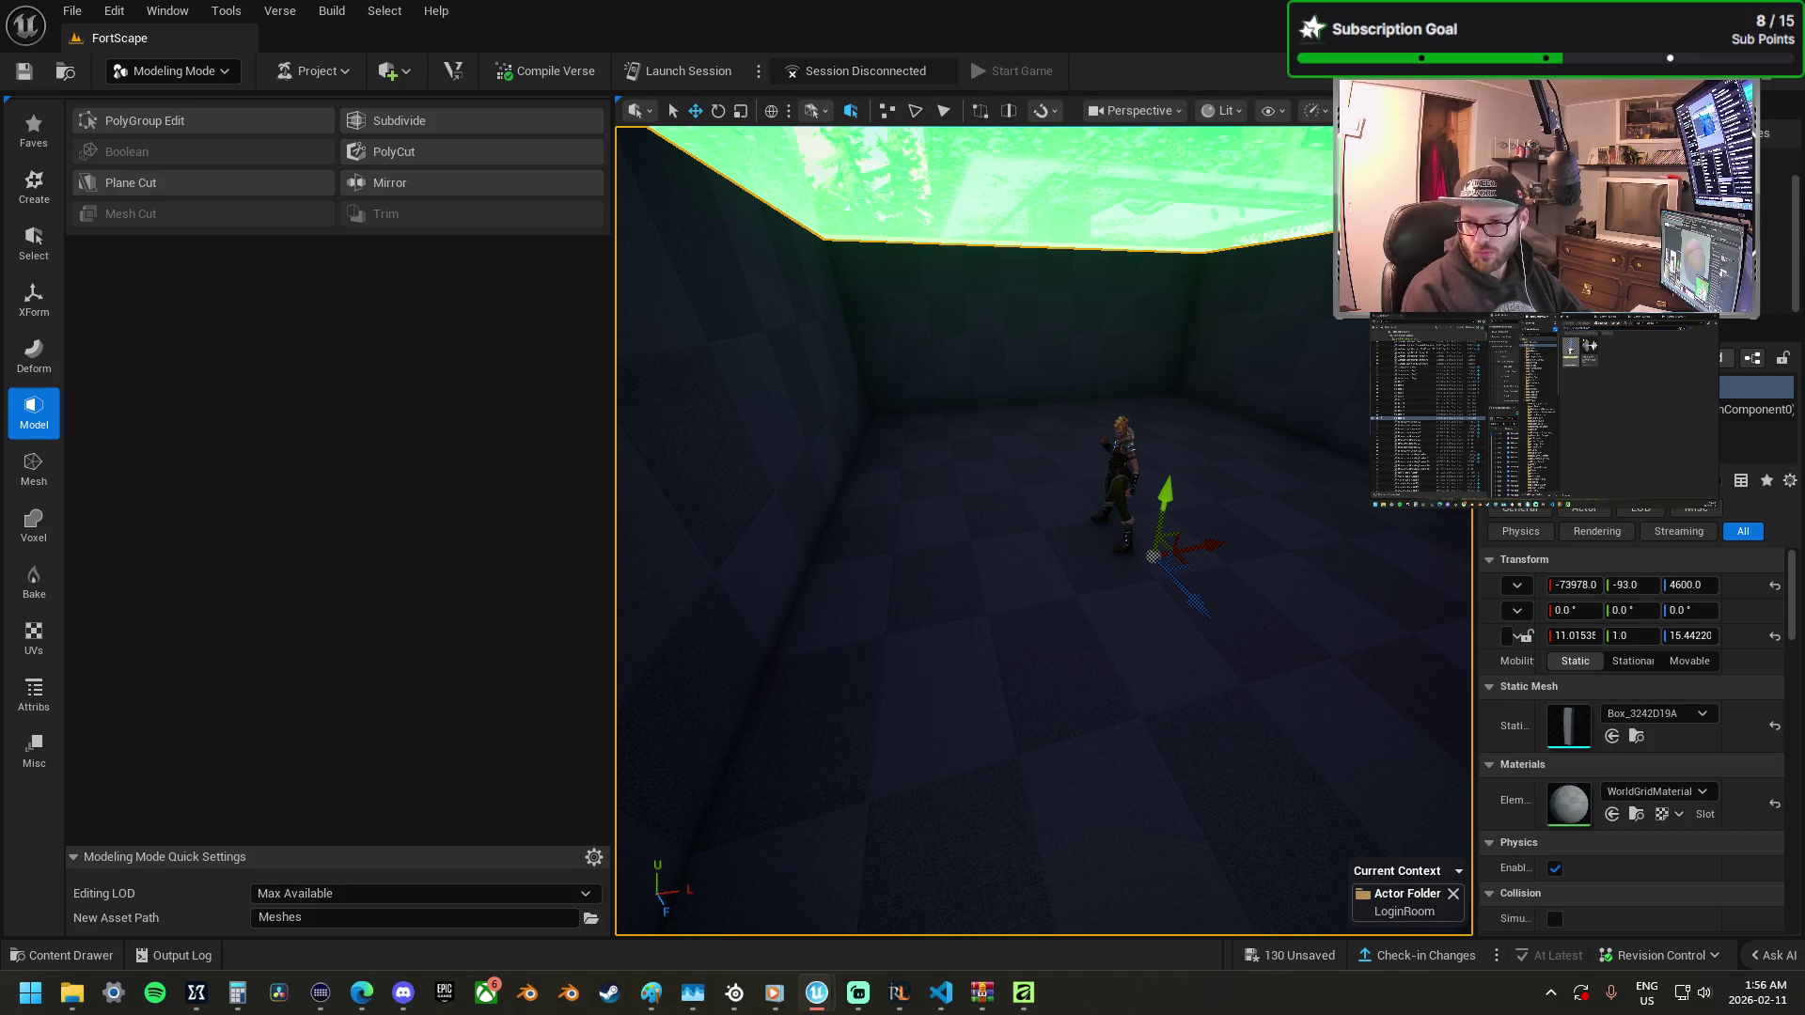
Place a player spawn pad in the room and duplicate copies along the row.
{"action": "mouse_move", "coordinate": [1354, 376]}
{"action": "left_mouse_down"}
{"action": "mouse_move", "coordinate": [1068, 466]}
{"action": "mouse_move", "coordinate": [1175, 531]}
{"action": "mouse_move", "coordinate": [1208, 463]}
{"action": "mouse_move", "coordinate": [1187, 458]}
{"action": "left_mouse_up"}
{"action": "key", "text": "f"}
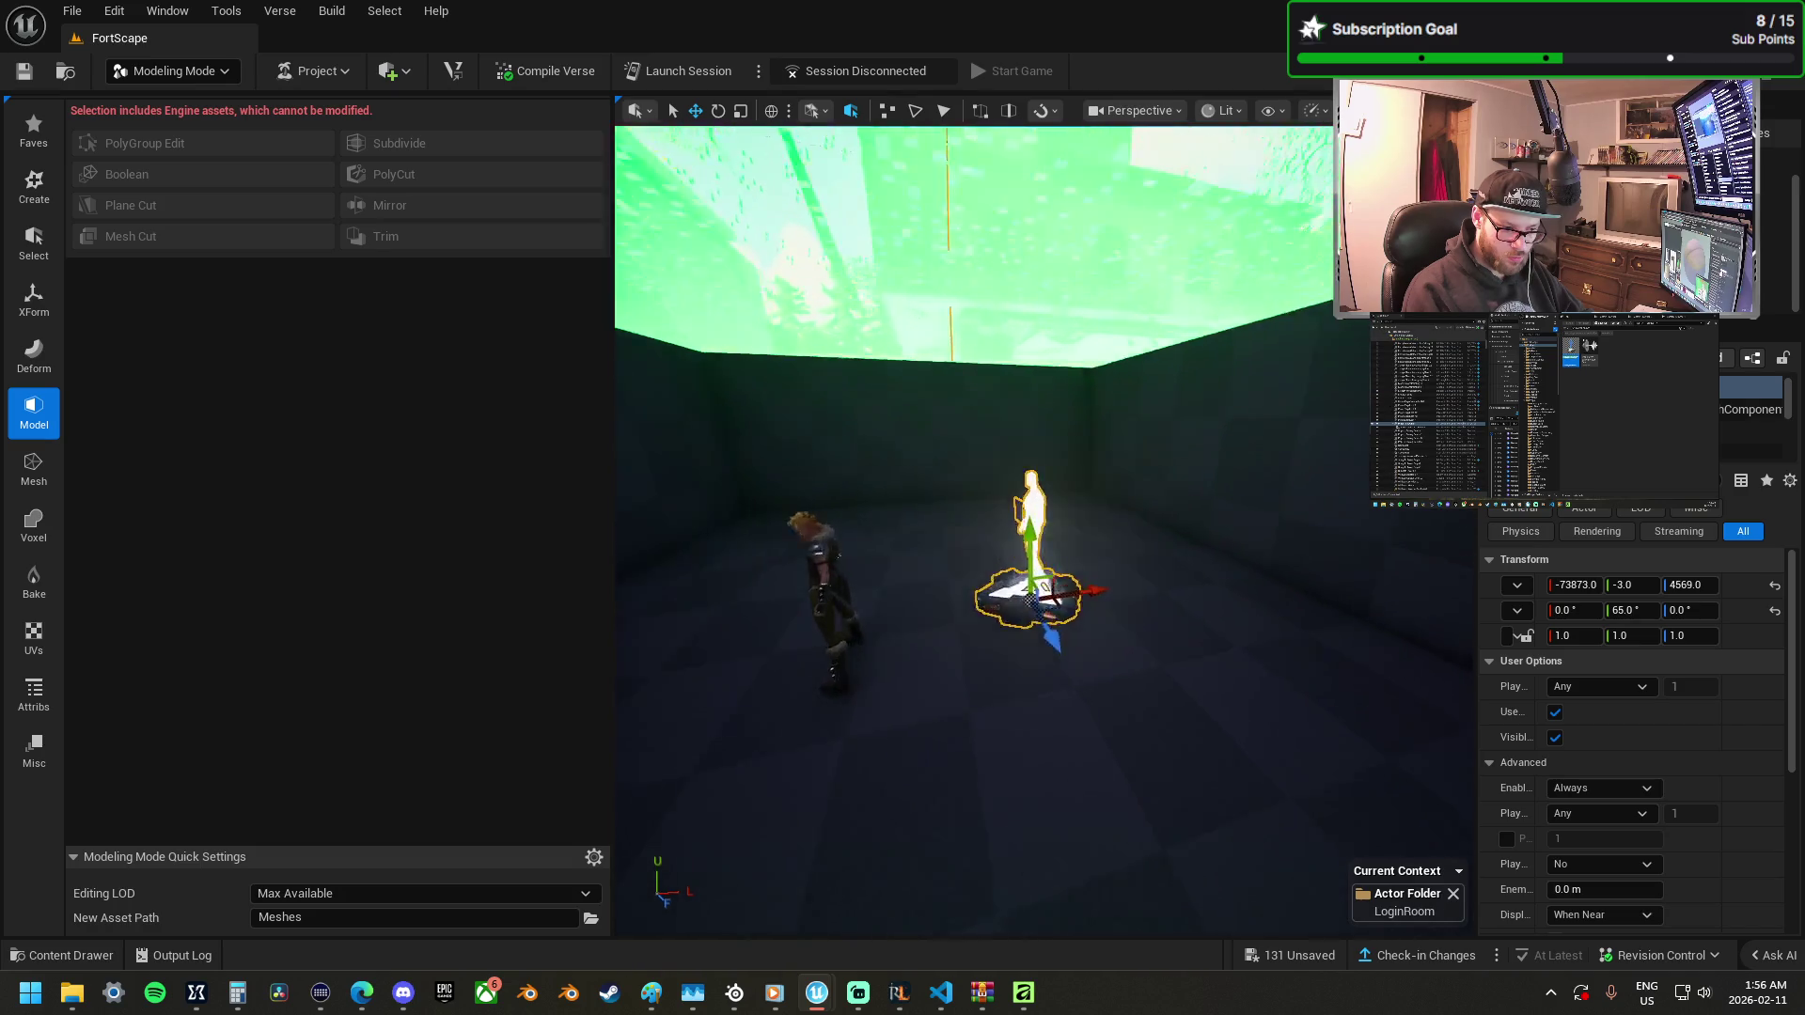
{"action": "scroll", "coordinate": [1178, 525], "scroll_direction": "down", "scroll_amount": 5}
{"action": "mouse_move", "coordinate": [1159, 495]}
{"action": "left_mouse_down"}
{"action": "mouse_move", "coordinate": [938, 475]}
{"action": "mouse_move", "coordinate": [921, 495]}
{"action": "mouse_move", "coordinate": [1293, 496]}
{"action": "mouse_move", "coordinate": [1357, 525]}
{"action": "left_mouse_up"}
{"action": "key", "text": "f"}
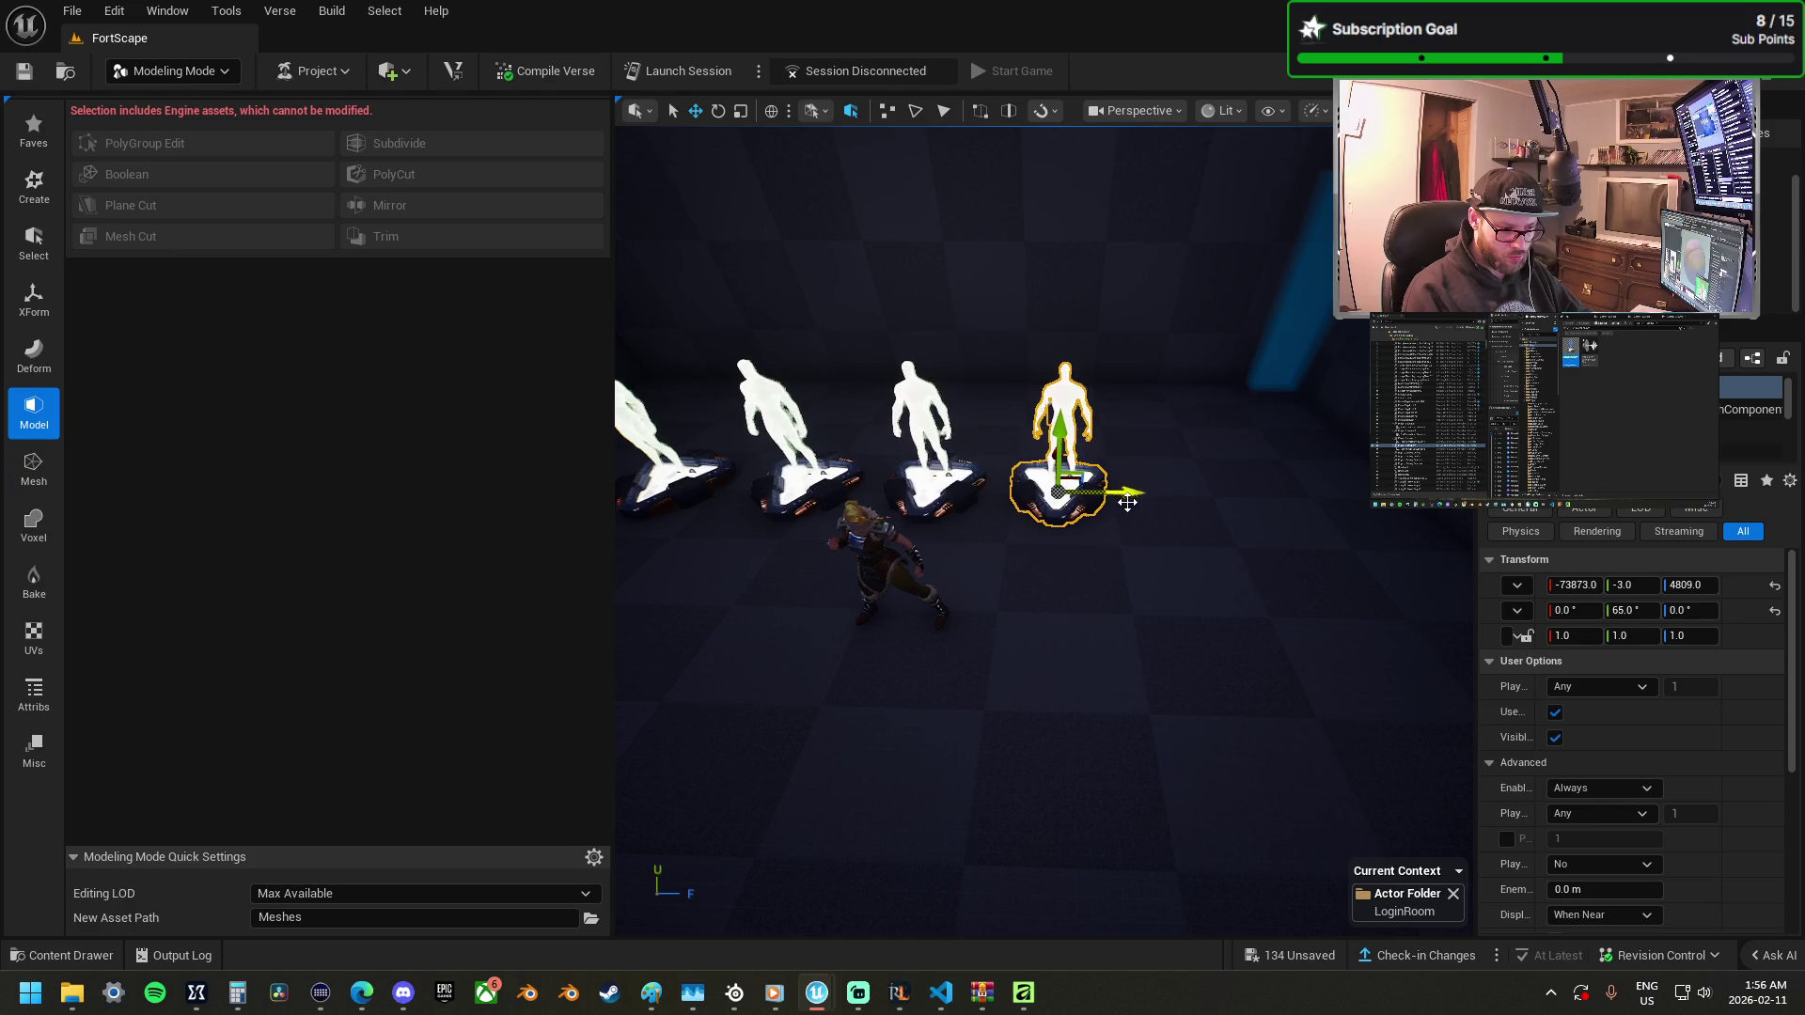
{"action": "mouse_move", "coordinate": [1127, 501]}
{"action": "left_mouse_down", "text": "alt"}
{"action": "mouse_move", "coordinate": [1284, 511]}
{"action": "mouse_move", "coordinate": [1263, 500]}
{"action": "left_mouse_up", "text": "alt"}
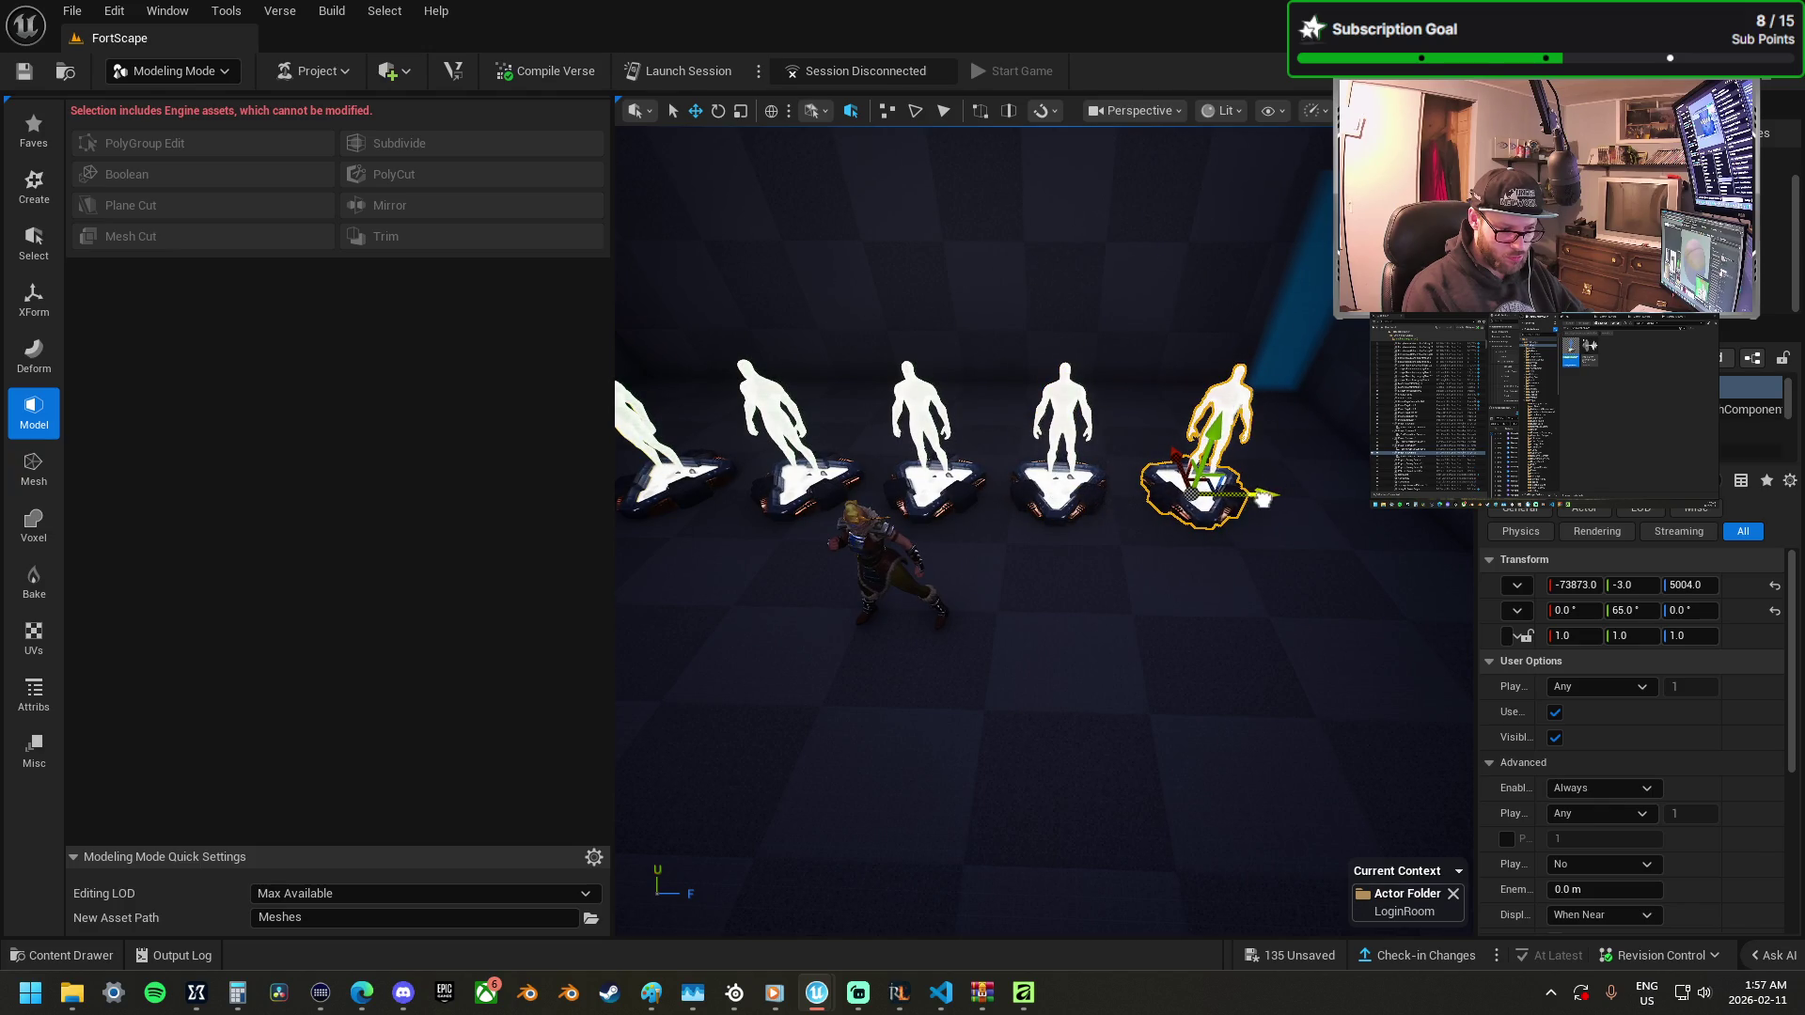
Select all five spawn pads and widen the Details panel labels.
{"action": "left_click", "coordinate": [1241, 489], "text": "ctrl"}
{"action": "left_click", "coordinate": [1119, 494], "text": "ctrl"}
{"action": "left_click", "coordinate": [1001, 503], "text": "ctrl"}
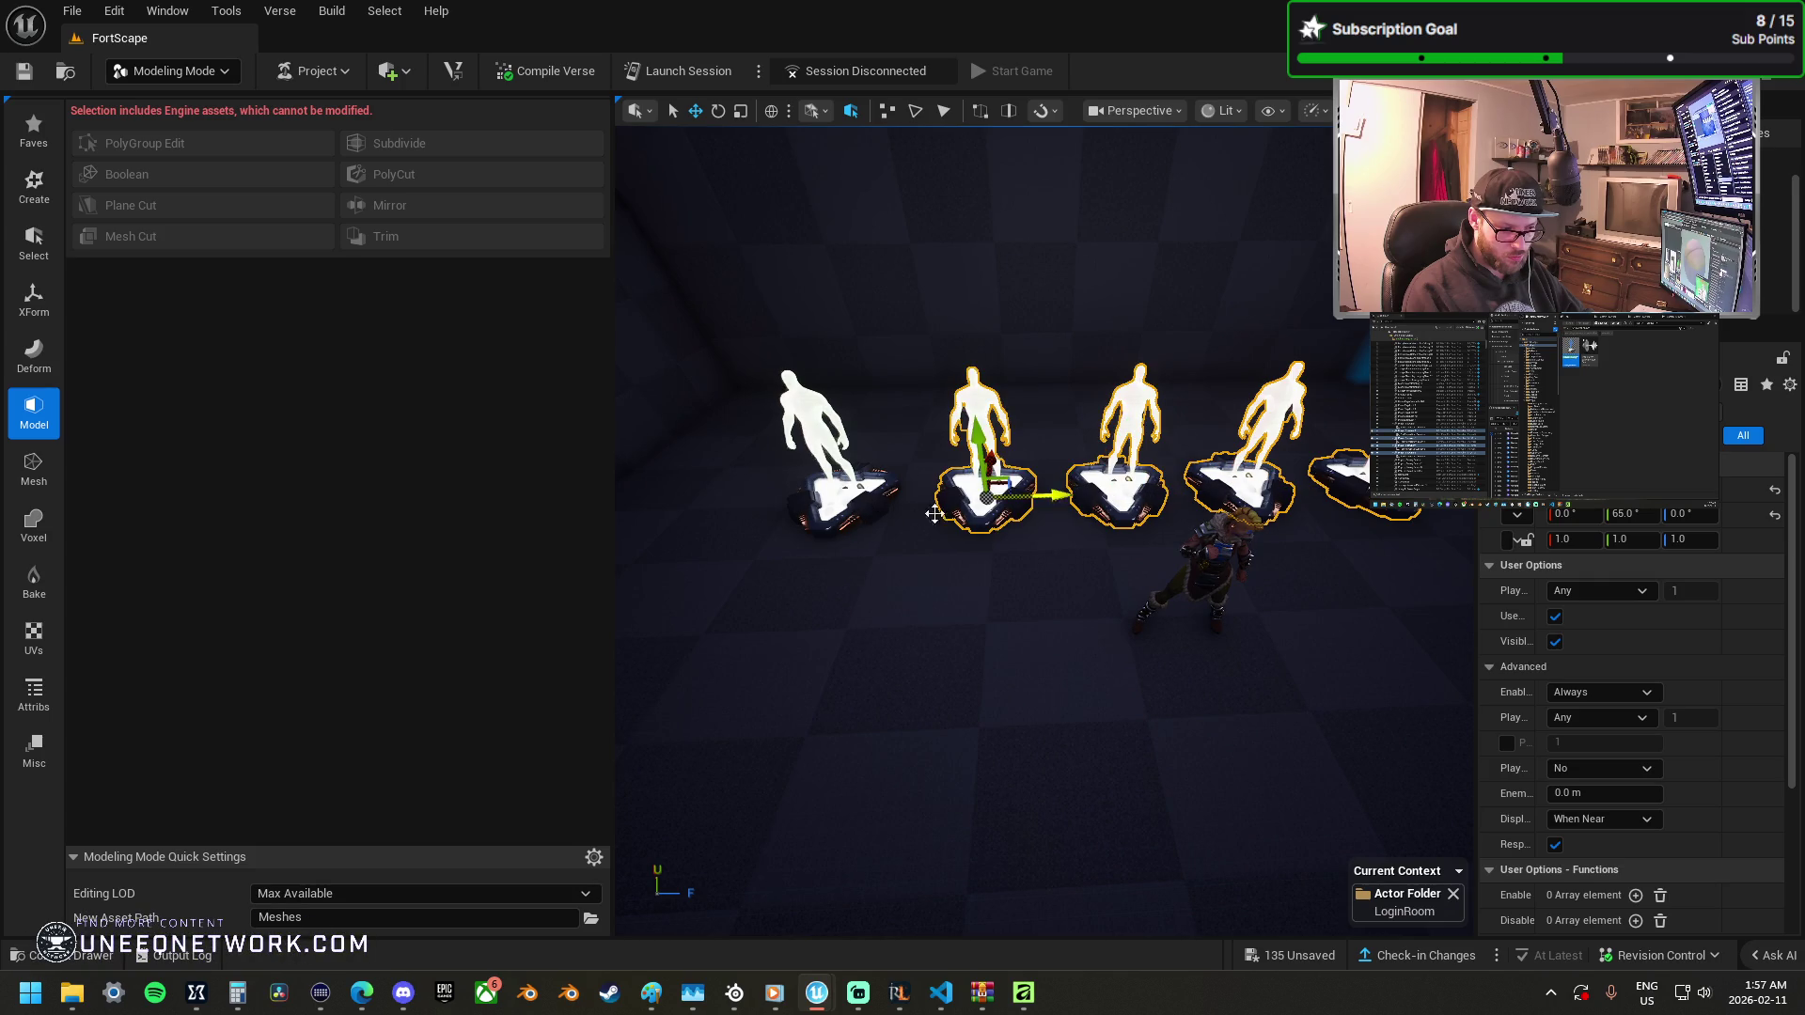
{"action": "left_click", "coordinate": [841, 494], "text": "ctrl"}
{"action": "scroll", "coordinate": [1583, 748], "scroll_direction": "down", "scroll_amount": 5}
{"action": "scroll", "coordinate": [1583, 747], "scroll_direction": "up", "scroll_amount": 5}
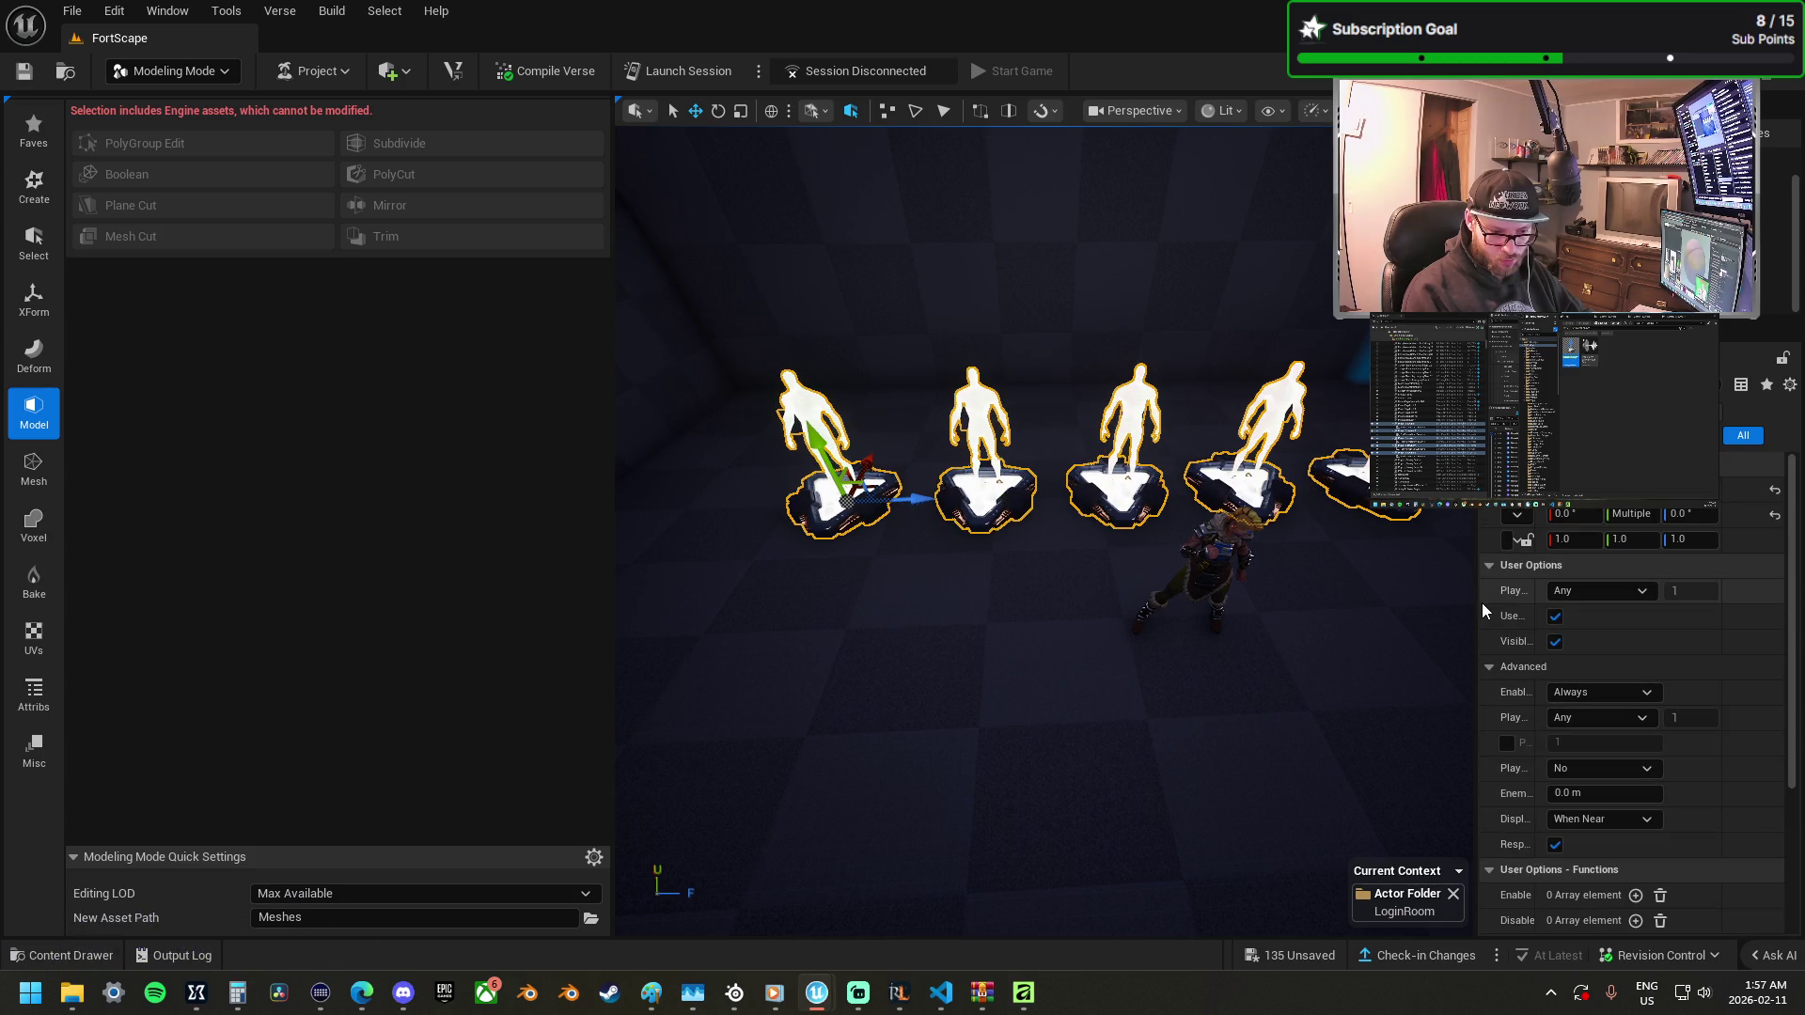
{"action": "mouse_move", "coordinate": [1475, 600]}
{"action": "left_mouse_down"}
{"action": "mouse_move", "coordinate": [1319, 598]}
{"action": "mouse_move", "coordinate": [1492, 635]}
{"action": "left_mouse_up"}
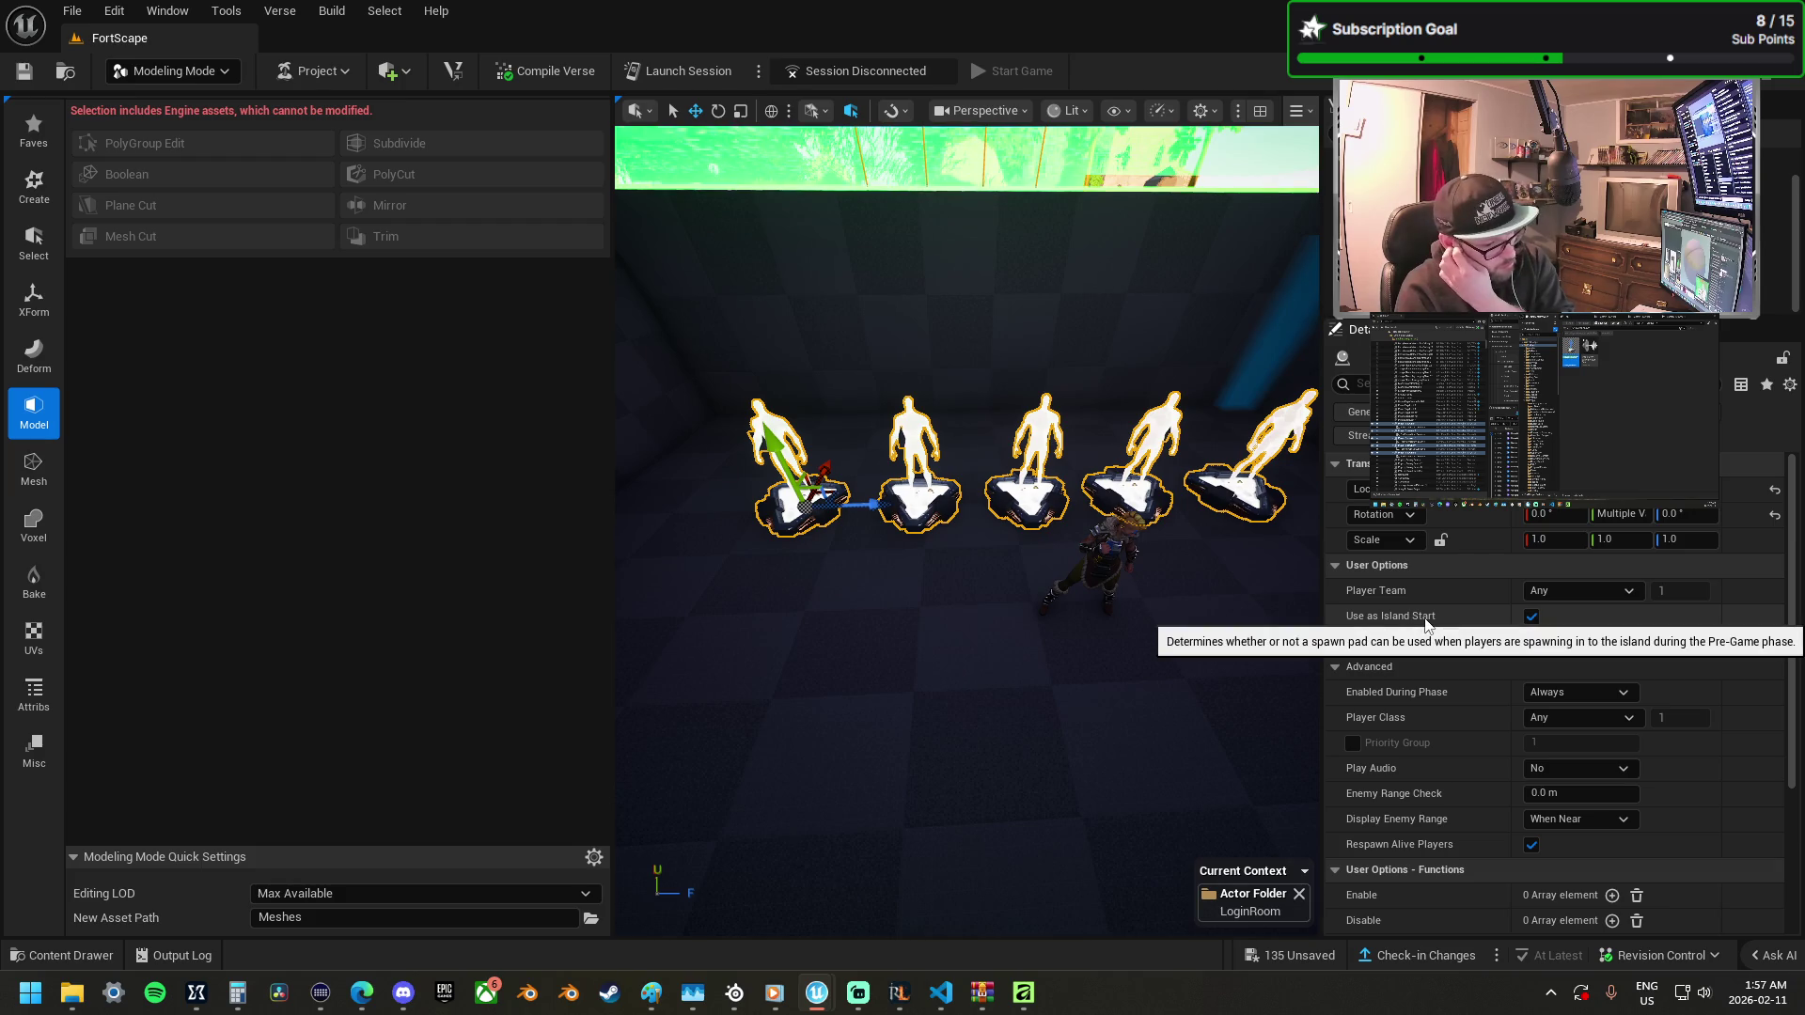
Uncheck Use as Island Start and Visible in Game, set Display Enemy Range Off and Enabled During Phase Gameplay Only.
{"action": "left_click", "coordinate": [1532, 617]}
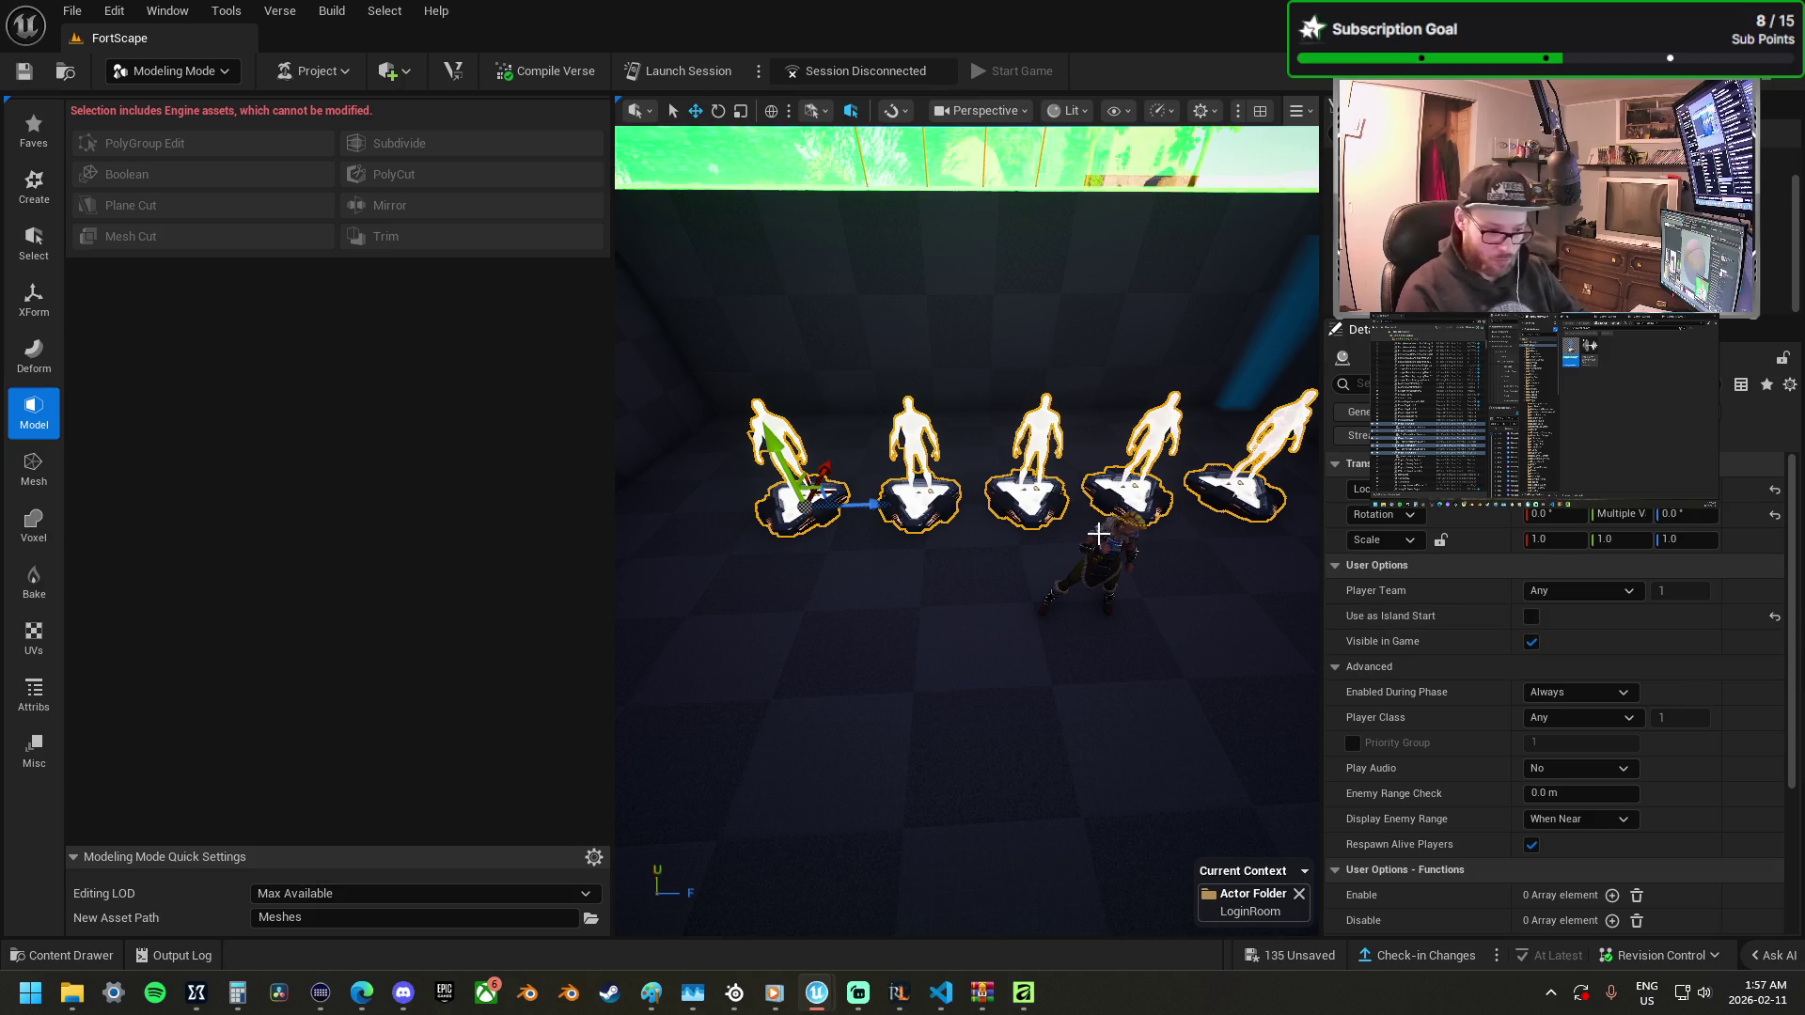
{"action": "left_click", "coordinate": [1531, 642]}
{"action": "left_click_drag", "start_coordinate": [1160, 667], "coordinate": [1321, 756]}
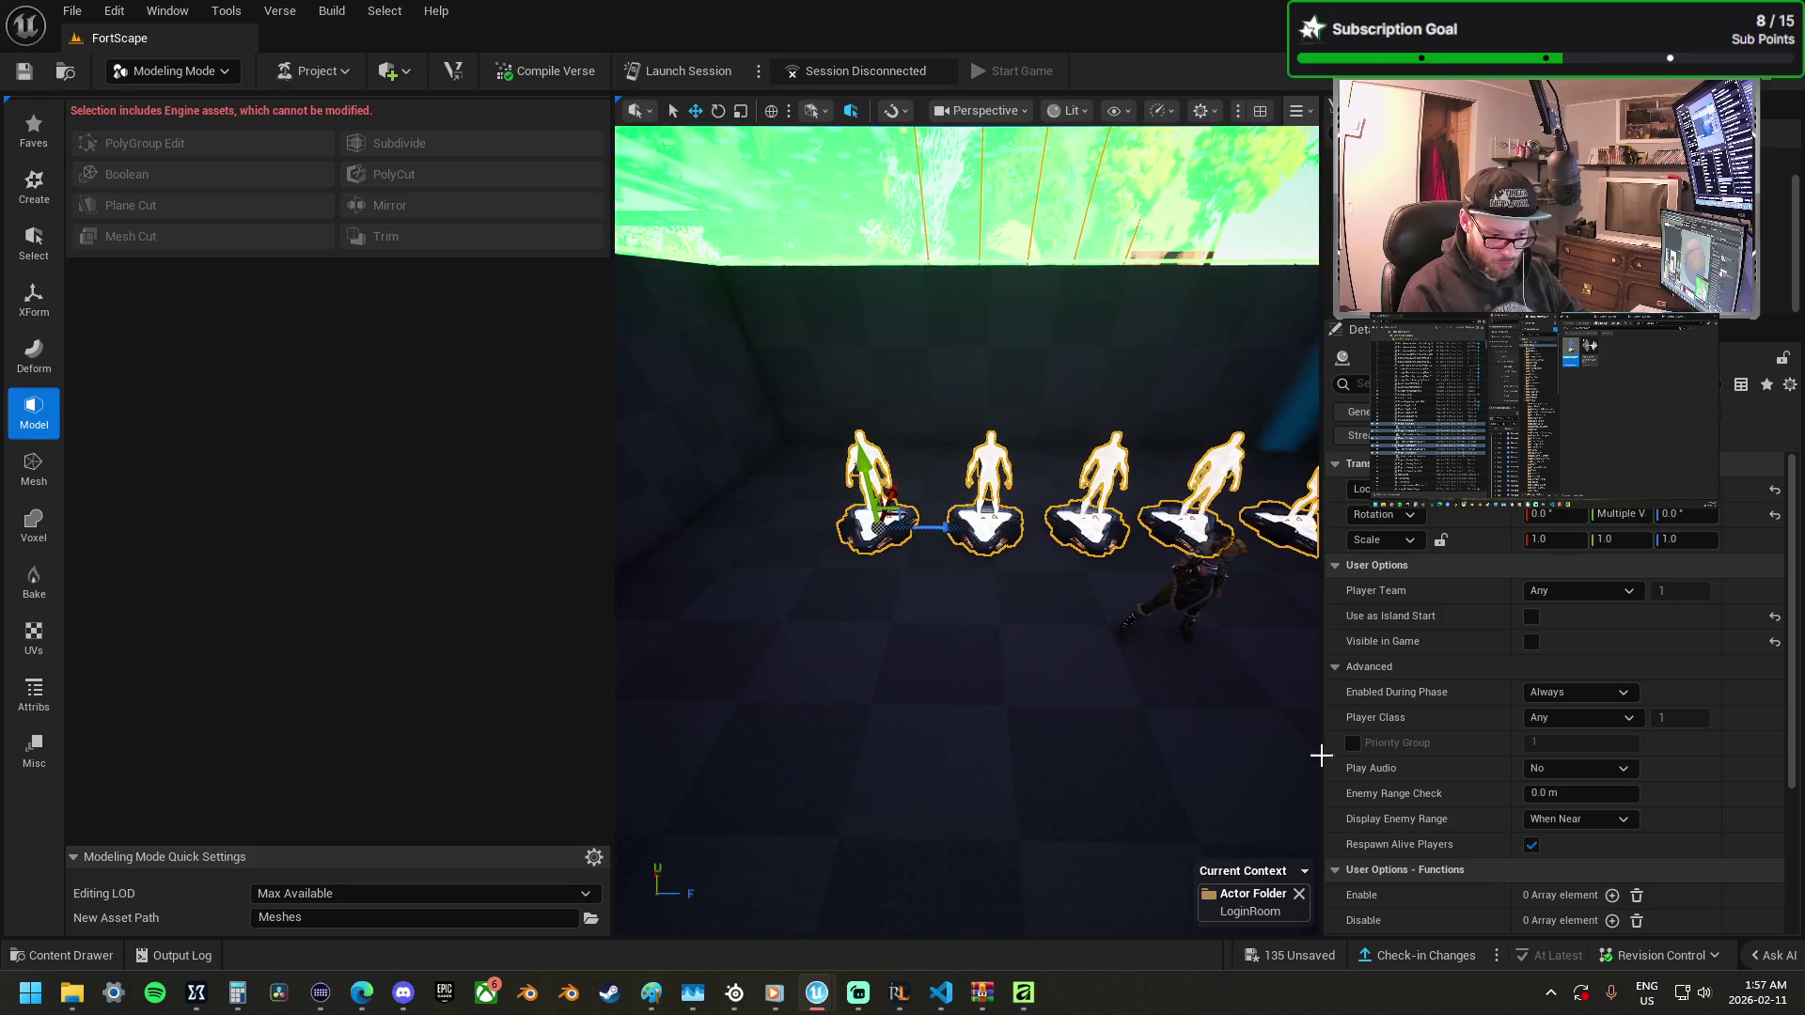
{"action": "left_click", "coordinate": [1562, 821]}
{"action": "left_click", "coordinate": [1571, 840]}
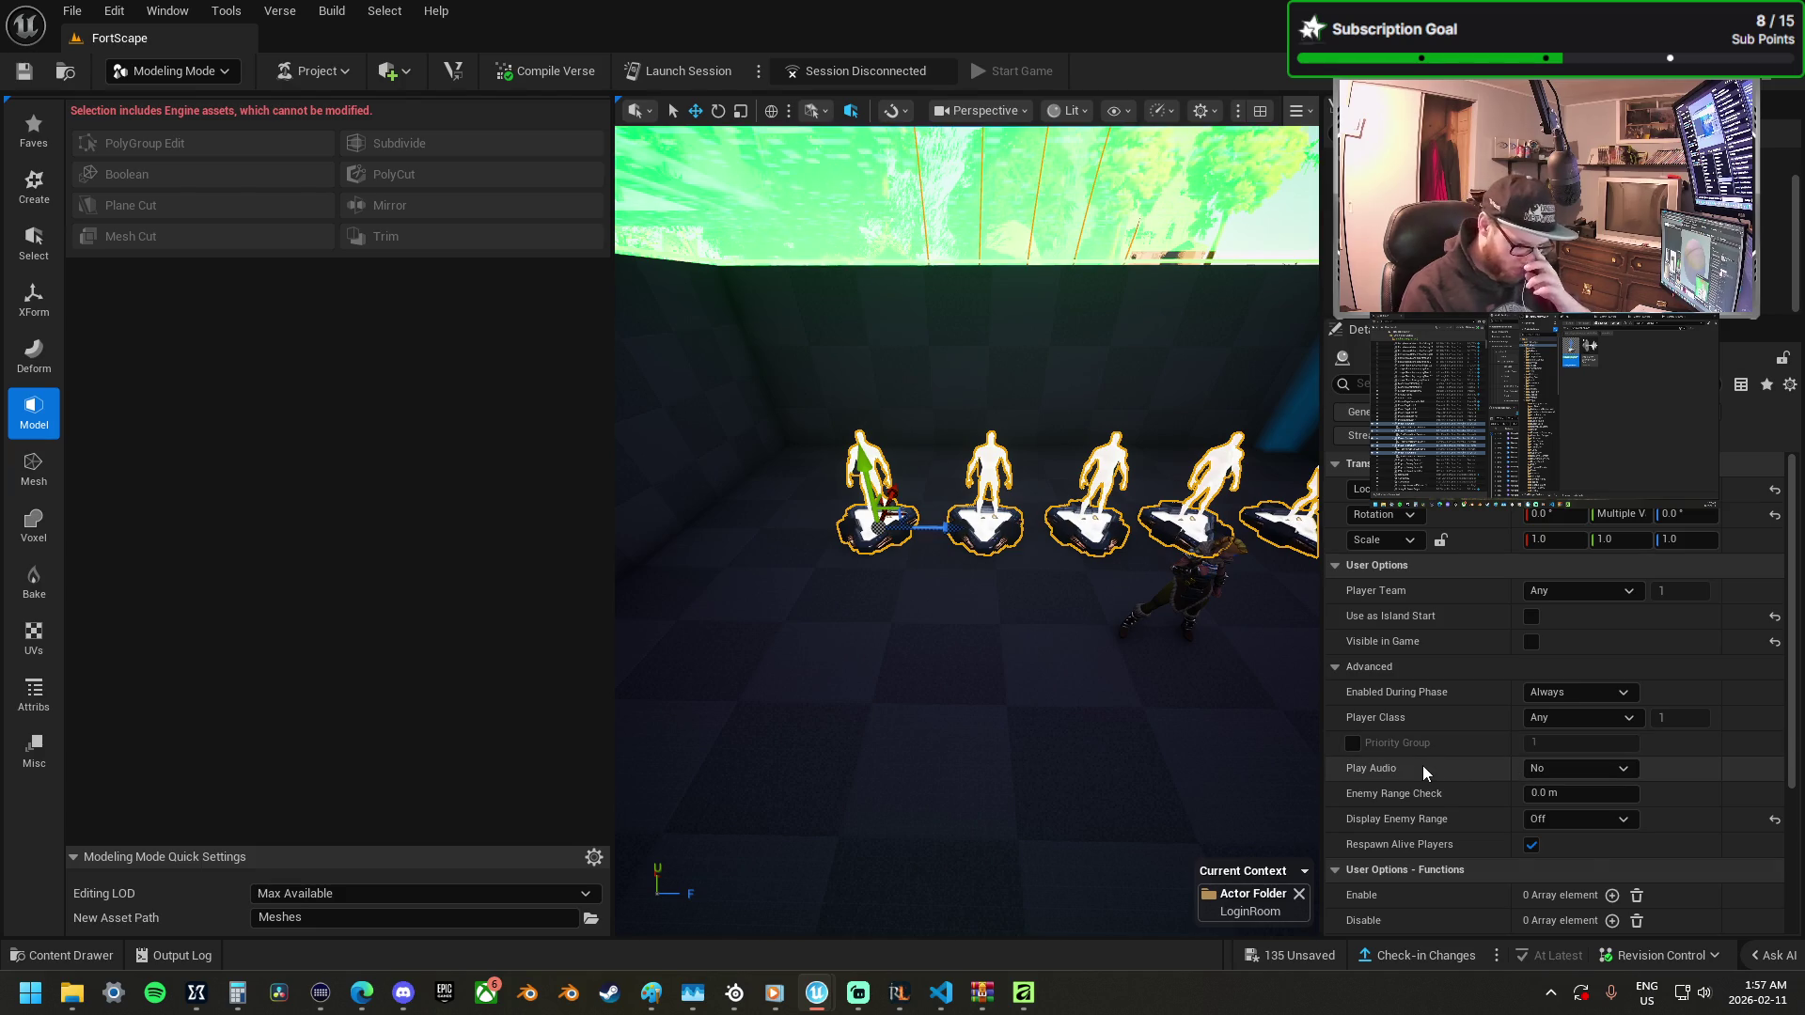
{"action": "scroll", "coordinate": [1423, 765], "scroll_direction": "down", "scroll_amount": 5}
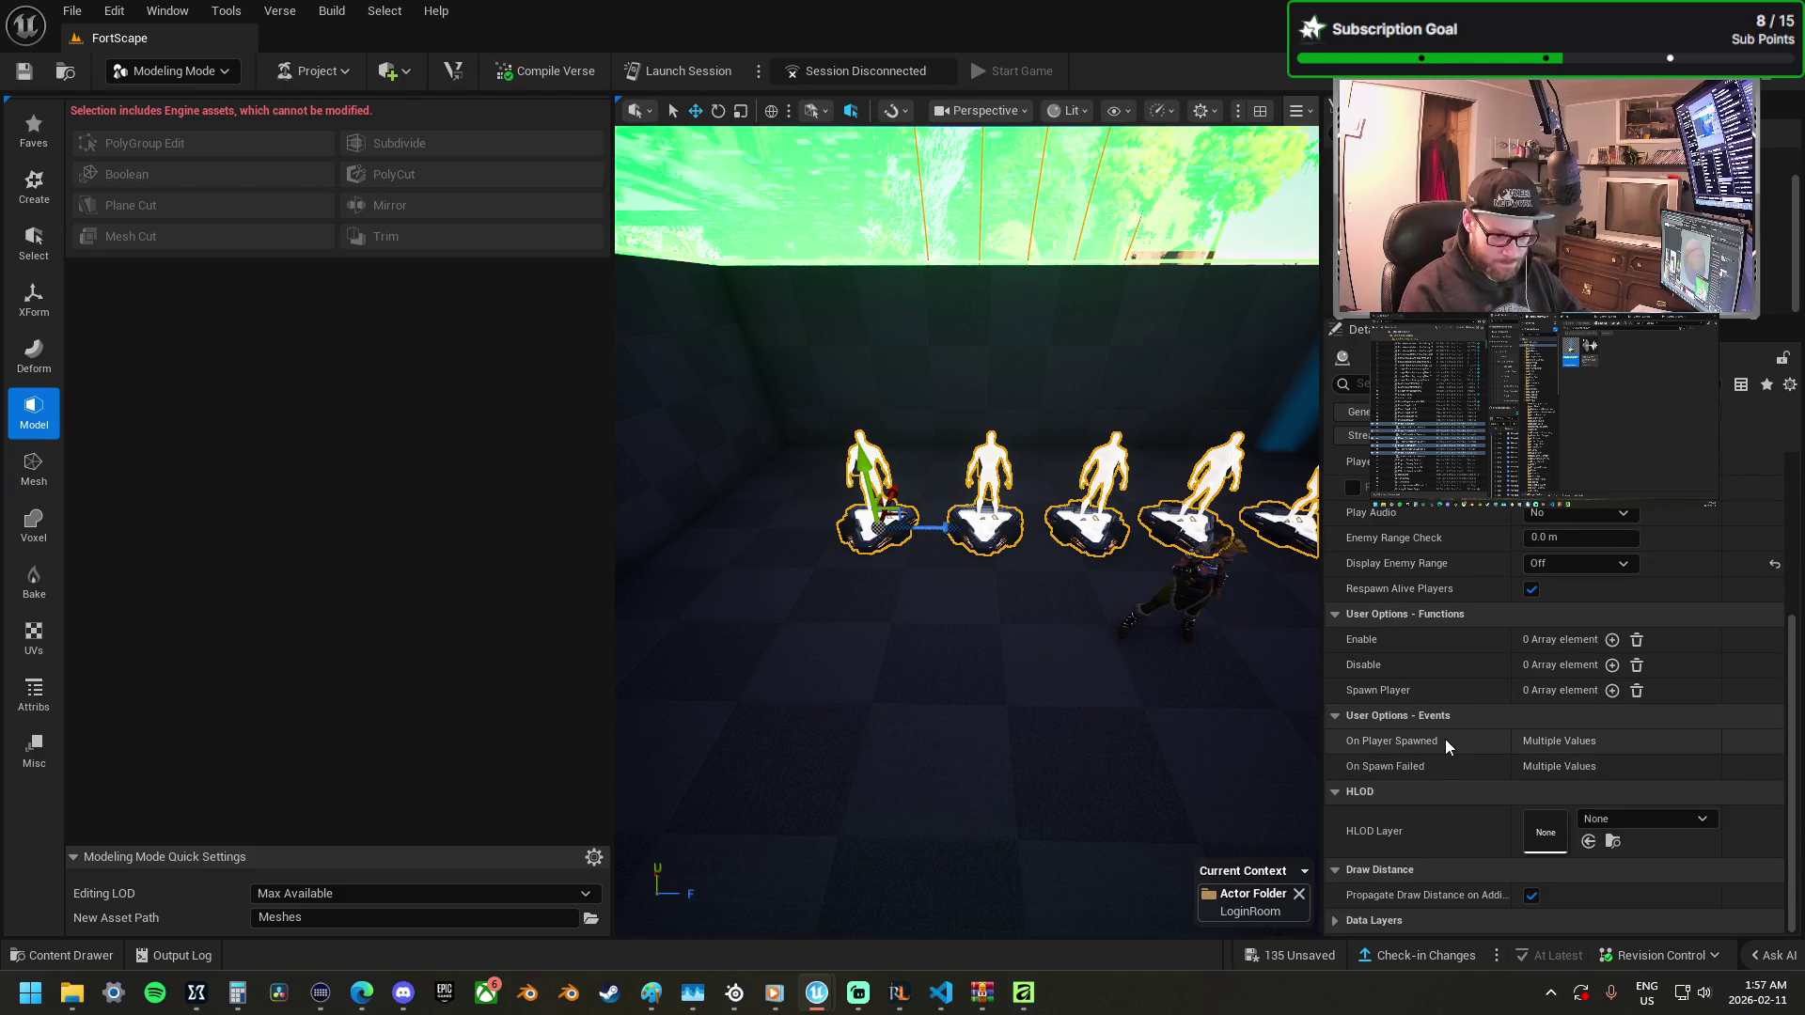
{"action": "scroll", "coordinate": [1446, 739], "scroll_direction": "up", "scroll_amount": 4}
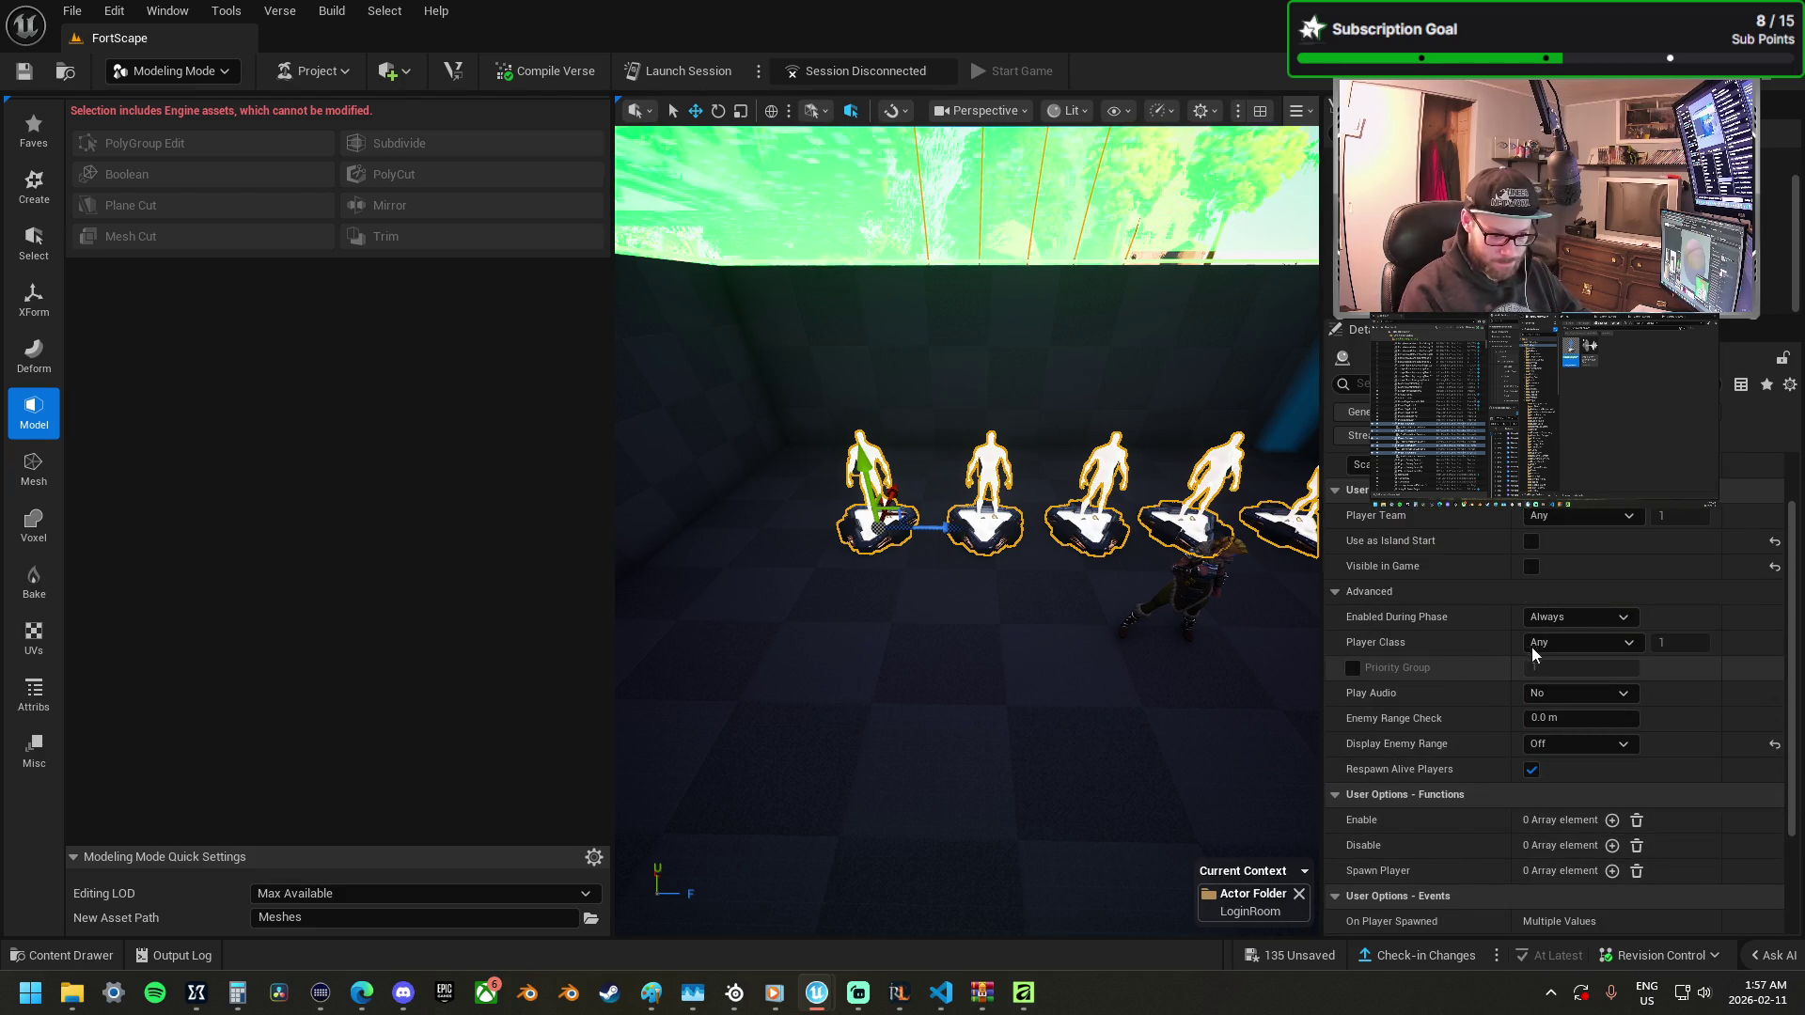
{"action": "left_click", "coordinate": [1559, 619]}
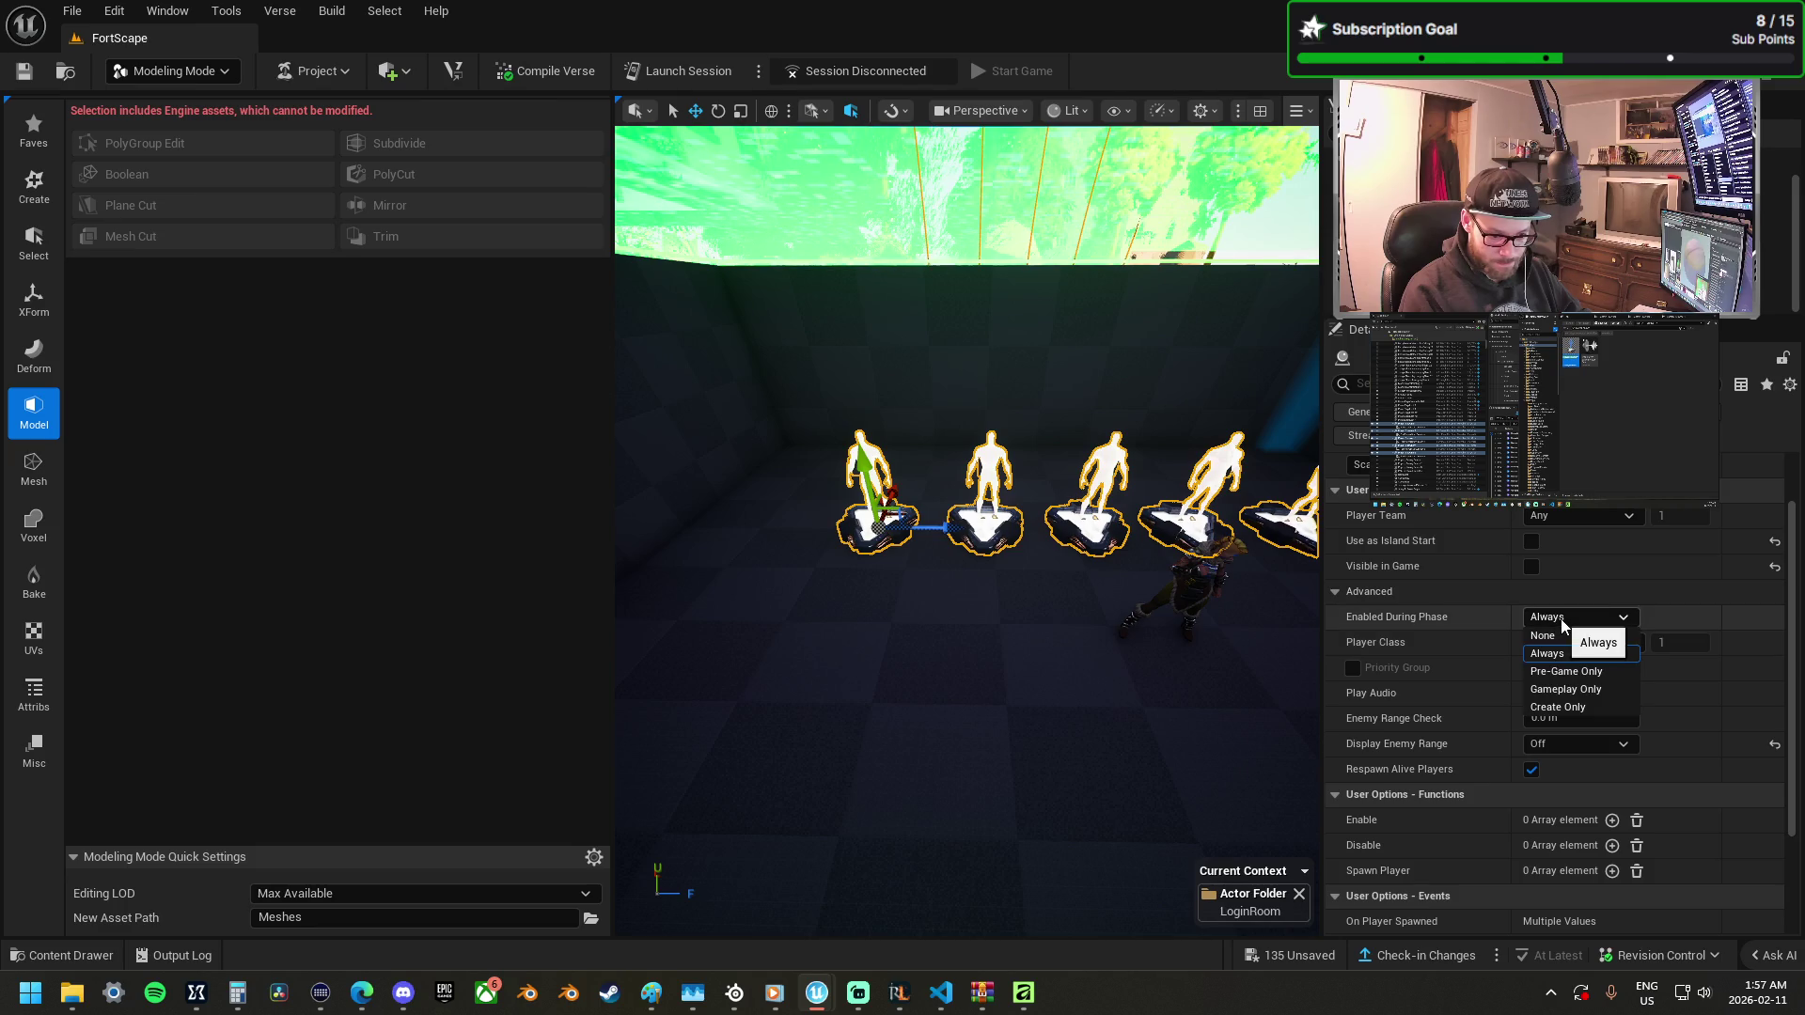
{"action": "left_click", "coordinate": [1604, 691]}
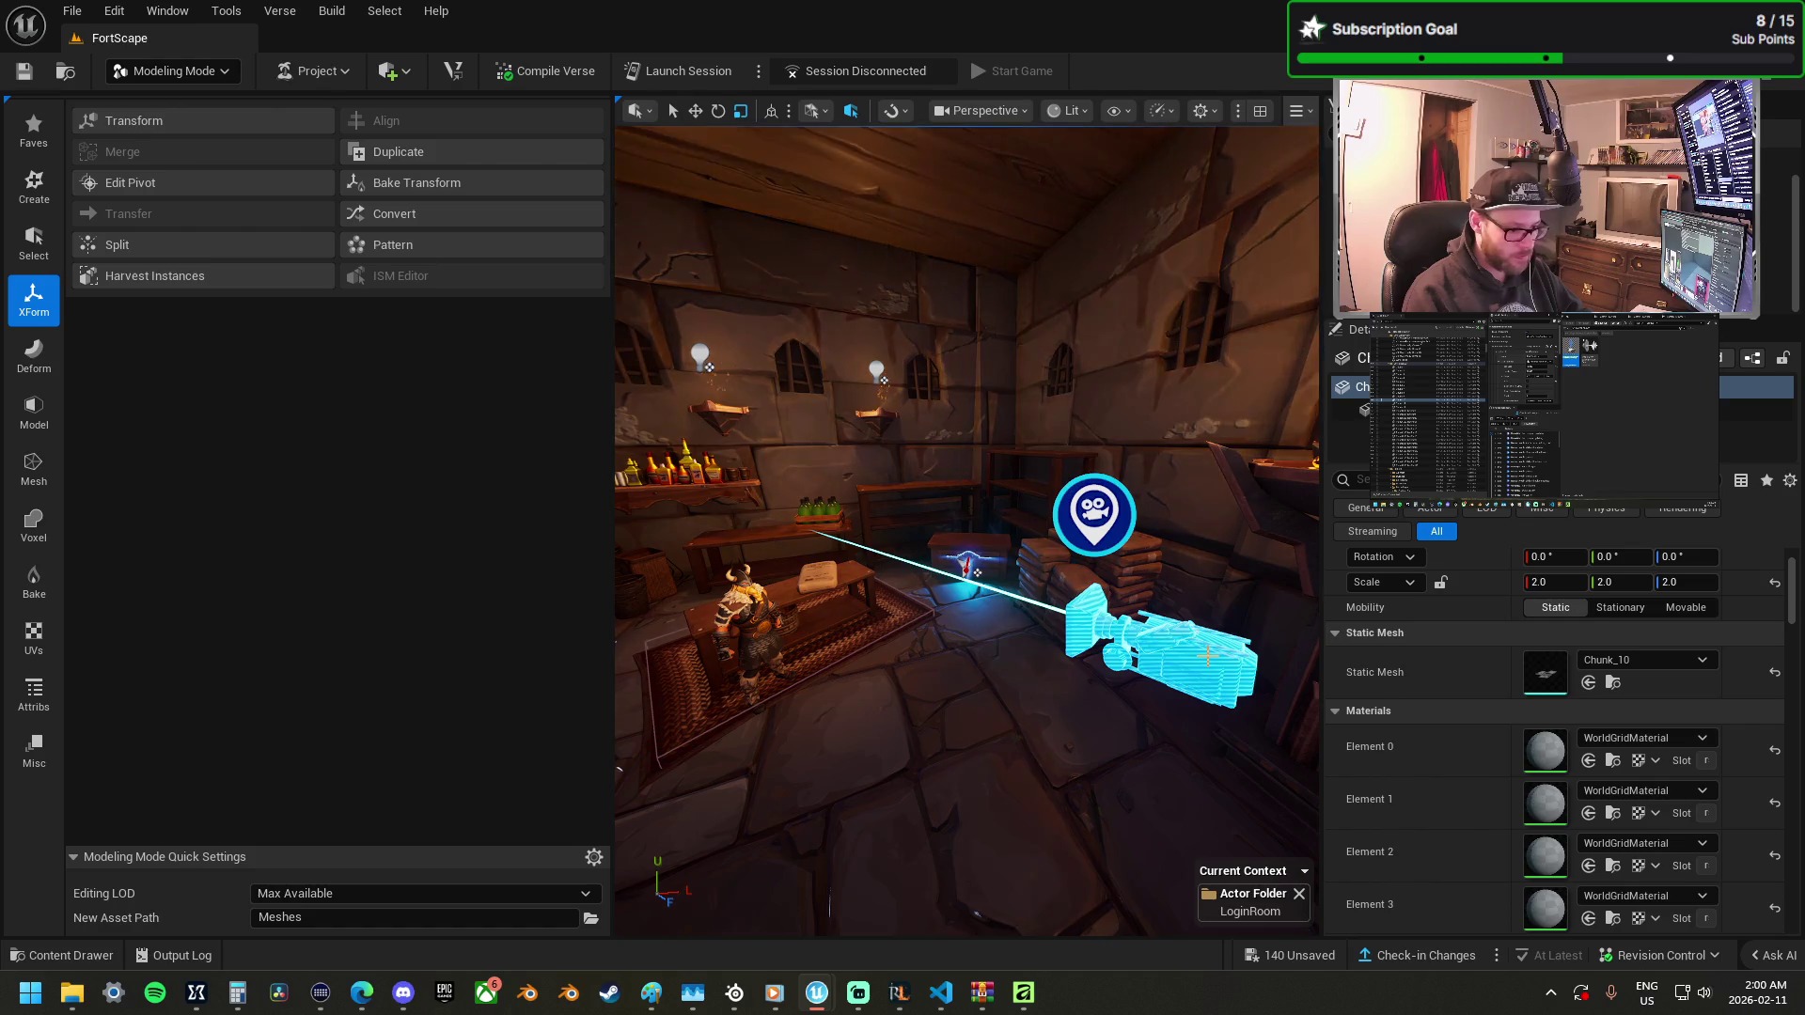
Fly the view past Fixed Point Camera4 and the green zone volume into the corridor.
{"action": "left_click", "coordinate": [1208, 656]}
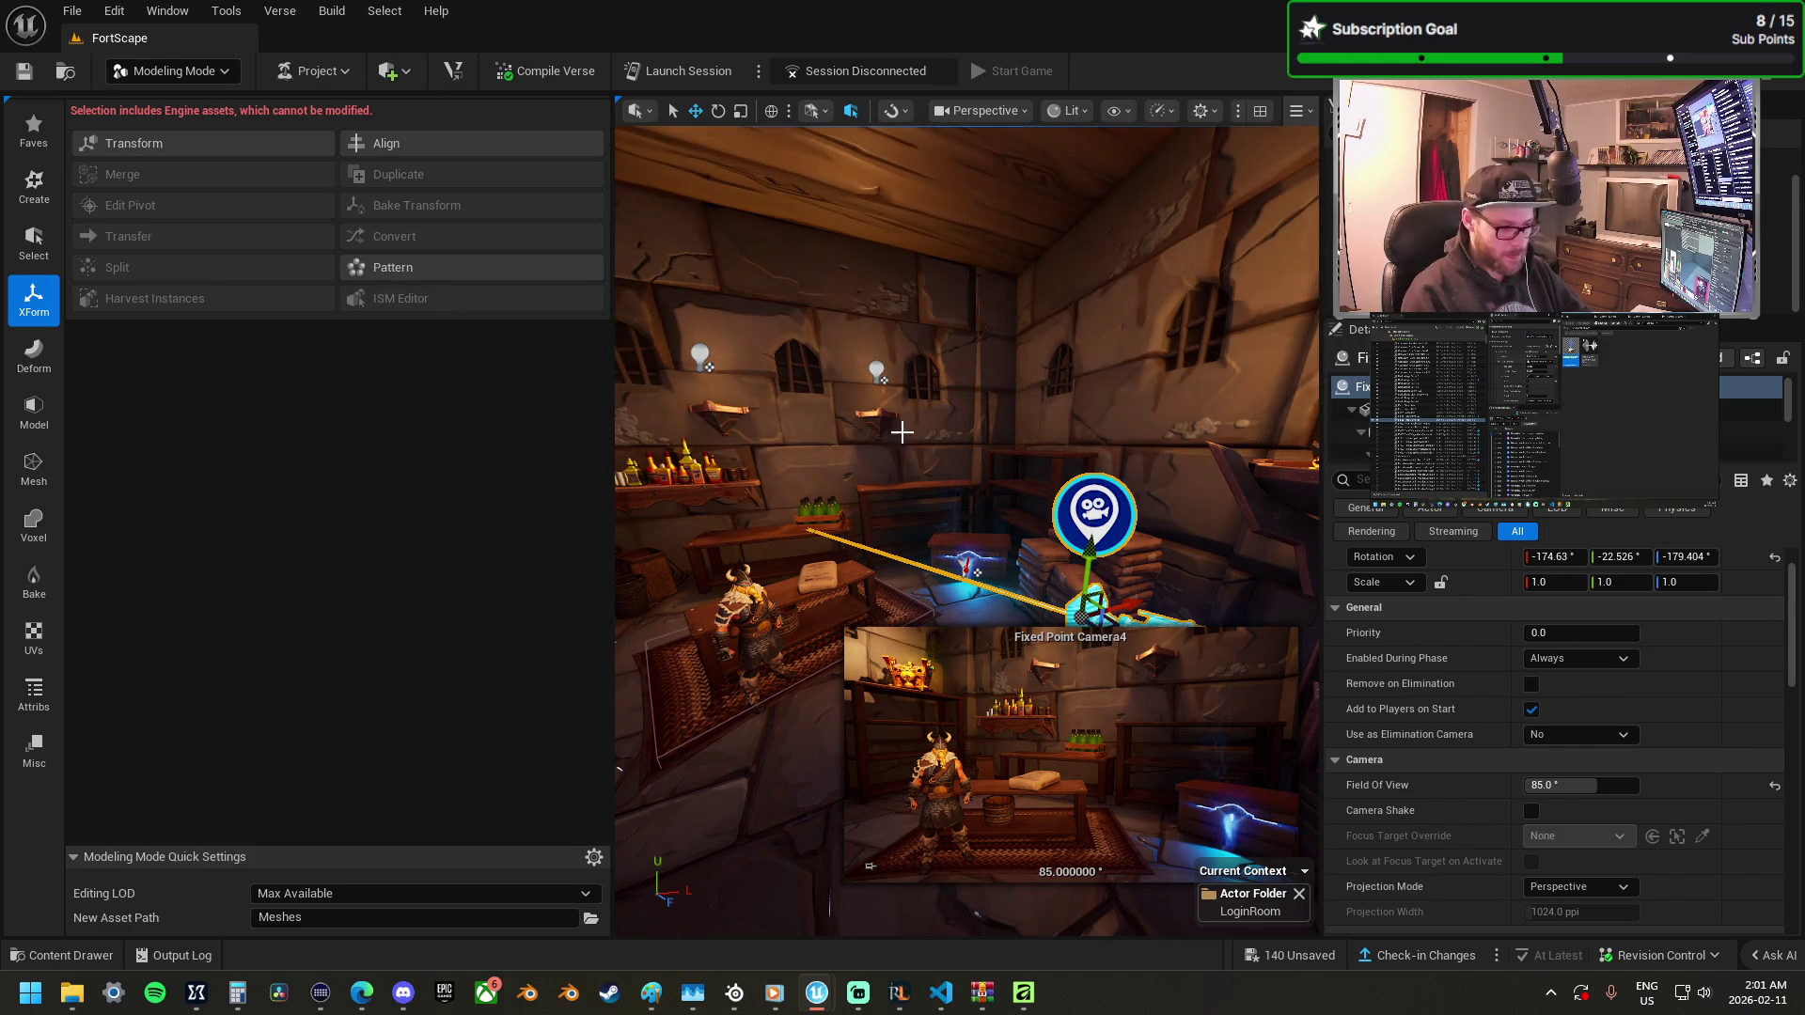
{"action": "mouse_move", "coordinate": [956, 443]}
{"action": "left_mouse_down"}
{"action": "mouse_move", "coordinate": [1006, 329]}
{"action": "mouse_move", "coordinate": [930, 375]}
{"action": "left_mouse_up"}
{"action": "left_click", "coordinate": [1316, 588]}
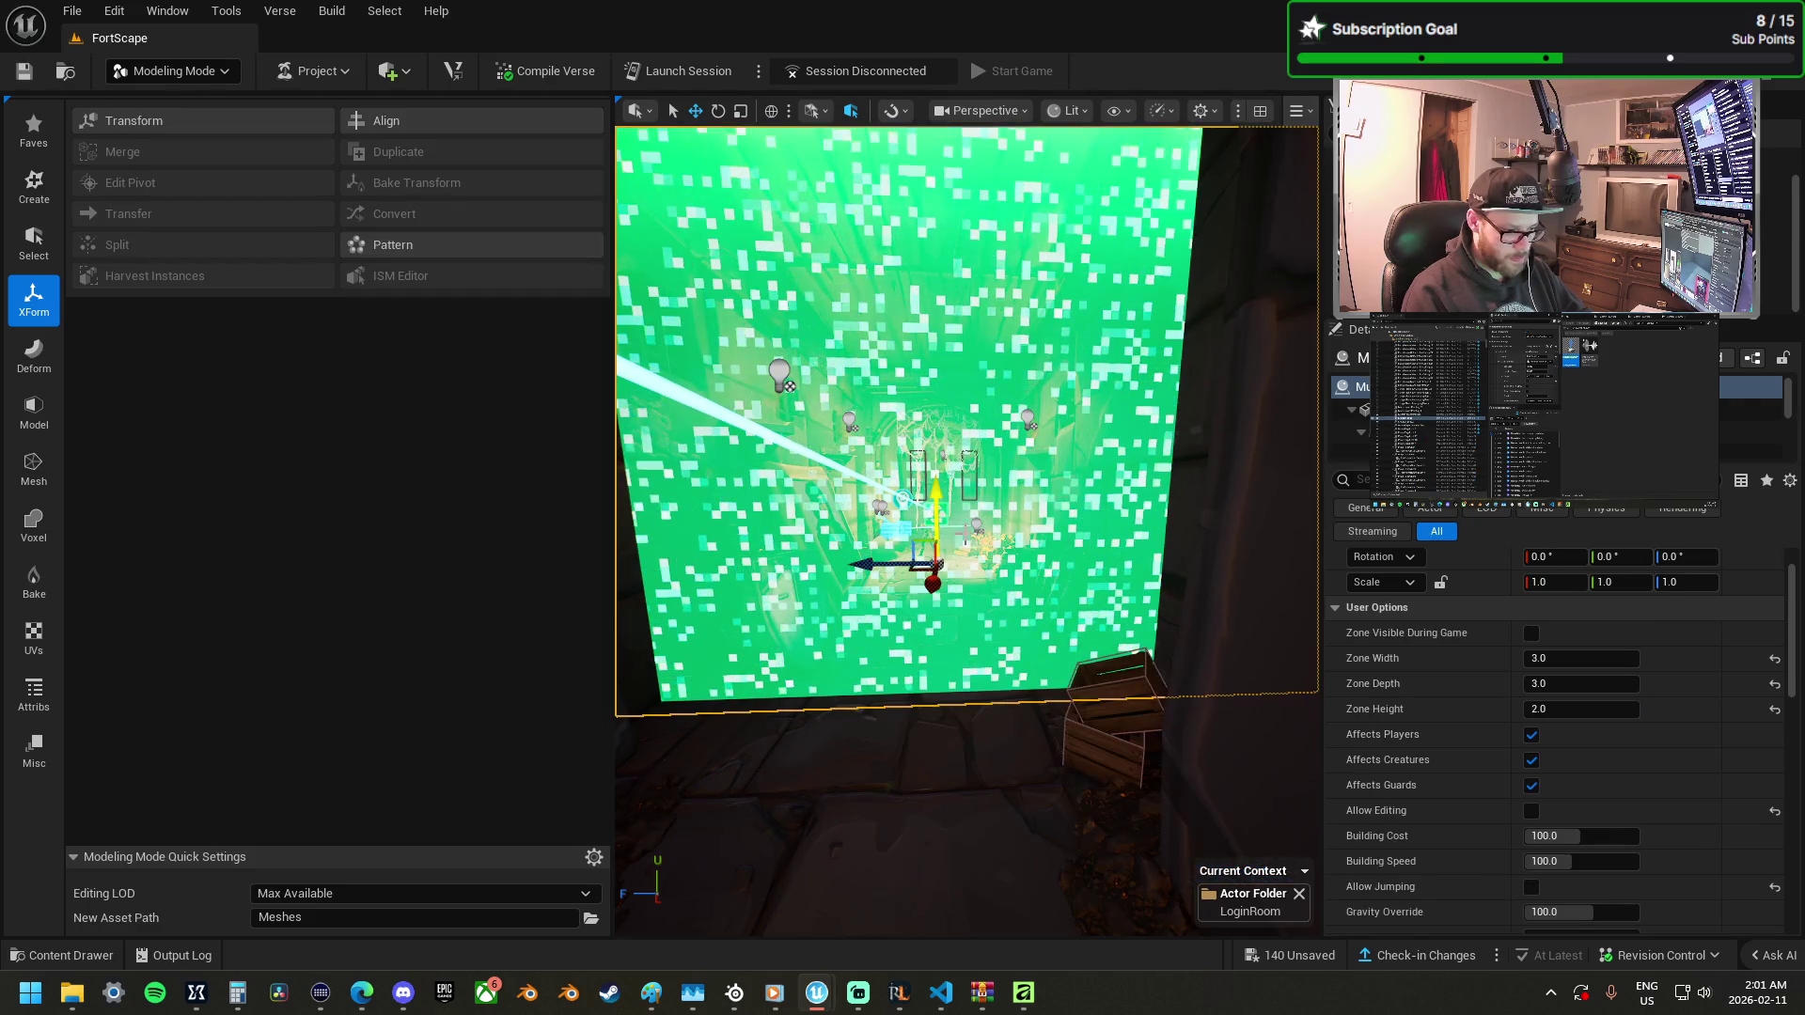
{"action": "mouse_move", "coordinate": [1316, 588]}
{"action": "left_mouse_down"}
{"action": "mouse_move", "coordinate": [1317, 522]}
{"action": "mouse_move", "coordinate": [1354, 522]}
{"action": "left_mouse_up"}
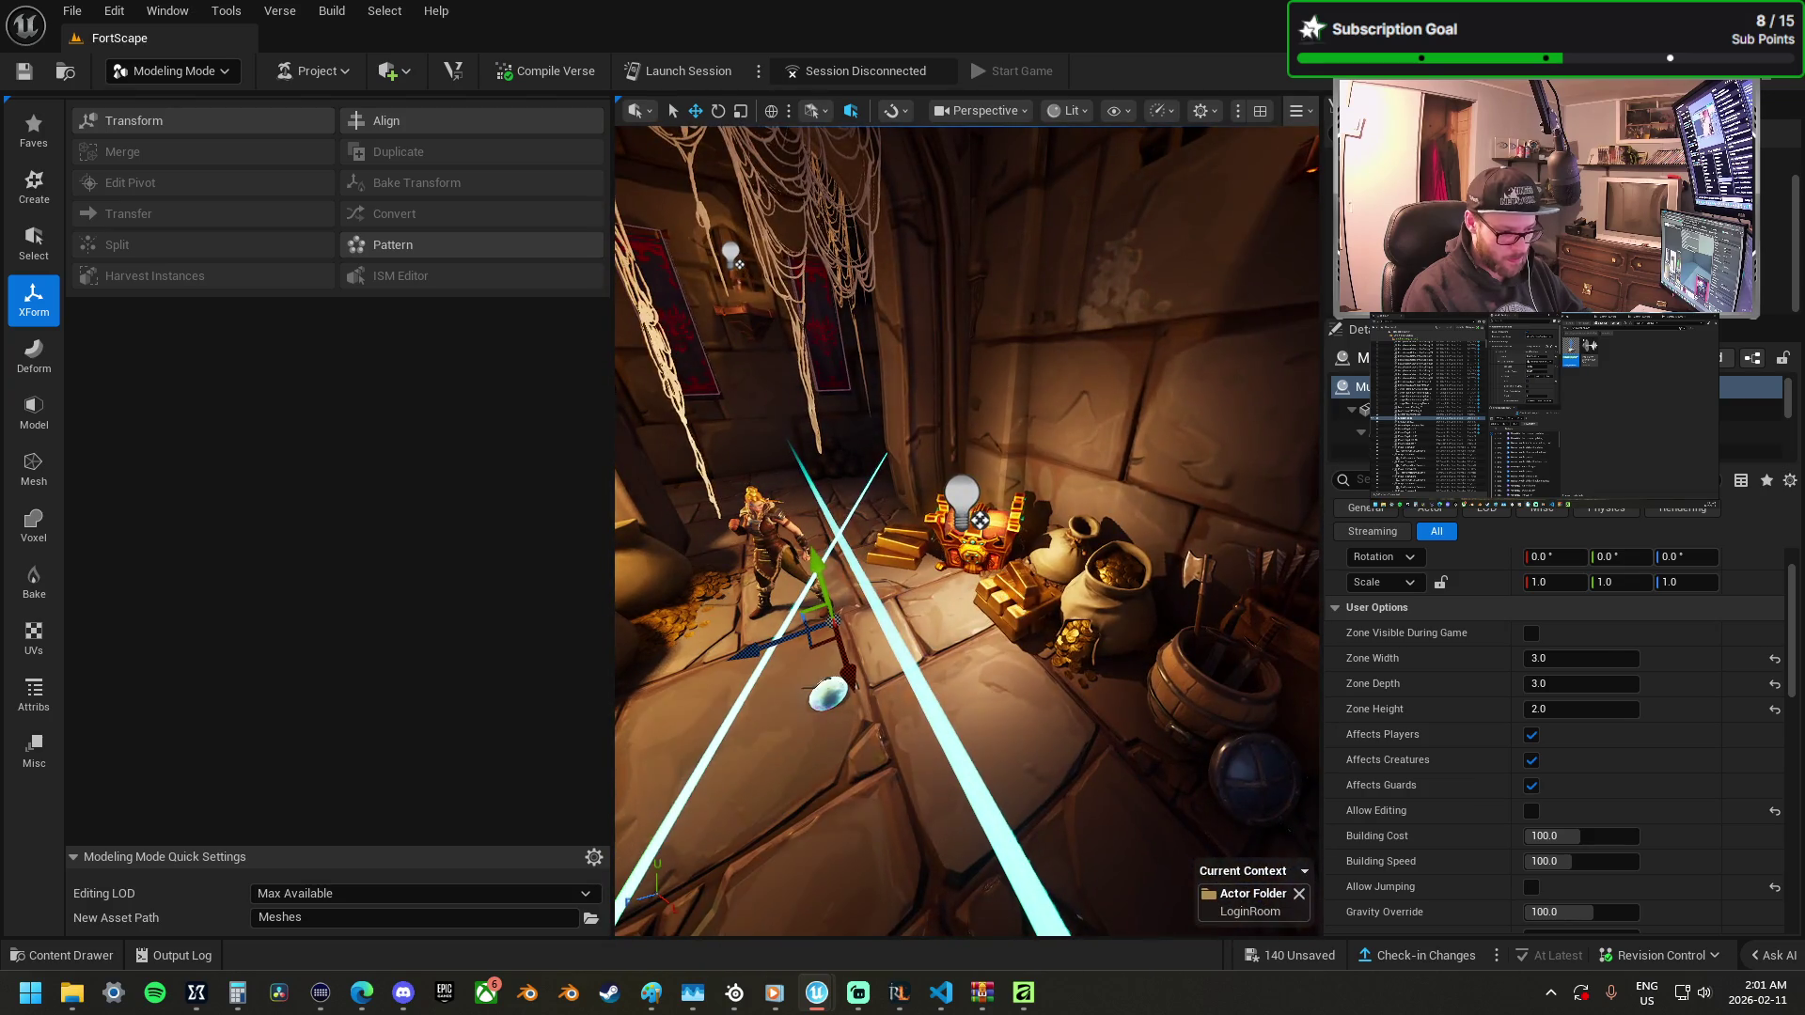
Carry the gold-bar piles and coin sack from the corridor into the rug room.
{"action": "left_click", "coordinate": [1057, 623]}
{"action": "left_click", "coordinate": [1101, 597], "text": "ctrl"}
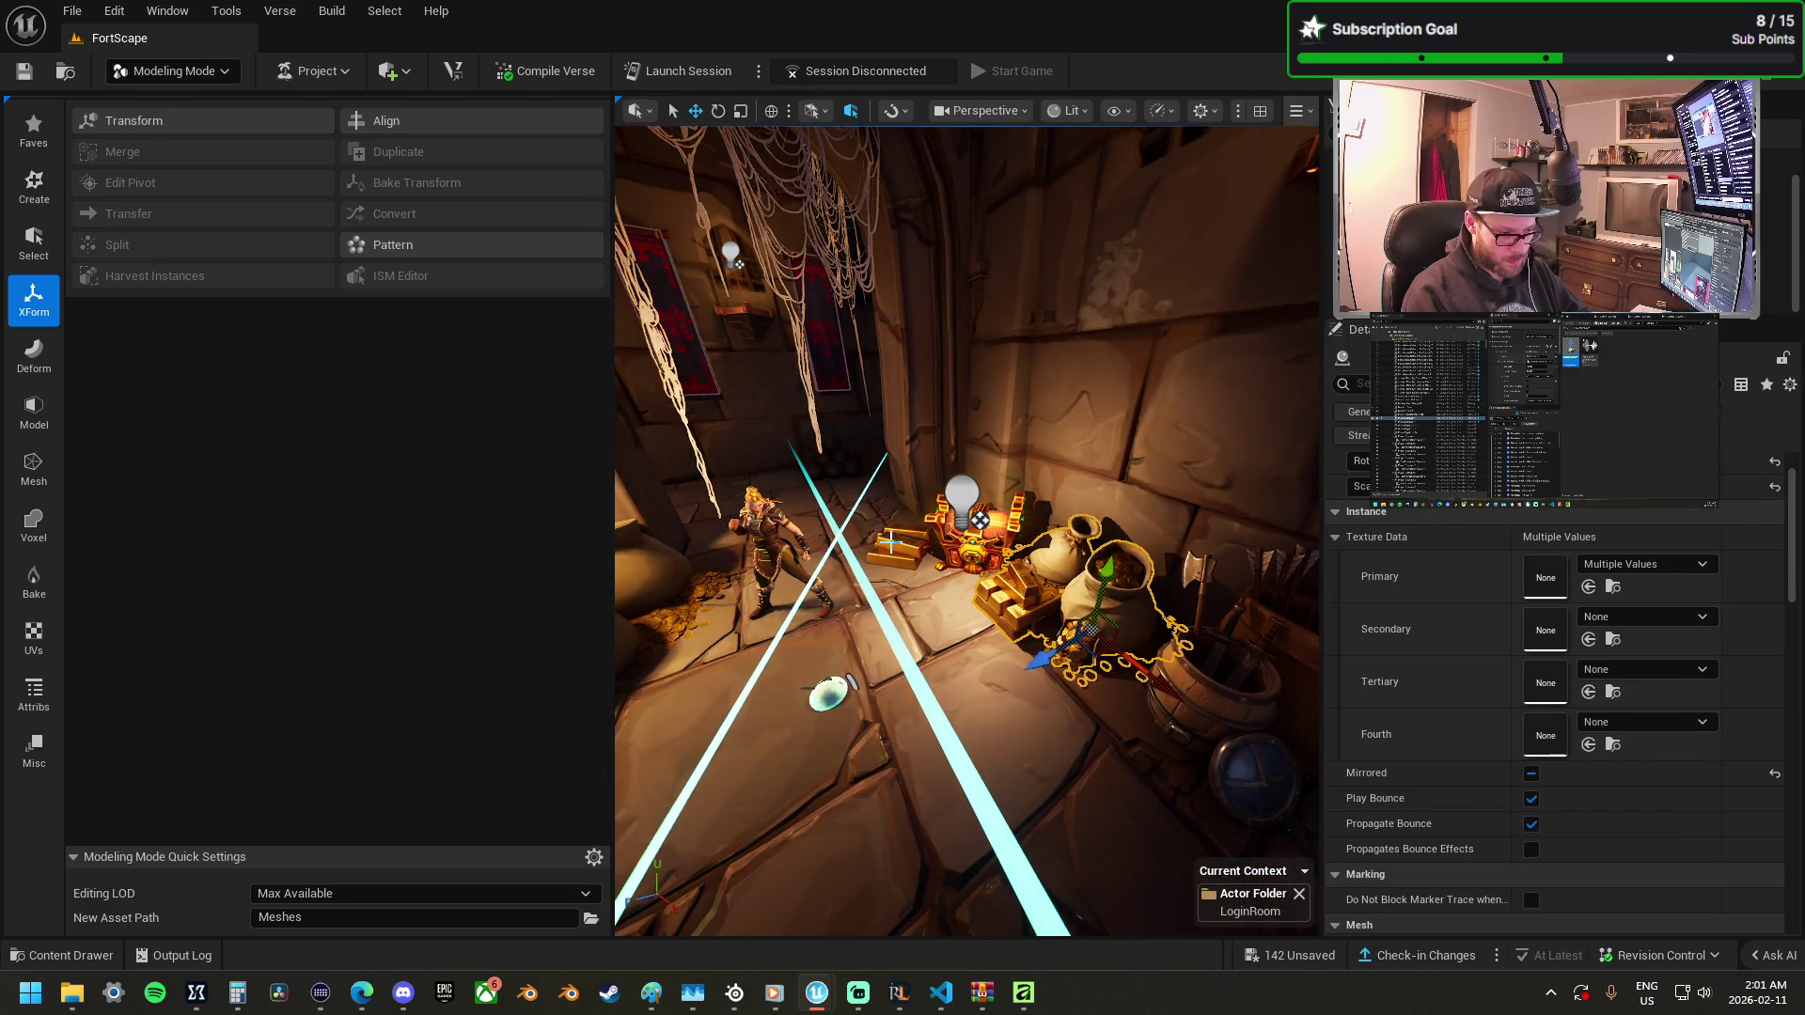
{"action": "left_click", "coordinate": [899, 547], "text": "ctrl"}
{"action": "mouse_move", "coordinate": [925, 586]}
{"action": "left_mouse_down"}
{"action": "mouse_move", "coordinate": [917, 527]}
{"action": "mouse_move", "coordinate": [950, 512]}
{"action": "mouse_move", "coordinate": [944, 639]}
{"action": "mouse_move", "coordinate": [978, 649]}
{"action": "mouse_move", "coordinate": [931, 602]}
{"action": "mouse_move", "coordinate": [928, 513]}
{"action": "mouse_move", "coordinate": [860, 501]}
{"action": "mouse_move", "coordinate": [900, 529]}
{"action": "mouse_move", "coordinate": [846, 532]}
{"action": "left_mouse_up"}
{"action": "mouse_move", "coordinate": [678, 455]}
{"action": "left_mouse_down"}
{"action": "mouse_move", "coordinate": [918, 516]}
{"action": "mouse_move", "coordinate": [926, 781]}
{"action": "mouse_move", "coordinate": [939, 452]}
{"action": "mouse_move", "coordinate": [968, 555]}
{"action": "mouse_move", "coordinate": [838, 492]}
{"action": "mouse_move", "coordinate": [818, 532]}
{"action": "mouse_move", "coordinate": [851, 564]}
{"action": "mouse_move", "coordinate": [998, 604]}
{"action": "left_mouse_up"}
{"action": "left_click", "coordinate": [854, 582]}
{"action": "mouse_move", "coordinate": [855, 582]}
{"action": "left_mouse_down"}
{"action": "mouse_move", "coordinate": [912, 561]}
{"action": "mouse_move", "coordinate": [854, 524]}
{"action": "mouse_move", "coordinate": [737, 523]}
{"action": "mouse_move", "coordinate": [805, 423]}
{"action": "mouse_move", "coordinate": [808, 533]}
{"action": "mouse_move", "coordinate": [958, 554]}
{"action": "left_mouse_up"}
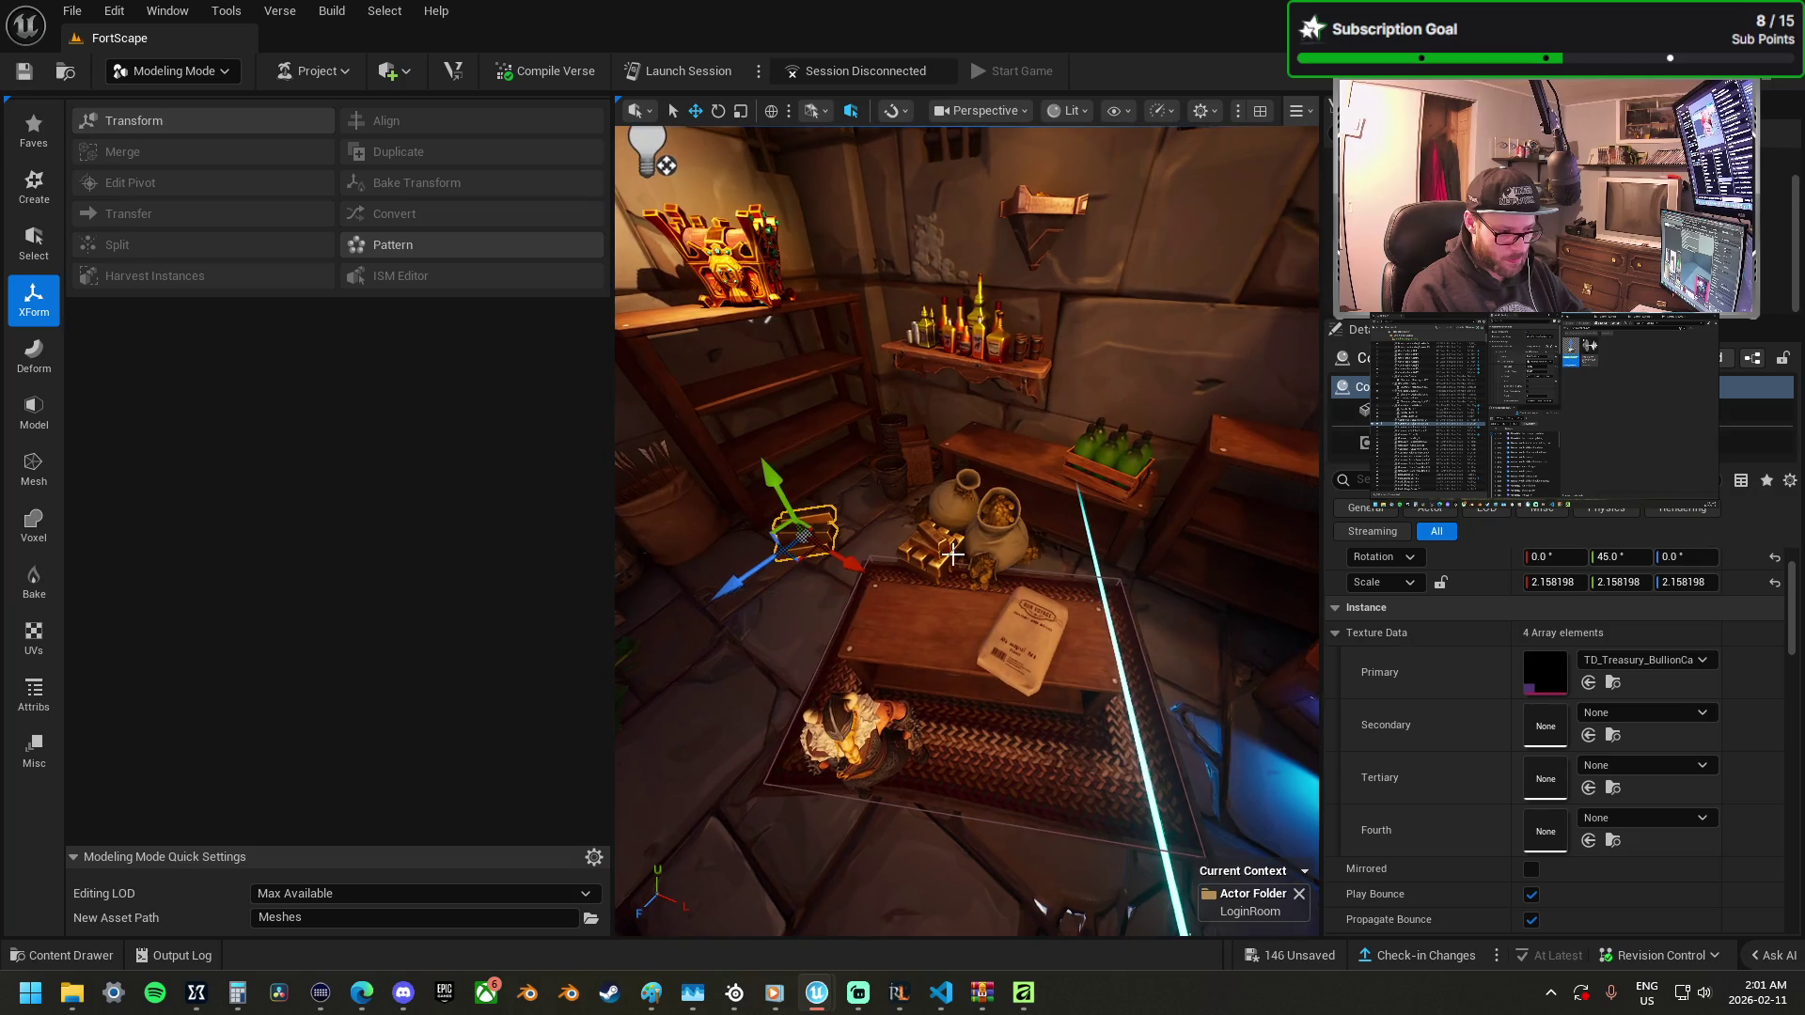
Slide the coin sacks across the floor and turn them about 76°.
{"action": "left_click_drag", "start_coordinate": [1091, 792], "coordinate": [1173, 515]}
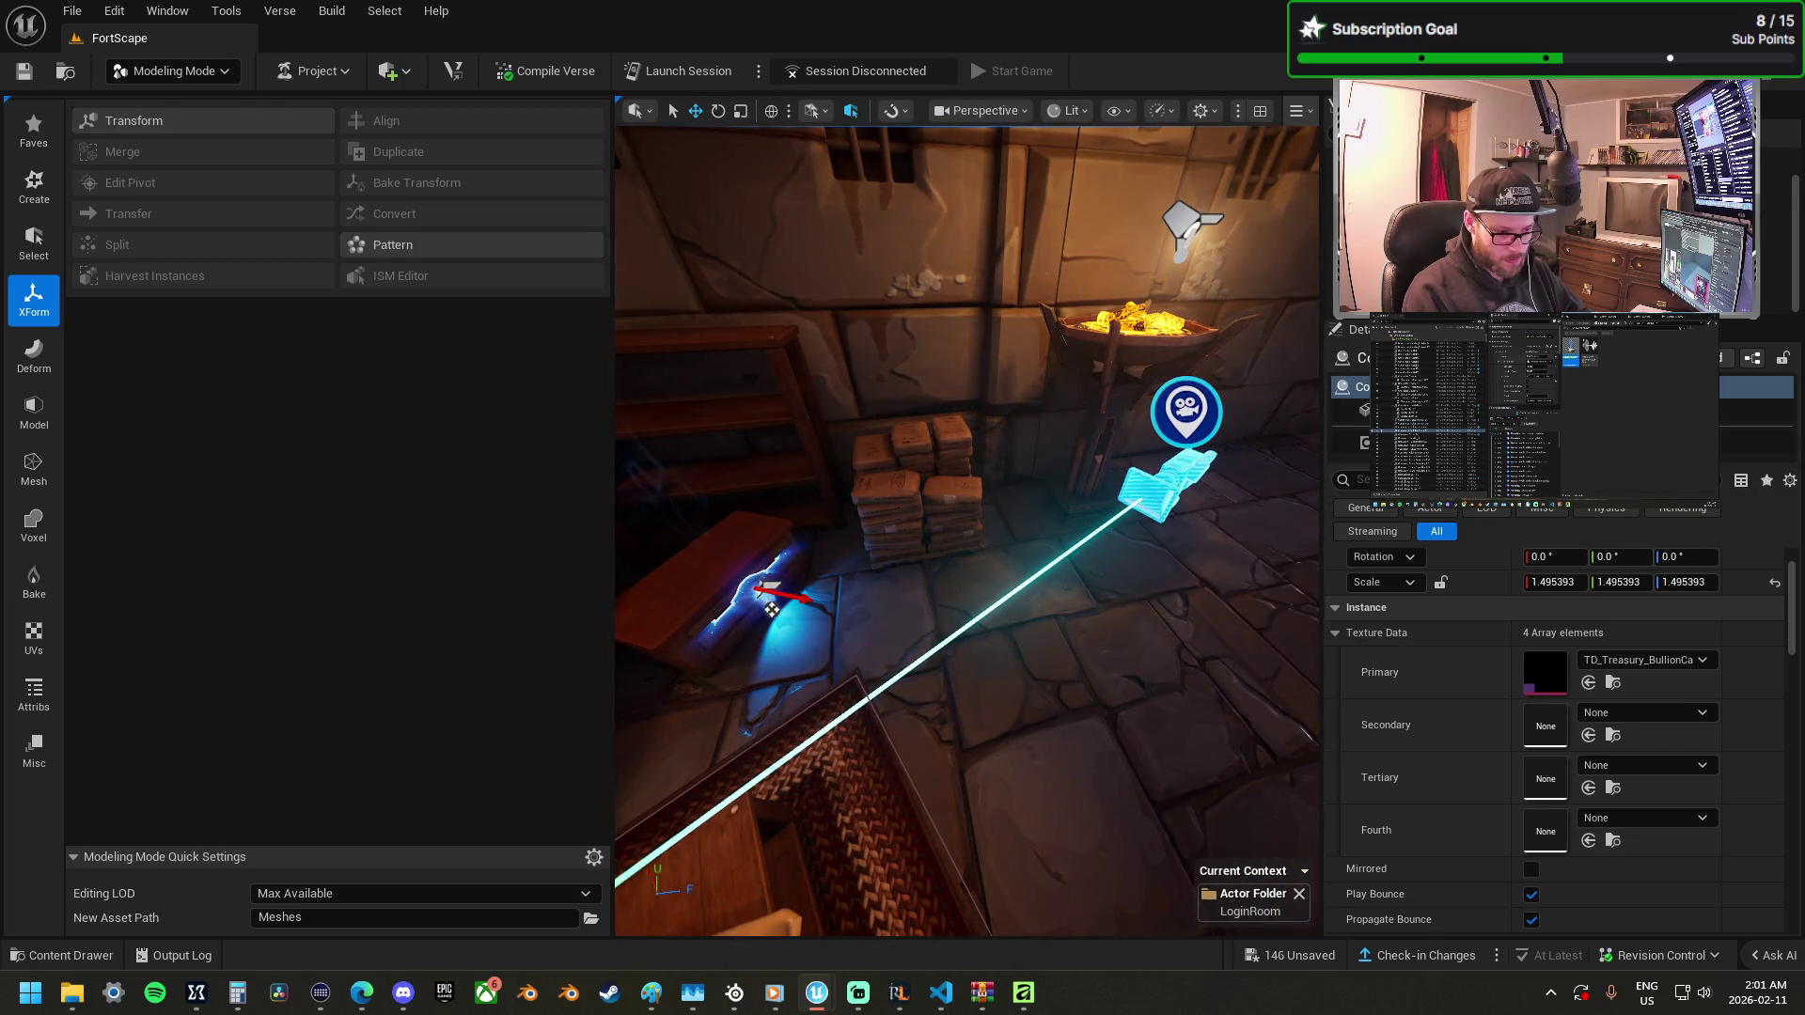
{"action": "left_click", "coordinate": [1171, 489]}
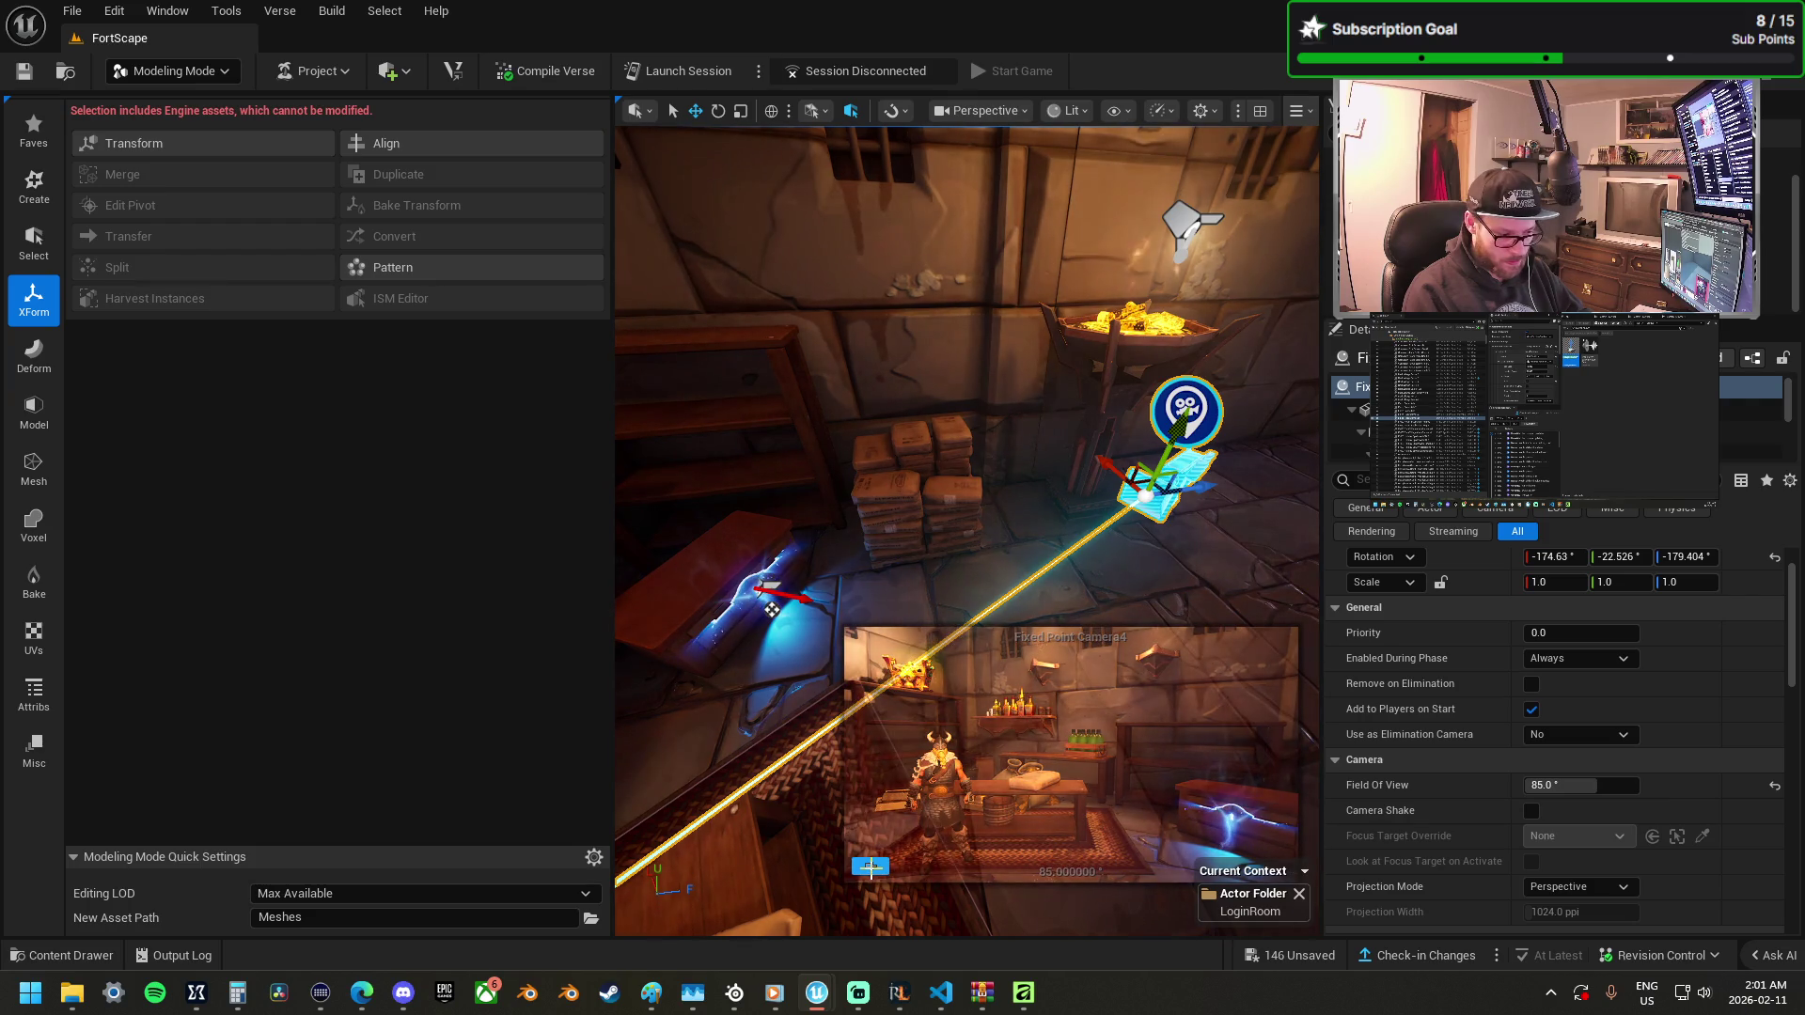
{"action": "mouse_move", "coordinate": [787, 655]}
{"action": "left_mouse_down"}
{"action": "mouse_move", "coordinate": [959, 519]}
{"action": "mouse_move", "coordinate": [959, 292]}
{"action": "mouse_move", "coordinate": [921, 572]}
{"action": "left_mouse_up"}
{"action": "left_click", "coordinate": [864, 559]}
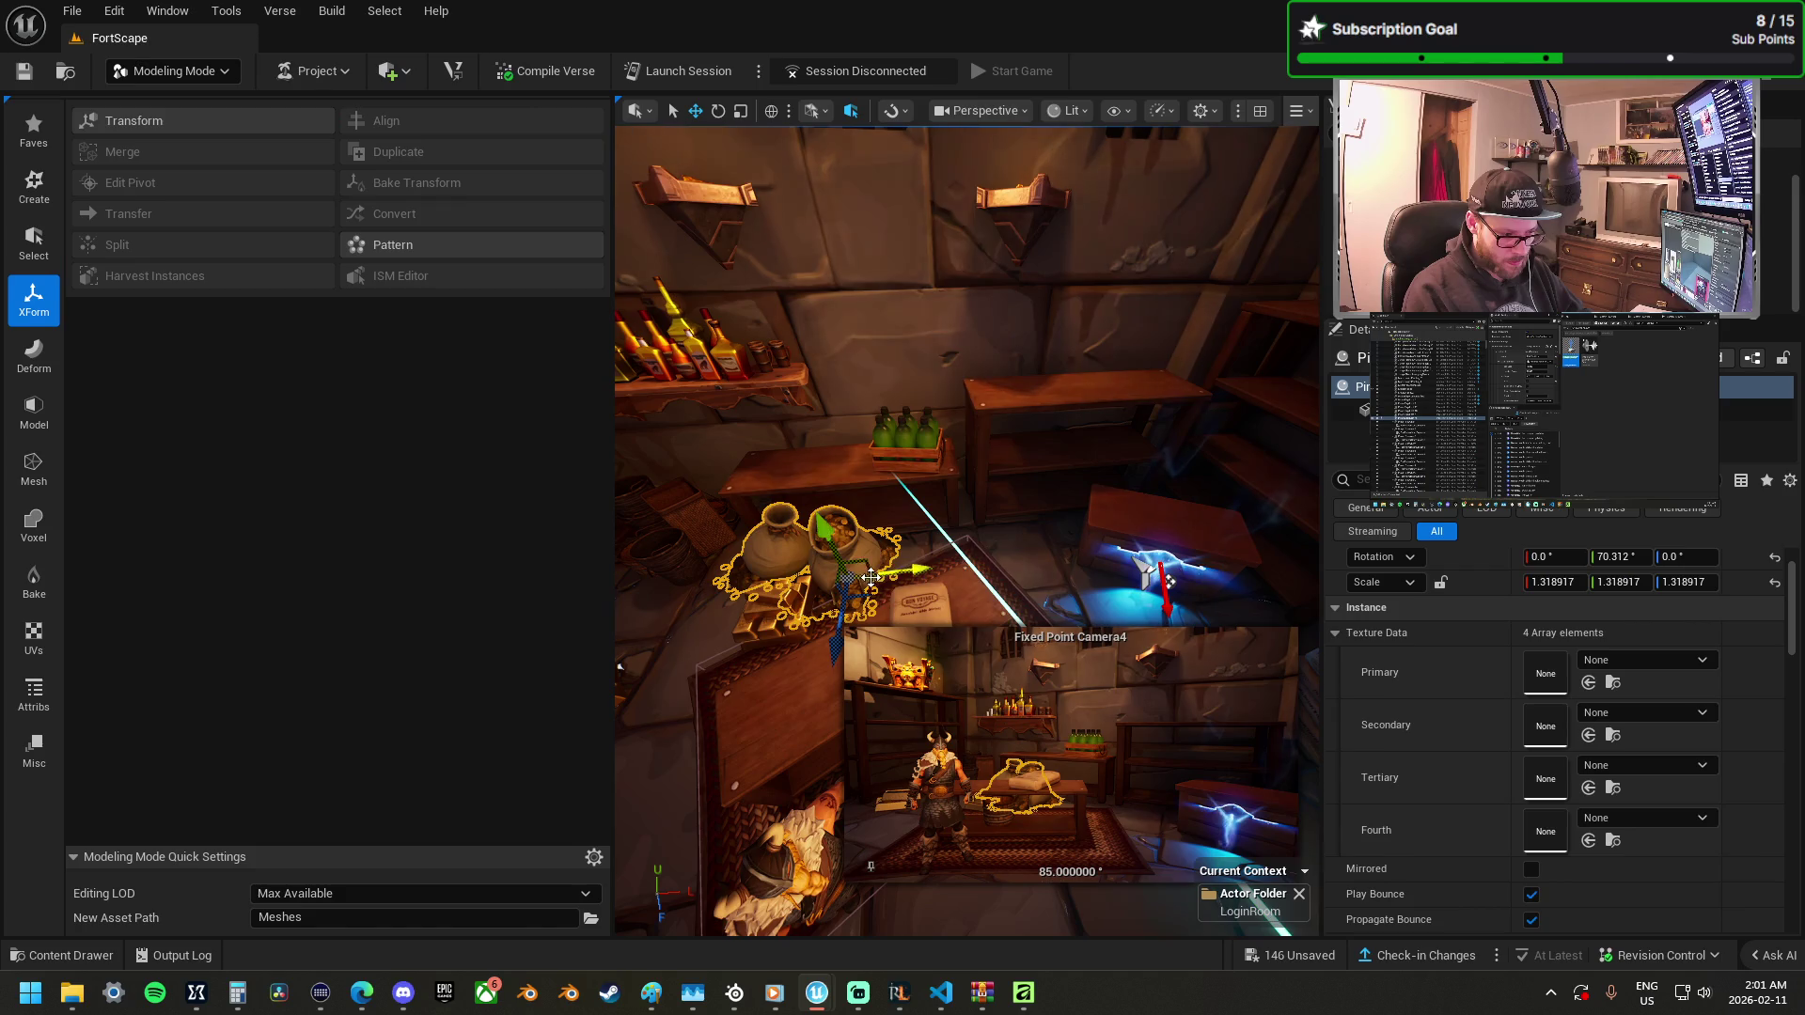
{"action": "mouse_move", "coordinate": [795, 620]}
{"action": "left_mouse_down"}
{"action": "mouse_move", "coordinate": [1062, 611]}
{"action": "mouse_move", "coordinate": [744, 582]}
{"action": "left_mouse_up"}
{"action": "key", "text": "f"}
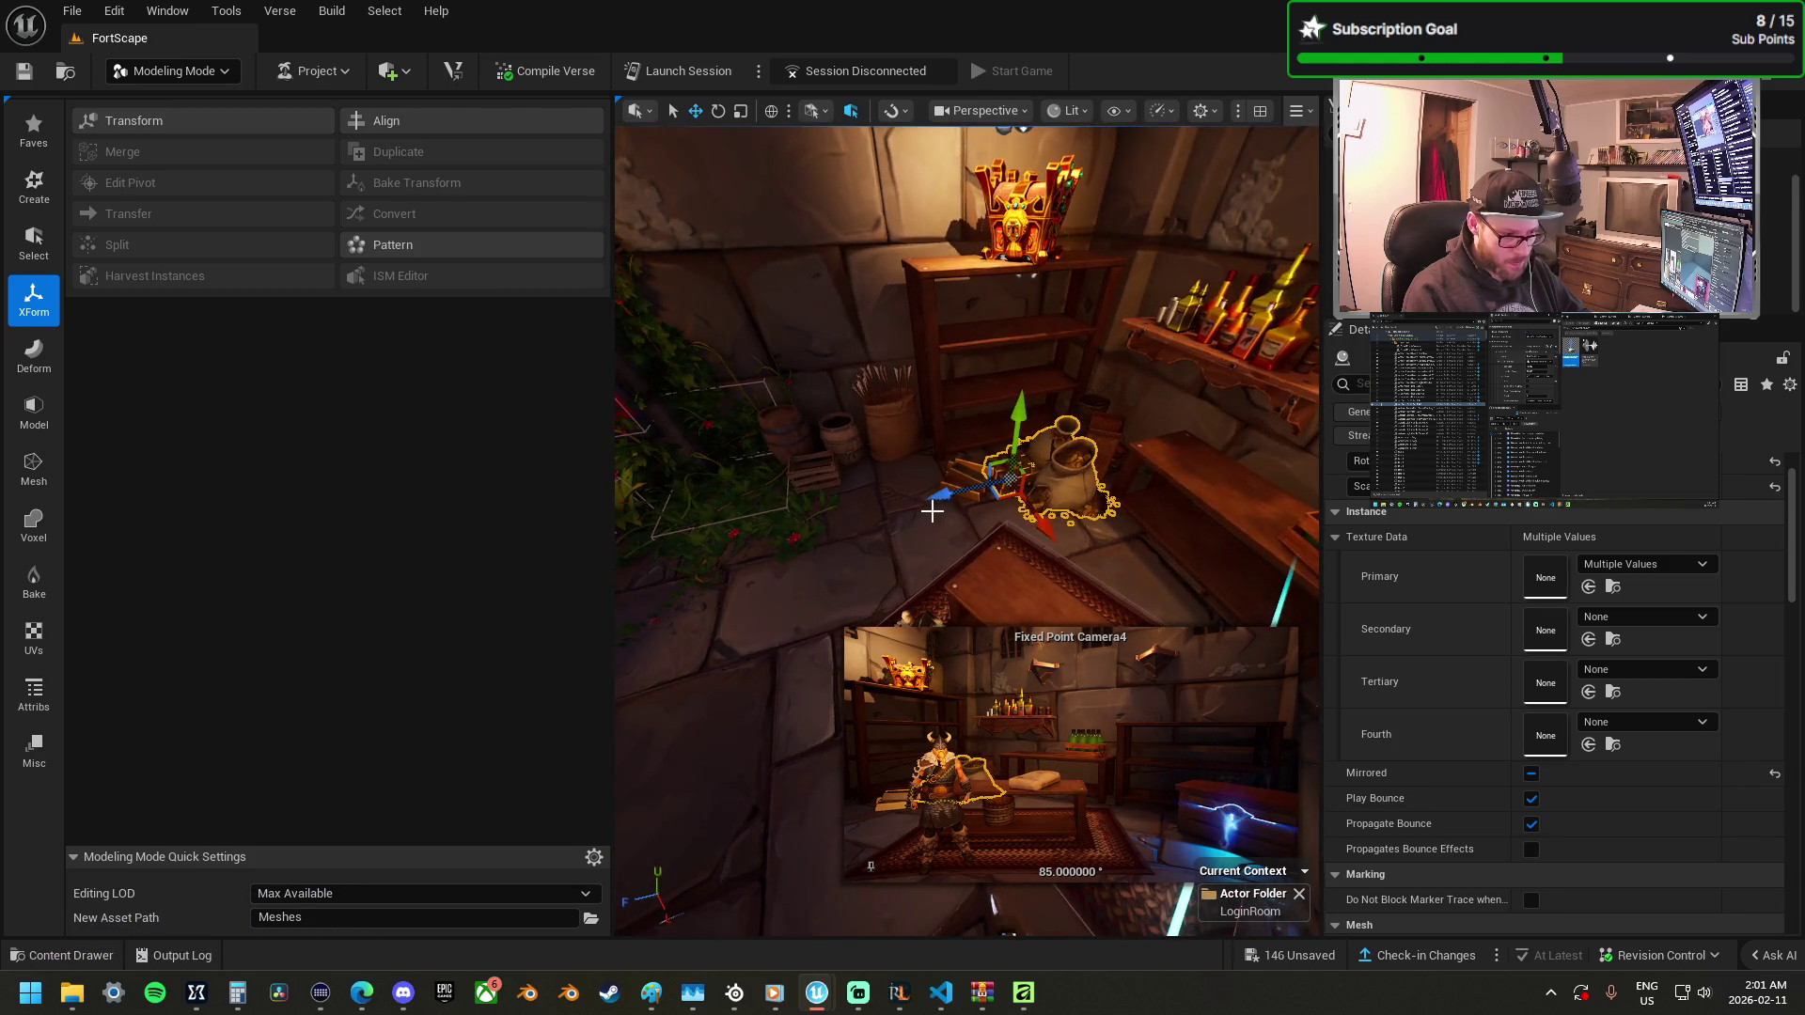
{"action": "mouse_move", "coordinate": [948, 496]}
{"action": "left_mouse_down"}
{"action": "mouse_move", "coordinate": [799, 498]}
{"action": "mouse_move", "coordinate": [804, 523]}
{"action": "left_mouse_up"}
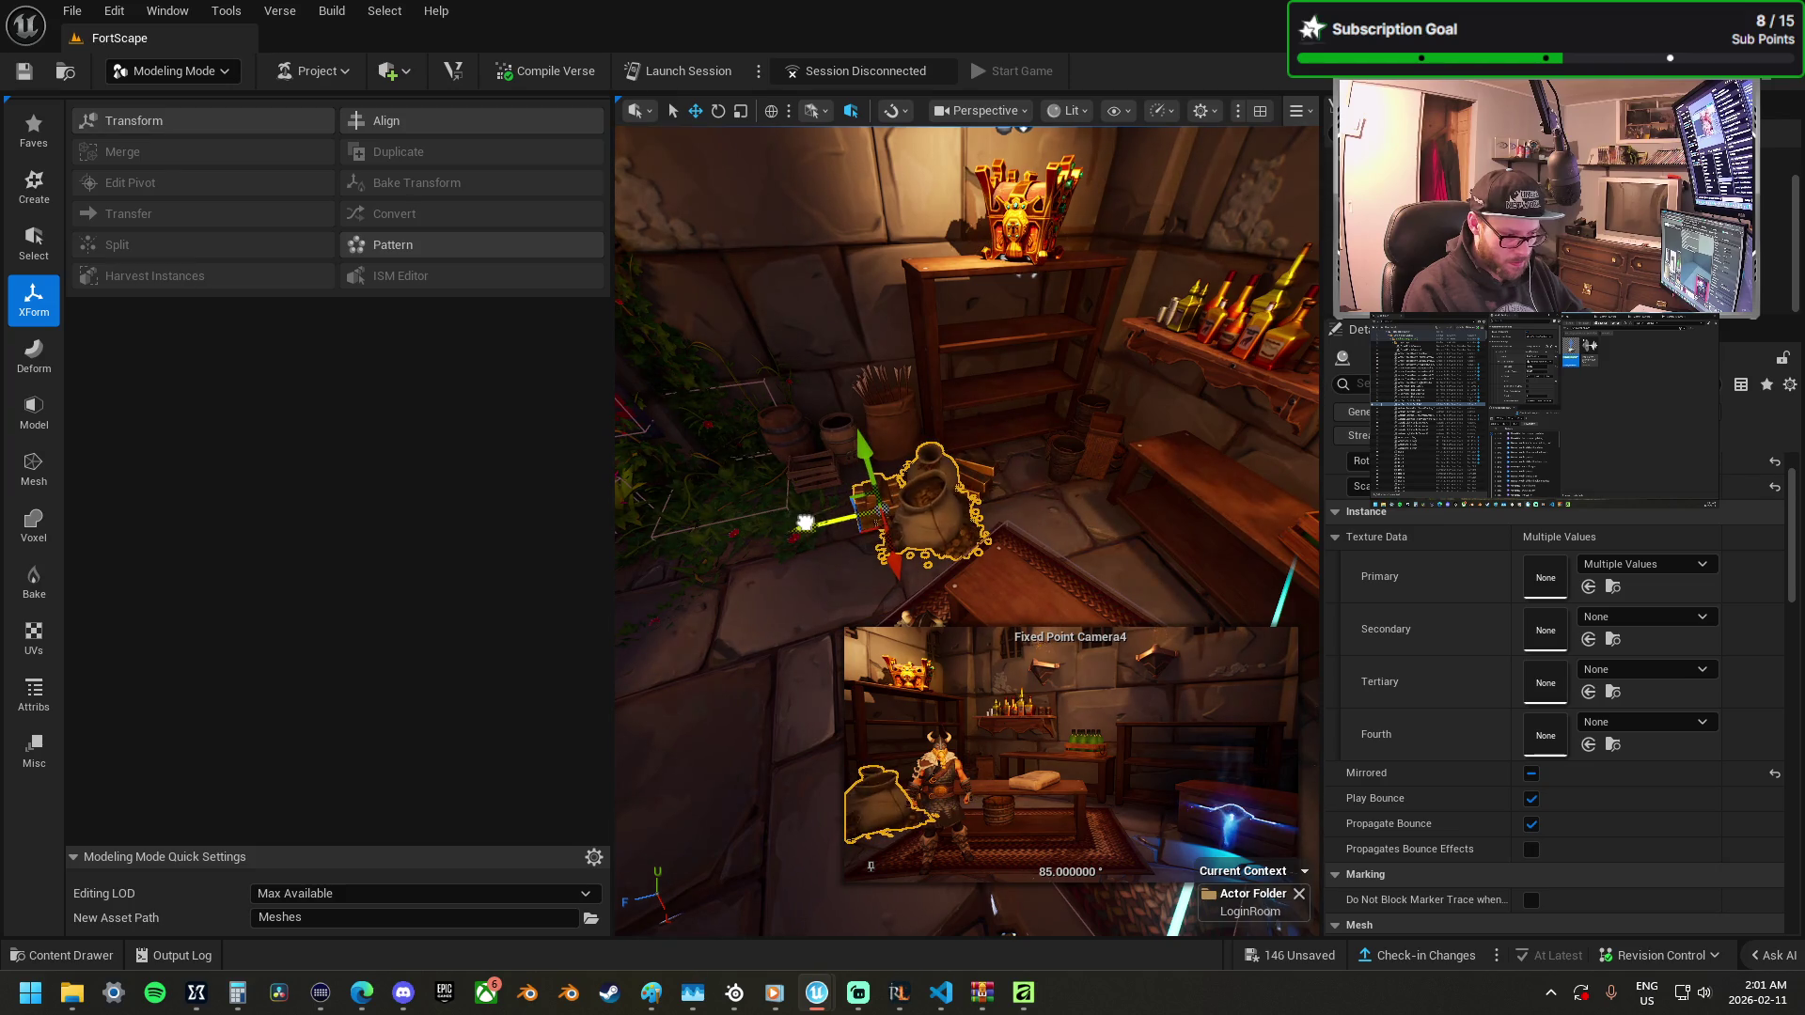
{"action": "key", "text": "f"}
{"action": "mouse_move", "coordinate": [997, 534]}
{"action": "left_mouse_down"}
{"action": "mouse_move", "coordinate": [949, 540]}
{"action": "mouse_move", "coordinate": [1072, 536]}
{"action": "mouse_move", "coordinate": [1061, 517]}
{"action": "left_mouse_up"}
{"action": "key", "text": "w"}
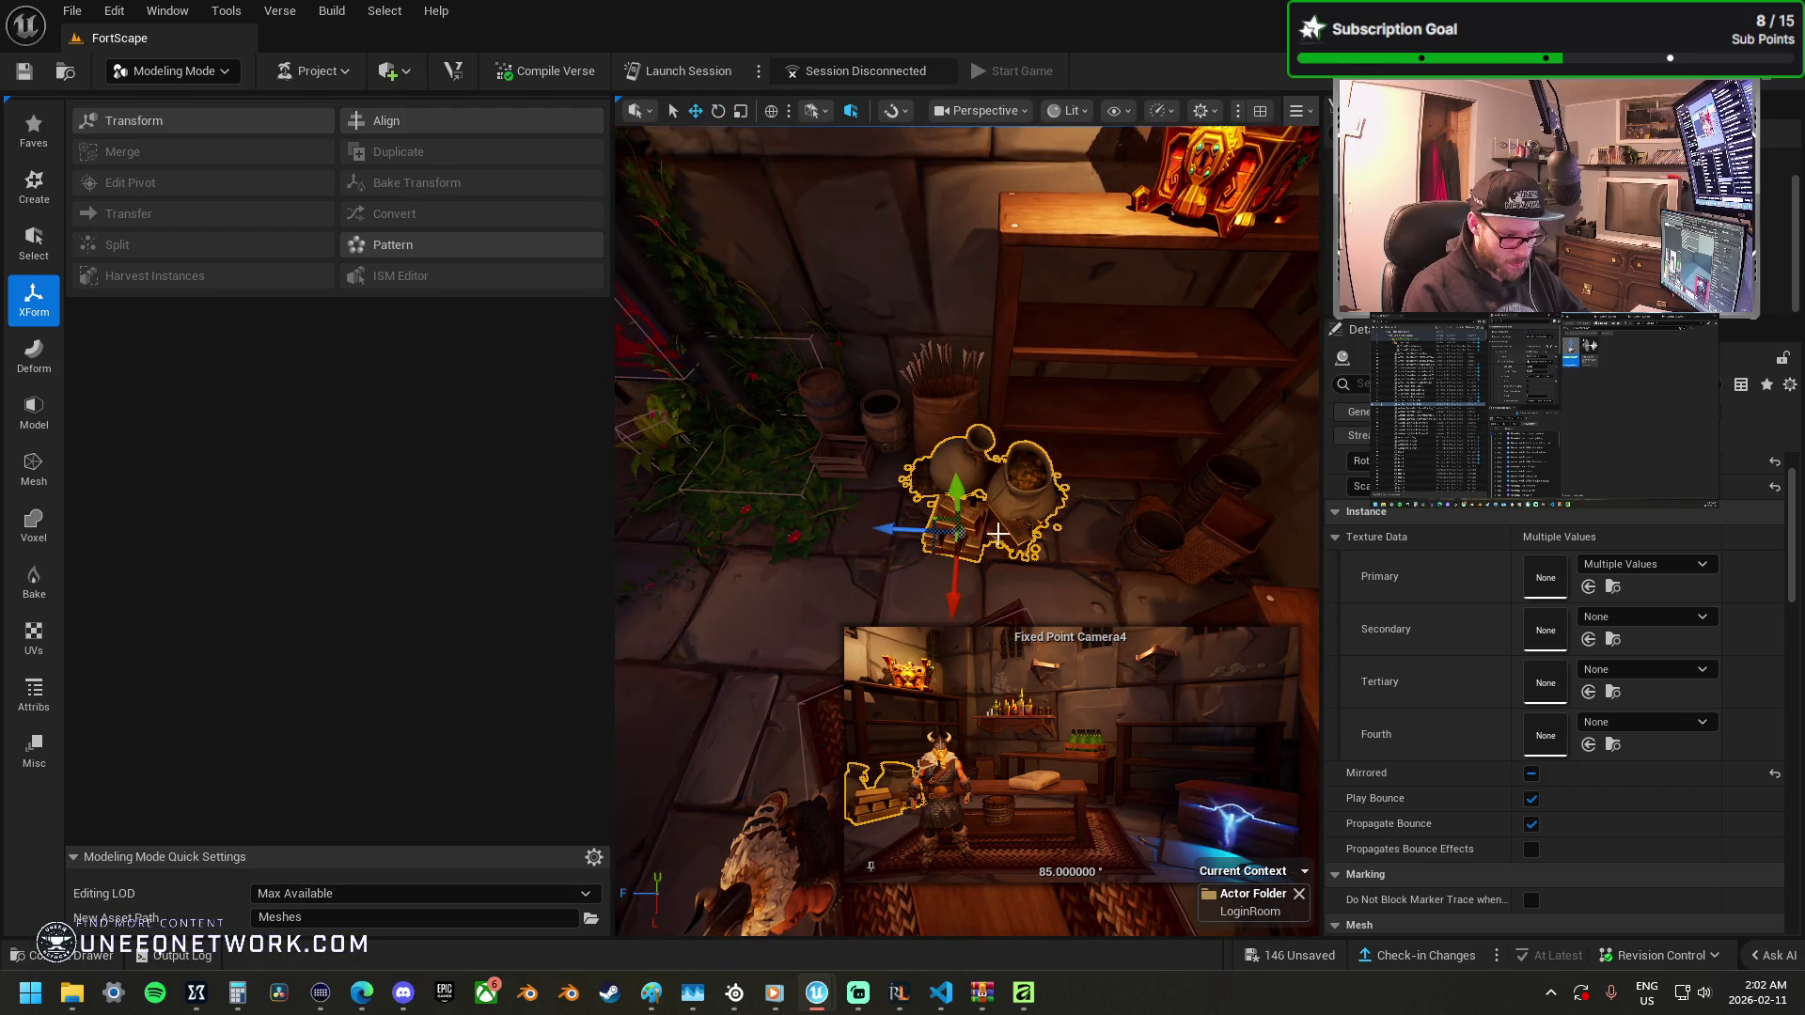
Nudge the bullion crate right and shift another gold-bar stack right and down.
{"action": "left_click", "coordinate": [985, 539]}
{"action": "mouse_move", "coordinate": [1029, 557]}
{"action": "left_mouse_down"}
{"action": "mouse_move", "coordinate": [1057, 553]}
{"action": "mouse_move", "coordinate": [926, 609]}
{"action": "left_mouse_up"}
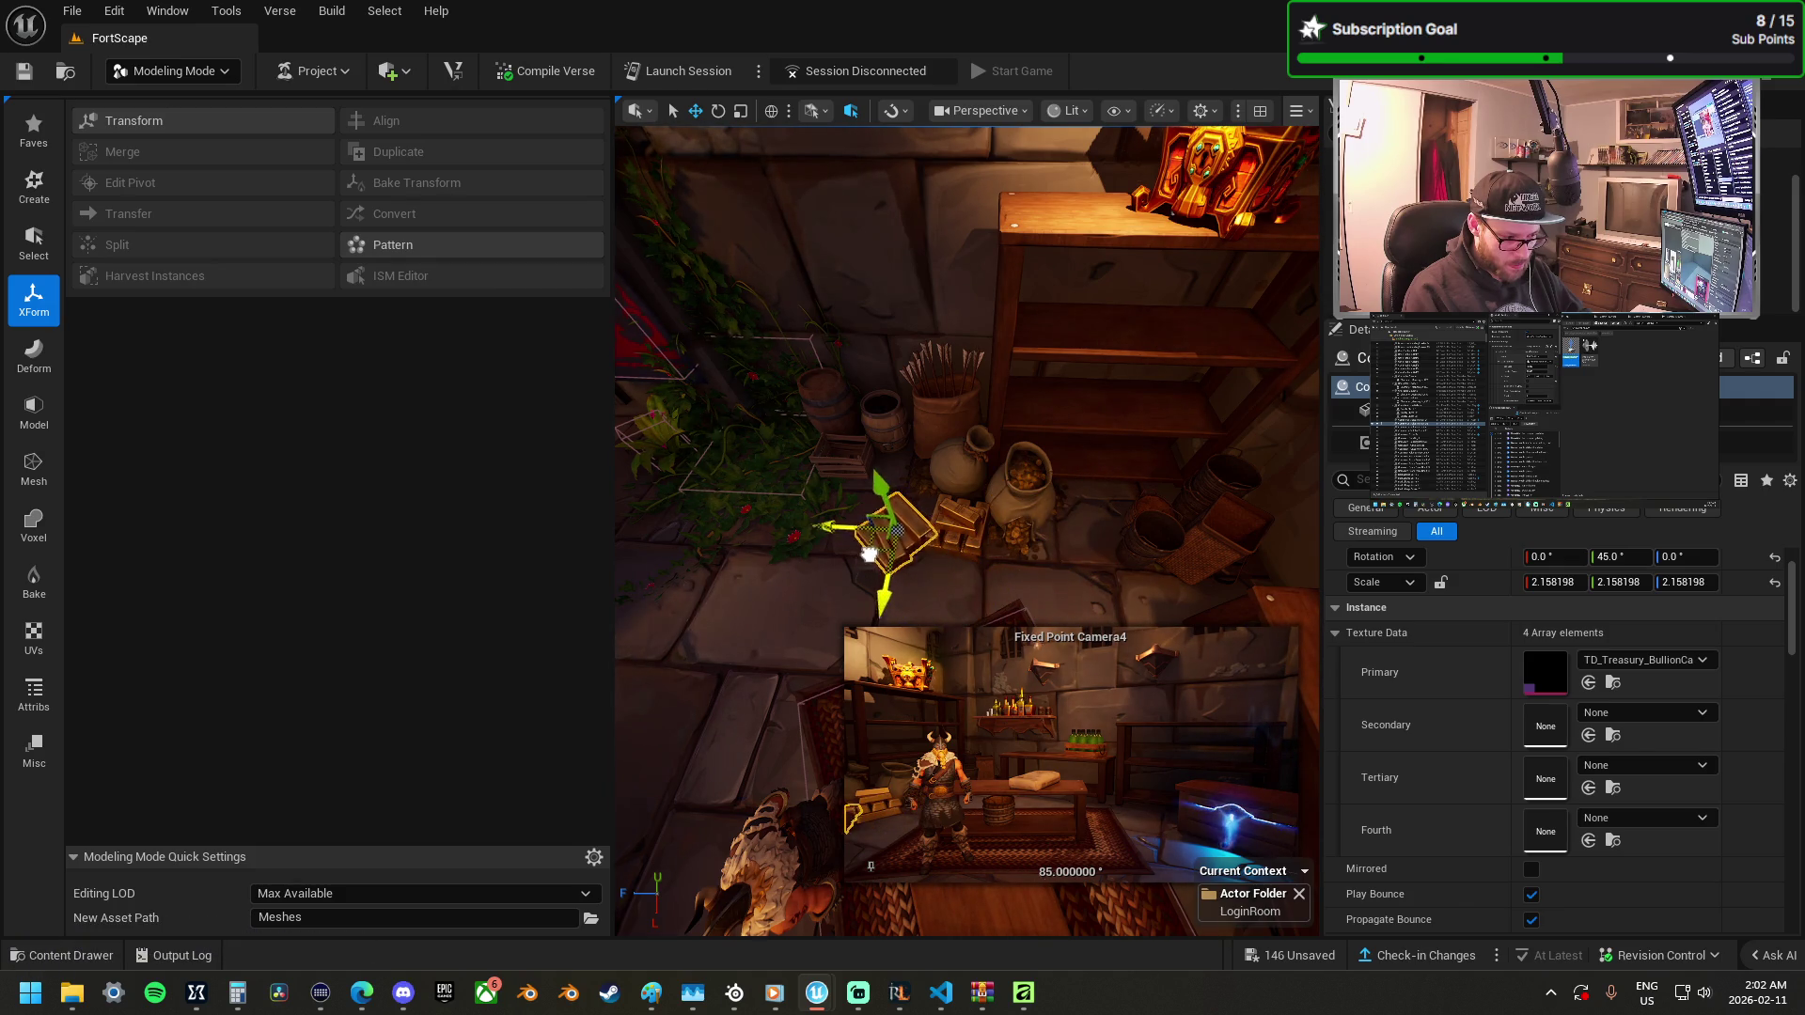
{"action": "scroll", "coordinate": [880, 536], "scroll_direction": "up", "scroll_amount": 8}
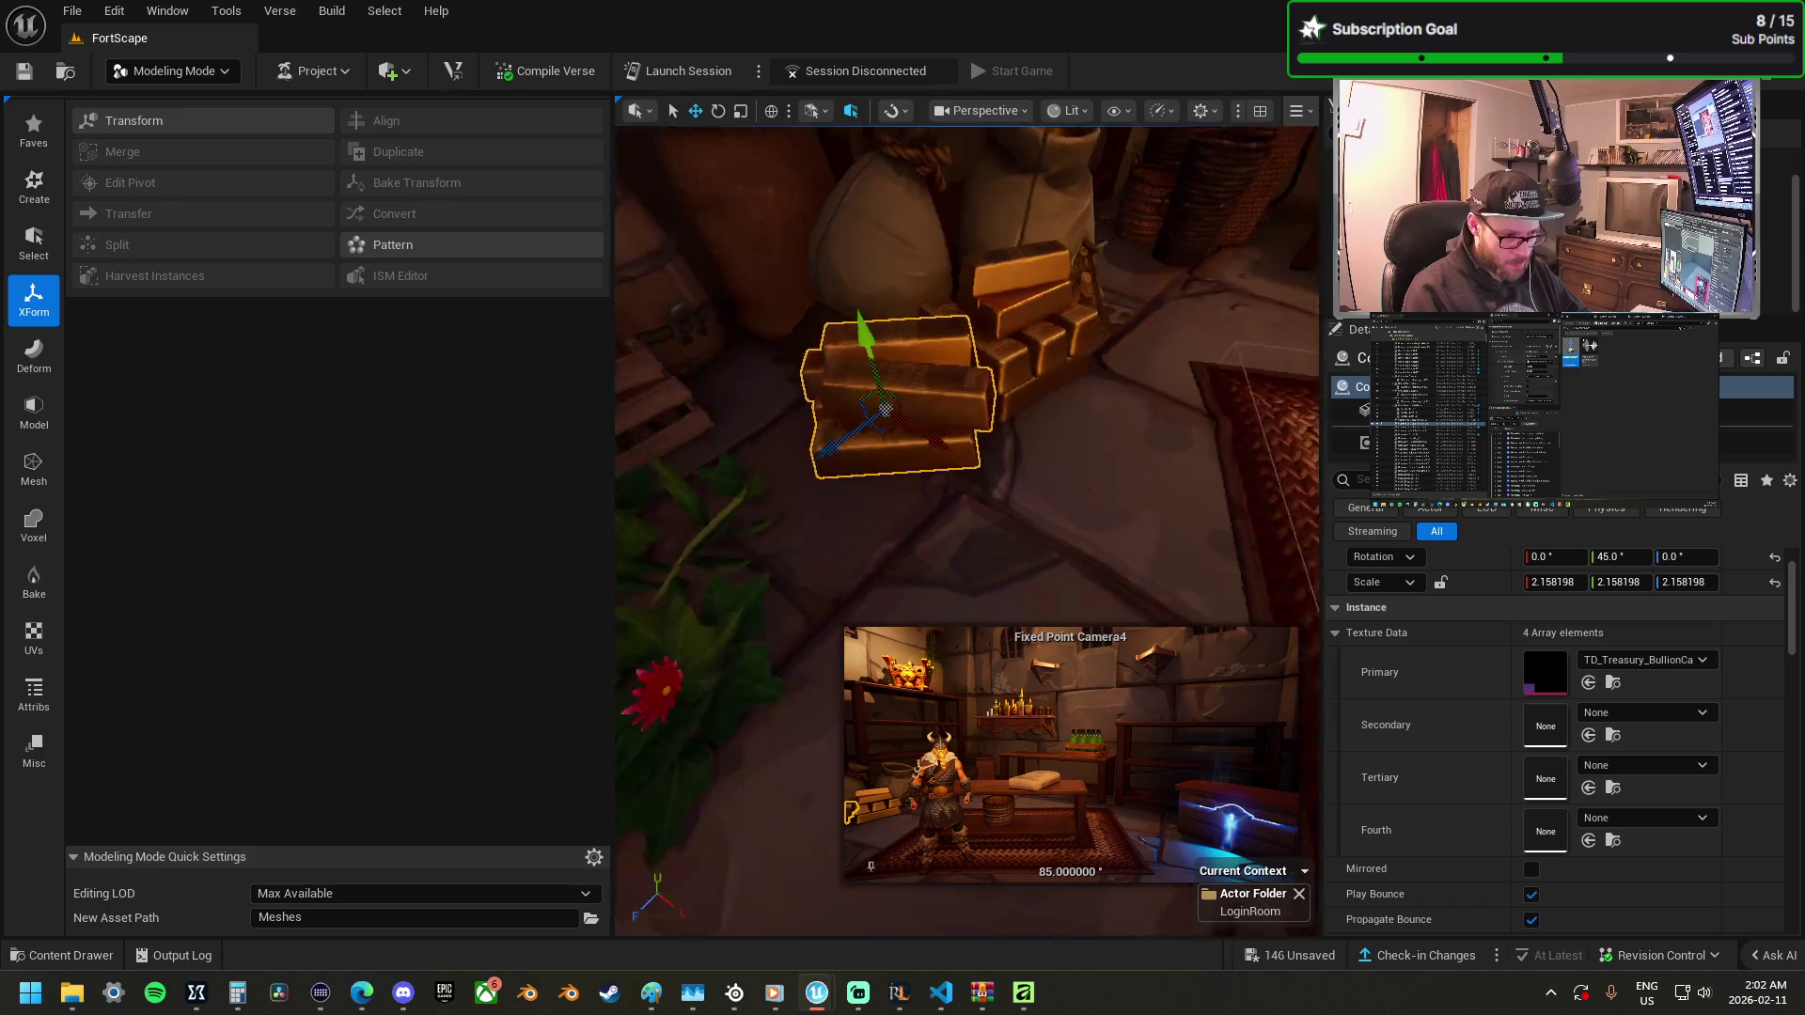
{"action": "scroll", "coordinate": [739, 472], "scroll_direction": "down", "scroll_amount": 6}
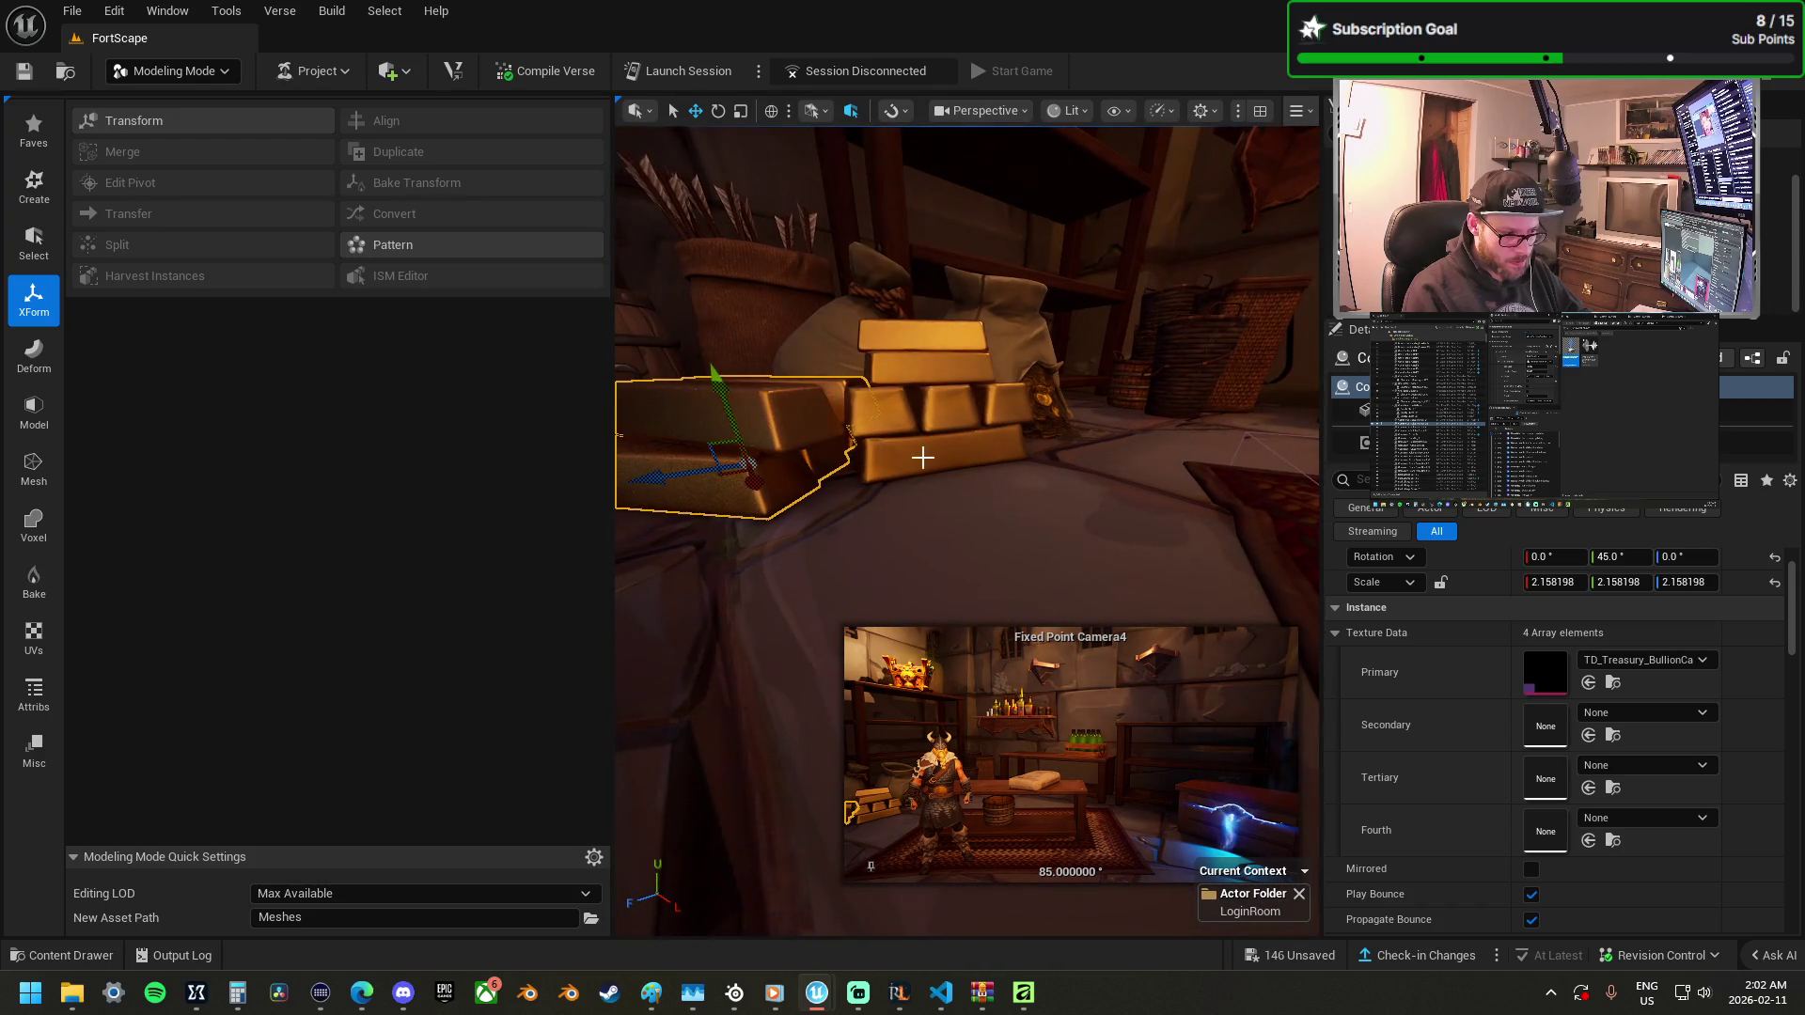
{"action": "left_click", "coordinate": [940, 475]}
{"action": "left_click_drag", "start_coordinate": [921, 396], "coordinate": [925, 399]}
{"action": "mouse_move", "coordinate": [959, 472]}
{"action": "left_mouse_down"}
{"action": "mouse_move", "coordinate": [980, 485]}
{"action": "mouse_move", "coordinate": [950, 442]}
{"action": "mouse_move", "coordinate": [972, 483]}
{"action": "left_mouse_up"}
{"action": "scroll", "coordinate": [980, 482], "scroll_direction": "up", "scroll_amount": 3}
{"action": "left_click", "coordinate": [955, 454]}
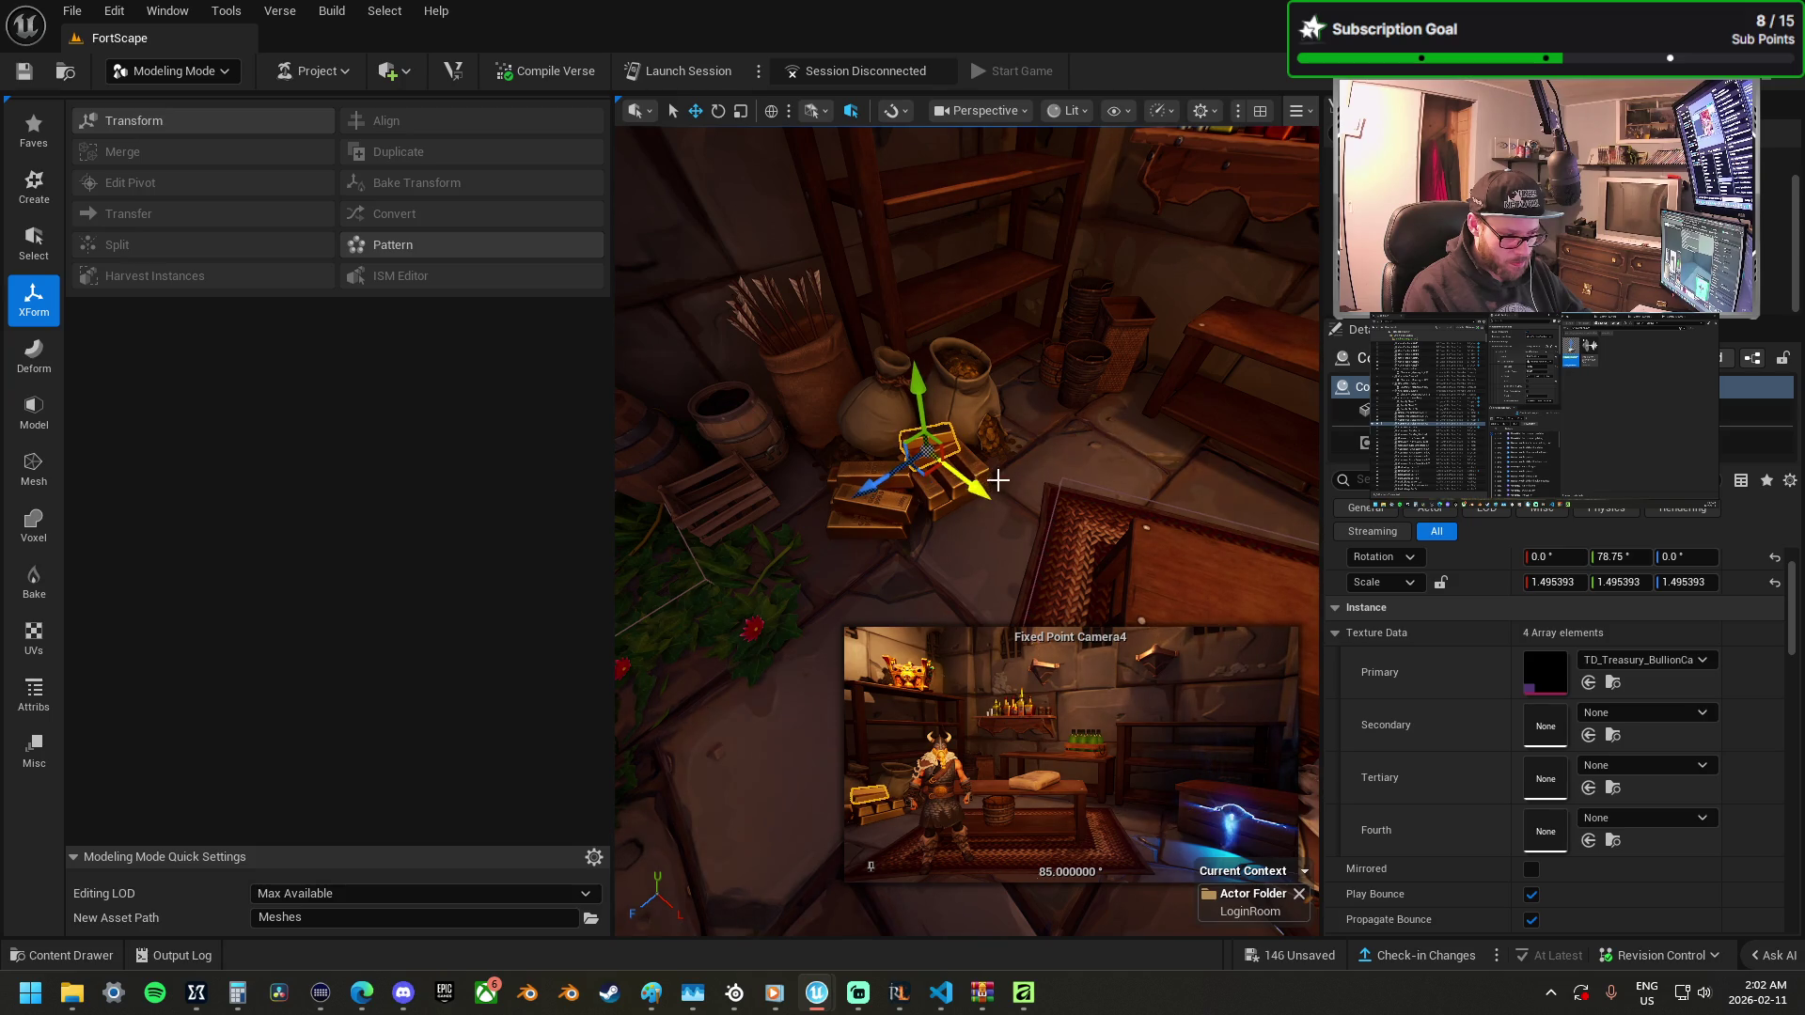
Move the sacks-and-gold-bars prop down-left on the floor and rotate it into place.
{"action": "left_click", "coordinate": [961, 460]}
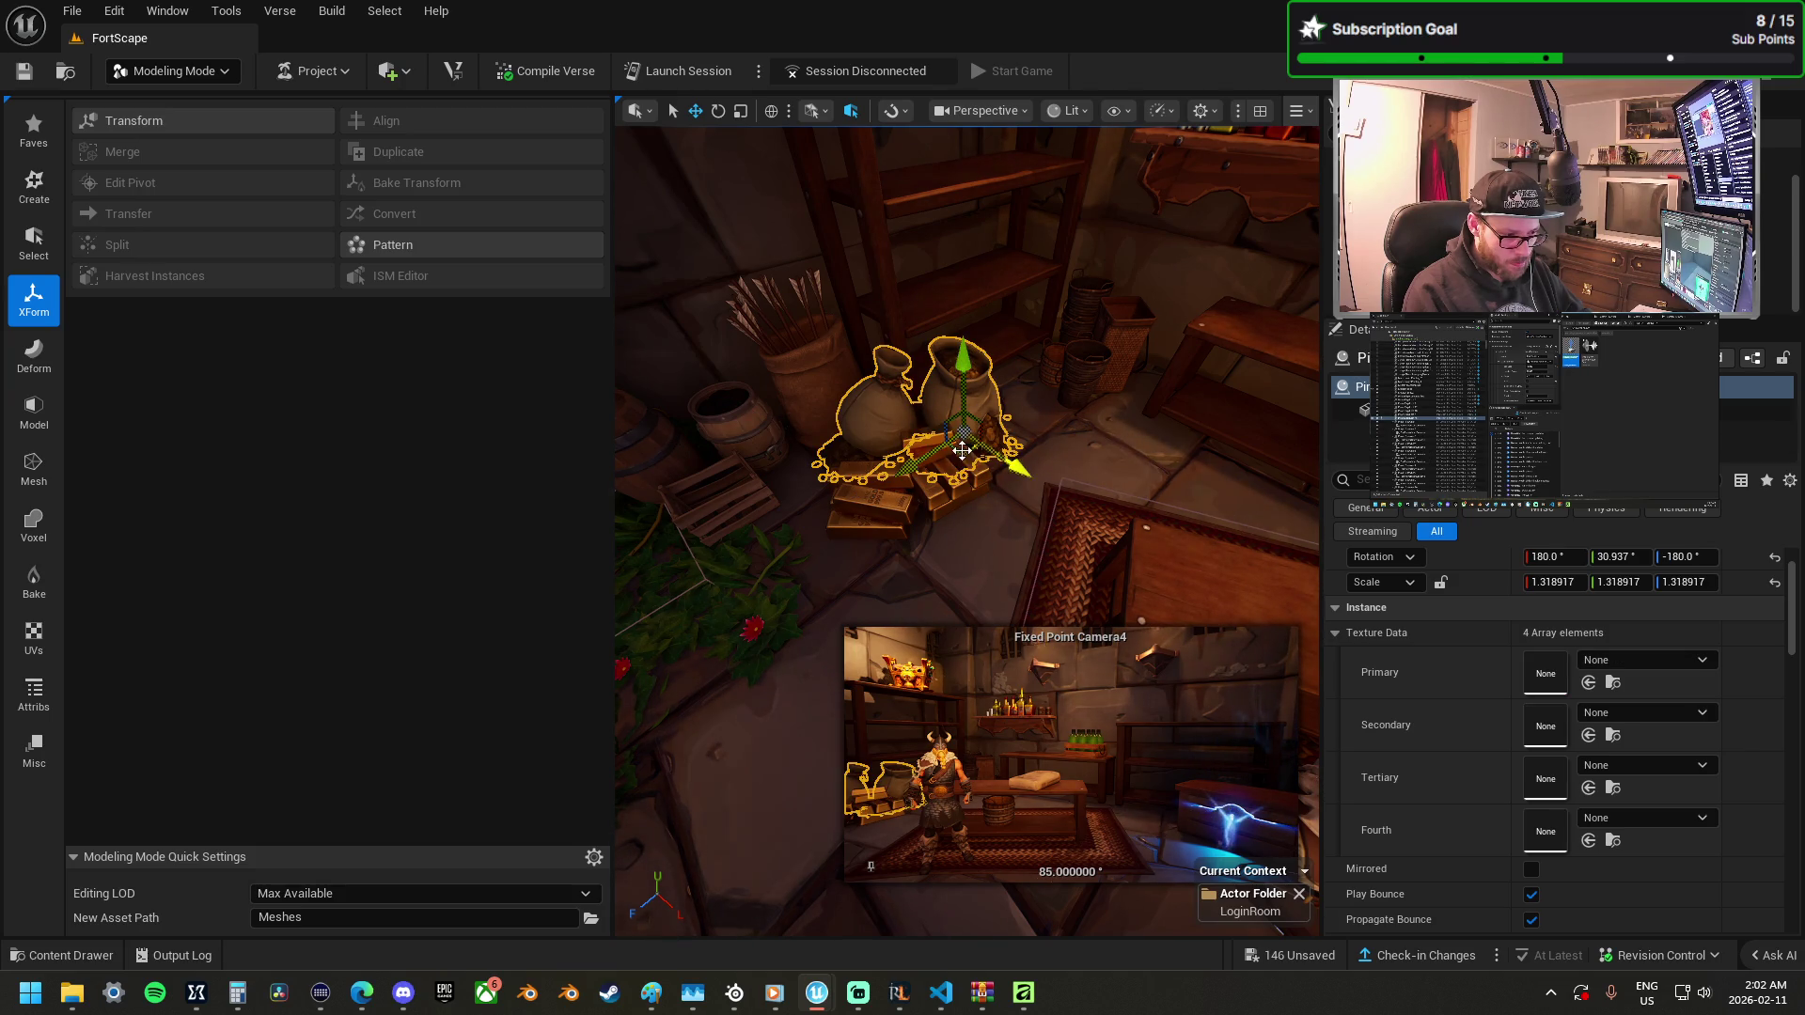
{"action": "mouse_move", "coordinate": [959, 454]}
{"action": "left_mouse_down"}
{"action": "mouse_move", "coordinate": [818, 602]}
{"action": "mouse_move", "coordinate": [810, 572]}
{"action": "left_mouse_up"}
{"action": "key", "text": "e"}
{"action": "mouse_move", "coordinate": [874, 564]}
{"action": "left_mouse_down"}
{"action": "mouse_move", "coordinate": [860, 573]}
{"action": "mouse_move", "coordinate": [960, 583]}
{"action": "left_mouse_up"}
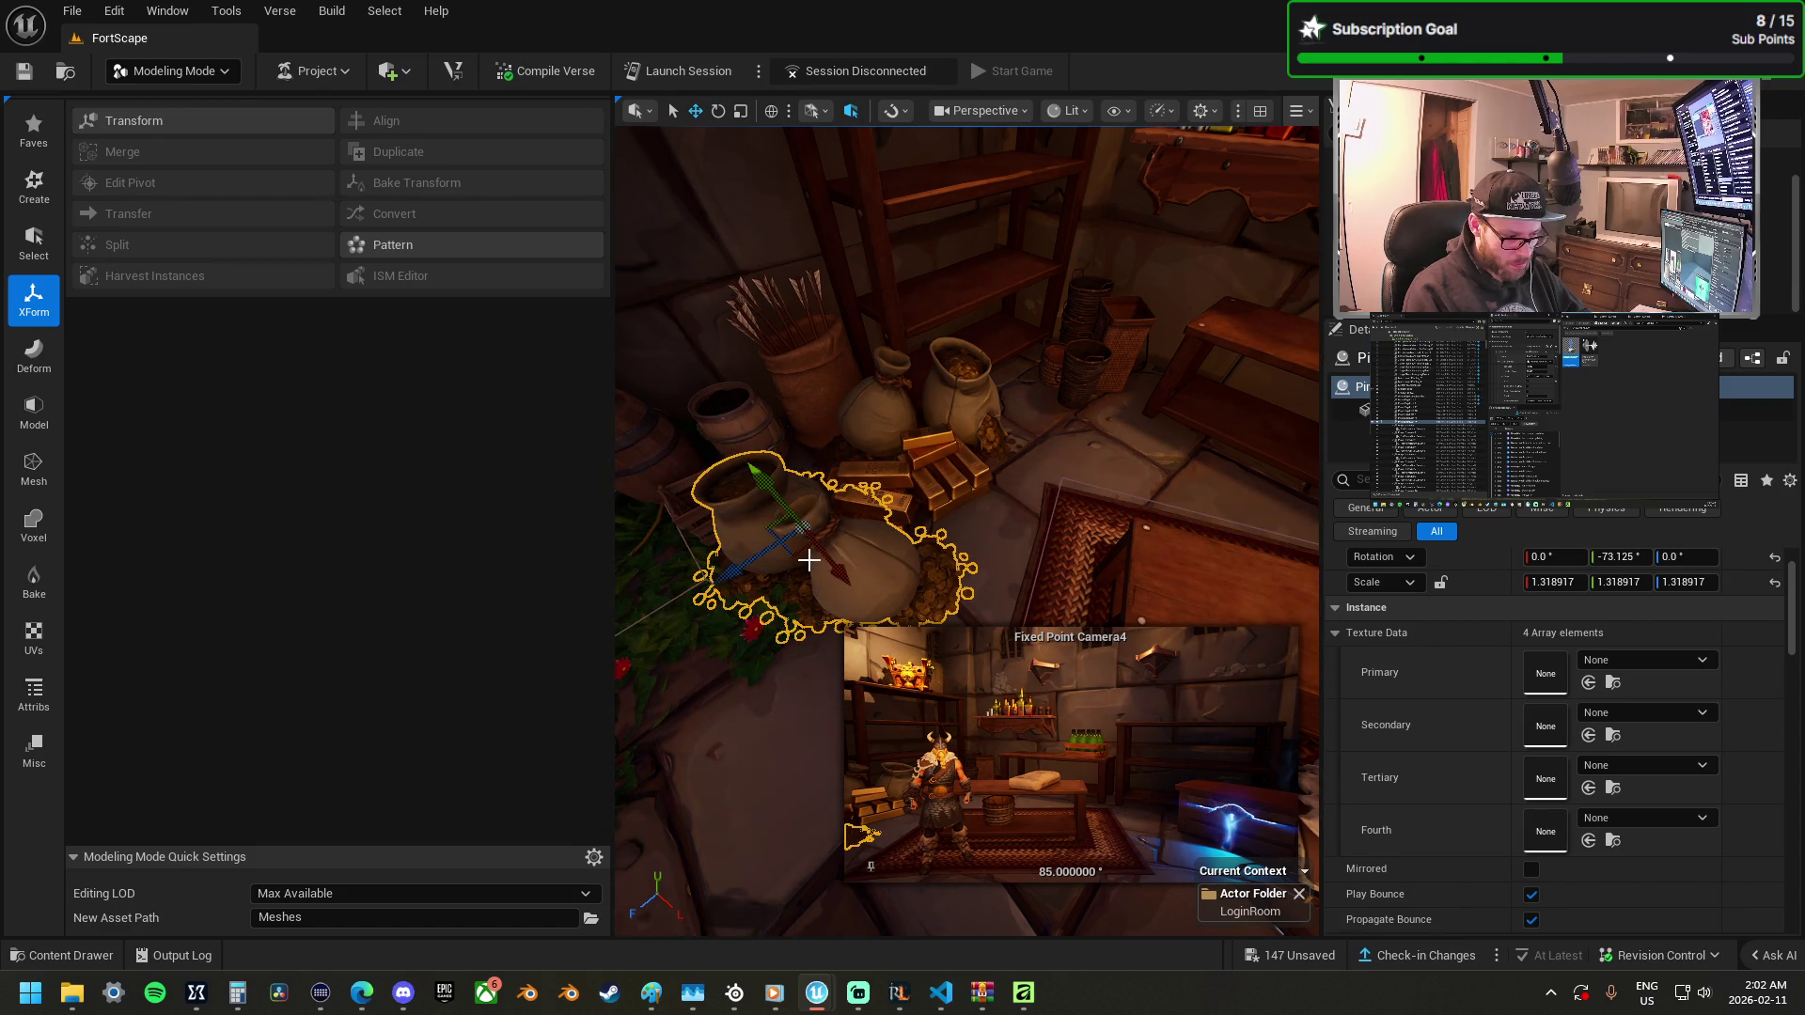
{"action": "mouse_move", "coordinate": [792, 556]}
{"action": "left_mouse_down"}
{"action": "mouse_move", "coordinate": [780, 541]}
{"action": "mouse_move", "coordinate": [806, 536]}
{"action": "mouse_move", "coordinate": [805, 499]}
{"action": "mouse_move", "coordinate": [1027, 429]}
{"action": "mouse_move", "coordinate": [931, 355]}
{"action": "mouse_move", "coordinate": [904, 175]}
{"action": "left_mouse_up"}
Shift the gold bars slightly left on the shelf, then select the coin sack pile.
{"action": "left_click", "coordinate": [852, 517]}
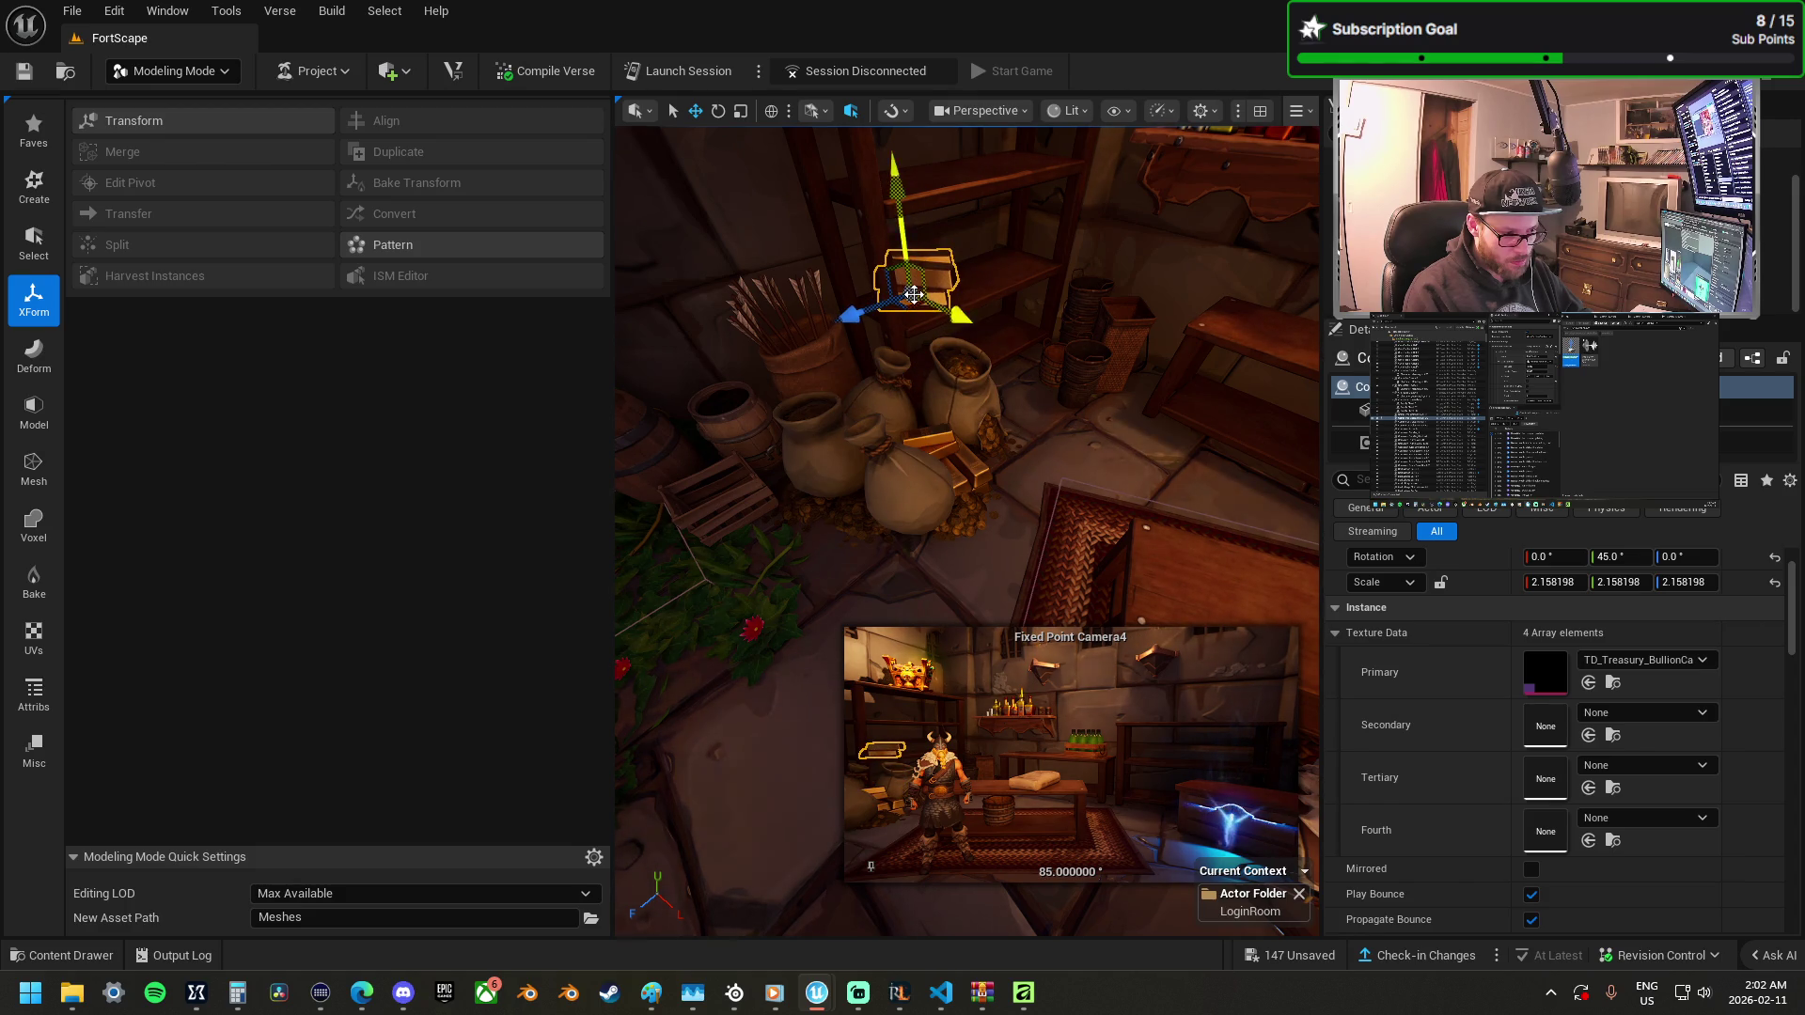
{"action": "left_click_drag", "start_coordinate": [918, 320], "coordinate": [912, 319]}
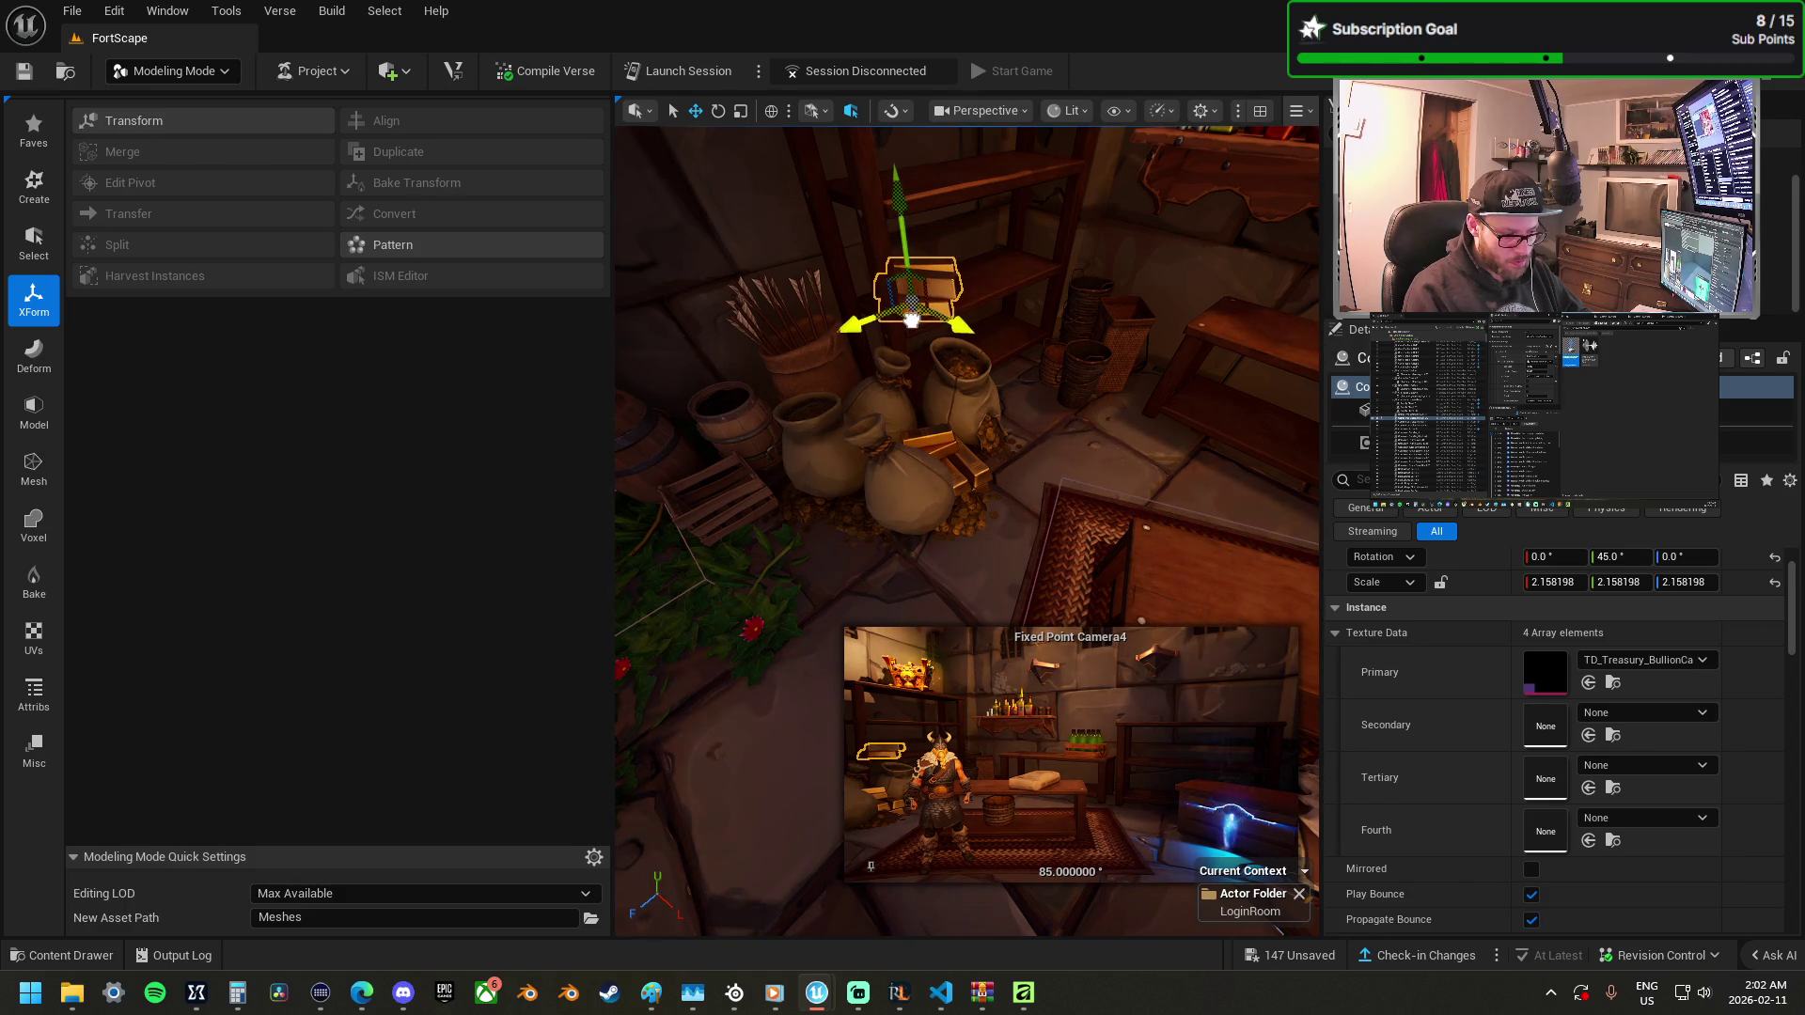
{"action": "left_click", "coordinate": [936, 463]}
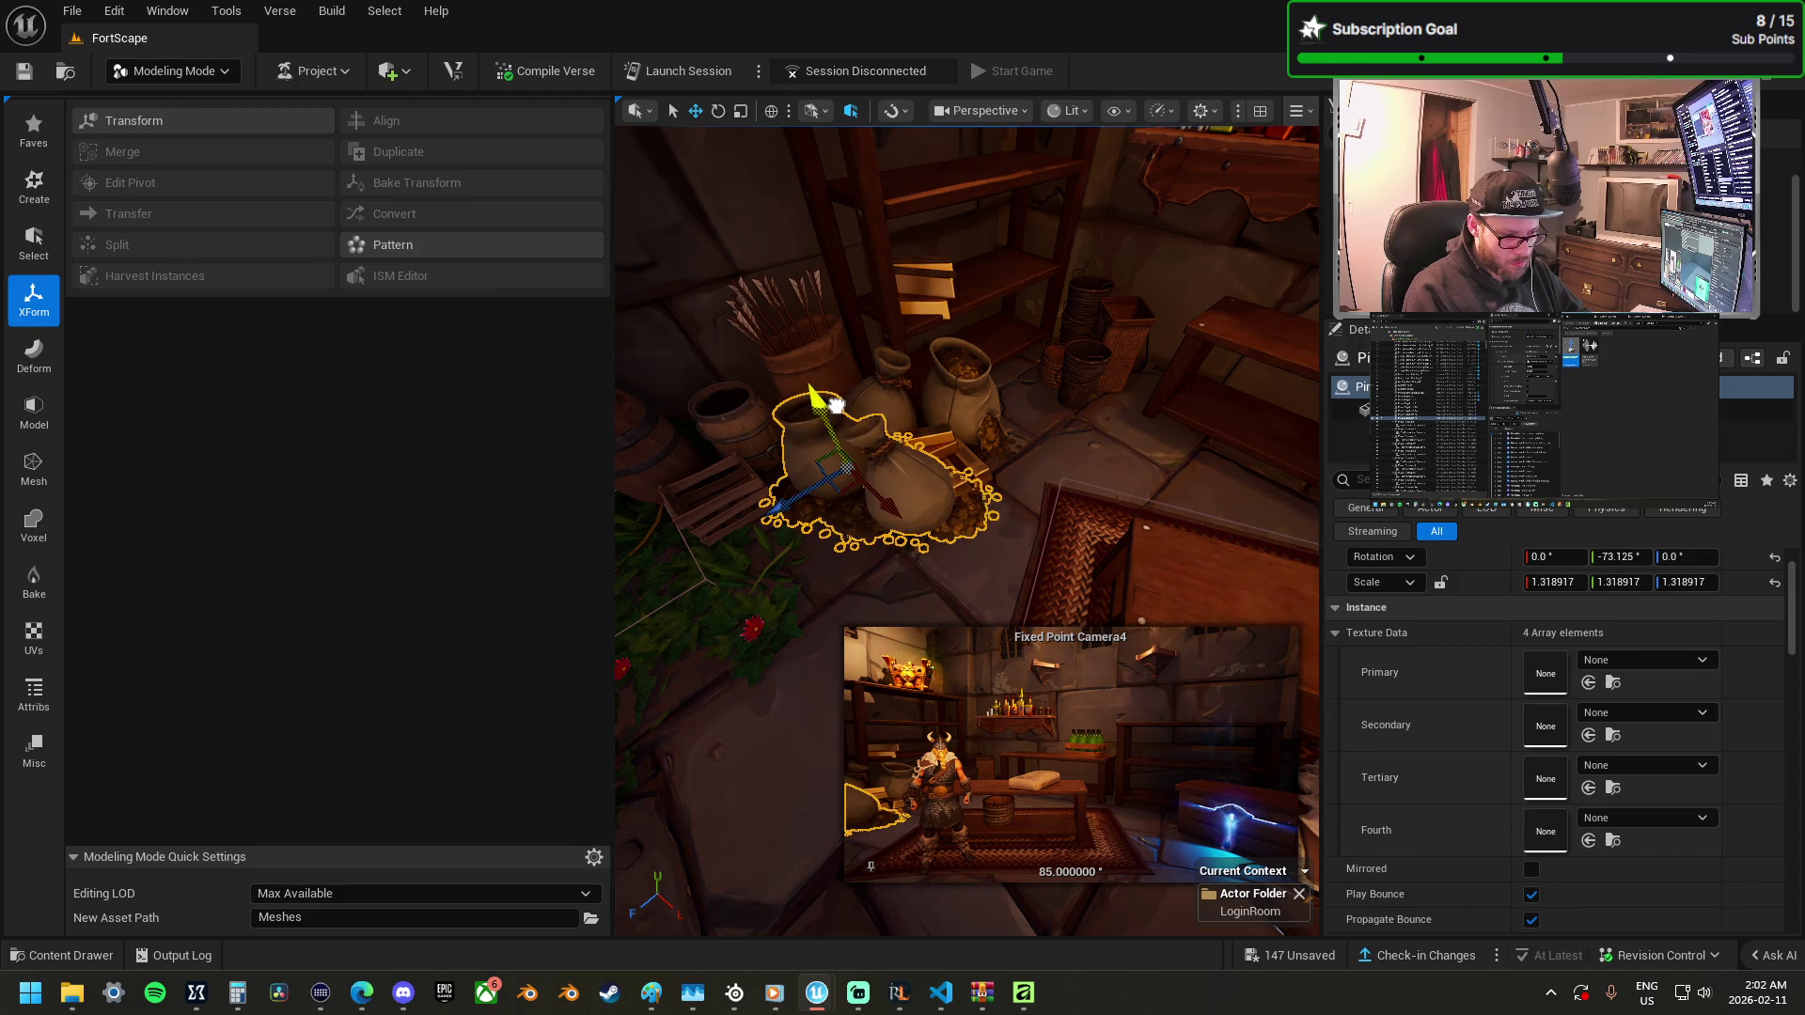
{"action": "scroll", "coordinate": [894, 459], "scroll_direction": "down", "scroll_amount": 10}
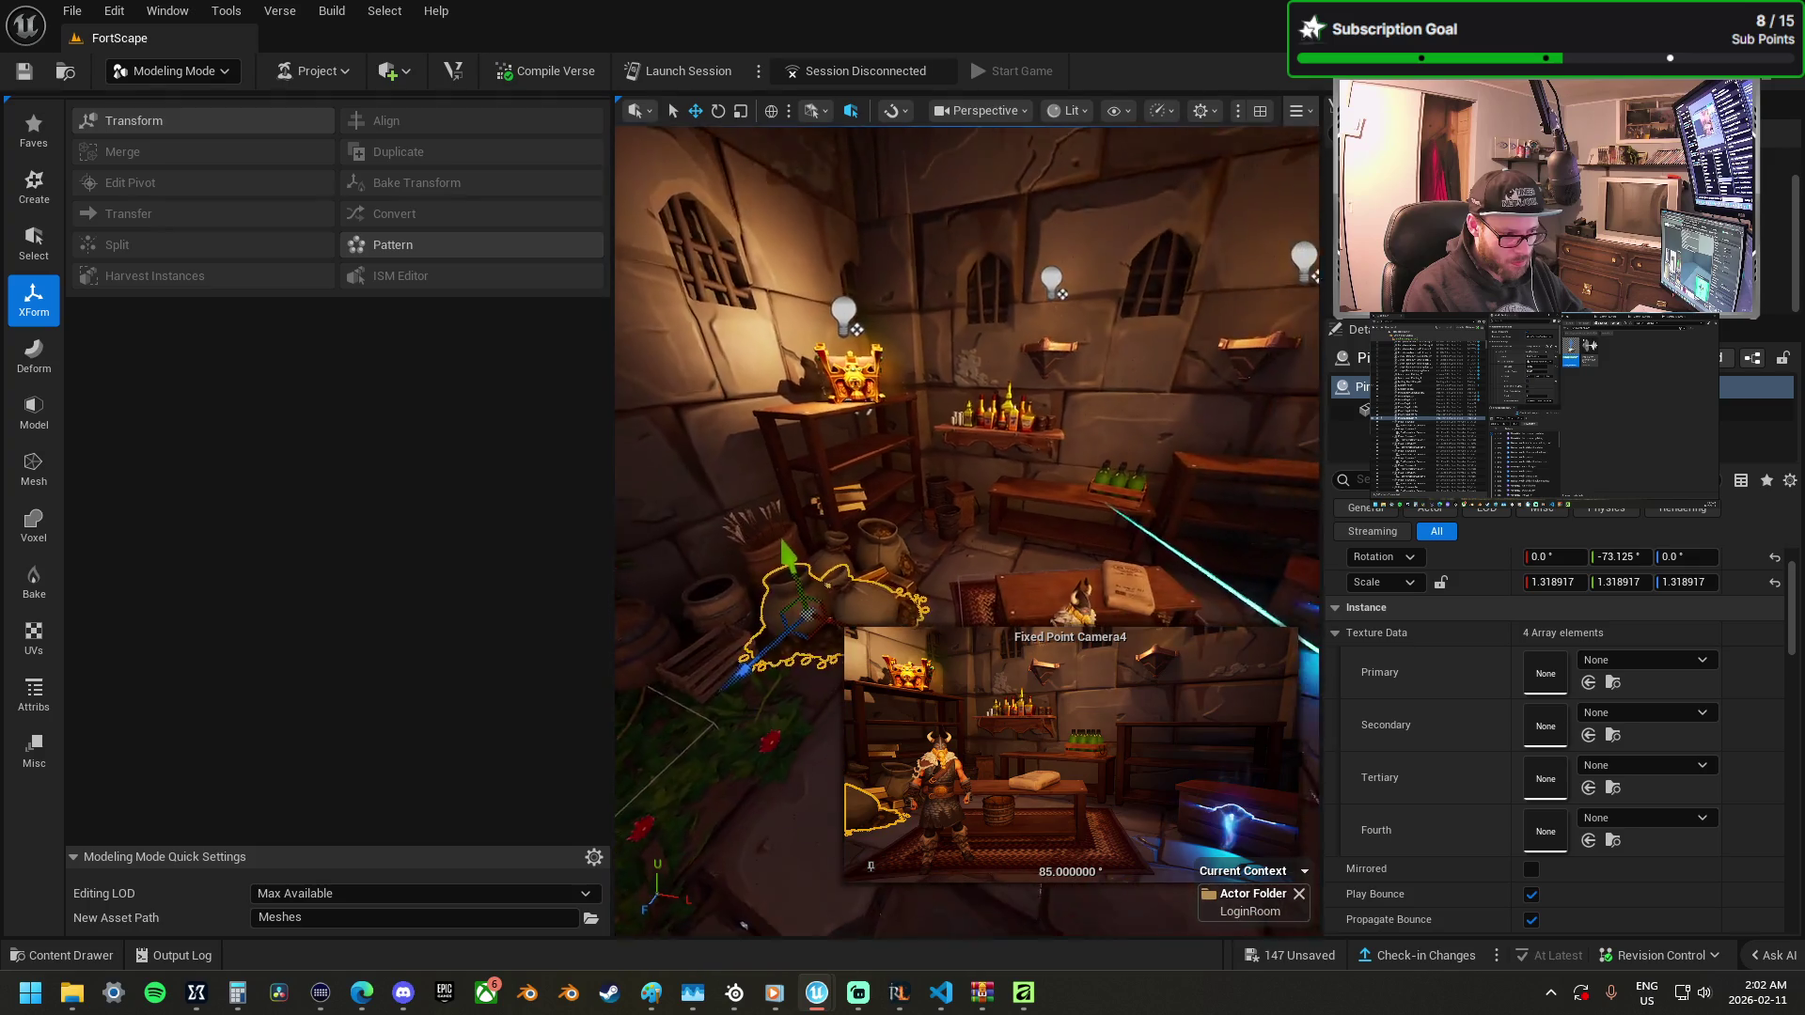
{"action": "scroll", "coordinate": [968, 530], "scroll_direction": "up", "scroll_amount": 5}
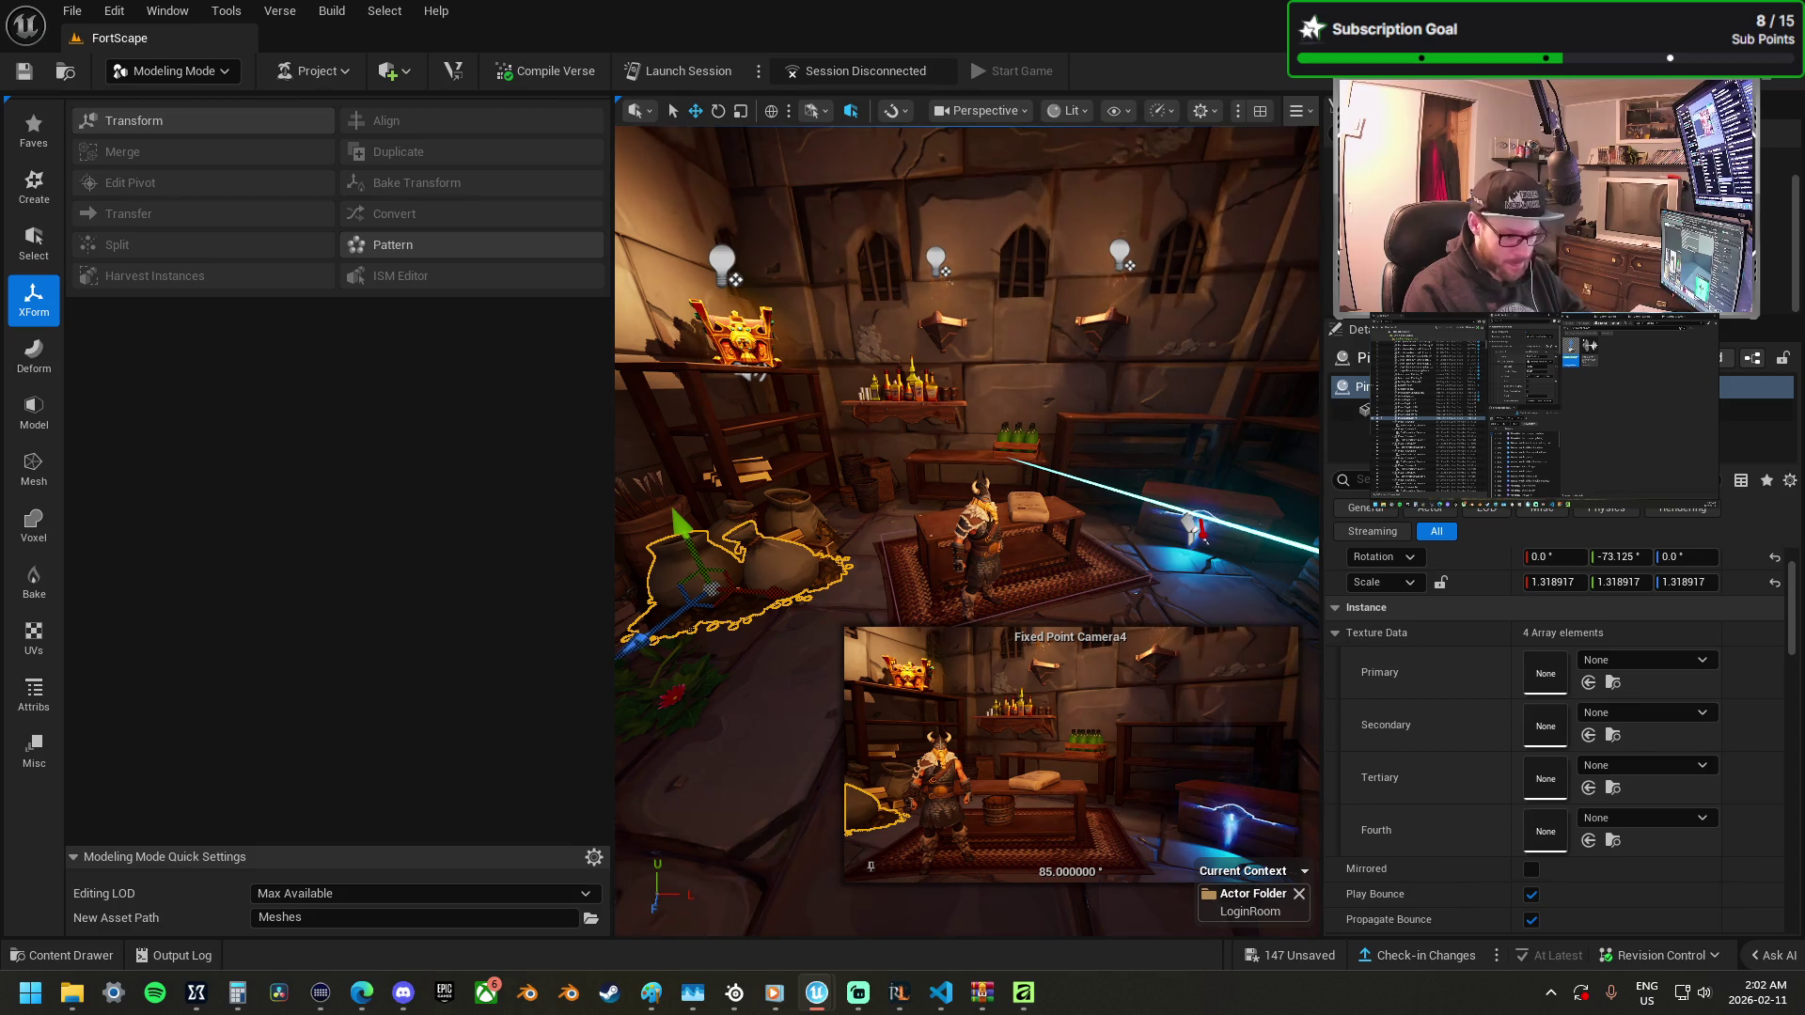
{"action": "scroll", "coordinate": [967, 532], "scroll_direction": "up", "scroll_amount": 10}
{"action": "scroll", "coordinate": [1230, 476], "scroll_direction": "down", "scroll_amount": 3}
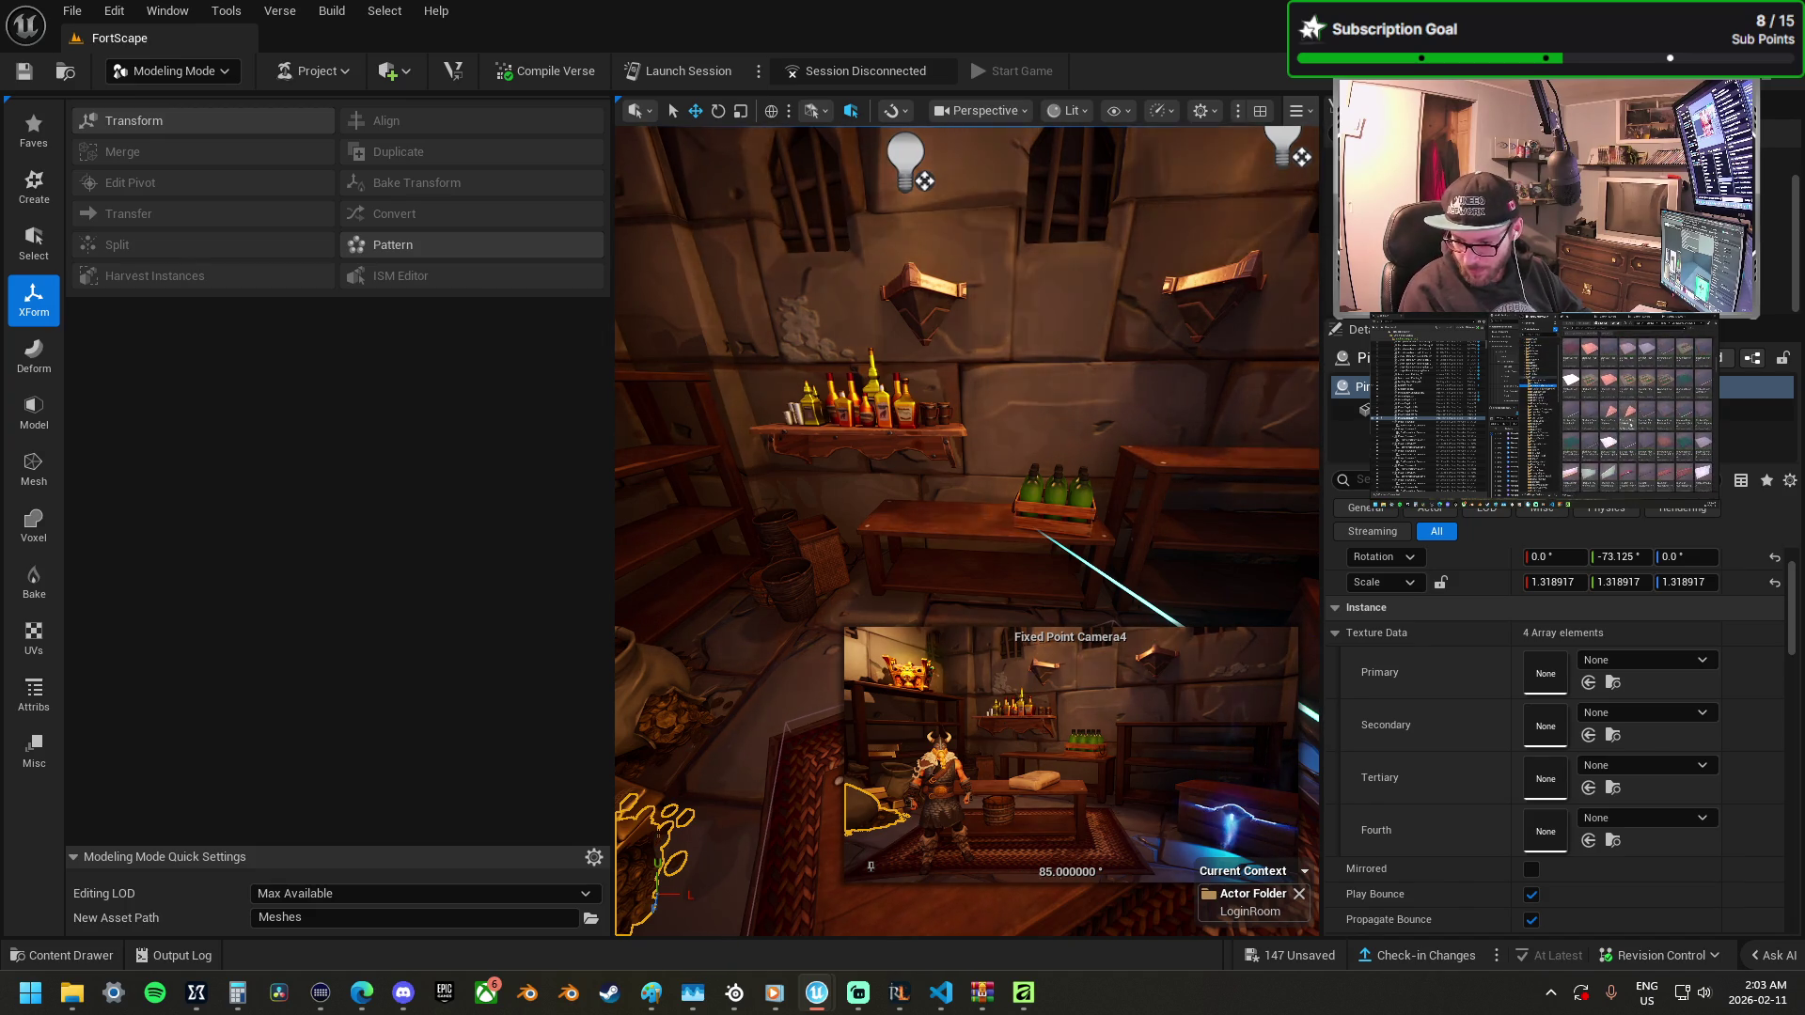
{"action": "mouse_move", "coordinate": [870, 525]}
{"action": "left_mouse_down"}
{"action": "mouse_move", "coordinate": [705, 526]}
{"action": "mouse_move", "coordinate": [713, 470]}
{"action": "mouse_move", "coordinate": [739, 456]}
{"action": "left_mouse_up"}
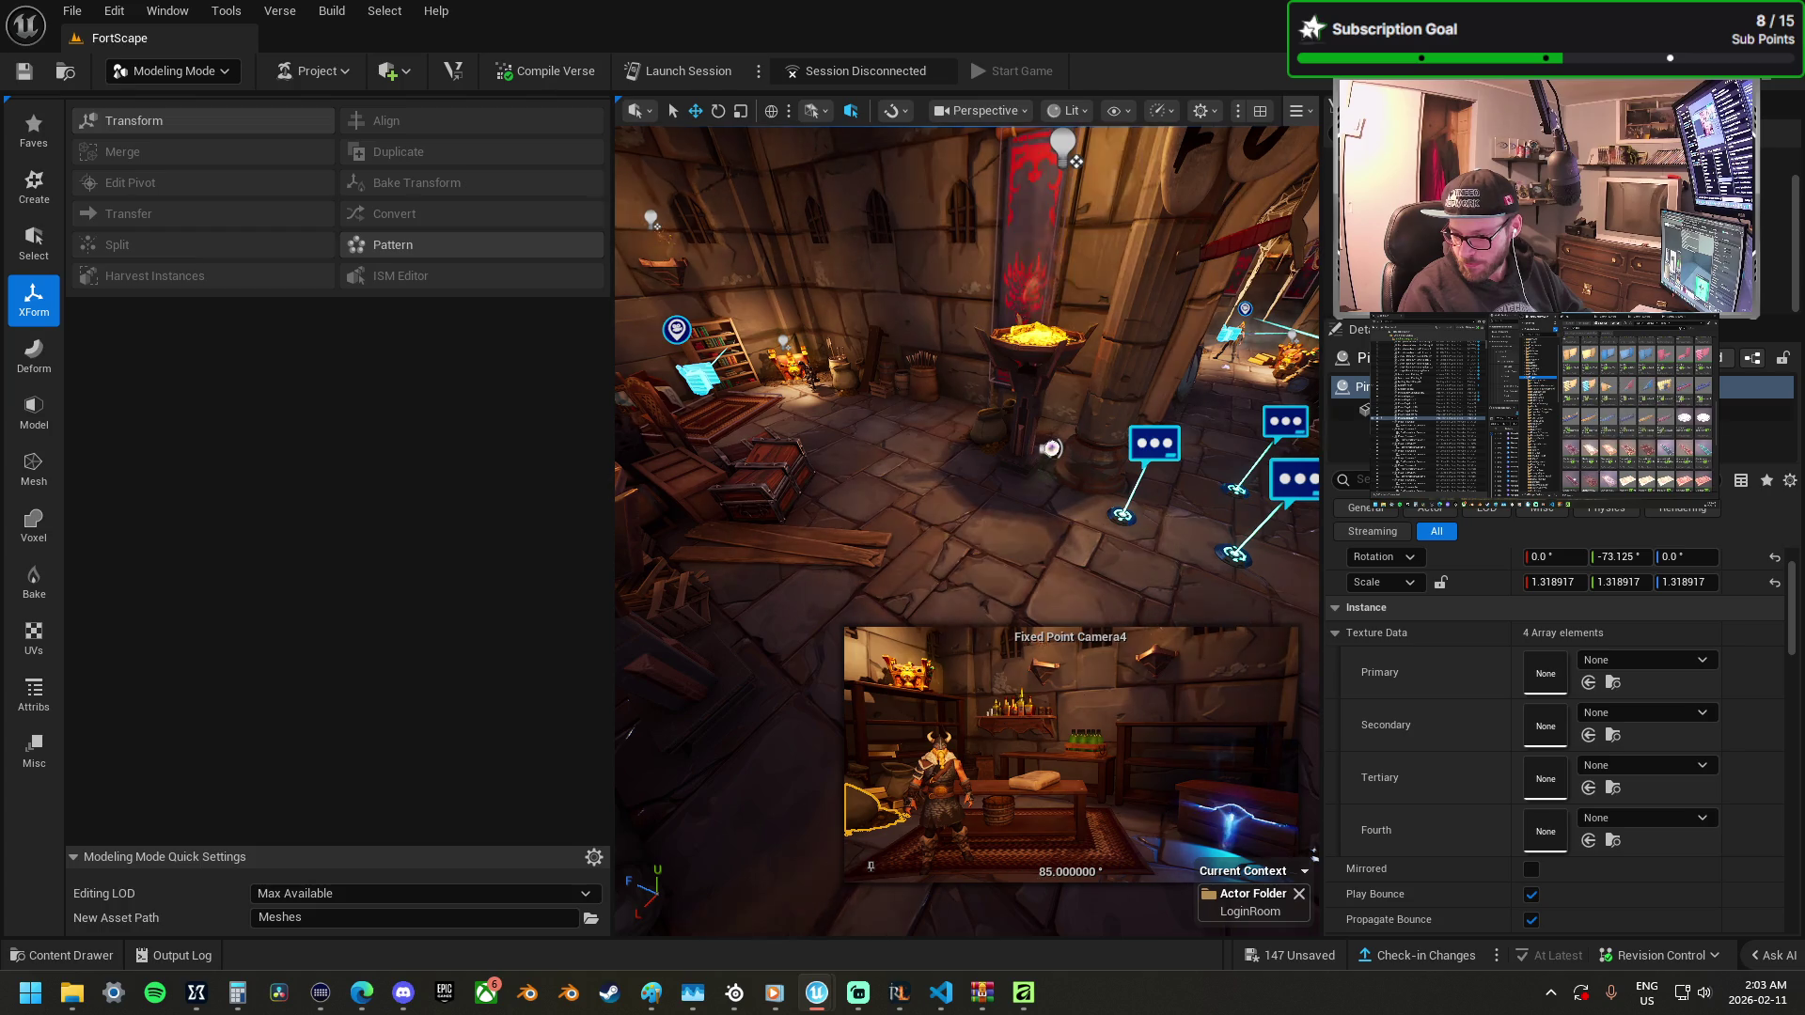
{"action": "mouse_move", "coordinate": [1800, 677]}
{"action": "left_mouse_down"}
{"action": "mouse_move", "coordinate": [1312, 667]}
{"action": "mouse_move", "coordinate": [1213, 646]}
{"action": "mouse_move", "coordinate": [1191, 562]}
{"action": "left_mouse_up"}
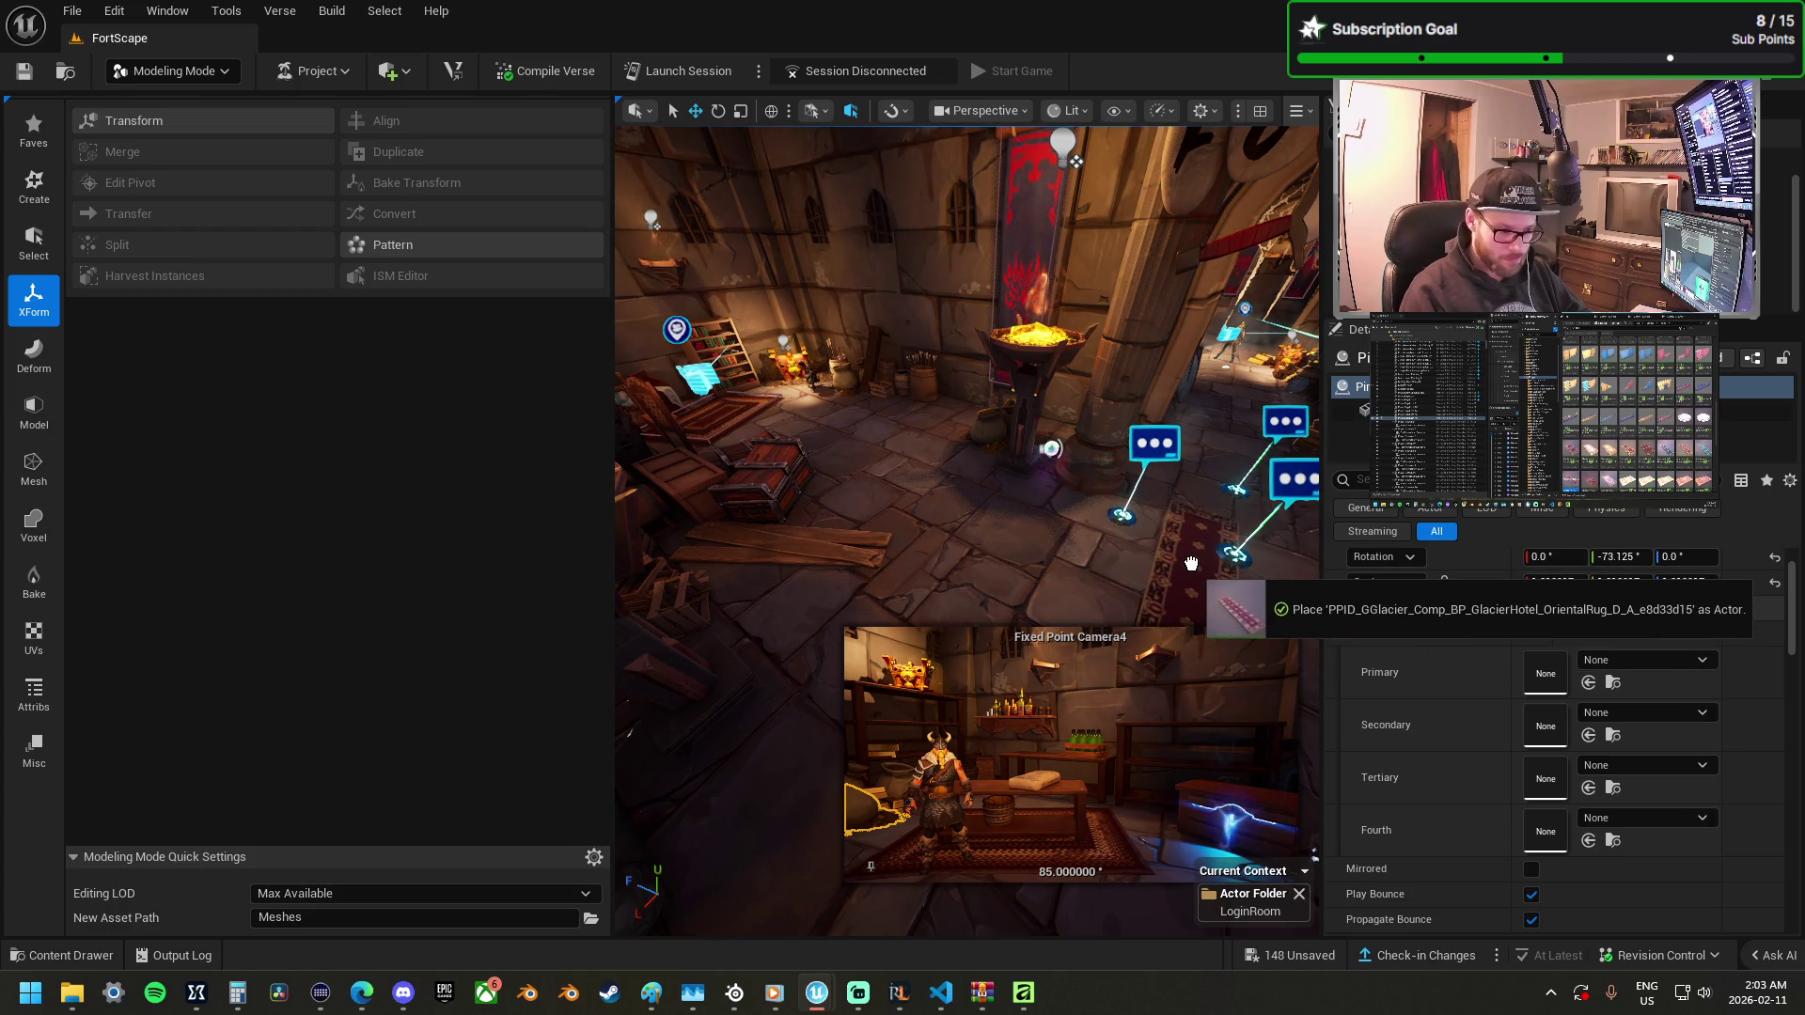
Drop the burgundy OrientalRug onto the entrance hall floor and enlarge it.
{"action": "left_click_drag", "start_coordinate": [1161, 500], "coordinate": [1080, 467]}
{"action": "key", "text": "f"}
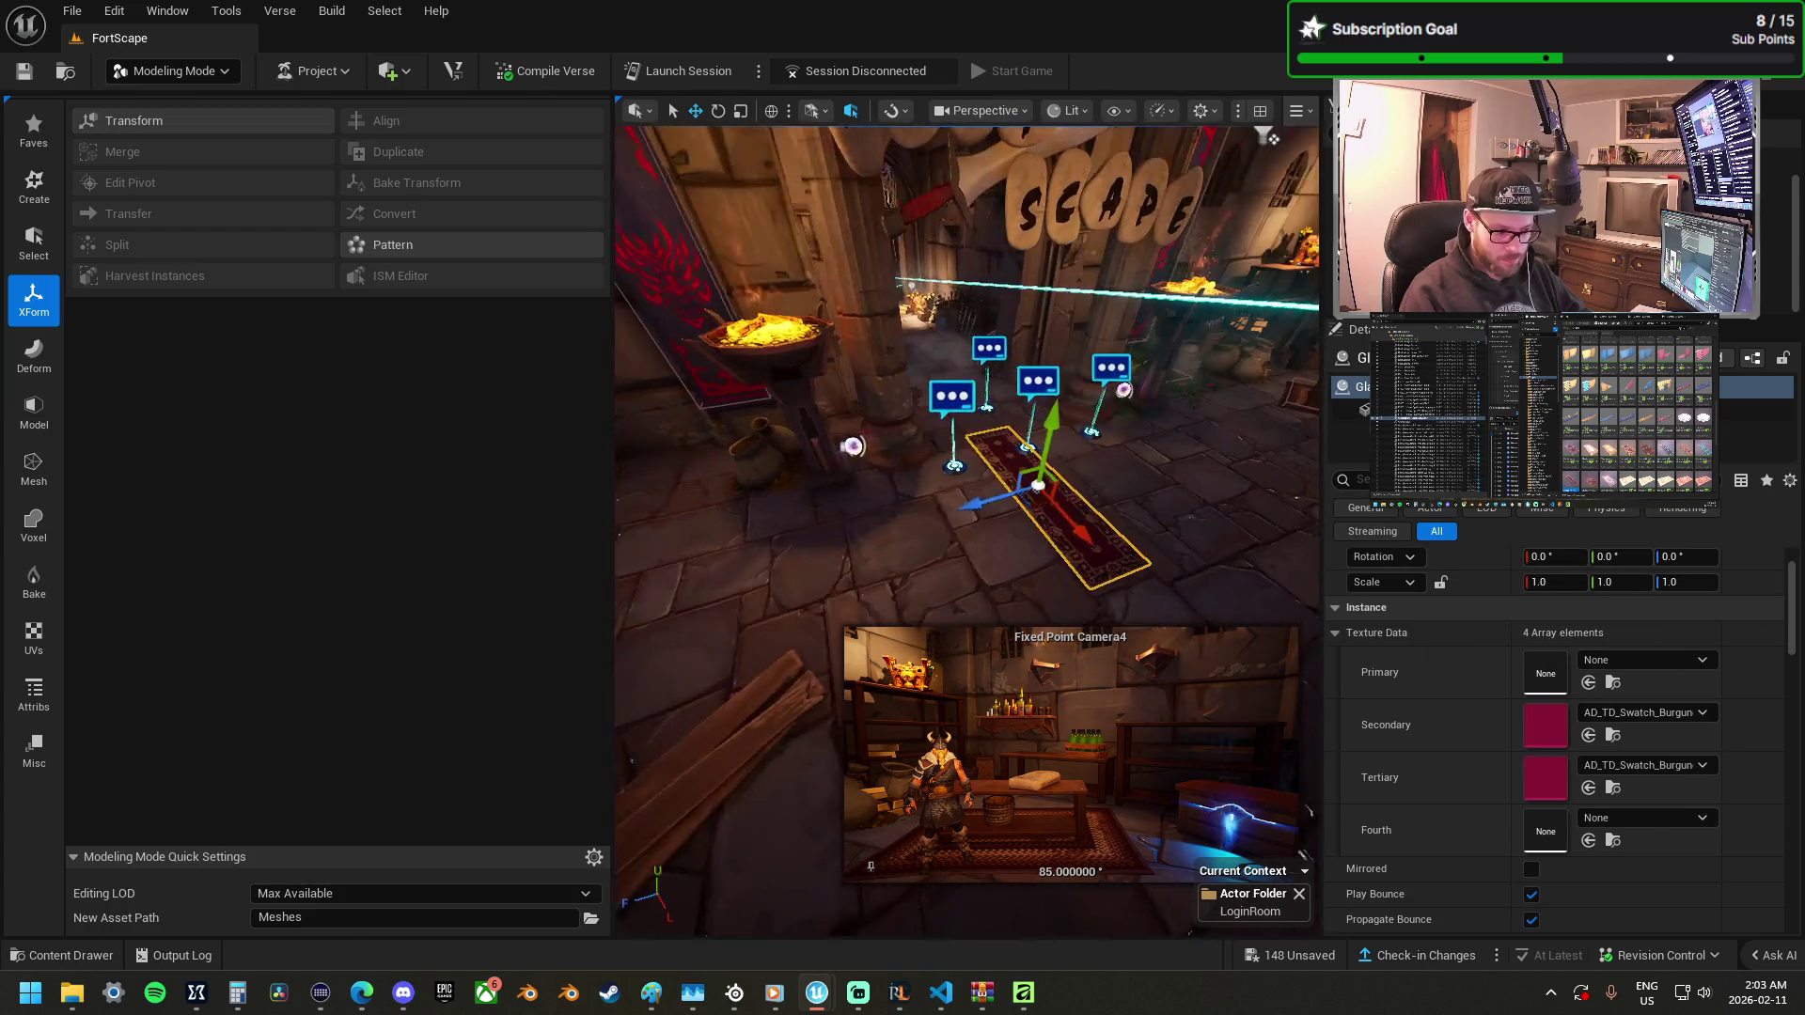
{"action": "mouse_move", "coordinate": [1044, 484]}
{"action": "left_mouse_down"}
{"action": "mouse_move", "coordinate": [939, 443]}
{"action": "mouse_move", "coordinate": [950, 424]}
{"action": "mouse_move", "coordinate": [1029, 411]}
{"action": "mouse_move", "coordinate": [1071, 448]}
{"action": "left_mouse_up"}
{"action": "key", "text": "w"}
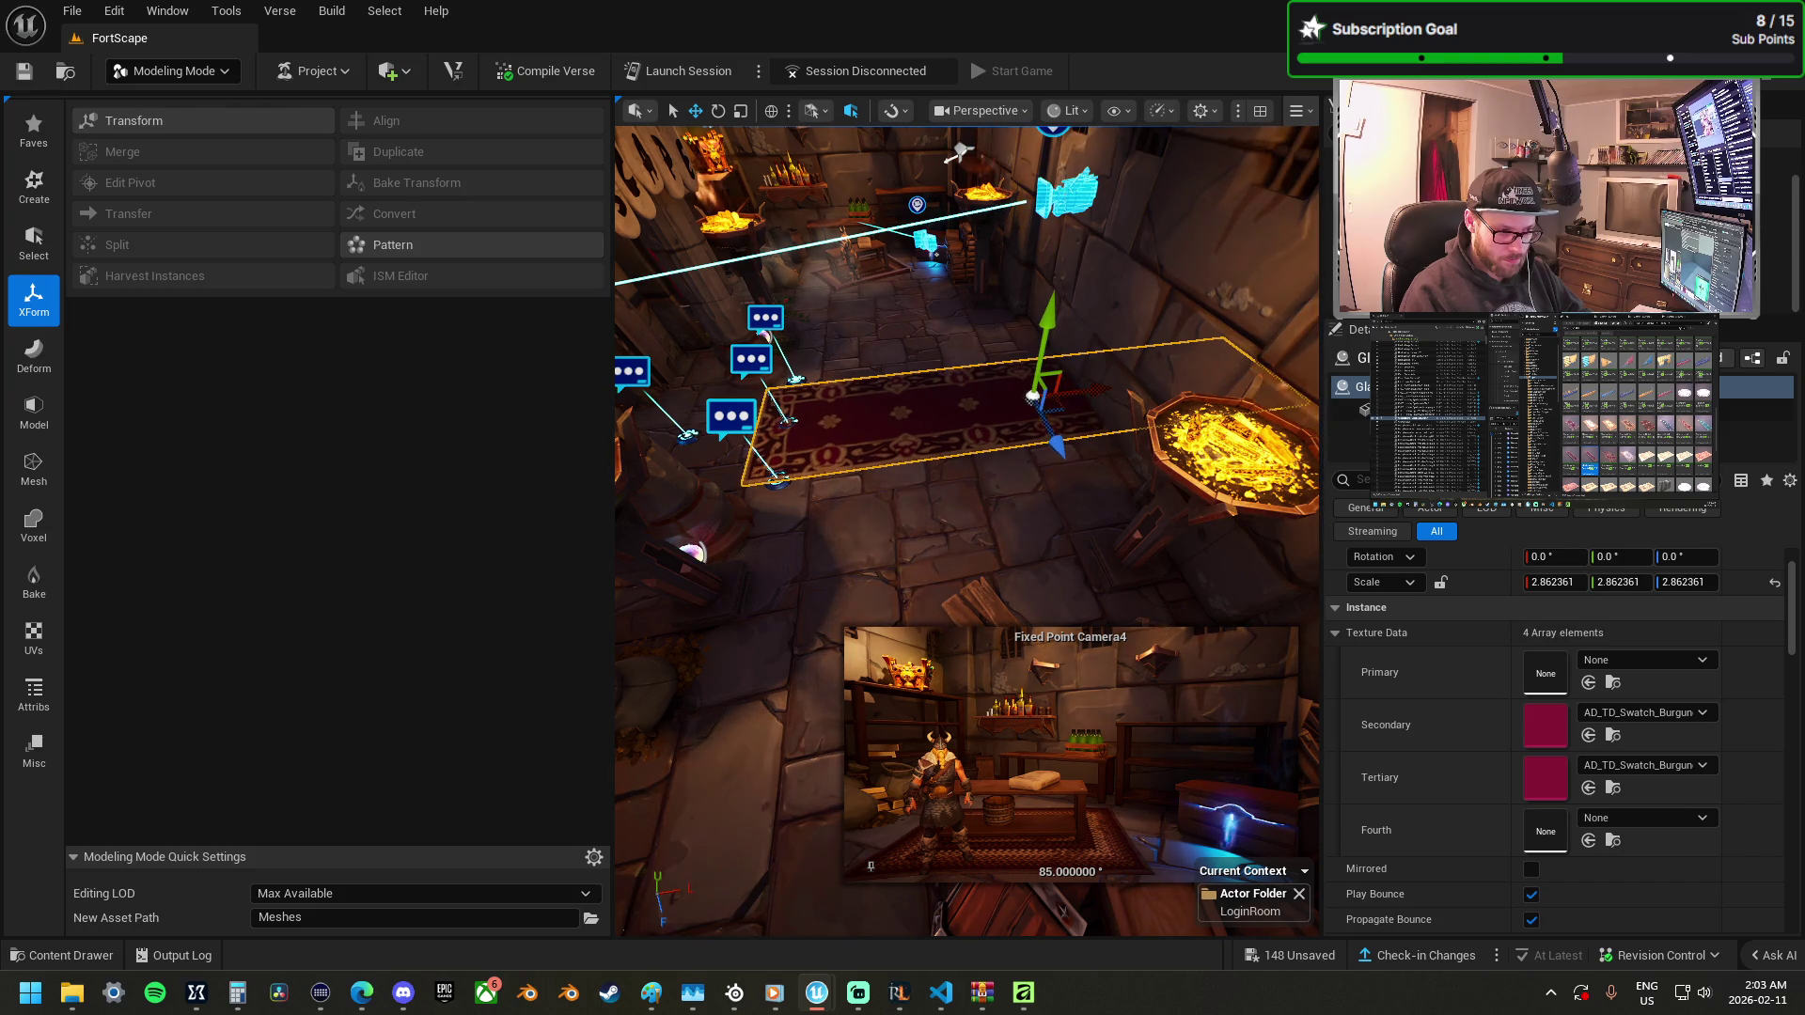
In Selection Mode, slide the rug right across the floor and shorten it slightly.
{"action": "left_click", "coordinate": [1063, 192]}
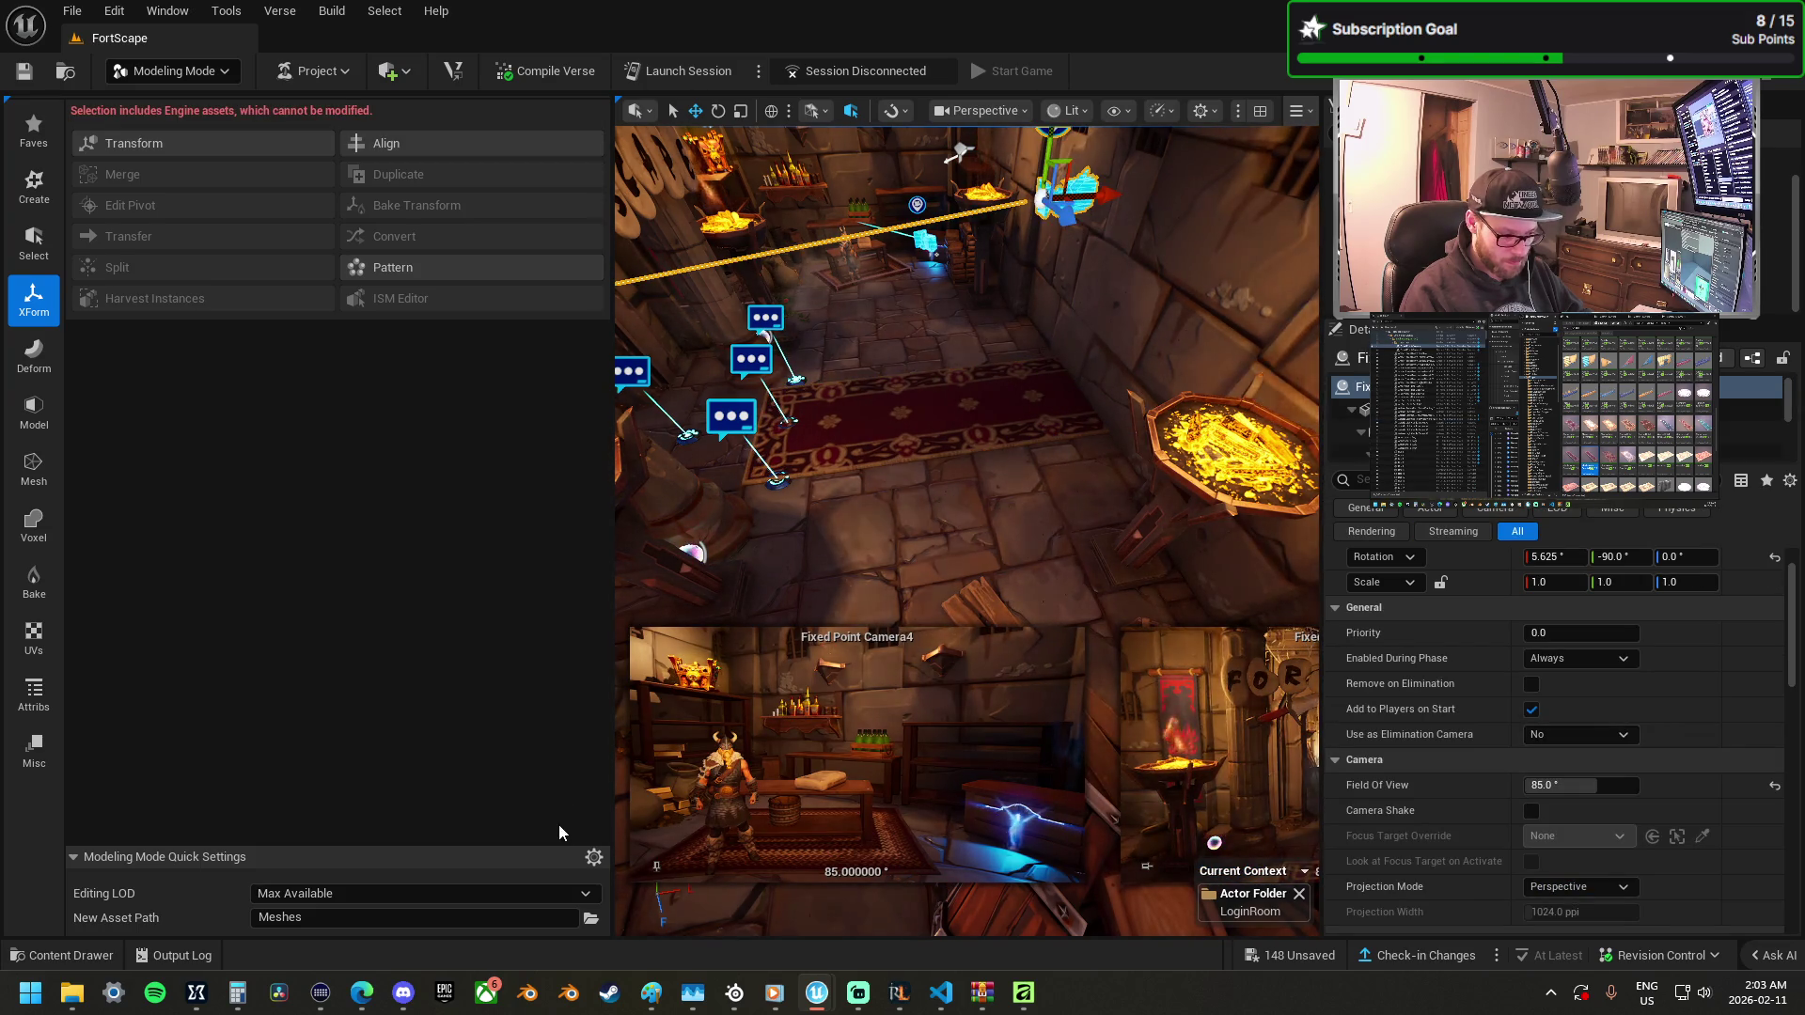
{"action": "left_click", "coordinate": [174, 71]}
{"action": "left_click", "coordinate": [297, 159]}
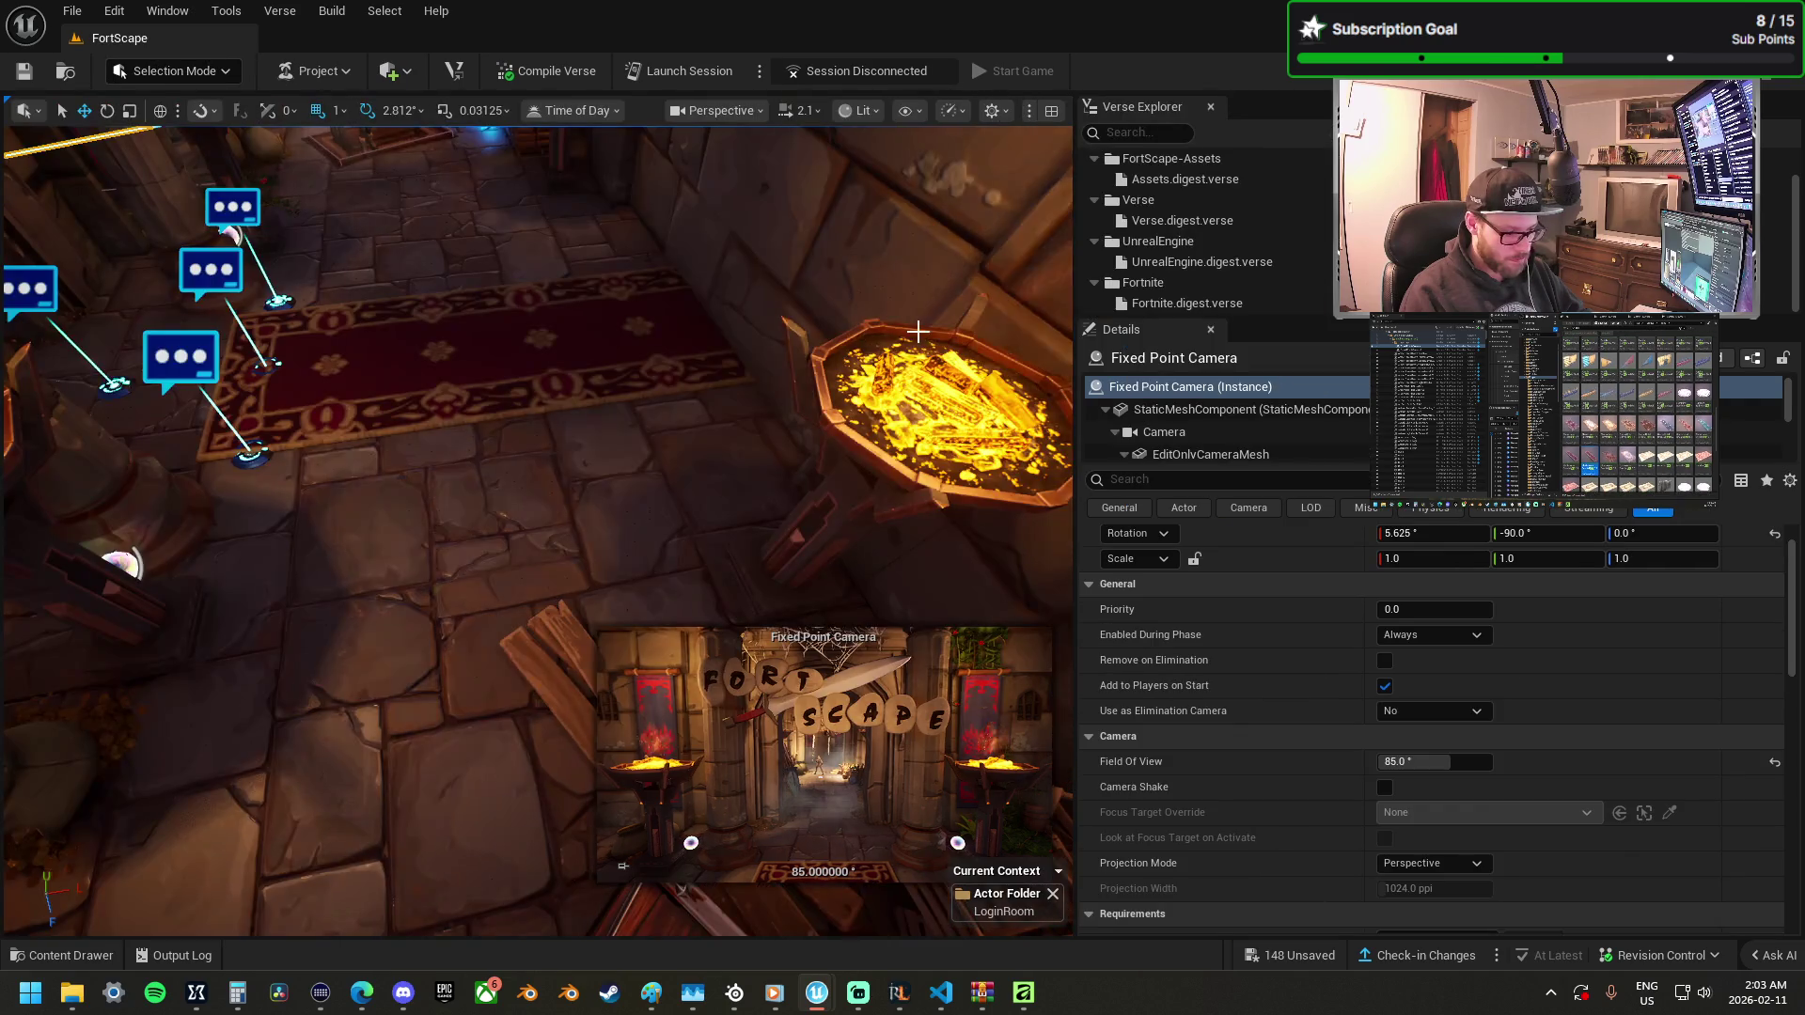
{"action": "left_click", "coordinate": [659, 335]}
{"action": "mouse_move", "coordinate": [660, 334]}
{"action": "left_mouse_down"}
{"action": "mouse_move", "coordinate": [755, 303]}
{"action": "mouse_move", "coordinate": [717, 335]}
{"action": "mouse_move", "coordinate": [695, 322]}
{"action": "left_mouse_up"}
{"action": "key", "text": "r"}
{"action": "key", "text": "w"}
Narrow the corridor rug to fit the floor in front of the gold bars.
{"action": "left_click_drag", "start_coordinate": [772, 831], "coordinate": [772, 831]}
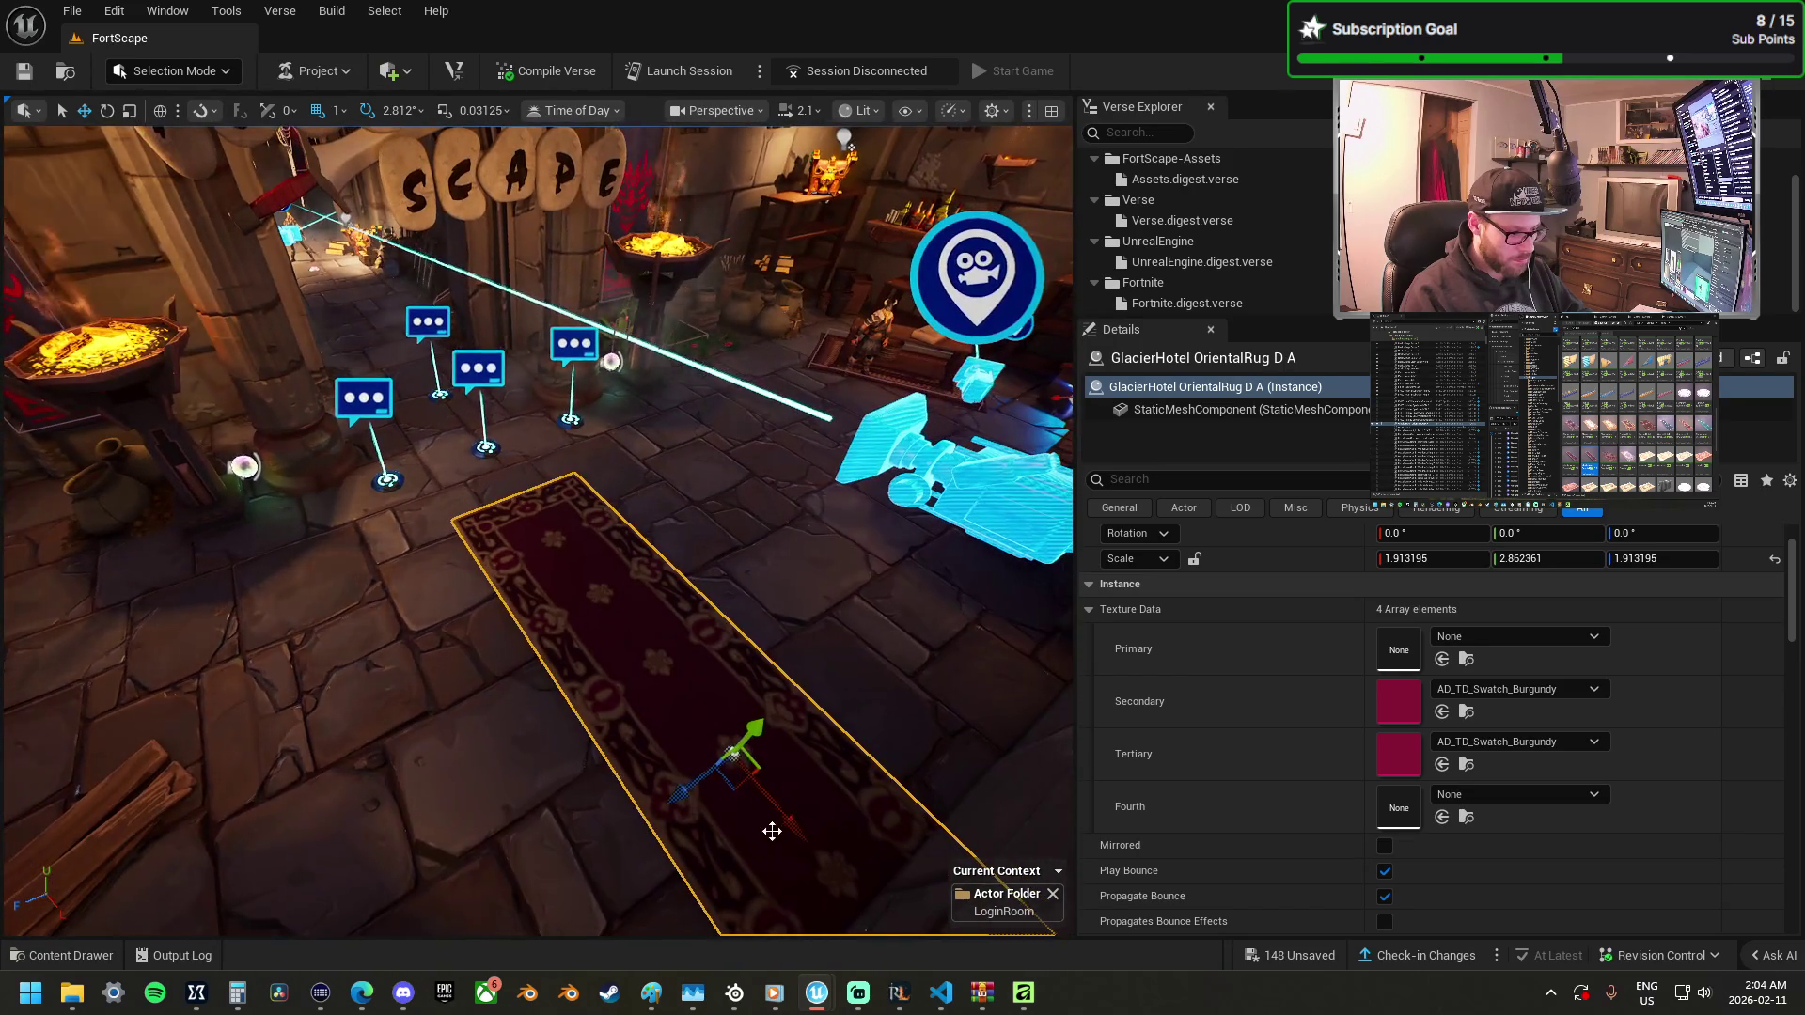
{"action": "key", "text": "r"}
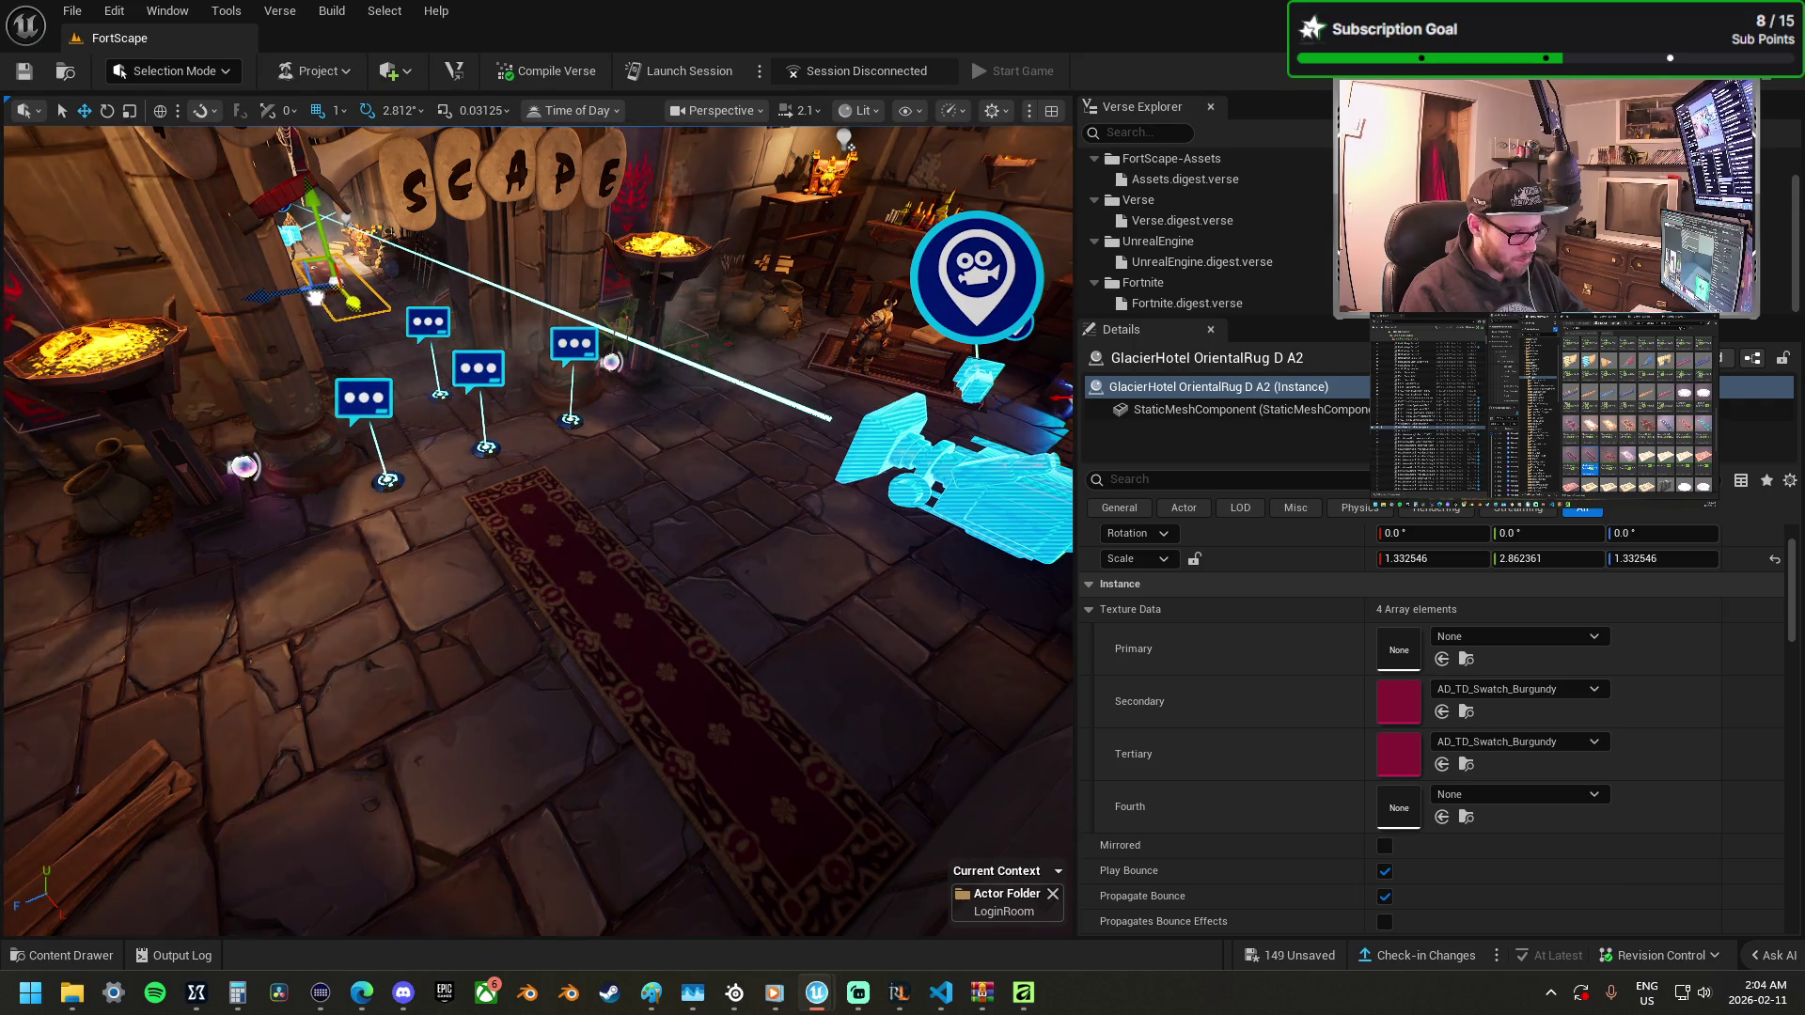
{"action": "key", "text": "w"}
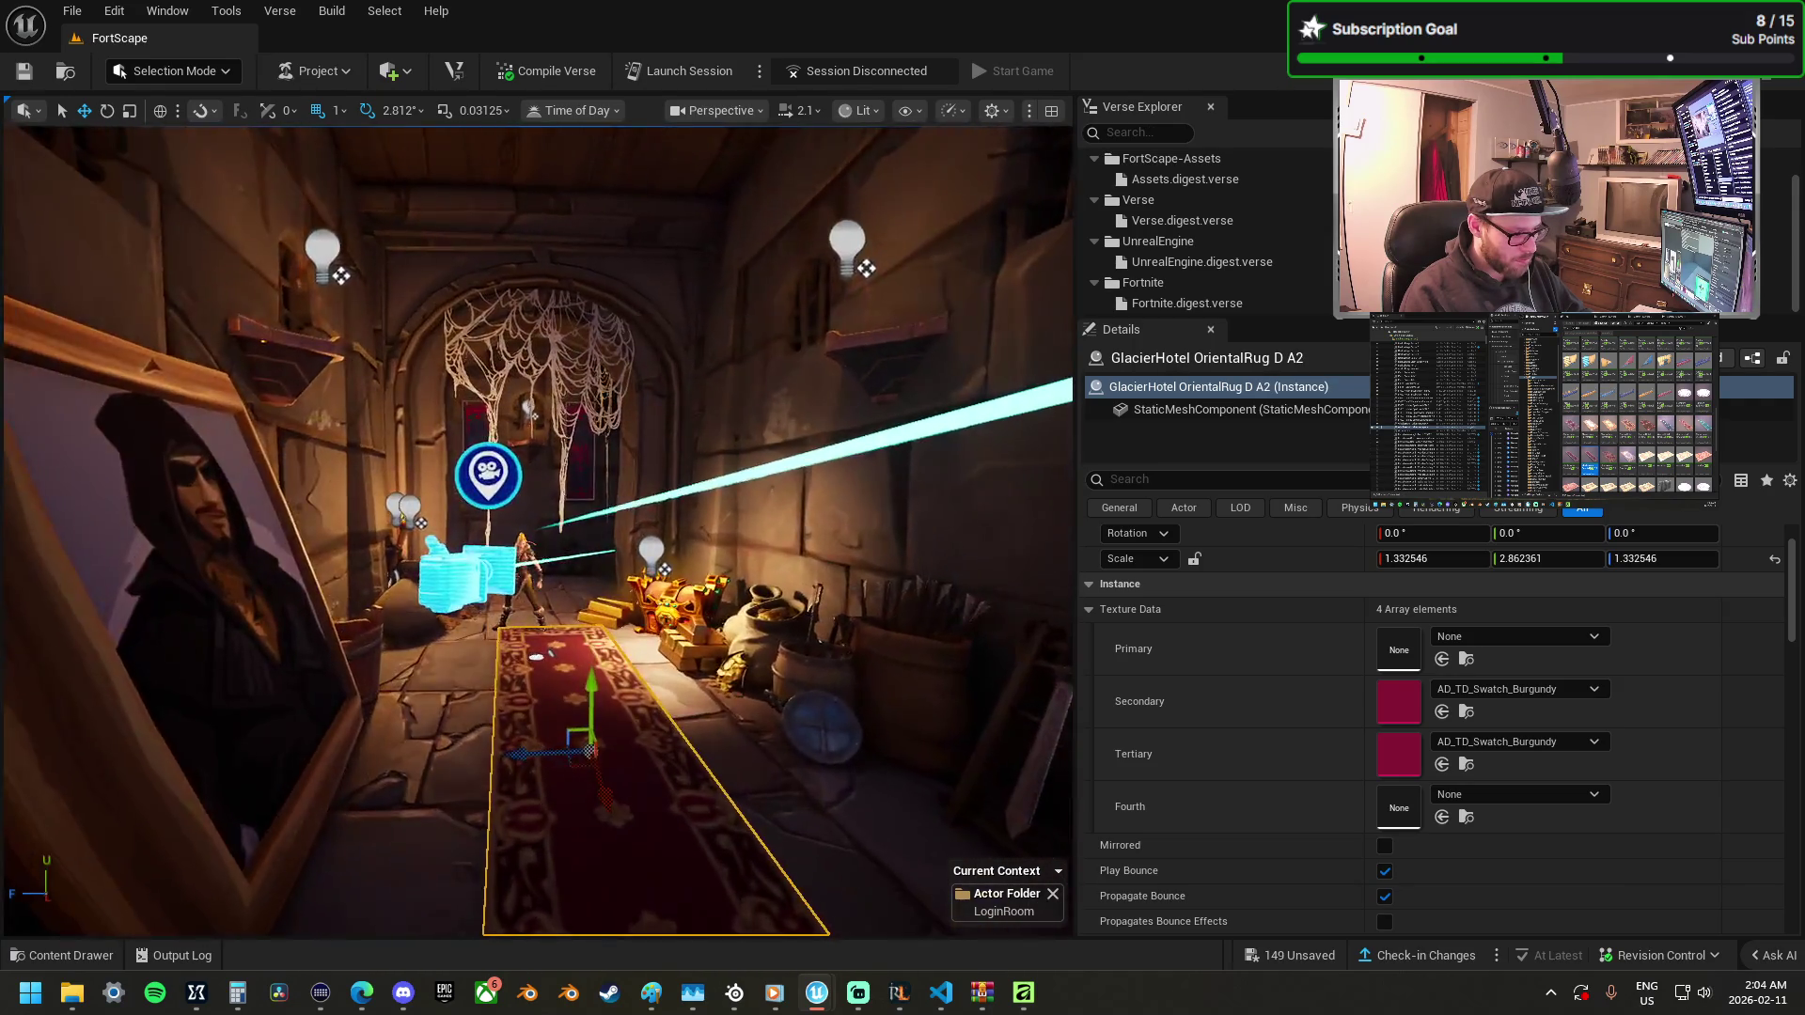
{"action": "key", "text": "w"}
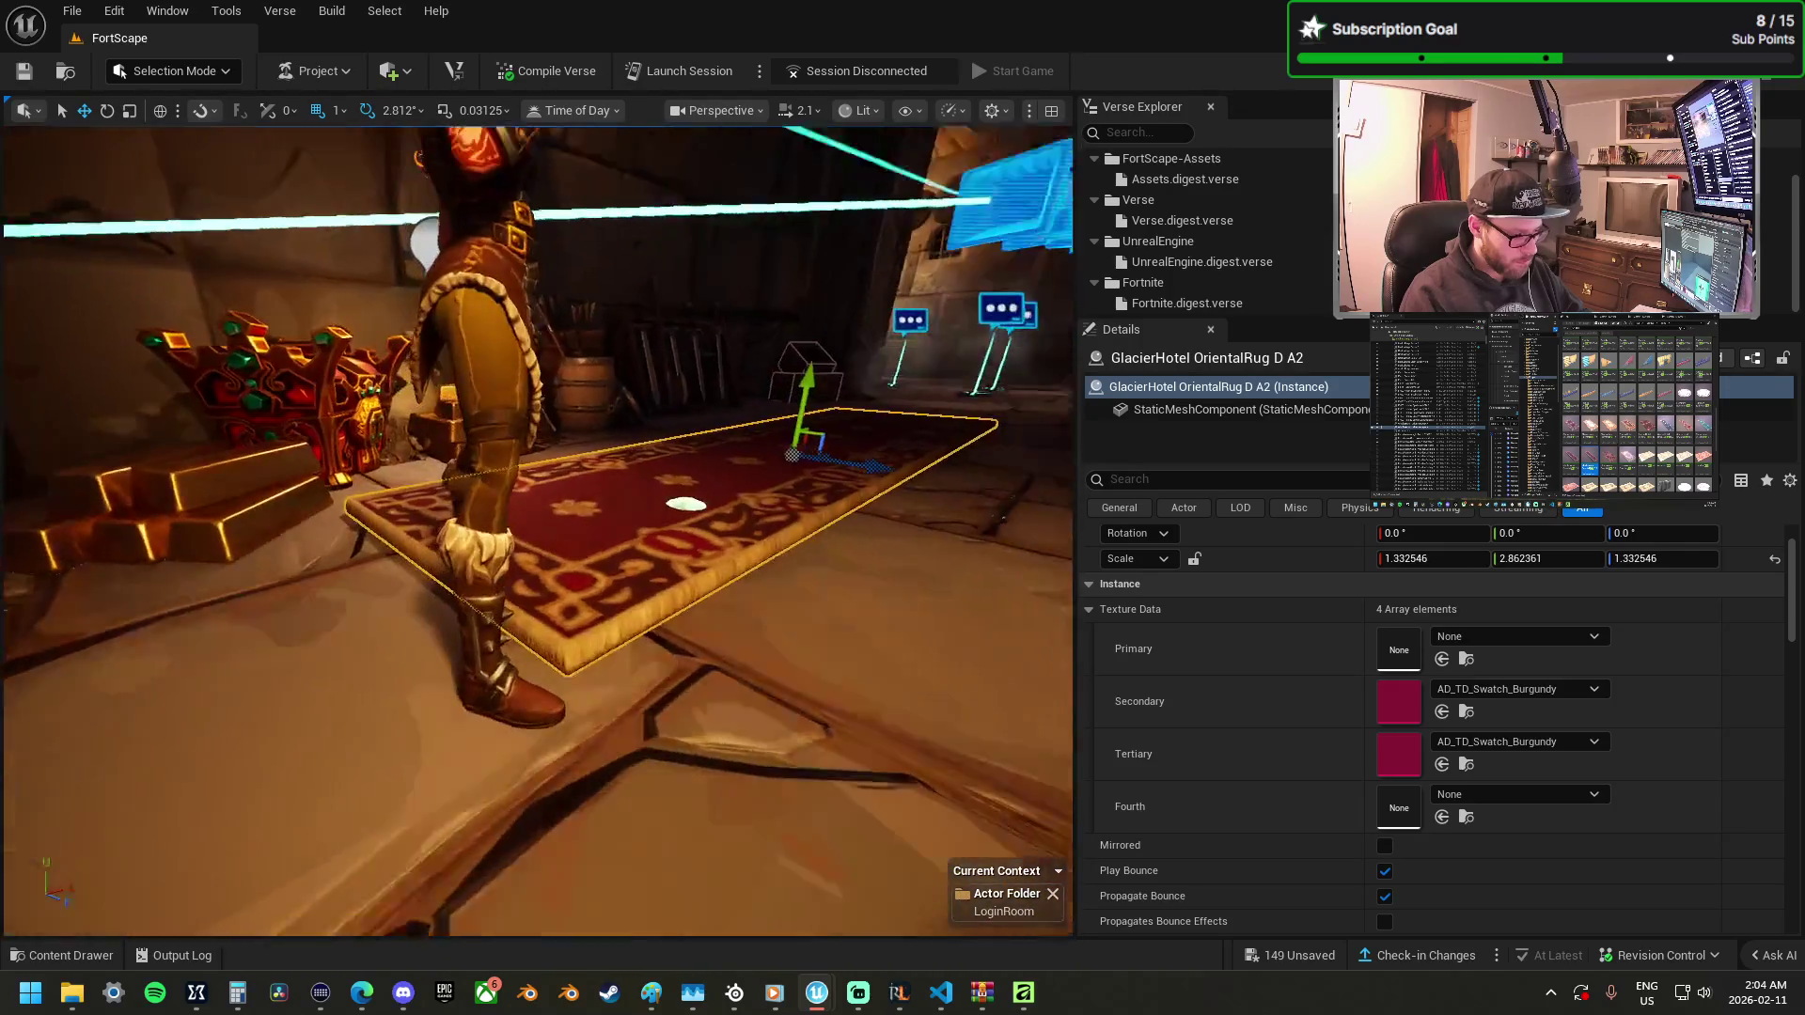
{"action": "key", "text": "s"}
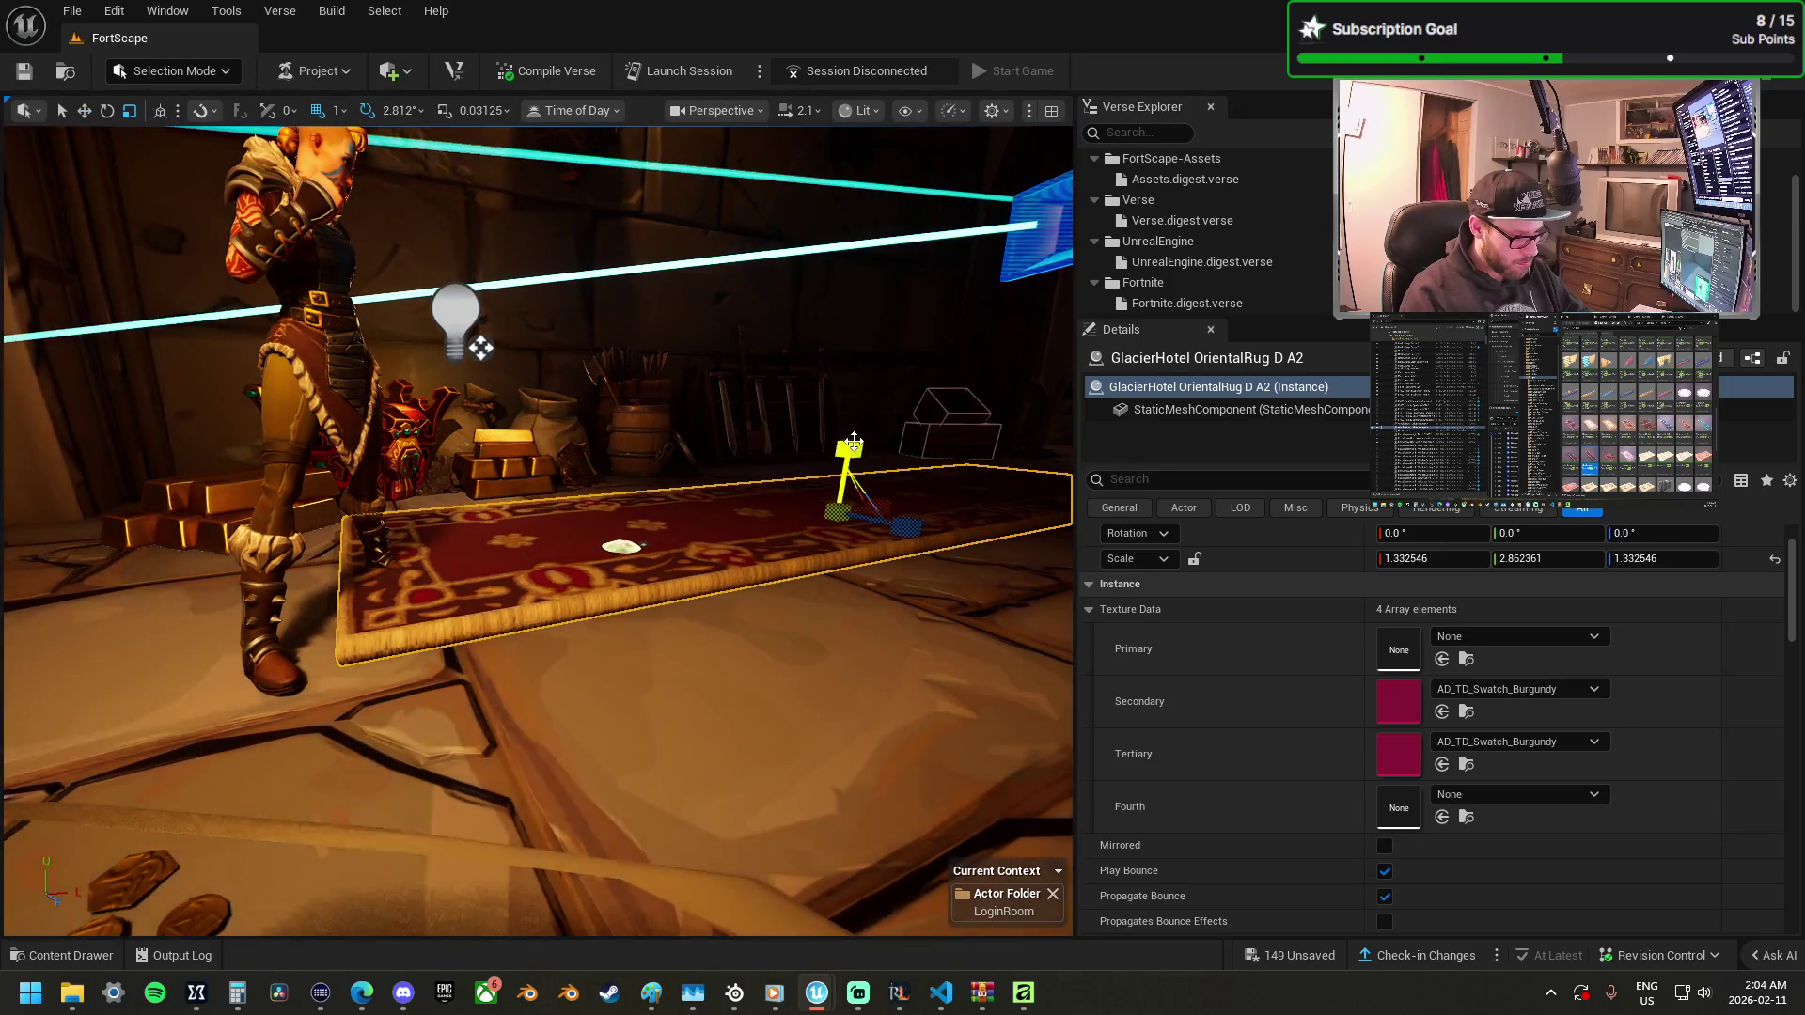
{"action": "left_click_drag", "start_coordinate": [853, 442], "coordinate": [849, 489]}
{"action": "key", "text": "w"}
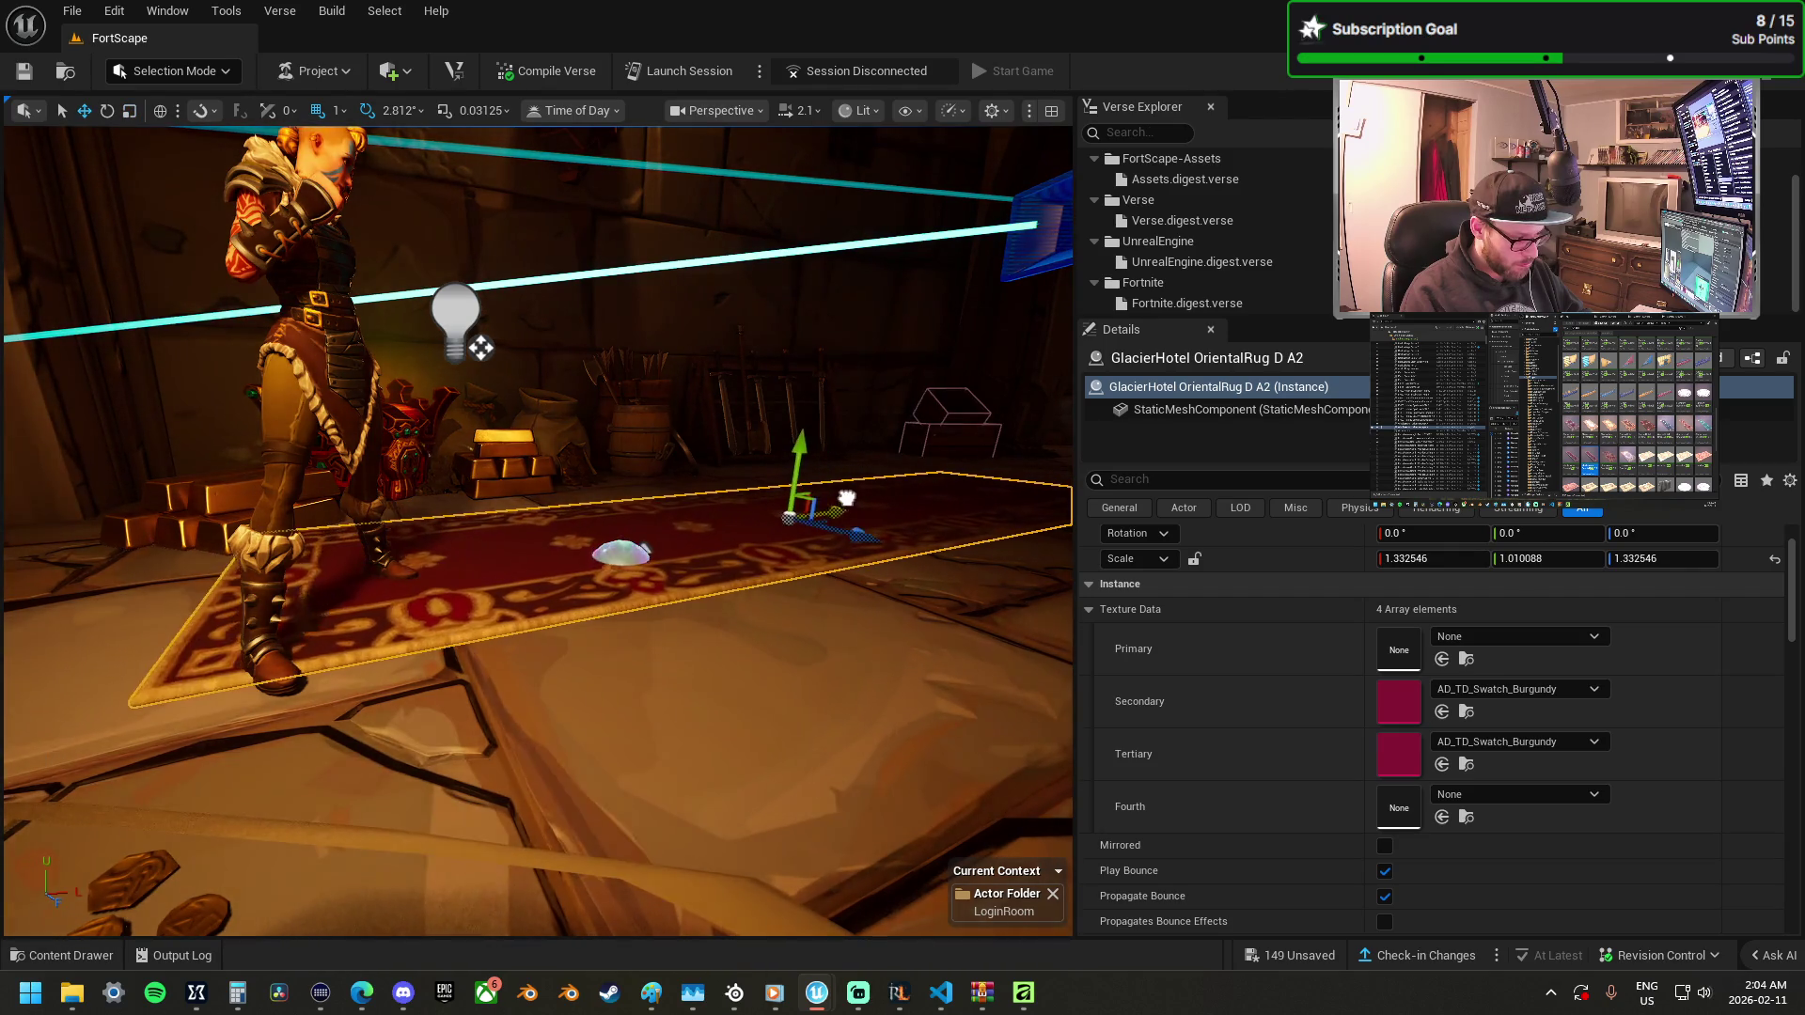
{"action": "left_click_drag", "start_coordinate": [825, 492], "coordinate": [762, 564]}
{"action": "mouse_move", "coordinate": [742, 429]}
{"action": "left_mouse_down"}
{"action": "mouse_move", "coordinate": [724, 434]}
{"action": "mouse_move", "coordinate": [743, 429]}
{"action": "left_mouse_up"}
Nudge the Character Device slightly to the right along X.
{"action": "left_click", "coordinate": [440, 464]}
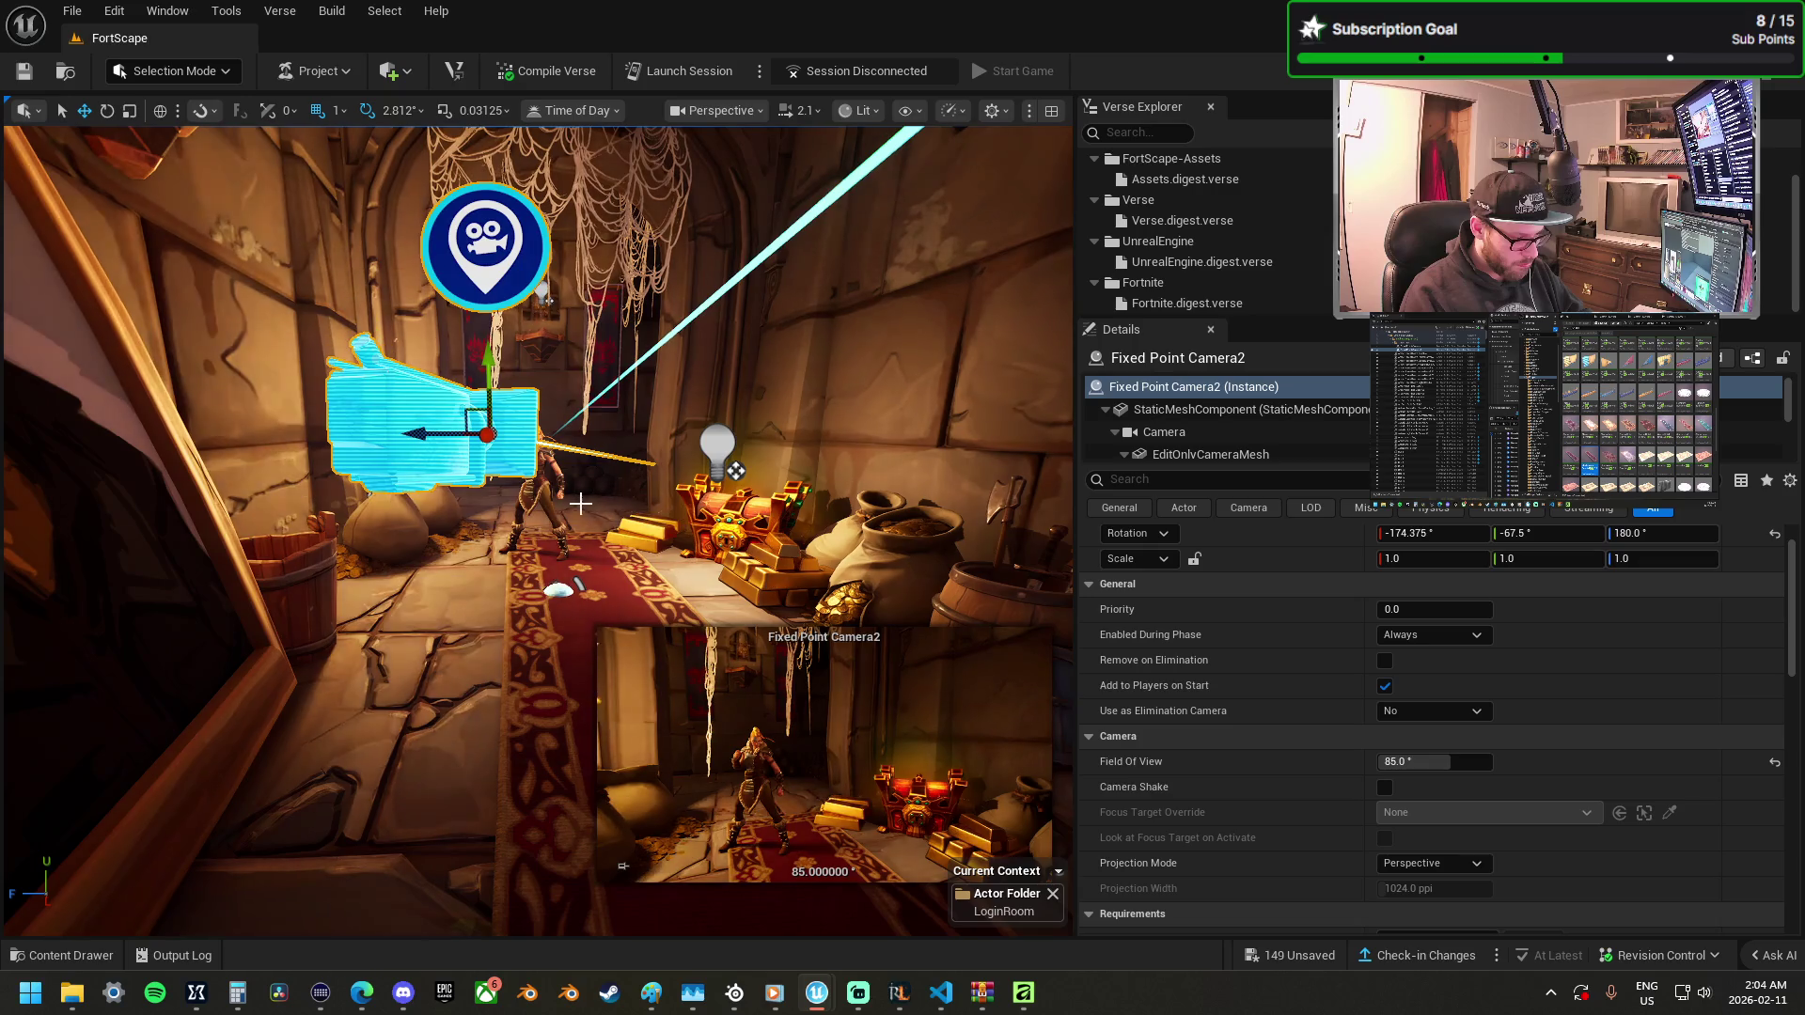
{"action": "left_click", "coordinate": [564, 529]}
{"action": "left_click_drag", "start_coordinate": [453, 561], "coordinate": [492, 566]}
{"action": "scroll", "coordinate": [543, 574], "scroll_direction": "down", "scroll_amount": 5}
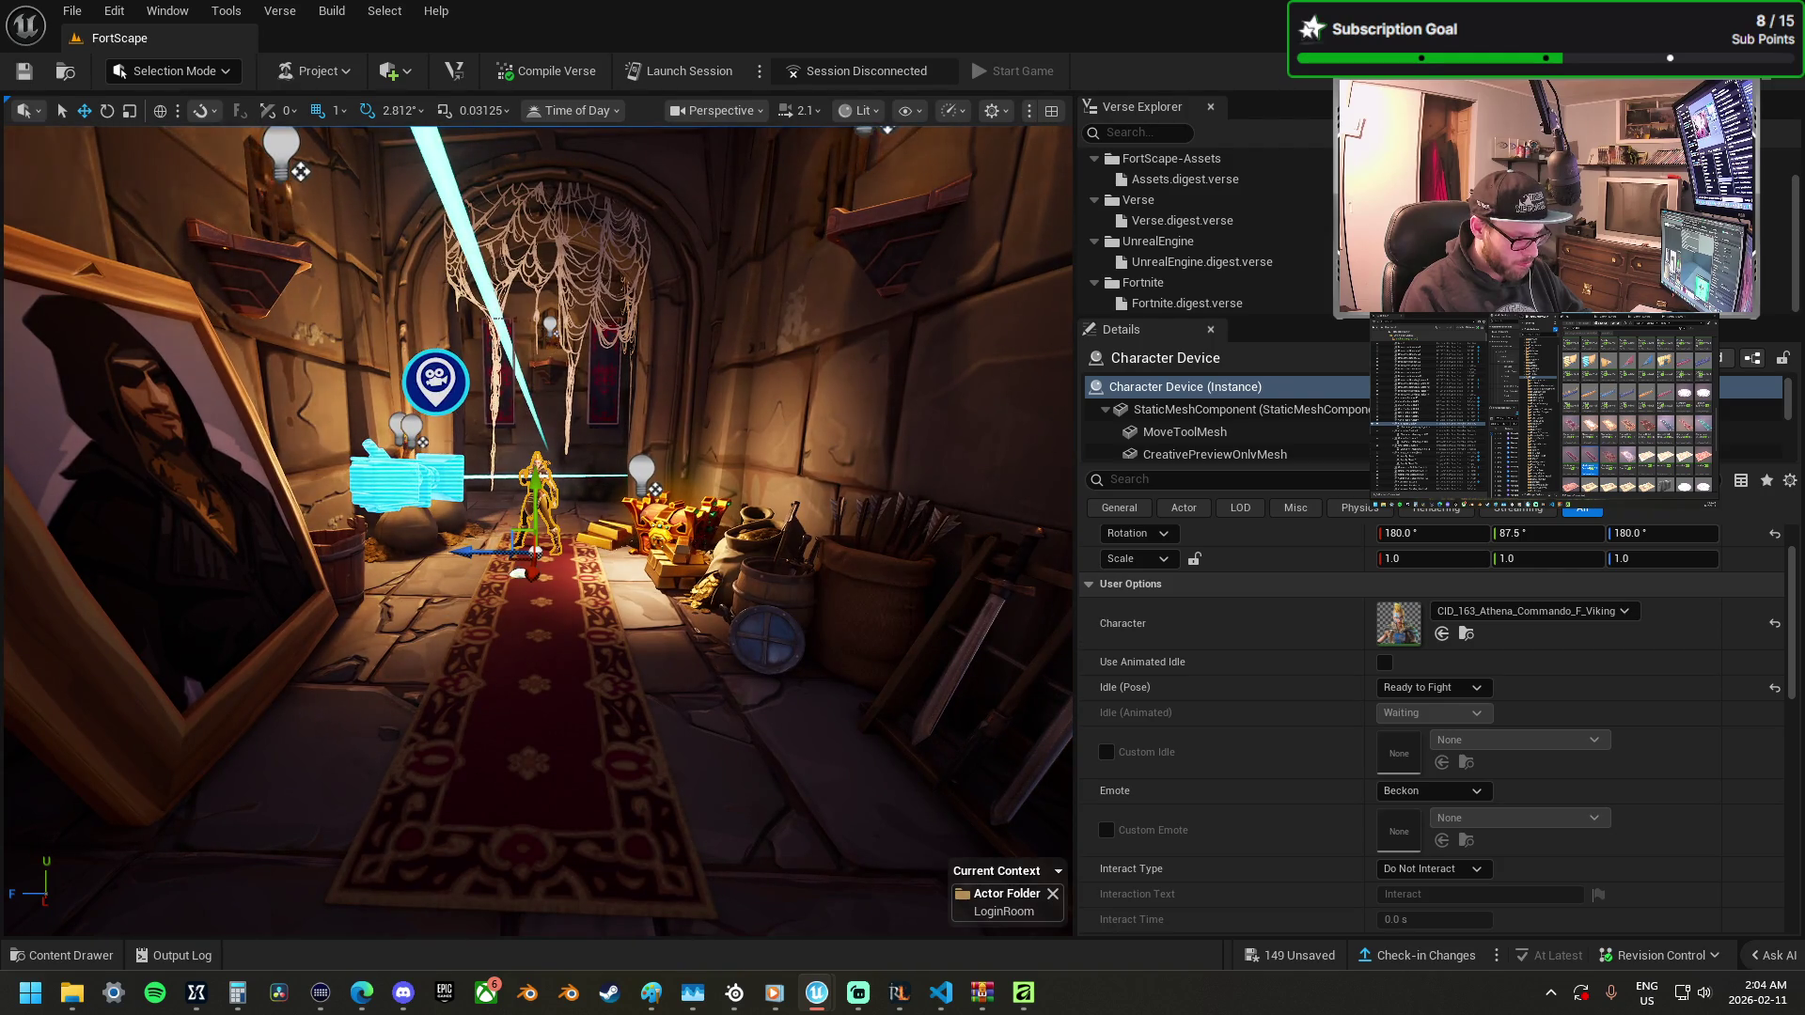
{"action": "left_click_drag", "start_coordinate": [564, 534], "coordinate": [505, 405]}
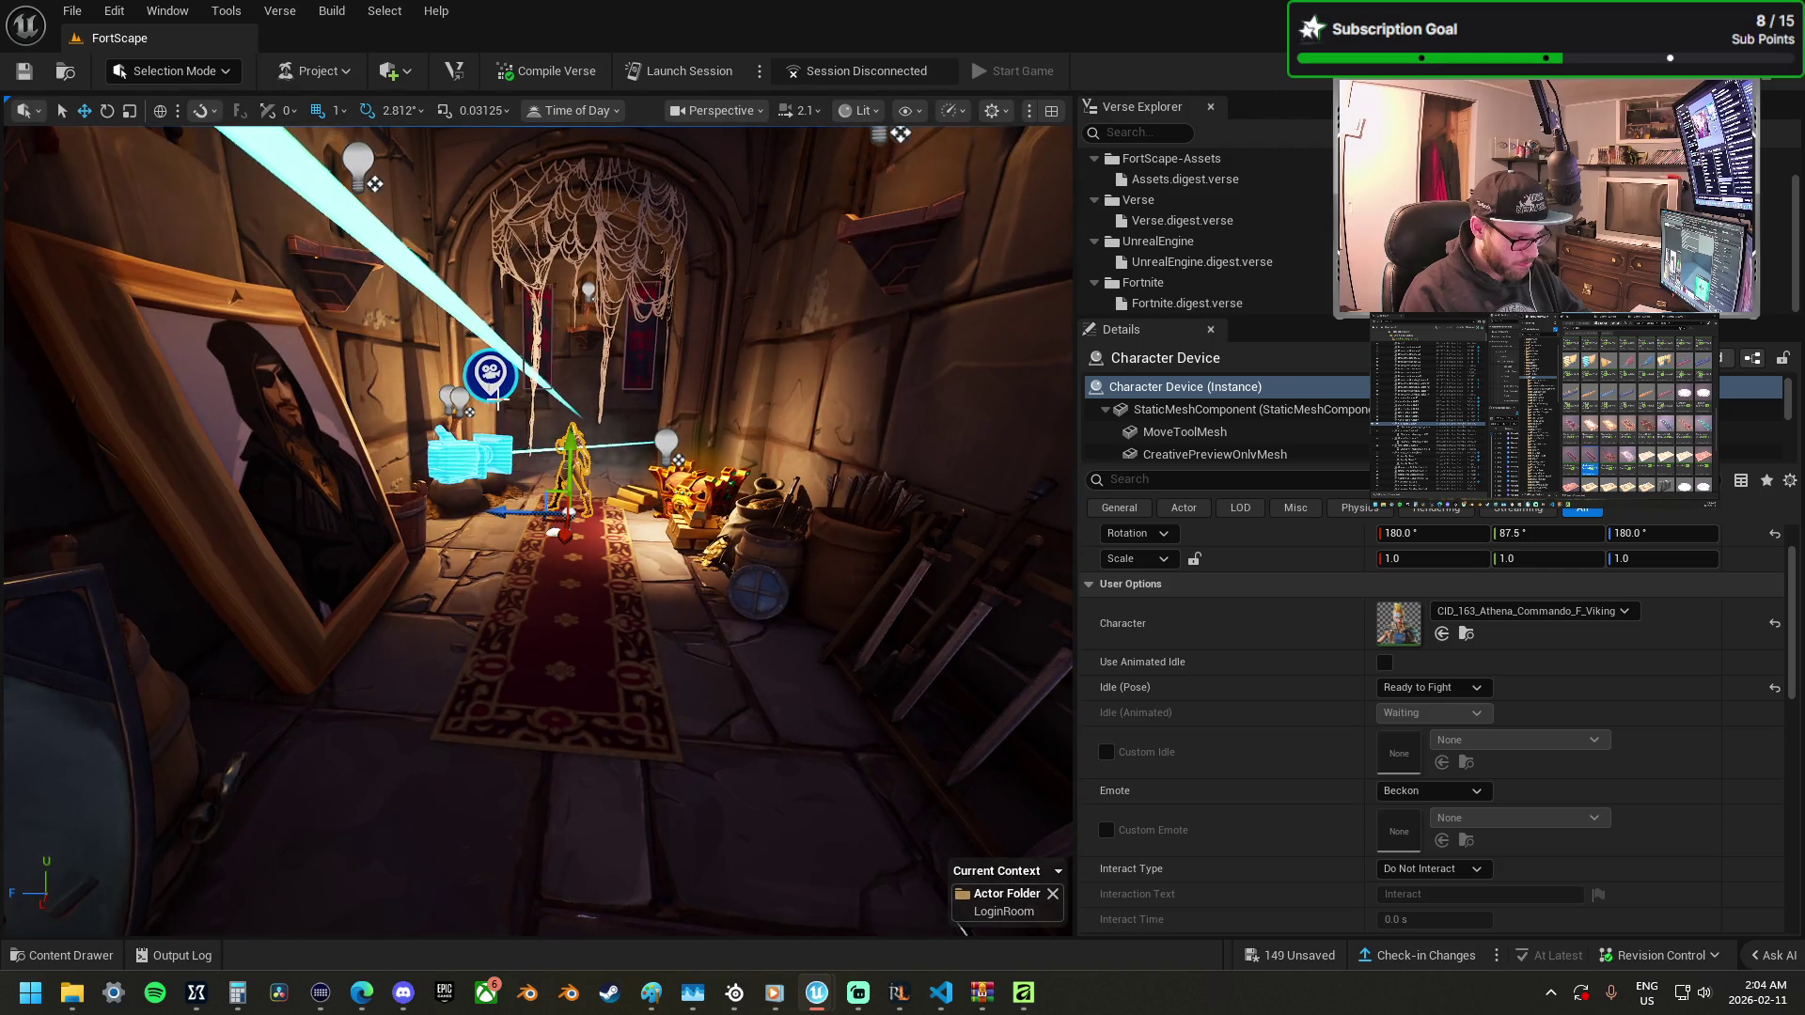
{"action": "left_click_drag", "start_coordinate": [526, 495], "coordinate": [503, 508]}
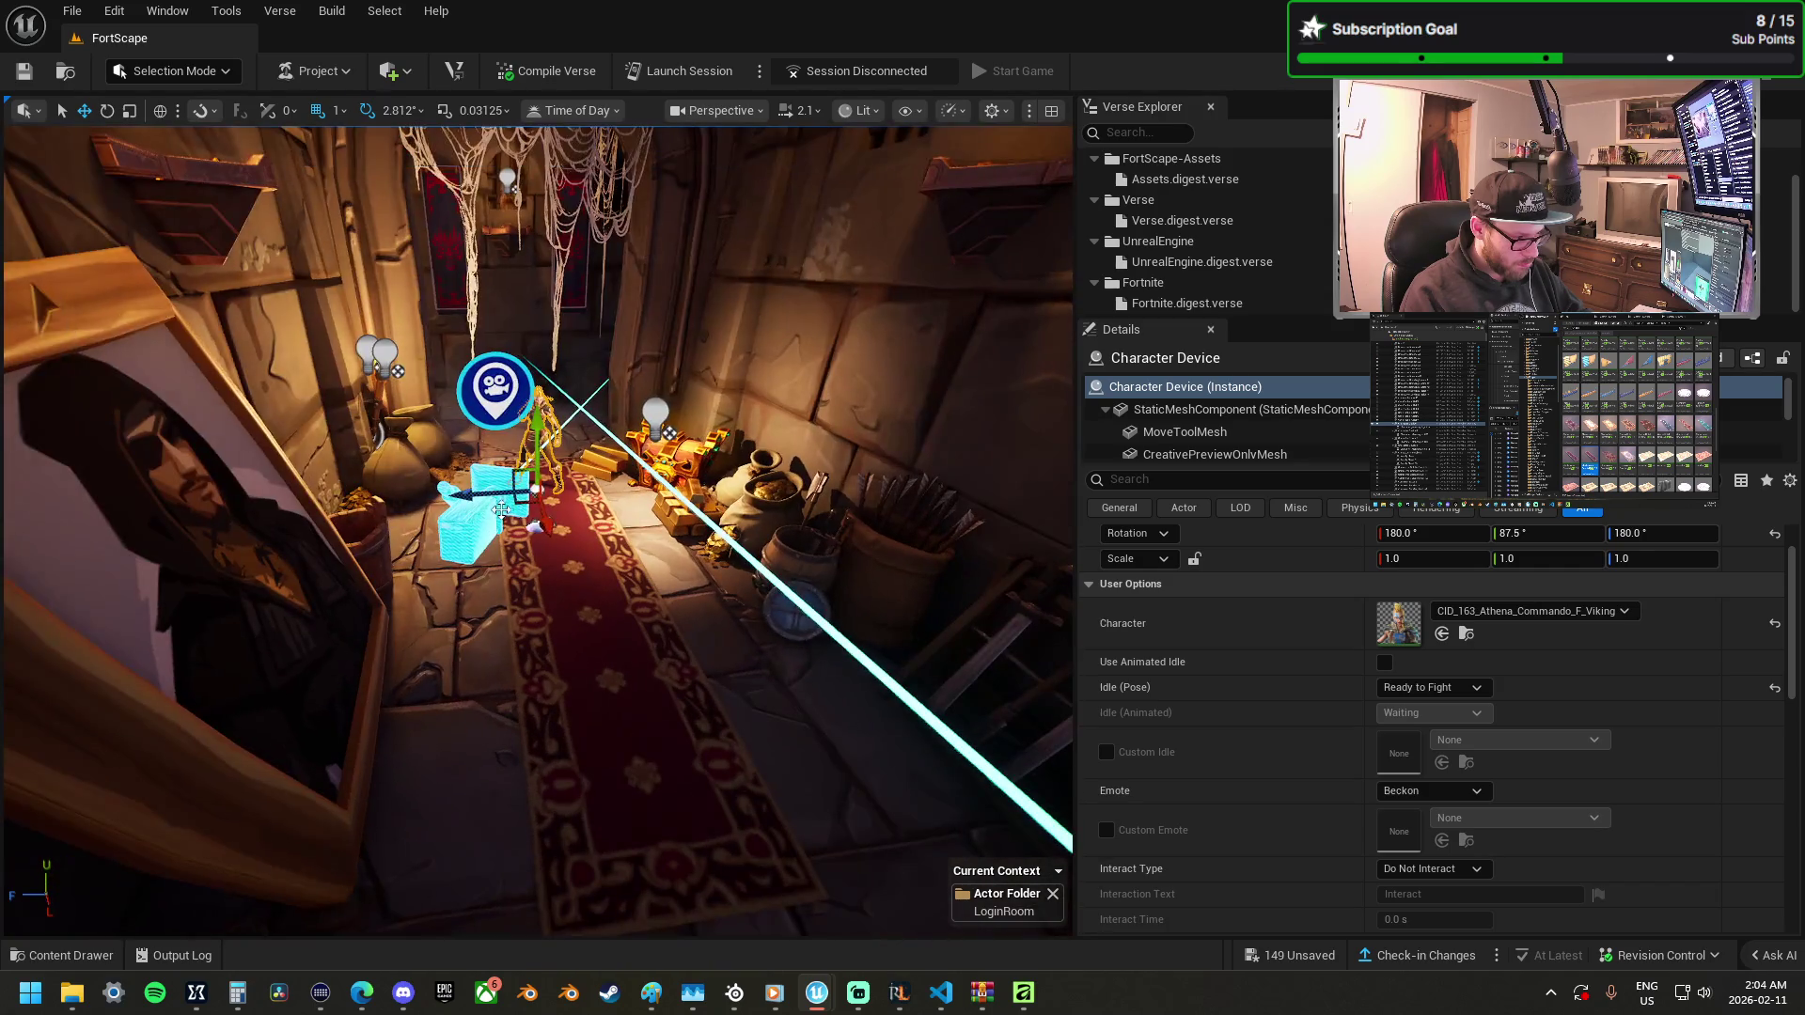
Shift Fixed Point Camera2 sideways and rotate it to -174, -70, 180, framing the character.
{"action": "left_click", "coordinate": [460, 539]}
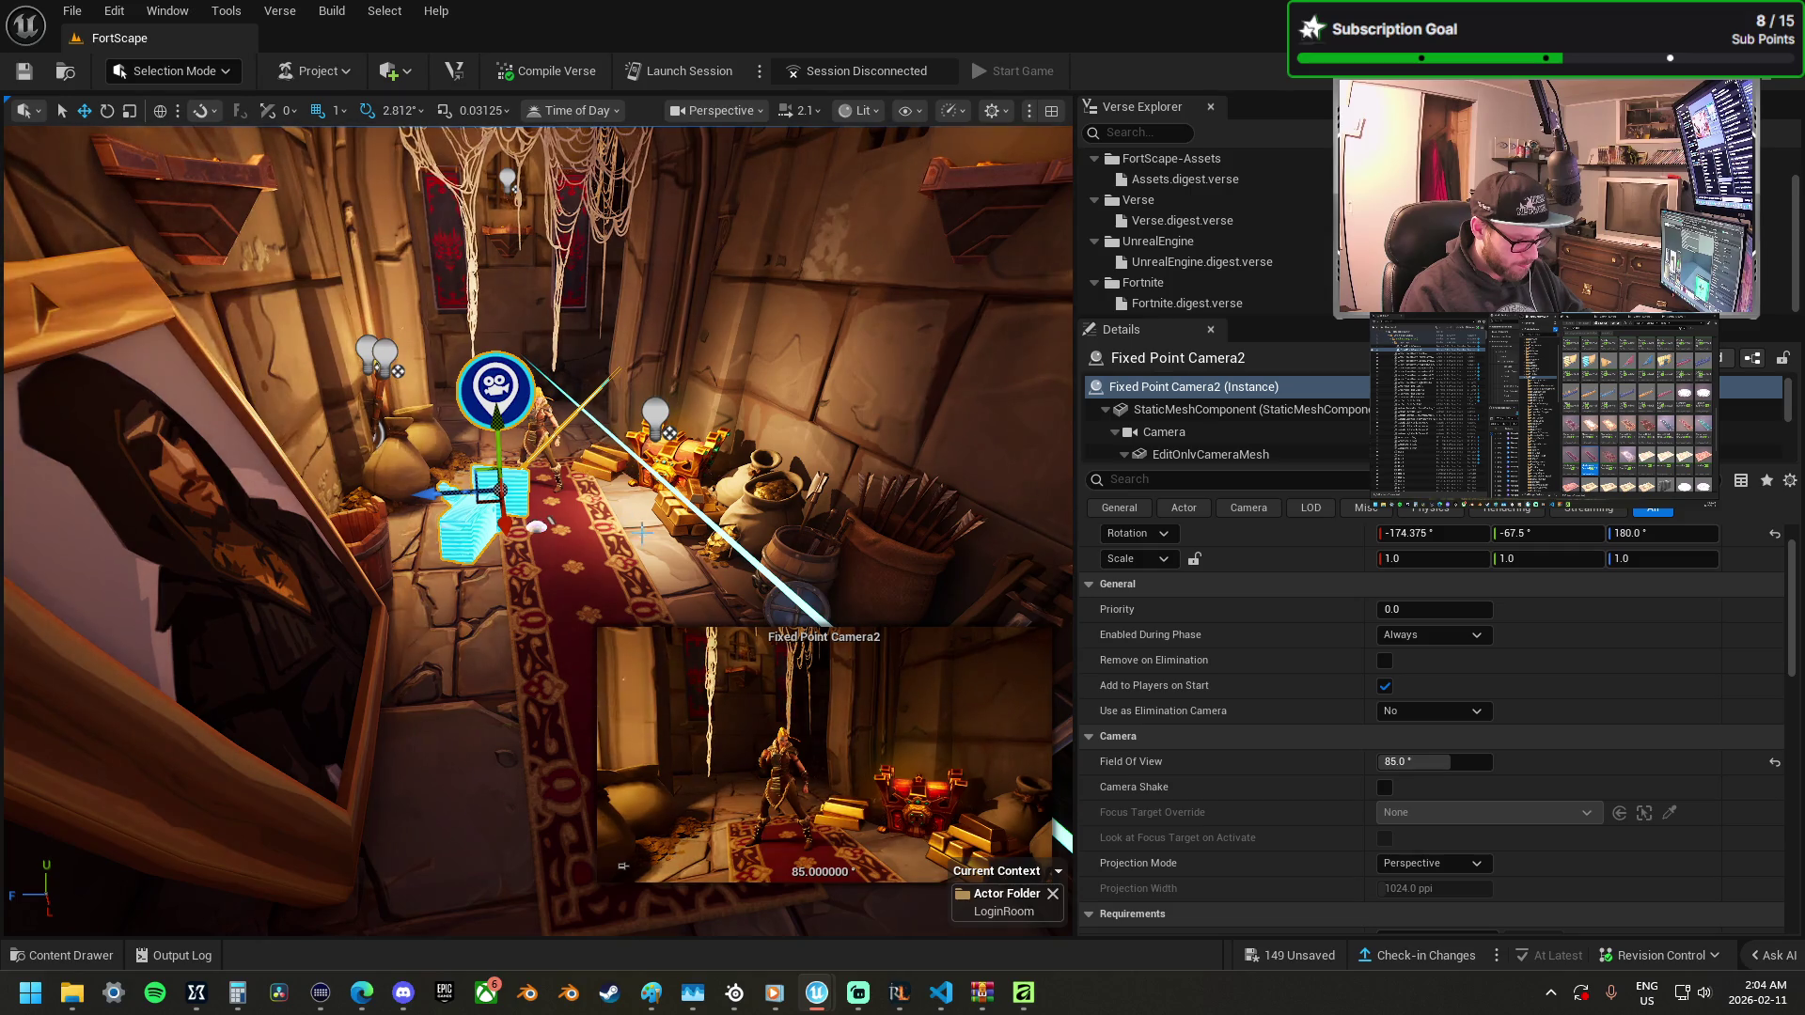
{"action": "left_click_drag", "start_coordinate": [435, 492], "coordinate": [473, 501]}
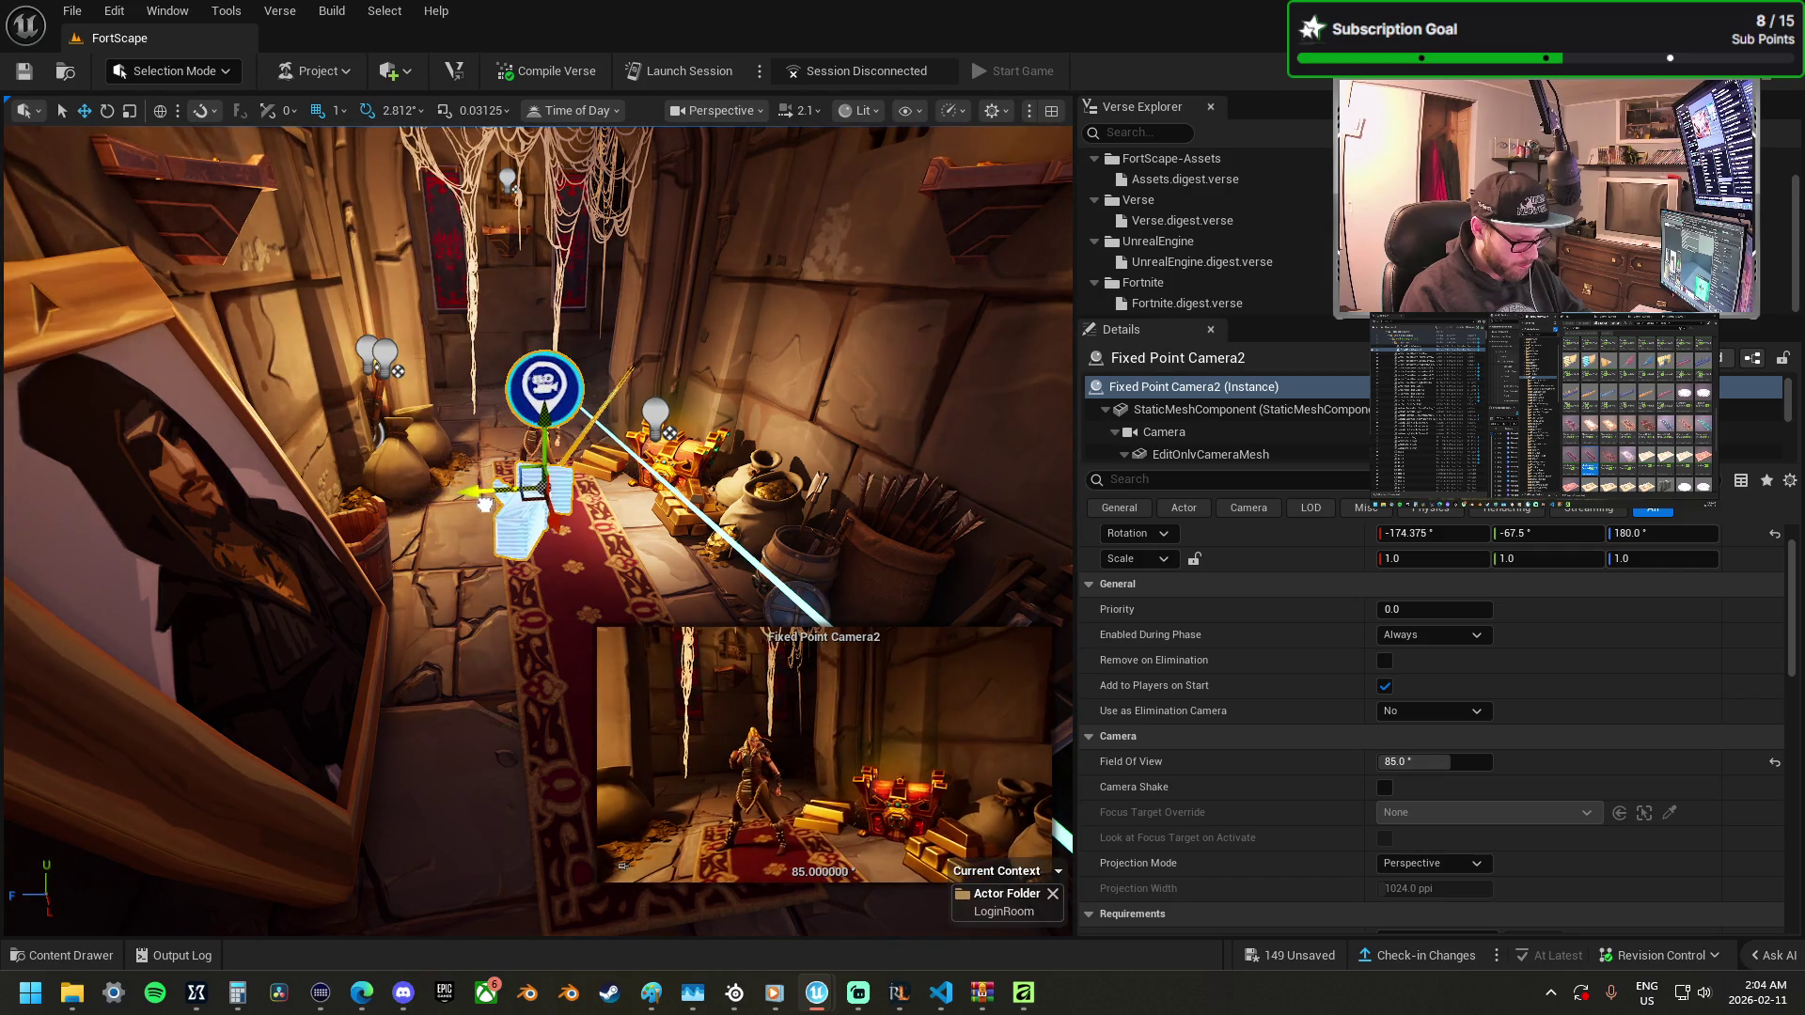
{"action": "key", "text": "e"}
{"action": "left_click_drag", "start_coordinate": [536, 548], "coordinate": [430, 494]}
{"action": "mouse_move", "coordinate": [682, 592]}
{"action": "left_mouse_down"}
{"action": "mouse_move", "coordinate": [564, 601]}
{"action": "mouse_move", "coordinate": [526, 564]}
{"action": "mouse_move", "coordinate": [470, 583]}
{"action": "mouse_move", "coordinate": [526, 573]}
{"action": "mouse_move", "coordinate": [583, 526]}
{"action": "mouse_move", "coordinate": [731, 228]}
{"action": "mouse_move", "coordinate": [696, 282]}
{"action": "mouse_move", "coordinate": [639, 310]}
{"action": "mouse_move", "coordinate": [714, 292]}
{"action": "mouse_move", "coordinate": [639, 300]}
{"action": "mouse_move", "coordinate": [658, 282]}
{"action": "mouse_move", "coordinate": [696, 292]}
{"action": "mouse_move", "coordinate": [659, 301]}
{"action": "left_mouse_up"}
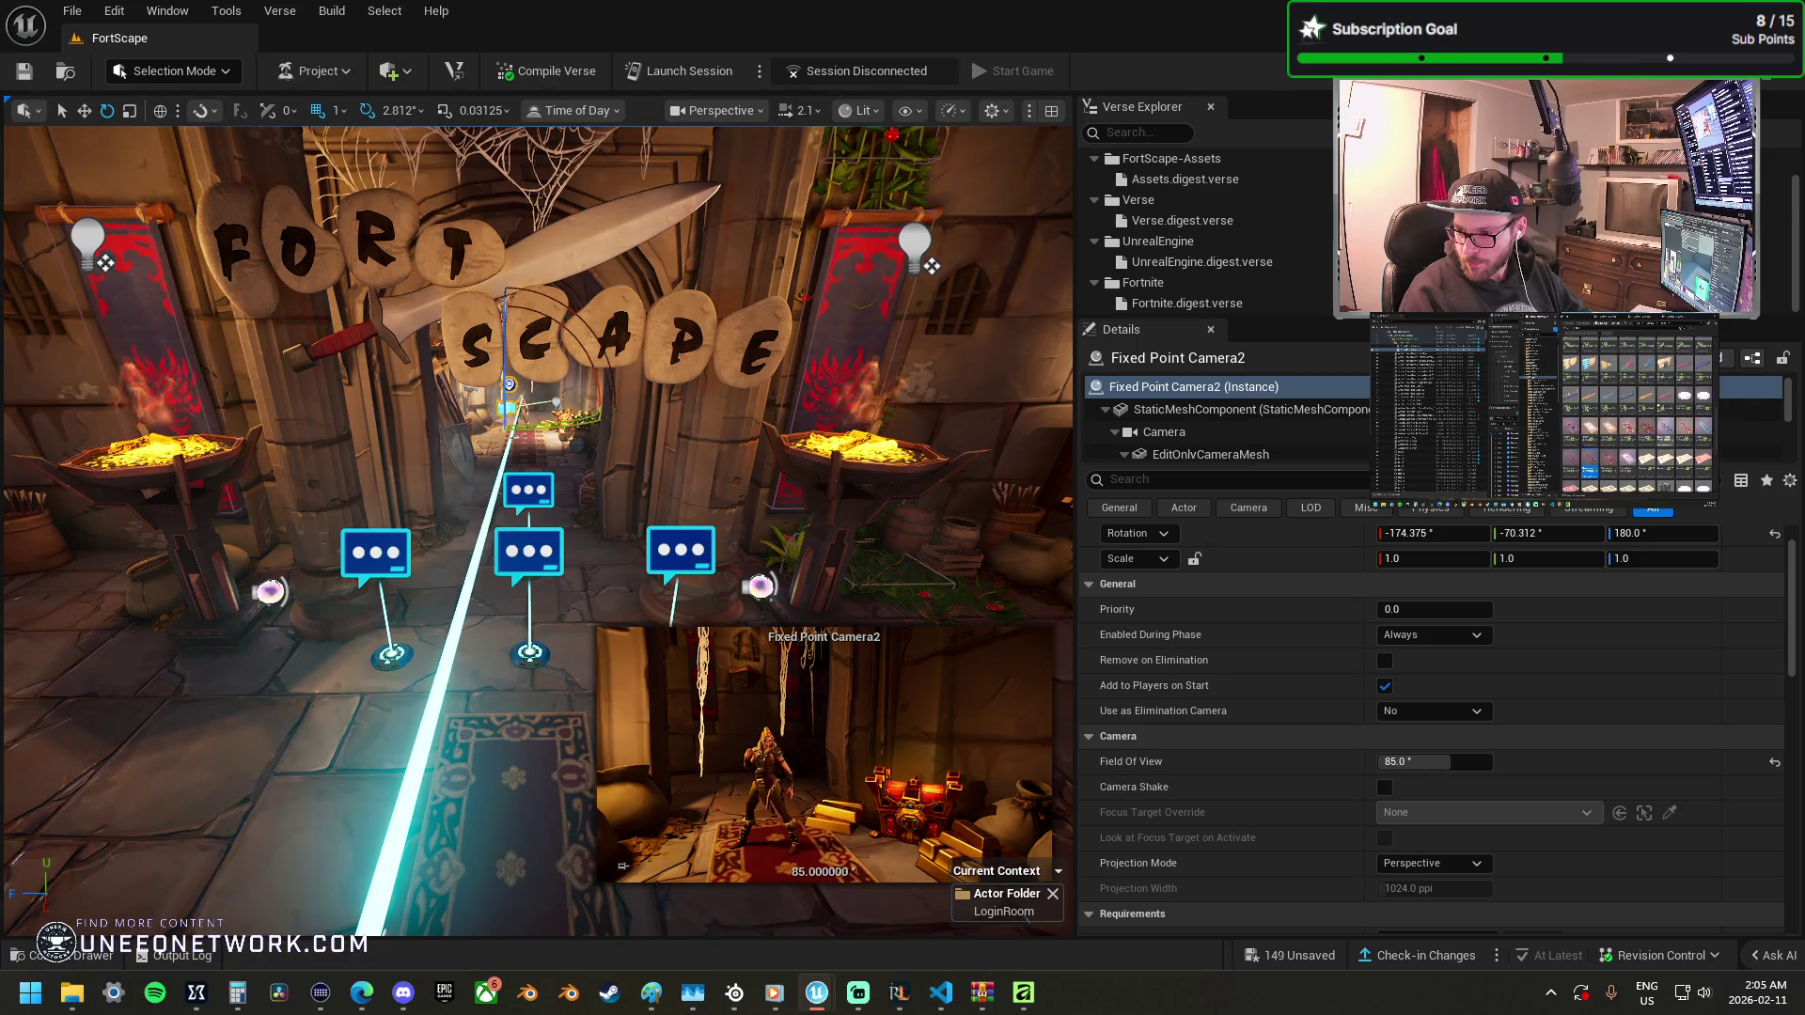
{"action": "key", "text": "f"}
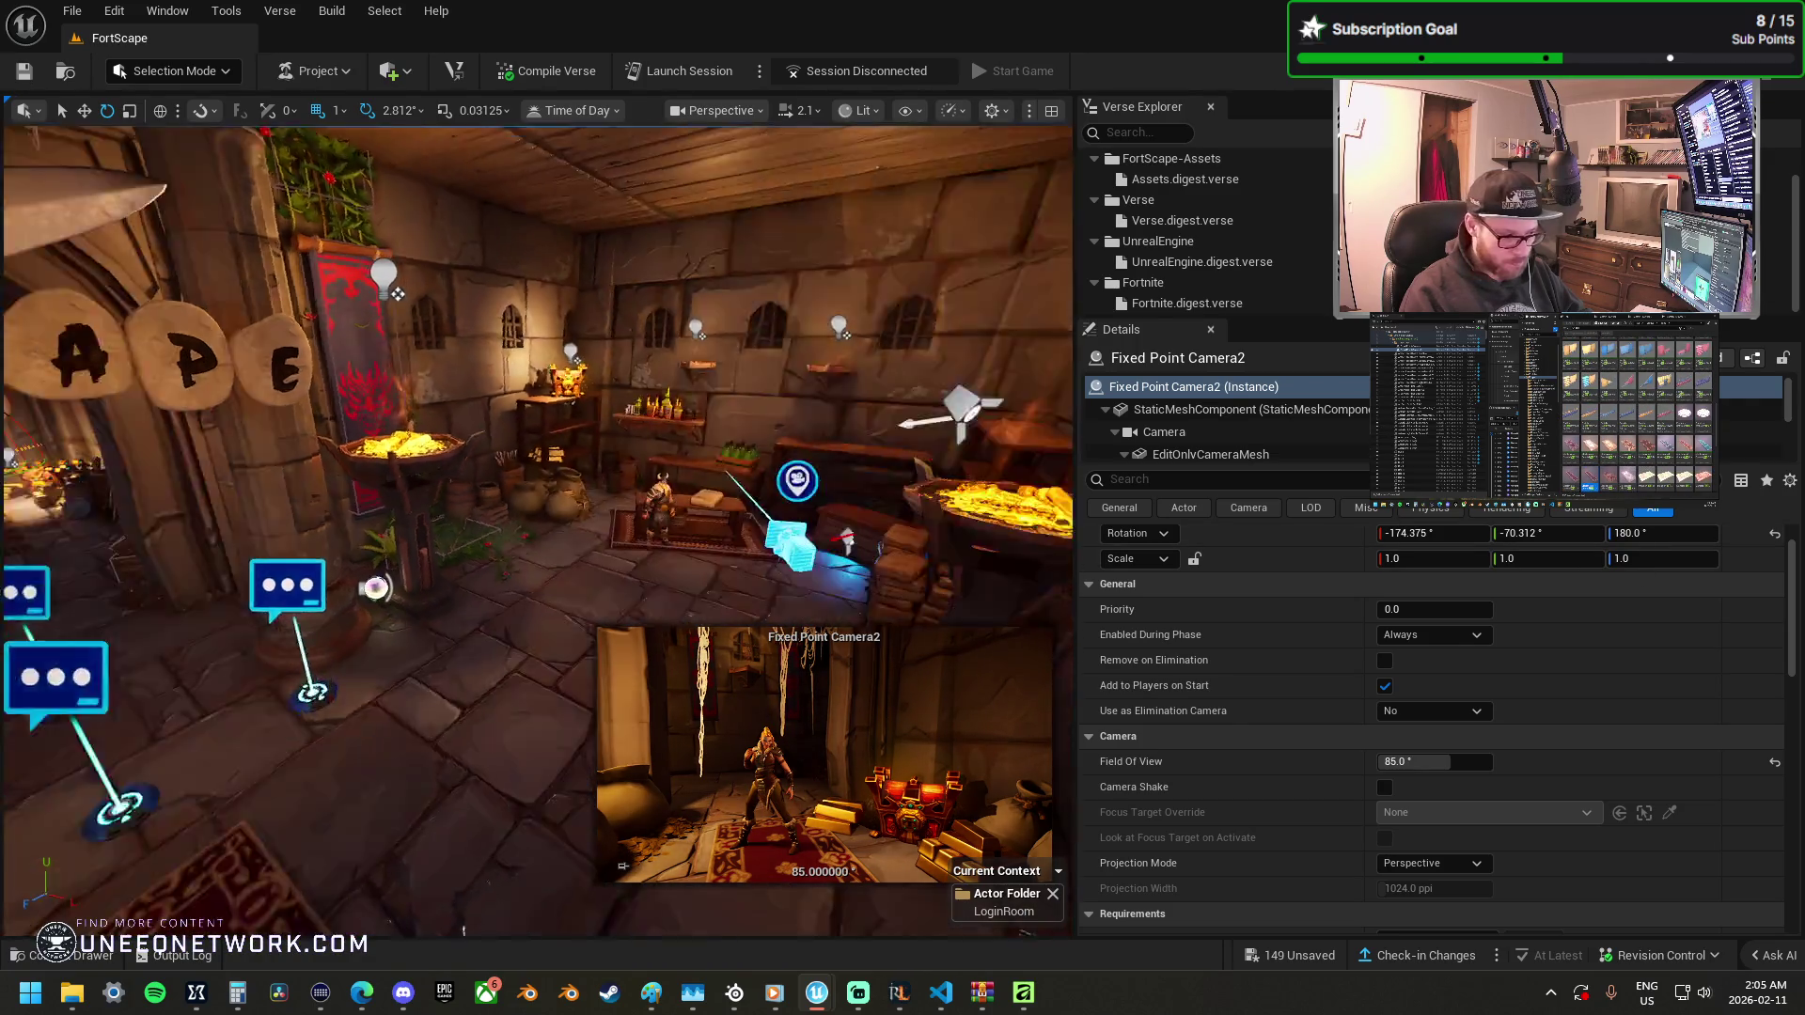
{"action": "left_click_drag", "start_coordinate": [640, 562], "coordinate": [640, 562]}
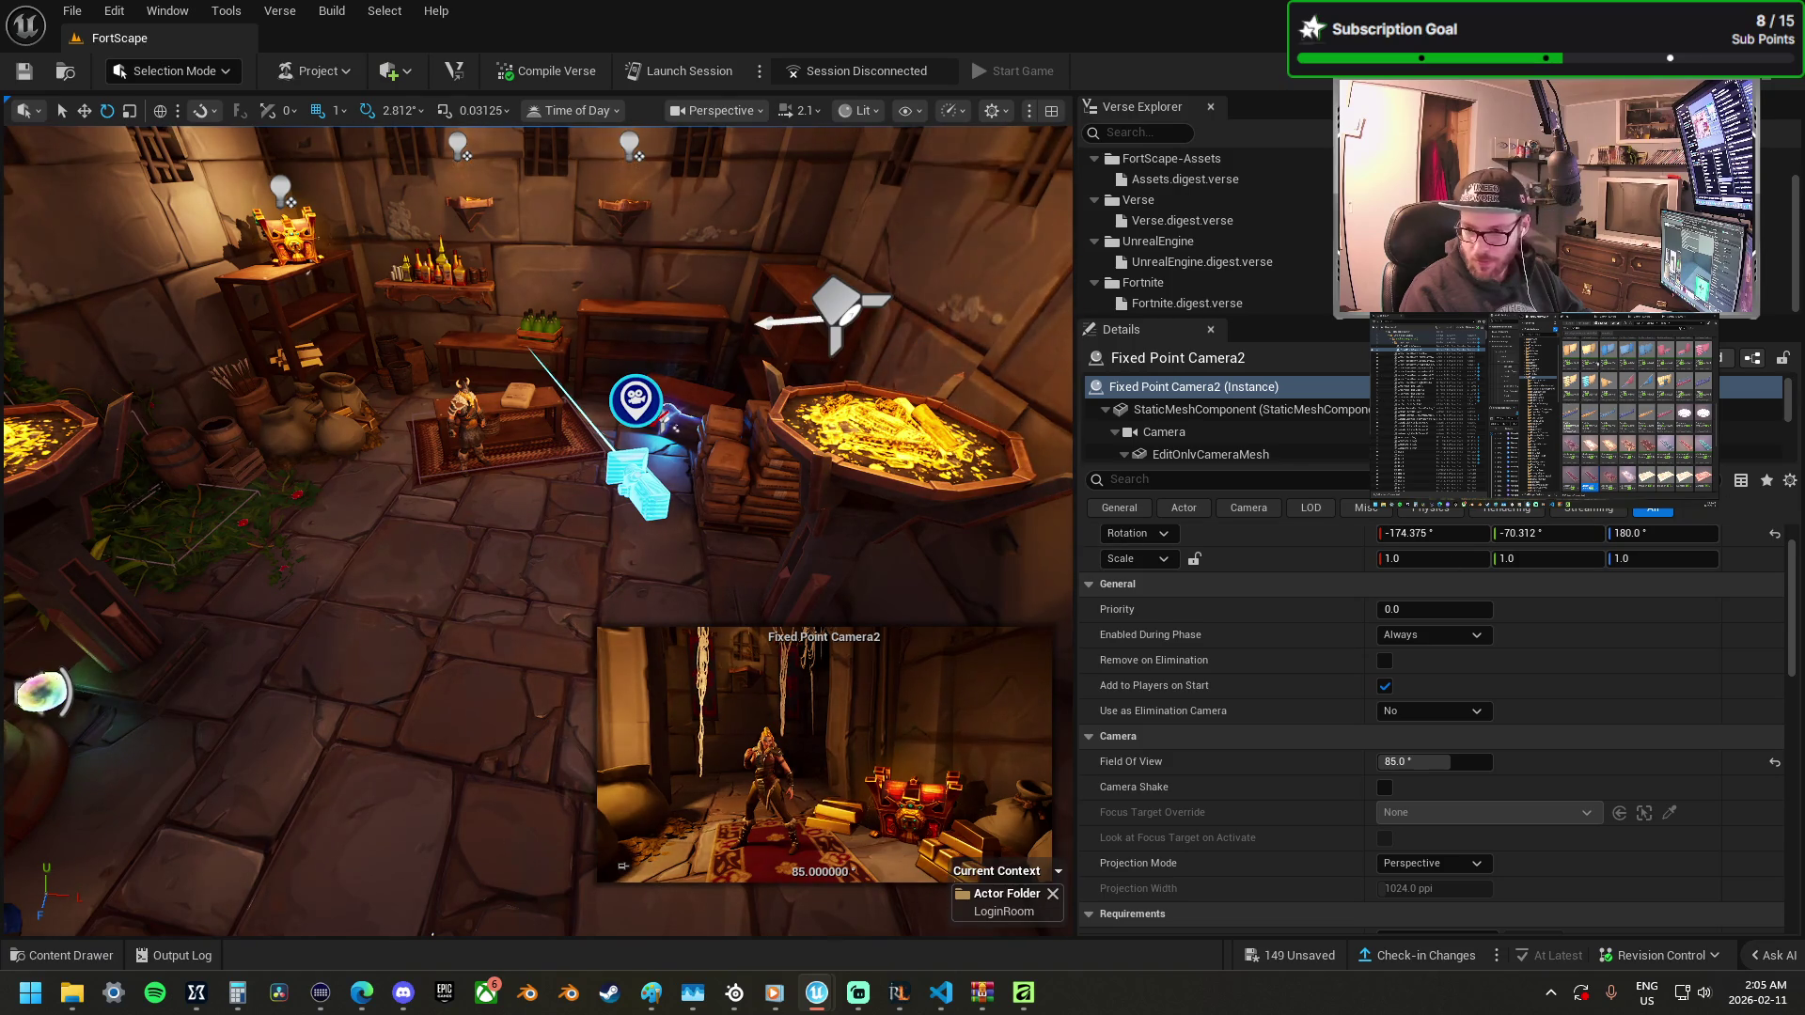
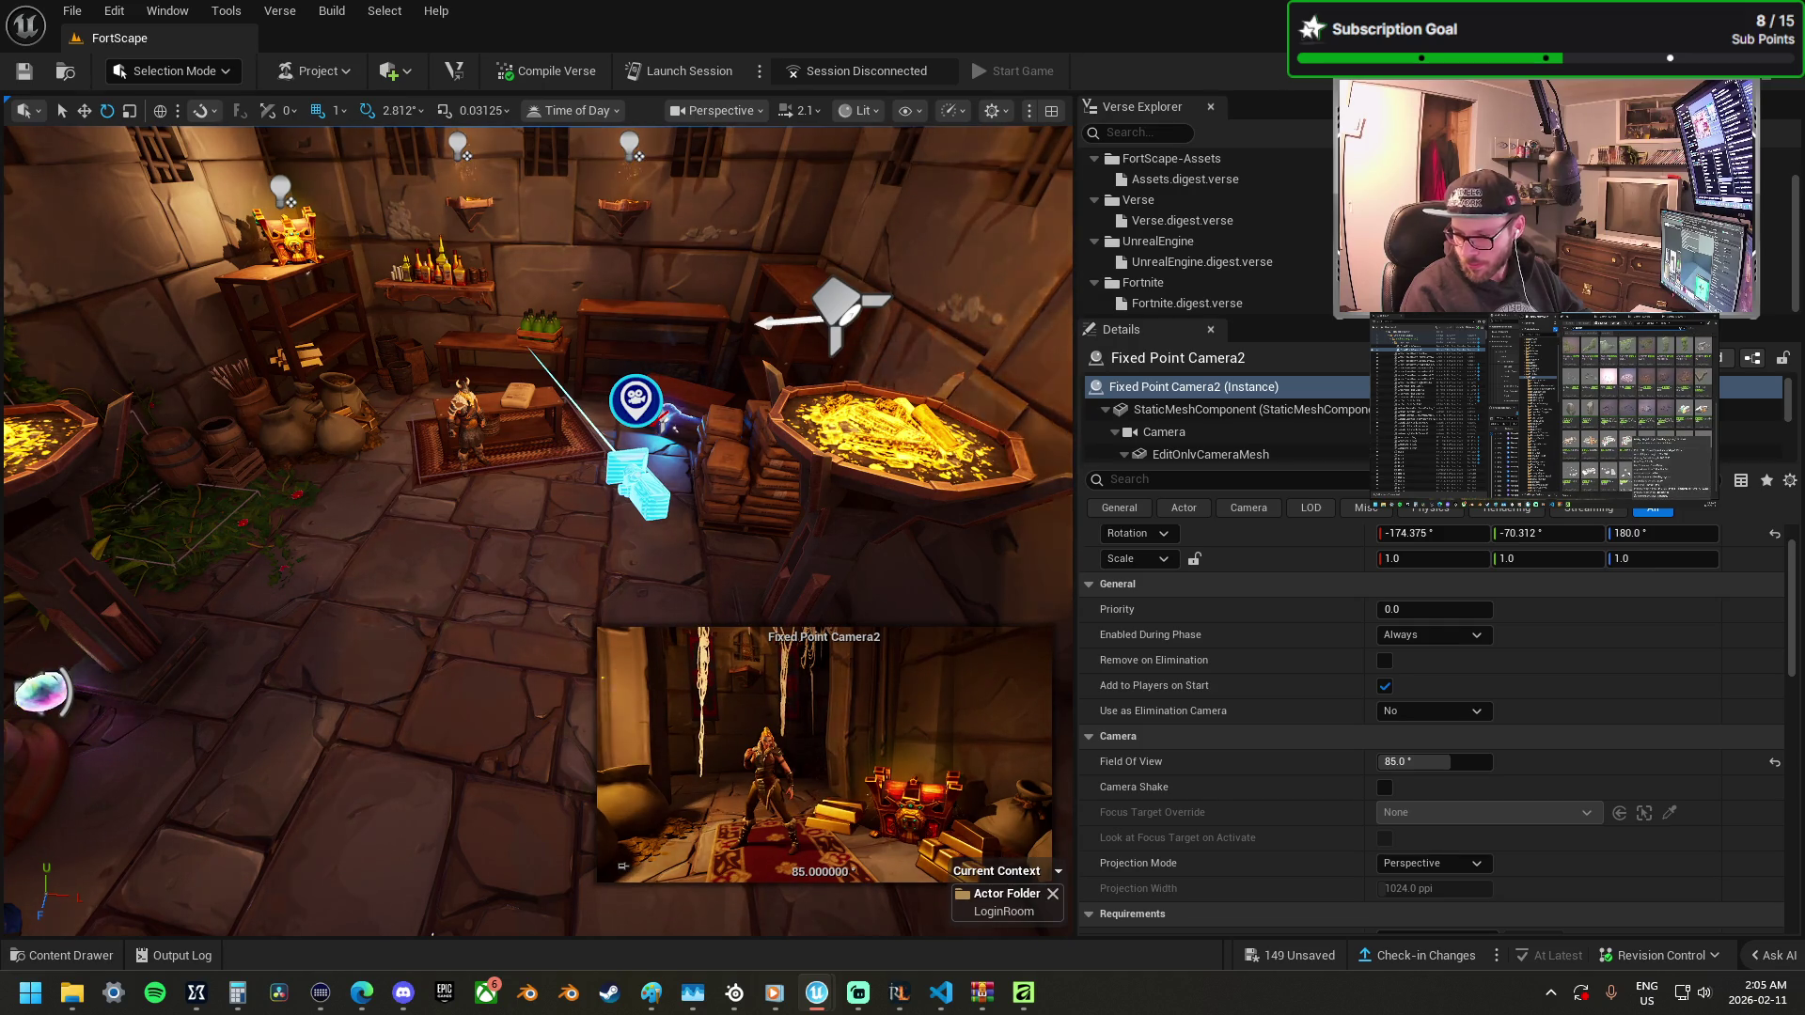
Place the RubblePile Int MEDb and MEDa rubble piles on the login room's stone floor.
{"action": "mouse_move", "coordinate": [1804, 715]}
{"action": "left_mouse_down"}
{"action": "mouse_move", "coordinate": [409, 637]}
{"action": "mouse_move", "coordinate": [373, 489]}
{"action": "mouse_move", "coordinate": [249, 663]}
{"action": "left_mouse_up"}
{"action": "left_click_drag", "start_coordinate": [413, 639], "coordinate": [415, 639]}
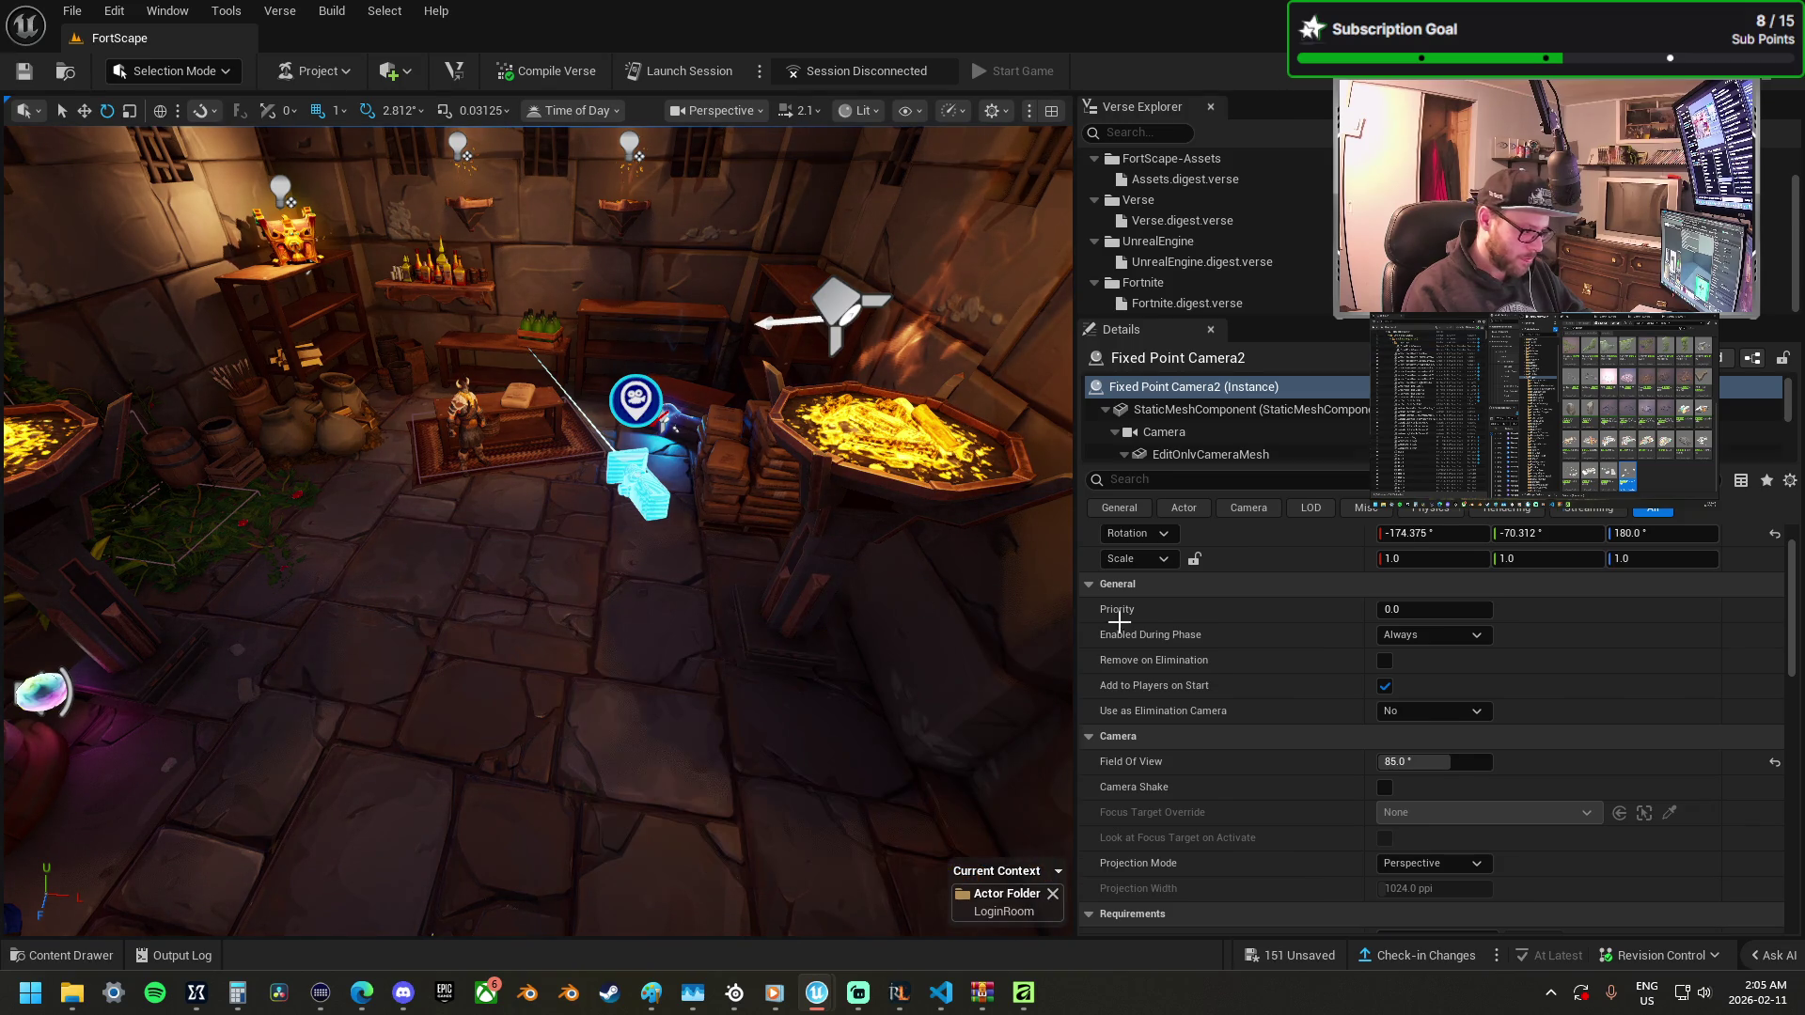
{"action": "mouse_move", "coordinate": [433, 934]}
{"action": "left_mouse_down"}
{"action": "mouse_move", "coordinate": [568, 720]}
{"action": "mouse_move", "coordinate": [518, 718]}
{"action": "mouse_move", "coordinate": [743, 673]}
{"action": "mouse_move", "coordinate": [807, 735]}
{"action": "left_mouse_up"}
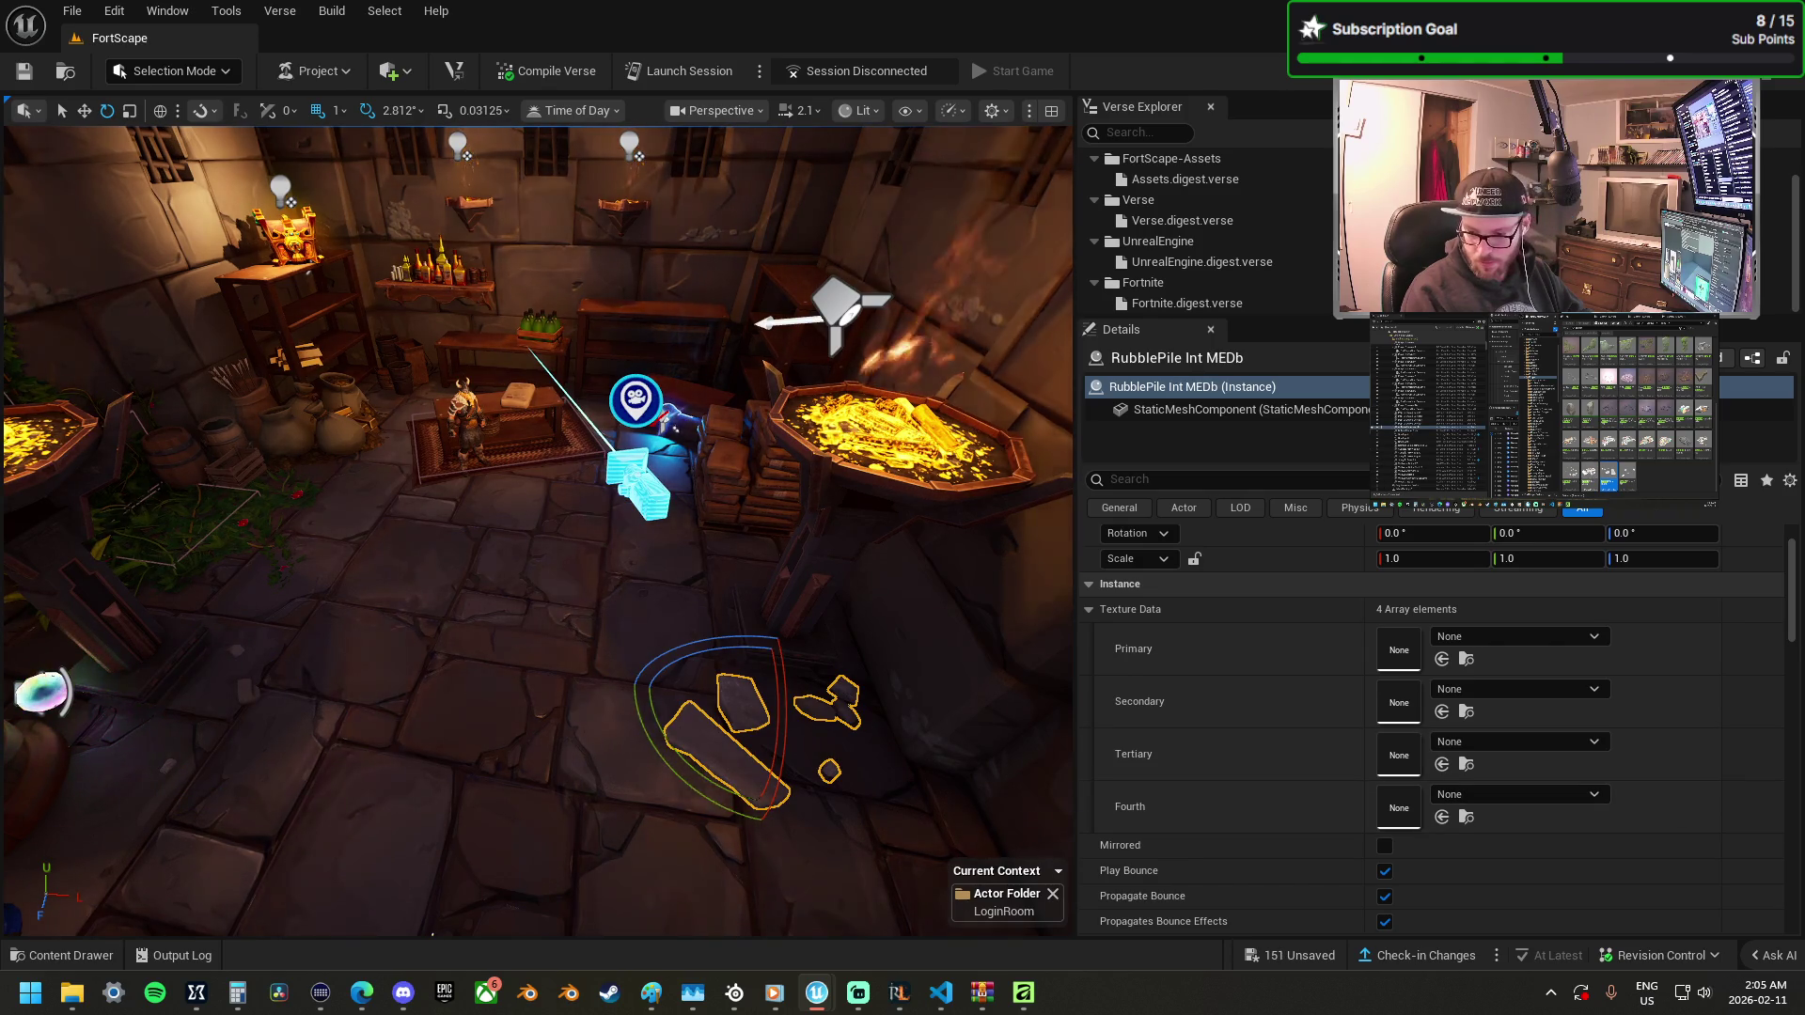
{"action": "mouse_move", "coordinate": [1804, 809]}
{"action": "left_mouse_down"}
{"action": "mouse_move", "coordinate": [1331, 792]}
{"action": "mouse_move", "coordinate": [410, 518]}
{"action": "mouse_move", "coordinate": [303, 532]}
{"action": "mouse_move", "coordinate": [605, 547]}
{"action": "mouse_move", "coordinate": [644, 523]}
{"action": "mouse_move", "coordinate": [707, 547]}
{"action": "mouse_move", "coordinate": [906, 933]}
{"action": "mouse_move", "coordinate": [903, 853]}
{"action": "mouse_move", "coordinate": [880, 828]}
{"action": "left_mouse_up"}
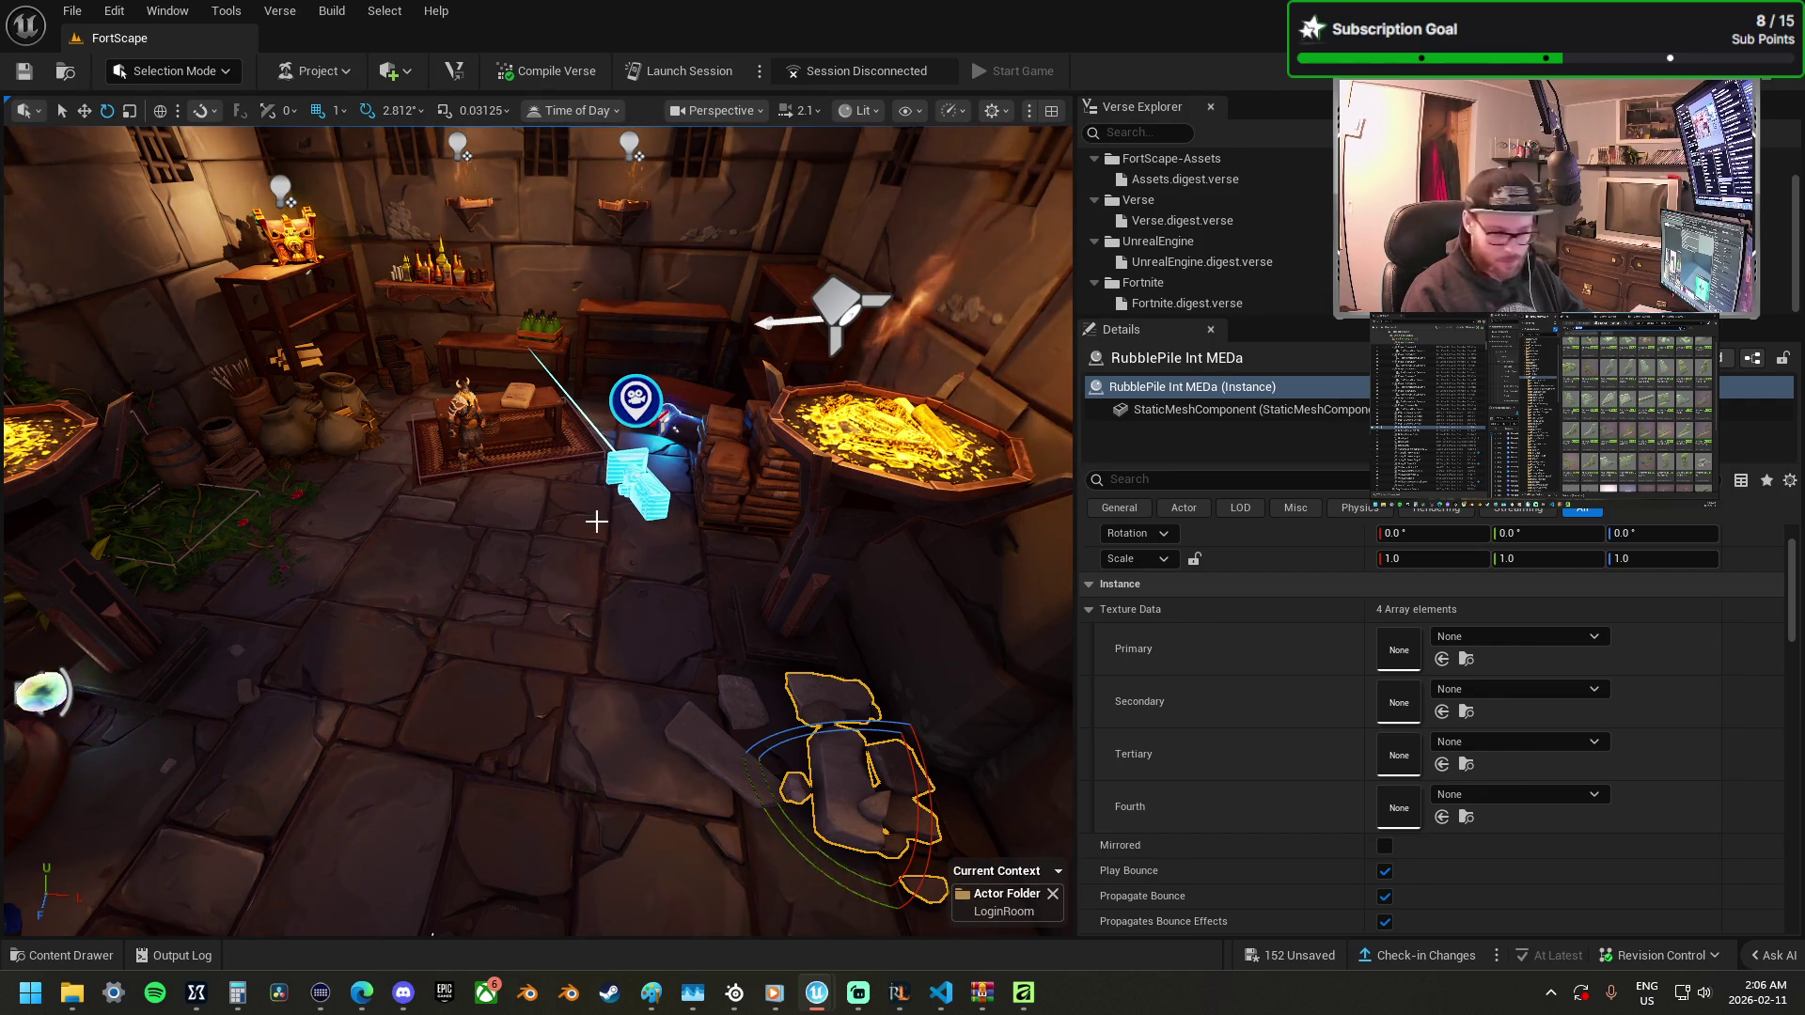
{"action": "left_click", "coordinate": [476, 673]}
Drop a Hexylvania Castle GothicD CarpetFloor 01a tile onto the floor before the sign entrance.
{"action": "right_click", "coordinate": [476, 673]}
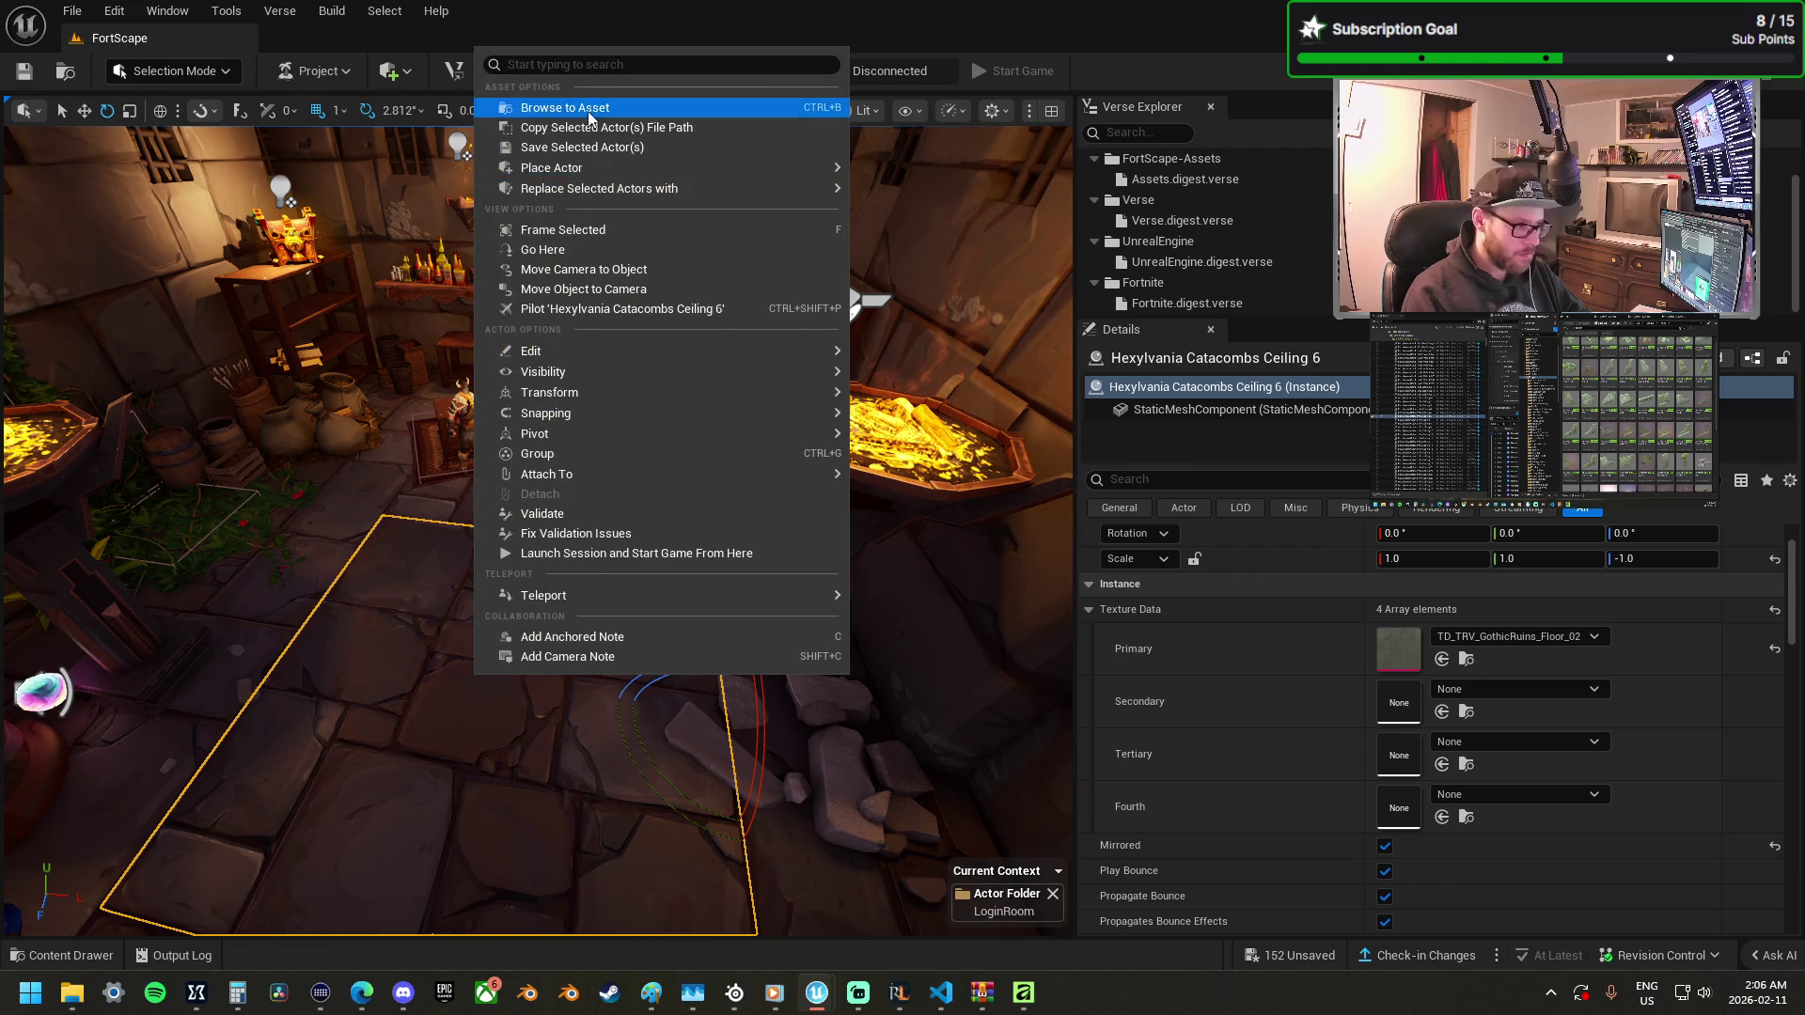
{"action": "left_click", "coordinate": [589, 125]}
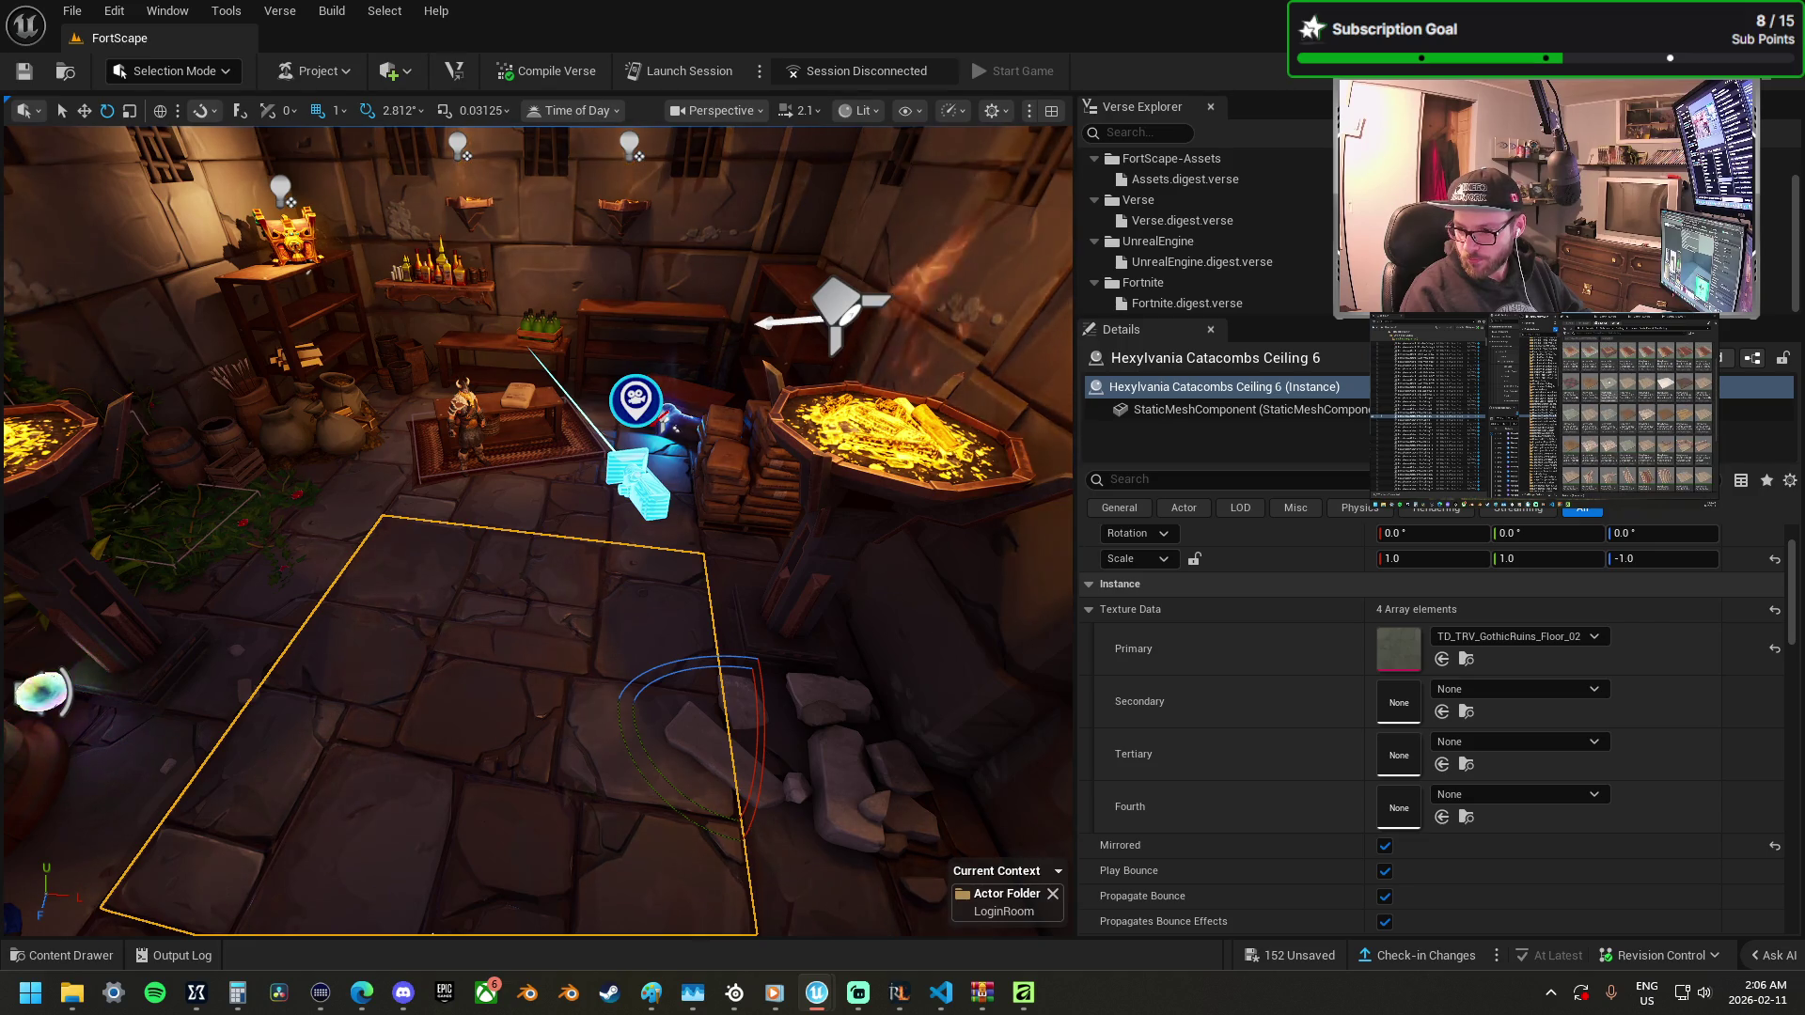
{"action": "mouse_move", "coordinate": [1802, 602]}
{"action": "left_mouse_down"}
{"action": "mouse_move", "coordinate": [1387, 569]}
{"action": "mouse_move", "coordinate": [436, 664]}
{"action": "mouse_move", "coordinate": [540, 692]}
{"action": "mouse_move", "coordinate": [702, 684]}
{"action": "left_mouse_up"}
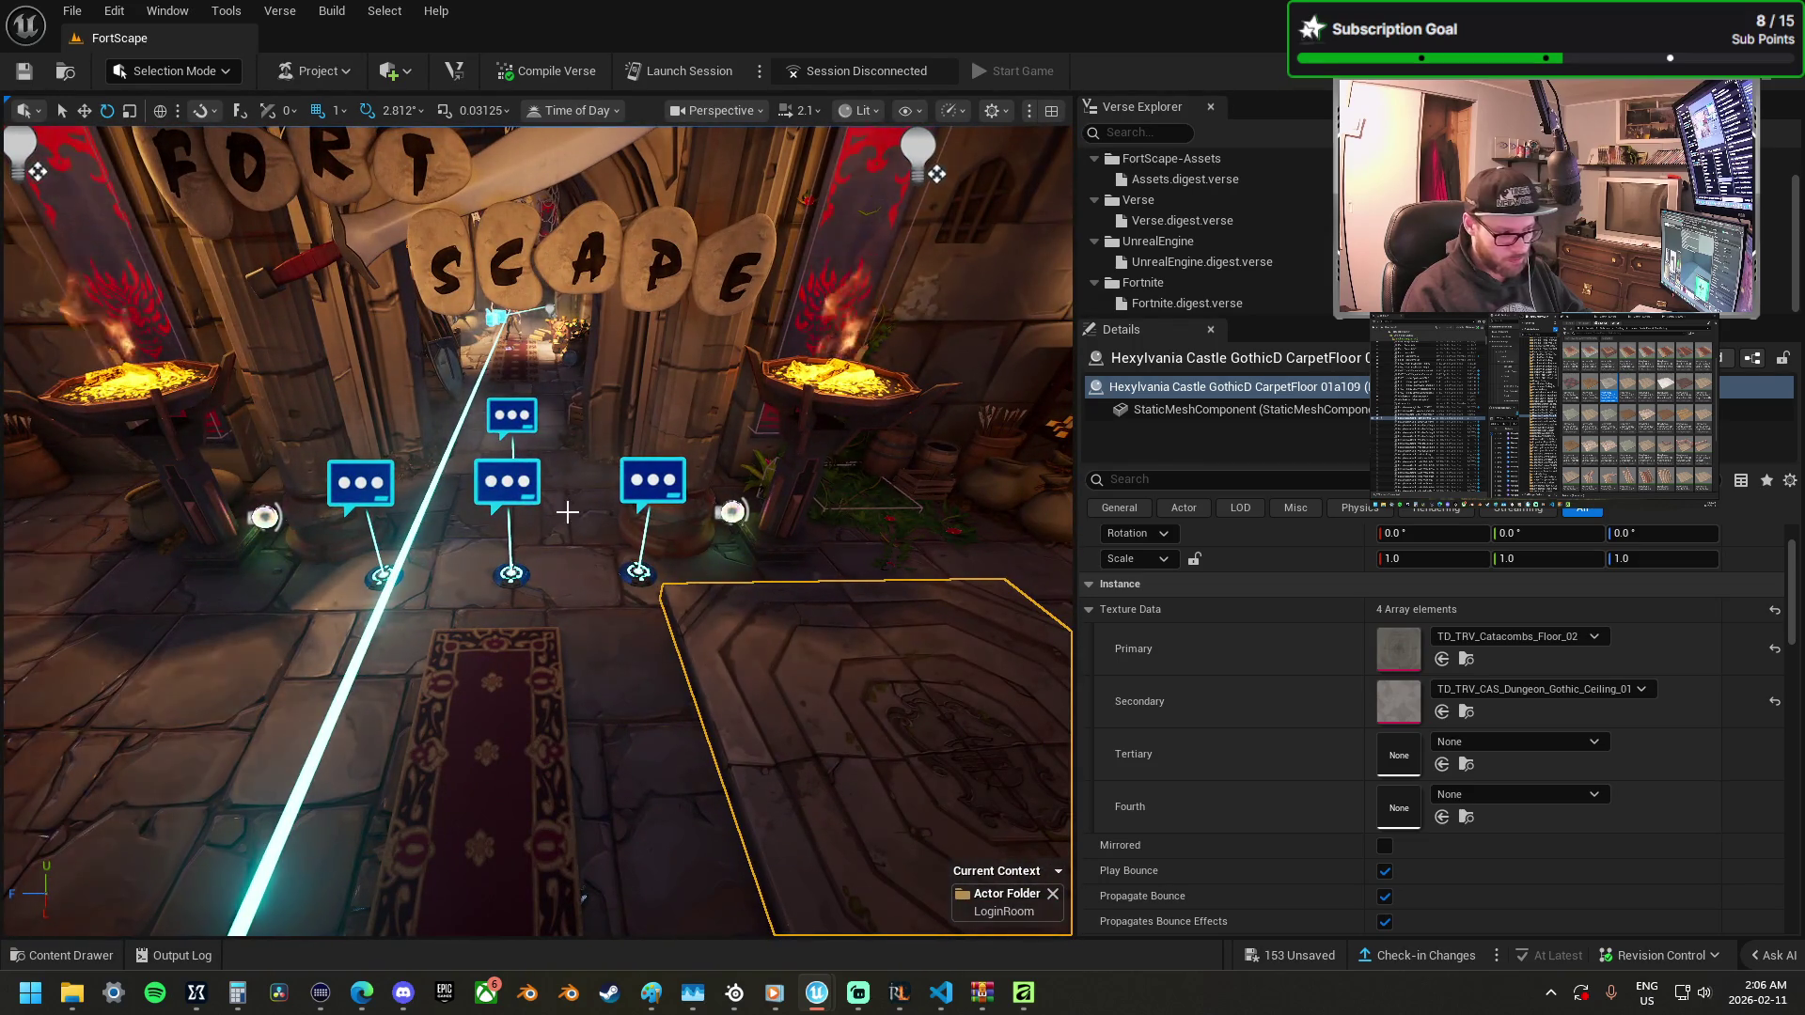
Replace the catacomb floor tile under the FortScape sign with the CarpetFloor.
{"action": "left_click", "coordinate": [567, 512]}
{"action": "left_click", "coordinate": [486, 593]}
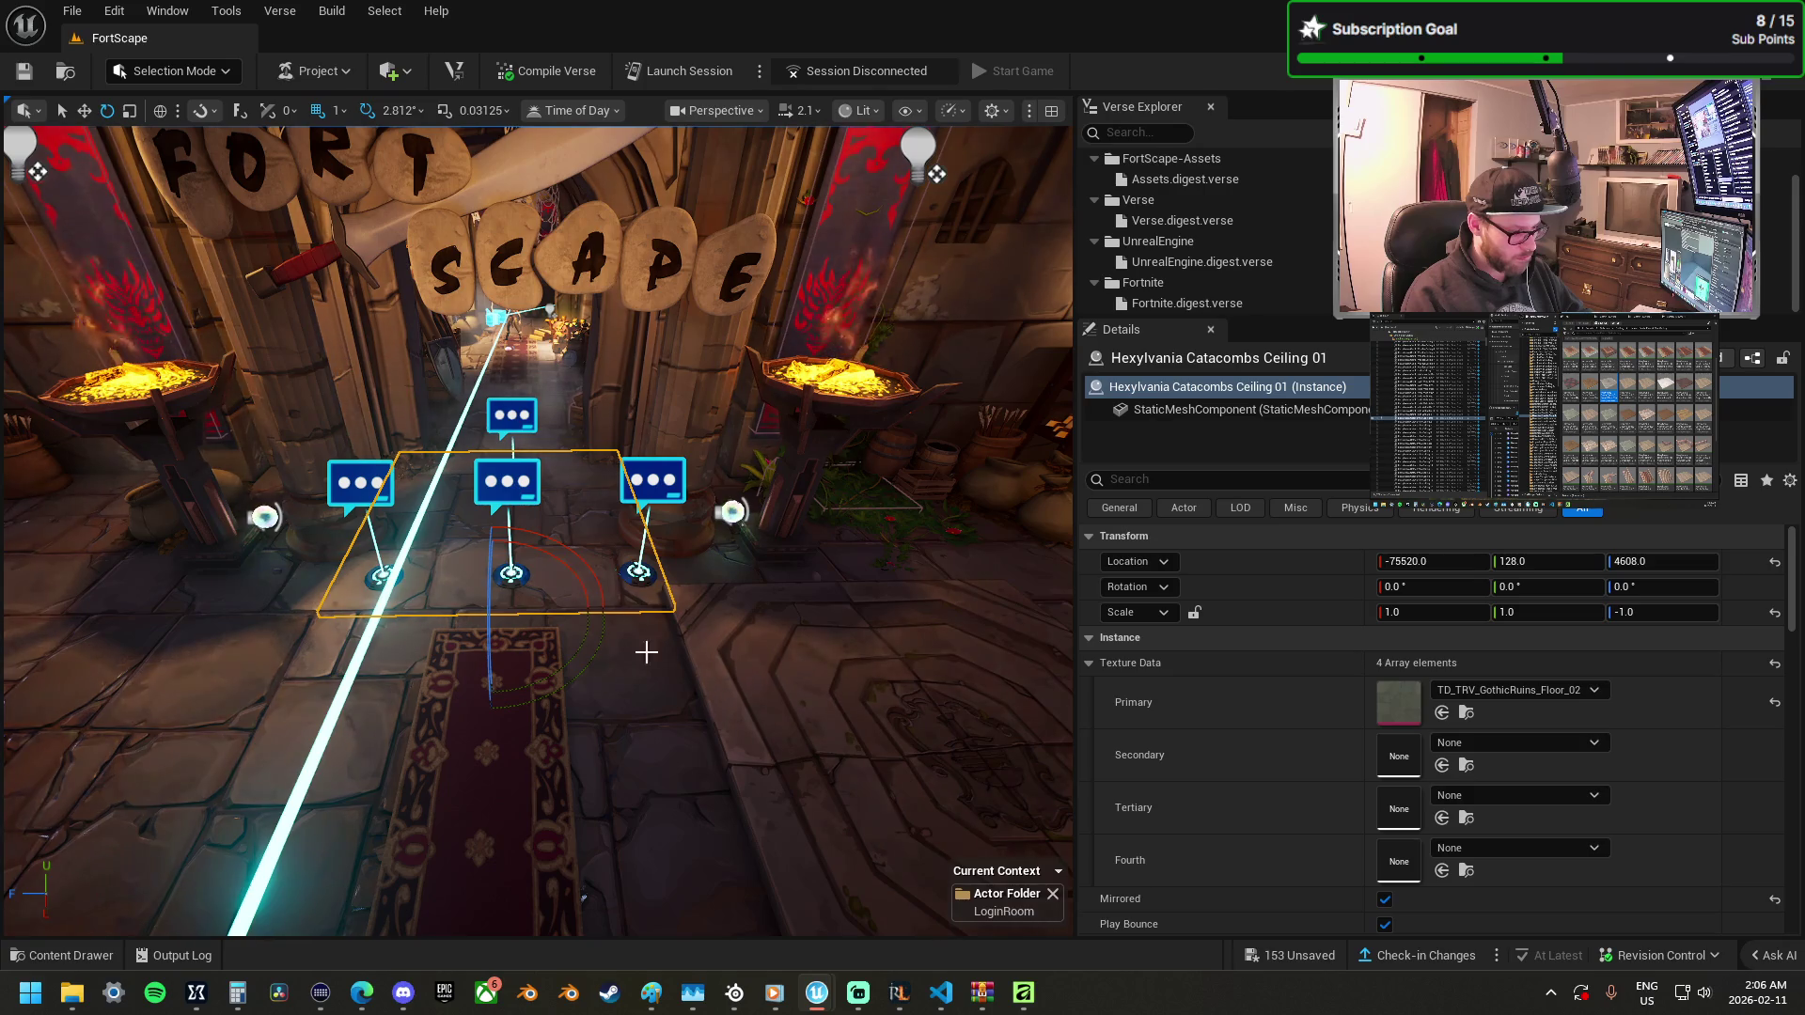
{"action": "right_click", "coordinate": [462, 599]}
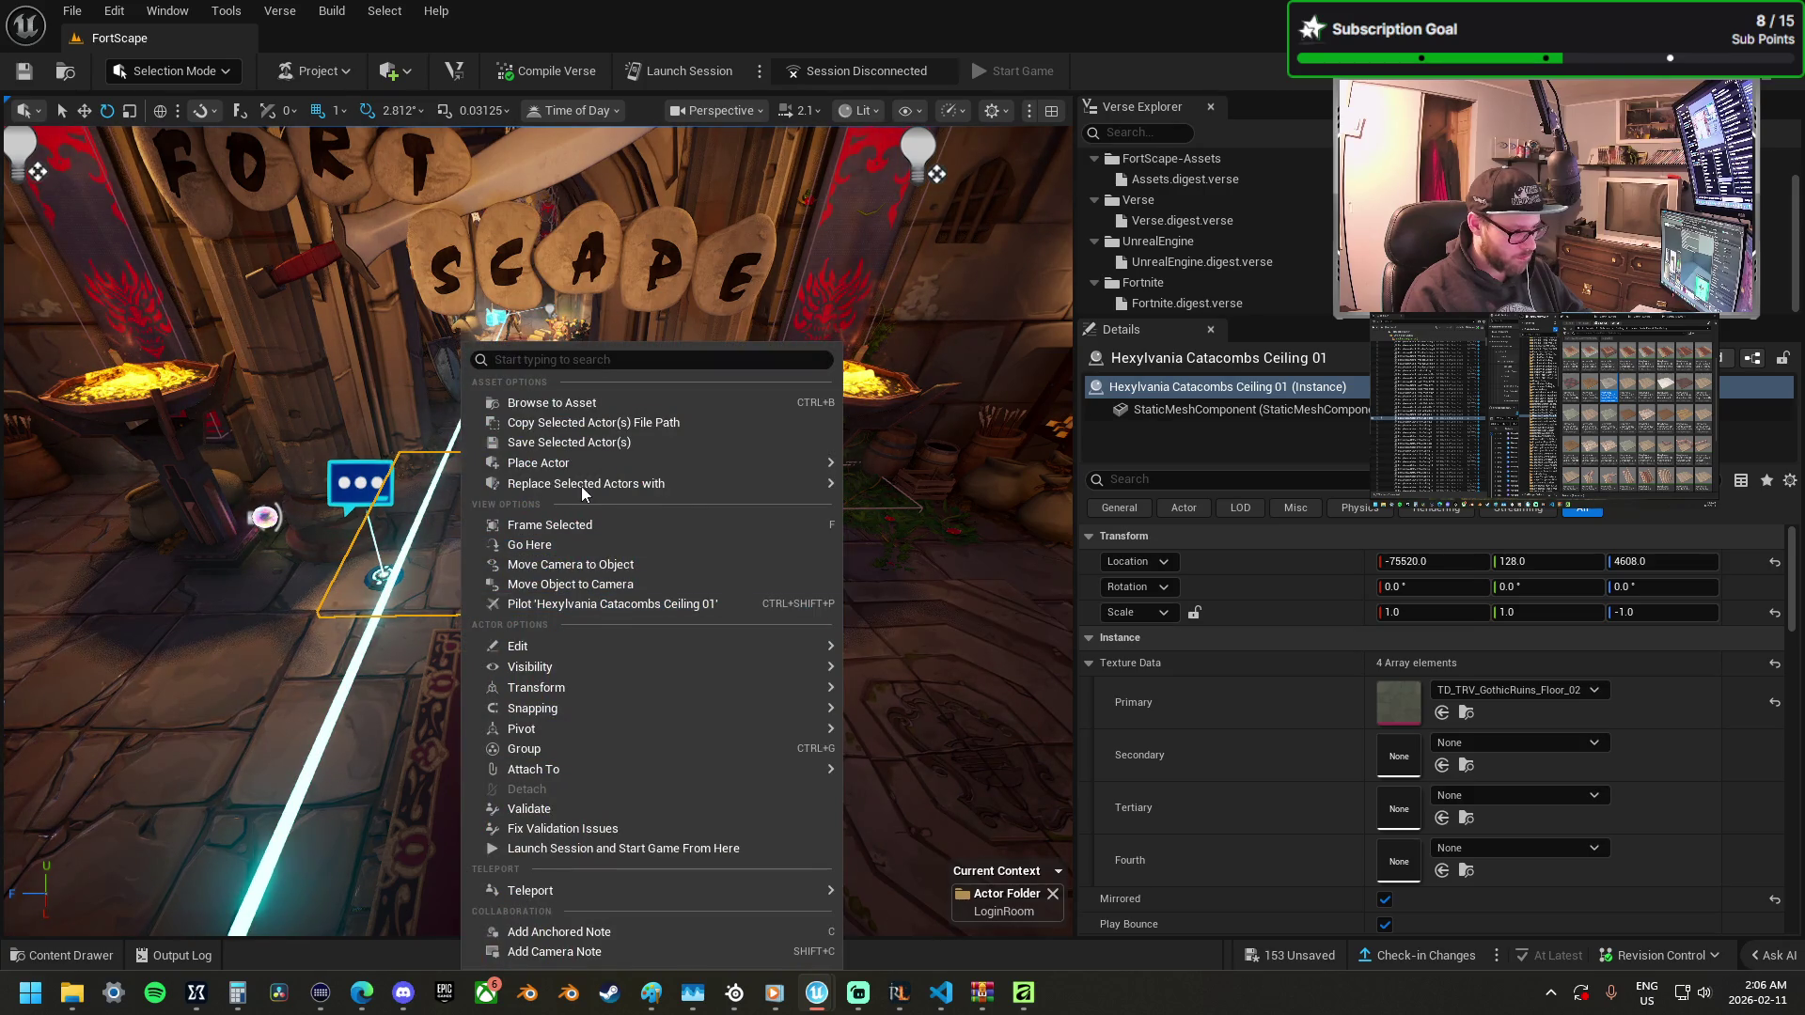
{"action": "mouse_move", "coordinate": [695, 483]}
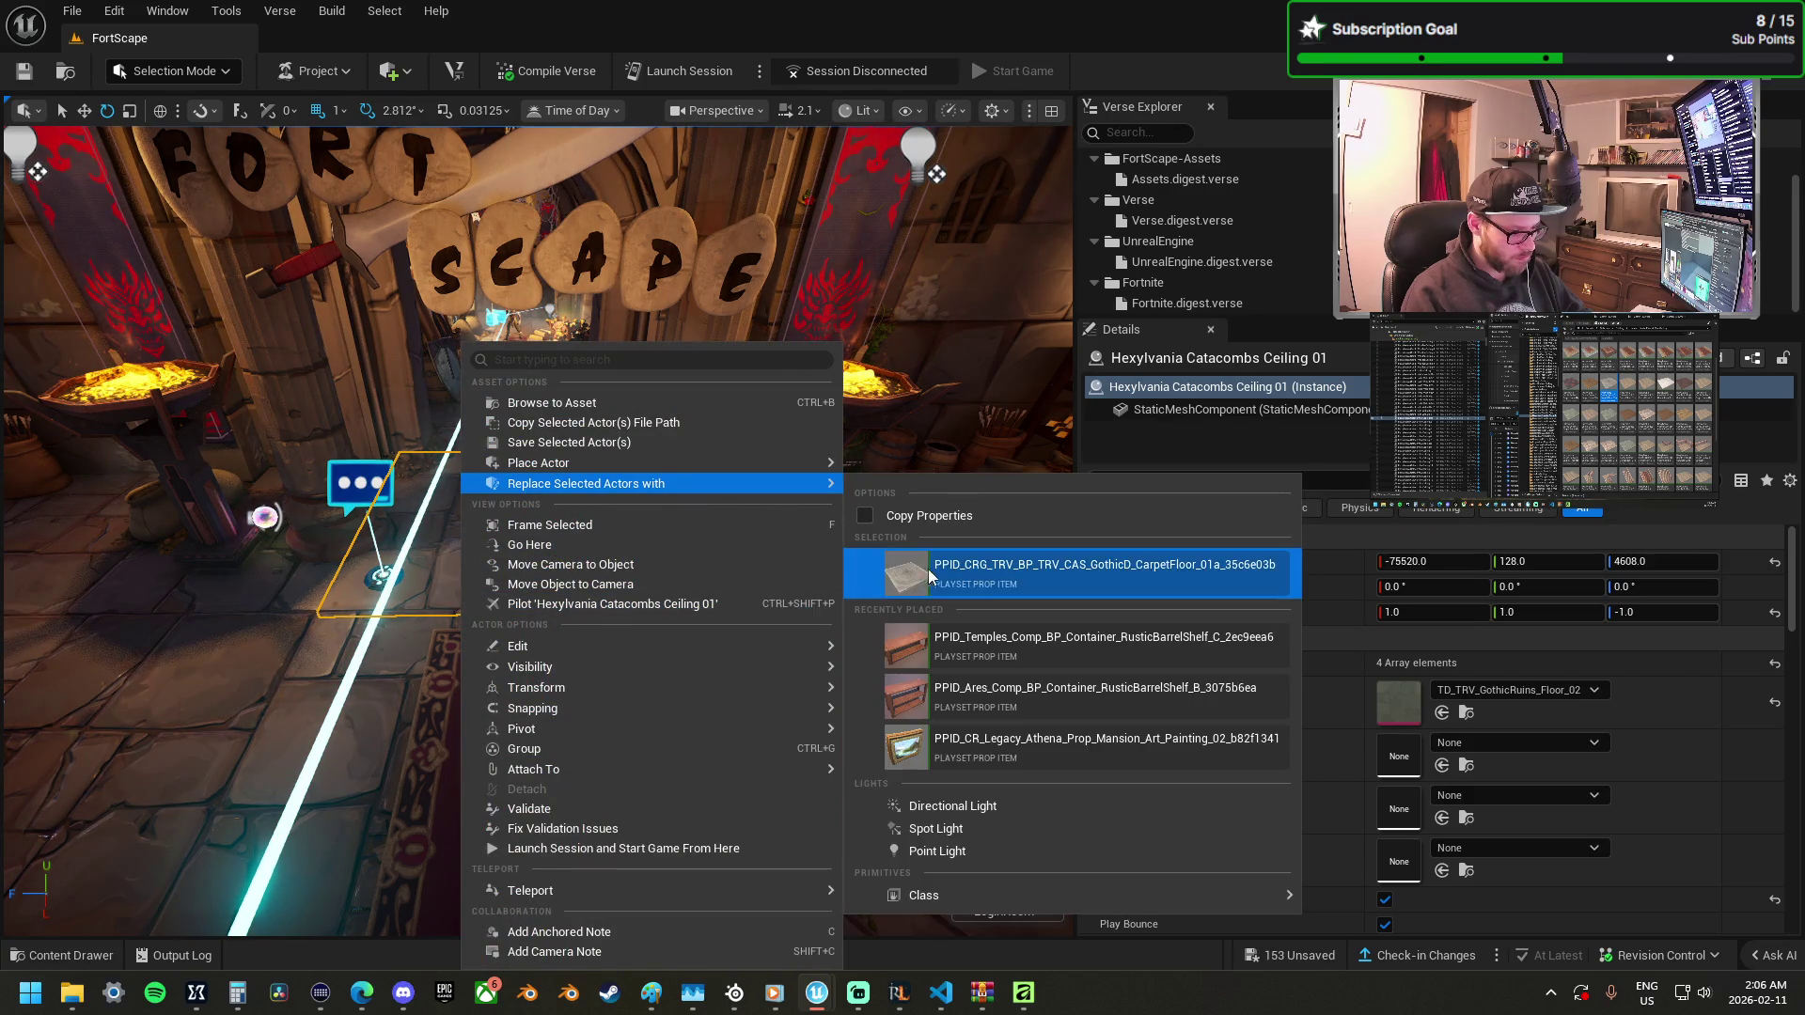
{"action": "left_click", "coordinate": [941, 461]}
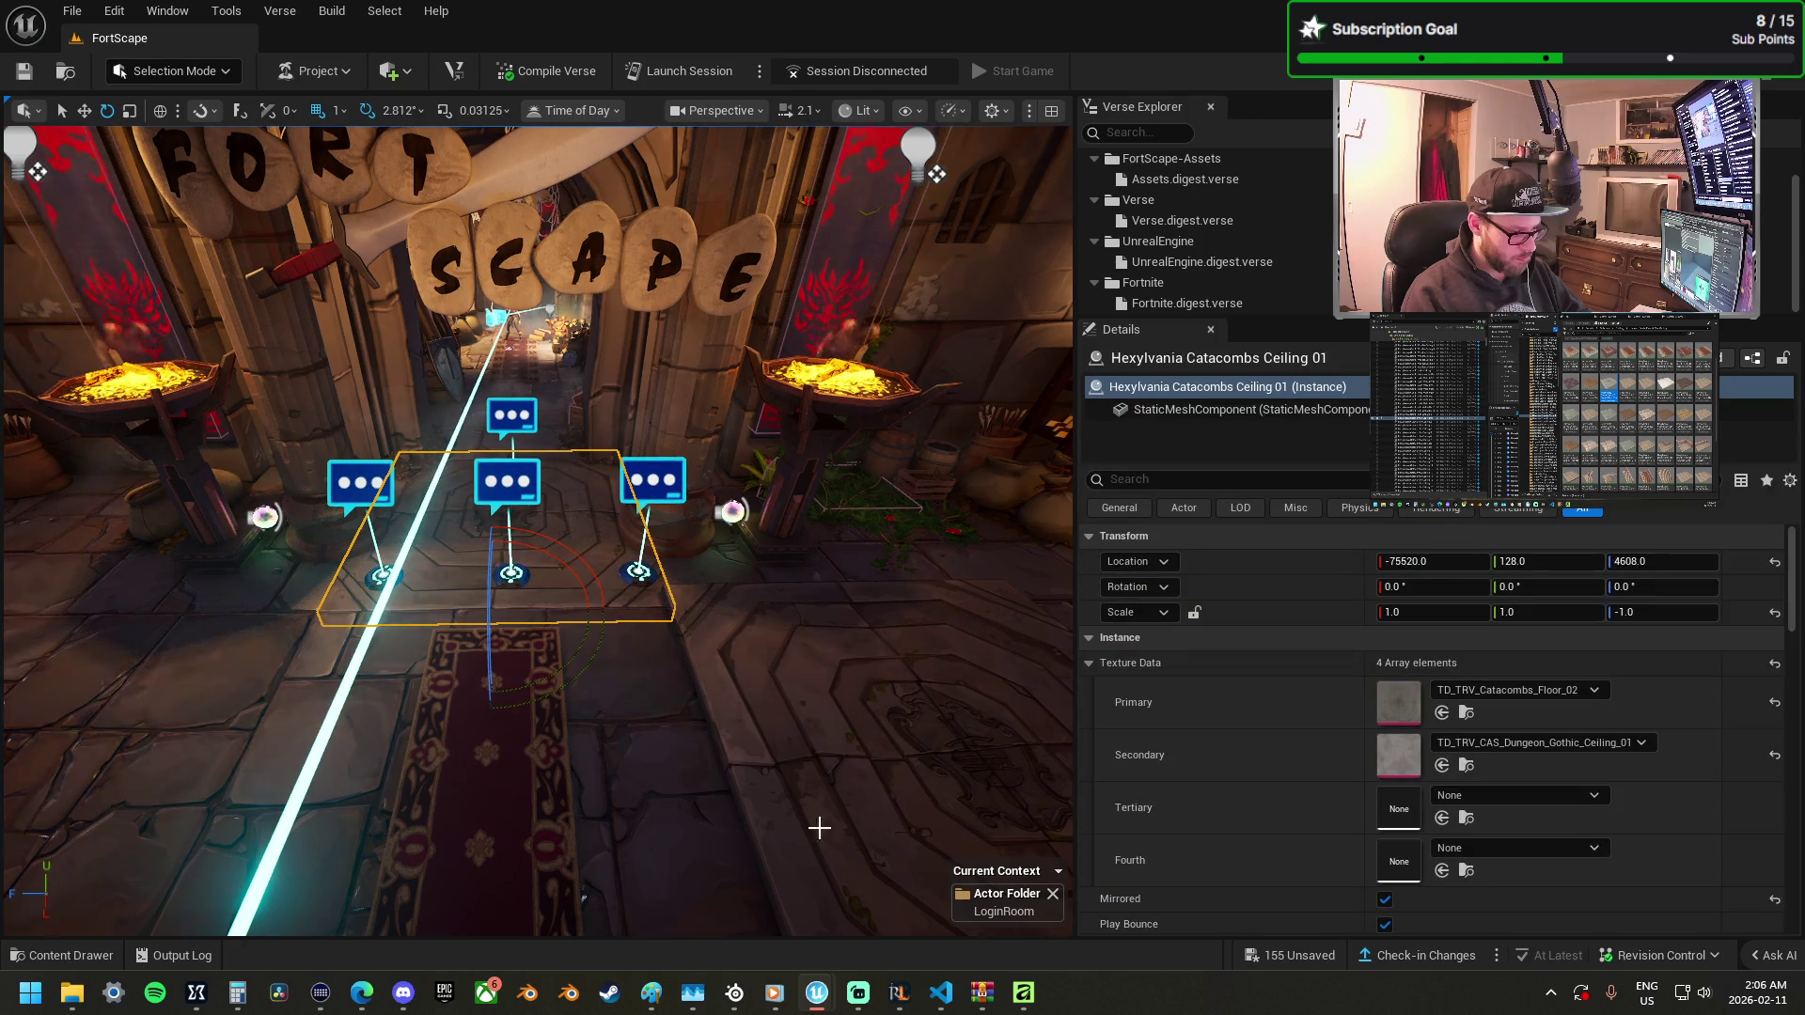
Delete the spare carpet floor copy and bring a Castle GothicD Ceiling 02 D piece into the room.
{"action": "left_click", "coordinate": [814, 839]}
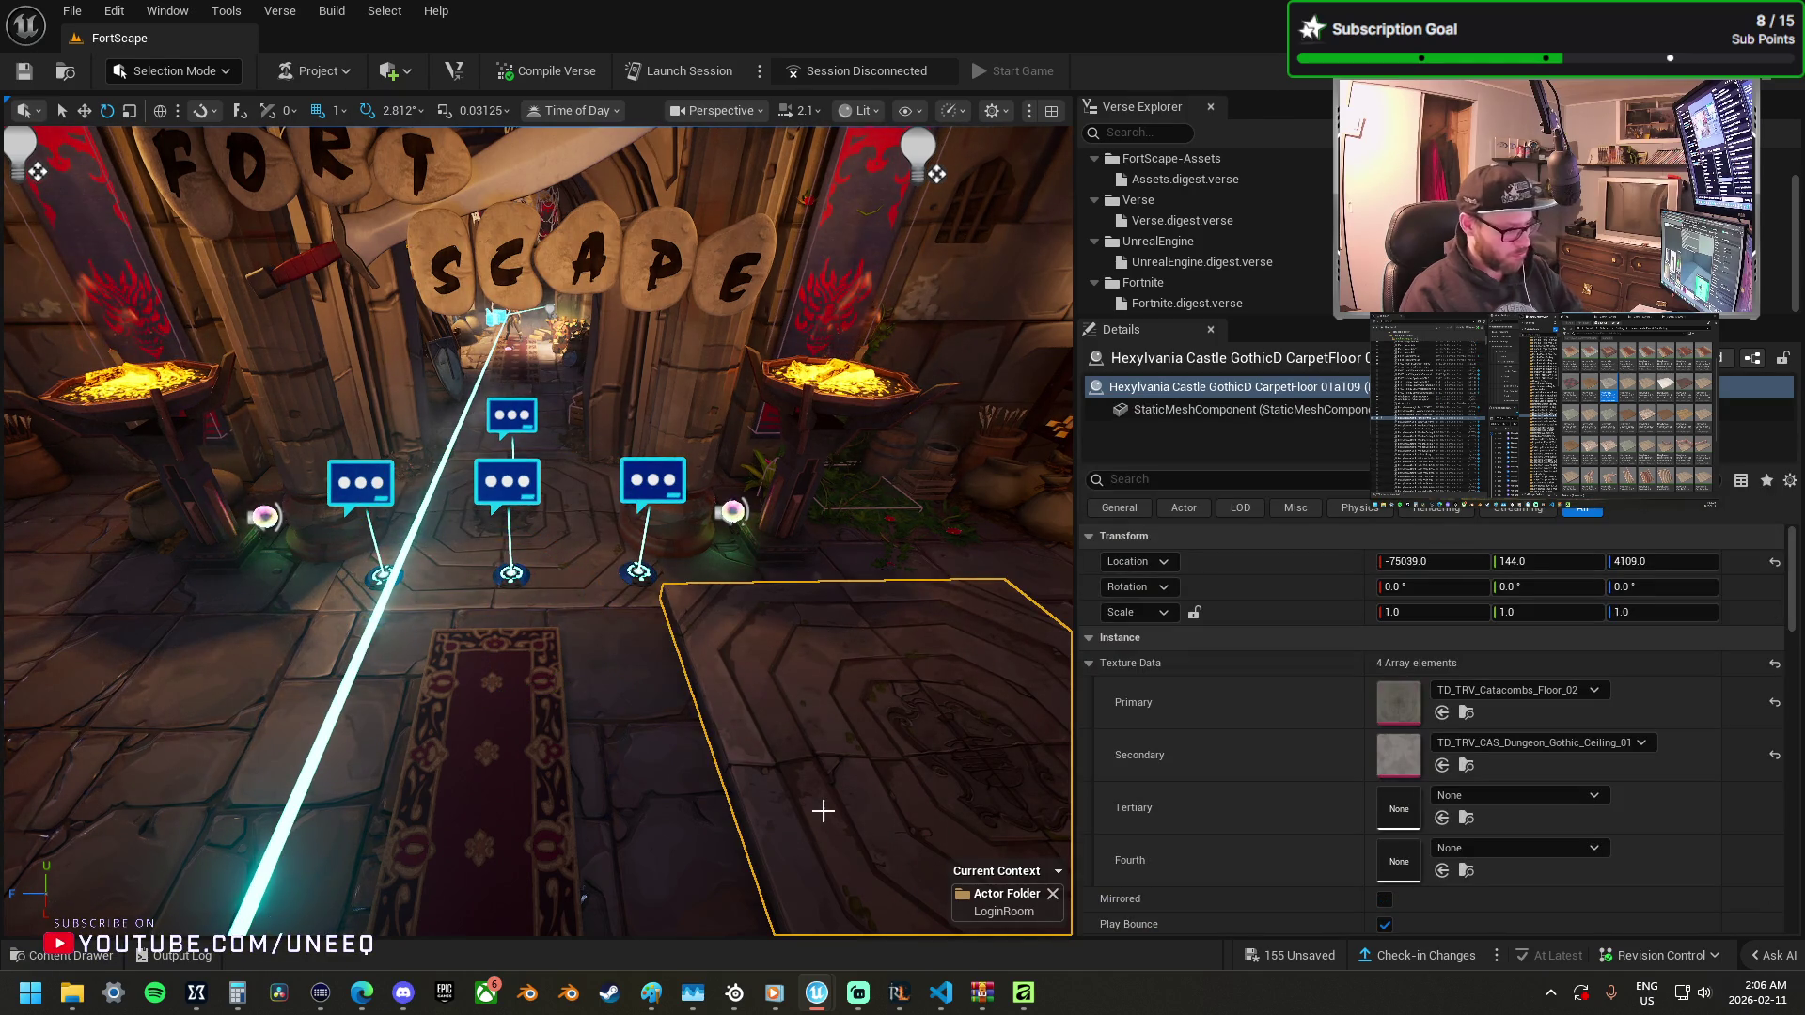
{"action": "key", "text": "Delete"}
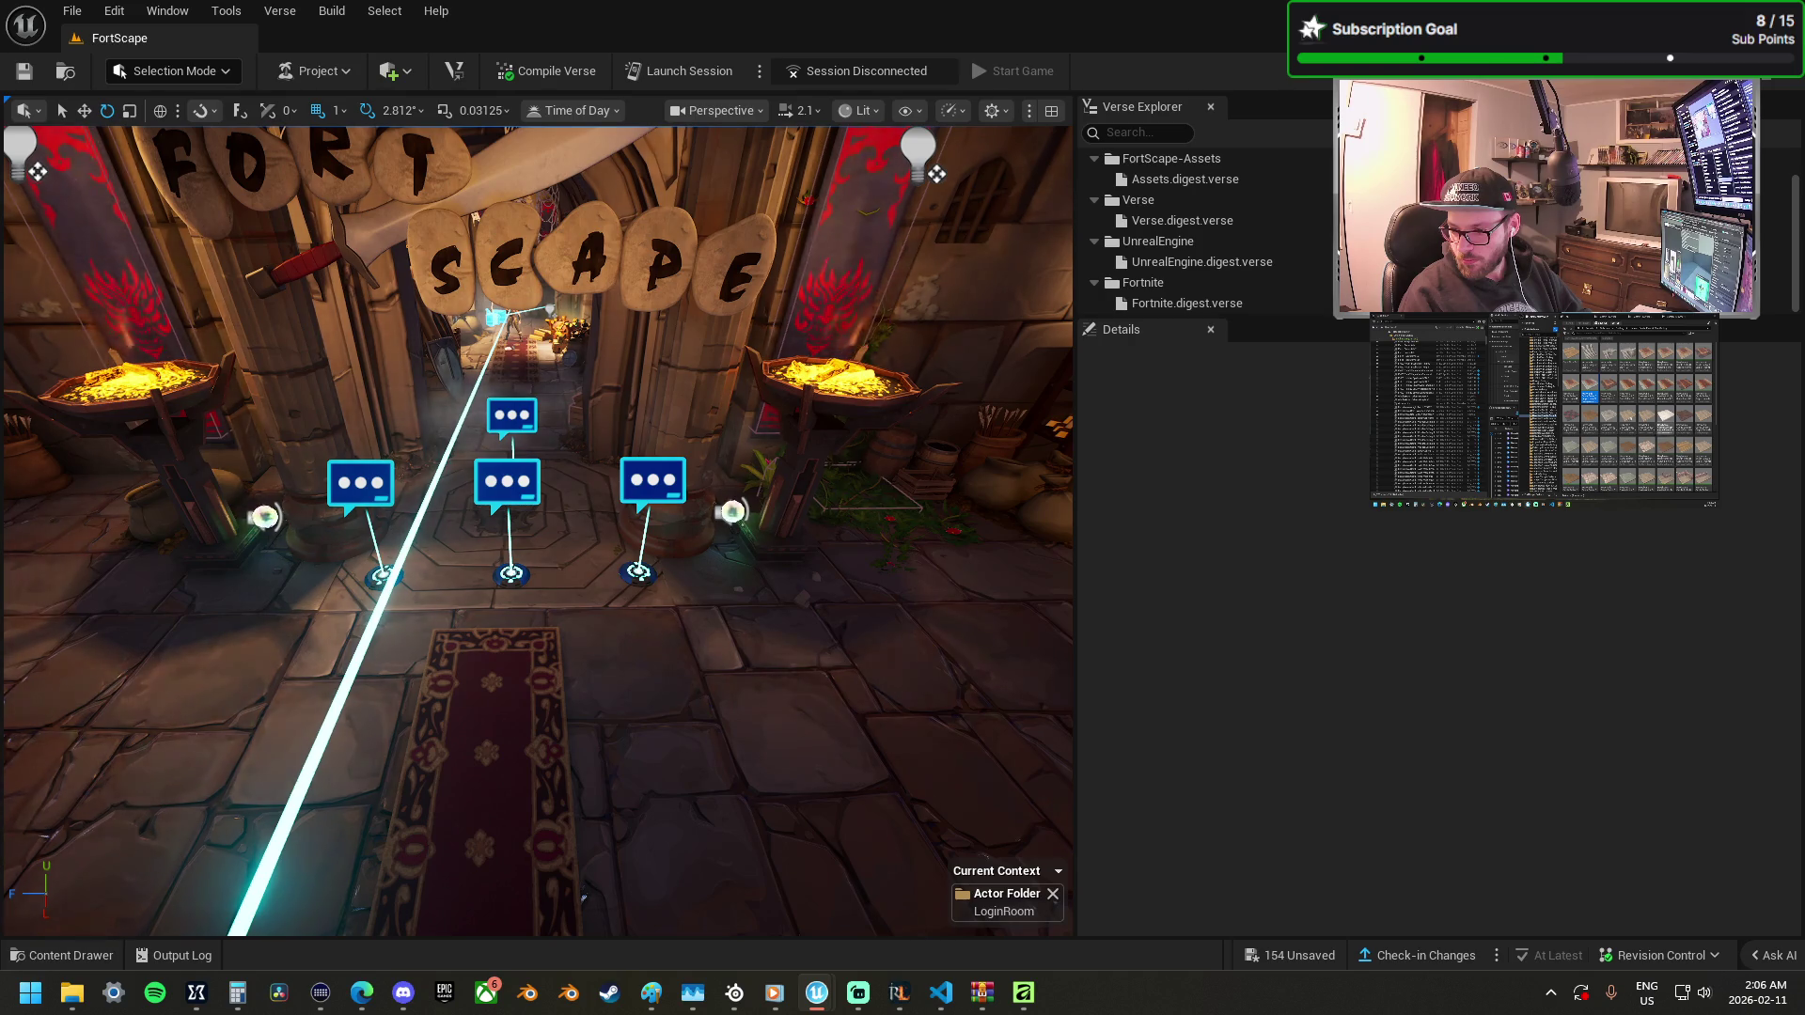
{"action": "left_click_drag", "start_coordinate": [1804, 752], "coordinate": [705, 763]}
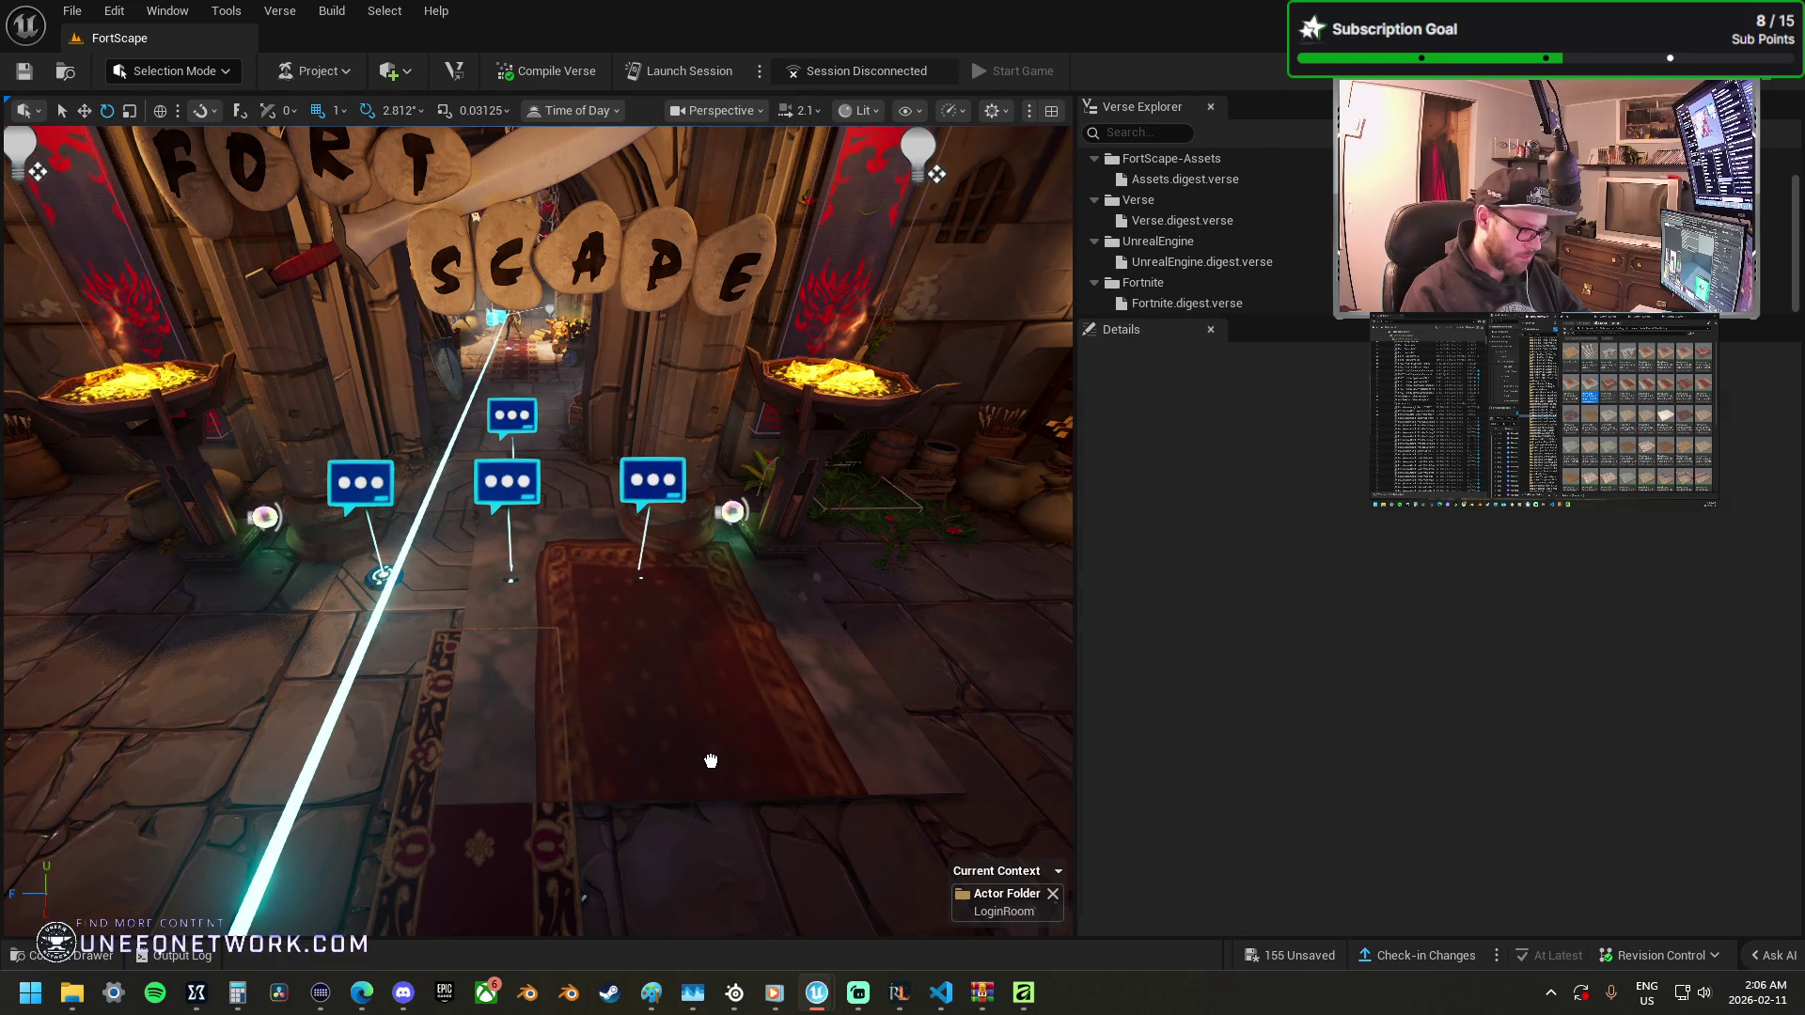
{"action": "mouse_move", "coordinate": [710, 686]}
{"action": "left_mouse_down"}
{"action": "mouse_move", "coordinate": [658, 644]}
{"action": "mouse_move", "coordinate": [703, 646]}
{"action": "left_mouse_up"}
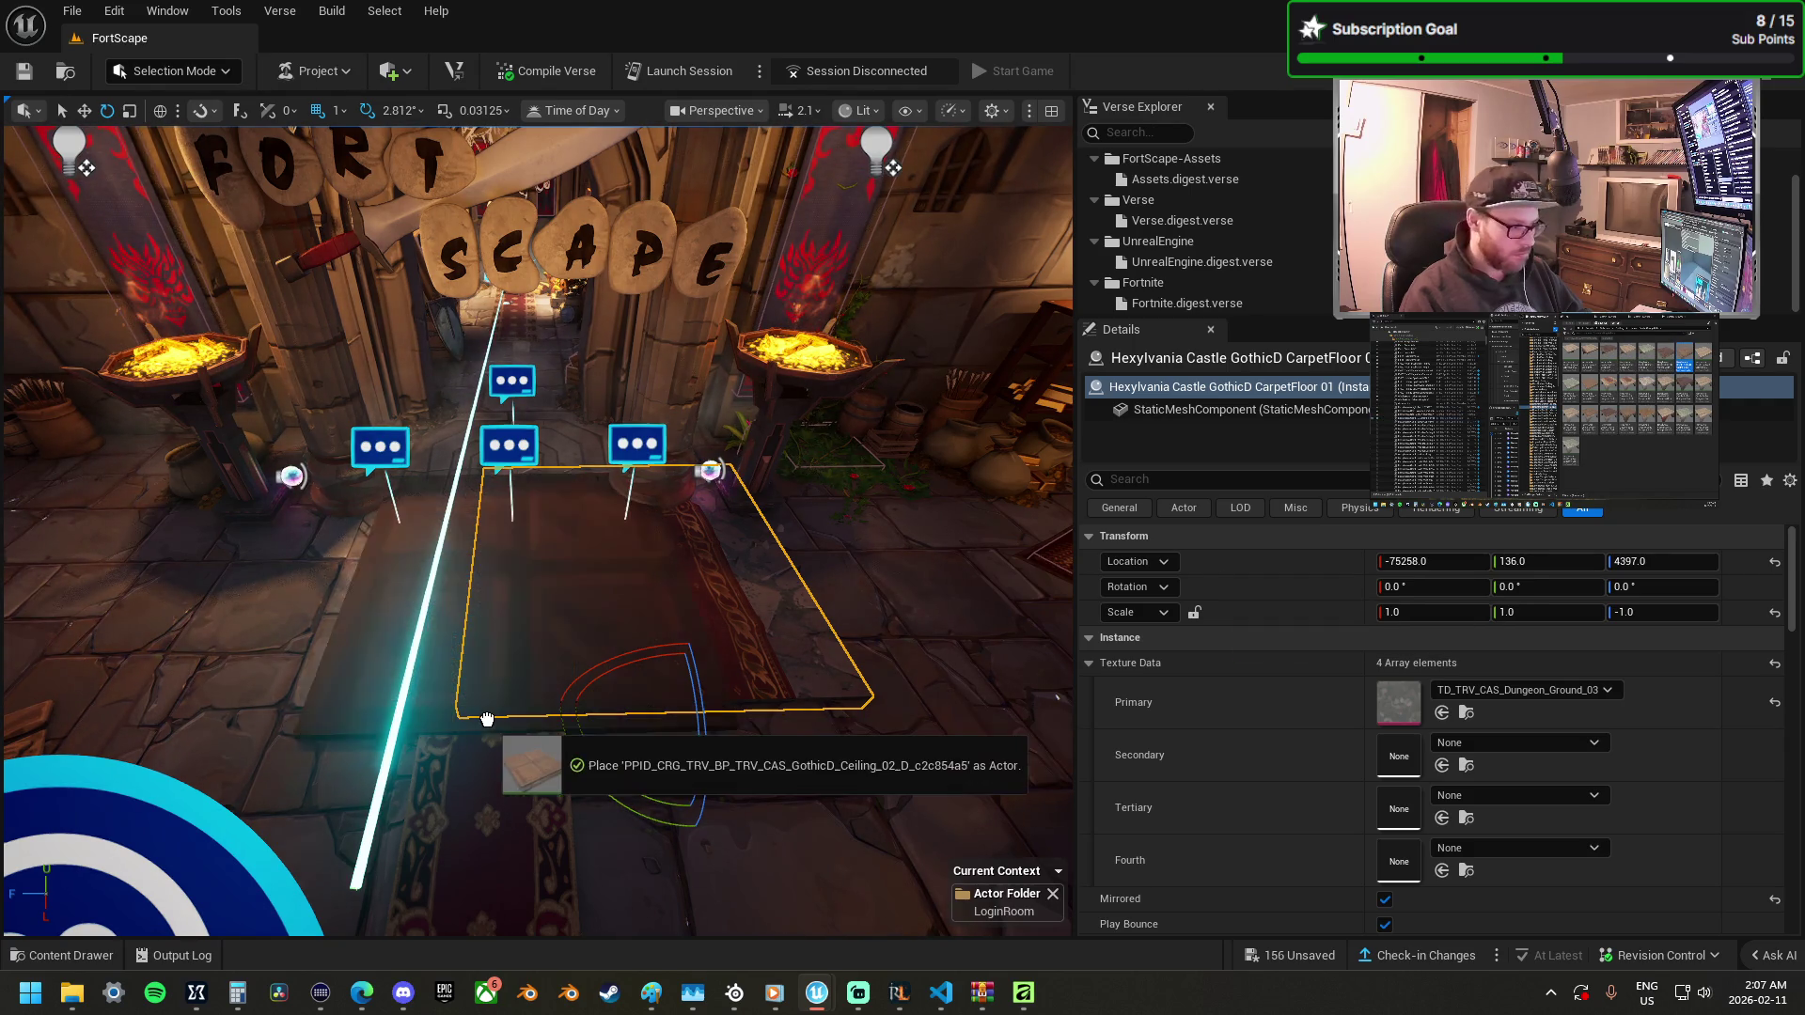
Raise the Gothic Ceiling 02 D tile up to the login room's ceiling.
{"action": "left_click", "coordinate": [504, 693]}
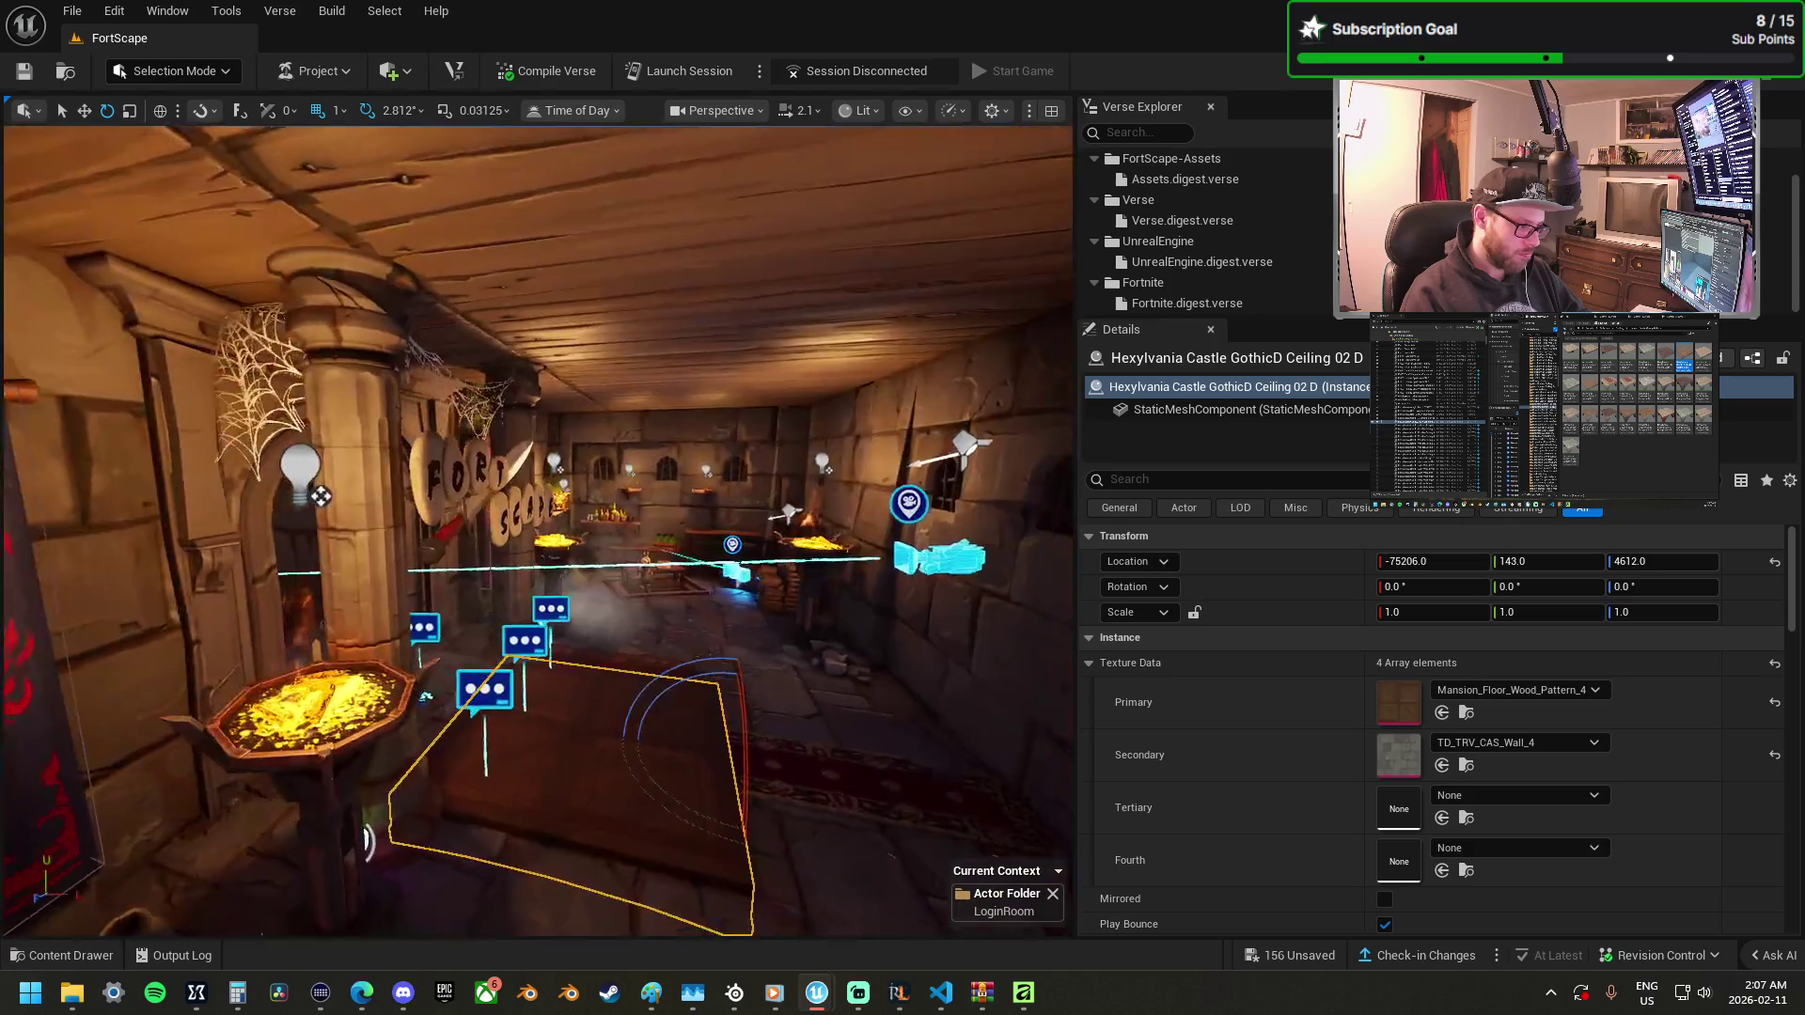
{"action": "key", "text": "w"}
{"action": "mouse_move", "coordinate": [681, 702]}
{"action": "left_mouse_down"}
{"action": "mouse_move", "coordinate": [724, 517]}
{"action": "mouse_move", "coordinate": [831, 262]}
{"action": "left_mouse_up"}
{"action": "scroll", "coordinate": [824, 257], "scroll_direction": "up", "scroll_amount": 5}
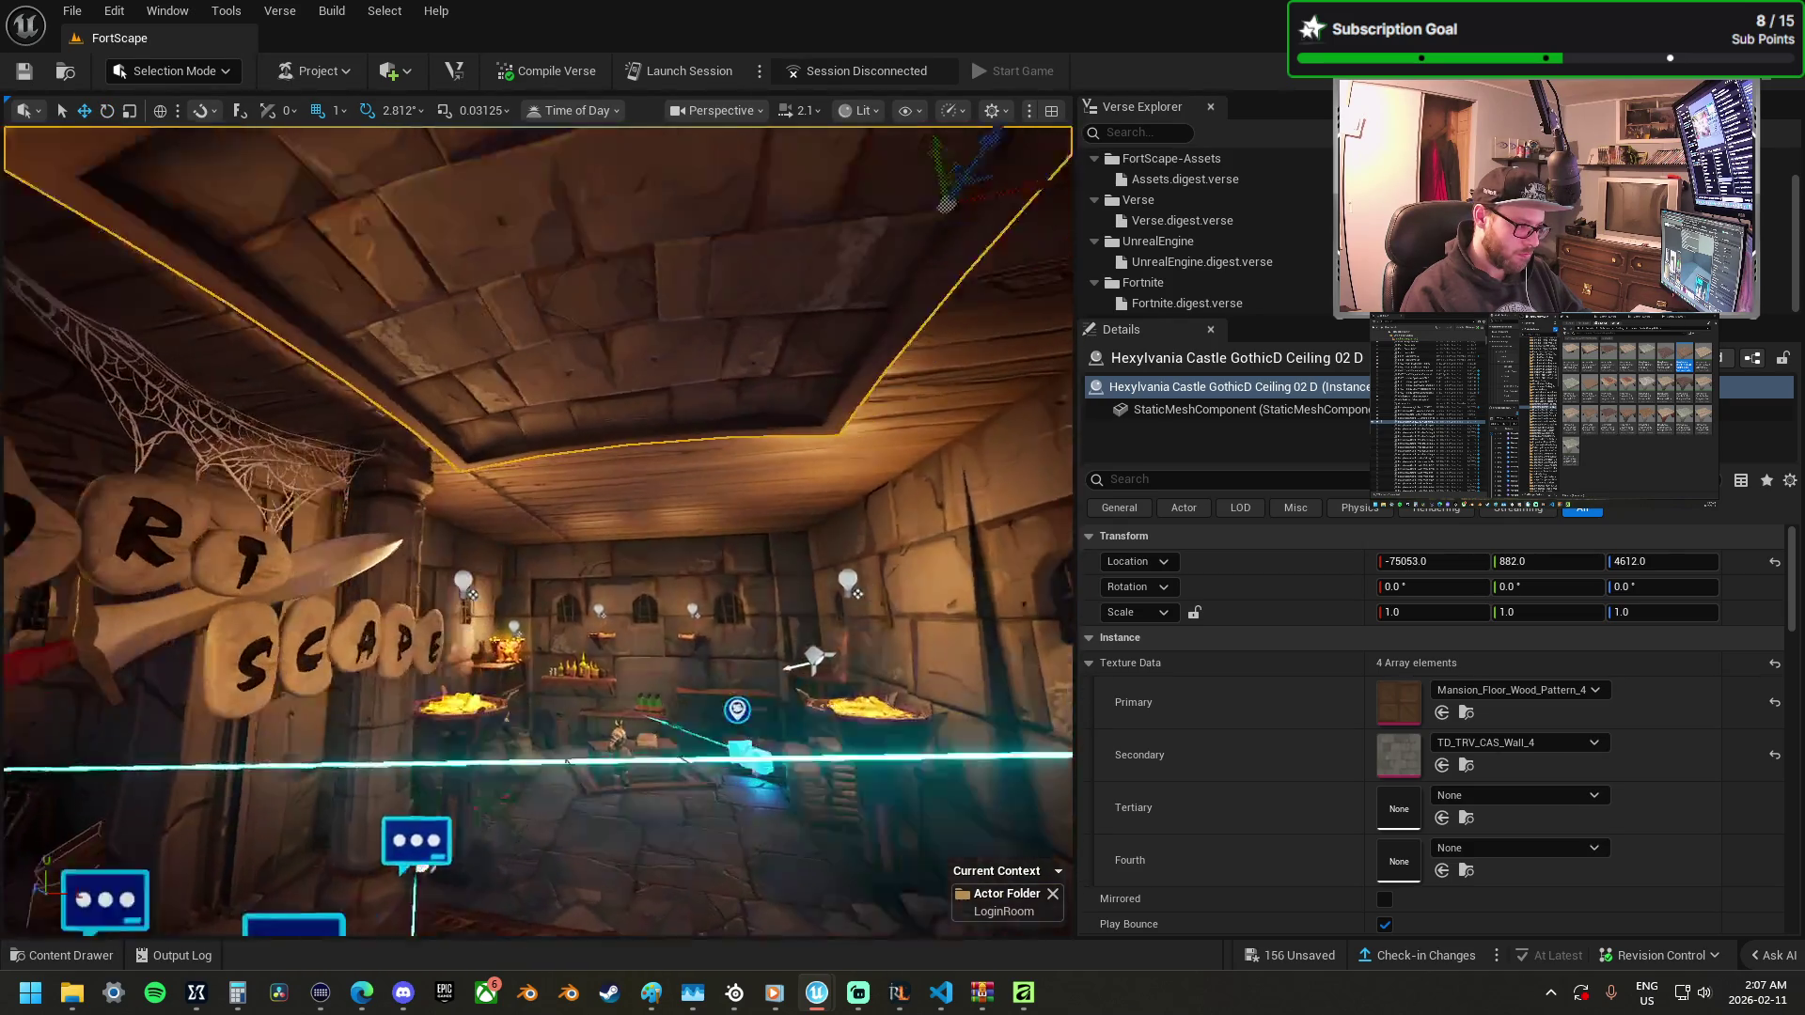
{"action": "scroll", "coordinate": [739, 401], "scroll_direction": "down", "scroll_amount": 3}
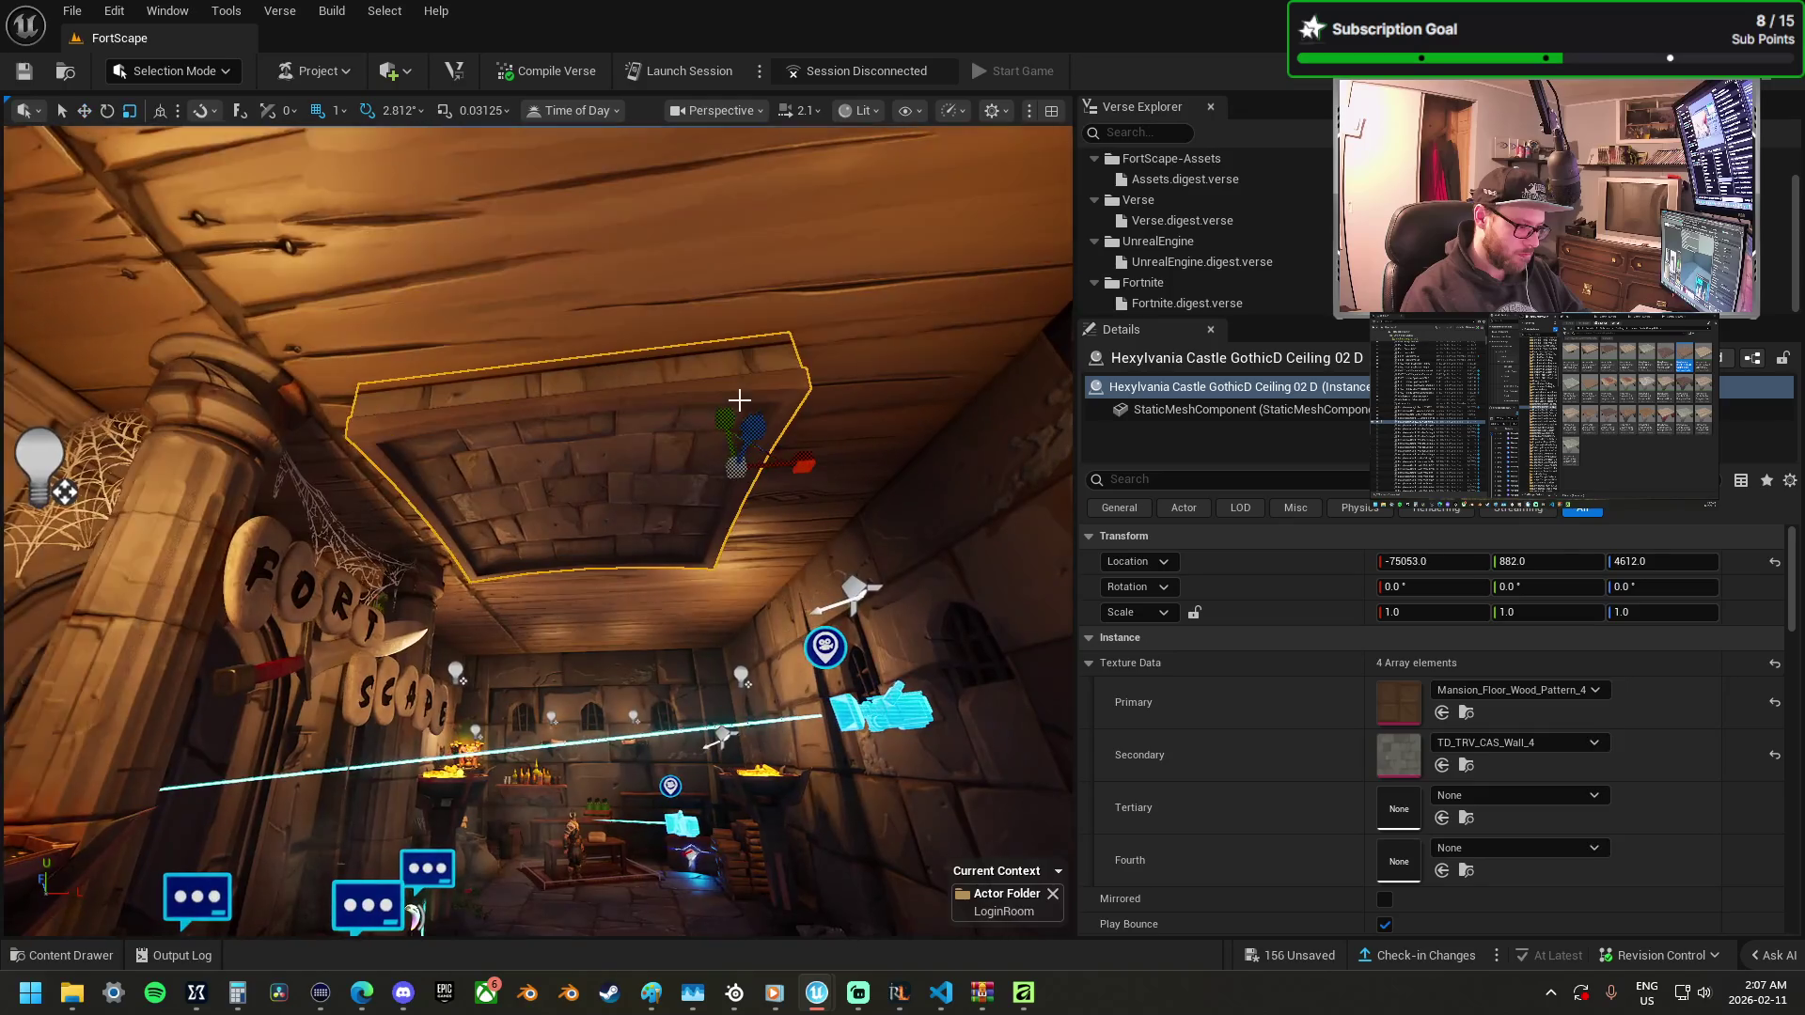
Scale the ceiling tile to about 2.34 and nudge it along X and Y.
{"action": "left_click_drag", "start_coordinate": [1433, 612], "coordinate": [1504, 612]}
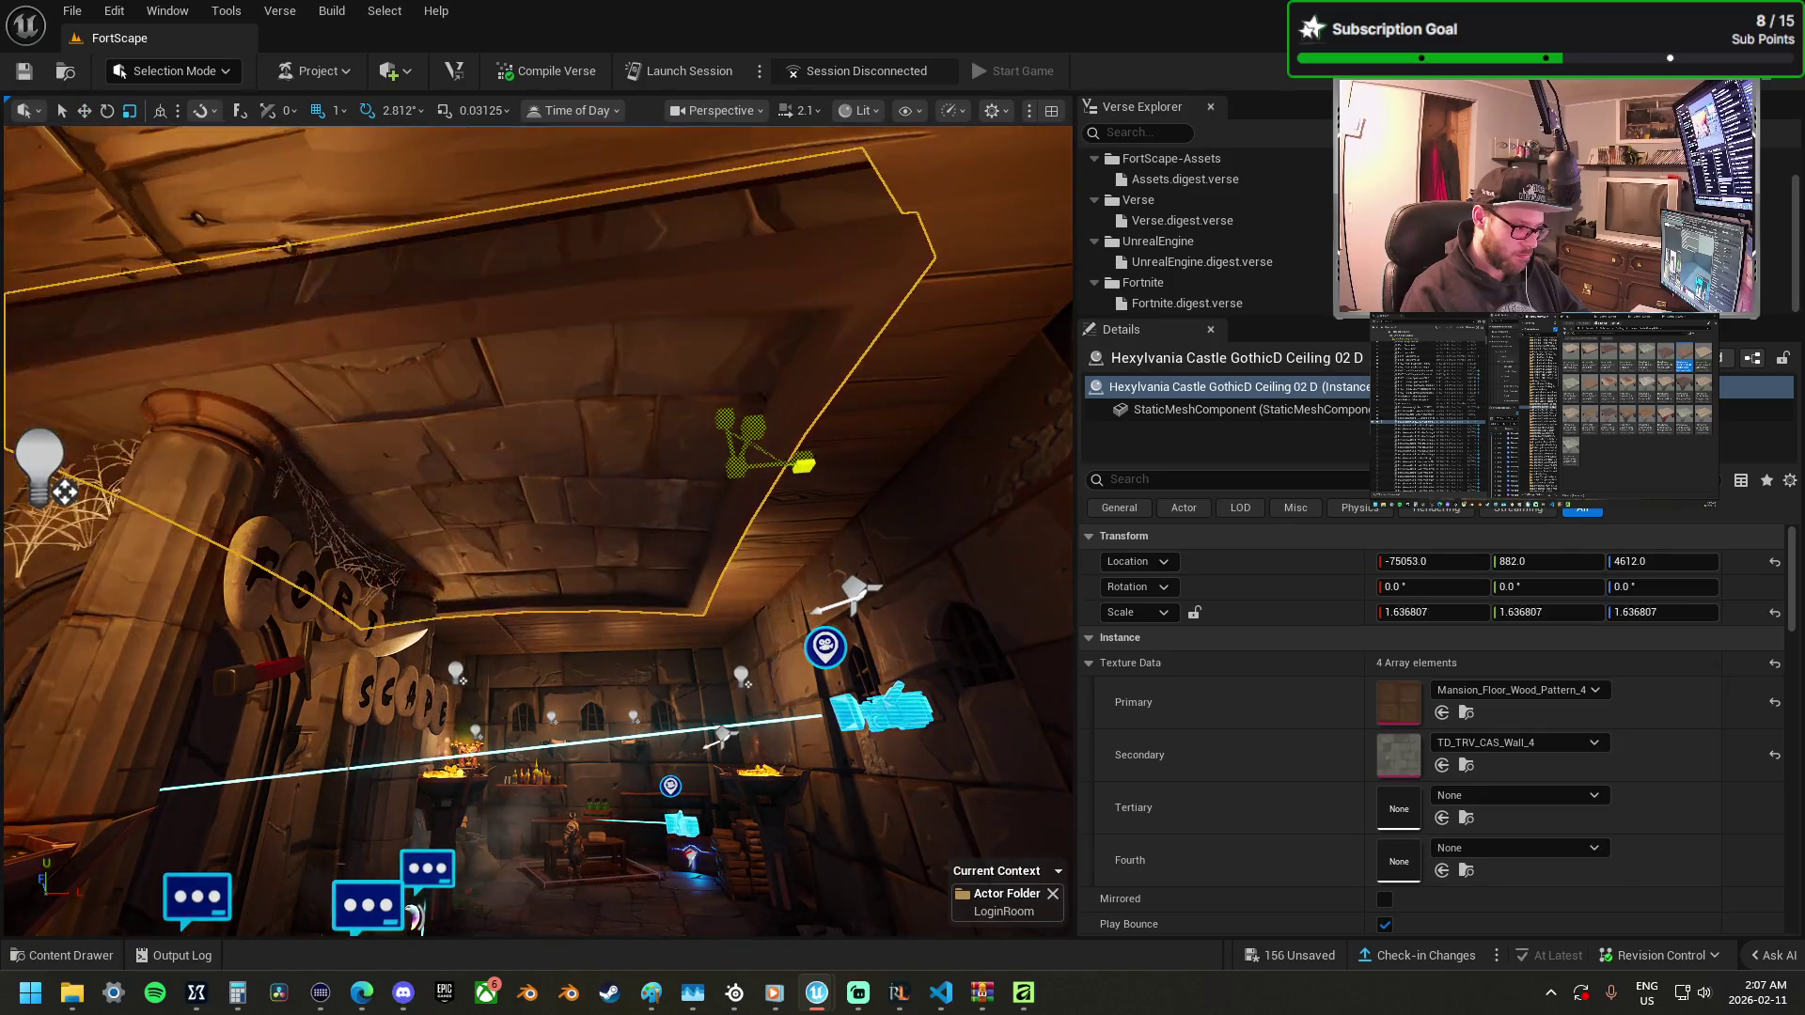
{"action": "mouse_move", "coordinate": [911, 464]}
{"action": "left_mouse_down"}
{"action": "mouse_move", "coordinate": [1016, 461]}
{"action": "mouse_move", "coordinate": [970, 476]}
{"action": "left_mouse_up"}
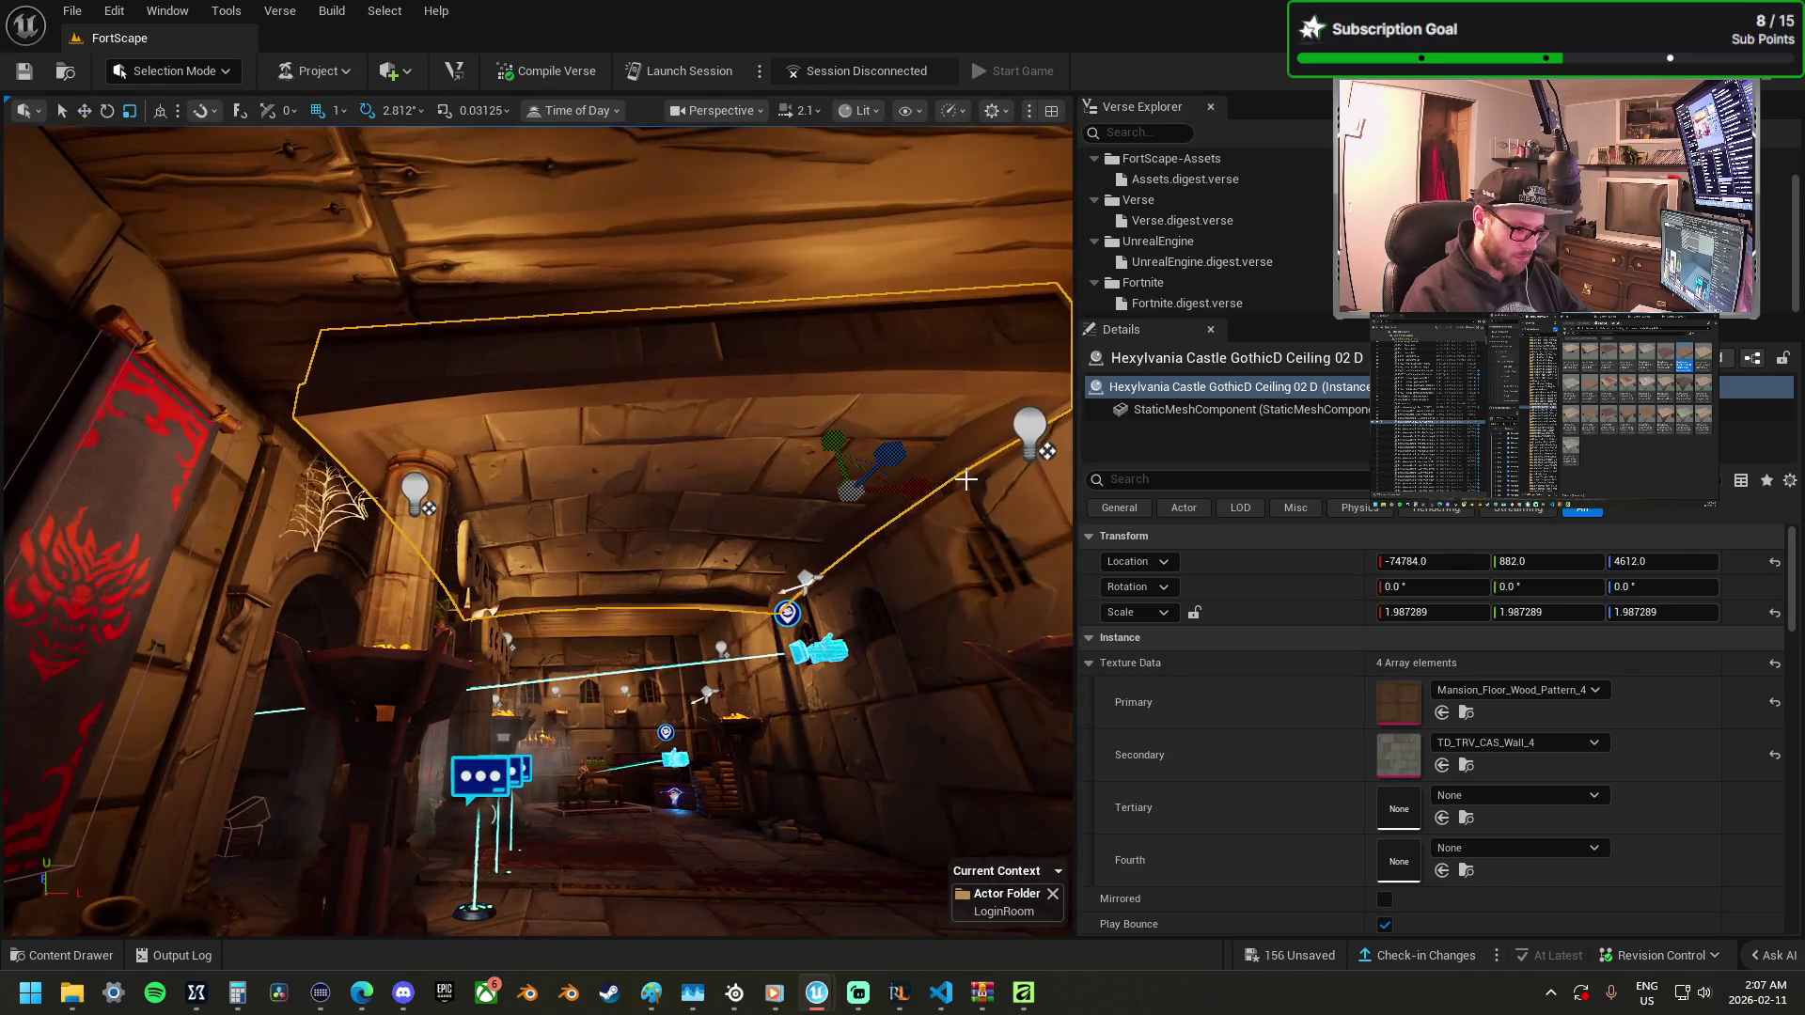
{"action": "left_click_drag", "start_coordinate": [1434, 612], "coordinate": [1452, 612]}
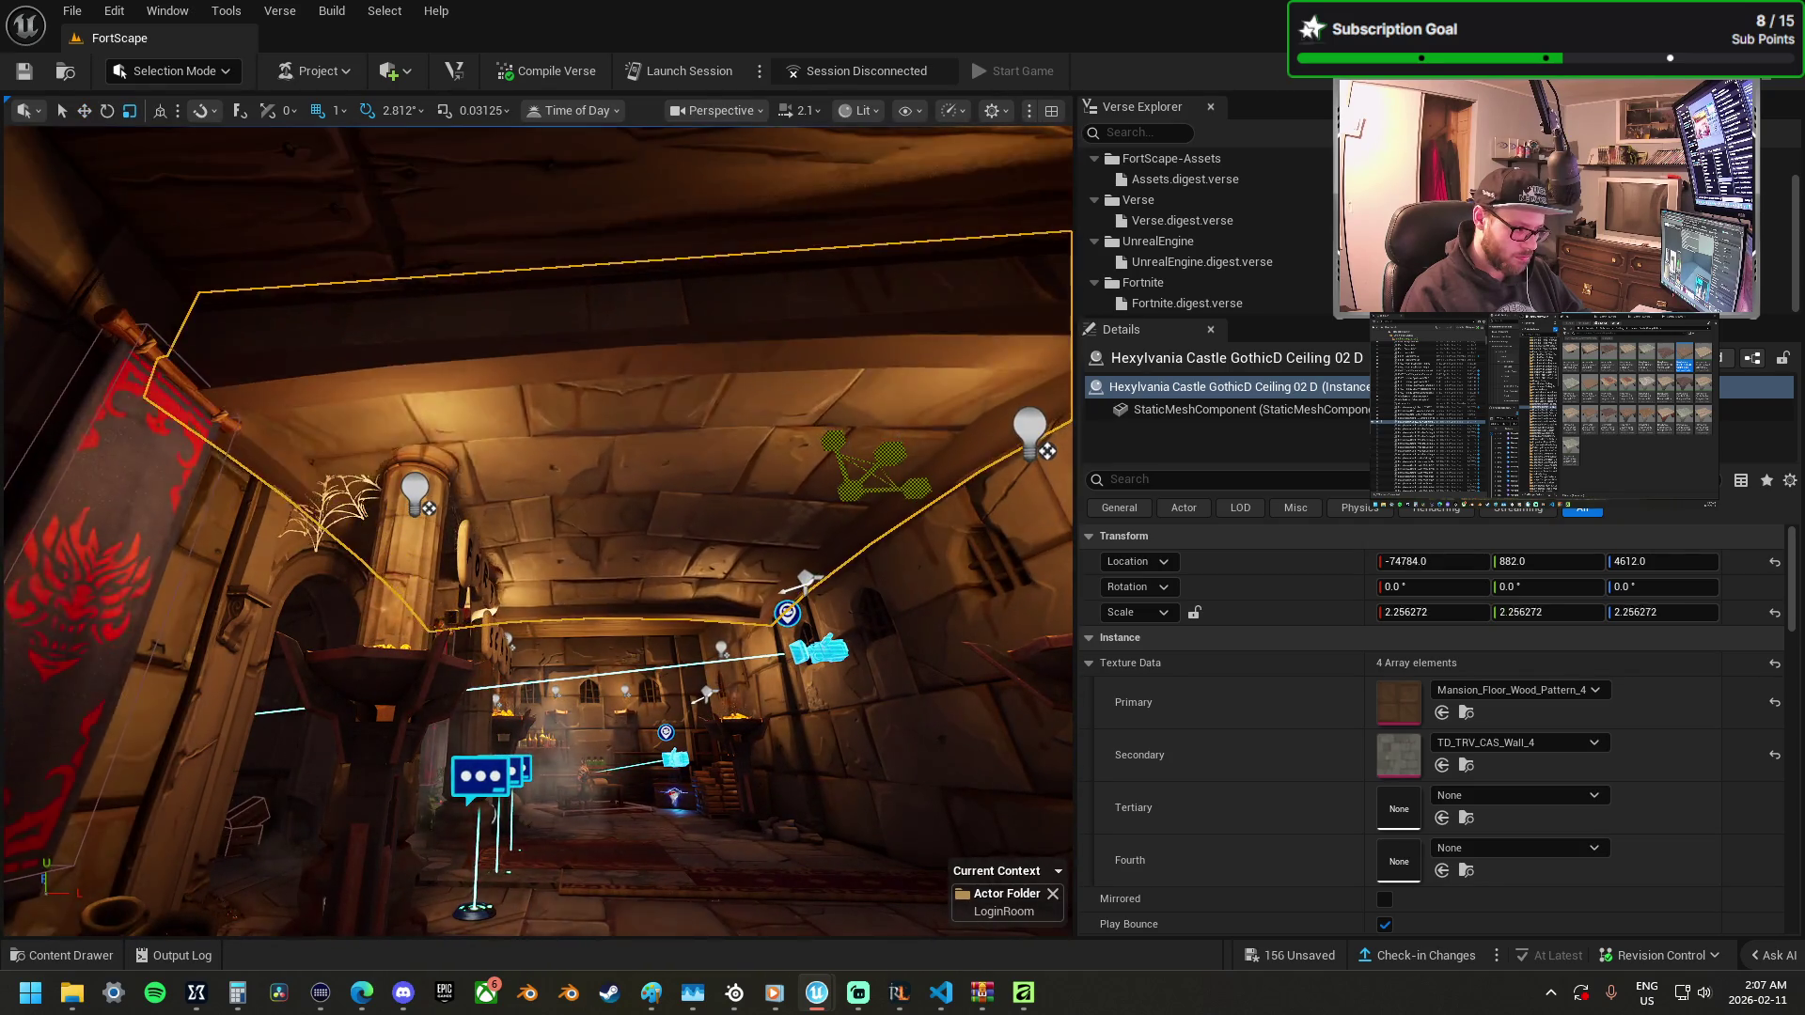
{"action": "left_click_drag", "start_coordinate": [831, 434], "coordinate": [826, 409]}
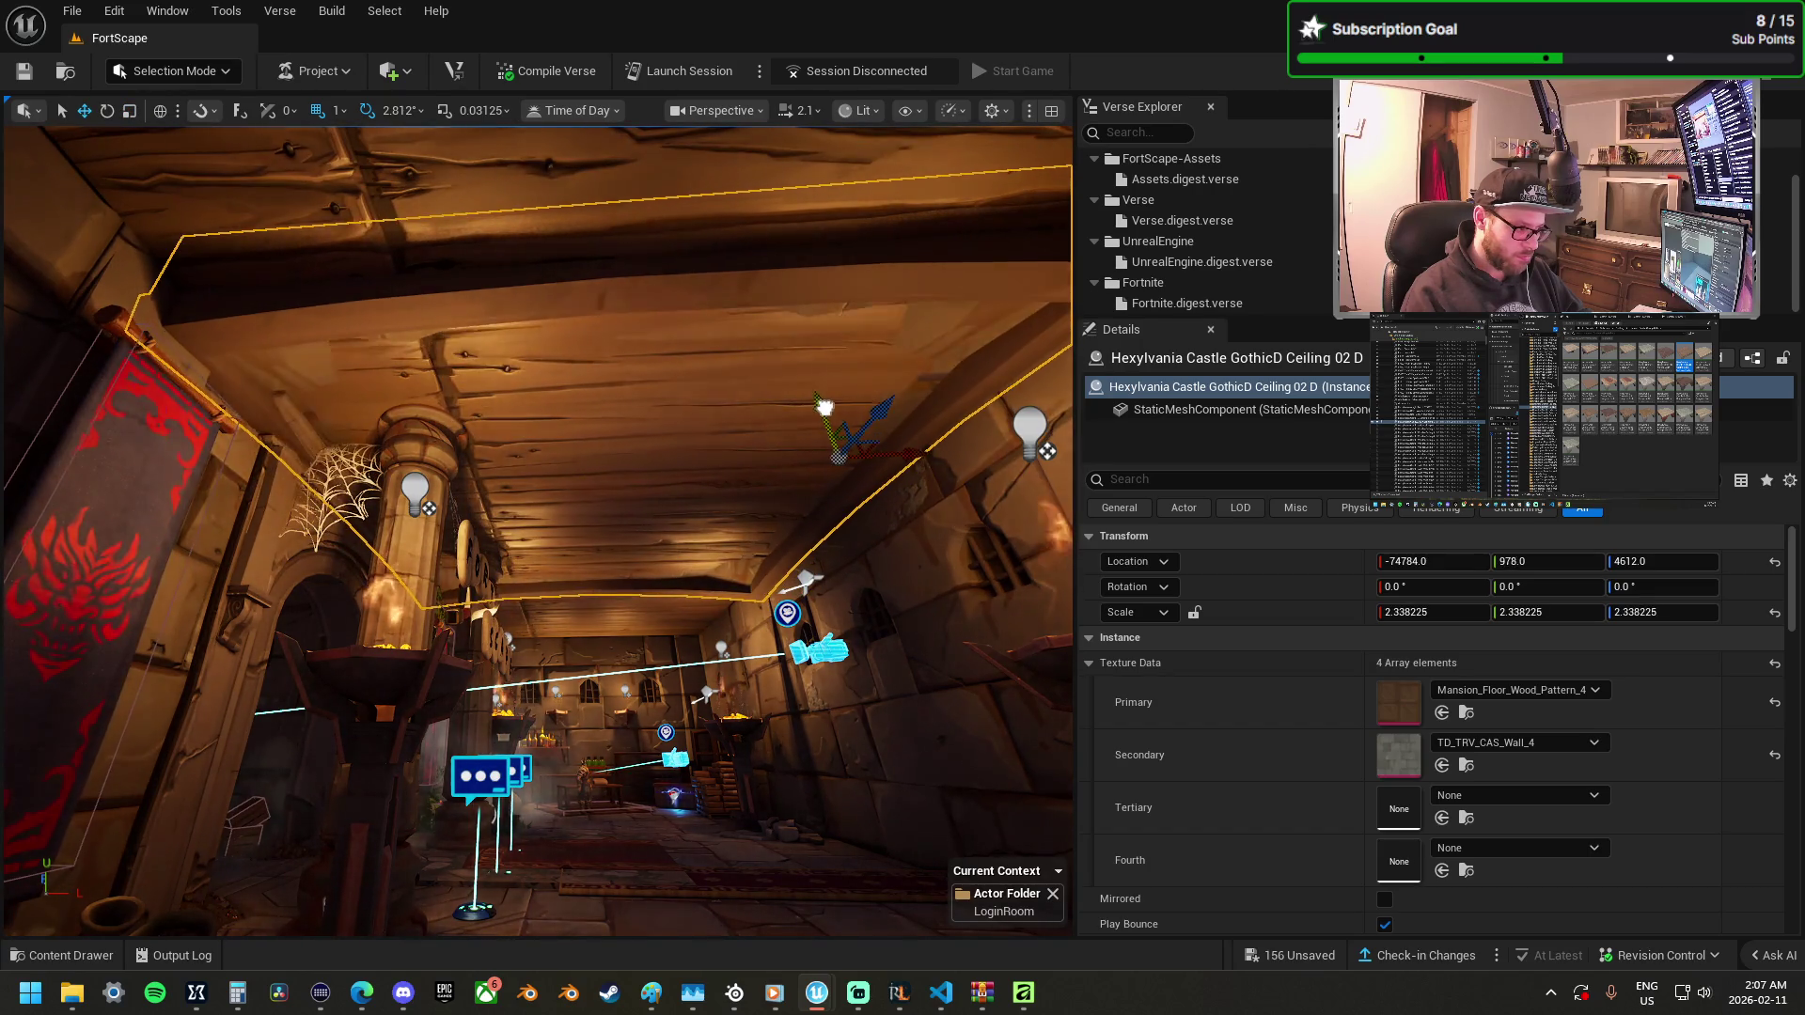
{"action": "left_click", "coordinate": [664, 512]}
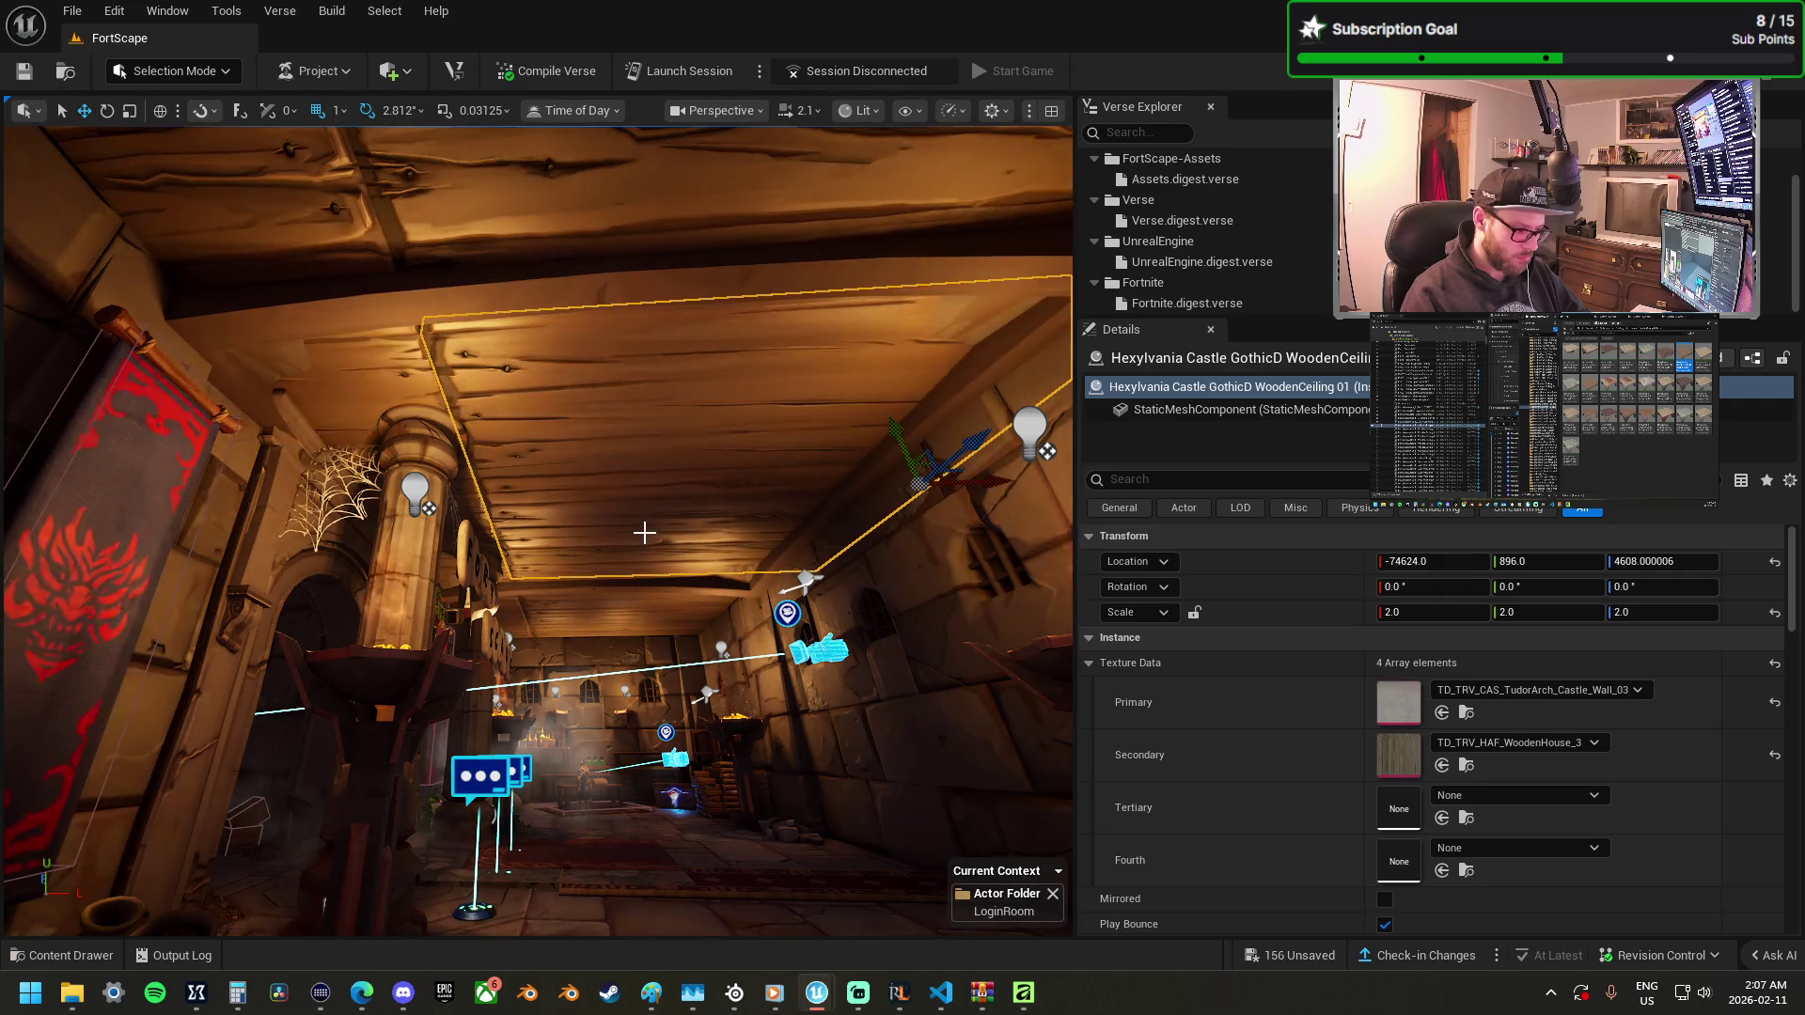
Delete the standing brazier and restore it with undo, then delete WoodenCeiling 9 over the hallway.
{"action": "left_click", "coordinate": [394, 383]}
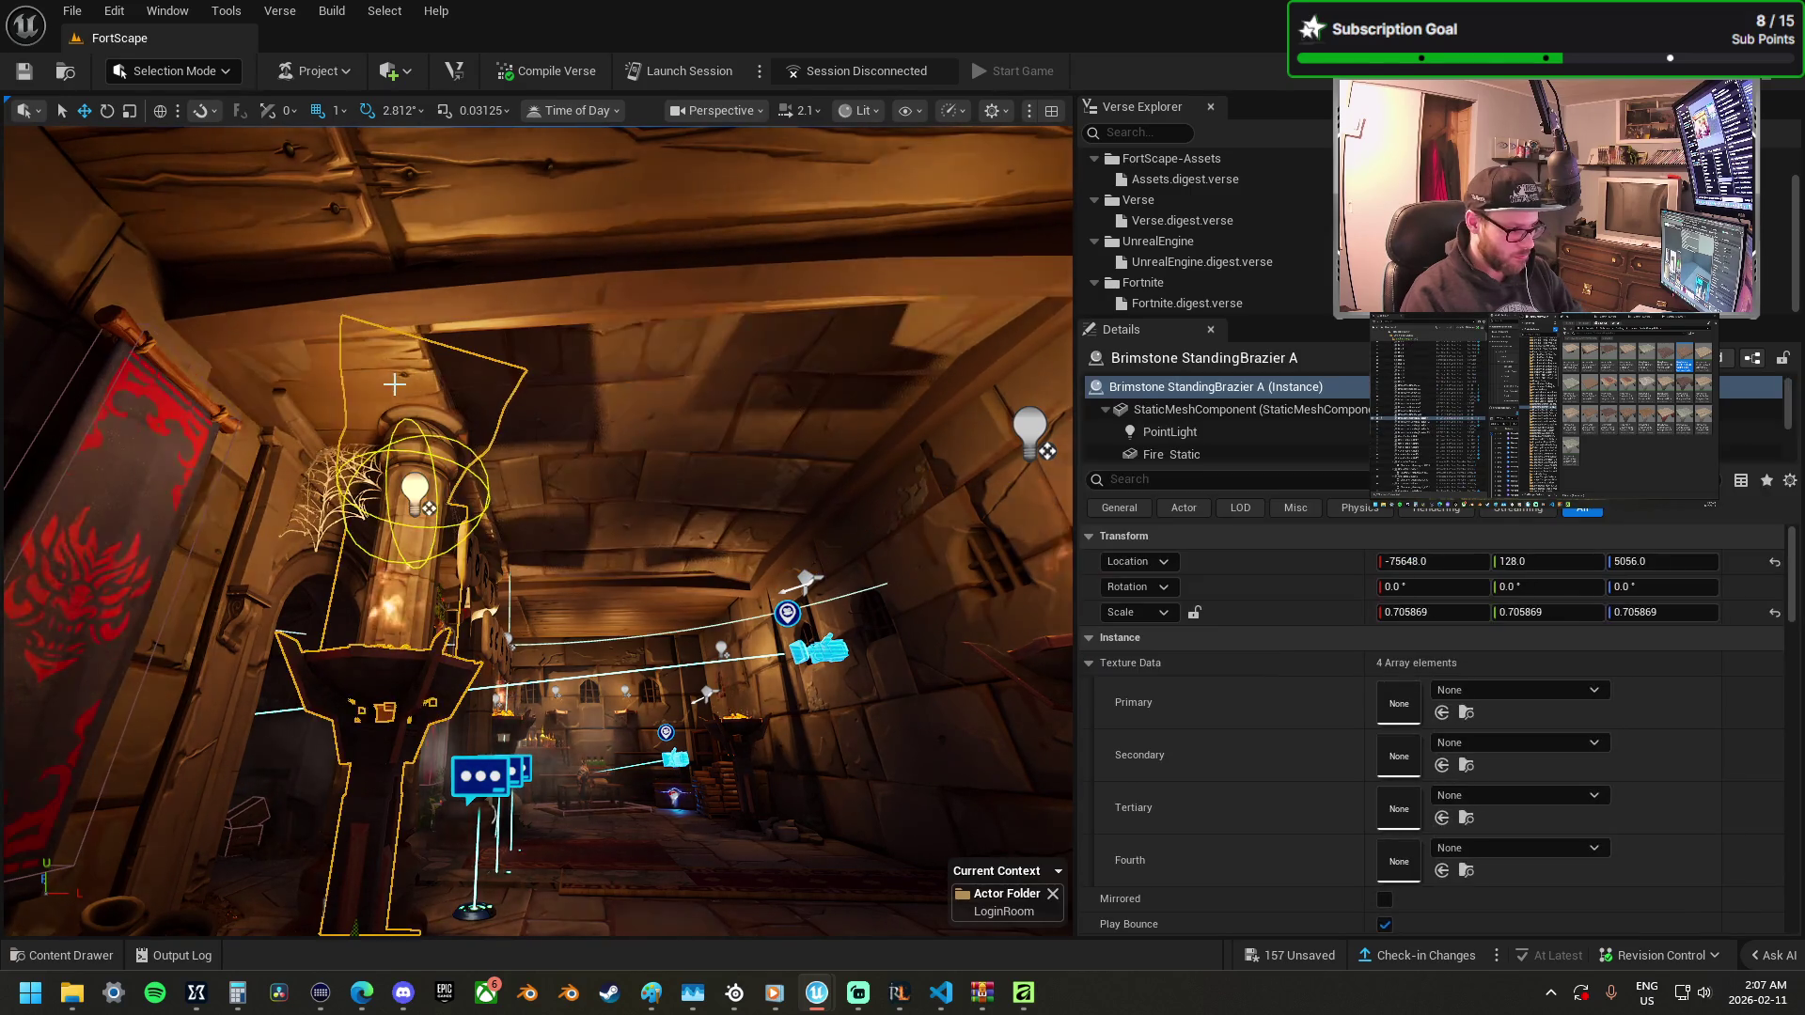
{"action": "key", "text": "Delete"}
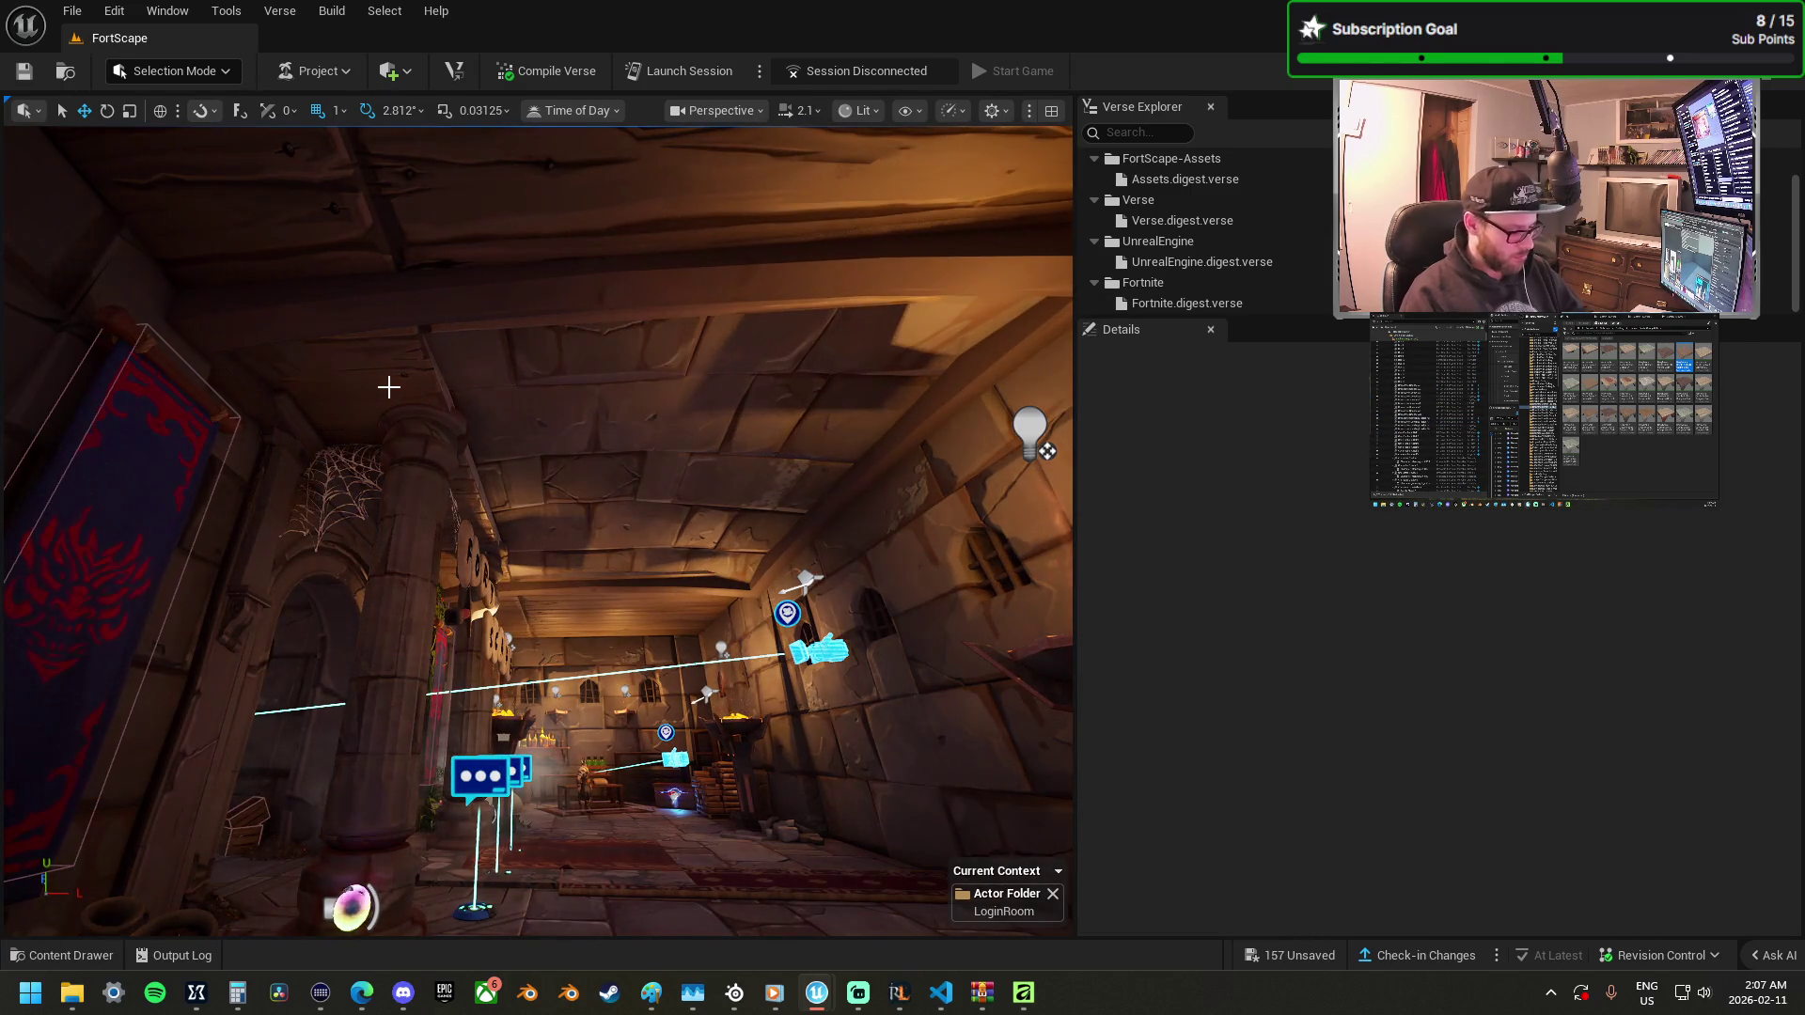
{"action": "key", "text": "ctrl+z"}
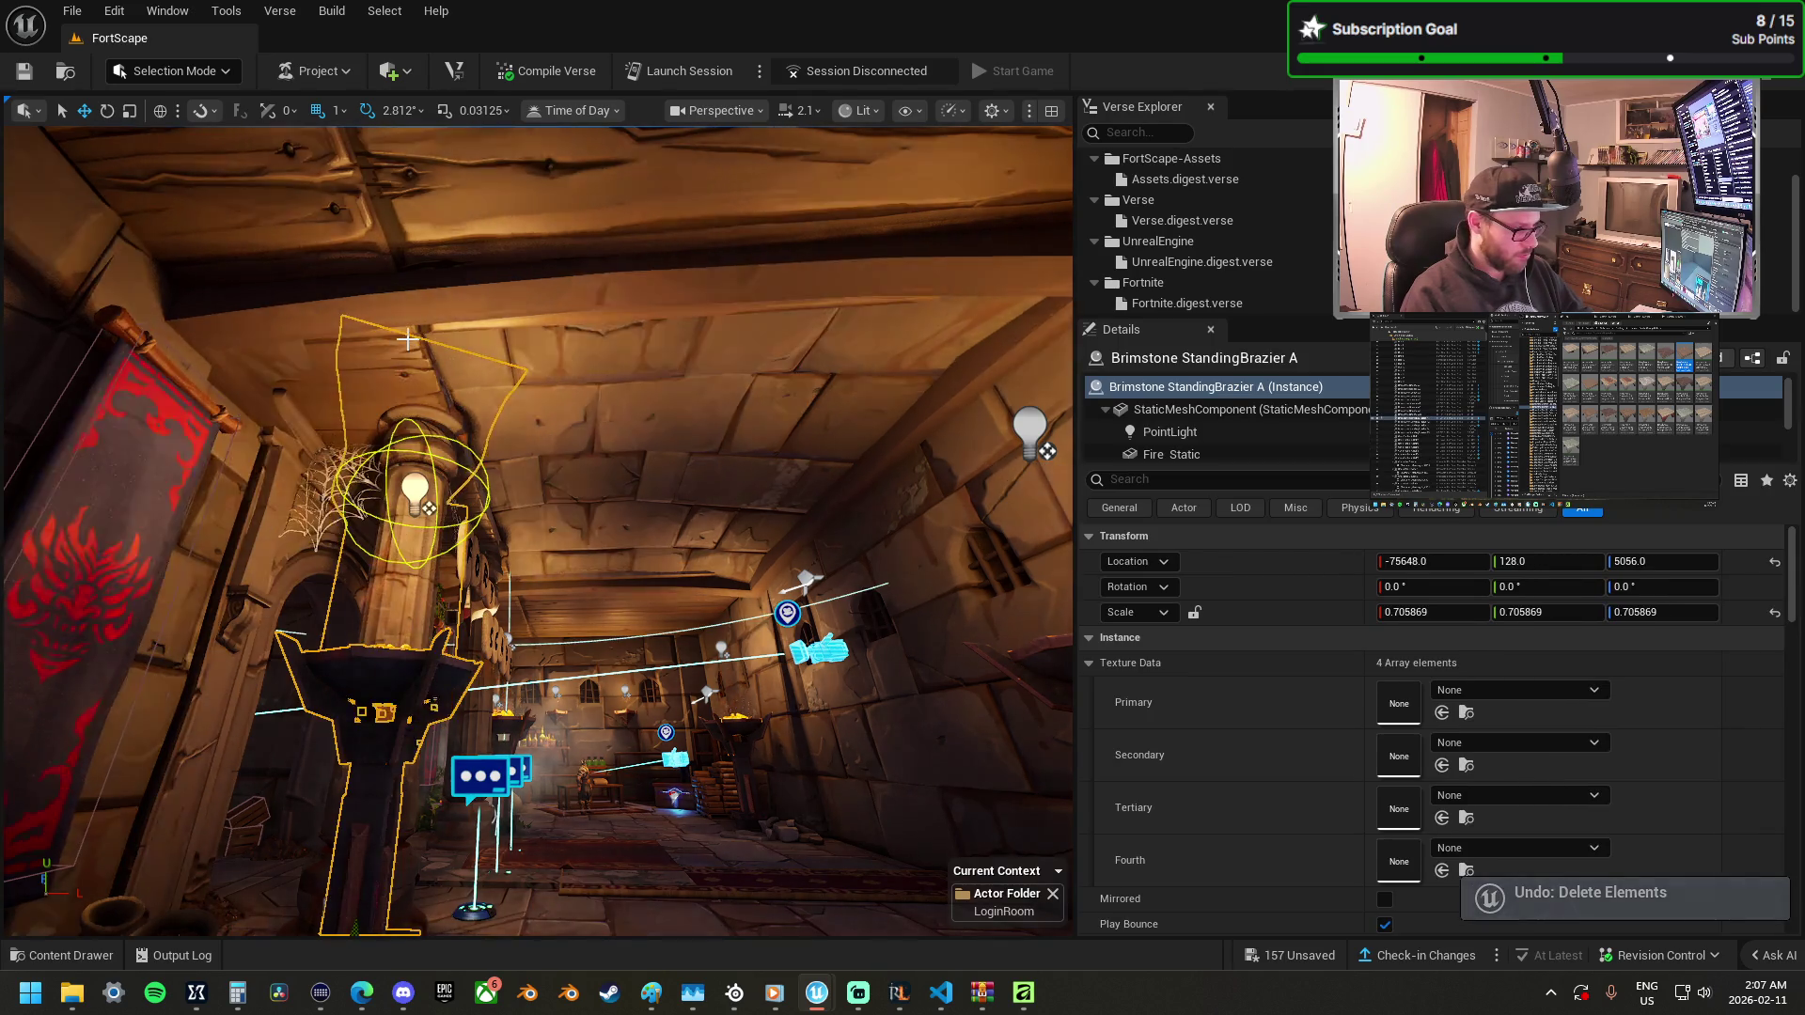
{"action": "left_click", "coordinate": [321, 363]}
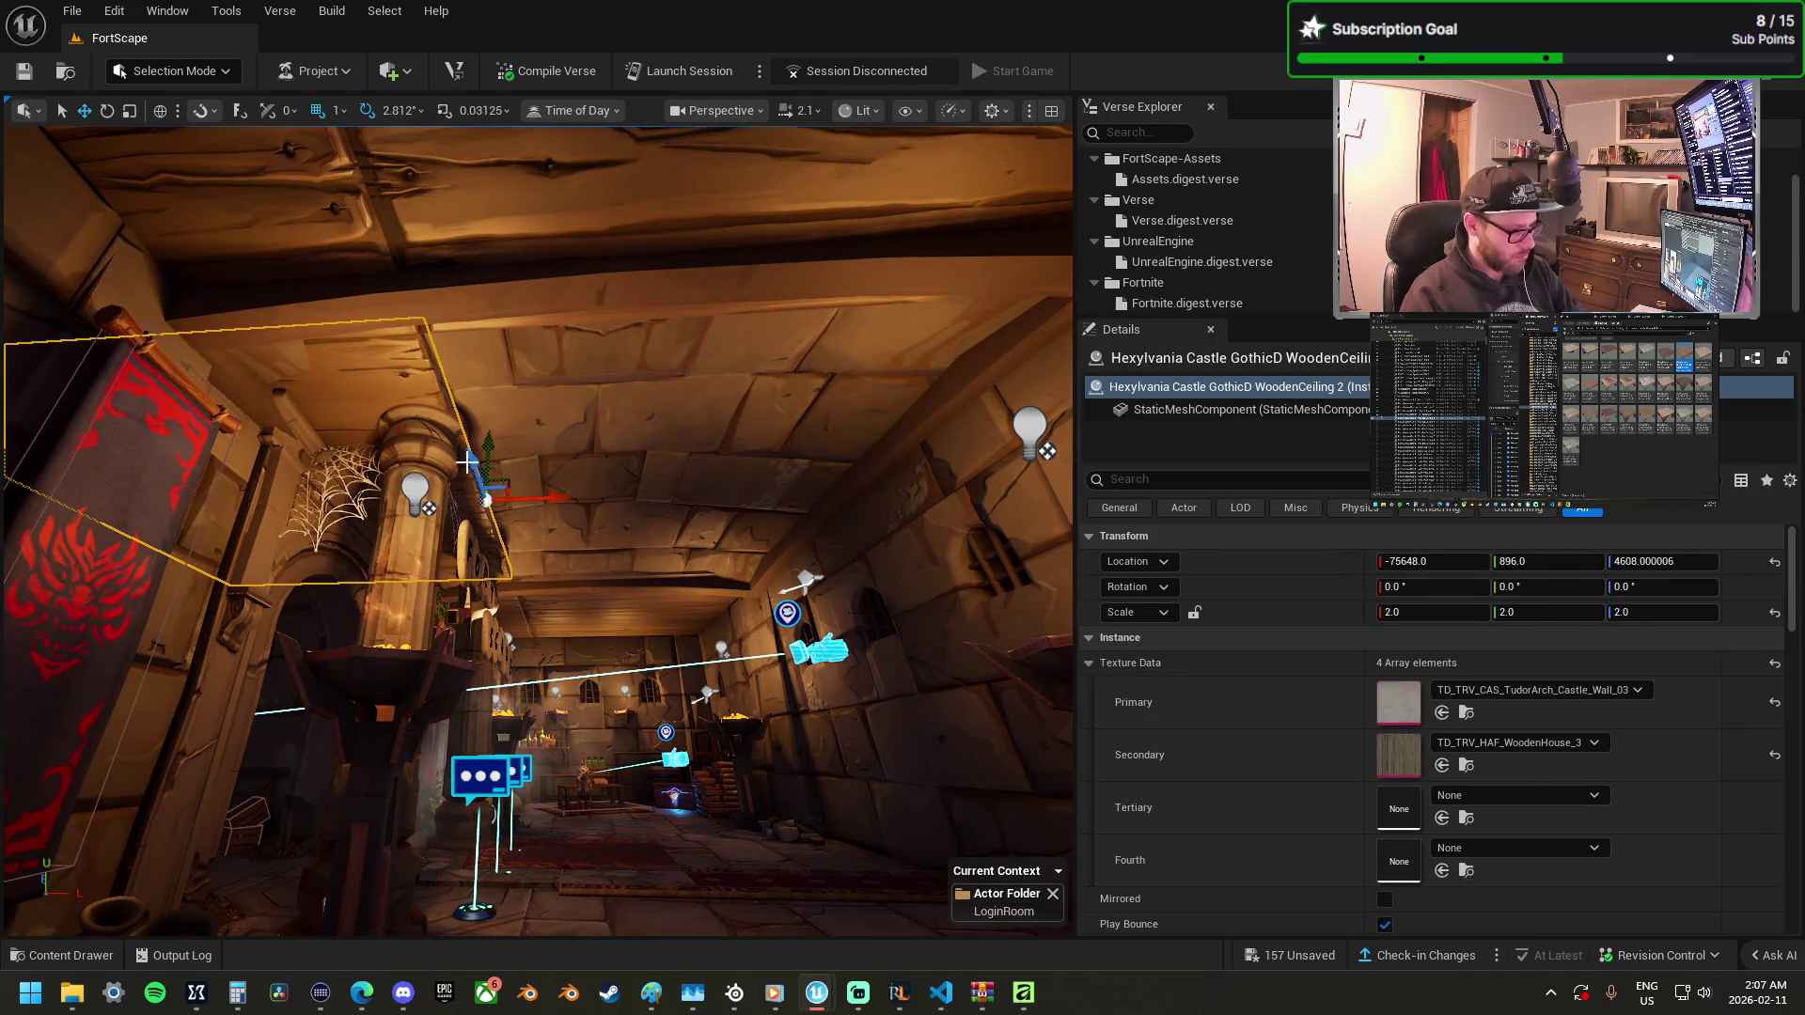
{"action": "left_click", "coordinate": [599, 611]}
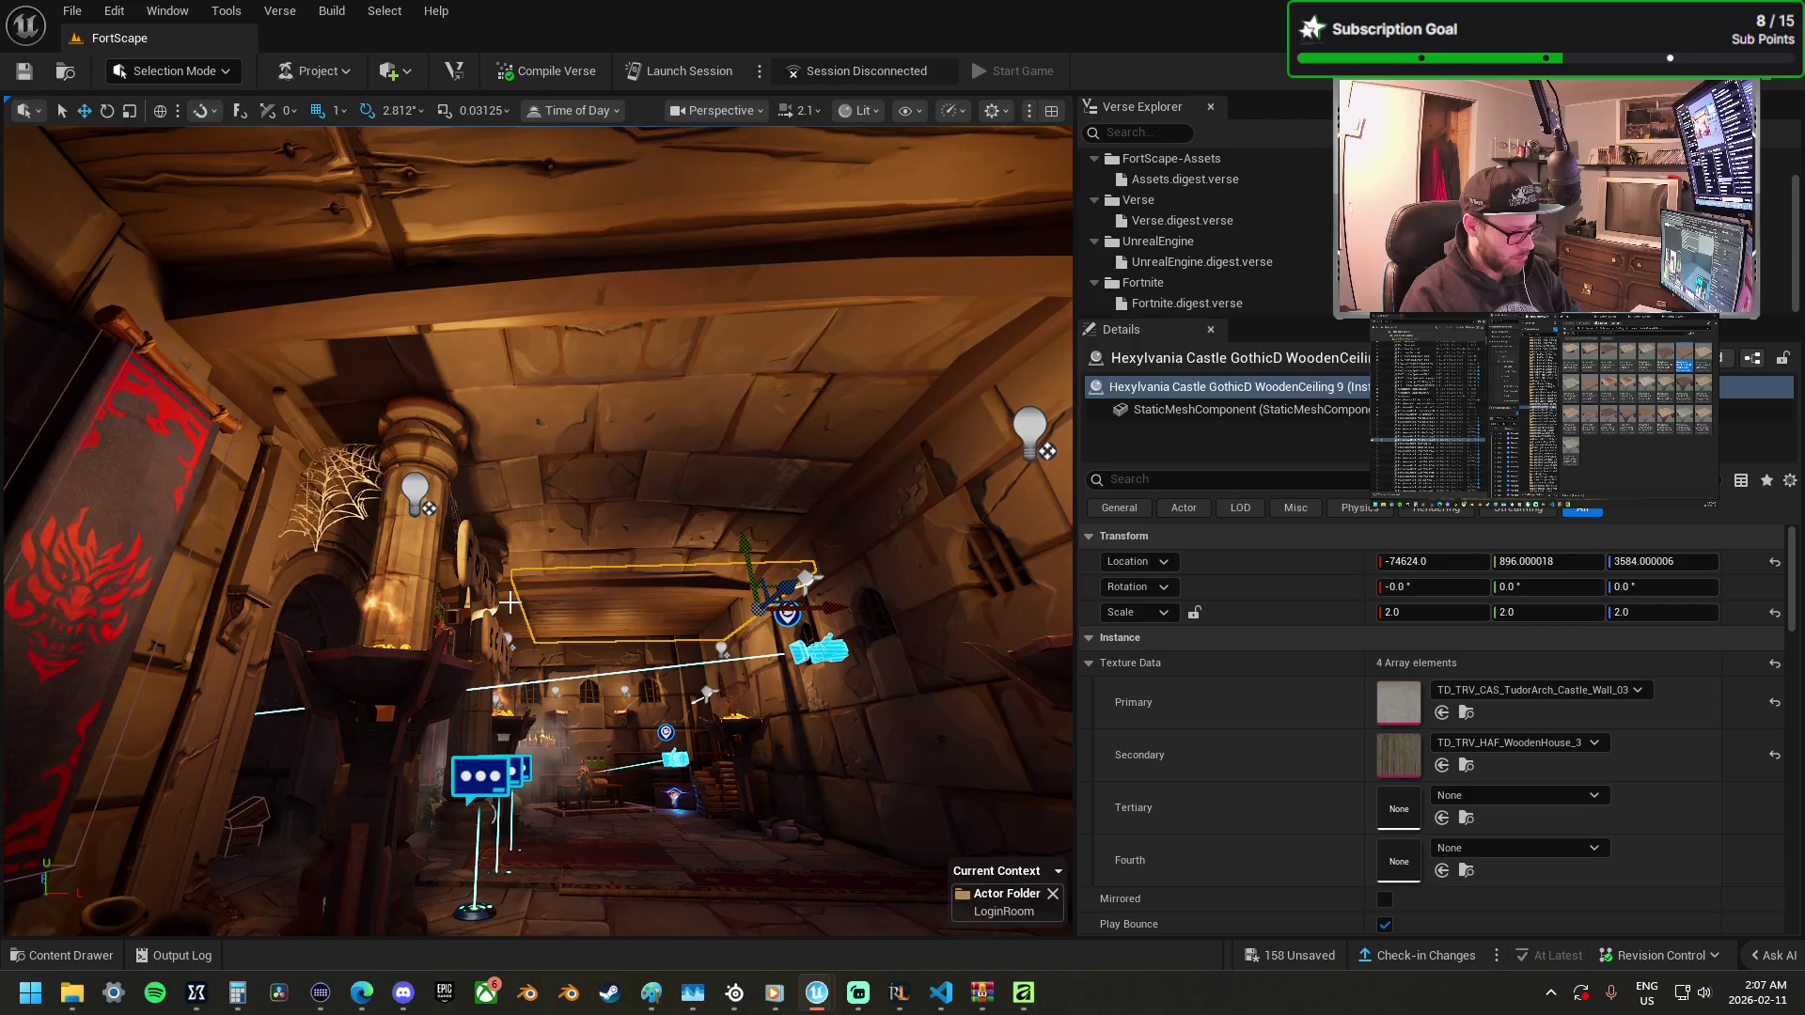
{"action": "key", "text": "Delete"}
Undo the ceiling deletions so the hallway ceiling pieces are restored.
{"action": "left_click", "coordinate": [510, 601]}
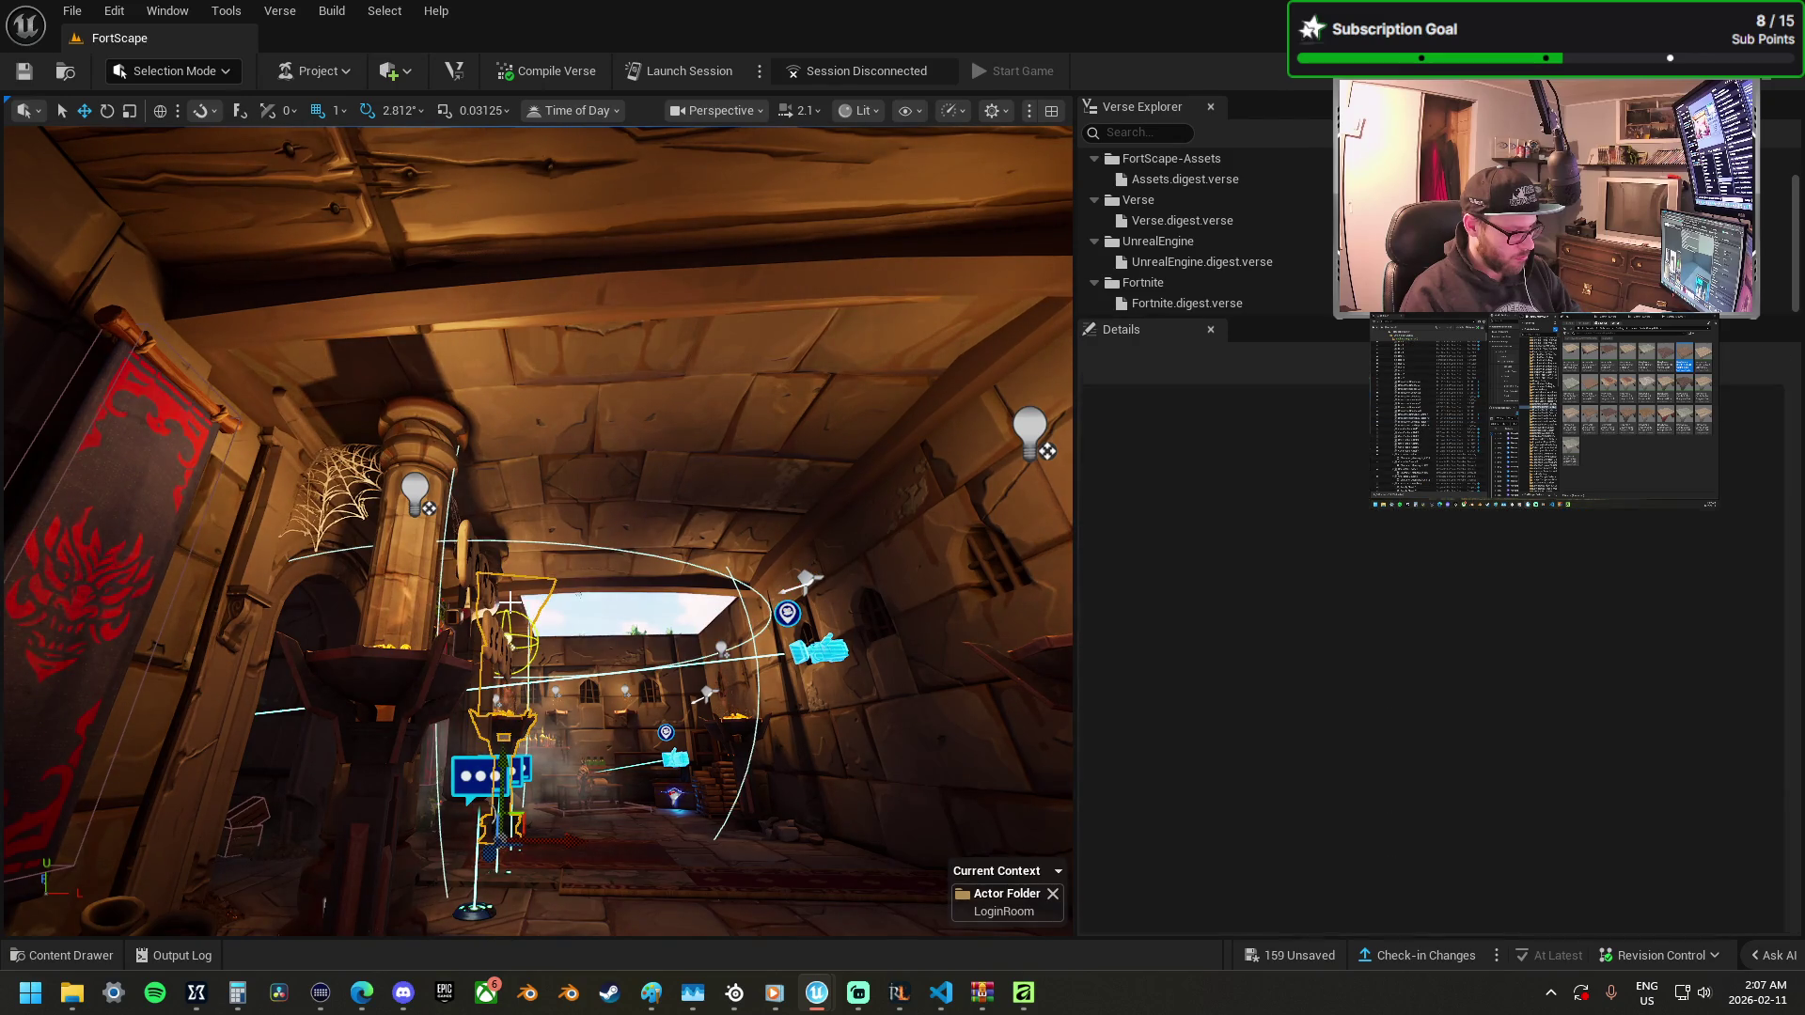
{"action": "key", "text": "ctrl+z"}
{"action": "key", "text": "ctrl+z"}
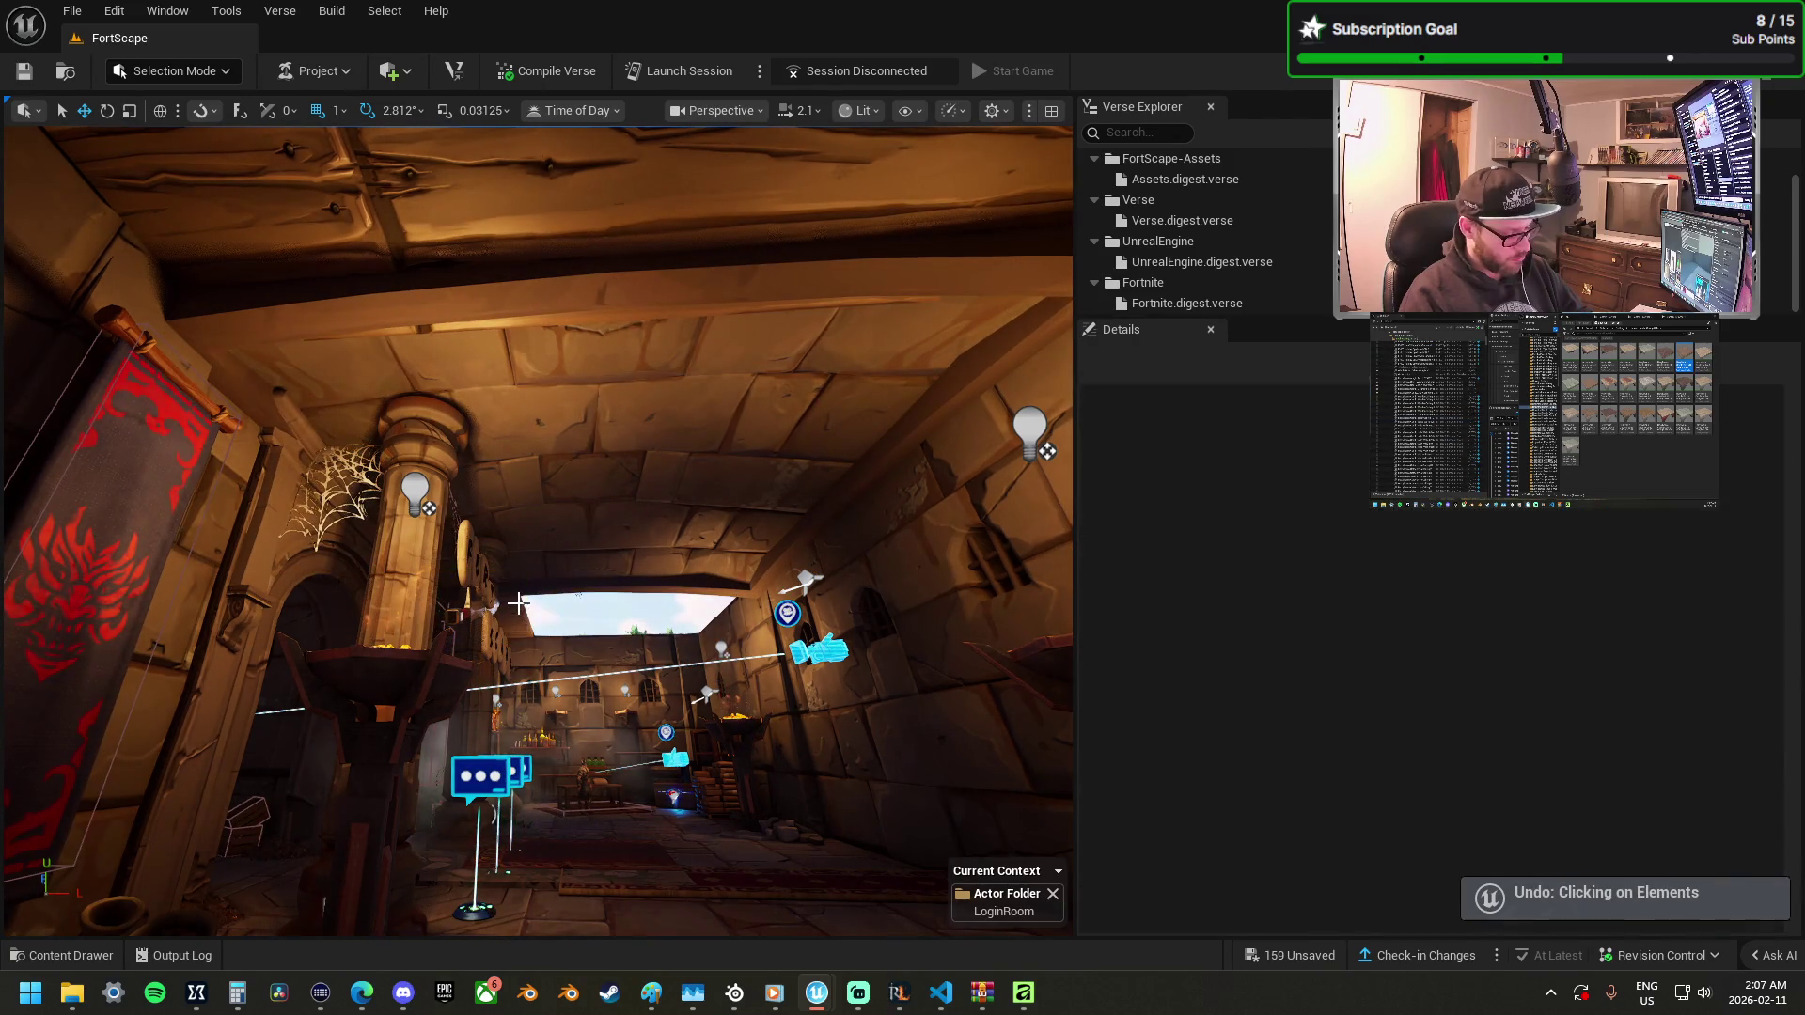
{"action": "key", "text": "ctrl+z"}
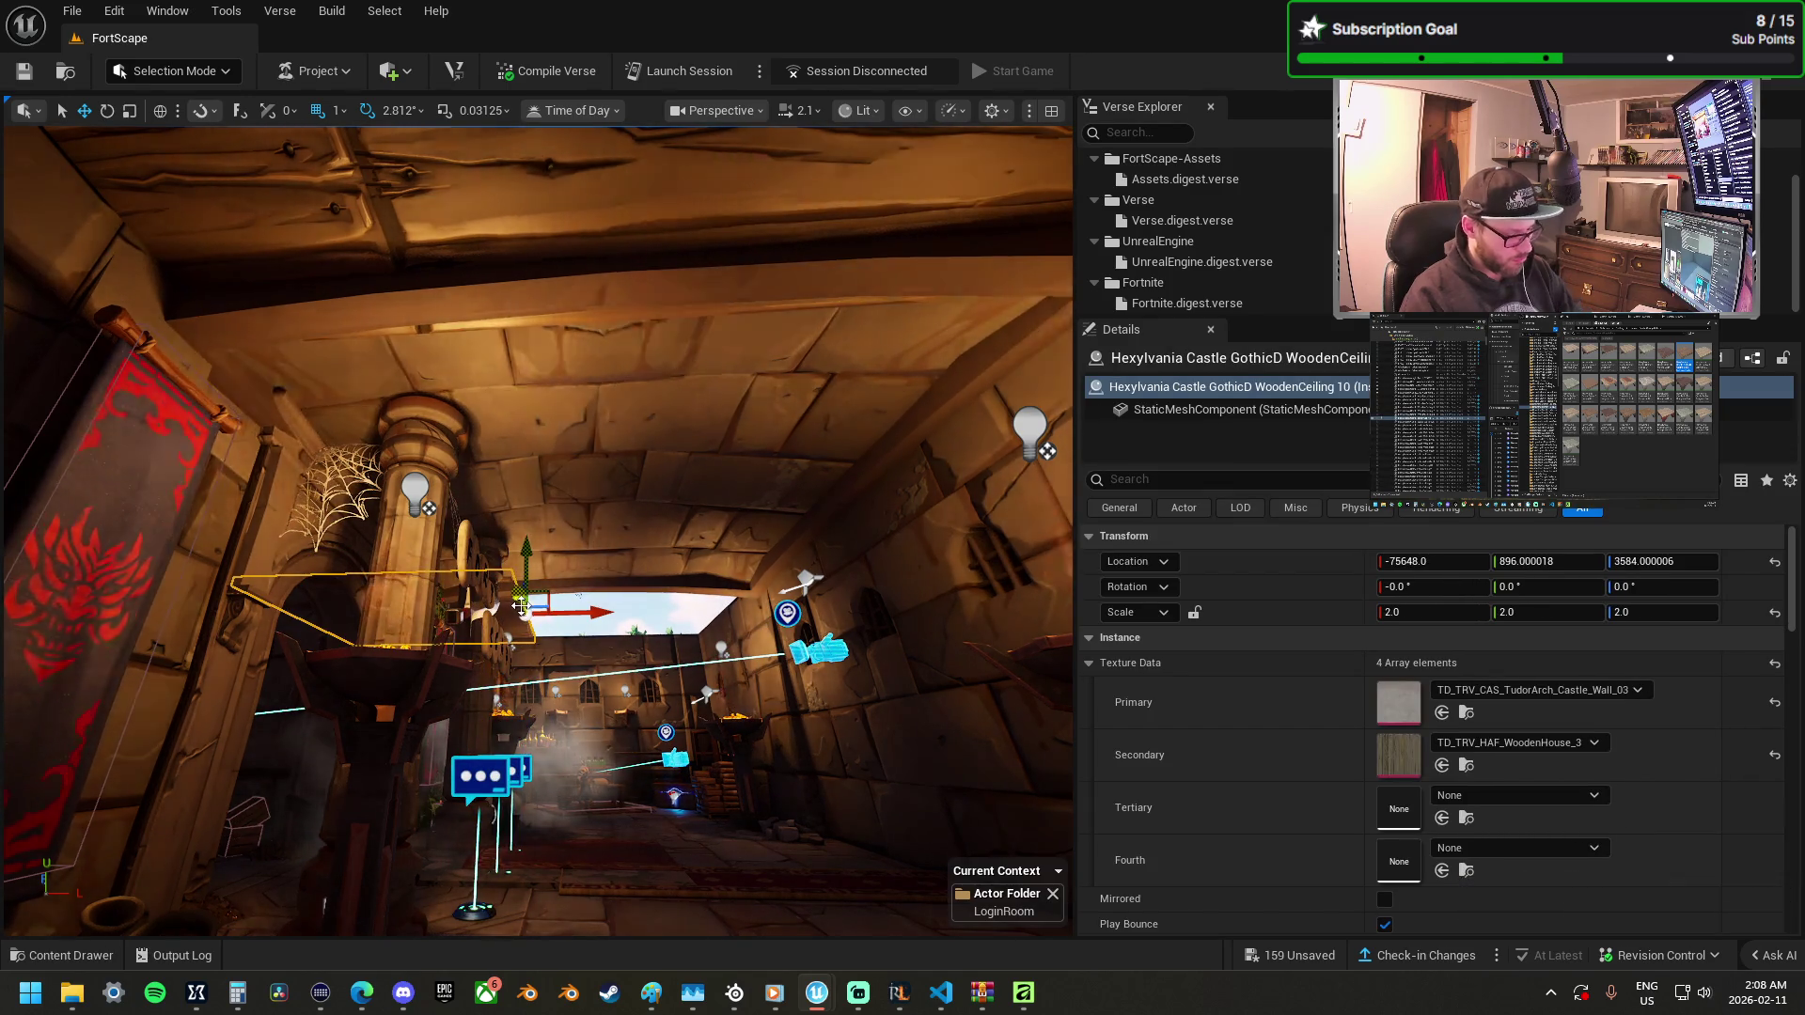
{"action": "key", "text": "Delete"}
{"action": "left_click_drag", "start_coordinate": [574, 486], "coordinate": [591, 437]}
{"action": "key", "text": "ctrl+z"}
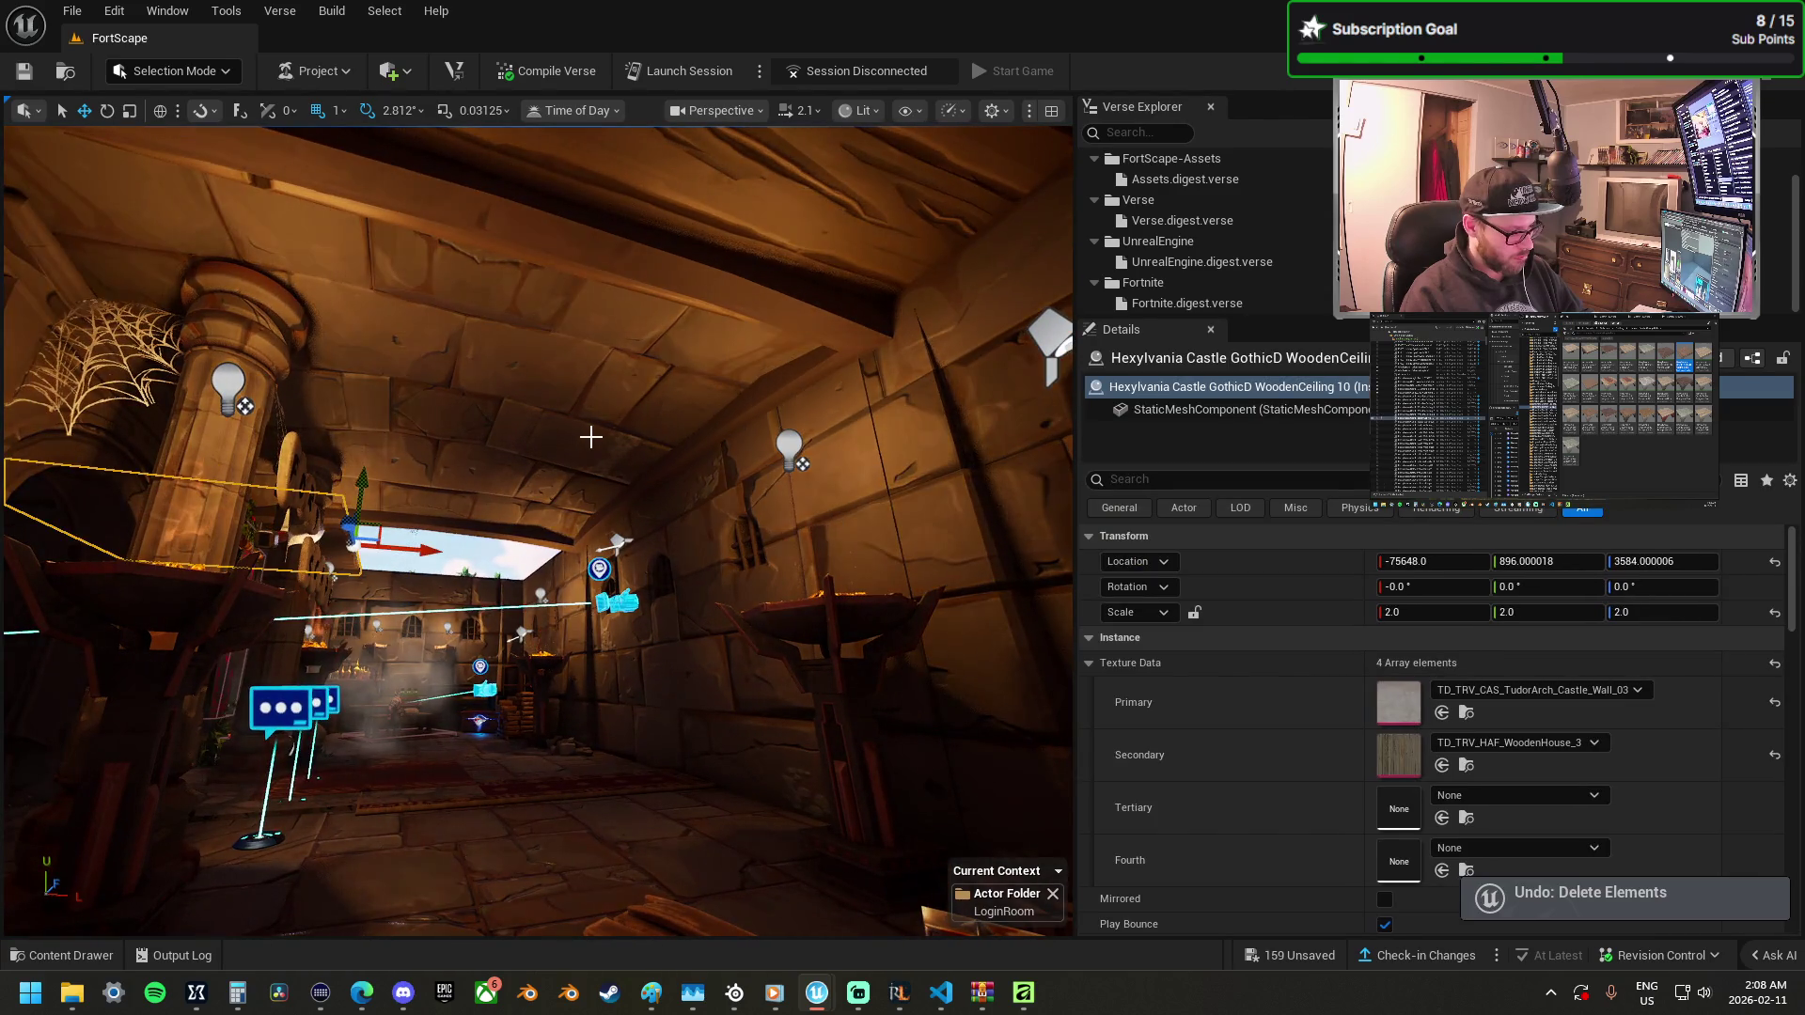
{"action": "key", "text": "ctrl+z"}
{"action": "key", "text": "ctrl+z"}
{"action": "key", "text": "ctrl+z"}
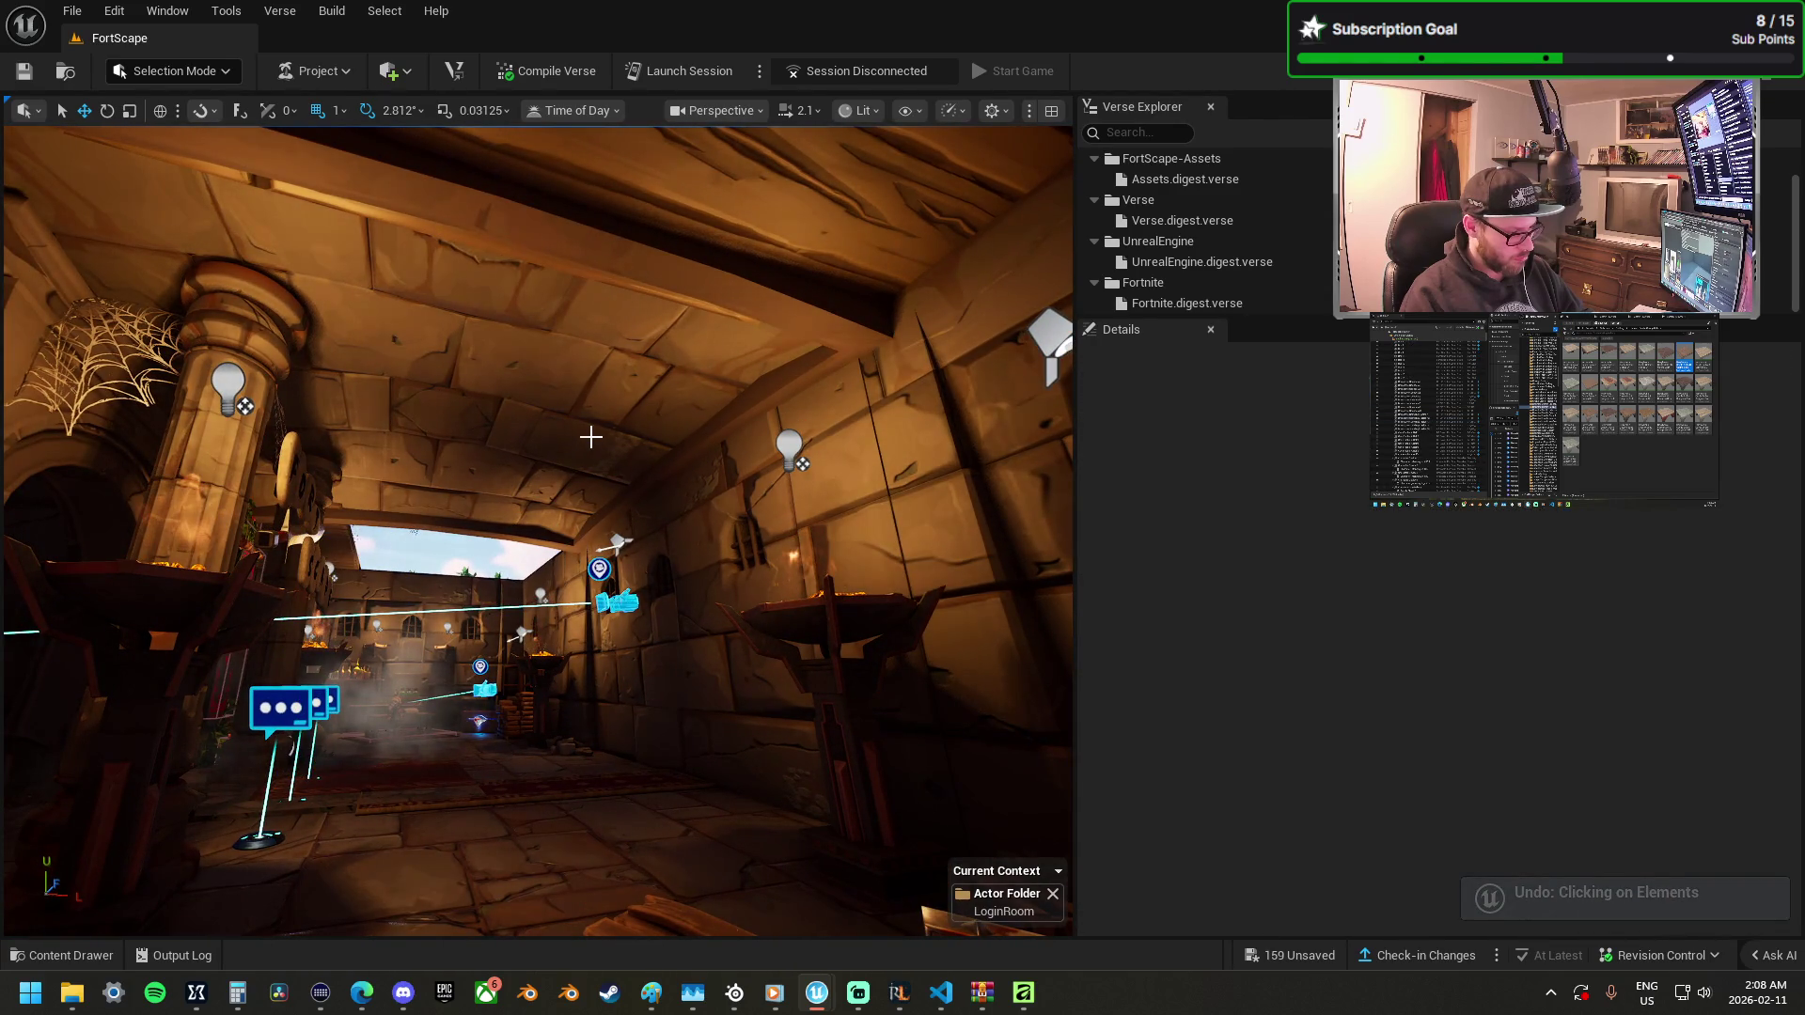
{"action": "mouse_move", "coordinate": [591, 440]}
{"action": "left_mouse_down"}
{"action": "mouse_move", "coordinate": [591, 479]}
{"action": "mouse_move", "coordinate": [540, 504]}
{"action": "mouse_move", "coordinate": [532, 344]}
{"action": "mouse_move", "coordinate": [613, 369]}
{"action": "mouse_move", "coordinate": [766, 313]}
{"action": "mouse_move", "coordinate": [805, 341]}
{"action": "left_mouse_up"}
Select just the single Gothic ceiling piece by the entrance with the Scale tool active.
{"action": "left_click", "coordinate": [554, 474], "text": "ctrl"}
{"action": "left_click", "coordinate": [532, 344]}
{"action": "key", "text": "r"}
{"action": "mouse_move", "coordinate": [342, 238]}
{"action": "left_mouse_down"}
{"action": "mouse_move", "coordinate": [370, 447]}
{"action": "mouse_move", "coordinate": [266, 419]}
{"action": "mouse_move", "coordinate": [386, 381]}
{"action": "mouse_move", "coordinate": [404, 311]}
{"action": "mouse_move", "coordinate": [548, 427]}
{"action": "left_mouse_up"}
{"action": "left_click", "coordinate": [370, 447]}
Select the Castle GothicD Ceiling 02 D2 piece over the corridor.
{"action": "left_click", "coordinate": [549, 427]}
{"action": "left_click_drag", "start_coordinate": [790, 452], "coordinate": [789, 451]}
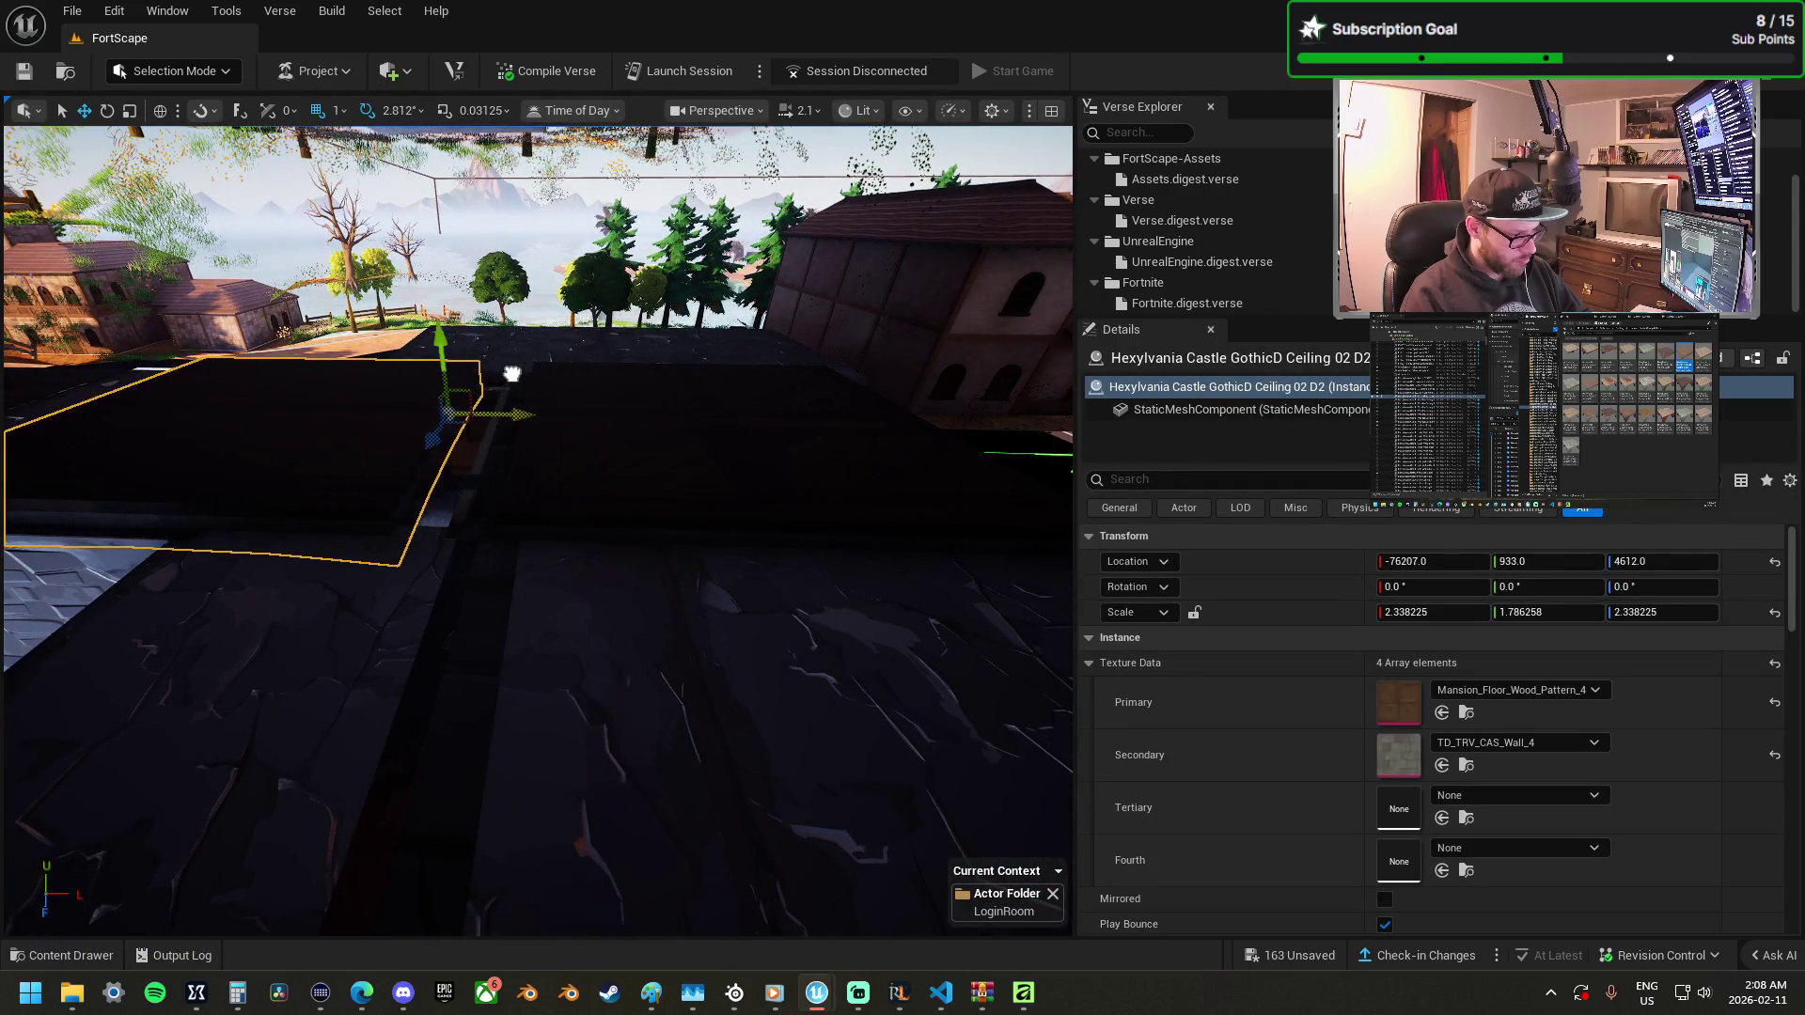
{"action": "left_click_drag", "start_coordinate": [554, 396], "coordinate": [385, 377]}
{"action": "left_click", "coordinate": [385, 377]}
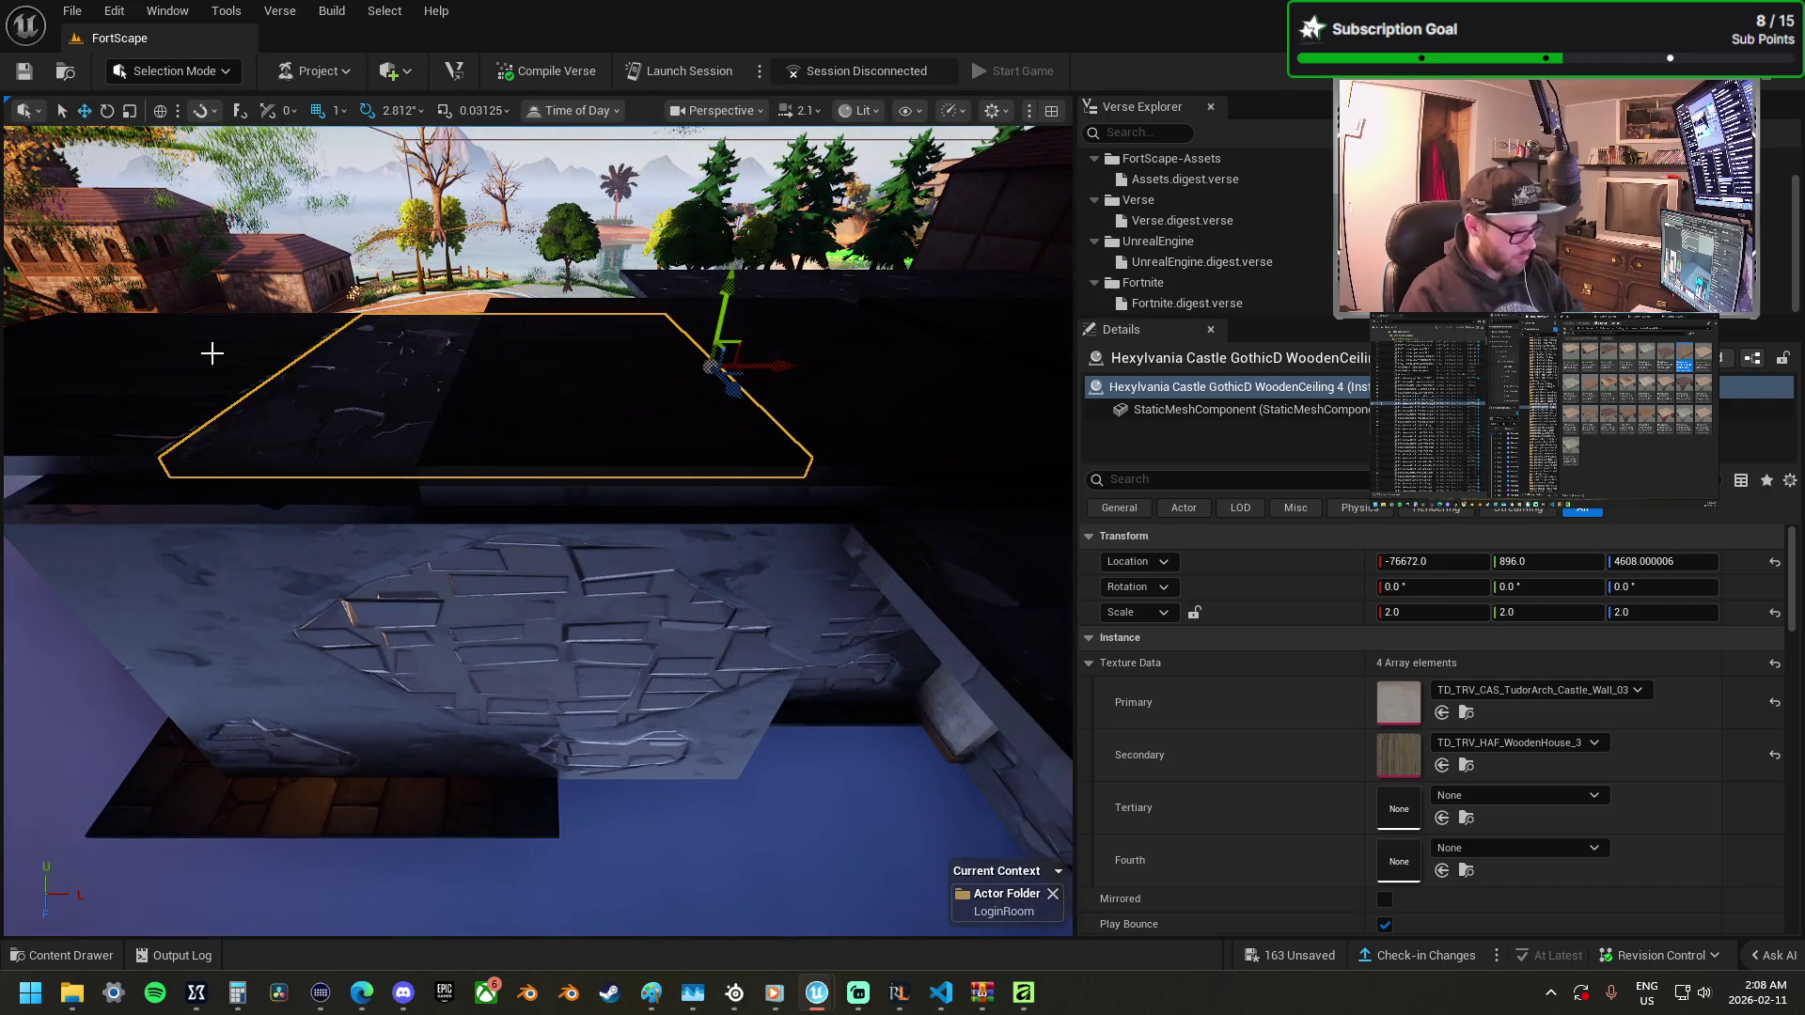
{"action": "left_click", "coordinate": [219, 378]}
{"action": "left_click", "coordinate": [642, 418]}
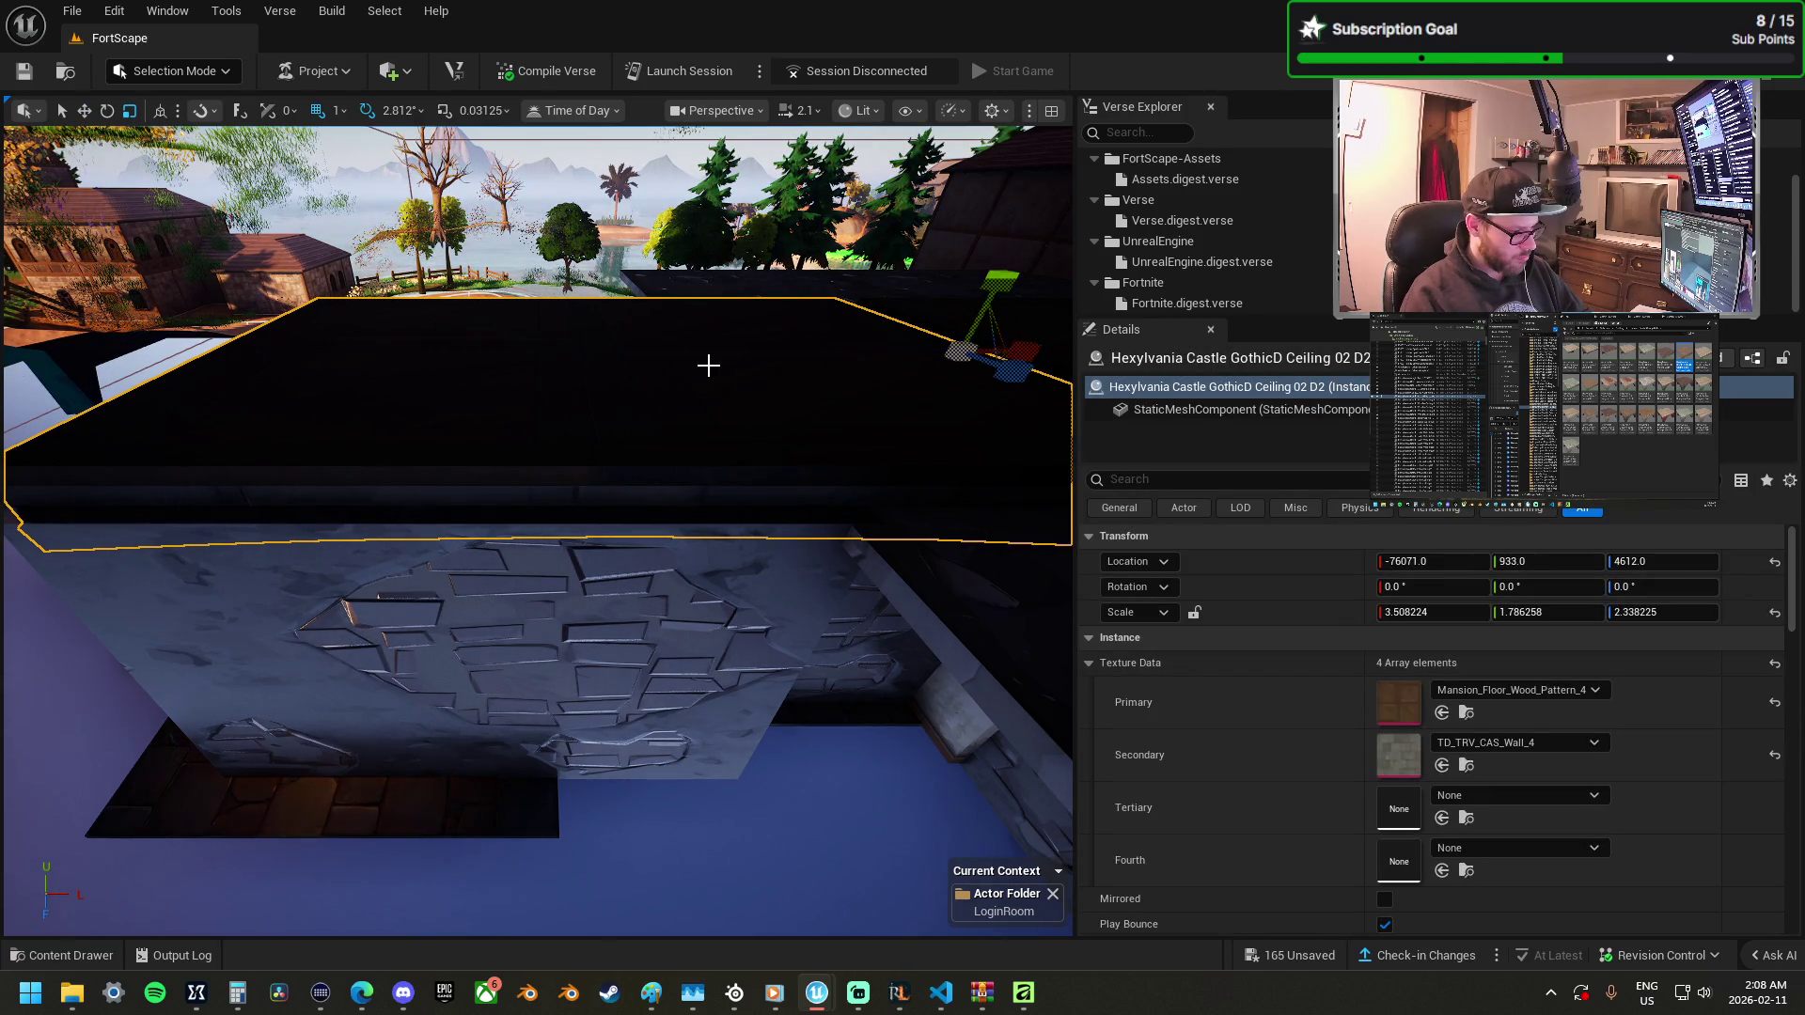
{"action": "key", "text": "w"}
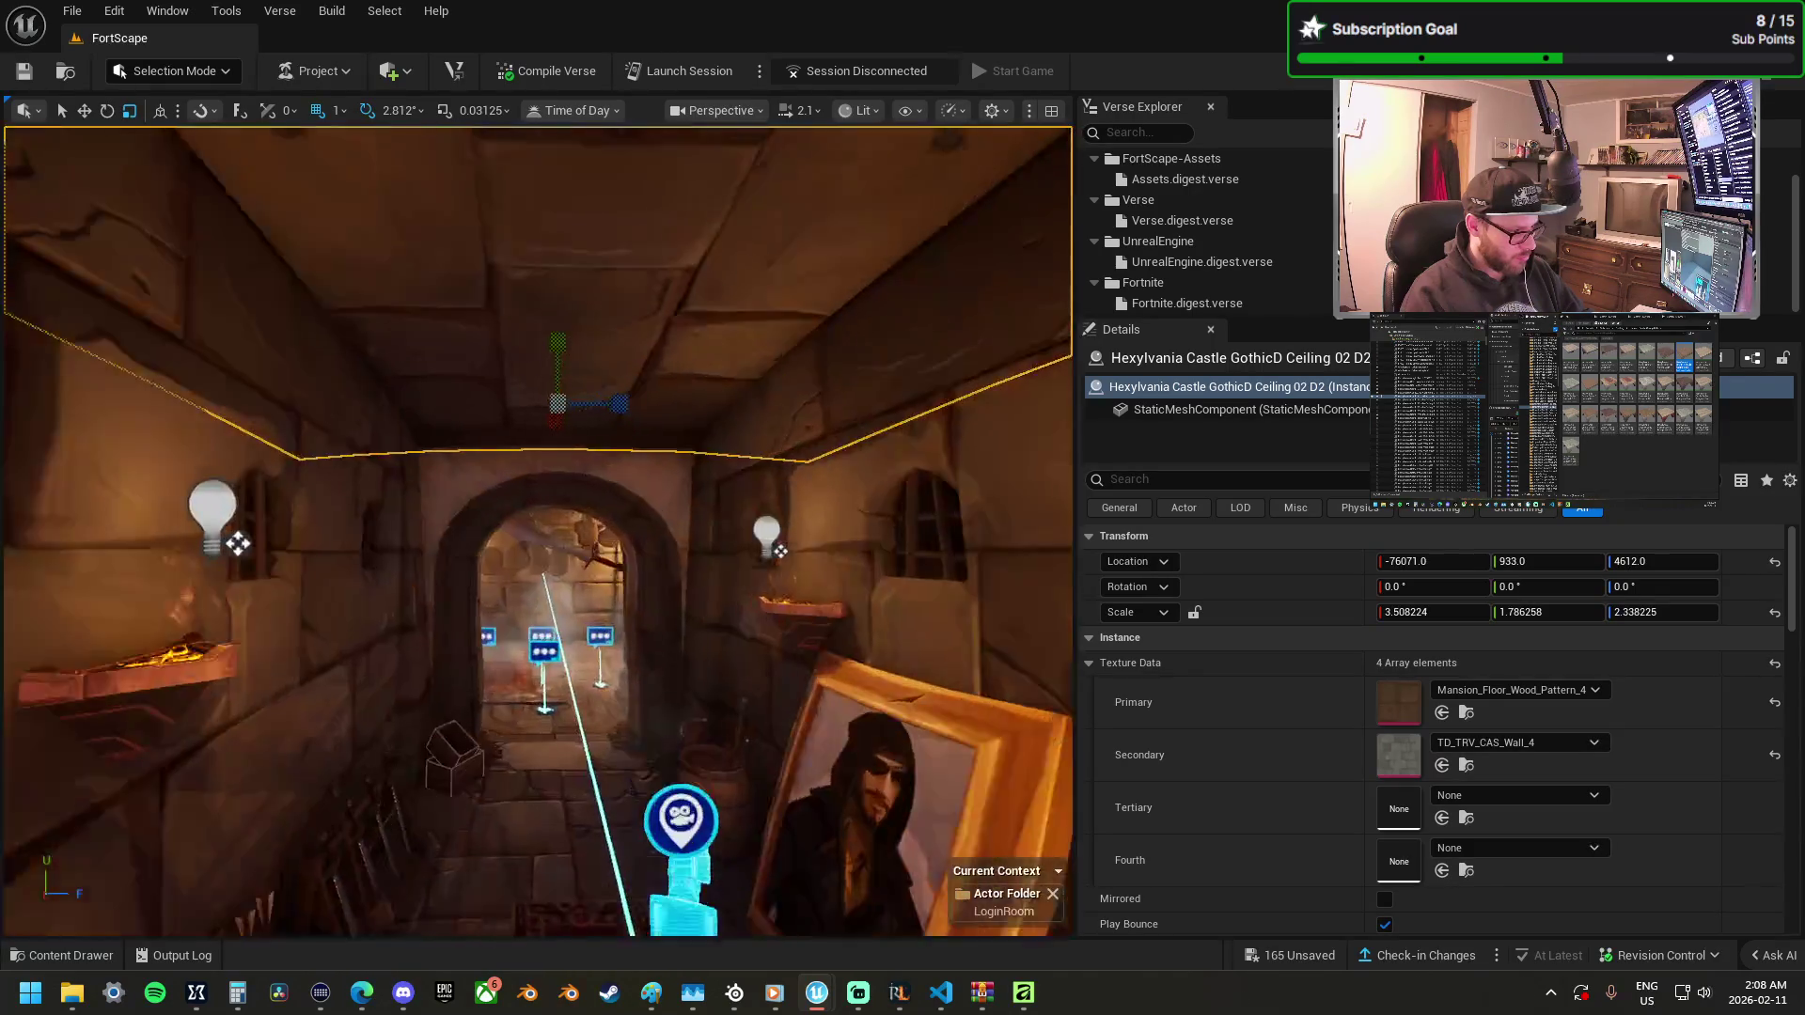
Resize Ceiling 02 D2 flatter on Z and wider on Y to cover the corridor.
{"action": "left_click_drag", "start_coordinate": [615, 435], "coordinate": [583, 434]}
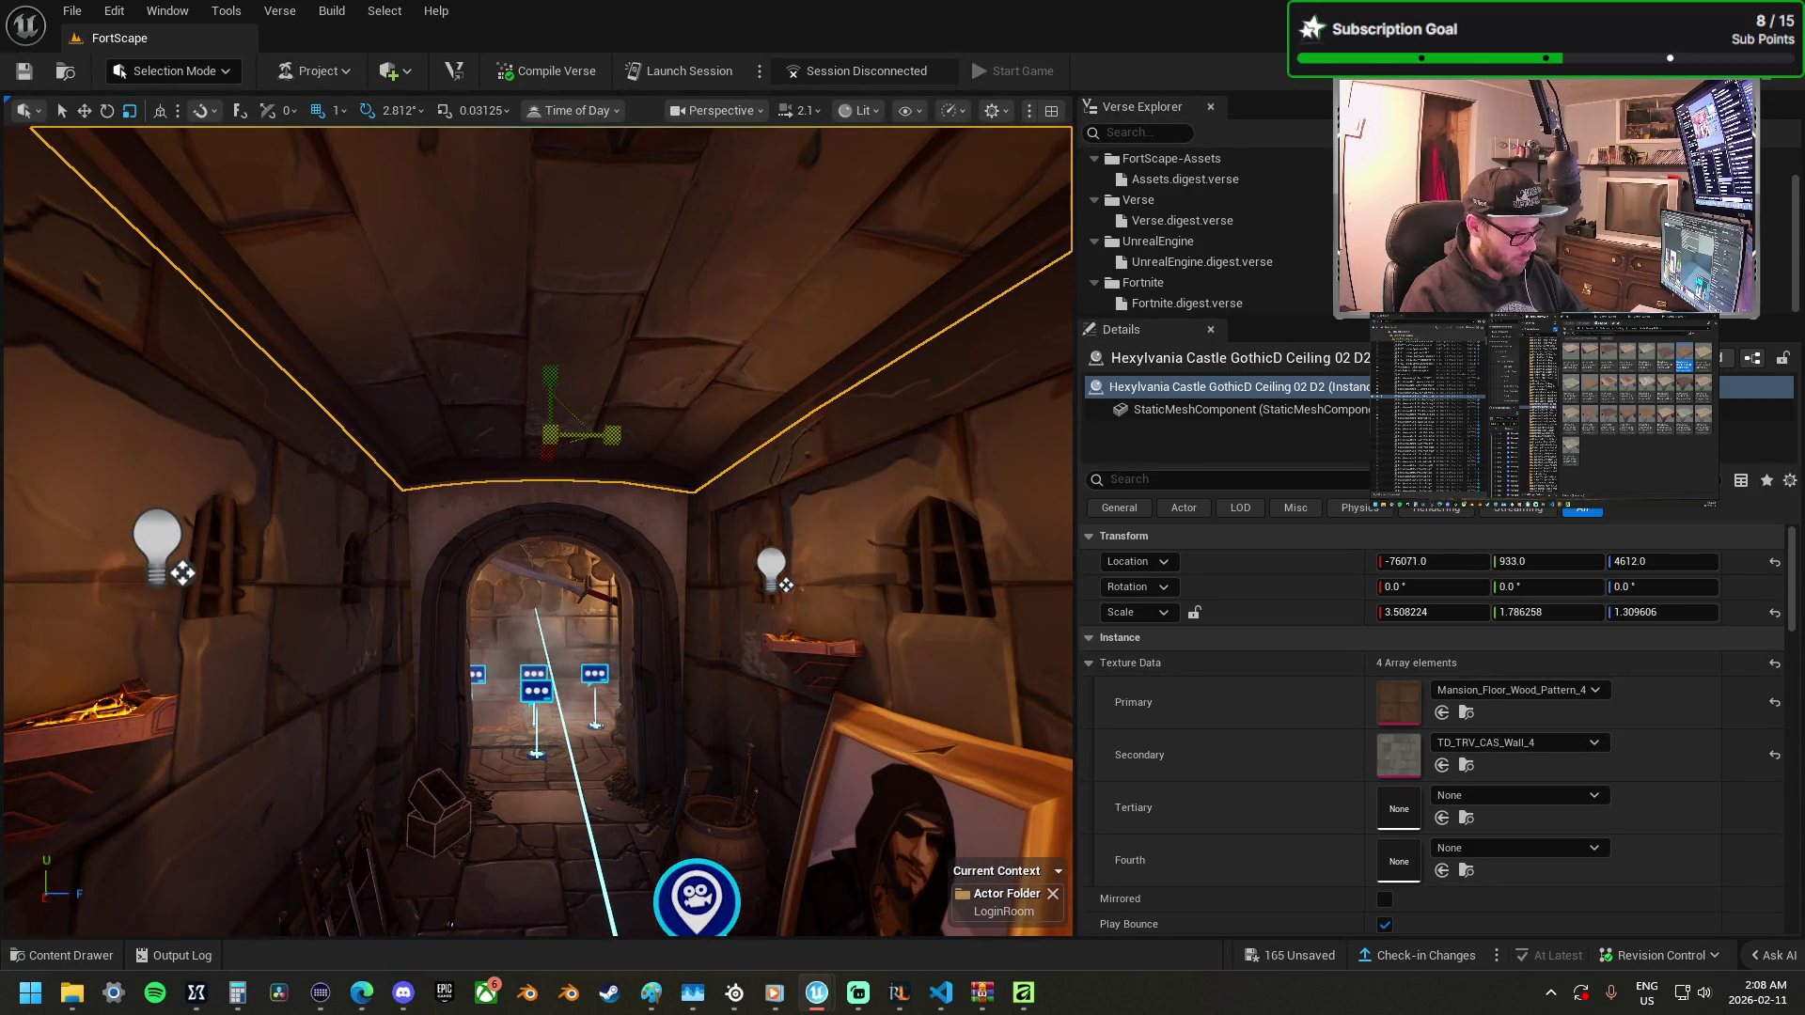
{"action": "mouse_move", "coordinate": [543, 381]}
{"action": "left_mouse_down"}
{"action": "mouse_move", "coordinate": [543, 282]}
{"action": "mouse_move", "coordinate": [542, 301]}
{"action": "left_mouse_up"}
{"action": "mouse_move", "coordinate": [547, 376]}
{"action": "left_mouse_down"}
{"action": "mouse_move", "coordinate": [592, 376]}
{"action": "mouse_move", "coordinate": [527, 386]}
{"action": "mouse_move", "coordinate": [442, 217]}
{"action": "mouse_move", "coordinate": [466, 198]}
{"action": "left_mouse_up"}
{"action": "key", "text": "w"}
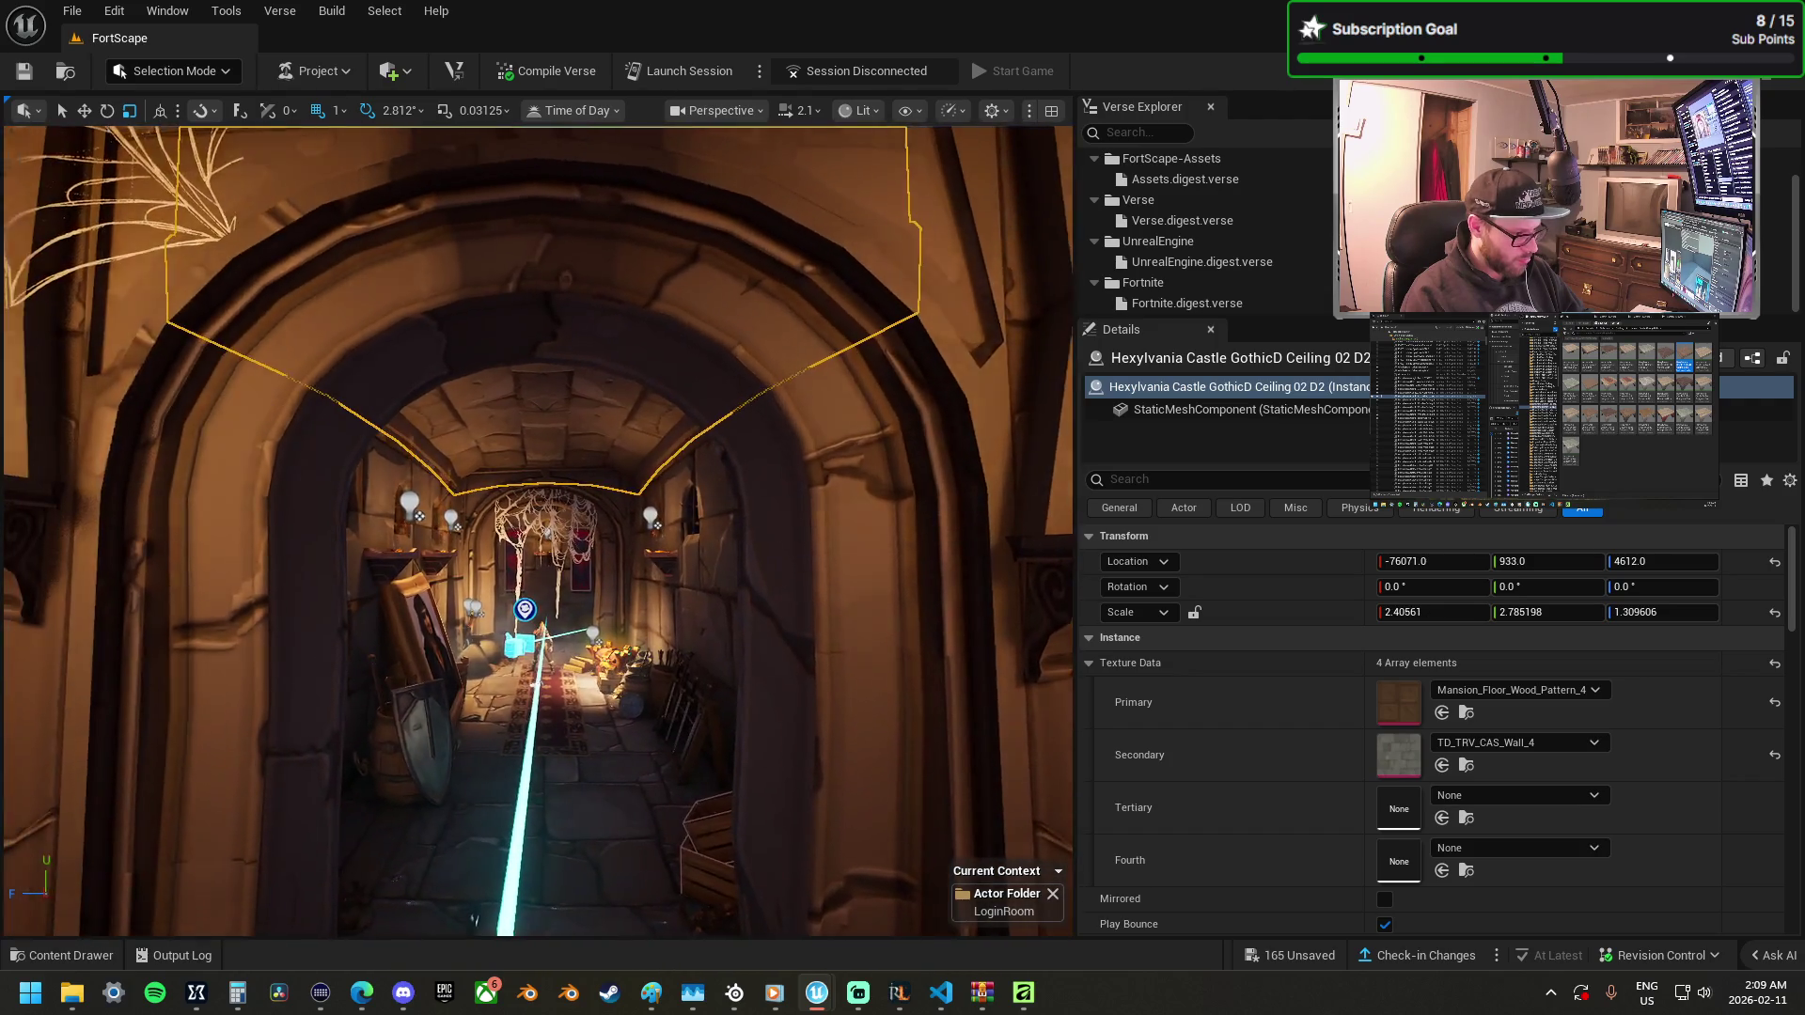
{"action": "key", "text": "w"}
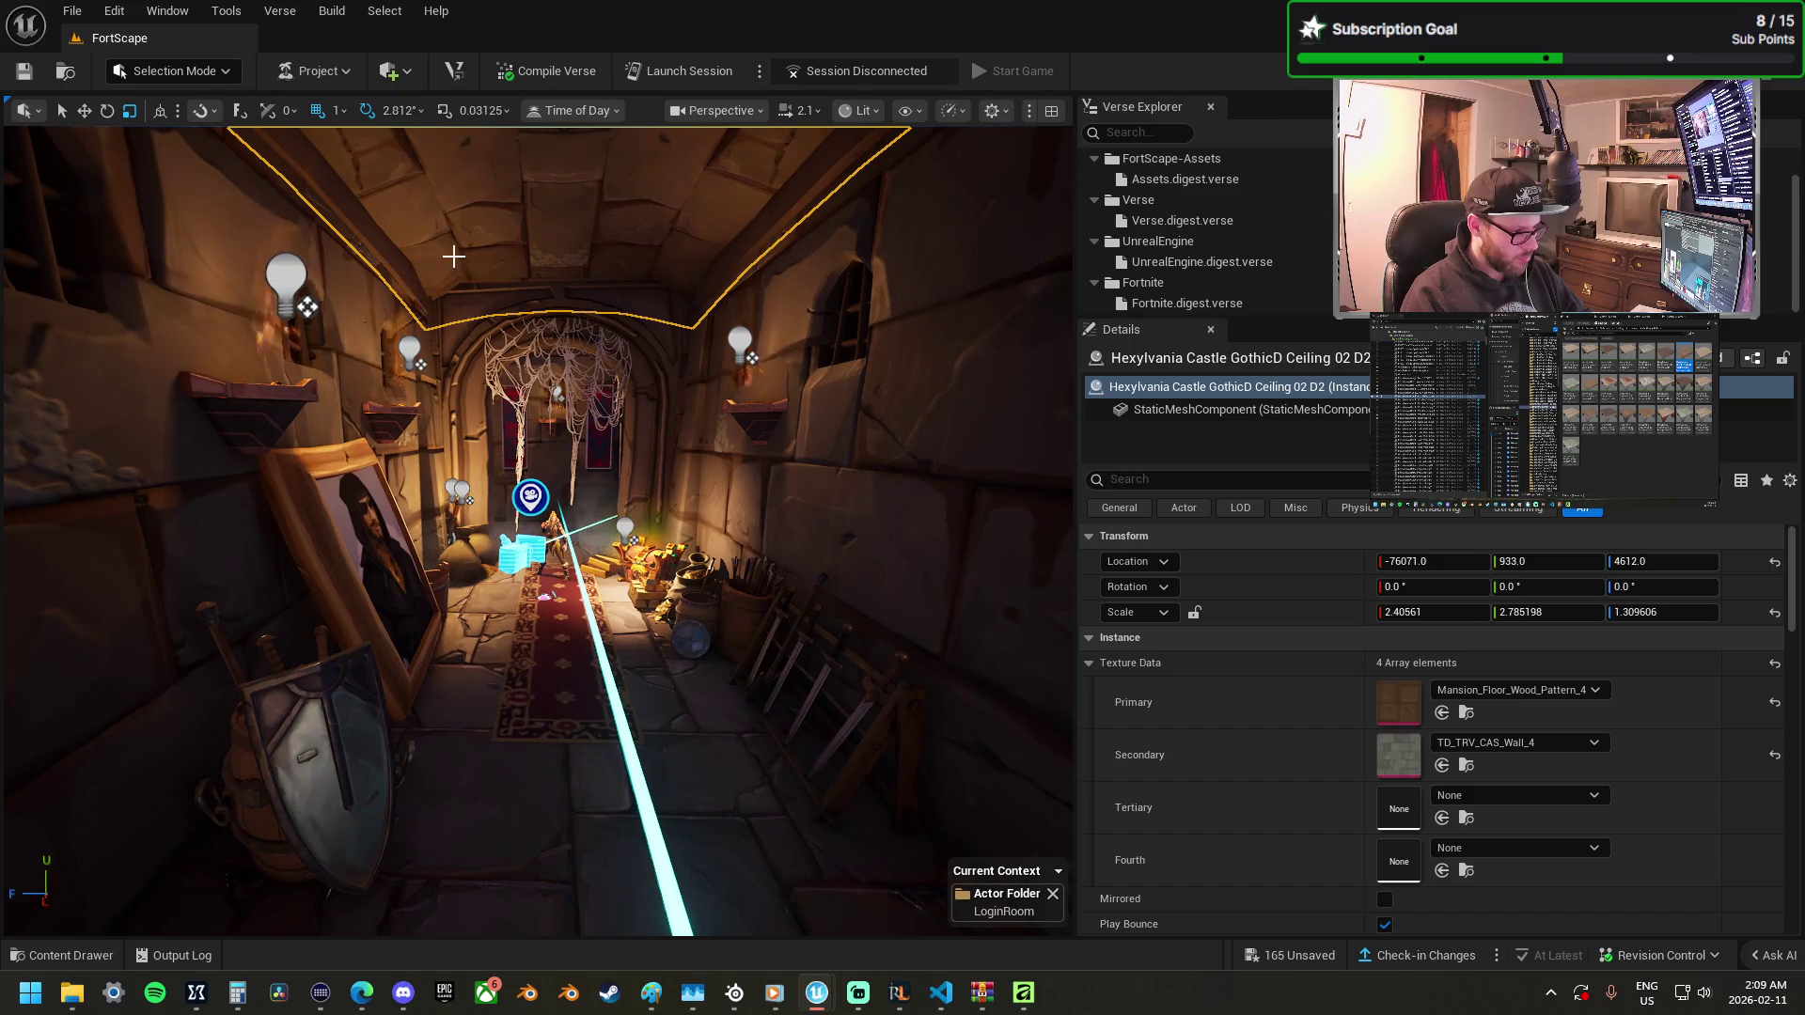
{"action": "key", "text": "Escape"}
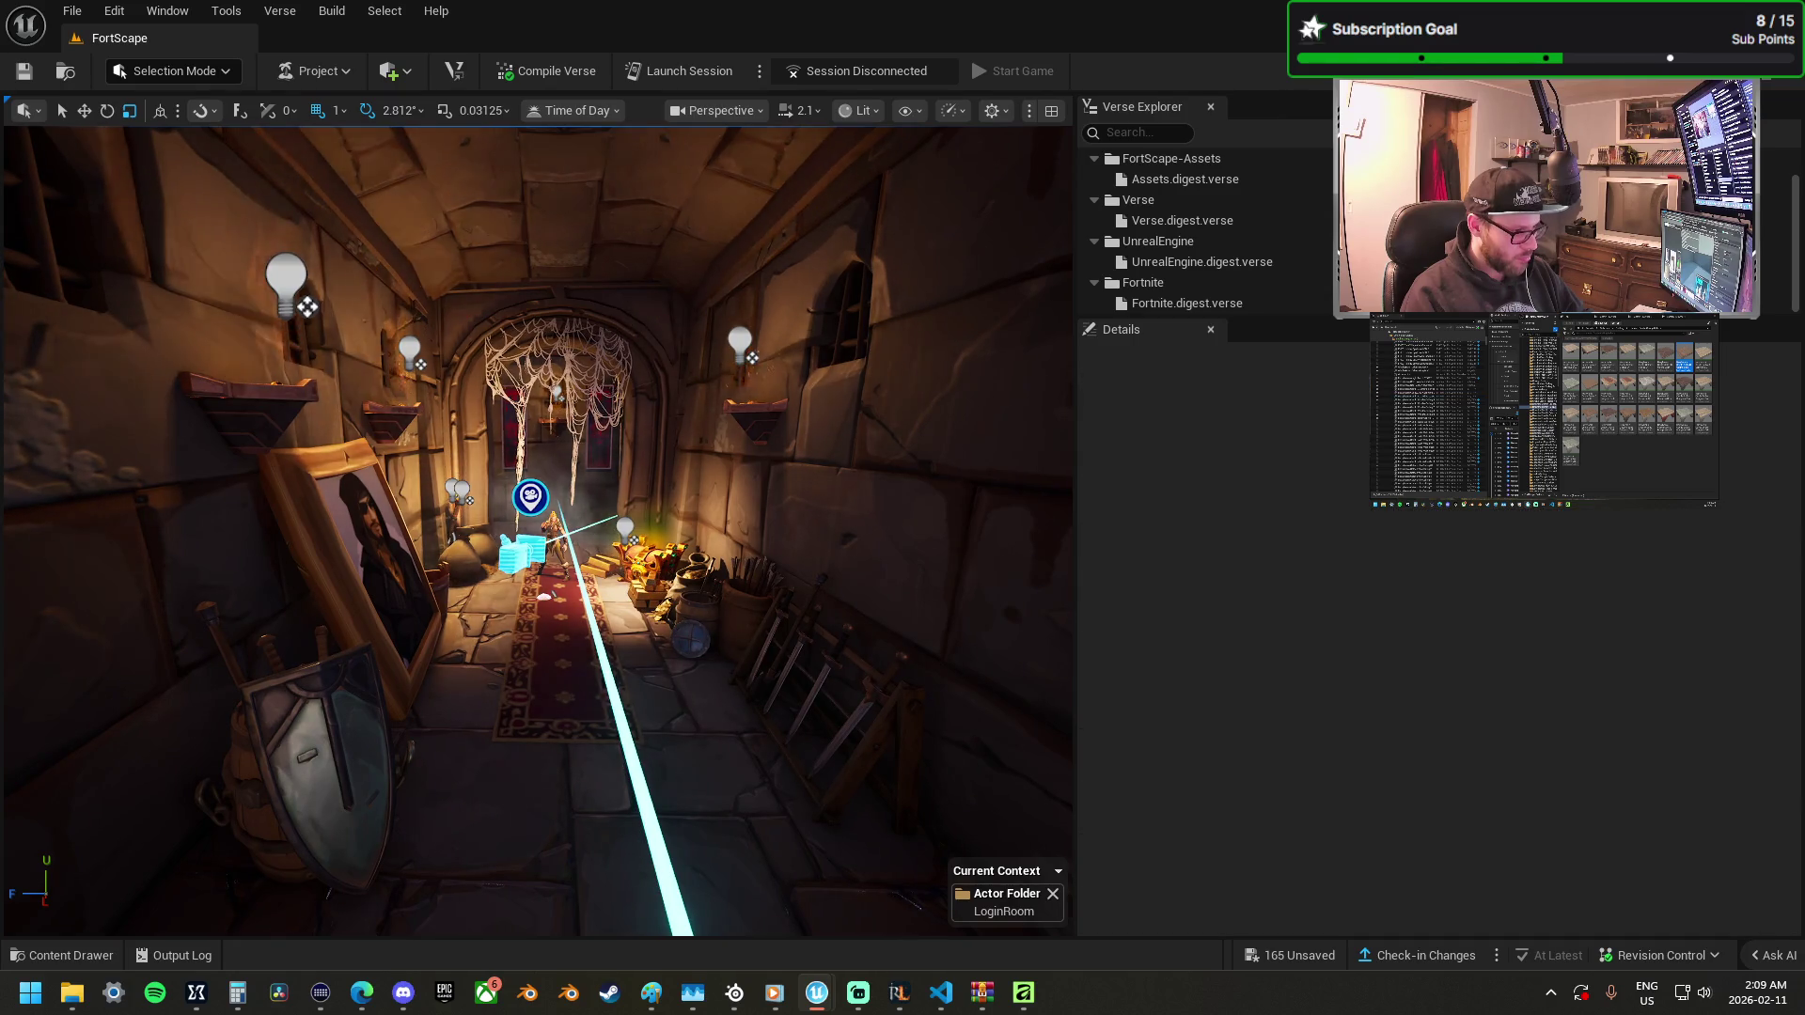
Select the trench floor tiles, starting with Catacombs Ceiling 10, and slide them into place.
{"action": "key", "text": "w"}
{"action": "mouse_move", "coordinate": [633, 322]}
{"action": "left_mouse_down"}
{"action": "mouse_move", "coordinate": [634, 282]}
{"action": "mouse_move", "coordinate": [601, 300]}
{"action": "mouse_move", "coordinate": [658, 310]}
{"action": "mouse_move", "coordinate": [633, 323]}
{"action": "left_mouse_up"}
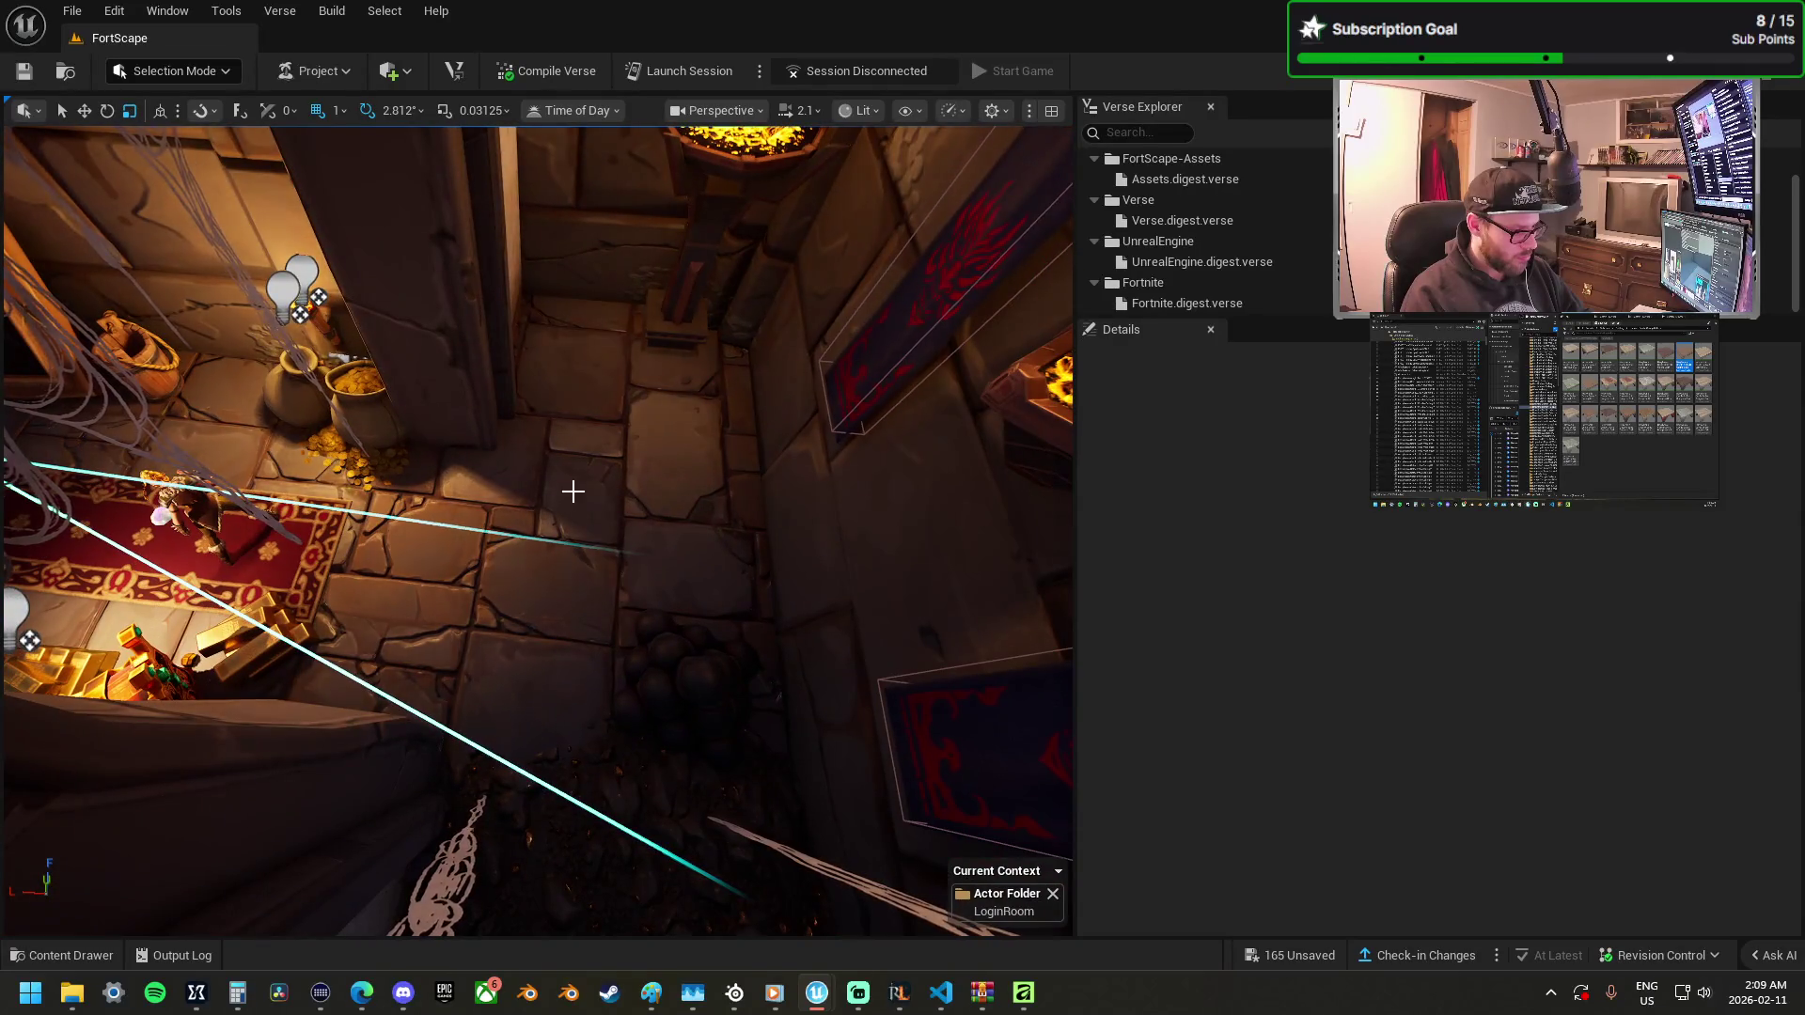
{"action": "left_click", "coordinate": [584, 490]}
{"action": "left_click", "coordinate": [645, 294]}
{"action": "left_click", "coordinate": [679, 395], "text": "ctrl"}
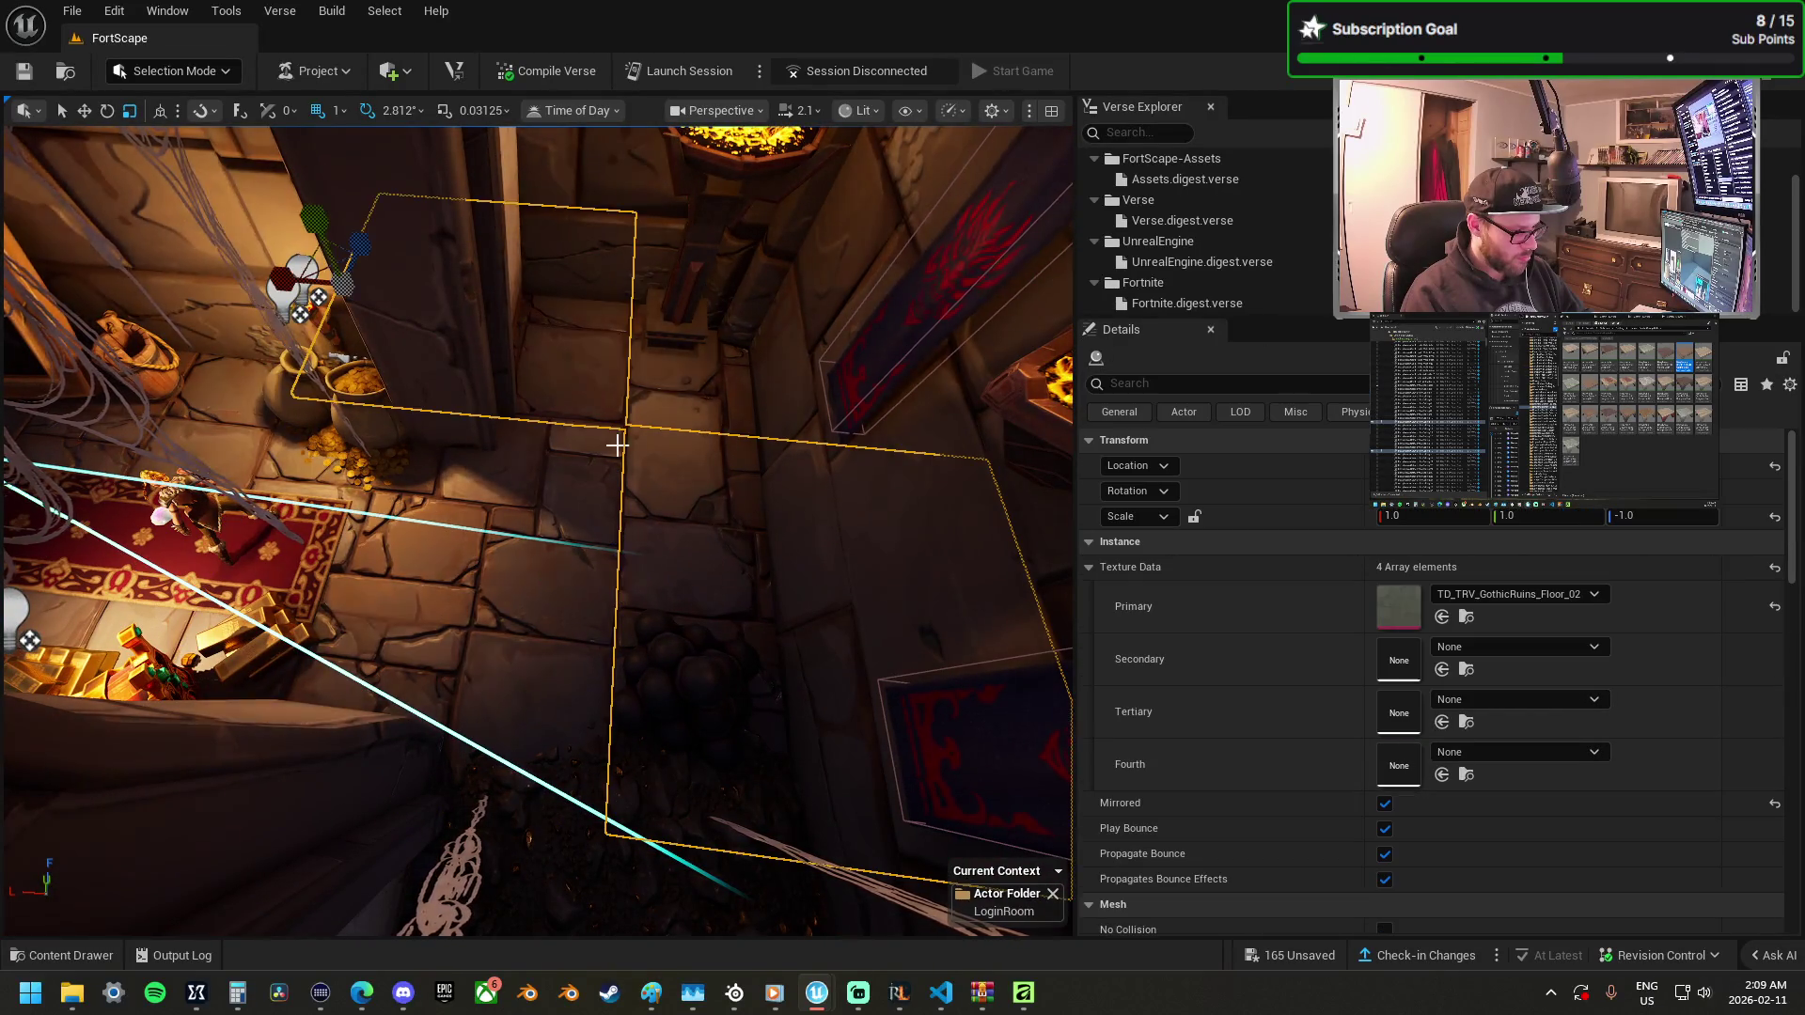
{"action": "mouse_move", "coordinate": [594, 474]}
{"action": "left_mouse_down"}
{"action": "mouse_move", "coordinate": [564, 452]}
{"action": "mouse_move", "coordinate": [546, 489]}
{"action": "mouse_move", "coordinate": [583, 508]}
{"action": "mouse_move", "coordinate": [594, 475]}
{"action": "mouse_move", "coordinate": [550, 437]}
{"action": "mouse_move", "coordinate": [555, 508]}
{"action": "mouse_move", "coordinate": [656, 632]}
{"action": "mouse_move", "coordinate": [461, 413]}
{"action": "mouse_move", "coordinate": [531, 439]}
{"action": "left_mouse_up"}
{"action": "mouse_move", "coordinate": [793, 413]}
{"action": "left_mouse_down"}
{"action": "mouse_move", "coordinate": [795, 366]}
{"action": "mouse_move", "coordinate": [823, 361]}
{"action": "left_mouse_up"}
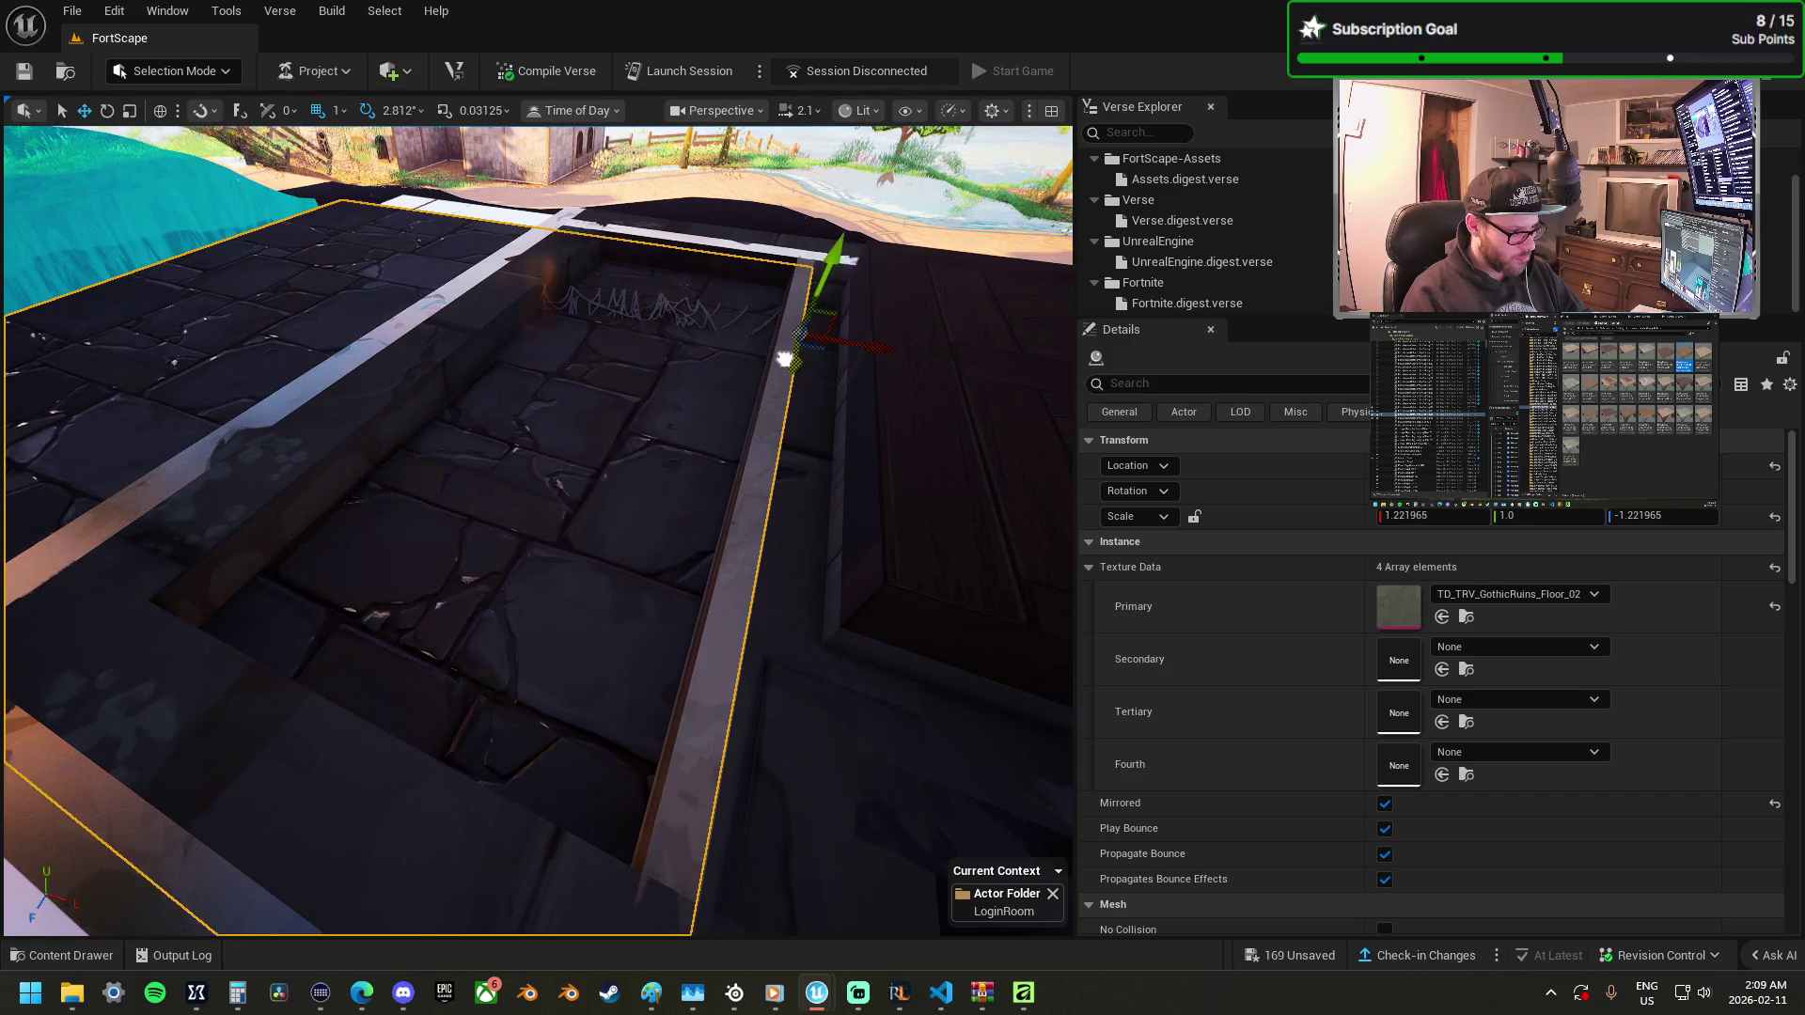
{"action": "left_click", "coordinate": [178, 344]}
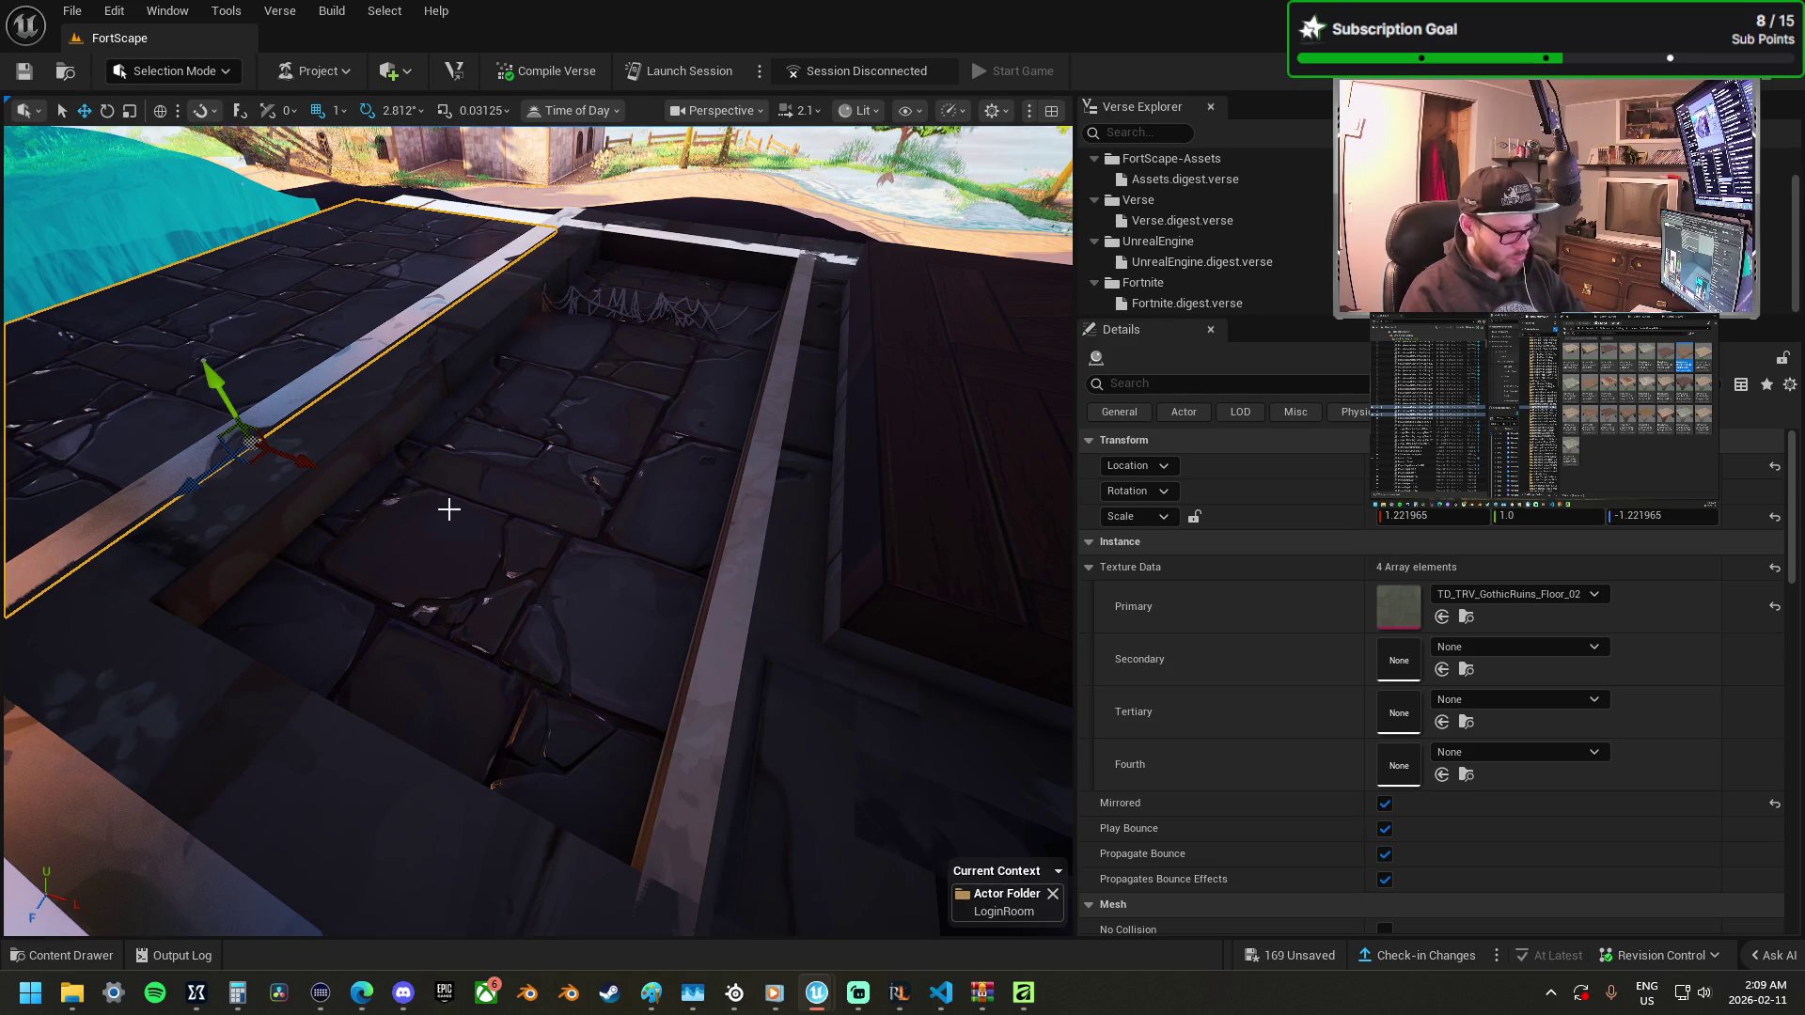
{"action": "left_click", "coordinate": [632, 399]}
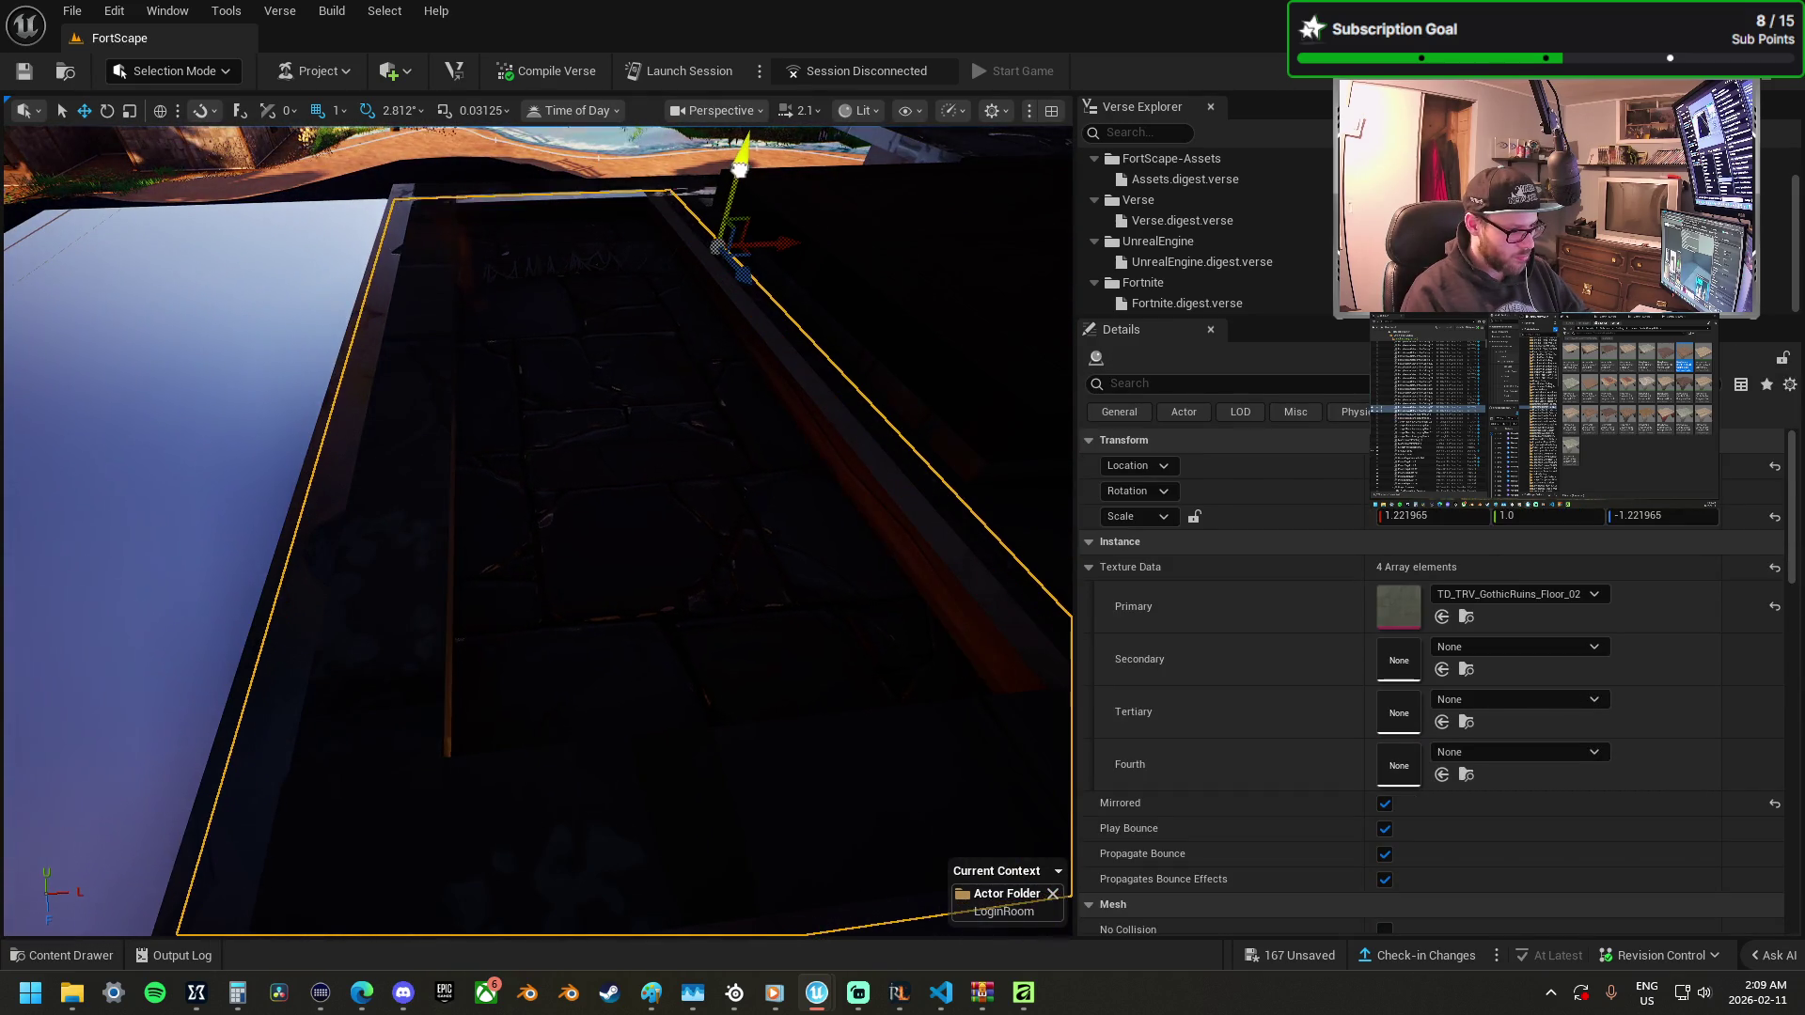
{"action": "mouse_move", "coordinate": [728, 225]}
{"action": "left_mouse_down"}
{"action": "mouse_move", "coordinate": [714, 188]}
{"action": "mouse_move", "coordinate": [658, 160]}
{"action": "mouse_move", "coordinate": [695, 141]}
{"action": "mouse_move", "coordinate": [564, 158]}
{"action": "left_mouse_up"}
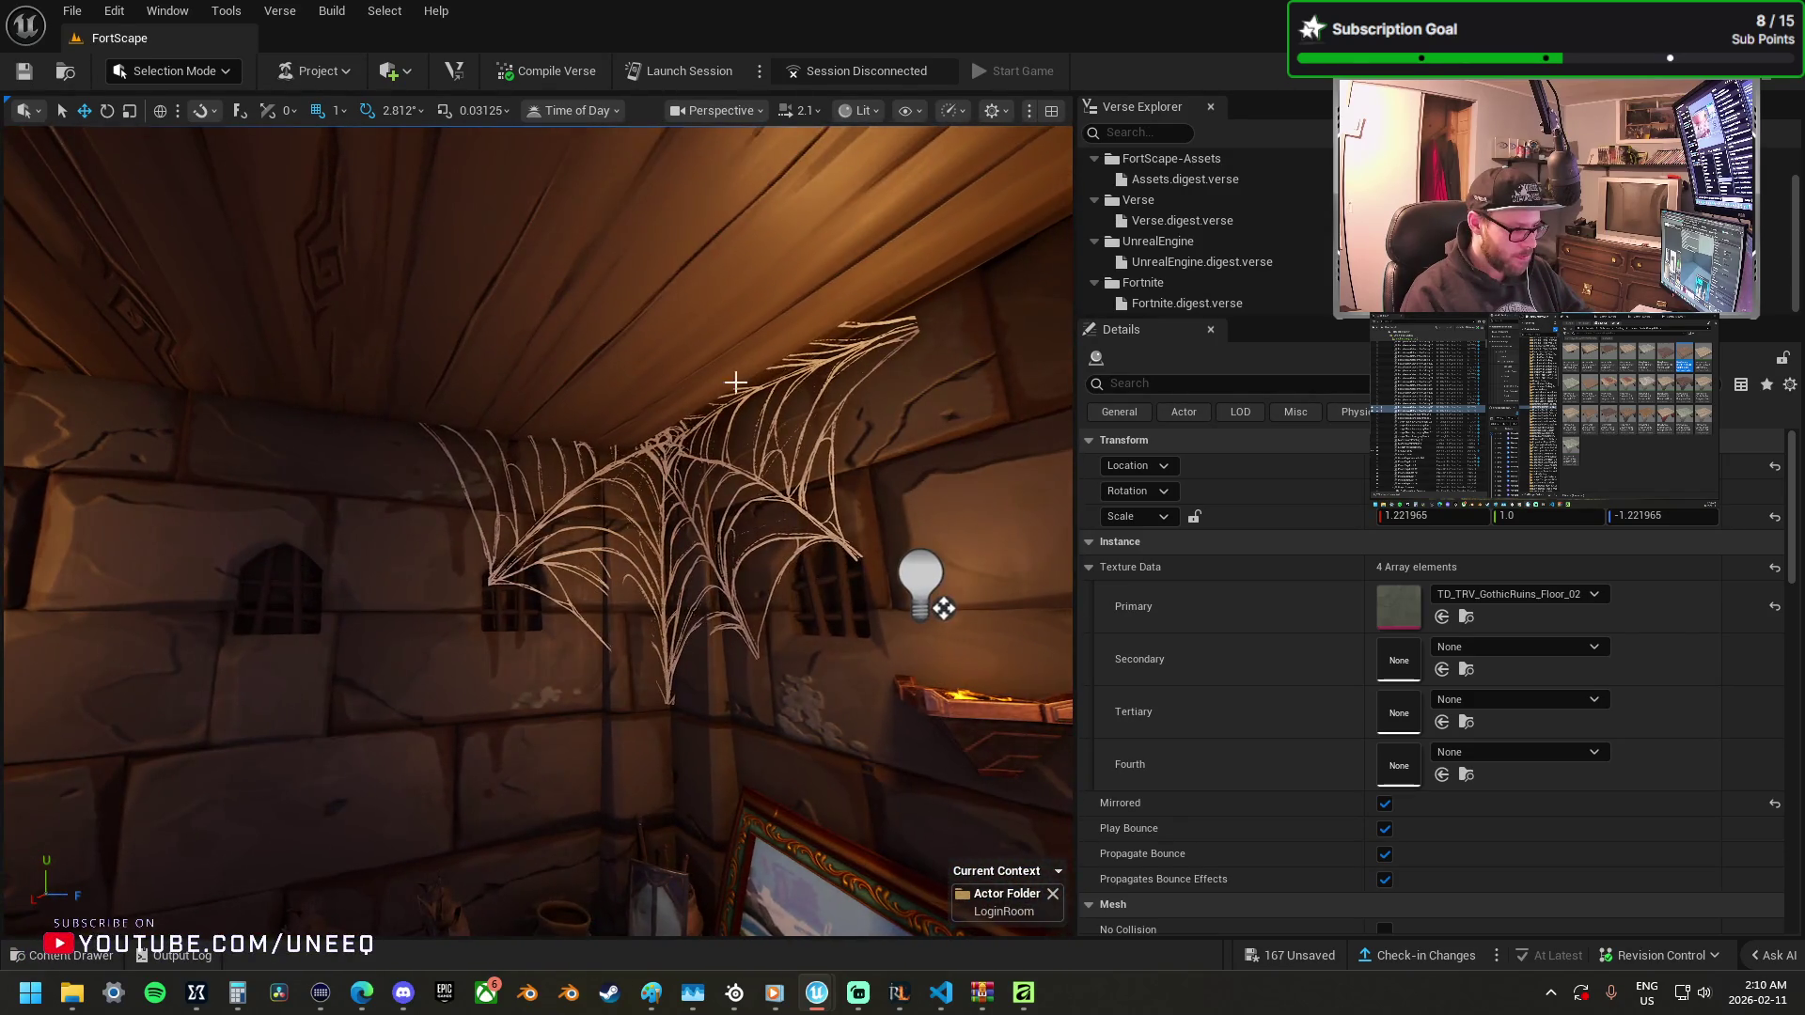
Inspect the spider web and the carpet floor piece by selecting them.
{"action": "left_click", "coordinate": [684, 416]}
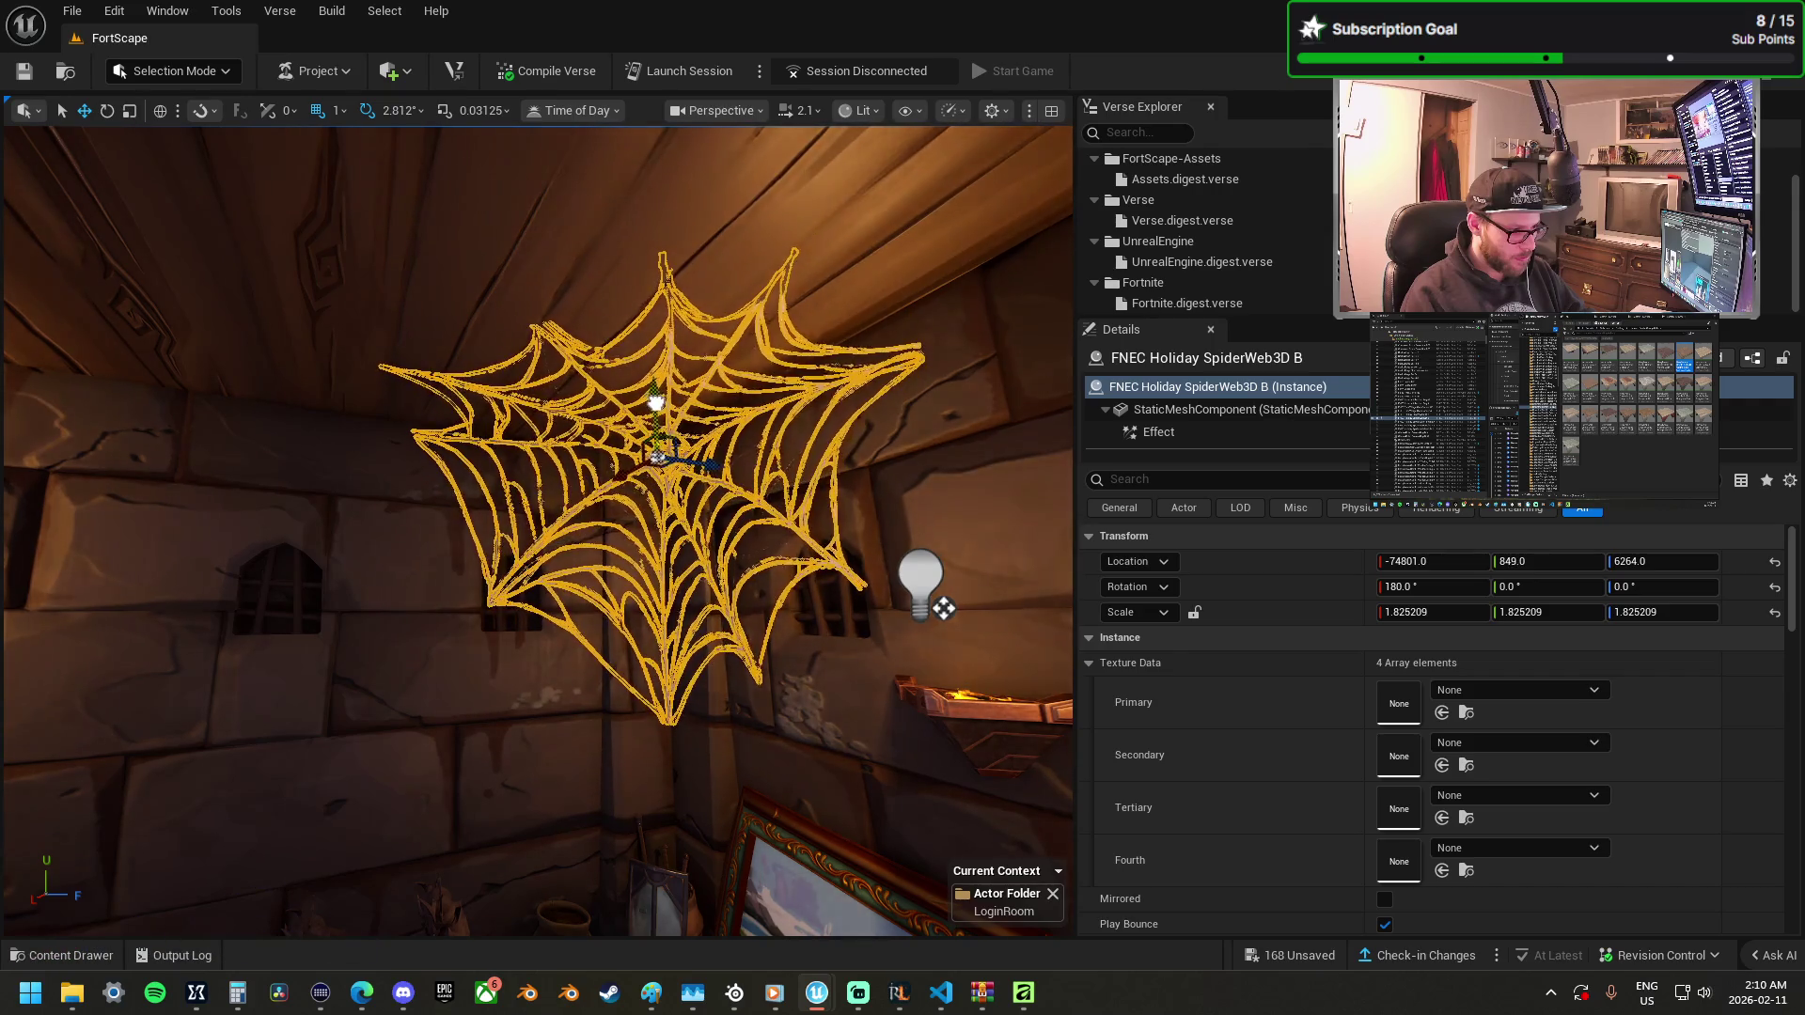
{"action": "left_click_drag", "start_coordinate": [564, 158], "coordinate": [564, 157]}
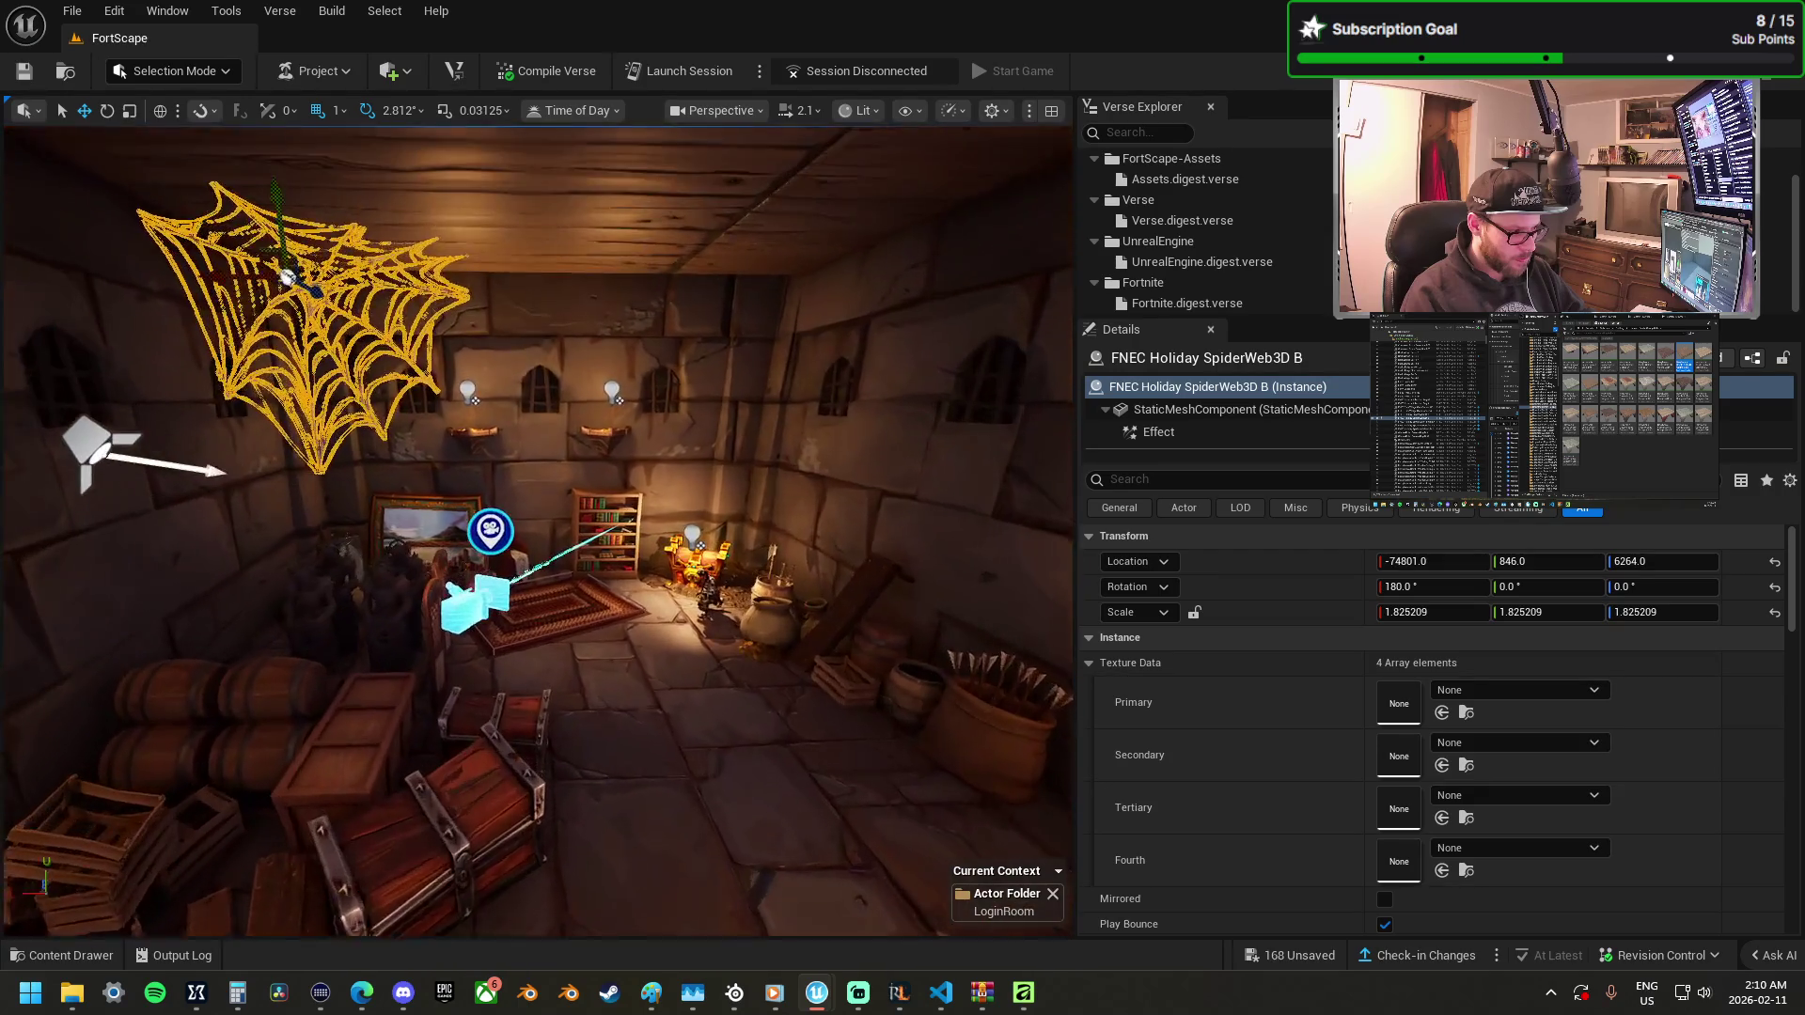
{"action": "left_click_drag", "start_coordinate": [256, 313], "coordinate": [255, 314]}
{"action": "left_click_drag", "start_coordinate": [417, 330], "coordinate": [417, 331]}
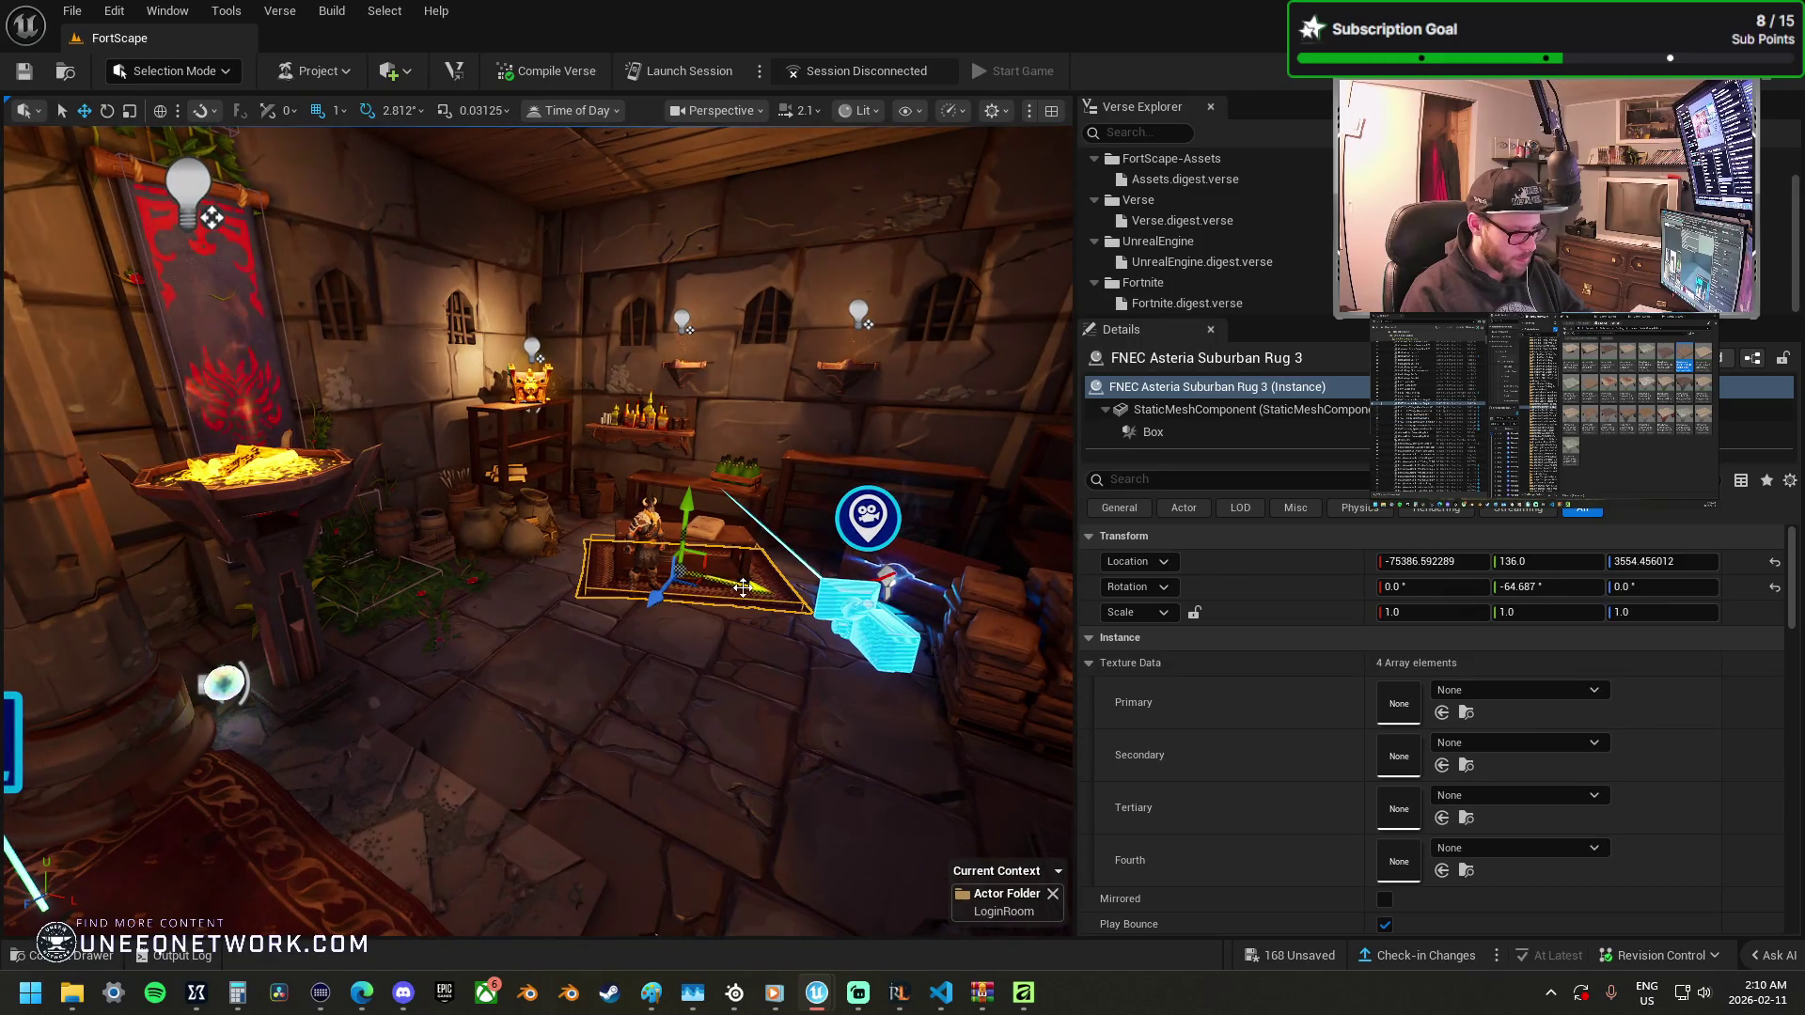
{"action": "mouse_move", "coordinate": [713, 639]}
{"action": "left_mouse_down"}
{"action": "mouse_move", "coordinate": [633, 676]}
{"action": "mouse_move", "coordinate": [666, 635]}
{"action": "left_mouse_up"}
{"action": "left_click", "coordinate": [666, 651]}
{"action": "key", "text": "Escape"}
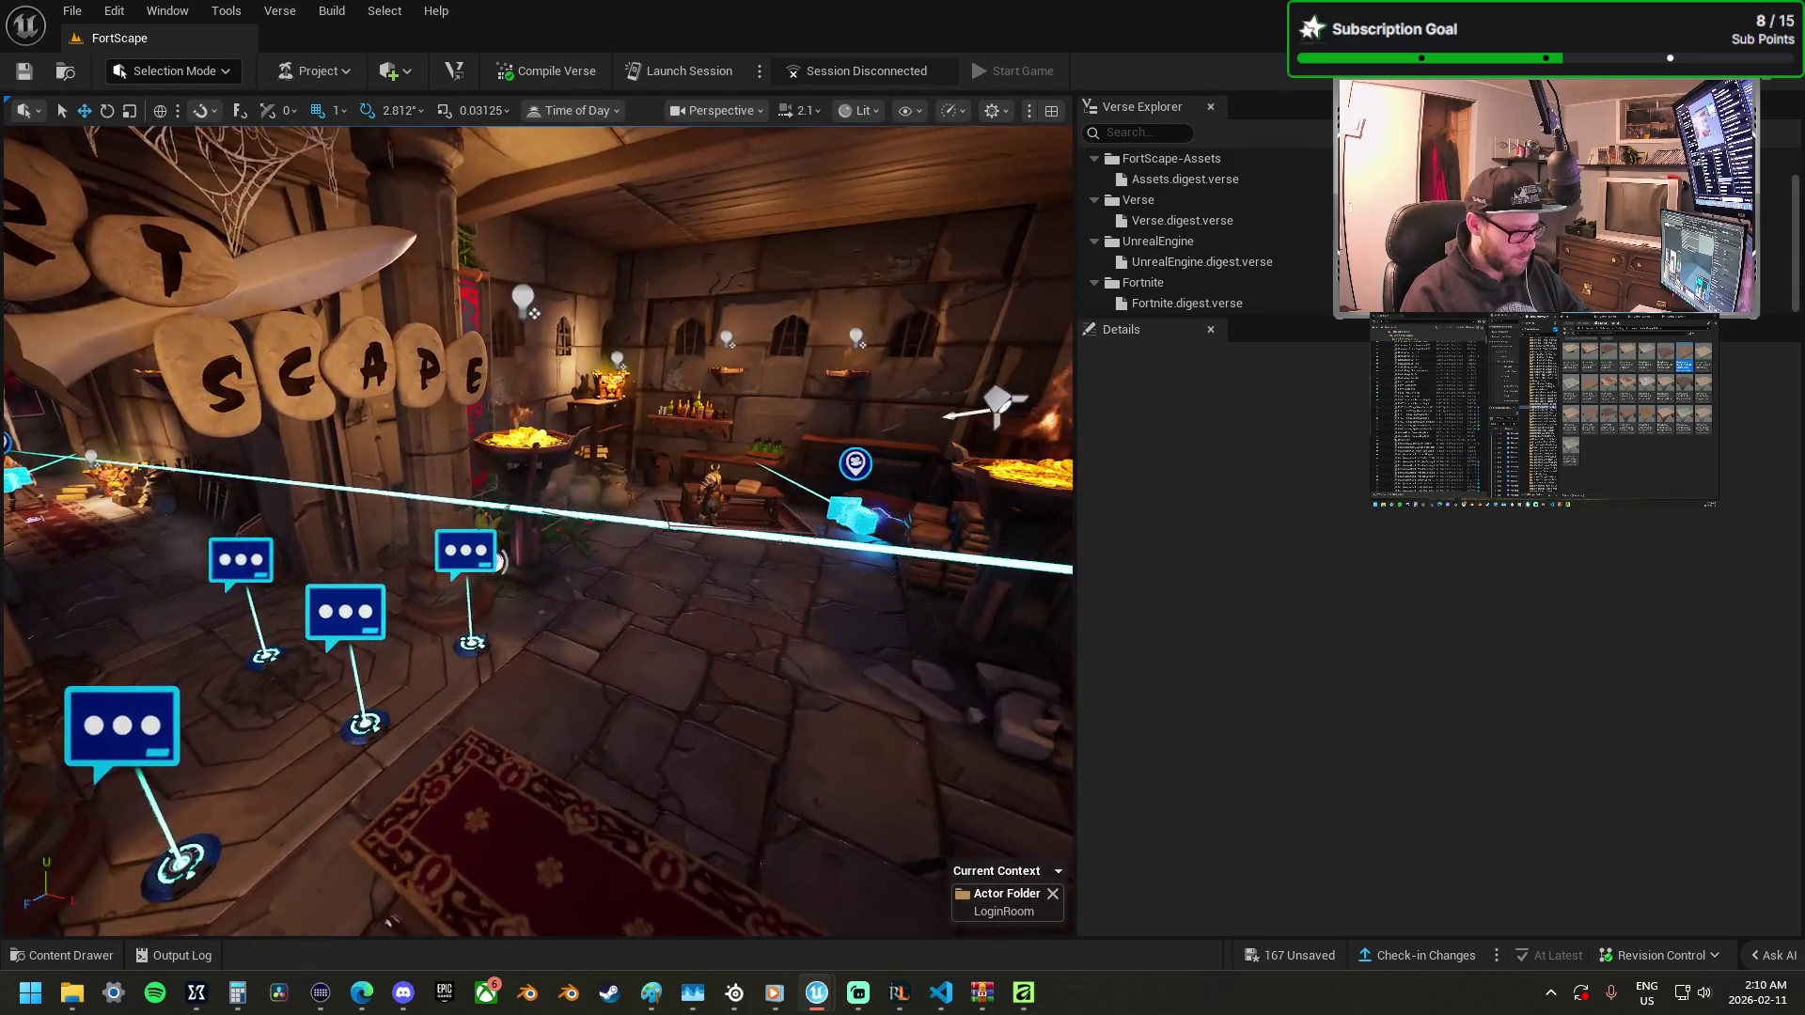
Preview the Fixed Point Camera's view, then select the Catacombs Ceiling 5 floor tile.
{"action": "left_click_drag", "start_coordinate": [850, 553], "coordinate": [870, 539]}
{"action": "left_click", "coordinate": [1070, 512]}
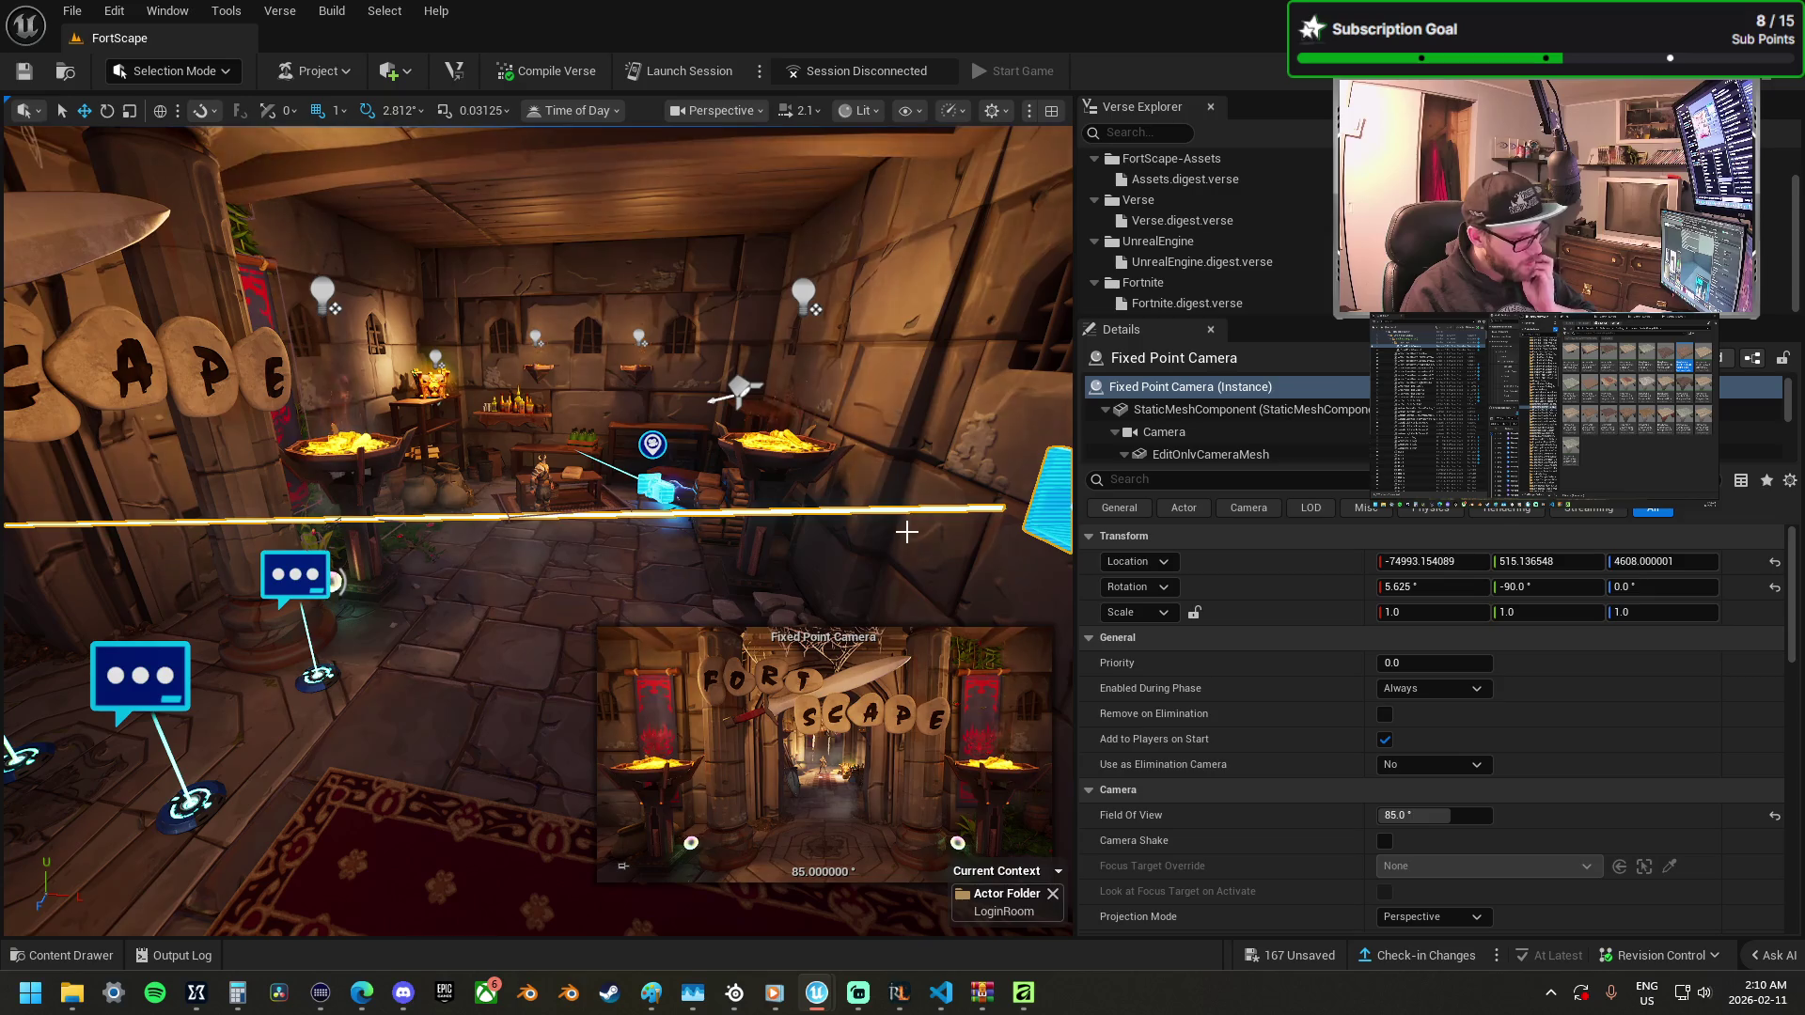
{"action": "left_click_drag", "start_coordinate": [619, 591], "coordinate": [569, 531]}
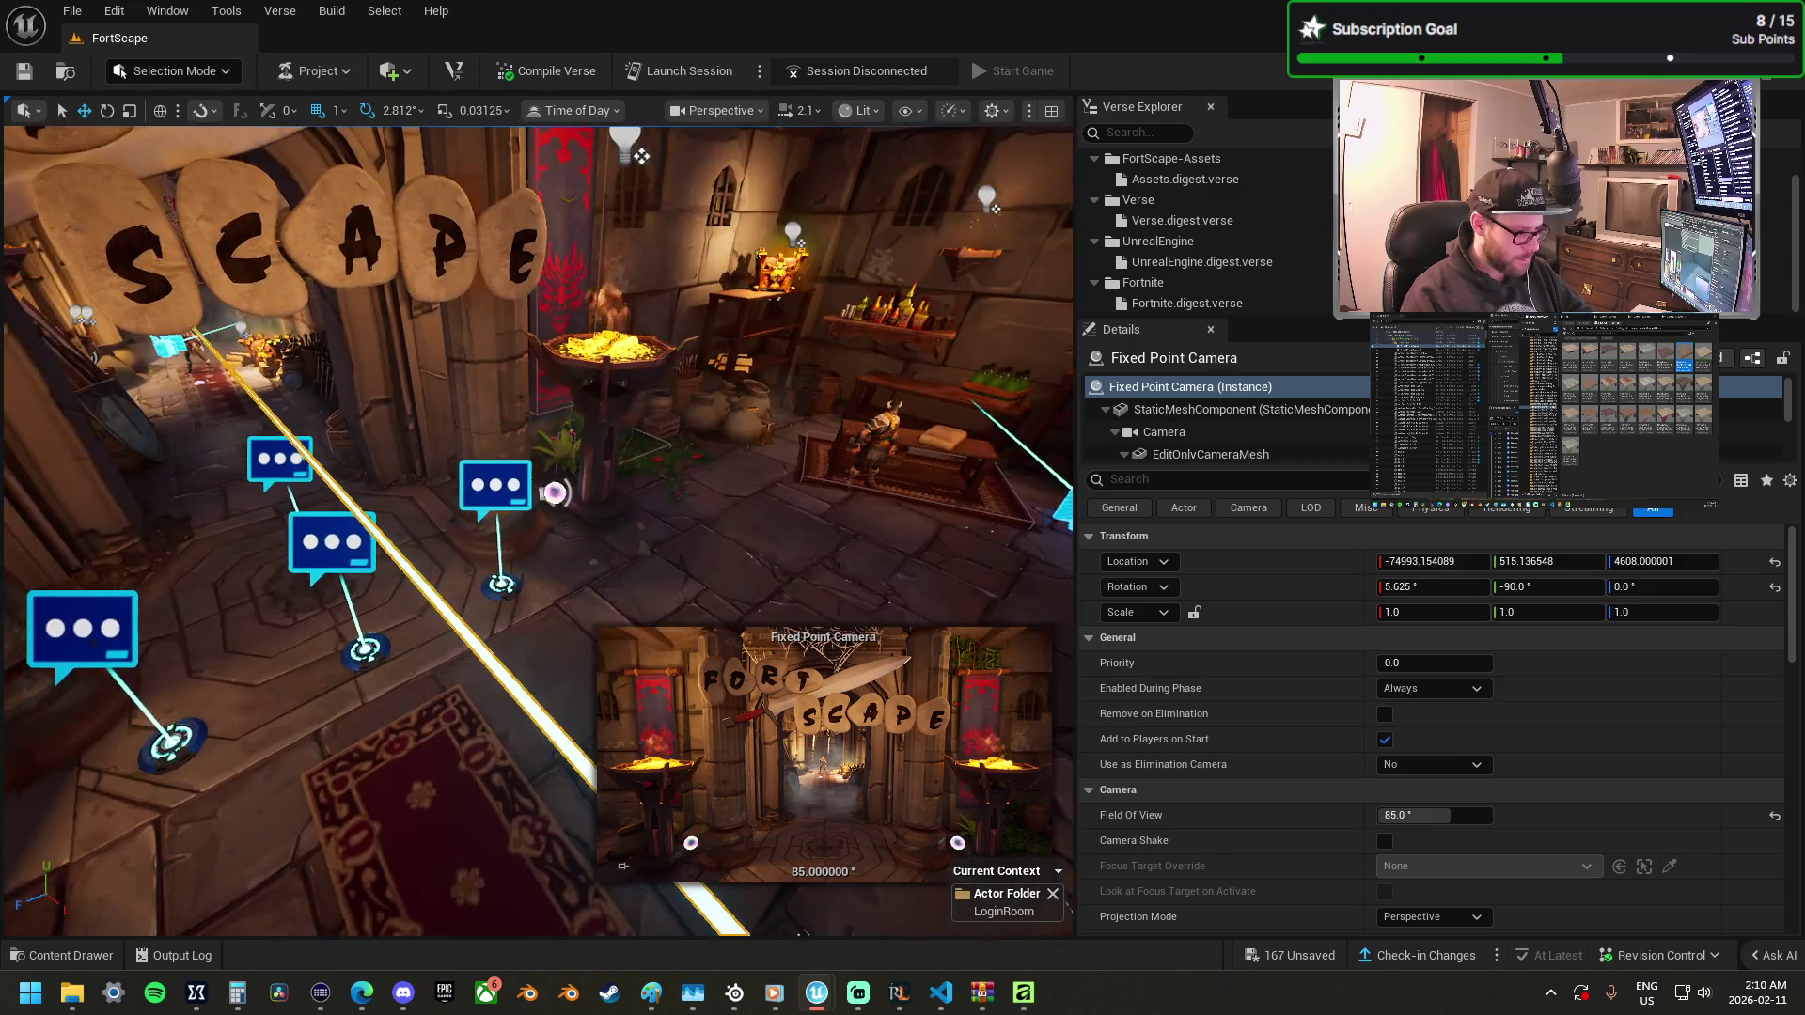
{"action": "left_click", "coordinate": [564, 625]}
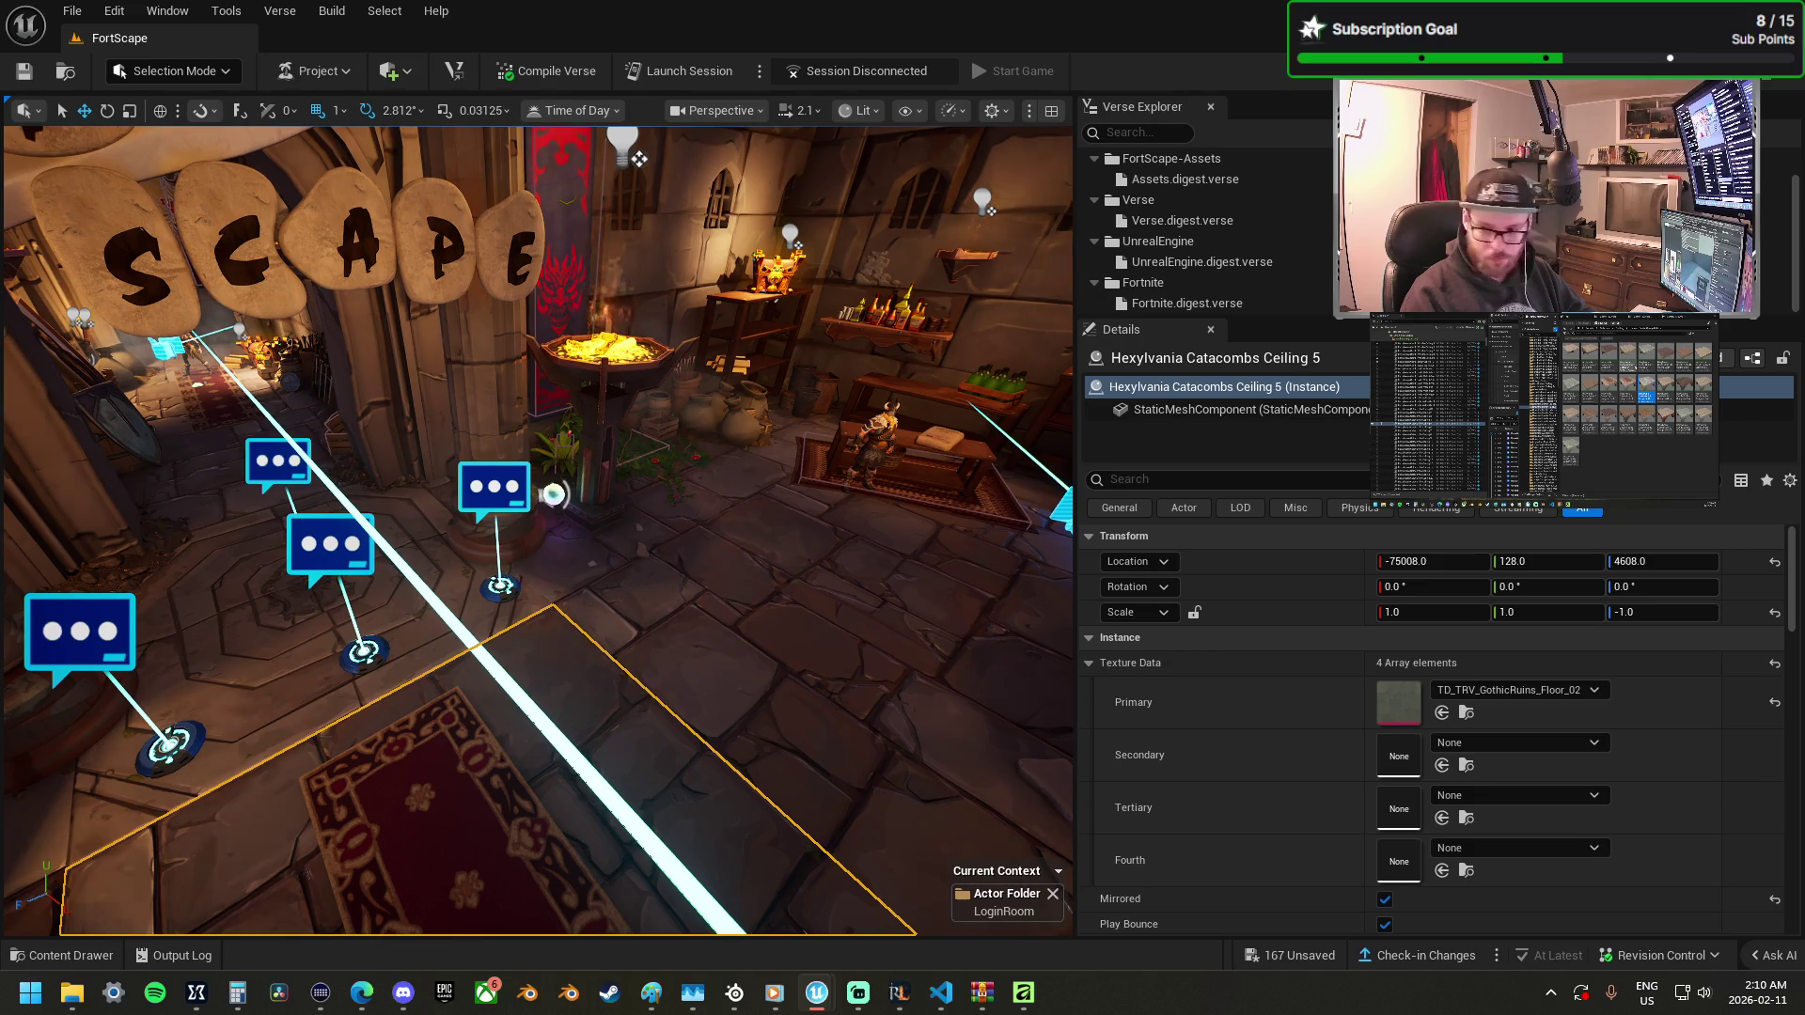
Frame the selected Catacombs Ceiling 5 floor tile in the viewport.
{"action": "right_click", "coordinate": [575, 722]}
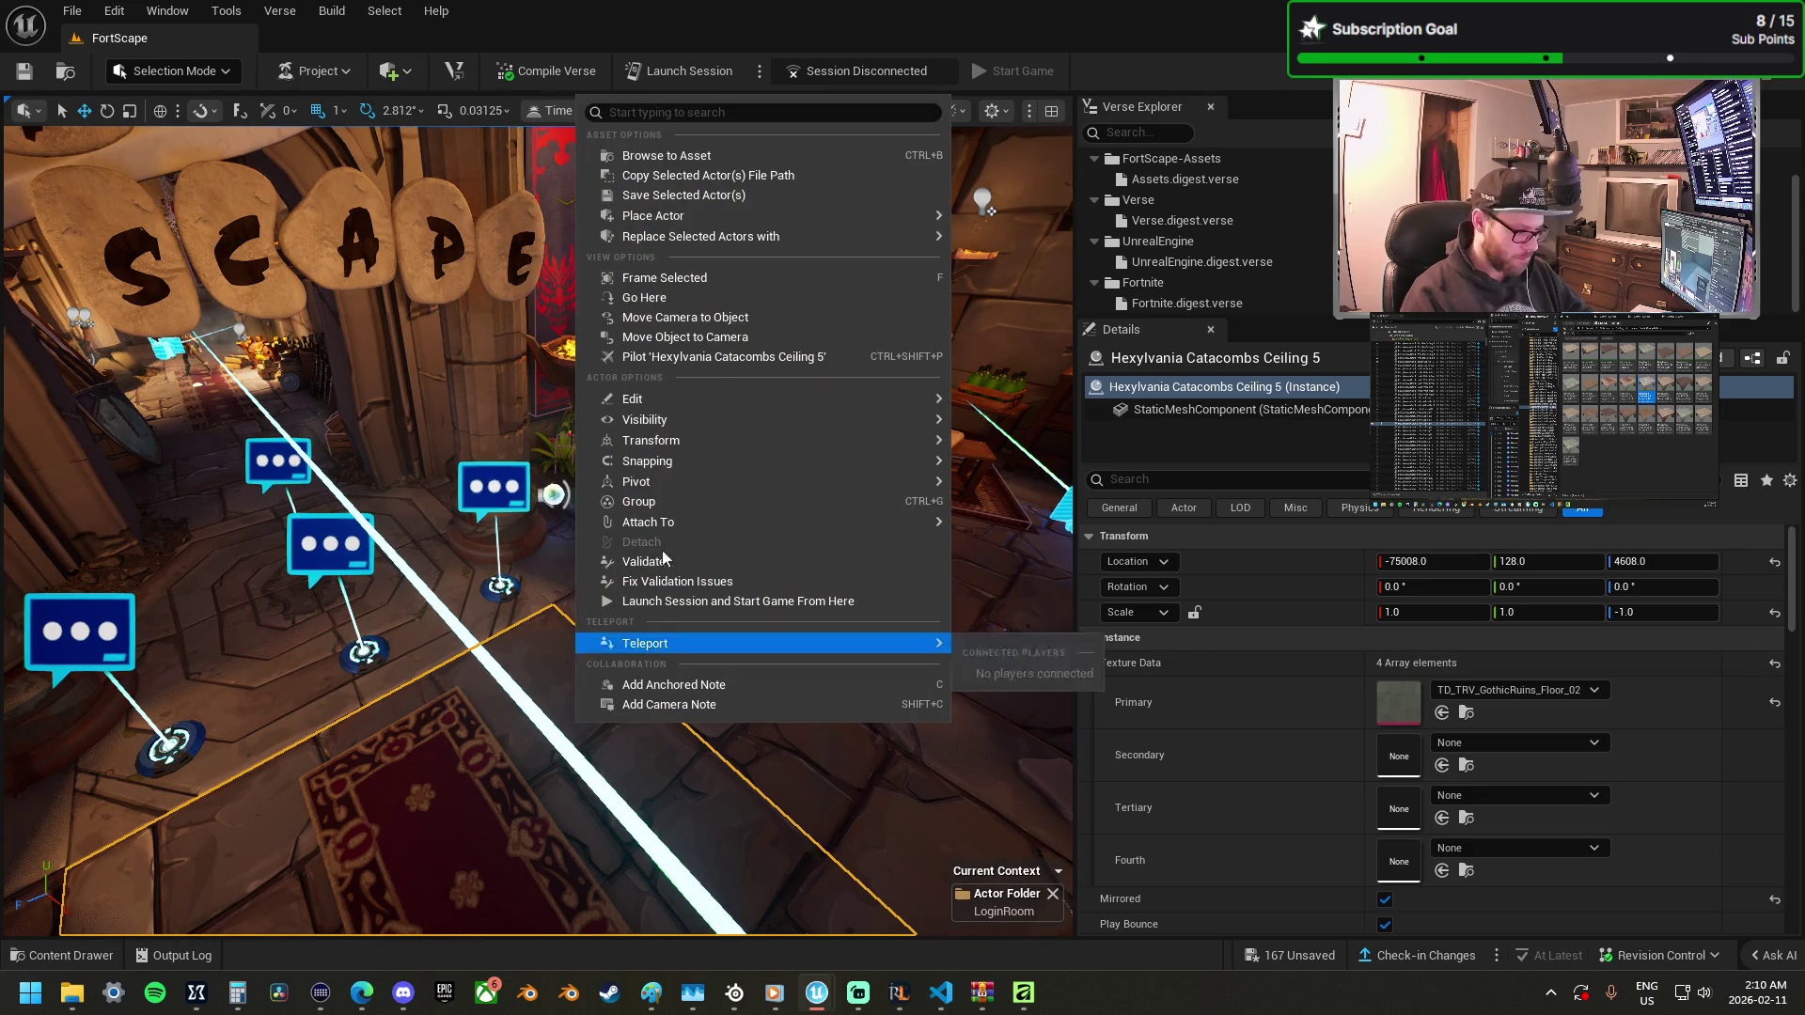
{"action": "mouse_move", "coordinate": [726, 238]}
{"action": "left_click", "coordinate": [1175, 329]}
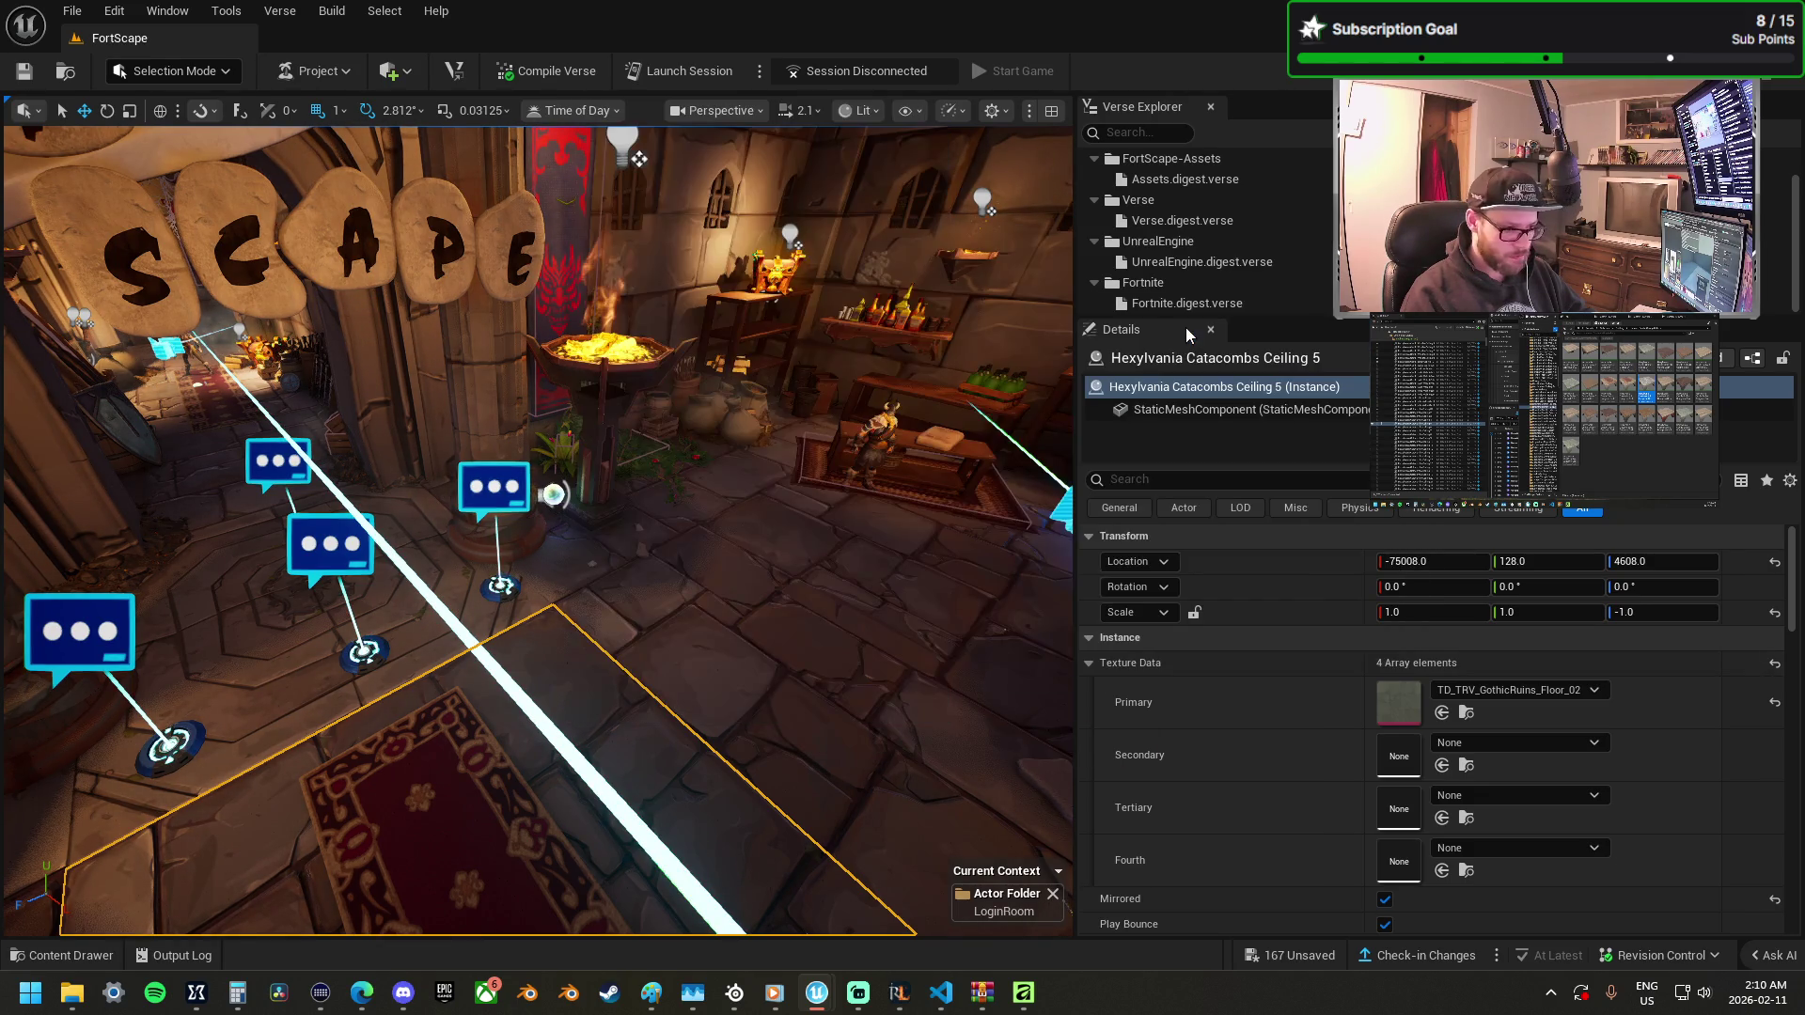
{"action": "key", "text": "f"}
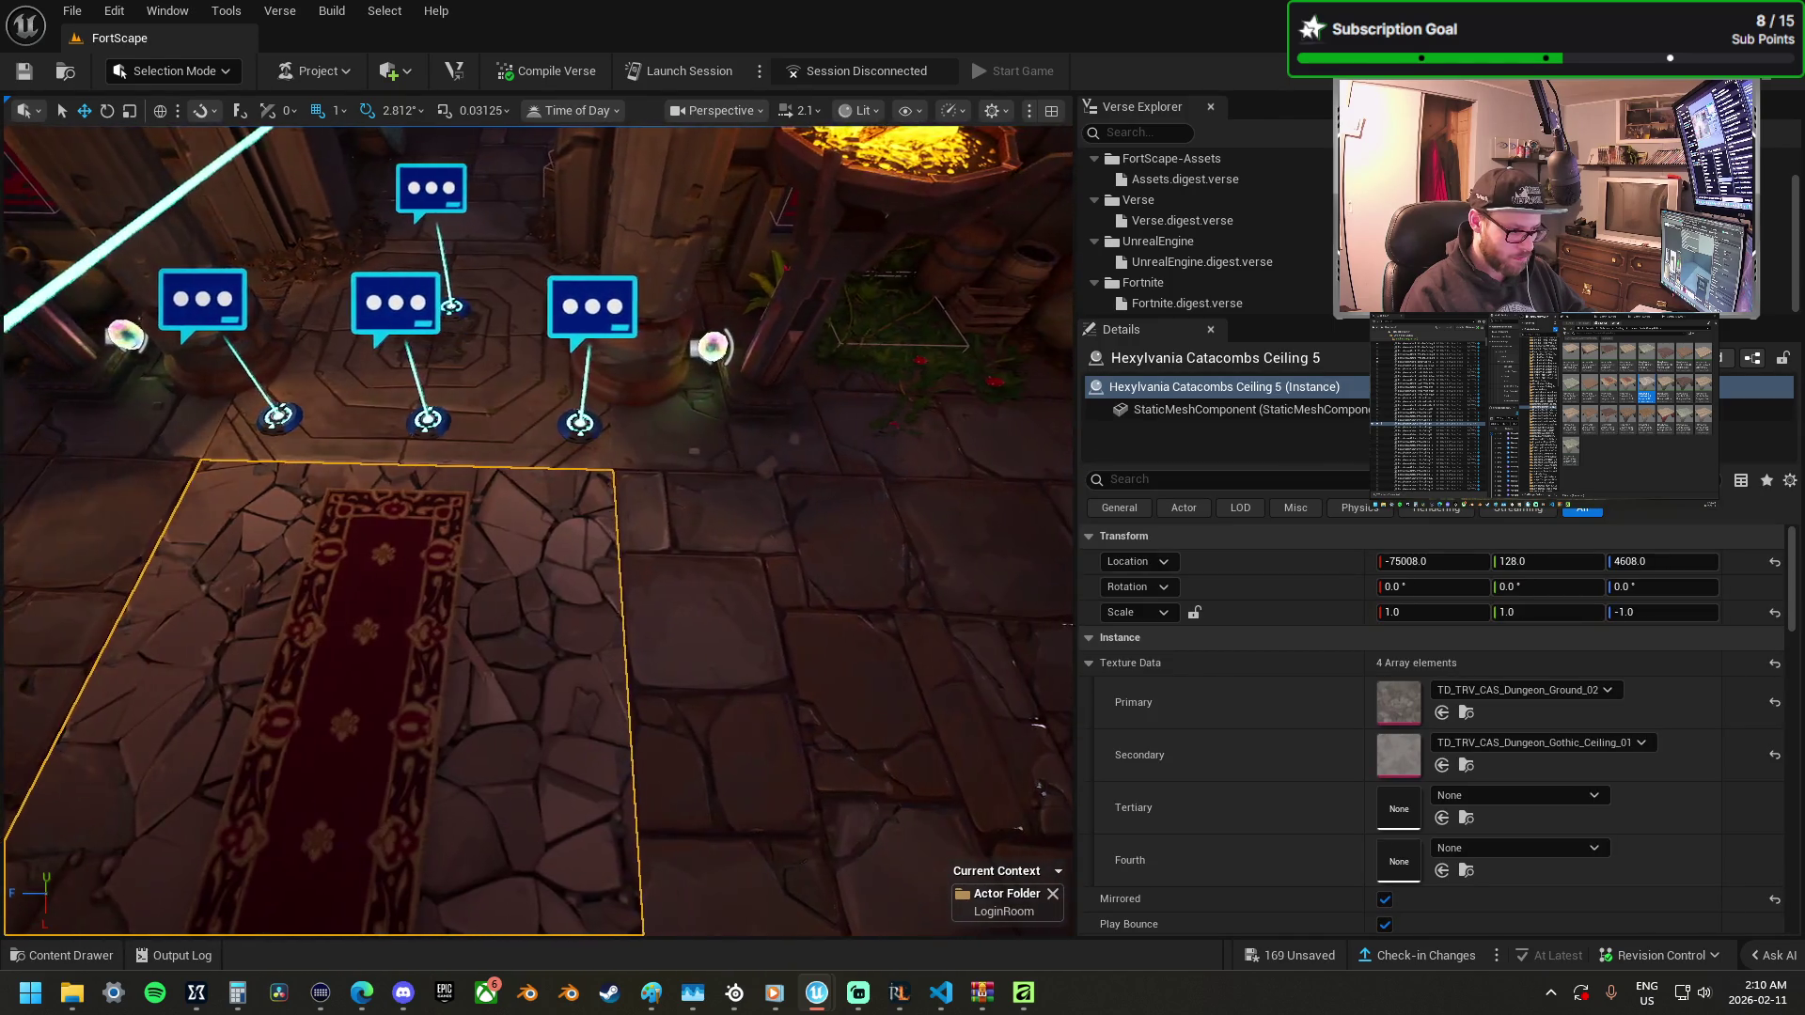
Select floor tile Ceiling 6 with its two neighbouring tiles and duplicate them.
{"action": "left_click", "coordinate": [726, 615]}
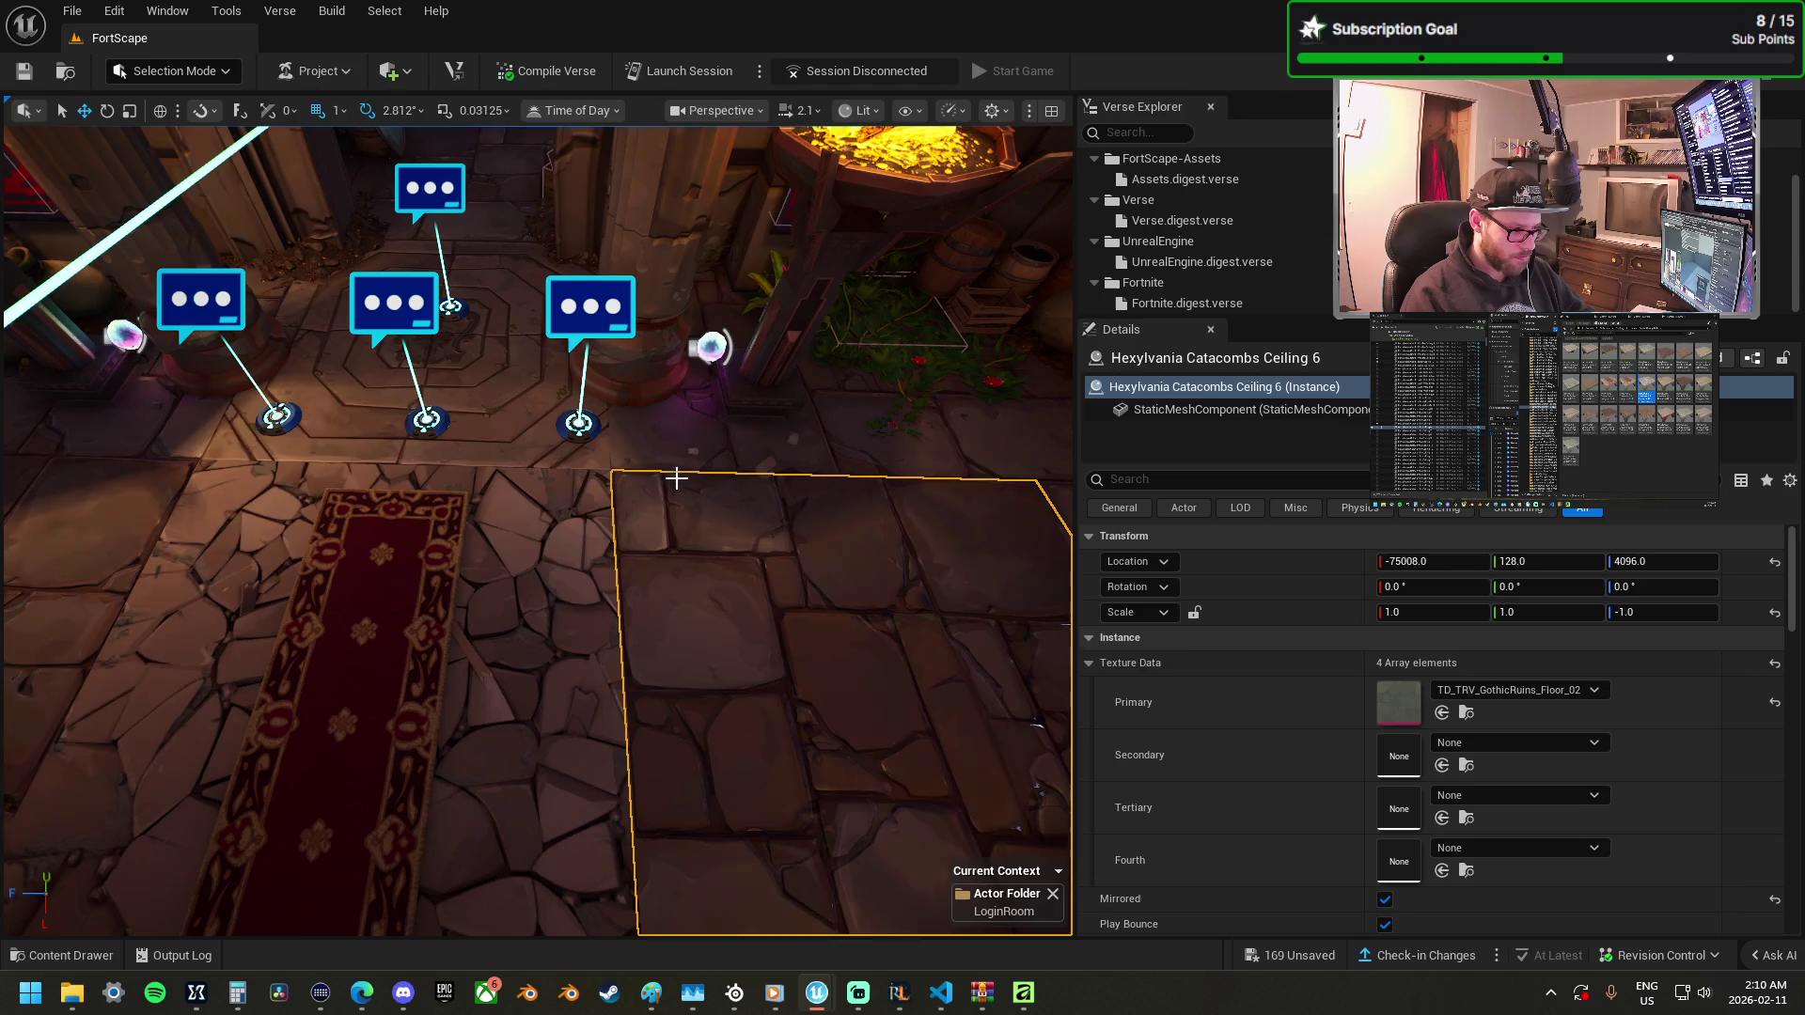
{"action": "left_click", "coordinate": [664, 446], "text": "ctrl"}
{"action": "left_click", "coordinate": [129, 508], "text": "ctrl"}
{"action": "key", "text": "f"}
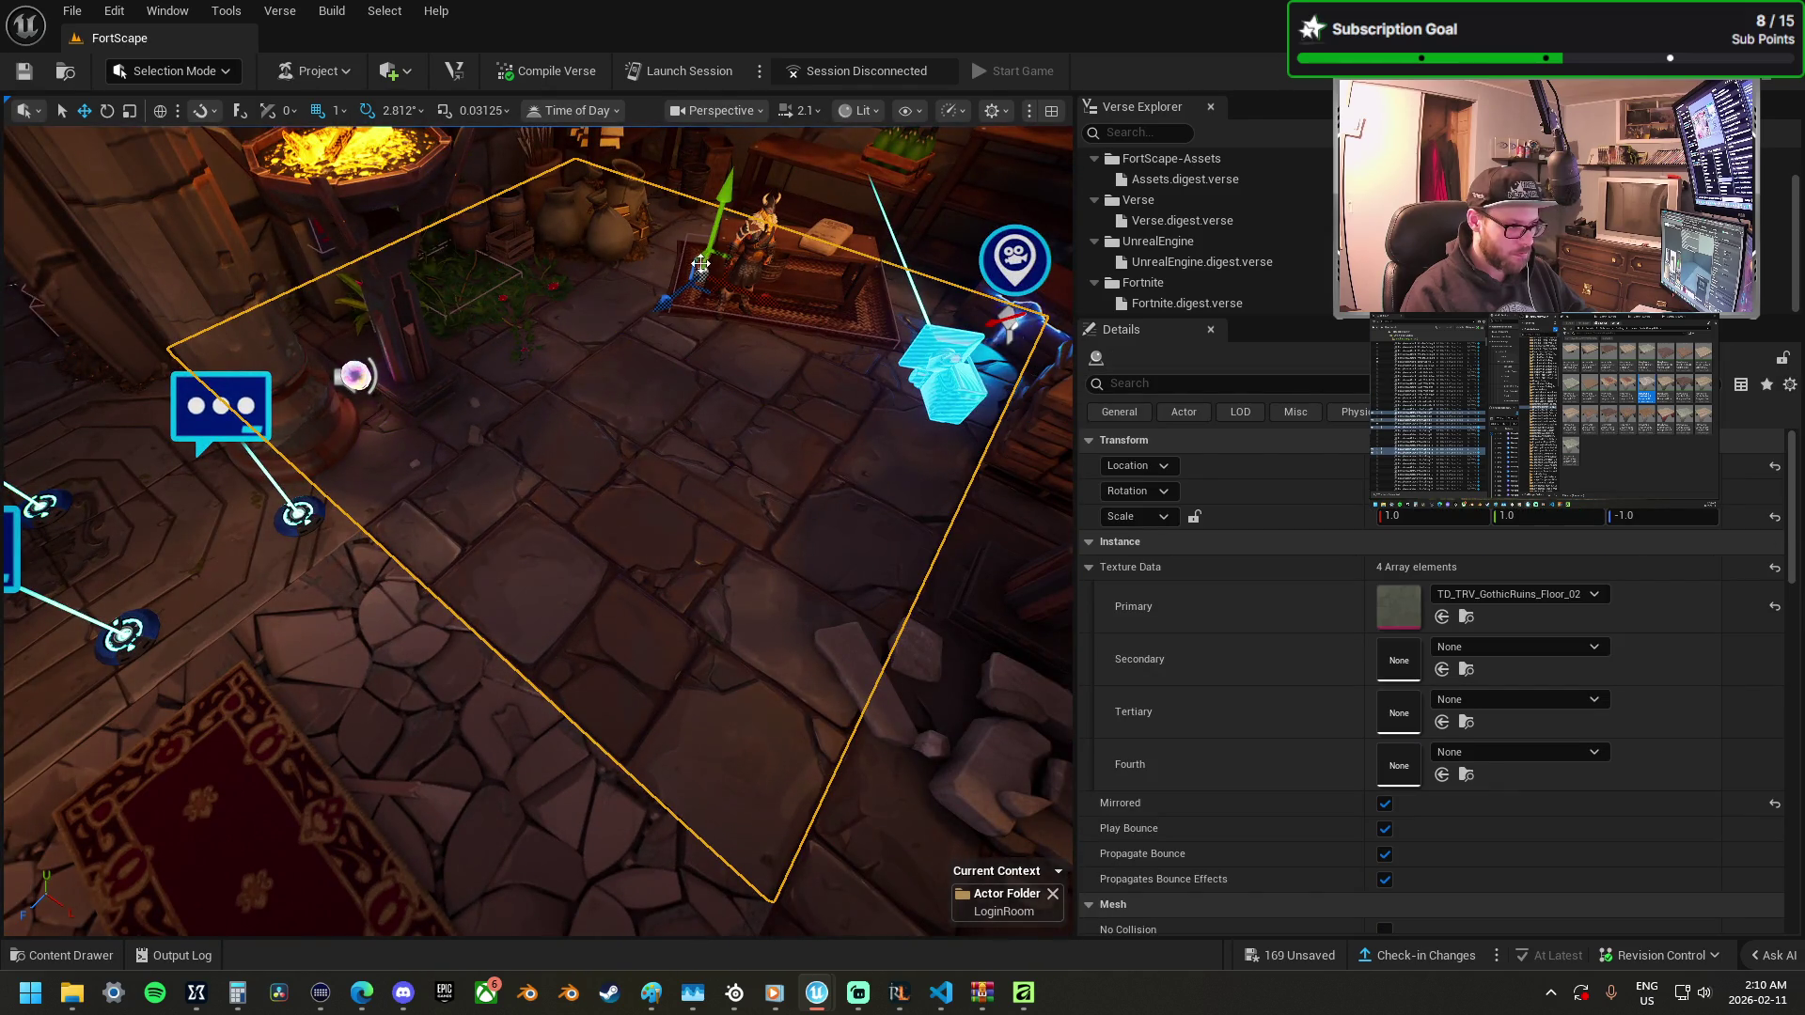
{"action": "left_click_drag", "start_coordinate": [715, 326], "coordinate": [651, 400]}
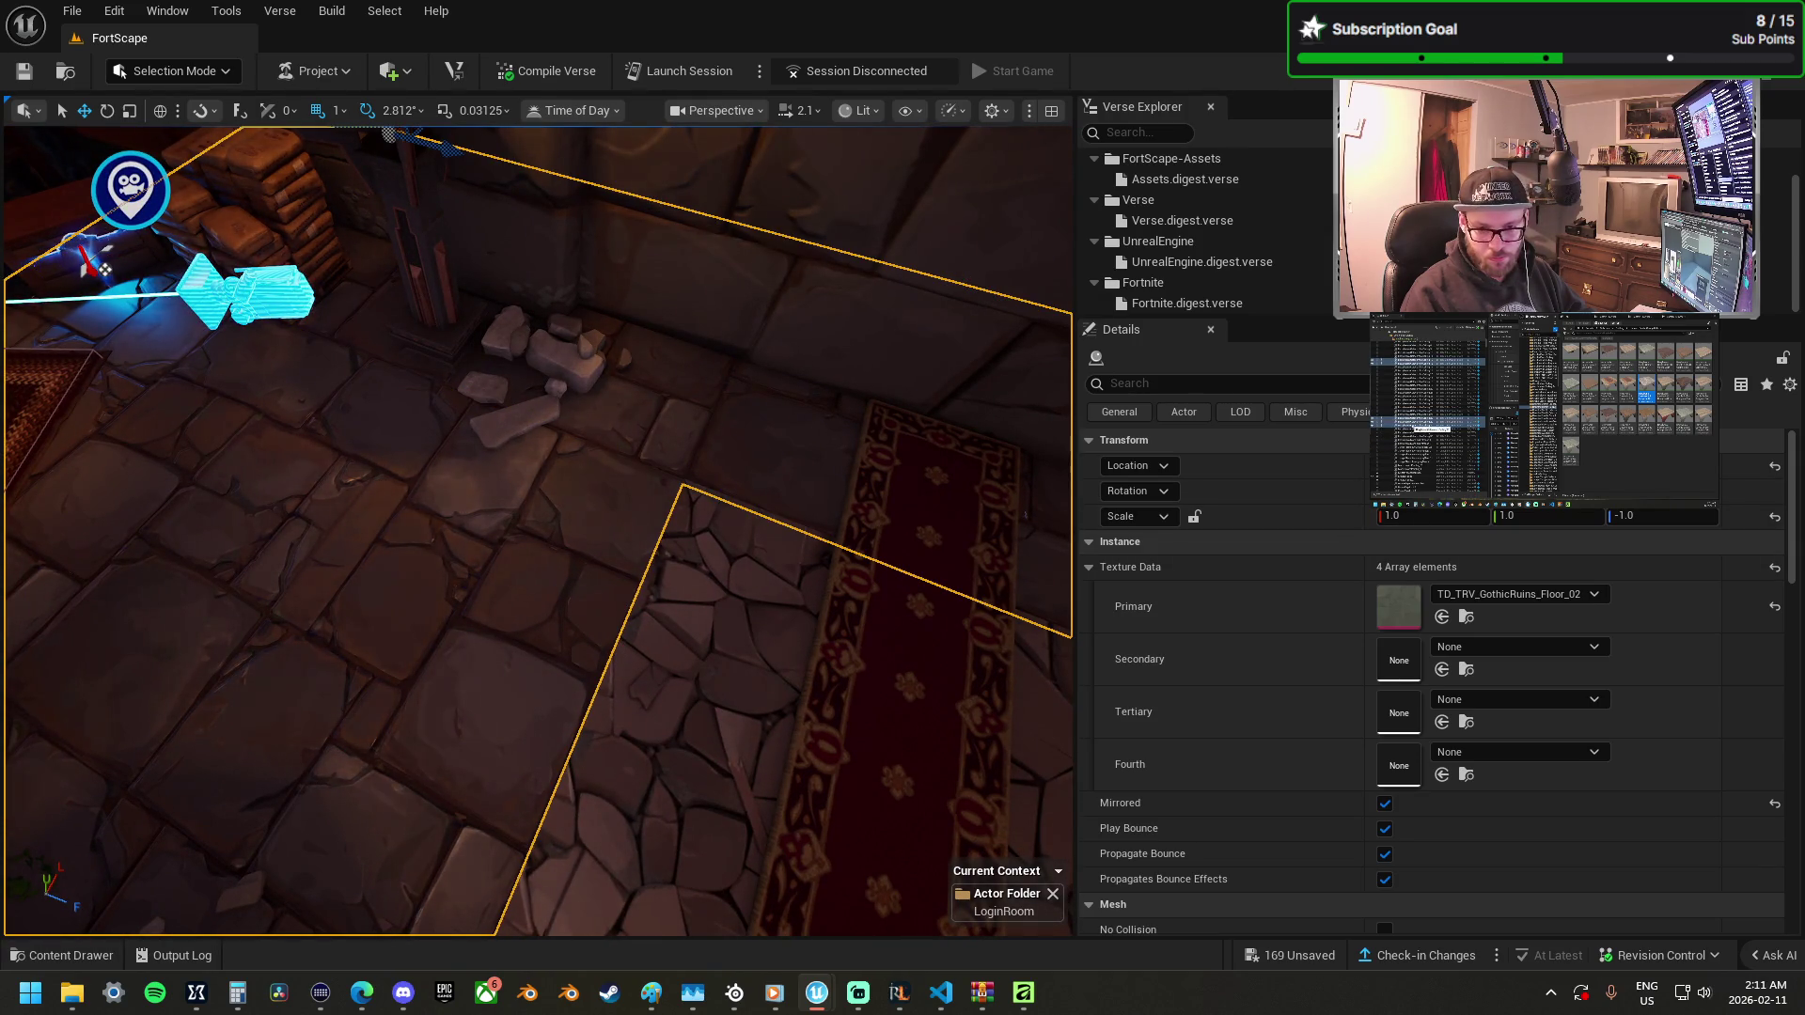
{"action": "left_click_drag", "start_coordinate": [1007, 654], "coordinate": [498, 376]}
{"action": "key", "text": "ctrl+d"}
Swap the floor tiles near the pots for the replacement dungeon-ground piece.
{"action": "mouse_move", "coordinate": [524, 597]}
{"action": "left_mouse_down"}
{"action": "mouse_move", "coordinate": [631, 608]}
{"action": "mouse_move", "coordinate": [657, 488]}
{"action": "mouse_move", "coordinate": [653, 729]}
{"action": "mouse_move", "coordinate": [834, 673]}
{"action": "mouse_move", "coordinate": [806, 677]}
{"action": "mouse_move", "coordinate": [794, 649]}
{"action": "mouse_move", "coordinate": [724, 729]}
{"action": "mouse_move", "coordinate": [630, 630]}
{"action": "mouse_move", "coordinate": [635, 544]}
{"action": "left_mouse_up"}
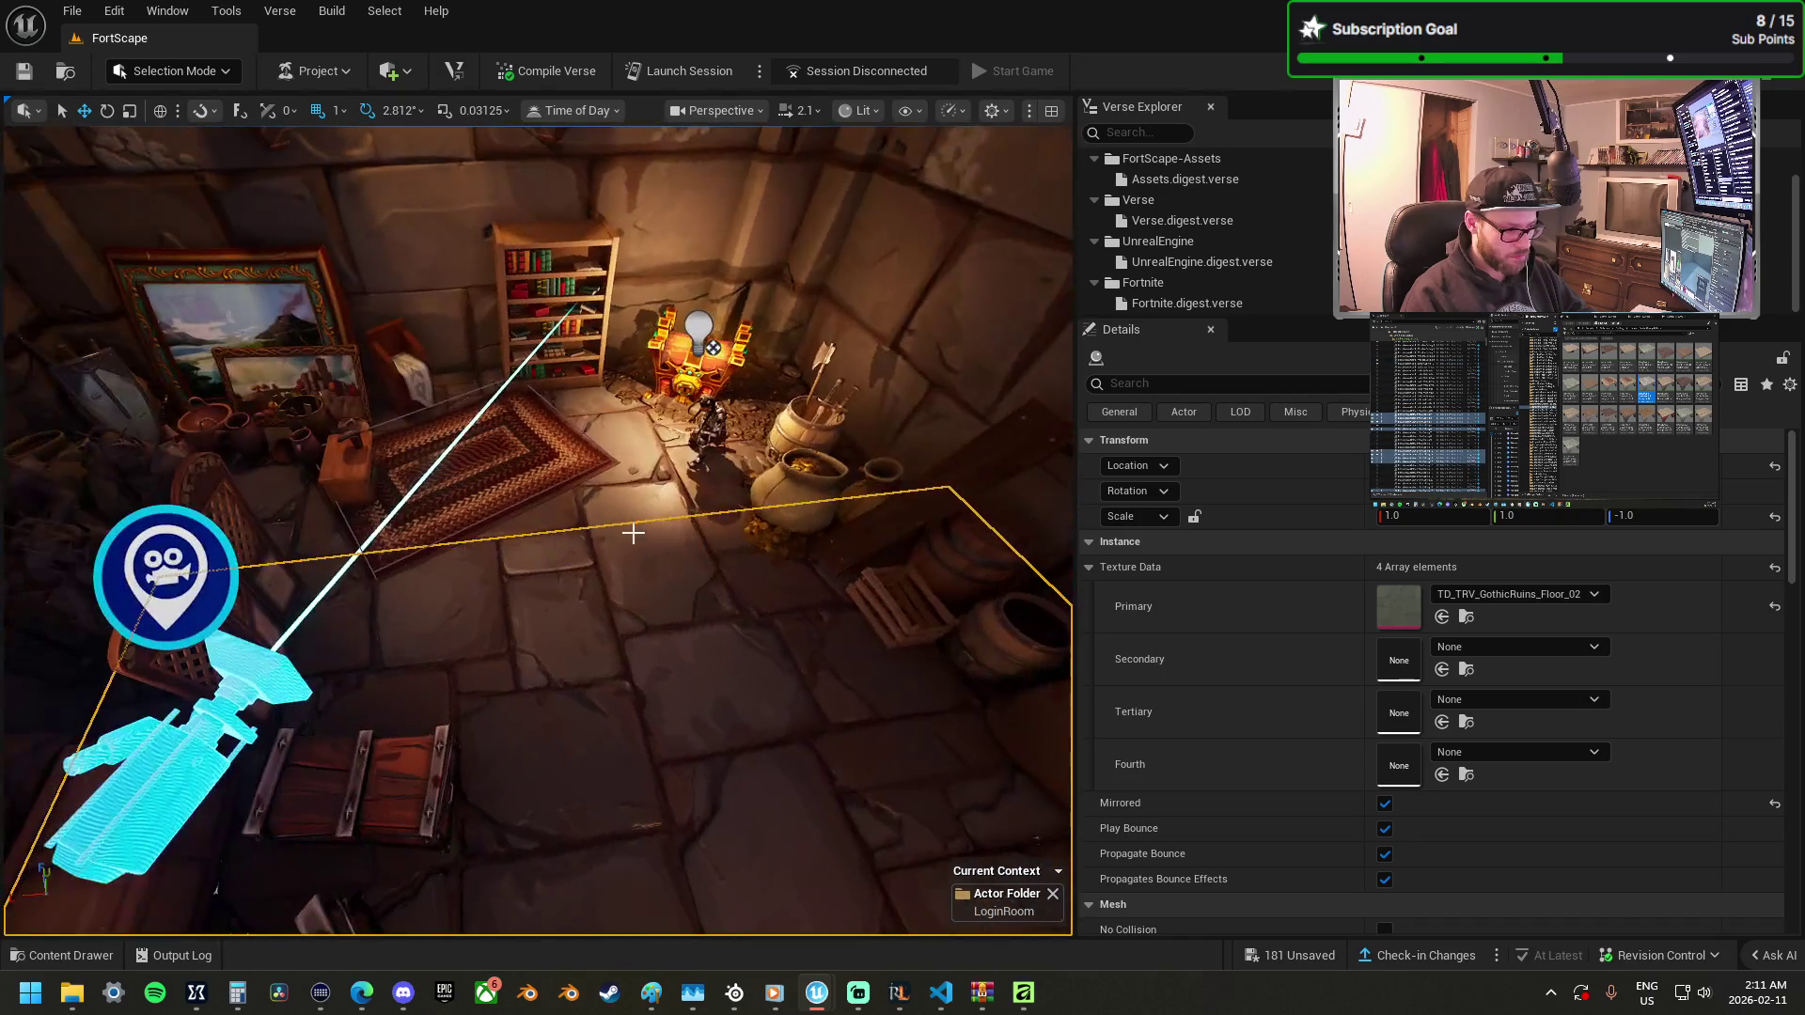
{"action": "left_click_drag", "start_coordinate": [376, 517], "coordinate": [431, 533]}
{"action": "left_click", "coordinate": [682, 746]}
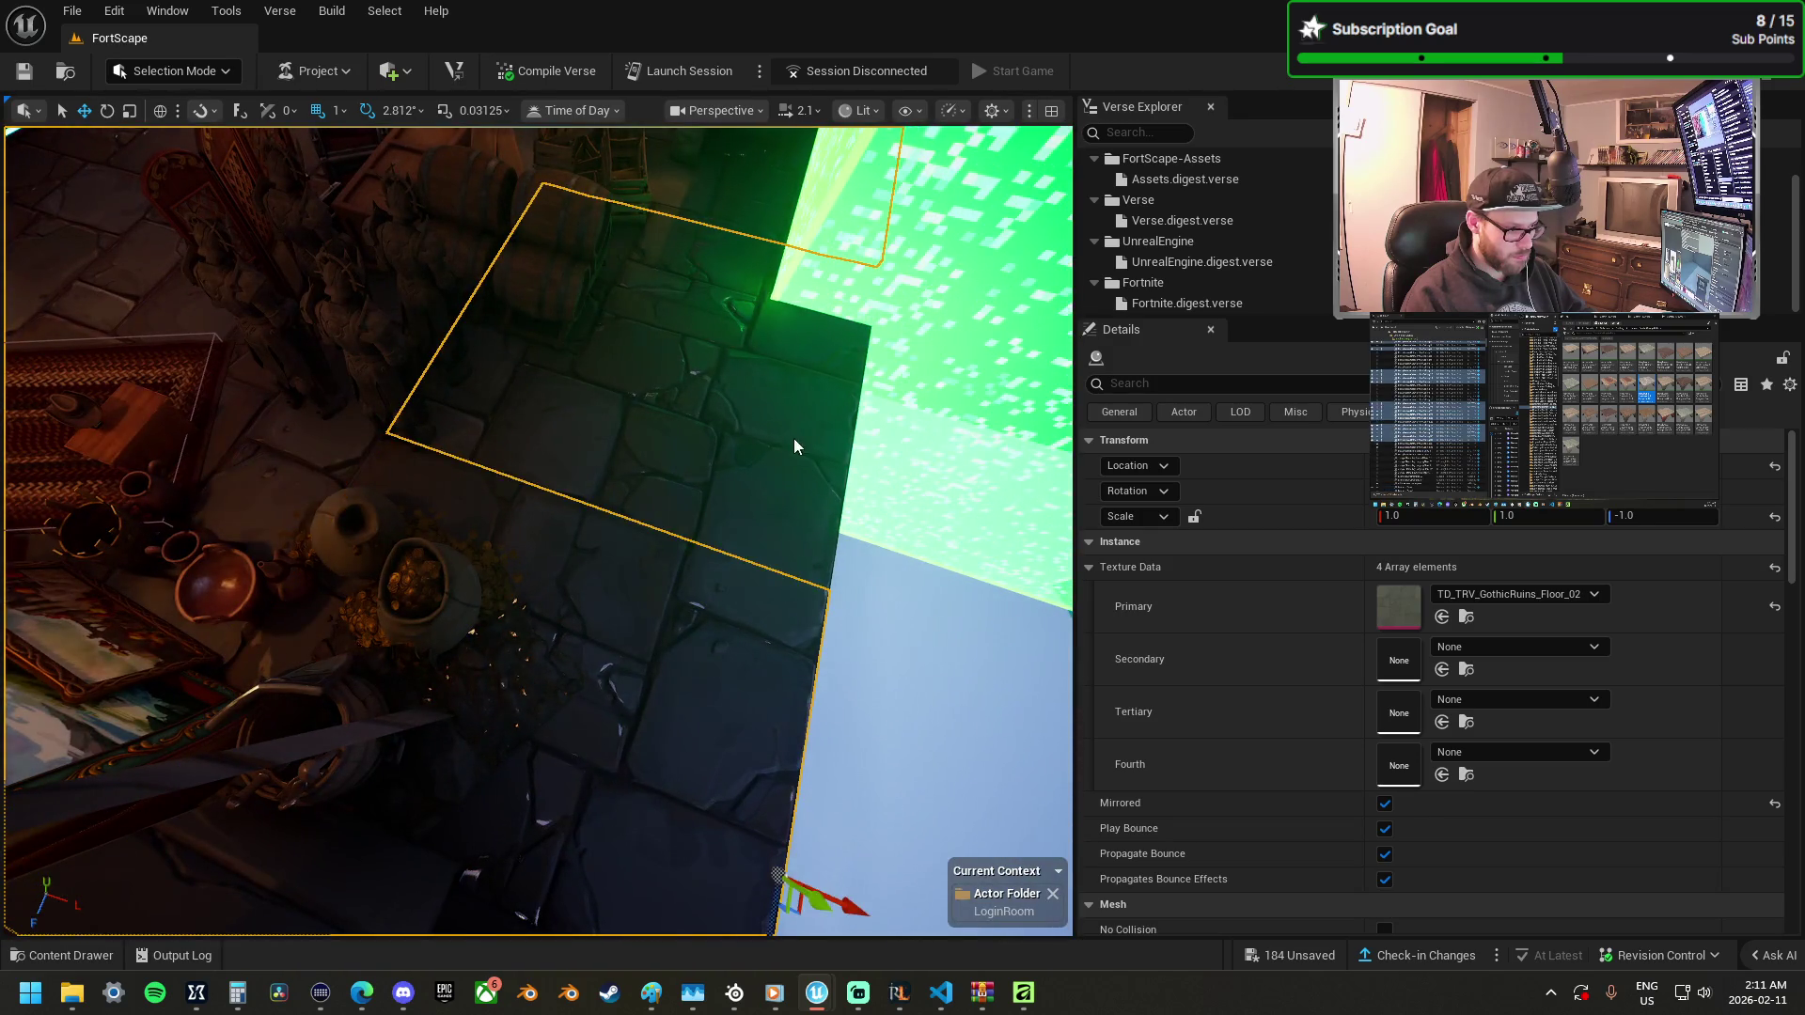
{"action": "left_click_drag", "start_coordinate": [857, 402], "coordinate": [581, 510]}
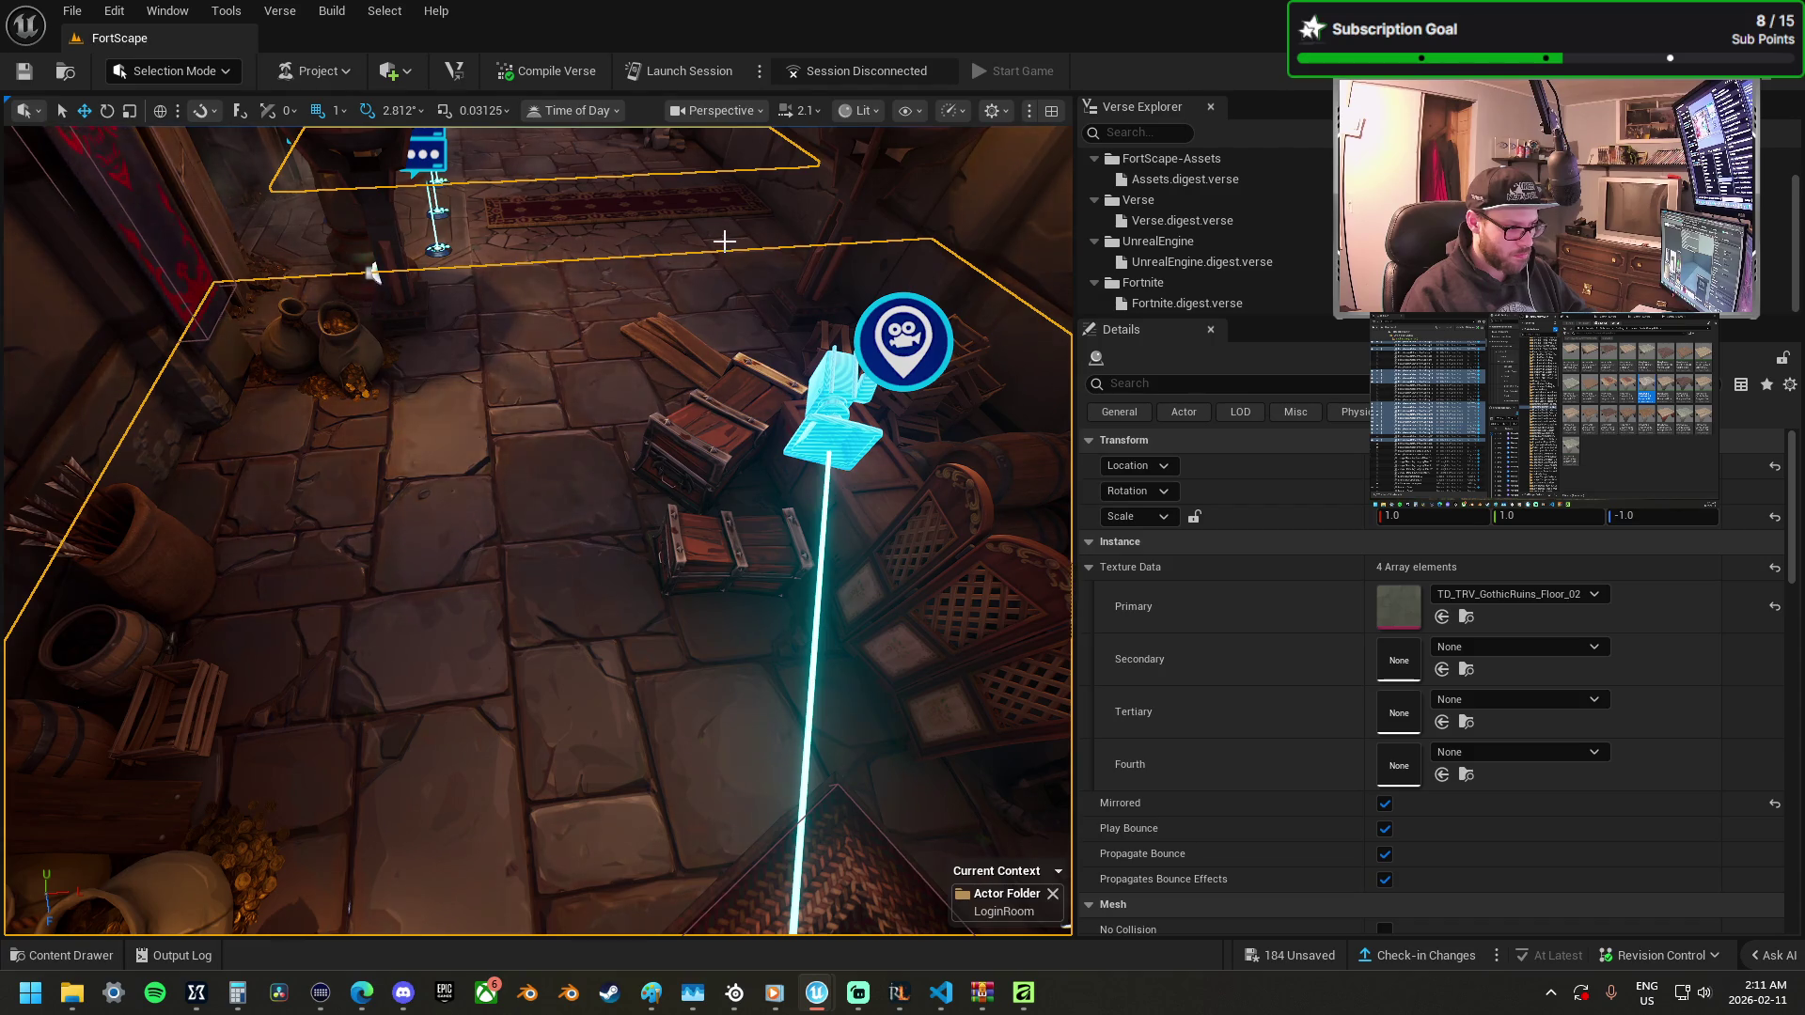
{"action": "right_click", "coordinate": [541, 301]}
{"action": "mouse_move", "coordinate": [664, 442]}
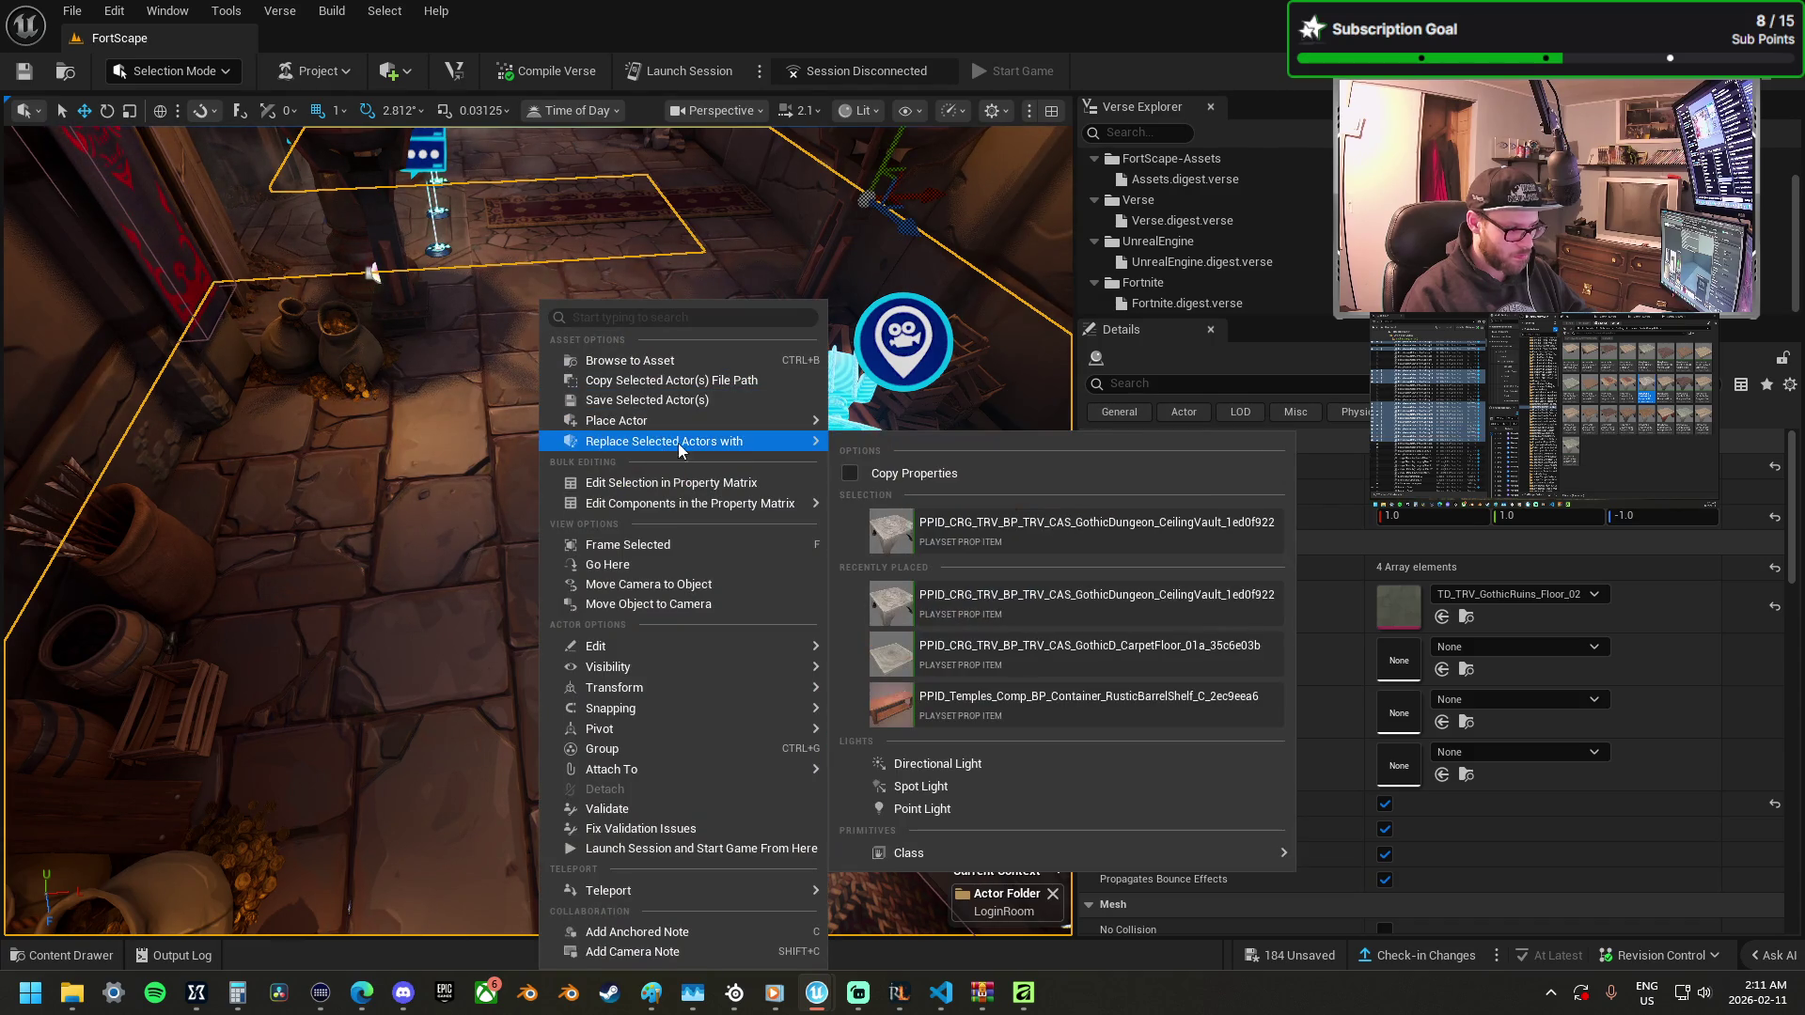
{"action": "left_click", "coordinate": [936, 542]}
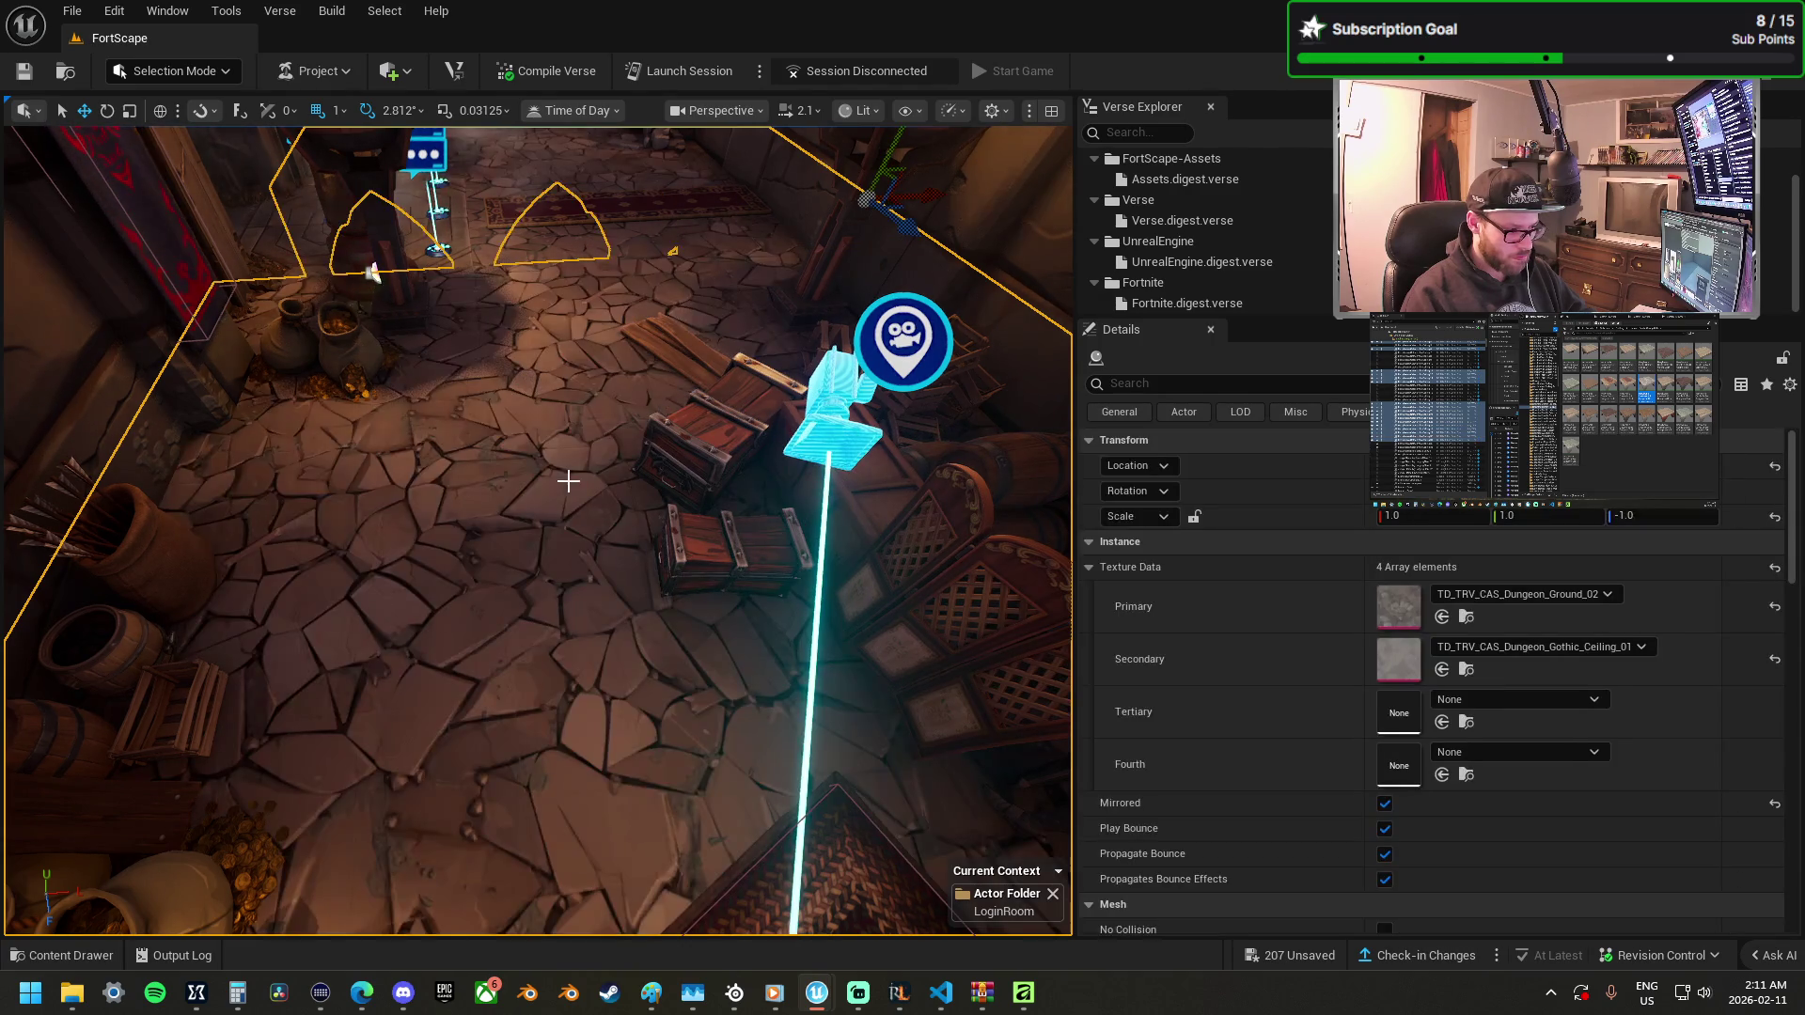
{"action": "left_click_drag", "start_coordinate": [533, 462], "coordinate": [533, 462]}
{"action": "left_click_drag", "start_coordinate": [659, 465], "coordinate": [659, 464]}
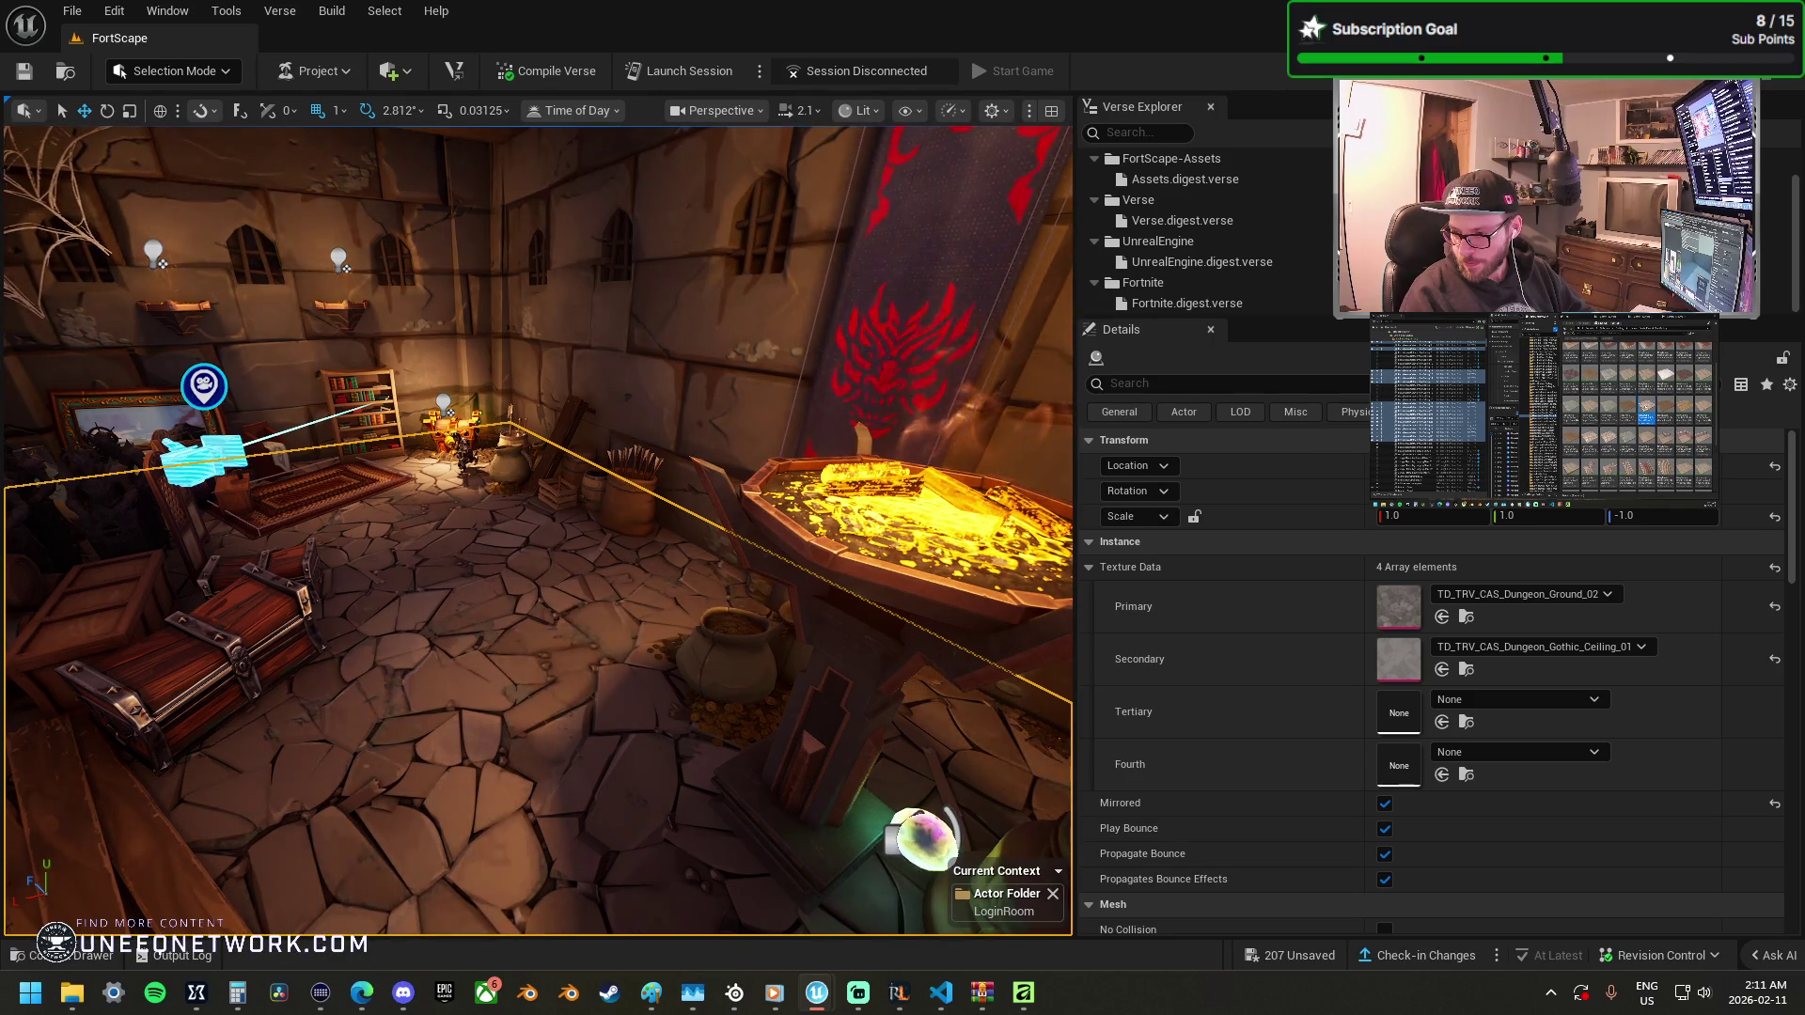
Select the floor piece beside the red carpet and revert it to the Mansion_FloorTile_01 texture.
{"action": "key", "text": "f"}
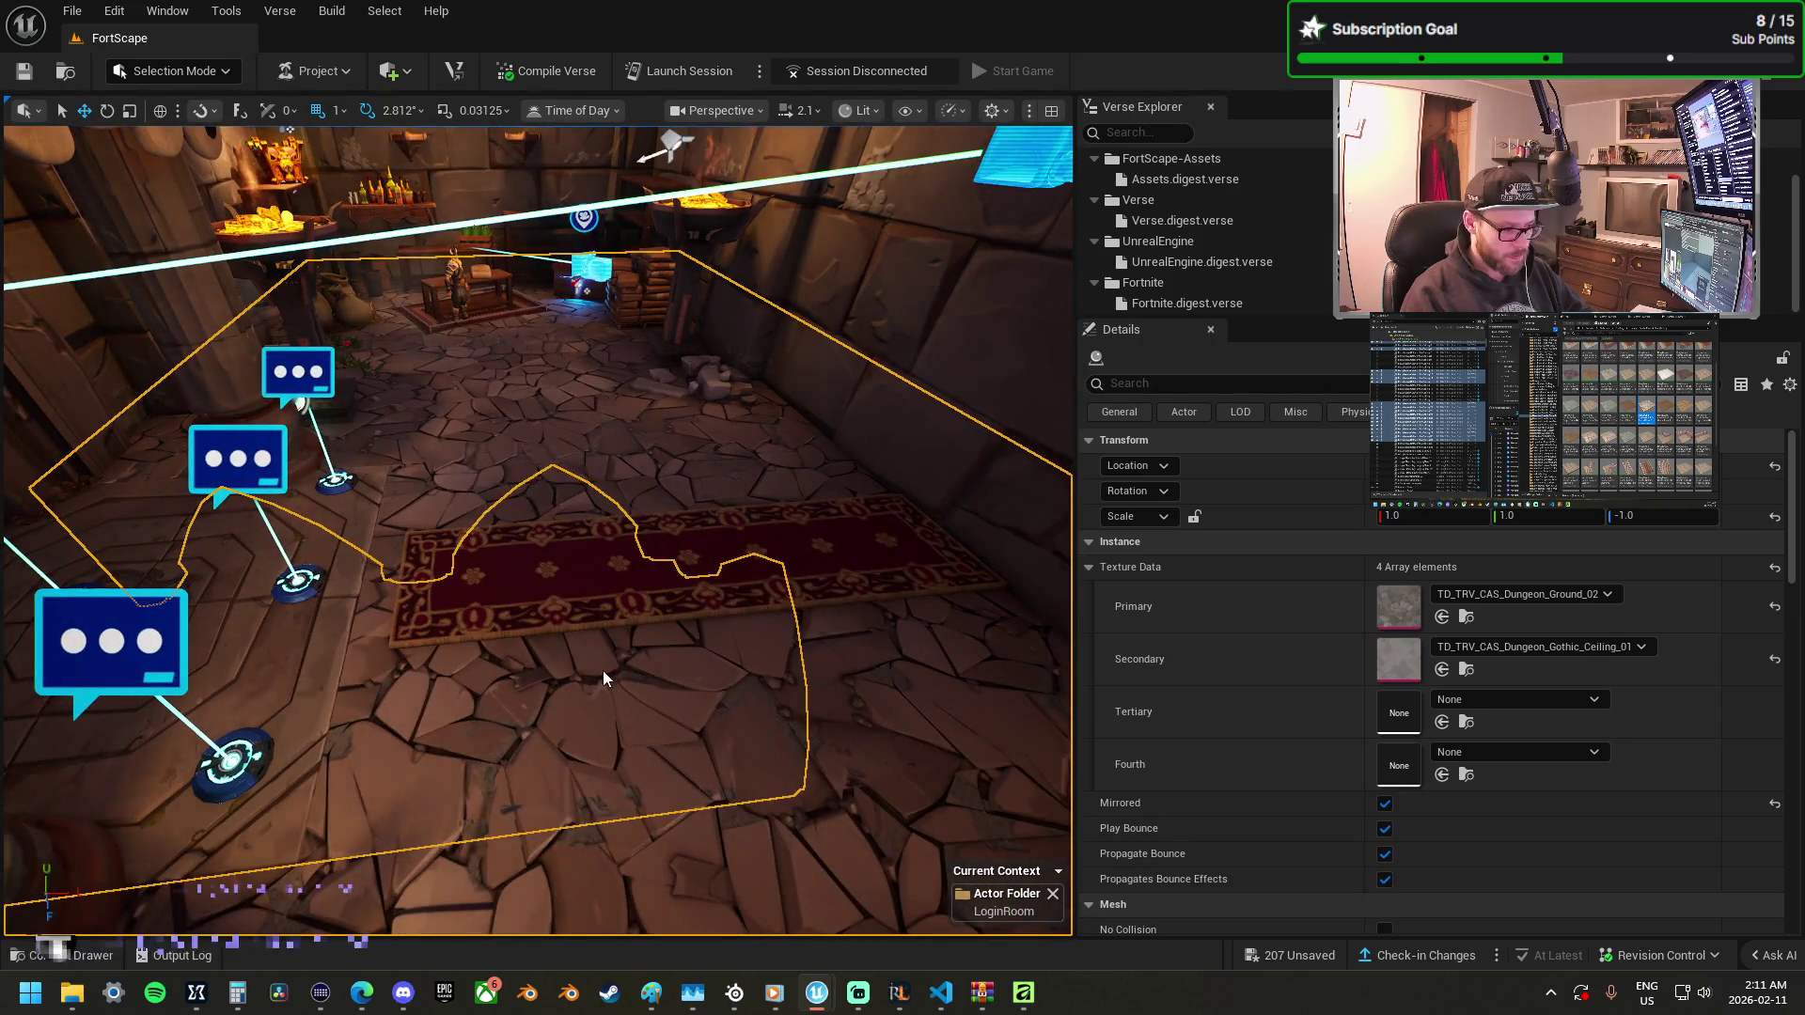
{"action": "left_click", "coordinate": [602, 669]}
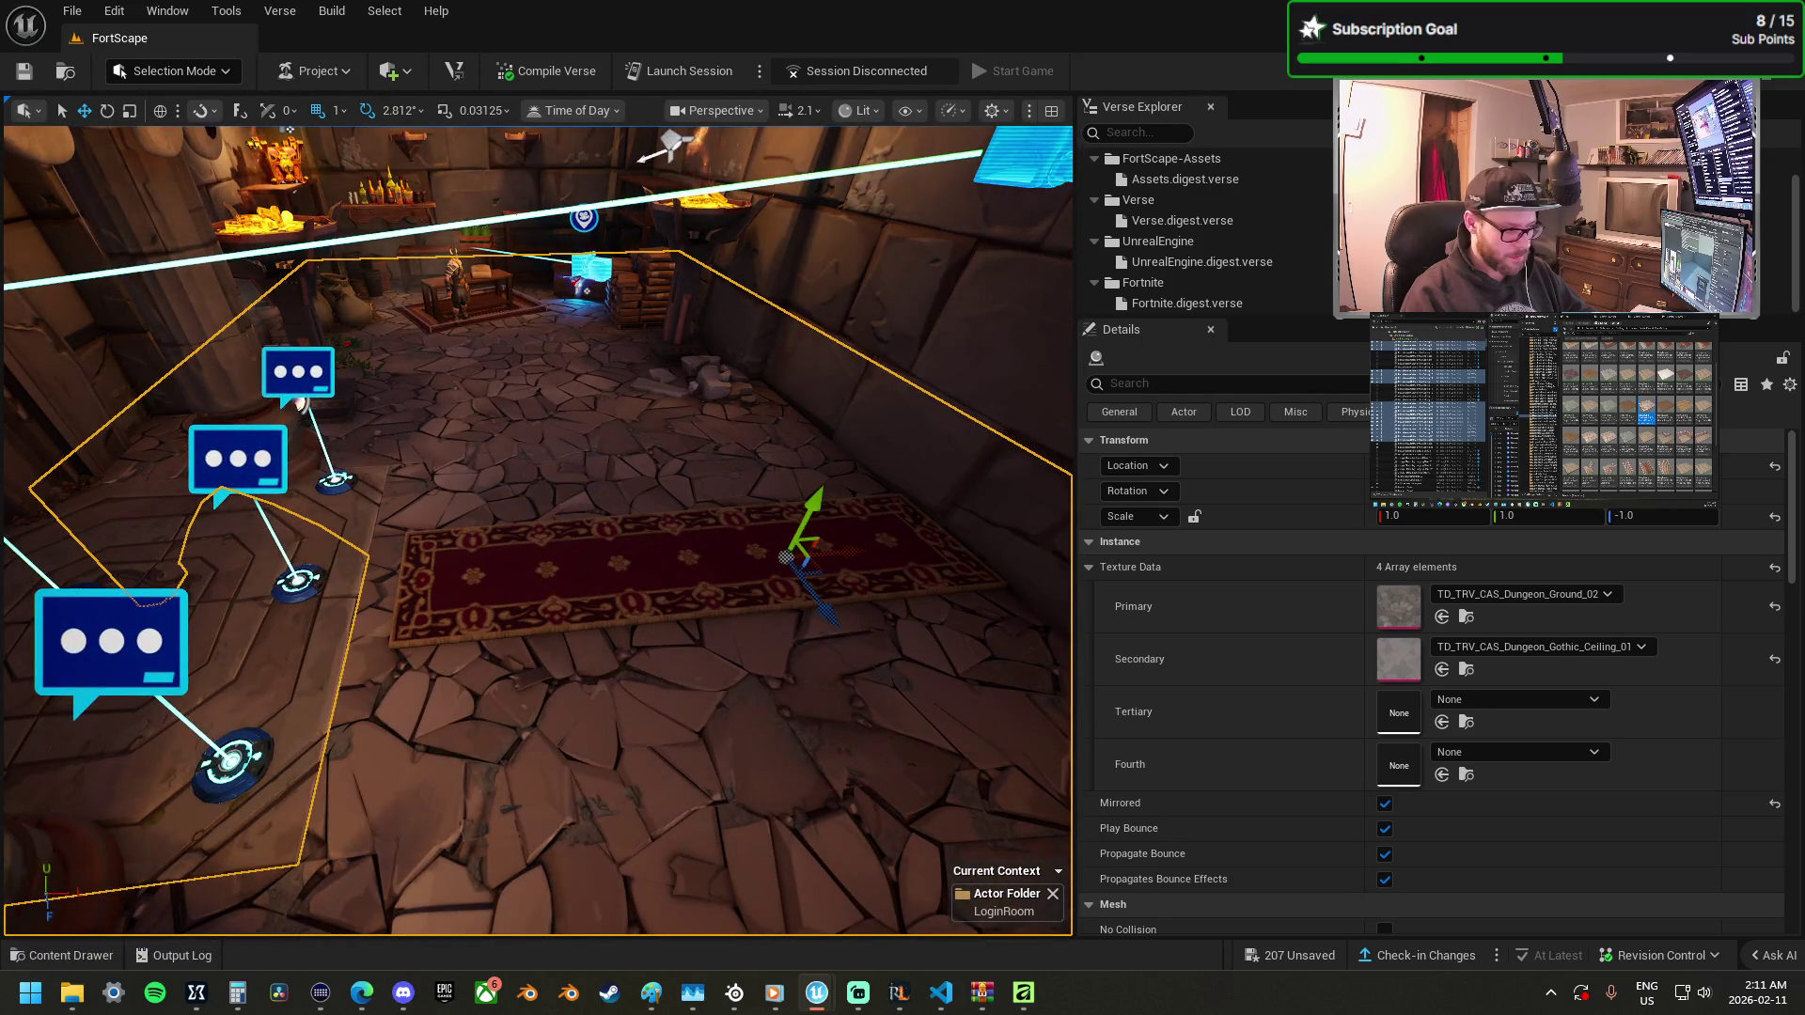
{"action": "right_click", "coordinate": [593, 669]}
{"action": "left_click", "coordinate": [1008, 254]}
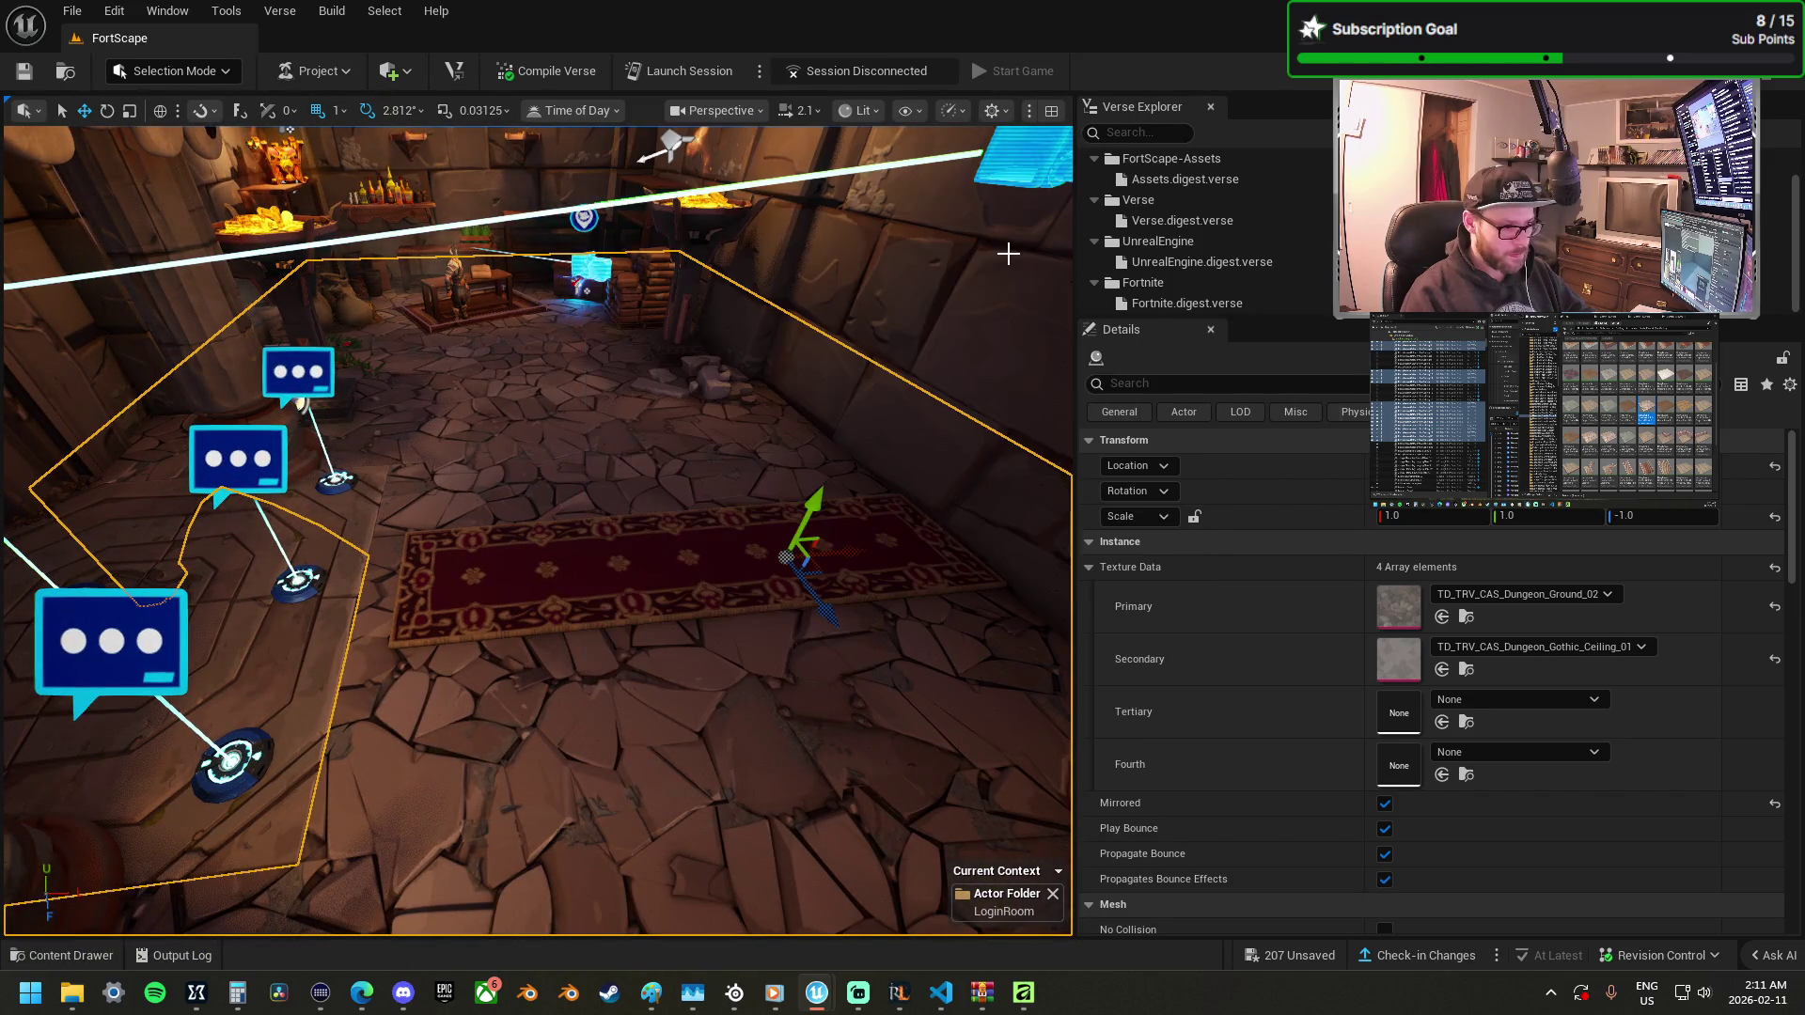
{"action": "key", "text": "ctrl+z"}
{"action": "mouse_move", "coordinate": [685, 501]}
{"action": "left_mouse_down"}
{"action": "mouse_move", "coordinate": [685, 348]}
{"action": "mouse_move", "coordinate": [684, 405]}
{"action": "left_mouse_up"}
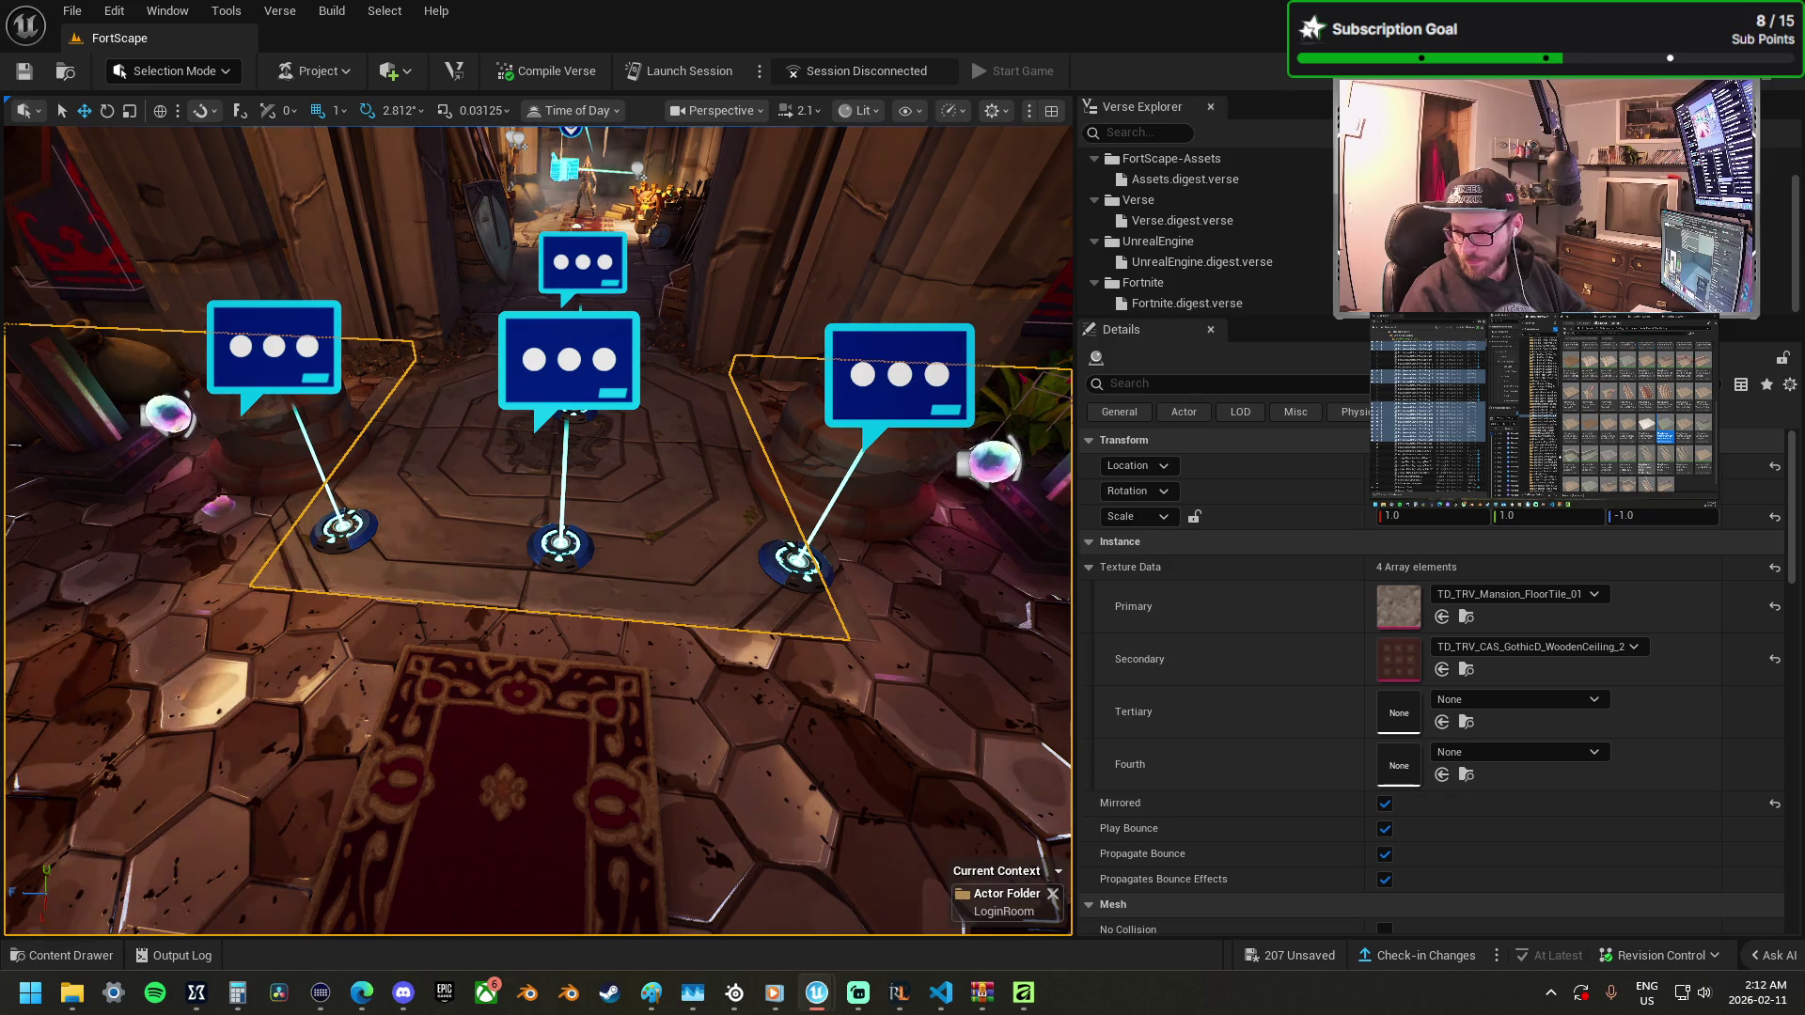
Set the floor's Texture Data Primary to TD_TRV_GothicRuins_Floor_02.
{"action": "right_click", "coordinate": [922, 609]}
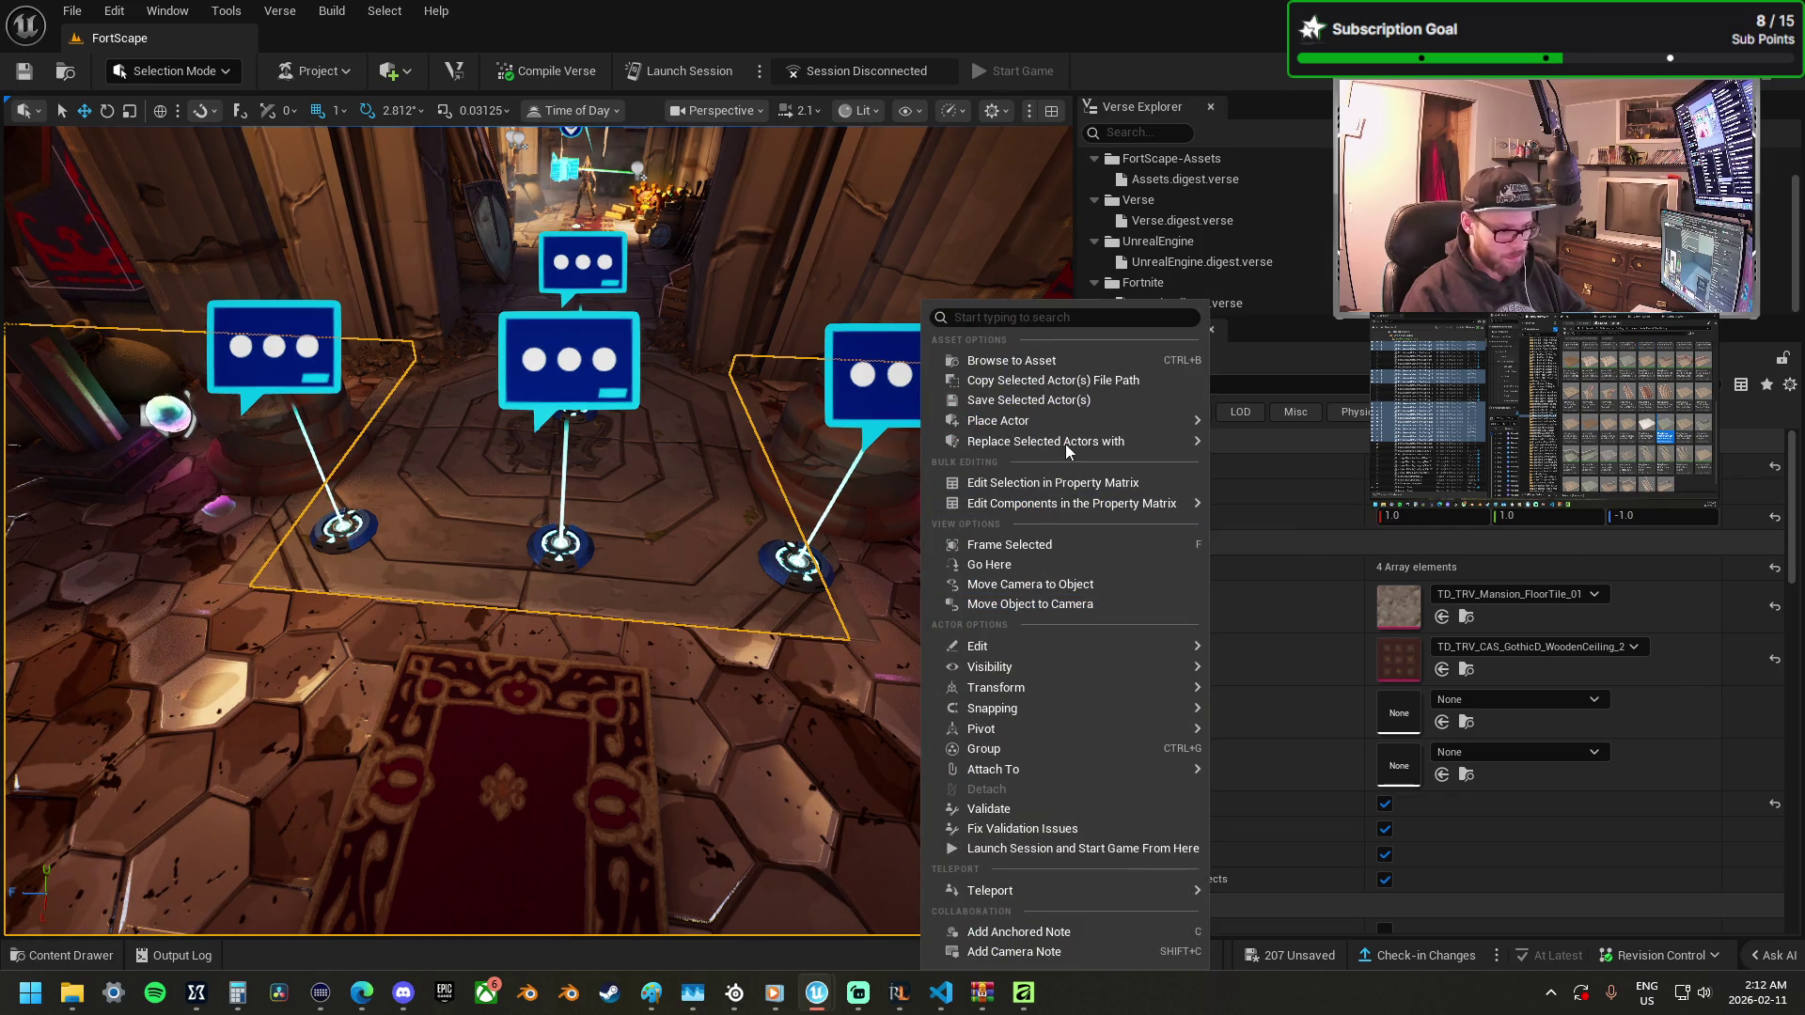
{"action": "left_click", "coordinate": [1345, 555]}
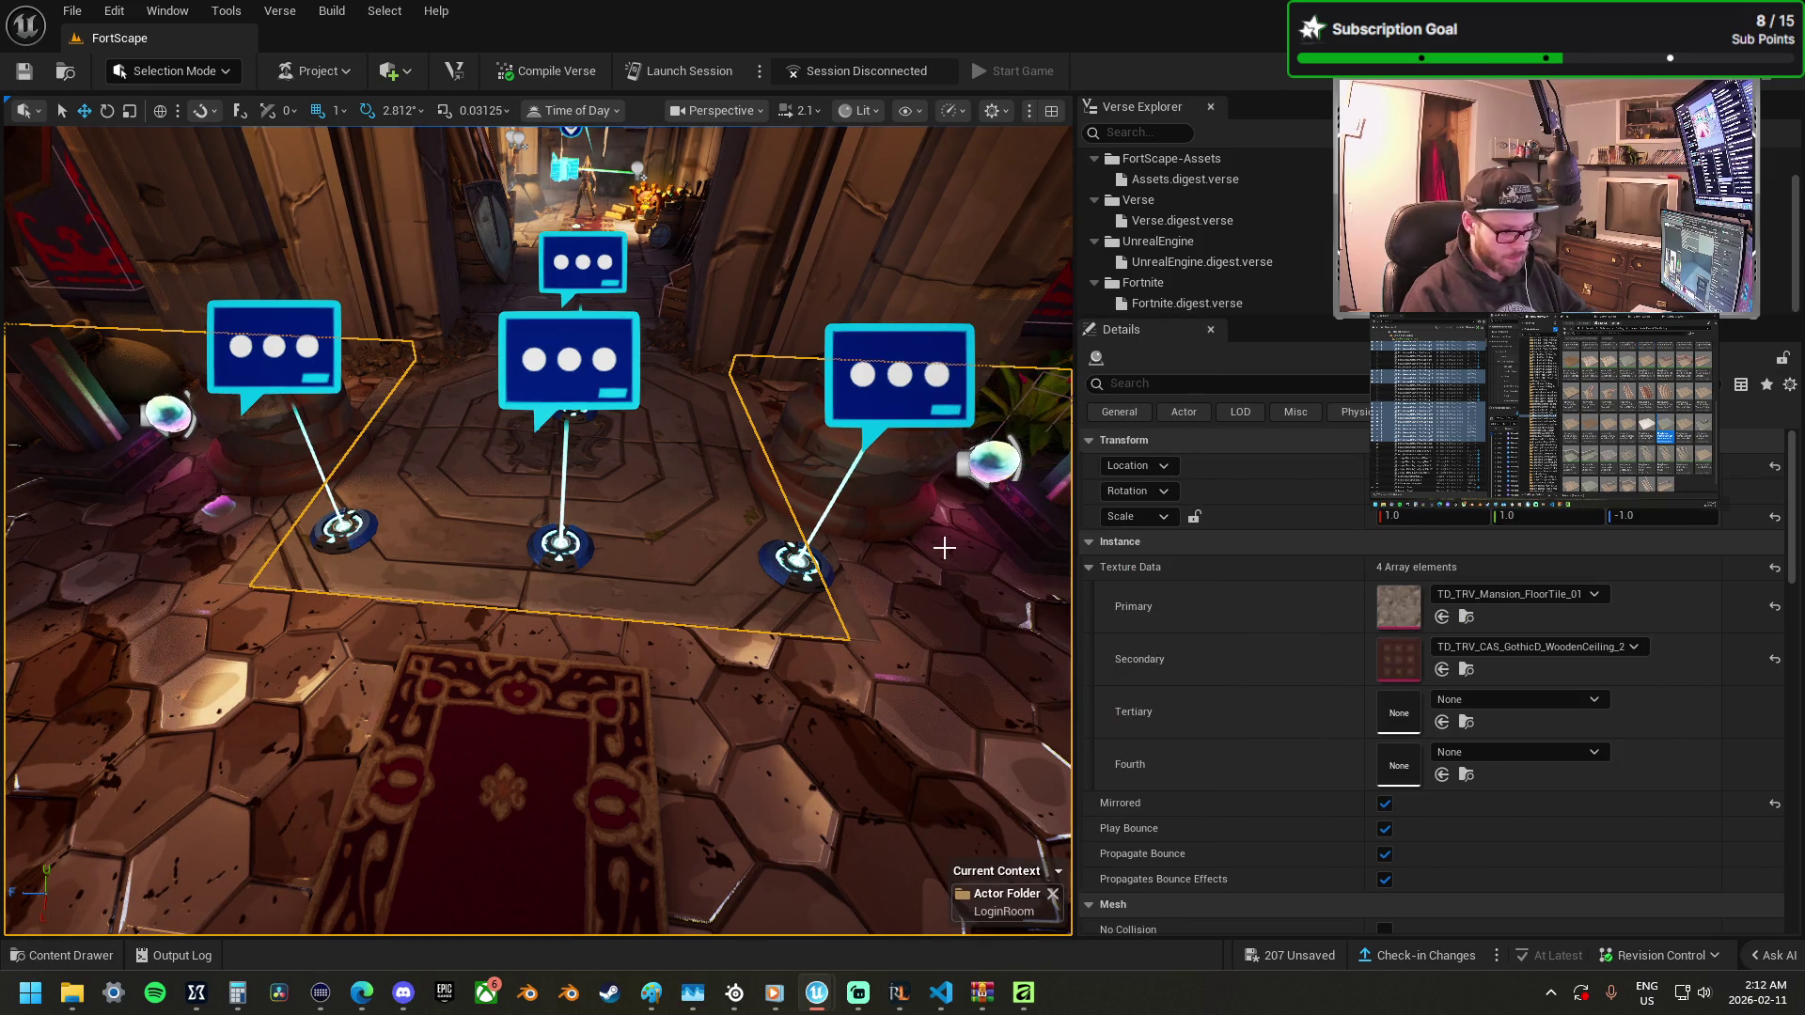
{"action": "mouse_move", "coordinate": [693, 597]}
{"action": "left_mouse_down"}
{"action": "mouse_move", "coordinate": [846, 583]}
{"action": "mouse_move", "coordinate": [696, 210]}
{"action": "mouse_move", "coordinate": [334, 279]}
{"action": "mouse_move", "coordinate": [442, 282]}
{"action": "left_mouse_up"}
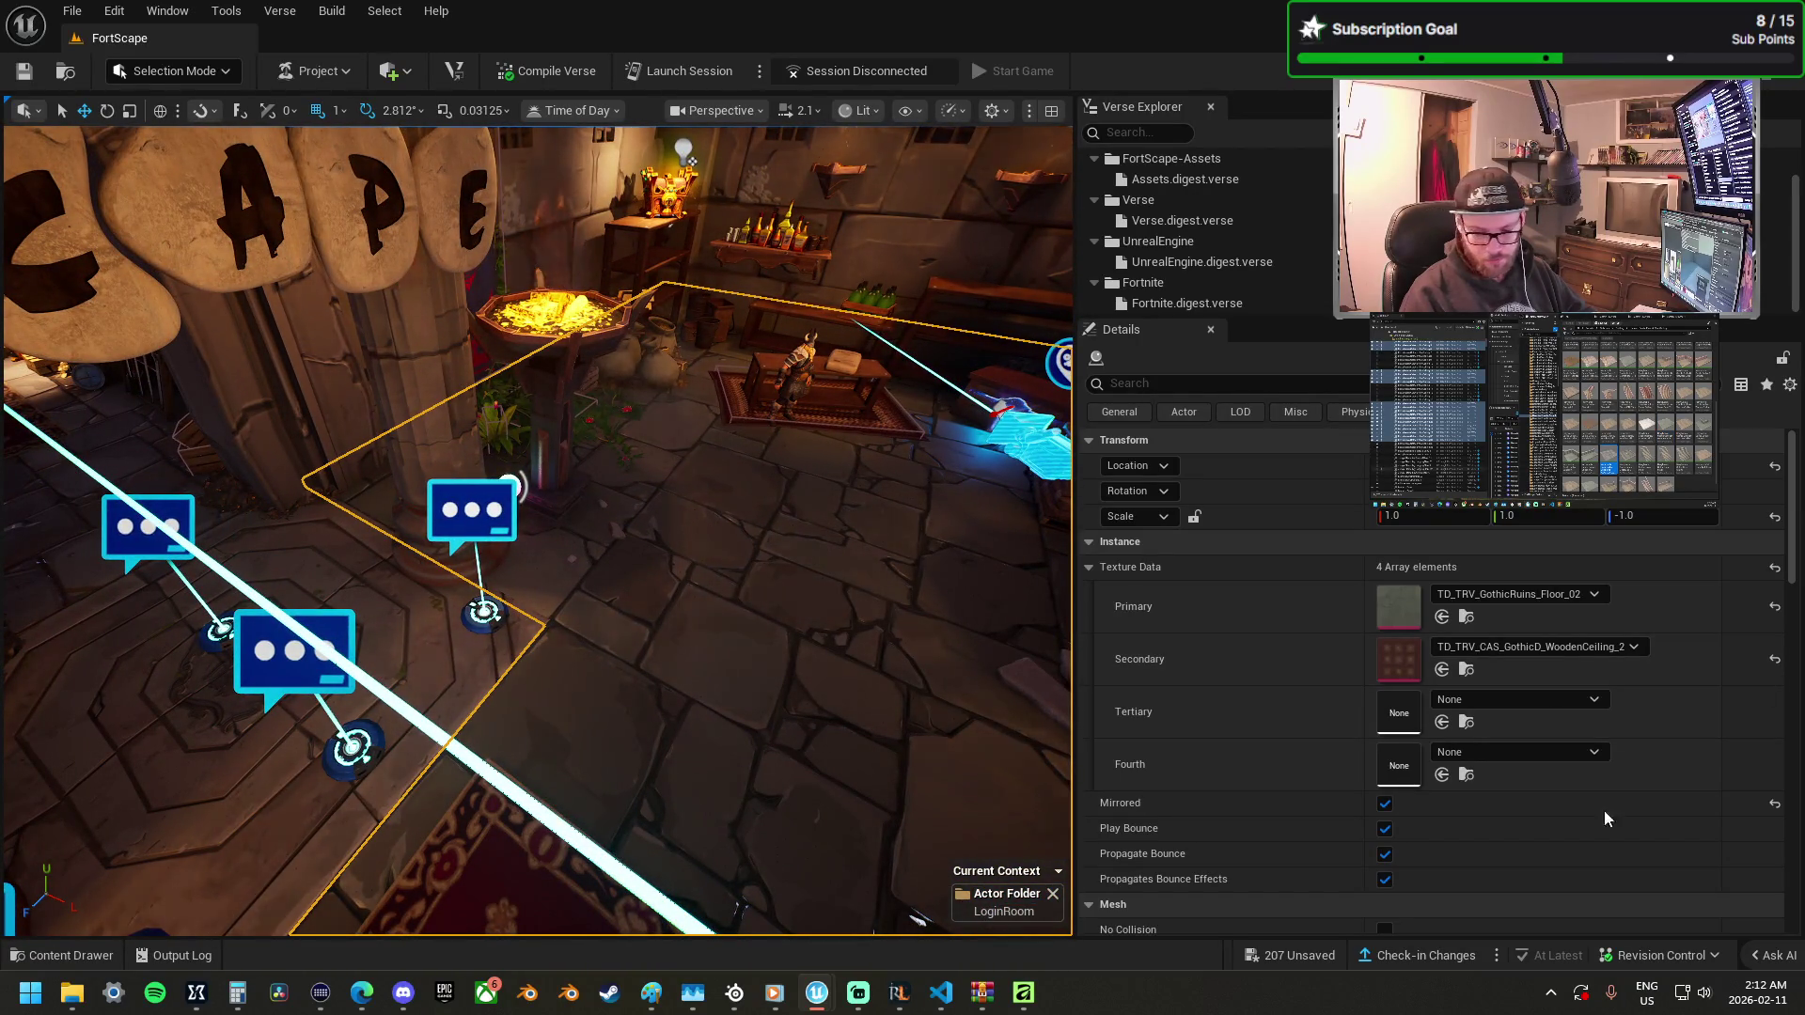
Select a second floor section and replace both sections with another asset.
{"action": "right_click", "coordinate": [863, 625]}
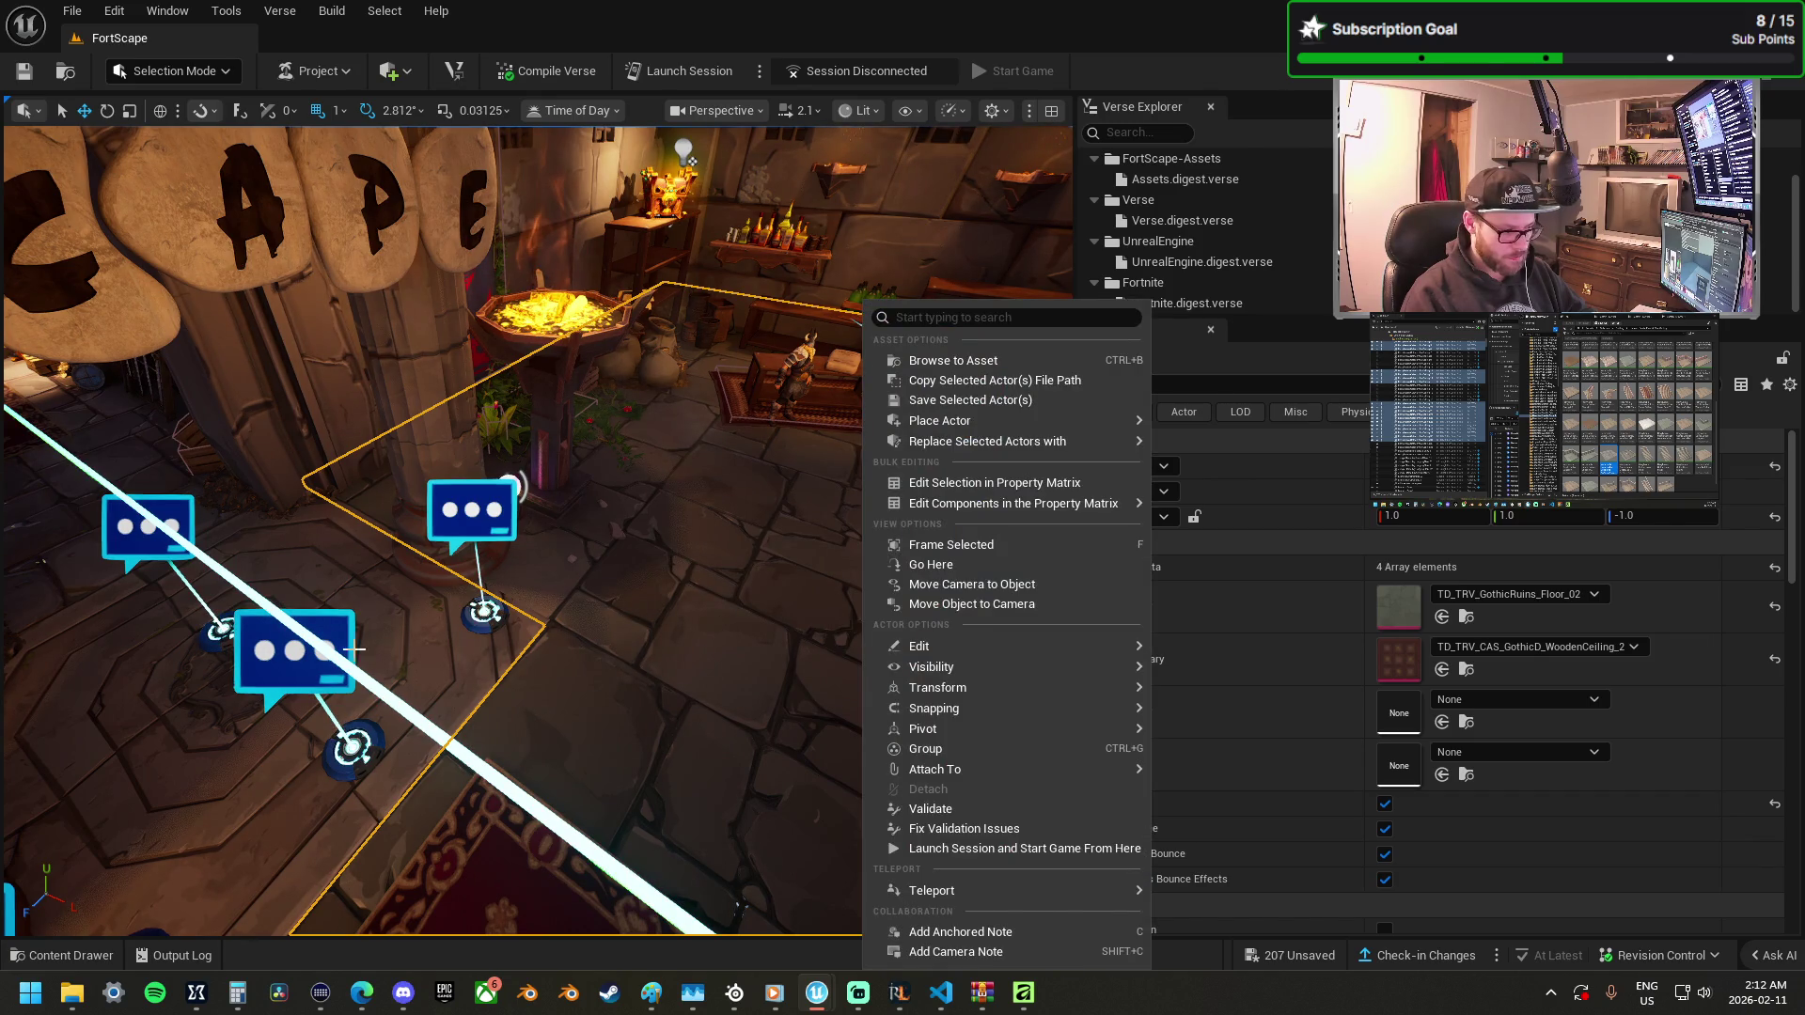
{"action": "left_click", "coordinate": [447, 650], "text": "ctrl"}
{"action": "right_click", "coordinate": [450, 652]}
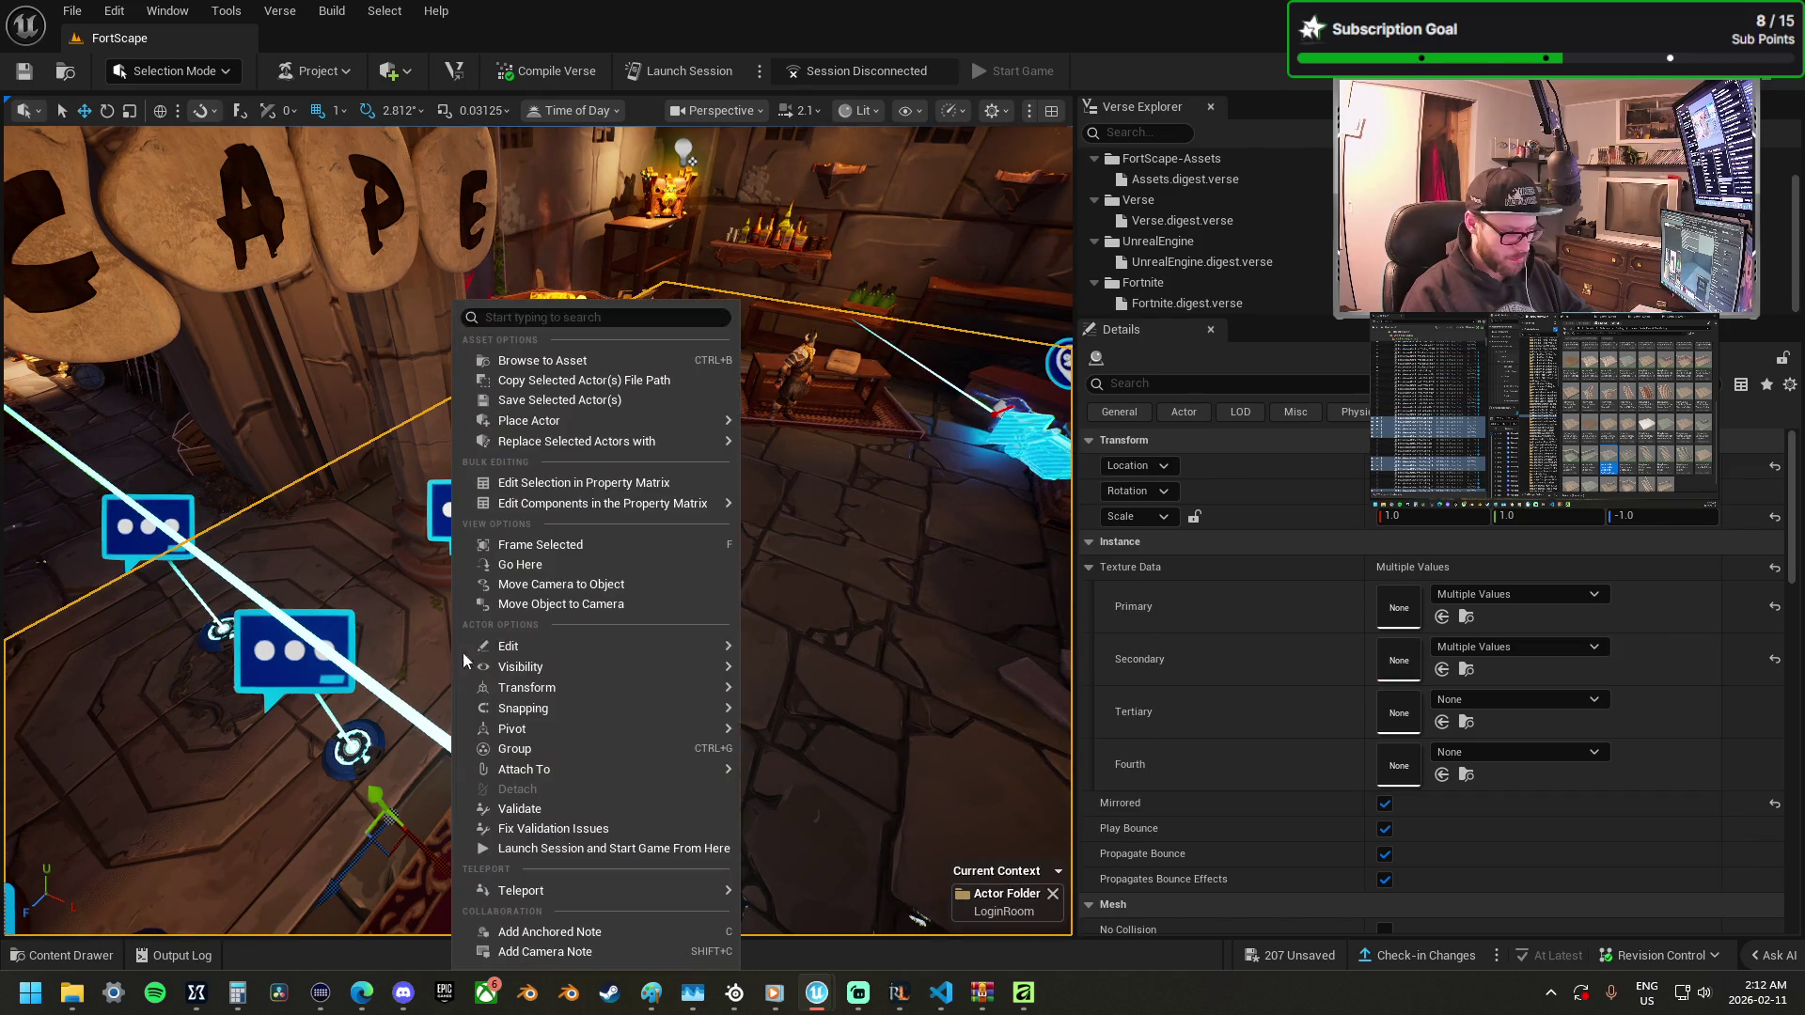
{"action": "mouse_move", "coordinate": [680, 442]}
{"action": "left_click", "coordinate": [887, 525]}
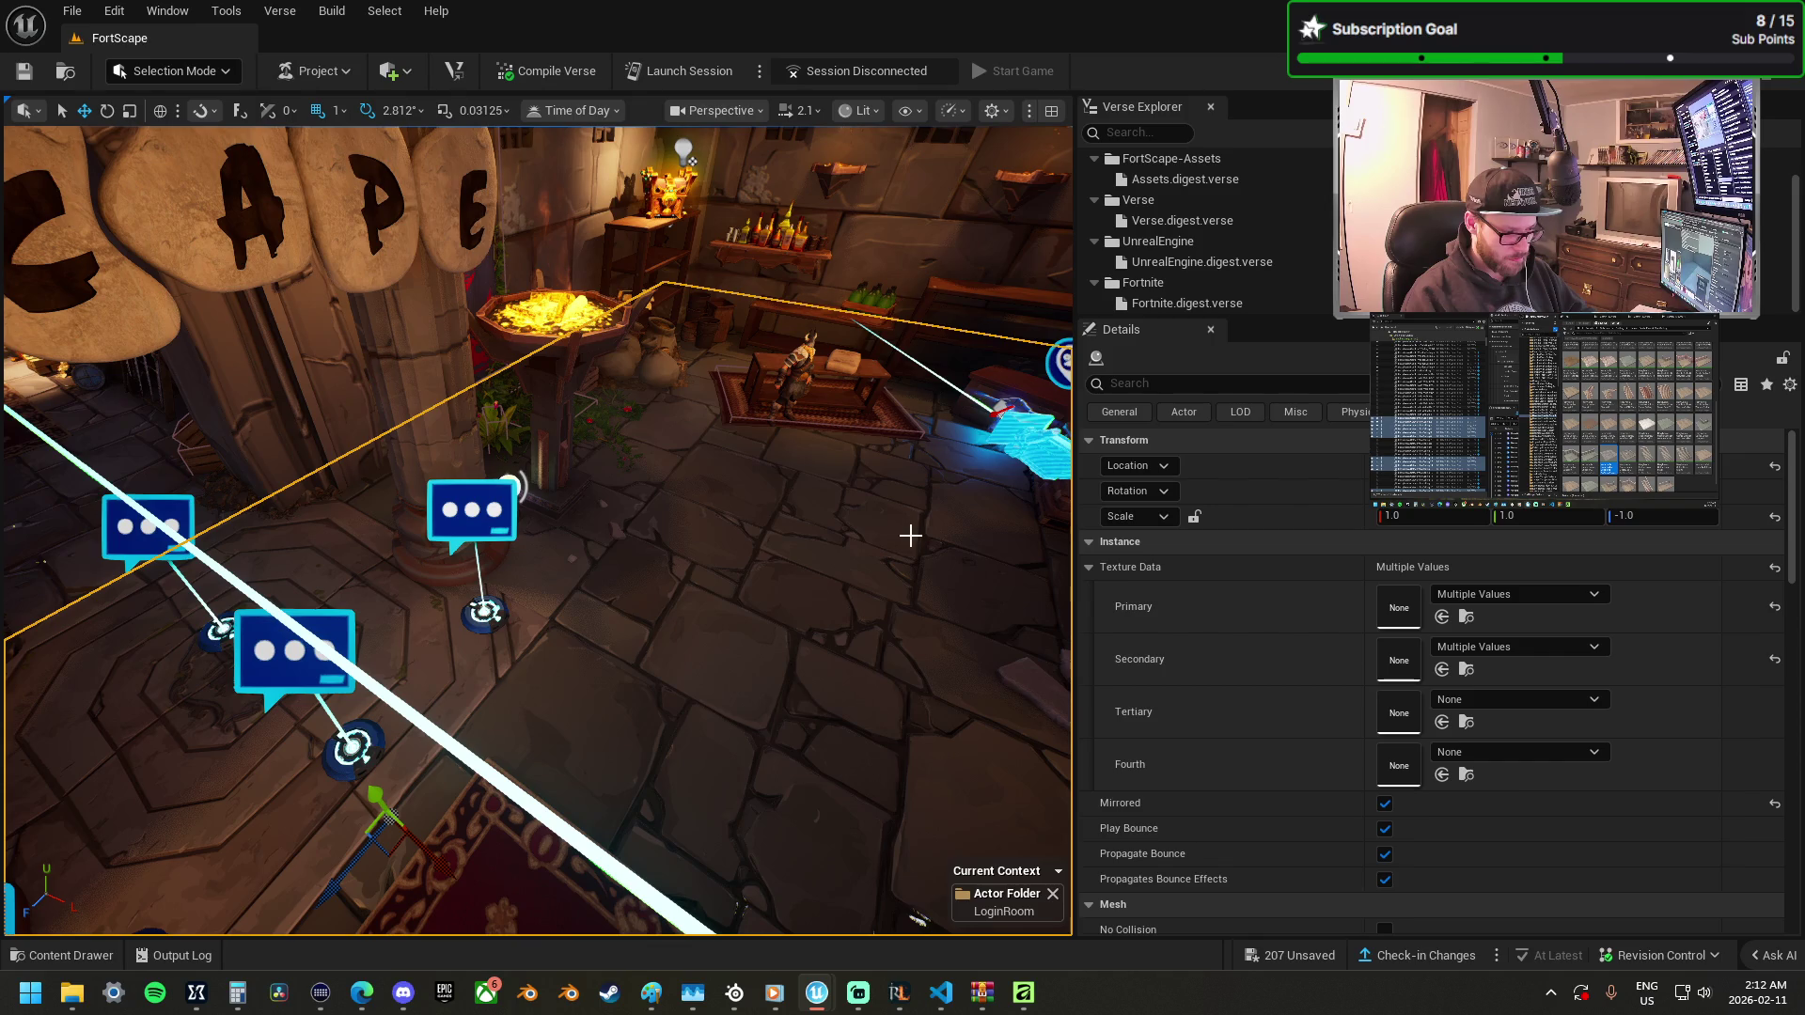
Select the floor tile under the entrance arch and frame it in view.
{"action": "mouse_move", "coordinate": [818, 595]}
{"action": "left_mouse_down"}
{"action": "mouse_move", "coordinate": [846, 564]}
{"action": "mouse_move", "coordinate": [809, 602]}
{"action": "mouse_move", "coordinate": [827, 583]}
{"action": "left_mouse_up"}
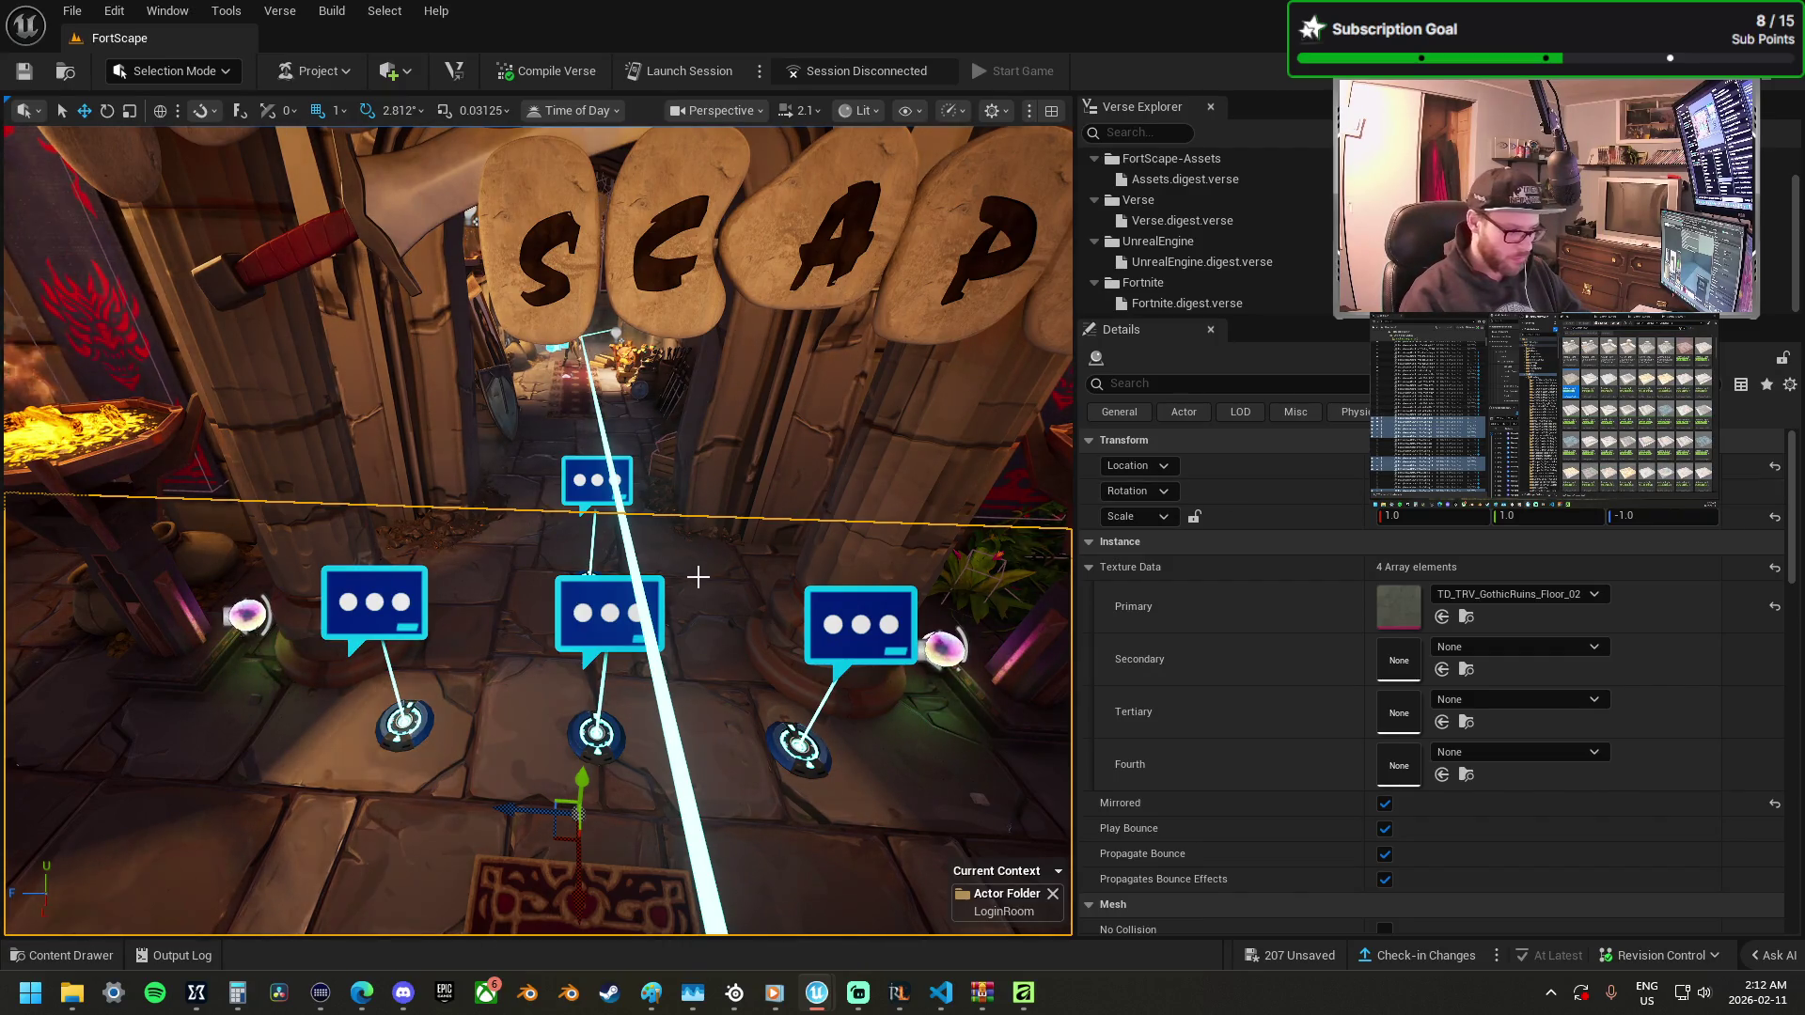
{"action": "left_click", "coordinate": [541, 375]}
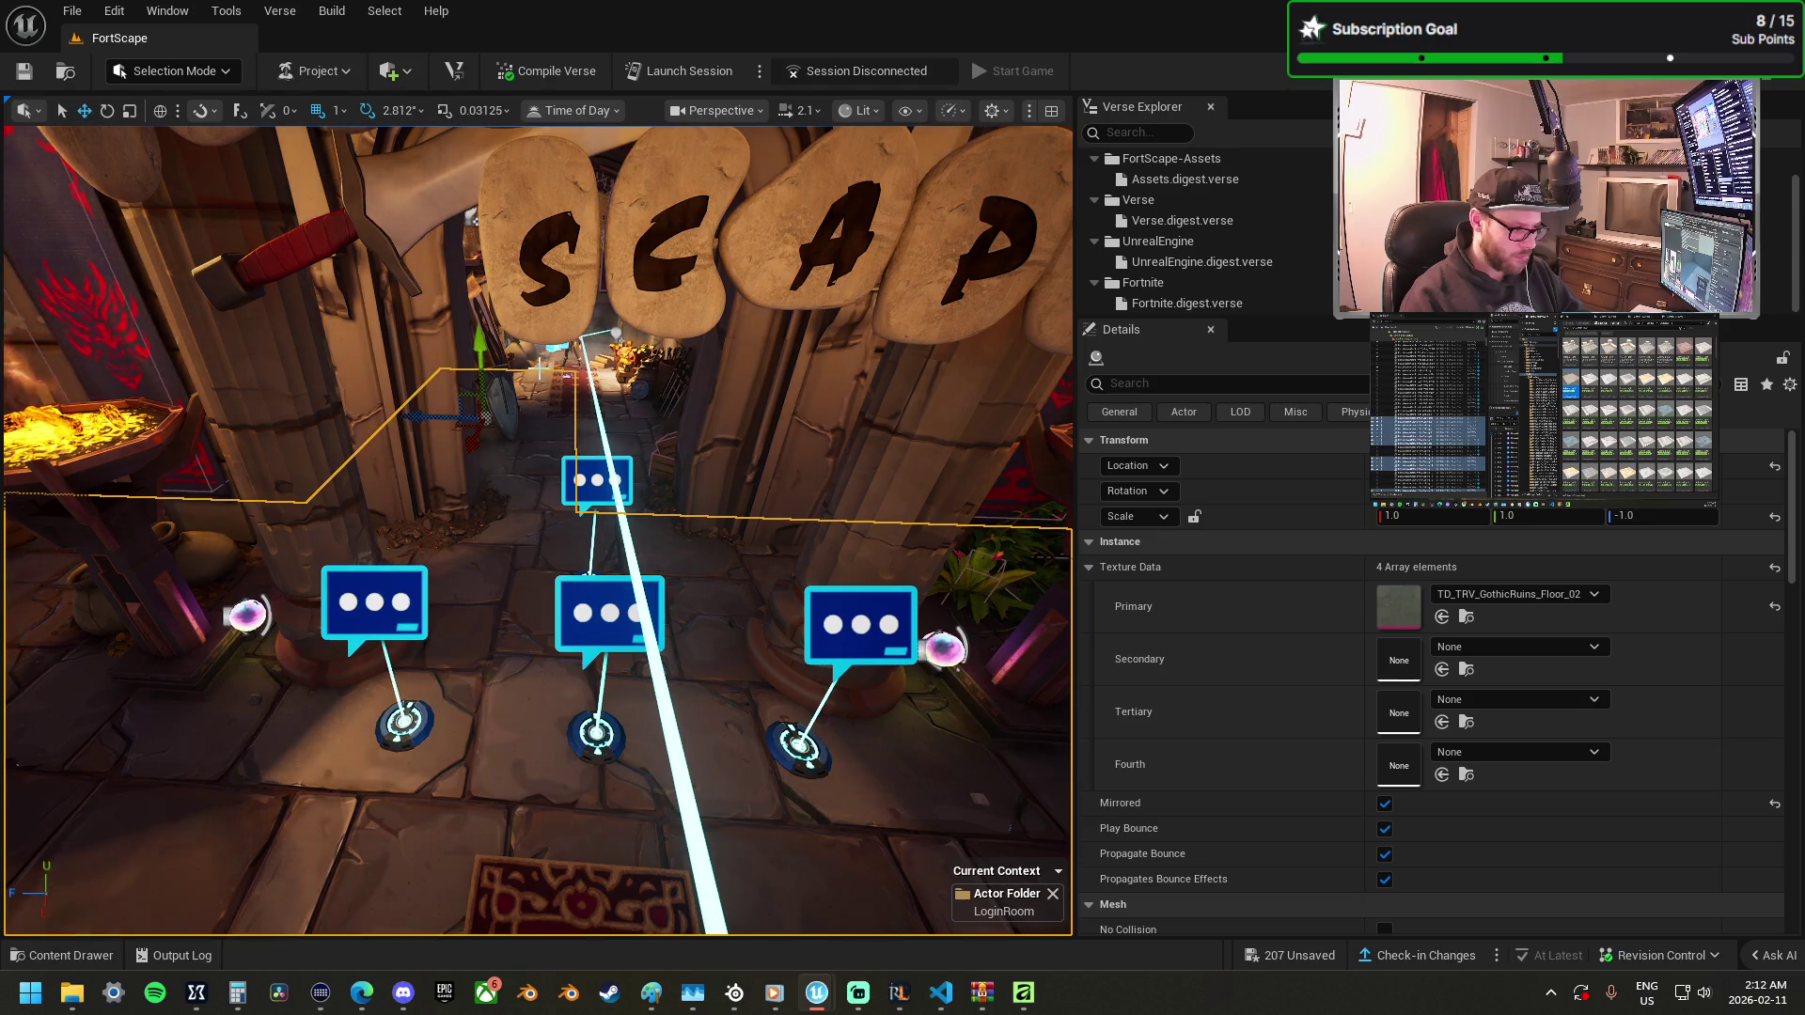
{"action": "left_click", "coordinate": [627, 461], "text": "ctrl"}
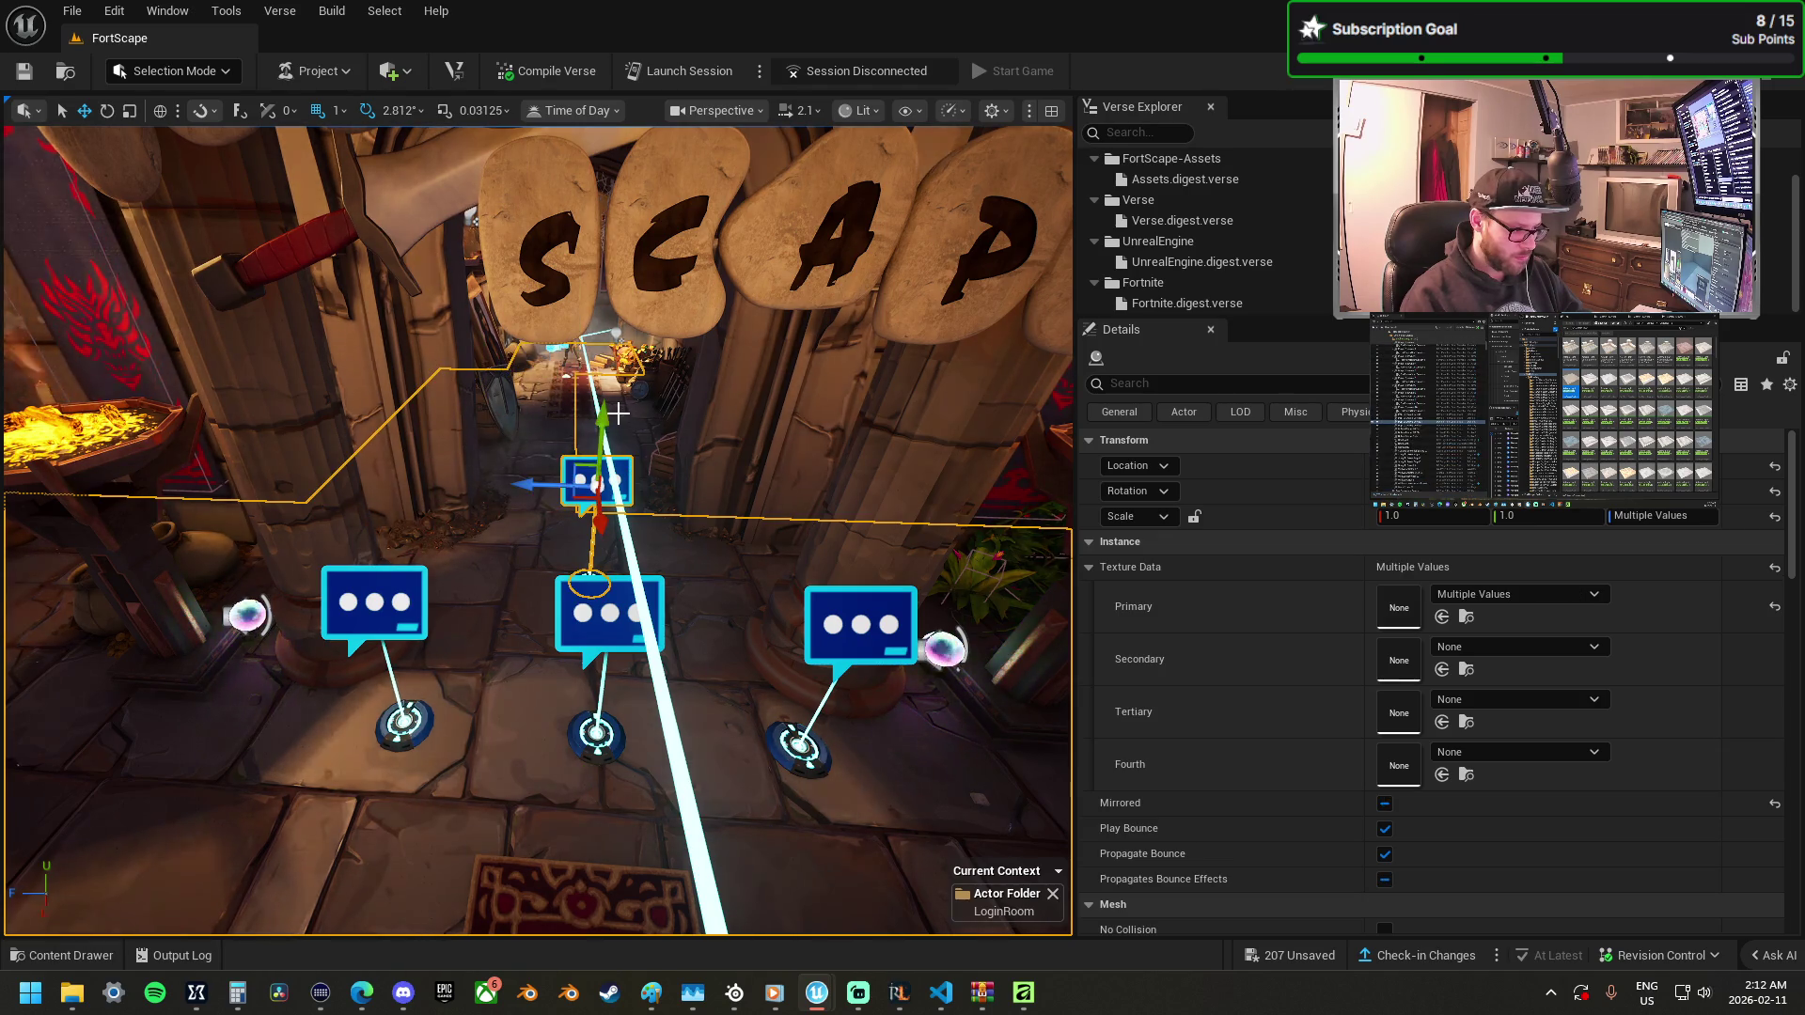
{"action": "left_click", "coordinate": [613, 463], "text": "ctrl"}
{"action": "key", "text": "f"}
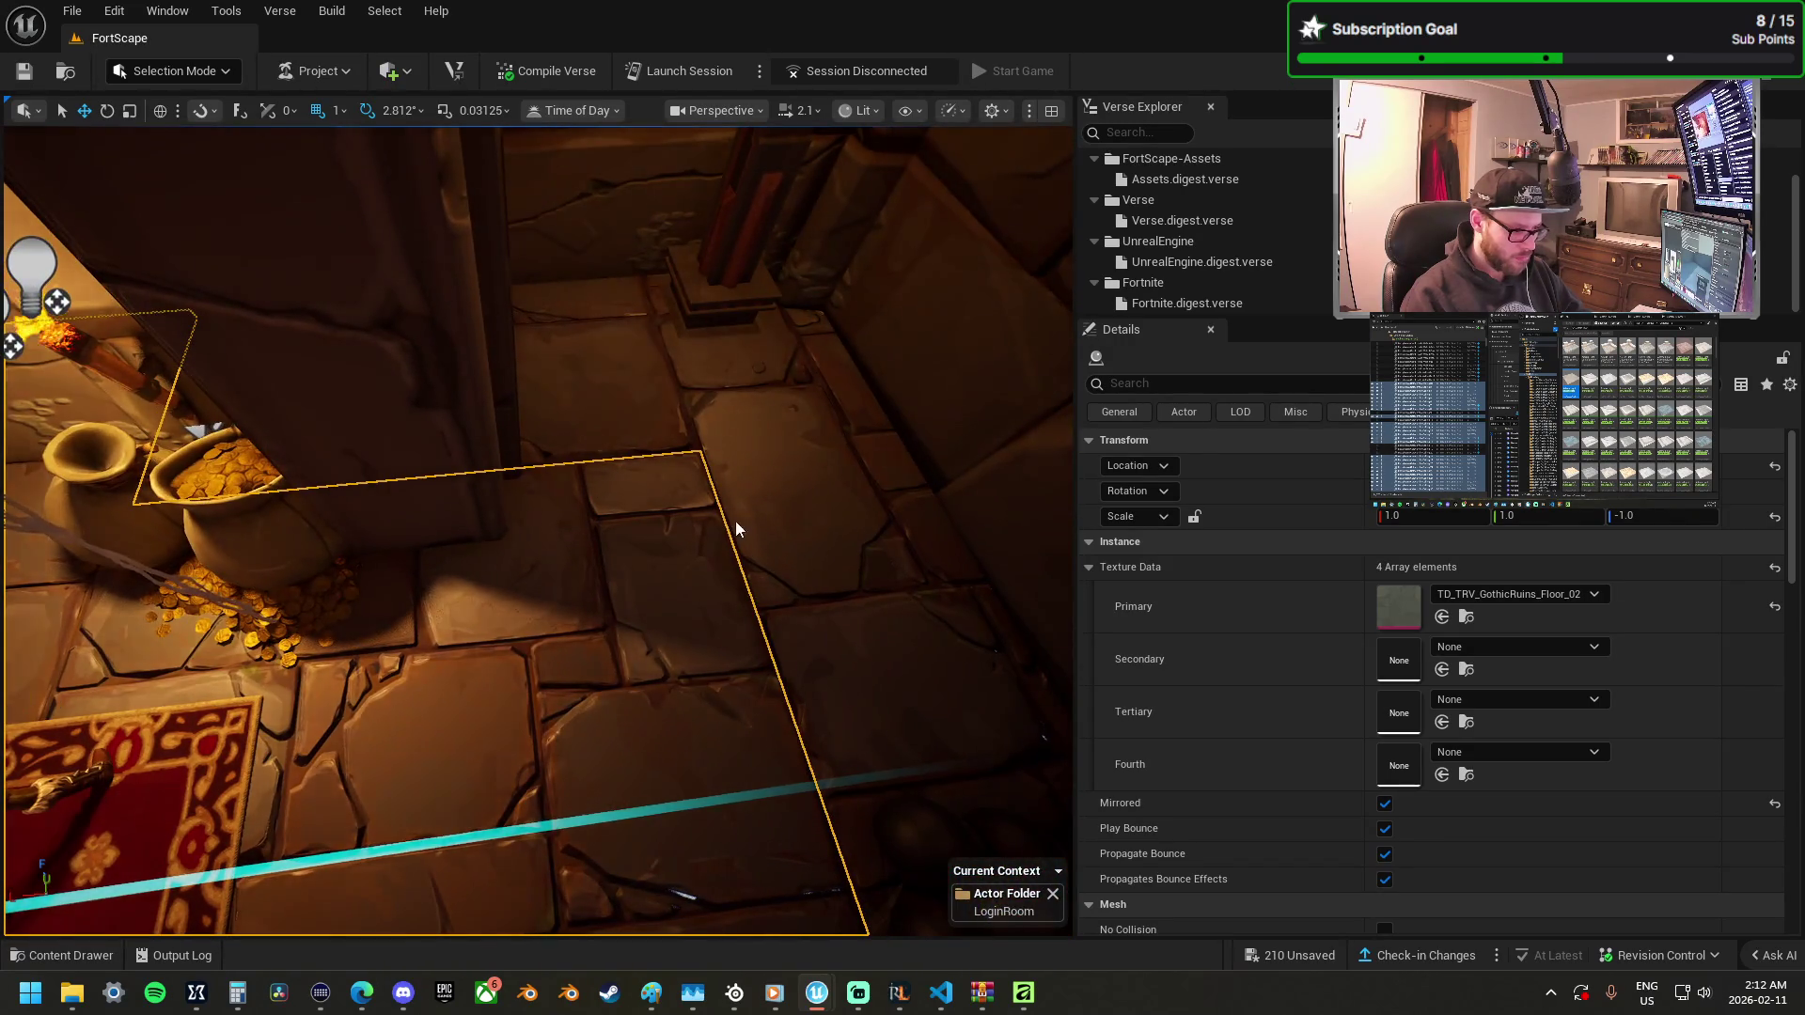
Give the dark floor tile the AmberForestTown stone floor texture.
{"action": "scroll", "coordinate": [632, 536], "scroll_direction": "up", "scroll_amount": 3}
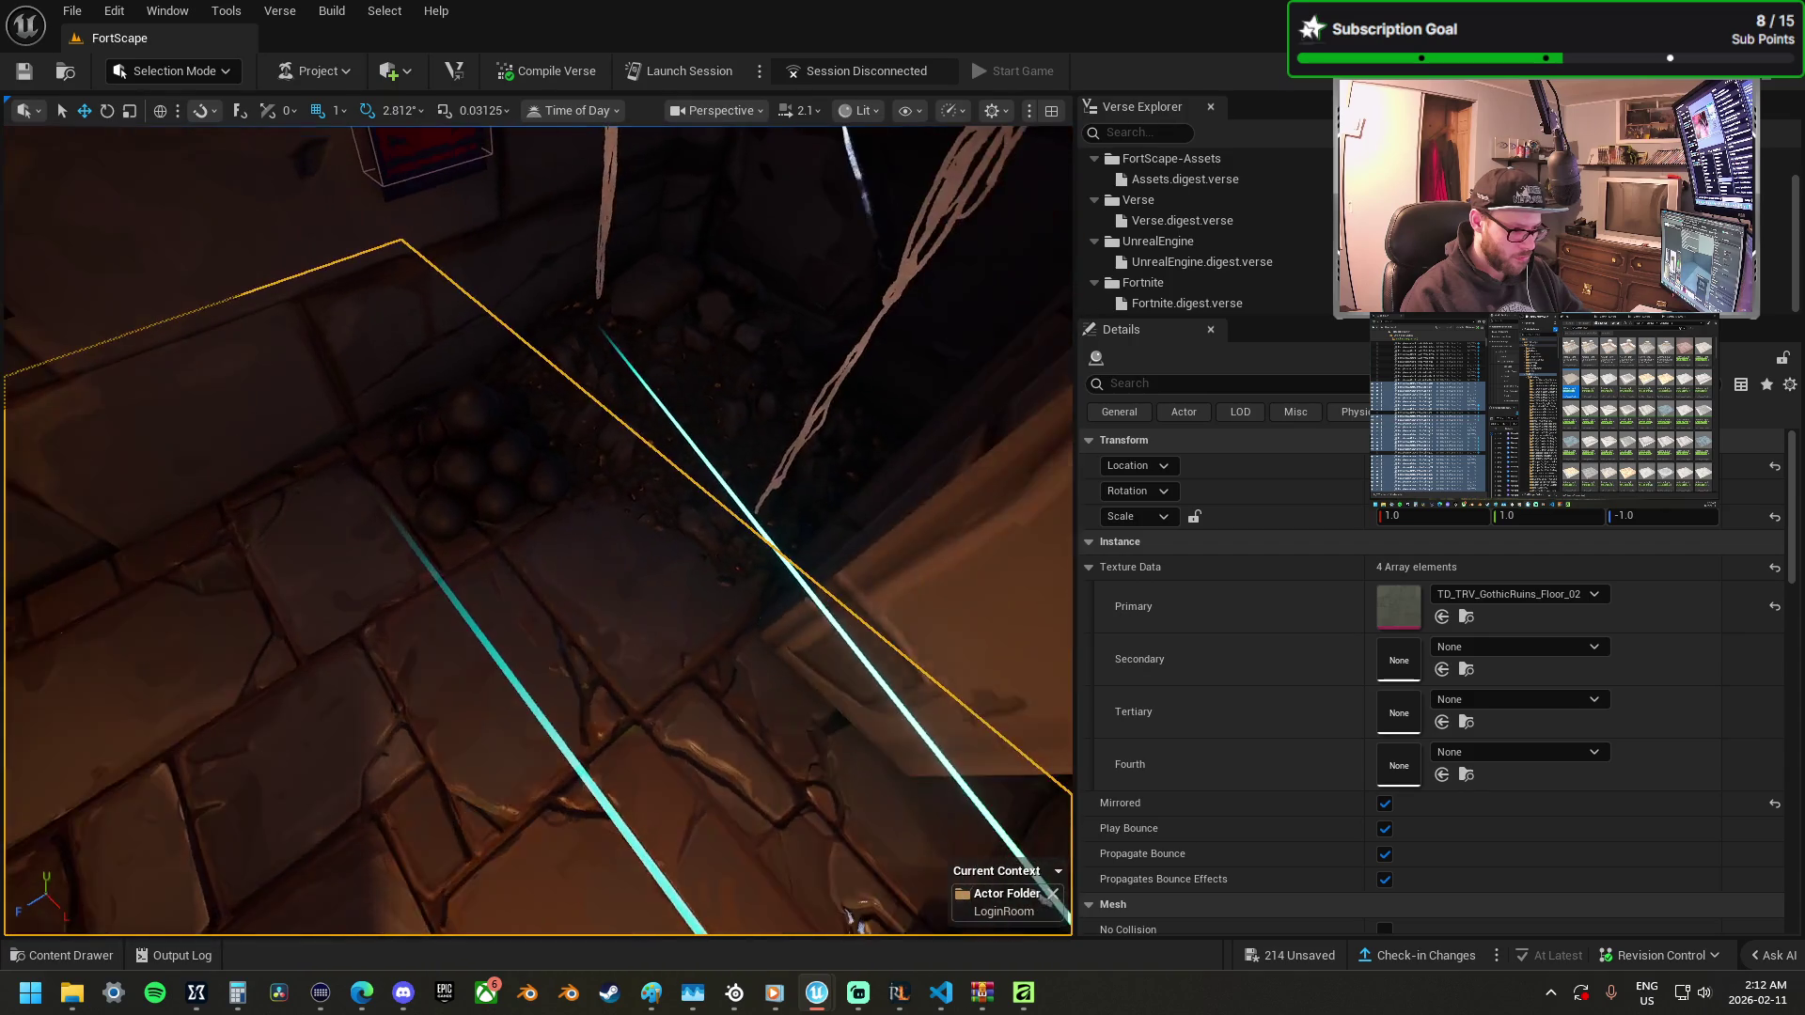
{"action": "left_click_drag", "start_coordinate": [645, 464], "coordinate": [565, 572]}
{"action": "left_click", "coordinate": [713, 414]}
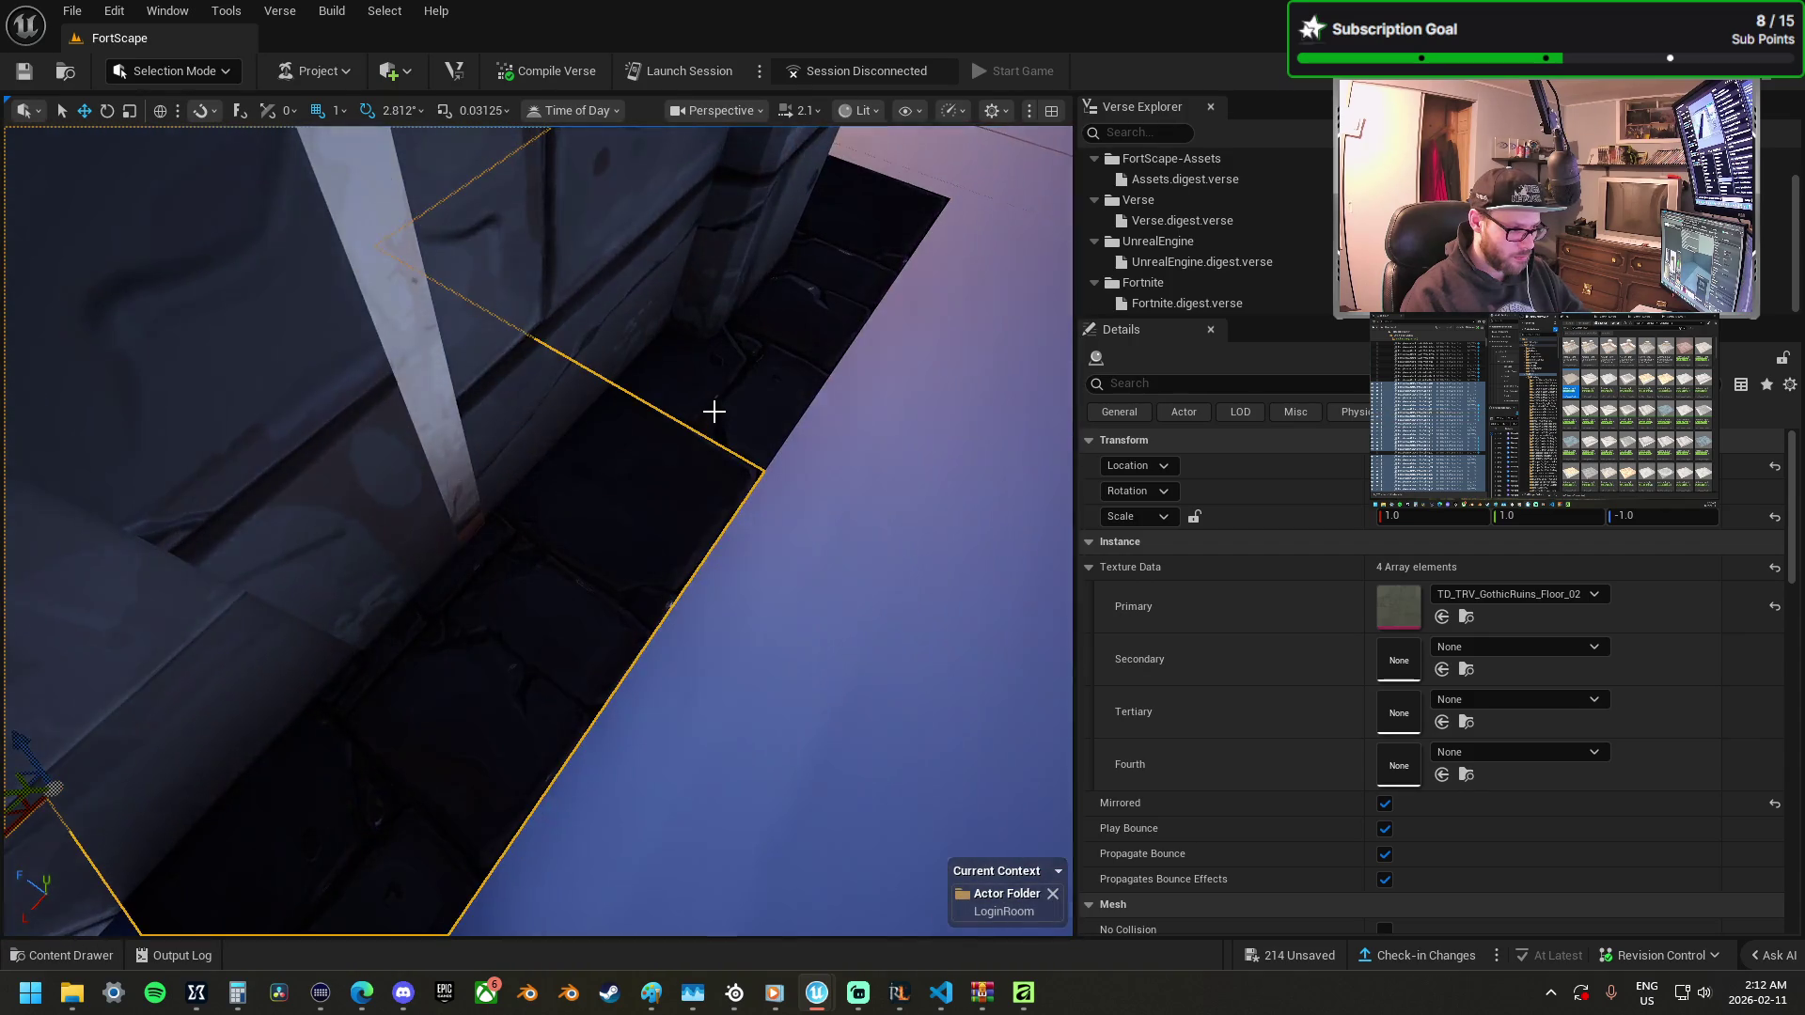
{"action": "right_click", "coordinate": [724, 429]}
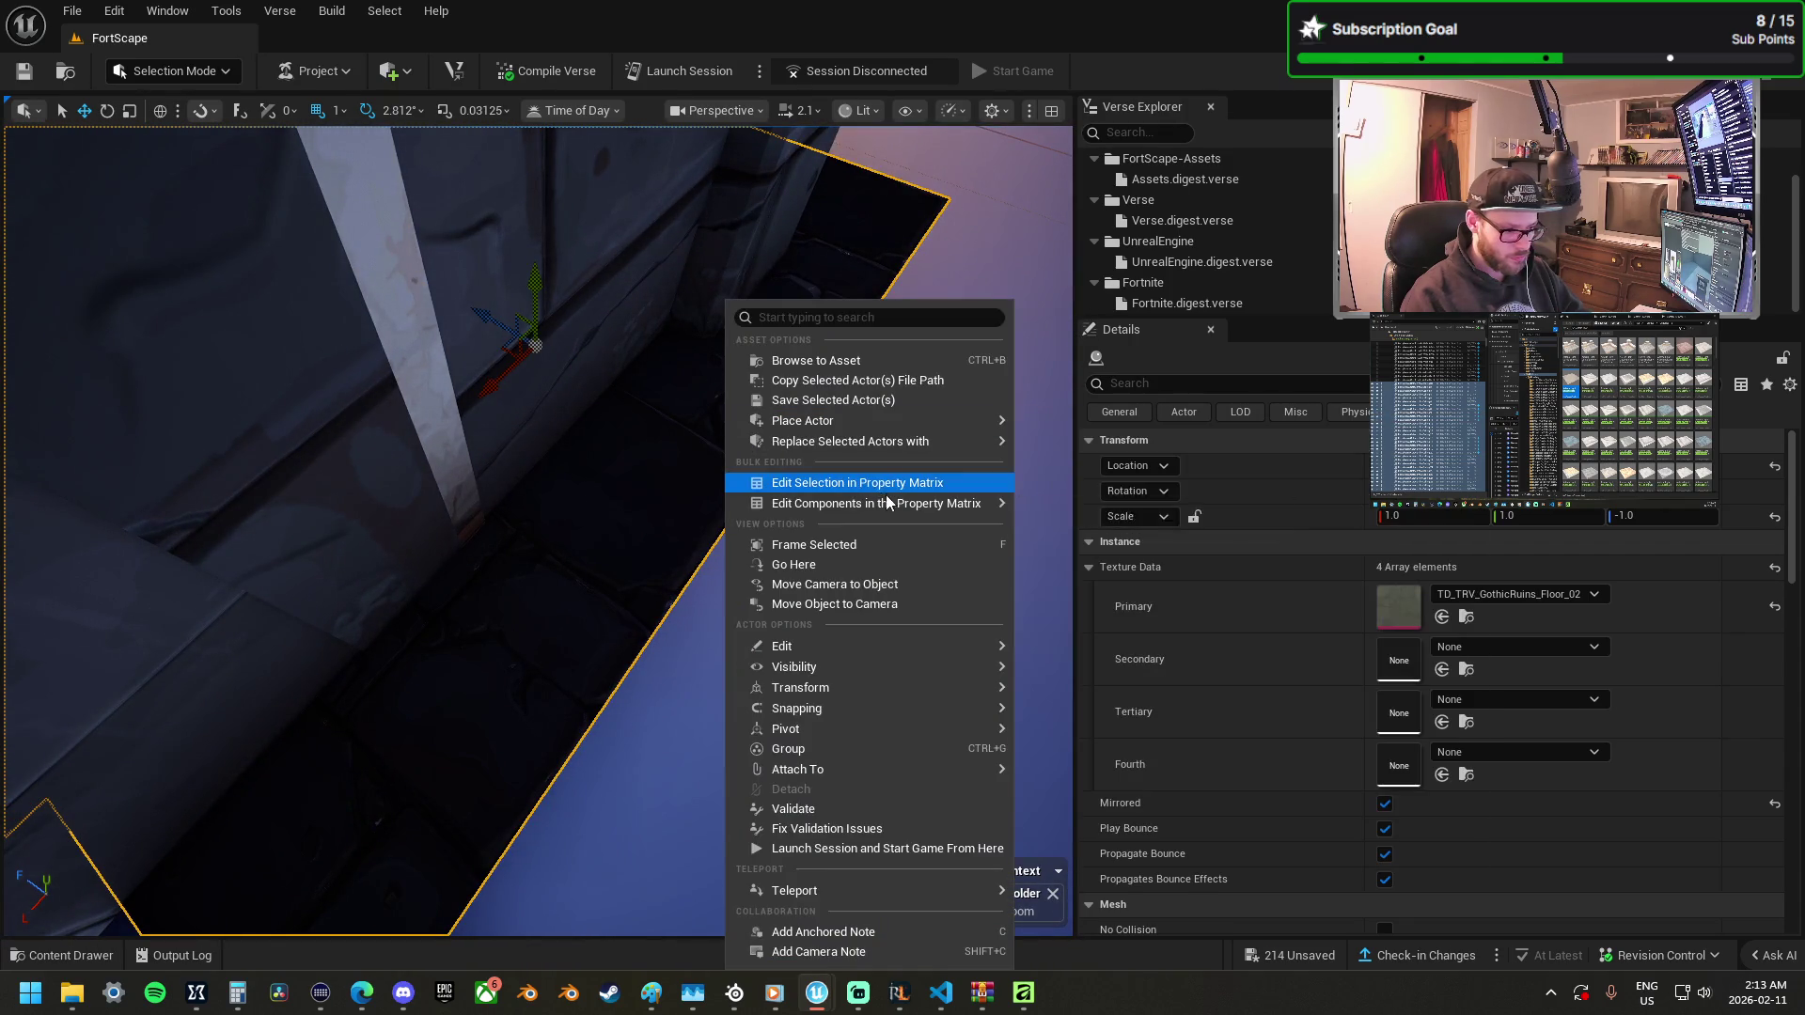
{"action": "mouse_move", "coordinate": [899, 449]}
{"action": "left_click", "coordinate": [1222, 523]}
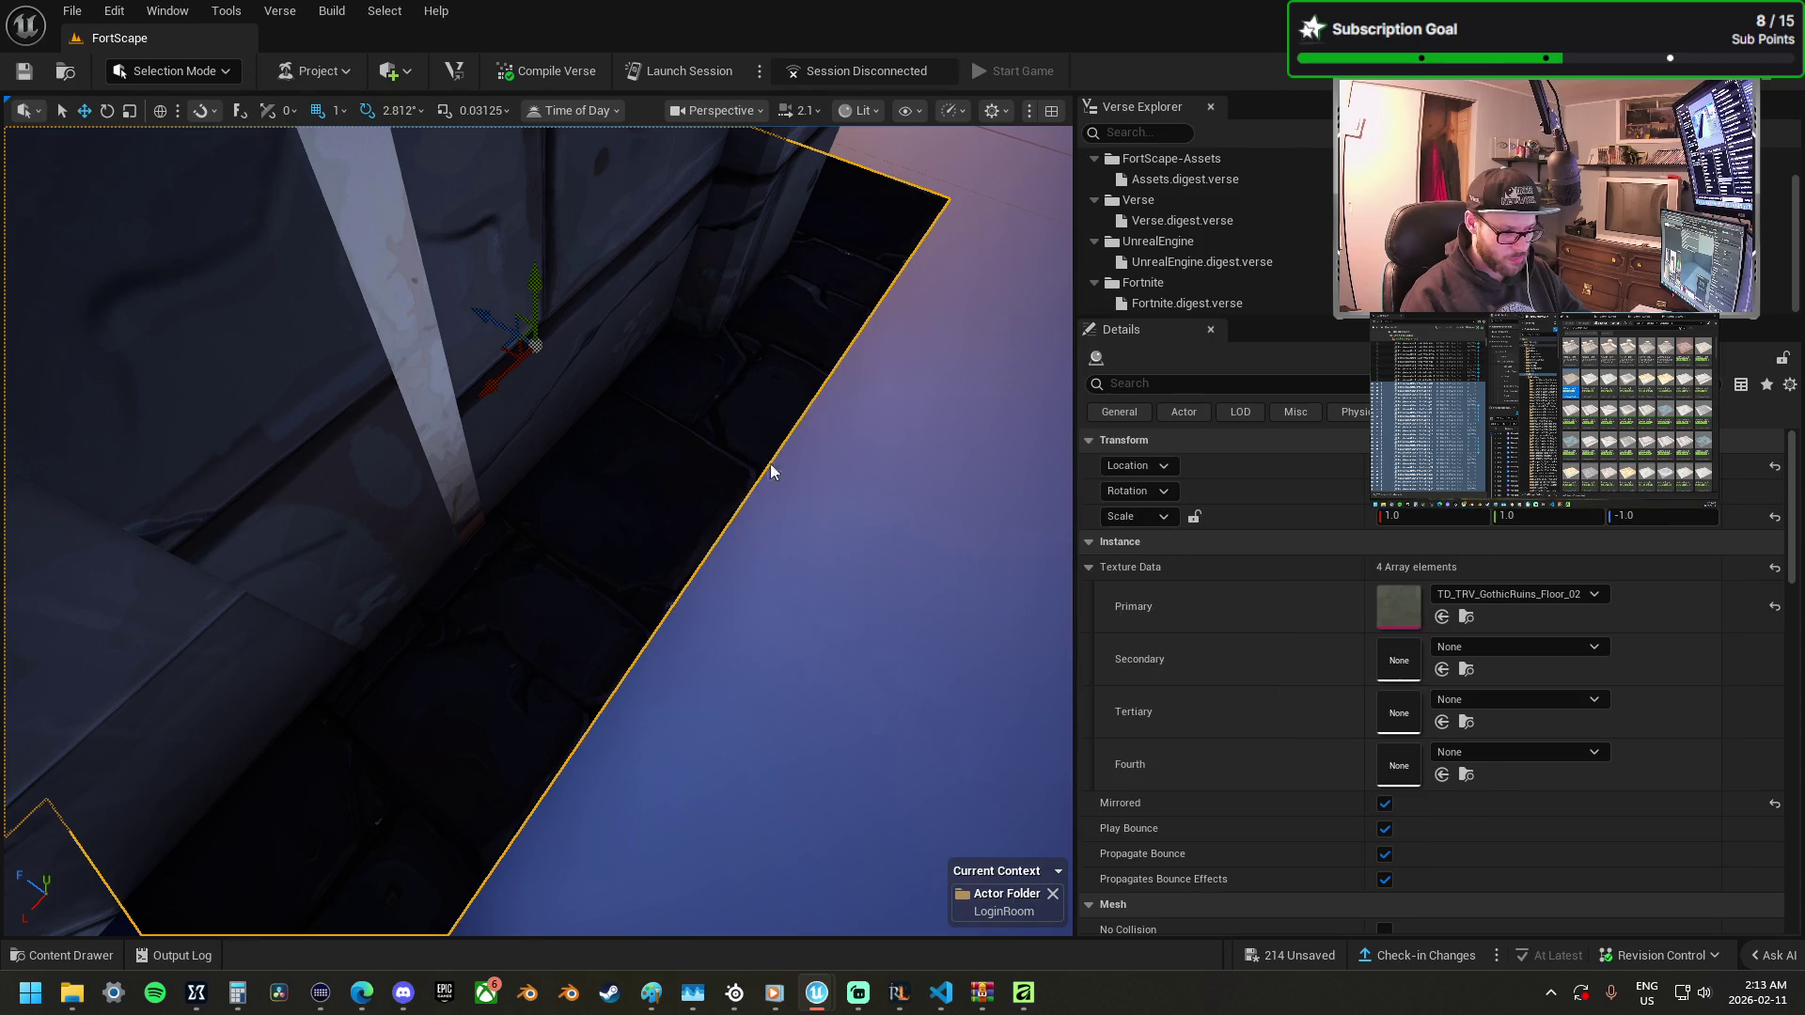
{"action": "mouse_move", "coordinate": [670, 460]}
{"action": "left_mouse_down"}
{"action": "mouse_move", "coordinate": [846, 376]}
{"action": "mouse_move", "coordinate": [583, 432]}
{"action": "mouse_move", "coordinate": [847, 172]}
{"action": "mouse_move", "coordinate": [752, 211]}
{"action": "left_mouse_up"}
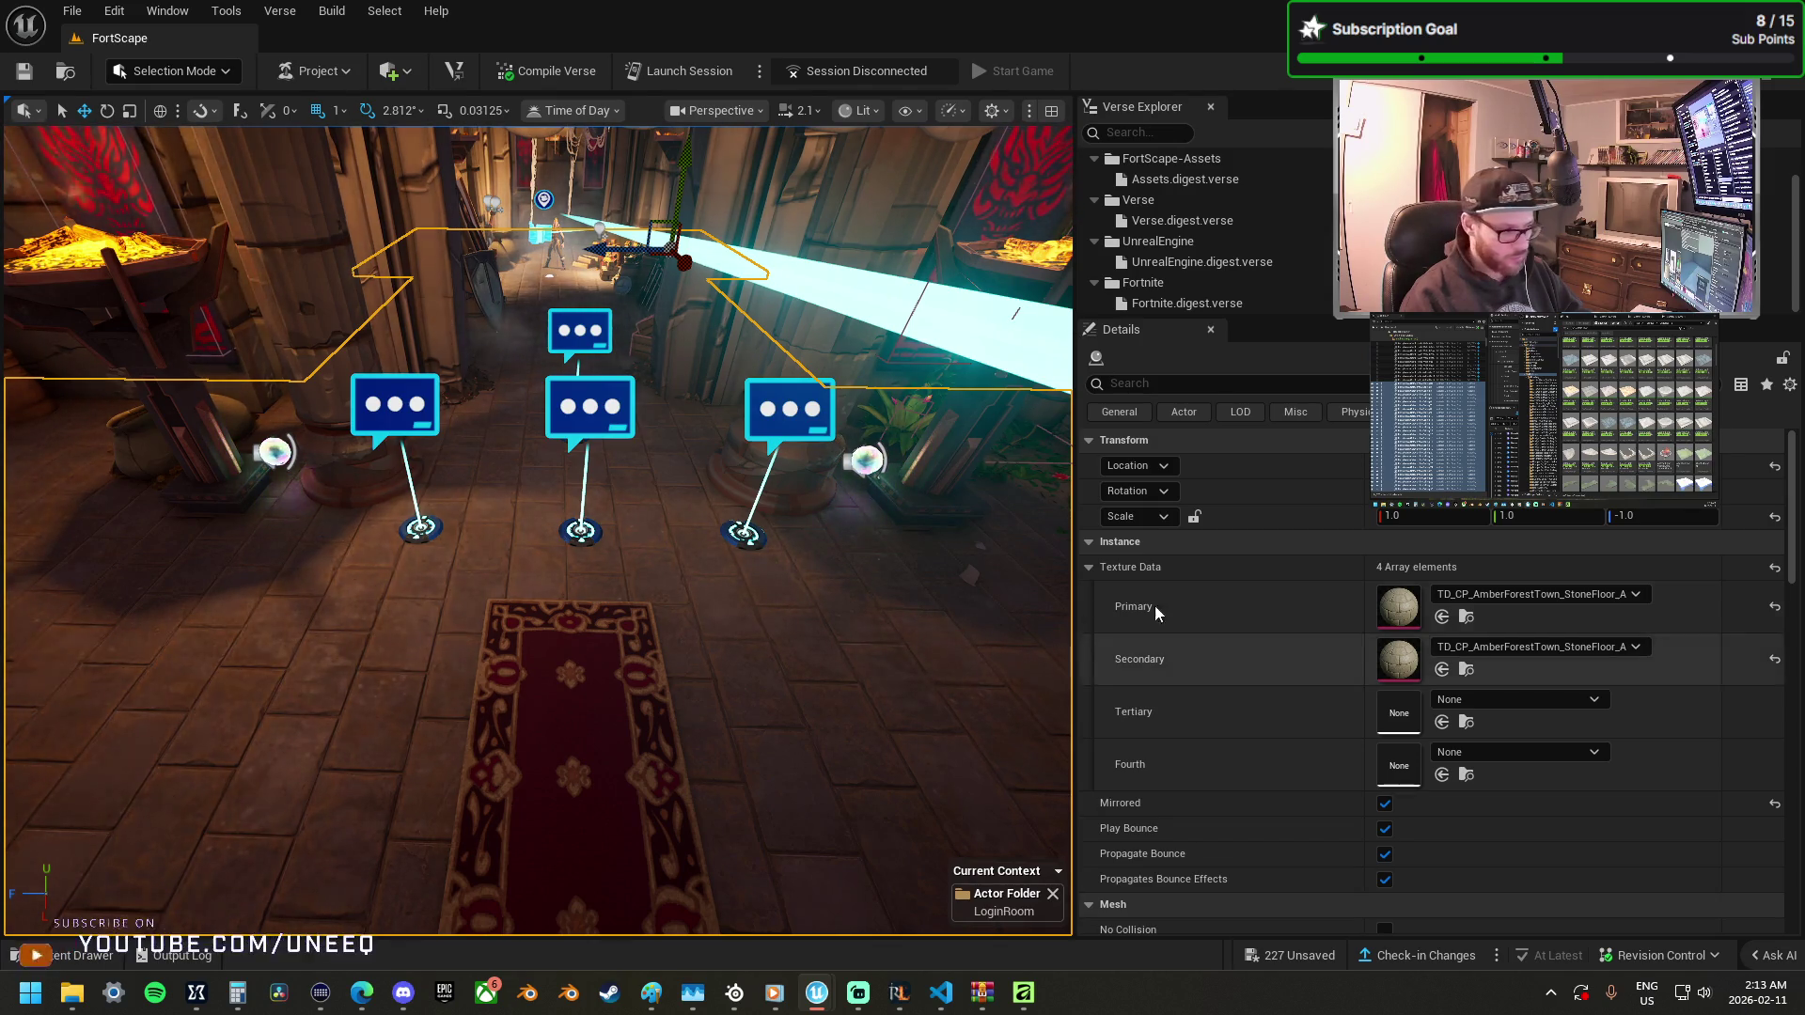
{"action": "mouse_move", "coordinate": [723, 587]}
{"action": "left_mouse_down"}
{"action": "mouse_move", "coordinate": [677, 564]}
{"action": "mouse_move", "coordinate": [686, 583]}
{"action": "mouse_move", "coordinate": [706, 592]}
{"action": "mouse_move", "coordinate": [620, 526]}
{"action": "mouse_move", "coordinate": [722, 587]}
{"action": "left_mouse_up"}
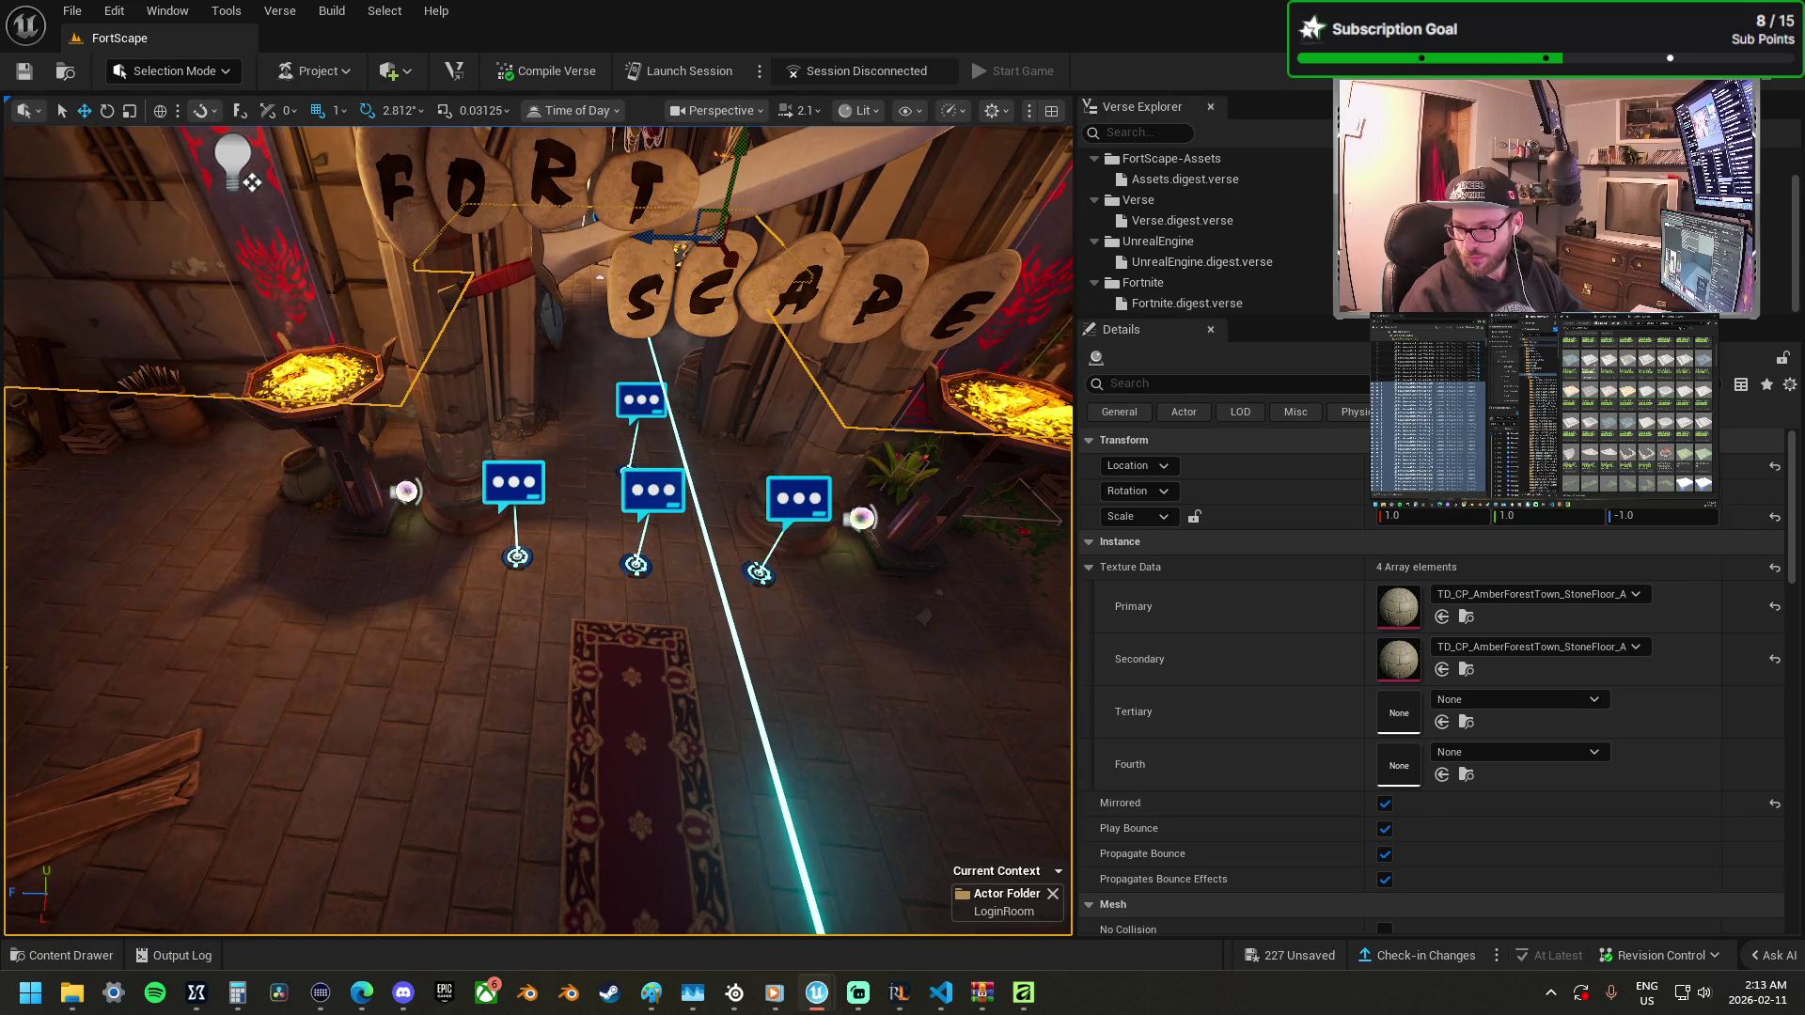
Place two LightCastle Floor B140 tiles by the entrance, rotating the first.
{"action": "mouse_move", "coordinate": [0, 660]}
{"action": "left_mouse_down"}
{"action": "mouse_move", "coordinate": [609, 668]}
{"action": "mouse_move", "coordinate": [635, 726]}
{"action": "mouse_move", "coordinate": [628, 608]}
{"action": "mouse_move", "coordinate": [644, 631]}
{"action": "left_mouse_up"}
{"action": "key", "text": "e"}
{"action": "mouse_move", "coordinate": [577, 709]}
{"action": "left_mouse_down"}
{"action": "mouse_move", "coordinate": [541, 752]}
{"action": "mouse_move", "coordinate": [596, 697]}
{"action": "mouse_move", "coordinate": [714, 658]}
{"action": "left_mouse_up"}
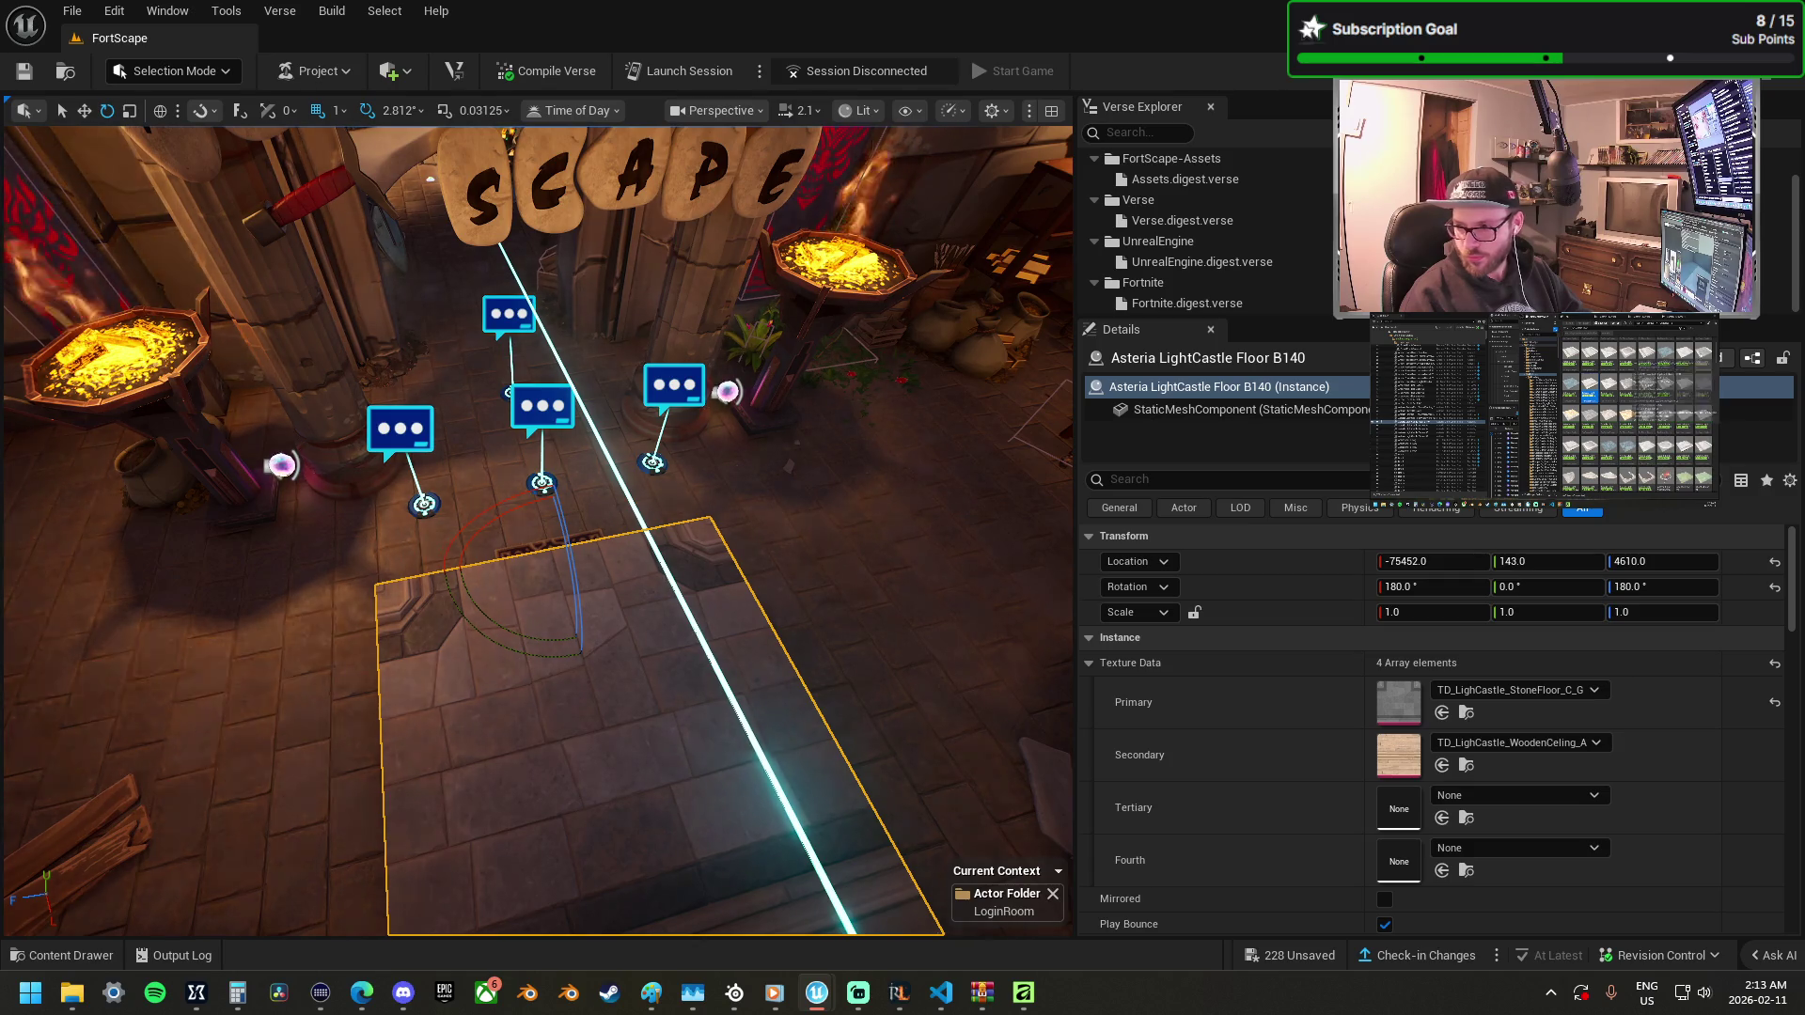
{"action": "mouse_move", "coordinate": [1804, 499]}
{"action": "left_mouse_down"}
{"action": "mouse_move", "coordinate": [562, 530]}
{"action": "mouse_move", "coordinate": [584, 645]}
{"action": "left_mouse_up"}
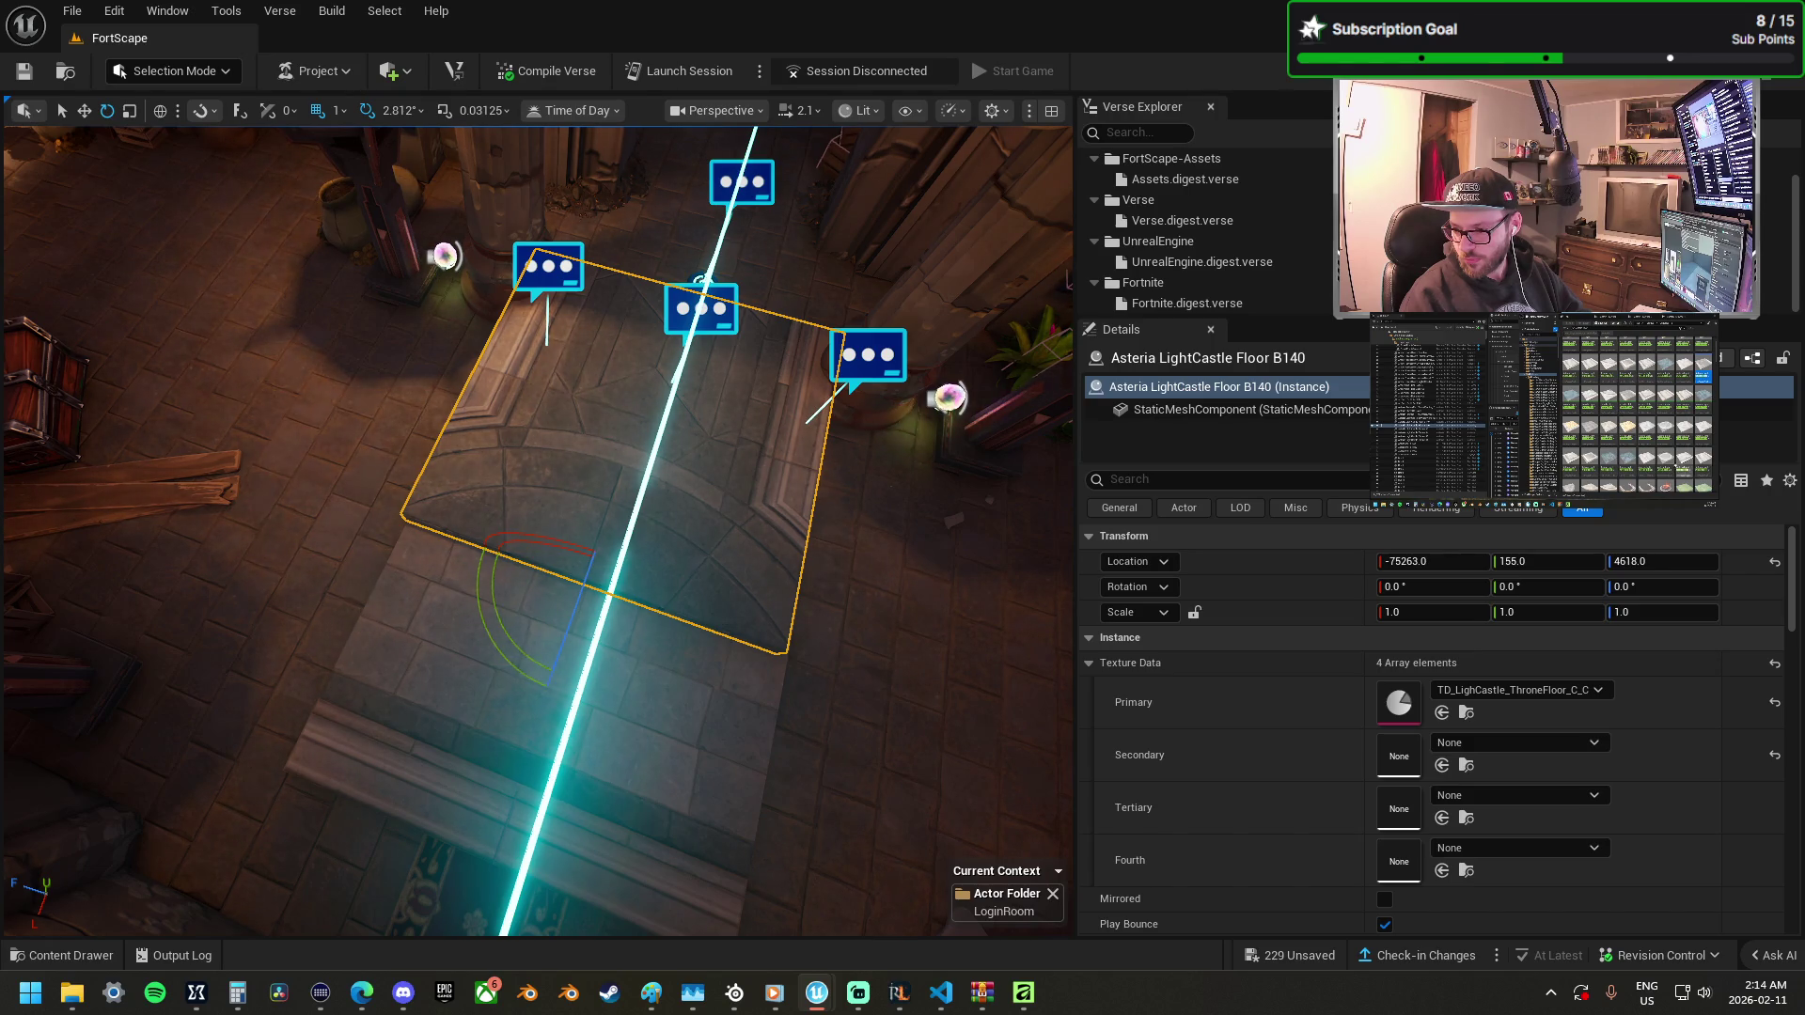
Position a throne-floor tile before the entrance, align the tiles along X, and delete the leftover piece.
{"action": "mouse_move", "coordinate": [1804, 696]}
{"action": "left_mouse_down"}
{"action": "mouse_move", "coordinate": [691, 658]}
{"action": "mouse_move", "coordinate": [539, 595]}
{"action": "mouse_move", "coordinate": [515, 752]}
{"action": "left_mouse_up"}
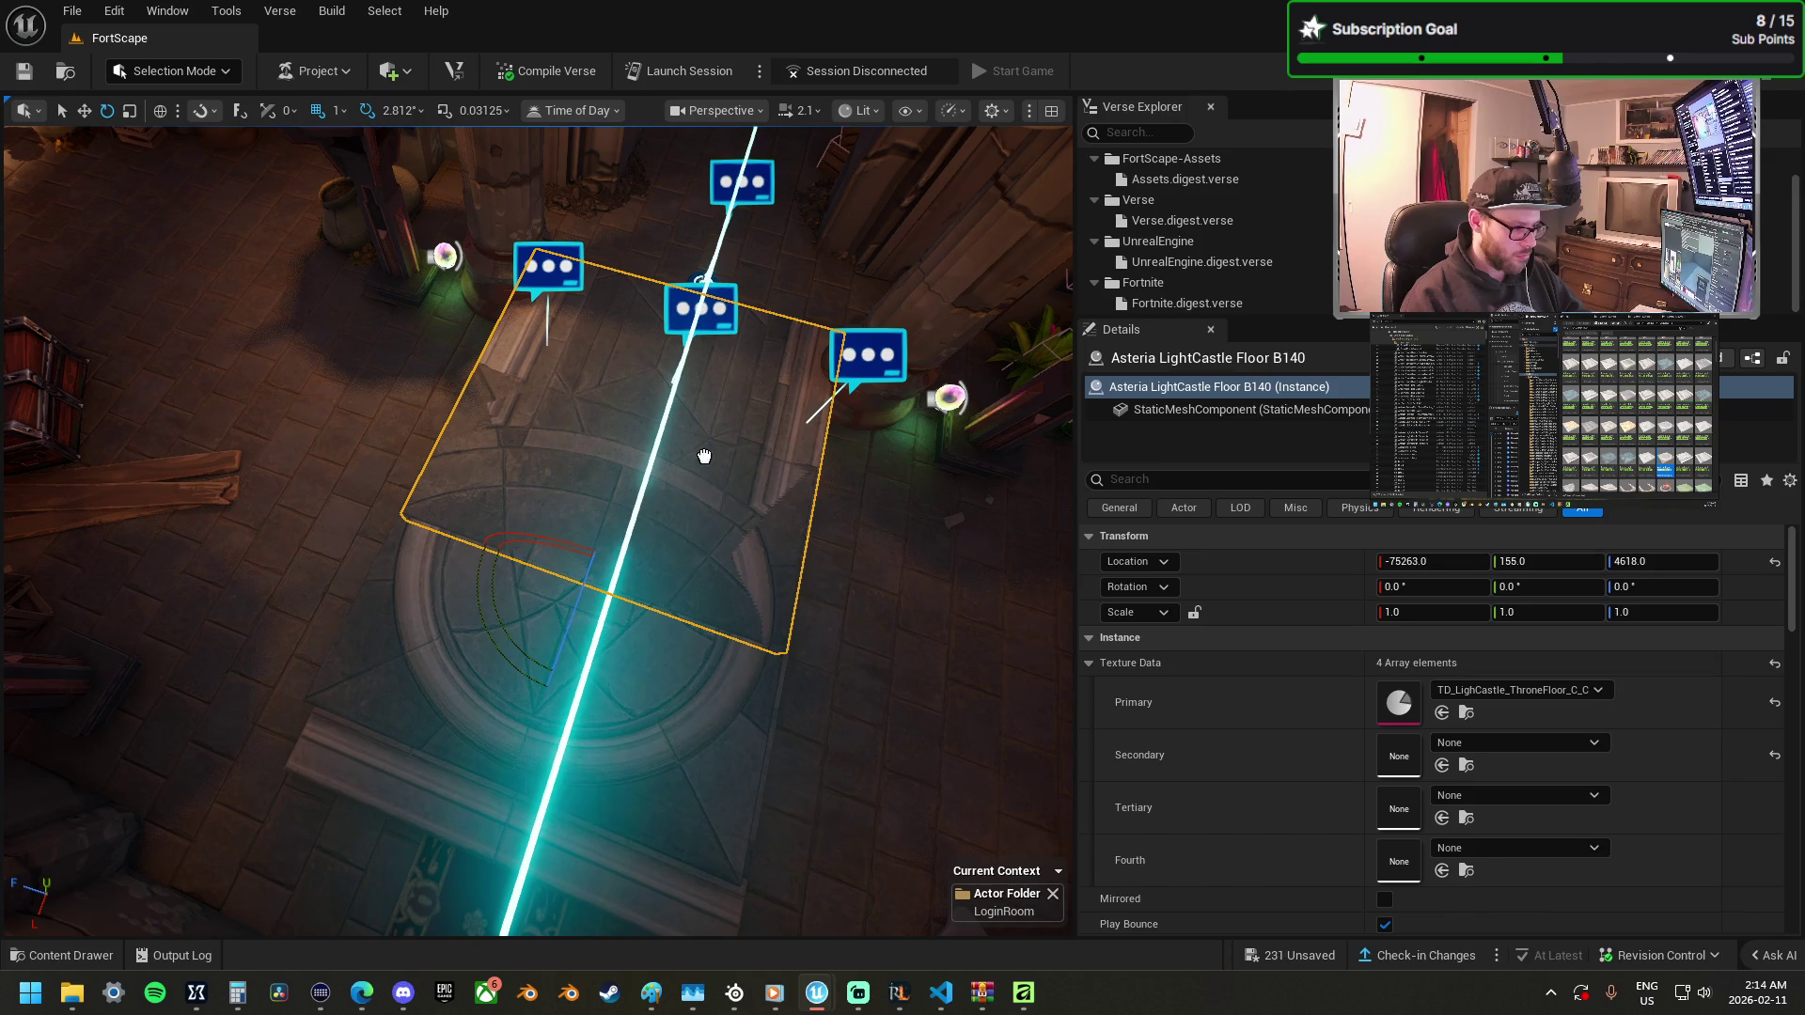
{"action": "left_click_drag", "start_coordinate": [527, 827], "coordinate": [615, 470]}
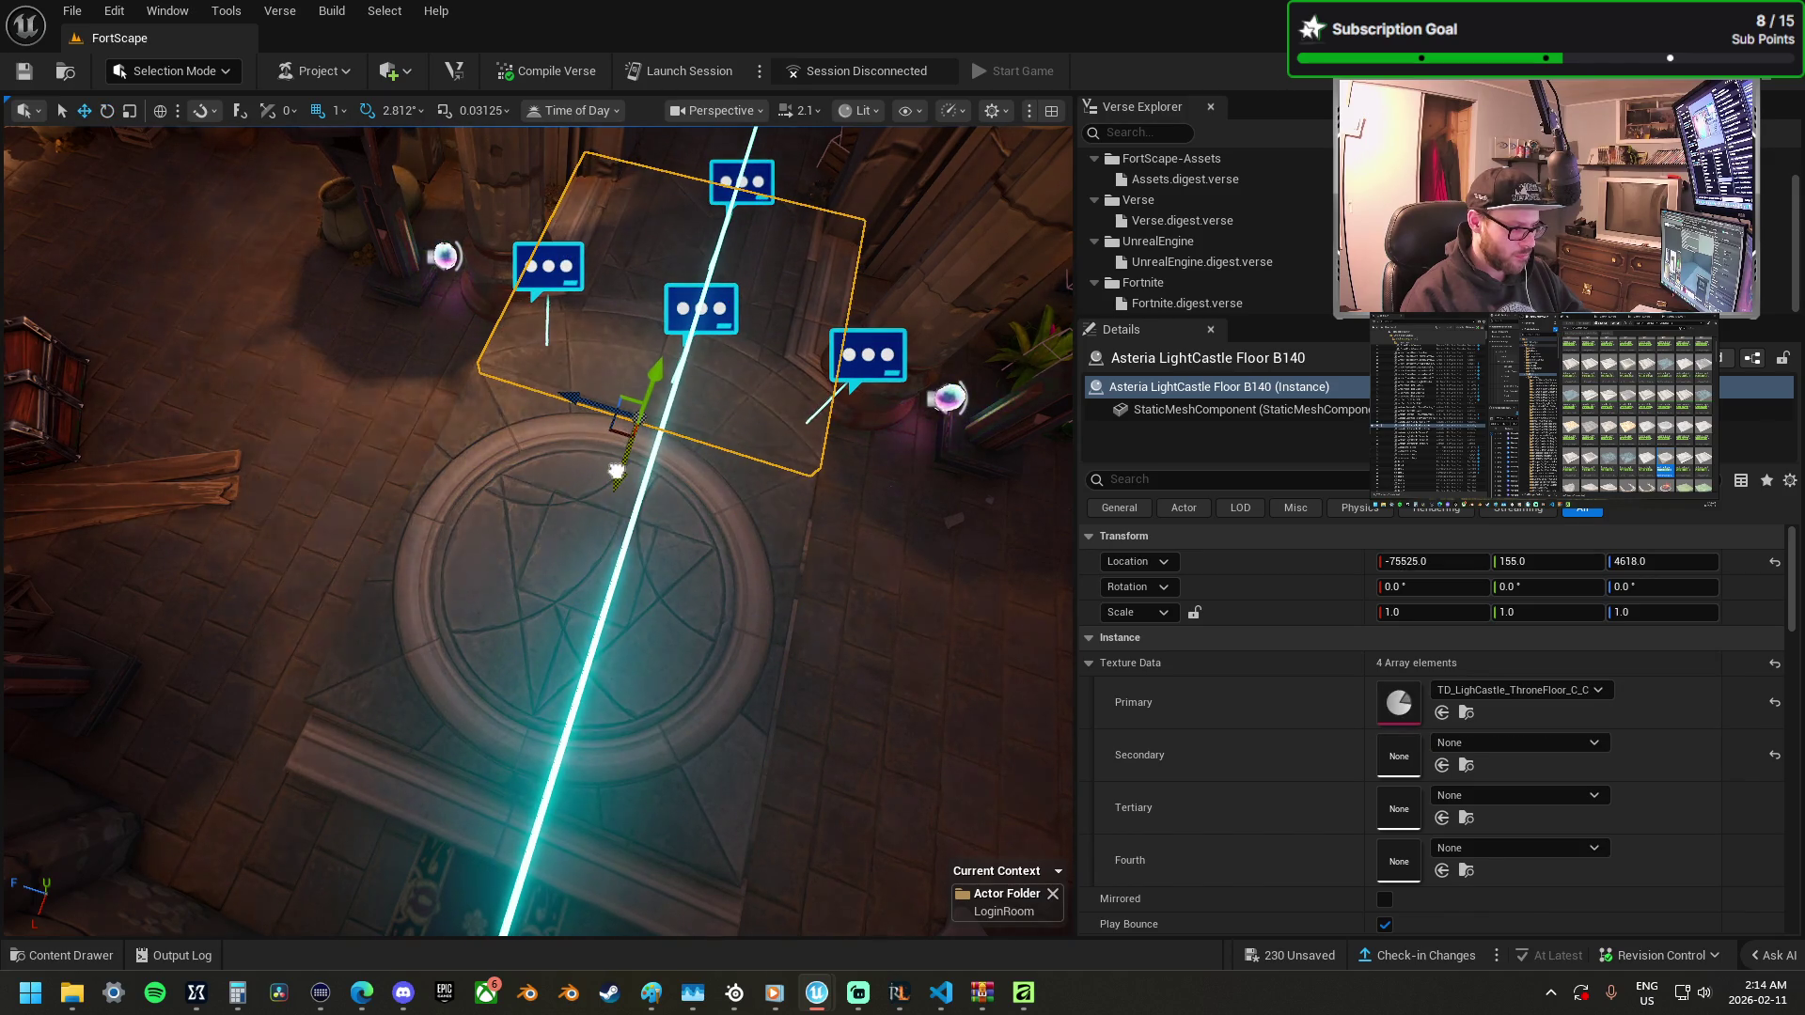
{"action": "left_click", "coordinate": [585, 522], "text": "ctrl"}
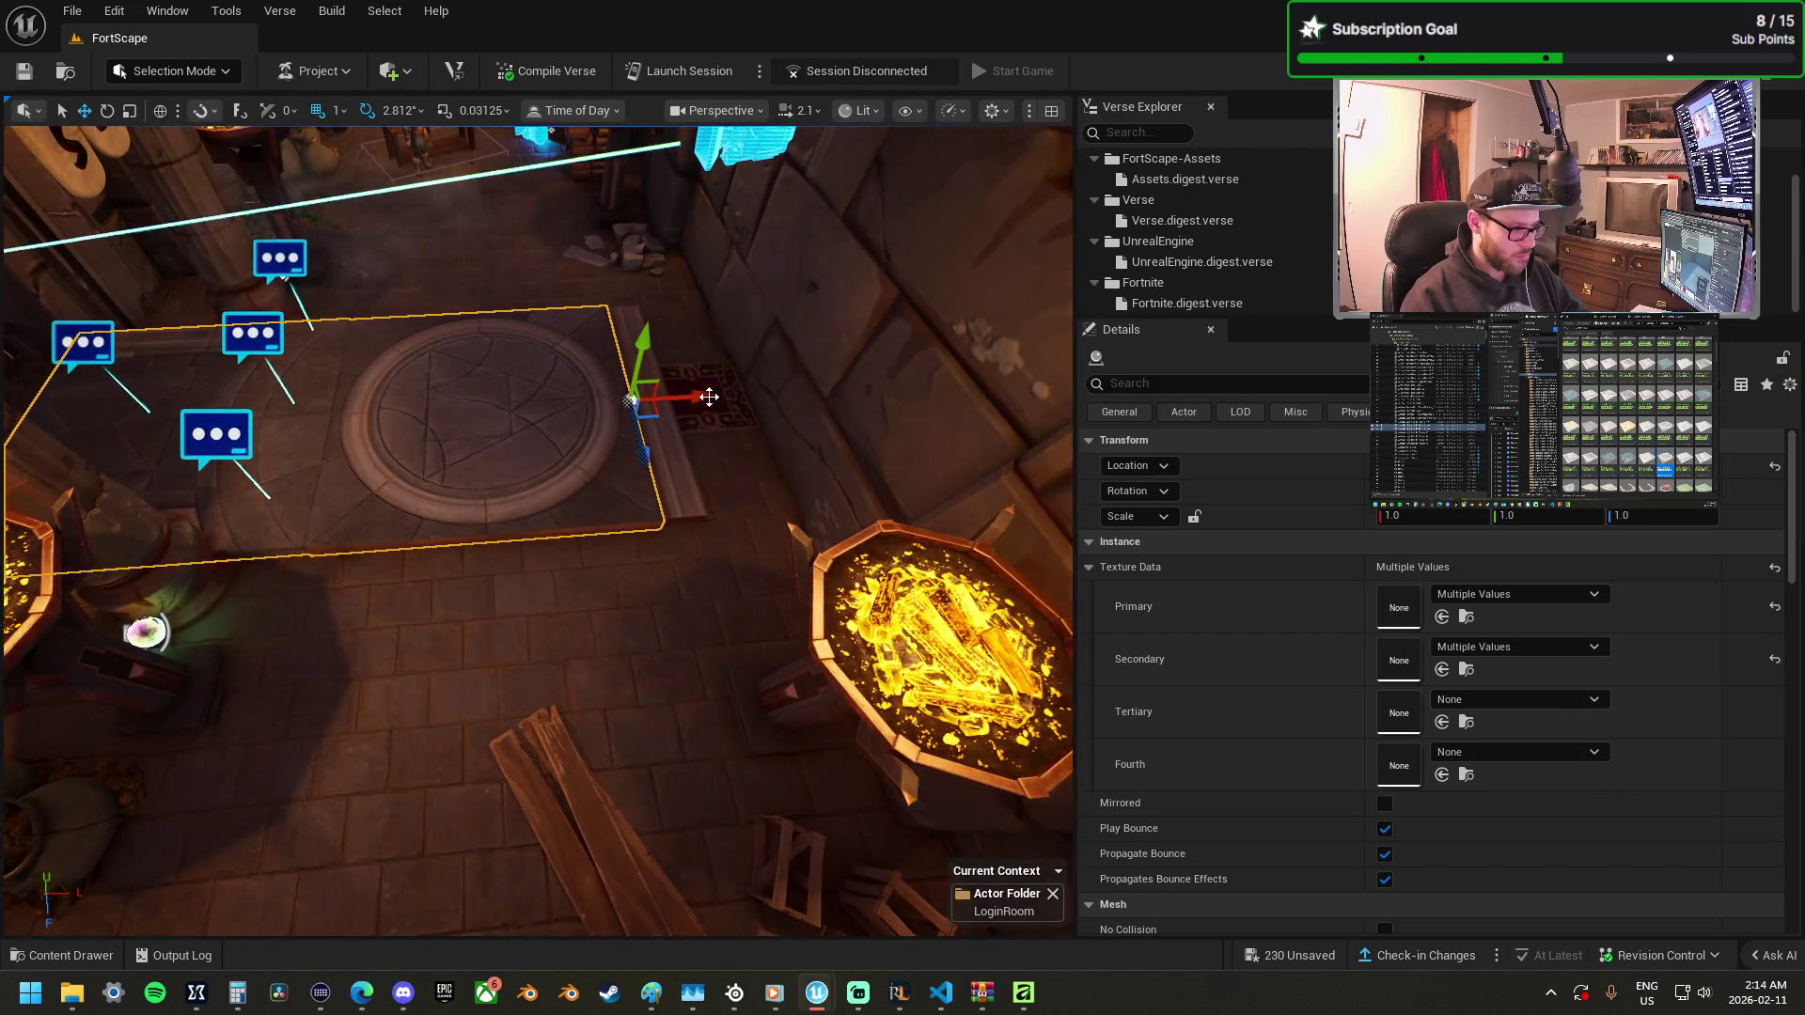
{"action": "left_click_drag", "start_coordinate": [709, 397], "coordinate": [320, 404]}
{"action": "mouse_move", "coordinate": [467, 480]}
{"action": "left_mouse_down"}
{"action": "mouse_move", "coordinate": [442, 413]}
{"action": "mouse_move", "coordinate": [467, 479]}
{"action": "mouse_move", "coordinate": [434, 484]}
{"action": "left_mouse_up"}
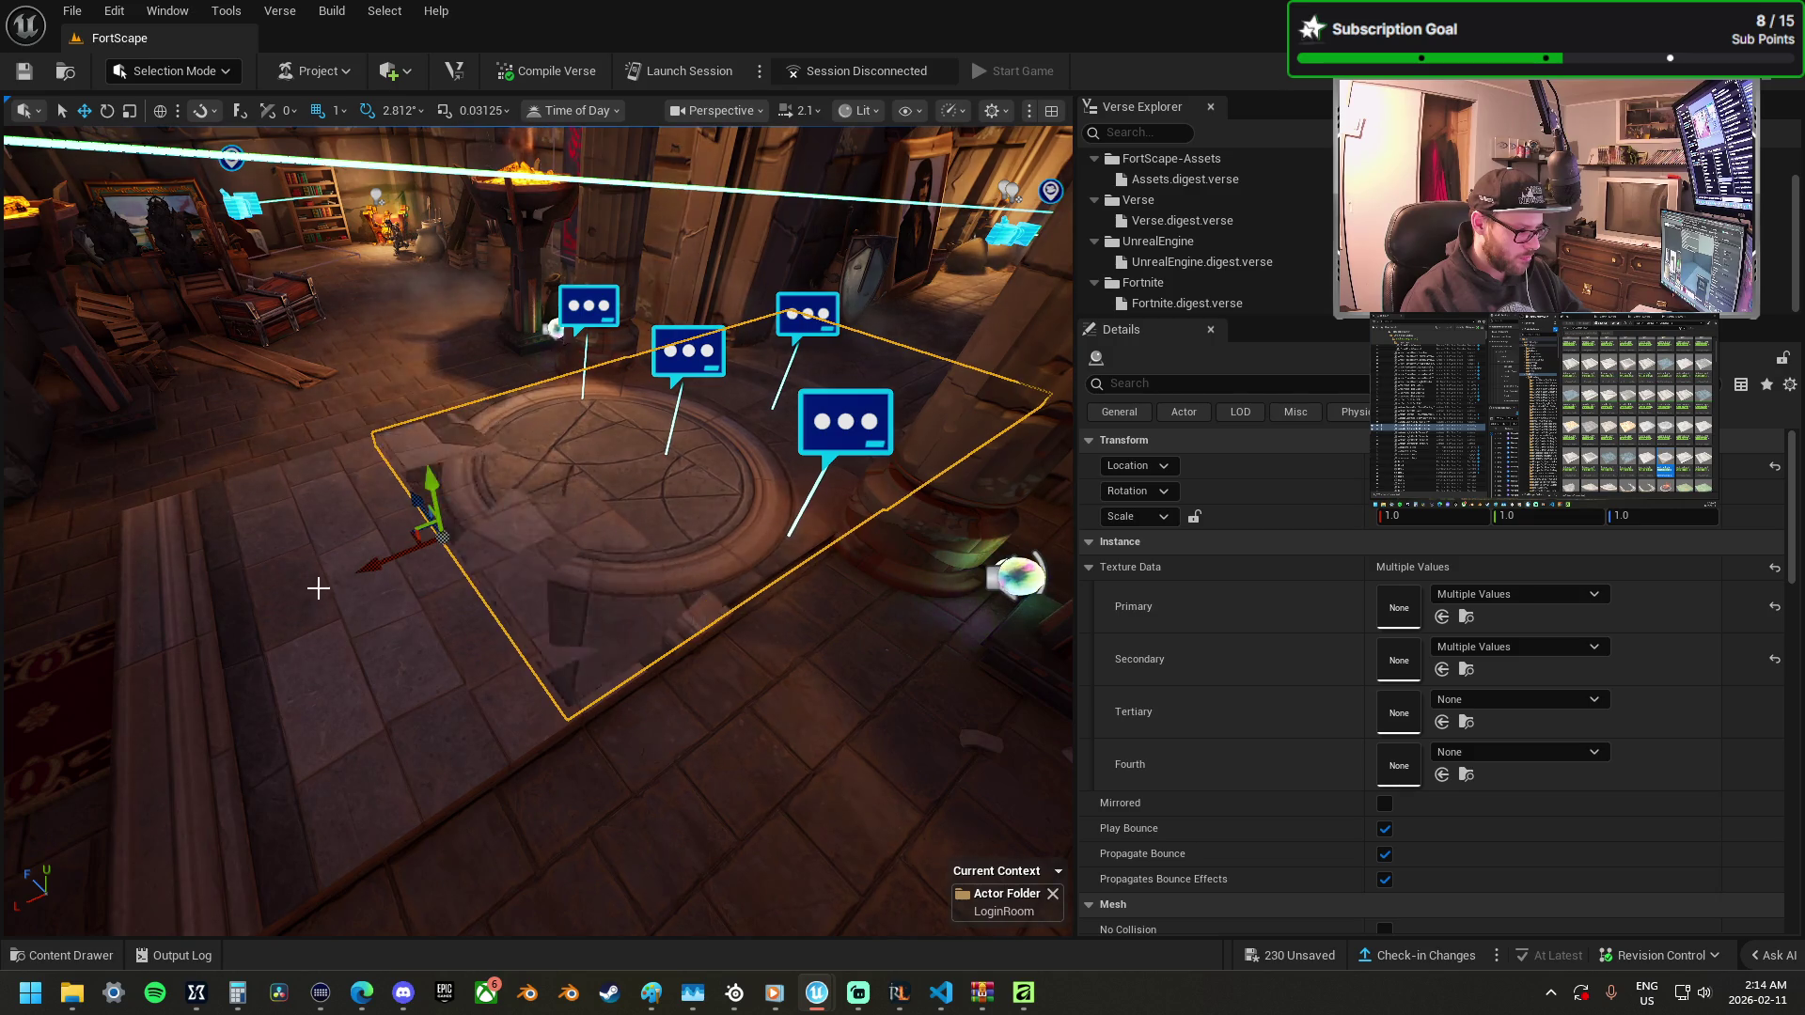
{"action": "left_click", "coordinate": [355, 593]}
{"action": "key", "text": "Delete"}
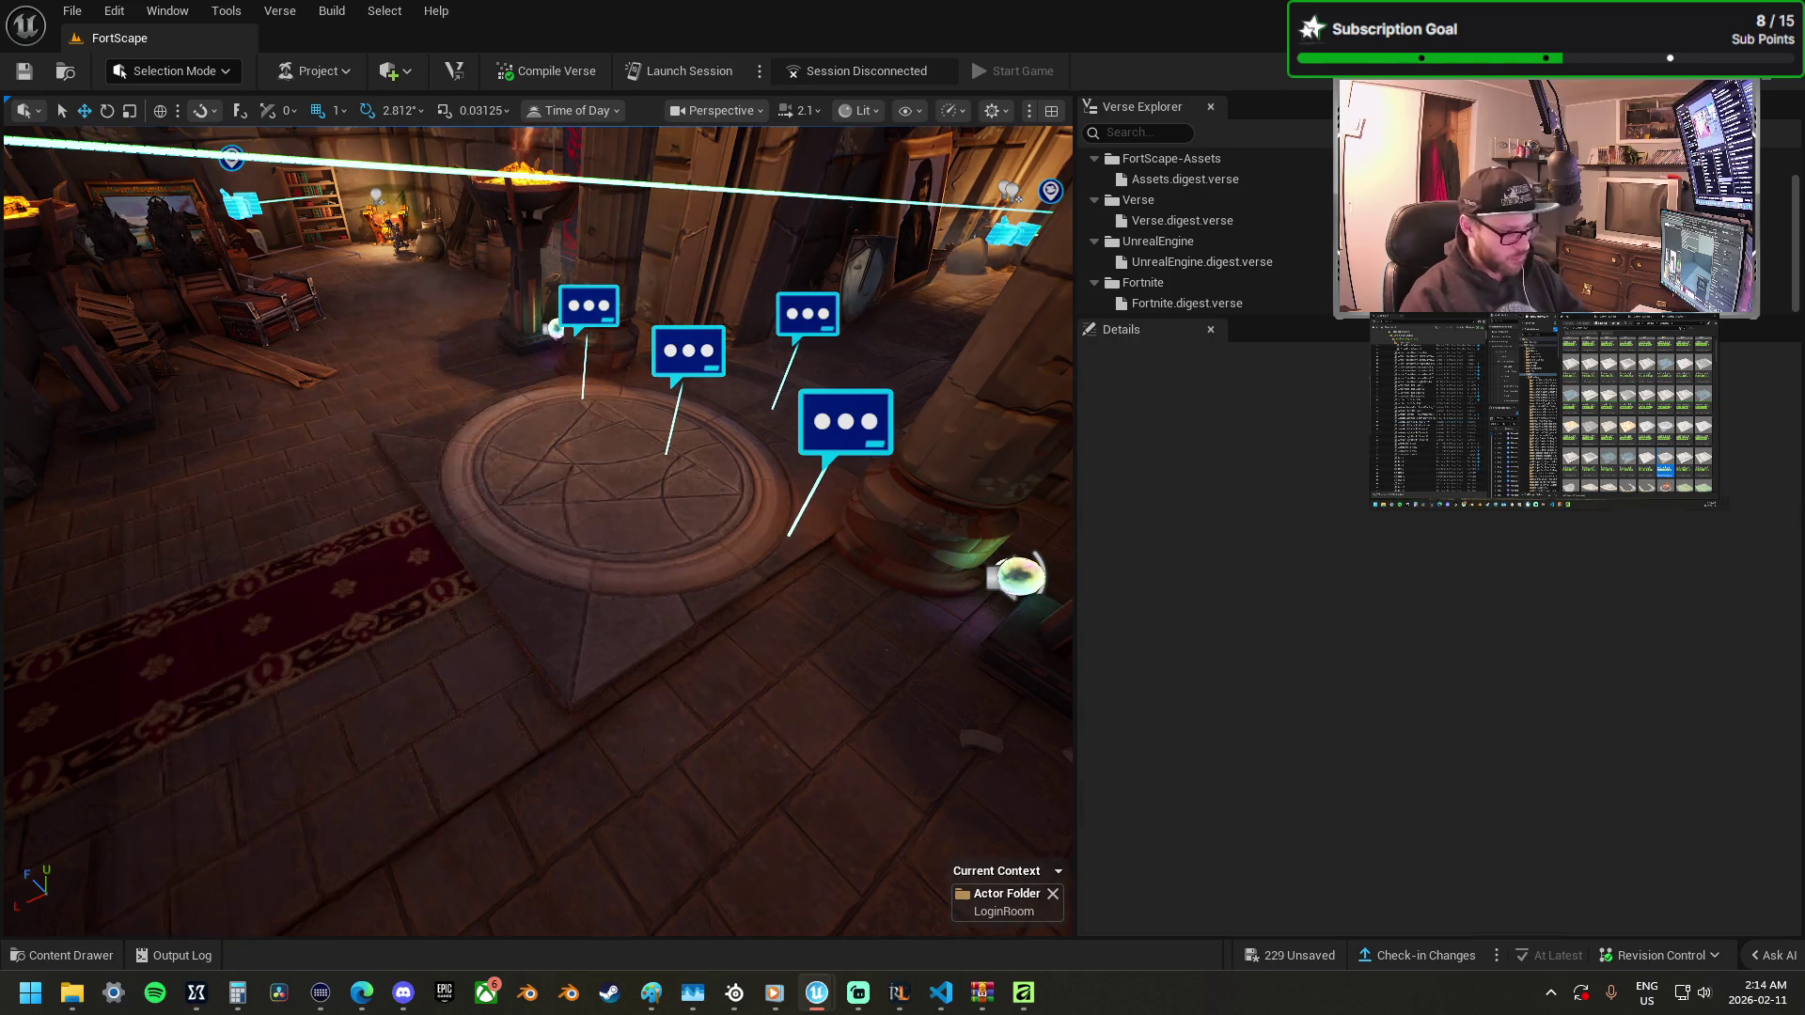
{"action": "left_click", "coordinate": [754, 452]}
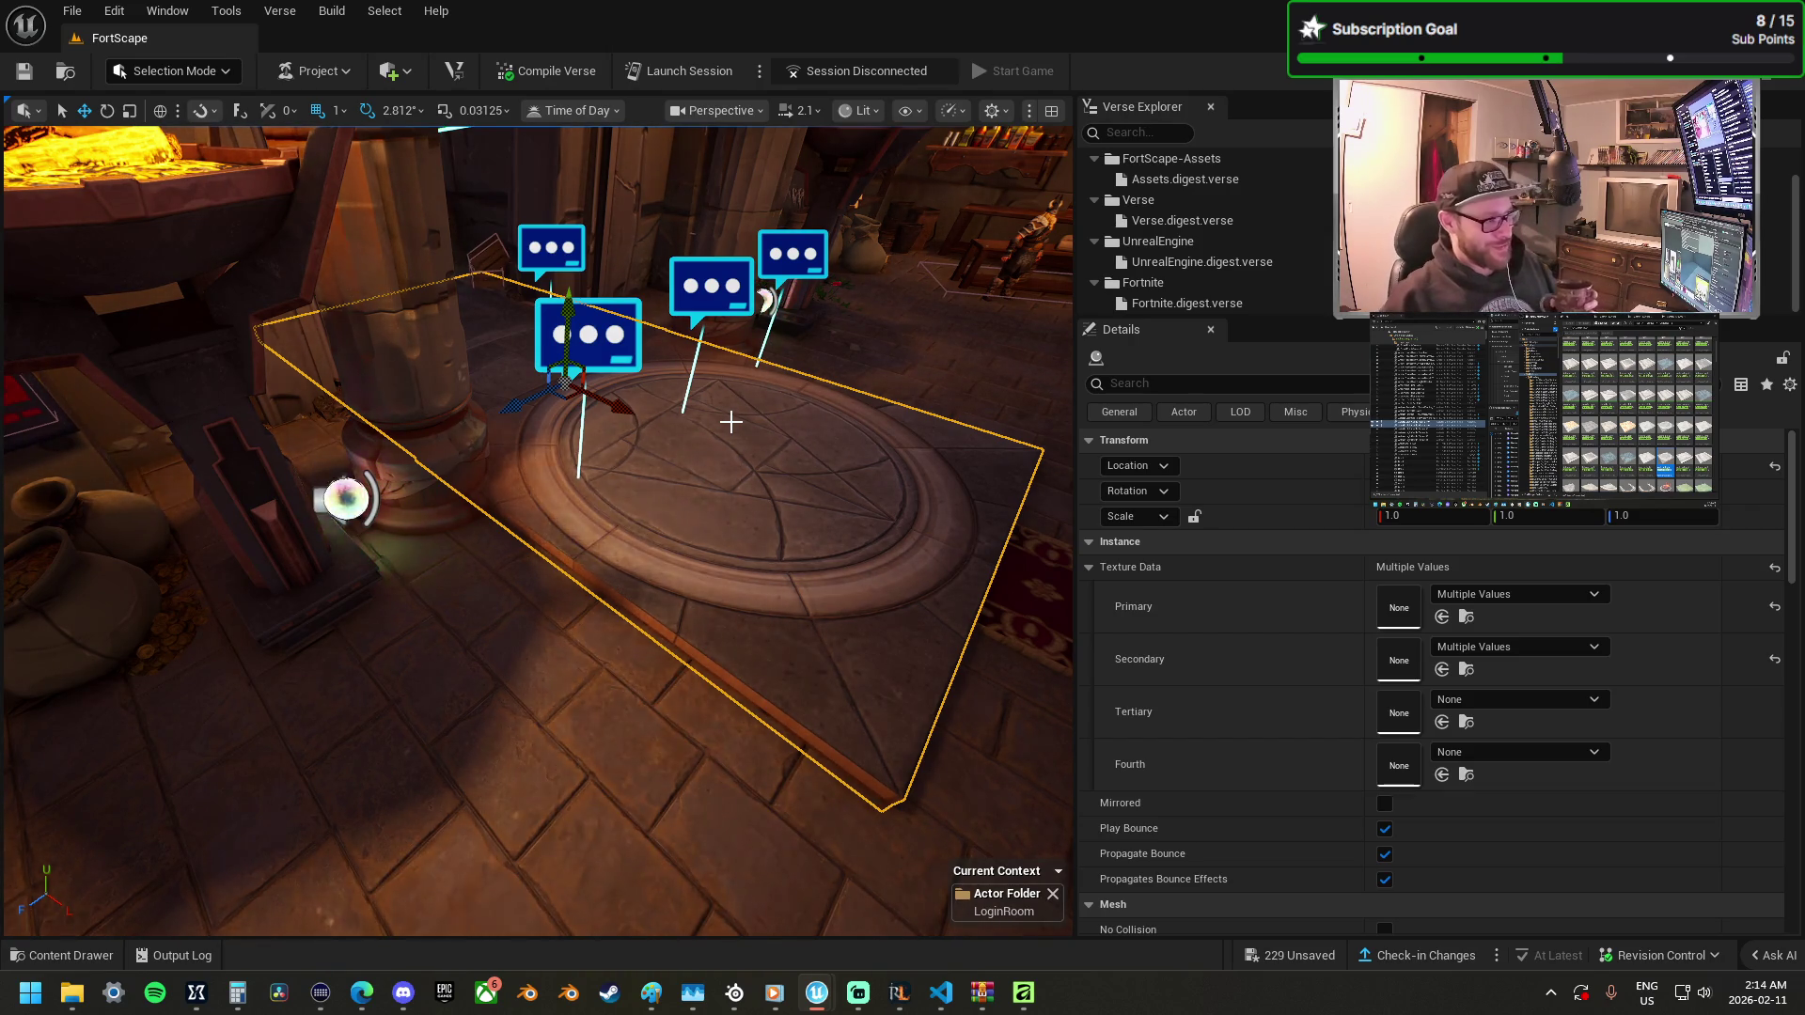
Save the FortScape level's checked unsaved assets with Save Selected.
{"action": "left_click", "coordinate": [1284, 955]}
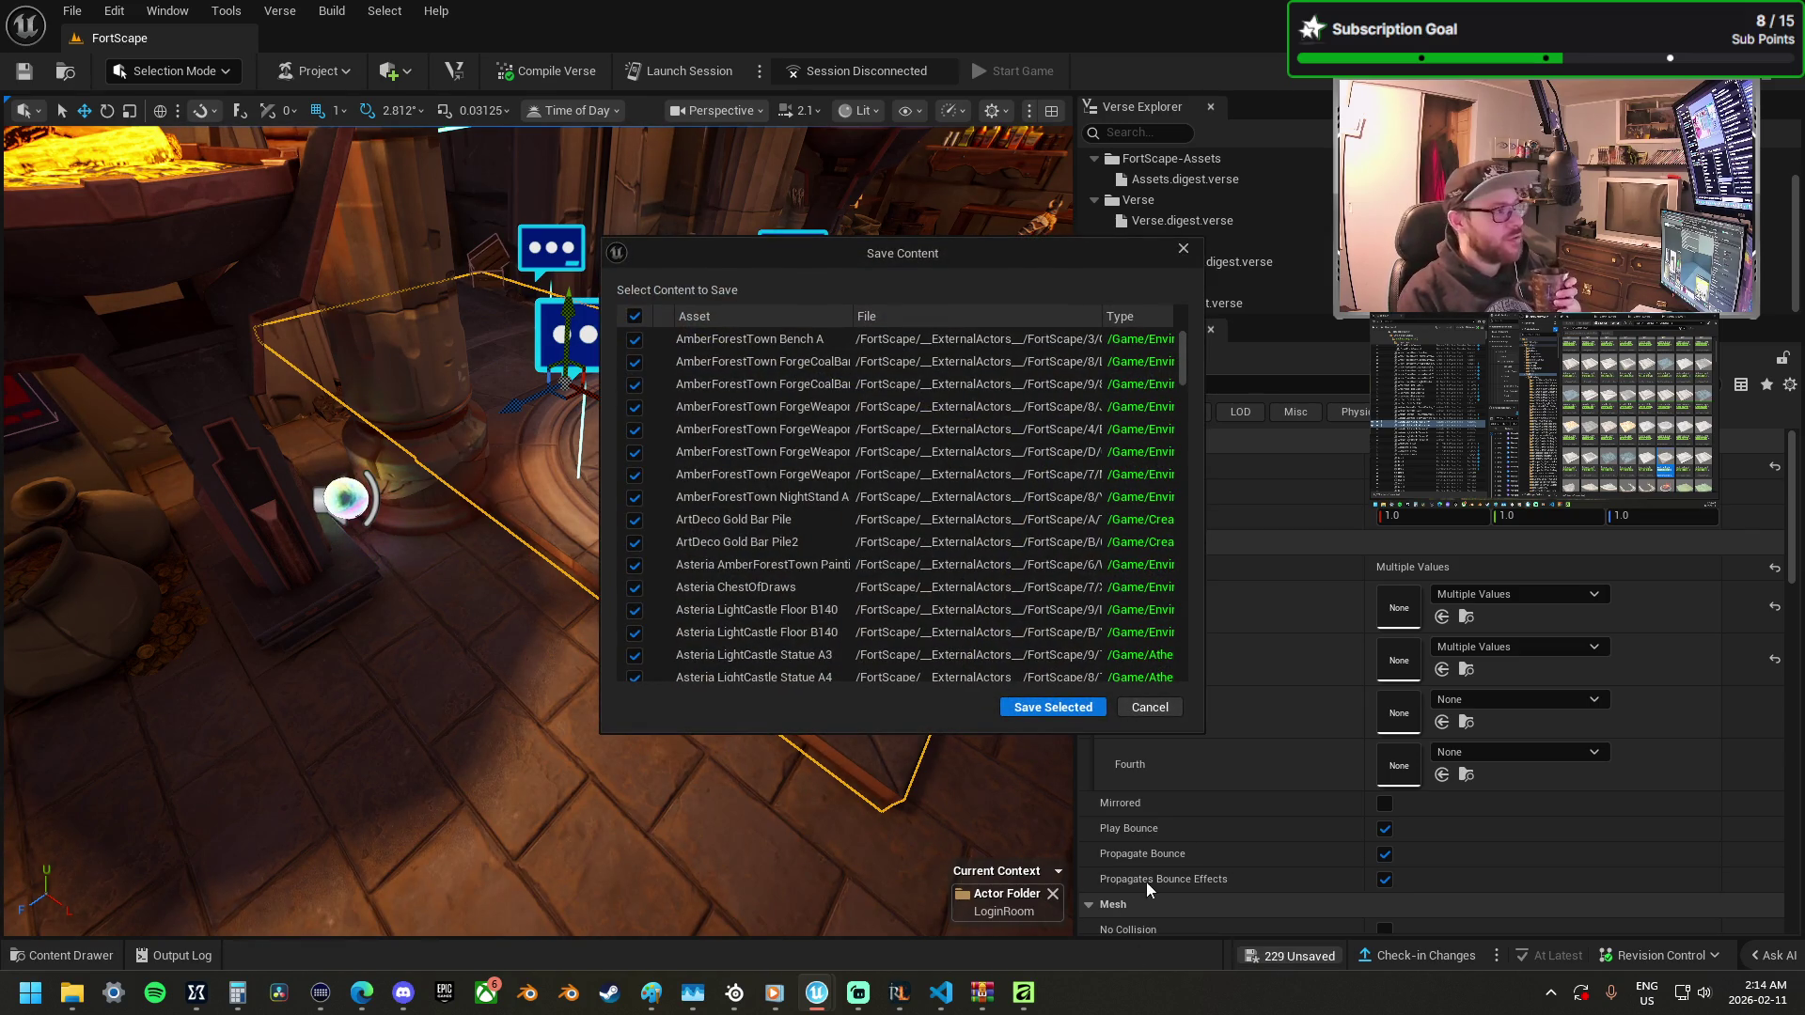
{"action": "left_click", "coordinate": [1046, 710]}
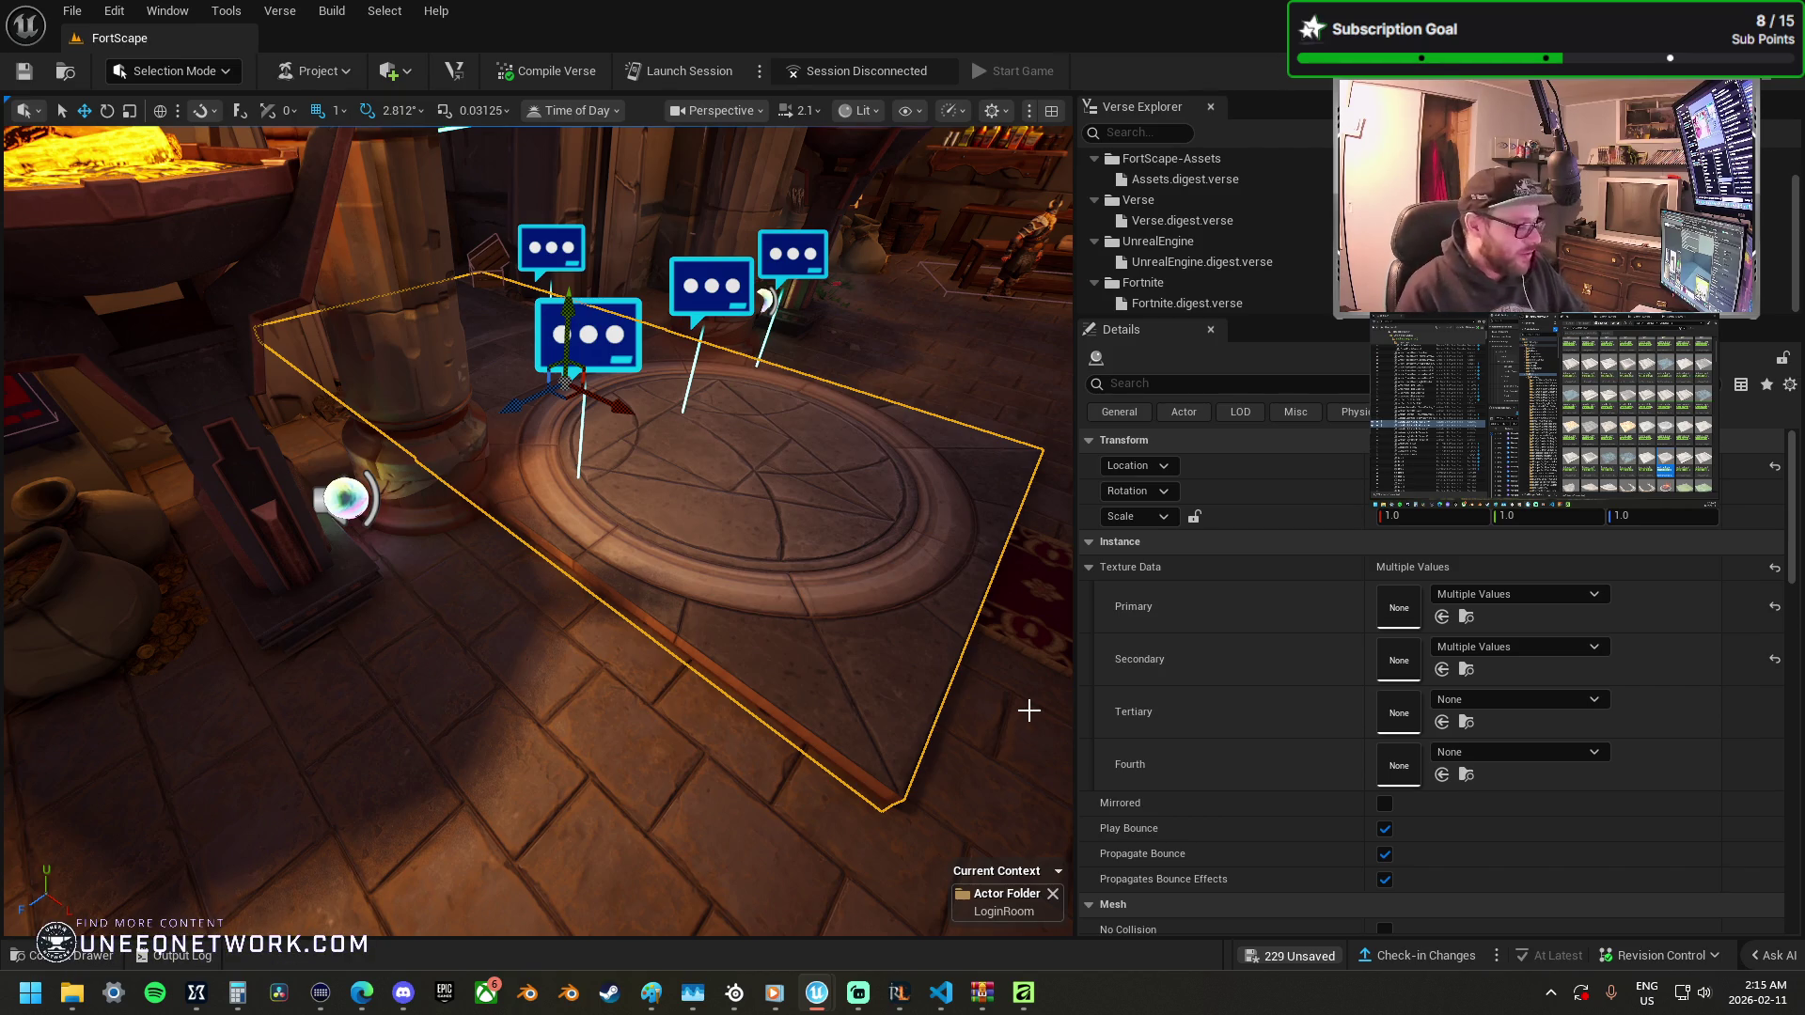
{"action": "left_click", "coordinate": [899, 993]}
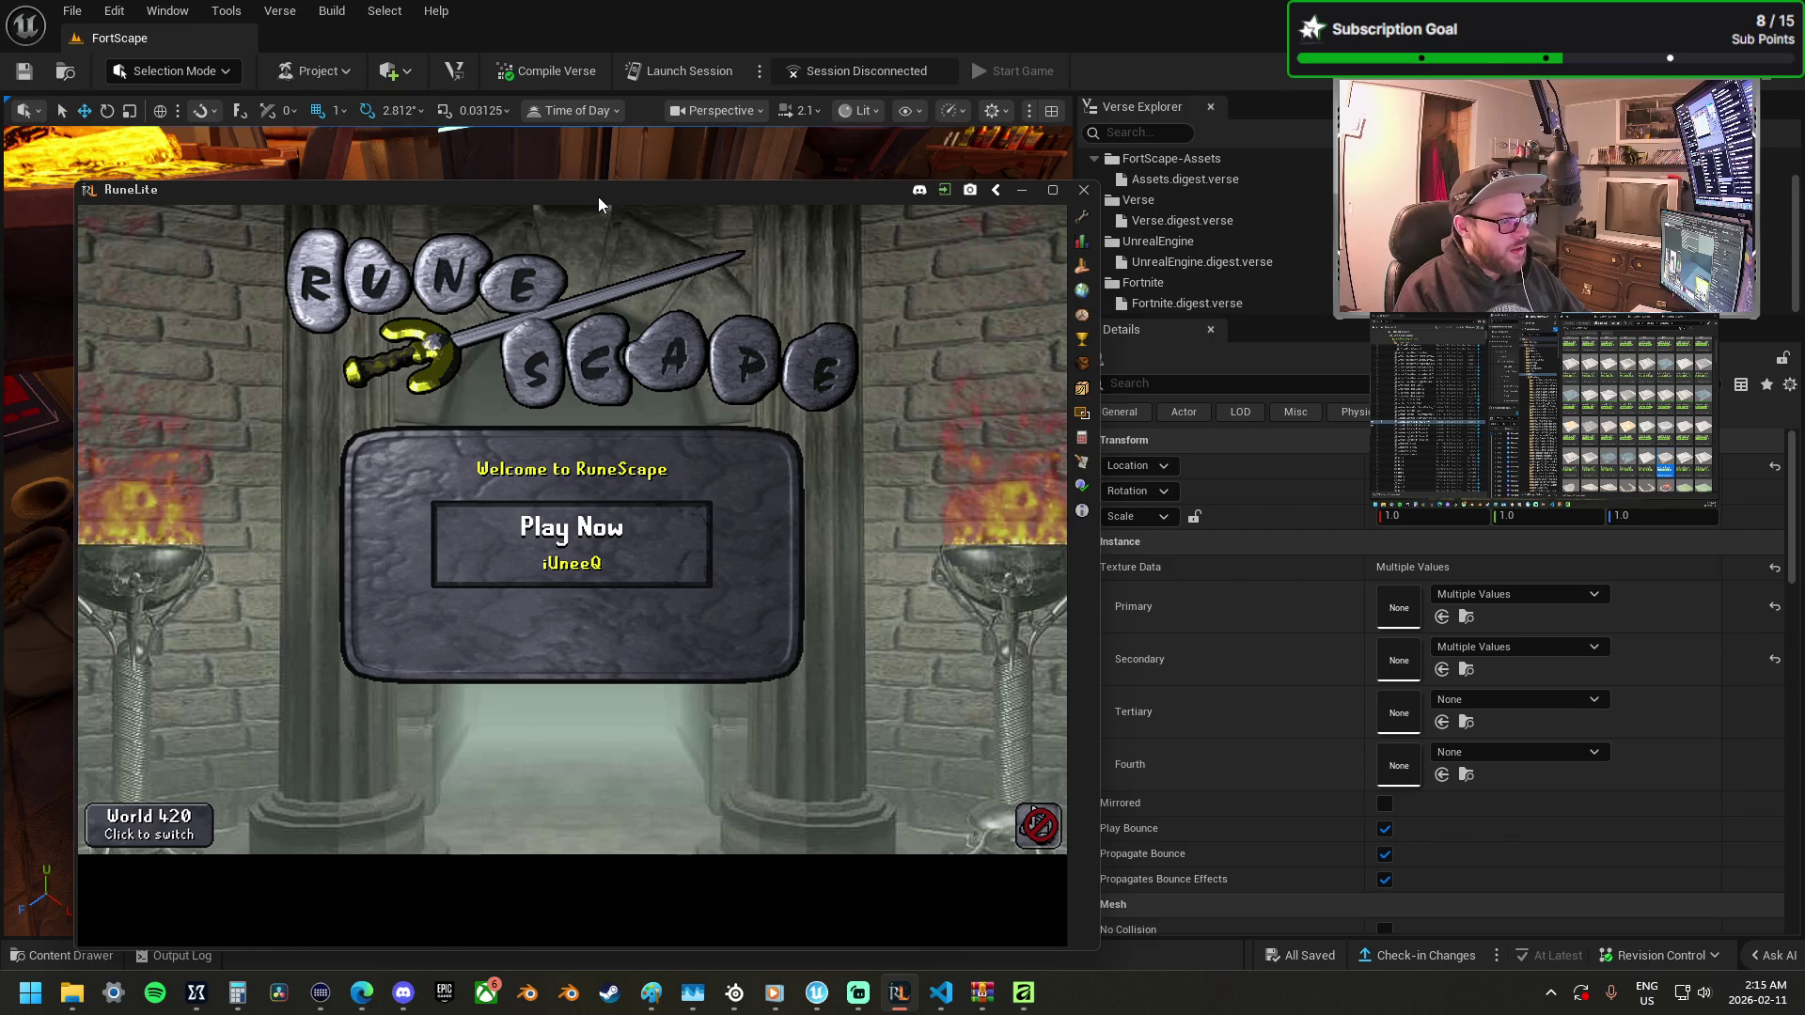
Drag the RuneLite window off the top of the screen to reveal the UEFN entrance view.
{"action": "left_click_drag", "start_coordinate": [651, 194], "coordinate": [649, 0]}
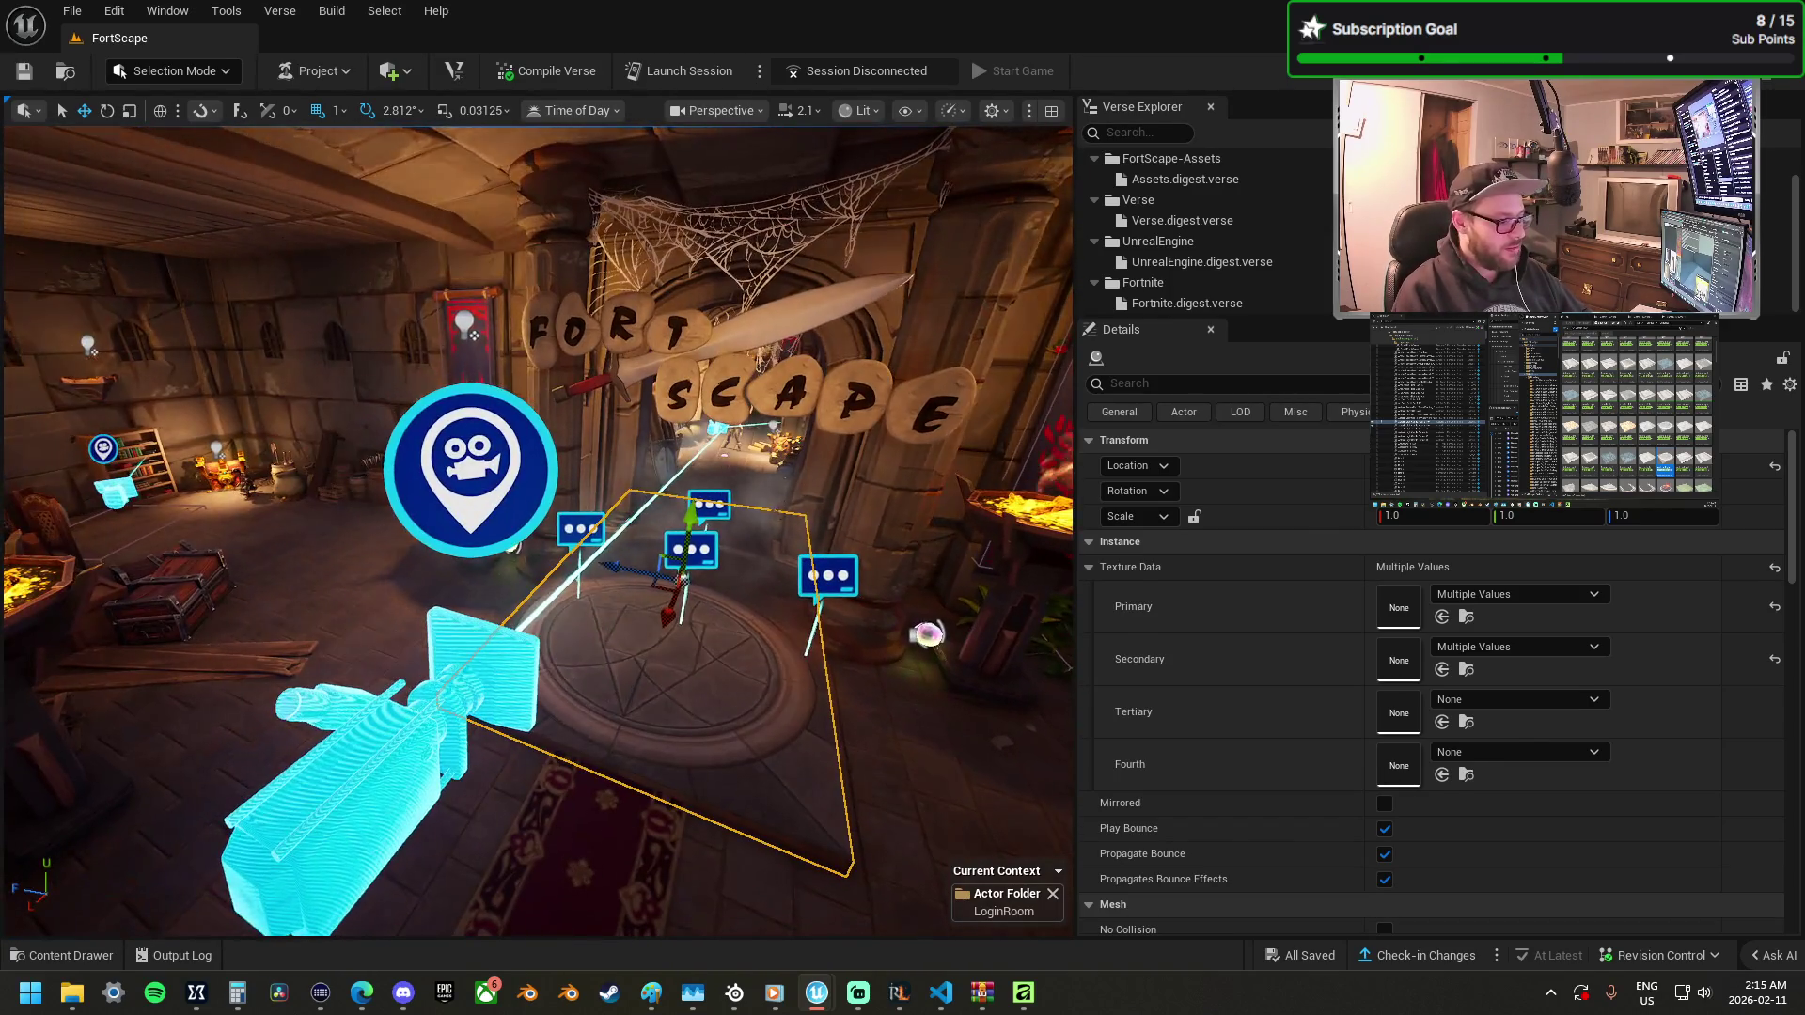
Select the entrance fixed point camera and the catacombs ceiling piece, then fly out over the island.
{"action": "left_click", "coordinate": [508, 649]}
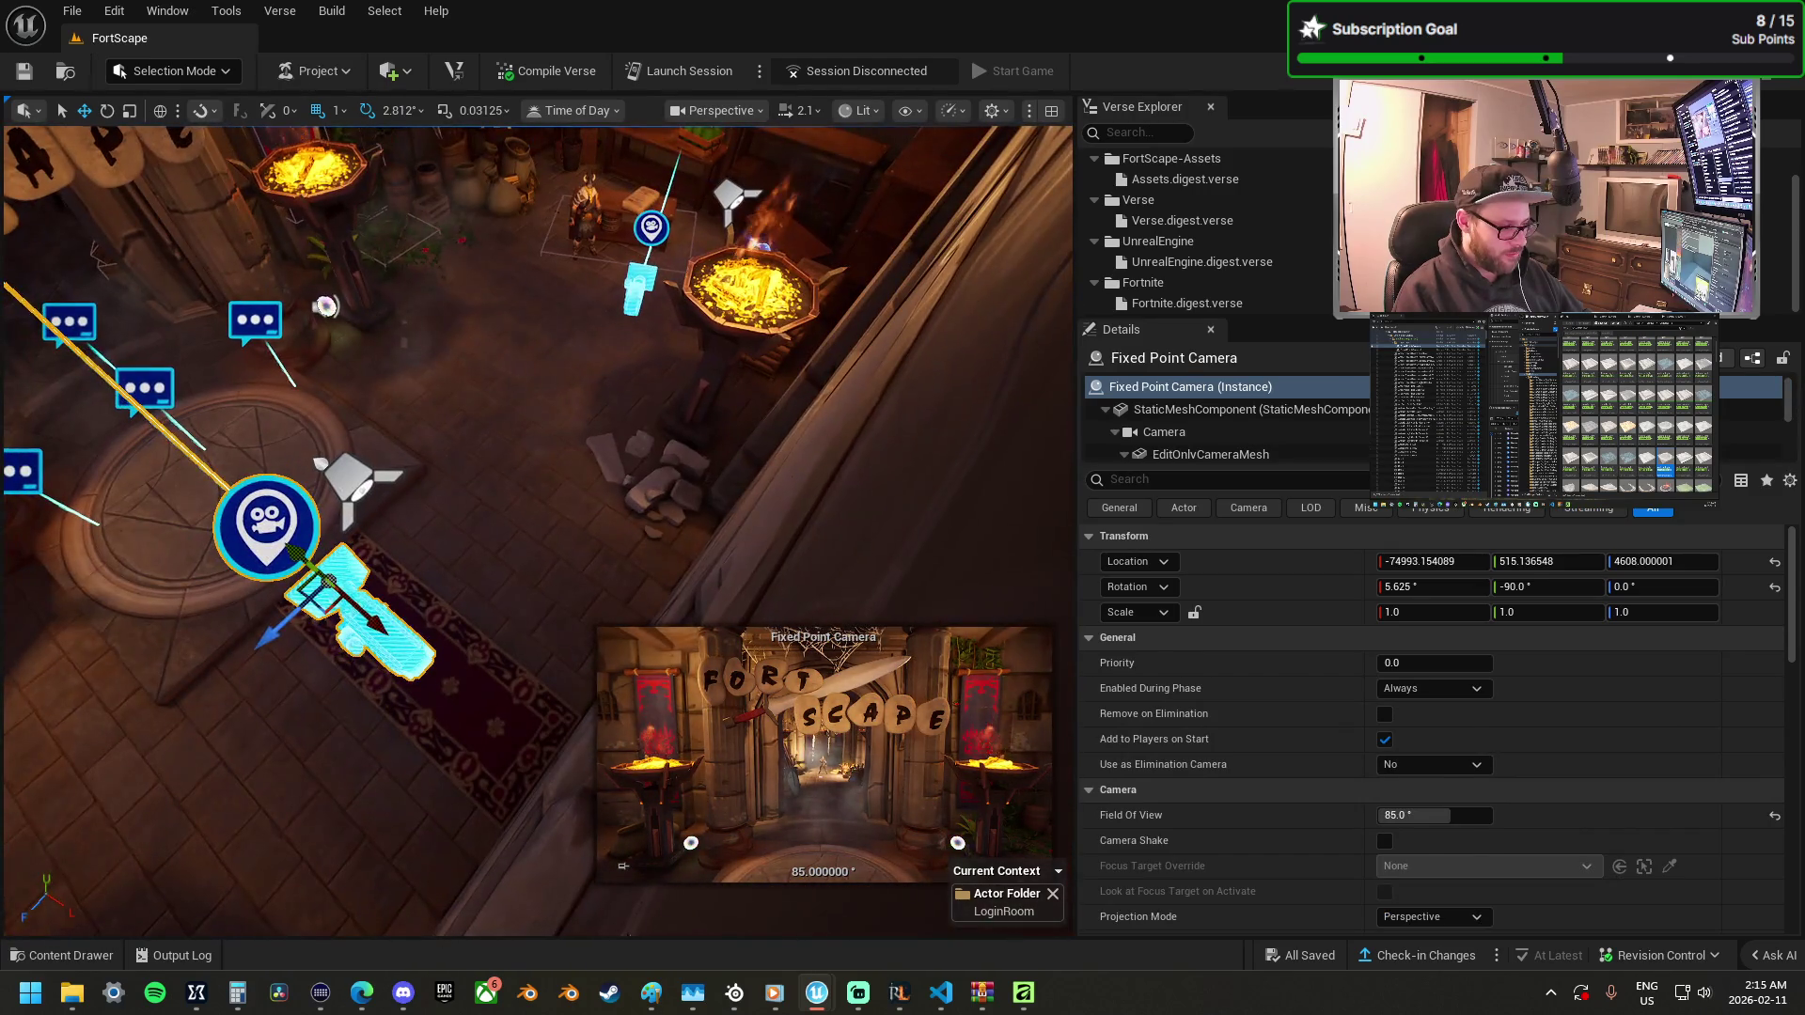
{"action": "left_click", "coordinate": [508, 452]}
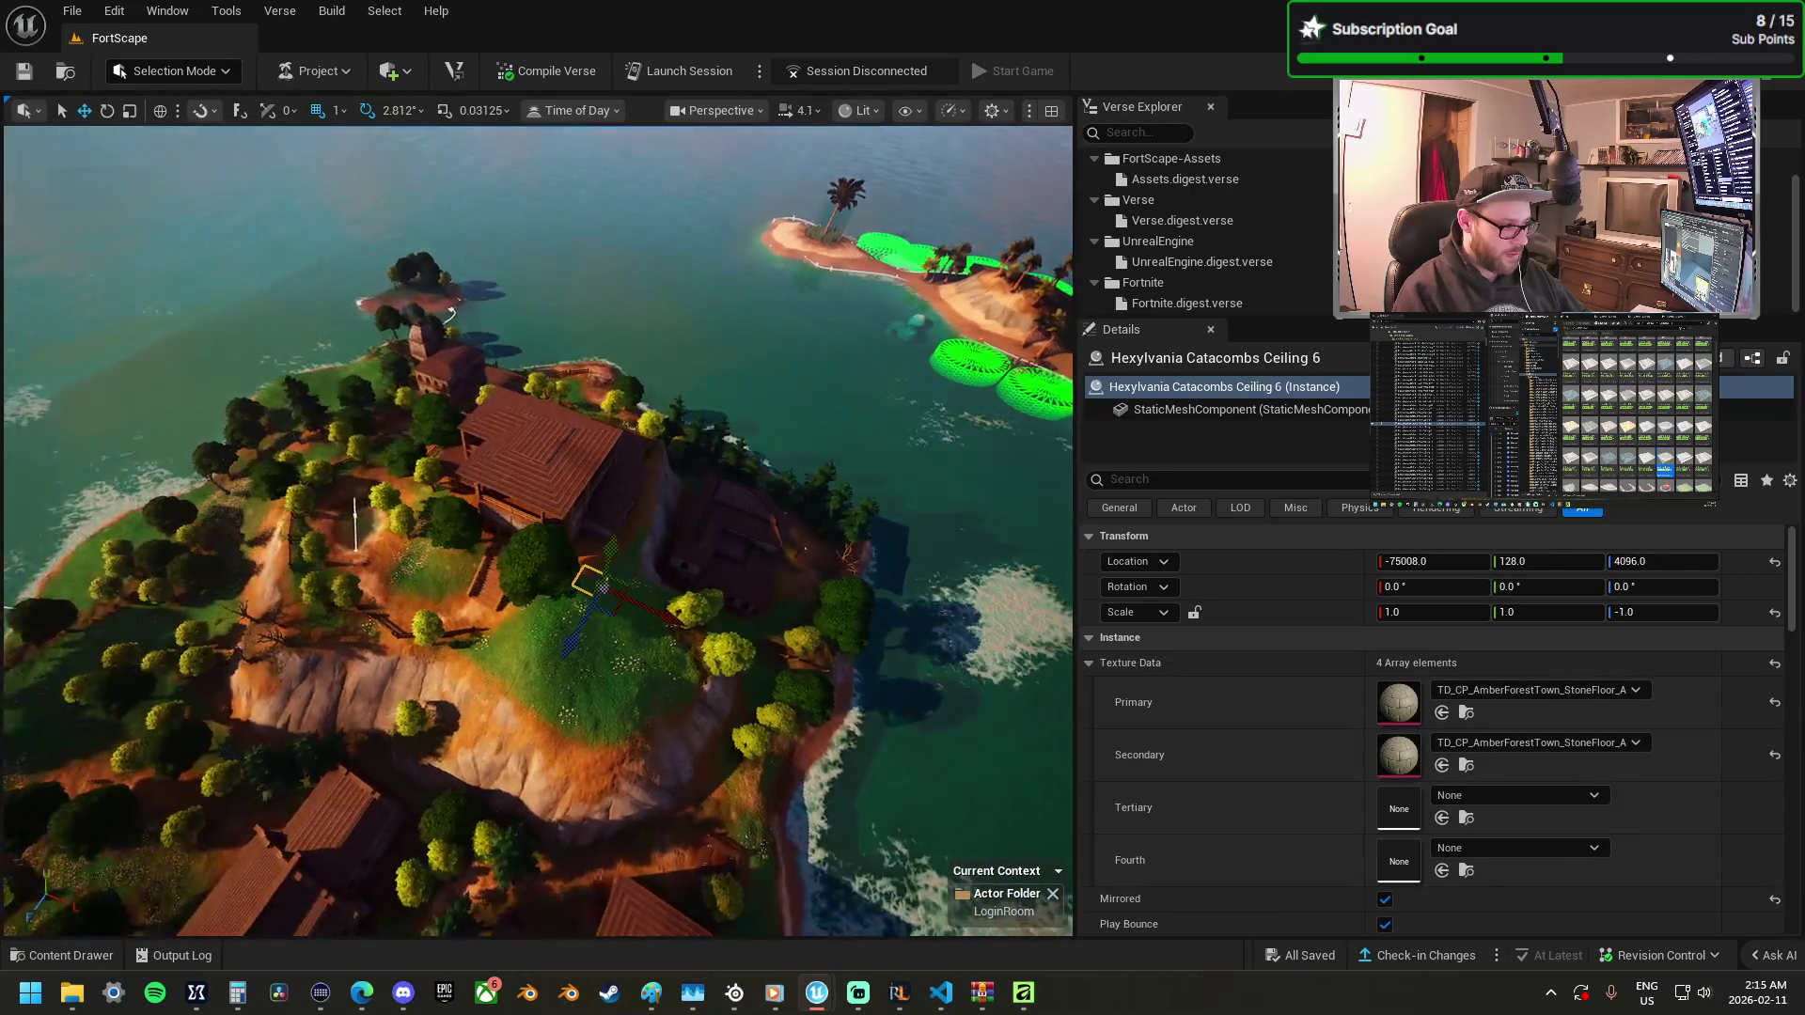
{"action": "key", "text": "s"}
{"action": "key", "text": "w"}
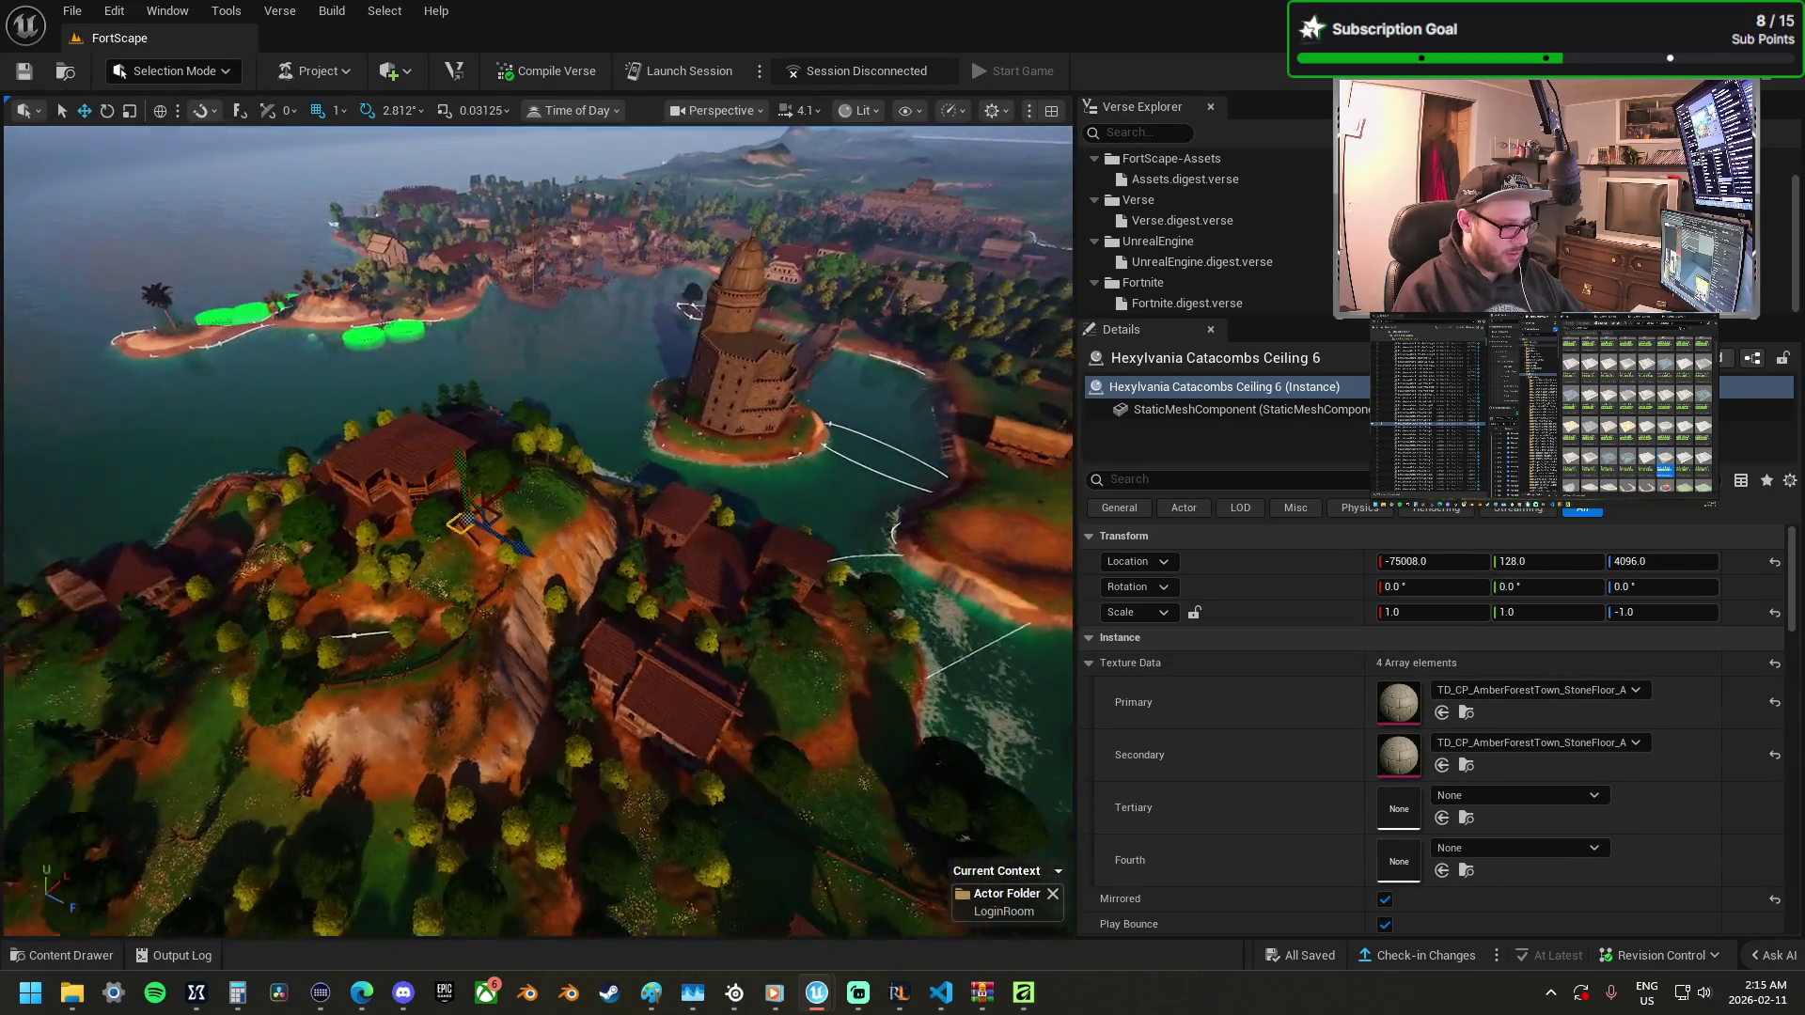
{"action": "key", "text": "w"}
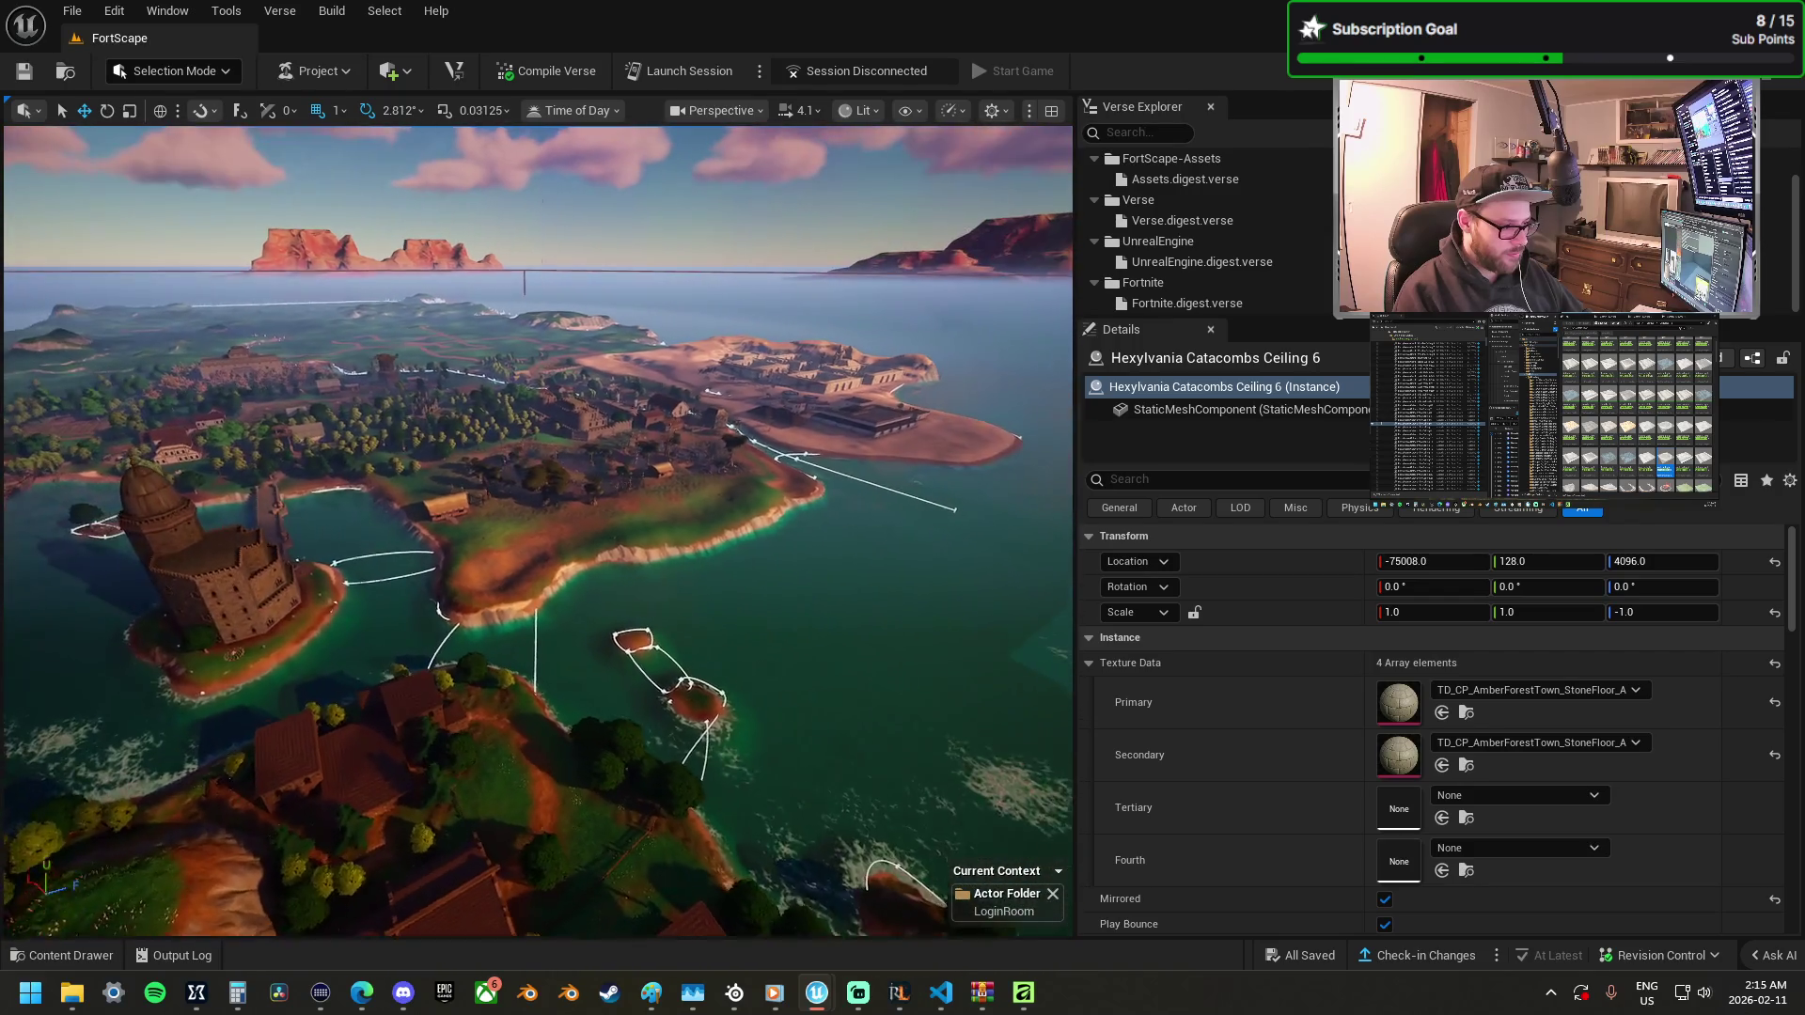
{"action": "key", "text": "w"}
{"action": "scroll", "coordinate": [538, 530], "scroll_direction": "up", "scroll_amount": 1}
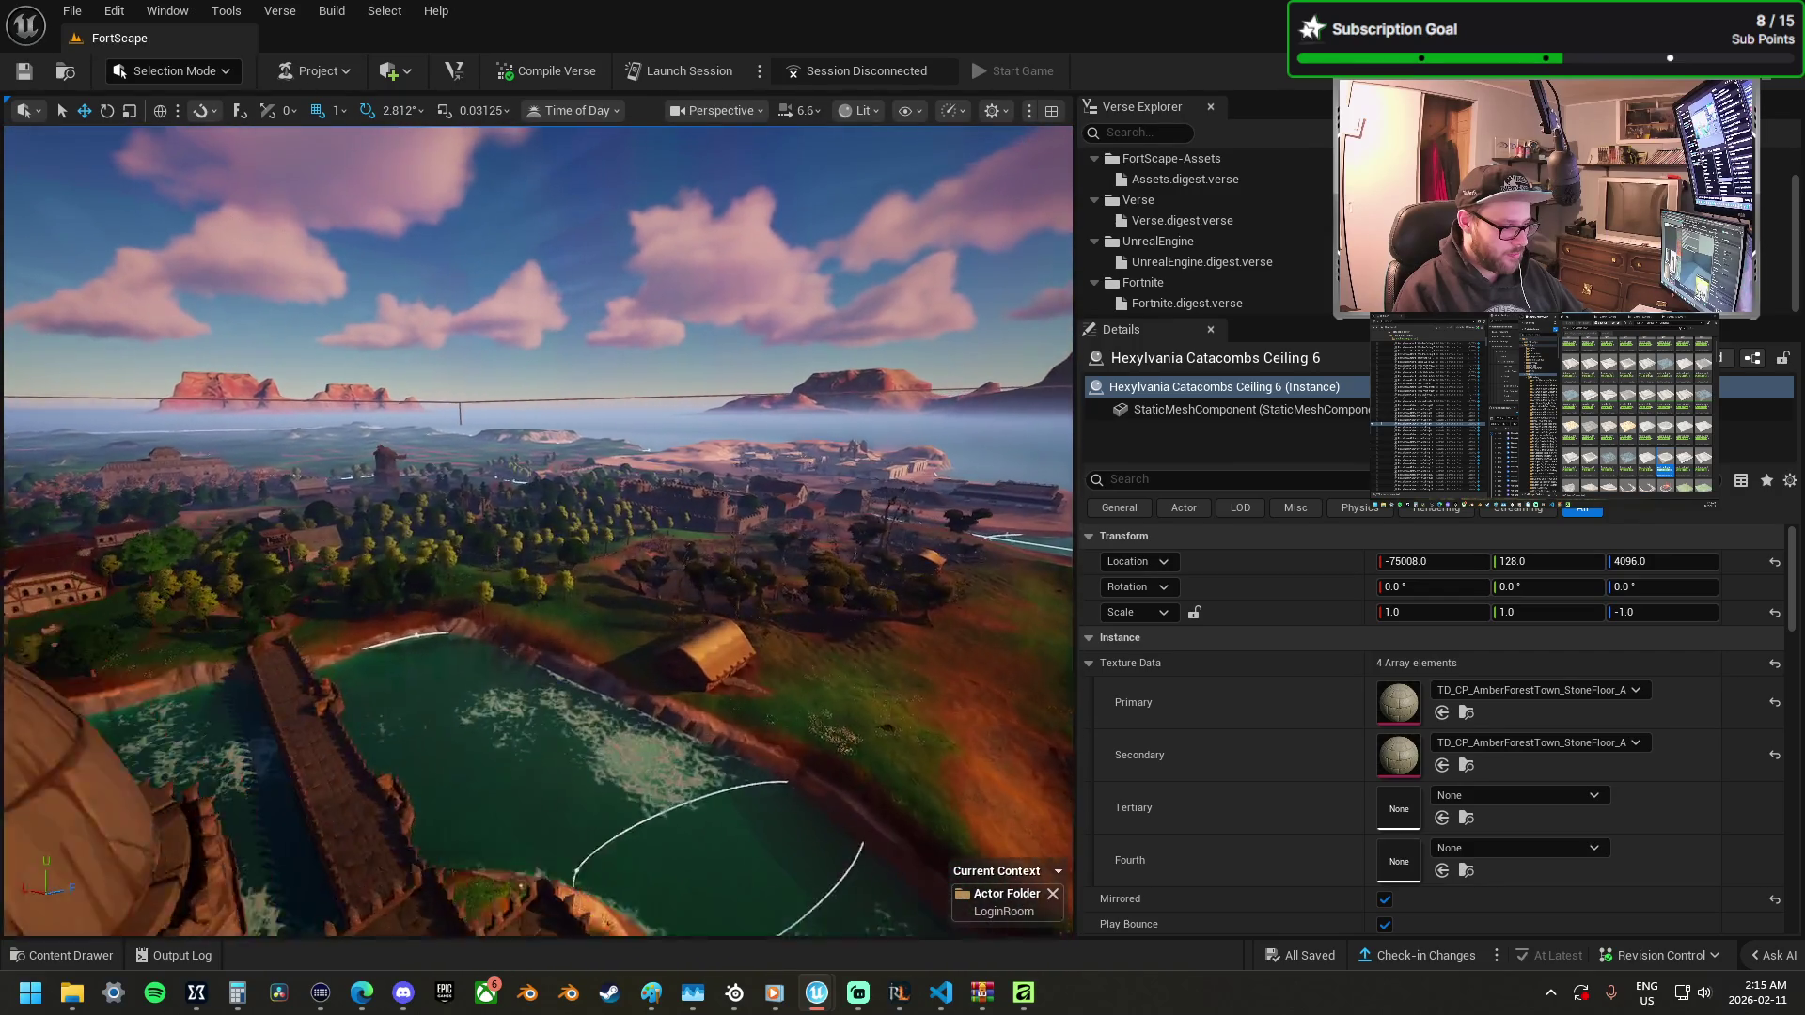
{"action": "key", "text": "w"}
Turn toward the walled dungeon area and select one of its castle floor tiles.
{"action": "left_click_drag", "start_coordinate": [538, 531], "coordinate": [489, 530]}
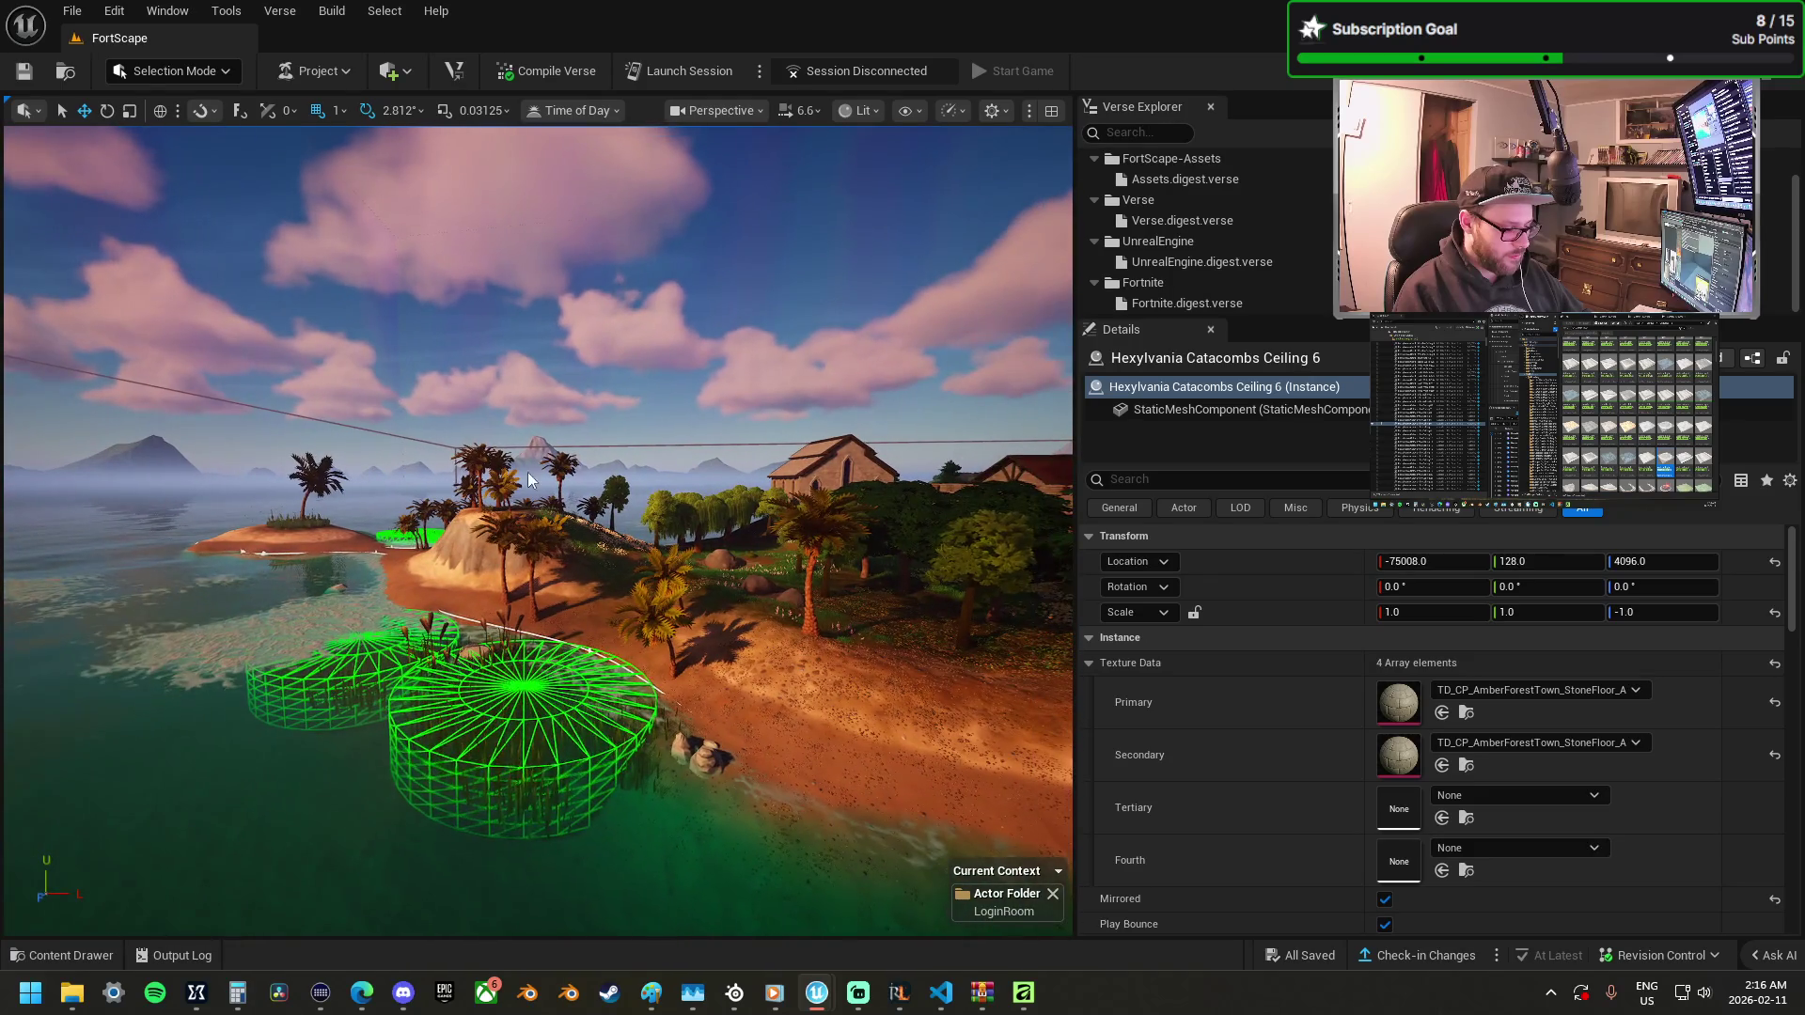
{"action": "left_click_drag", "start_coordinate": [530, 481], "coordinate": [583, 475]}
{"action": "left_click_drag", "start_coordinate": [538, 530], "coordinate": [418, 525]}
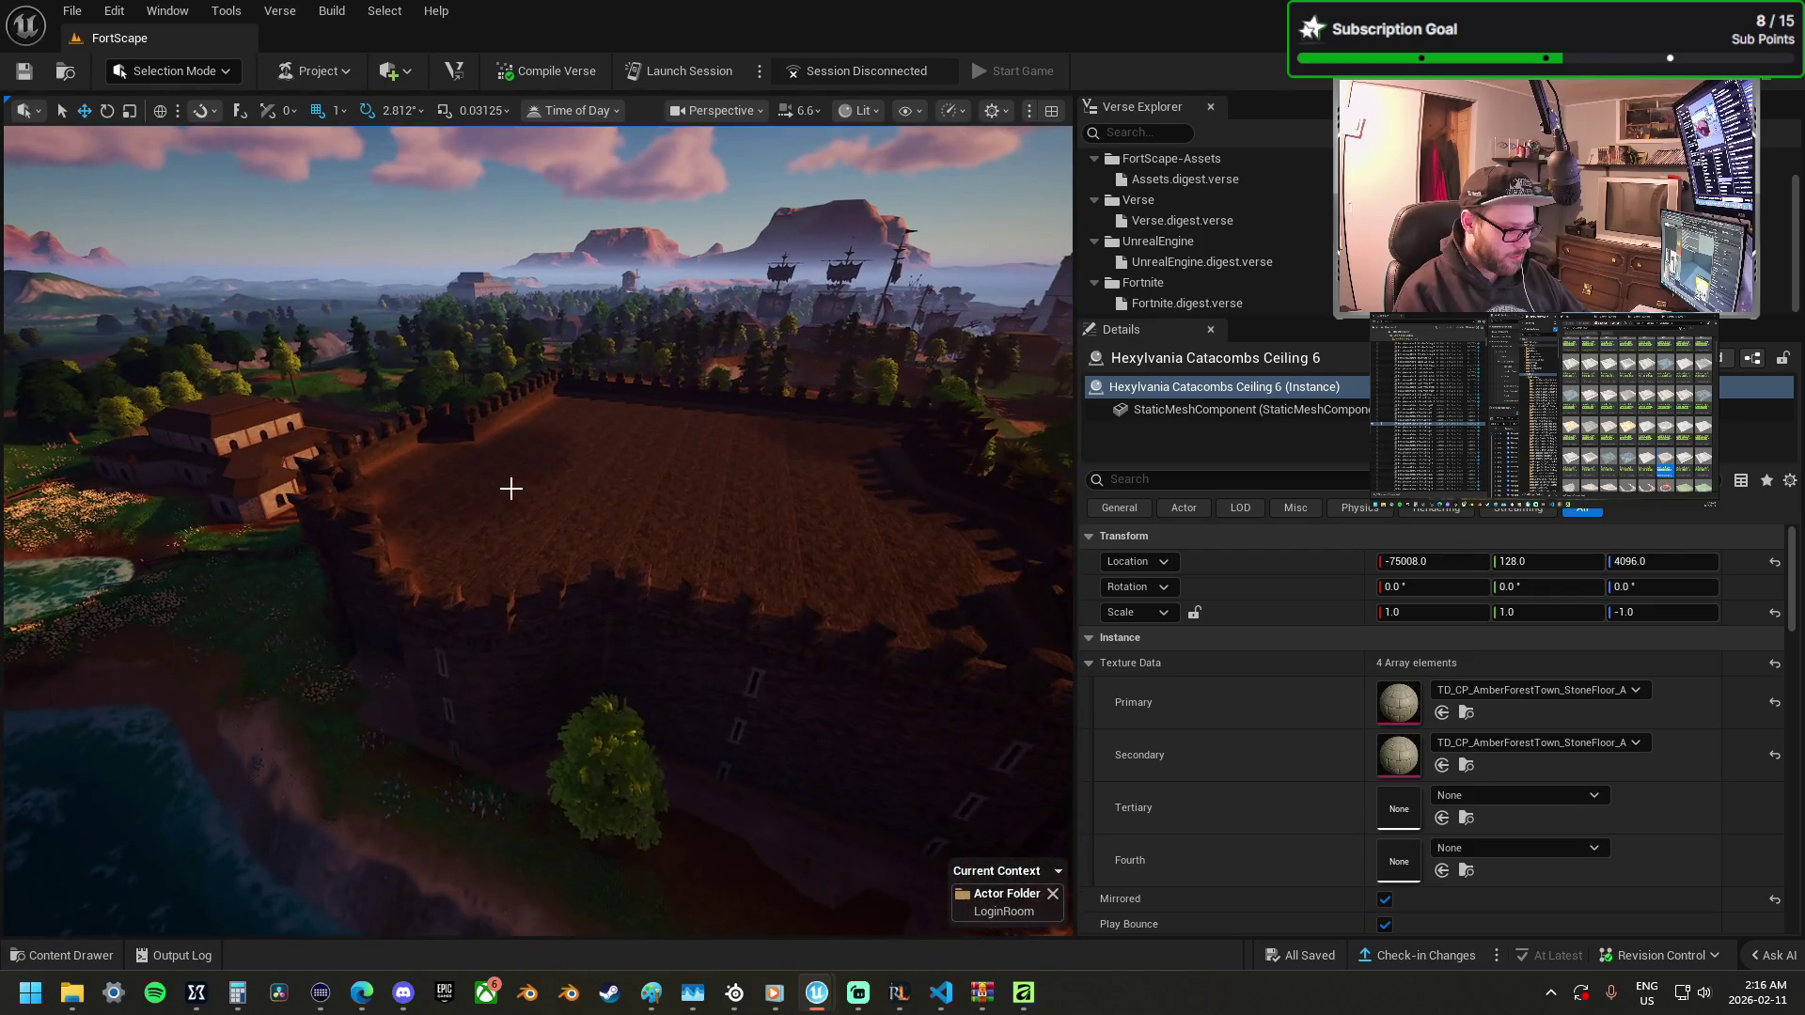
{"action": "left_click", "coordinate": [511, 488]}
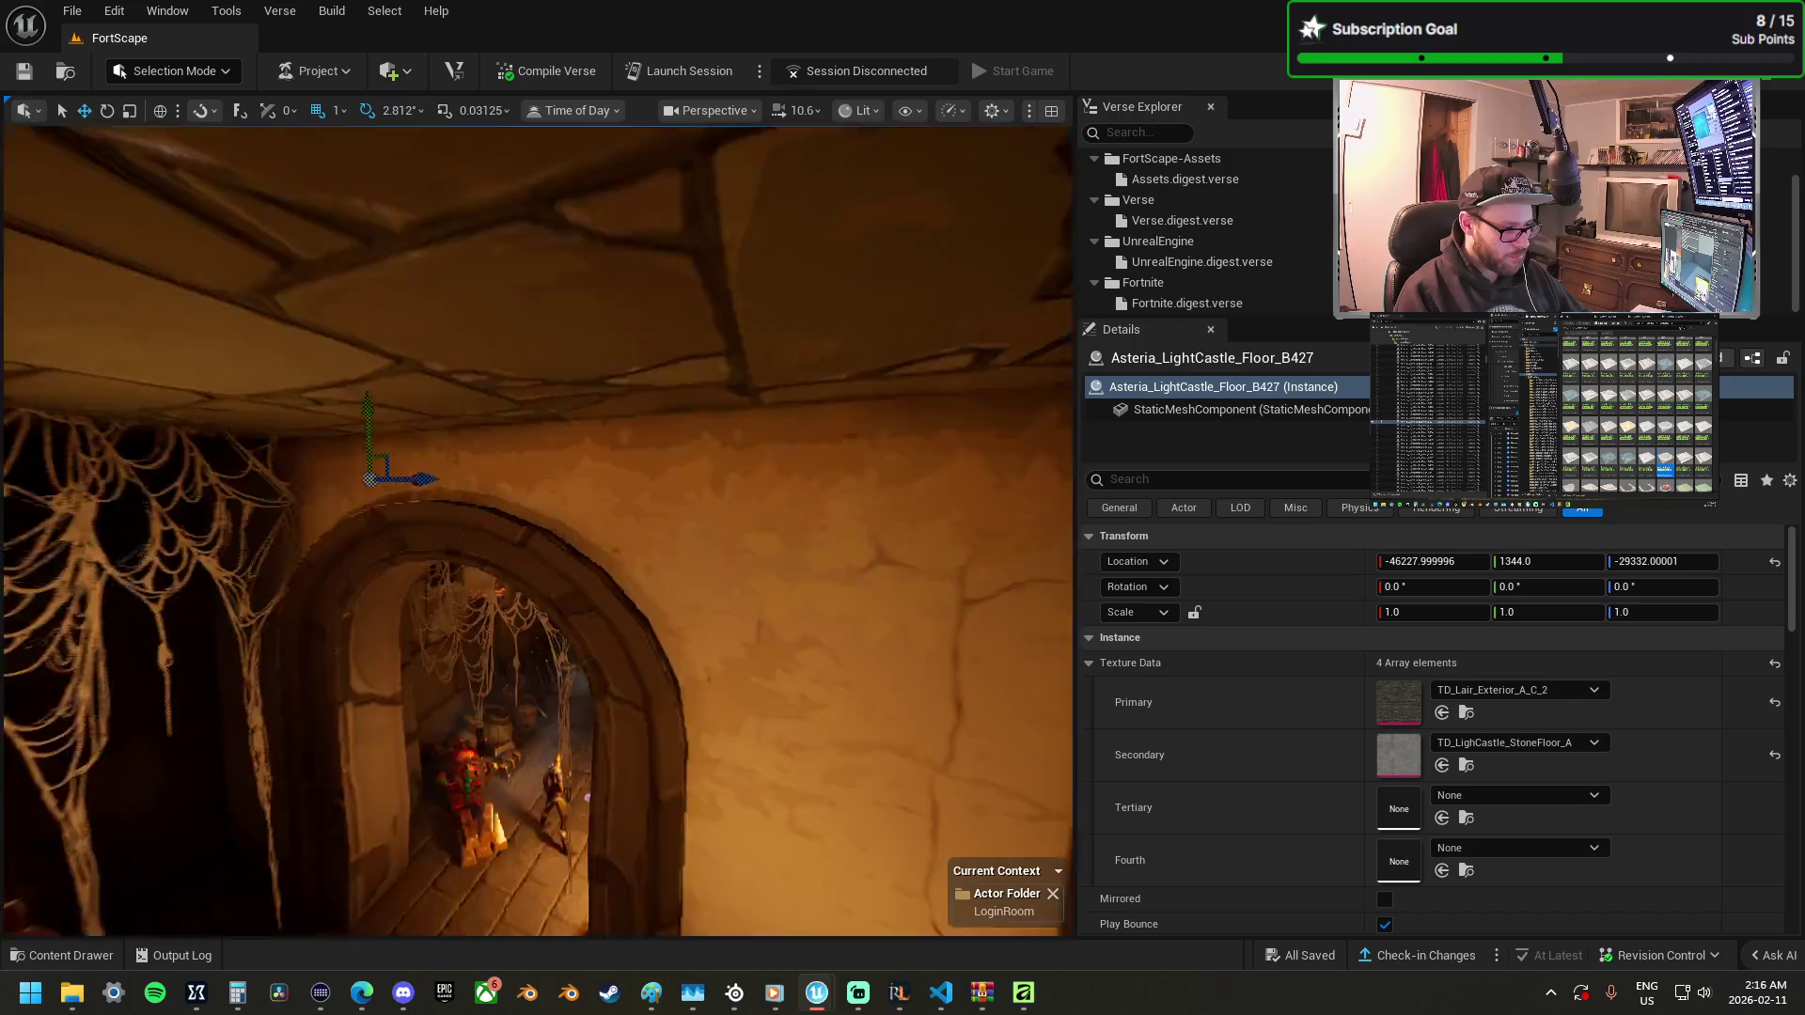
Select the pentagram floor tile at the entrance and apply the throne-floor textures to it.
{"action": "scroll", "coordinate": [538, 531], "scroll_direction": "down", "scroll_amount": 2}
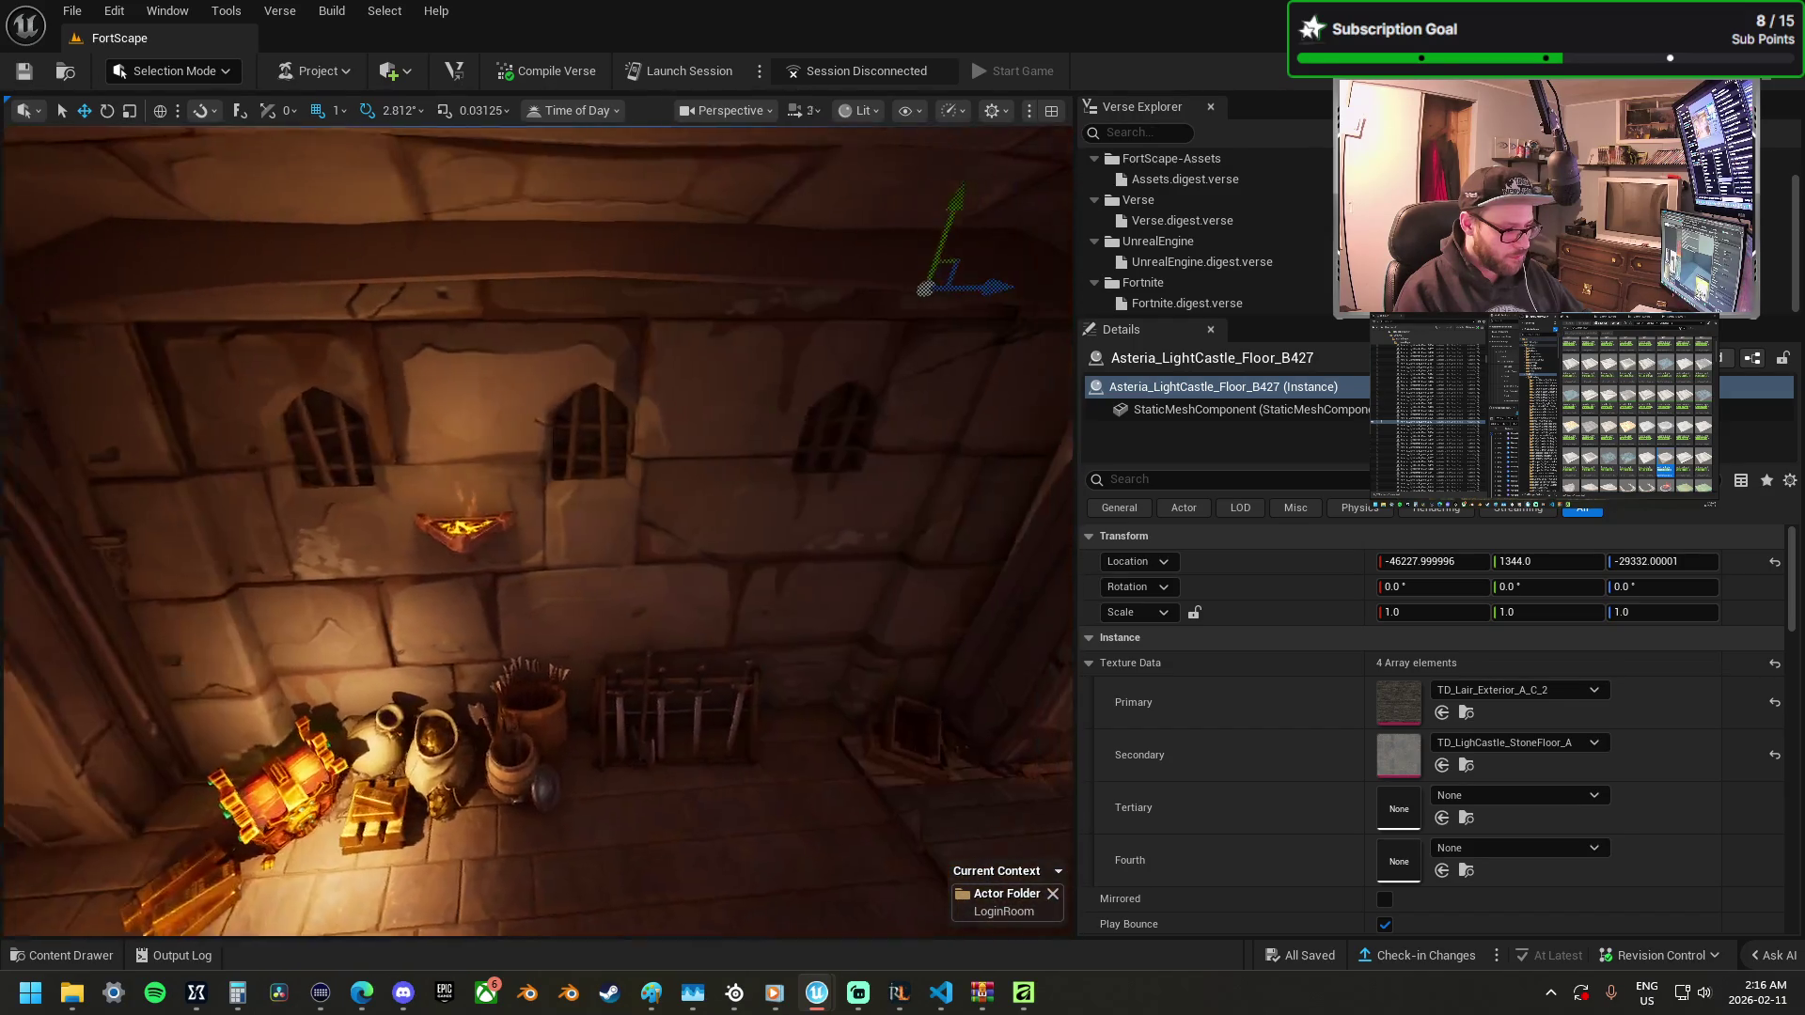
{"action": "scroll", "coordinate": [525, 698], "scroll_direction": "down", "scroll_amount": 3}
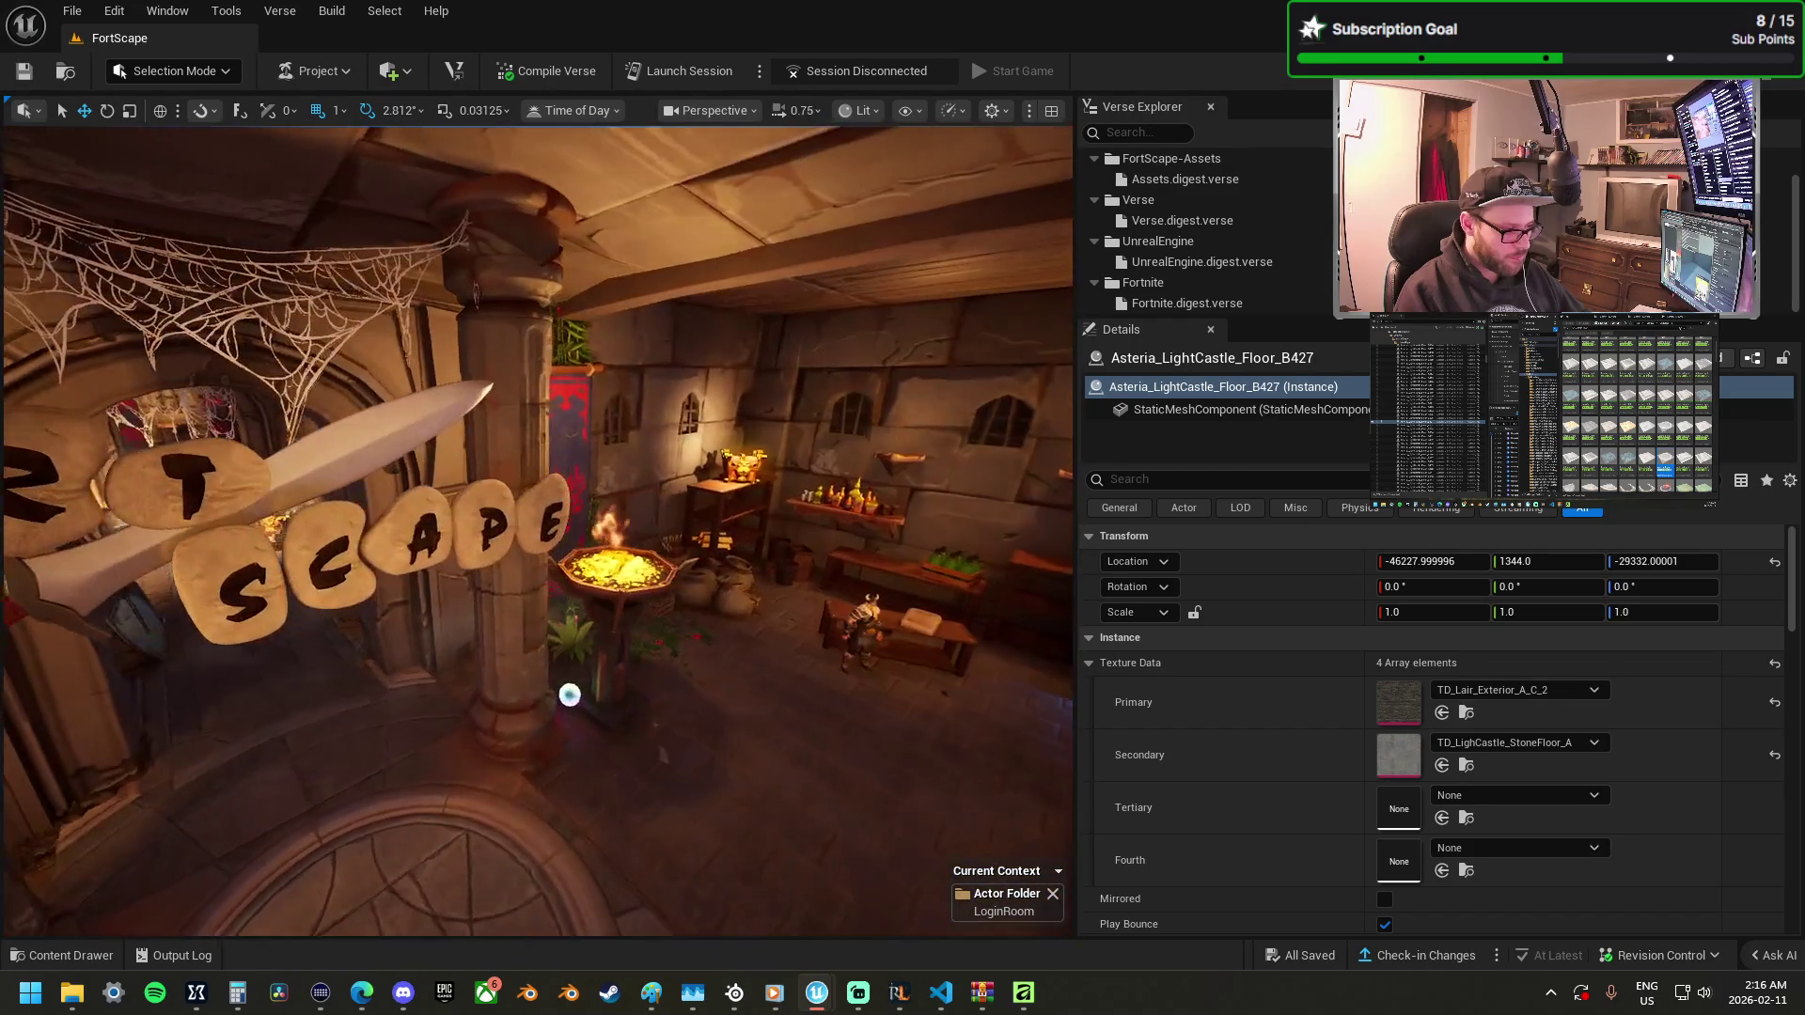
{"action": "scroll", "coordinate": [537, 531], "scroll_direction": "down", "scroll_amount": 1}
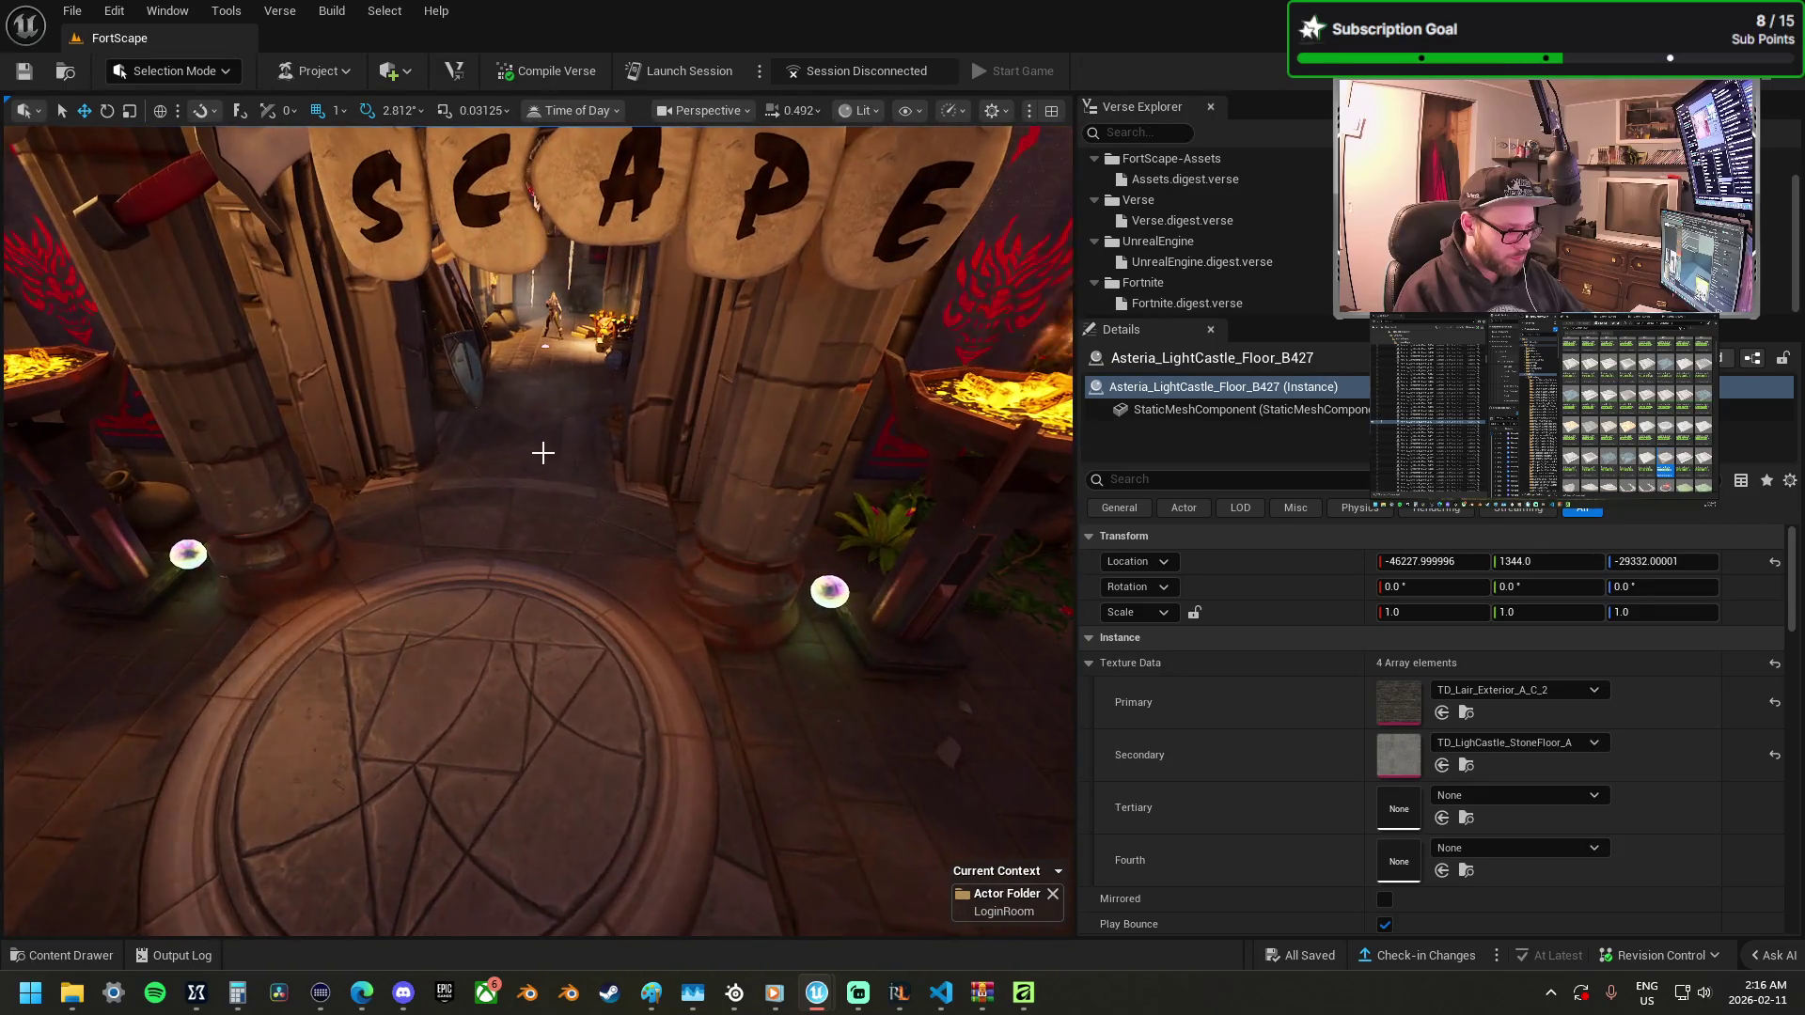
{"action": "left_click", "coordinate": [600, 491]}
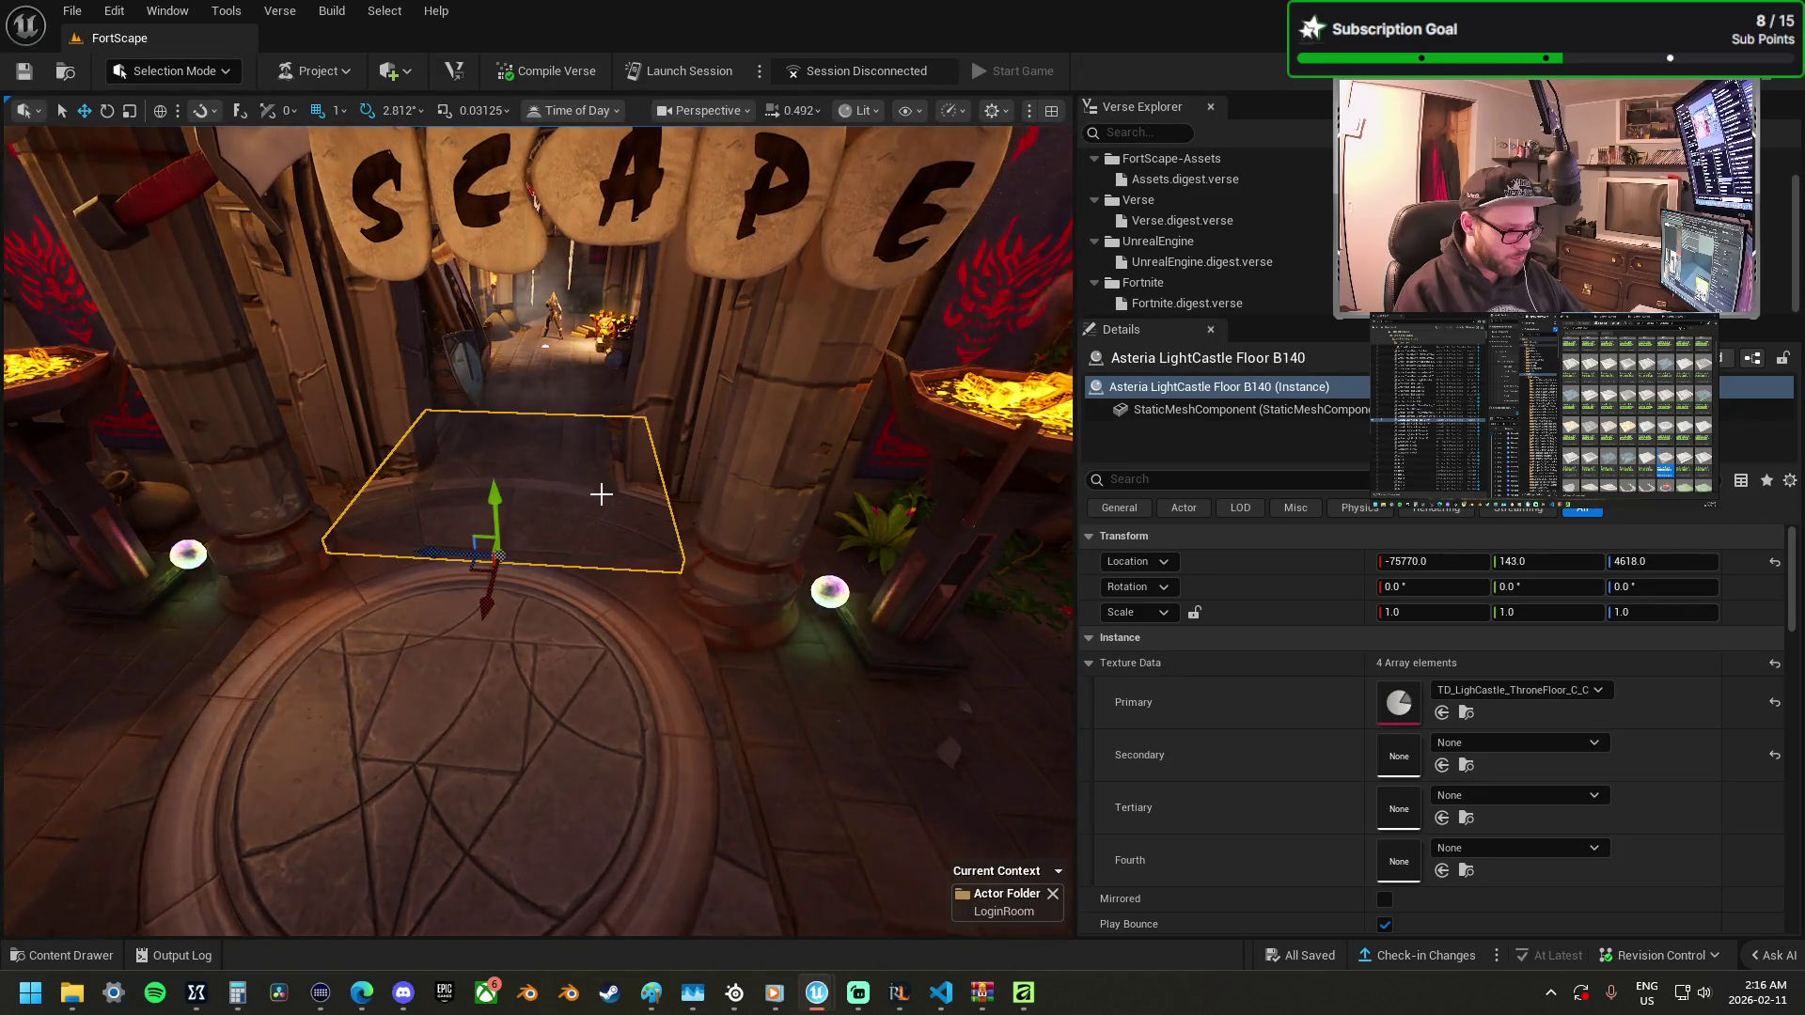
{"action": "left_click", "coordinate": [625, 541], "text": "ctrl"}
{"action": "key", "text": "f"}
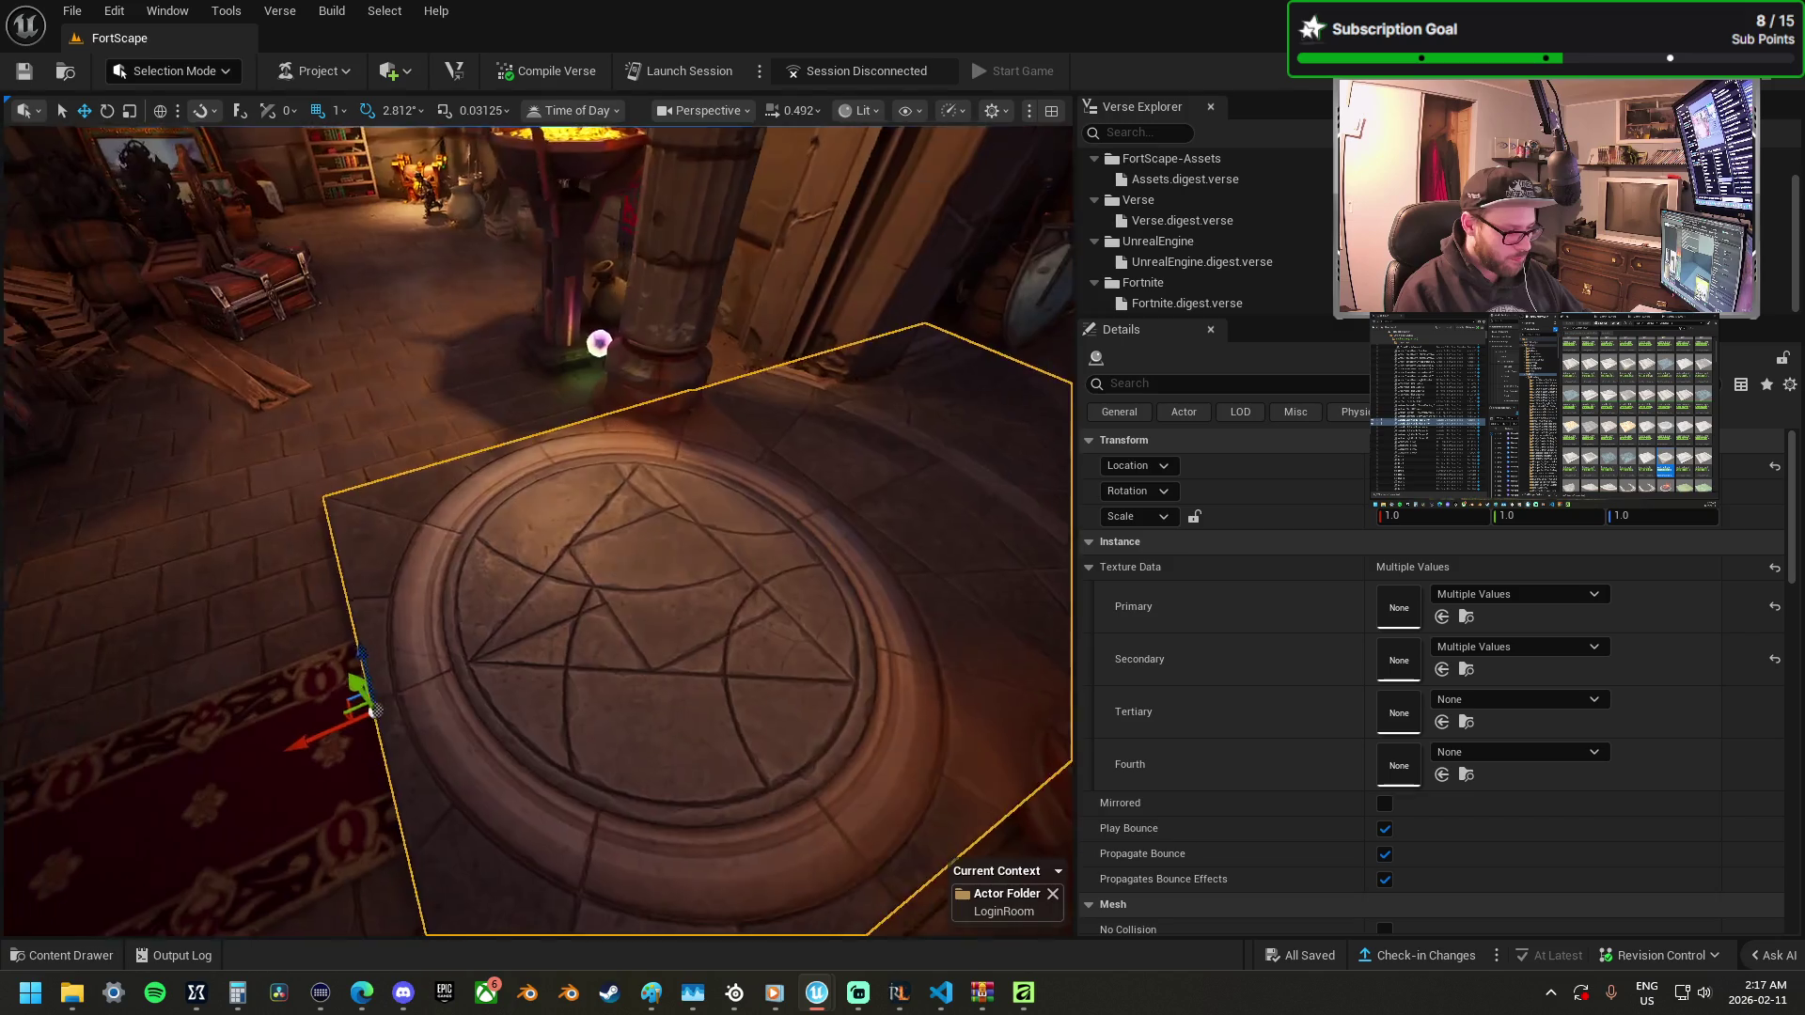
{"action": "left_click", "coordinate": [586, 535]}
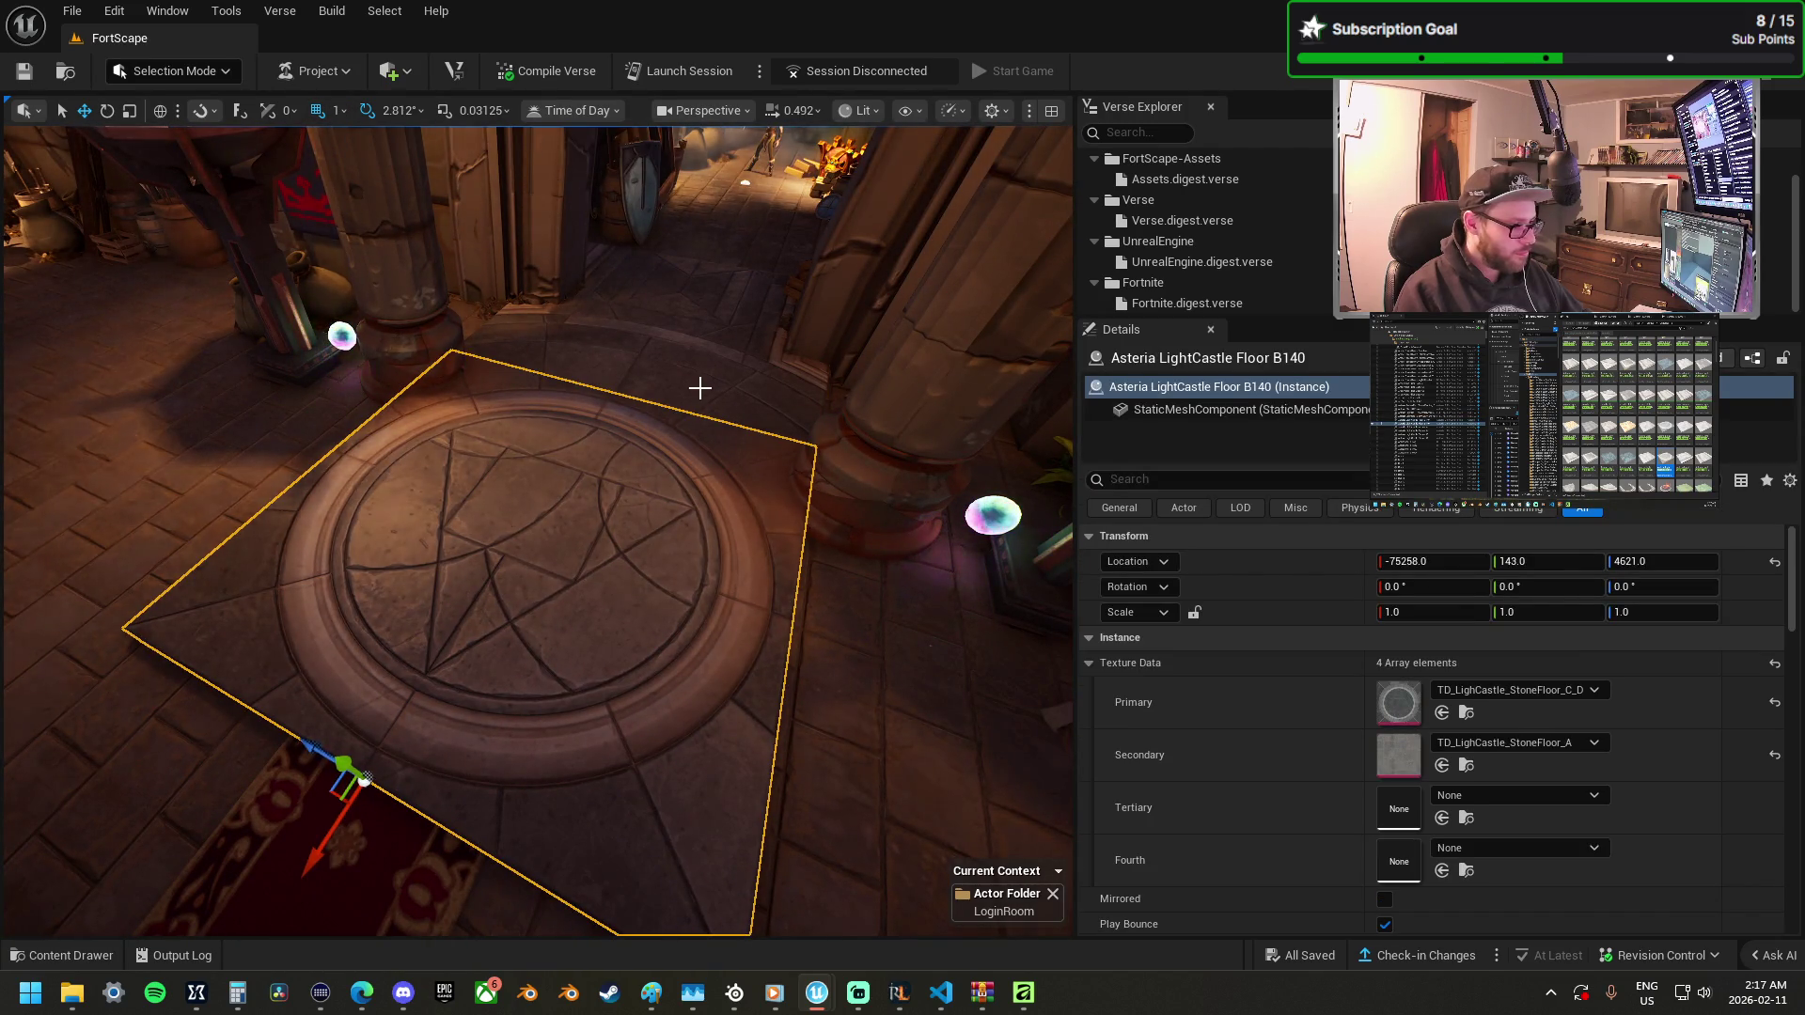
{"action": "left_click", "coordinate": [700, 387]}
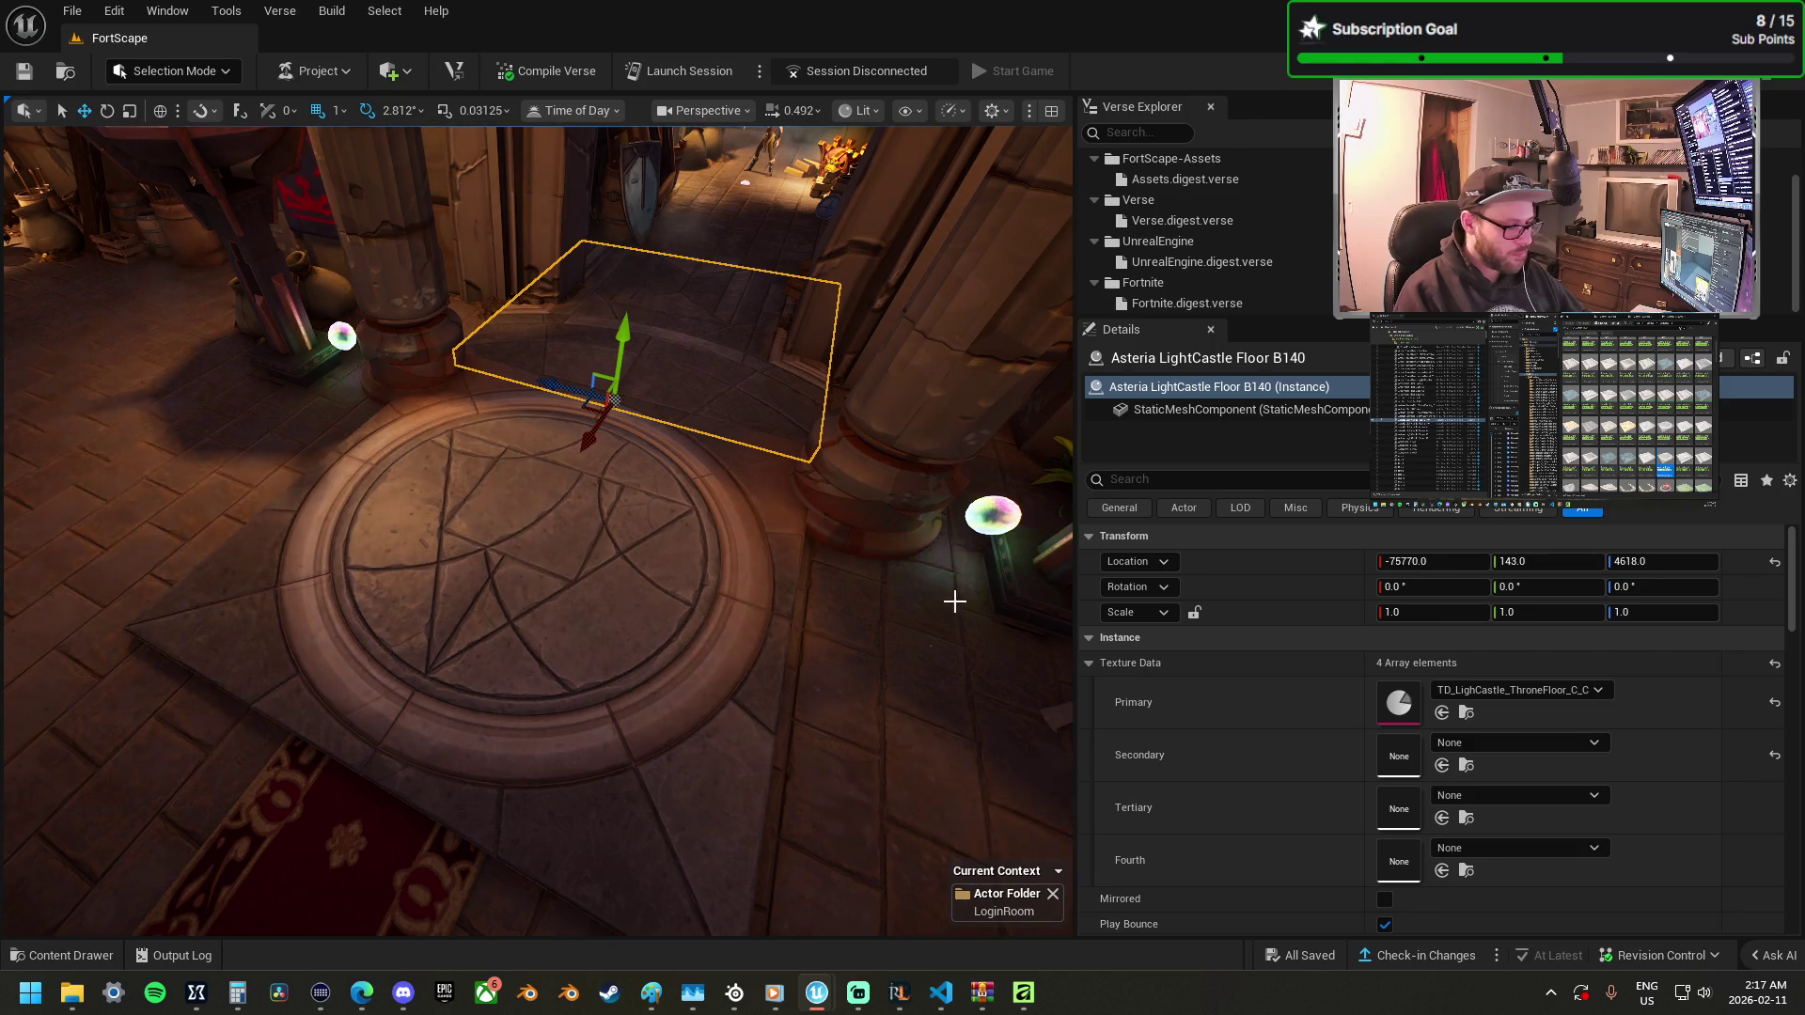
{"action": "left_click", "coordinate": [664, 583]}
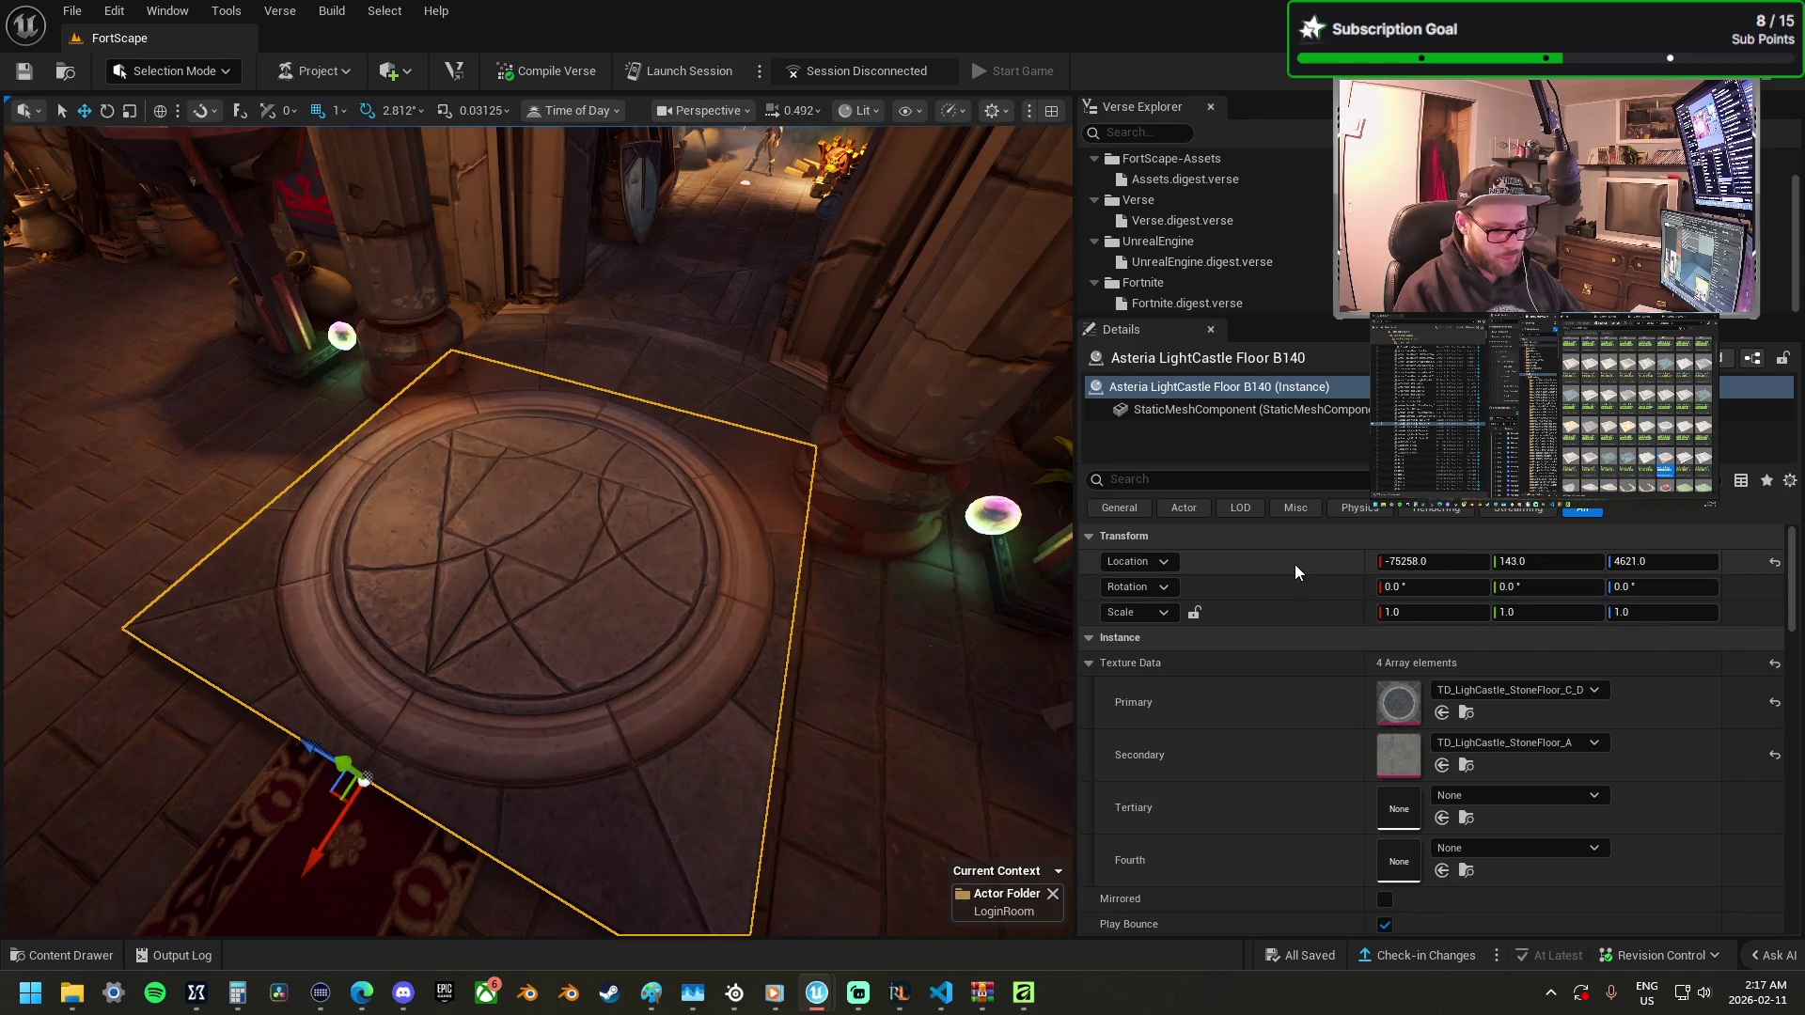
{"action": "left_click", "coordinate": [768, 414]}
{"action": "key", "text": "ctrl+z"}
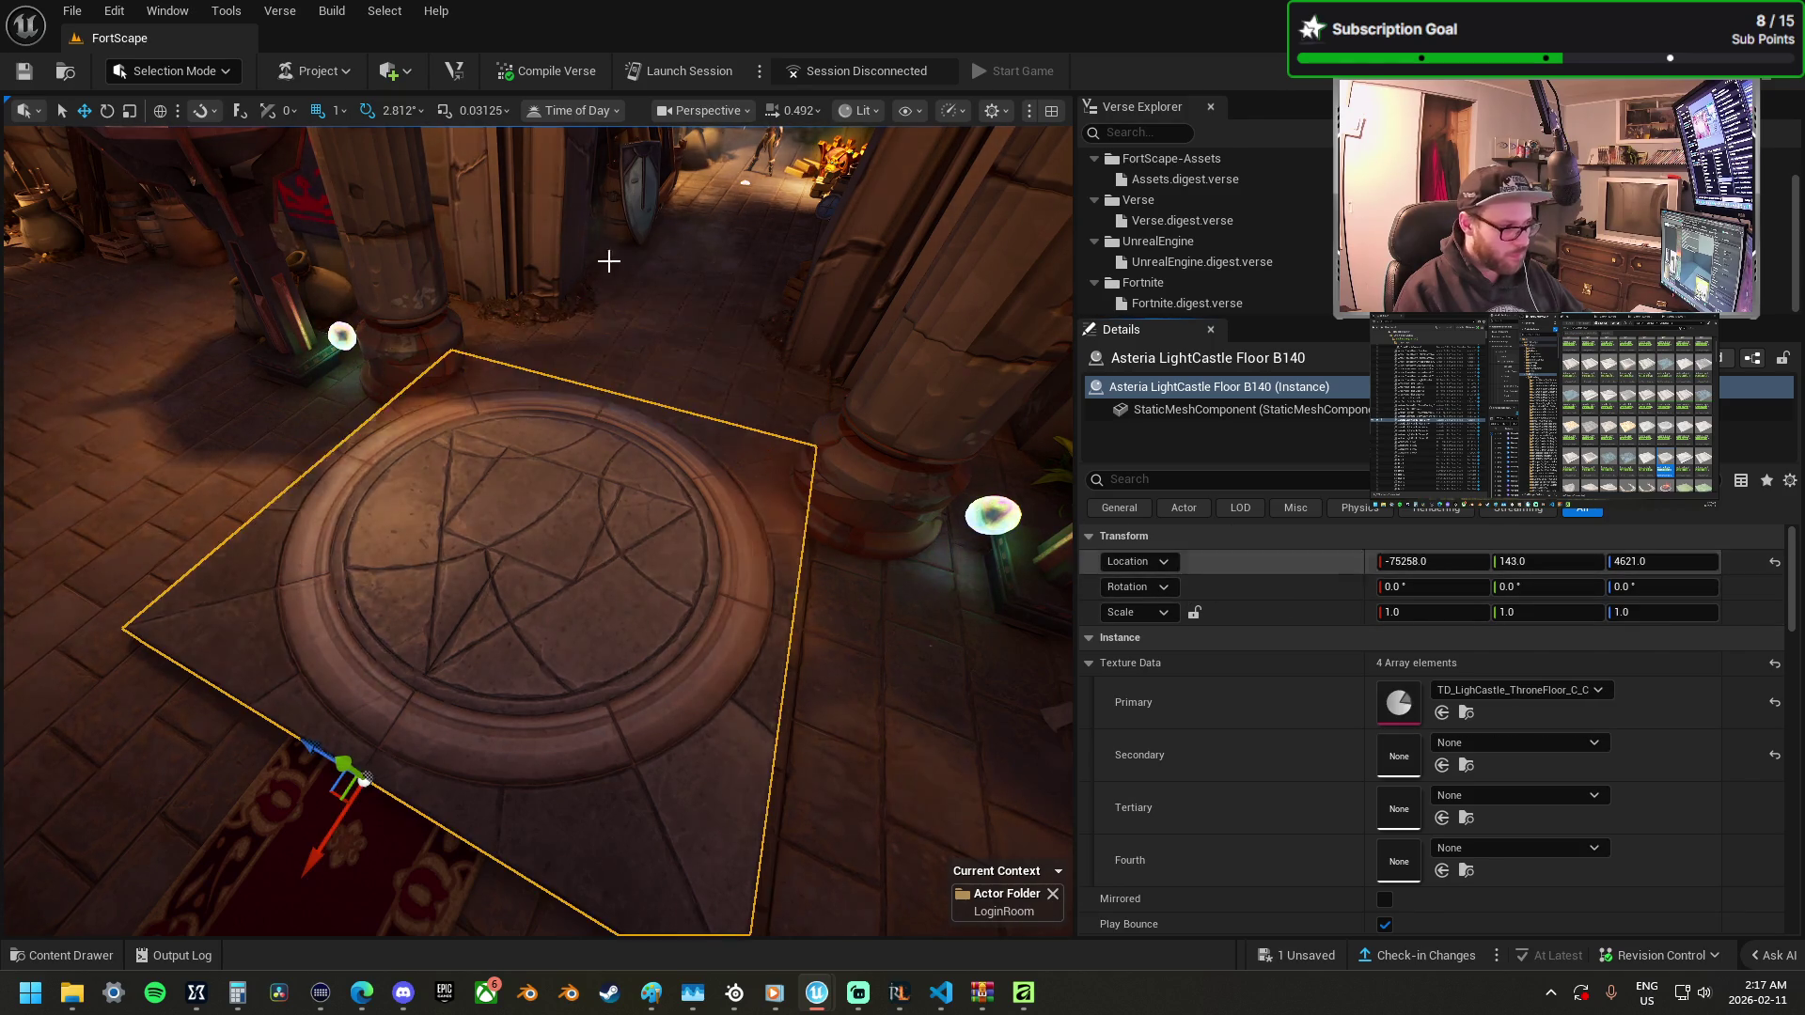
Set grid snap to 64 and slide the two entrance floor tiles along X into line.
{"action": "left_click", "coordinate": [340, 110]}
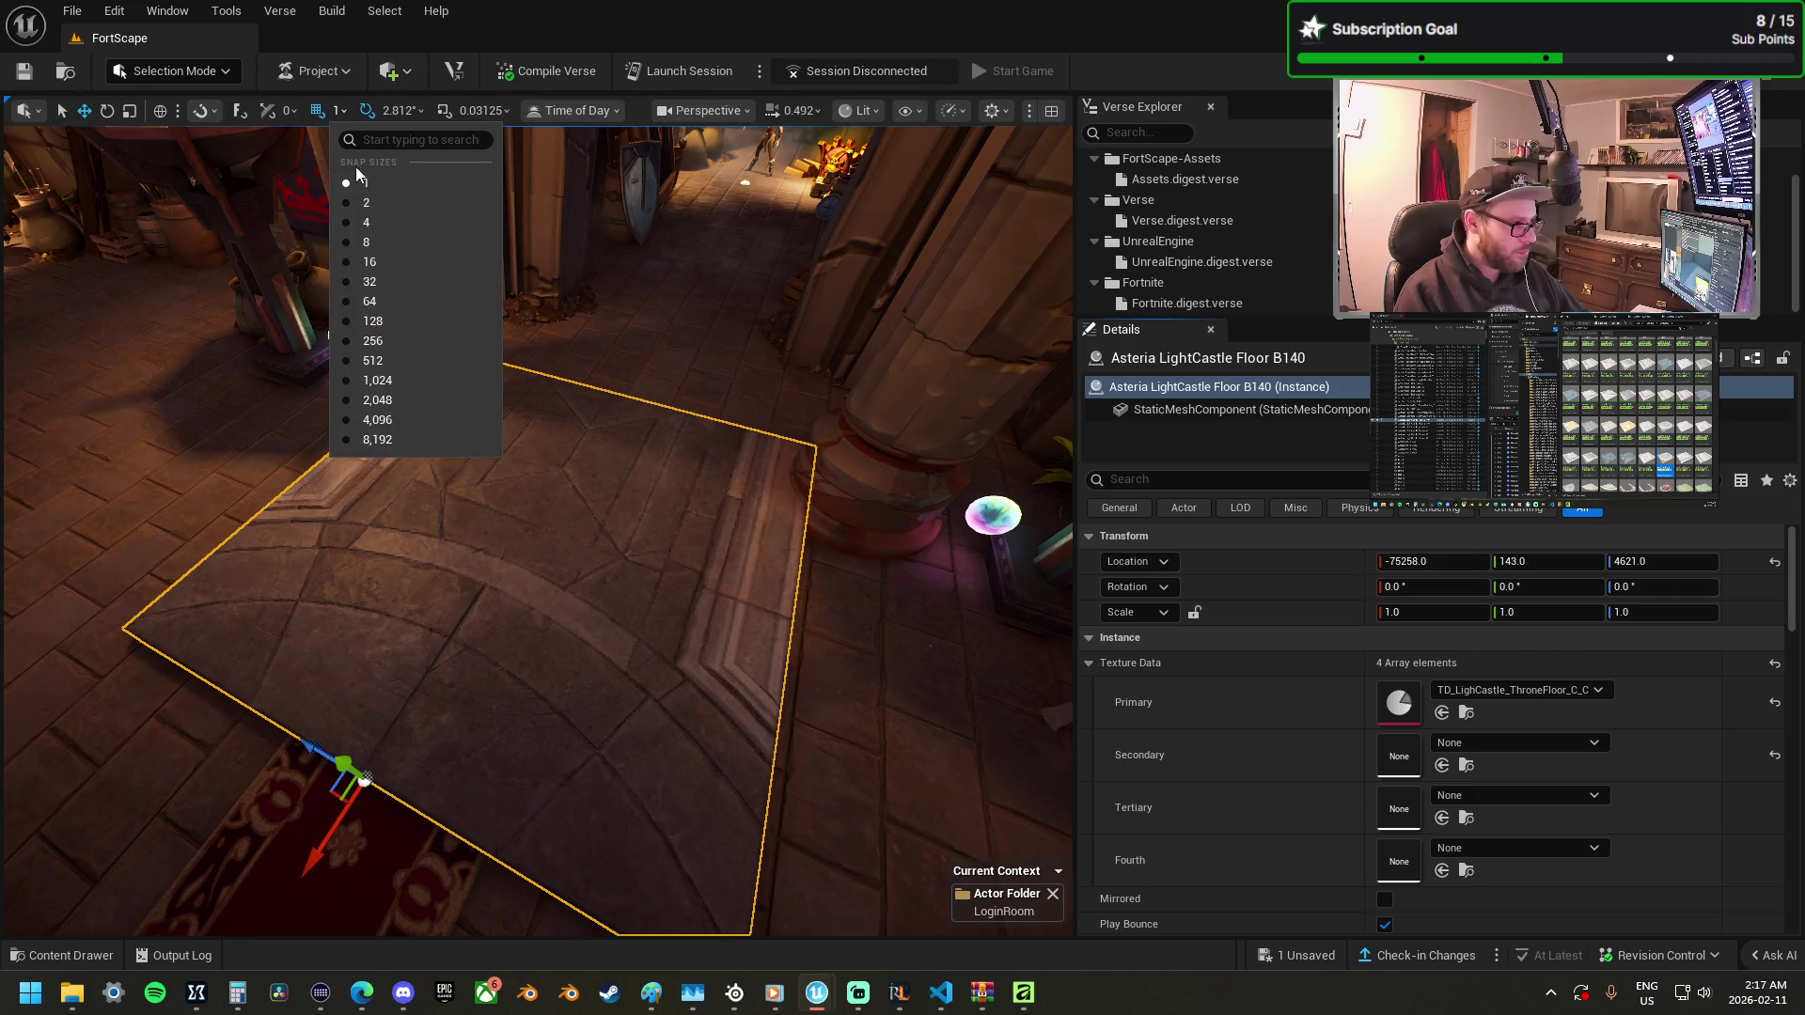
{"action": "left_click", "coordinate": [395, 310]}
{"action": "mouse_move", "coordinate": [346, 837]}
{"action": "left_mouse_down"}
{"action": "mouse_move", "coordinate": [325, 846]}
{"action": "mouse_move", "coordinate": [451, 455]}
{"action": "mouse_move", "coordinate": [576, 404]}
{"action": "left_mouse_up"}
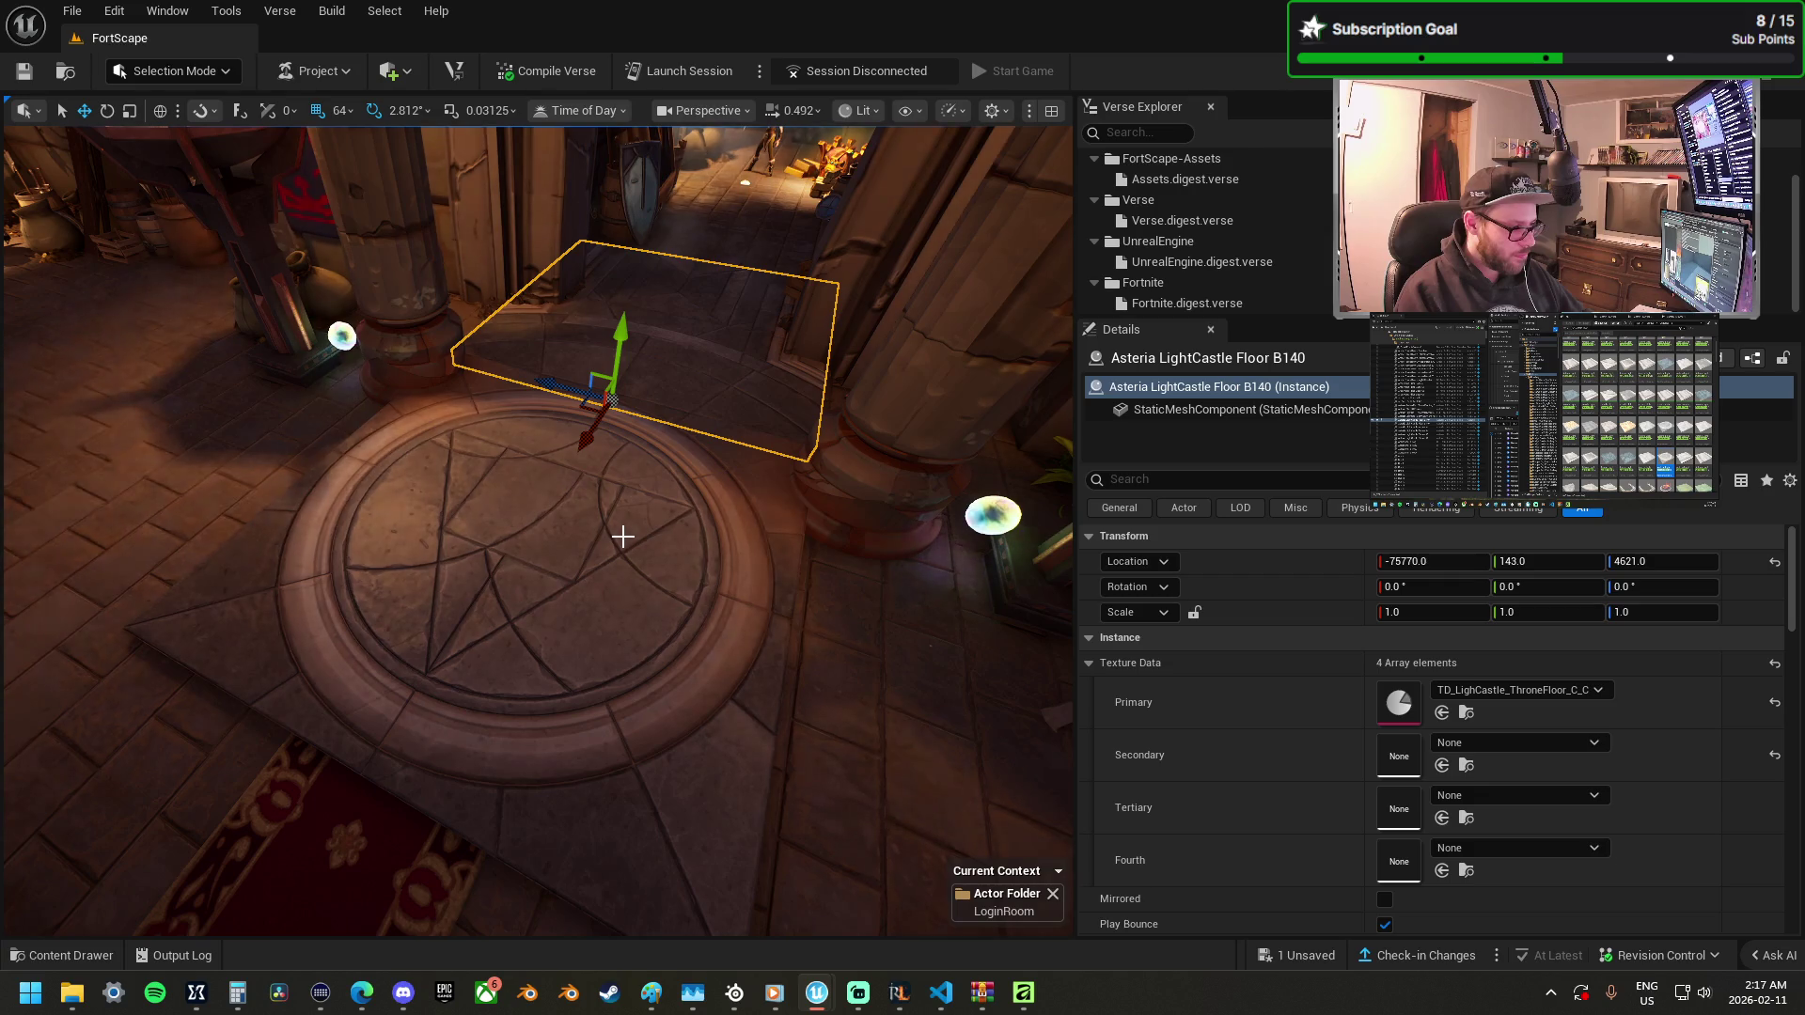
{"action": "left_click", "coordinate": [565, 451], "text": "ctrl"}
{"action": "key", "text": "f"}
{"action": "mouse_move", "coordinate": [362, 691]}
{"action": "left_mouse_down"}
{"action": "mouse_move", "coordinate": [254, 765]}
{"action": "mouse_move", "coordinate": [189, 870]}
{"action": "mouse_move", "coordinate": [94, 931]}
{"action": "mouse_move", "coordinate": [182, 883]}
{"action": "left_mouse_up"}
{"action": "mouse_move", "coordinate": [584, 629]}
{"action": "left_mouse_down"}
{"action": "mouse_move", "coordinate": [667, 489]}
{"action": "mouse_move", "coordinate": [772, 448]}
{"action": "left_mouse_up"}
{"action": "left_click", "coordinate": [772, 447]}
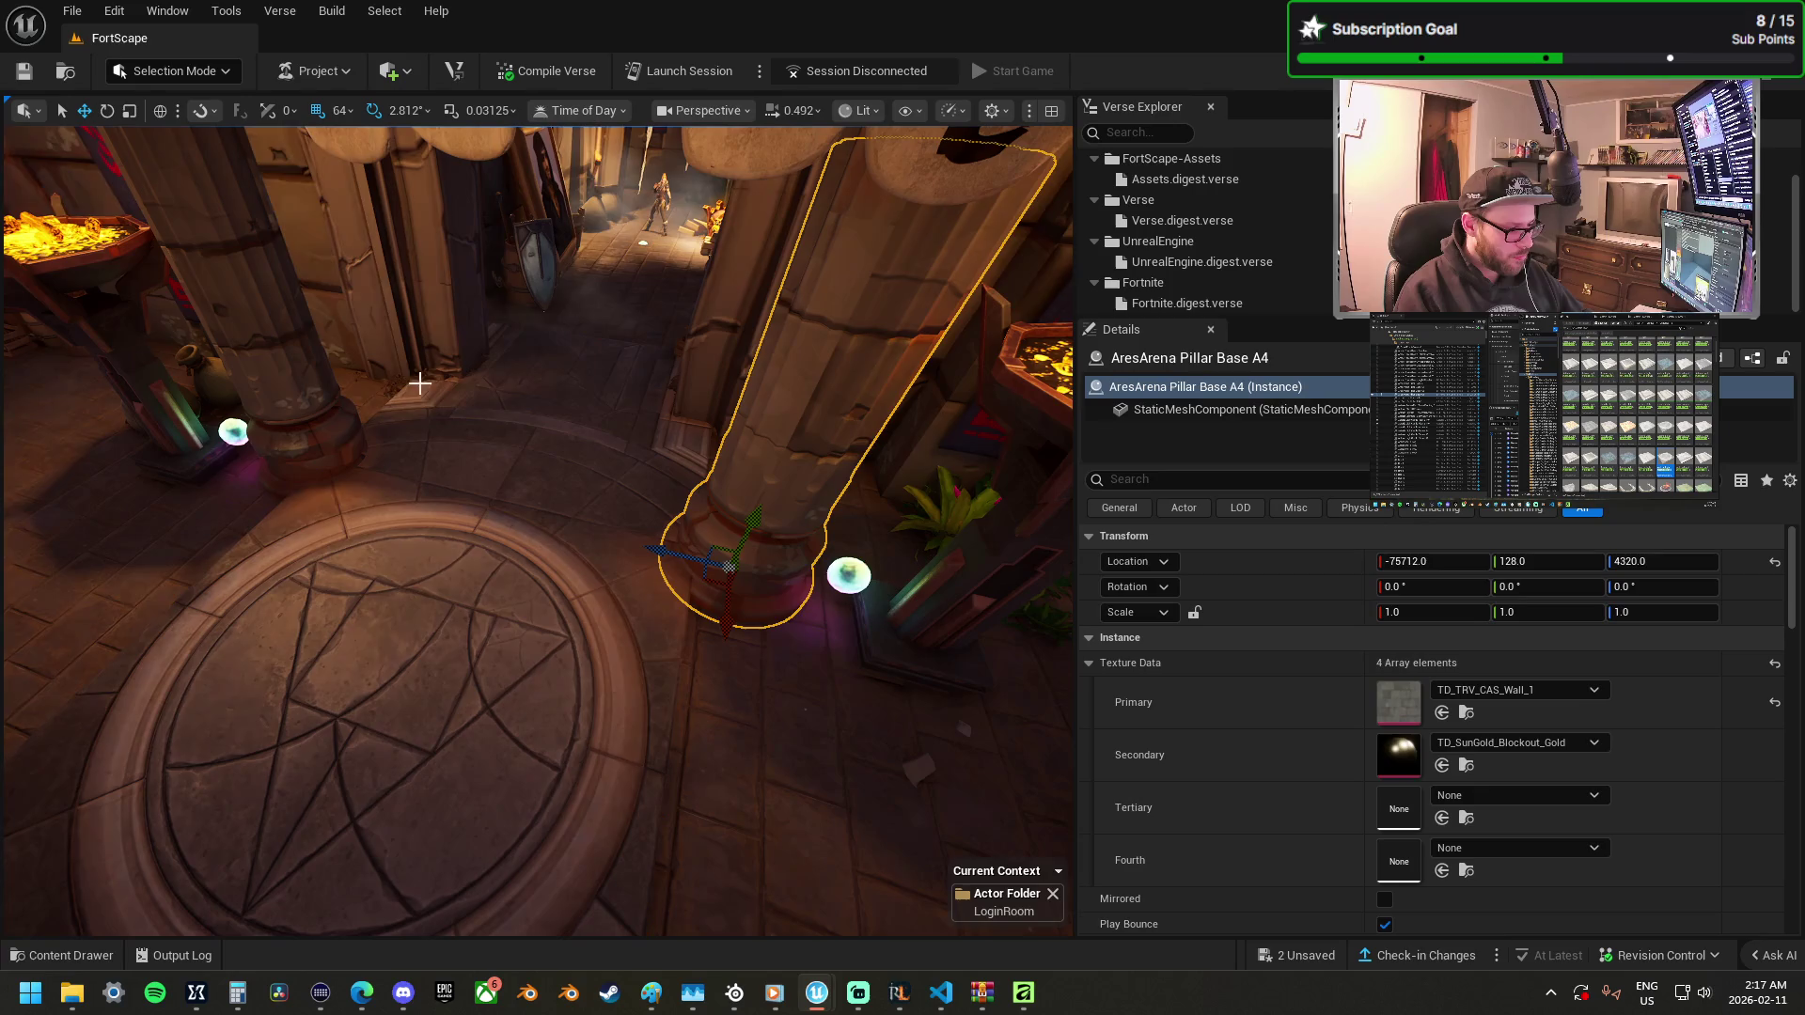
Turn off distance field lighting on the right entrance pillar and inspect the left pillar's mesh.
{"action": "left_click", "coordinate": [1213, 409]}
{"action": "scroll", "coordinate": [1382, 762], "scroll_direction": "down", "scroll_amount": 5}
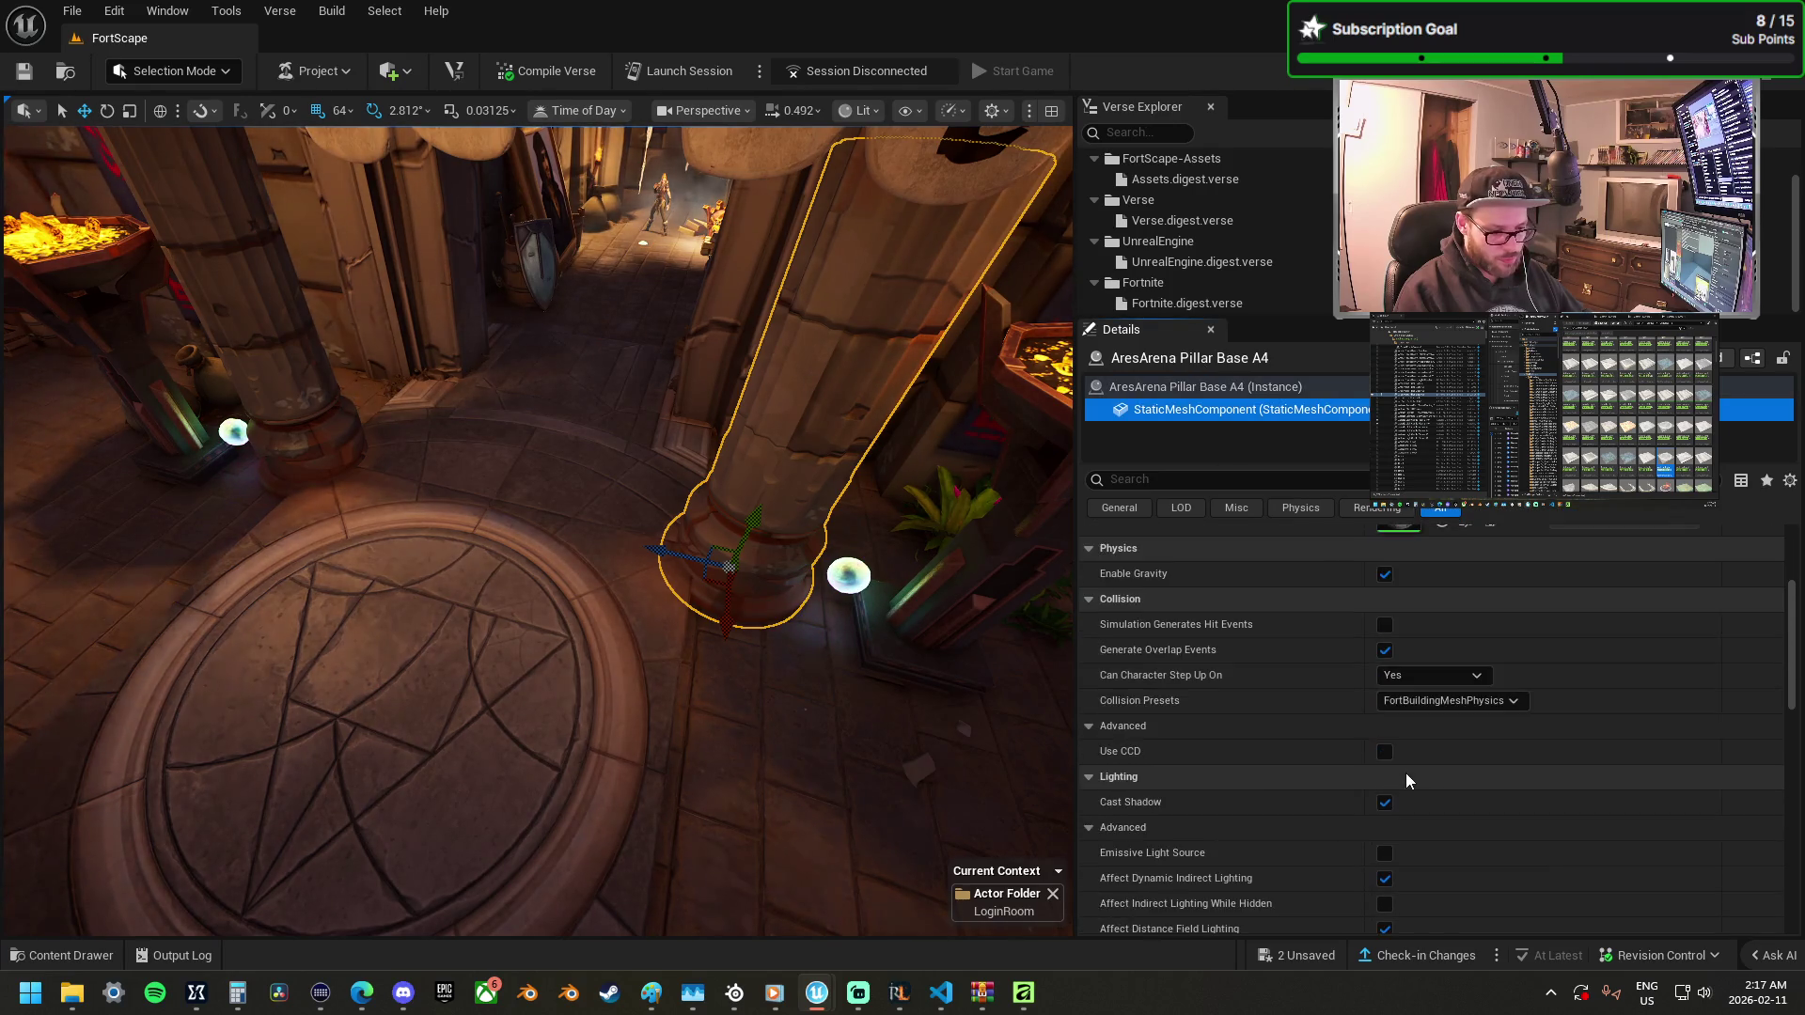
{"action": "left_click", "coordinate": [1385, 837]}
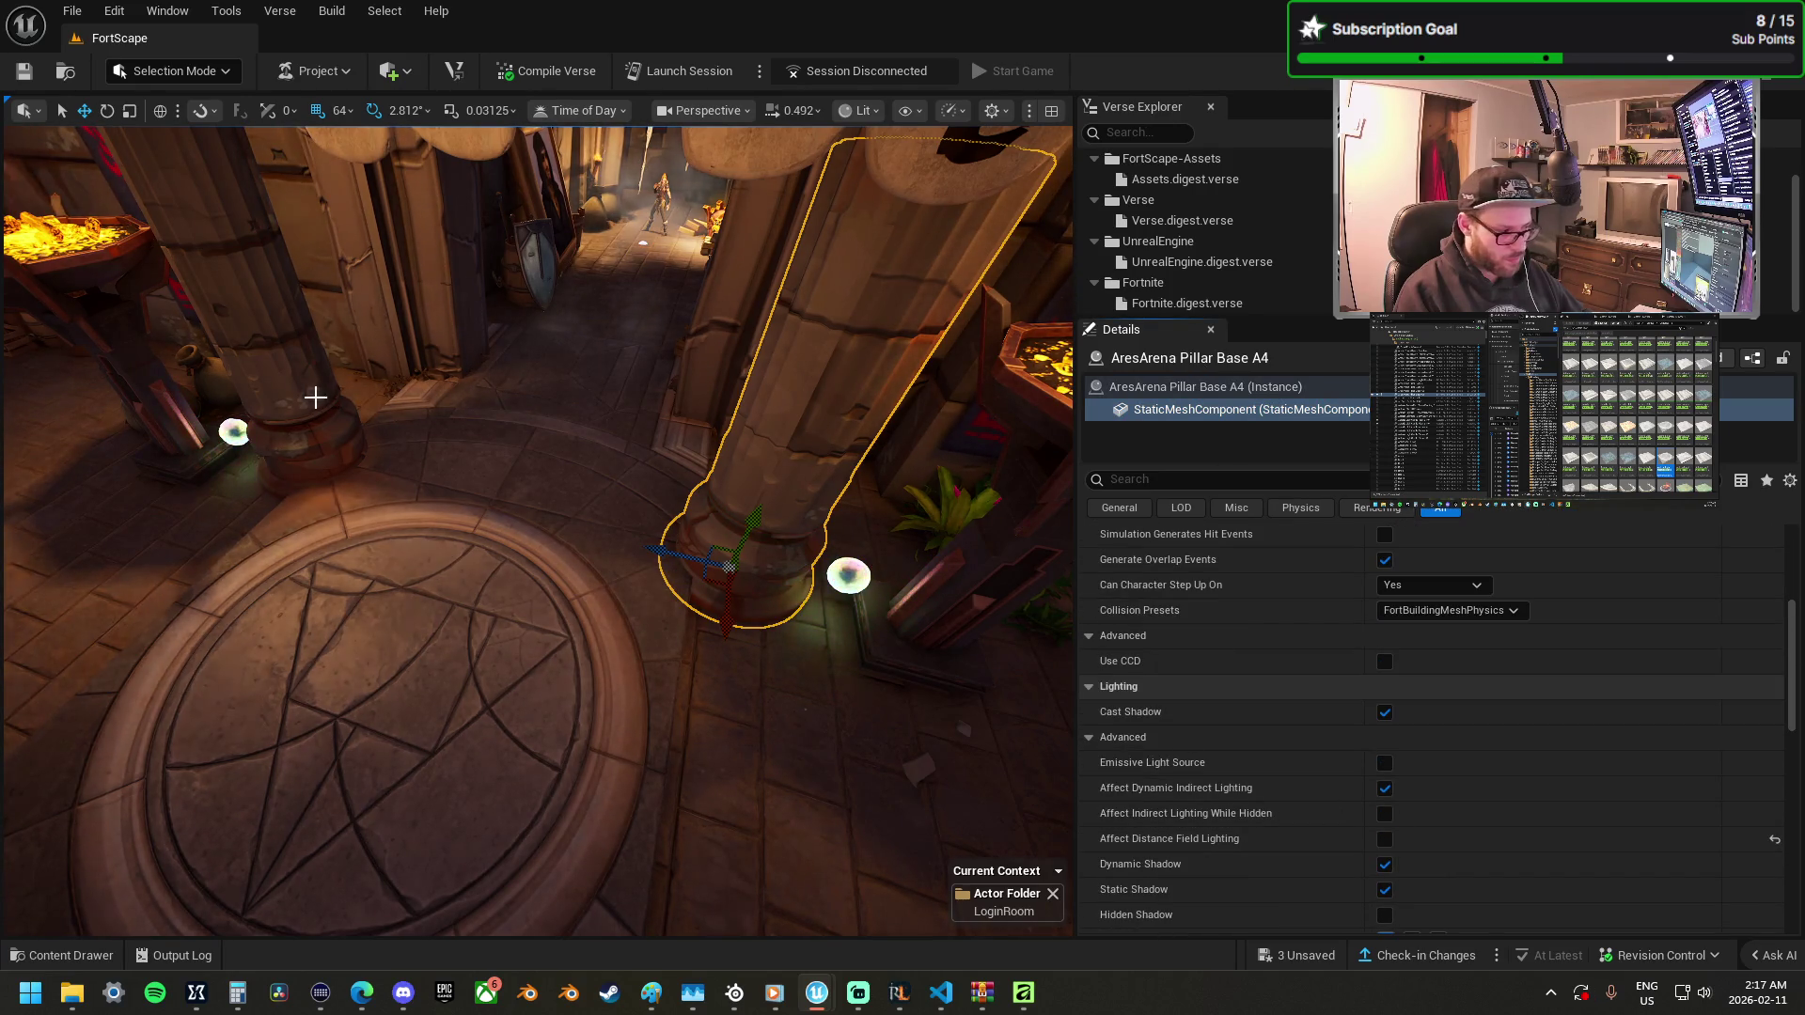
{"action": "left_click", "coordinate": [320, 404]}
{"action": "left_click", "coordinate": [1241, 420]}
{"action": "scroll", "coordinate": [1369, 769], "scroll_direction": "down", "scroll_amount": 10}
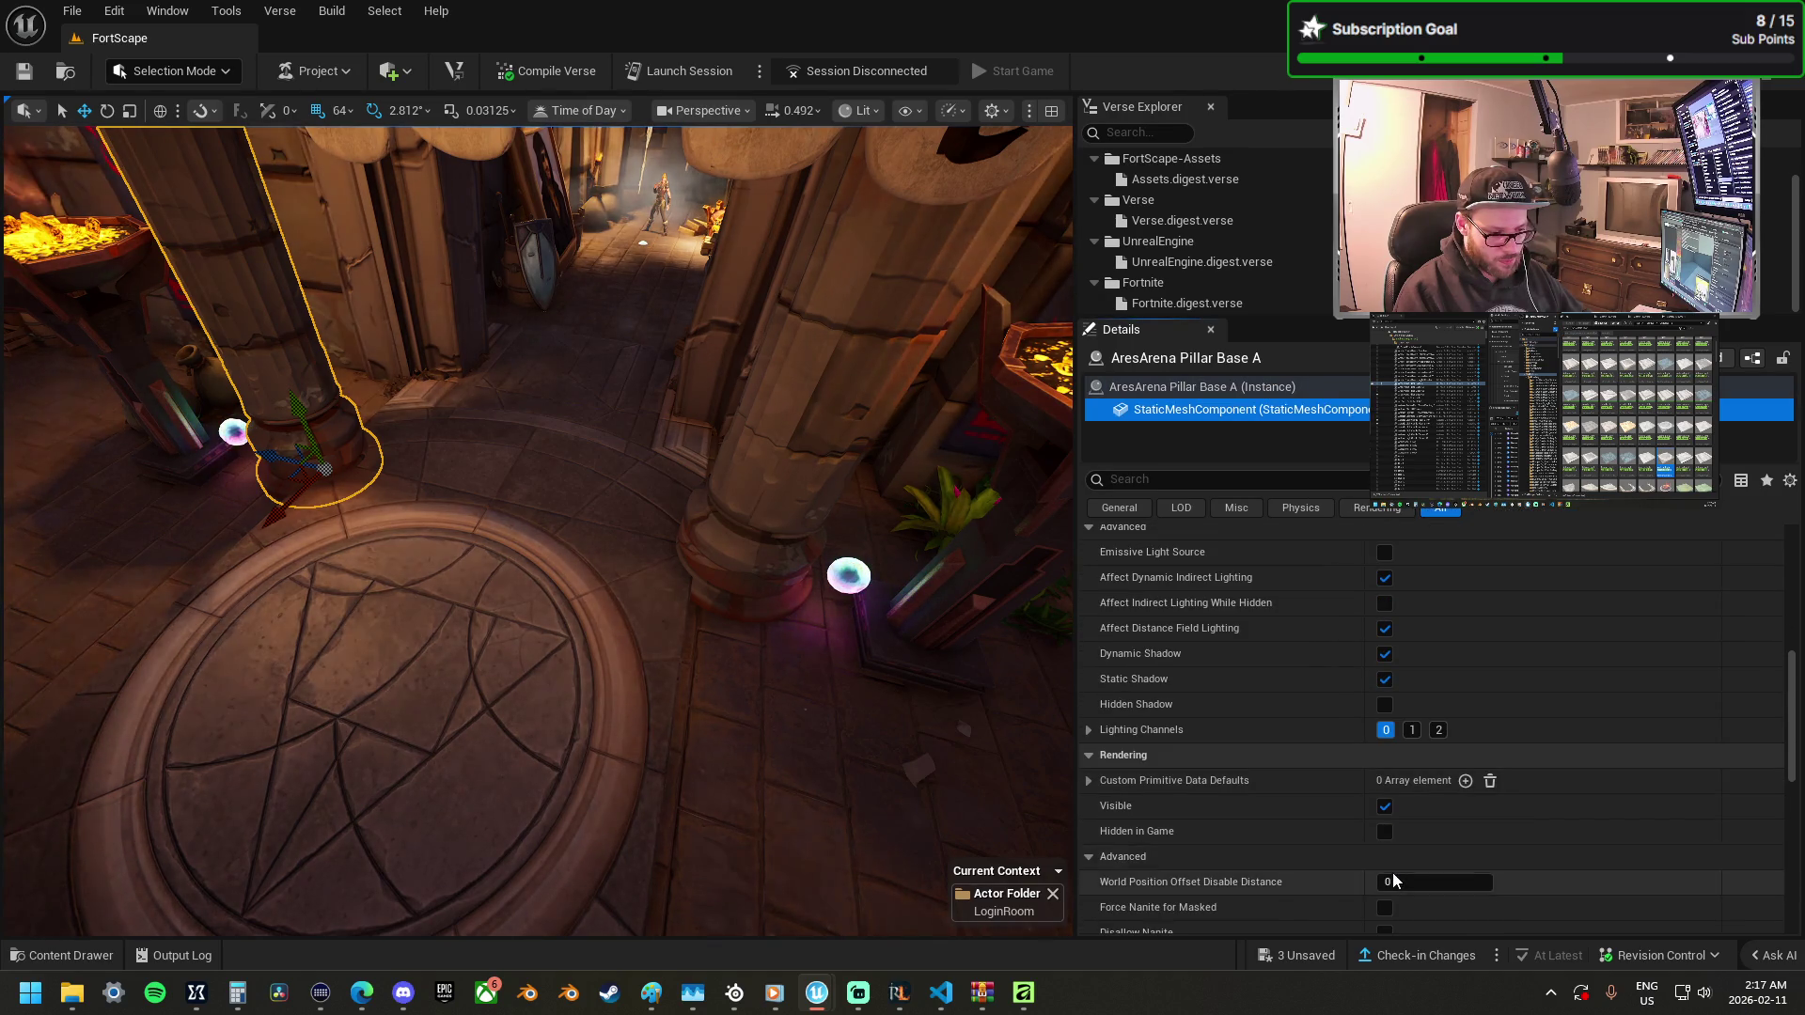
{"action": "scroll", "coordinate": [1392, 873], "scroll_direction": "down", "scroll_amount": 3}
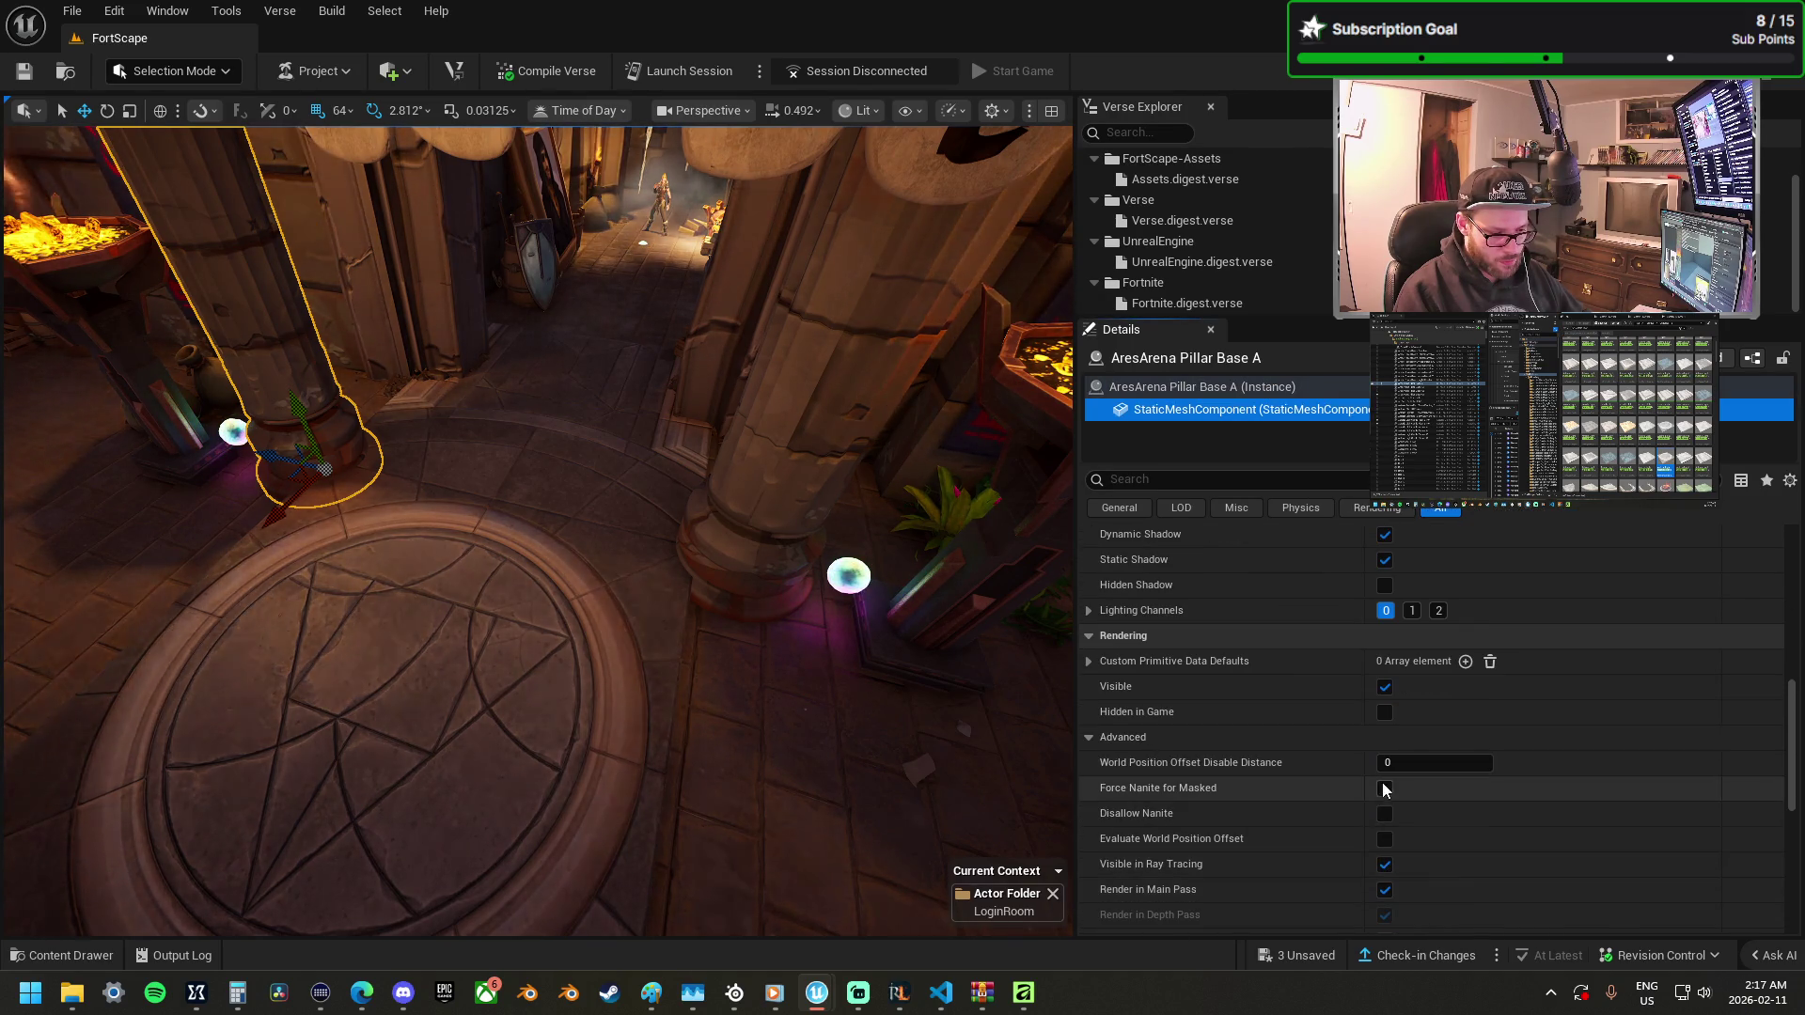
{"action": "scroll", "coordinate": [1382, 780], "scroll_direction": "down", "scroll_amount": 2}
{"action": "scroll", "coordinate": [1273, 768], "scroll_direction": "up", "scroll_amount": 4}
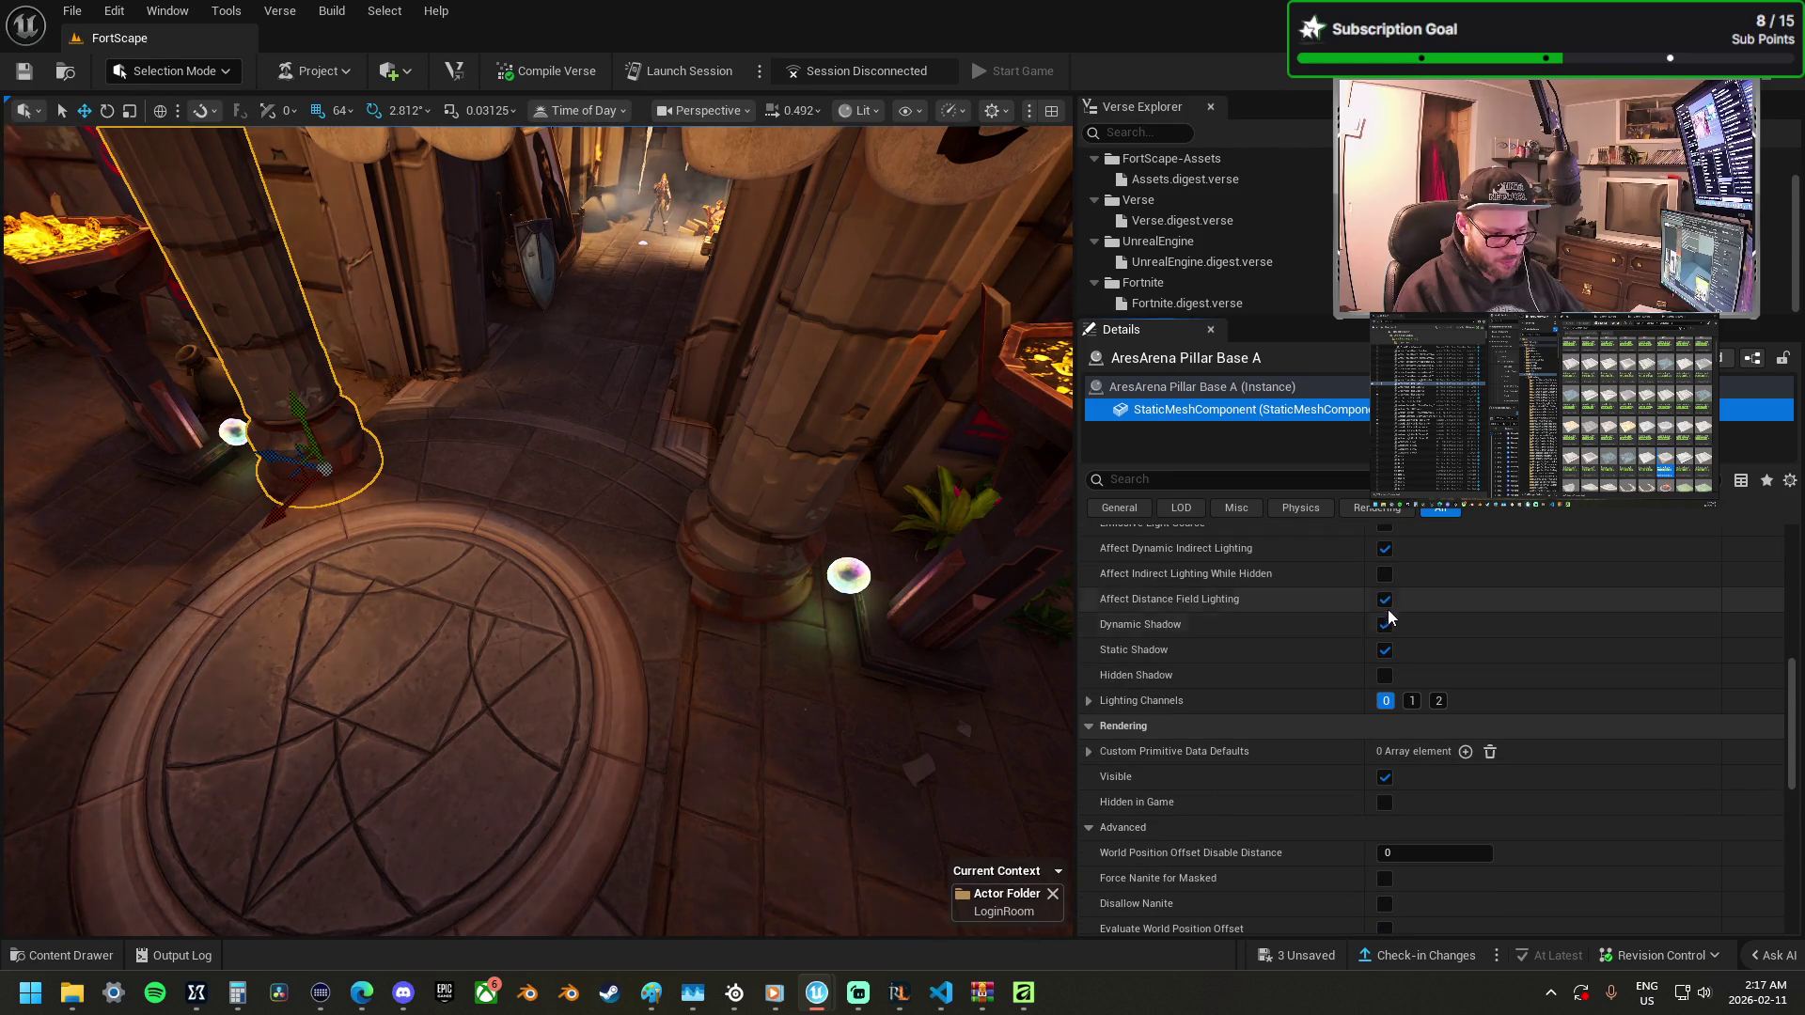
Duplicate the entrance floor tile, rotate the copy 90°, and move it to the lower left.
{"action": "left_click", "coordinate": [551, 632]}
{"action": "left_click", "coordinate": [554, 469]}
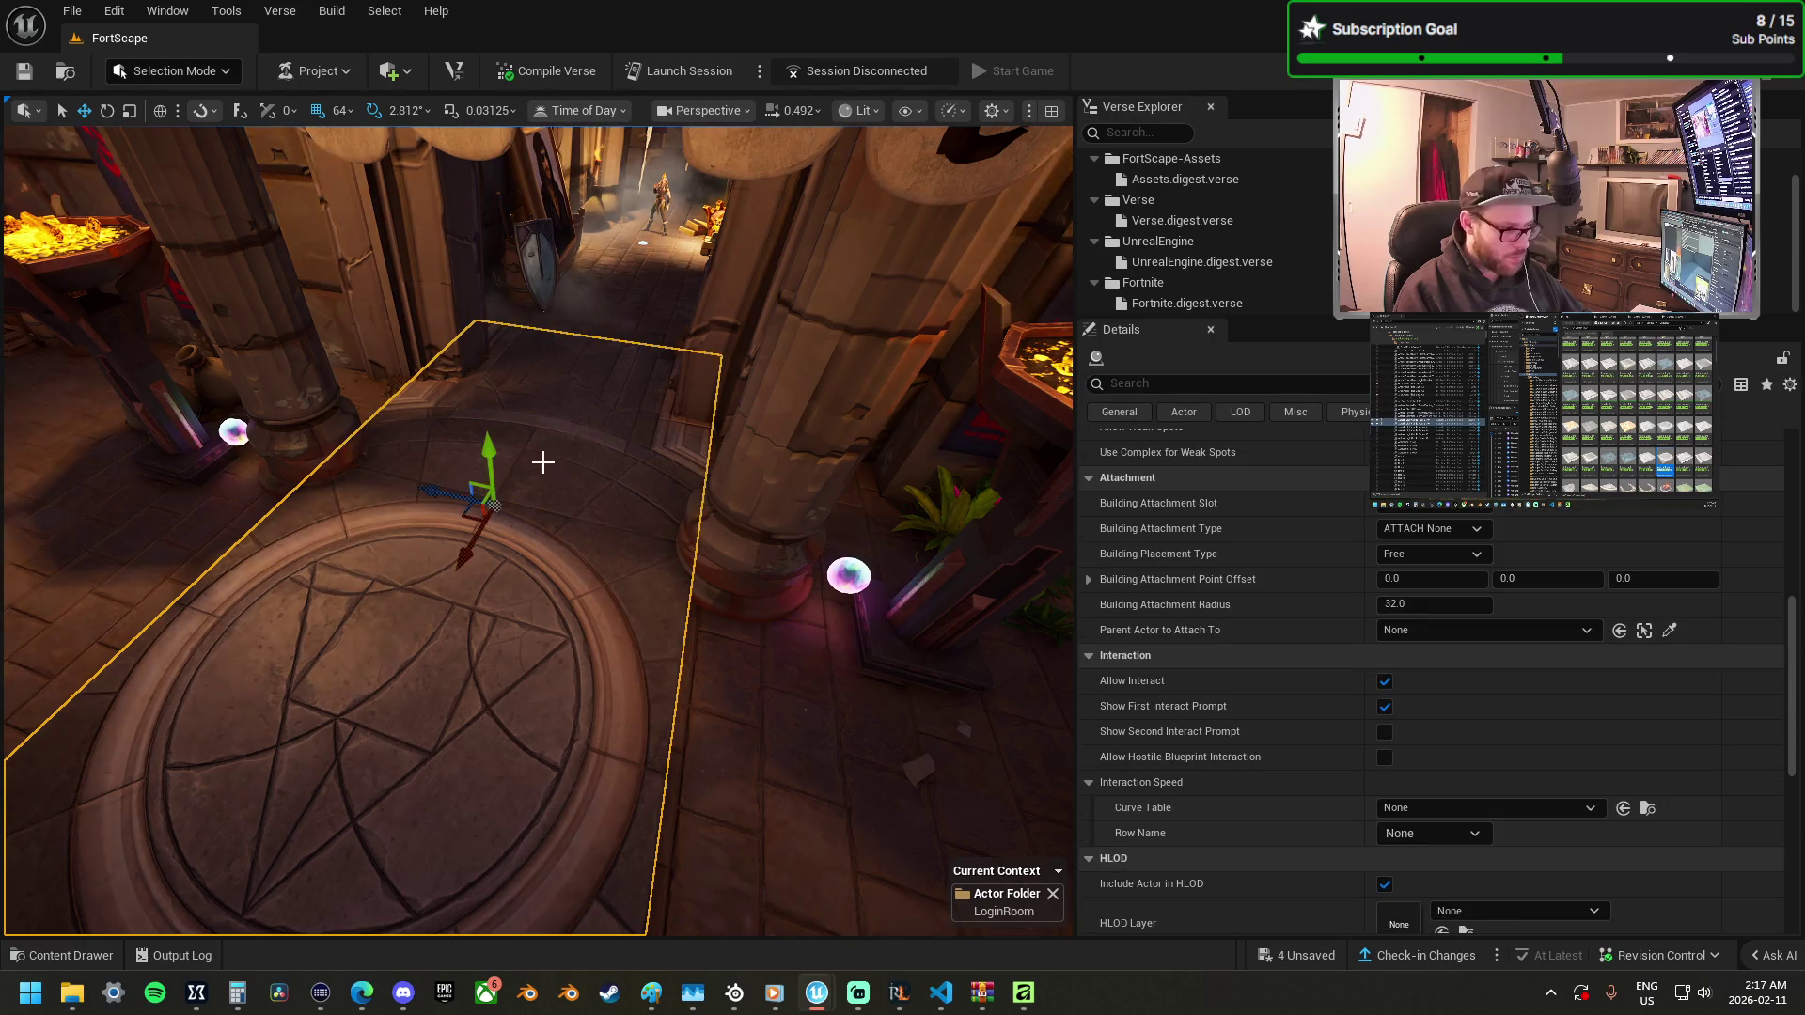
{"action": "key", "text": "f"}
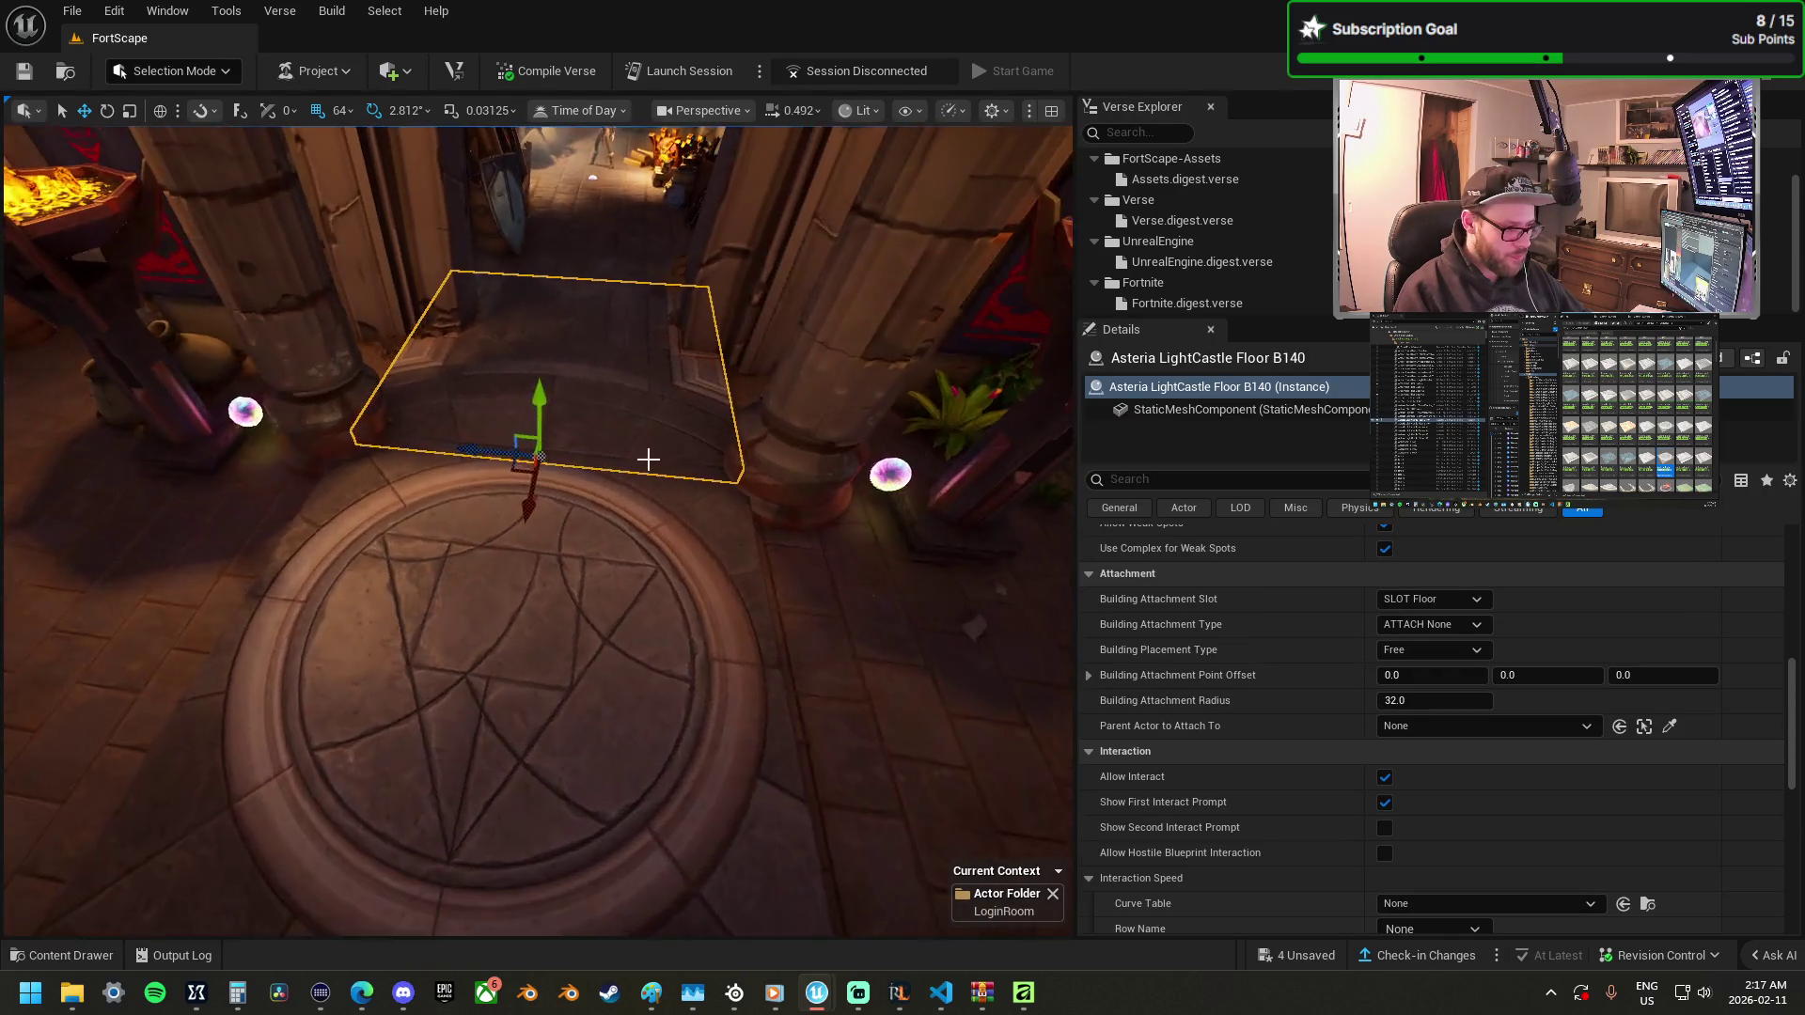
{"action": "key", "text": "e"}
{"action": "left_click_drag", "start_coordinate": [592, 512], "coordinate": [518, 580]}
{"action": "left_click_drag", "start_coordinate": [517, 467], "coordinate": [279, 620]}
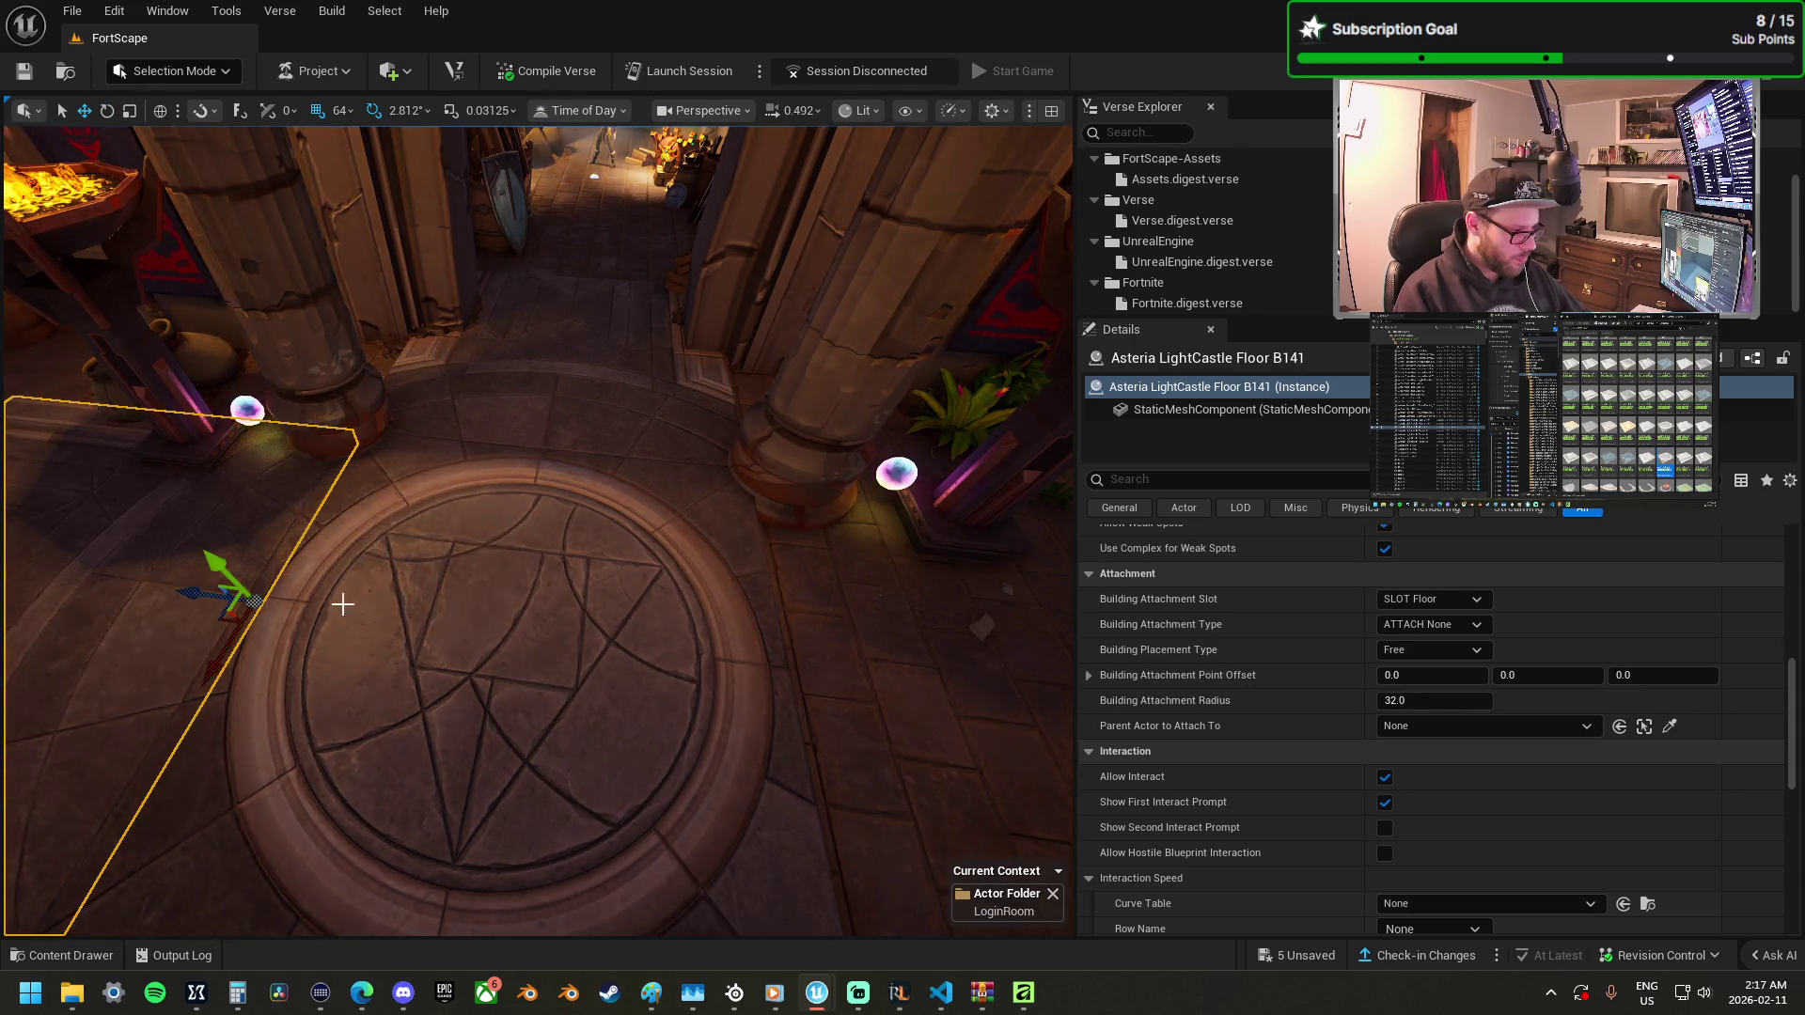
{"action": "key", "text": "f"}
{"action": "scroll", "coordinate": [538, 530], "scroll_direction": "down", "scroll_amount": 5}
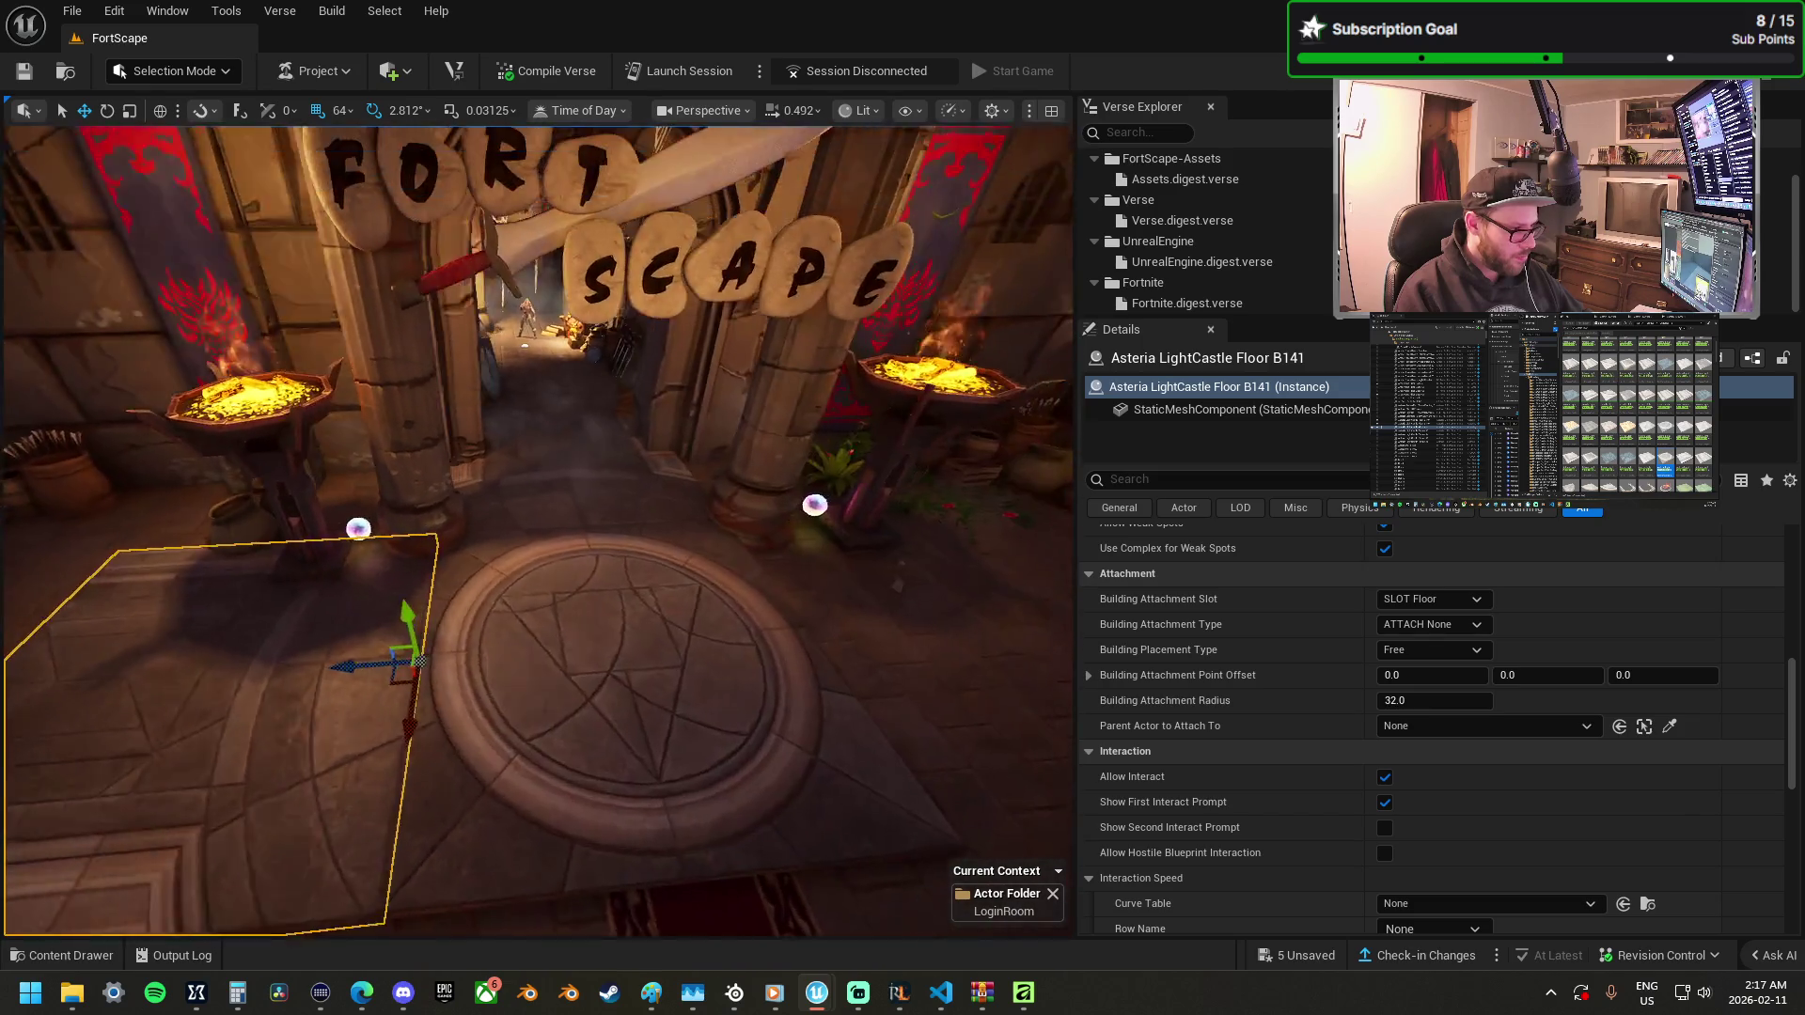
Turn the floor tile to 180° and slide it into the gap beside the gold brazier.
{"action": "mouse_move", "coordinate": [322, 648]}
{"action": "left_mouse_down"}
{"action": "mouse_move", "coordinate": [356, 658]}
{"action": "mouse_move", "coordinate": [407, 624]}
{"action": "mouse_move", "coordinate": [866, 616]}
{"action": "mouse_move", "coordinate": [677, 608]}
{"action": "mouse_move", "coordinate": [701, 691]}
{"action": "mouse_move", "coordinate": [606, 646]}
{"action": "mouse_move", "coordinate": [786, 717]}
{"action": "mouse_move", "coordinate": [874, 636]}
{"action": "left_mouse_up"}
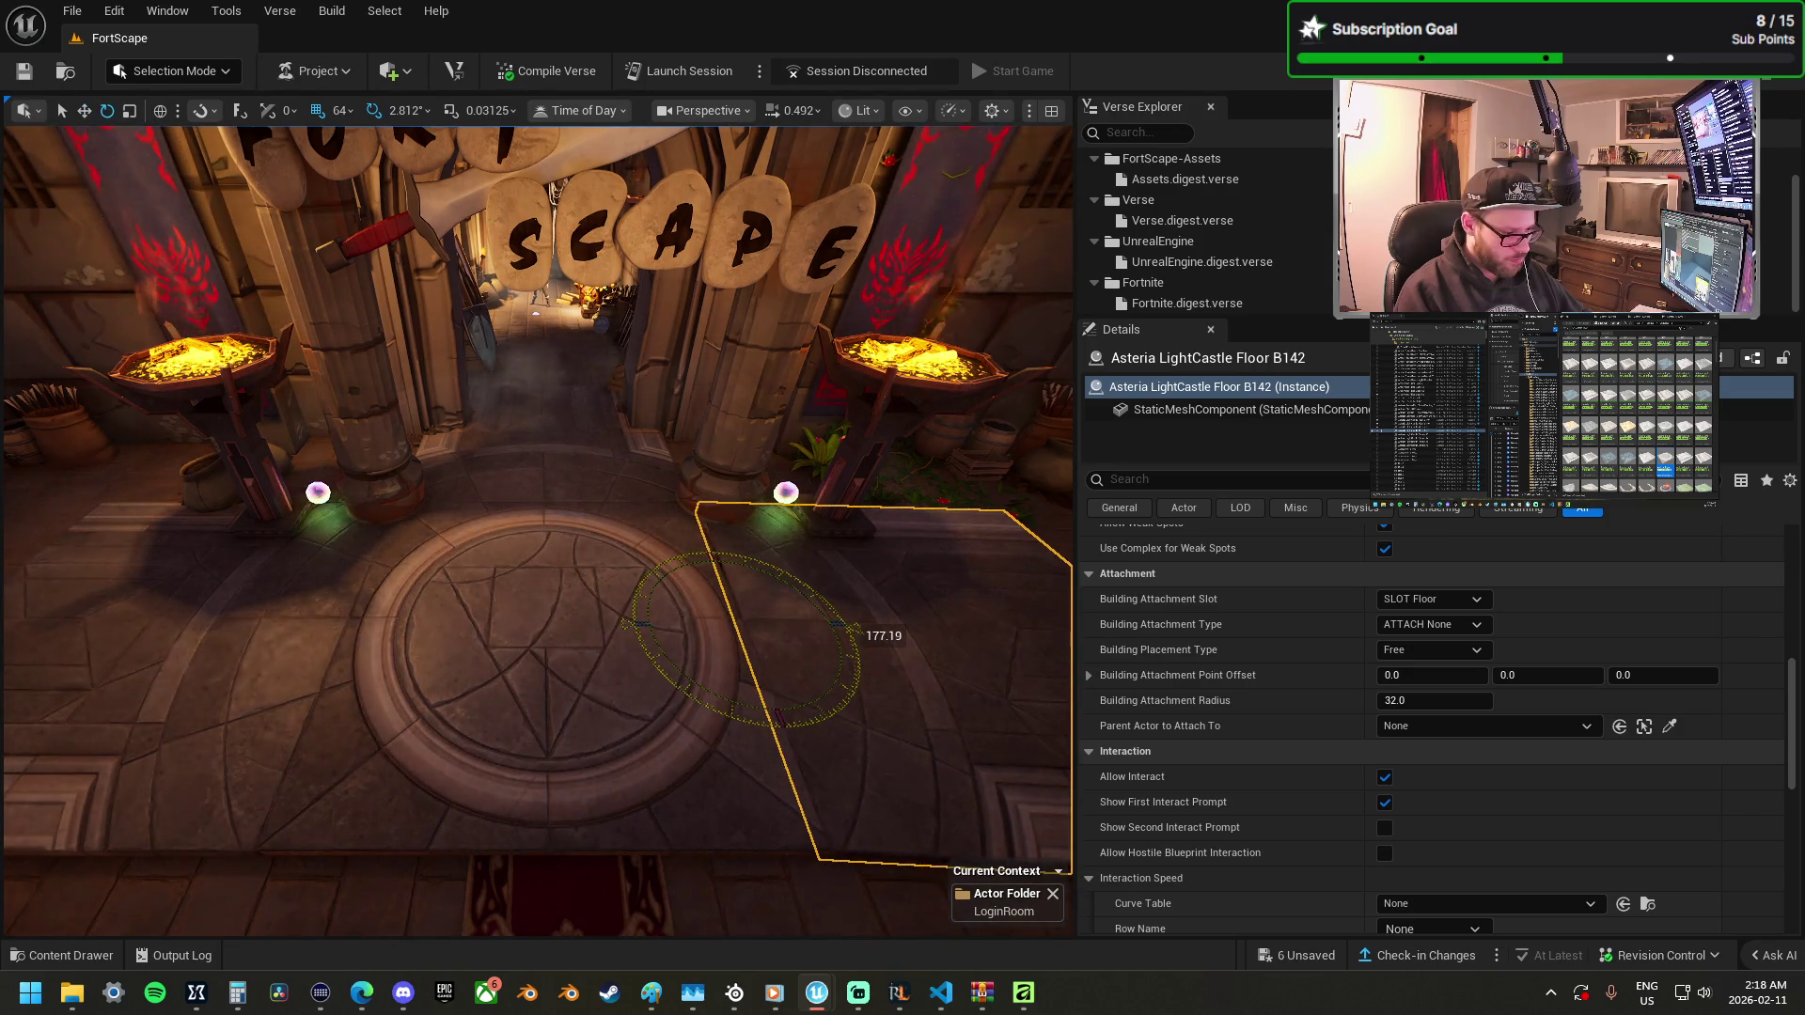
{"action": "mouse_move", "coordinate": [726, 677]}
{"action": "left_mouse_down"}
{"action": "mouse_move", "coordinate": [780, 654]}
{"action": "mouse_move", "coordinate": [611, 653]}
{"action": "left_mouse_up"}
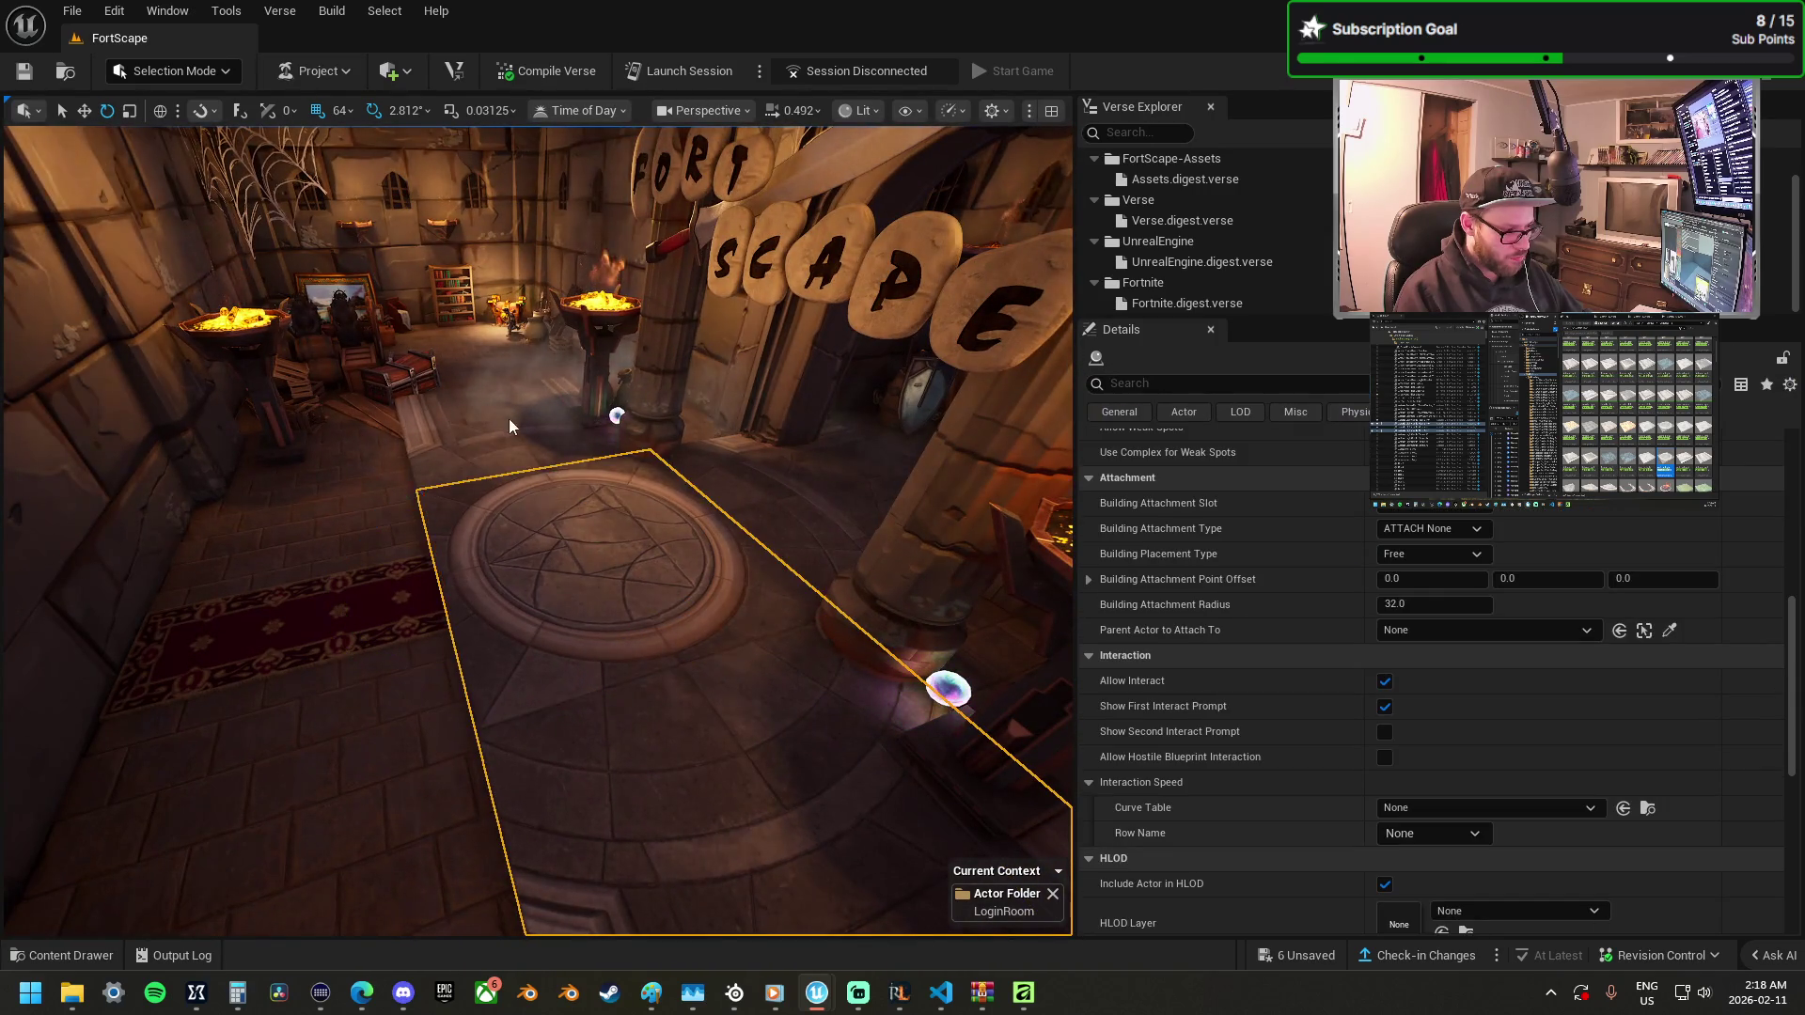
{"action": "mouse_move", "coordinate": [662, 531]}
{"action": "left_mouse_down"}
{"action": "mouse_move", "coordinate": [603, 548]}
{"action": "mouse_move", "coordinate": [700, 543]}
{"action": "left_mouse_up"}
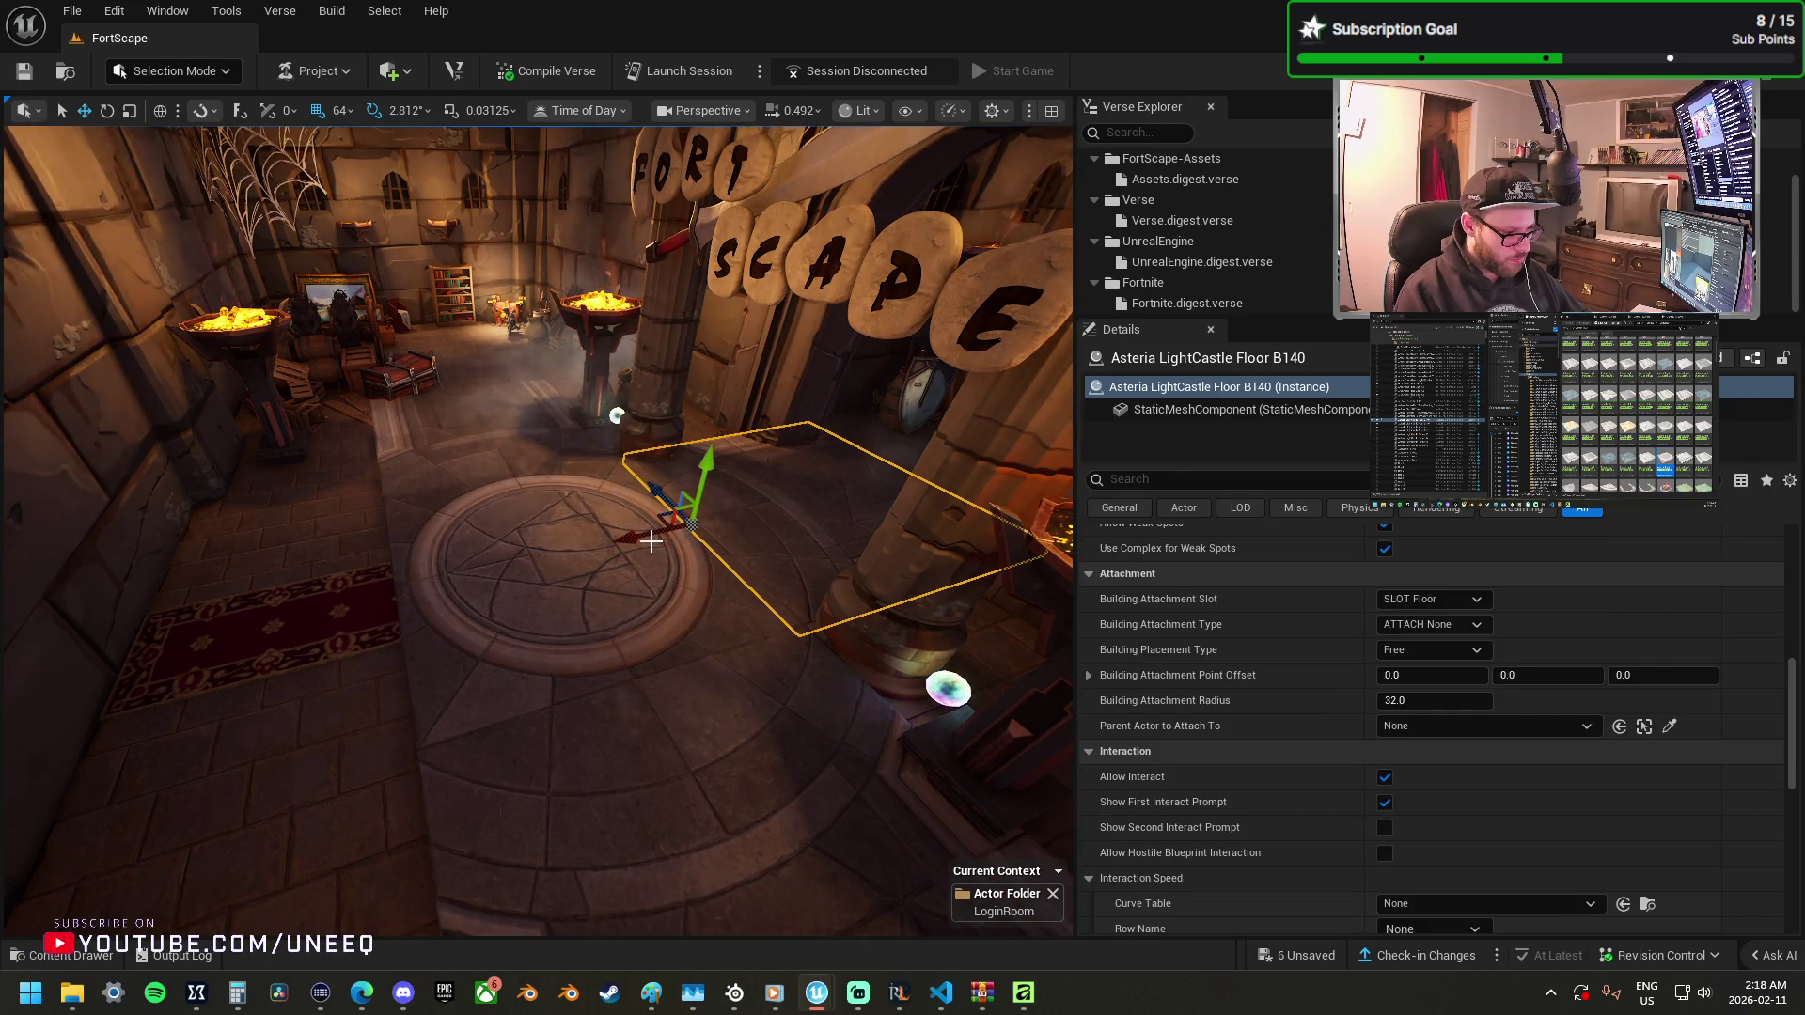
{"action": "left_click_drag", "start_coordinate": [575, 579], "coordinate": [799, 634]}
{"action": "key", "text": "w"}
{"action": "left_click_drag", "start_coordinate": [645, 554], "coordinate": [315, 604]}
{"action": "mouse_move", "coordinate": [526, 526]}
{"action": "left_mouse_down"}
{"action": "mouse_move", "coordinate": [676, 508]}
{"action": "mouse_move", "coordinate": [564, 583]}
{"action": "mouse_move", "coordinate": [621, 761]}
{"action": "mouse_move", "coordinate": [658, 658]}
{"action": "mouse_move", "coordinate": [363, 516]}
{"action": "left_mouse_up"}
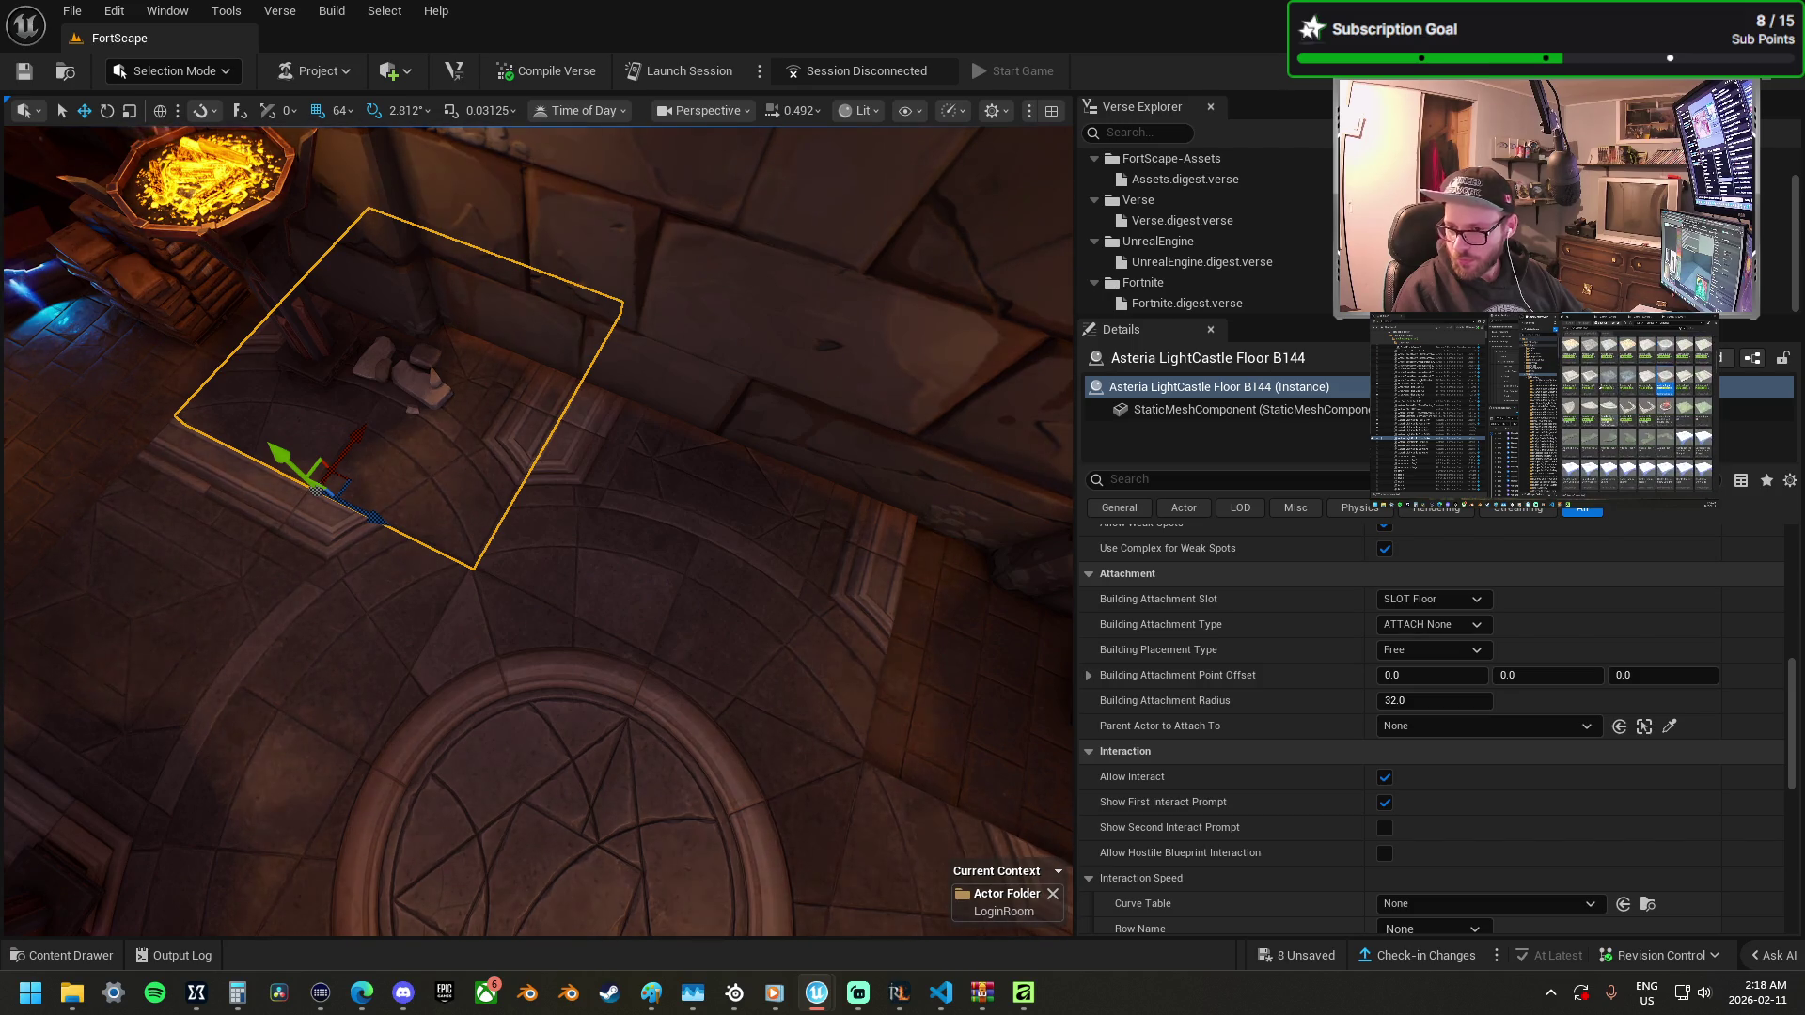
Replace the selected floor tile with another floor piece and move it up and to the right.
{"action": "right_click", "coordinate": [446, 342]}
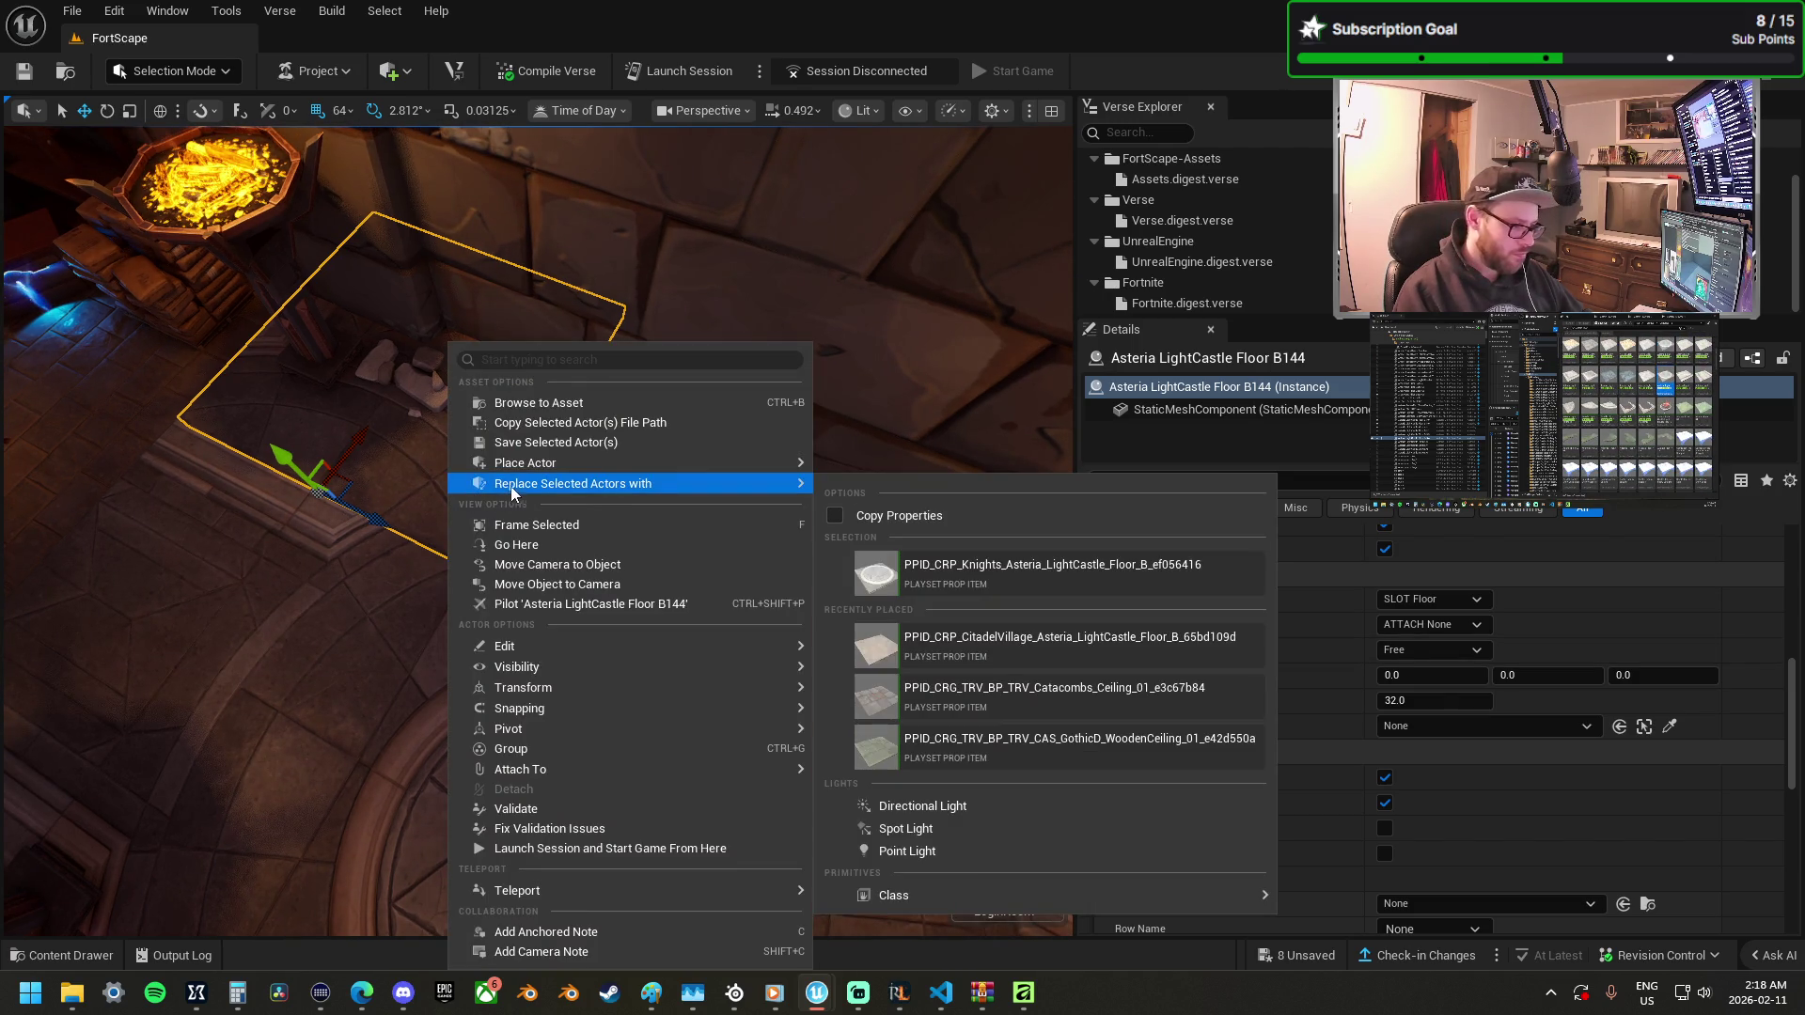
{"action": "left_click", "coordinate": [560, 406]}
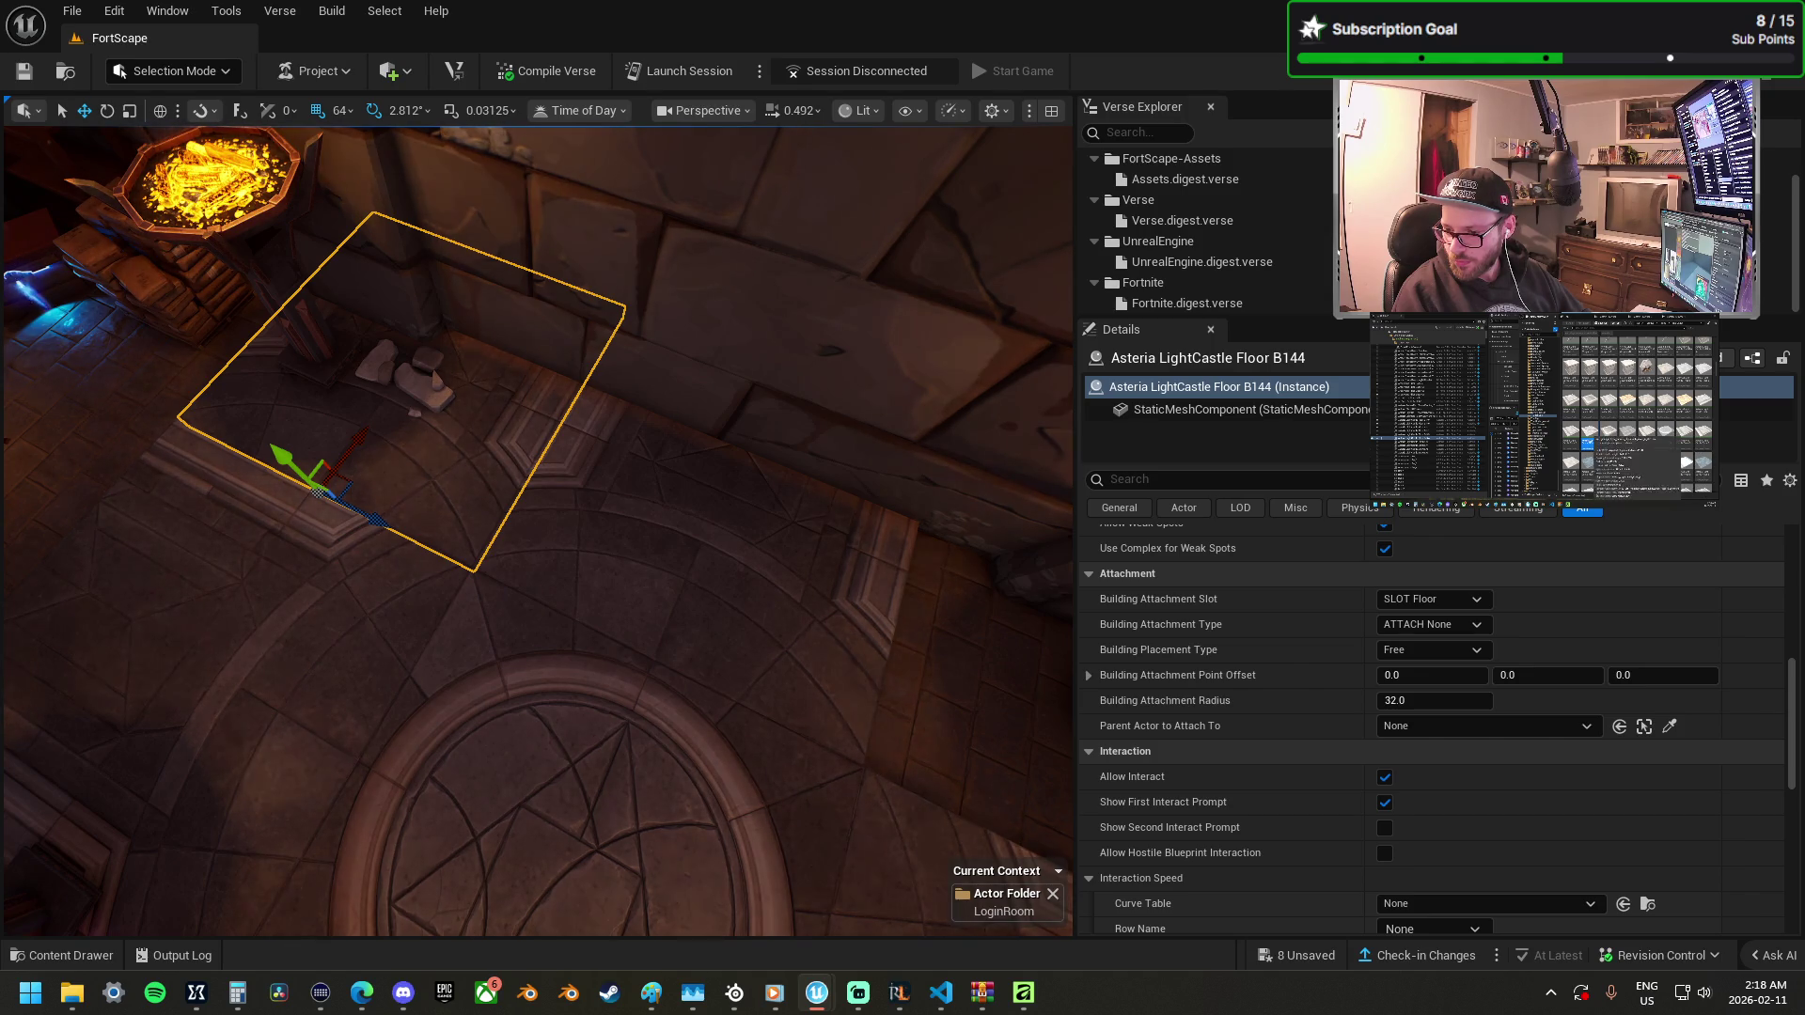
{"action": "right_click", "coordinate": [472, 477]}
{"action": "mouse_move", "coordinate": [601, 475]}
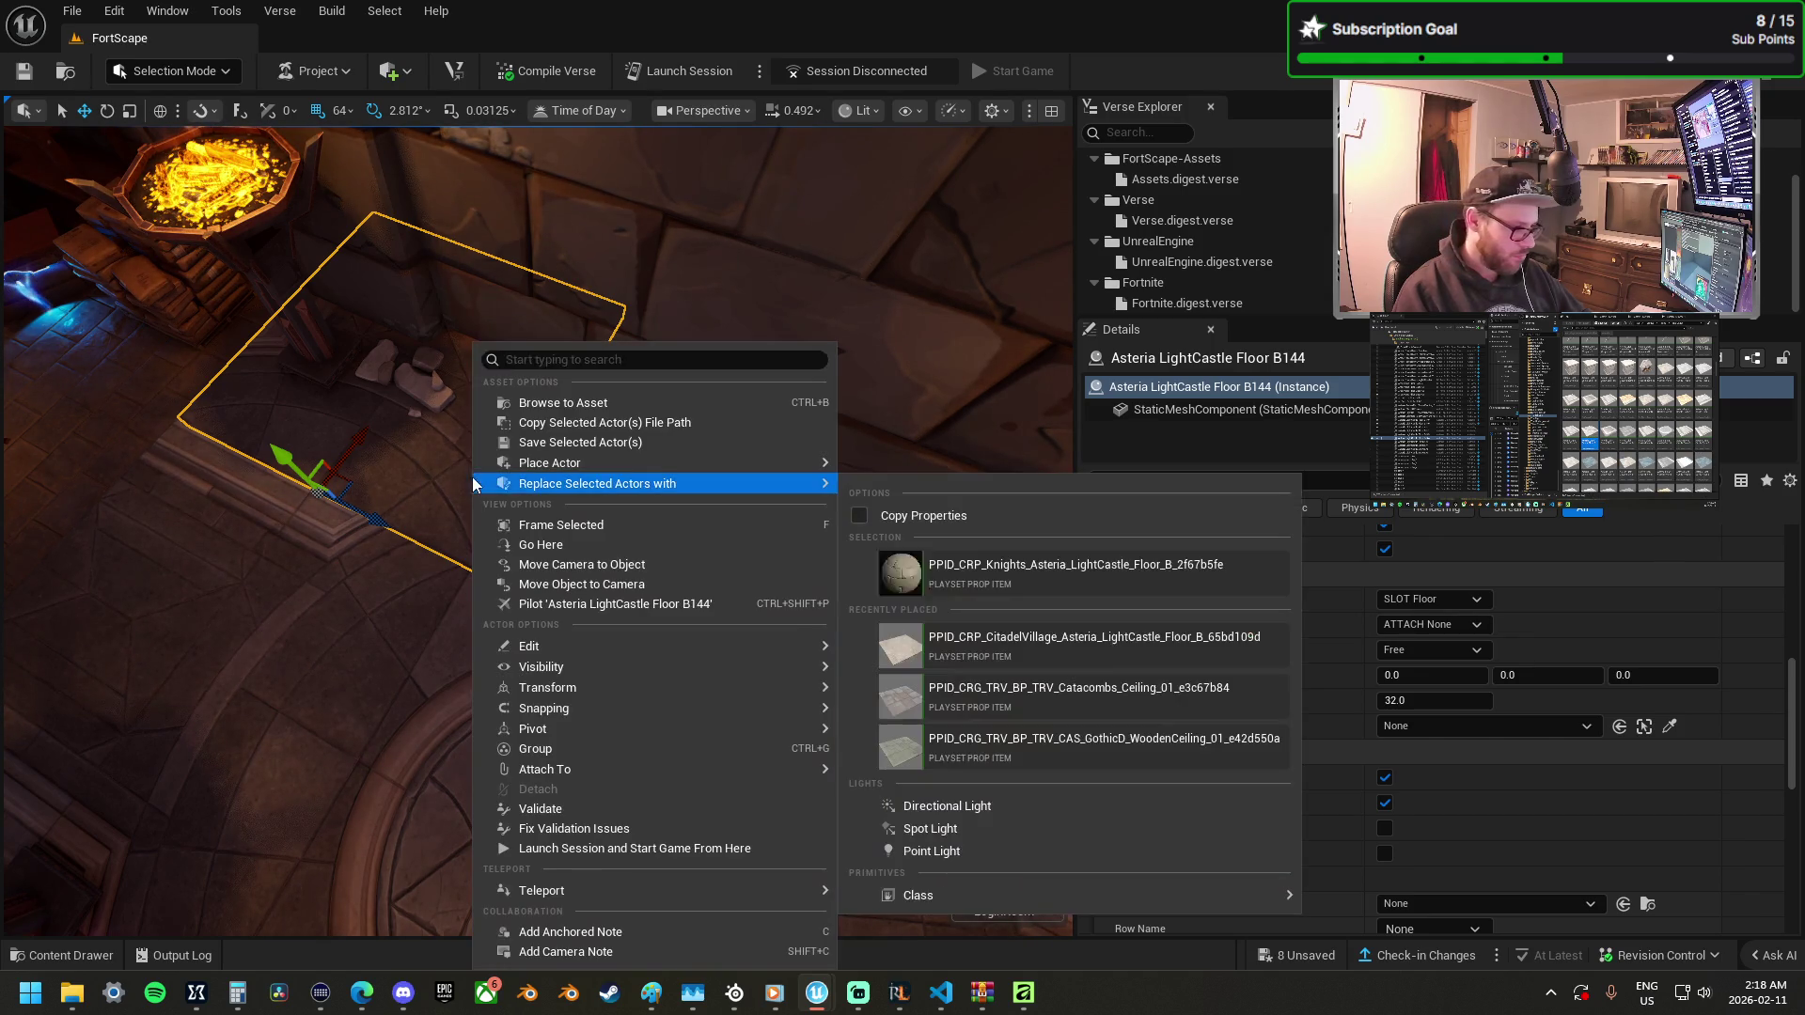
{"action": "left_click", "coordinate": [1038, 585]}
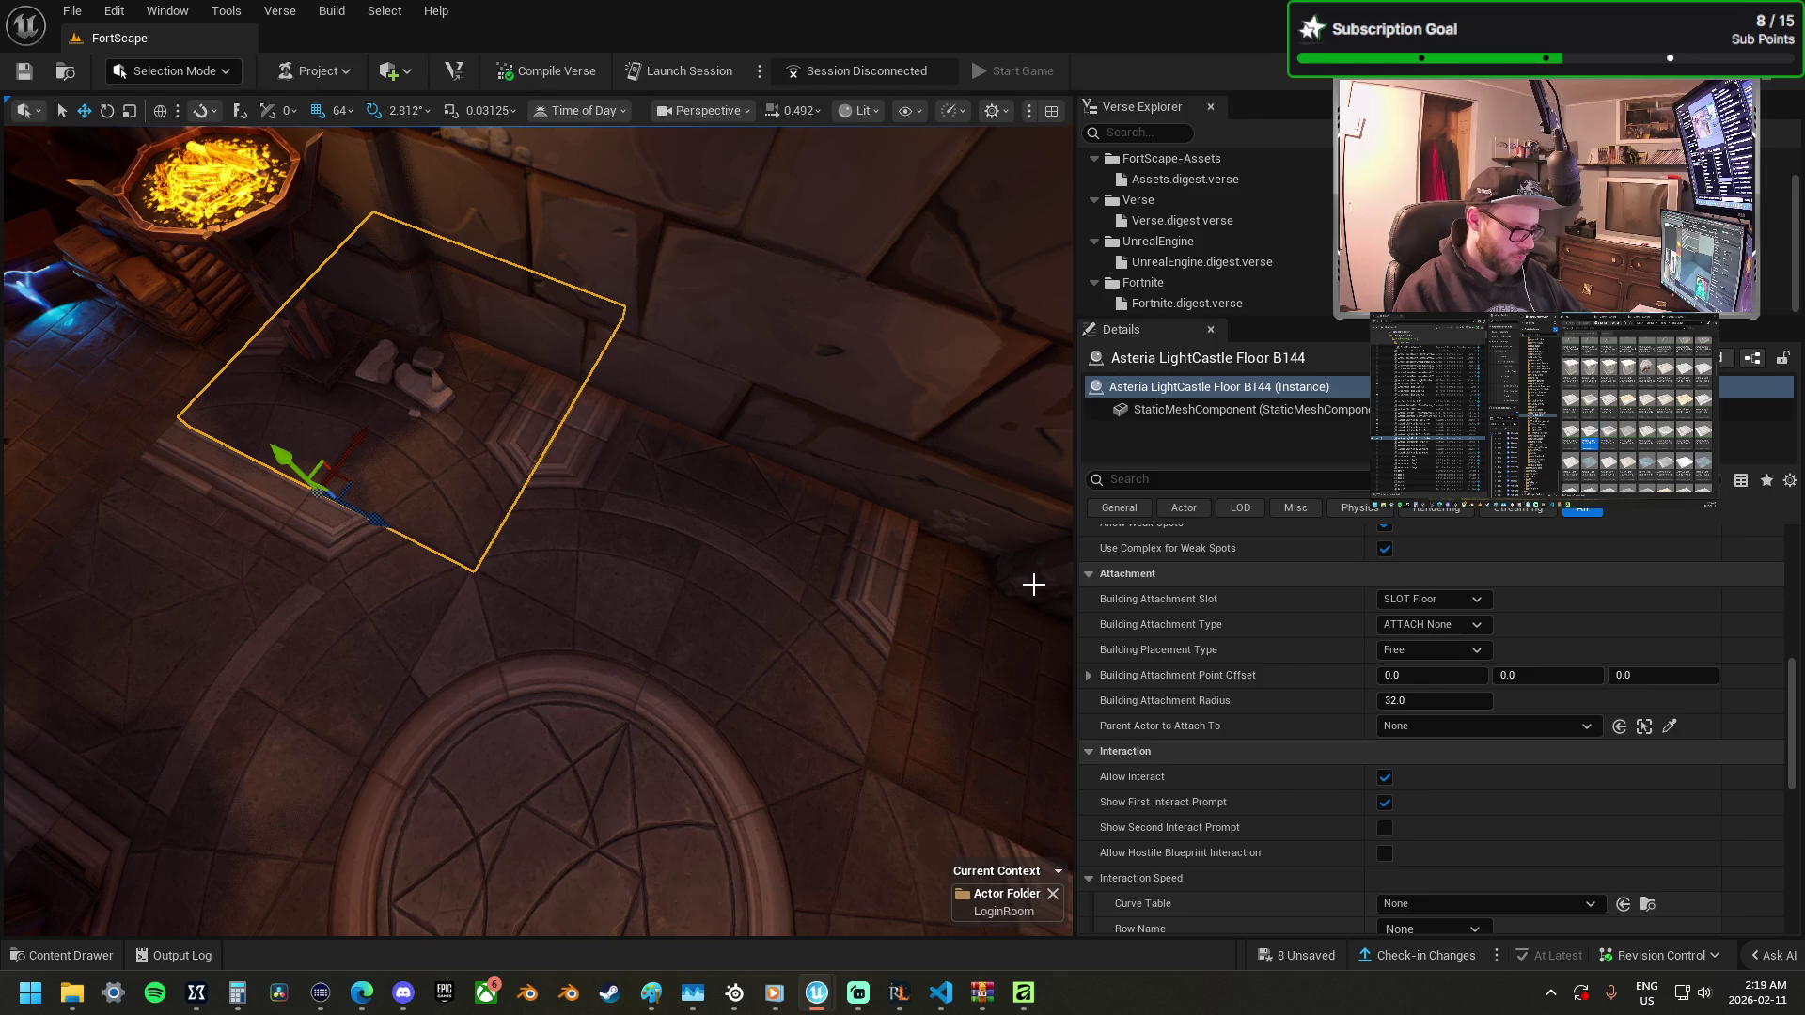
{"action": "mouse_move", "coordinate": [493, 519]}
{"action": "left_mouse_down"}
{"action": "mouse_move", "coordinate": [538, 548]}
{"action": "mouse_move", "coordinate": [483, 524]}
{"action": "mouse_move", "coordinate": [524, 512]}
{"action": "mouse_move", "coordinate": [499, 414]}
{"action": "left_mouse_up"}
{"action": "key", "text": "e"}
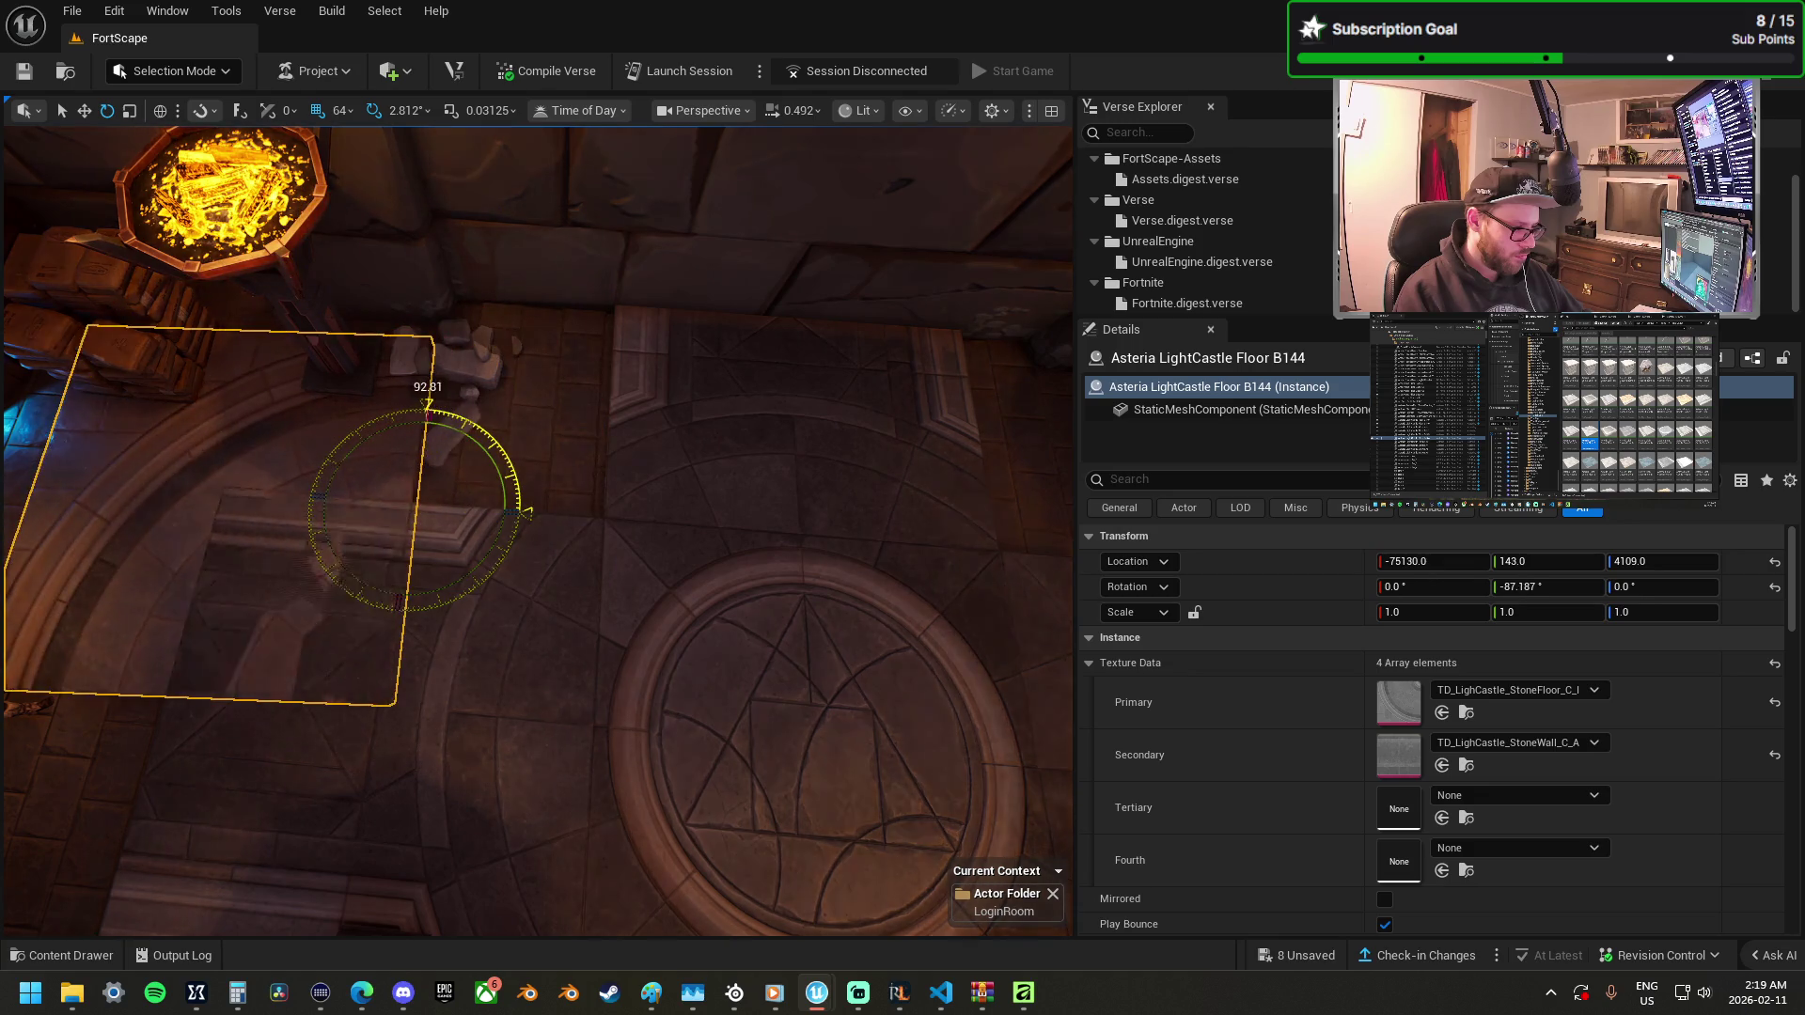
{"action": "key", "text": "w"}
{"action": "mouse_move", "coordinate": [436, 486]}
{"action": "left_mouse_down"}
{"action": "mouse_move", "coordinate": [588, 419]}
{"action": "mouse_move", "coordinate": [645, 419]}
{"action": "mouse_move", "coordinate": [675, 341]}
{"action": "left_mouse_up"}
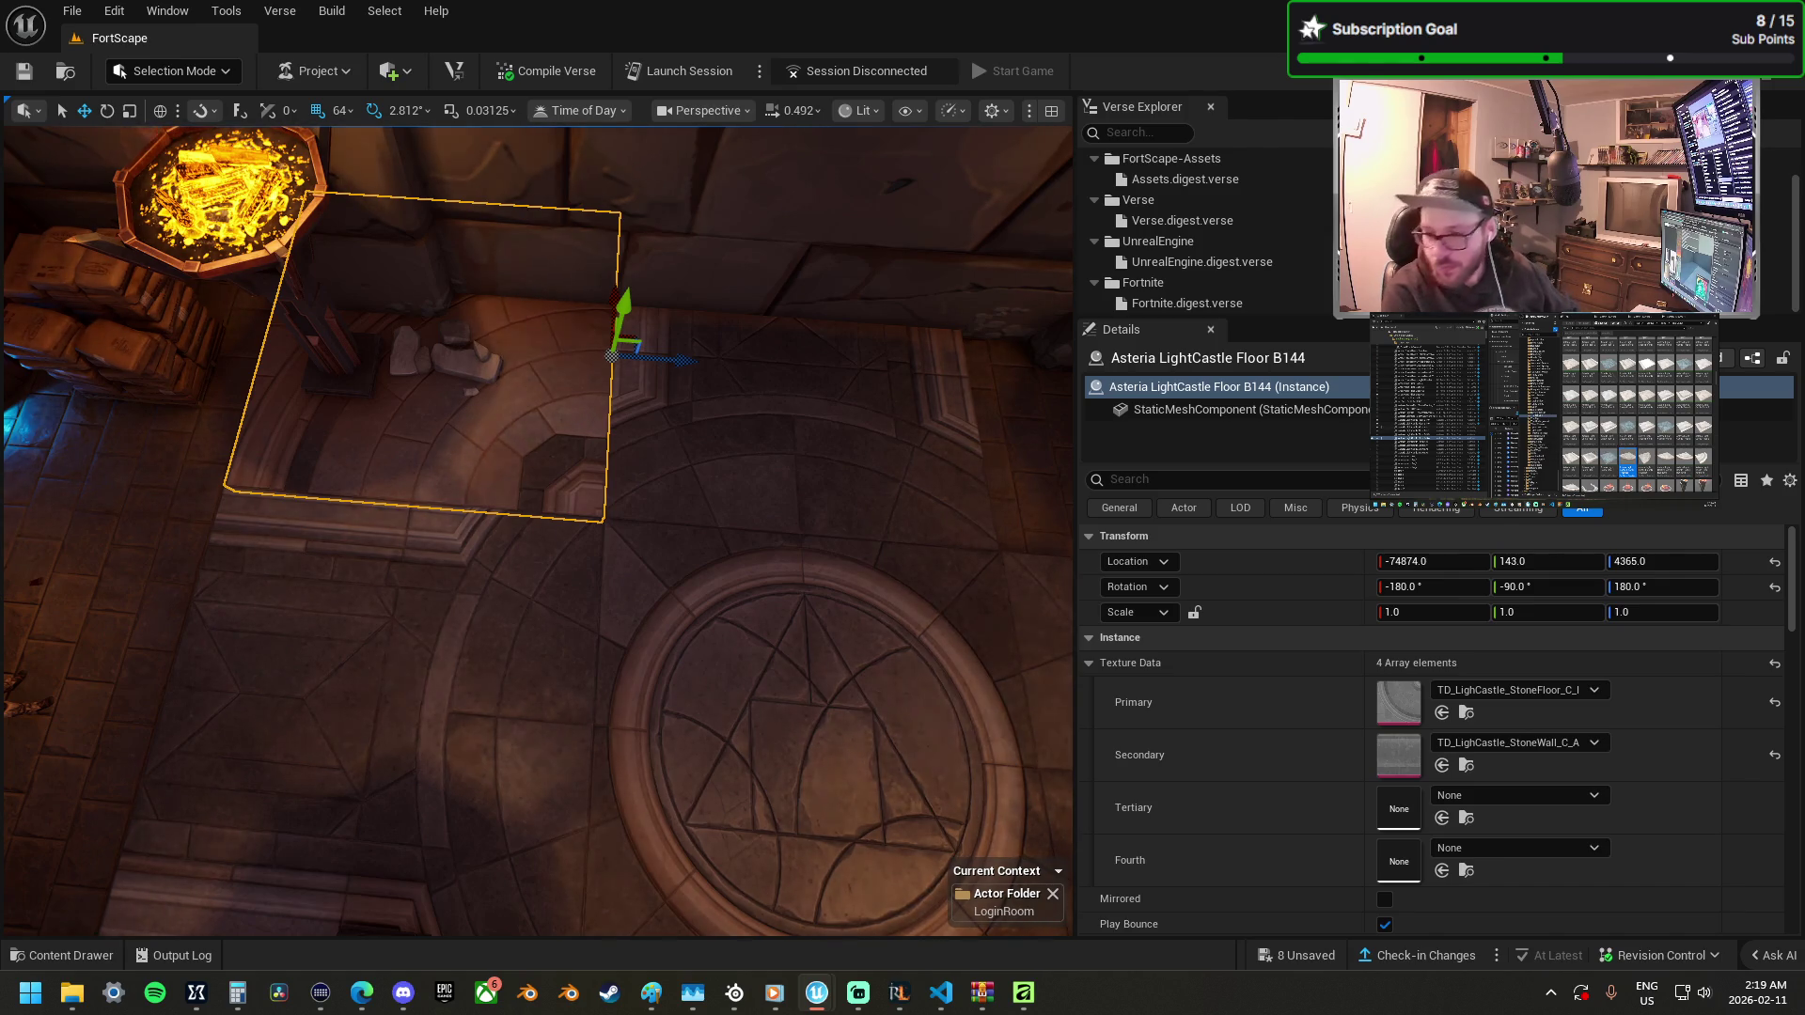
Swap in the rounded quarter-circle floor piece and shift it into place beside the brazier.
{"action": "right_click", "coordinate": [440, 415]}
{"action": "mouse_move", "coordinate": [703, 485]}
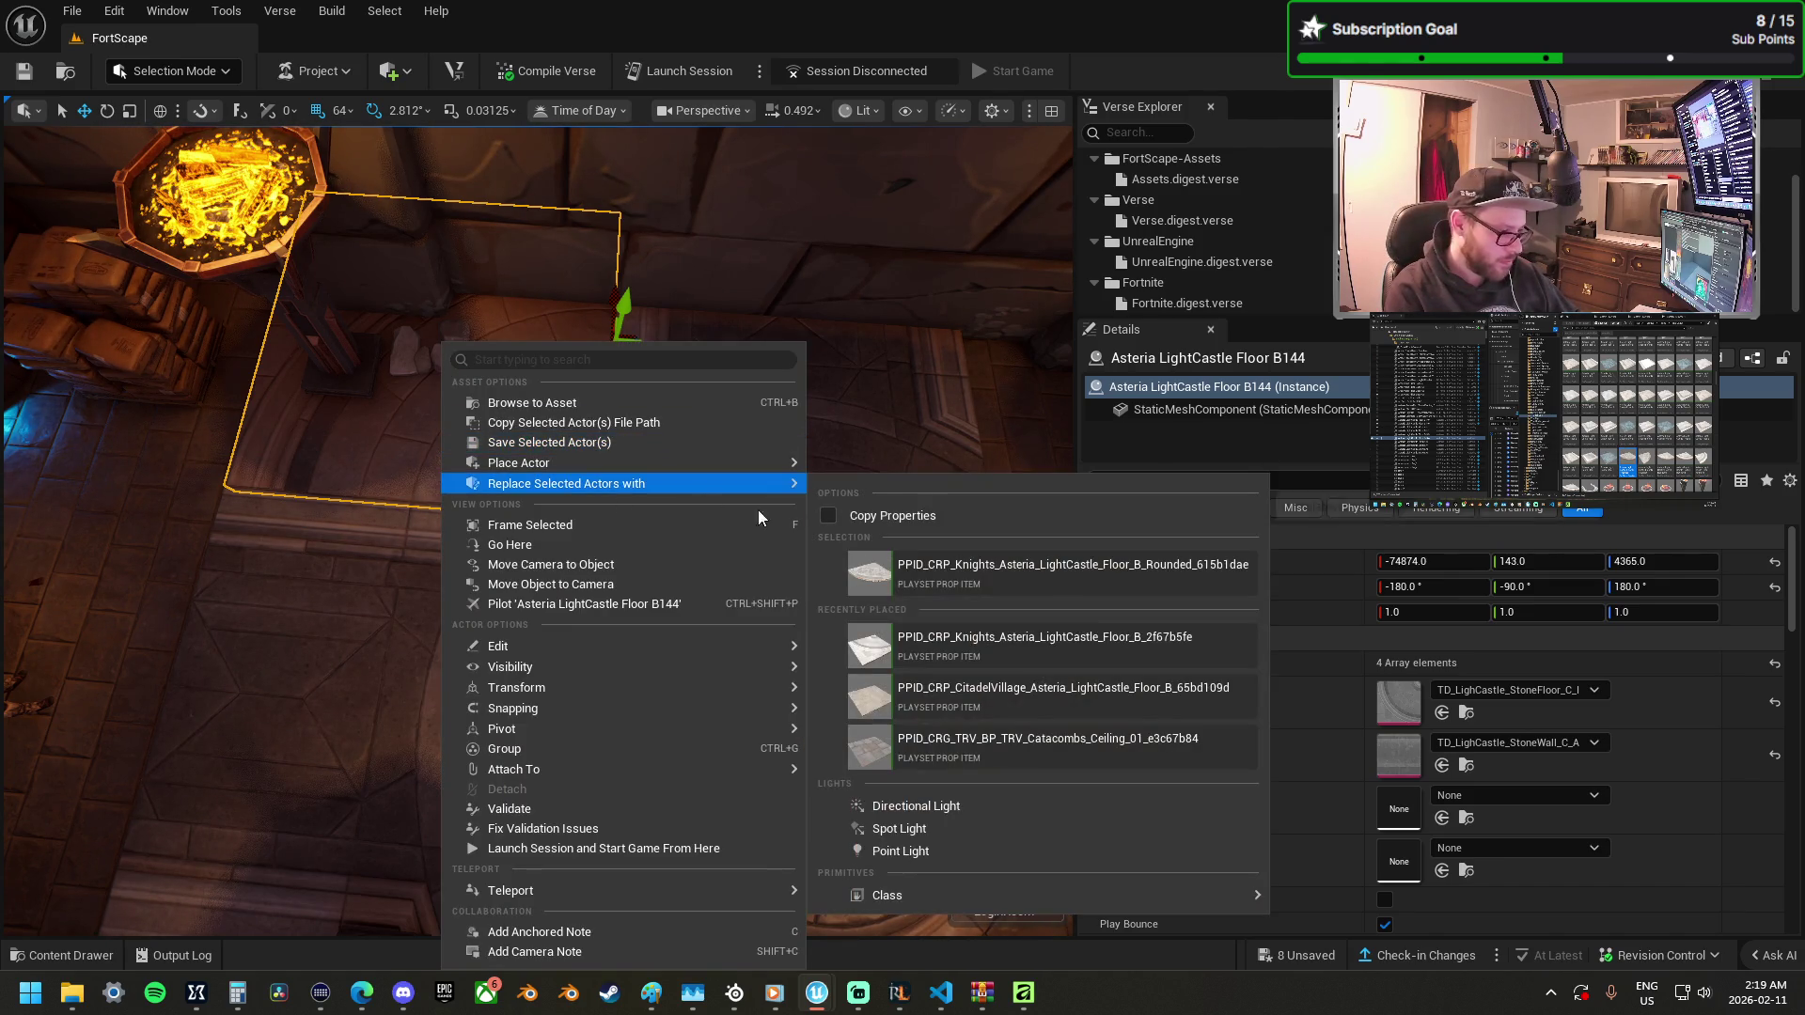
{"action": "left_click", "coordinate": [949, 564]}
{"action": "key", "text": "ctrl+z"}
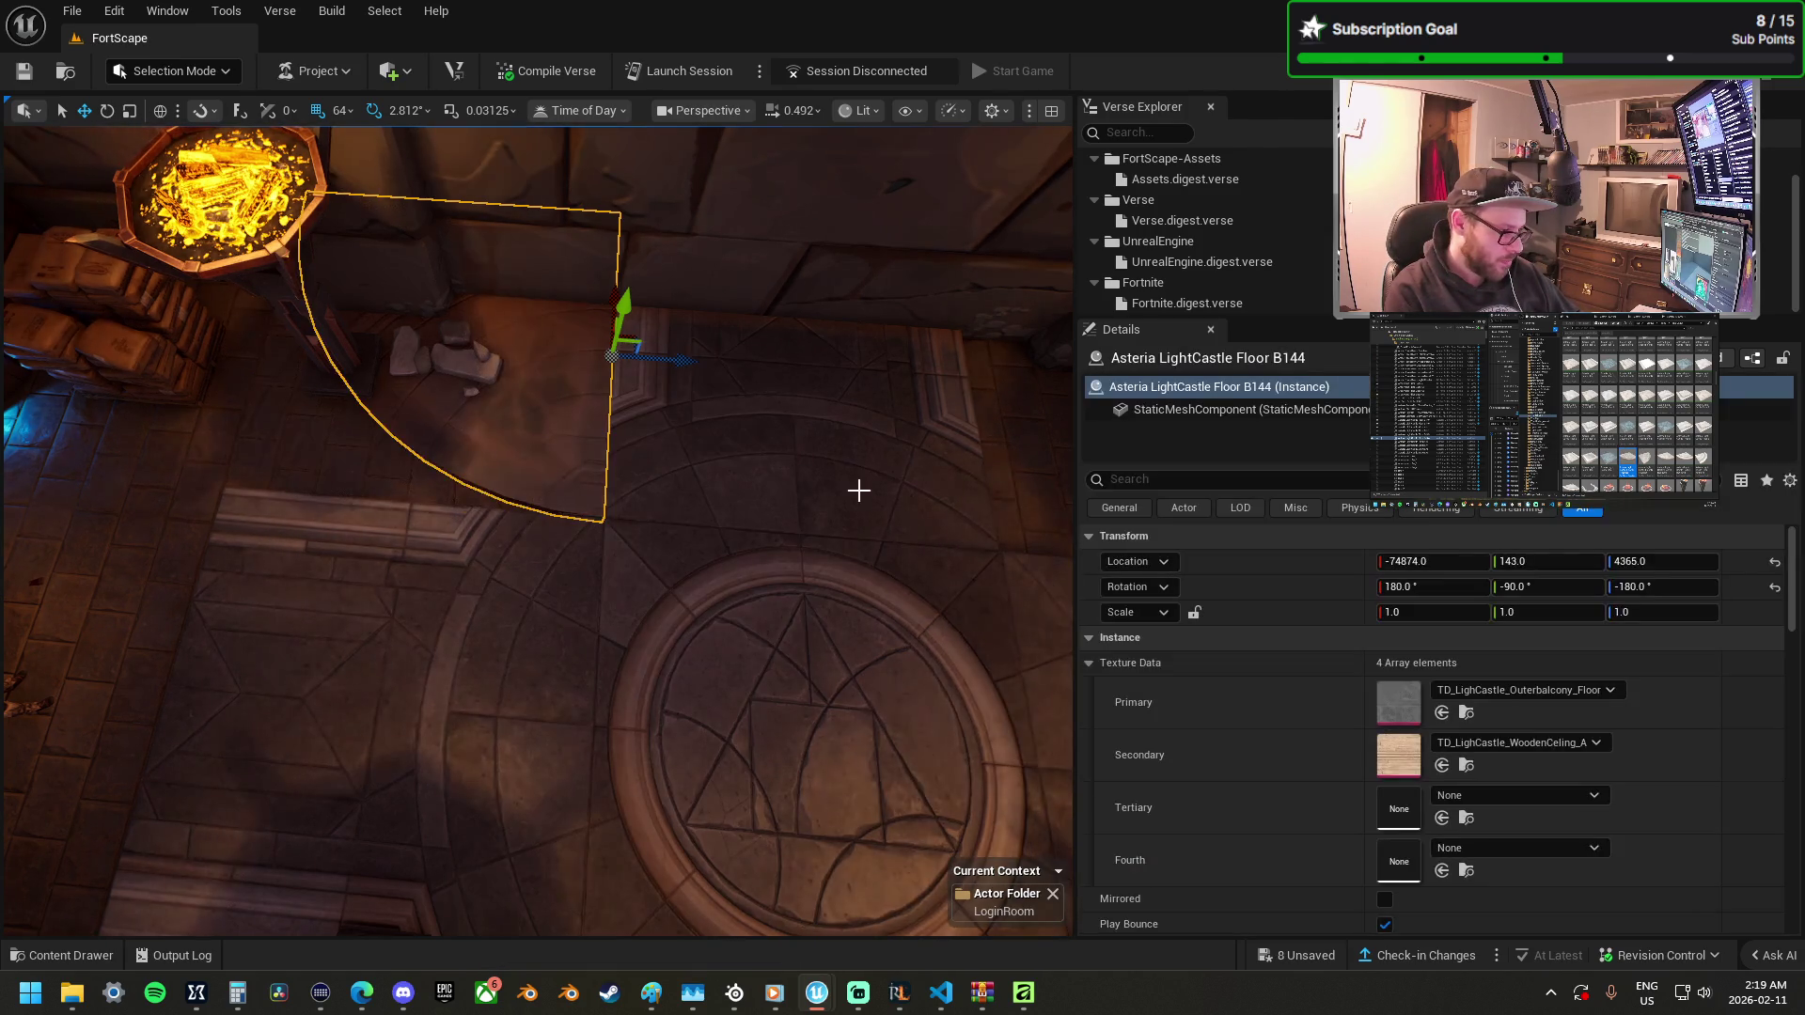
{"action": "mouse_move", "coordinate": [637, 332]}
{"action": "left_mouse_down"}
{"action": "mouse_move", "coordinate": [827, 471]}
{"action": "mouse_move", "coordinate": [928, 504]}
{"action": "mouse_move", "coordinate": [916, 543]}
{"action": "mouse_move", "coordinate": [125, 520]}
{"action": "mouse_move", "coordinate": [588, 520]}
{"action": "mouse_move", "coordinate": [742, 540]}
{"action": "mouse_move", "coordinate": [599, 522]}
{"action": "mouse_move", "coordinate": [709, 540]}
{"action": "left_mouse_up"}
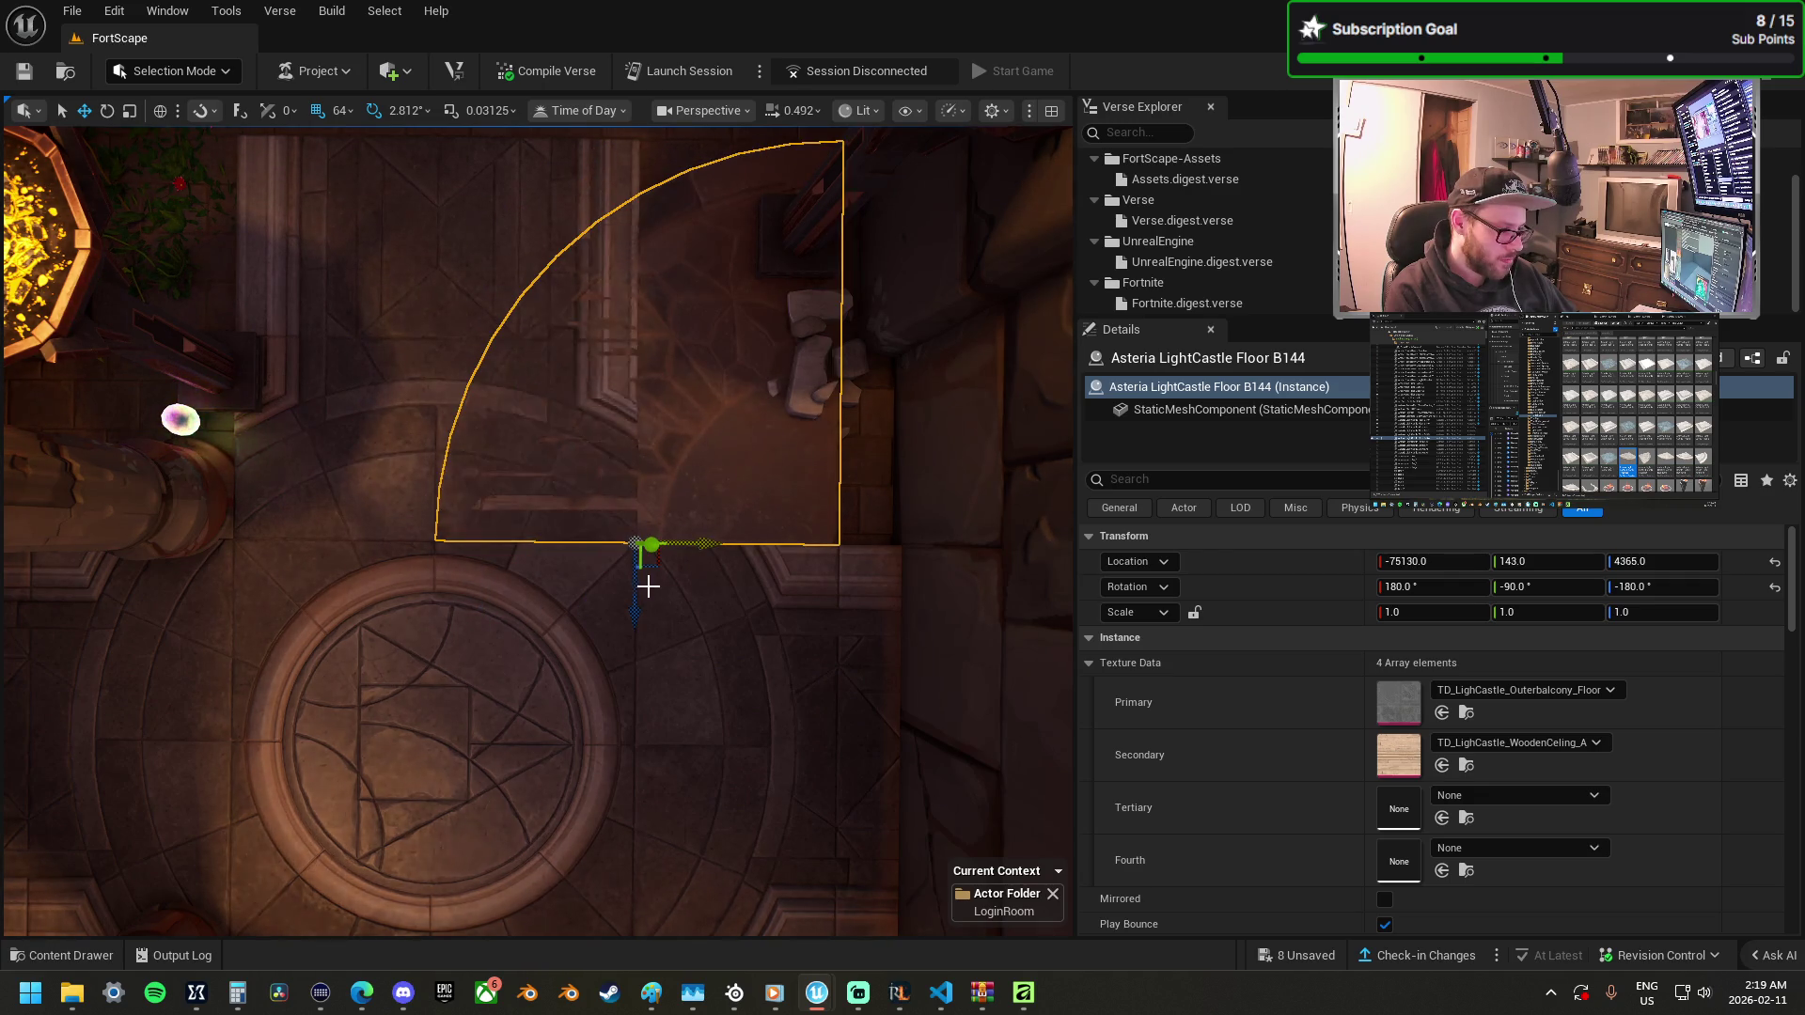
{"action": "mouse_move", "coordinate": [633, 613]}
{"action": "left_mouse_down"}
{"action": "mouse_move", "coordinate": [636, 467]}
{"action": "mouse_move", "coordinate": [621, 498]}
{"action": "mouse_move", "coordinate": [636, 507]}
{"action": "left_mouse_up"}
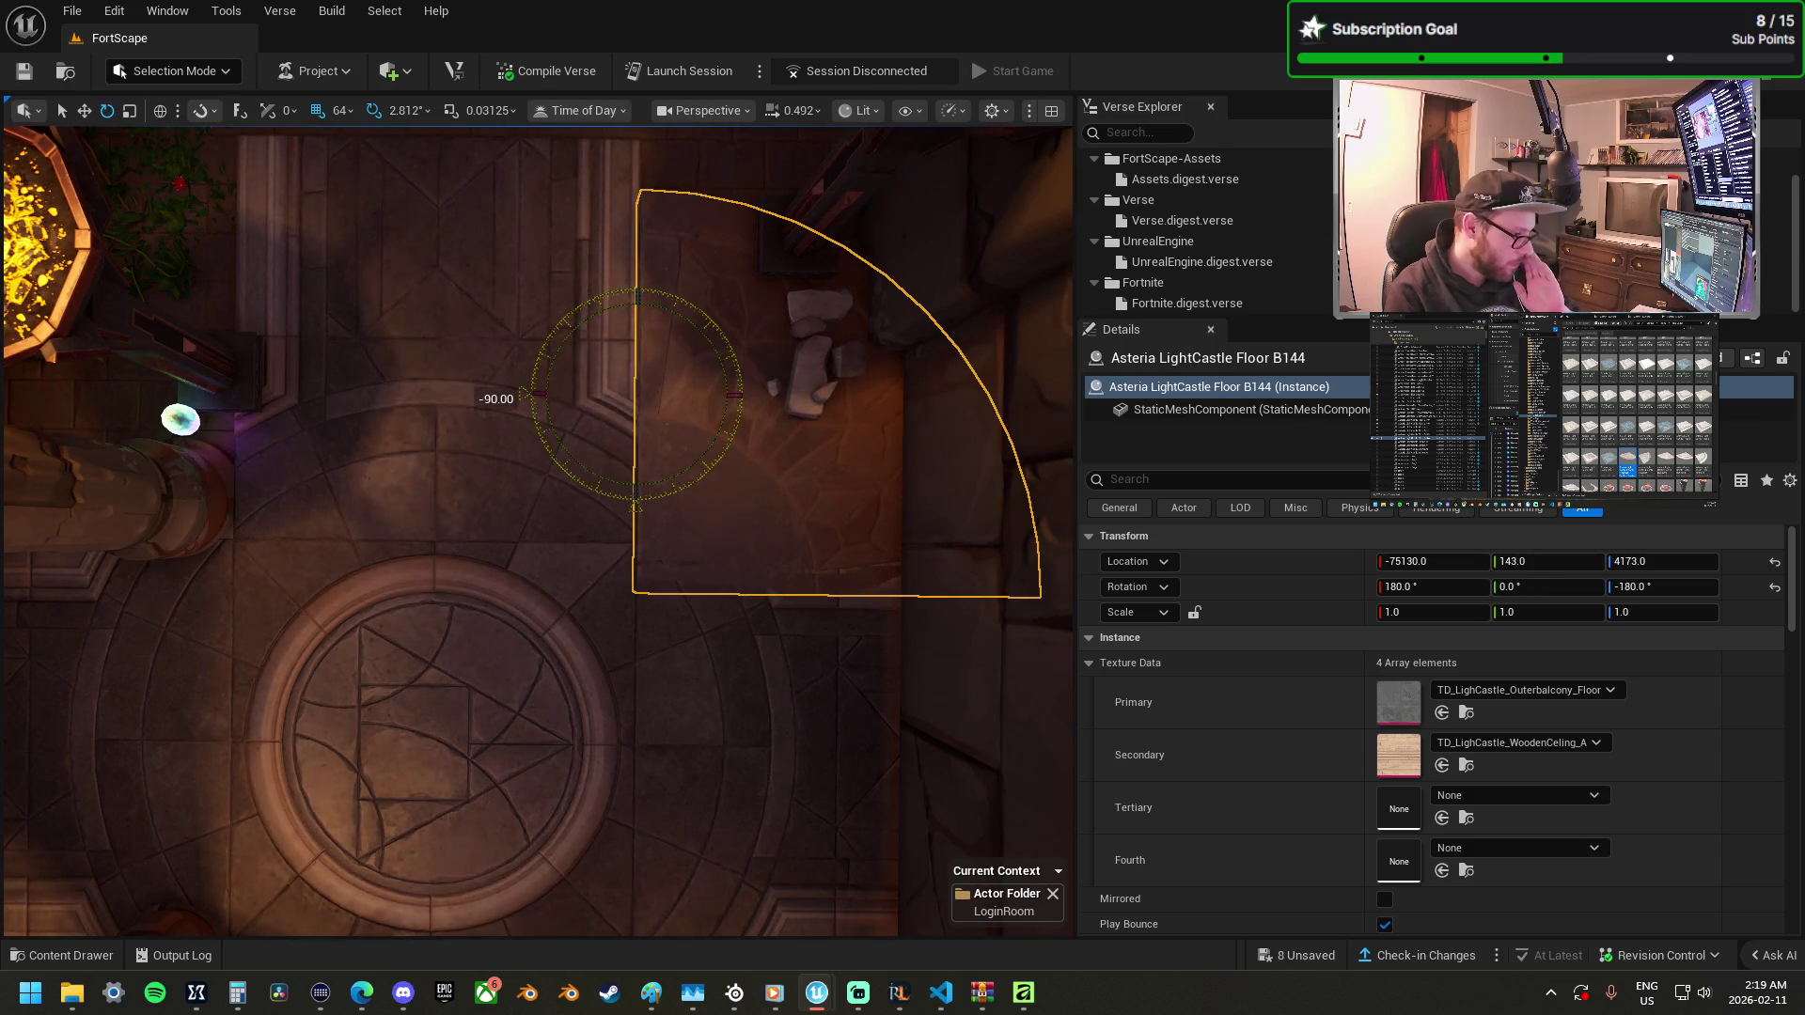
{"action": "key", "text": "w"}
{"action": "mouse_move", "coordinate": [814, 513]}
{"action": "left_mouse_down"}
{"action": "mouse_move", "coordinate": [581, 543]}
{"action": "mouse_move", "coordinate": [470, 507]}
{"action": "left_mouse_up"}
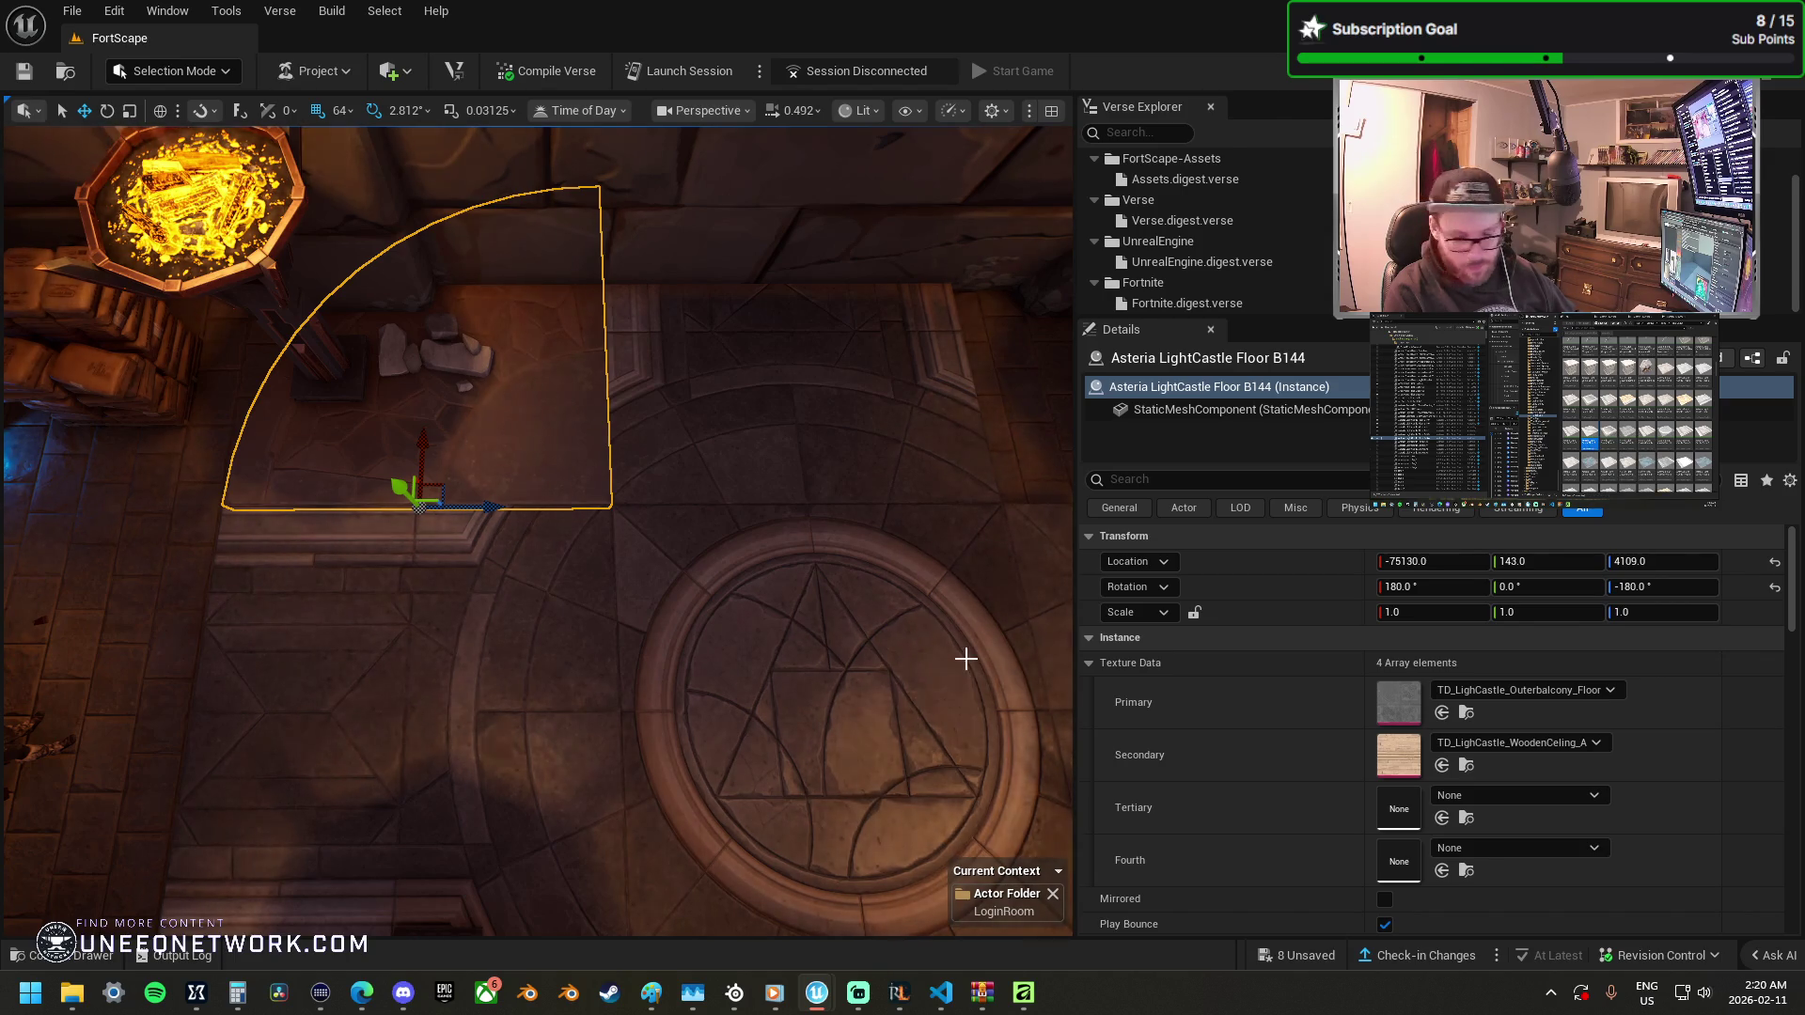
Revert the rounded piece back to the square throne-floor tile.
{"action": "right_click", "coordinate": [549, 502]}
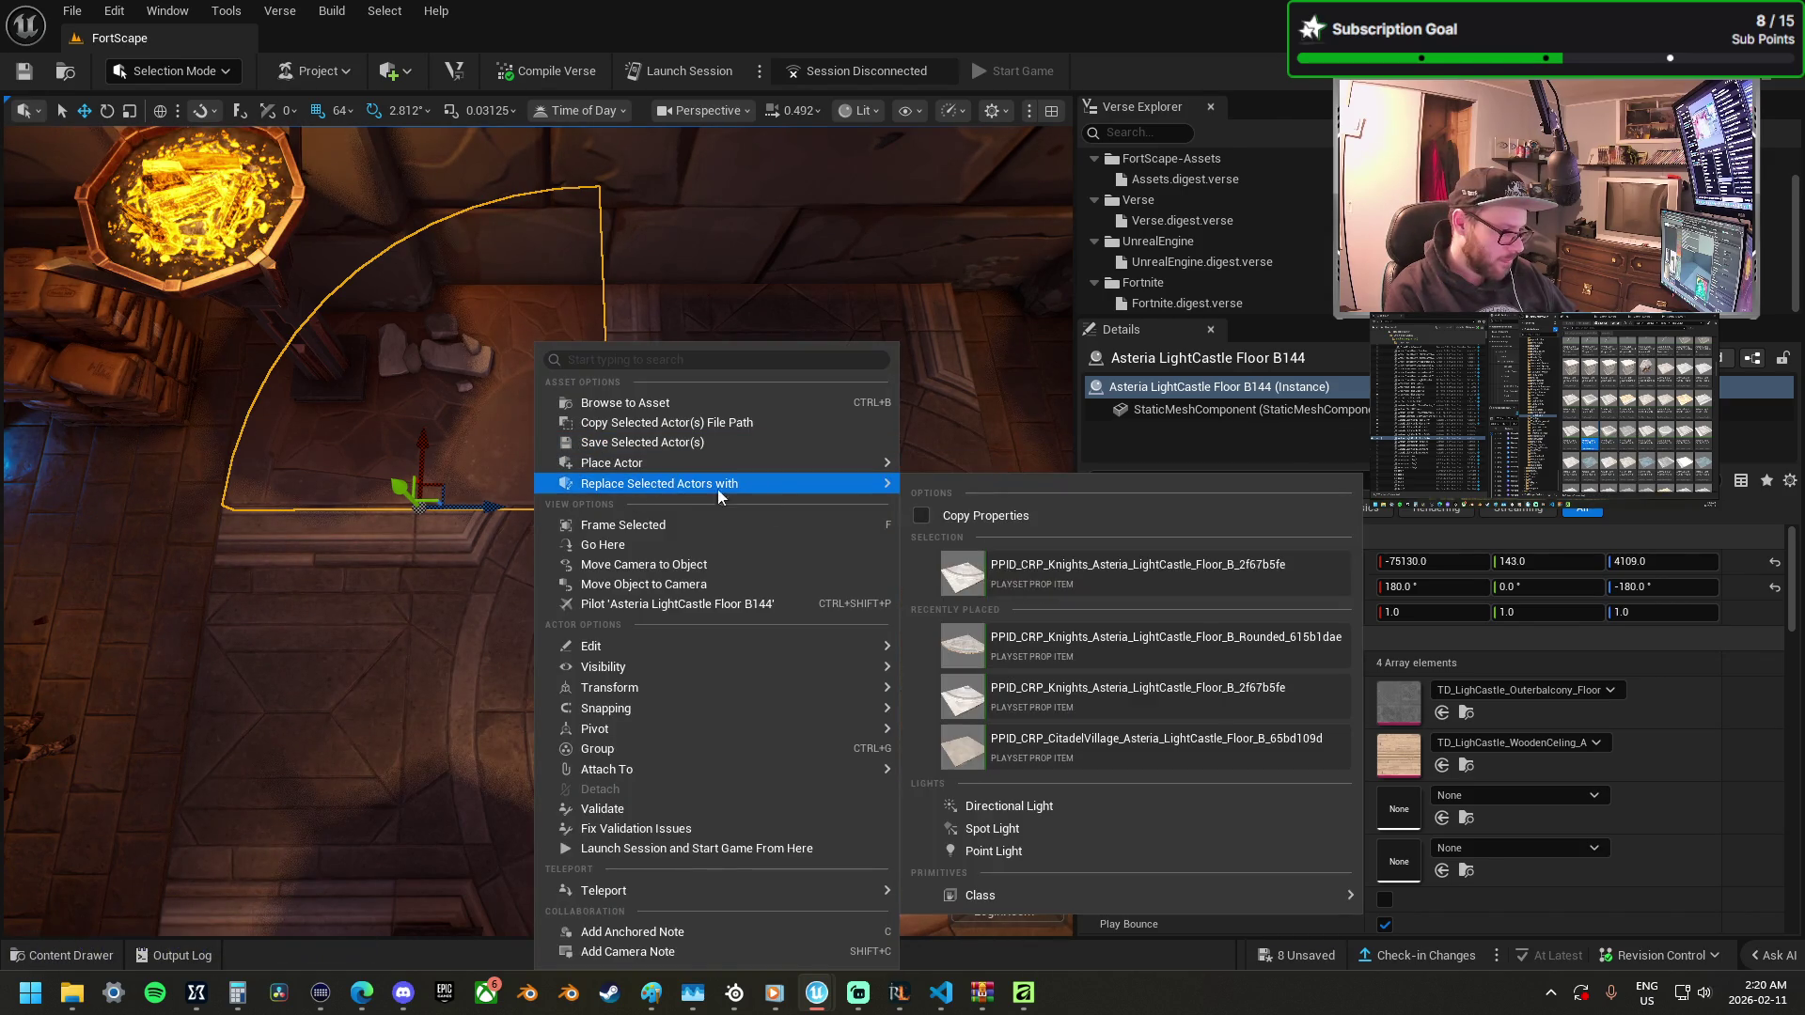
{"action": "key", "text": "Escape"}
{"action": "key", "text": "ctrl+z"}
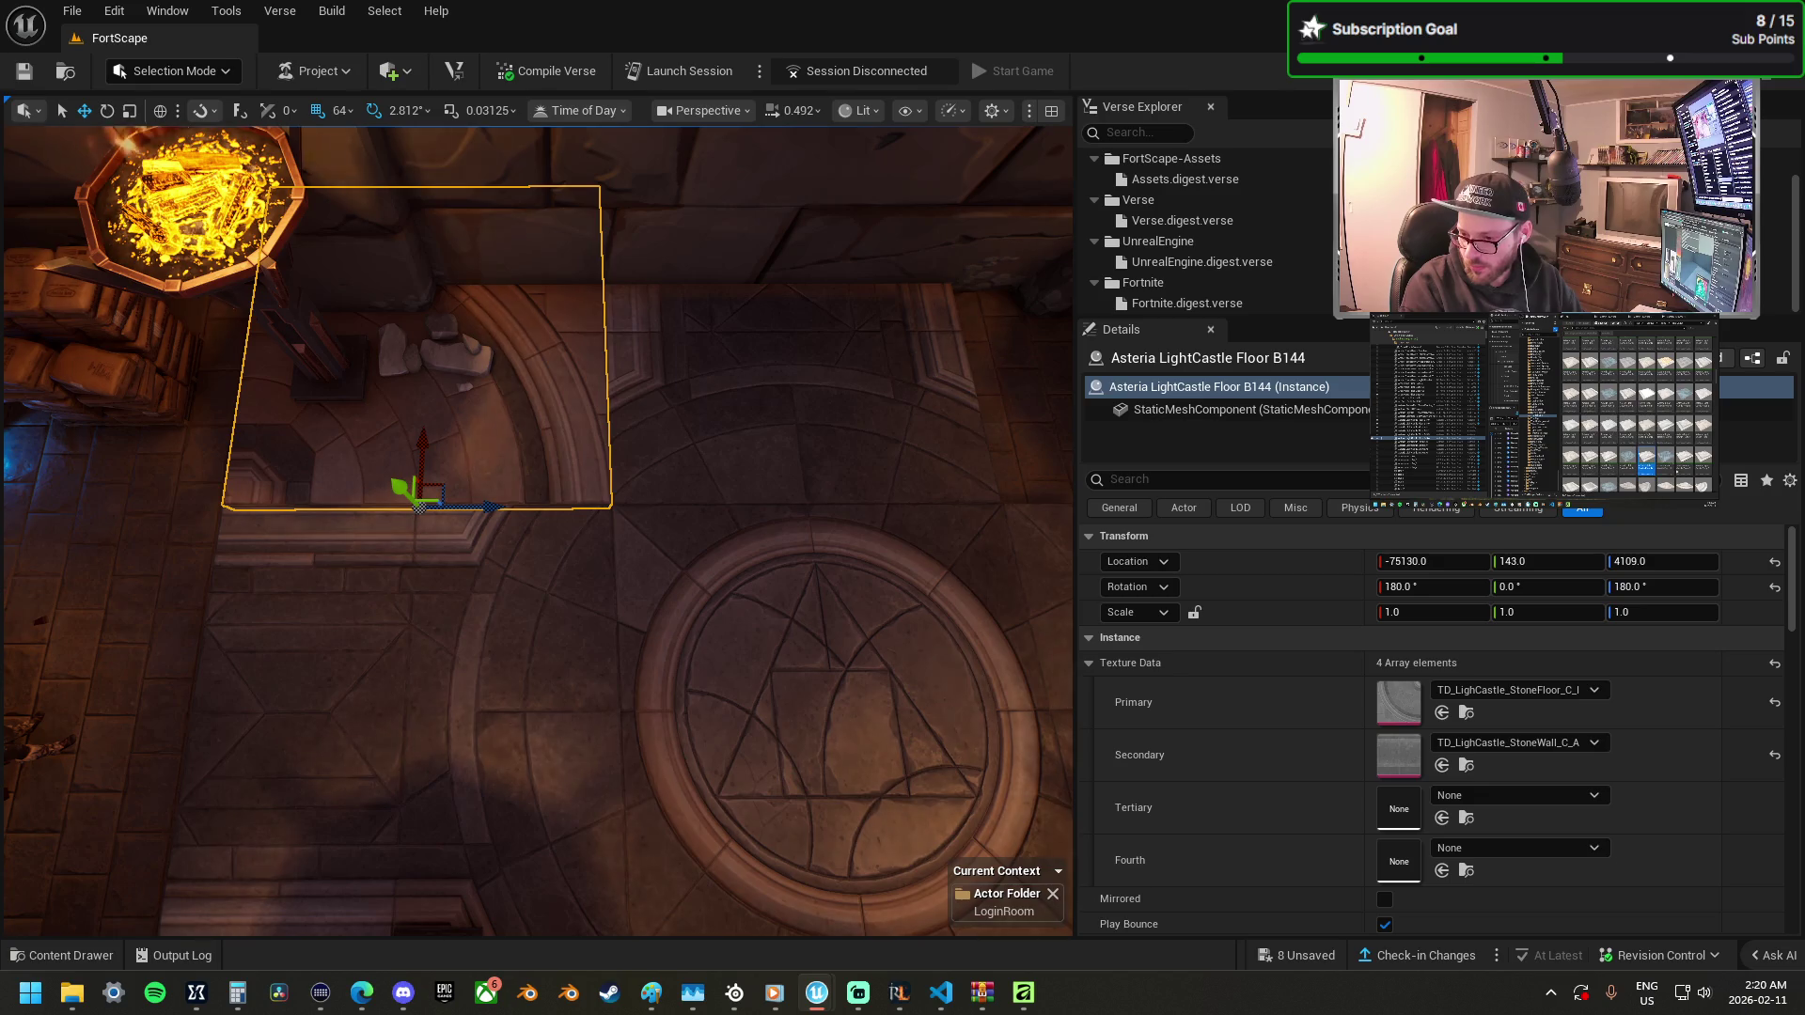
{"action": "right_click", "coordinate": [494, 433]}
{"action": "left_click", "coordinate": [980, 561]}
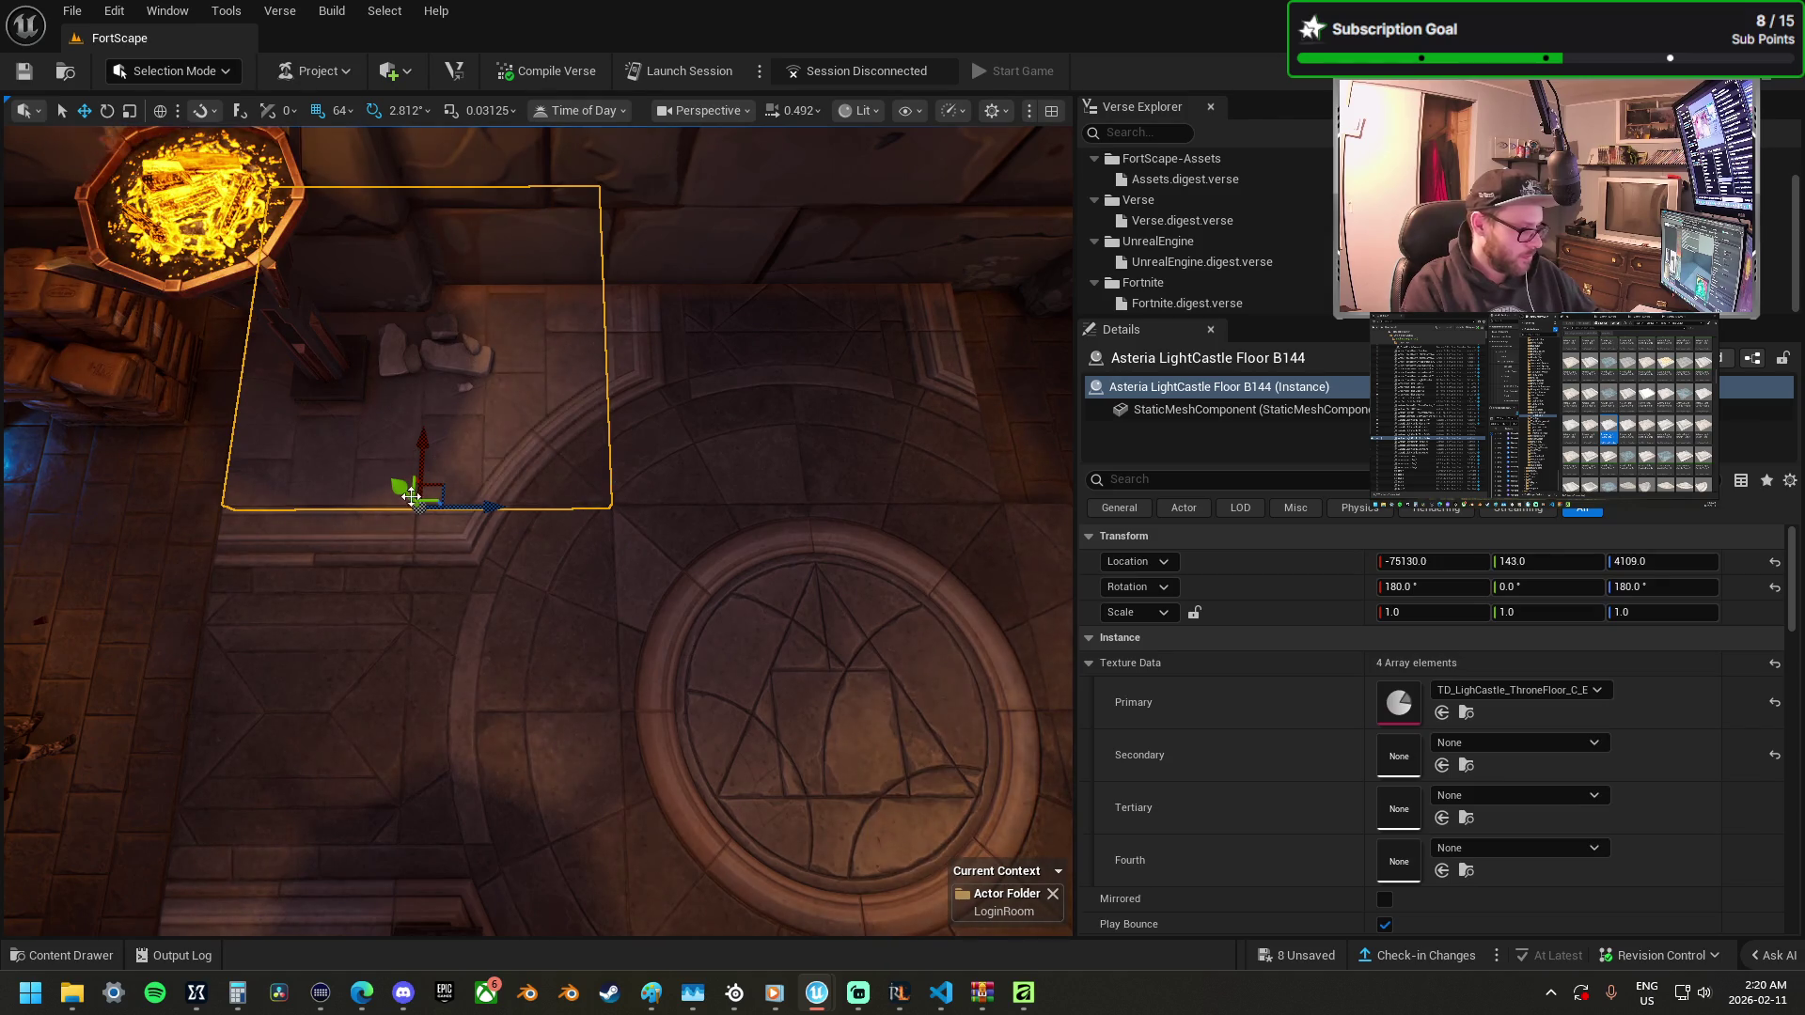
Duplicate the tile, turn the copy 180°, and move it into the neighbouring gap.
{"action": "mouse_move", "coordinate": [505, 514]}
{"action": "left_mouse_down"}
{"action": "mouse_move", "coordinate": [903, 504]}
{"action": "mouse_move", "coordinate": [859, 545]}
{"action": "left_mouse_up"}
{"action": "key", "text": "Right"}
{"action": "key", "text": "e"}
{"action": "left_click_drag", "start_coordinate": [575, 616], "coordinate": [611, 622]}
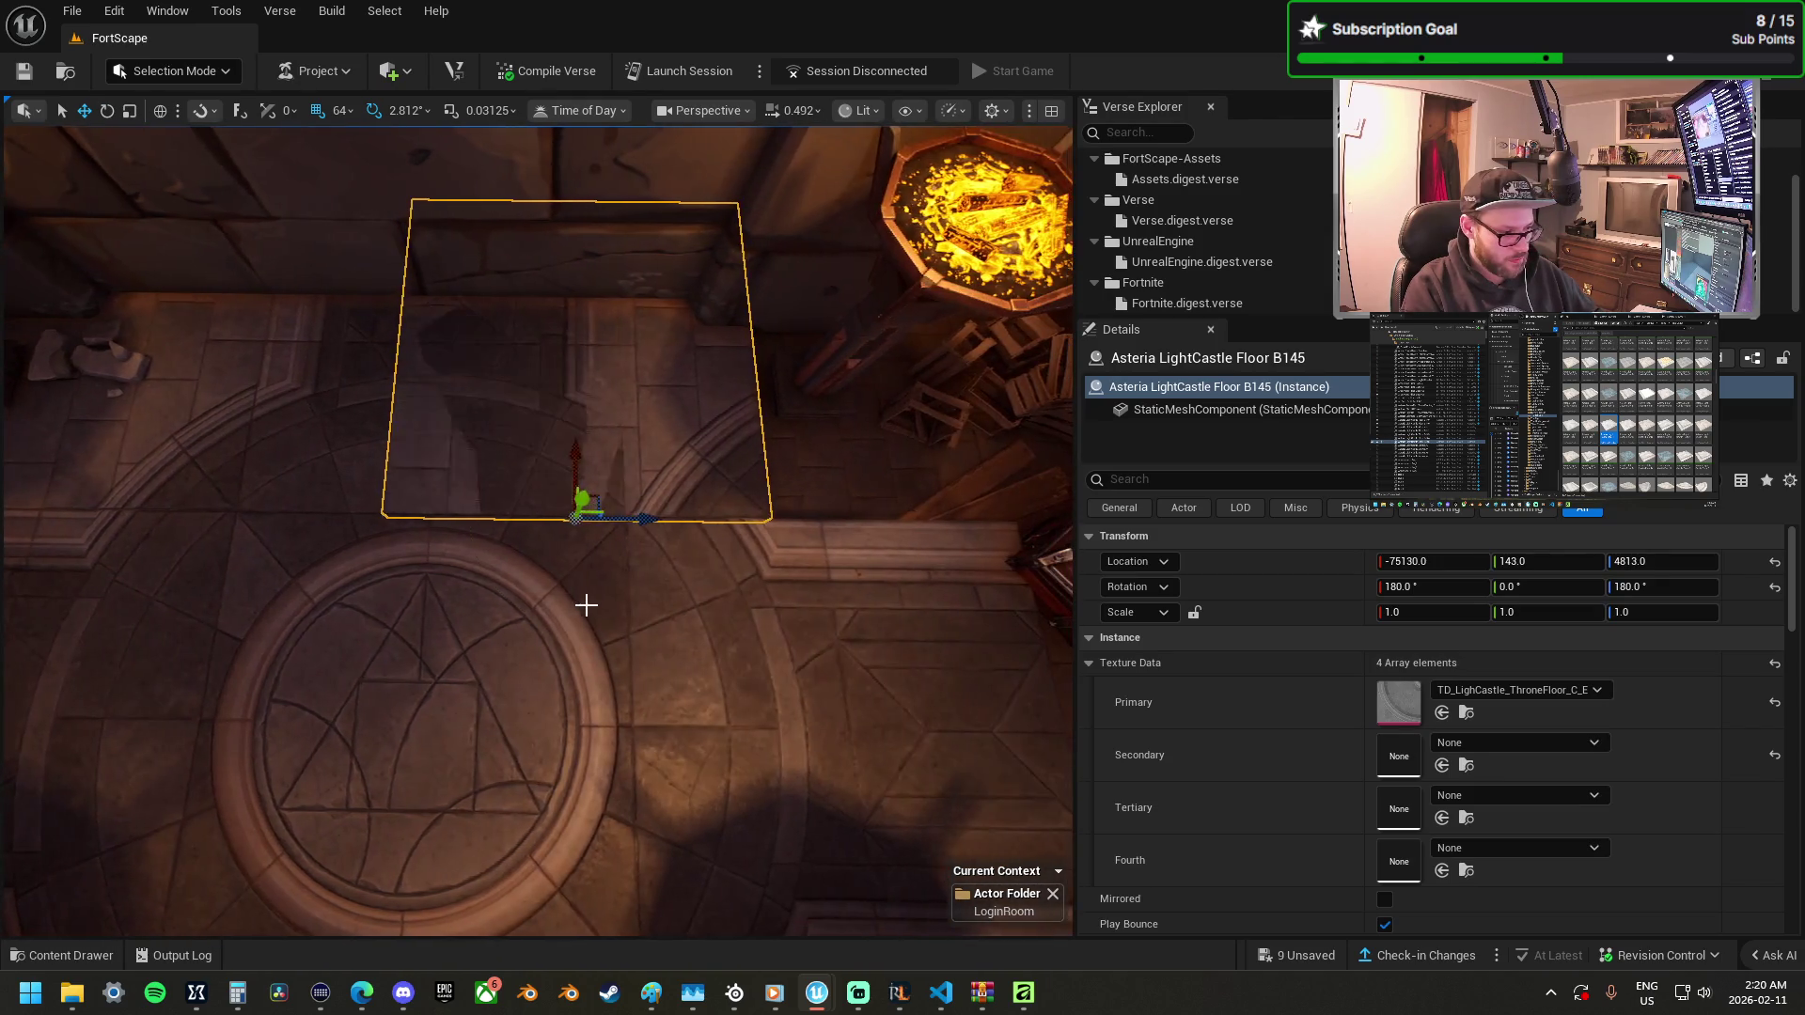
{"action": "left_click_drag", "start_coordinate": [672, 520], "coordinate": [470, 508]}
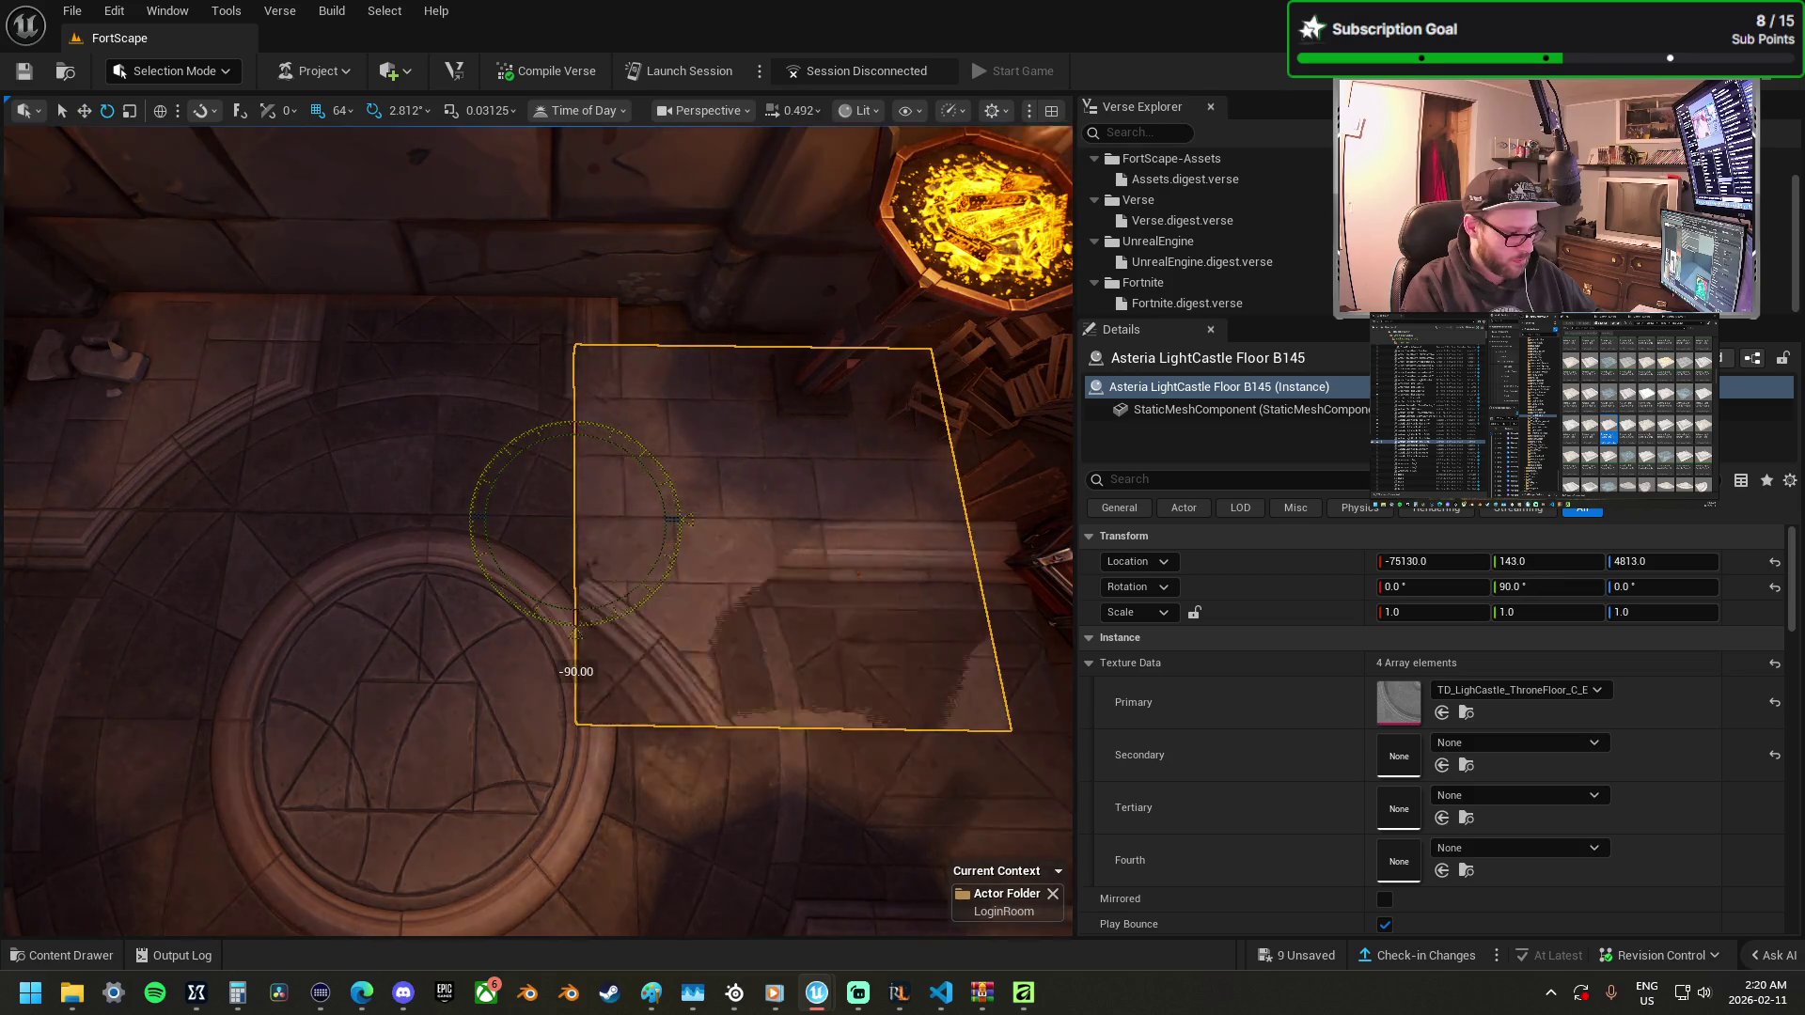
{"action": "key", "text": "w"}
{"action": "mouse_move", "coordinate": [636, 518]}
{"action": "left_mouse_down"}
{"action": "mouse_move", "coordinate": [686, 524]}
{"action": "mouse_move", "coordinate": [617, 471]}
{"action": "mouse_move", "coordinate": [645, 395]}
{"action": "mouse_move", "coordinate": [649, 263]}
{"action": "left_mouse_up"}
{"action": "left_click_drag", "start_coordinate": [601, 463], "coordinate": [602, 463]}
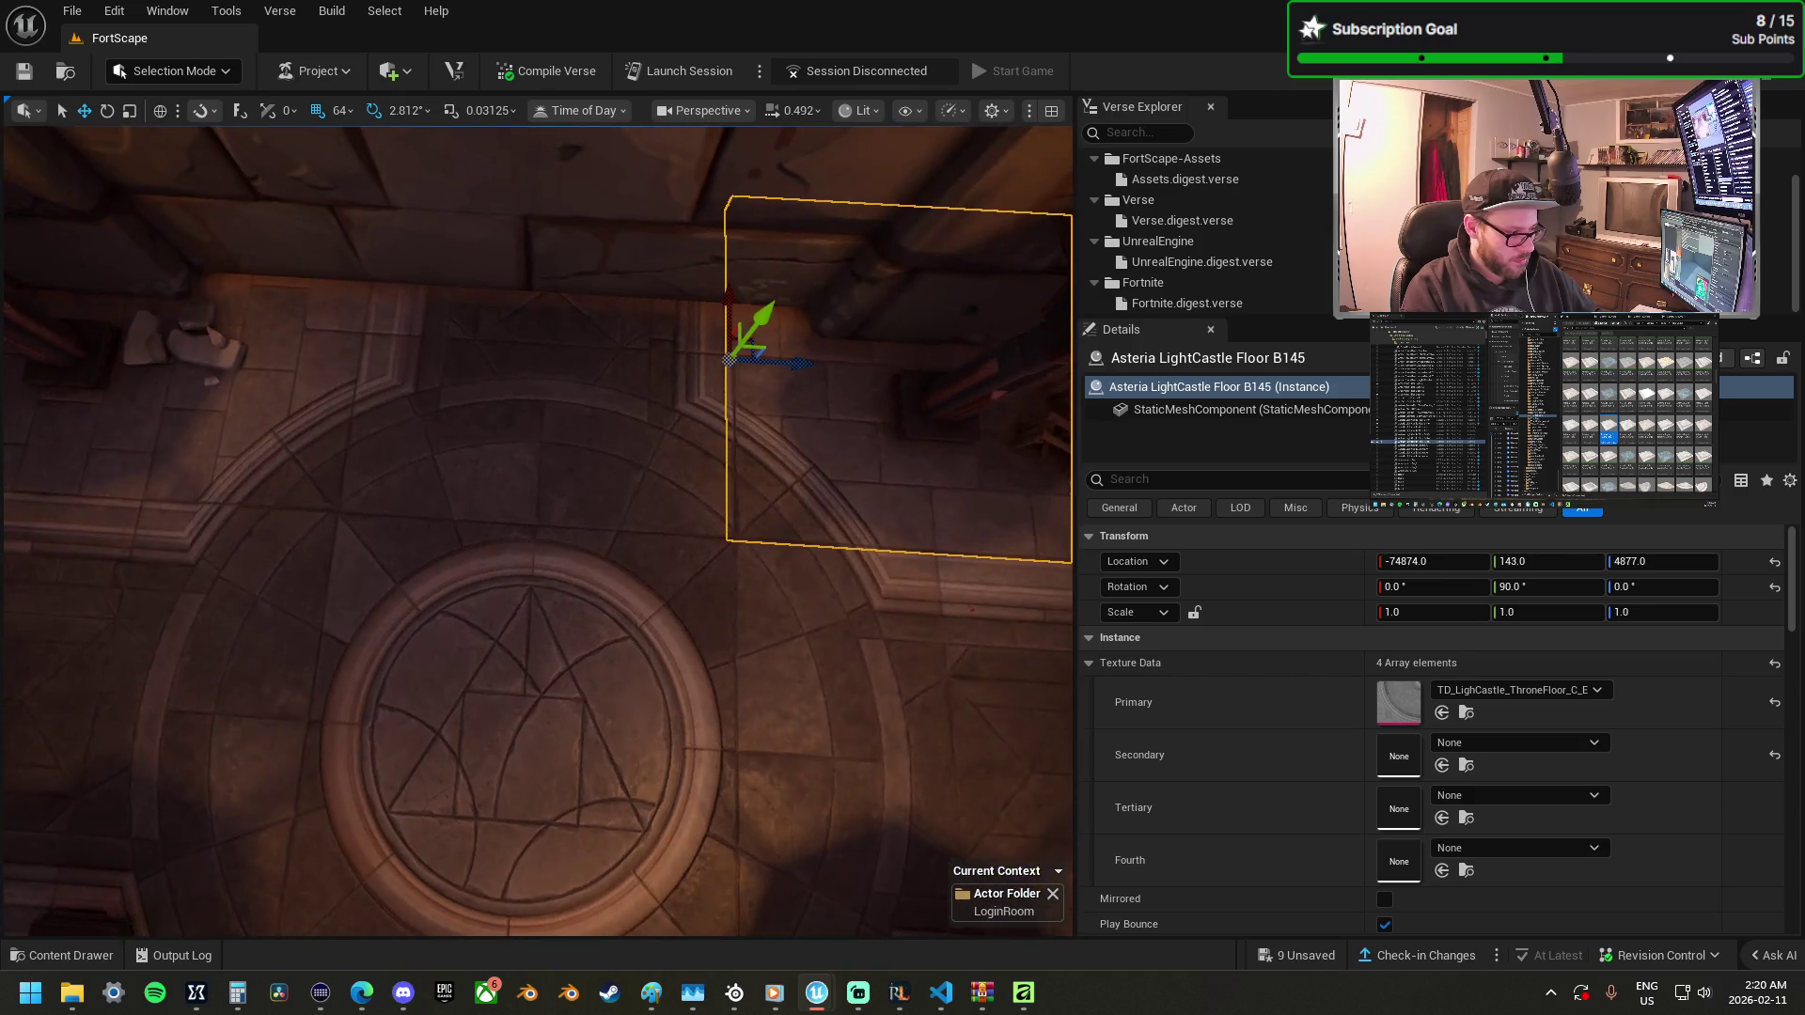
{"action": "left_click_drag", "start_coordinate": [362, 469], "coordinate": [362, 469]}
{"action": "left_click_drag", "start_coordinate": [621, 444], "coordinate": [211, 341]}
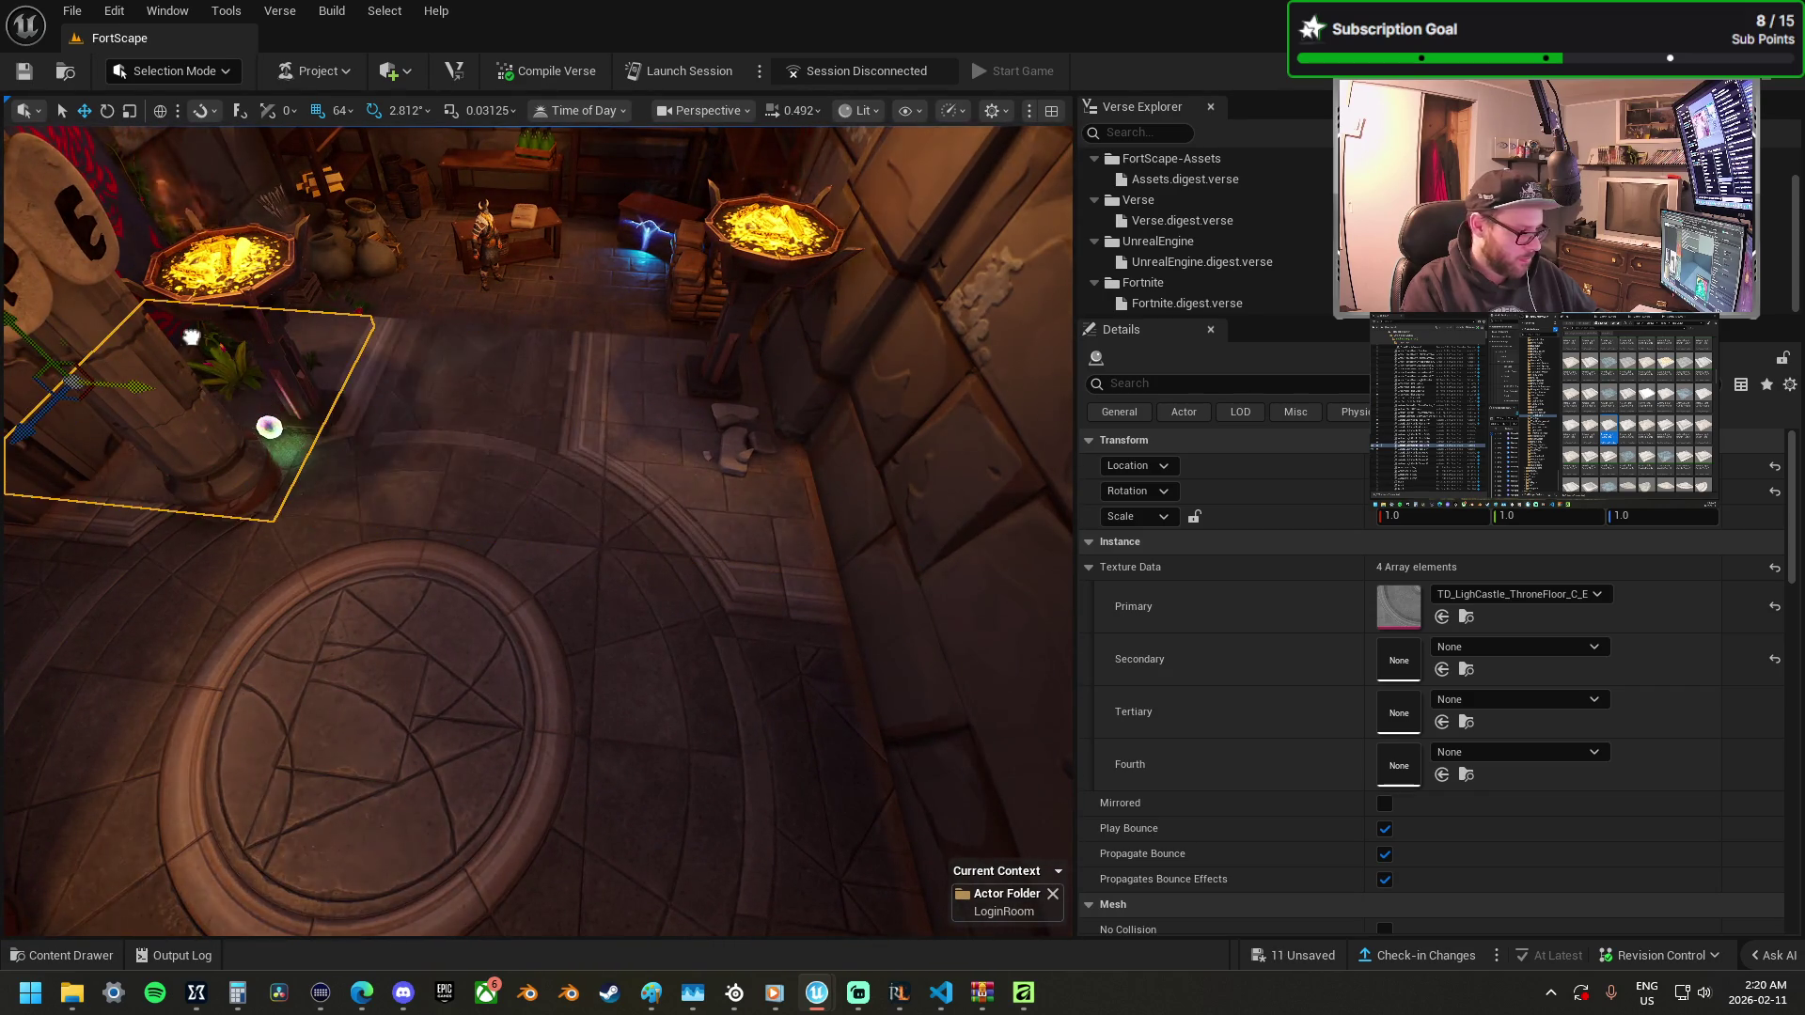
Toggle Mirrored on and off, then rotate and slide Floor B147 into place by the doorway.
{"action": "left_click", "coordinate": [1384, 803]}
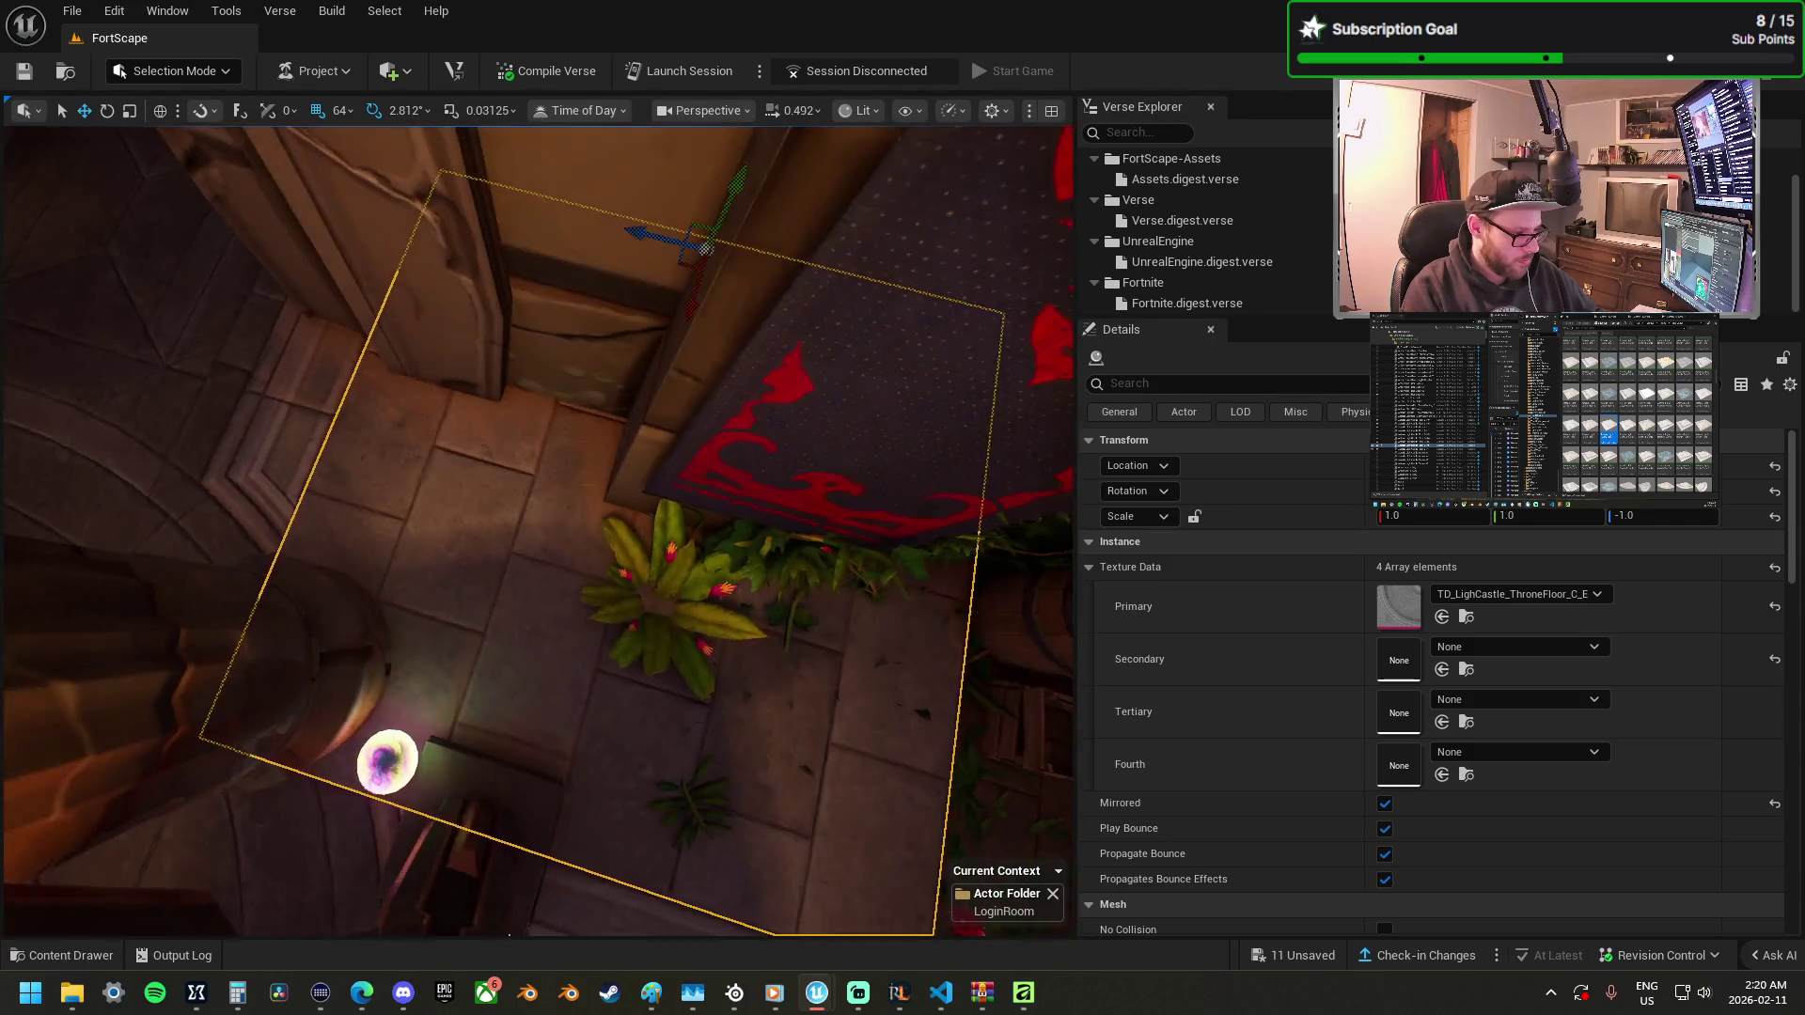
{"action": "left_click", "coordinate": [1385, 804]}
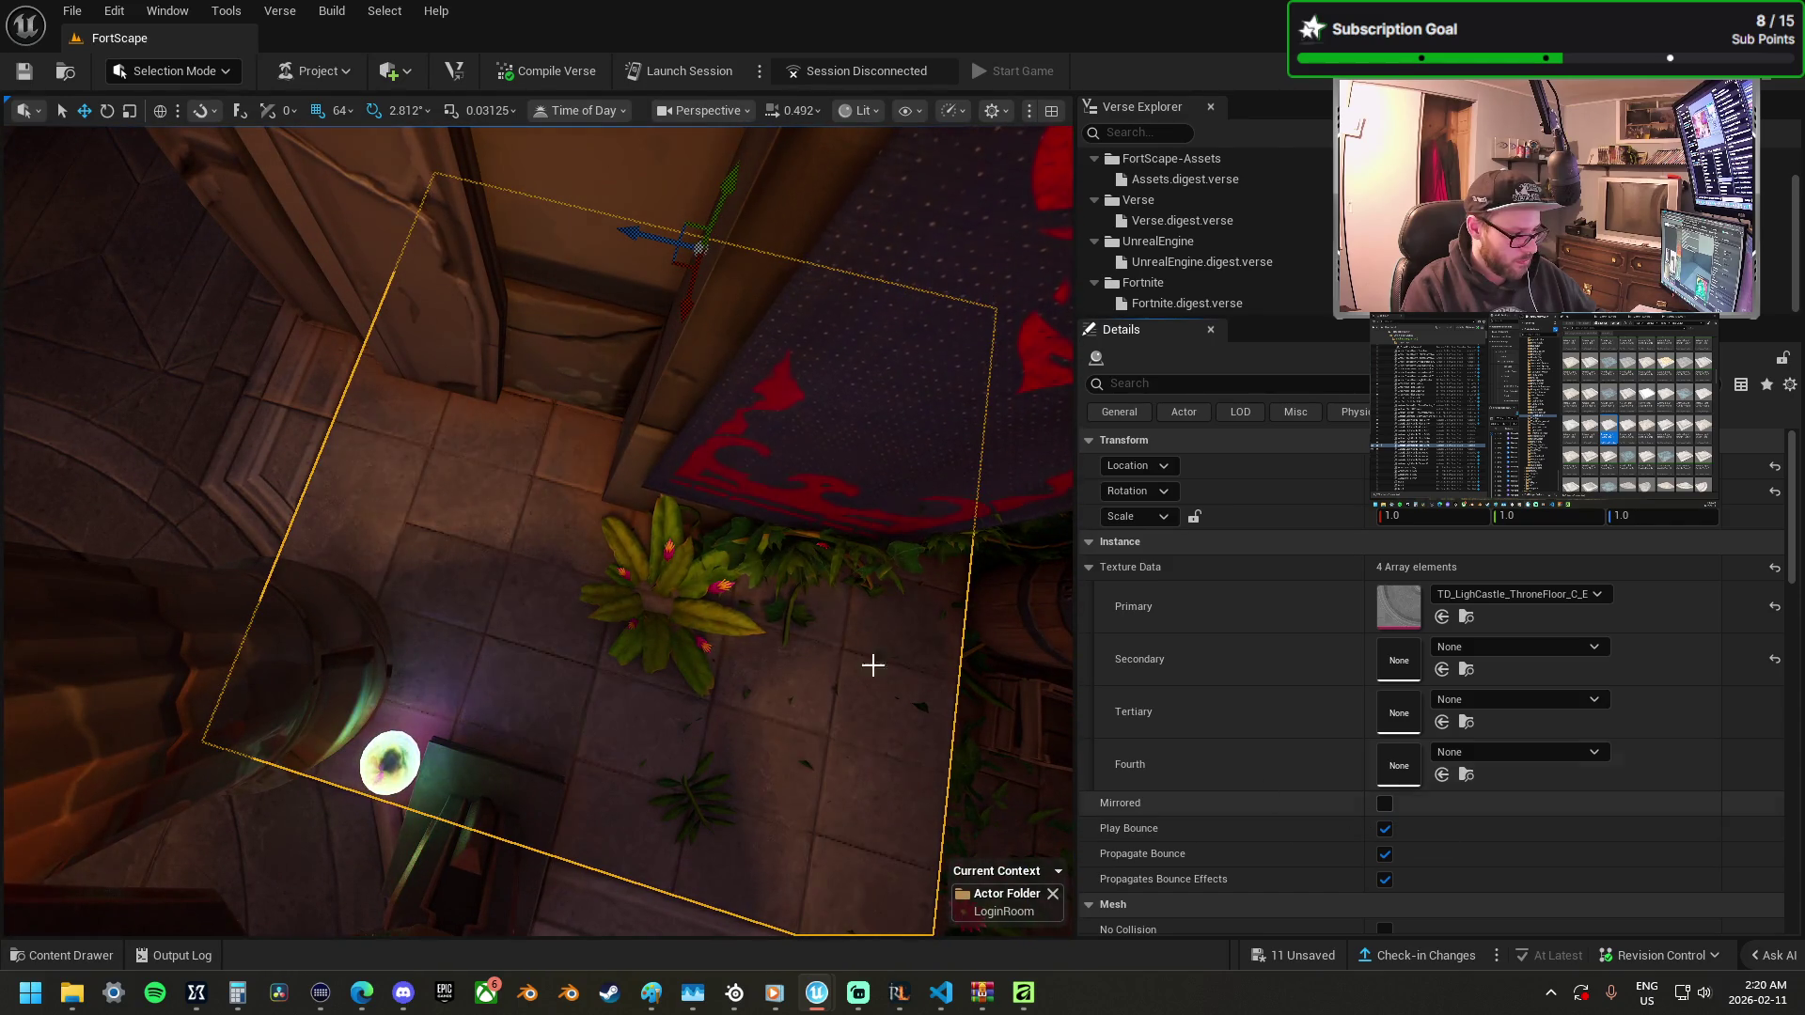
{"action": "key", "text": "e"}
{"action": "left_click_drag", "start_coordinate": [652, 322], "coordinate": [818, 319]}
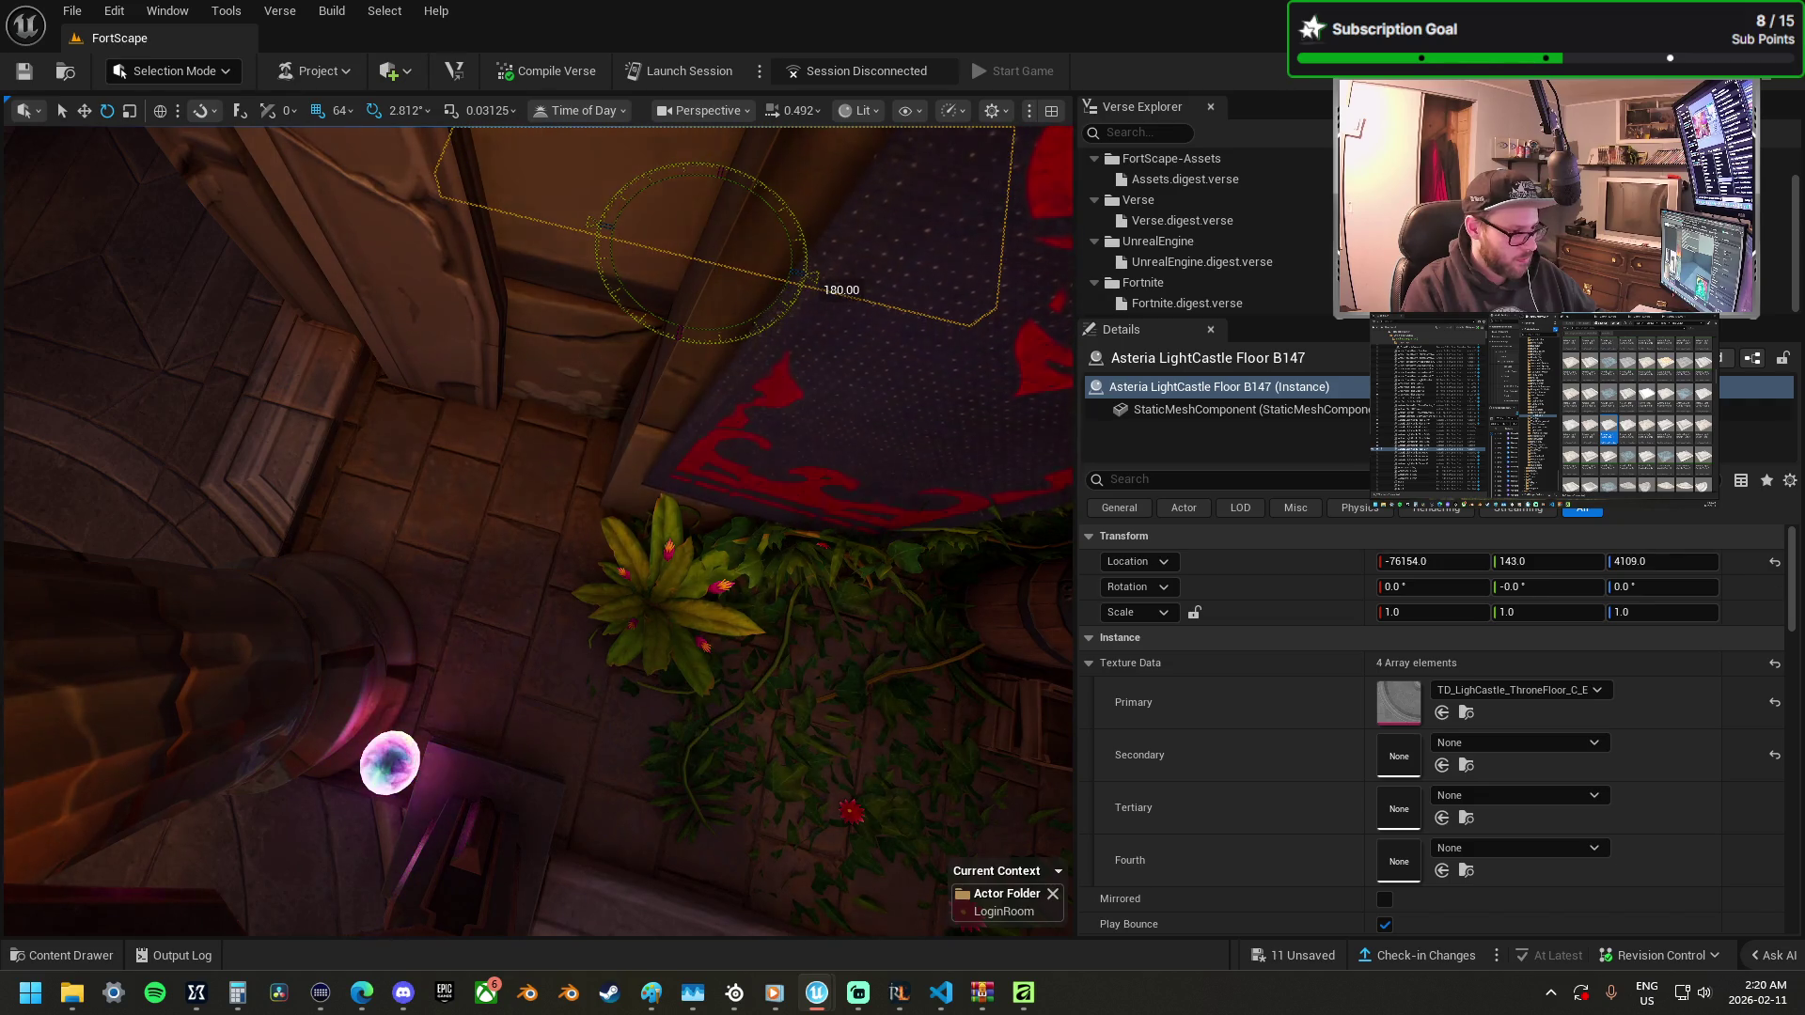
{"action": "key", "text": "ctrl+z"}
{"action": "key", "text": "w"}
{"action": "mouse_move", "coordinate": [672, 283]}
{"action": "left_mouse_down"}
{"action": "mouse_move", "coordinate": [668, 765]}
{"action": "mouse_move", "coordinate": [679, 575]}
{"action": "left_mouse_up"}
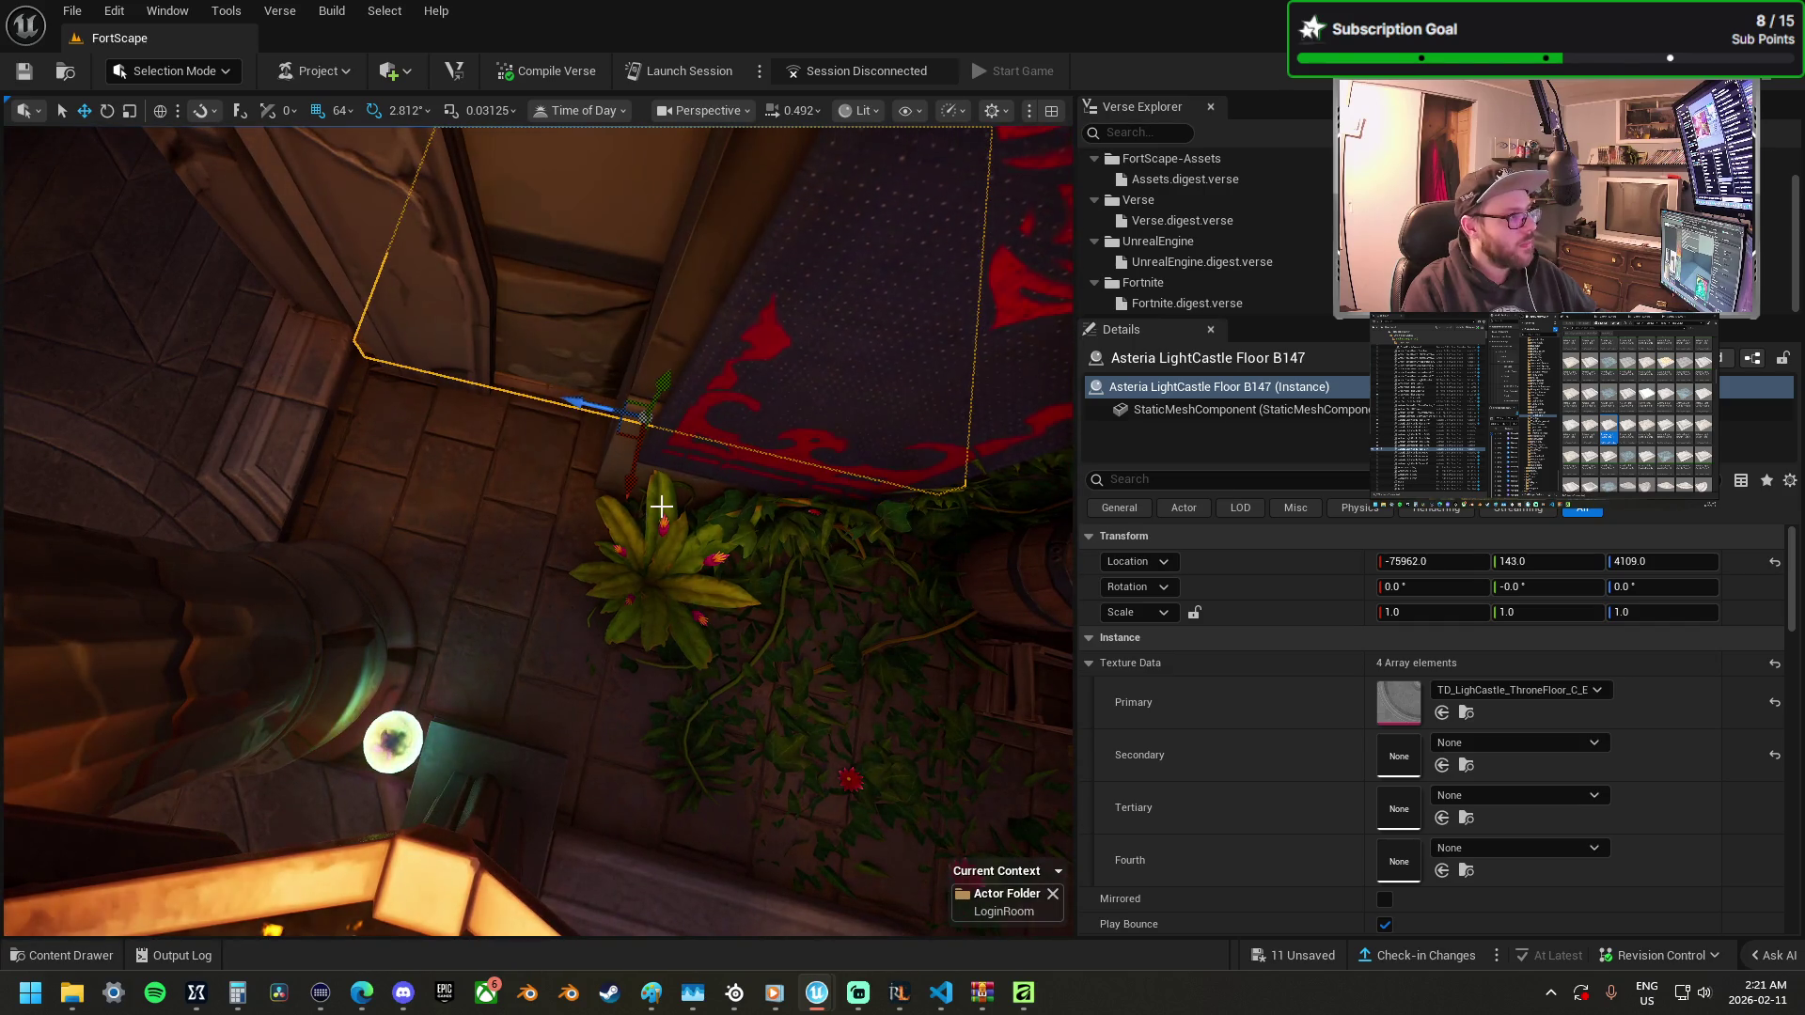
{"action": "mouse_move", "coordinate": [632, 476]}
{"action": "left_mouse_down"}
{"action": "mouse_move", "coordinate": [640, 533]}
{"action": "mouse_move", "coordinate": [581, 527]}
{"action": "mouse_move", "coordinate": [568, 461]}
{"action": "mouse_move", "coordinate": [278, 399]}
{"action": "mouse_move", "coordinate": [282, 442]}
{"action": "mouse_move", "coordinate": [249, 480]}
{"action": "left_mouse_up"}
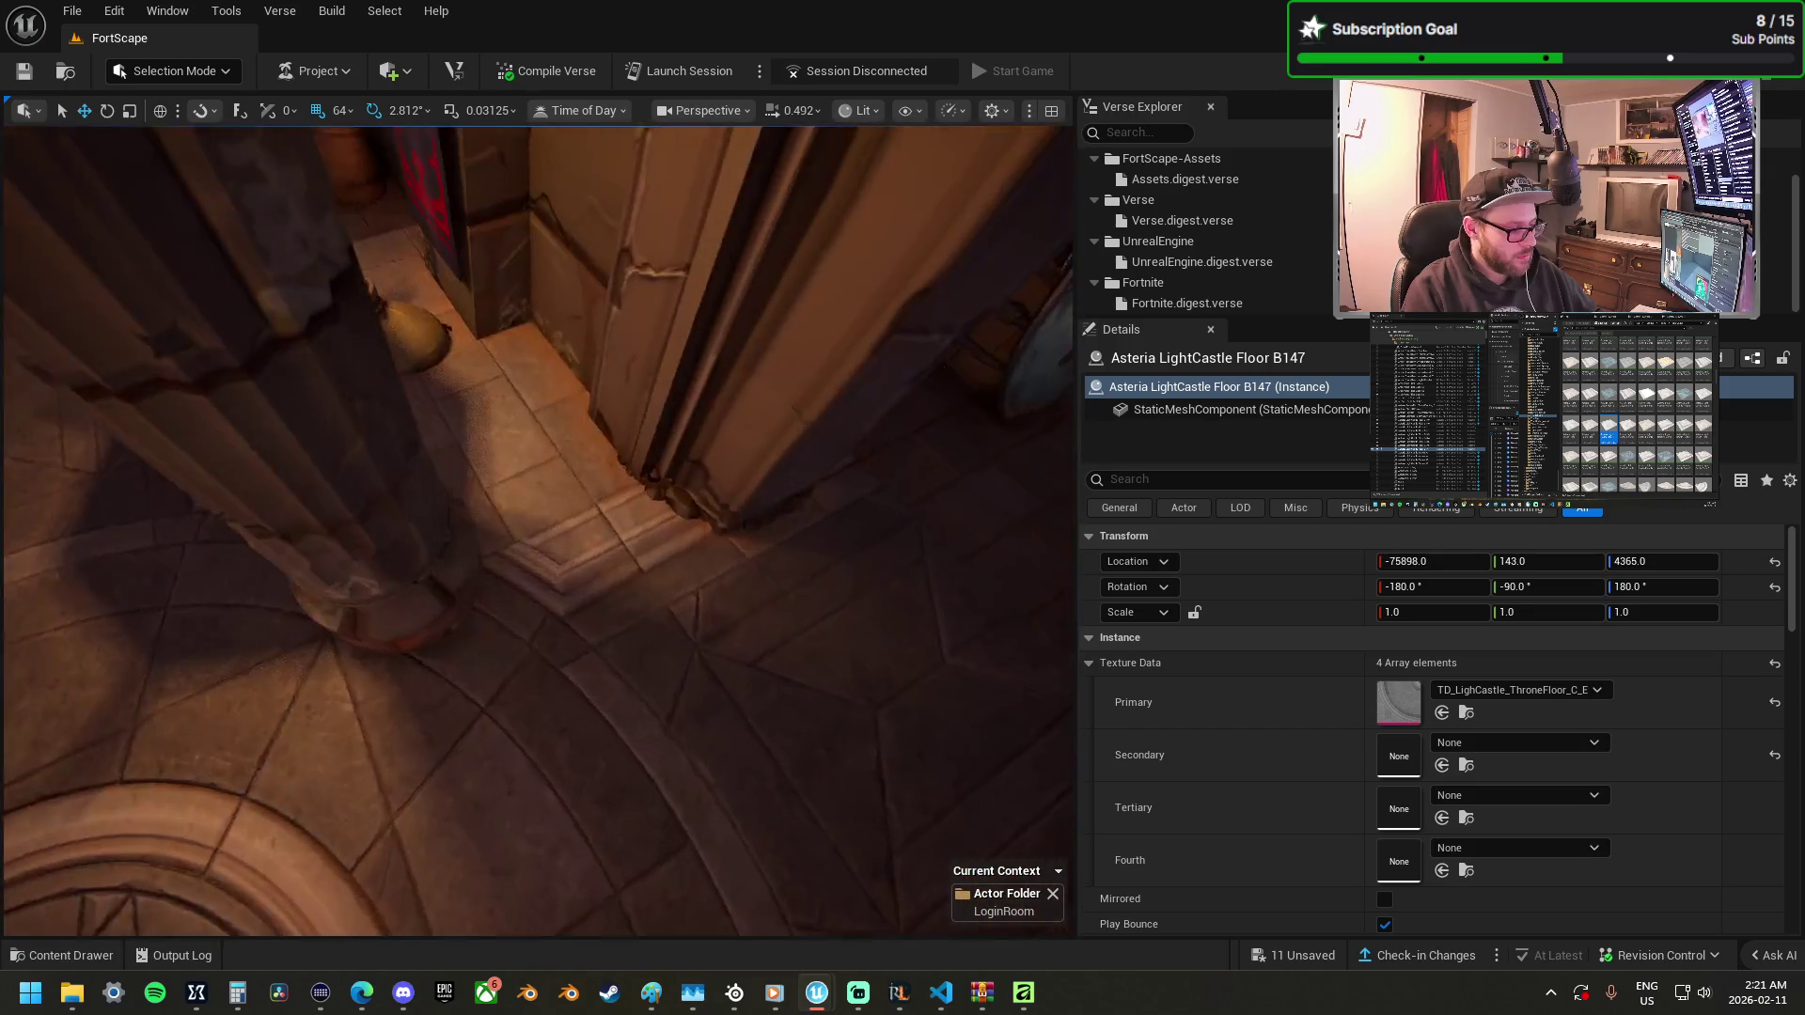
Rotate Floor B146 to 0° and move it around the second gold brazier.
{"action": "left_click", "coordinate": [500, 481]}
{"action": "mouse_move", "coordinate": [583, 597]}
{"action": "left_mouse_down"}
{"action": "mouse_move", "coordinate": [432, 616]}
{"action": "mouse_move", "coordinate": [451, 621]}
{"action": "left_mouse_up"}
{"action": "key", "text": "w"}
{"action": "mouse_move", "coordinate": [632, 838]}
{"action": "left_mouse_down"}
{"action": "mouse_move", "coordinate": [583, 504]}
{"action": "mouse_move", "coordinate": [414, 556]}
{"action": "mouse_move", "coordinate": [383, 370]}
{"action": "mouse_move", "coordinate": [282, 398]}
{"action": "left_mouse_up"}
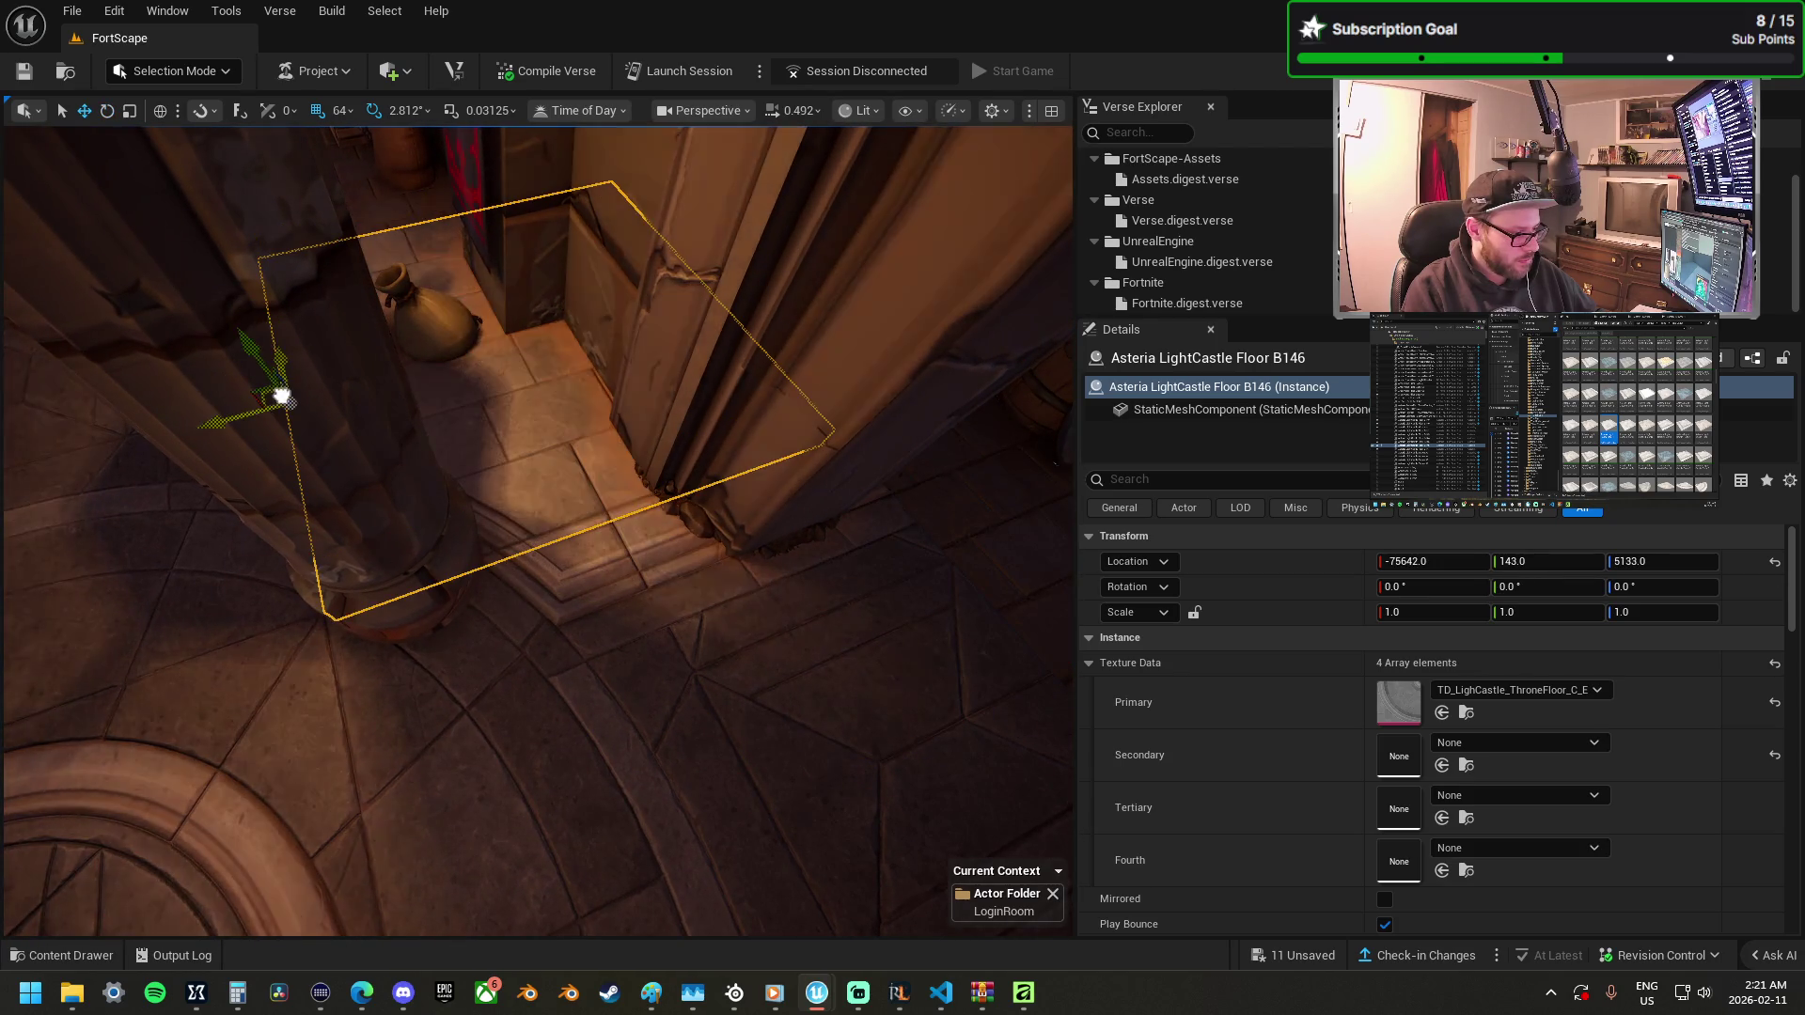
{"action": "mouse_move", "coordinate": [377, 452]}
{"action": "left_mouse_down"}
{"action": "mouse_move", "coordinate": [377, 602]}
{"action": "mouse_move", "coordinate": [401, 451]}
{"action": "left_mouse_up"}
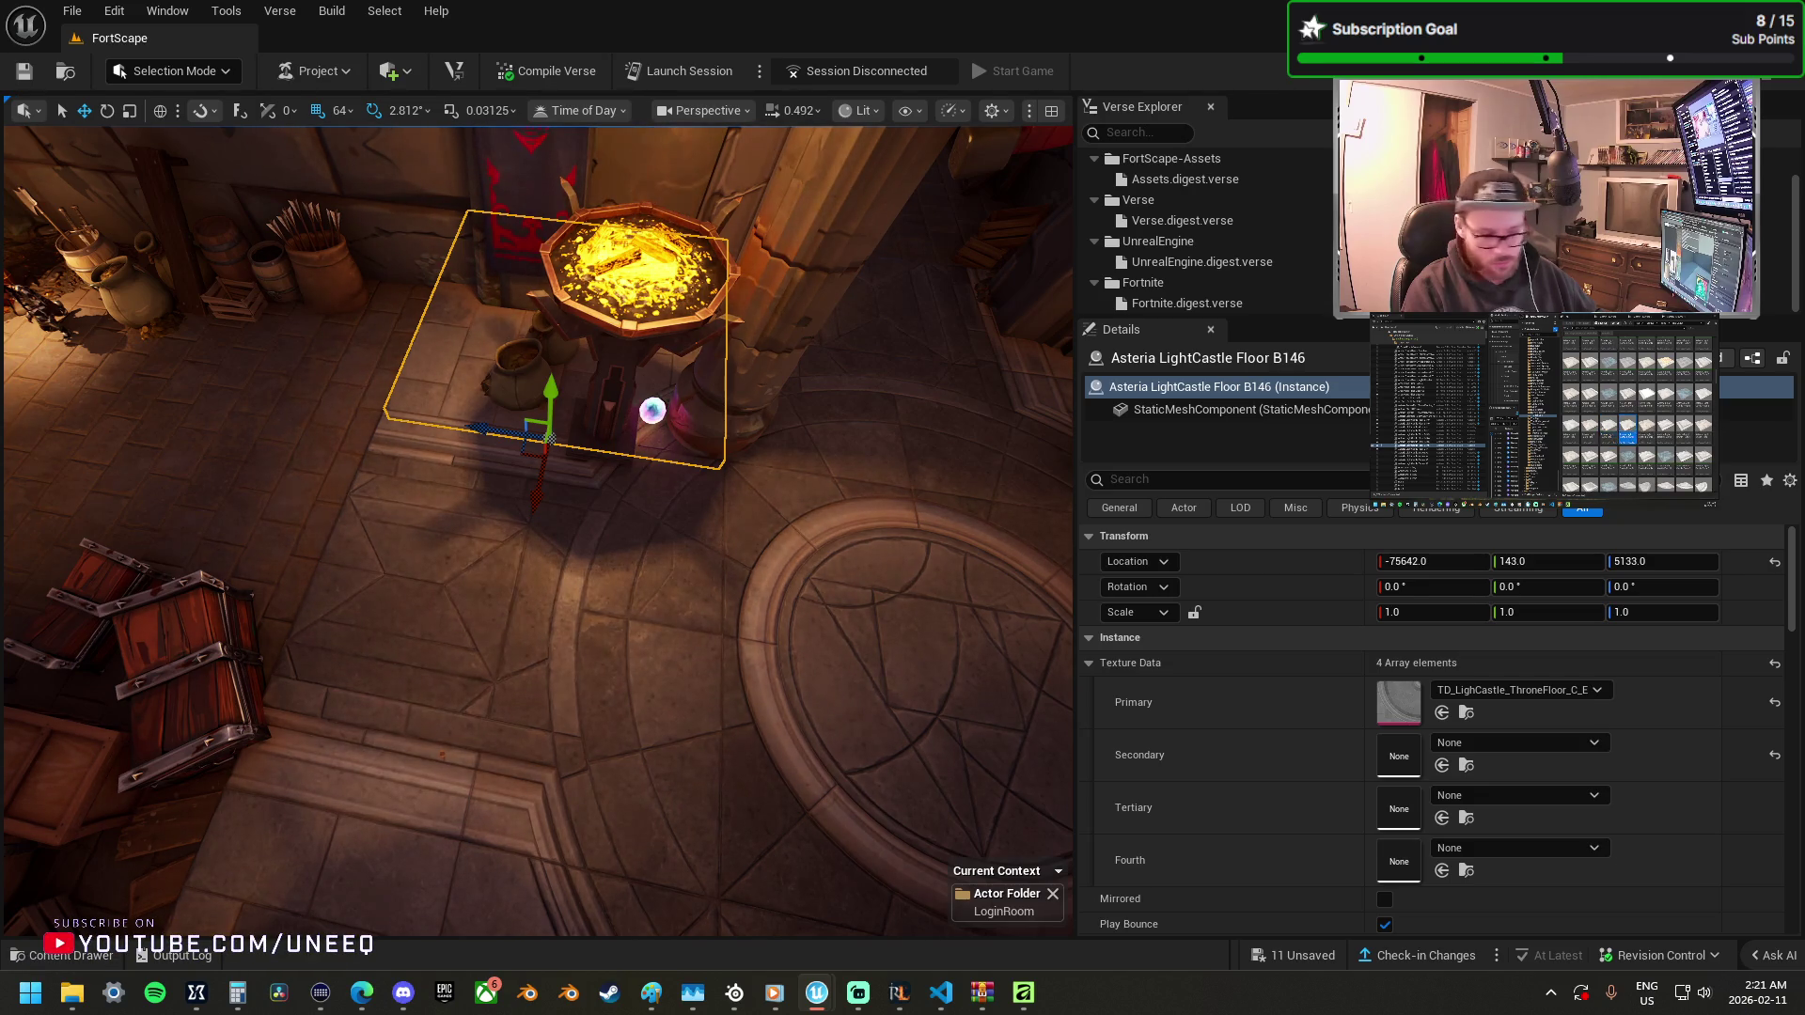
{"action": "mouse_move", "coordinate": [269, 403]}
{"action": "left_mouse_down"}
{"action": "mouse_move", "coordinate": [214, 428]}
{"action": "mouse_move", "coordinate": [176, 399]}
{"action": "left_mouse_up"}
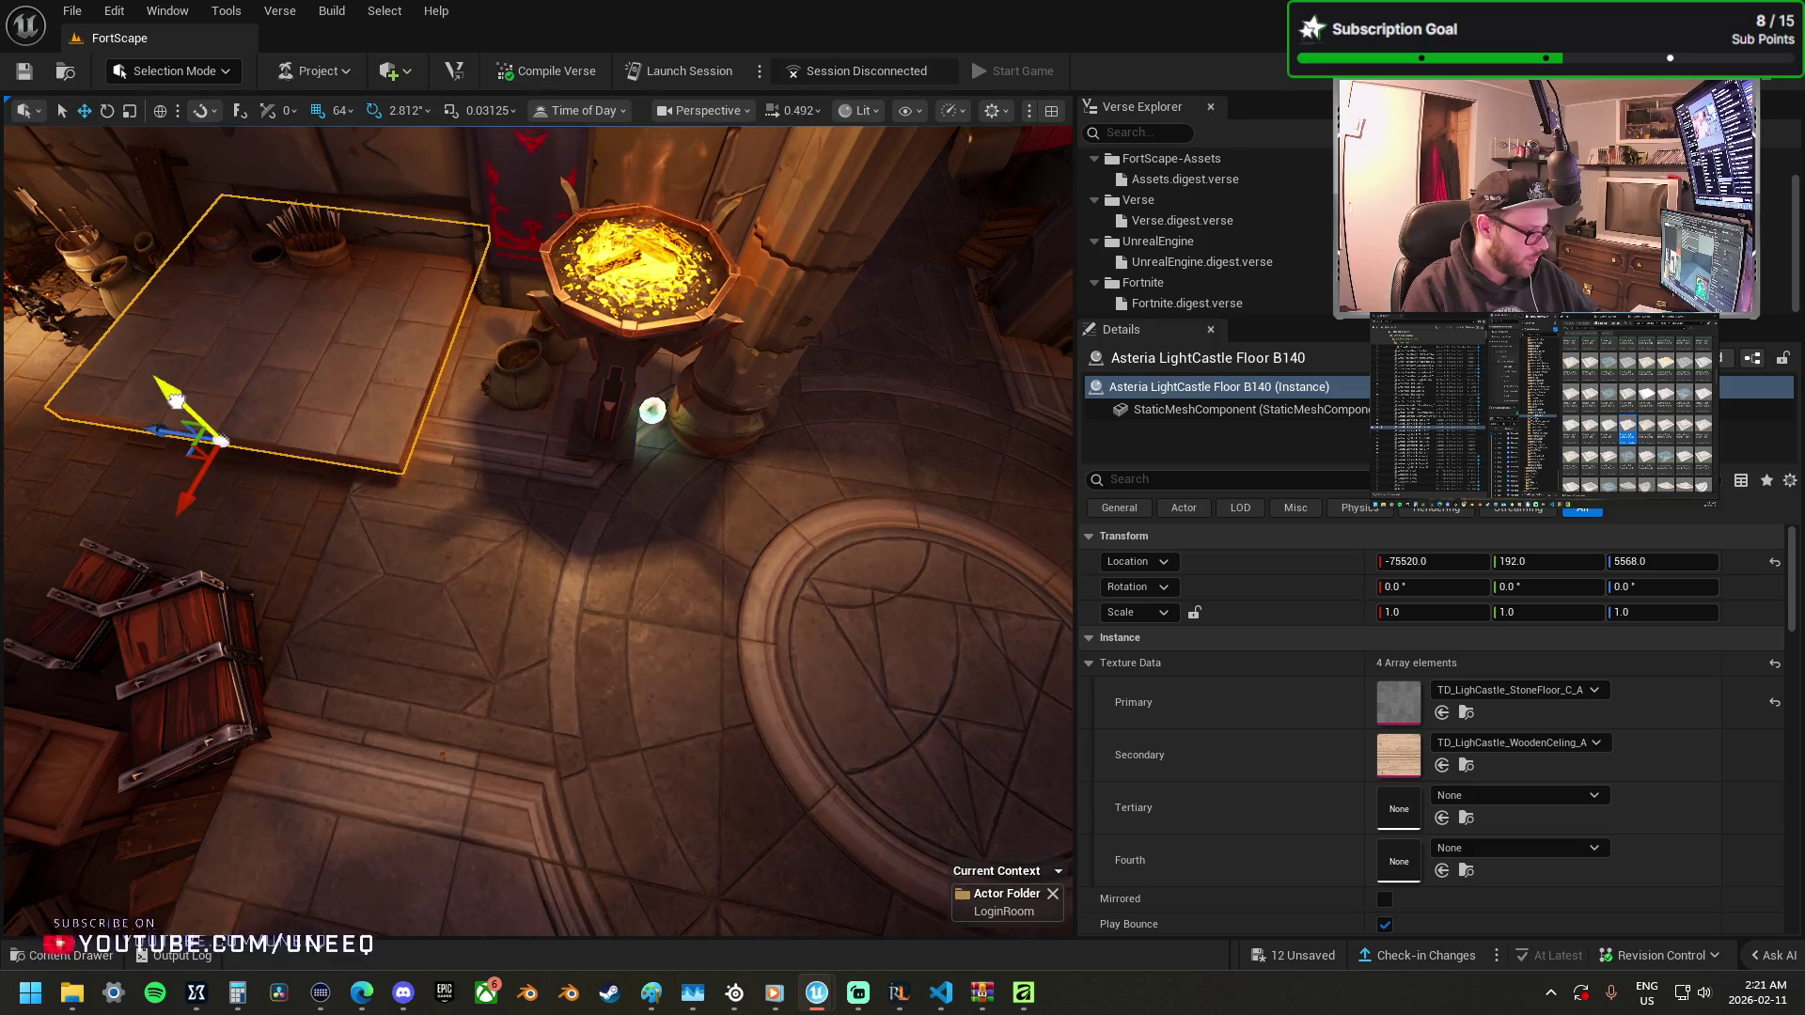
Move stone floor tile B140 beside the brazier tile and duplicate a copy to the left.
{"action": "left_click", "coordinate": [568, 380]}
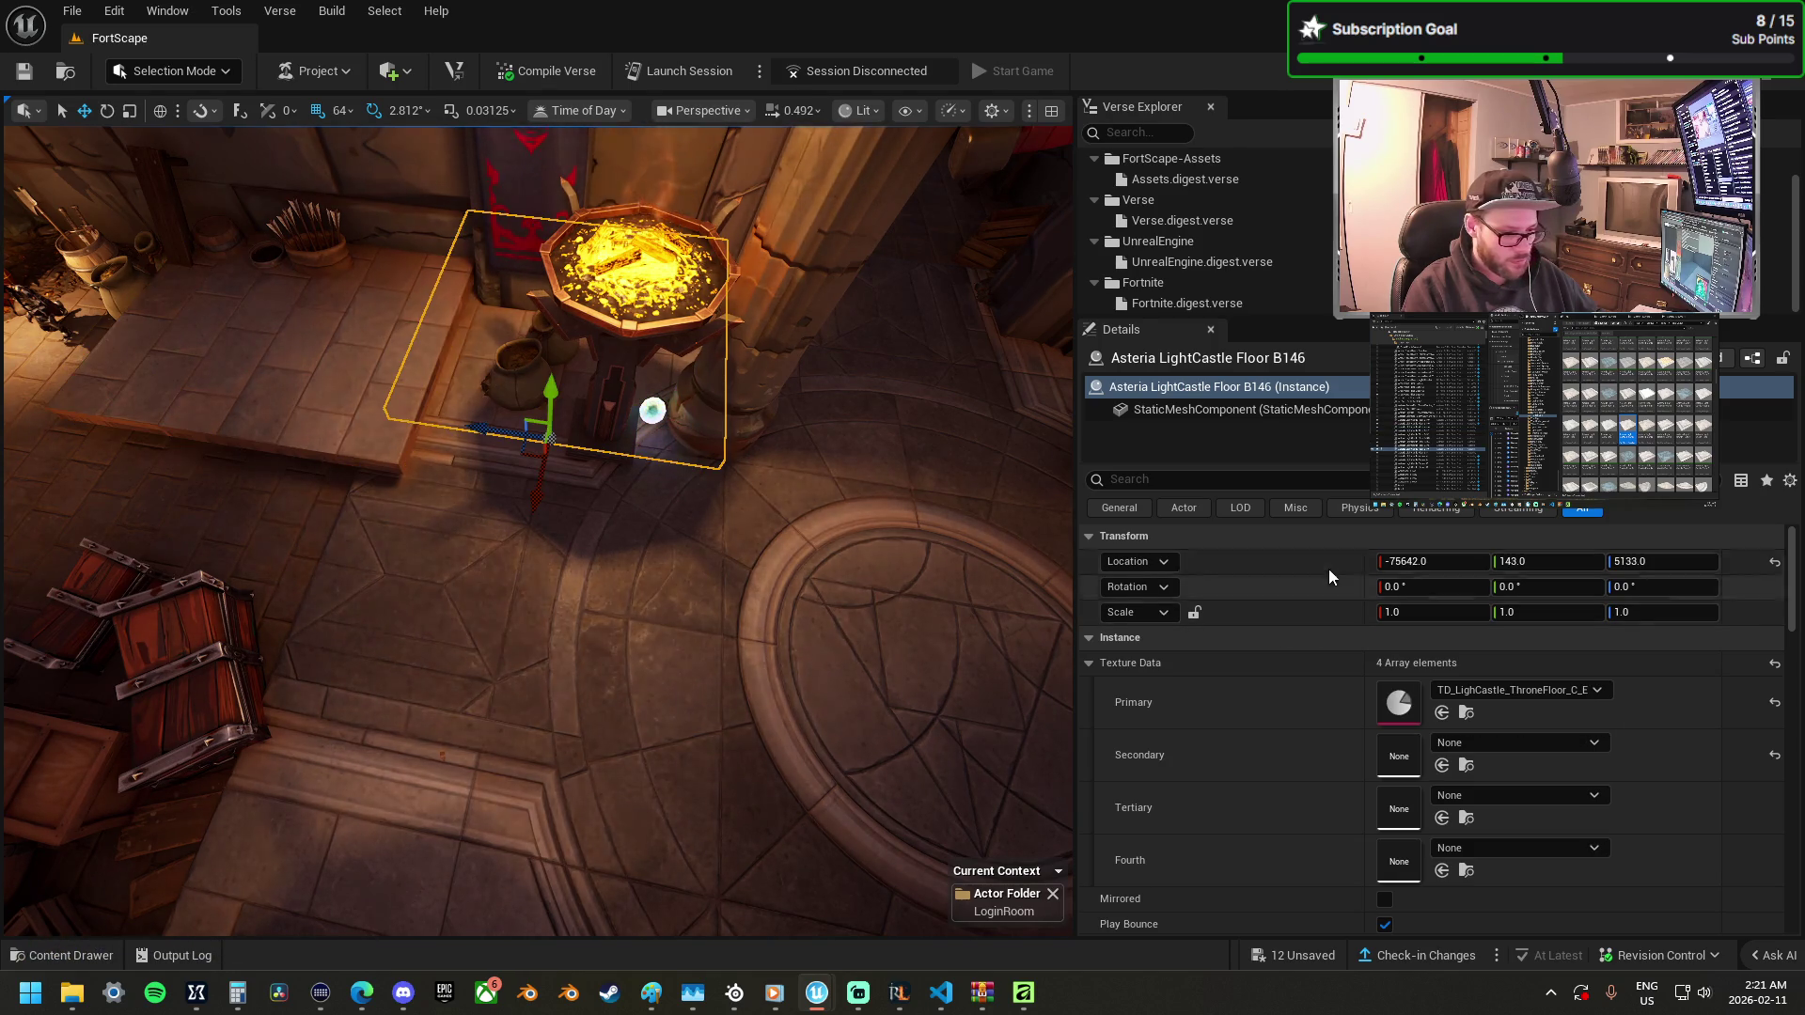
{"action": "left_click", "coordinate": [282, 385]}
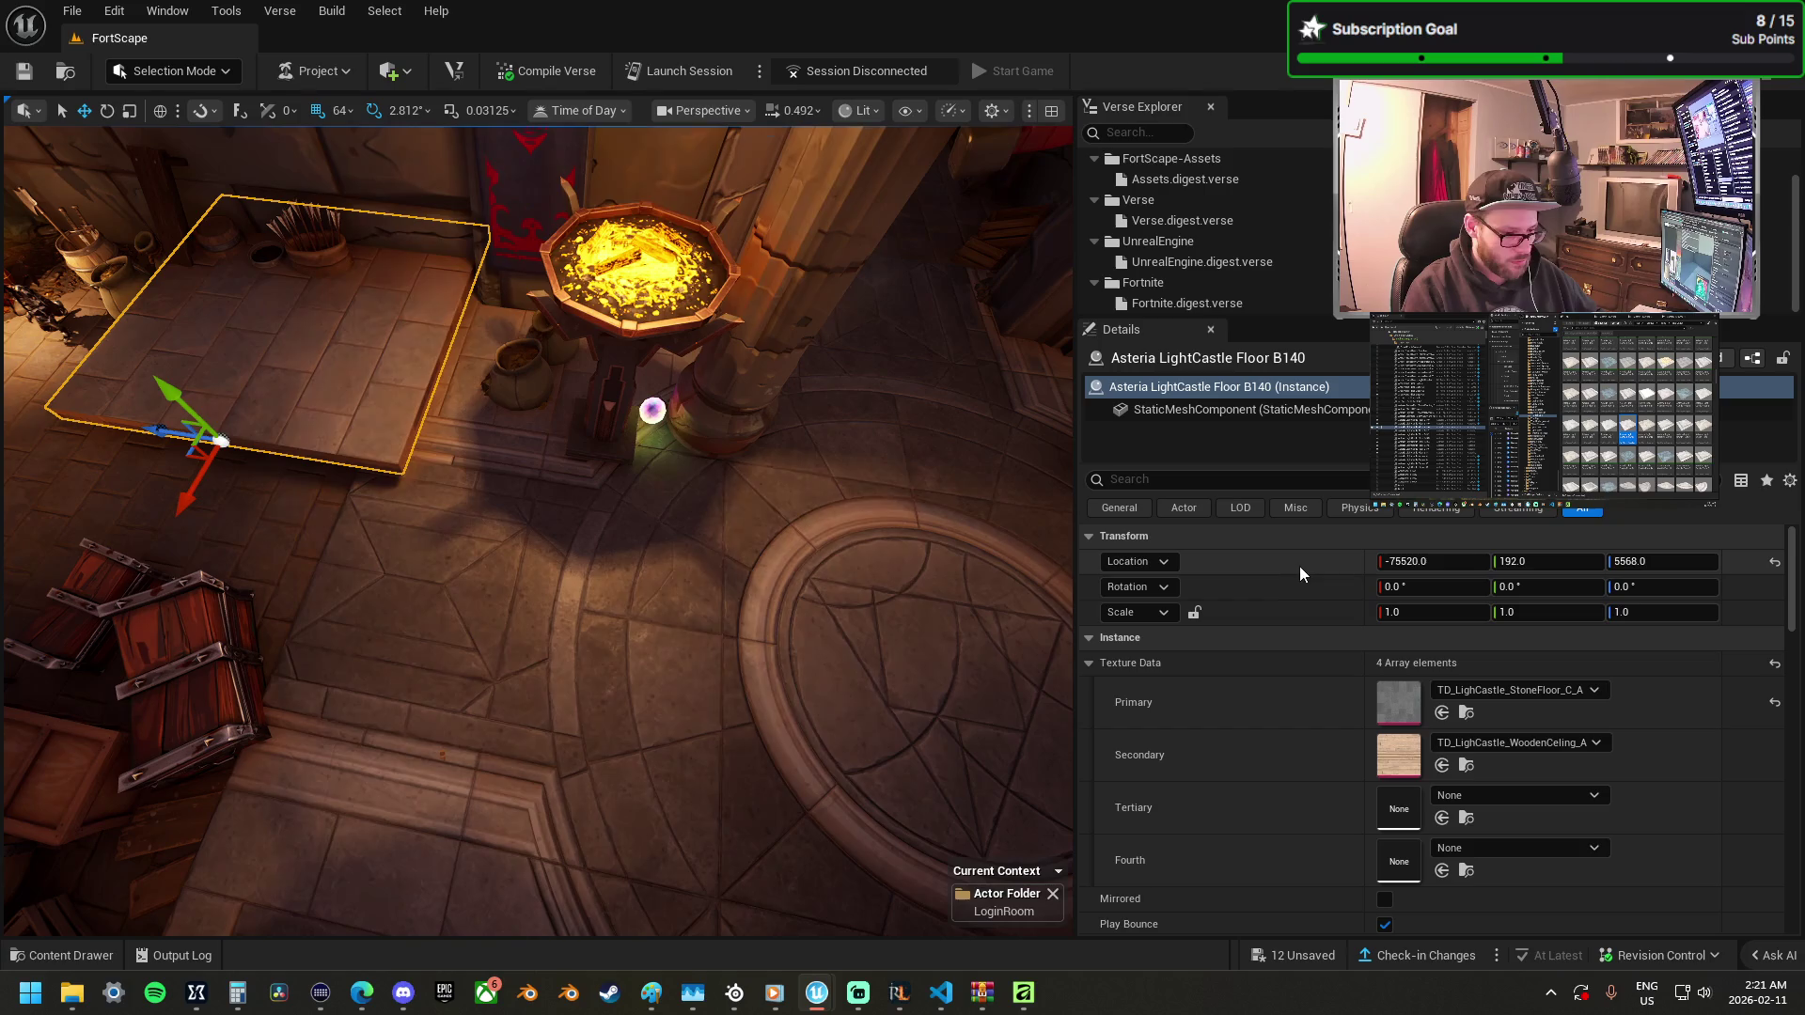
{"action": "mouse_move", "coordinate": [192, 428]}
{"action": "left_mouse_down"}
{"action": "mouse_move", "coordinate": [511, 419]}
{"action": "mouse_move", "coordinate": [143, 390]}
{"action": "left_mouse_up"}
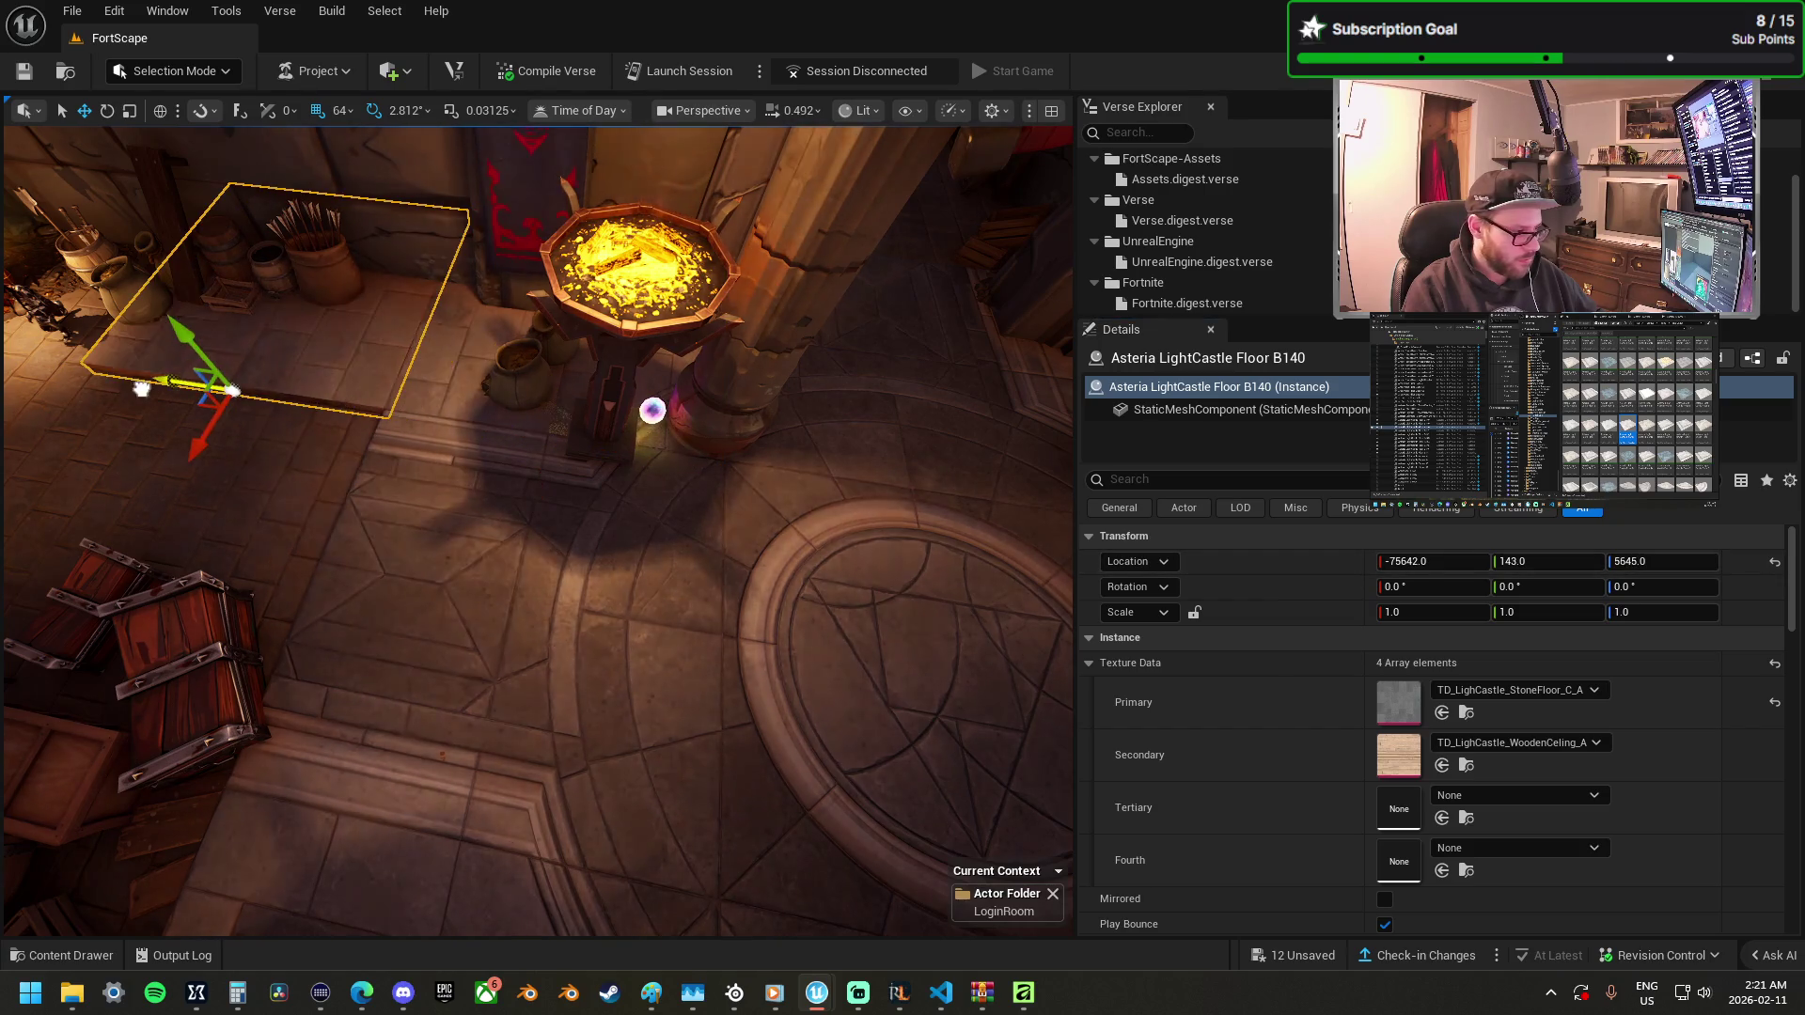
{"action": "key", "text": "f"}
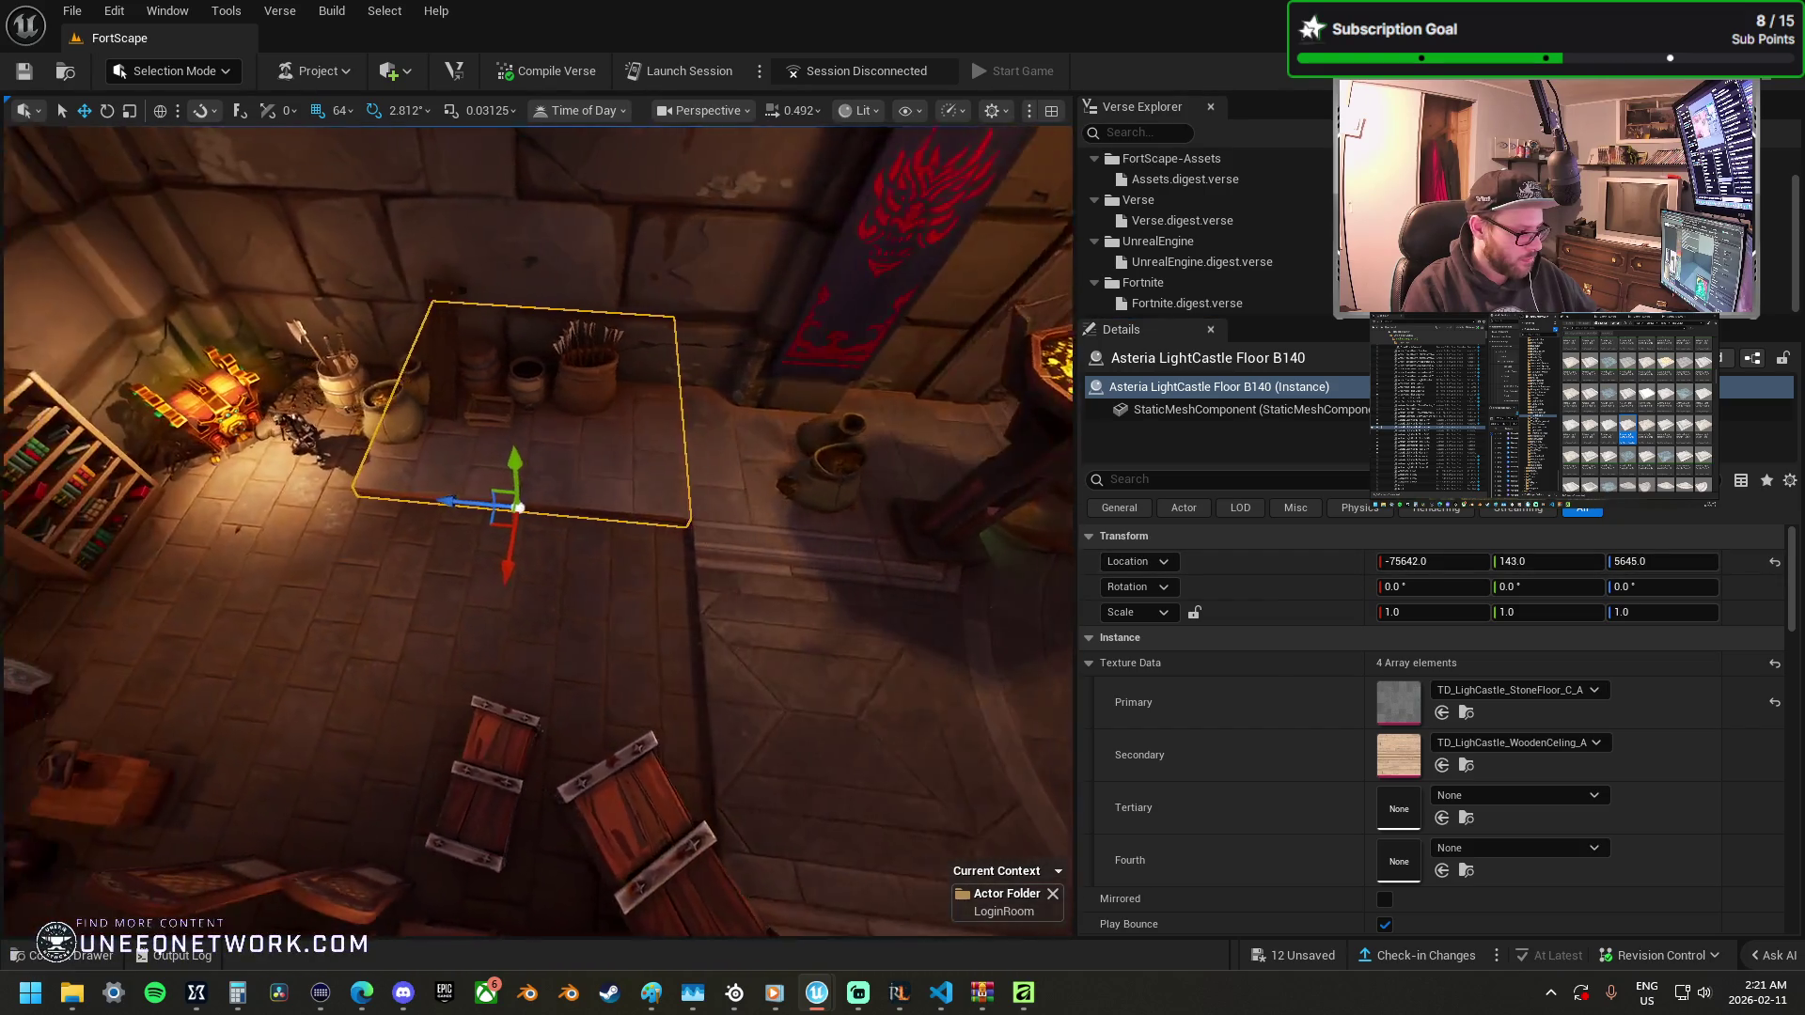
{"action": "left_click_drag", "start_coordinate": [487, 503], "coordinate": [169, 470], "text": "alt"}
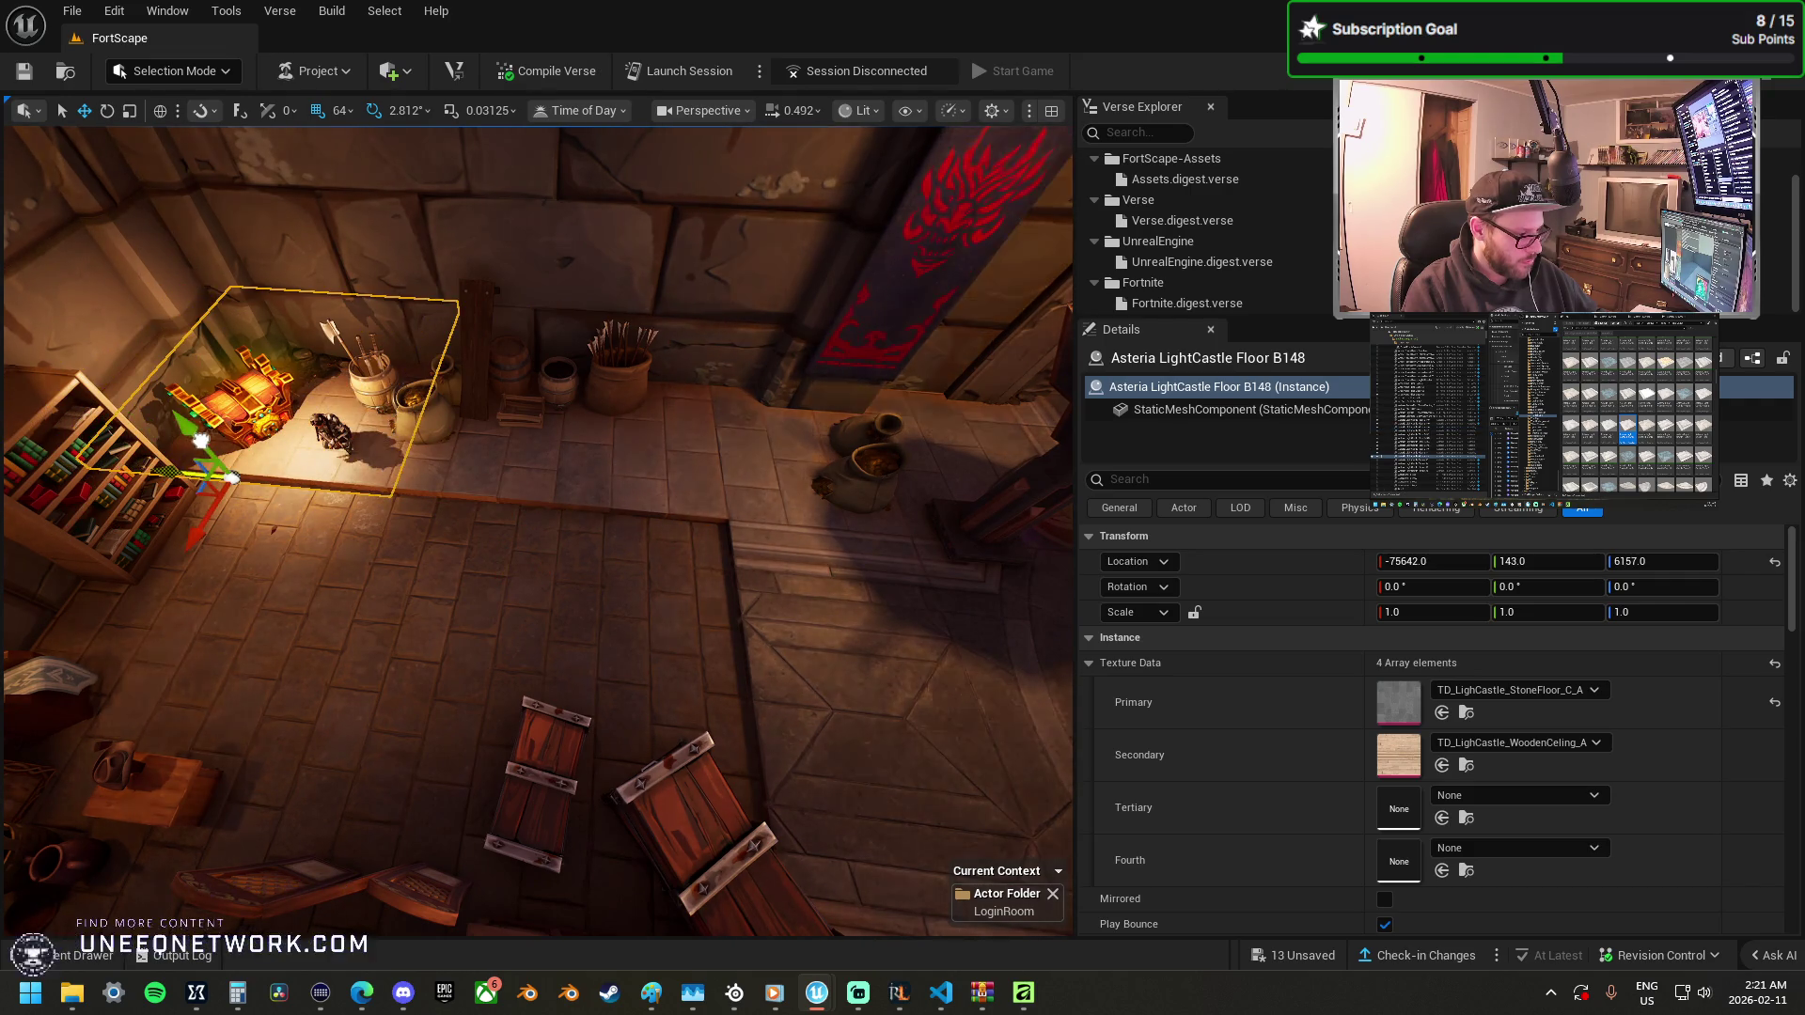
{"action": "key", "text": "Right"}
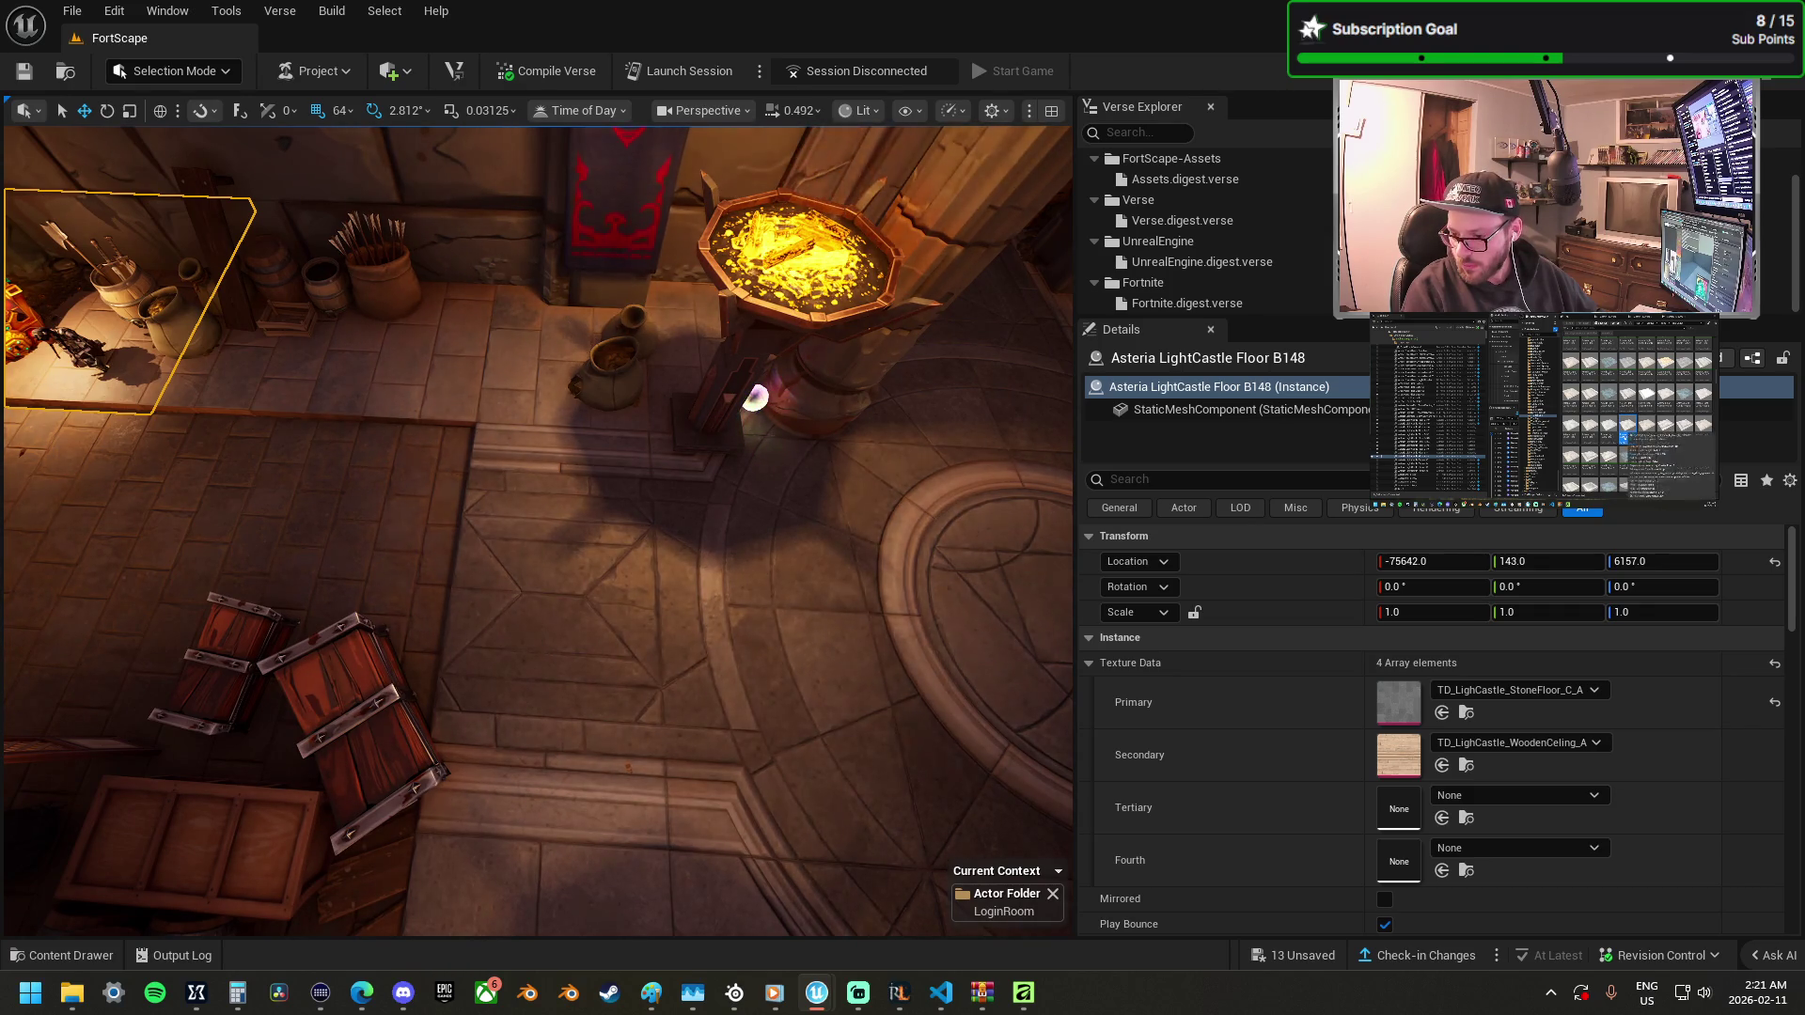
Drop a floor asset into the room and delete the stone floor tile by the crates.
{"action": "mouse_move", "coordinate": [1608, 468]}
{"action": "left_mouse_down"}
{"action": "mouse_move", "coordinate": [762, 504]}
{"action": "mouse_move", "coordinate": [613, 448]}
{"action": "mouse_move", "coordinate": [392, 421]}
{"action": "mouse_move", "coordinate": [381, 387]}
{"action": "mouse_move", "coordinate": [399, 392]}
{"action": "left_mouse_up"}
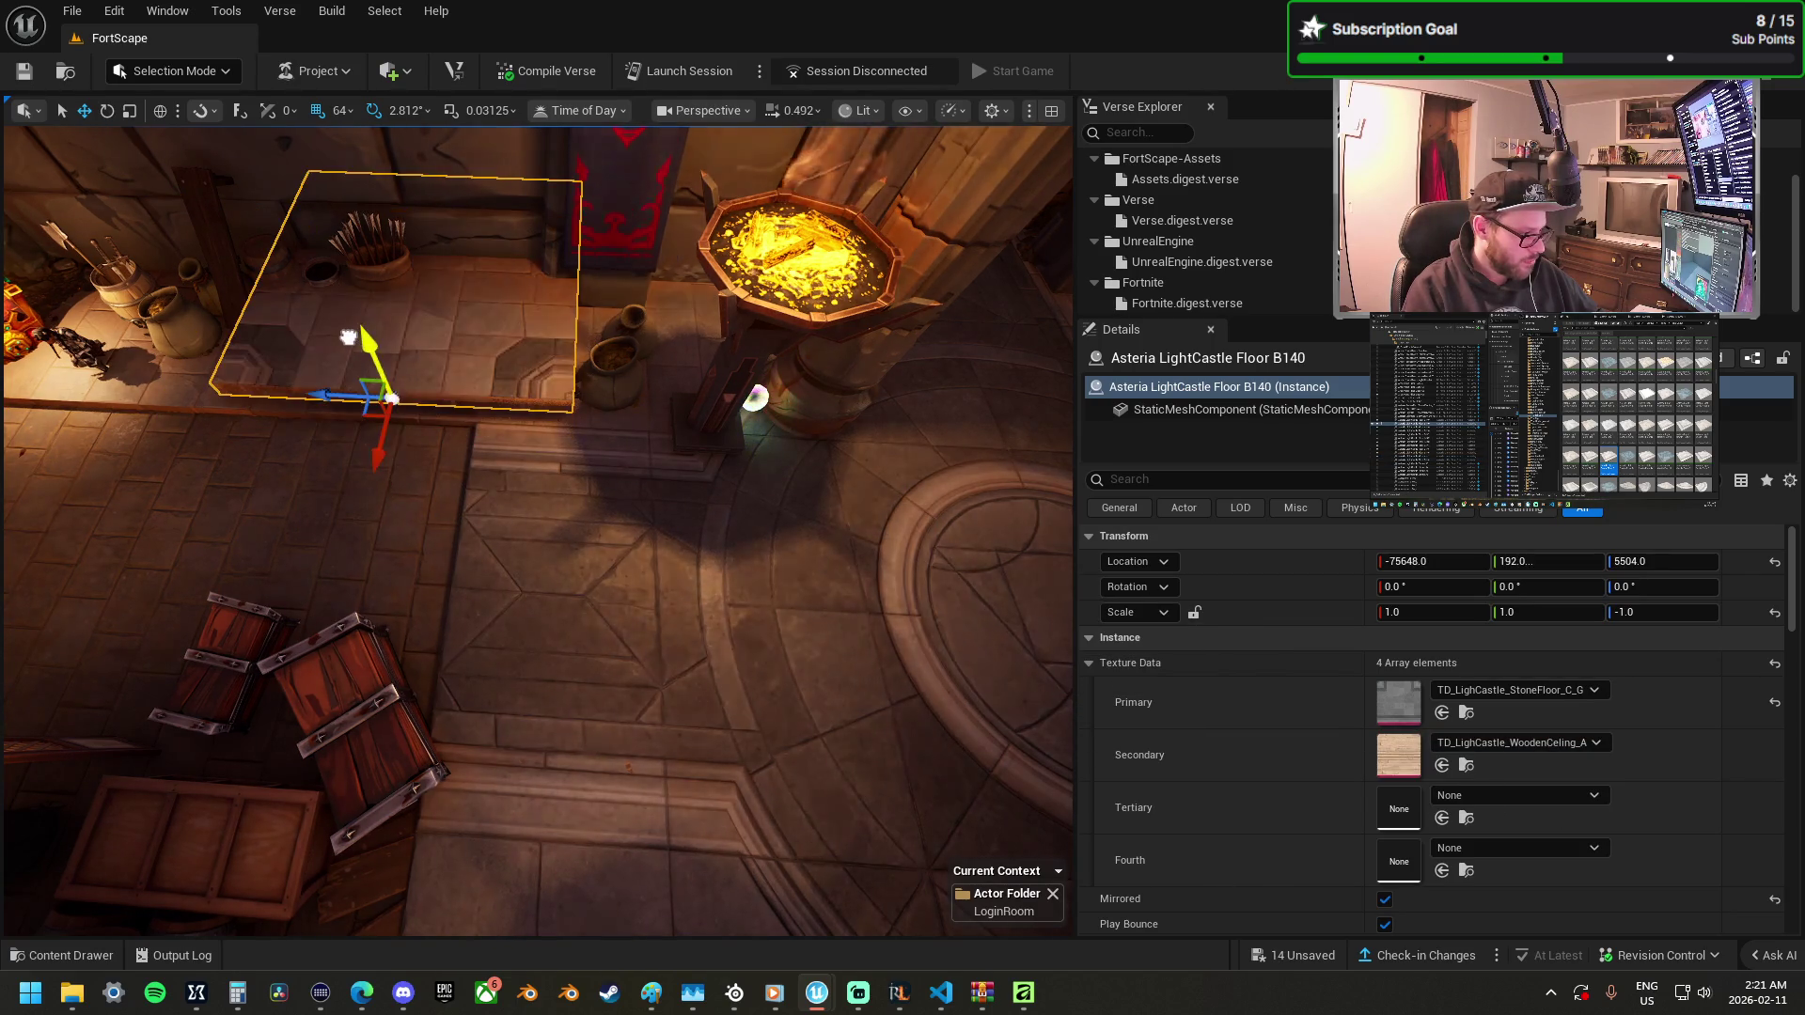
{"action": "mouse_move", "coordinate": [348, 336]}
{"action": "left_mouse_down"}
{"action": "mouse_move", "coordinate": [702, 459]}
{"action": "mouse_move", "coordinate": [737, 434]}
{"action": "mouse_move", "coordinate": [476, 485]}
{"action": "mouse_move", "coordinate": [403, 470]}
{"action": "mouse_move", "coordinate": [351, 362]}
{"action": "left_mouse_up"}
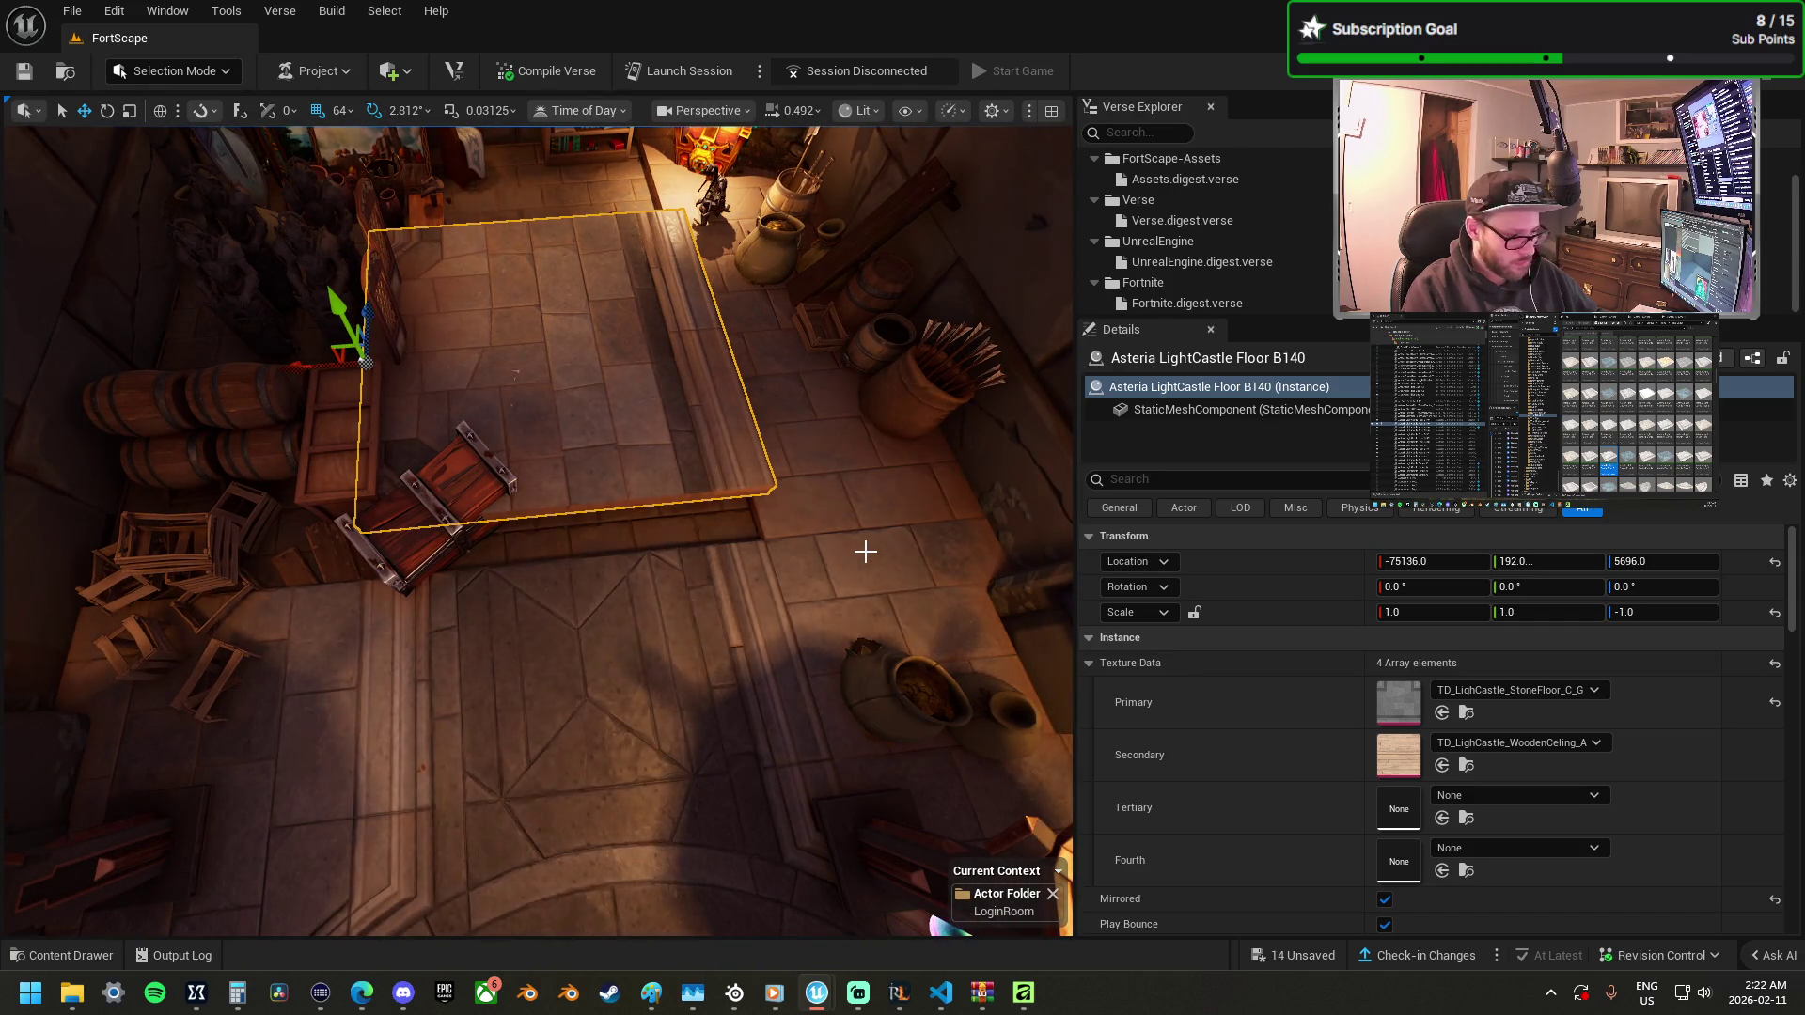
{"action": "left_click", "coordinate": [568, 640]}
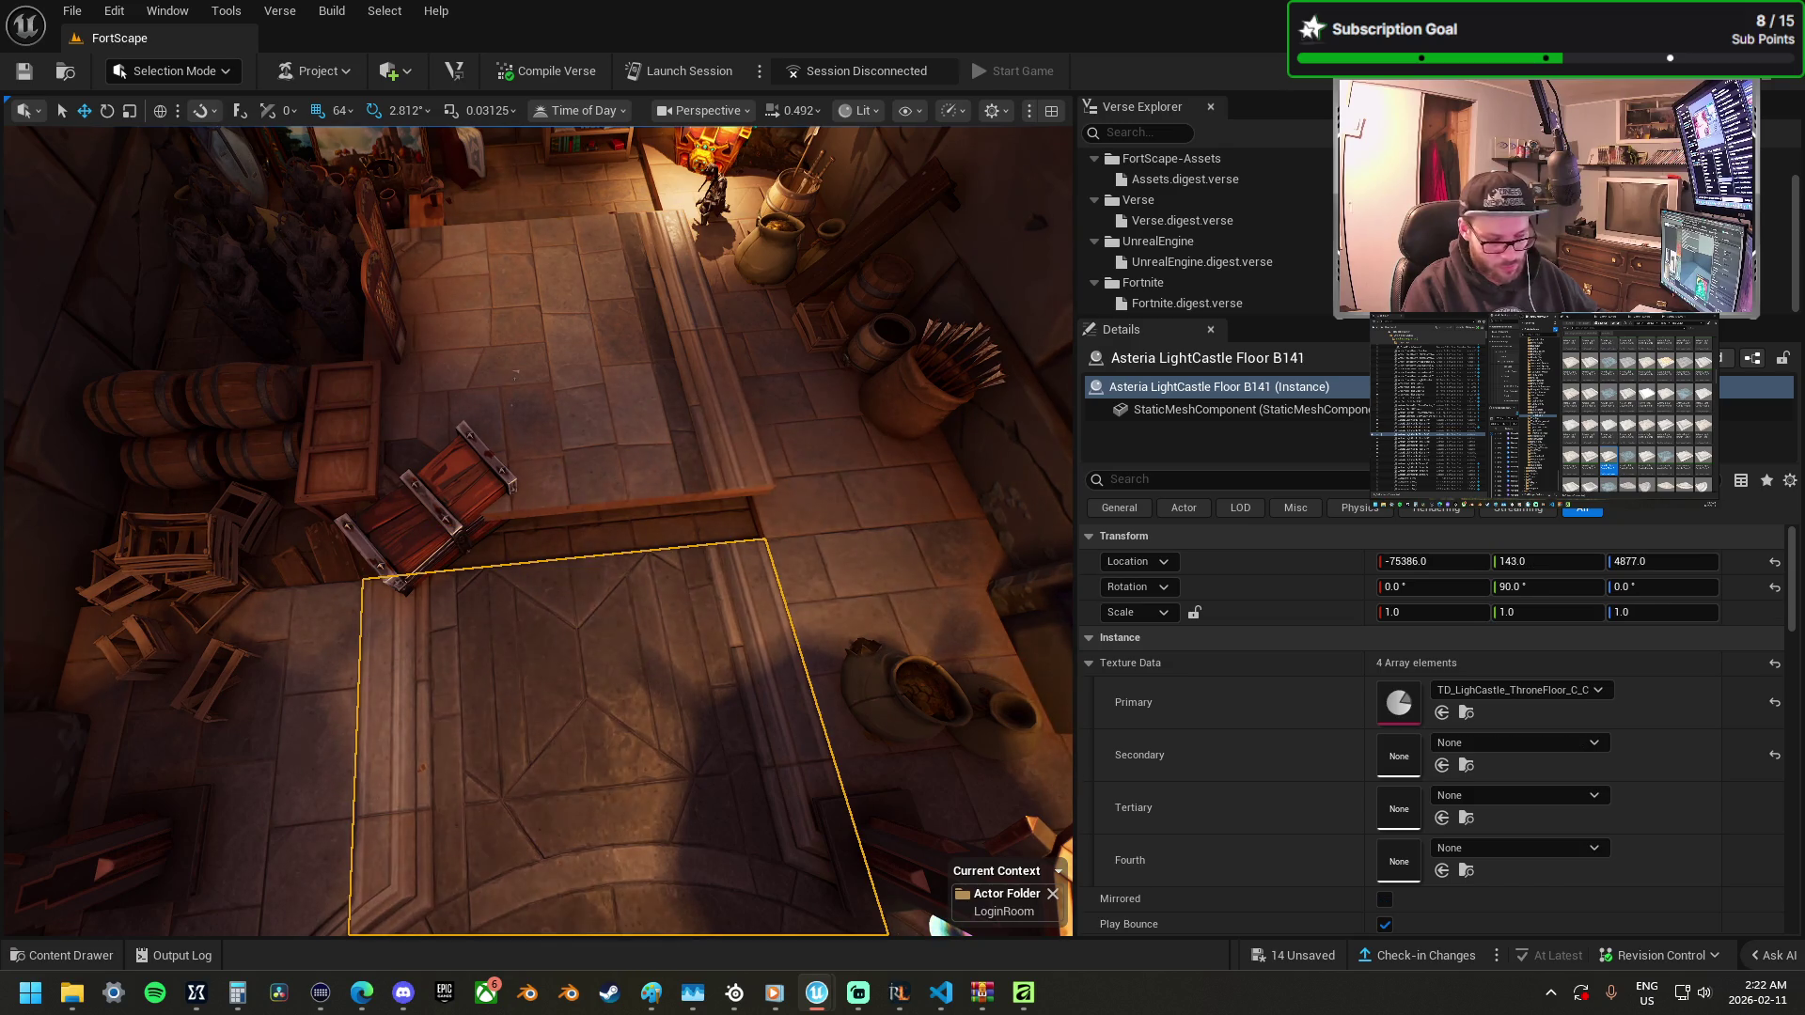
{"action": "left_click", "coordinate": [631, 406]}
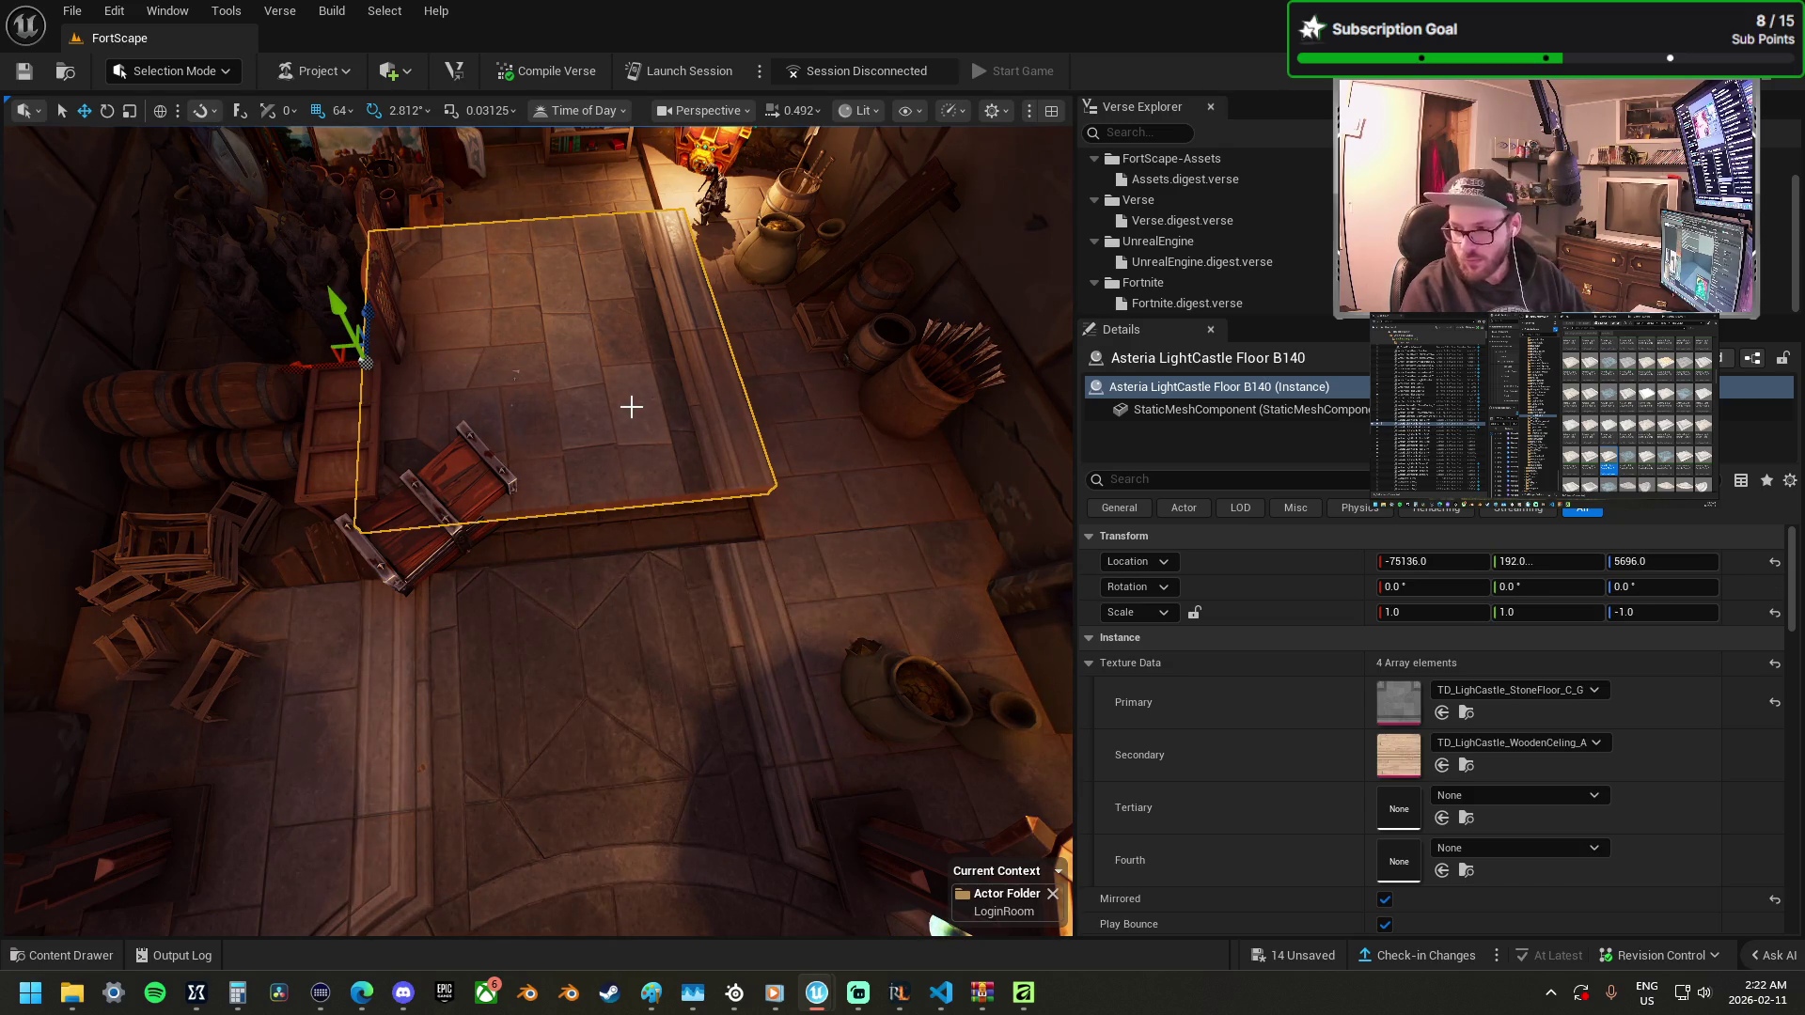
{"action": "key", "text": "Delete"}
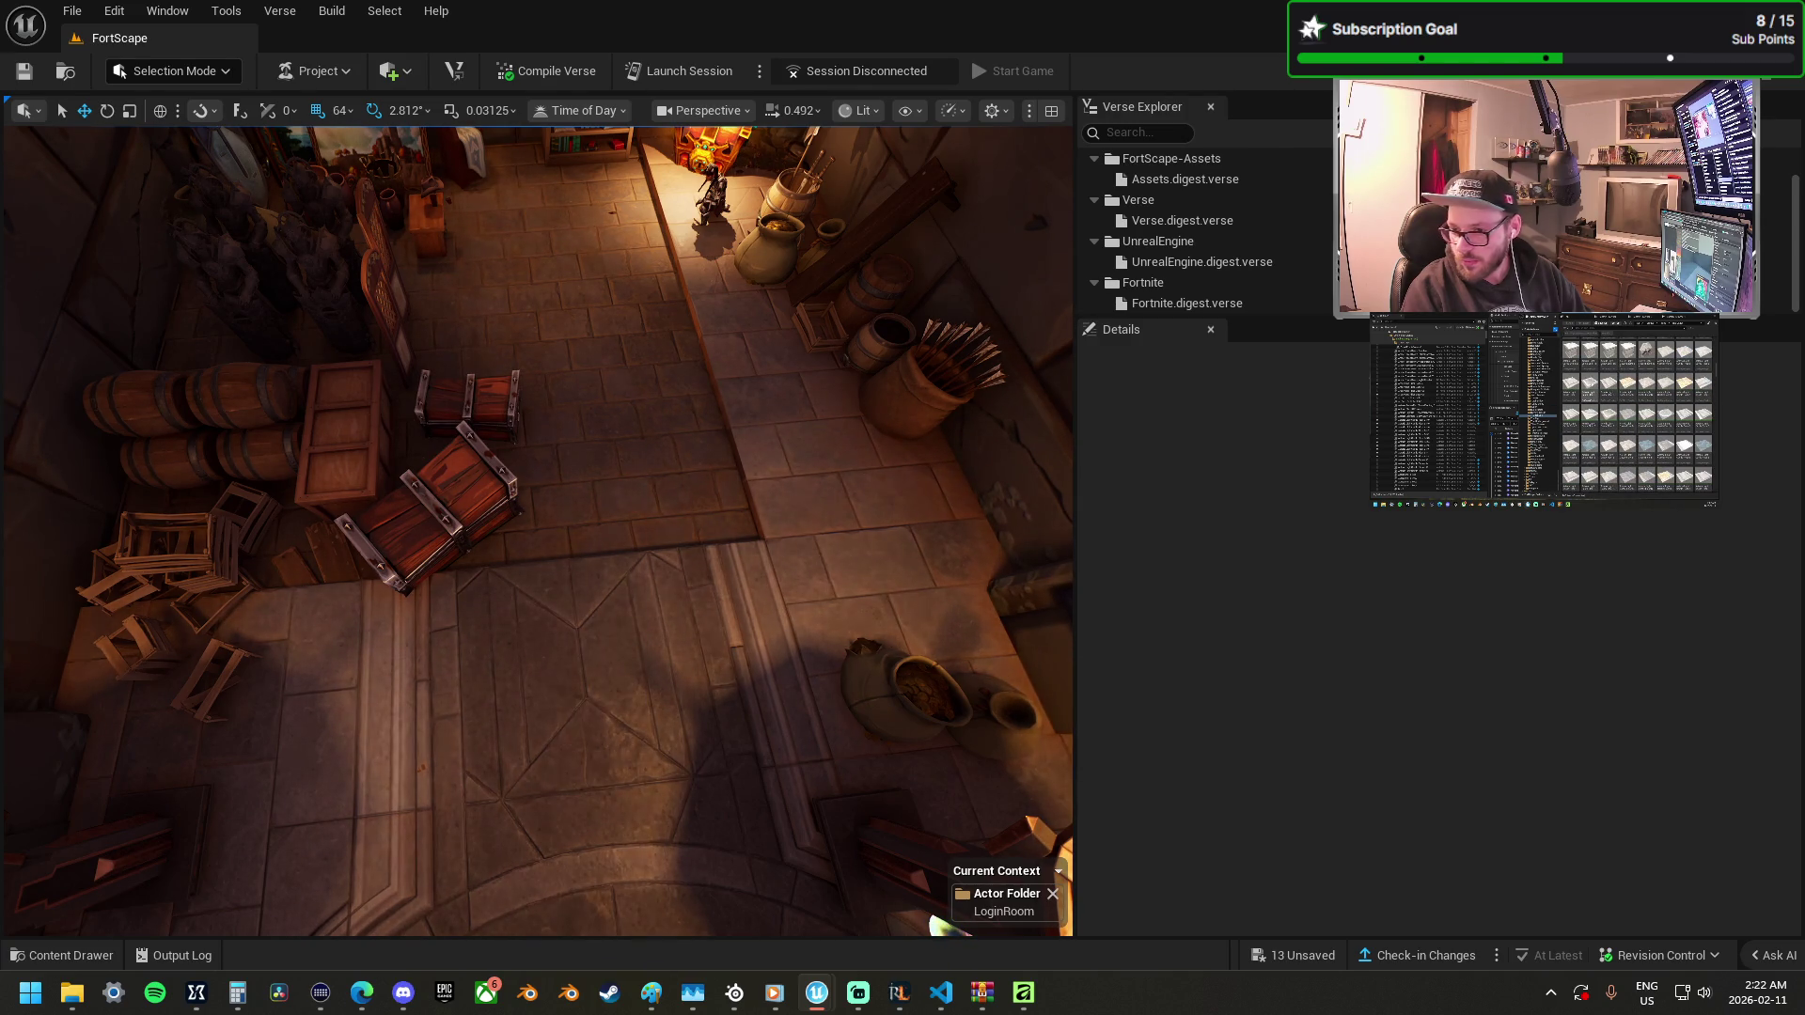
Place another floor asset and turn the floor tile by the crates 180°.
{"action": "mouse_move", "coordinate": [1205, 487]}
{"action": "left_mouse_down"}
{"action": "mouse_move", "coordinate": [347, 636]}
{"action": "mouse_move", "coordinate": [612, 564]}
{"action": "mouse_move", "coordinate": [737, 483]}
{"action": "mouse_move", "coordinate": [776, 499]}
{"action": "mouse_move", "coordinate": [774, 612]}
{"action": "mouse_move", "coordinate": [842, 513]}
{"action": "mouse_move", "coordinate": [809, 632]}
{"action": "left_mouse_up"}
{"action": "left_click", "coordinate": [767, 364]}
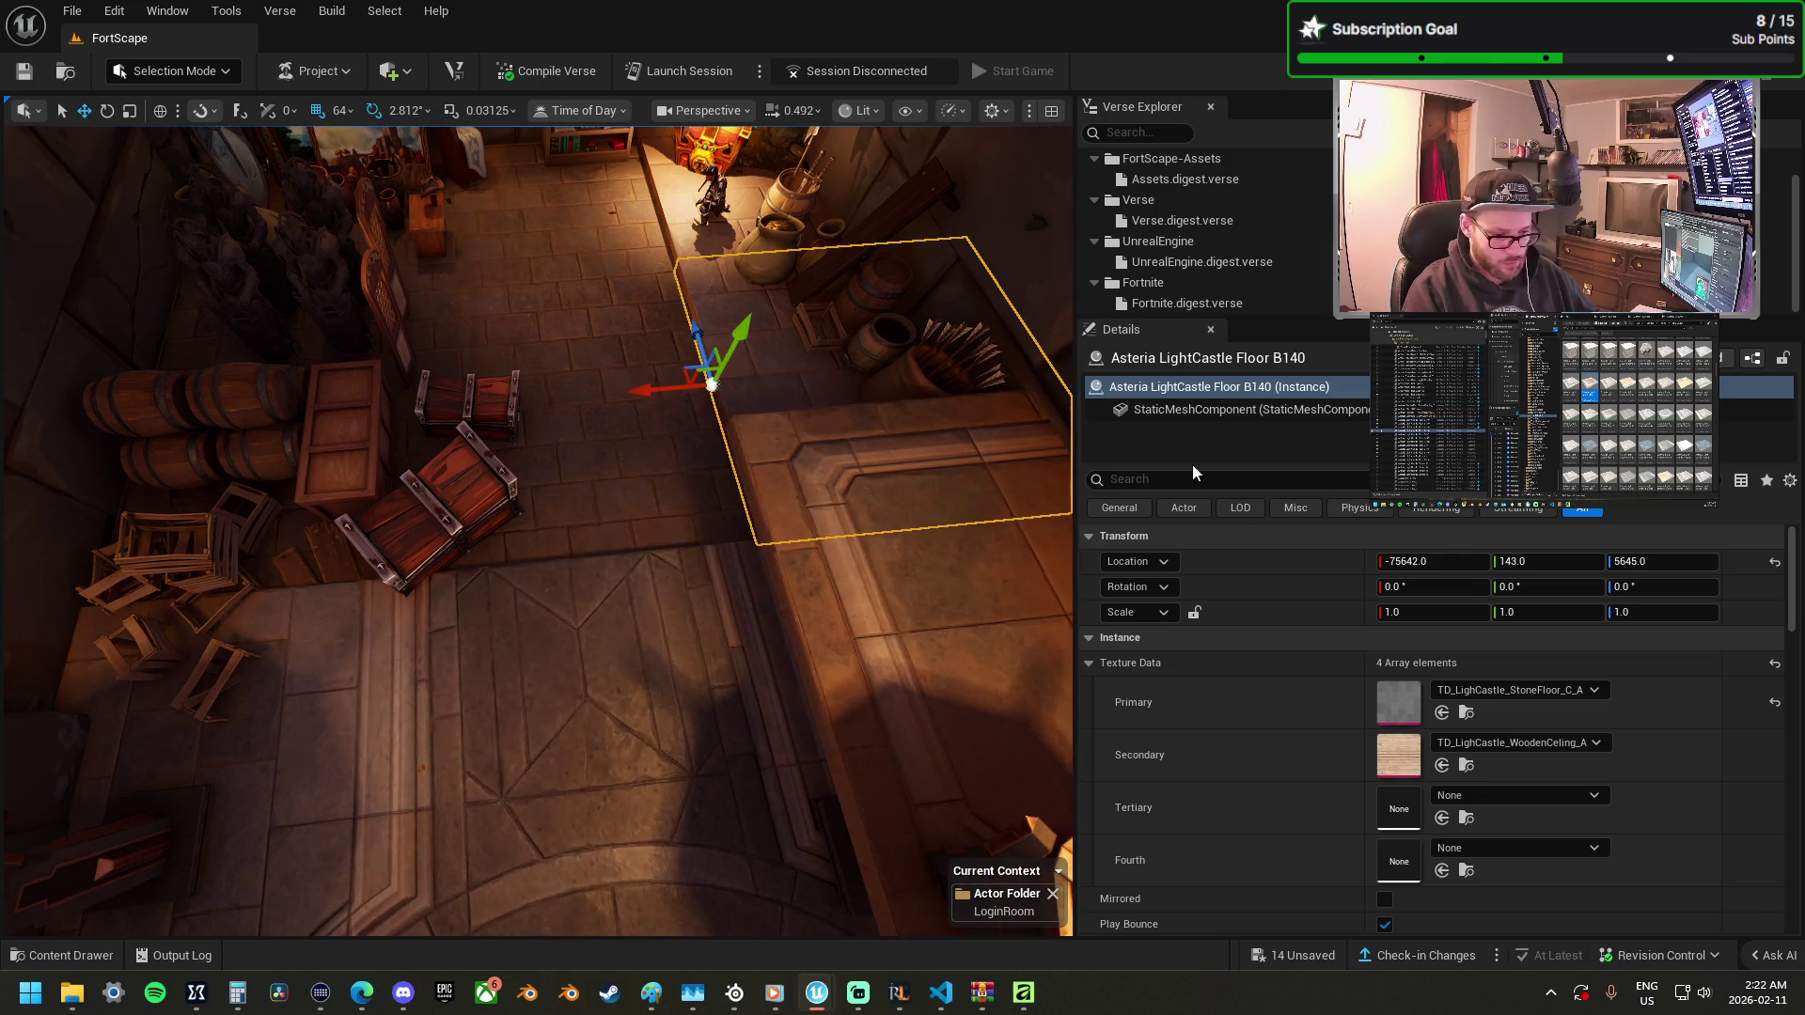
{"action": "left_click", "coordinate": [1007, 612]}
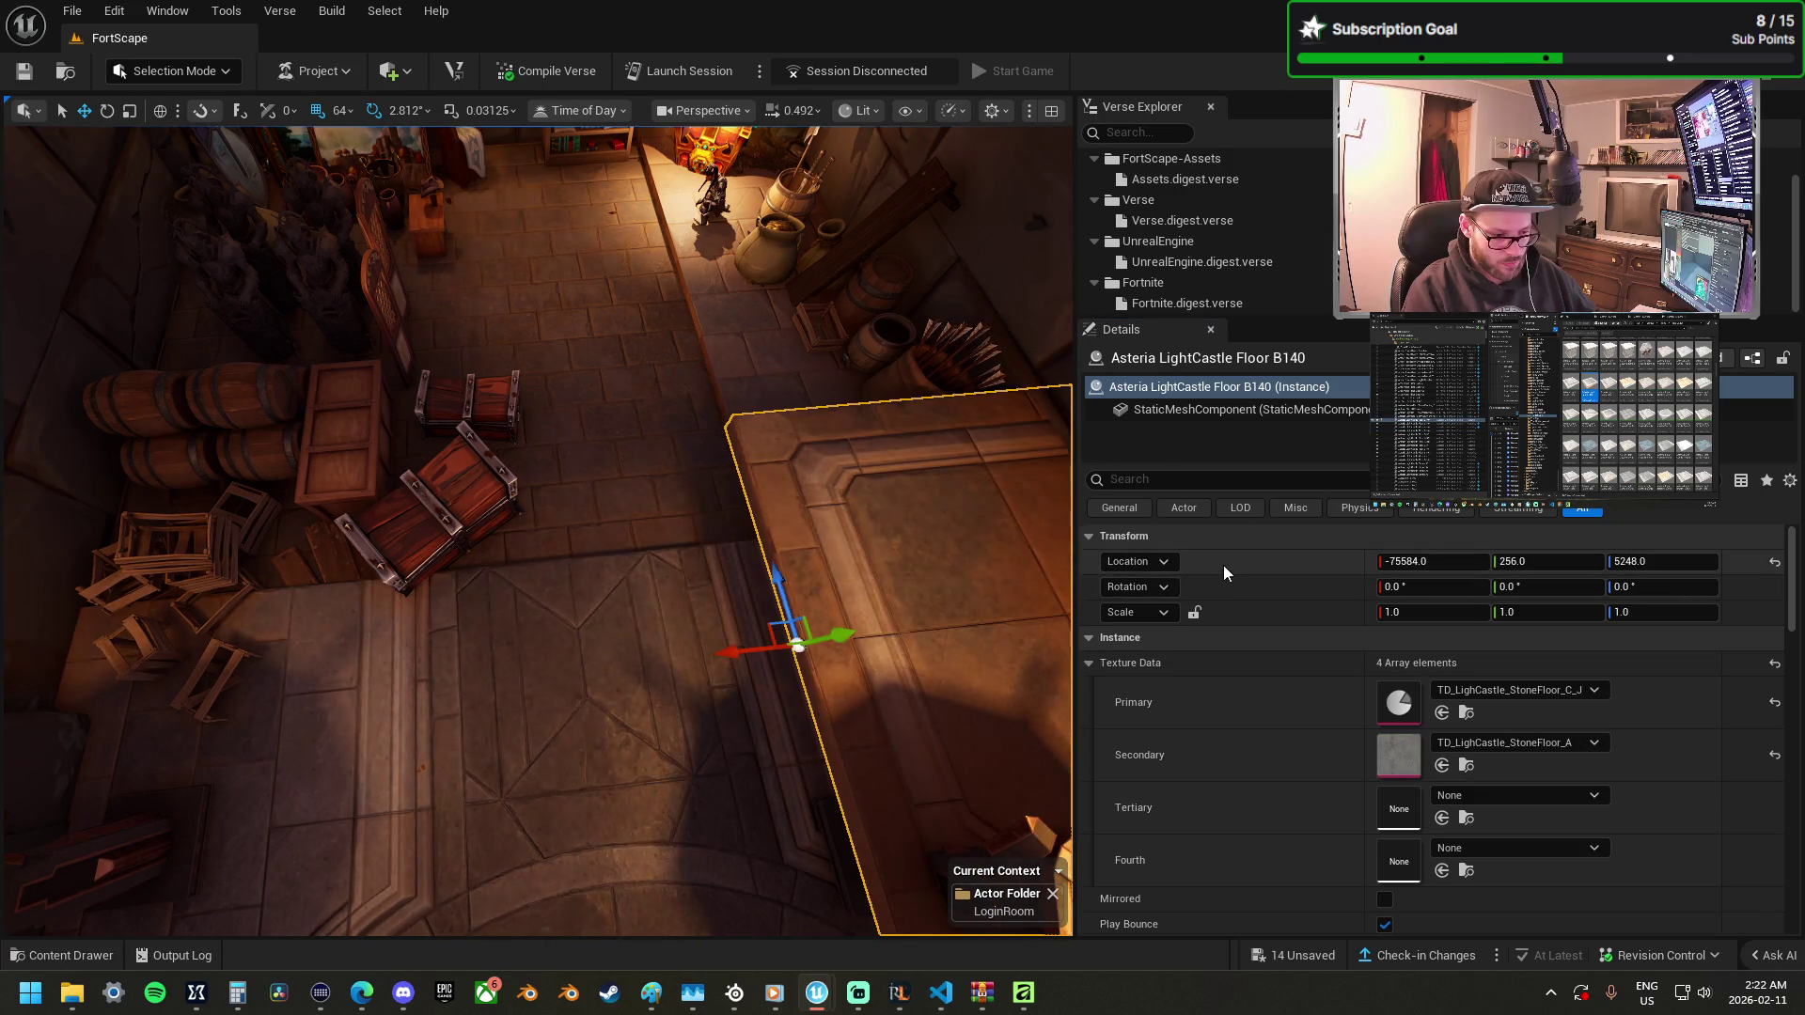
{"action": "key", "text": "ctrl+z"}
{"action": "key", "text": "e"}
{"action": "mouse_move", "coordinate": [677, 448]}
{"action": "left_mouse_down"}
{"action": "mouse_move", "coordinate": [658, 466]}
{"action": "mouse_move", "coordinate": [753, 524]}
{"action": "left_mouse_up"}
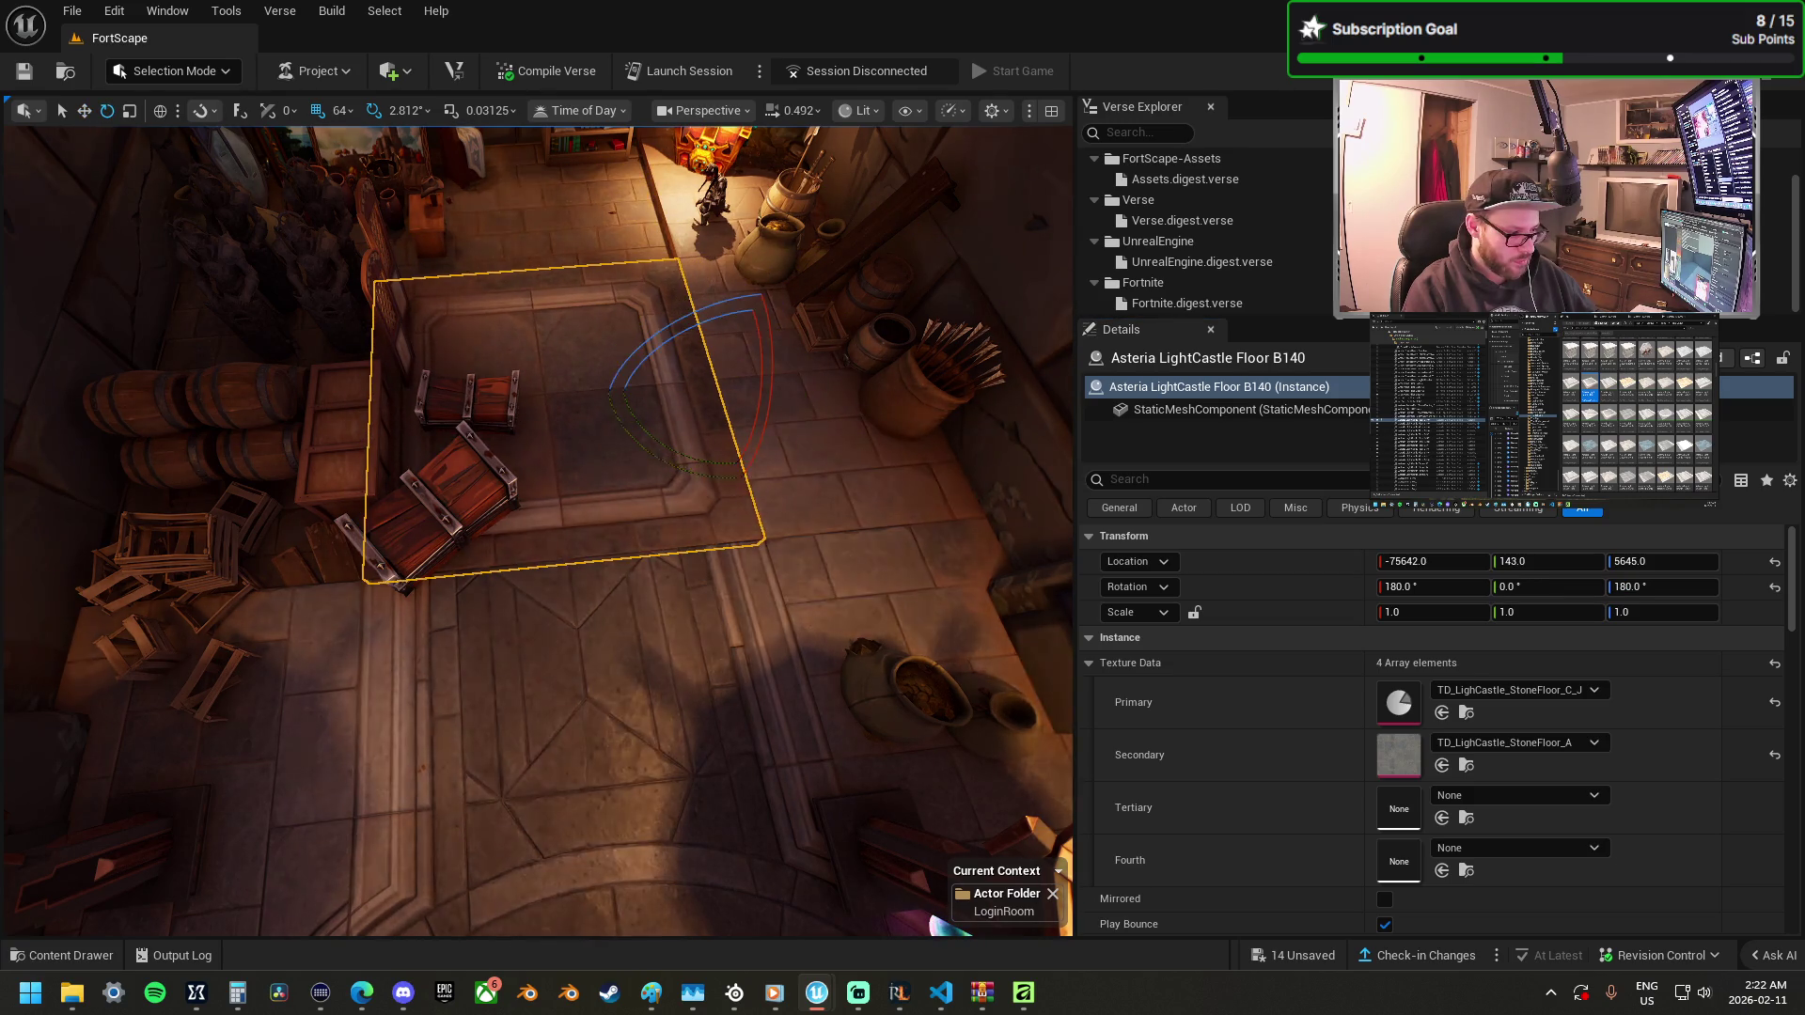
{"action": "key", "text": "w"}
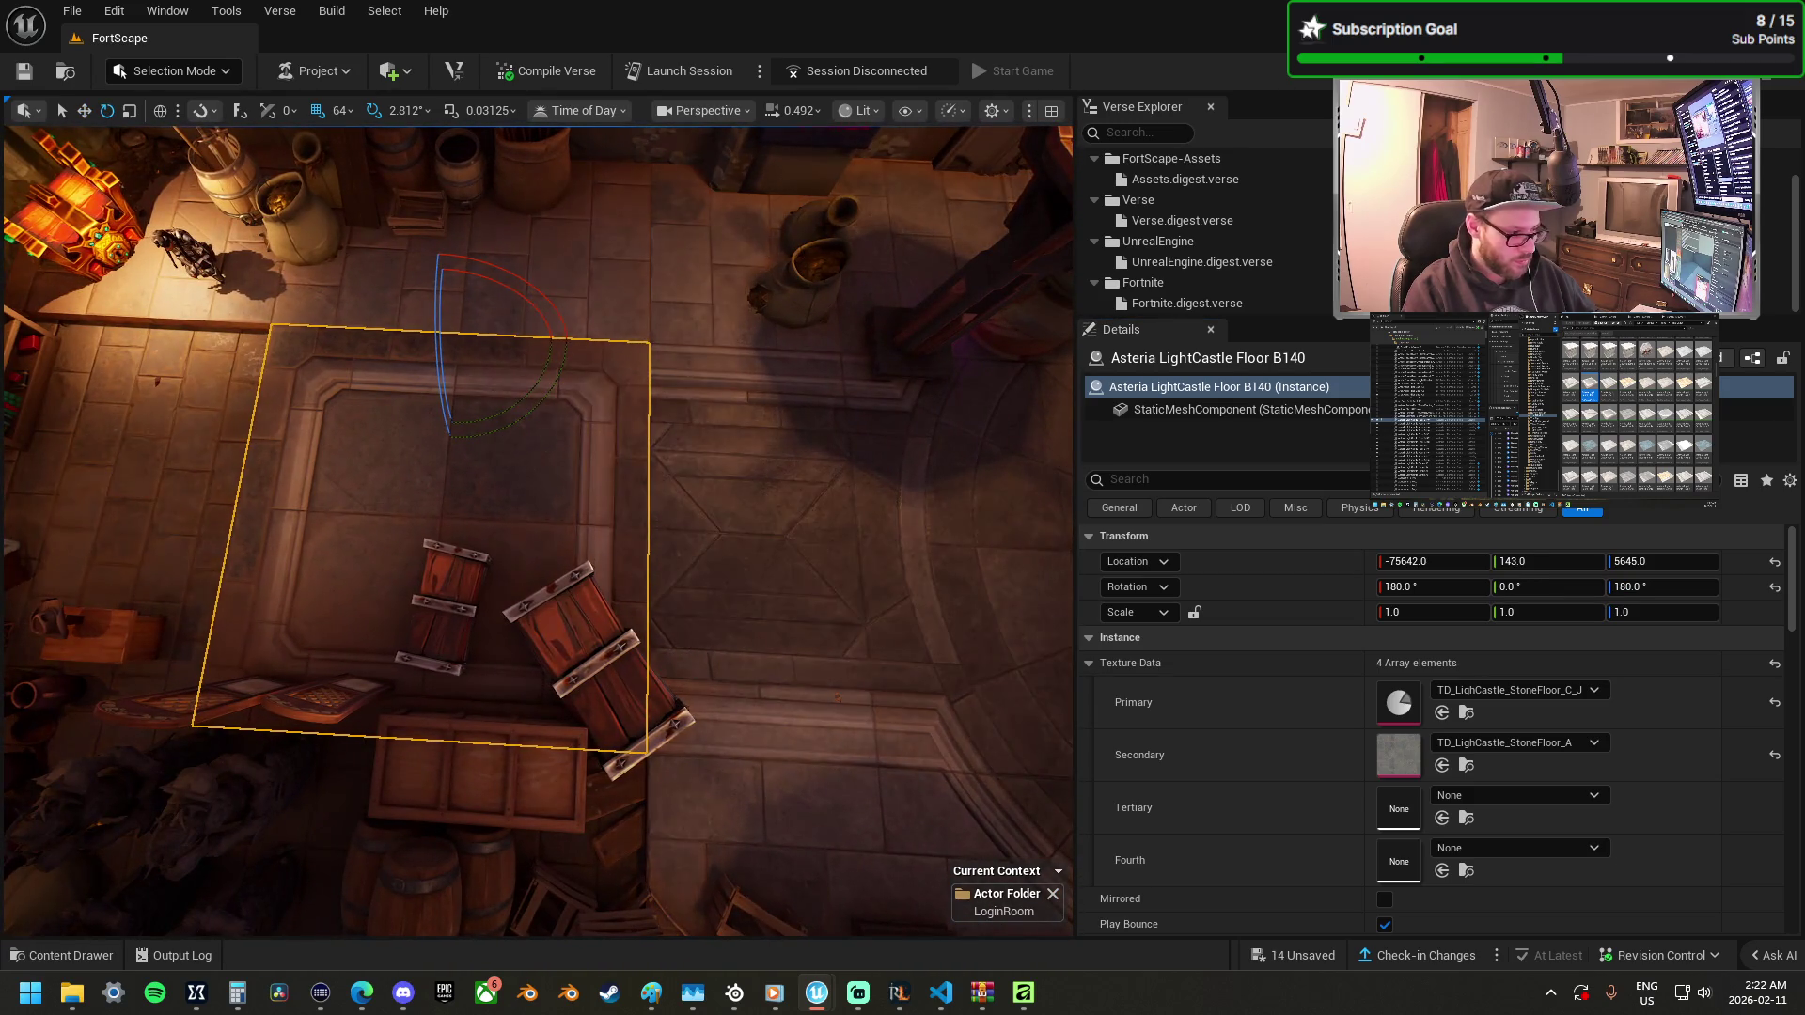
{"action": "key", "text": "Escape"}
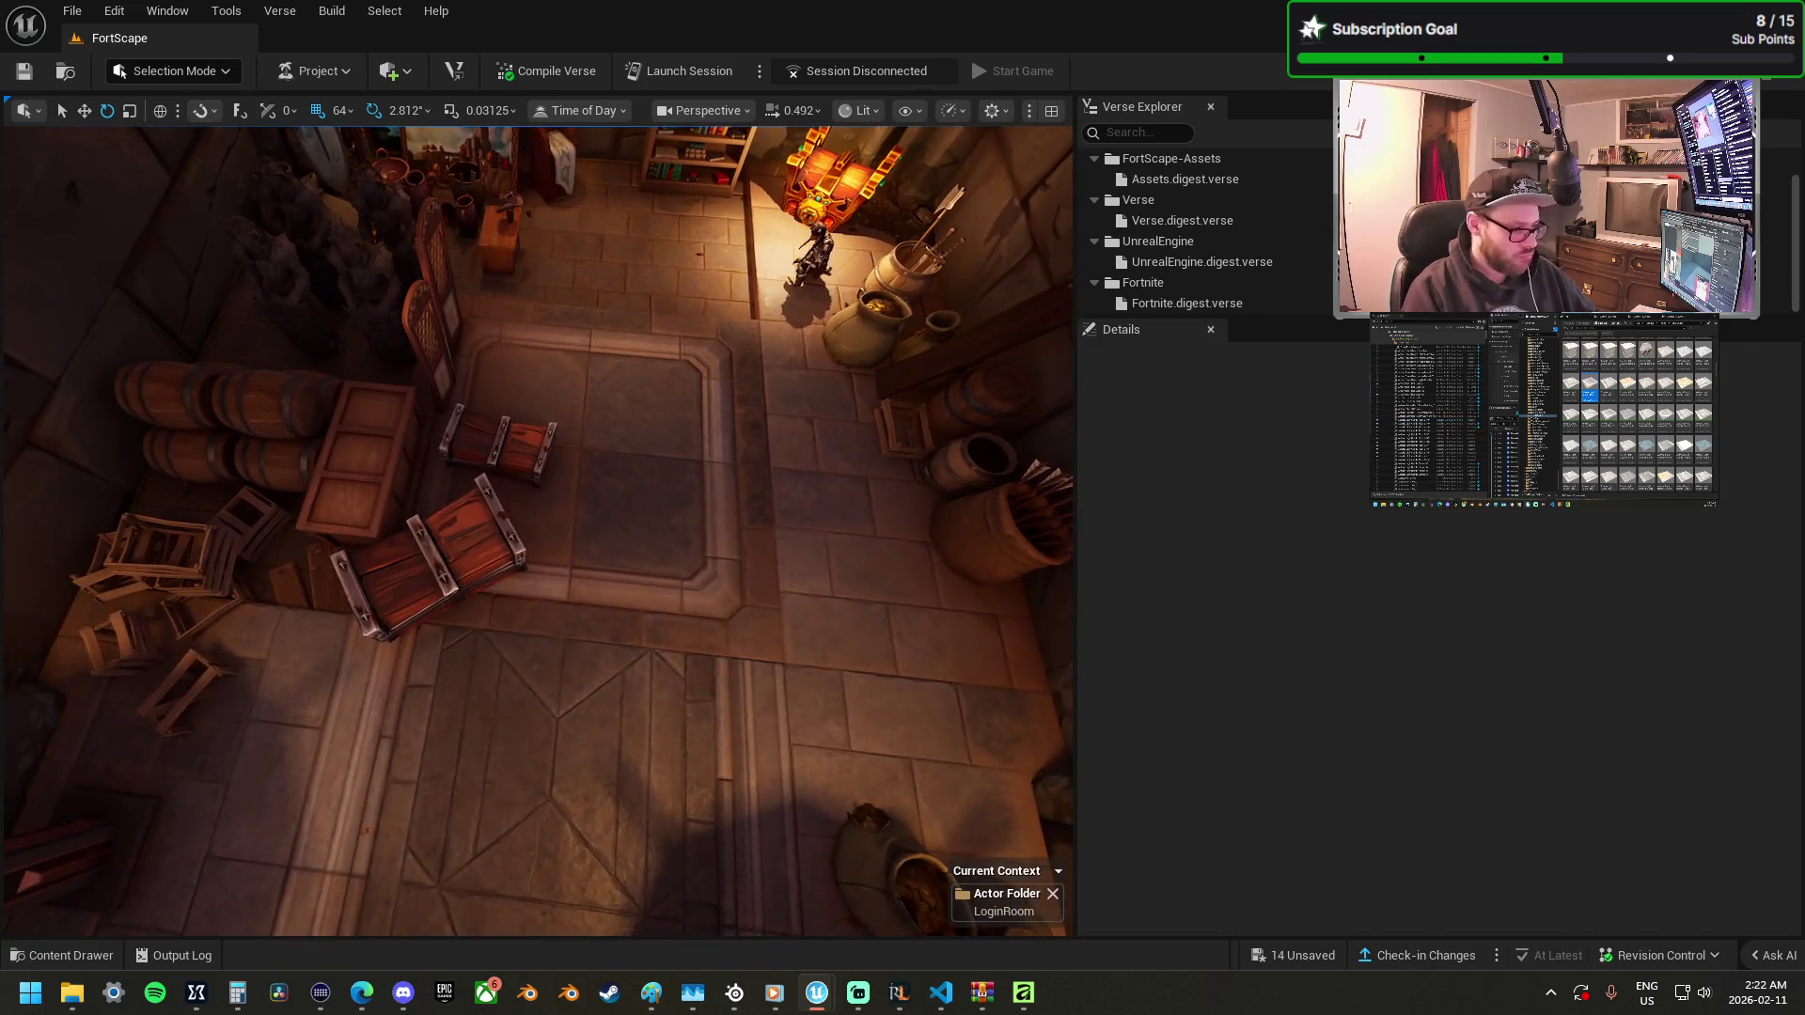
Add a Floors_Generic_BasicTile from the Content Browser and shift it into position near the brazier.
{"action": "left_click", "coordinate": [691, 480]}
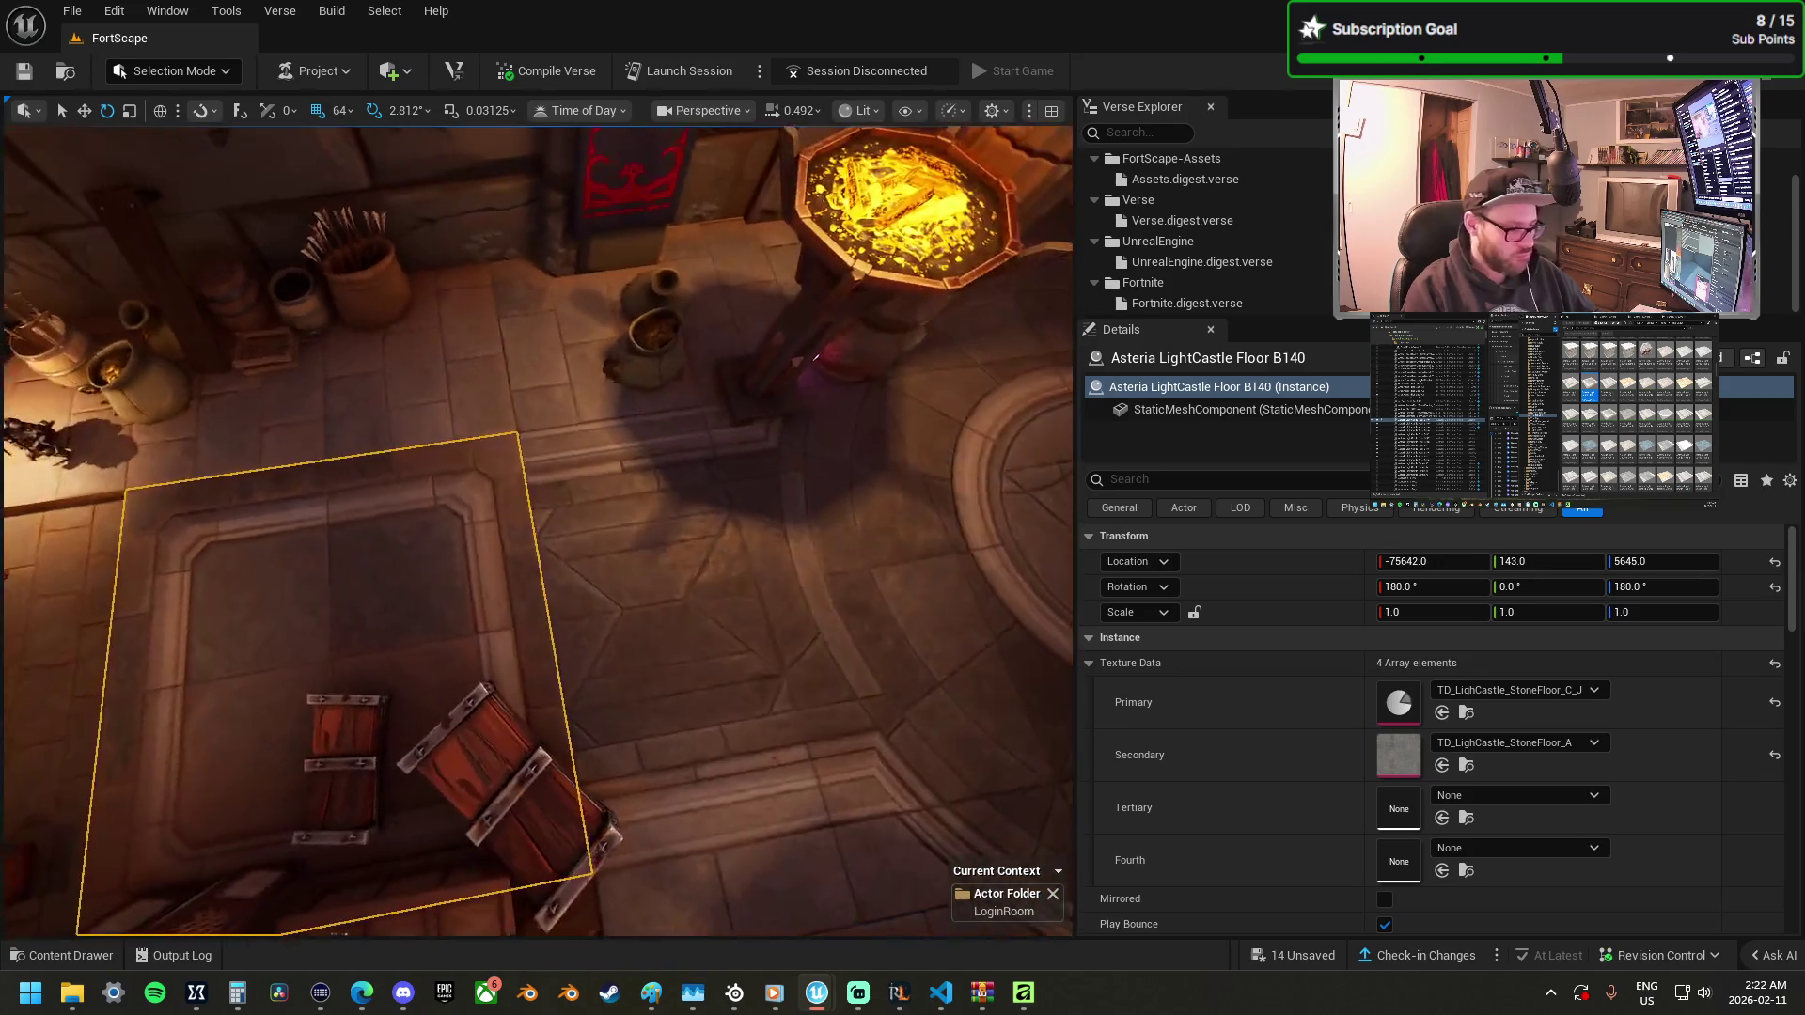
{"action": "key", "text": "d"}
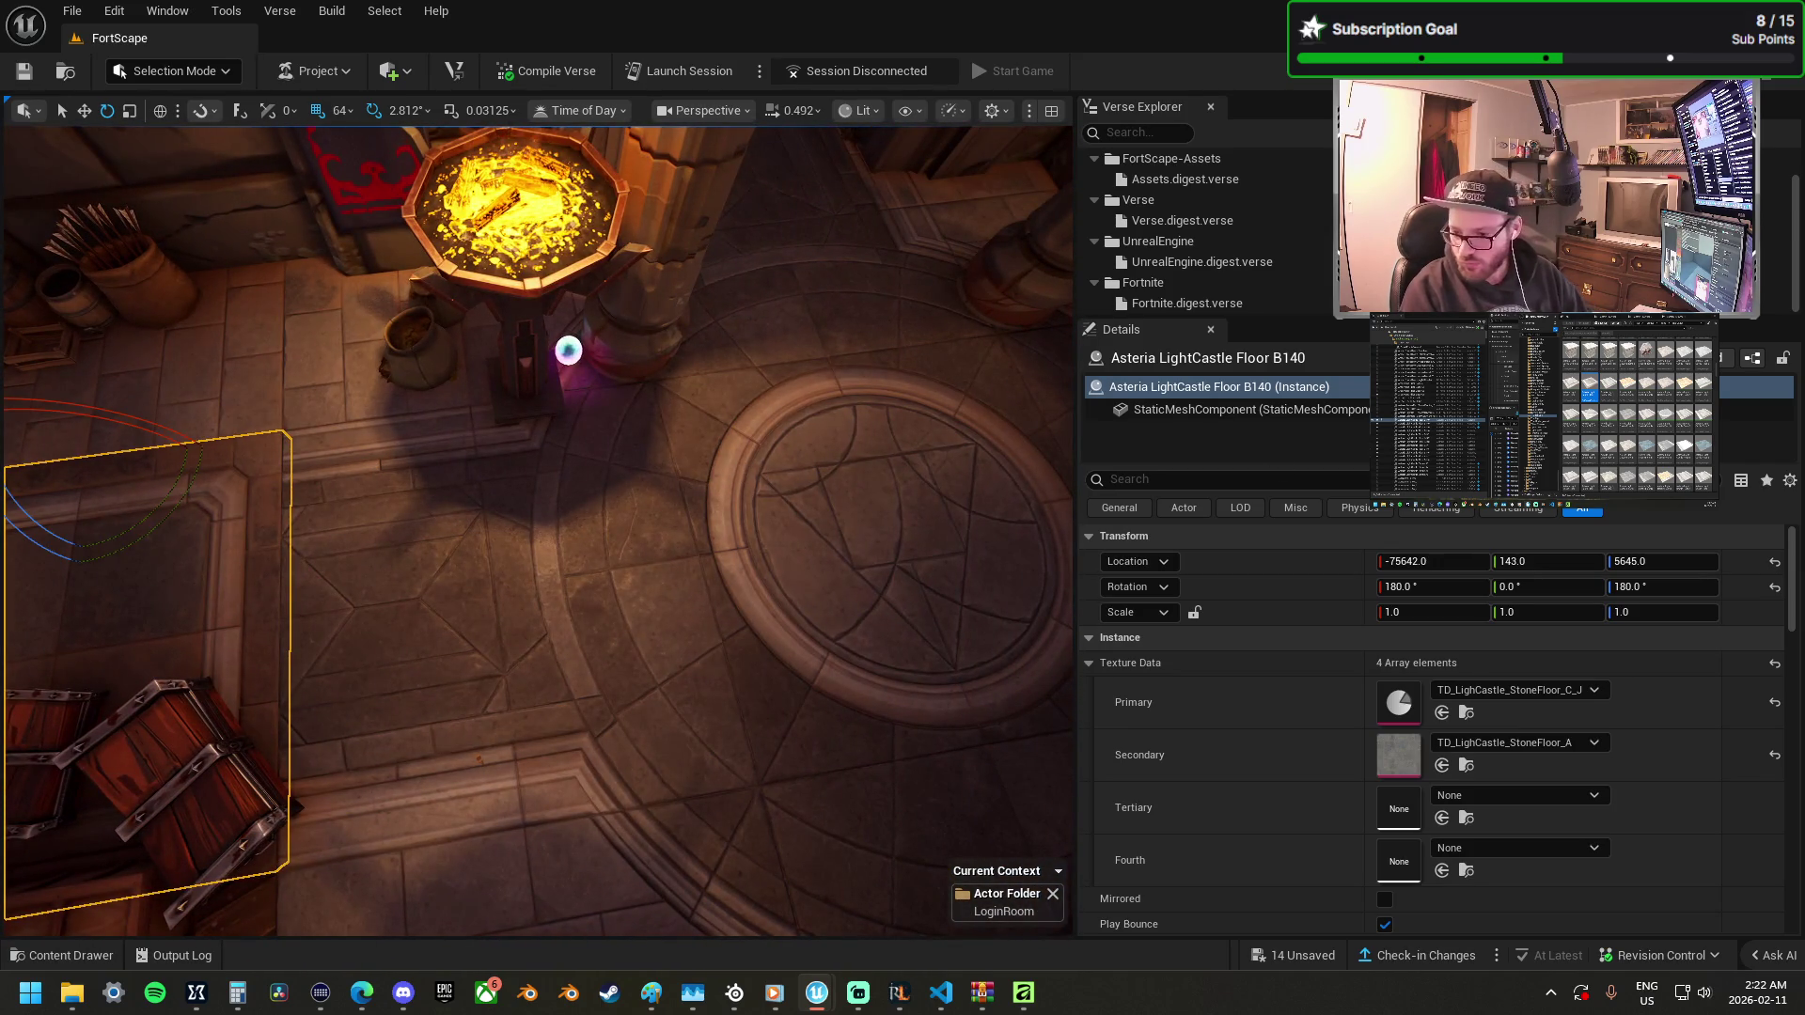
{"action": "key", "text": "Escape"}
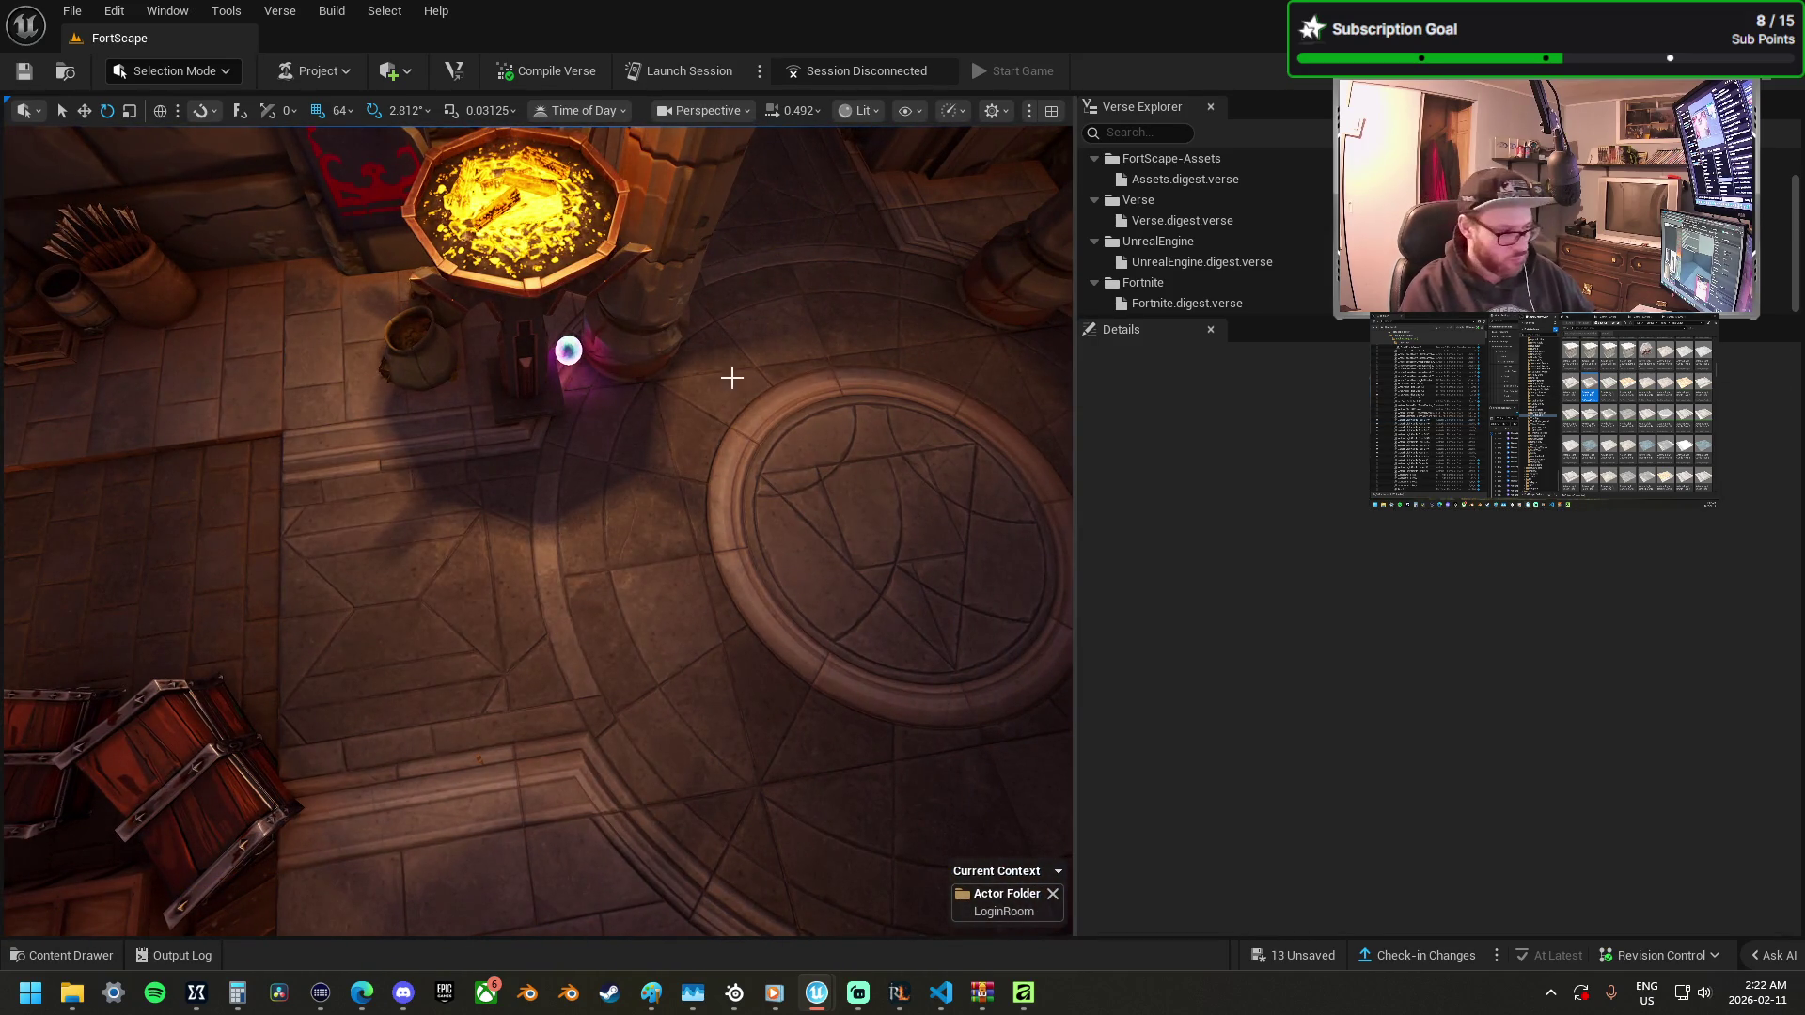
{"action": "key", "text": "ctrl+z"}
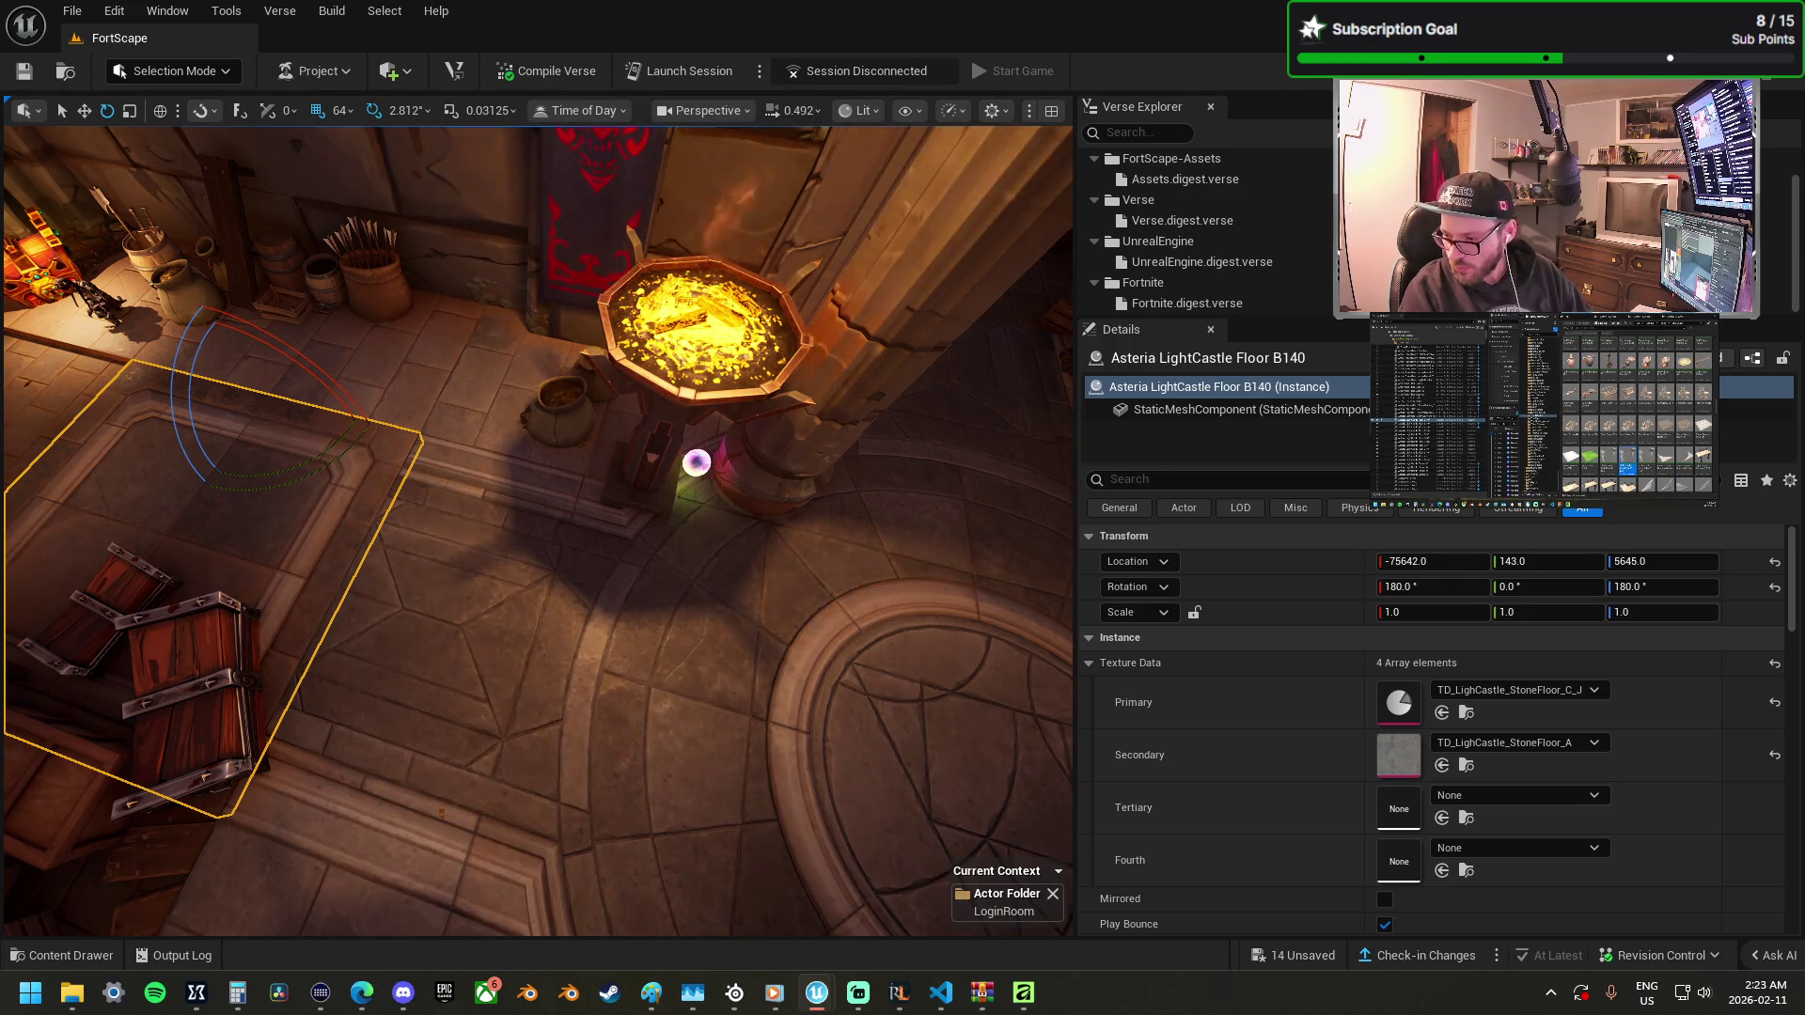
{"action": "mouse_move", "coordinate": [1804, 470]}
{"action": "left_mouse_down"}
{"action": "mouse_move", "coordinate": [893, 441]}
{"action": "mouse_move", "coordinate": [566, 535]}
{"action": "mouse_move", "coordinate": [445, 432]}
{"action": "mouse_move", "coordinate": [468, 428]}
{"action": "mouse_move", "coordinate": [403, 325]}
{"action": "left_mouse_up"}
{"action": "mouse_move", "coordinate": [386, 418]}
{"action": "left_mouse_down"}
{"action": "mouse_move", "coordinate": [402, 517]}
{"action": "mouse_move", "coordinate": [169, 718]}
{"action": "mouse_move", "coordinate": [60, 766]}
{"action": "mouse_move", "coordinate": [266, 496]}
{"action": "mouse_move", "coordinate": [496, 662]}
{"action": "left_mouse_up"}
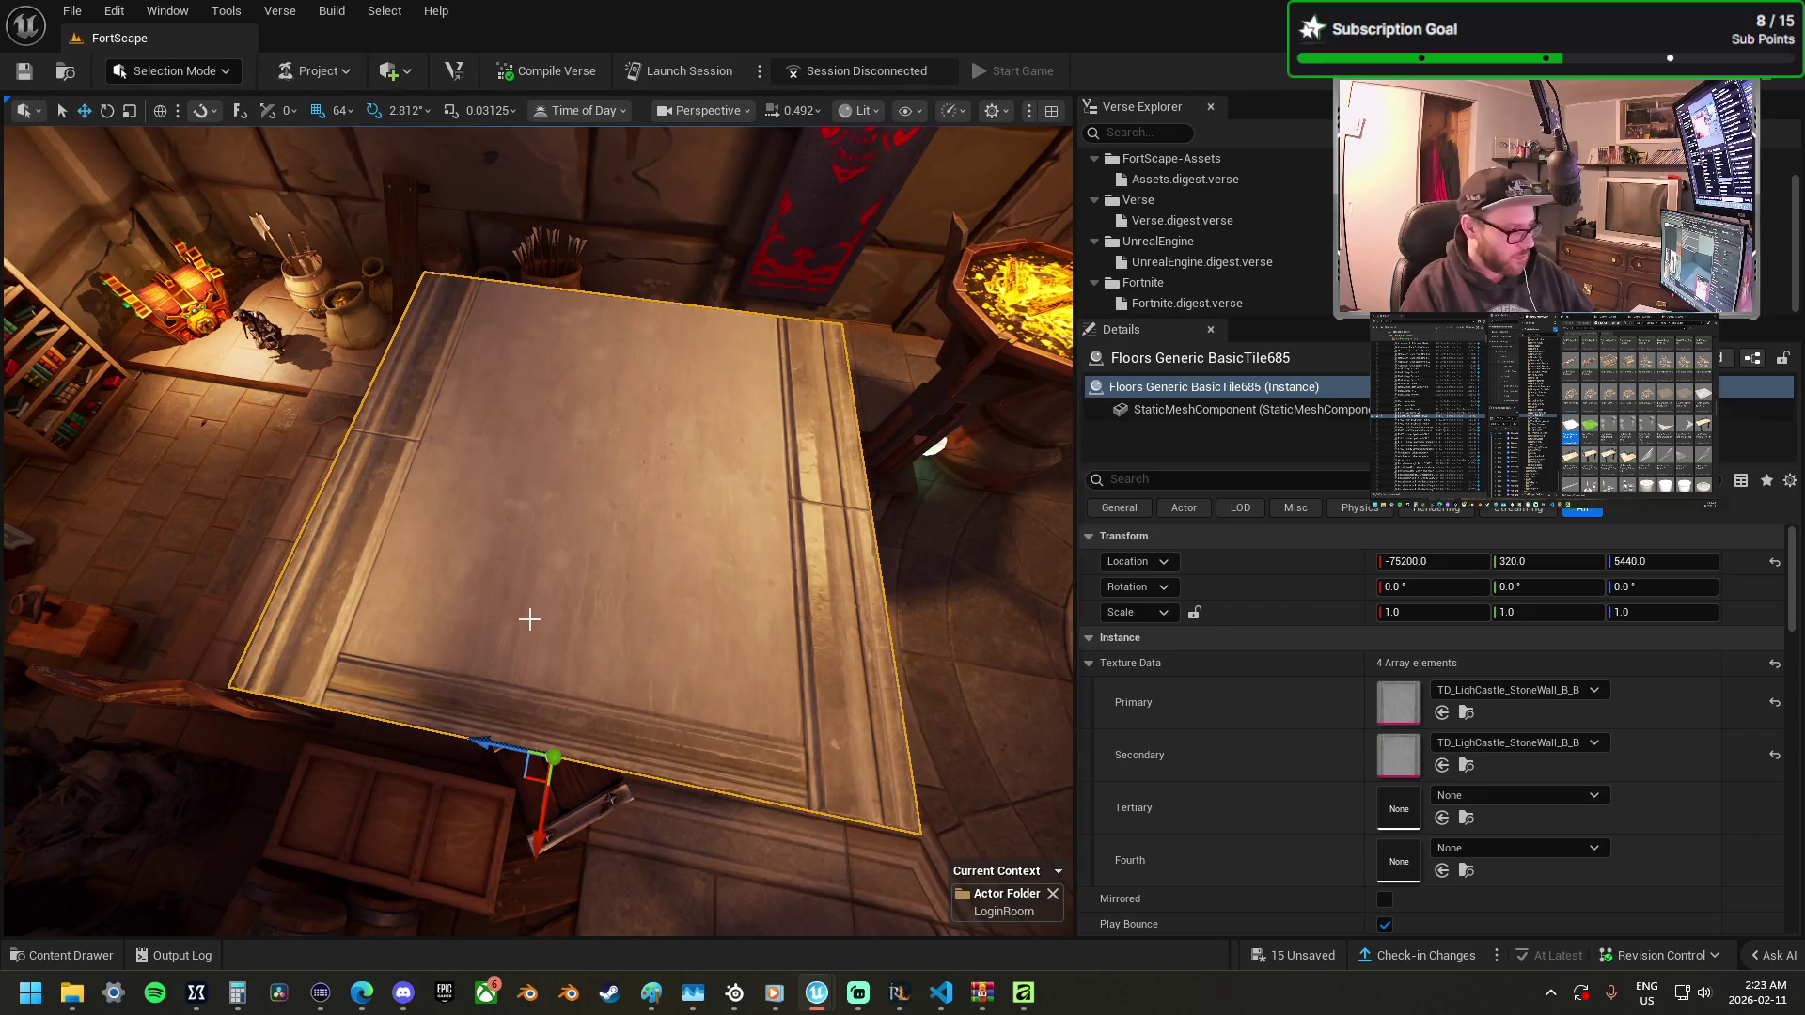
Delete the generic BasicTile floor tile and the stone floor tile beside the crates.
{"action": "key", "text": "Delete"}
{"action": "left_click", "coordinate": [568, 403]}
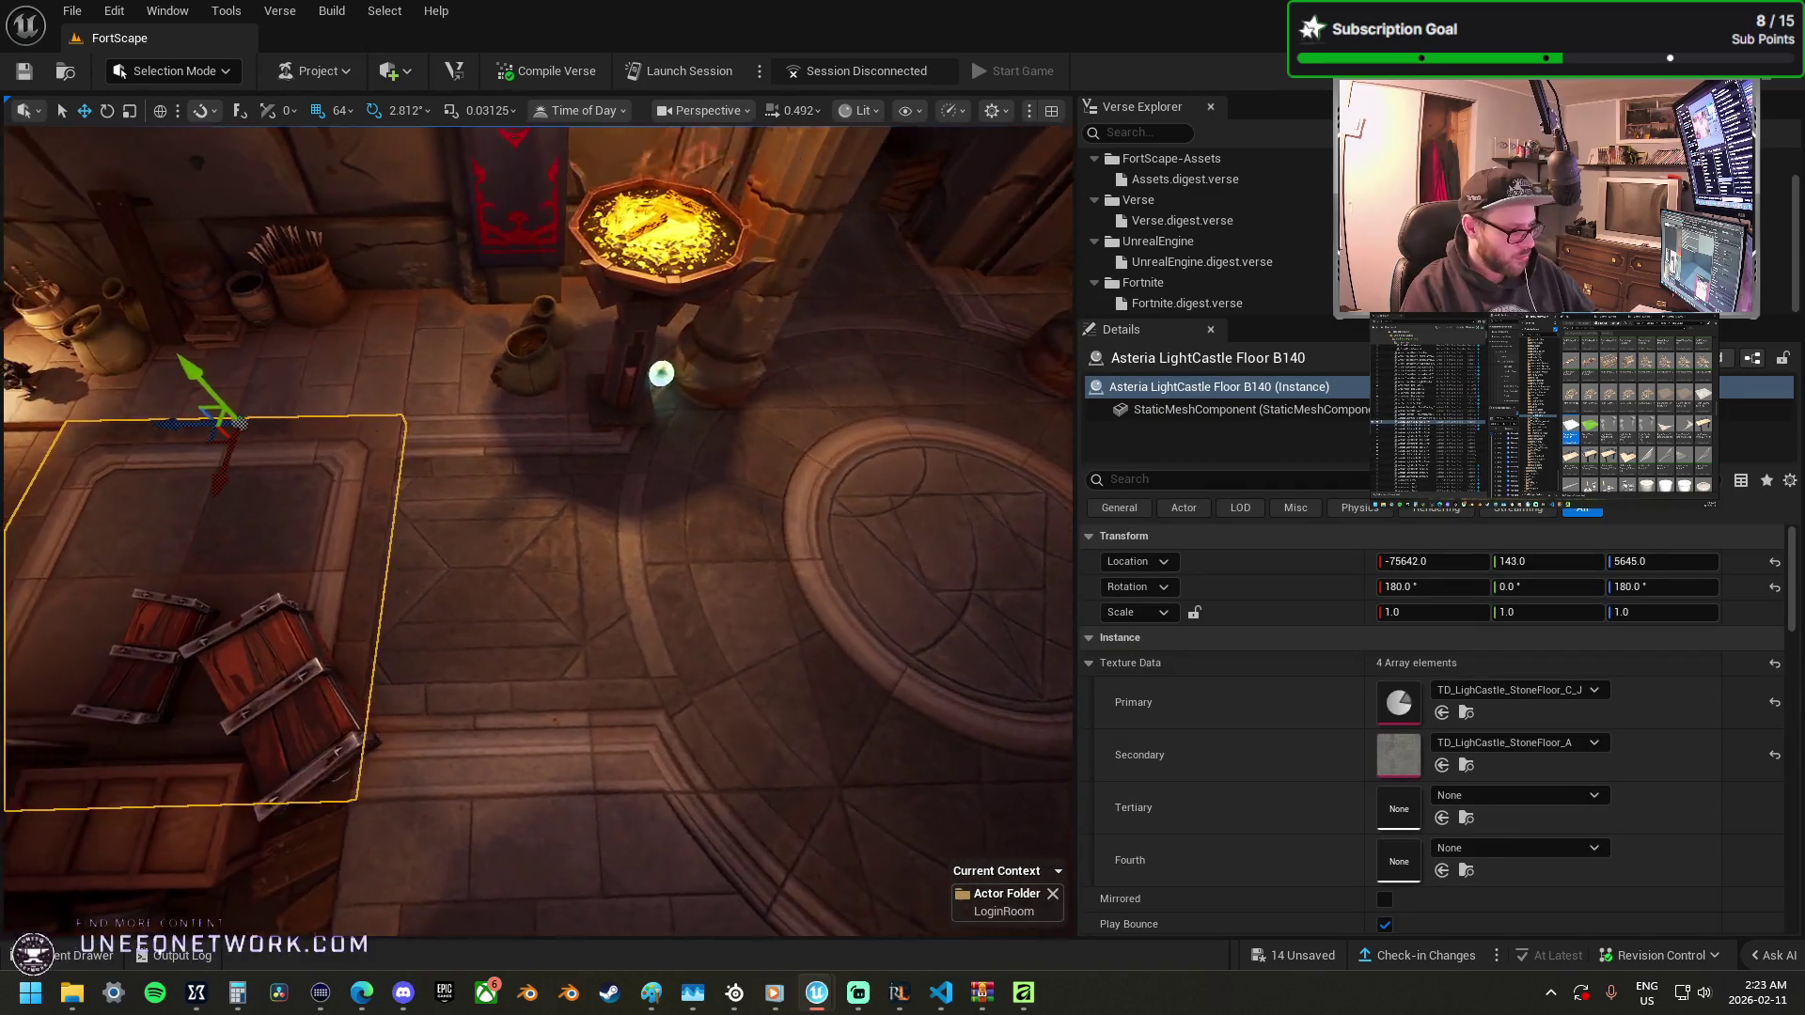
{"action": "key", "text": "a"}
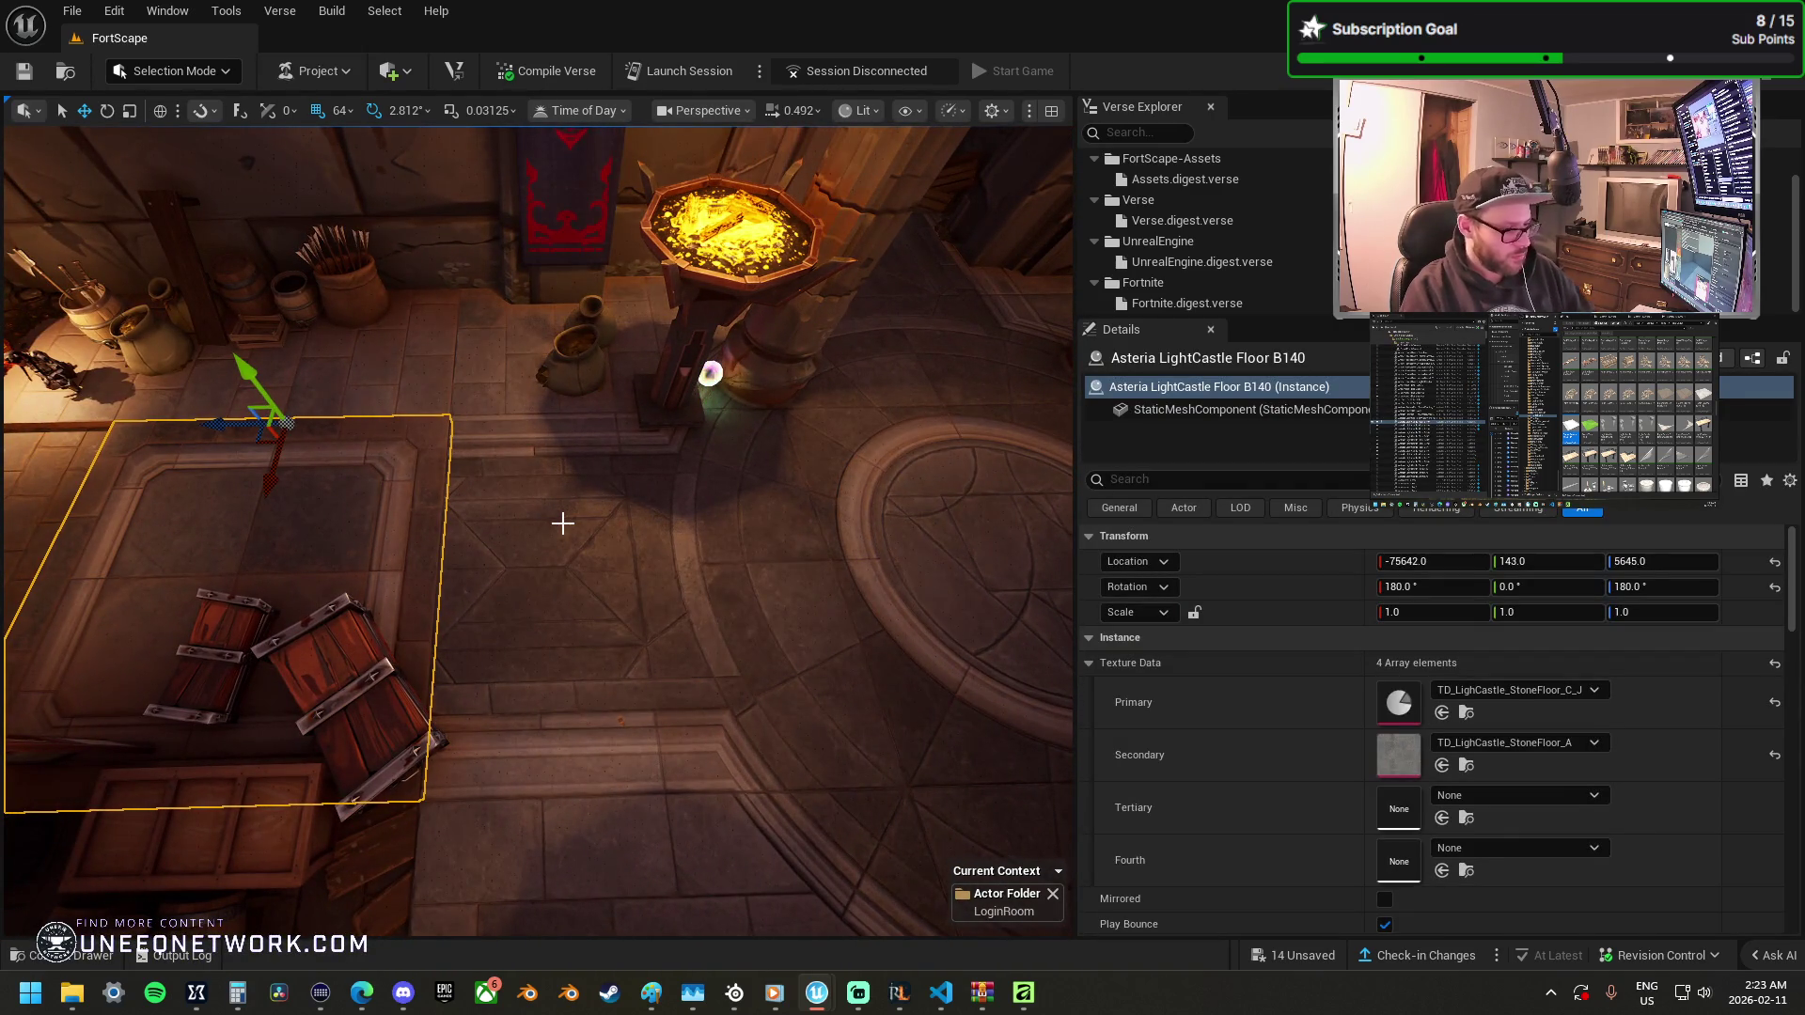
{"action": "key", "text": "Delete"}
Alt-drag a copy of the throne-floor tile beside the crates, creating Floor B150.
{"action": "left_click", "coordinate": [563, 524]}
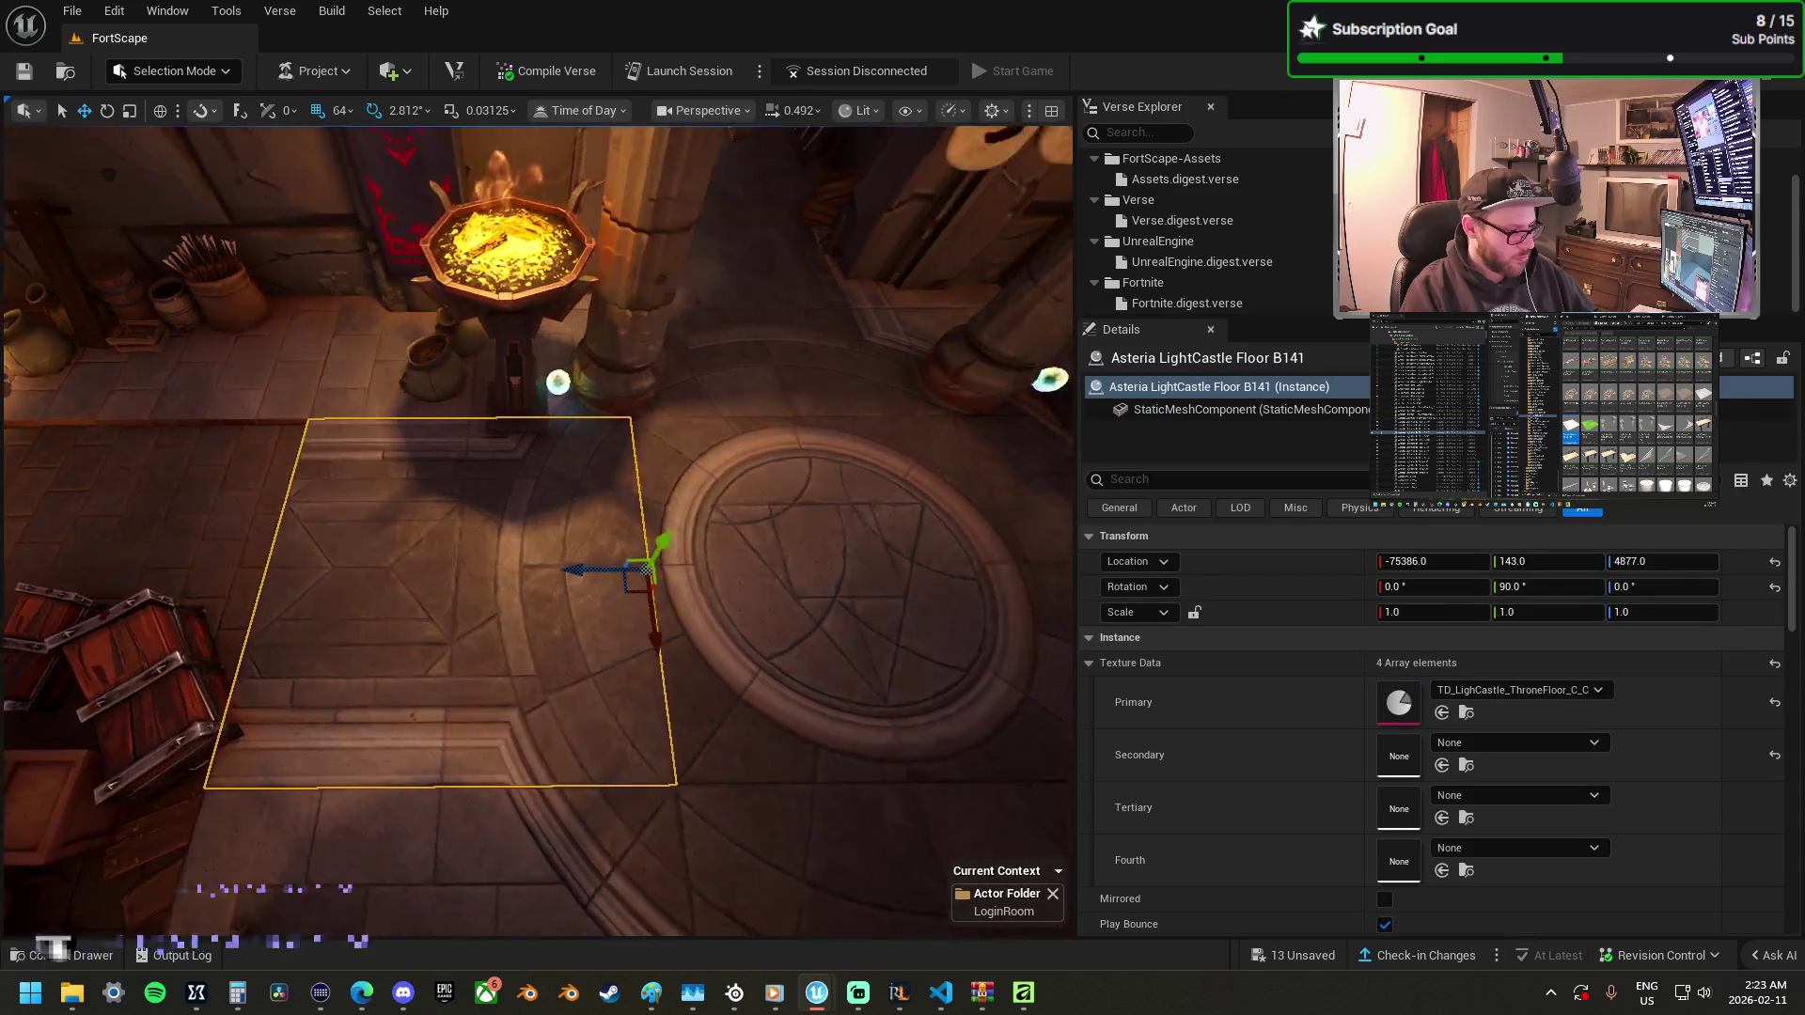
{"action": "key", "text": "d"}
{"action": "mouse_move", "coordinate": [723, 515]}
{"action": "left_mouse_down"}
{"action": "mouse_move", "coordinate": [367, 658]}
{"action": "mouse_move", "coordinate": [366, 554]}
{"action": "mouse_move", "coordinate": [372, 573]}
{"action": "left_mouse_up"}
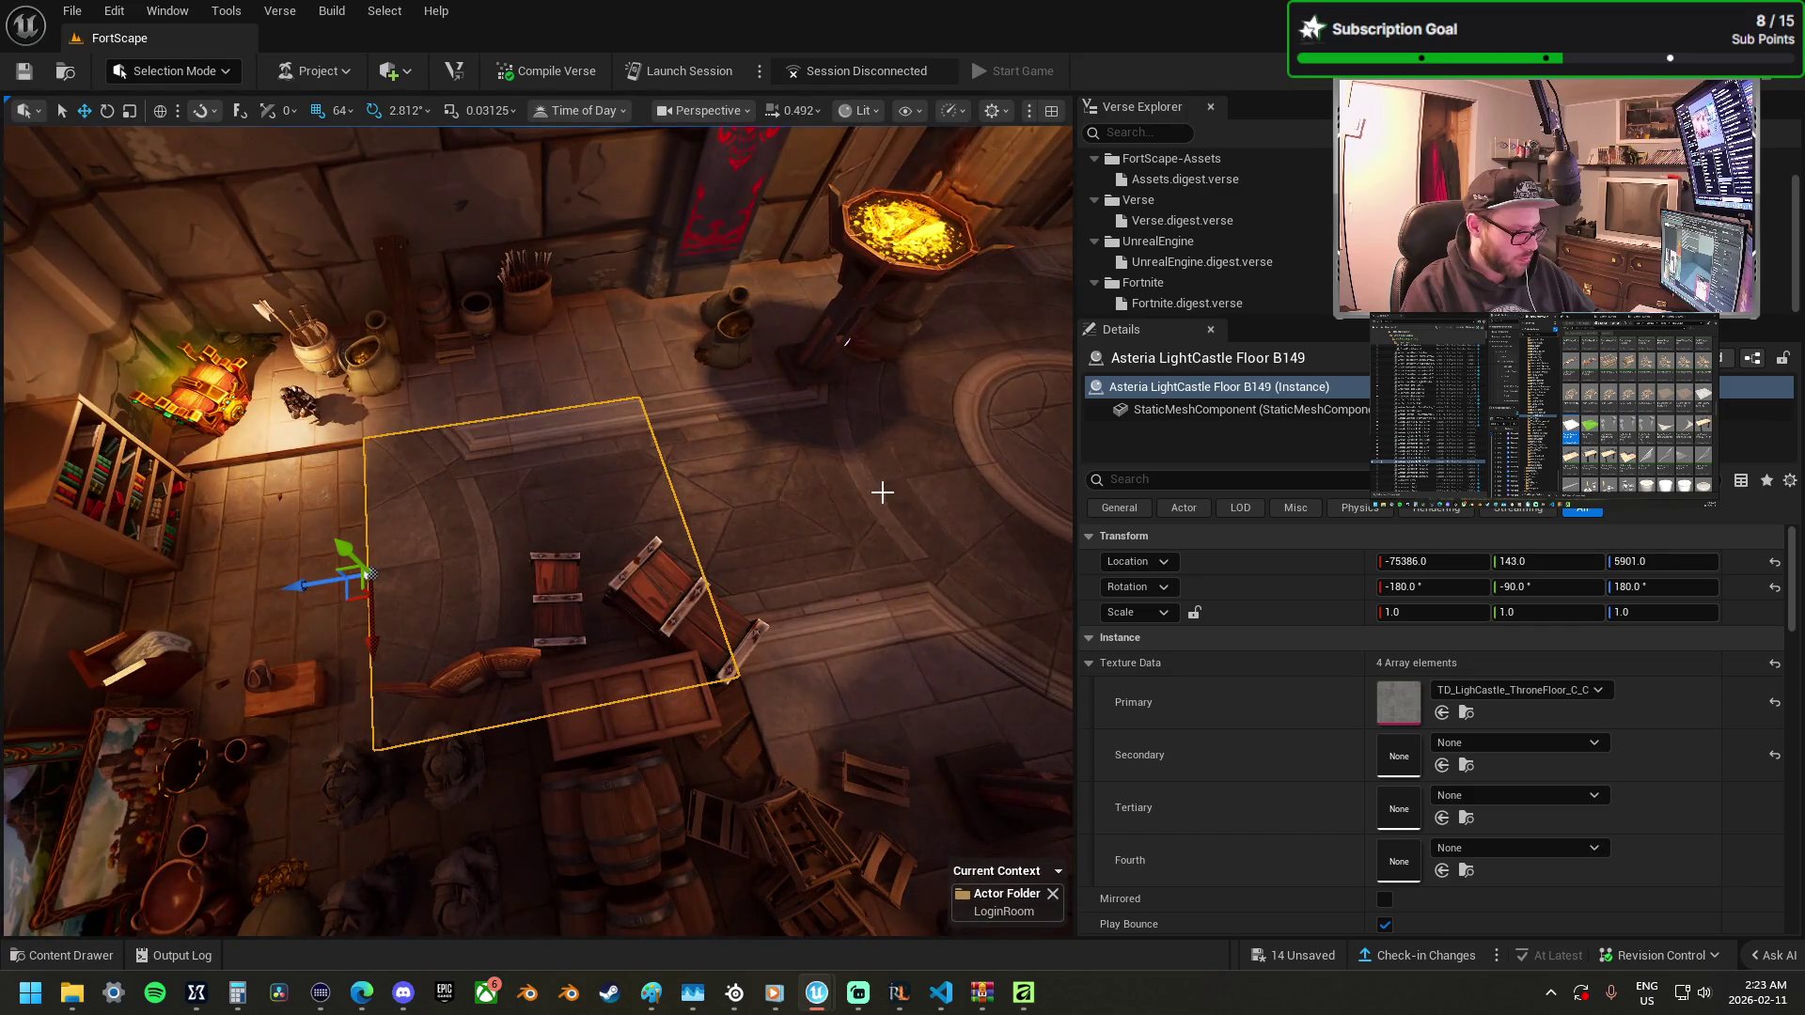
{"action": "key", "text": "d"}
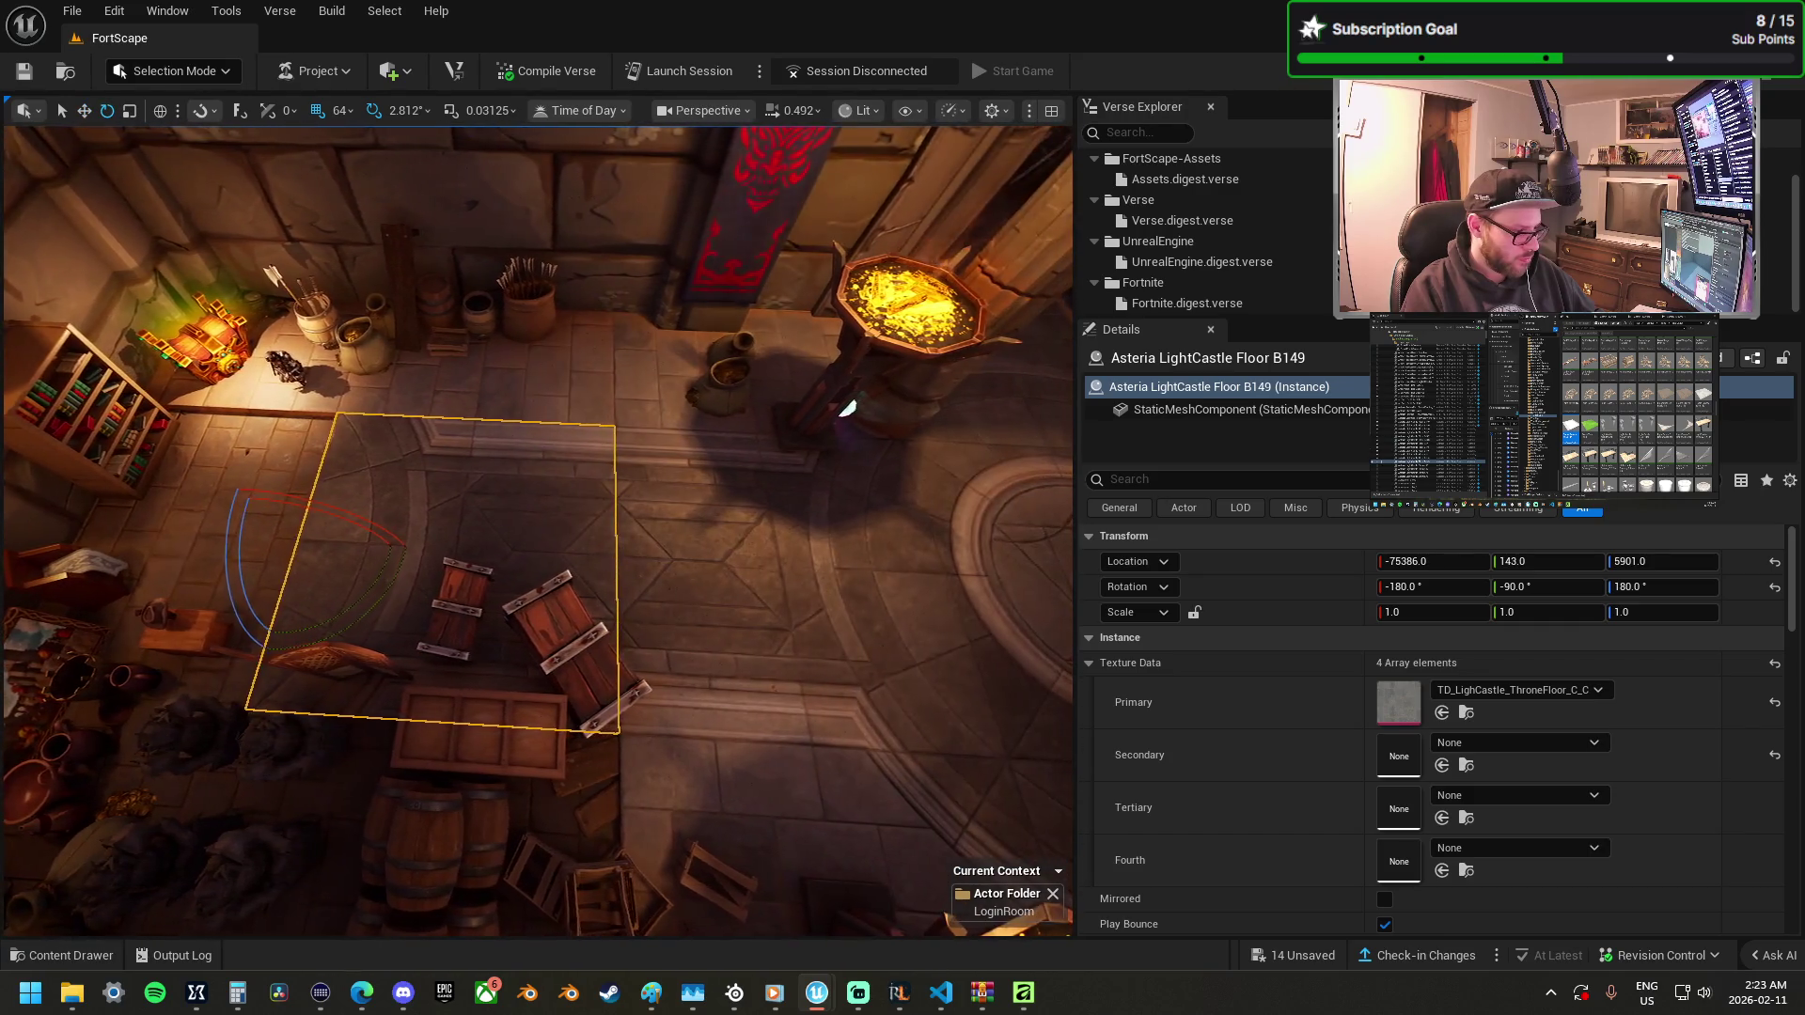
{"action": "key", "text": "d"}
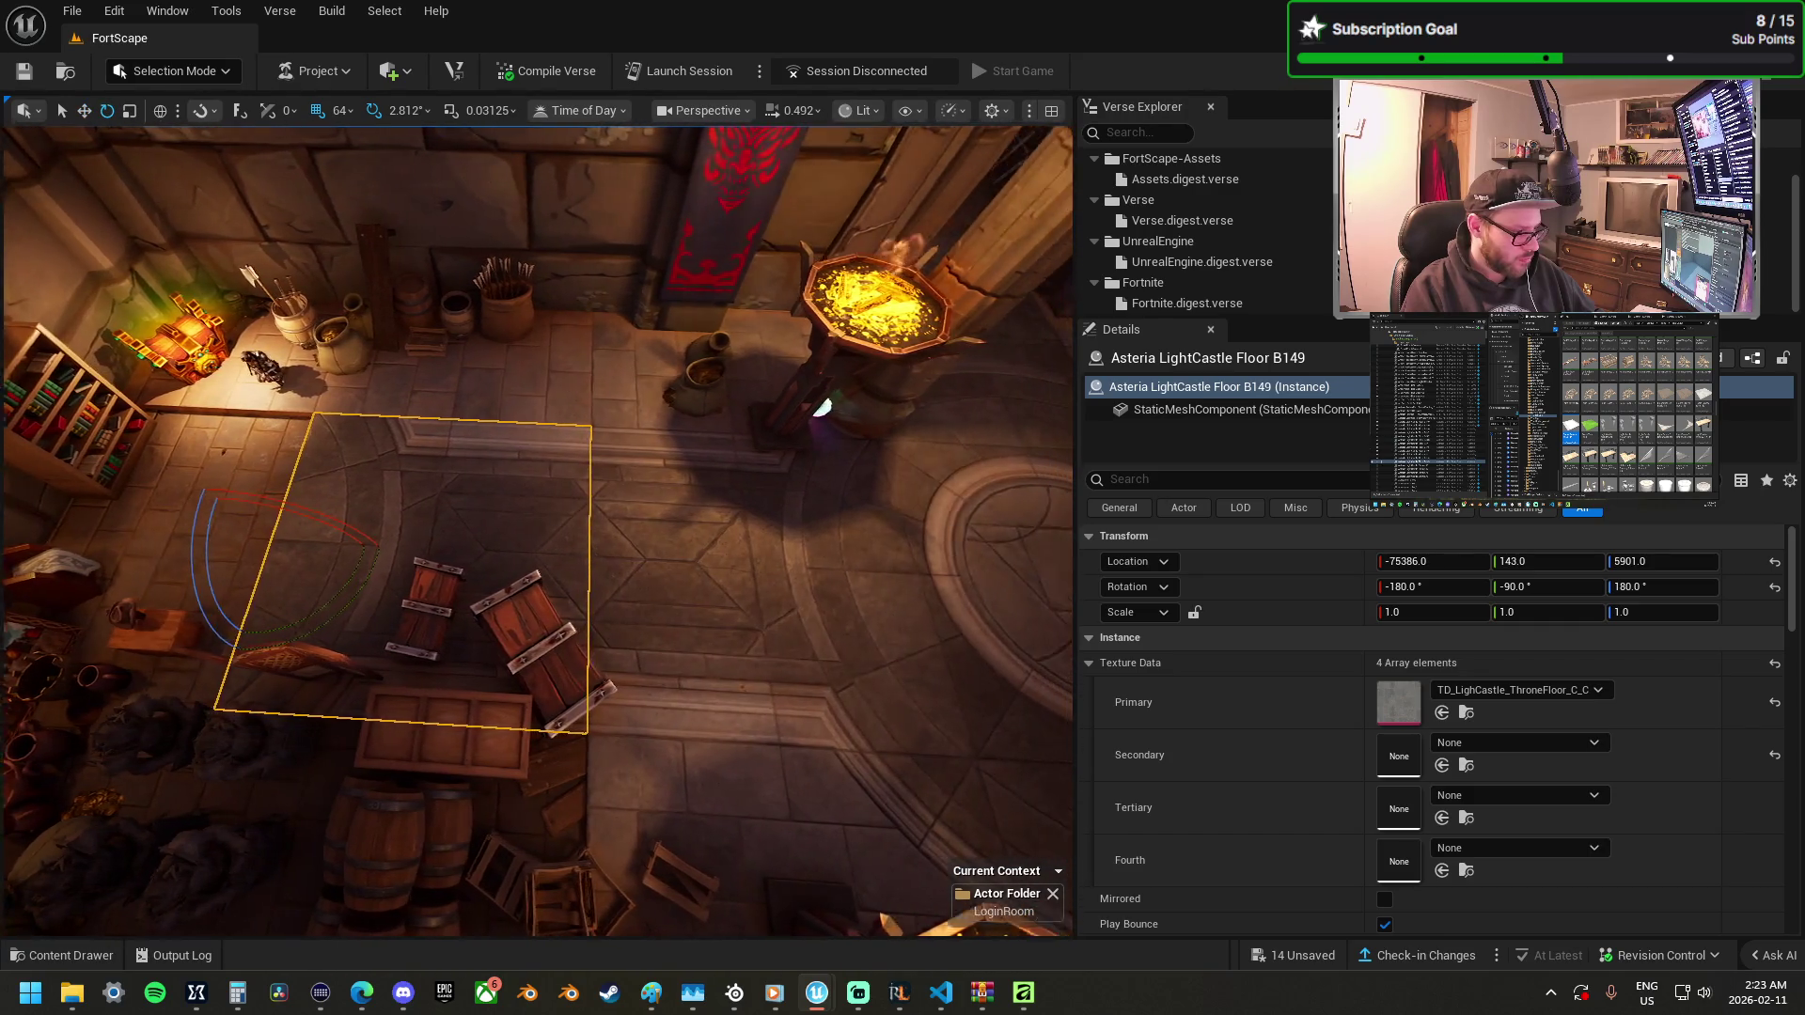
Move the circular stone floor tile to a new spot.
{"action": "left_click", "coordinate": [999, 584]}
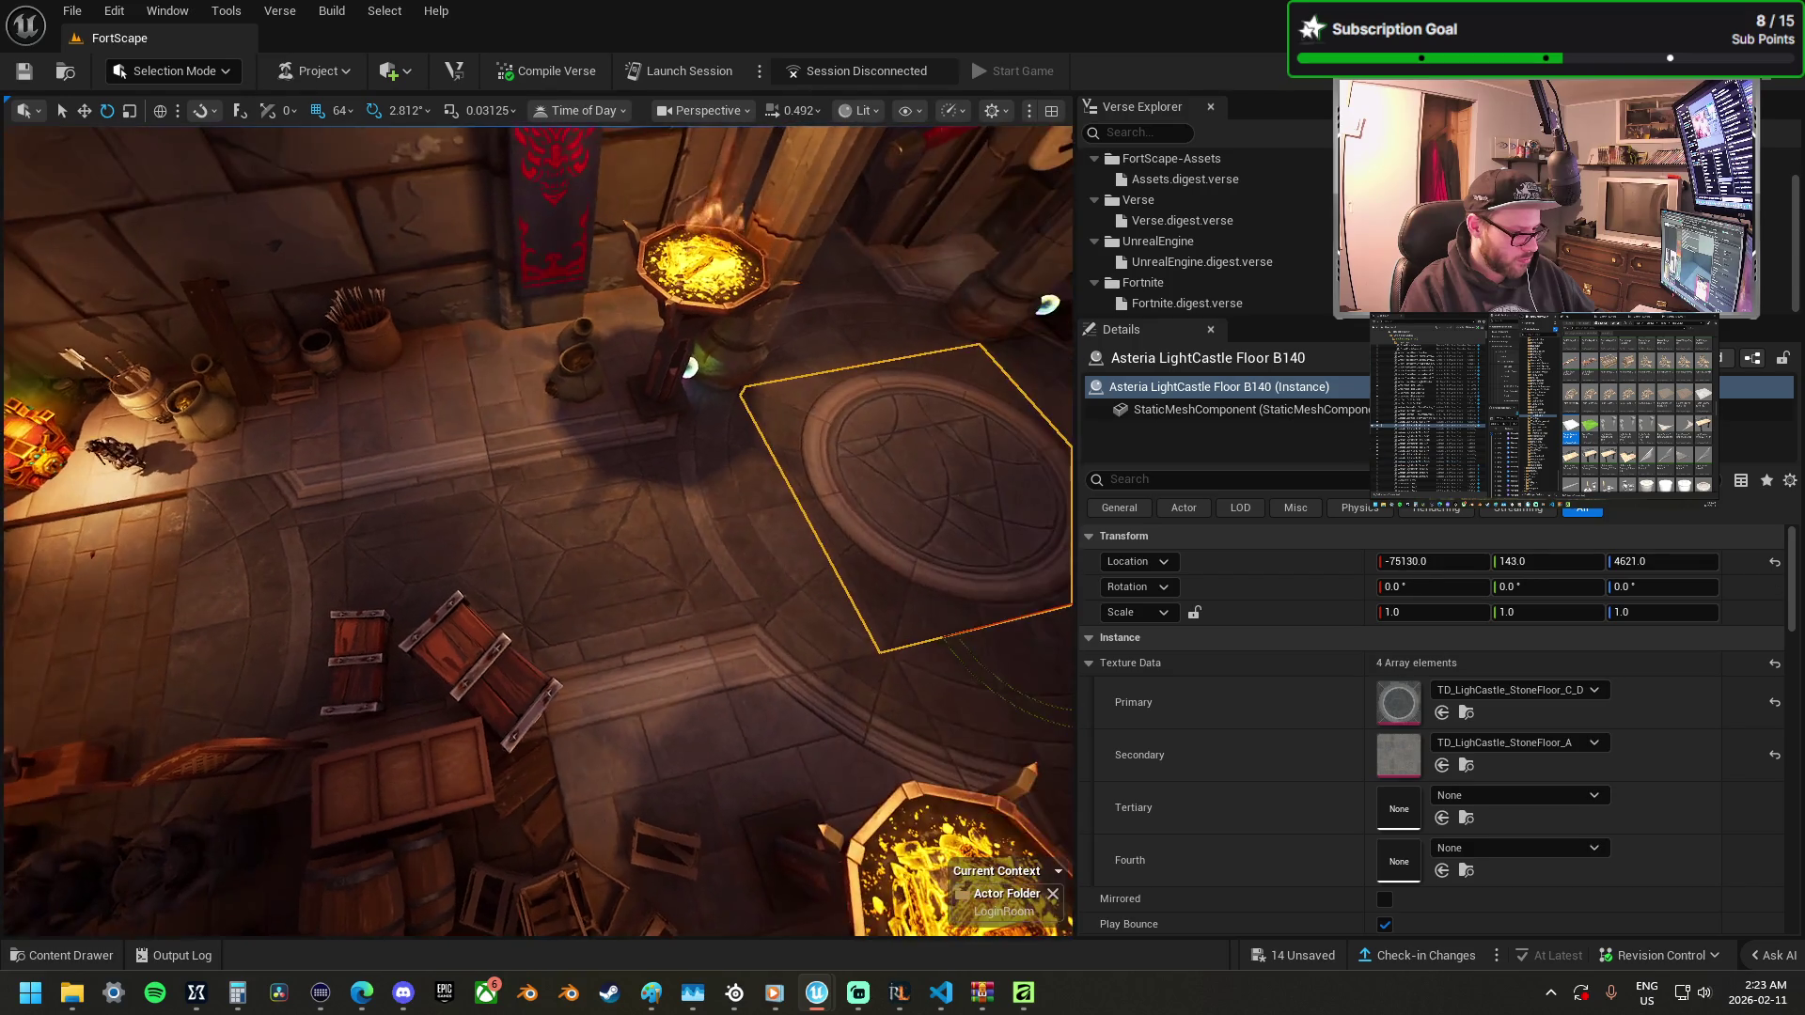
{"action": "key", "text": "w"}
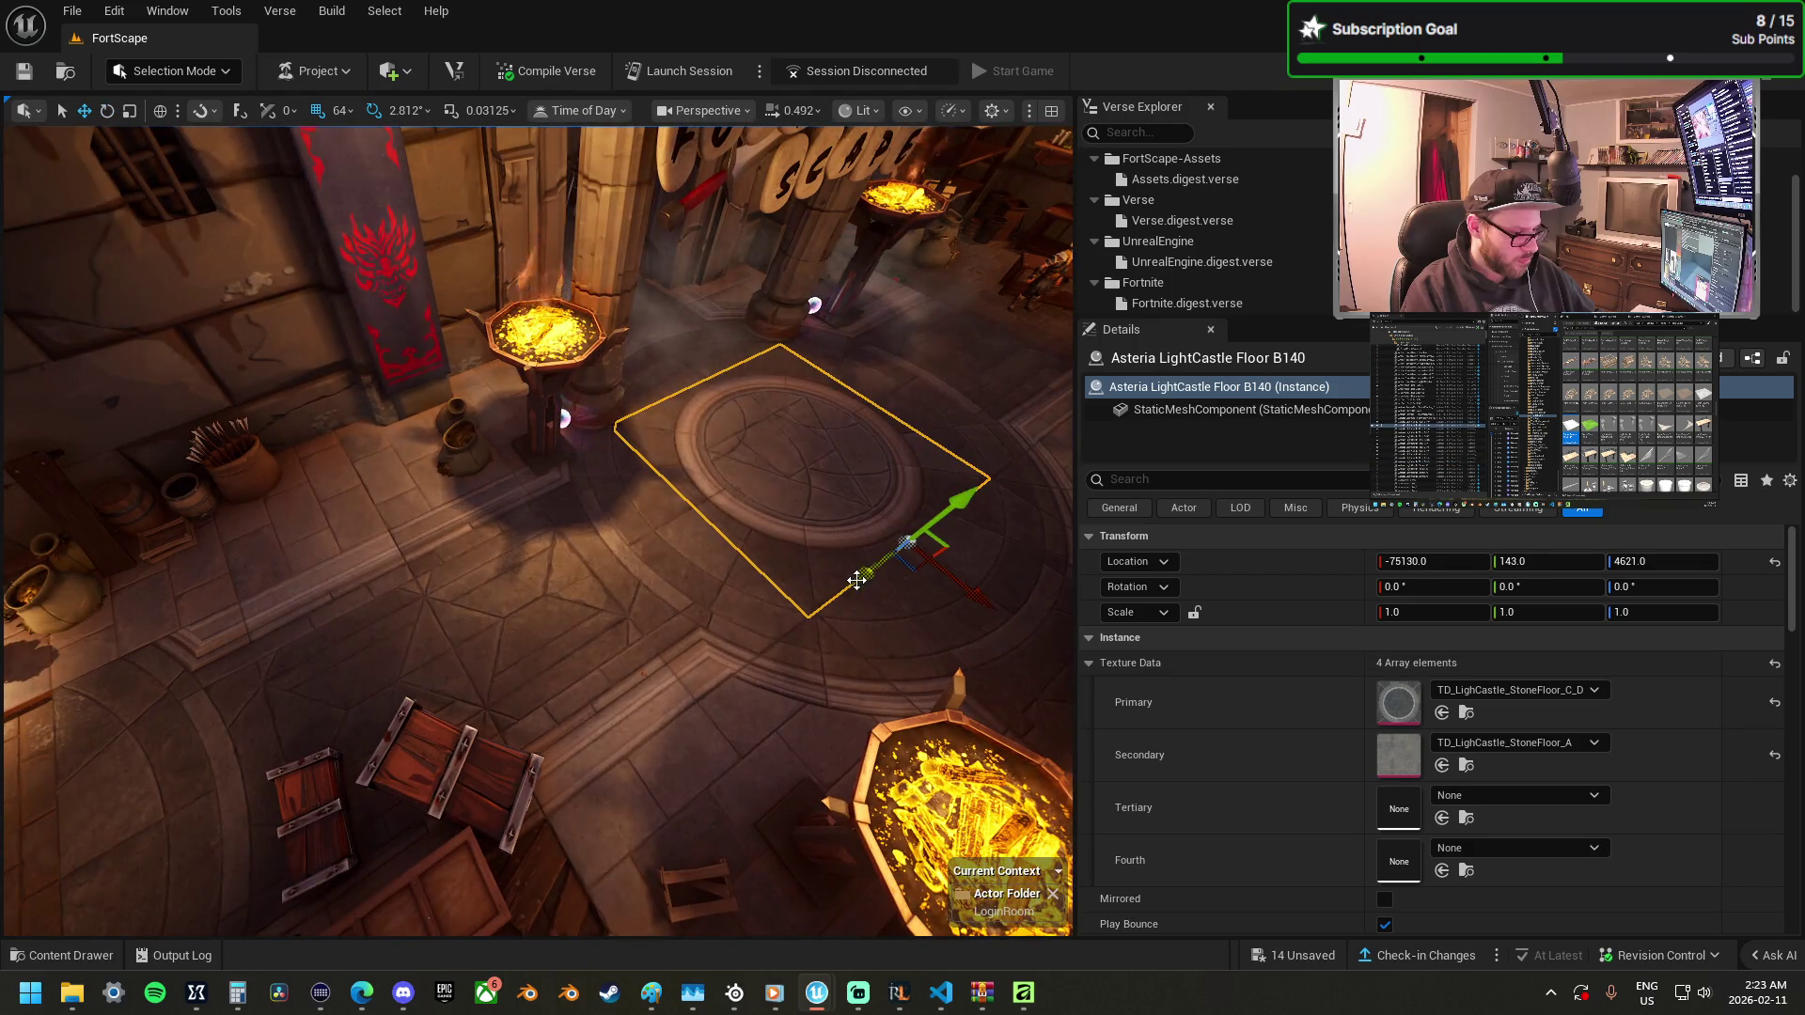
{"action": "mouse_move", "coordinate": [662, 733]}
{"action": "left_mouse_down"}
{"action": "mouse_move", "coordinate": [663, 658]}
{"action": "mouse_move", "coordinate": [663, 733]}
{"action": "mouse_move", "coordinate": [931, 404]}
{"action": "mouse_move", "coordinate": [634, 461]}
{"action": "left_mouse_up"}
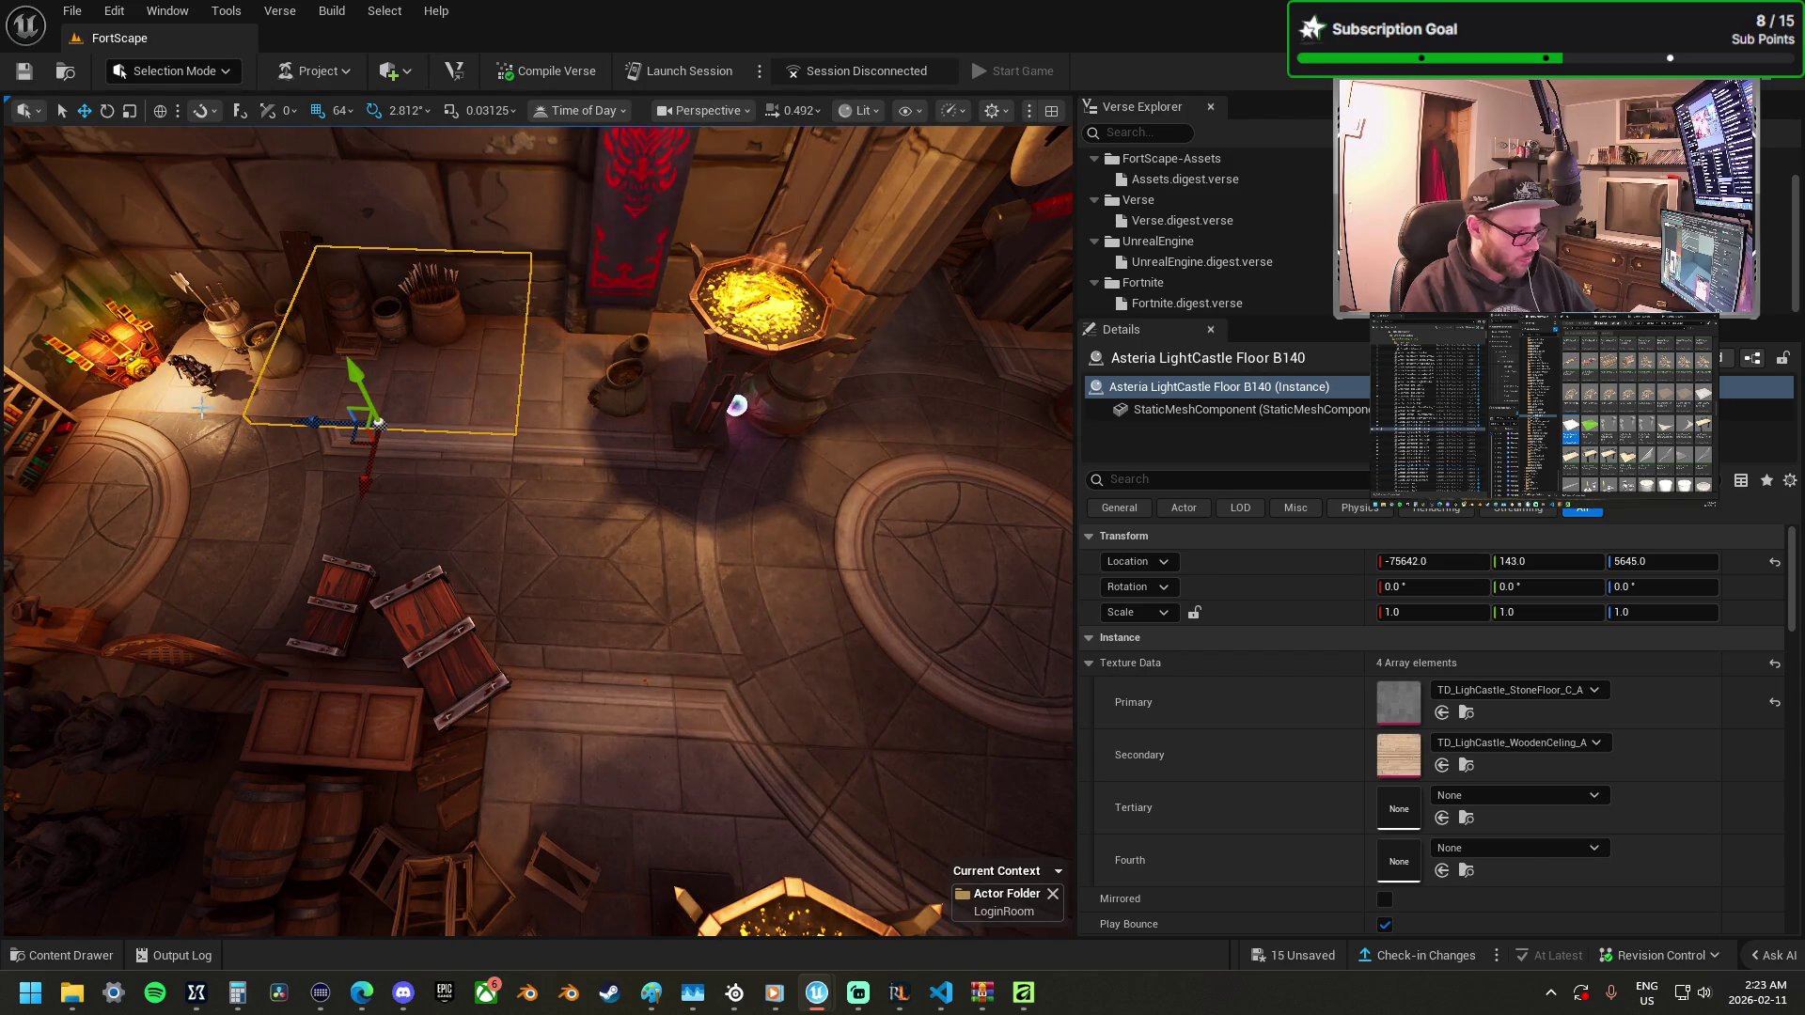
Select floor tiles near the brazier and undo the extra tile copy.
{"action": "left_click", "coordinate": [206, 406], "text": "ctrl"}
{"action": "scroll", "coordinate": [444, 482], "scroll_direction": "up", "scroll_amount": 2}
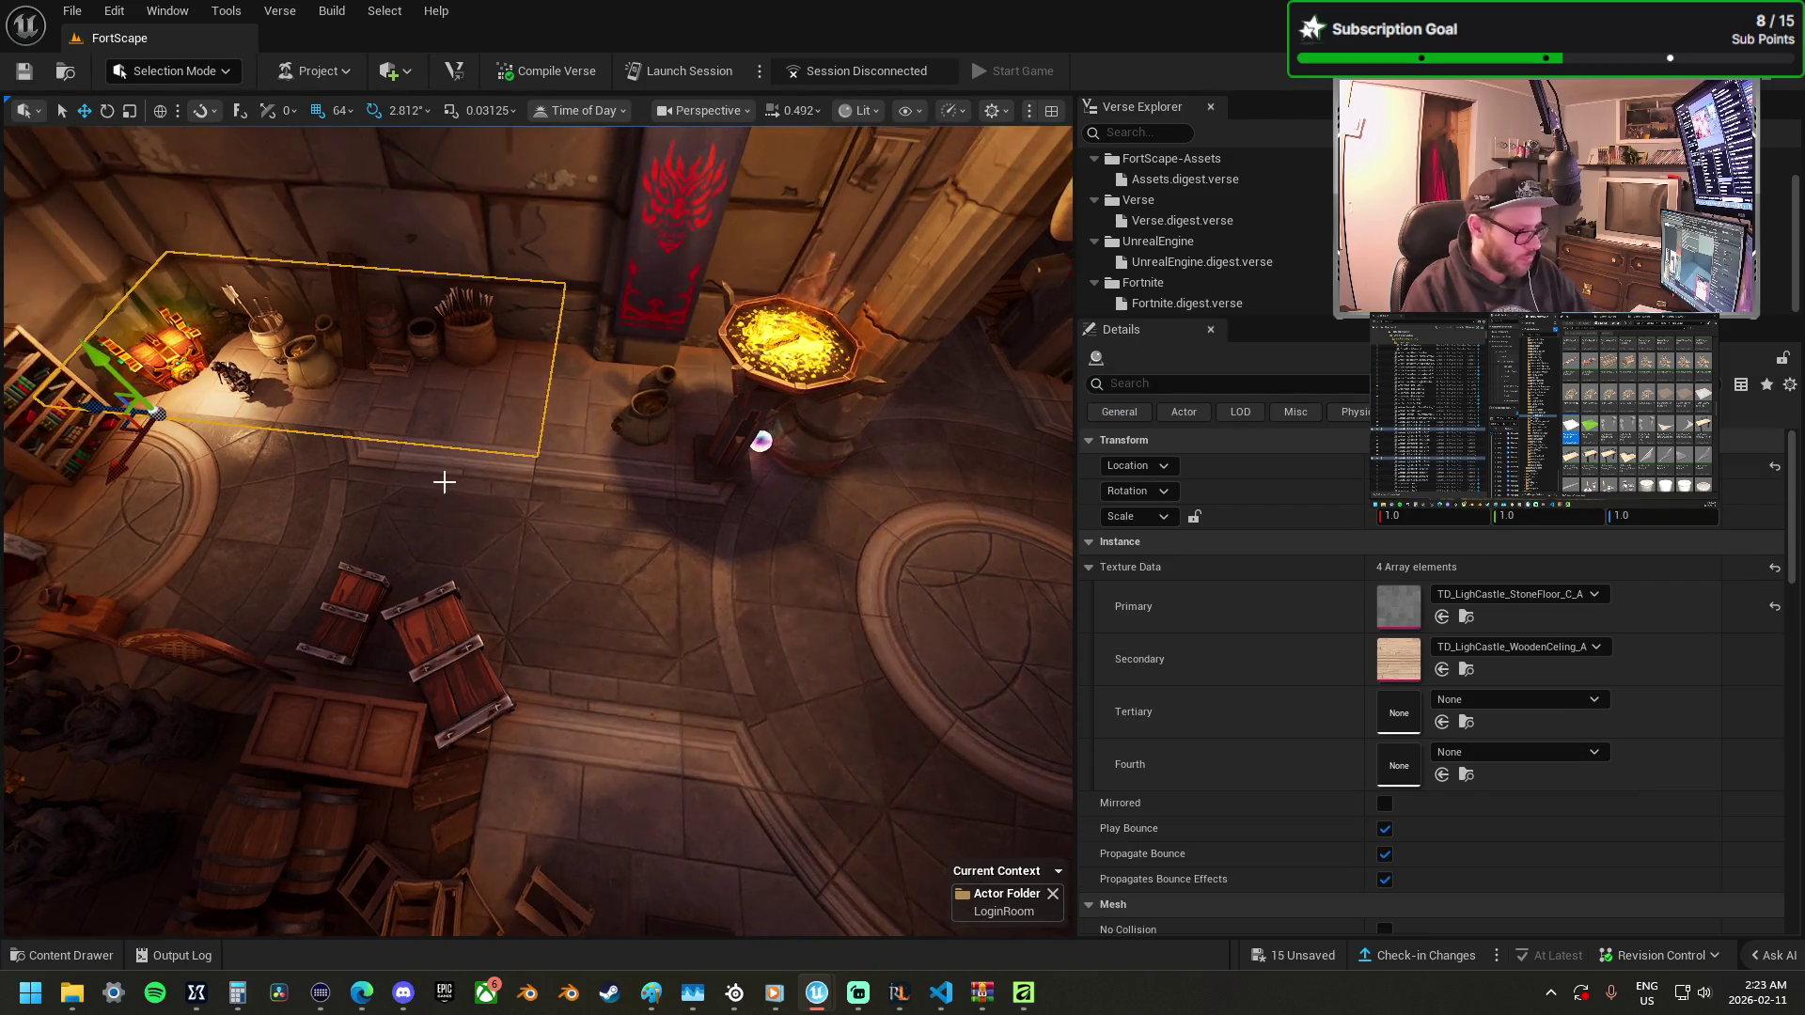
{"action": "left_click", "coordinate": [658, 465]}
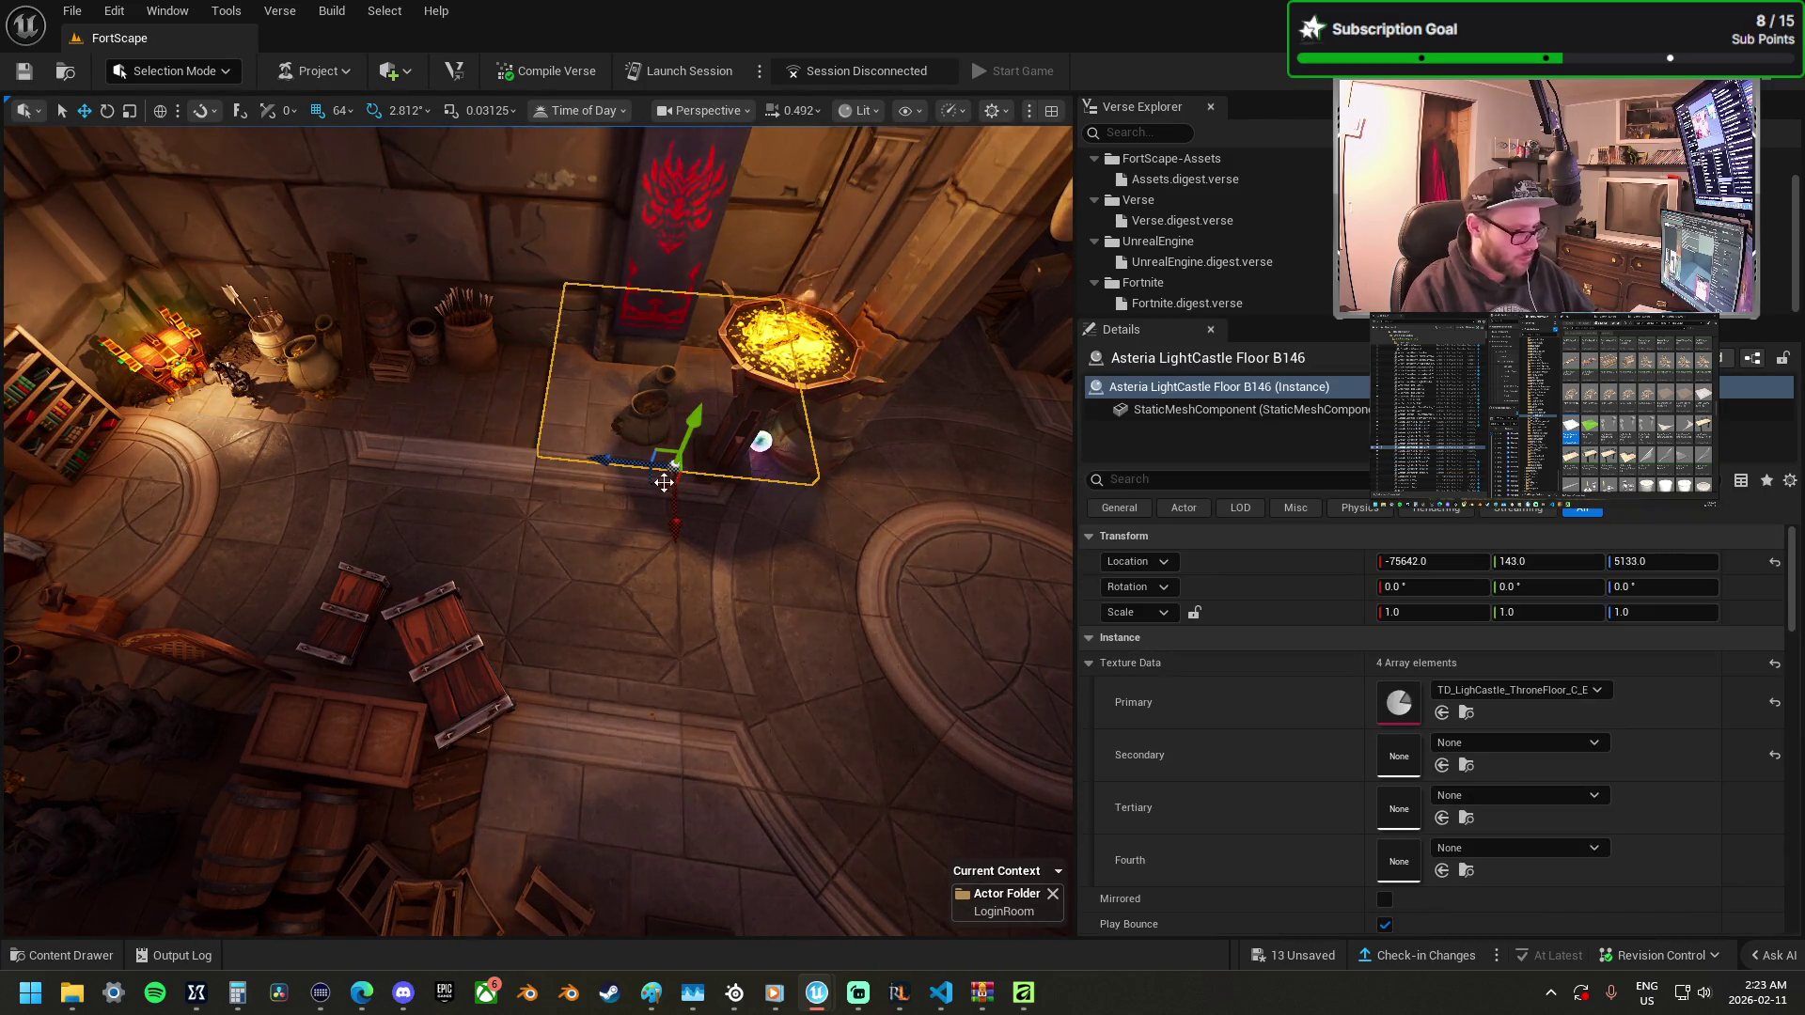
{"action": "mouse_move", "coordinate": [729, 500]}
{"action": "left_mouse_down"}
{"action": "mouse_move", "coordinate": [880, 367]}
{"action": "mouse_move", "coordinate": [810, 423]}
{"action": "mouse_move", "coordinate": [824, 410]}
{"action": "mouse_move", "coordinate": [310, 362]}
{"action": "mouse_move", "coordinate": [146, 404]}
{"action": "left_mouse_up"}
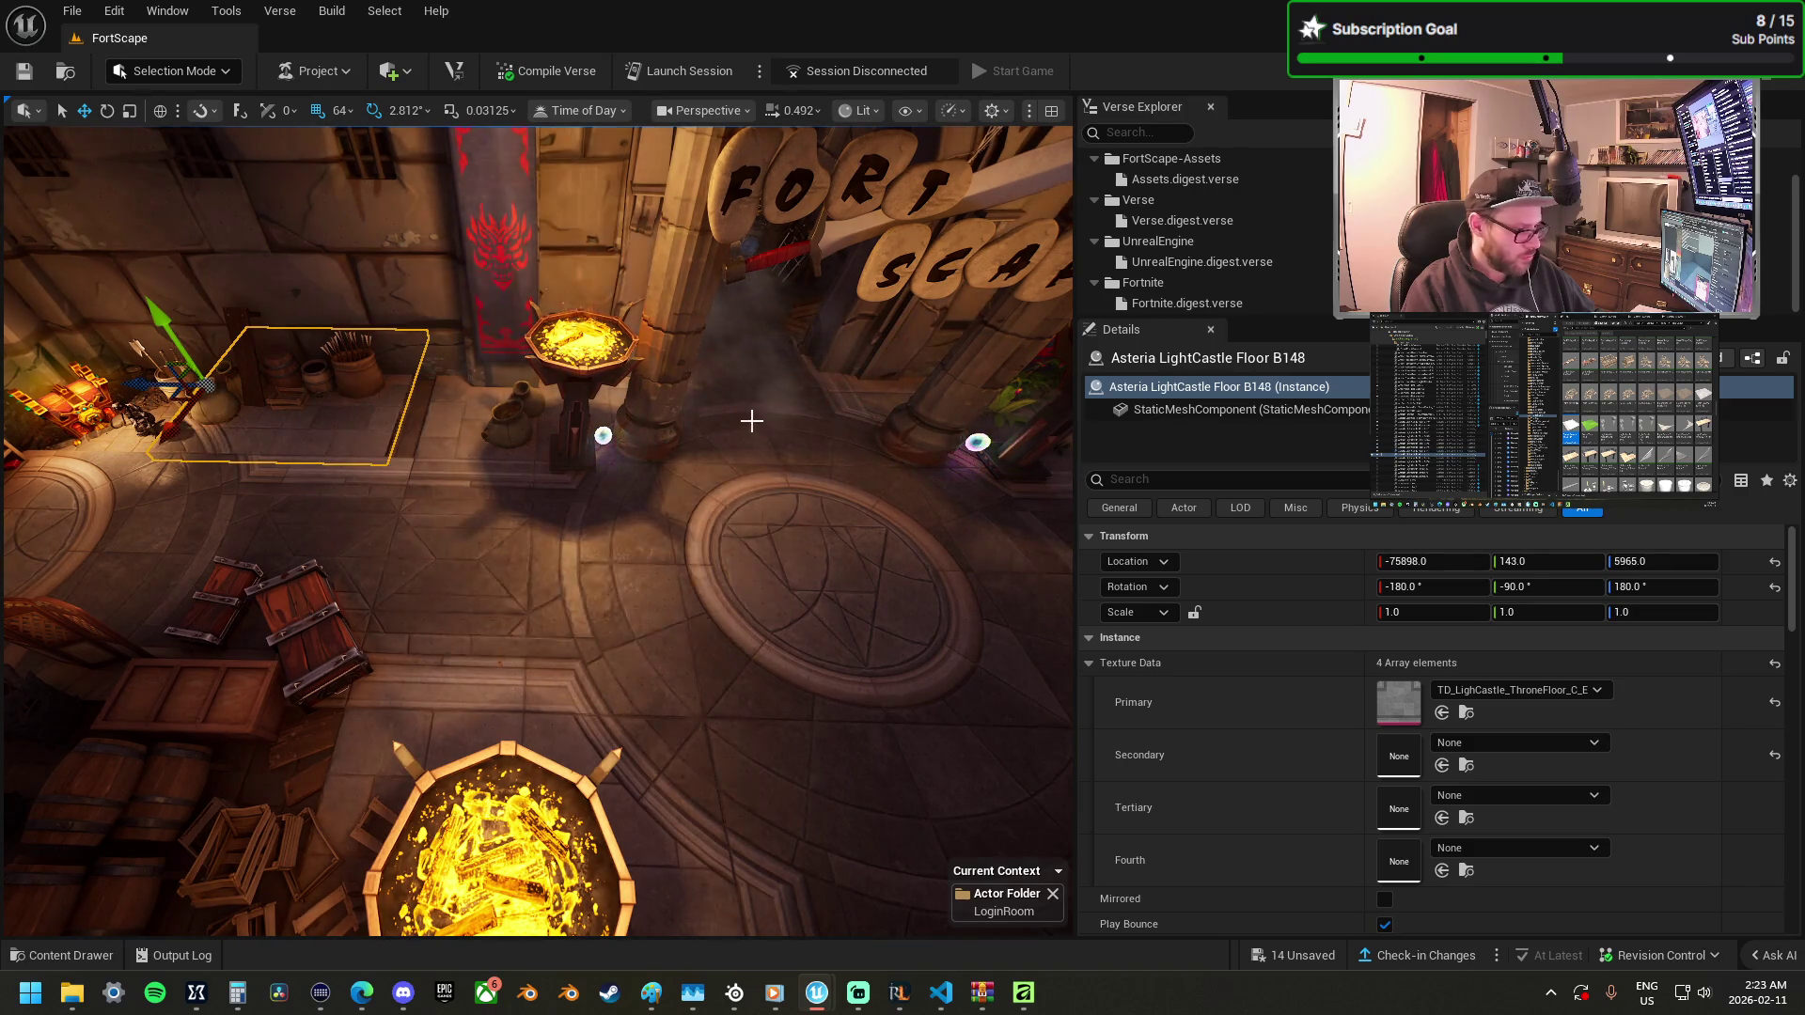
{"action": "key", "text": "ctrl+z"}
Duplicate a throne-floor tile by the bookshelf corner as Floor B151 and slide it along.
{"action": "left_click_drag", "start_coordinate": [692, 470], "coordinate": [191, 445]}
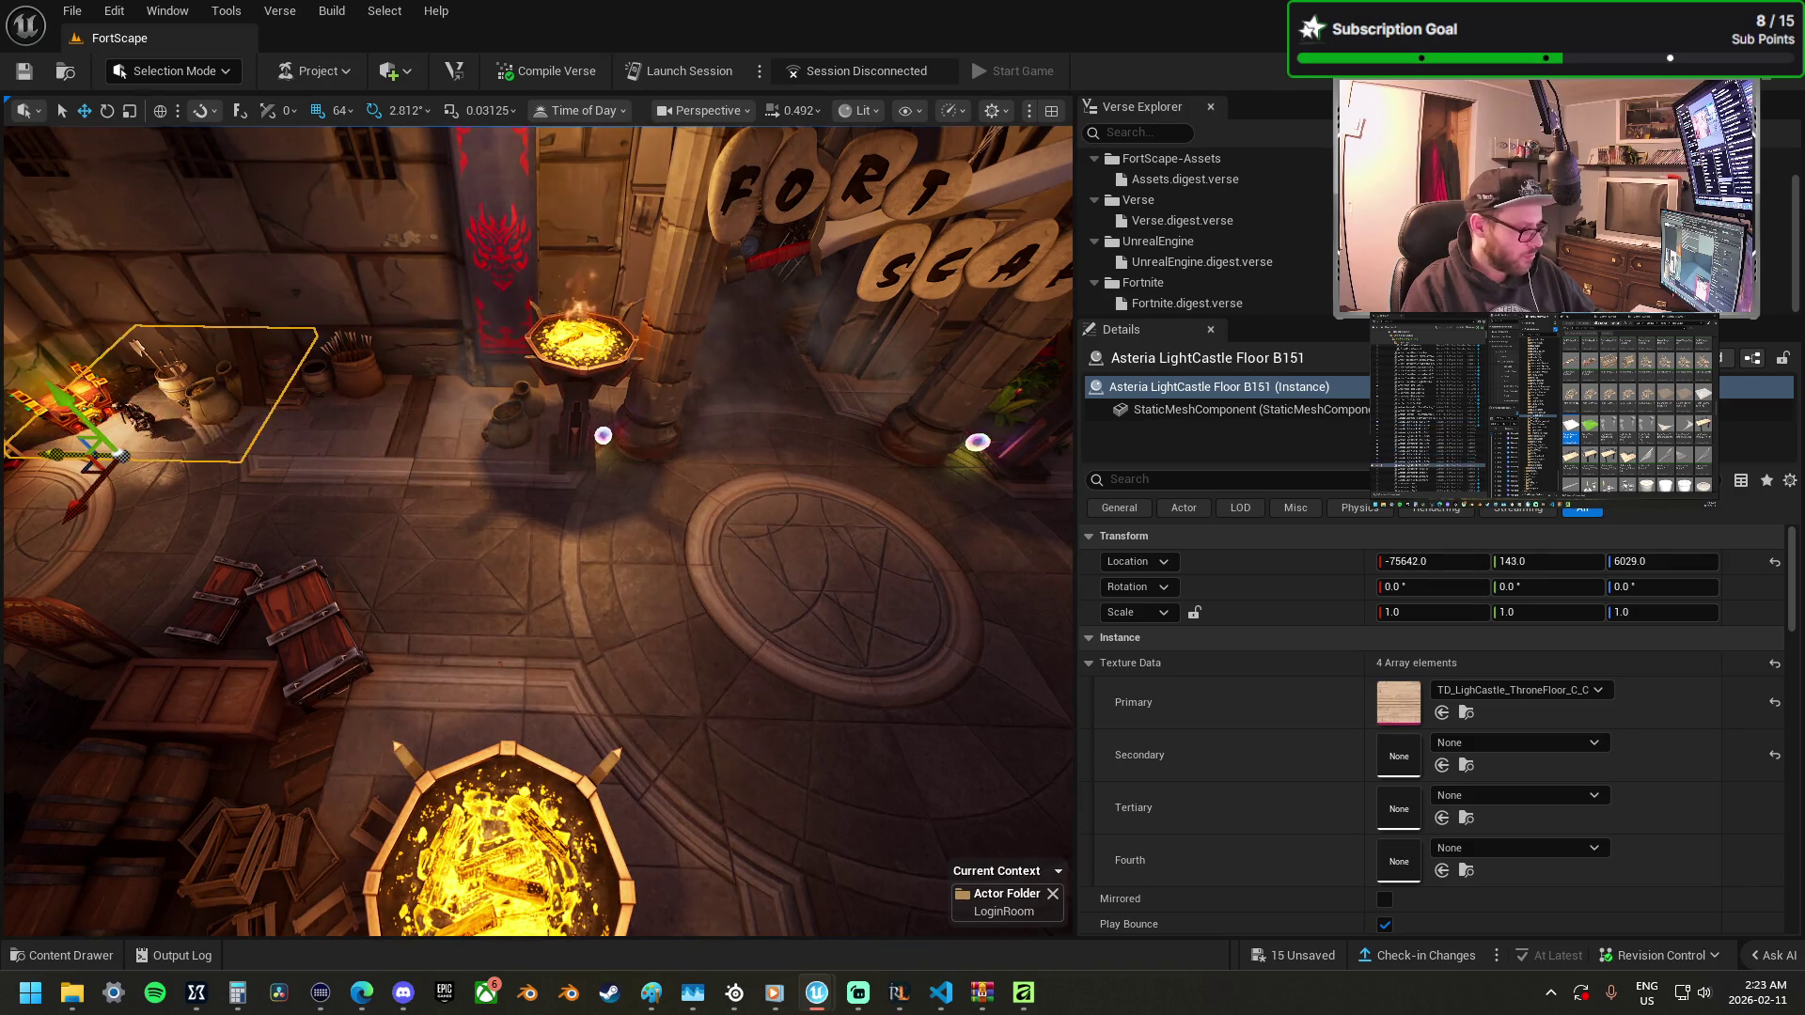
{"action": "scroll", "coordinate": [536, 531], "scroll_direction": "up", "scroll_amount": 1}
{"action": "key", "text": "s"}
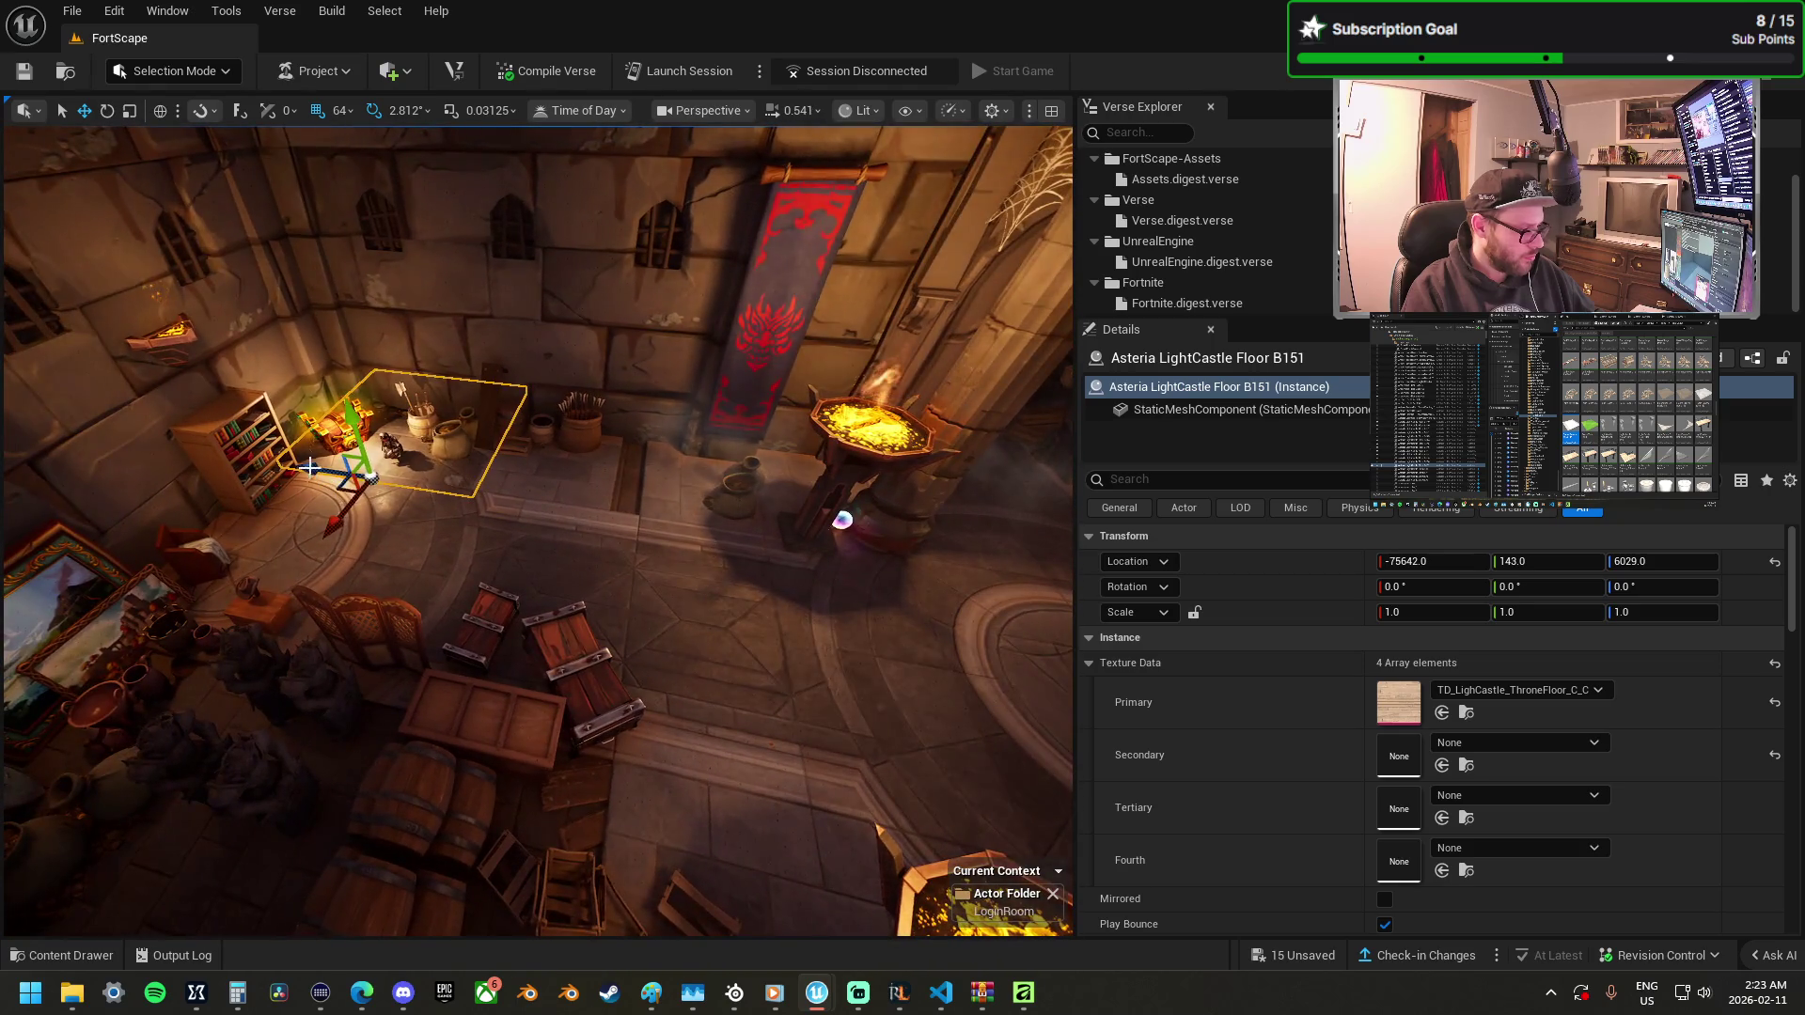
{"action": "left_click_drag", "start_coordinate": [312, 467], "coordinate": [239, 444]}
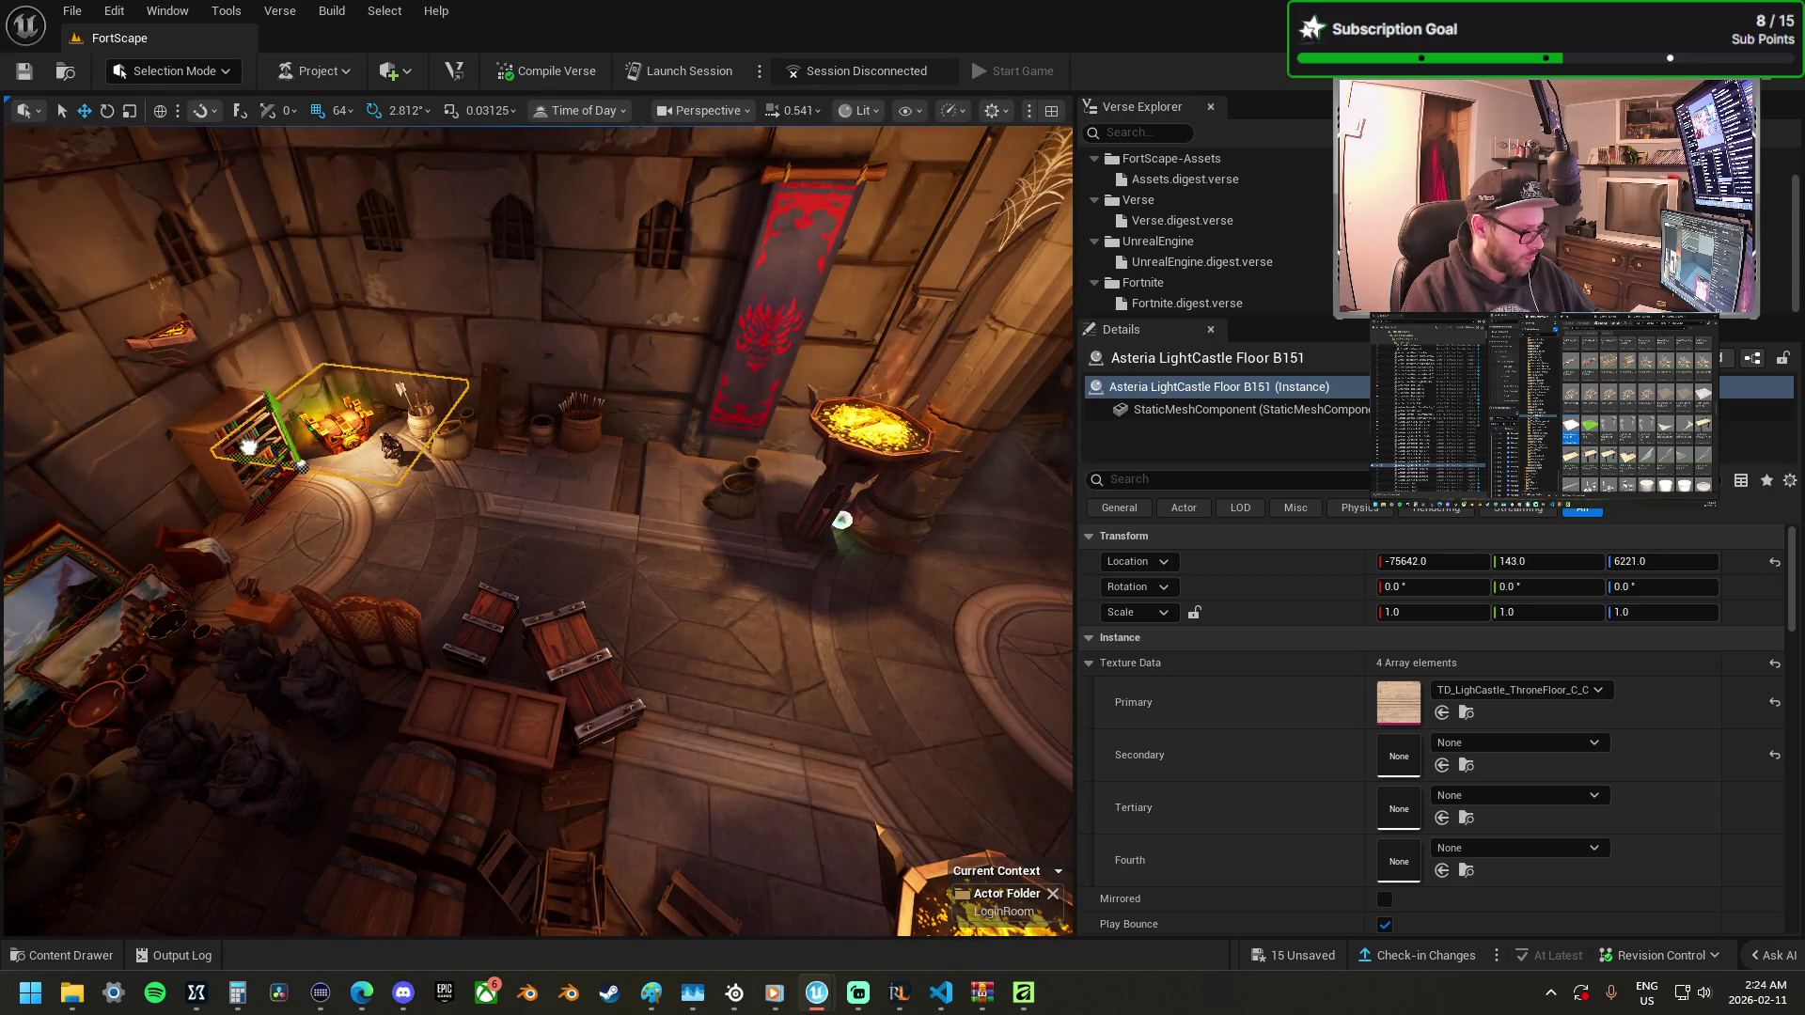
{"action": "left_click", "coordinate": [443, 456], "text": "ctrl"}
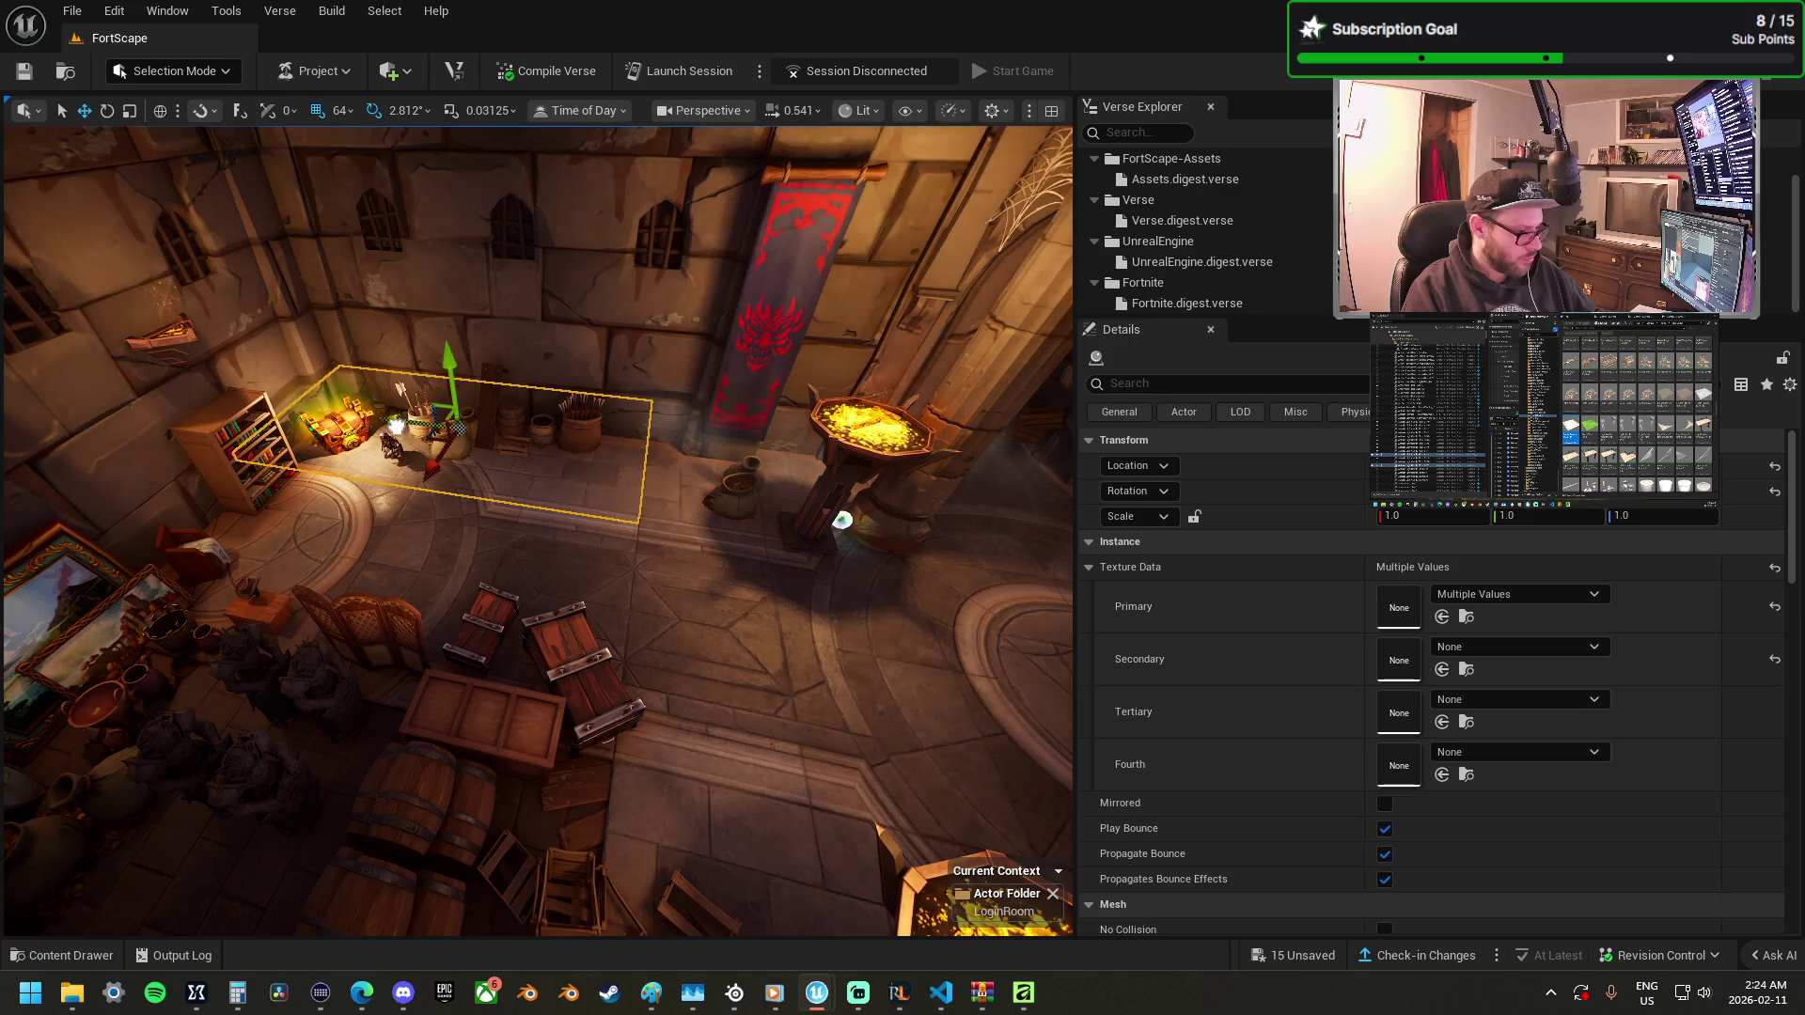
Duplicate a throne-floor tile and move the copy along the floor.
{"action": "key", "text": "w"}
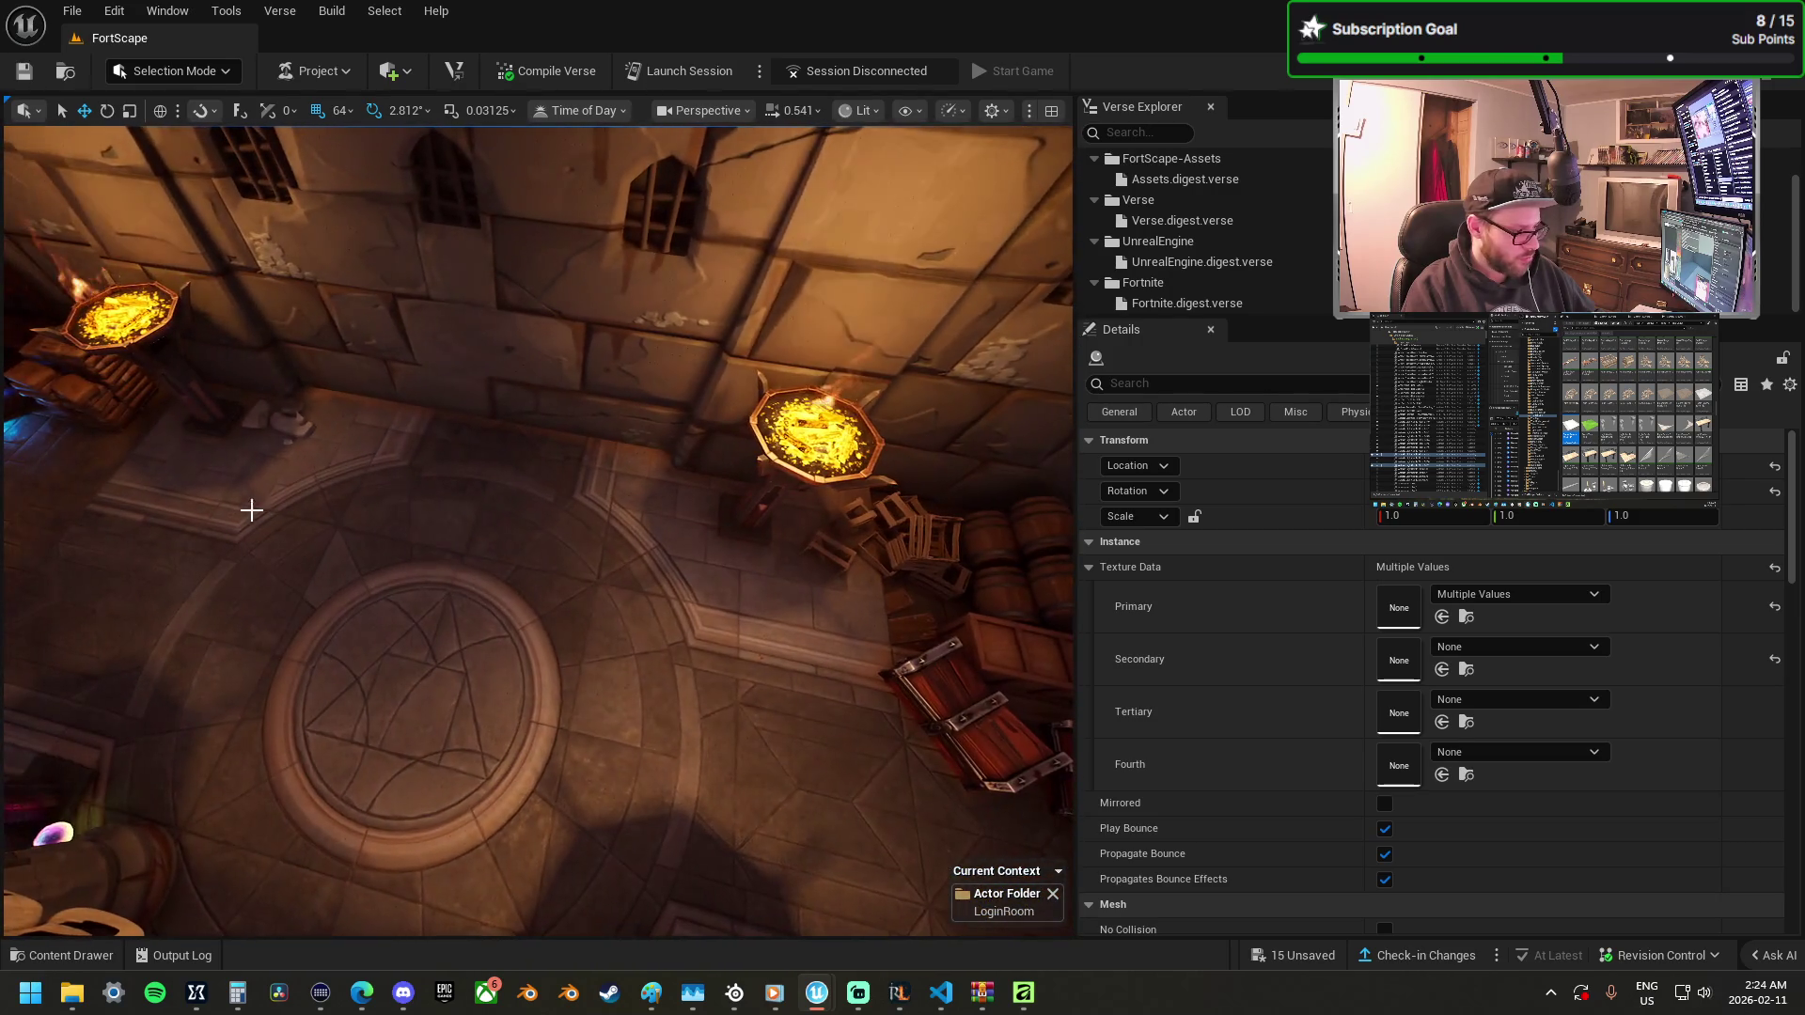
{"action": "left_click", "coordinate": [252, 508]}
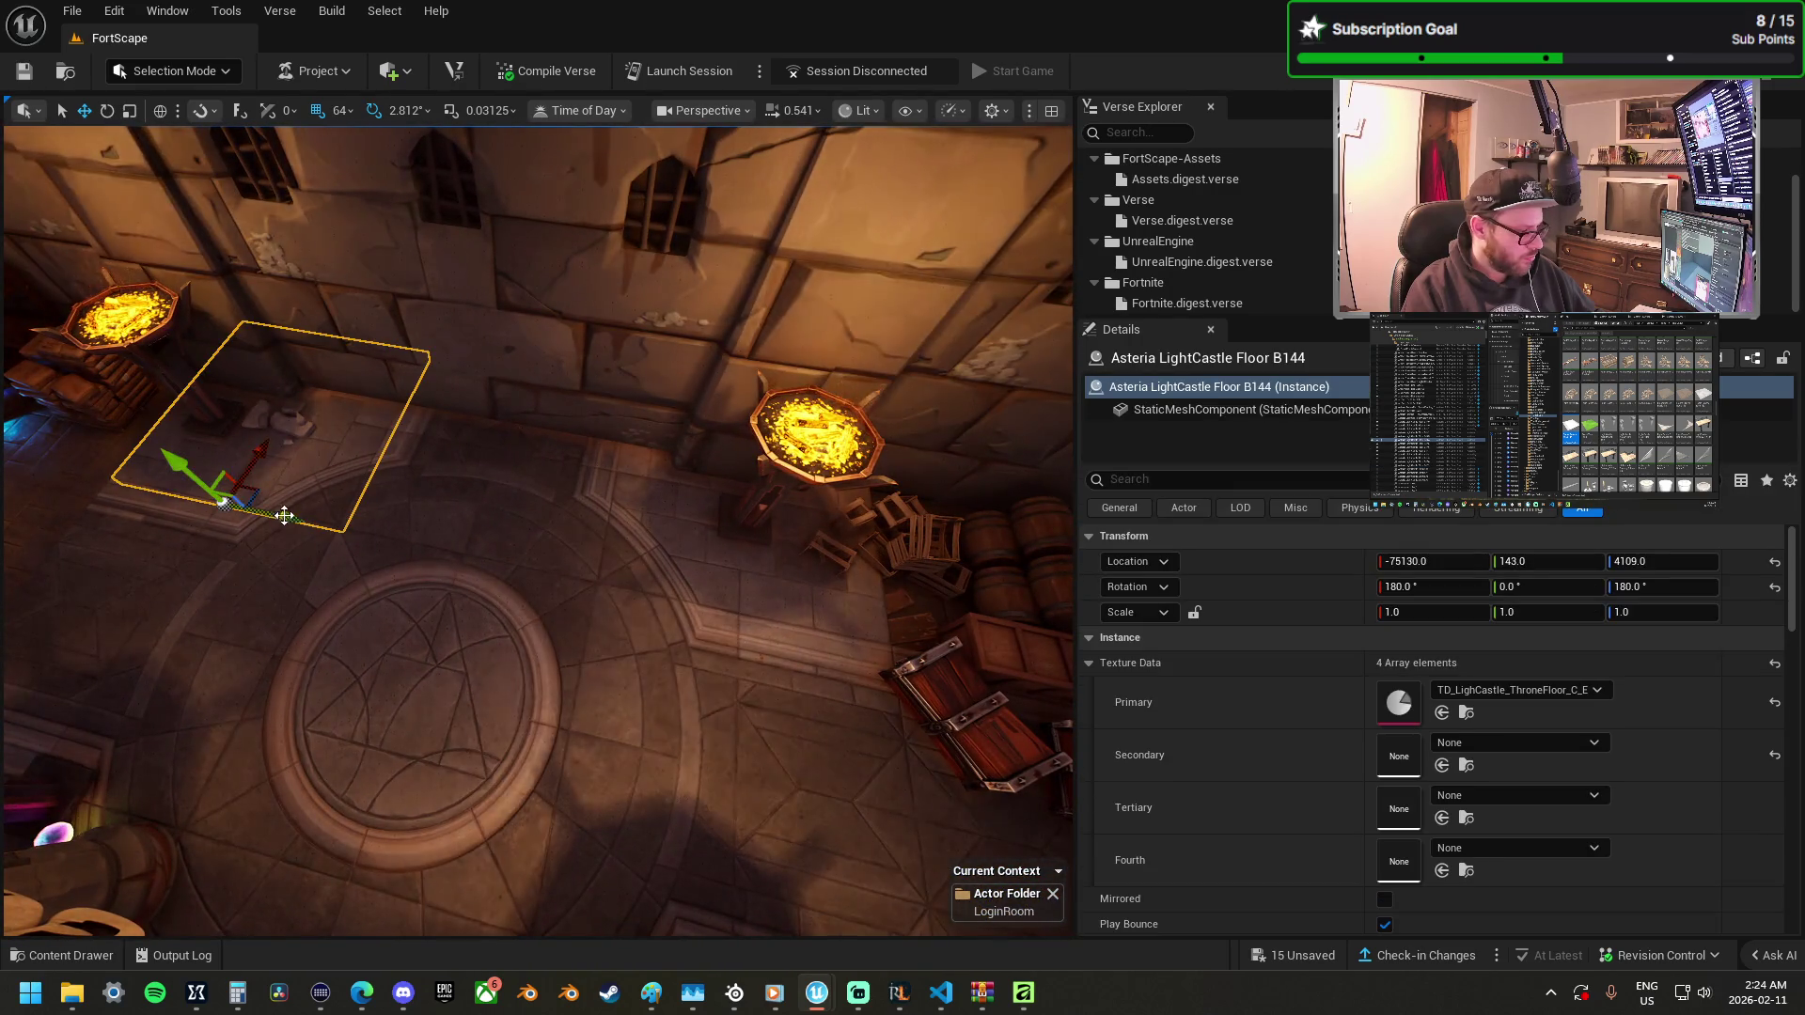
{"action": "mouse_move", "coordinate": [312, 524]}
{"action": "left_mouse_down"}
{"action": "mouse_move", "coordinate": [680, 577]}
{"action": "mouse_move", "coordinate": [592, 536]}
{"action": "mouse_move", "coordinate": [668, 498]}
{"action": "mouse_move", "coordinate": [564, 527]}
{"action": "left_mouse_up"}
Rotate a neighbouring floor tile 90° and nudge it into line with the others.
{"action": "left_click", "coordinate": [564, 658]}
{"action": "key", "text": "e"}
{"action": "left_click_drag", "start_coordinate": [605, 612], "coordinate": [625, 635]}
{"action": "mouse_move", "coordinate": [575, 451]}
{"action": "left_mouse_down"}
{"action": "mouse_move", "coordinate": [648, 494]}
{"action": "mouse_move", "coordinate": [686, 555]}
{"action": "left_mouse_up"}
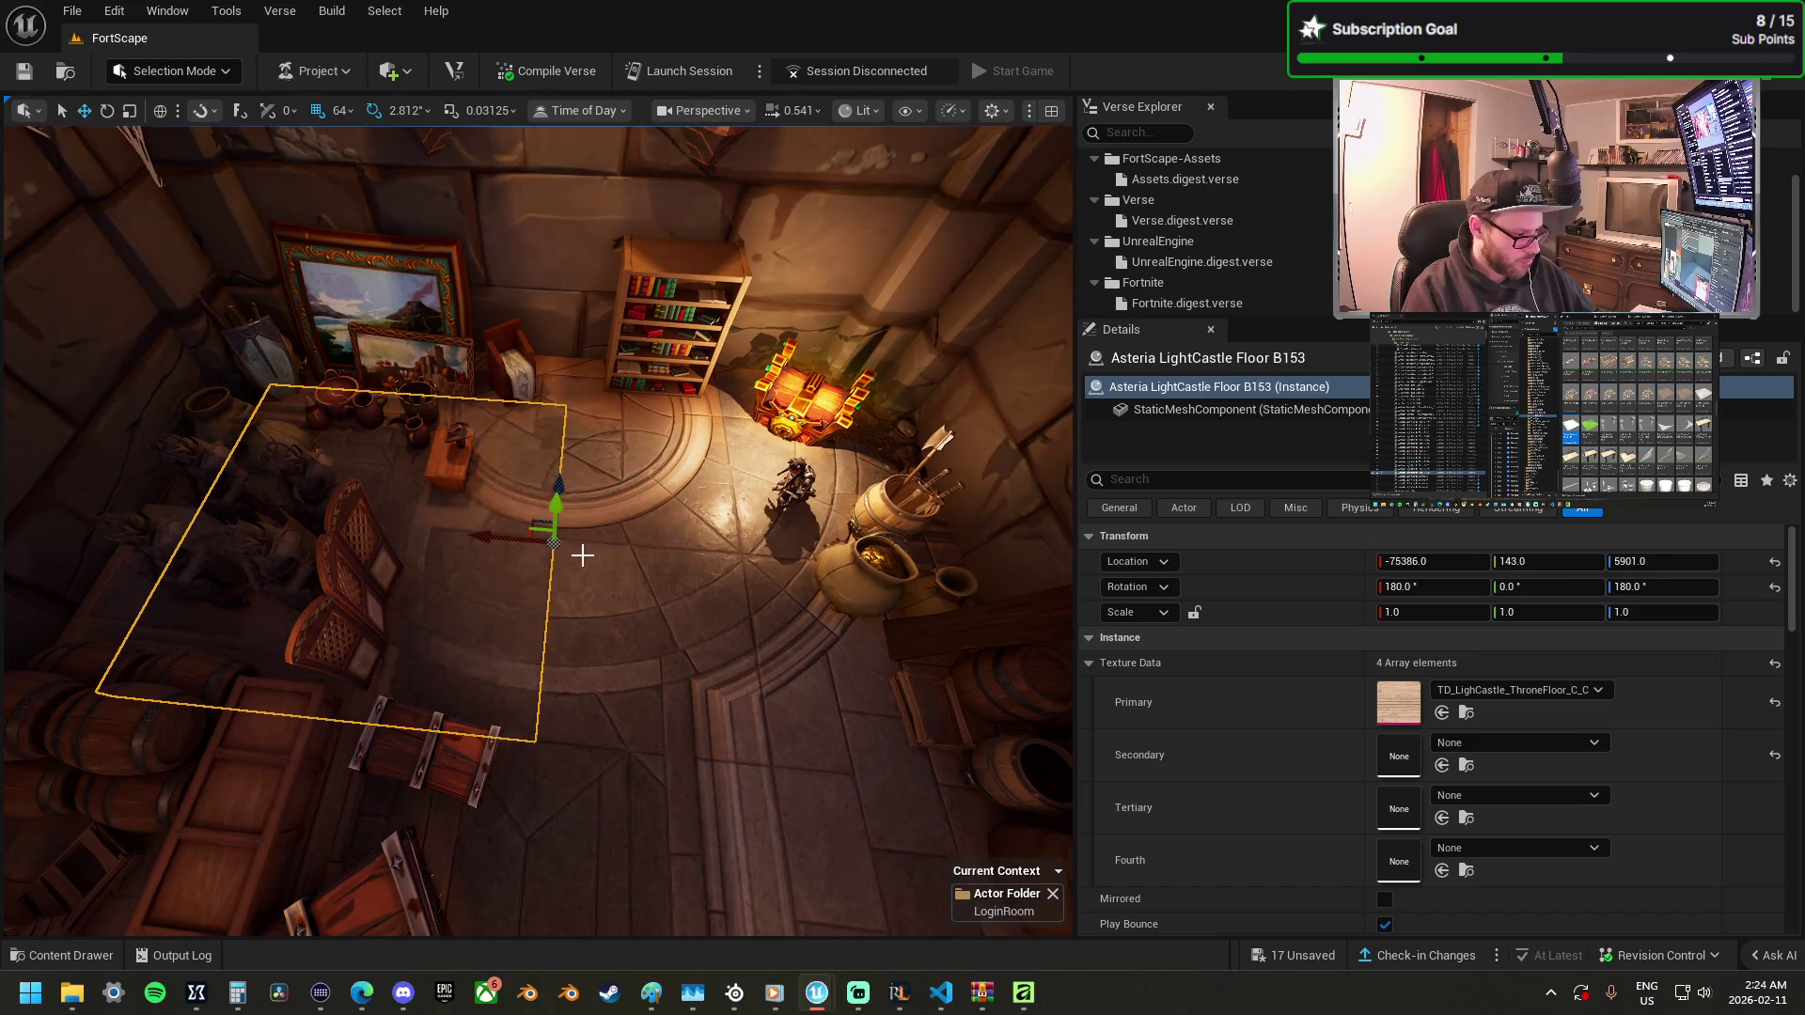
{"action": "mouse_move", "coordinate": [581, 385]}
{"action": "left_mouse_down"}
{"action": "mouse_move", "coordinate": [592, 345]}
{"action": "mouse_move", "coordinate": [343, 402]}
{"action": "left_mouse_up"}
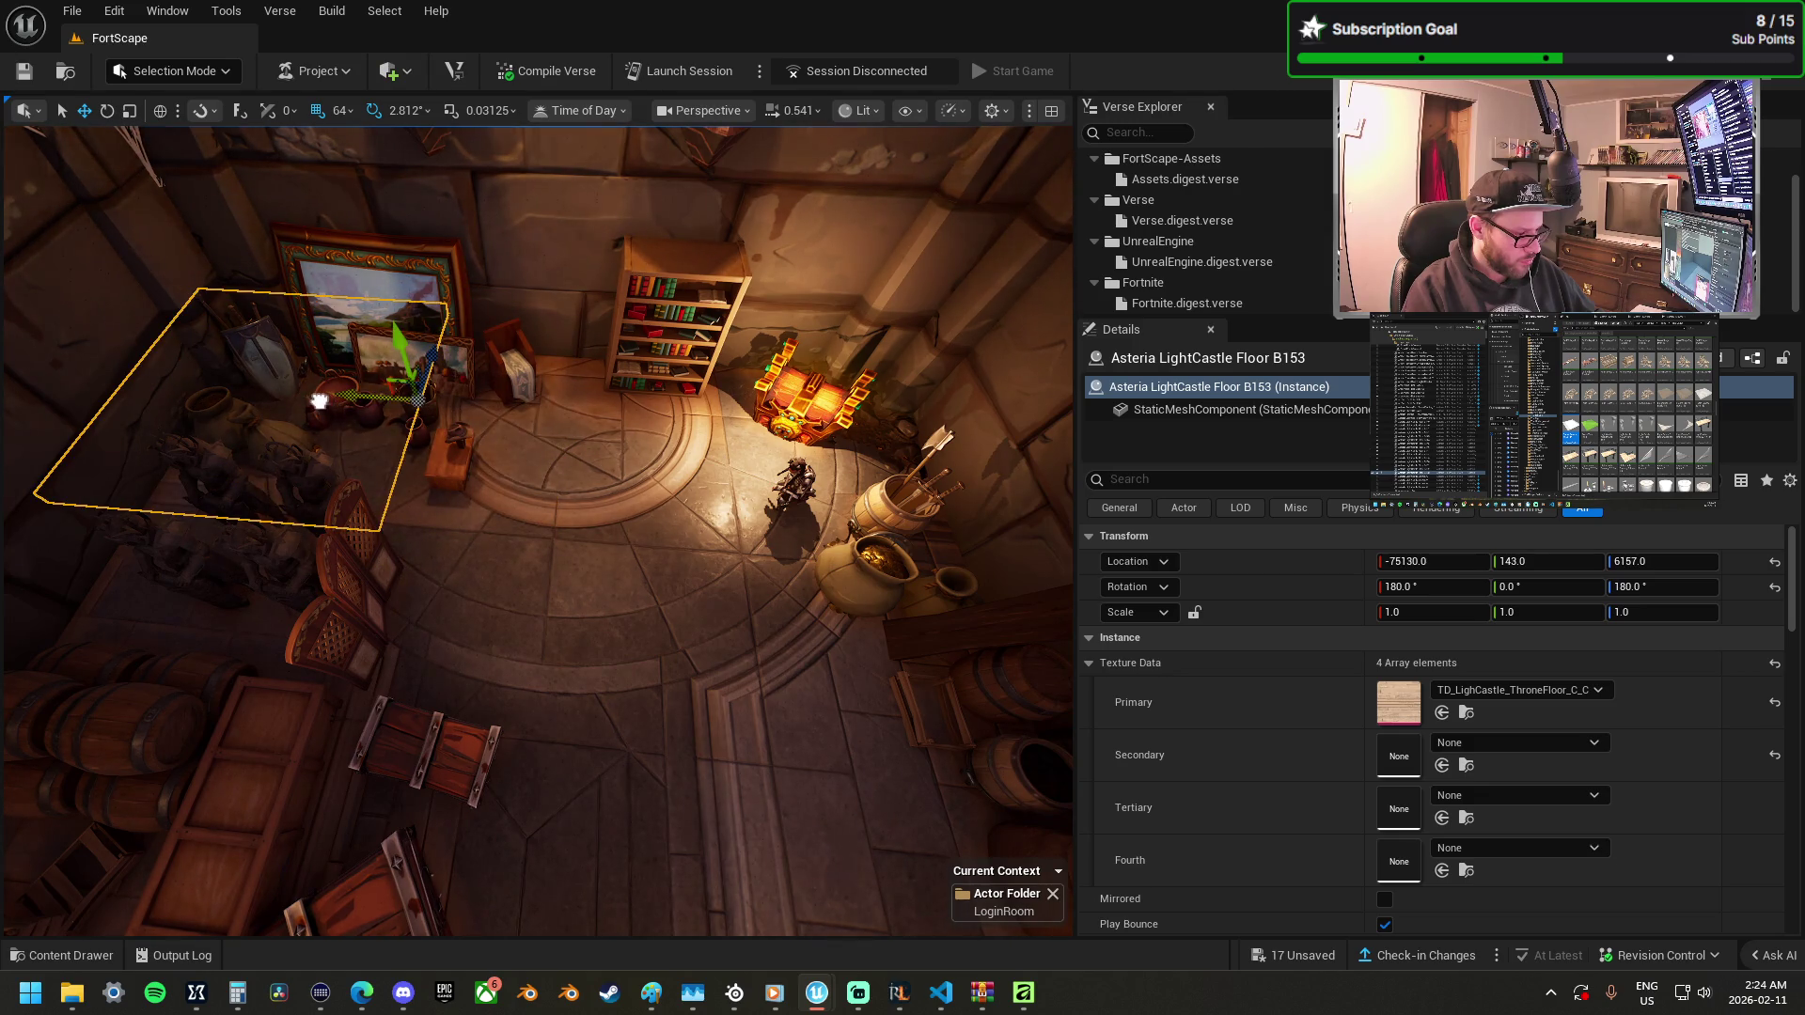
Carry two selected floor tiles across the floor beside the potion shelves.
{"action": "left_click_drag", "start_coordinate": [463, 415], "coordinate": [462, 537]}
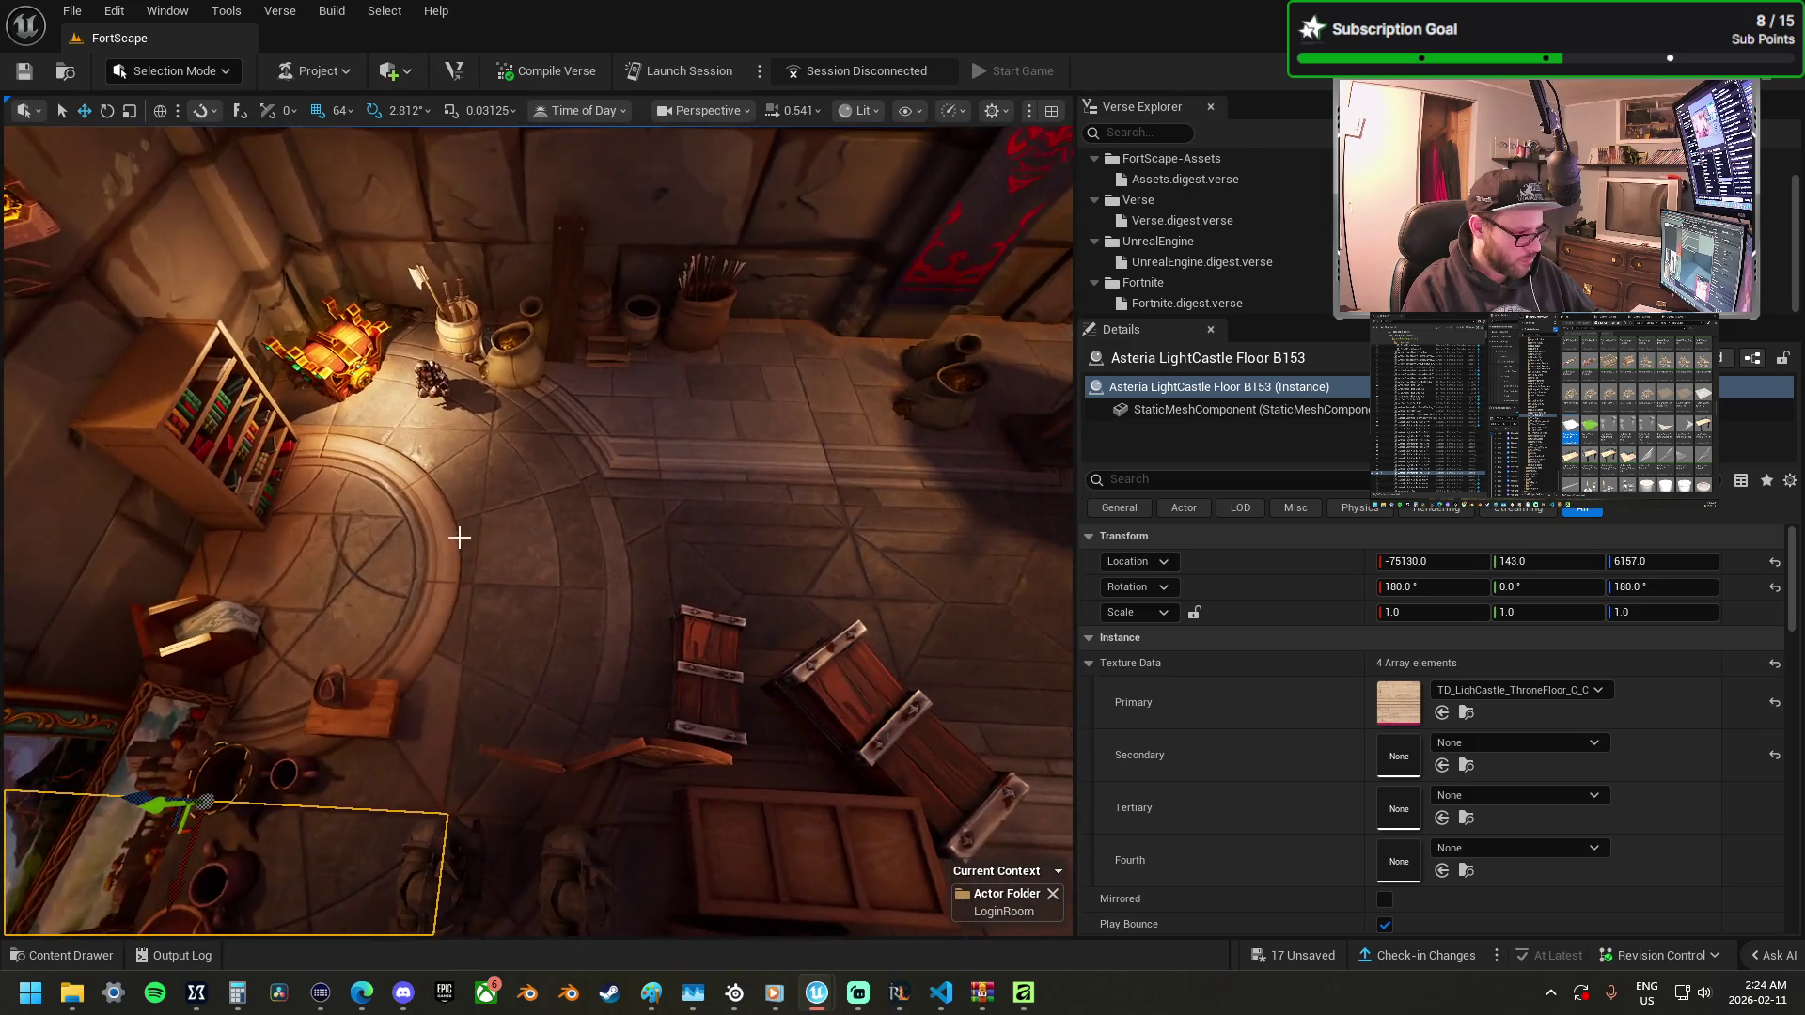
{"action": "left_click", "coordinate": [461, 537], "text": "ctrl"}
{"action": "mouse_move", "coordinate": [315, 427]}
{"action": "left_mouse_down"}
{"action": "mouse_move", "coordinate": [392, 290]}
{"action": "mouse_move", "coordinate": [391, 403]}
{"action": "mouse_move", "coordinate": [367, 291]}
{"action": "mouse_move", "coordinate": [399, 432]}
{"action": "mouse_move", "coordinate": [261, 429]}
{"action": "mouse_move", "coordinate": [709, 407]}
{"action": "mouse_move", "coordinate": [824, 428]}
{"action": "left_mouse_up"}
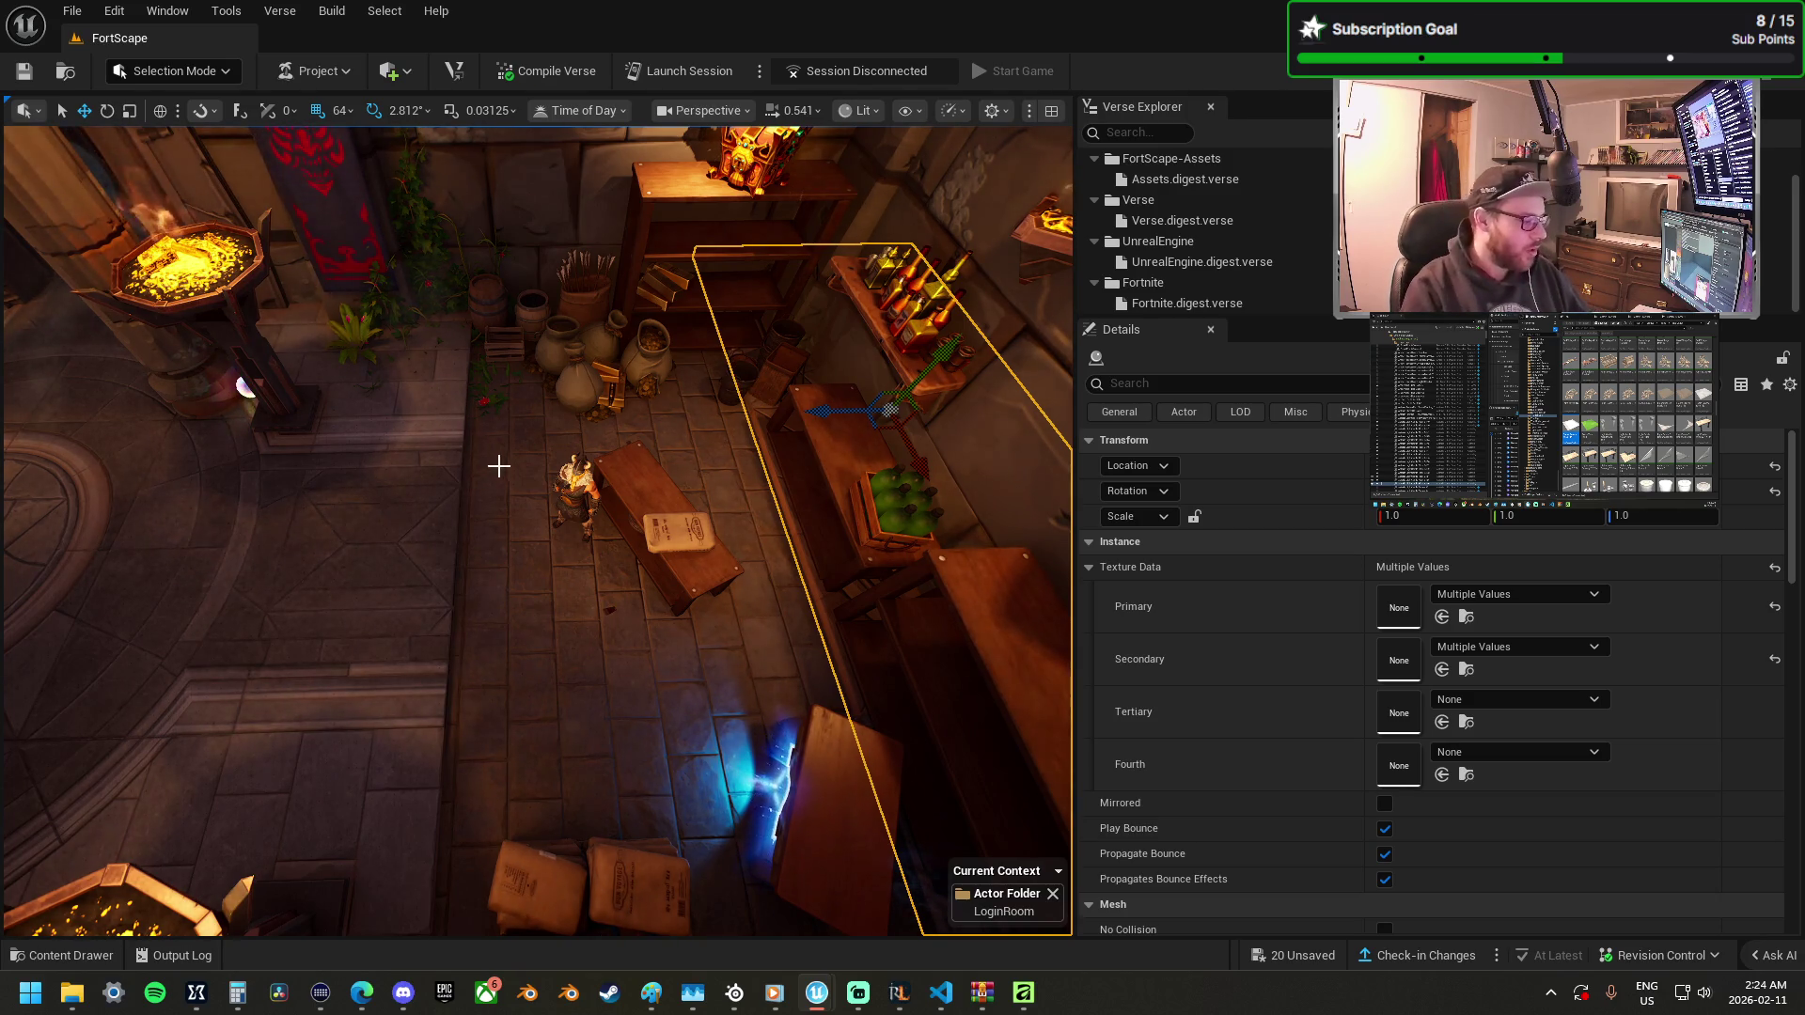
Select the three throne-floor tiles near the brazier and rotate them 180°.
{"action": "left_click", "coordinate": [517, 738]}
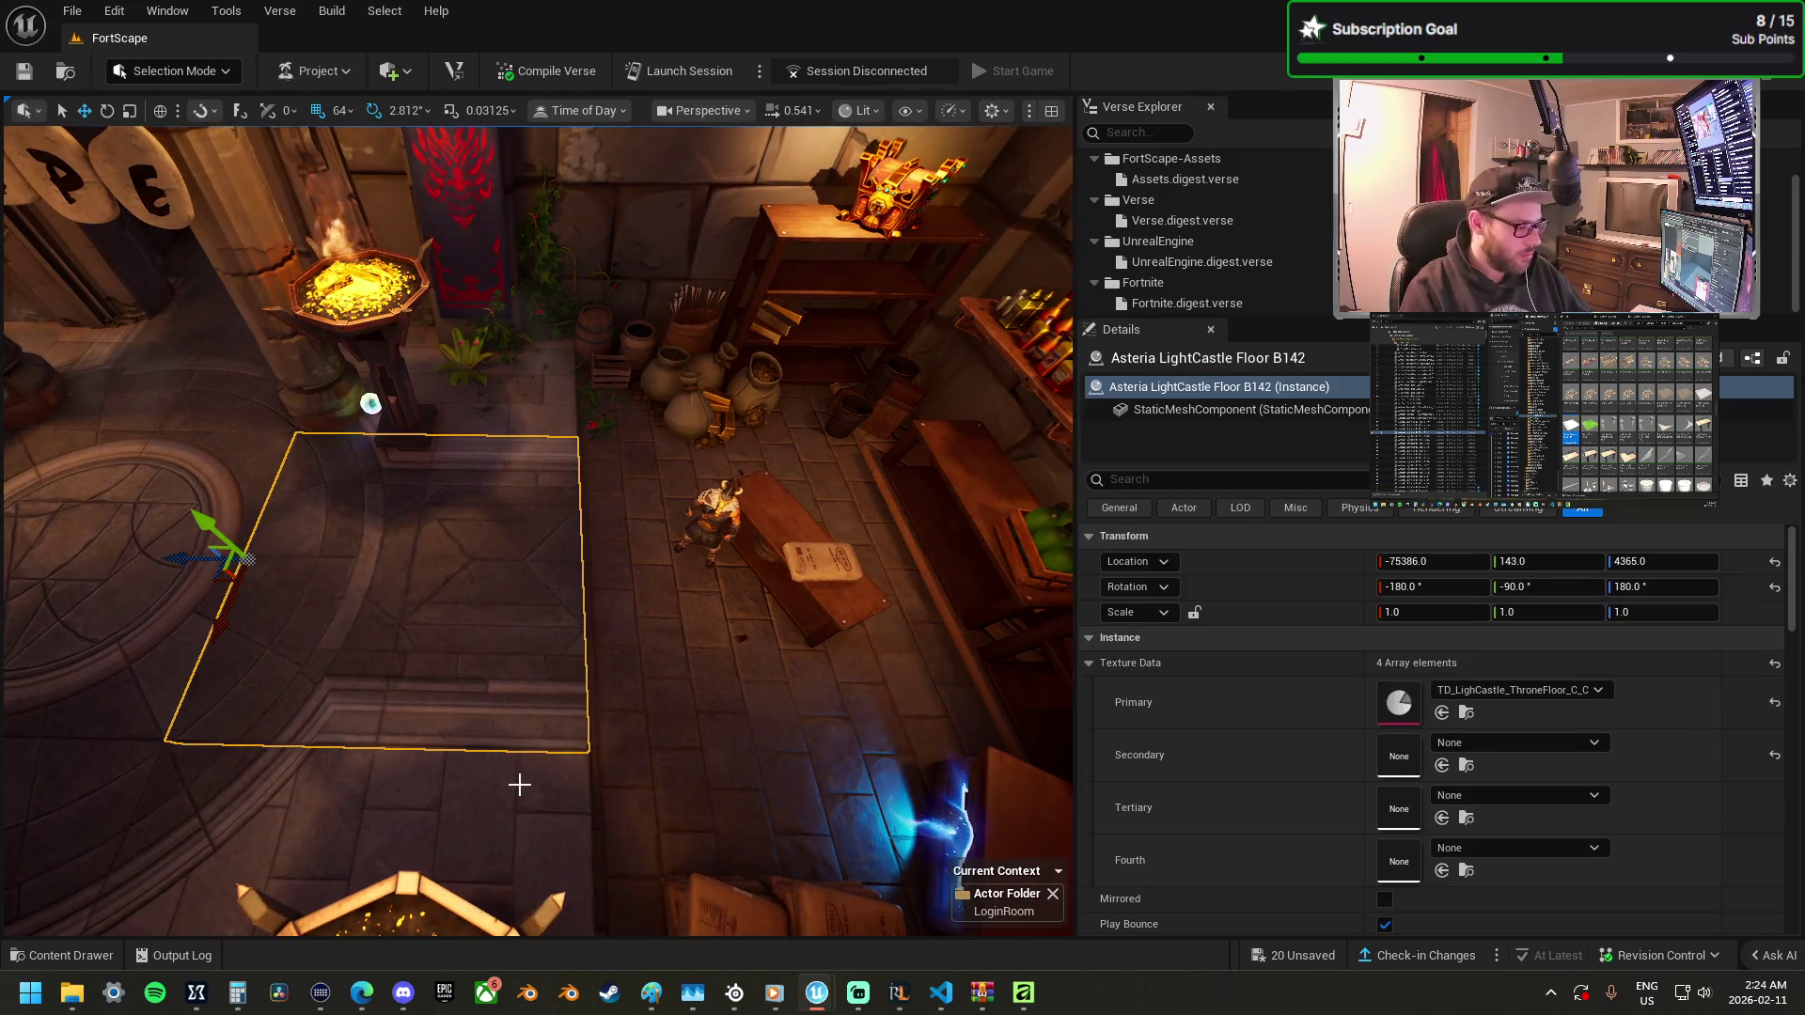
{"action": "left_click", "coordinate": [519, 784], "text": "ctrl"}
{"action": "left_click", "coordinate": [536, 507]}
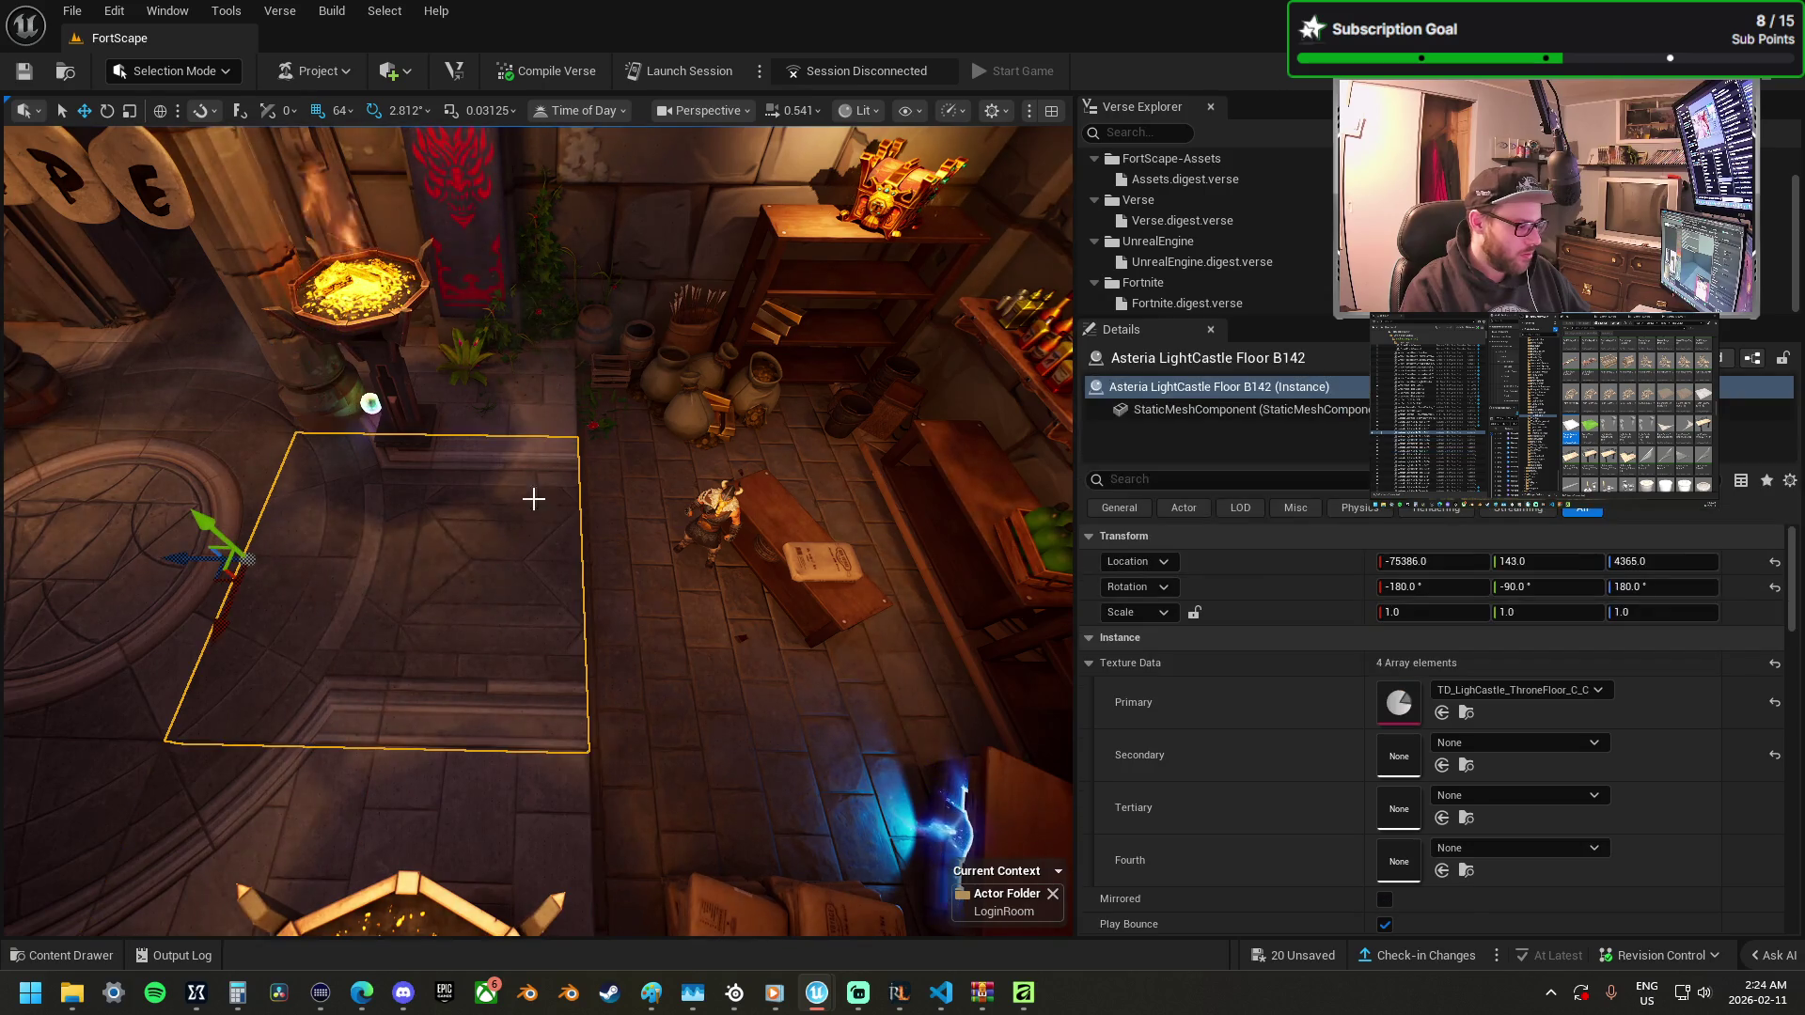
{"action": "left_click", "coordinate": [530, 783], "text": "ctrl"}
{"action": "left_click", "coordinate": [514, 612], "text": "ctrl"}
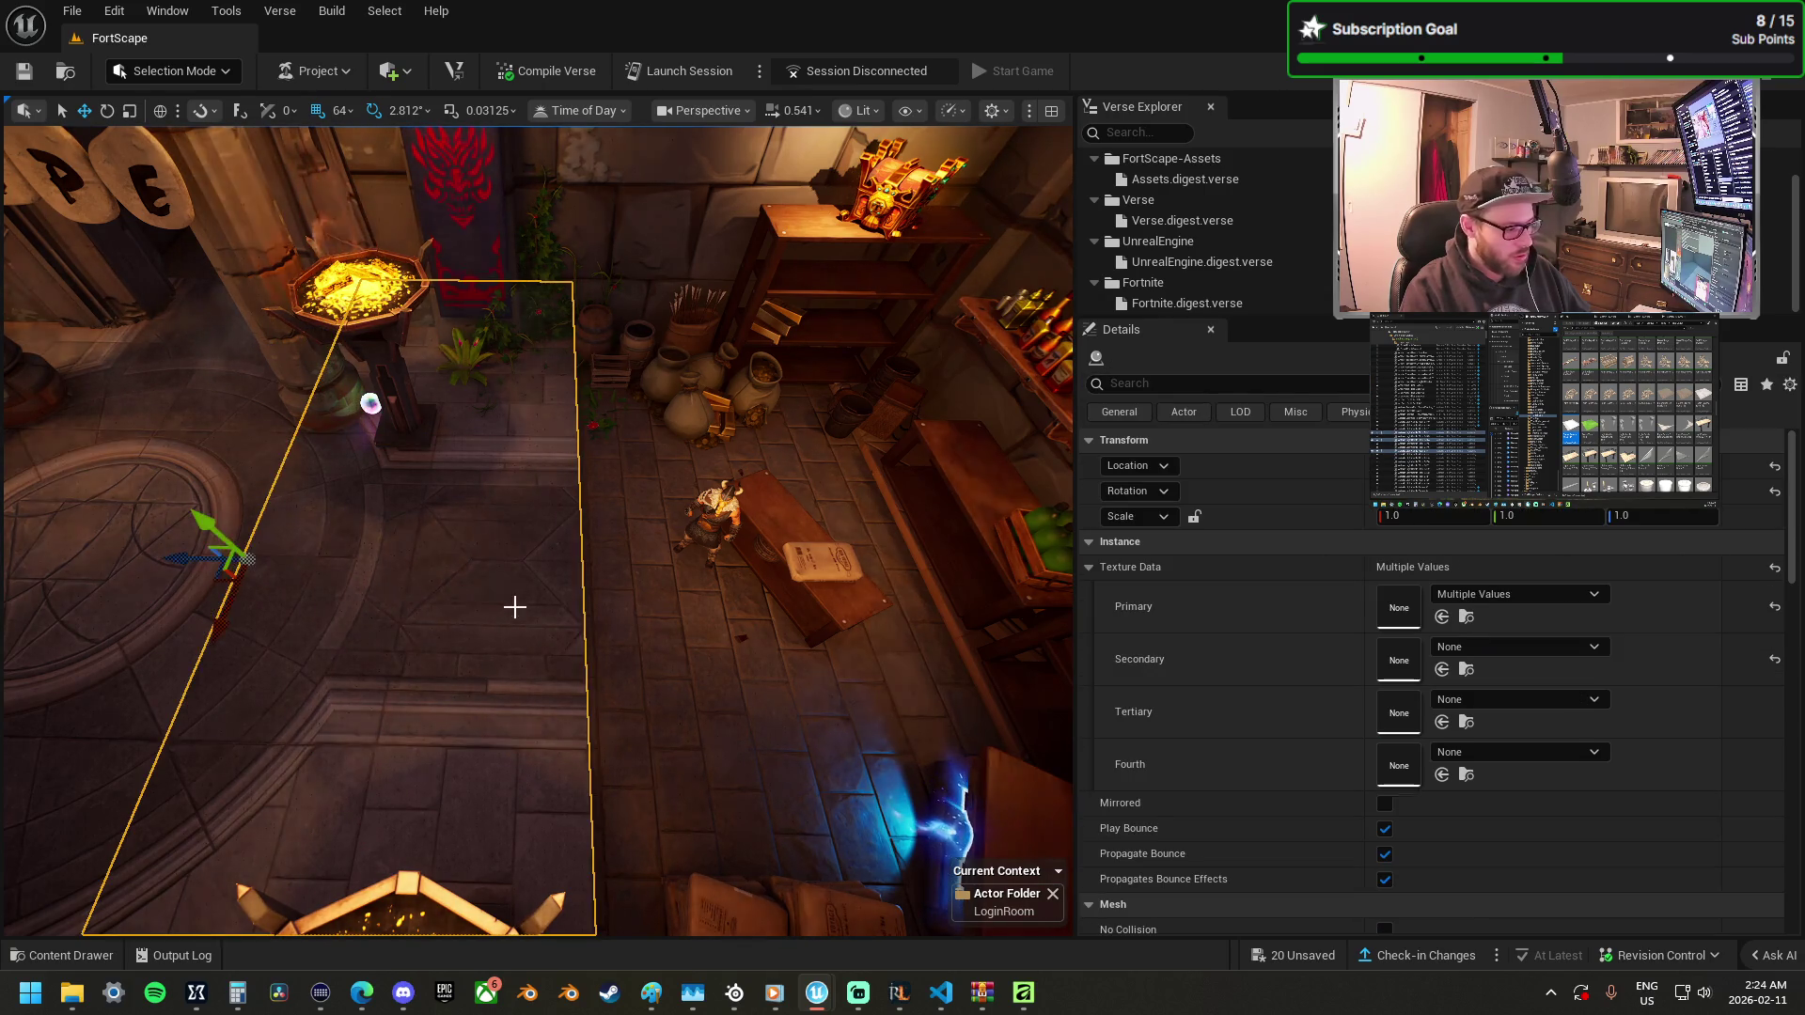
{"action": "mouse_move", "coordinate": [304, 632]}
{"action": "left_mouse_down"}
{"action": "mouse_move", "coordinate": [282, 601]}
{"action": "mouse_move", "coordinate": [291, 564]}
{"action": "mouse_move", "coordinate": [382, 589]}
{"action": "mouse_move", "coordinate": [391, 553]}
{"action": "mouse_move", "coordinate": [387, 569]}
{"action": "left_mouse_up"}
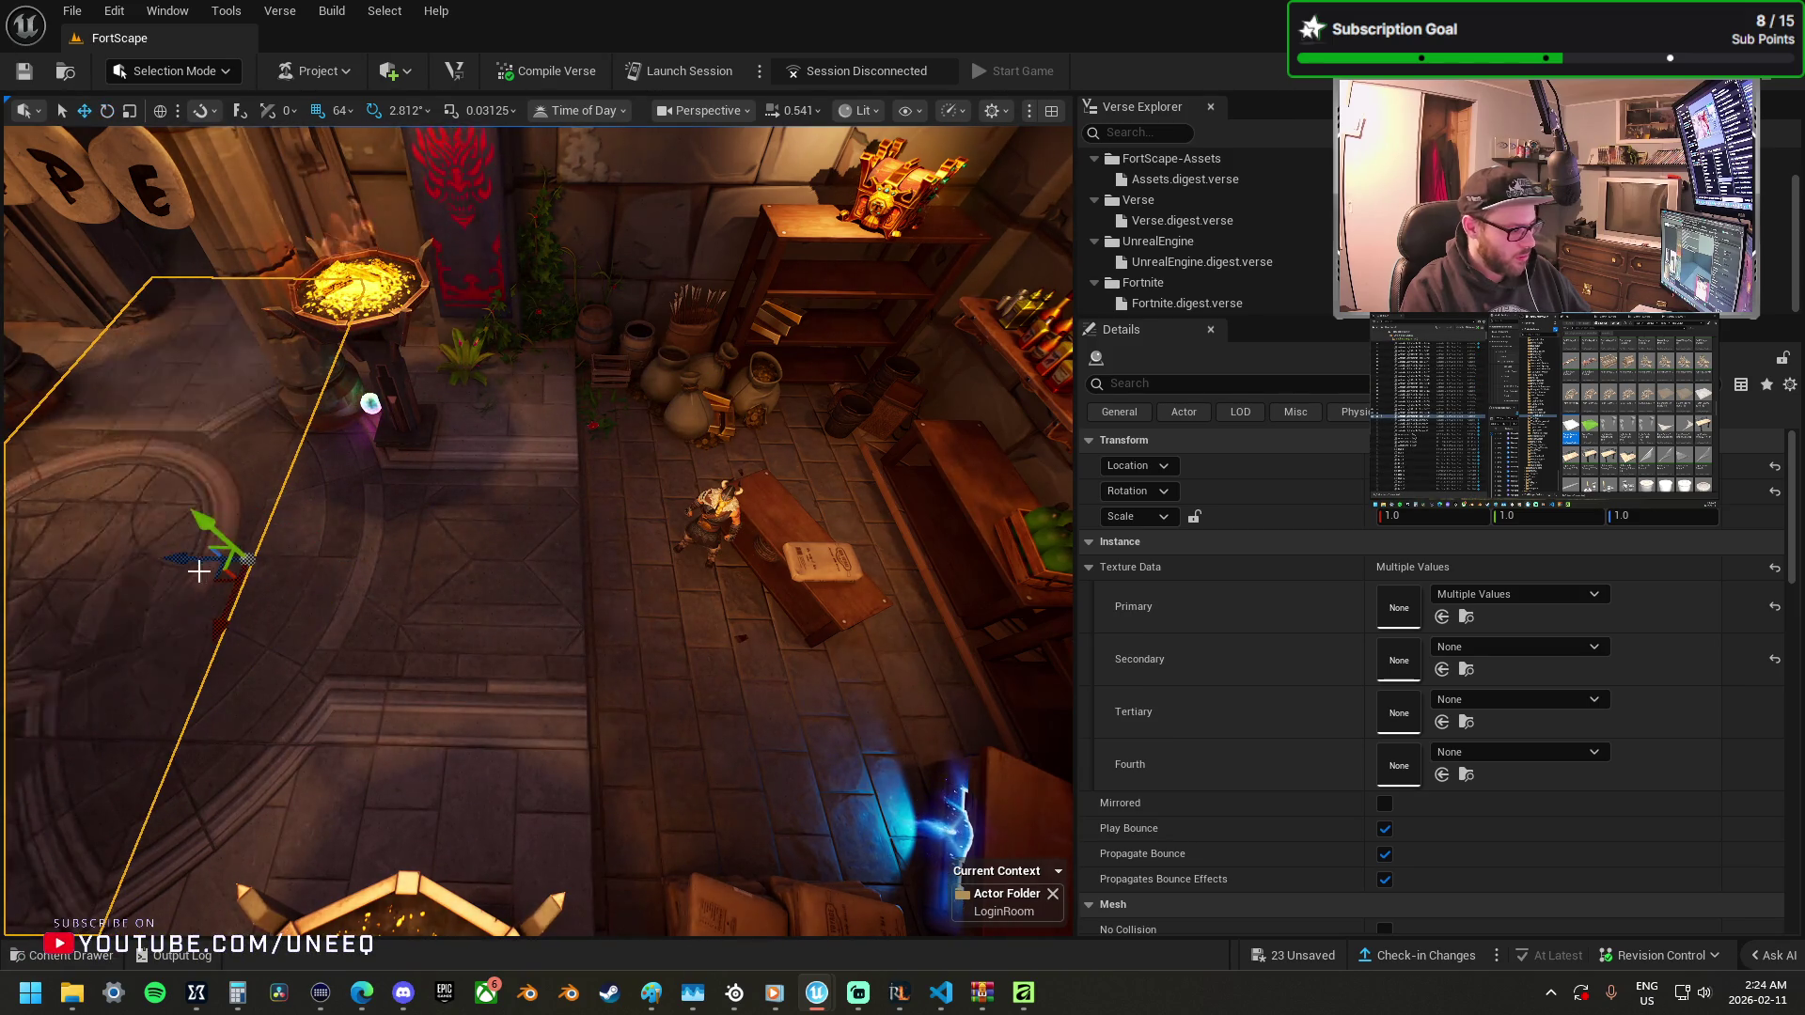
Shift the tile strip right beside the bench and shelves.
{"action": "mouse_move", "coordinate": [176, 562]}
{"action": "left_mouse_down"}
{"action": "mouse_move", "coordinate": [918, 559]}
{"action": "mouse_move", "coordinate": [857, 550]}
{"action": "left_mouse_up"}
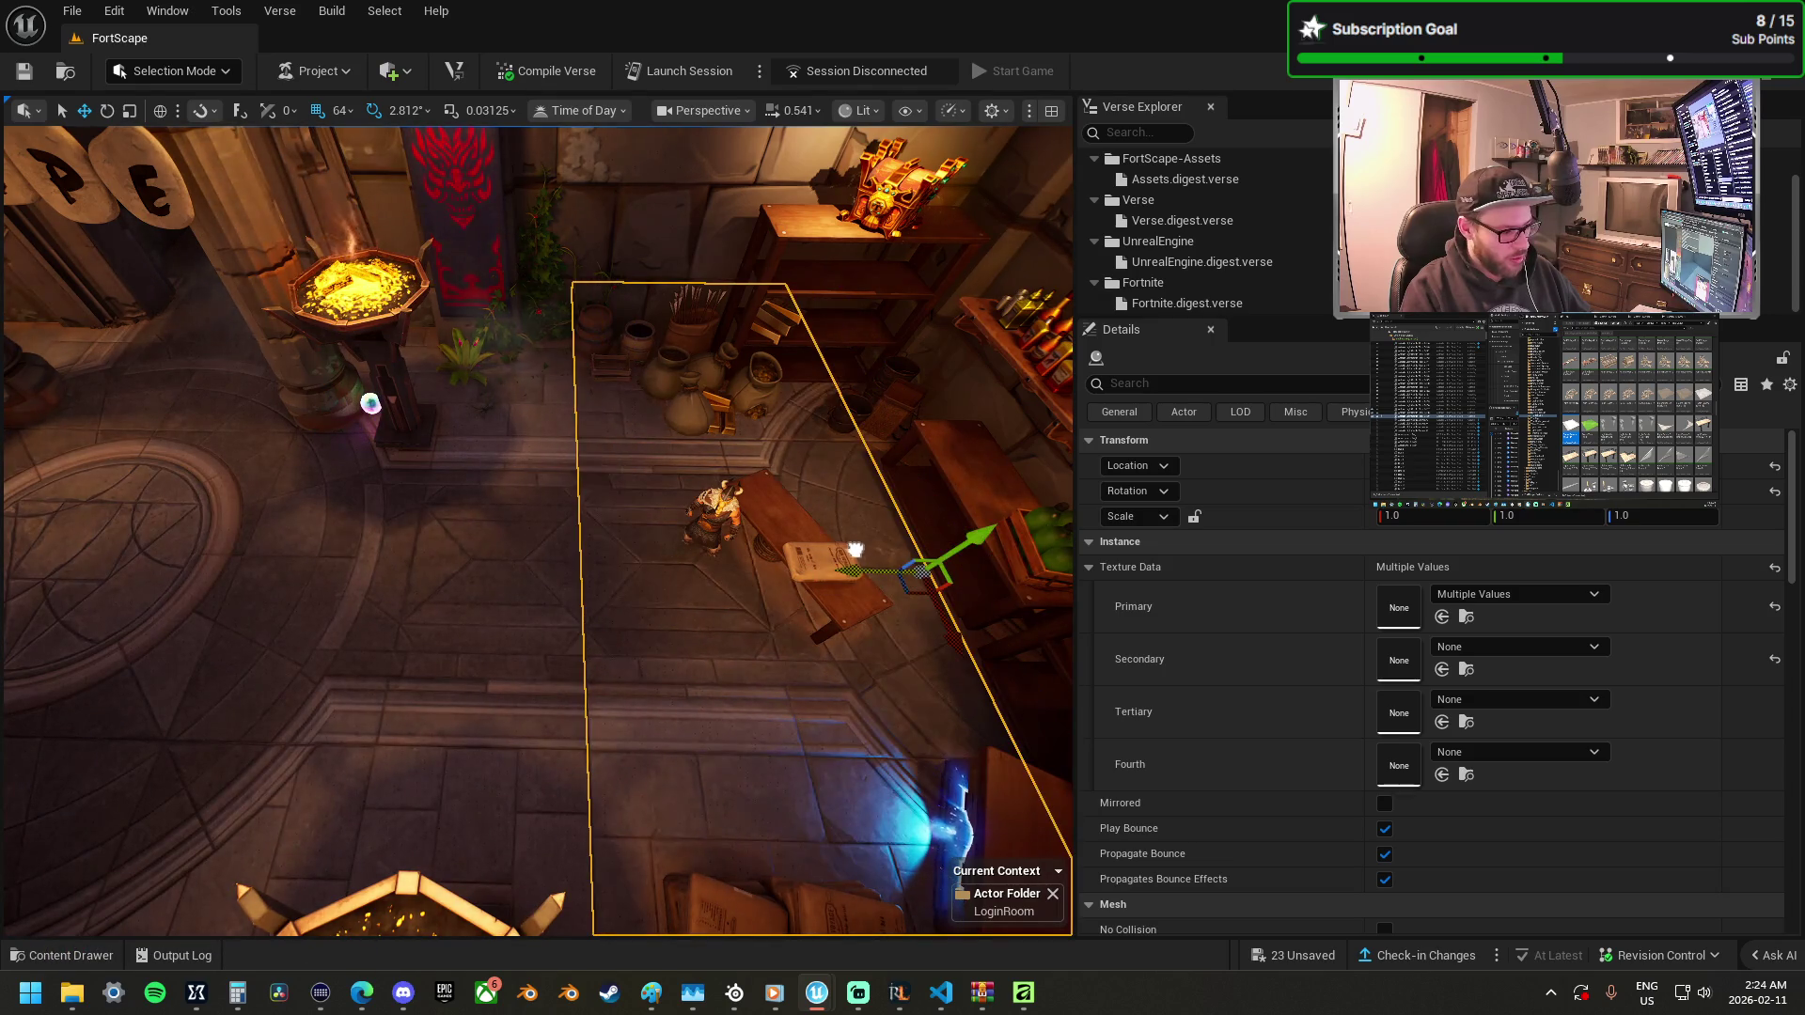
{"action": "mouse_move", "coordinate": [660, 532]}
{"action": "left_mouse_down"}
{"action": "mouse_move", "coordinate": [117, 467]}
{"action": "mouse_move", "coordinate": [825, 487]}
{"action": "mouse_move", "coordinate": [729, 463]}
{"action": "mouse_move", "coordinate": [679, 583]}
{"action": "mouse_move", "coordinate": [474, 571]}
{"action": "mouse_move", "coordinate": [395, 545]}
{"action": "mouse_move", "coordinate": [470, 568]}
{"action": "left_mouse_up"}
{"action": "left_click_drag", "start_coordinate": [209, 508], "coordinate": [301, 508]}
{"action": "mouse_move", "coordinate": [495, 509]}
{"action": "left_mouse_down"}
{"action": "mouse_move", "coordinate": [505, 616]}
{"action": "mouse_move", "coordinate": [386, 616]}
{"action": "left_mouse_up"}
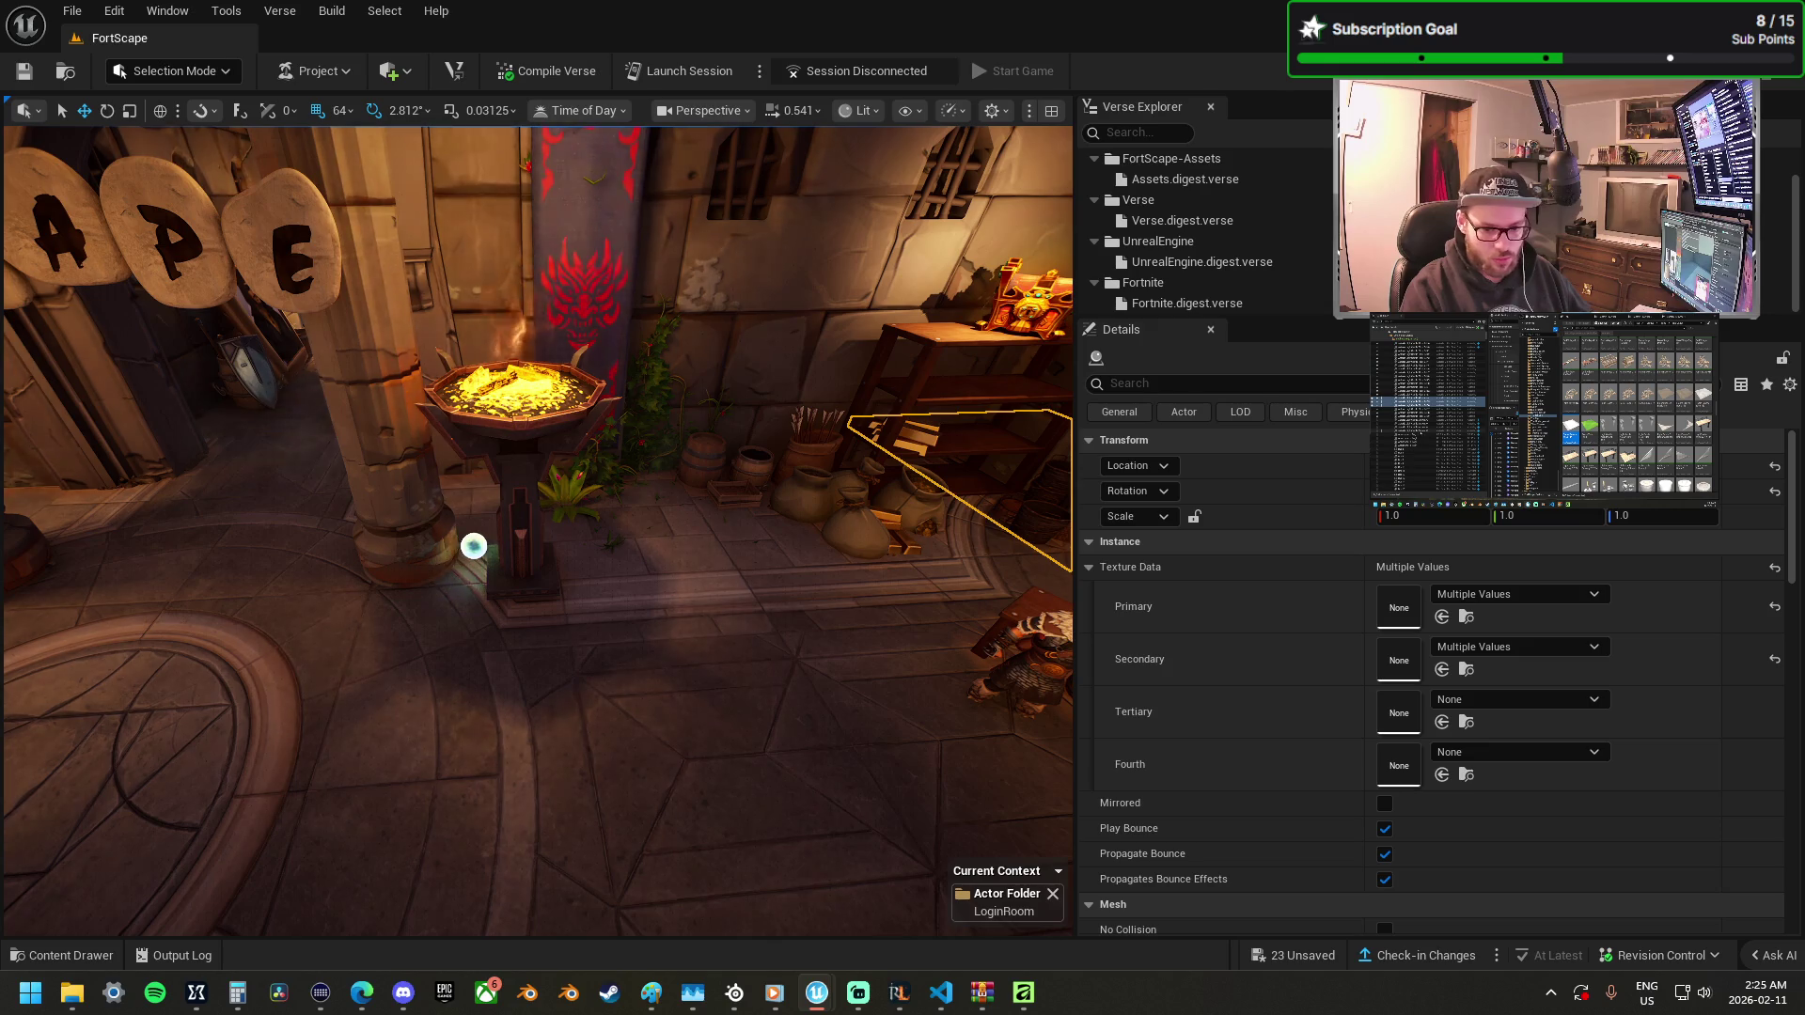
Select the old Catacombs stone floor tiles before the FORTSCAPE sign, frame them, and delete them.
{"action": "left_click", "coordinate": [151, 607]}
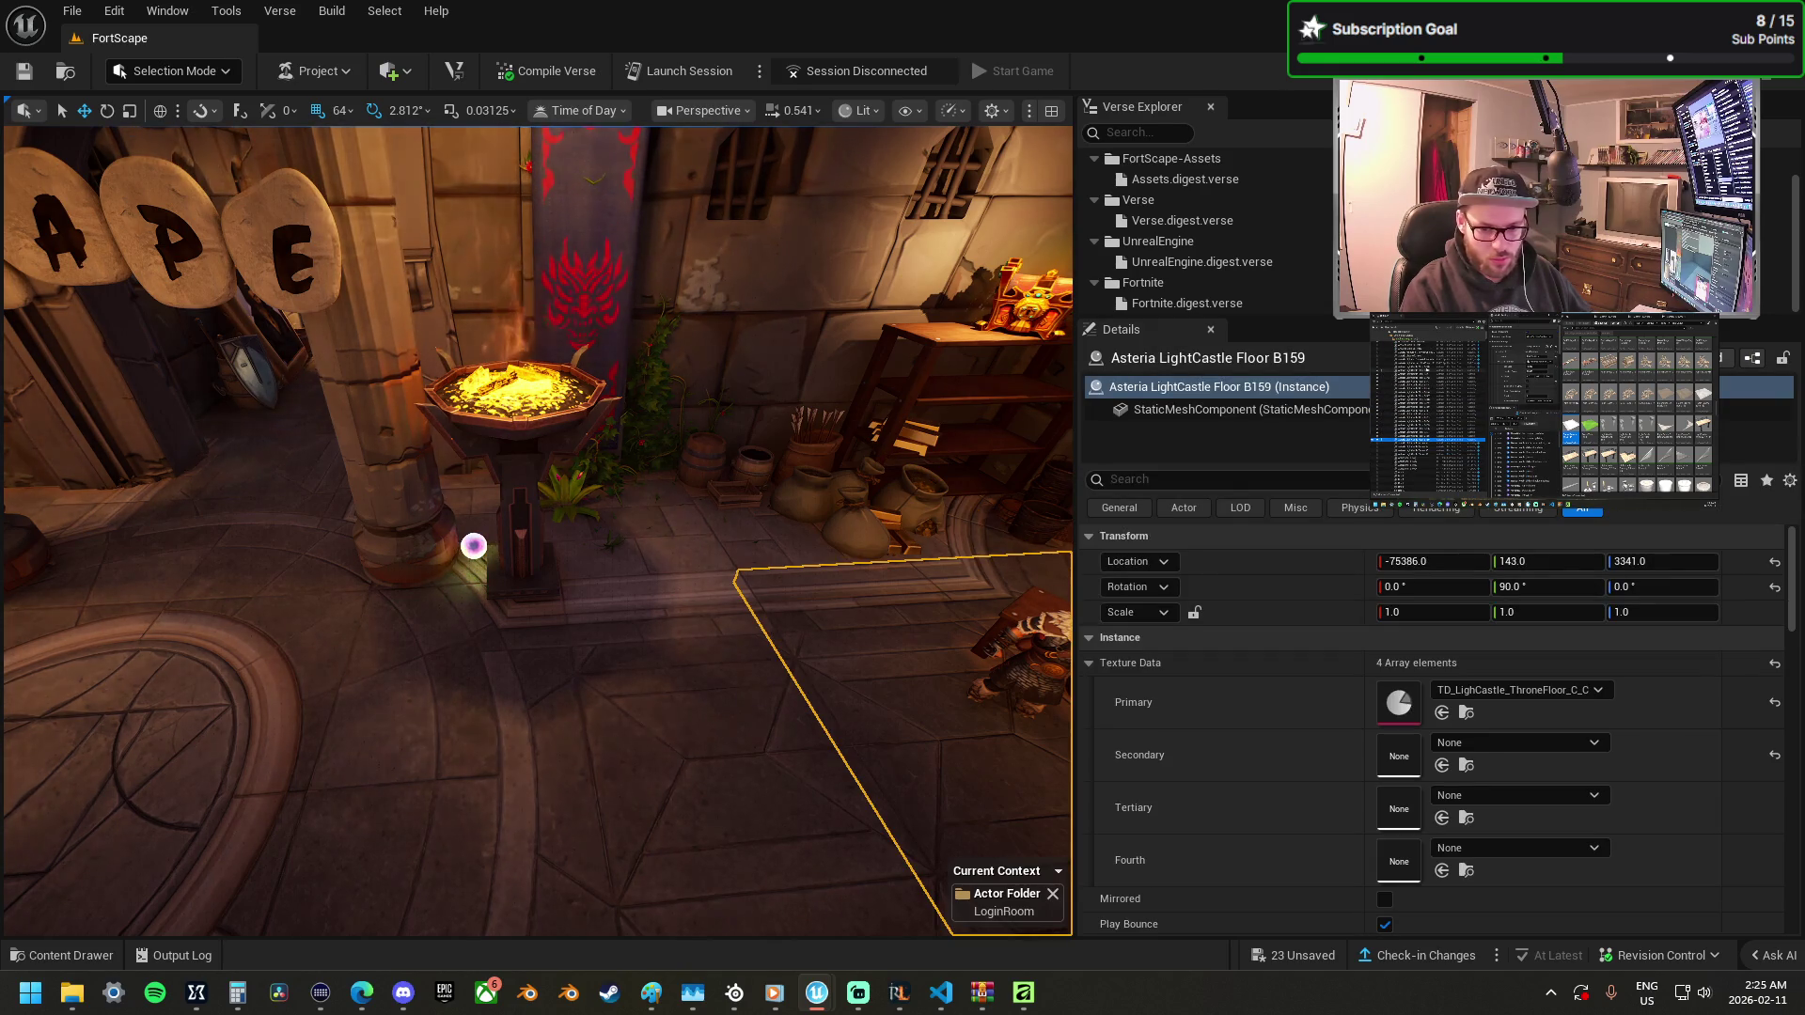
{"action": "scroll", "coordinate": [538, 530], "scroll_direction": "up", "scroll_amount": 1}
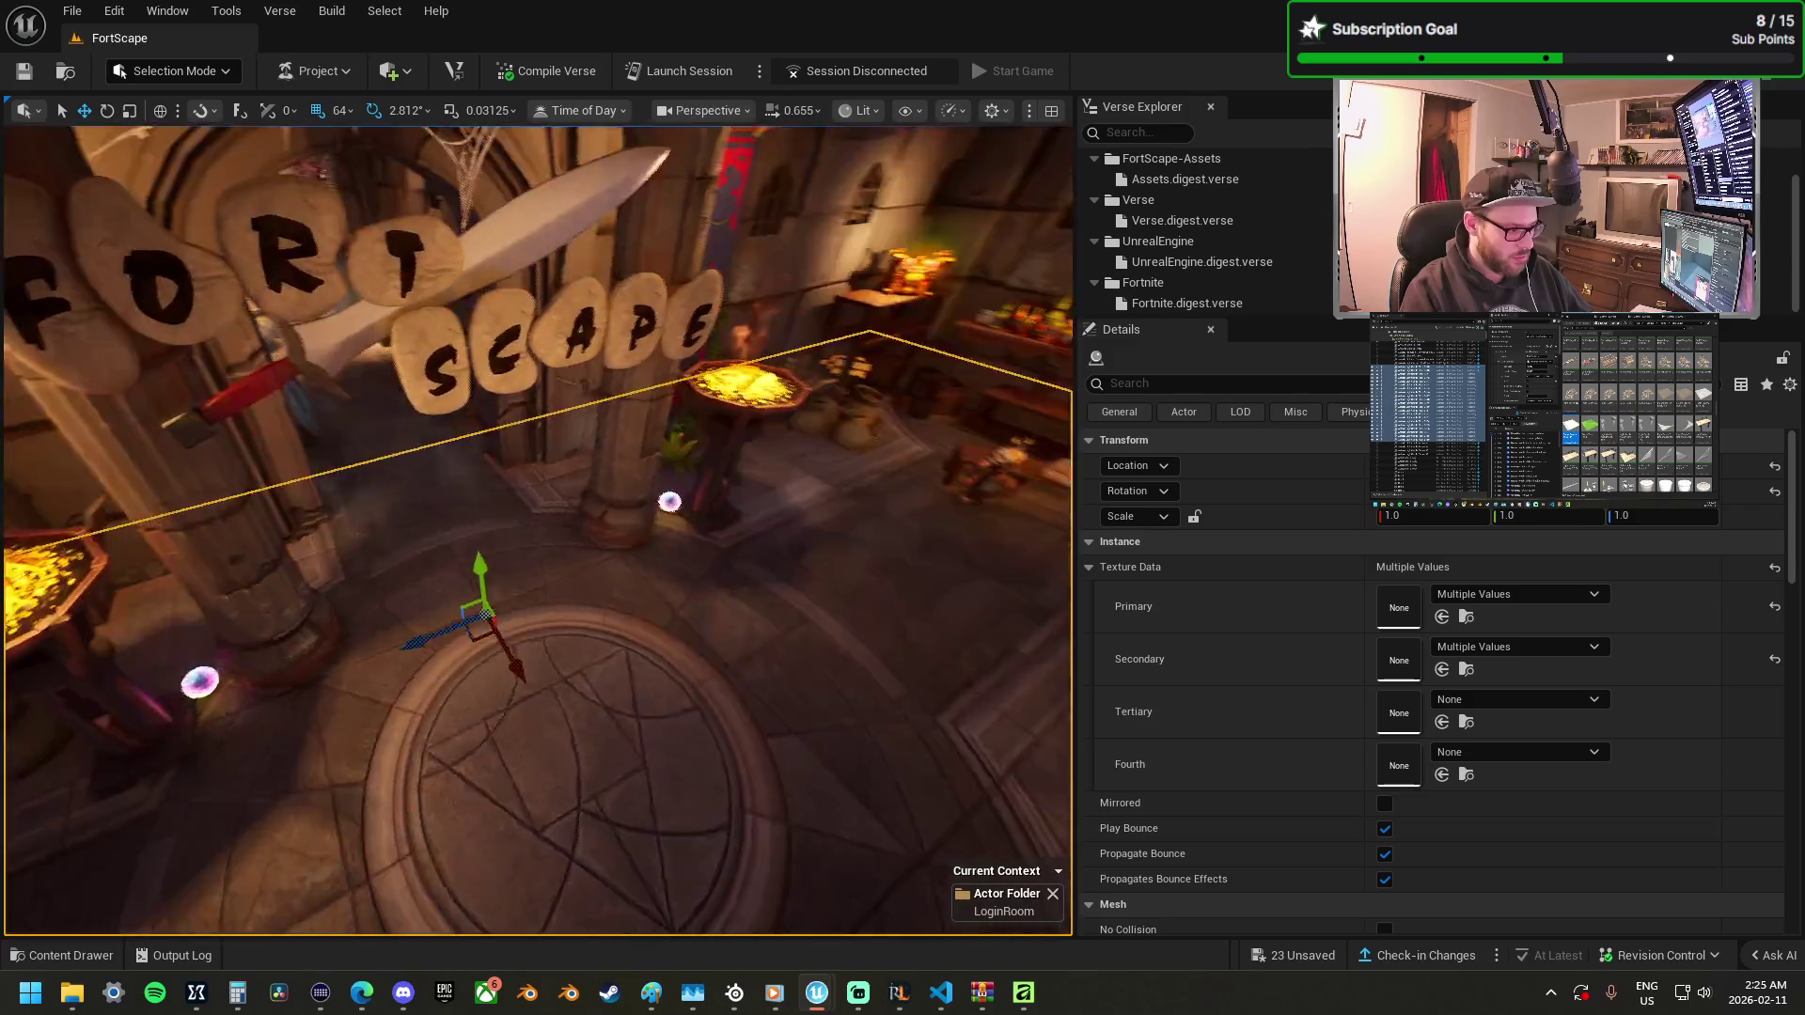
{"action": "left_click_drag", "start_coordinate": [537, 530], "coordinate": [492, 537]}
{"action": "mouse_move", "coordinate": [715, 602]}
{"action": "left_mouse_down"}
{"action": "mouse_move", "coordinate": [669, 600]}
{"action": "mouse_move", "coordinate": [683, 580]}
{"action": "left_mouse_up"}
{"action": "left_click", "coordinate": [785, 628]}
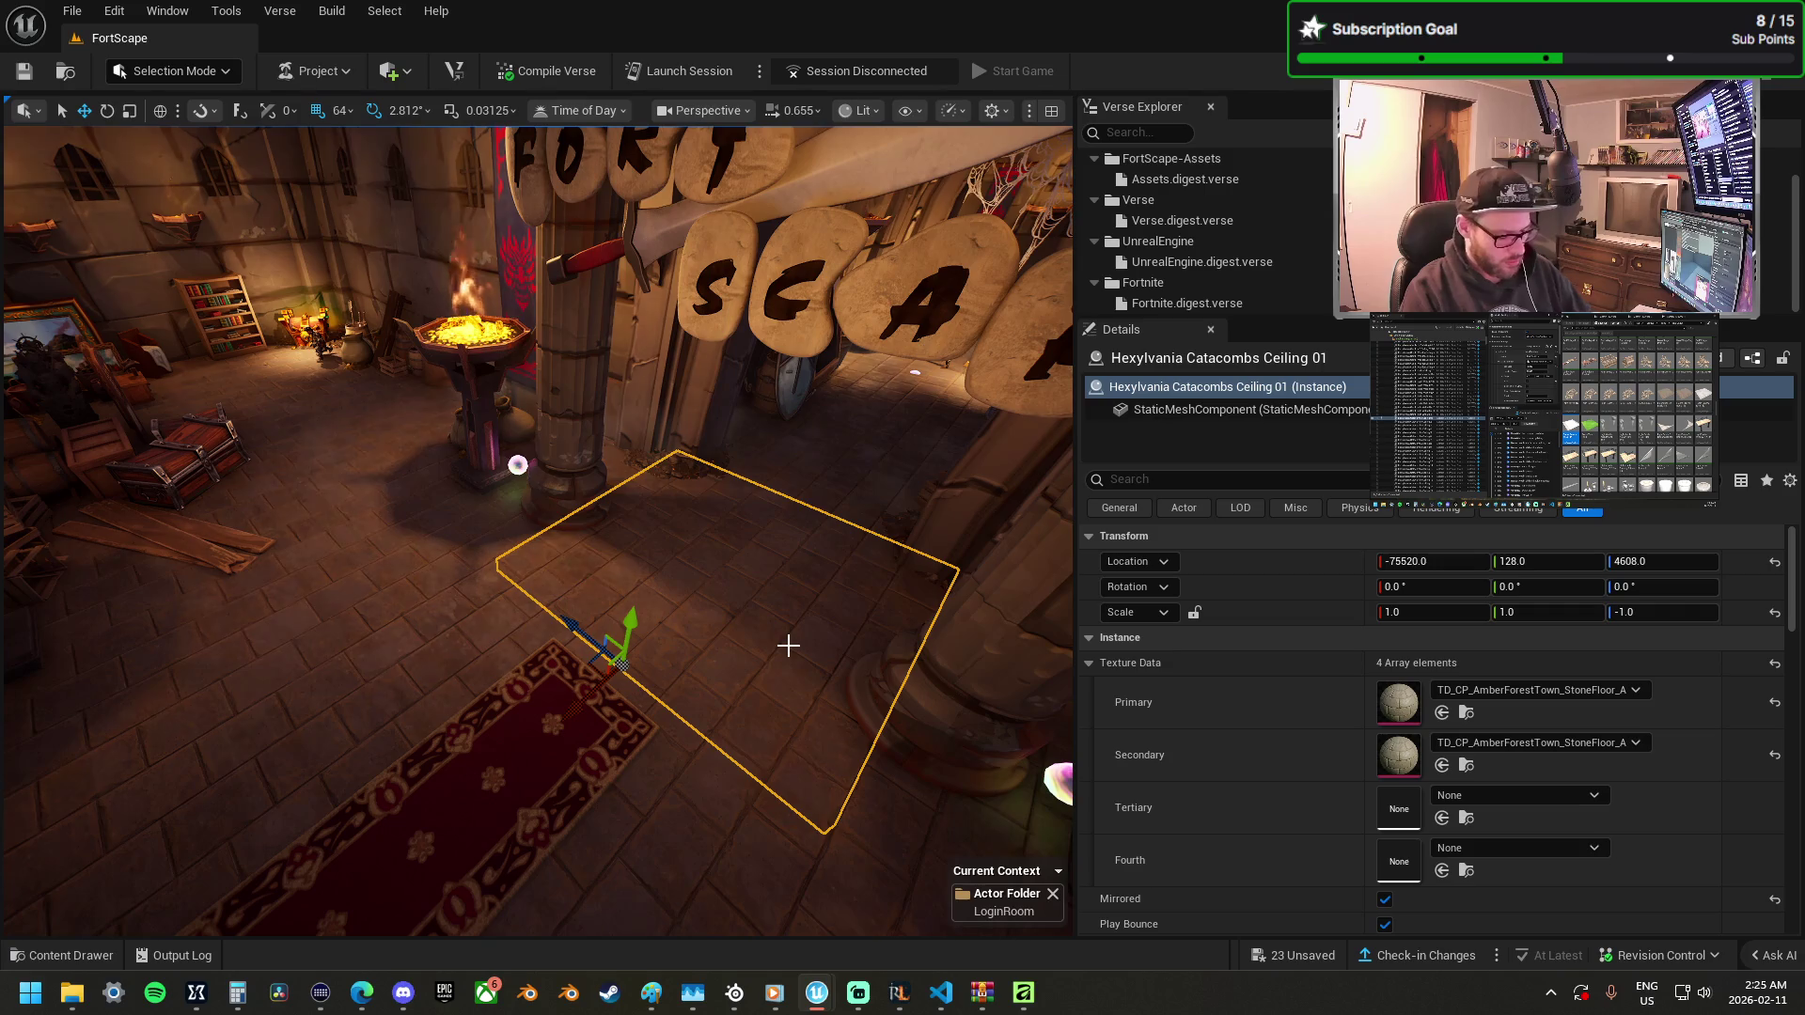
{"action": "left_click", "coordinate": [720, 799]}
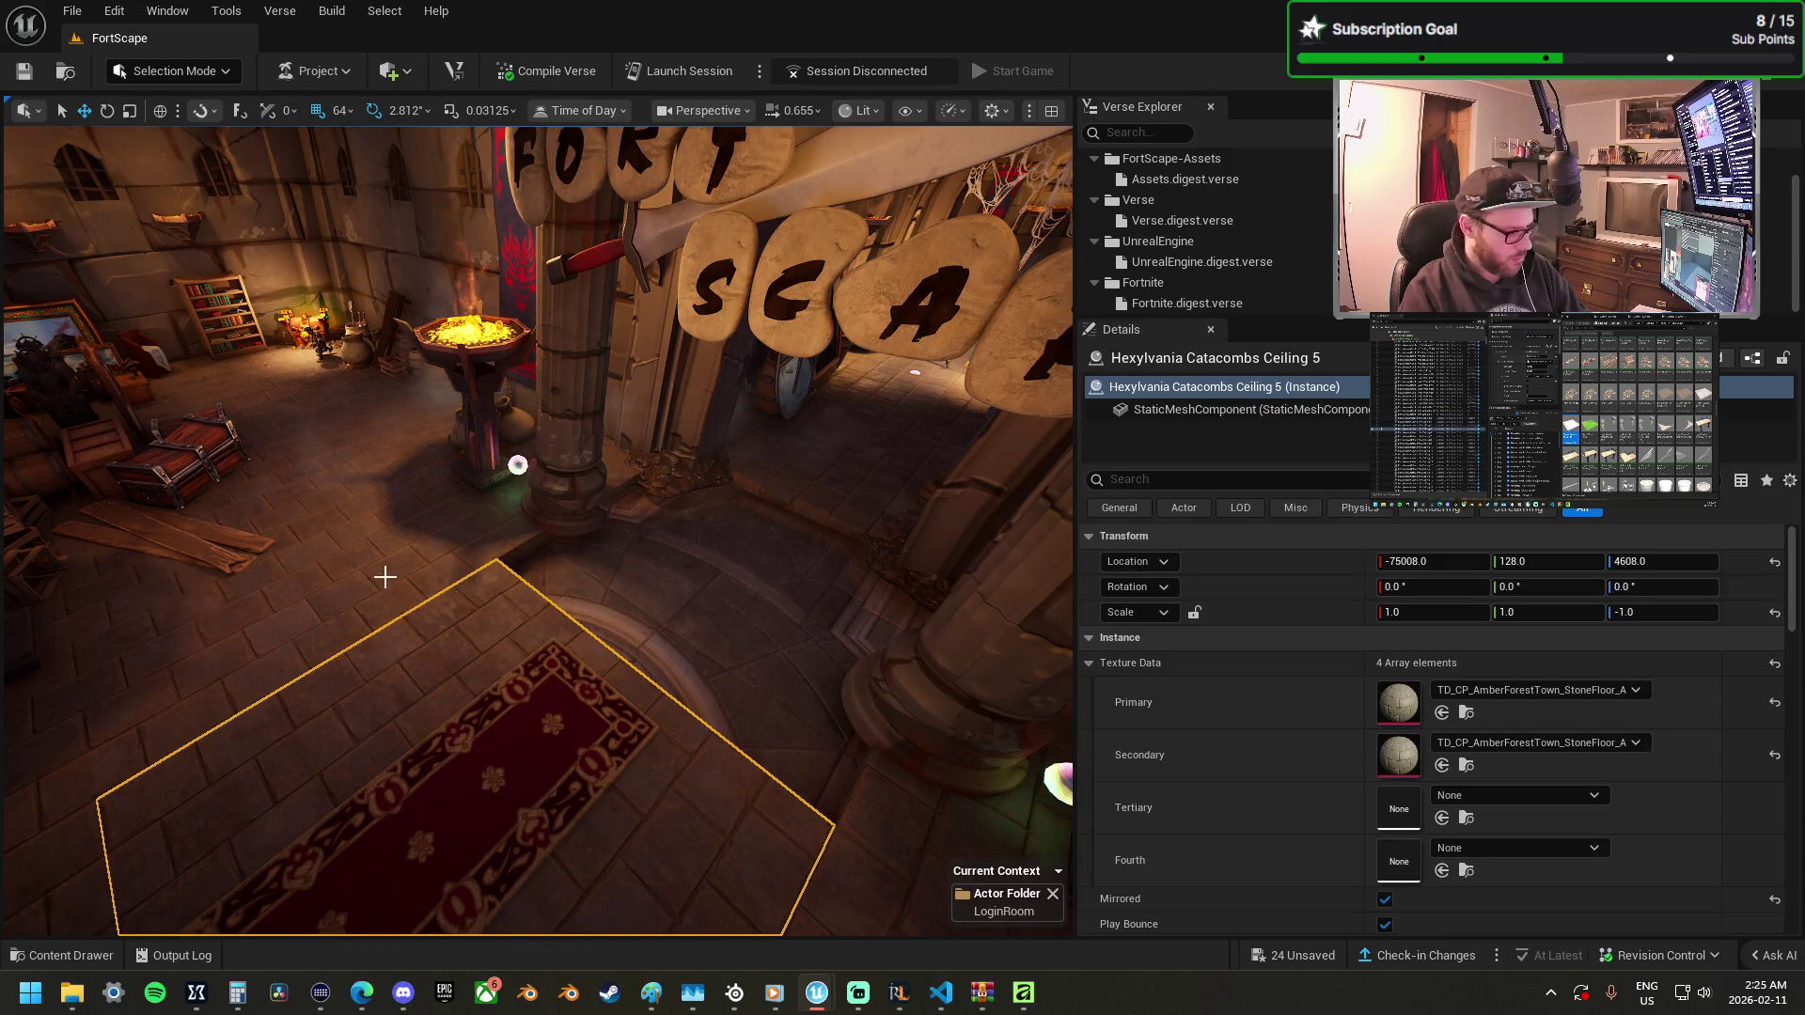
{"action": "left_click", "coordinate": [386, 578]}
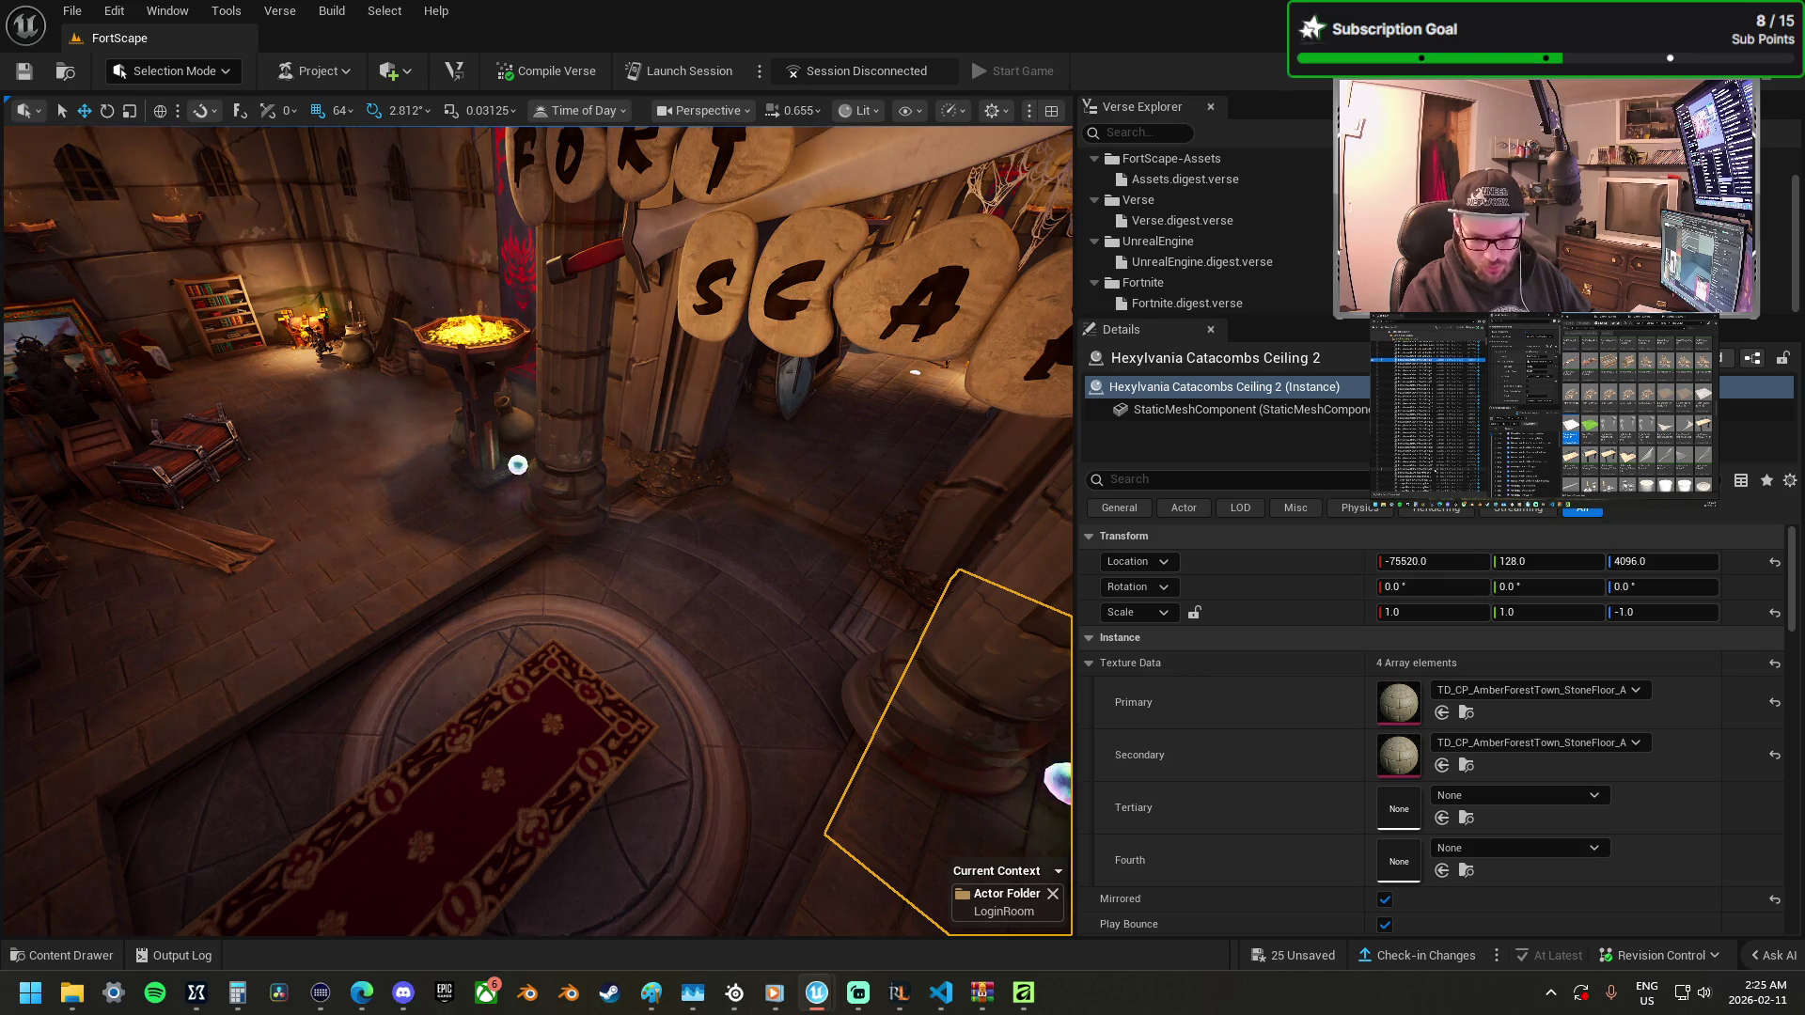
{"action": "left_click", "coordinate": [958, 668], "text": "ctrl"}
{"action": "key", "text": "f"}
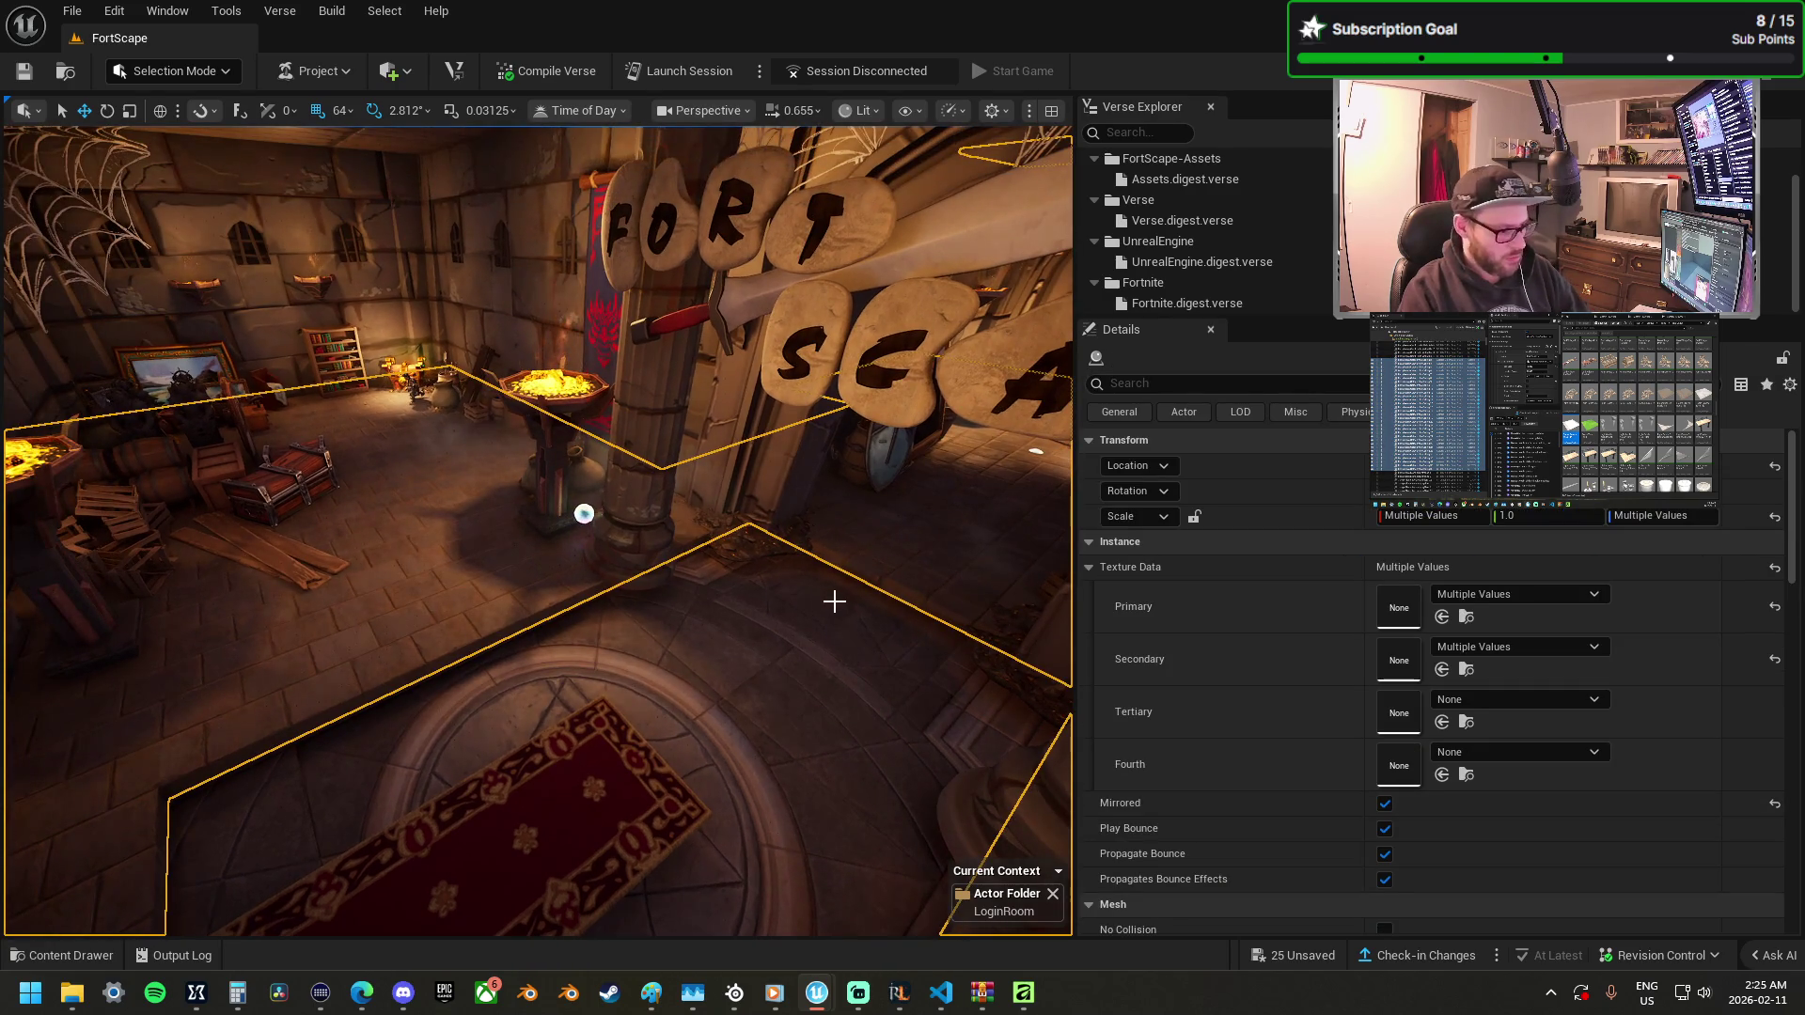
{"action": "key", "text": "Delete"}
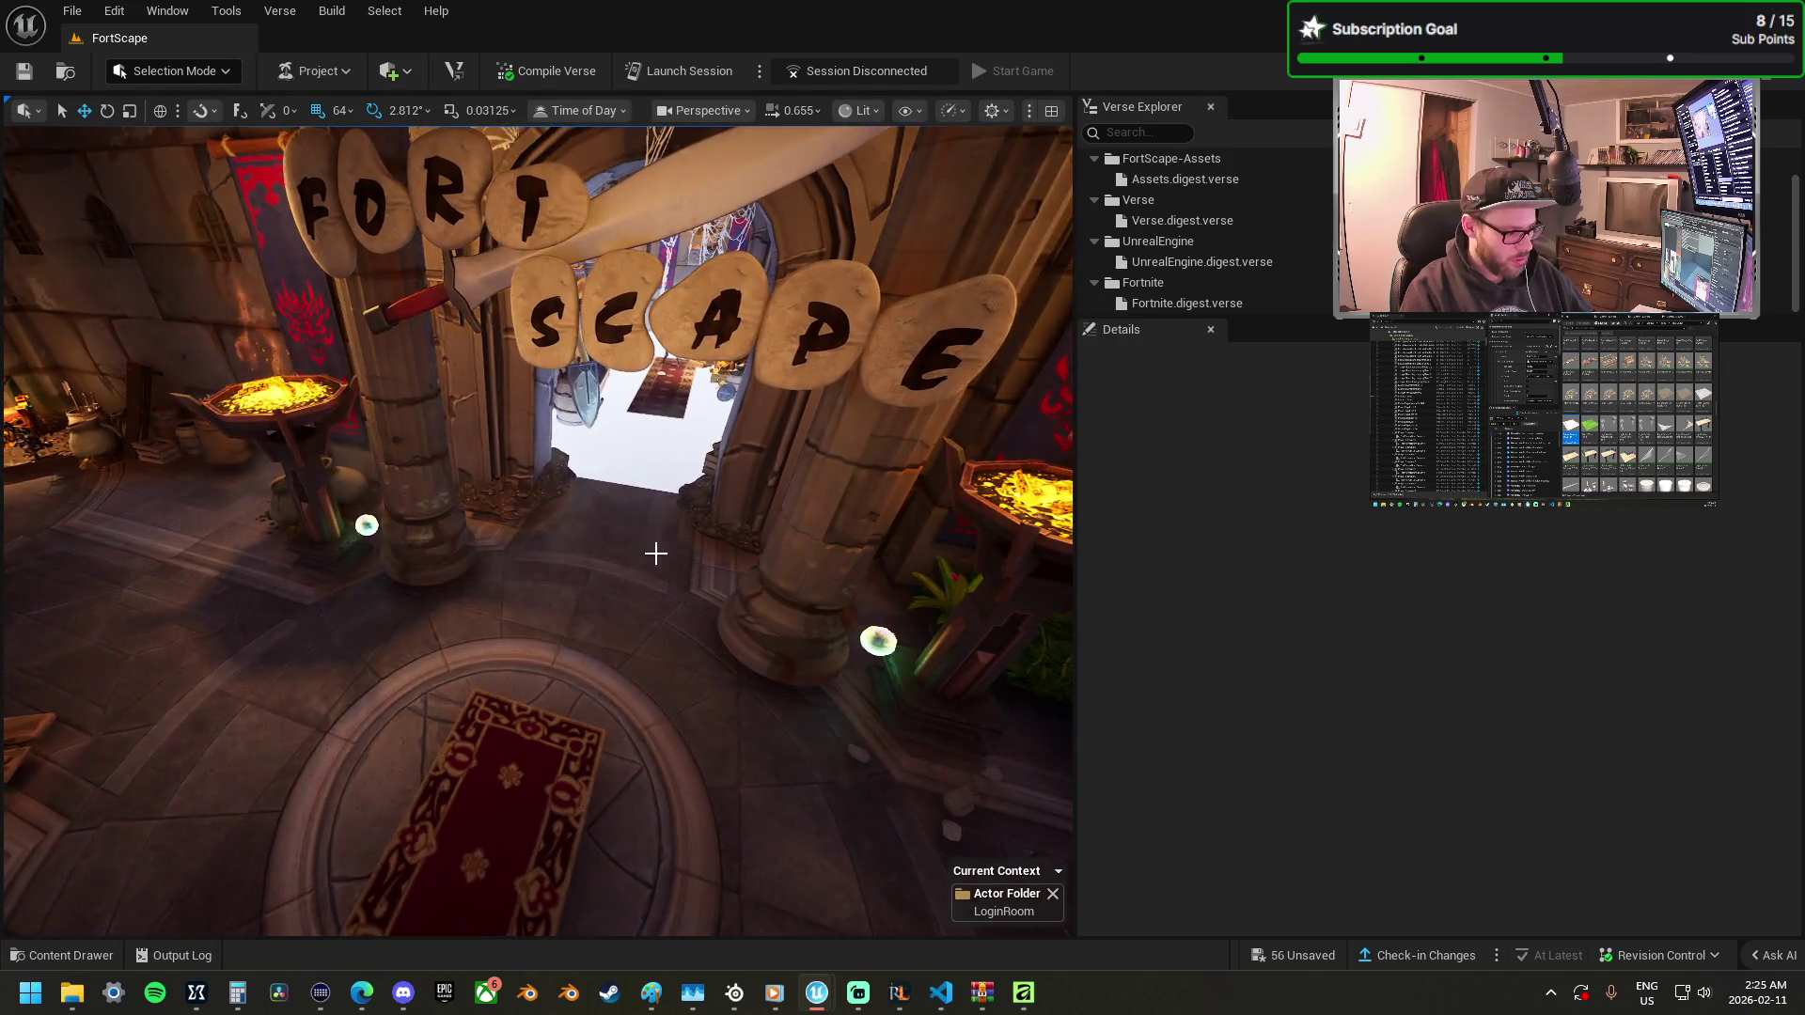
{"action": "left_click", "coordinate": [653, 549]}
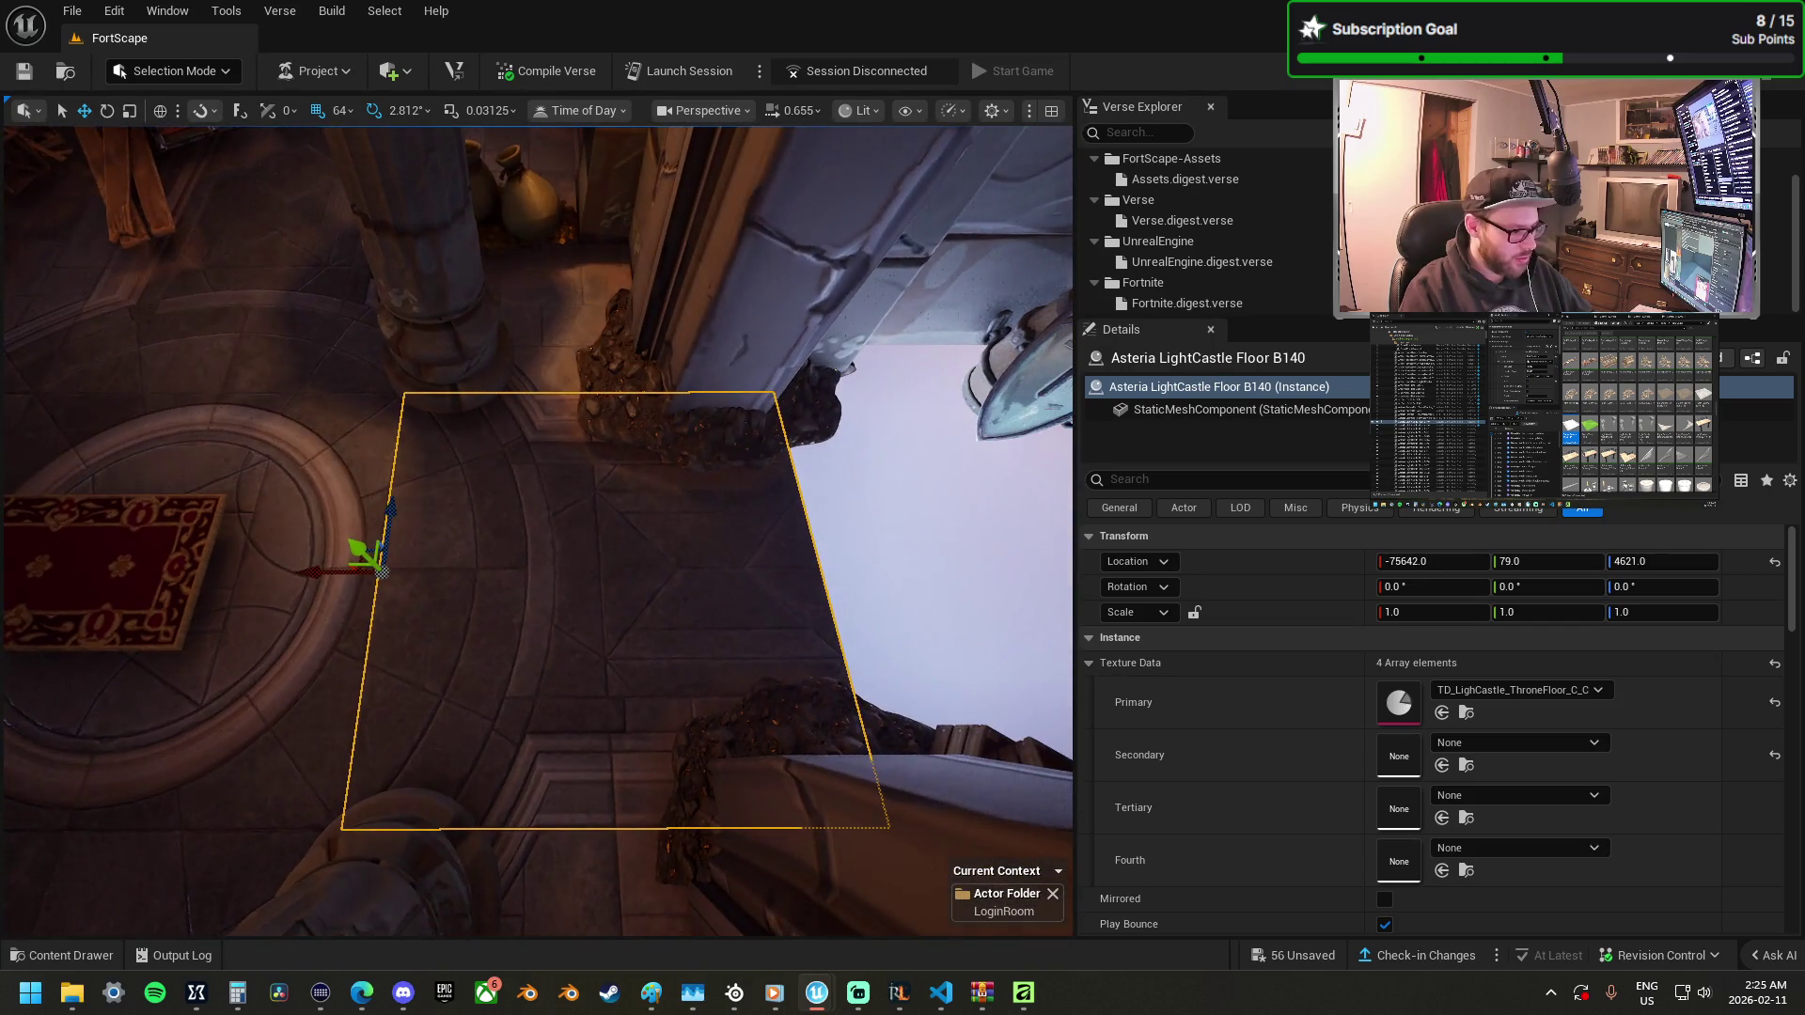
Duplicate a throne-floor tile into the entrance gap, rotate it, and slide it in.
{"action": "left_click_drag", "start_coordinate": [316, 572], "coordinate": [729, 563]}
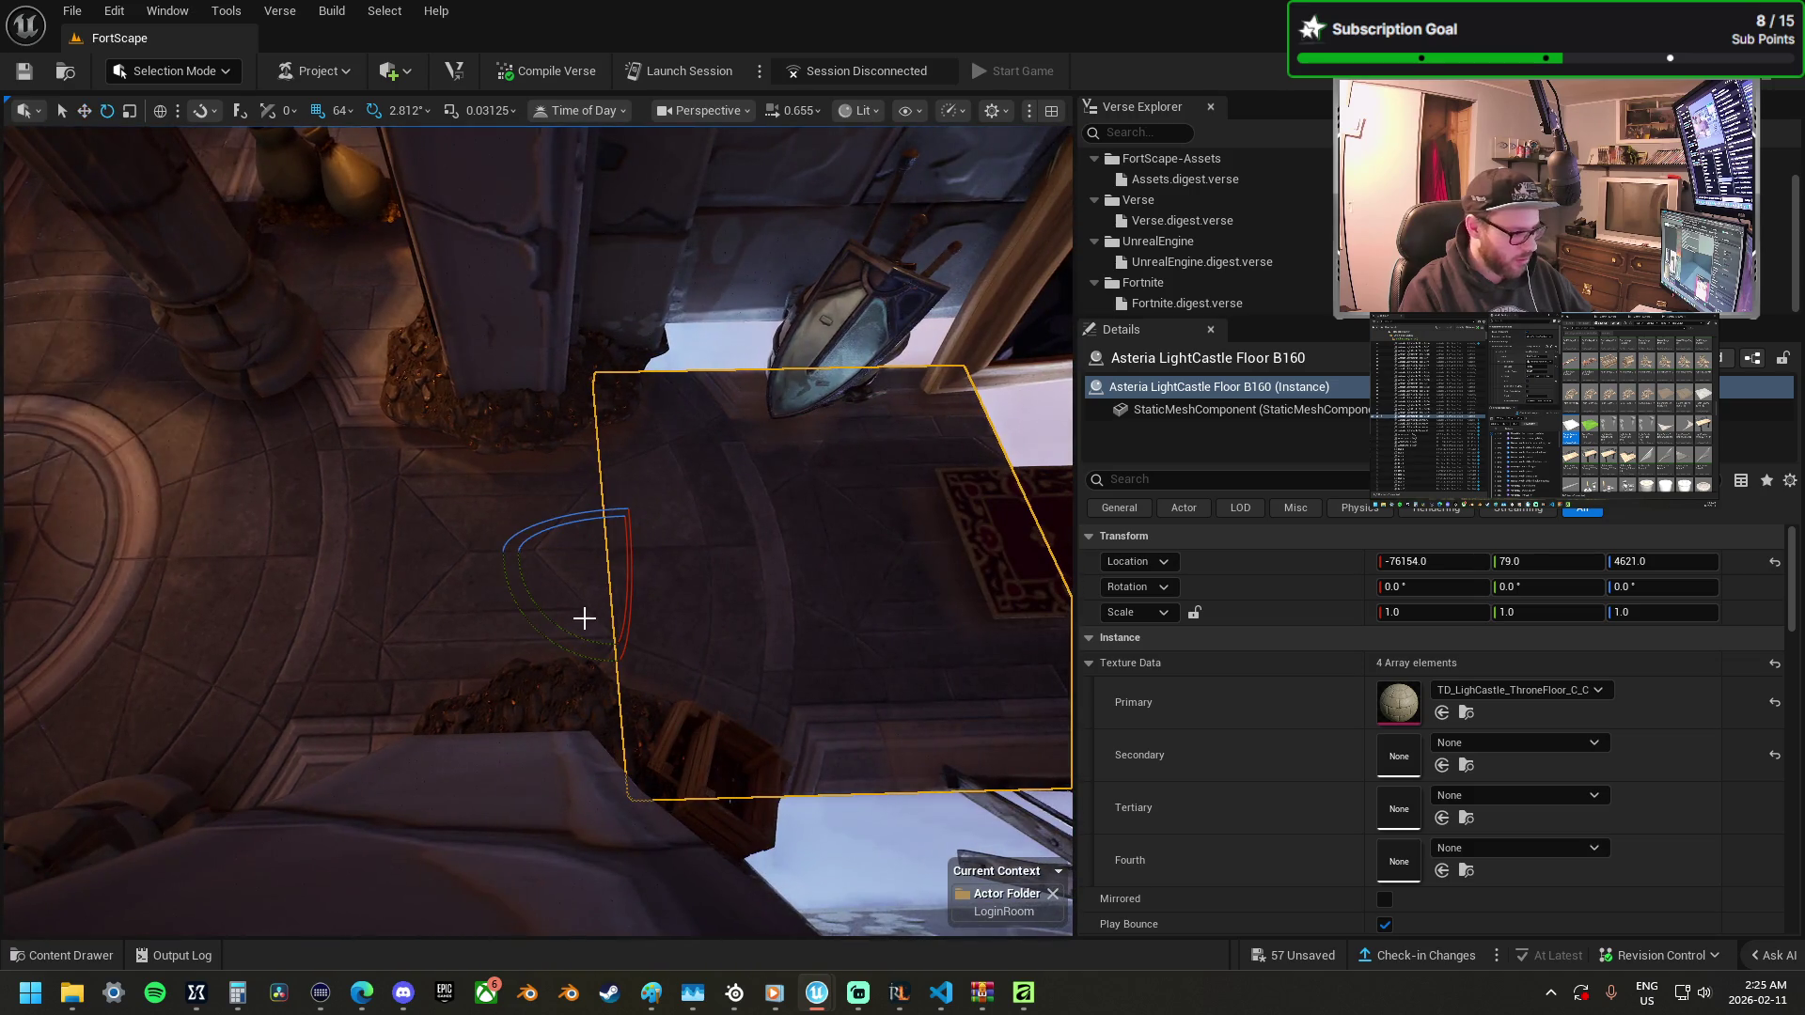
{"action": "left_click_drag", "start_coordinate": [468, 548], "coordinate": [566, 700]}
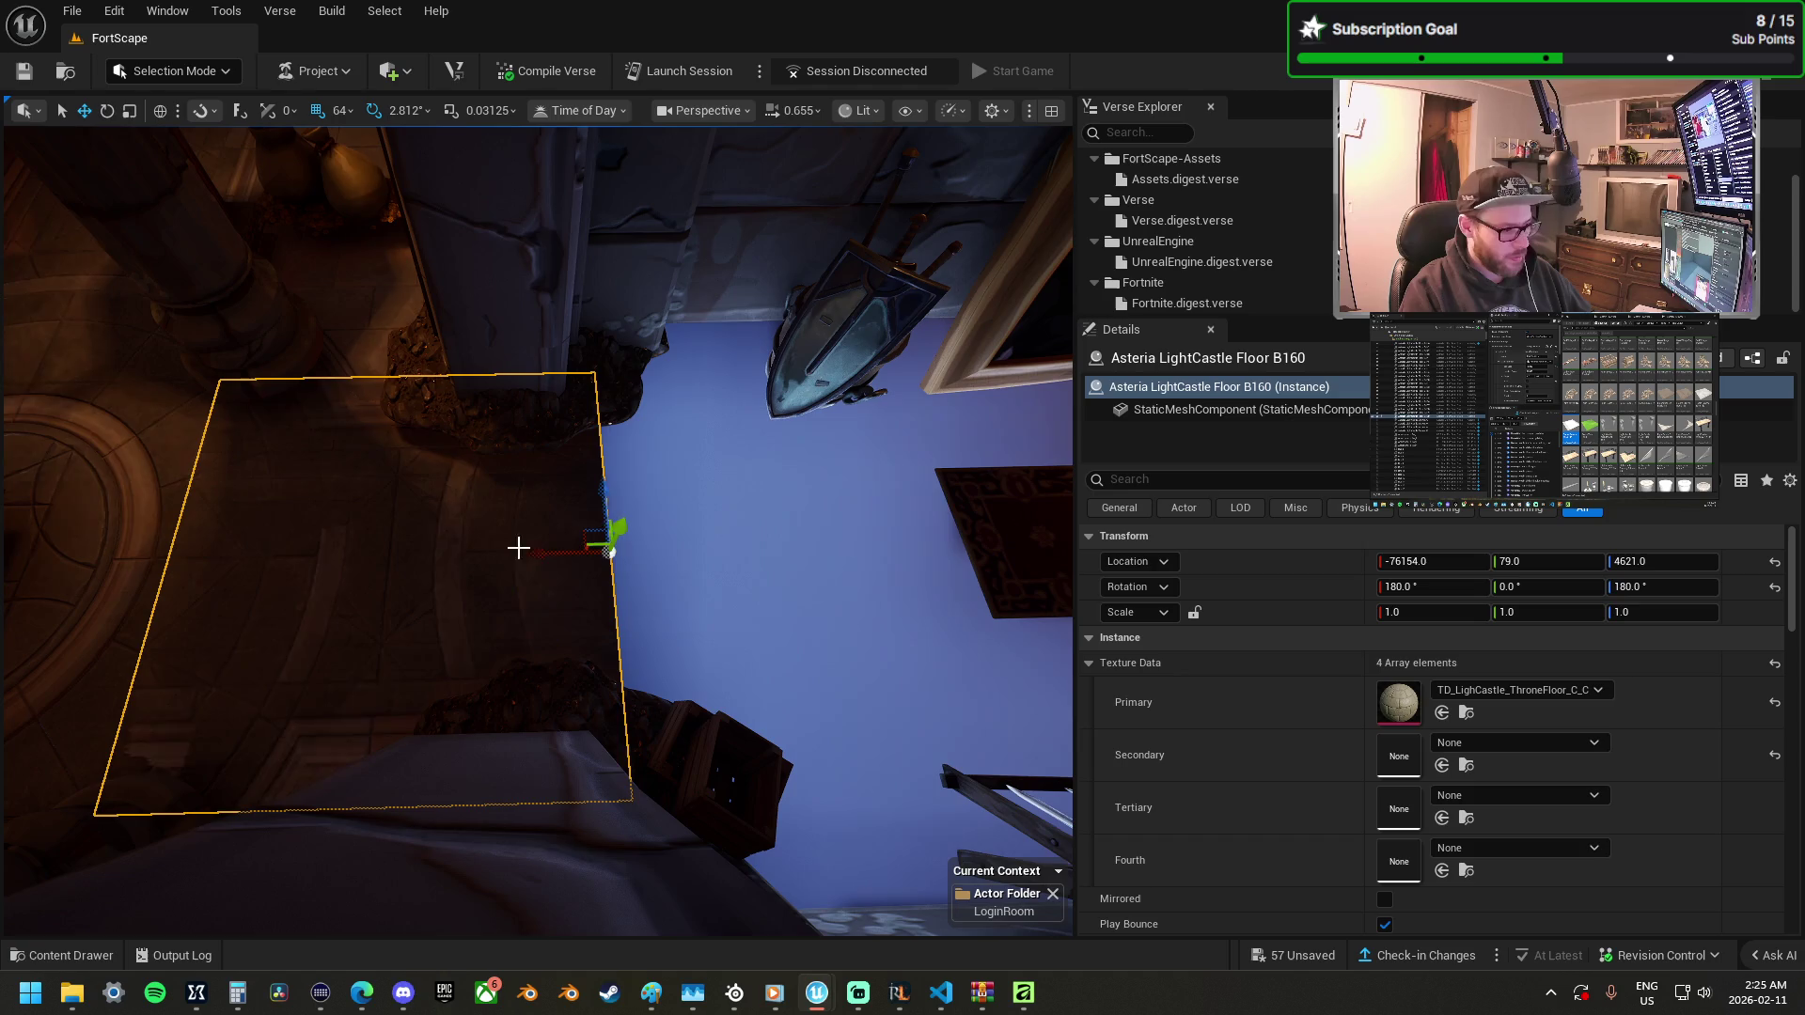
{"action": "left_click_drag", "start_coordinate": [593, 561], "coordinate": [939, 559]}
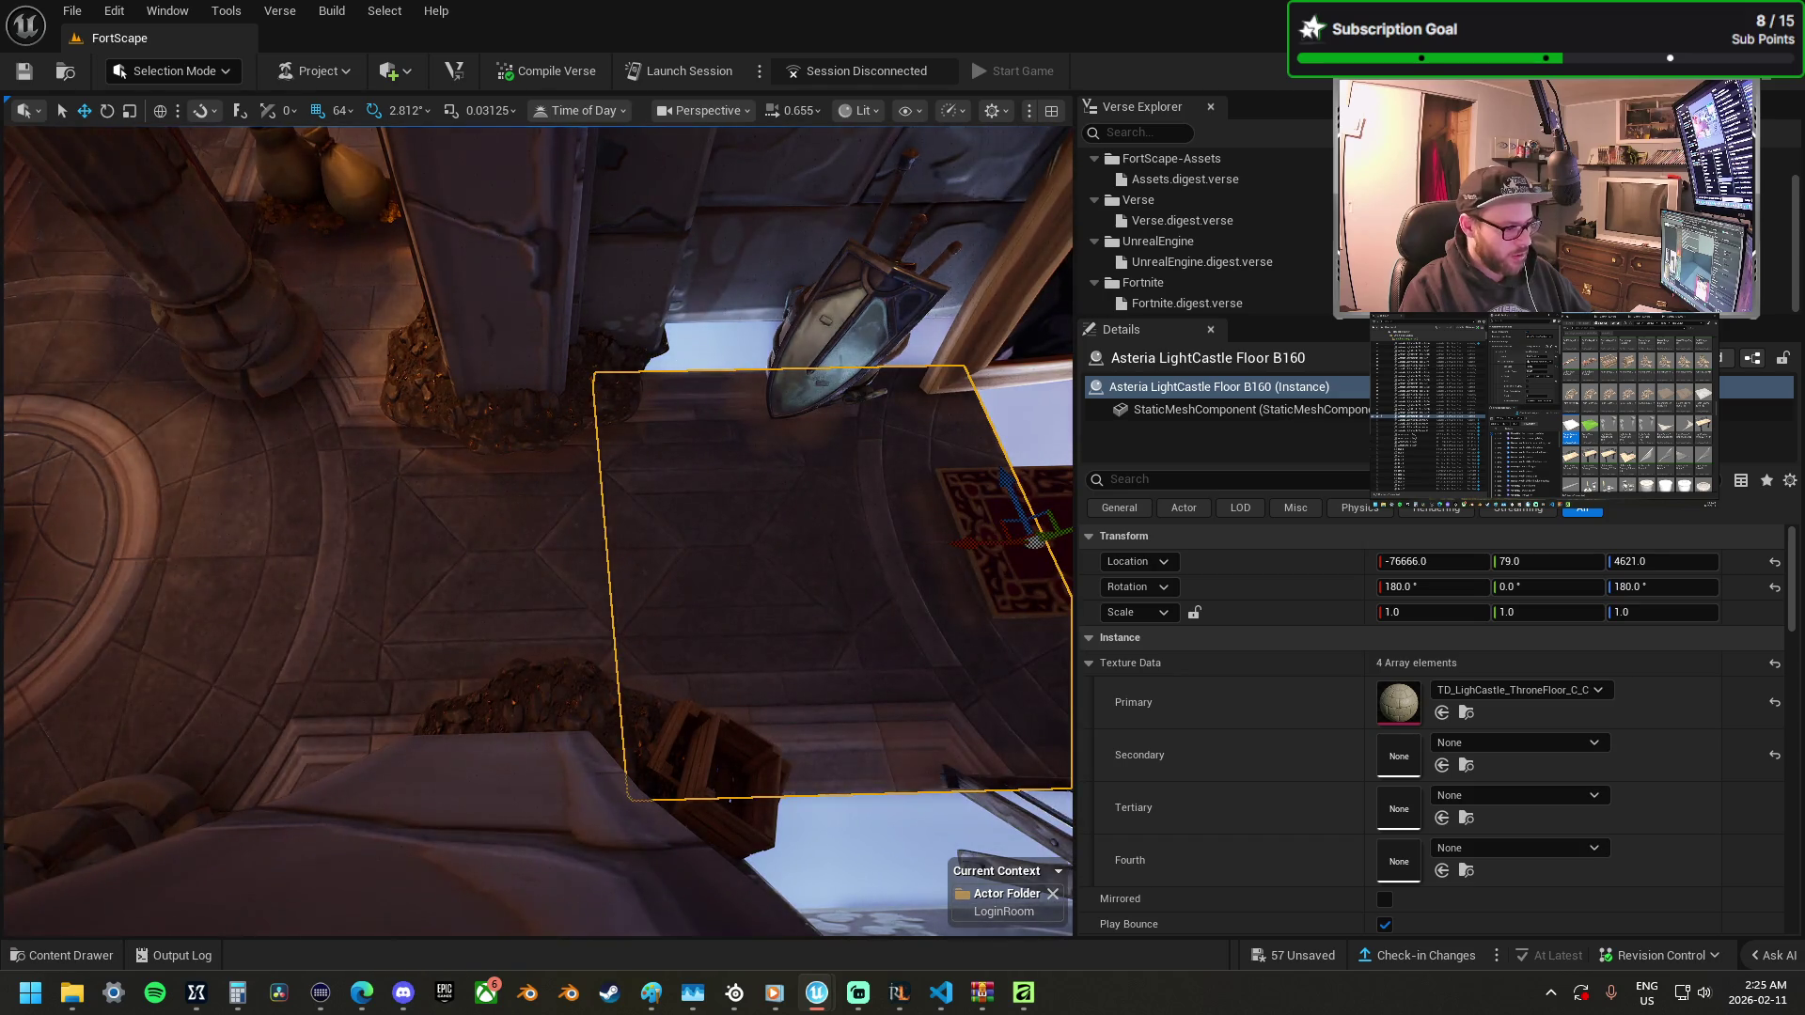
Move copied tiles into the empty floor beneath the rug and rotate them to align.
{"action": "key", "text": "d"}
{"action": "left_click_drag", "start_coordinate": [548, 587], "coordinate": [305, 634]}
{"action": "mouse_move", "coordinate": [294, 536]}
{"action": "left_mouse_down"}
{"action": "mouse_move", "coordinate": [395, 539]}
{"action": "mouse_move", "coordinate": [443, 407]}
{"action": "mouse_move", "coordinate": [495, 403]}
{"action": "mouse_move", "coordinate": [686, 554]}
{"action": "mouse_move", "coordinate": [539, 430]}
{"action": "left_mouse_up"}
{"action": "mouse_move", "coordinate": [806, 376]}
{"action": "left_mouse_down"}
{"action": "mouse_move", "coordinate": [638, 476]}
{"action": "mouse_move", "coordinate": [932, 488]}
{"action": "left_mouse_up"}
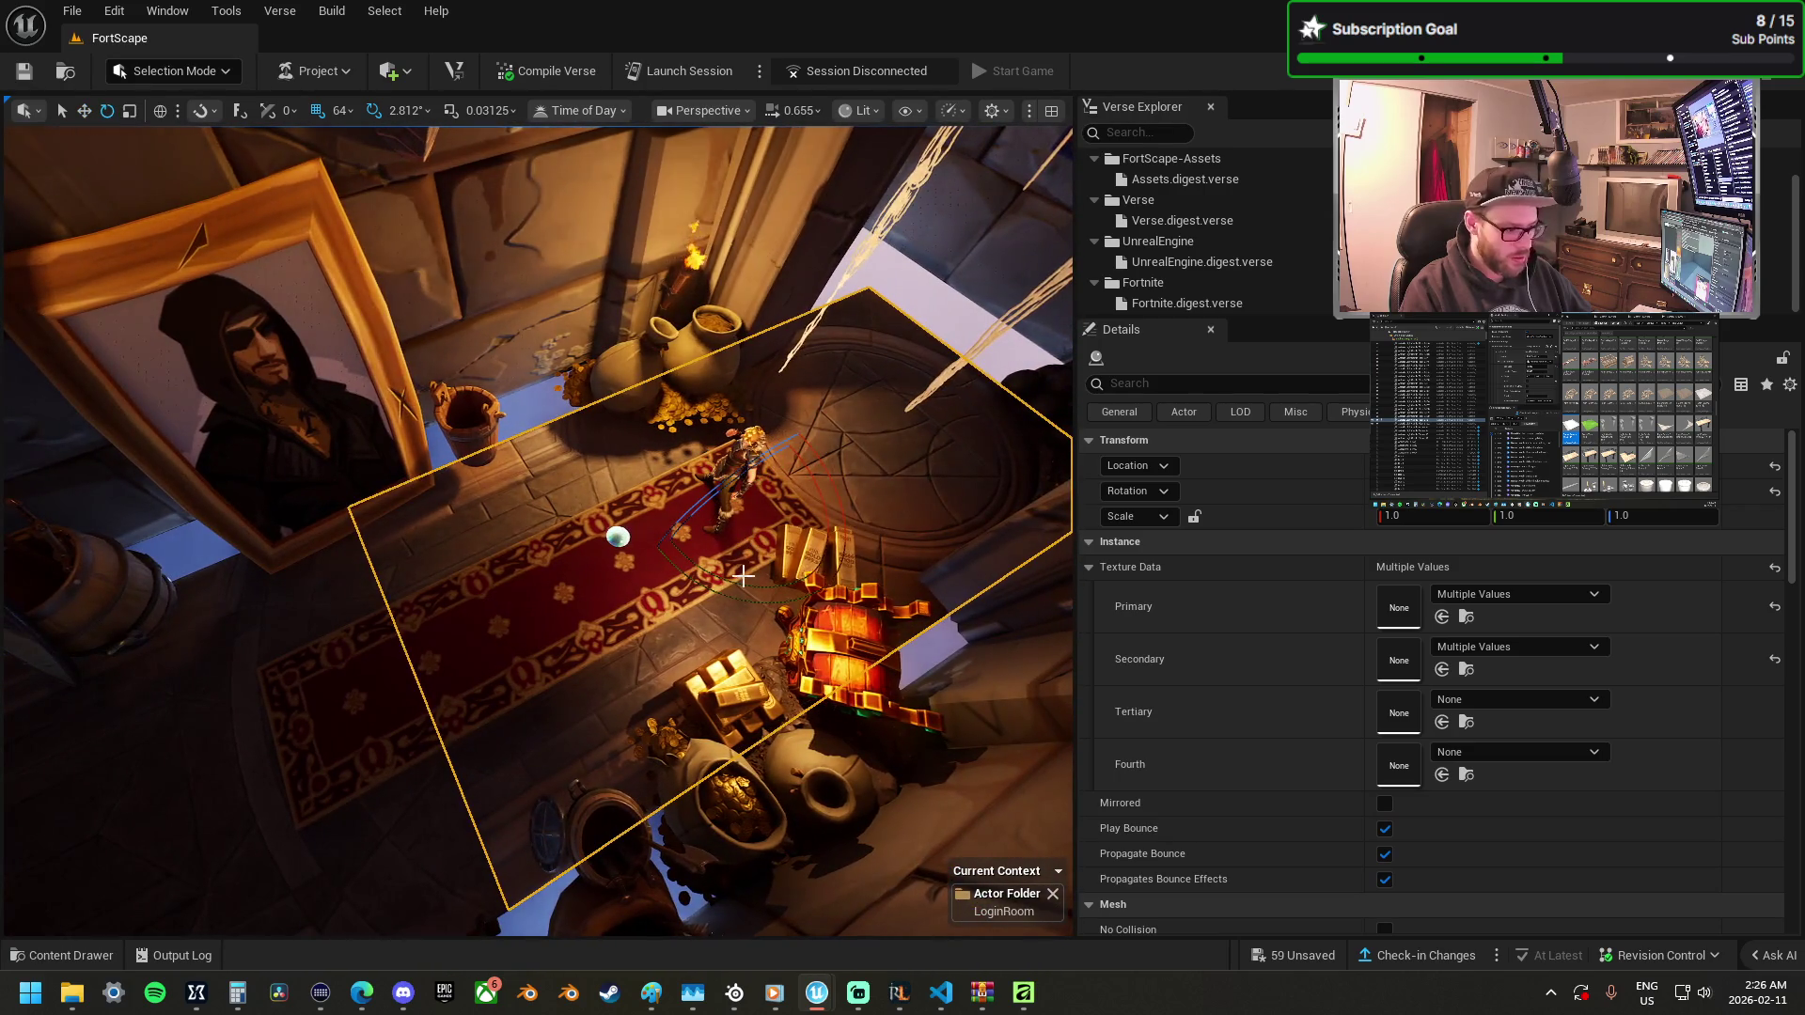
{"action": "left_click_drag", "start_coordinate": [602, 507], "coordinate": [875, 616]}
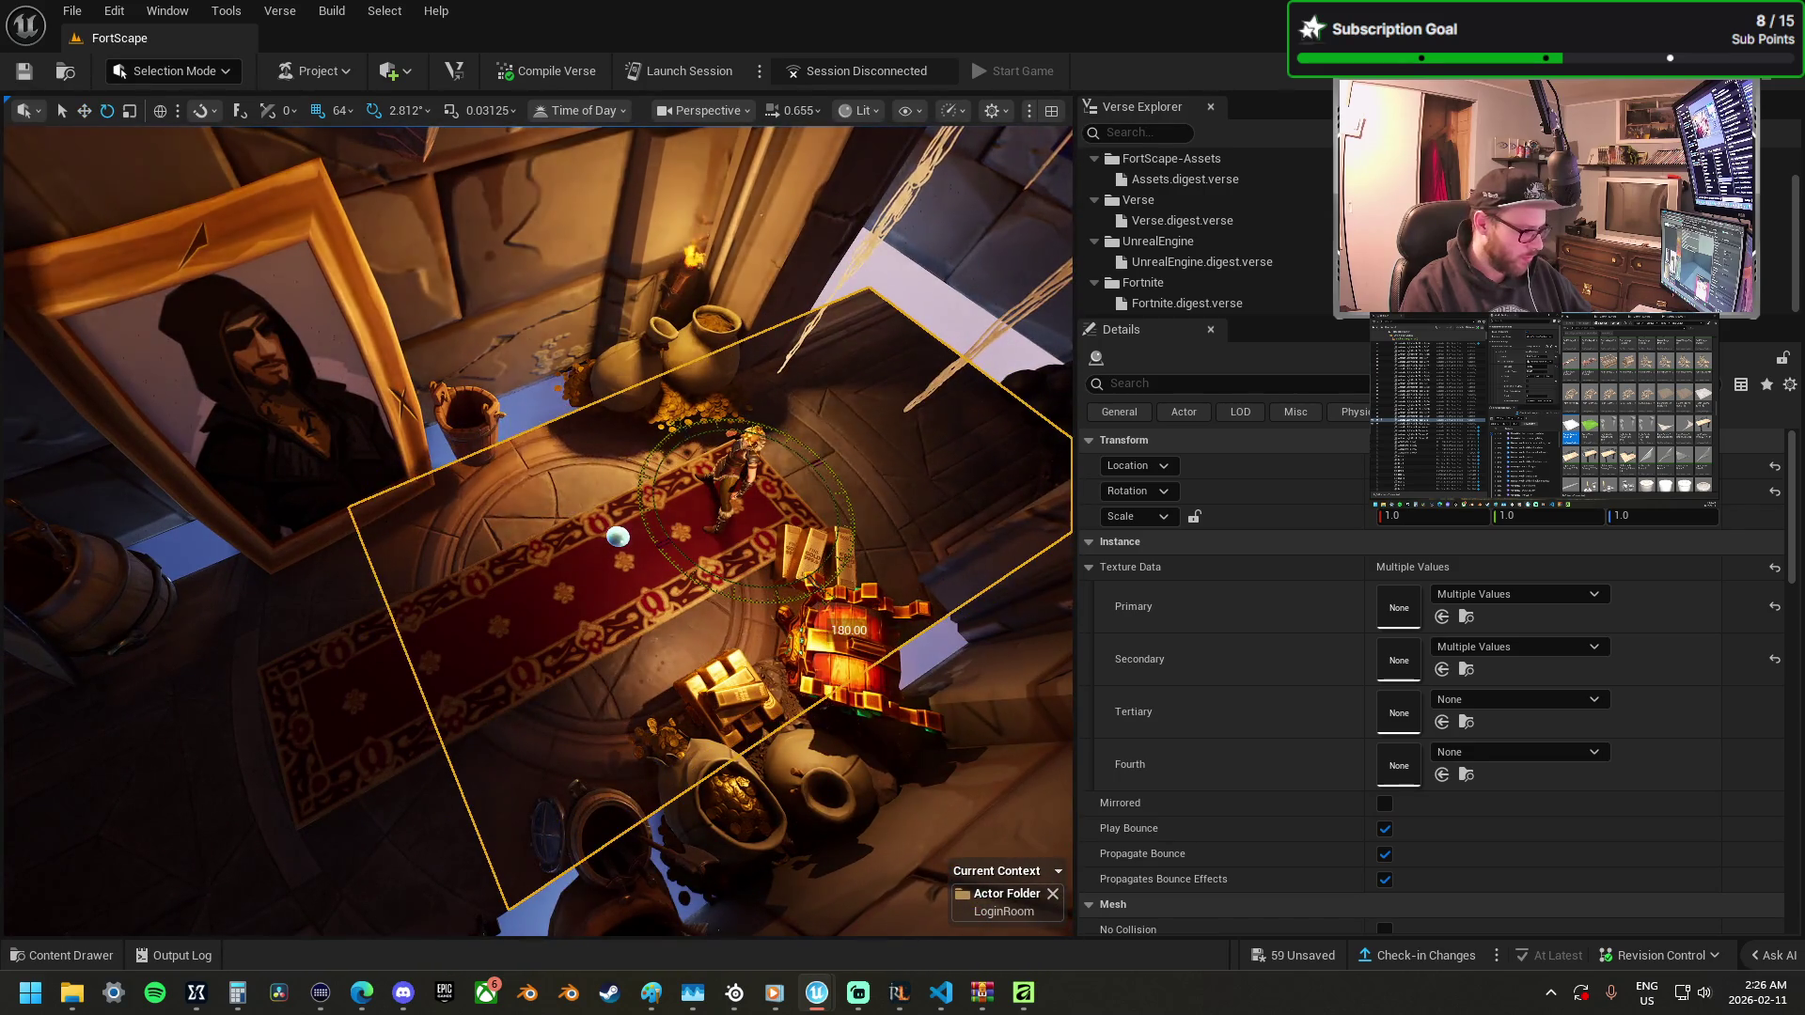
Undo recent tile changes, frame the tiles, and hide the red carpet to inspect them.
{"action": "left_click_drag", "start_coordinate": [642, 546], "coordinate": [633, 568]}
{"action": "left_click_drag", "start_coordinate": [402, 616], "coordinate": [479, 656]}
{"action": "key", "text": "ctrl+z"}
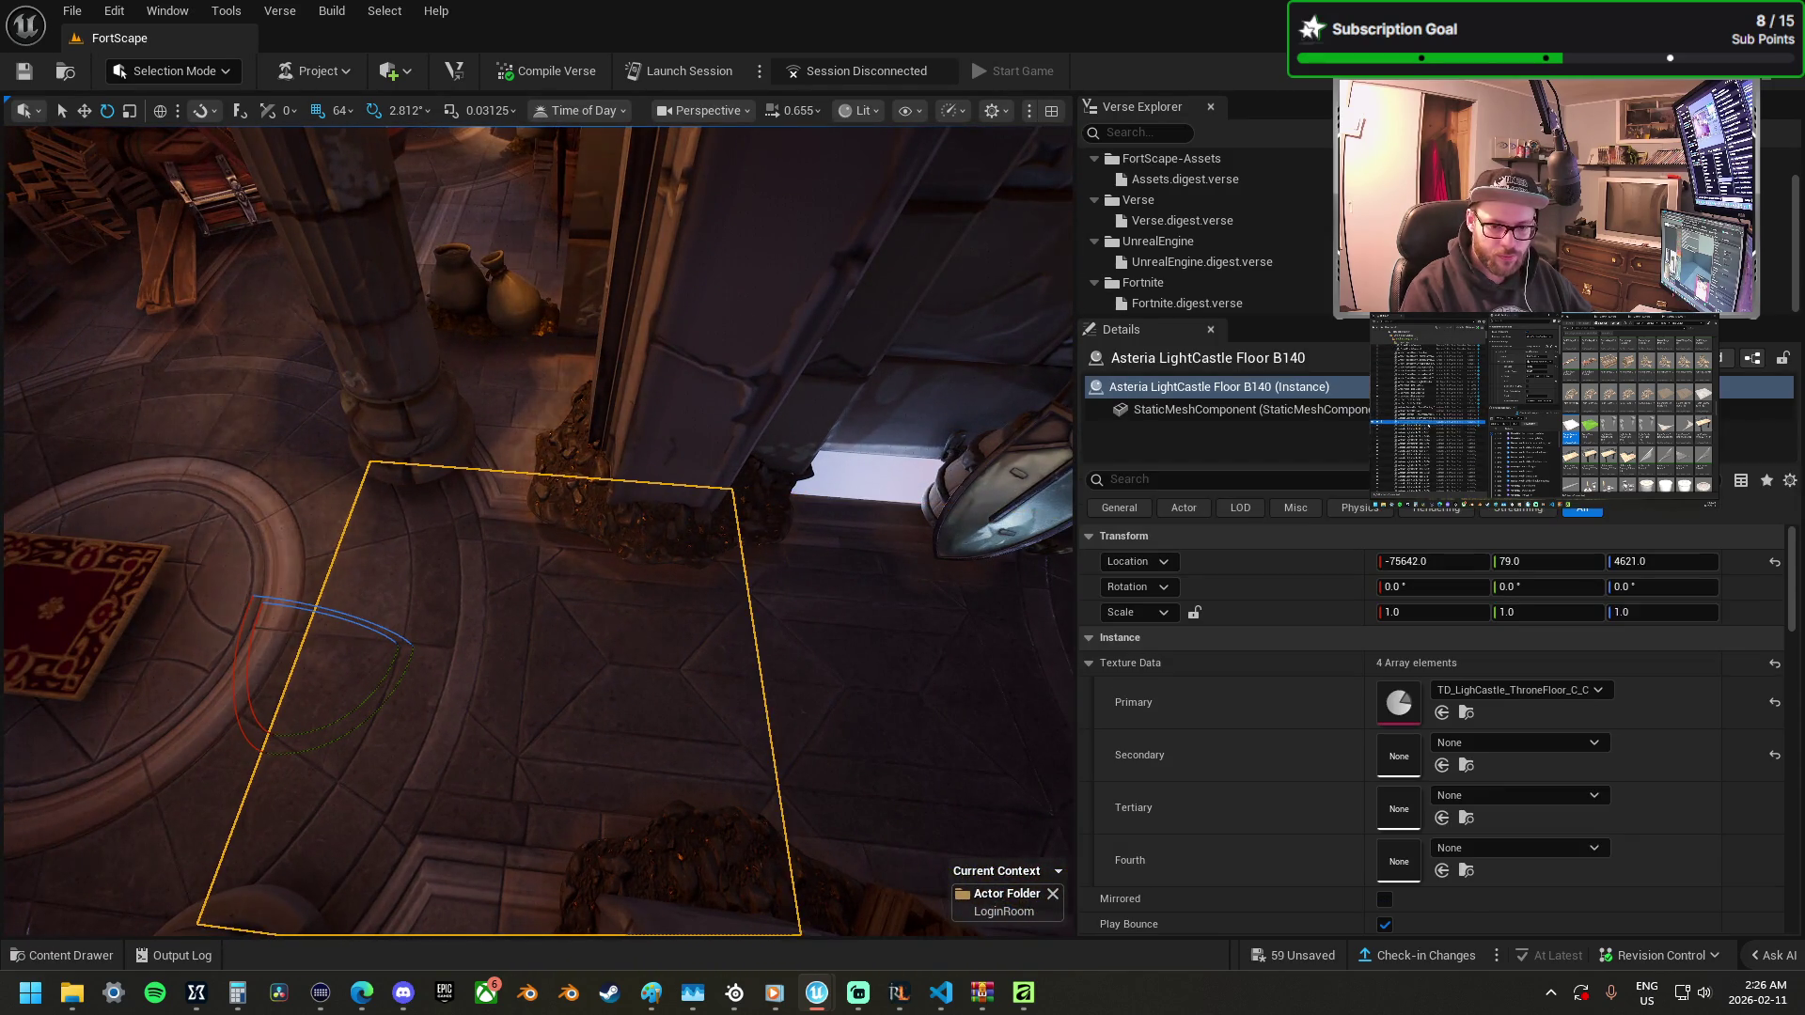
{"action": "key", "text": "ctrl+z"}
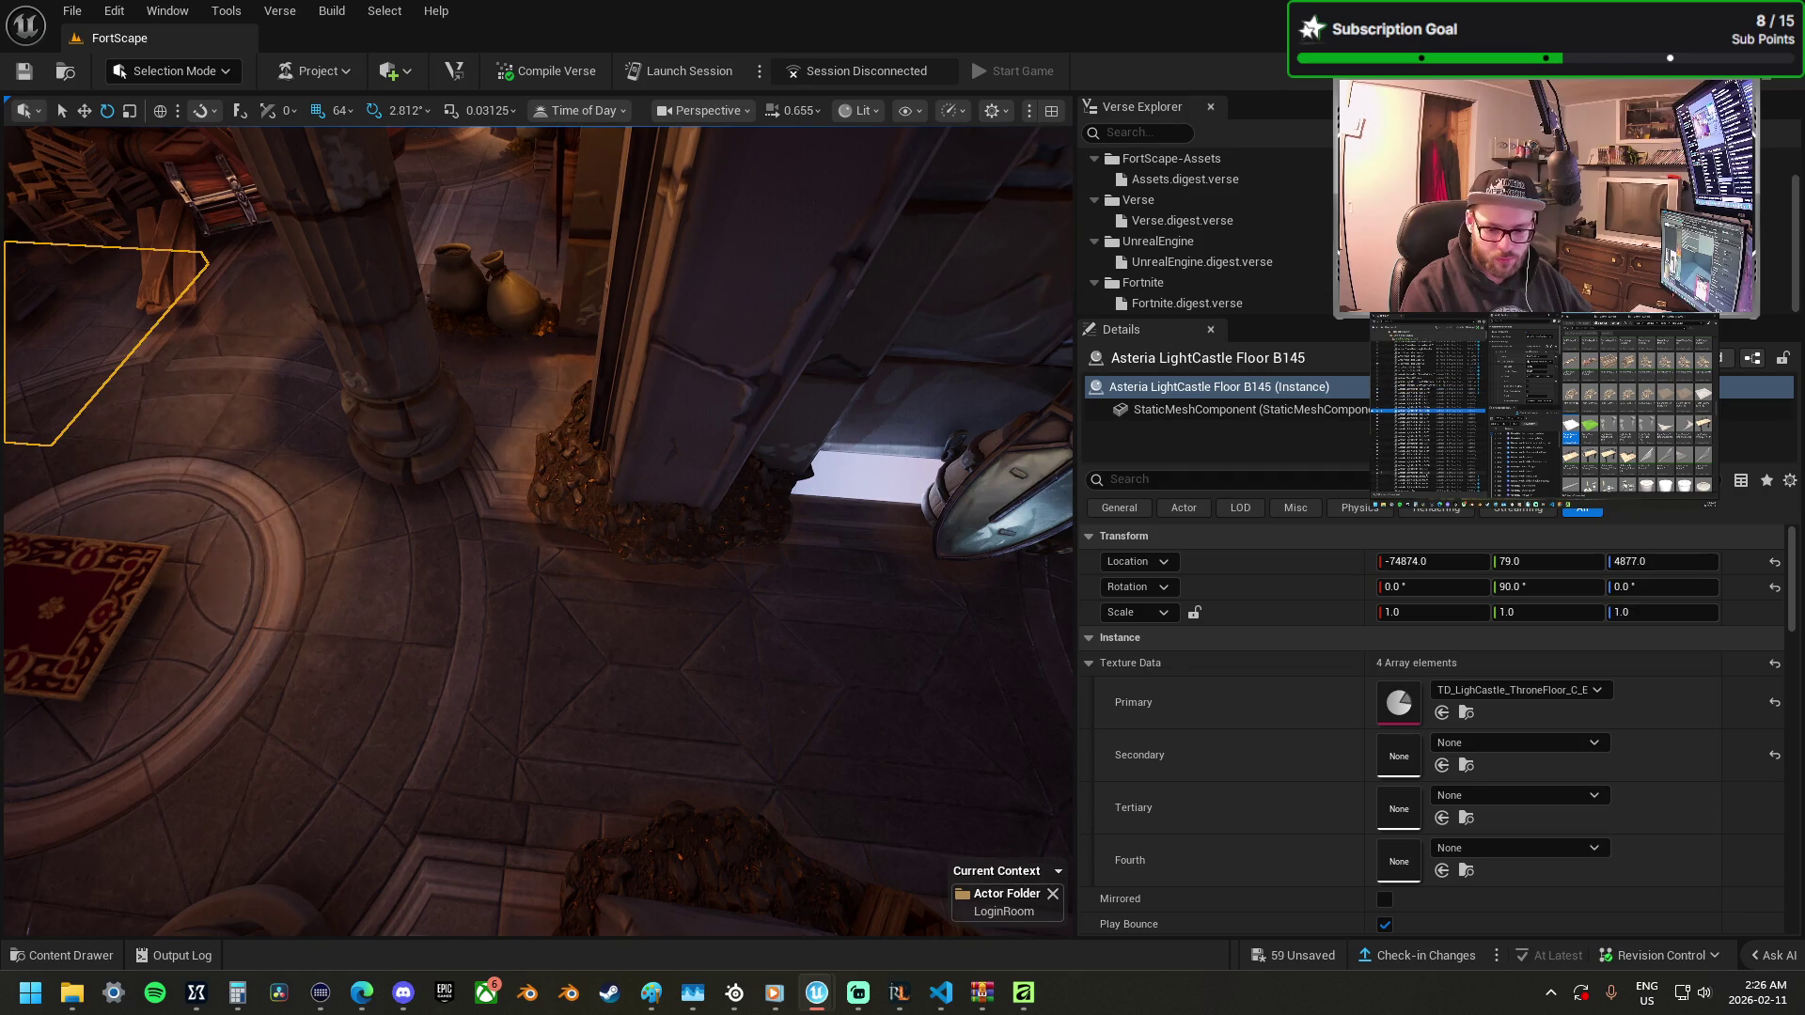
{"action": "key", "text": "ctrl+z"}
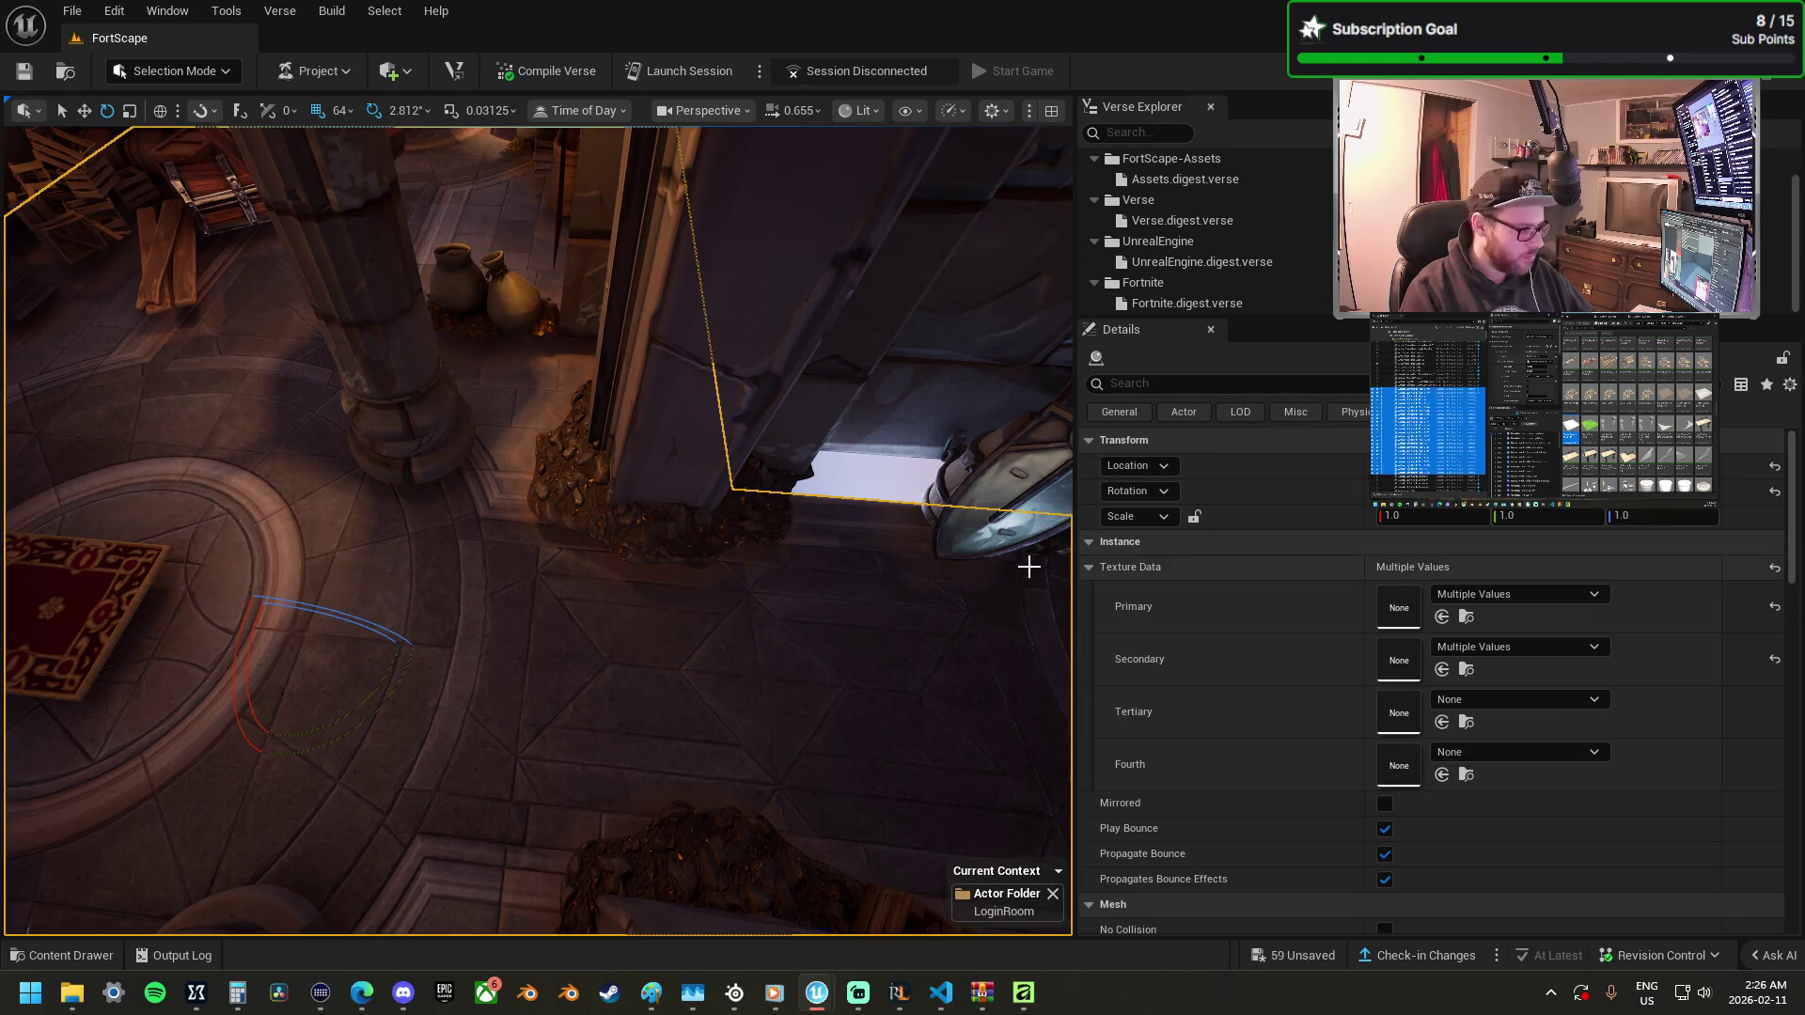
{"action": "key", "text": "f"}
{"action": "scroll", "coordinate": [538, 530], "scroll_direction": "up", "scroll_amount": 3}
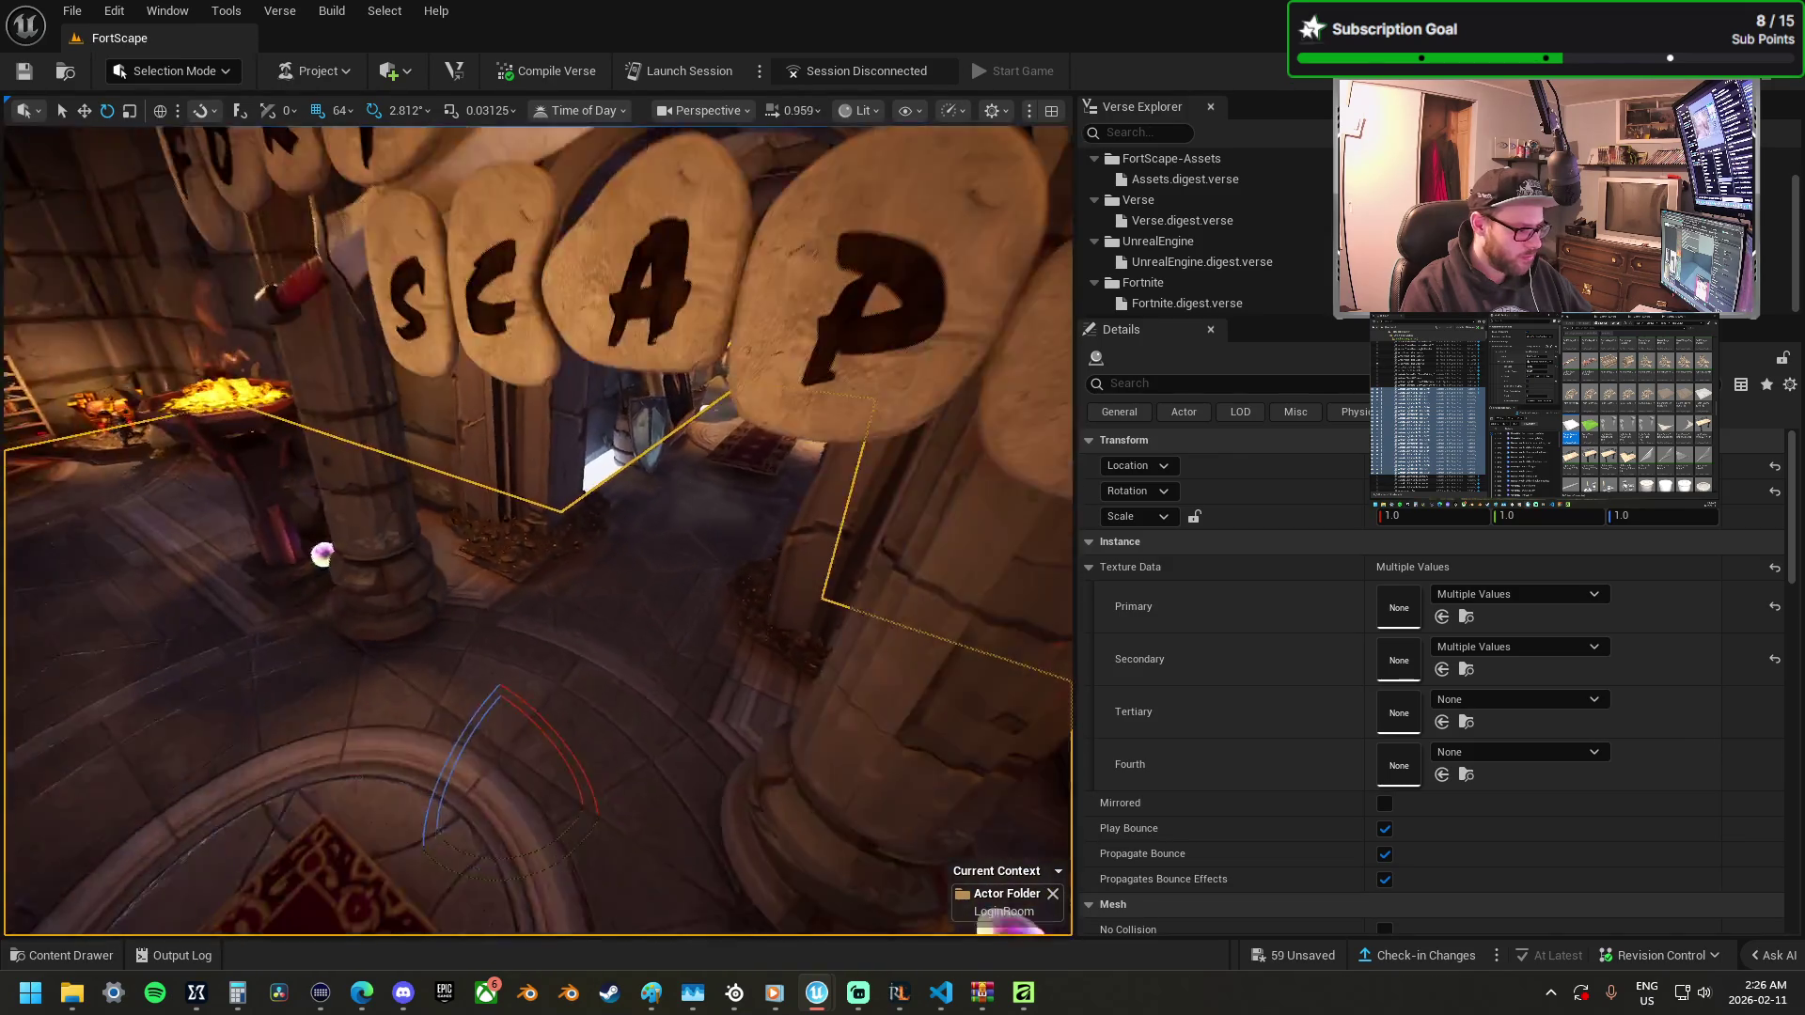
{"action": "left_click_drag", "start_coordinate": [894, 565], "coordinate": [894, 564]}
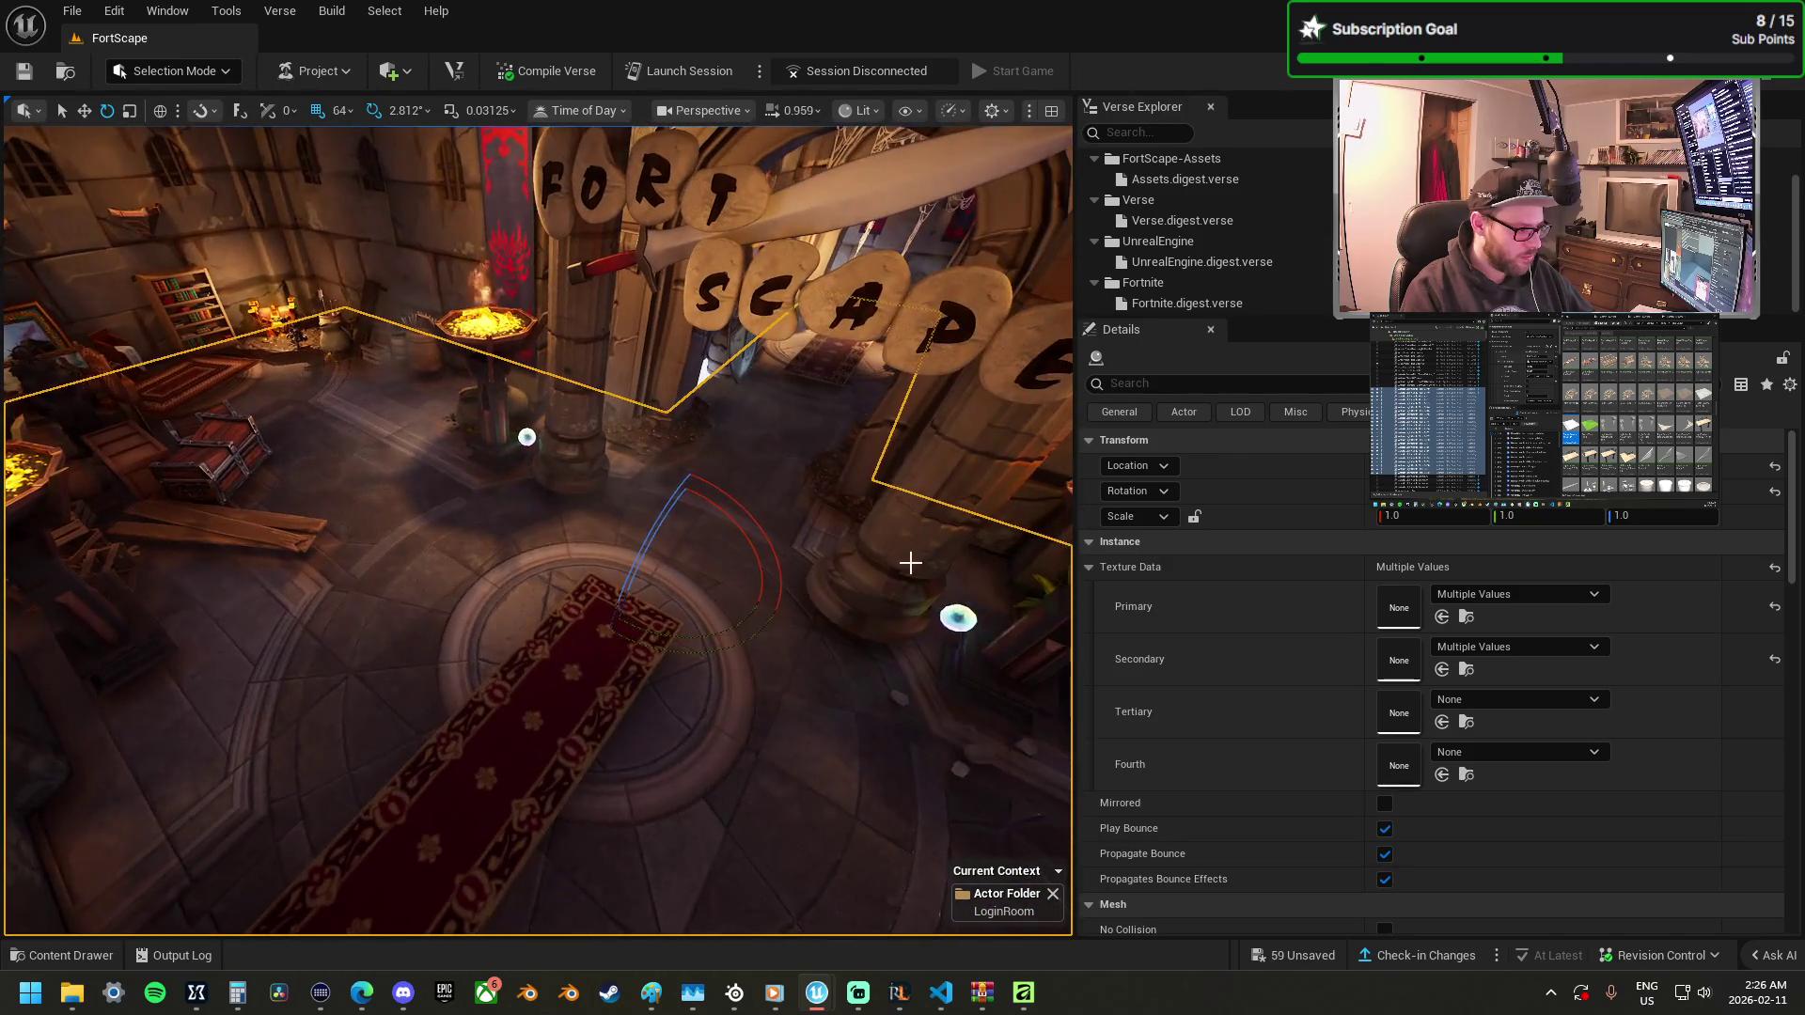
{"action": "key", "text": "ctrl+z"}
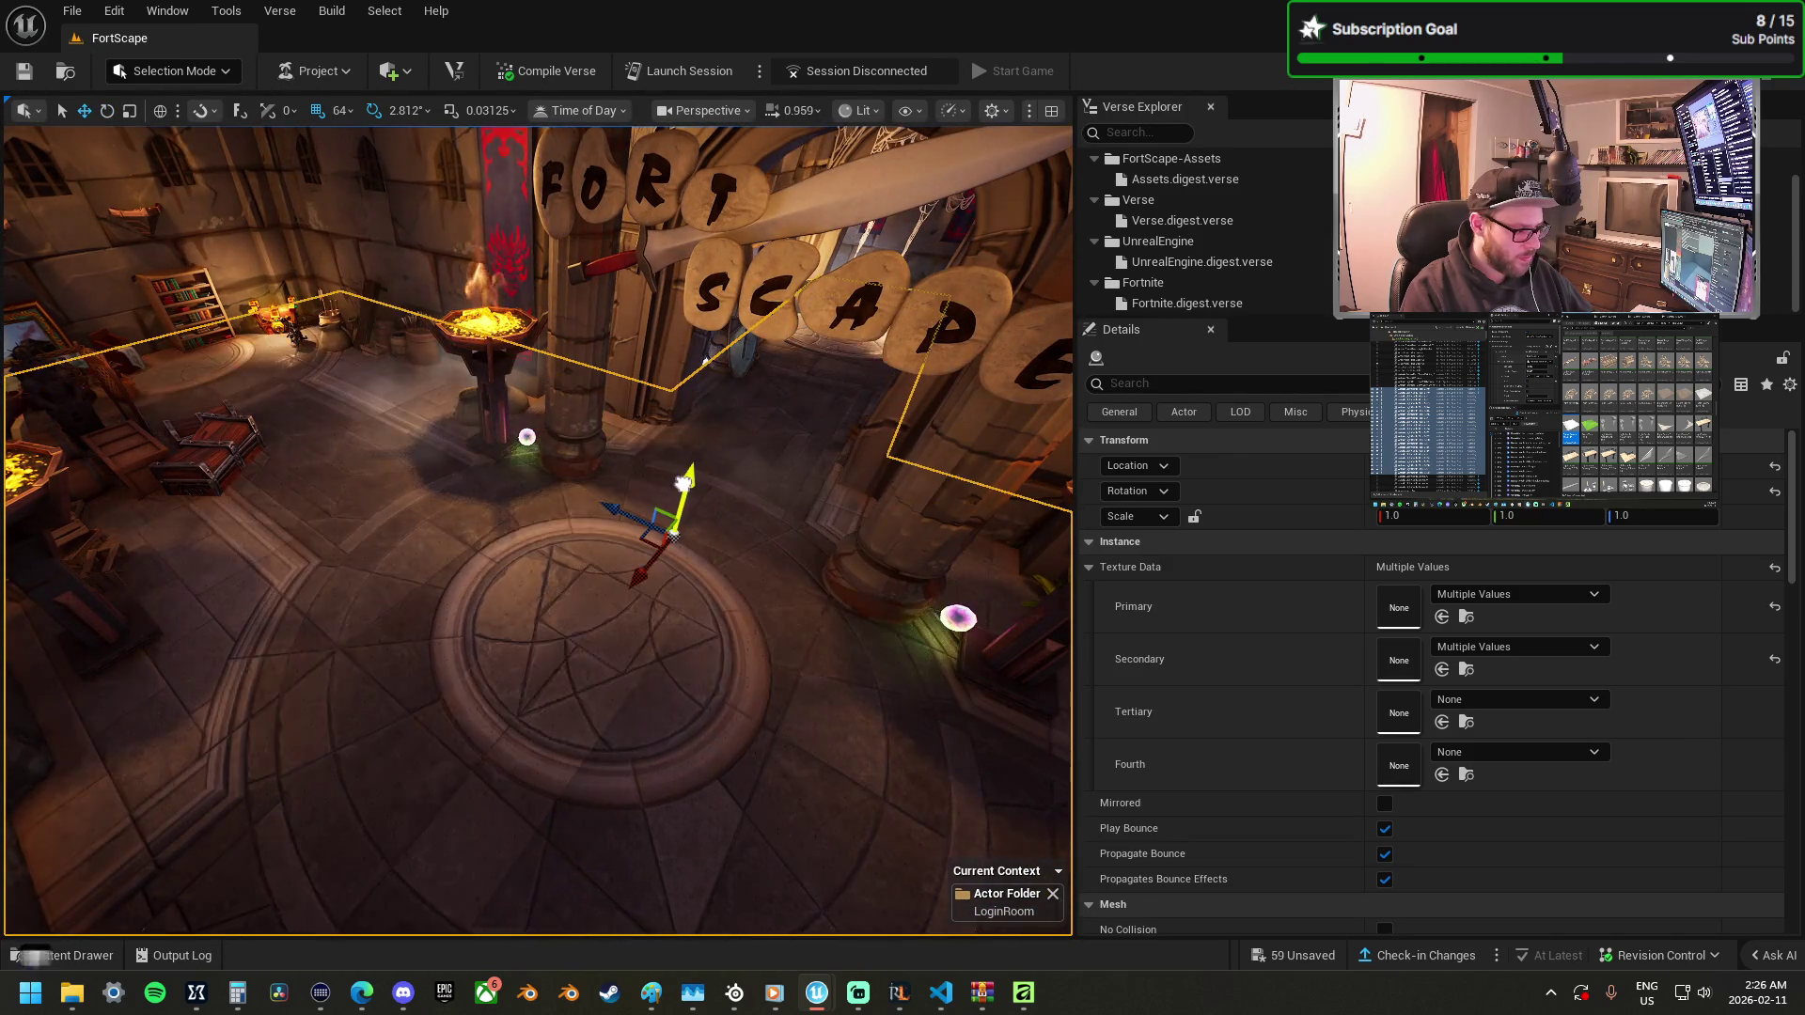
Select the floor tiles near the pillar and weapon rack as one group and frame them.
{"action": "left_click", "coordinate": [339, 110]}
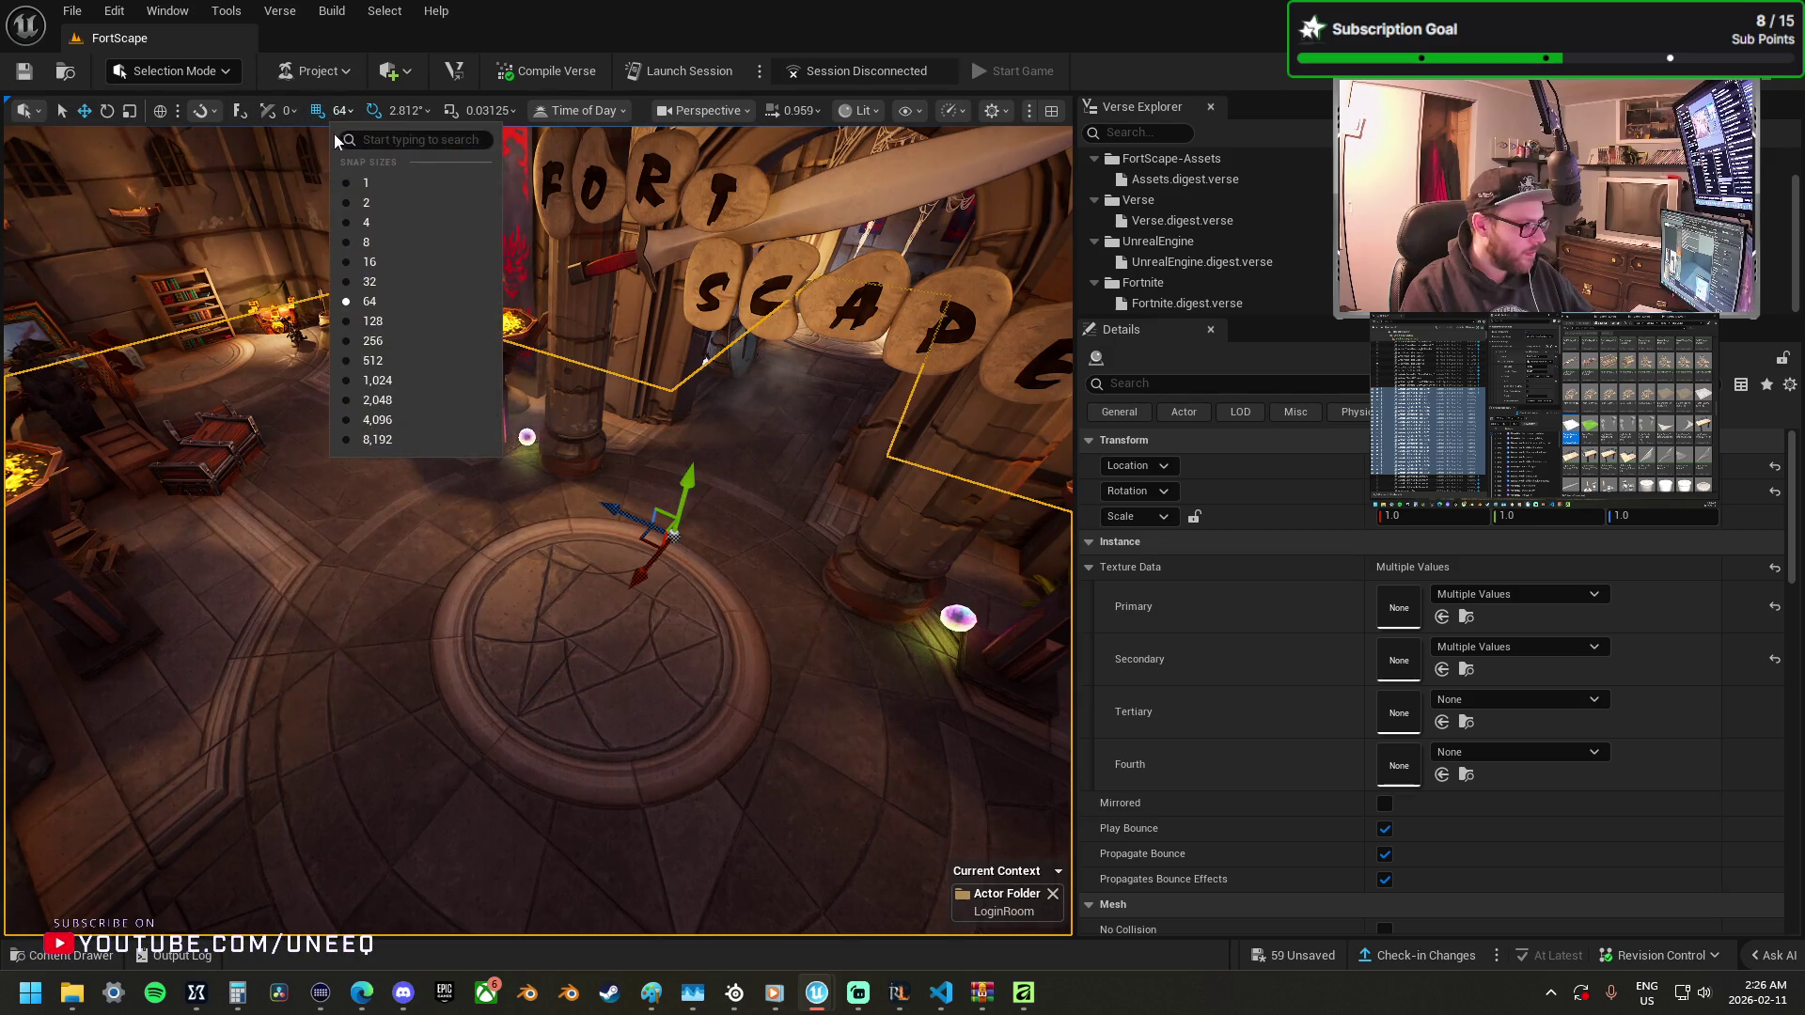
{"action": "left_click_drag", "start_coordinate": [688, 481], "coordinate": [699, 490]}
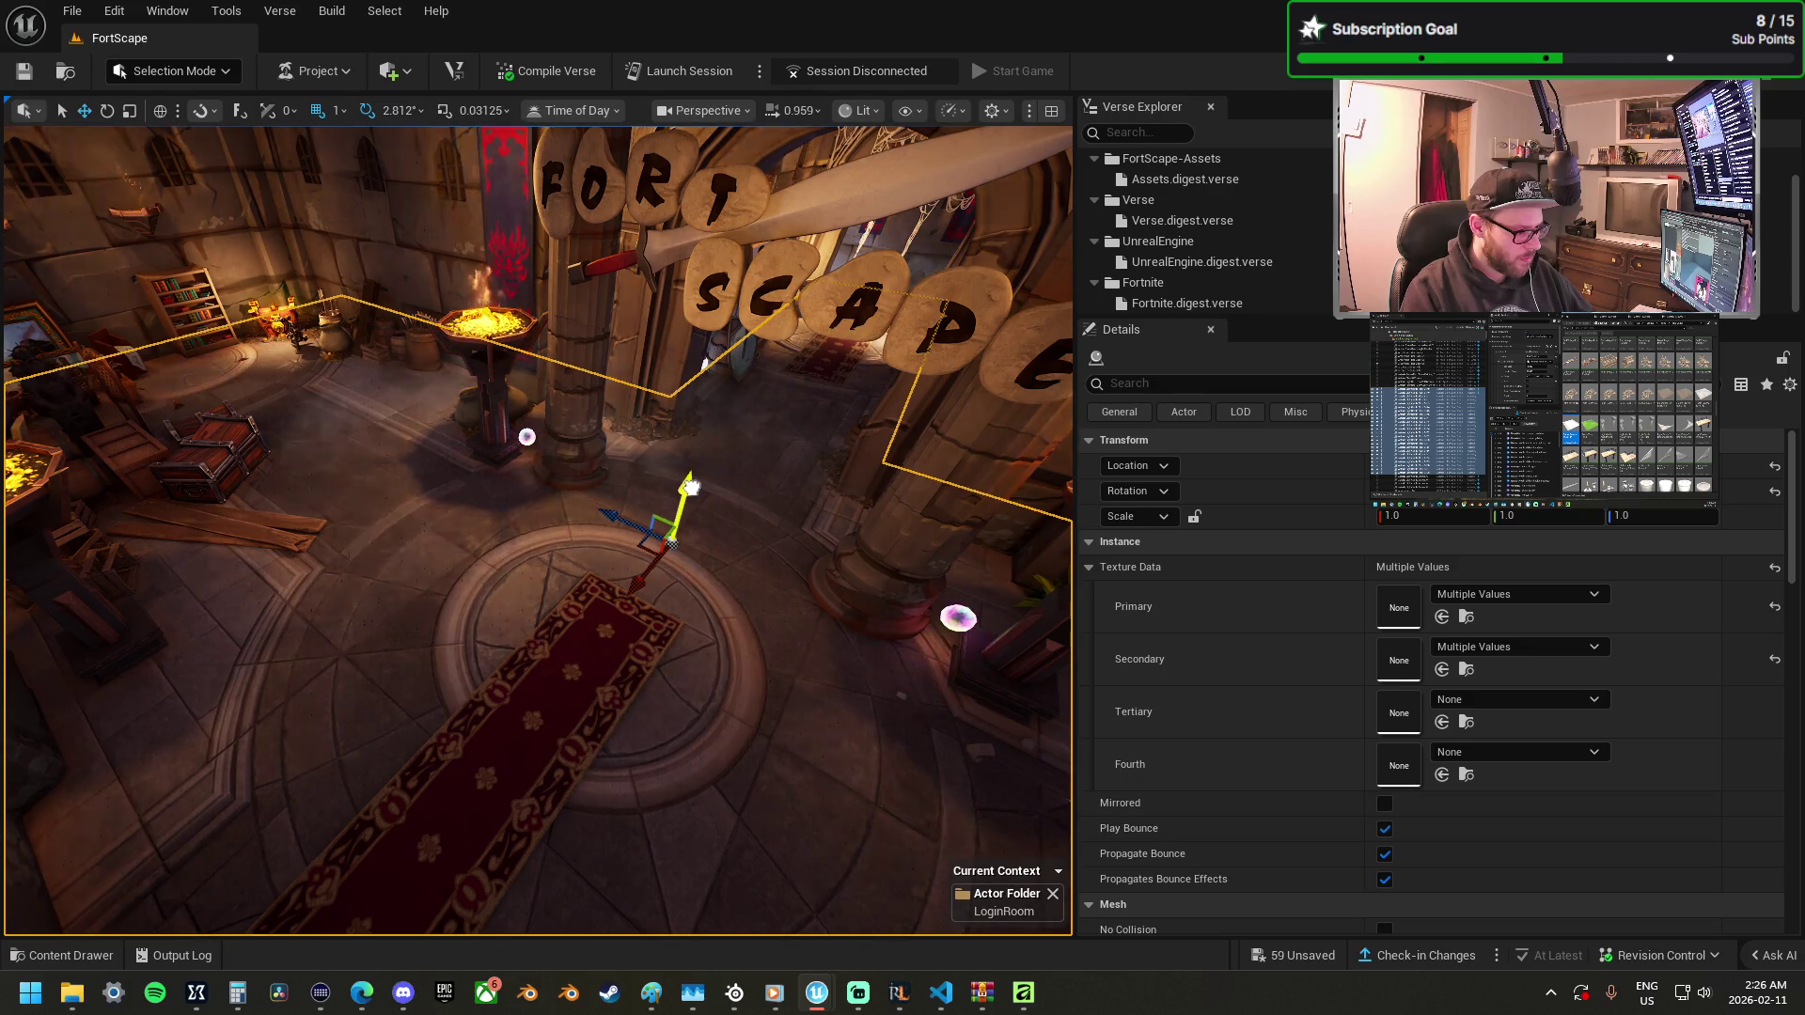
{"action": "mouse_move", "coordinate": [648, 528]}
{"action": "left_mouse_down"}
{"action": "mouse_move", "coordinate": [648, 301]}
{"action": "mouse_move", "coordinate": [552, 524]}
{"action": "mouse_move", "coordinate": [734, 511]}
{"action": "mouse_move", "coordinate": [585, 516]}
{"action": "left_mouse_up"}
{"action": "left_click", "coordinate": [584, 512]}
{"action": "left_click", "coordinate": [262, 483], "text": "ctrl"}
{"action": "mouse_move", "coordinate": [723, 495]}
{"action": "left_mouse_down"}
{"action": "mouse_move", "coordinate": [414, 358]}
{"action": "mouse_move", "coordinate": [193, 313]}
{"action": "mouse_move", "coordinate": [548, 572]}
{"action": "mouse_move", "coordinate": [443, 452]}
{"action": "mouse_move", "coordinate": [664, 491]}
{"action": "mouse_move", "coordinate": [534, 486]}
{"action": "left_mouse_up"}
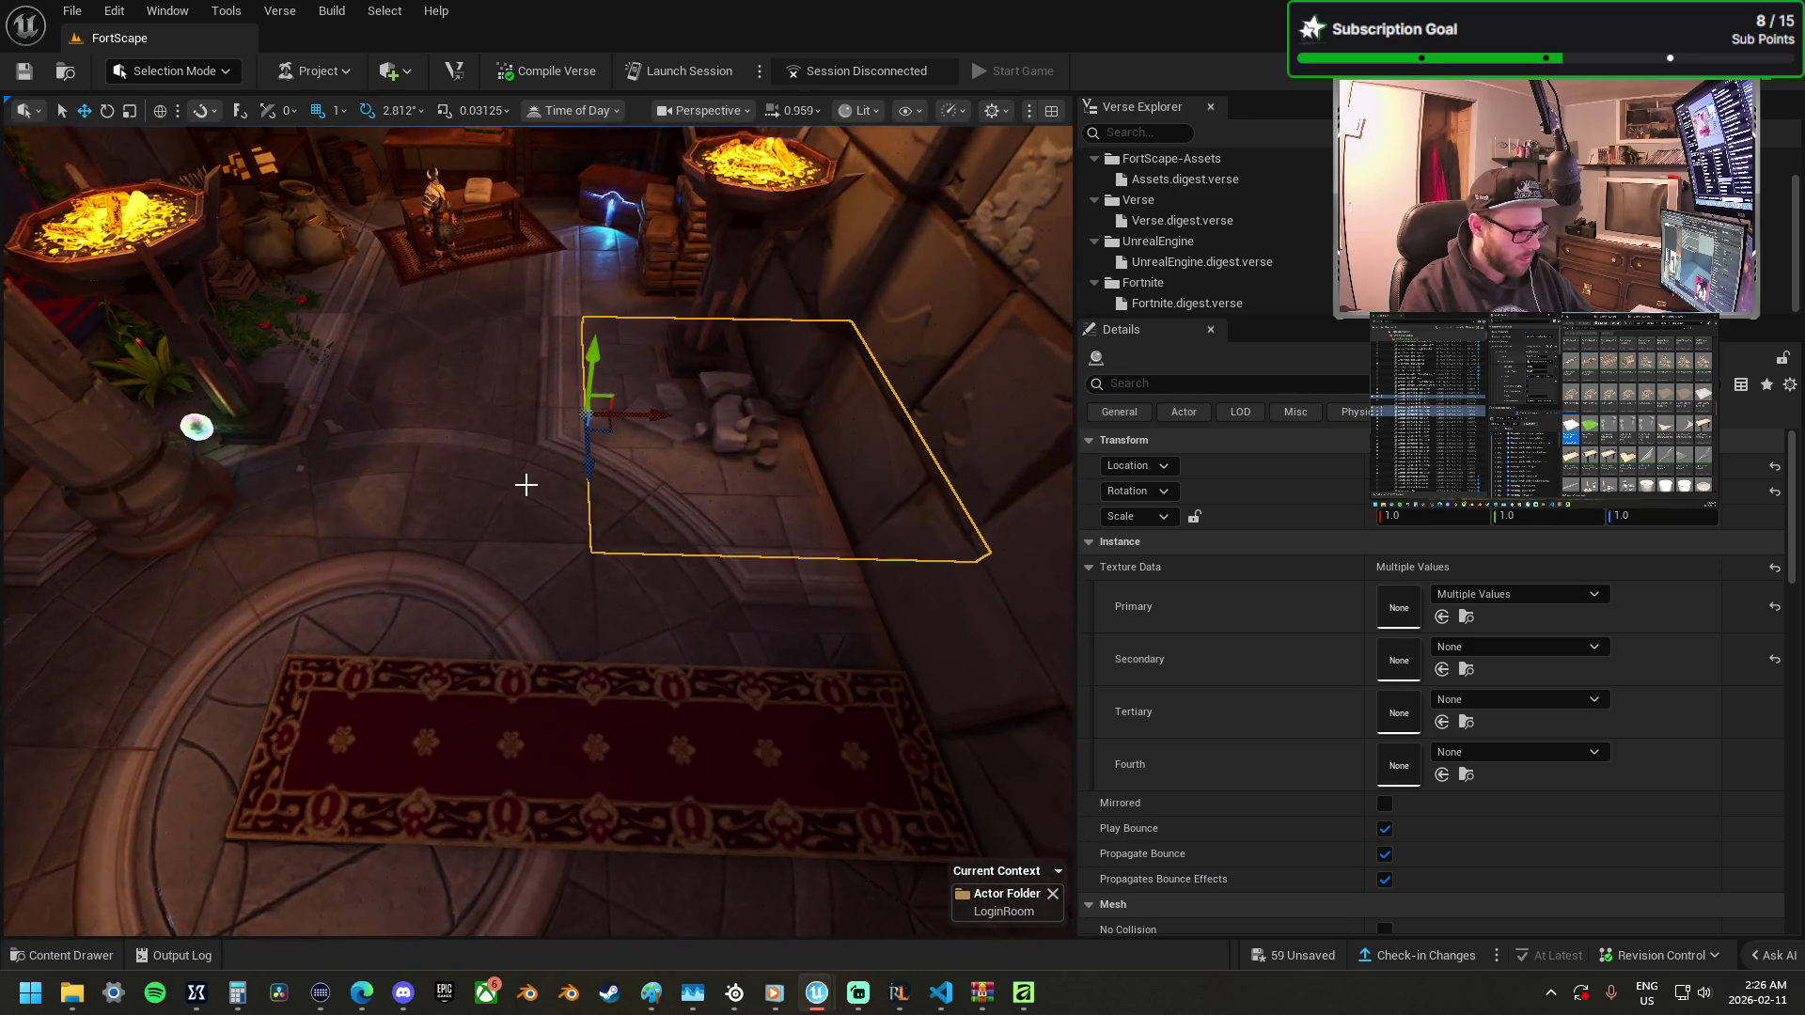
{"action": "left_click", "coordinate": [221, 475], "text": "ctrl"}
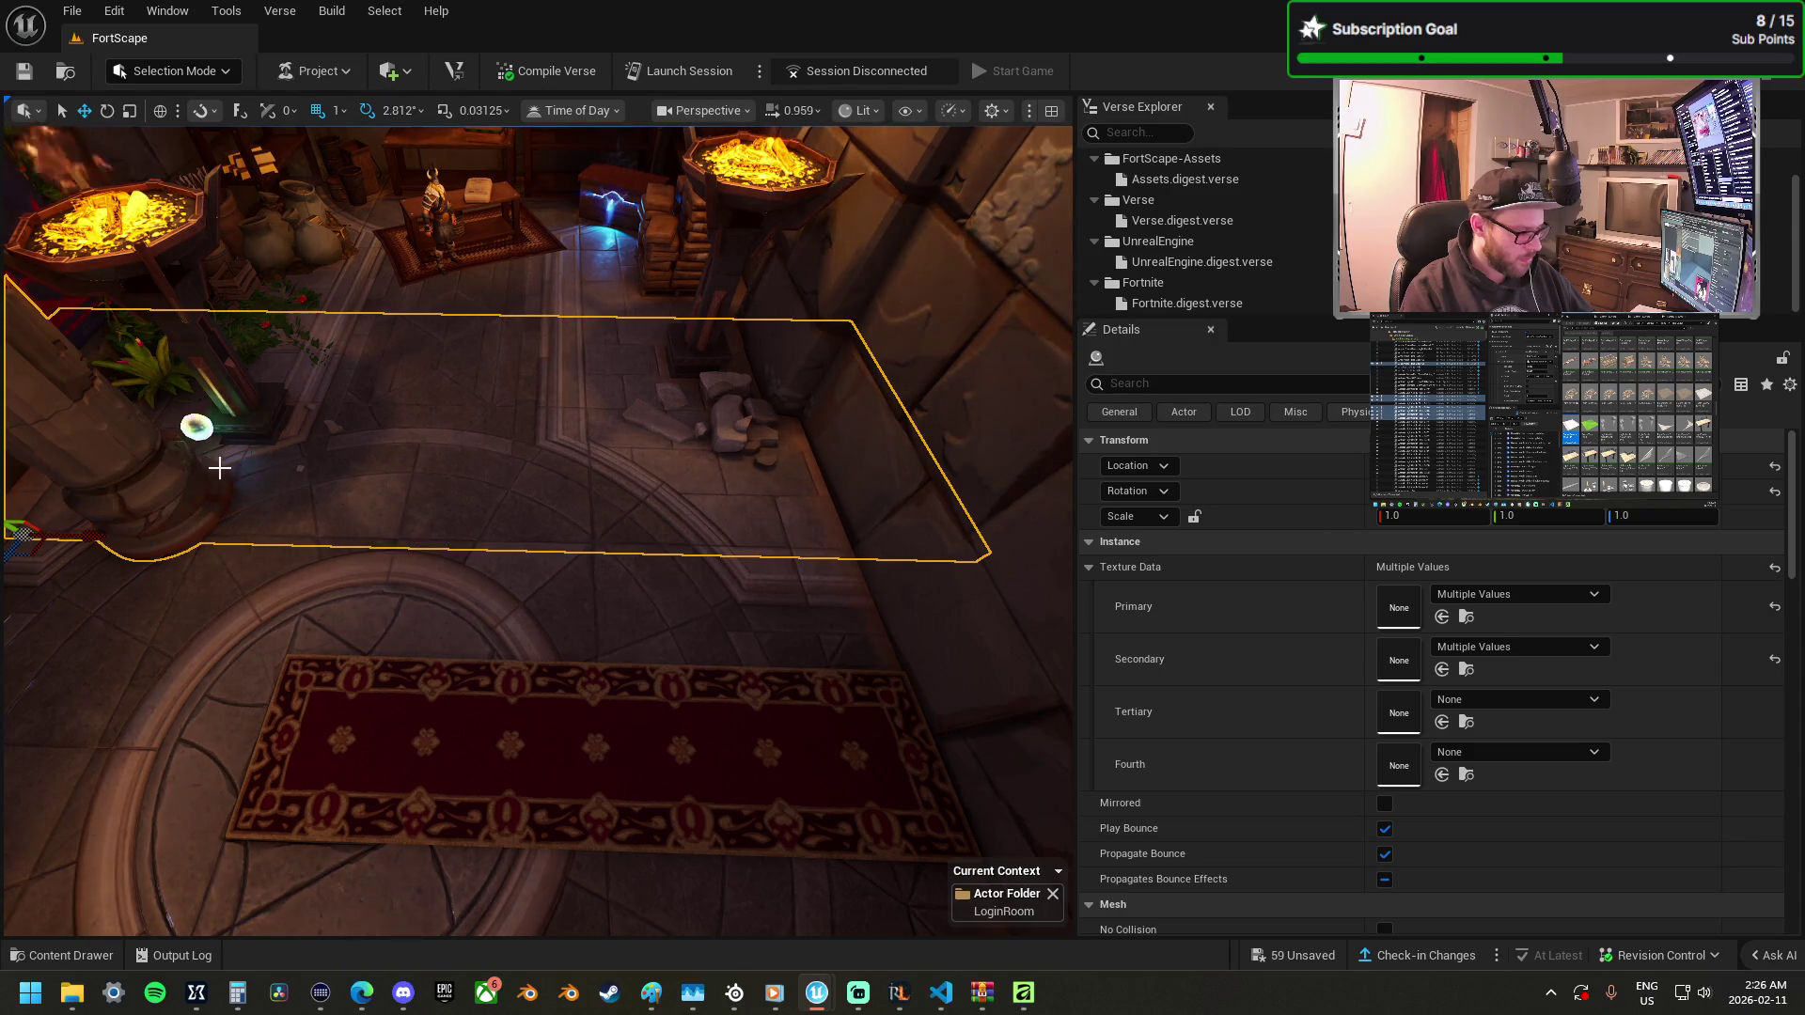
{"action": "mouse_move", "coordinate": [224, 483]}
{"action": "left_mouse_down"}
{"action": "mouse_move", "coordinate": [470, 433]}
{"action": "mouse_move", "coordinate": [728, 500]}
{"action": "left_mouse_up"}
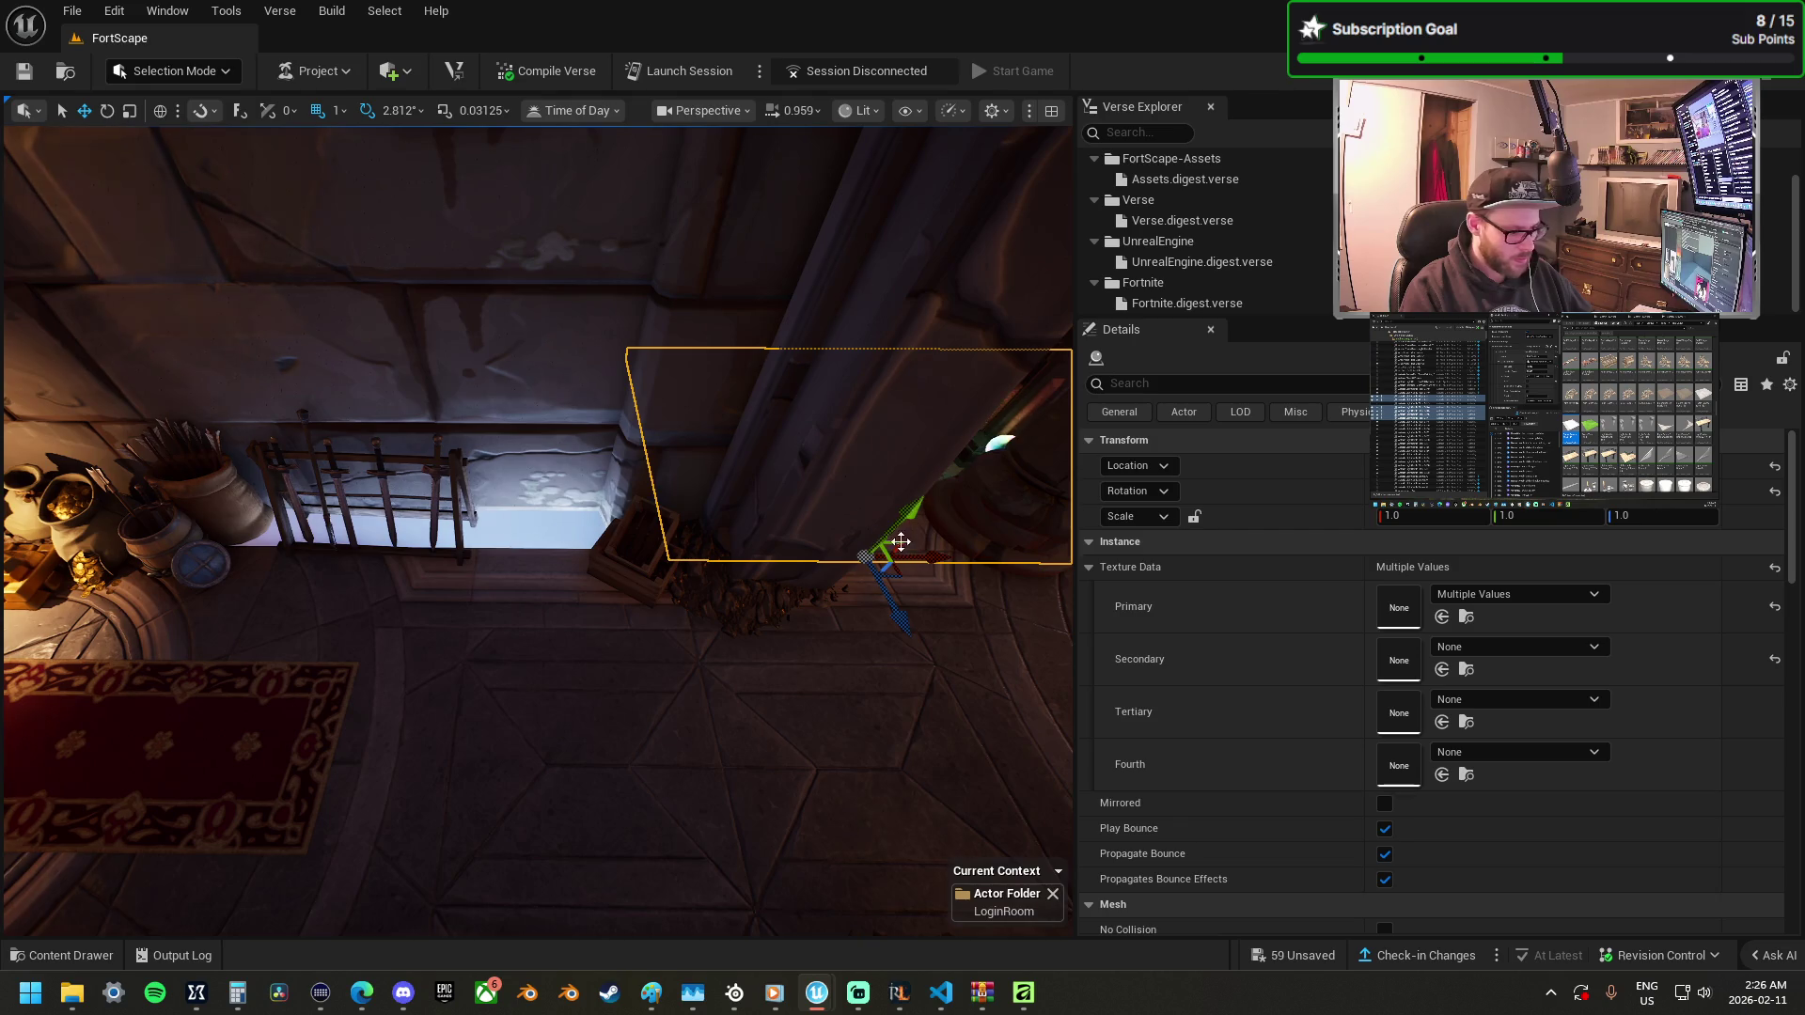
{"action": "key", "text": "f"}
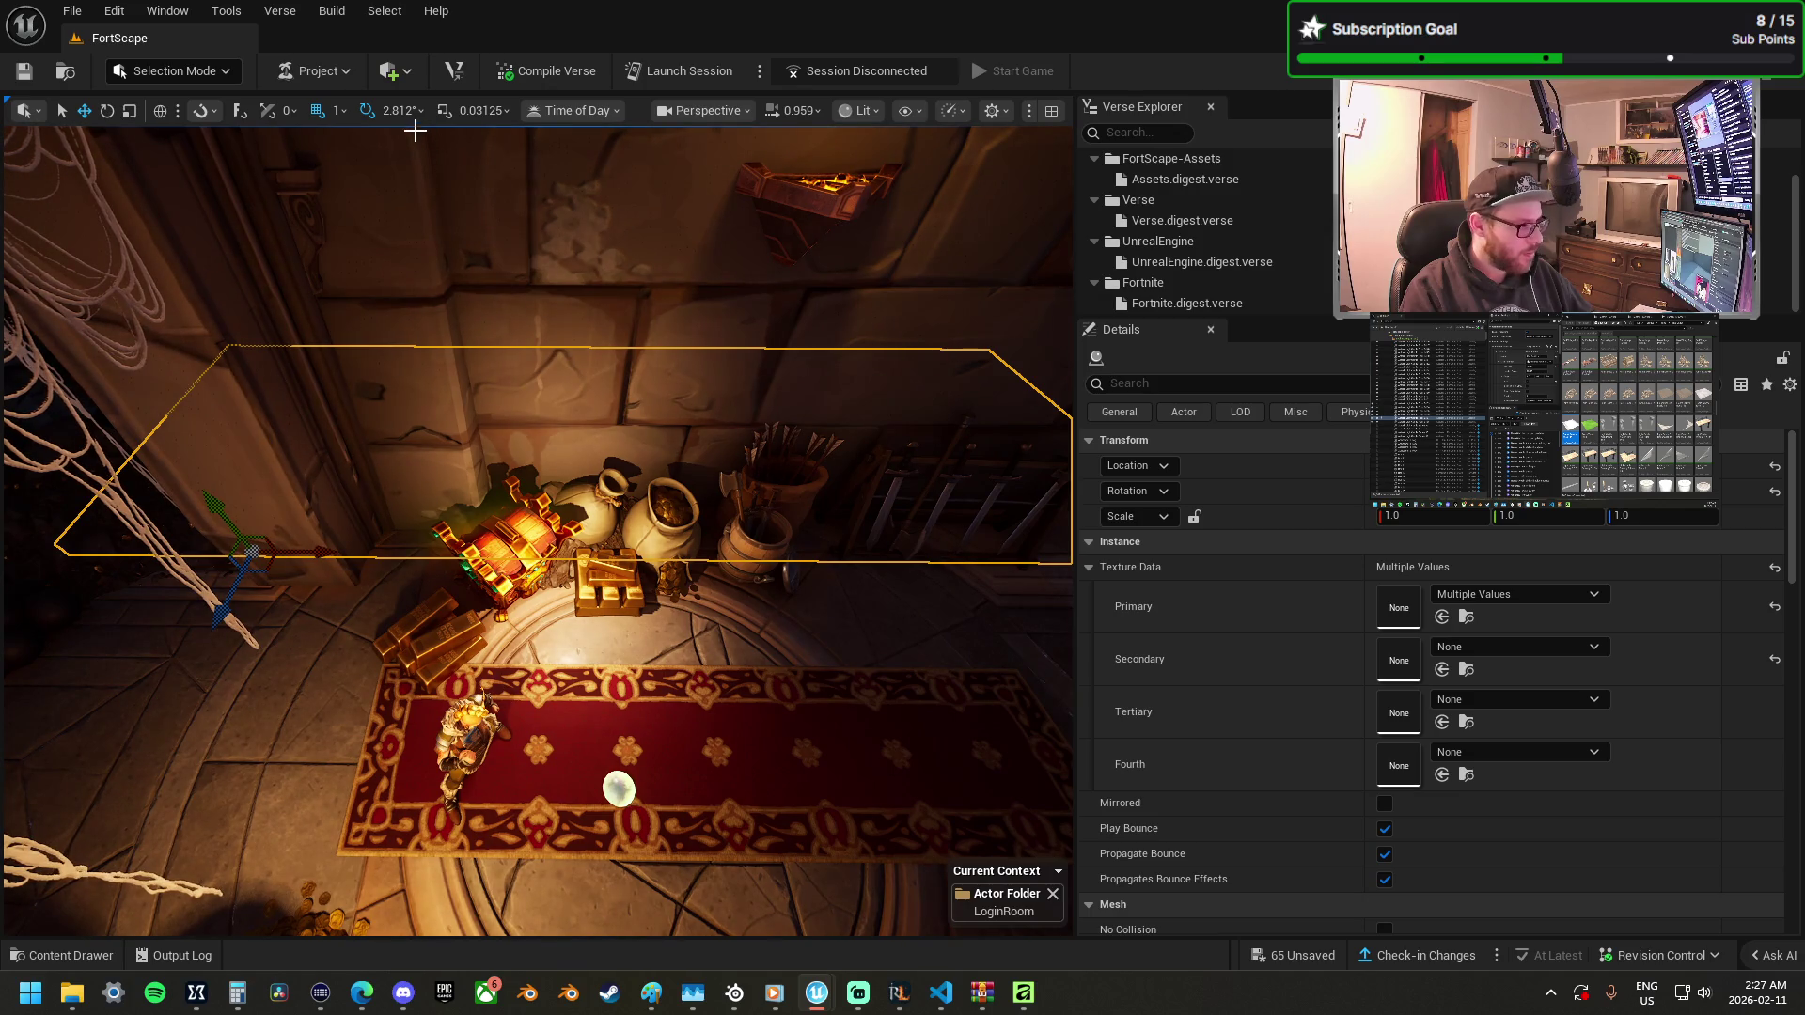
Undo the accidental tile move and set grid snapping to 64.
{"action": "key", "text": "ctrl+z"}
{"action": "left_click", "coordinate": [341, 111]}
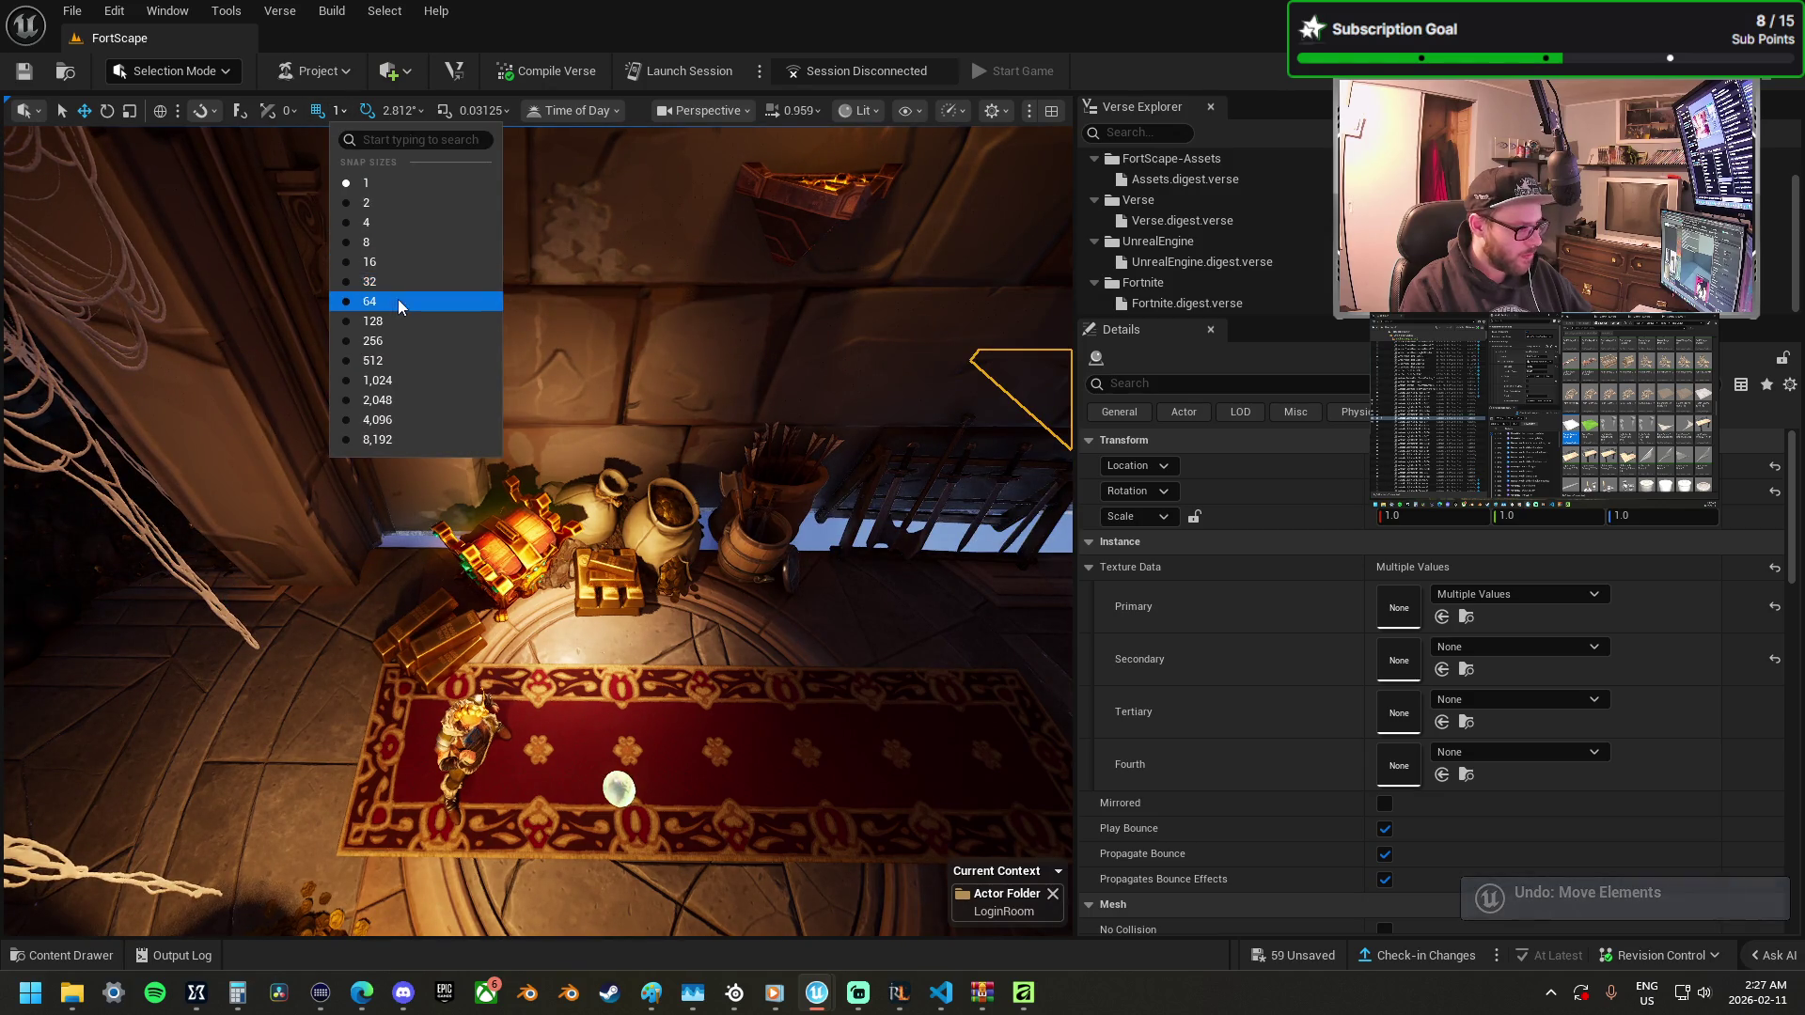
{"action": "left_click", "coordinate": [398, 299]}
{"action": "key", "text": "f"}
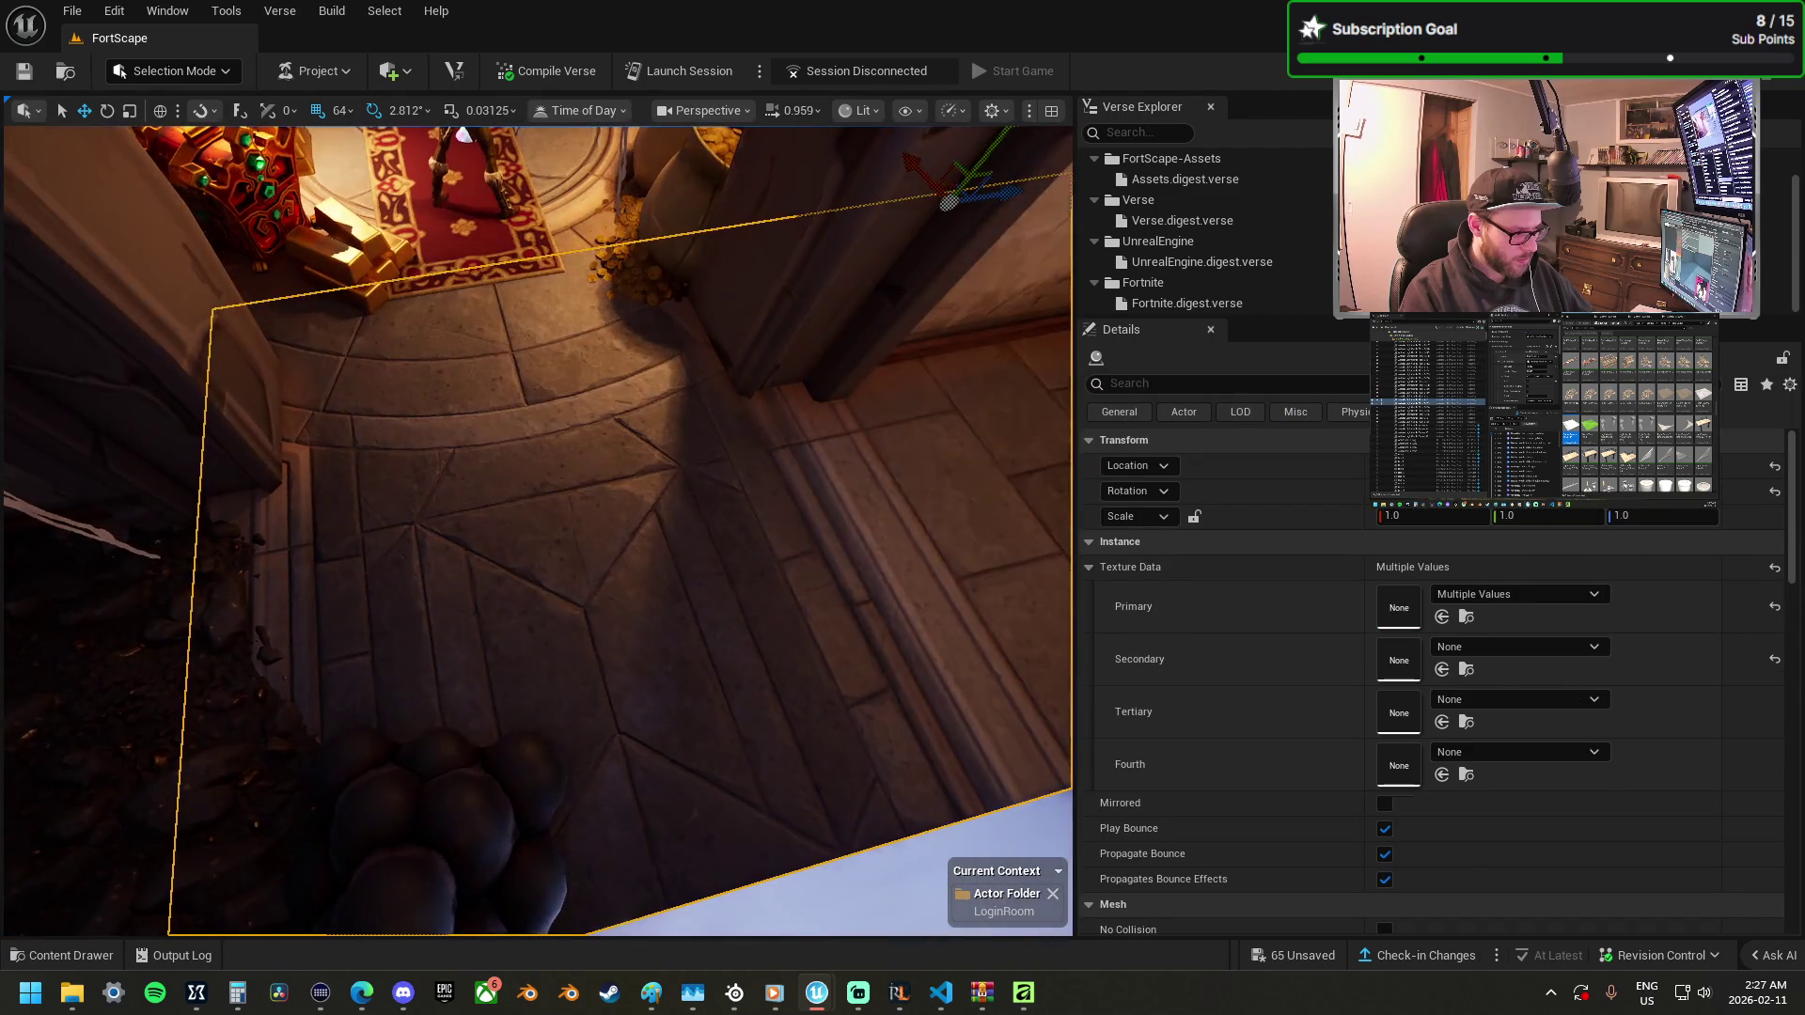
Slide two throne-floor tiles beside the carpet to the left and rotate them into place.
{"action": "left_click", "coordinate": [699, 521]}
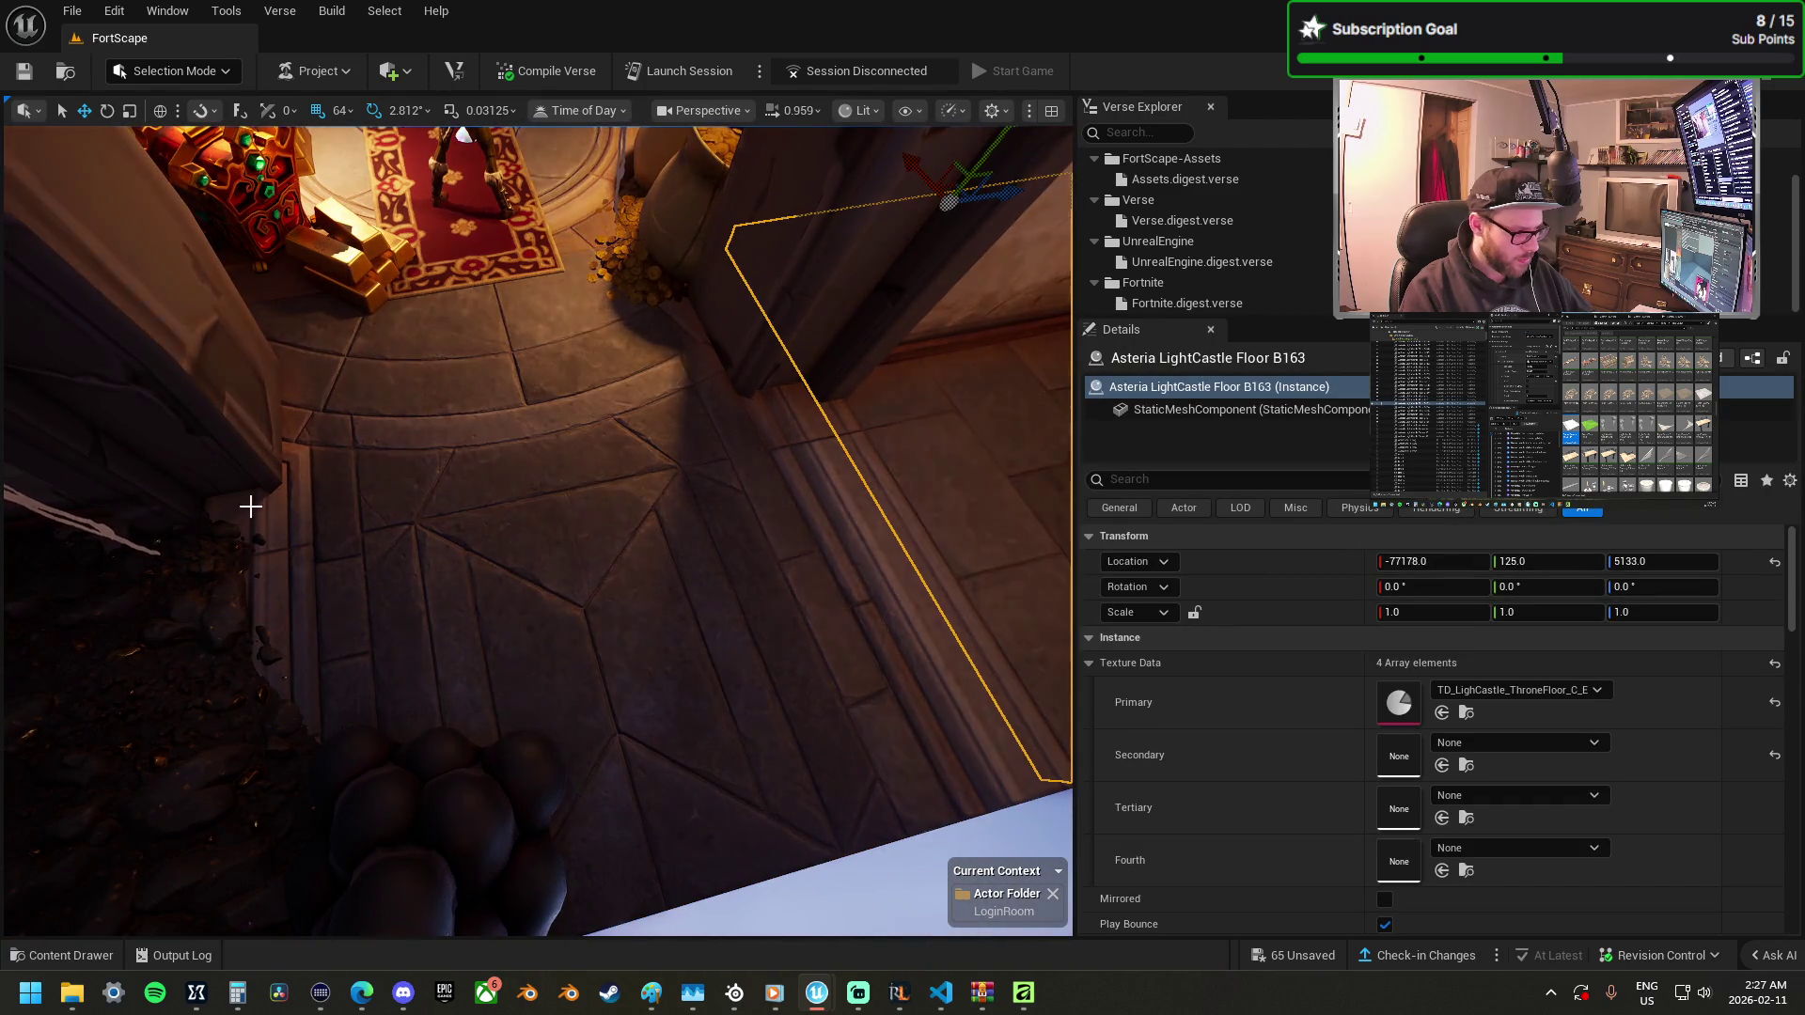
{"action": "left_click", "coordinate": [209, 512], "text": "ctrl"}
{"action": "key", "text": "f"}
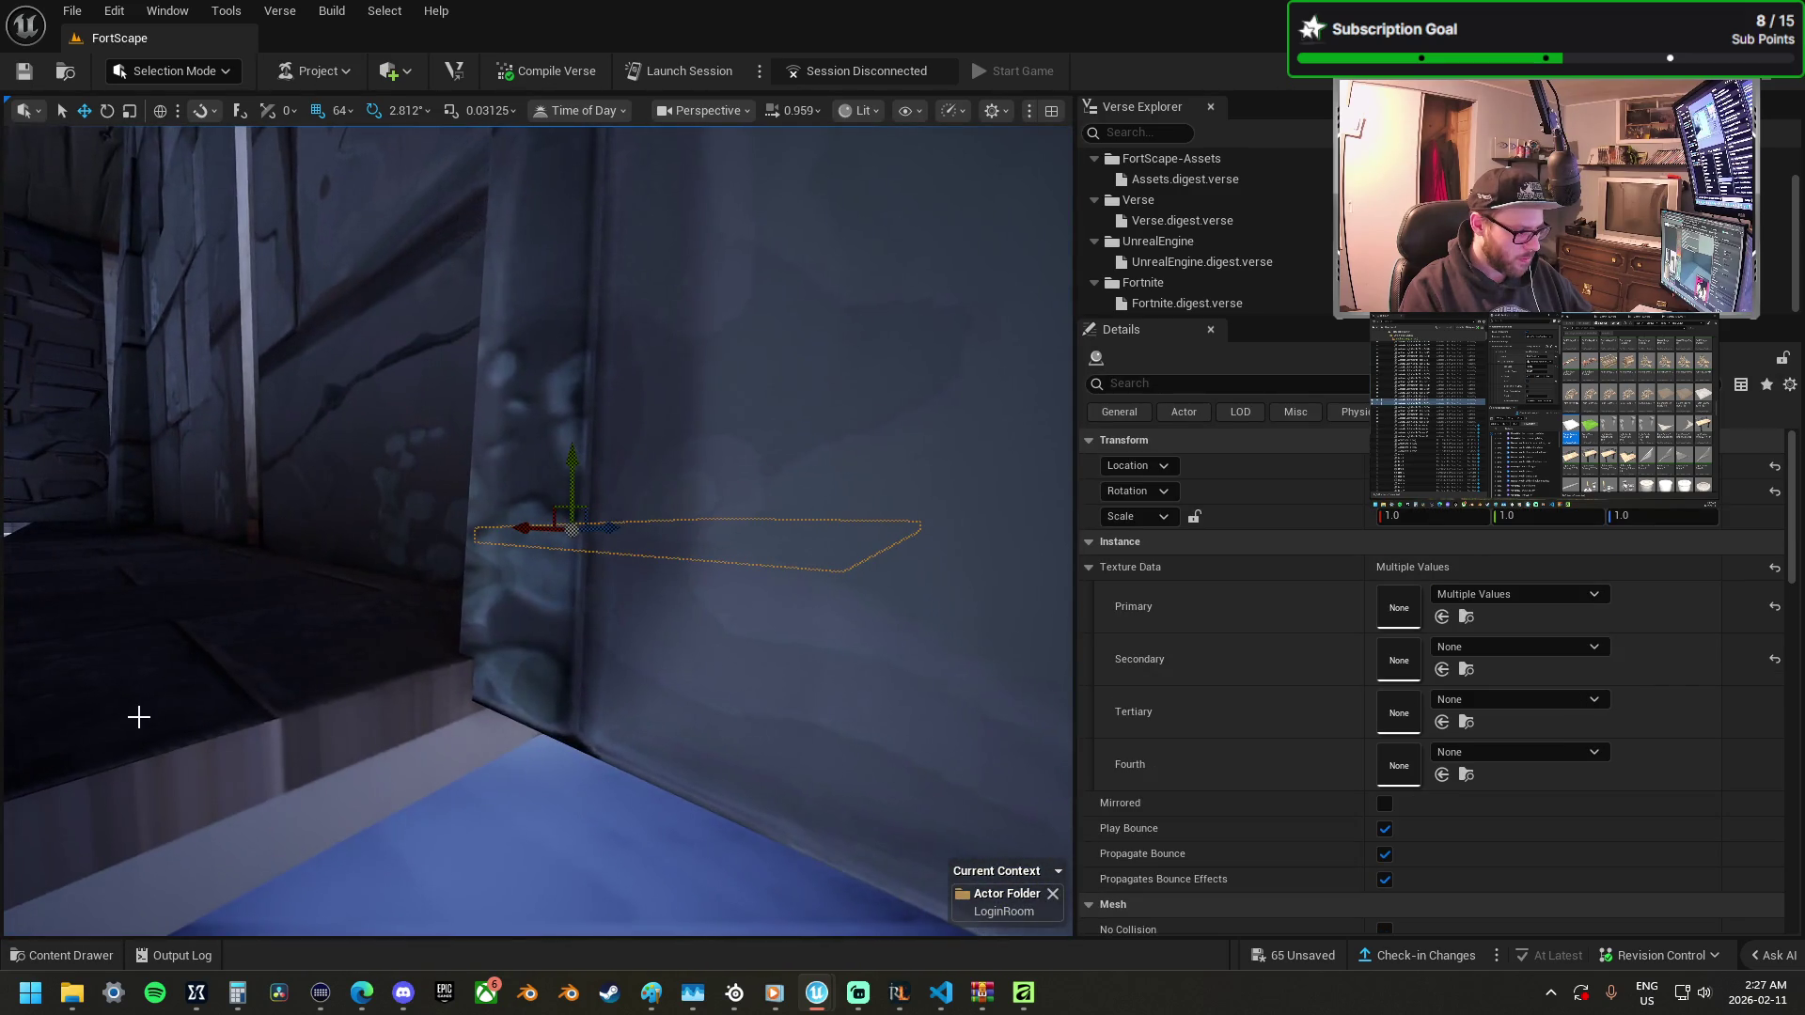
{"action": "key", "text": "f"}
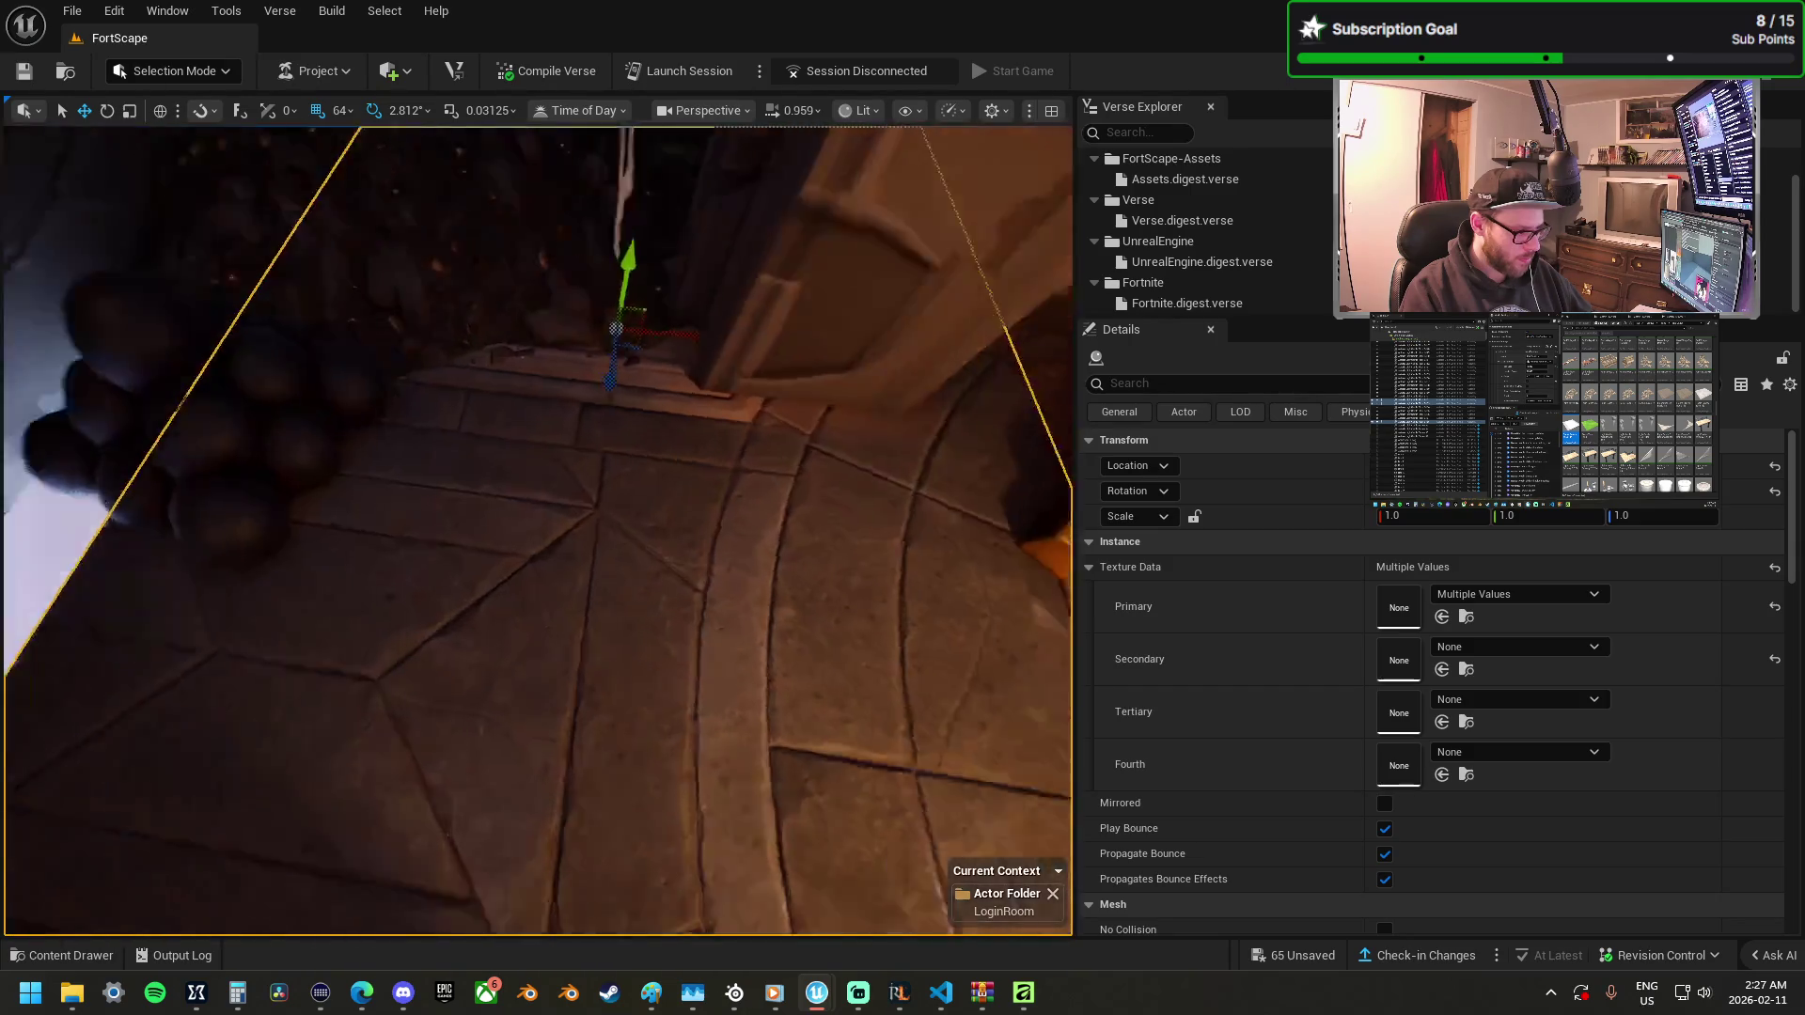
{"action": "left_click", "coordinate": [532, 742]}
{"action": "key", "text": "f"}
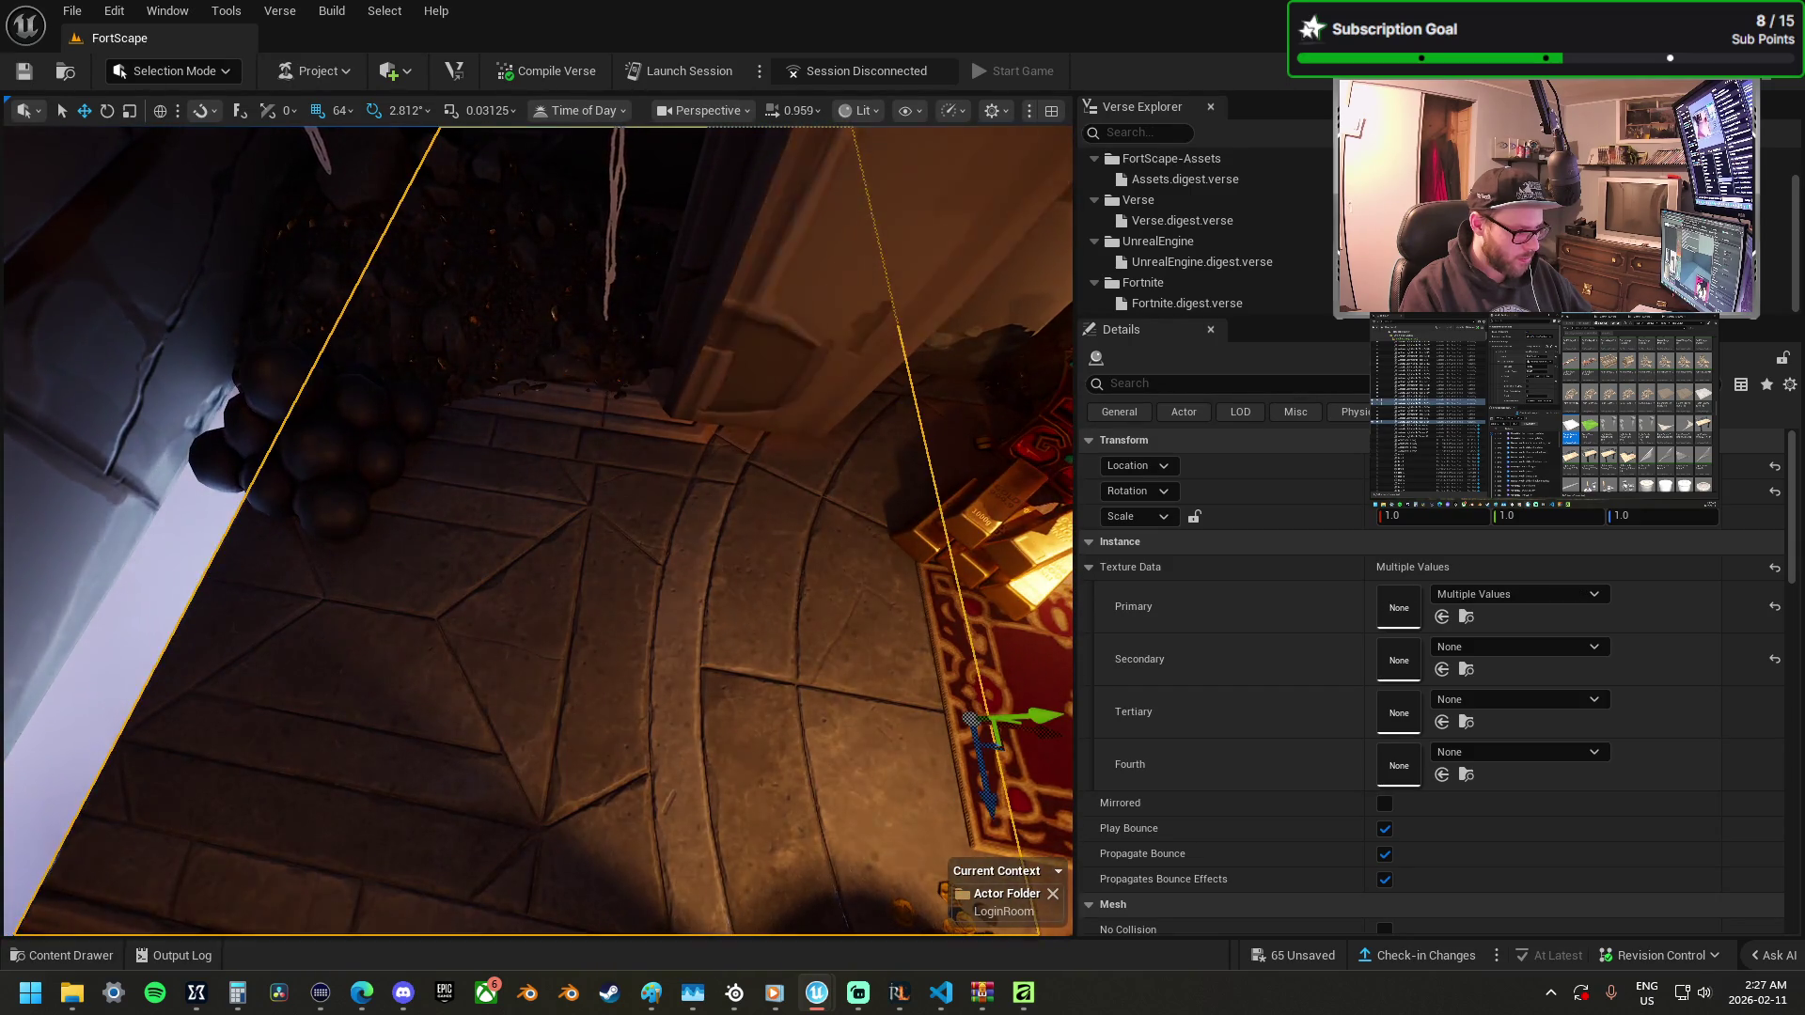
{"action": "mouse_move", "coordinate": [898, 546]}
{"action": "left_mouse_down"}
{"action": "mouse_move", "coordinate": [467, 467]}
{"action": "mouse_move", "coordinate": [326, 573]}
{"action": "left_mouse_up"}
{"action": "mouse_move", "coordinate": [318, 654]}
{"action": "left_mouse_down"}
{"action": "mouse_move", "coordinate": [342, 633]}
{"action": "mouse_move", "coordinate": [366, 470]}
{"action": "mouse_move", "coordinate": [274, 548]}
{"action": "mouse_move", "coordinate": [358, 634]}
{"action": "mouse_move", "coordinate": [263, 592]}
{"action": "left_mouse_up"}
{"action": "key", "text": "w"}
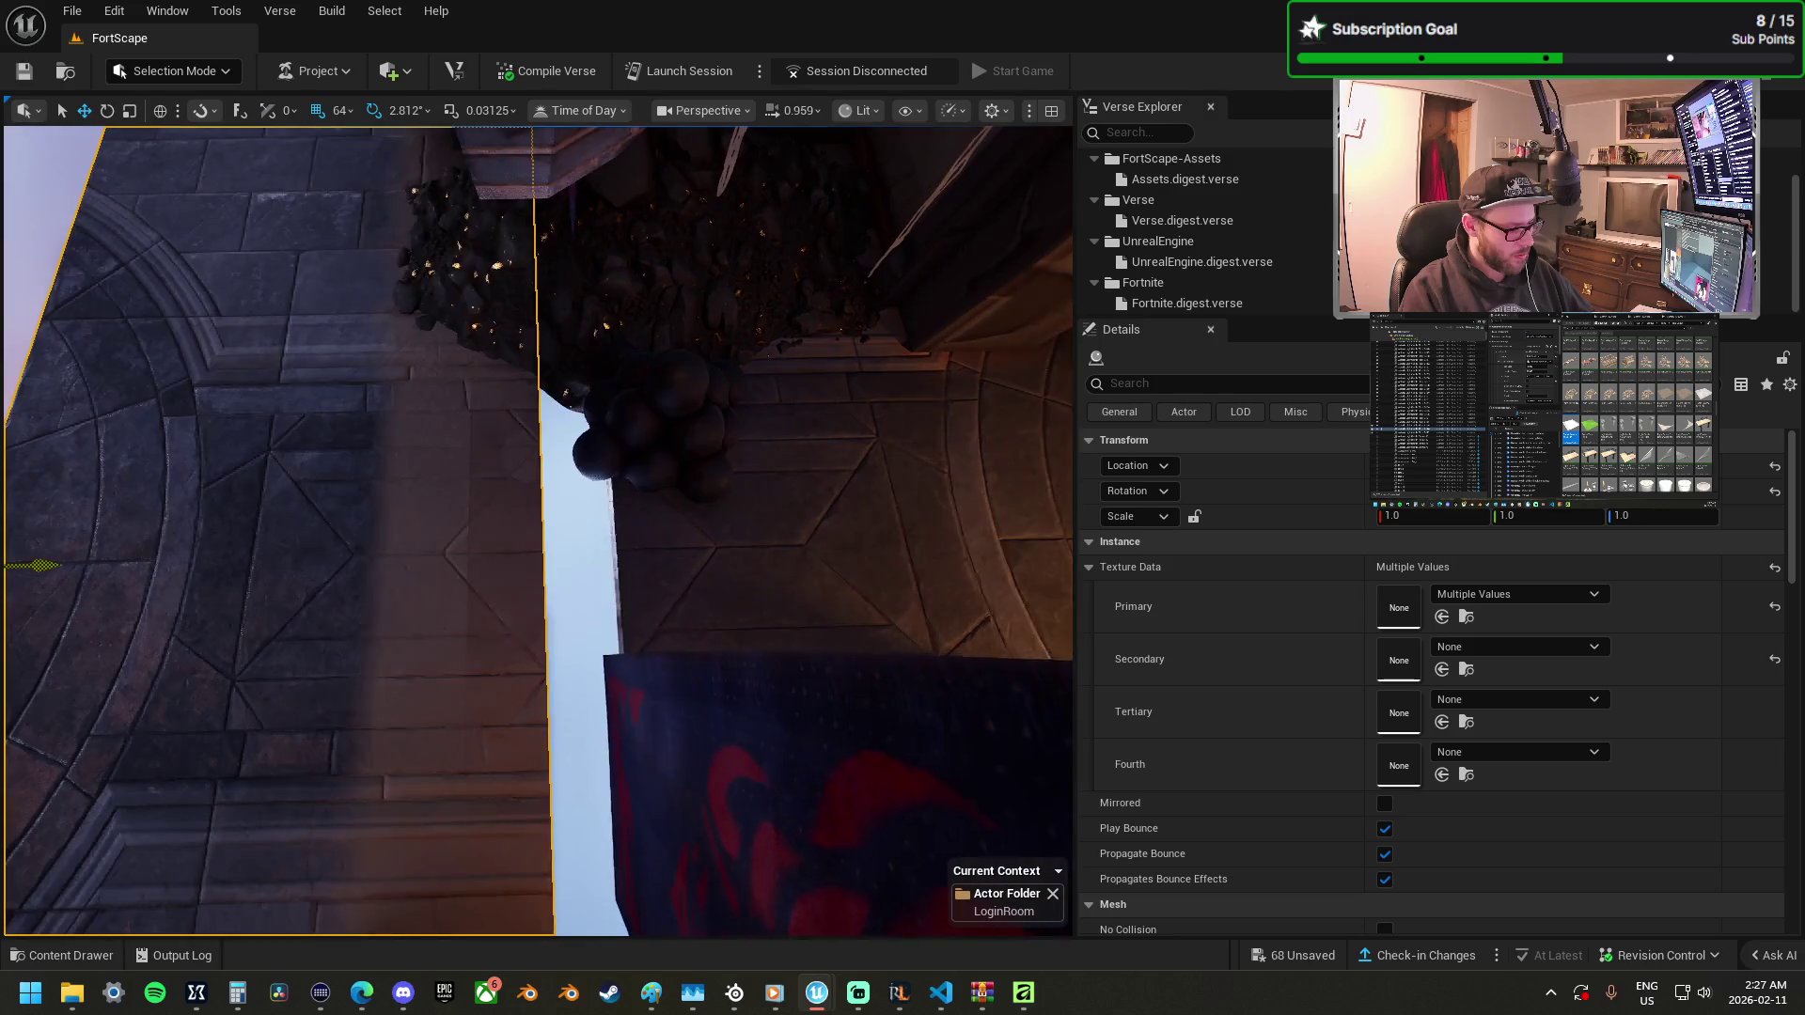
{"action": "mouse_move", "coordinate": [508, 565]}
{"action": "left_mouse_down"}
{"action": "mouse_move", "coordinate": [523, 556]}
{"action": "mouse_move", "coordinate": [404, 451]}
{"action": "mouse_move", "coordinate": [357, 447]}
{"action": "left_mouse_up"}
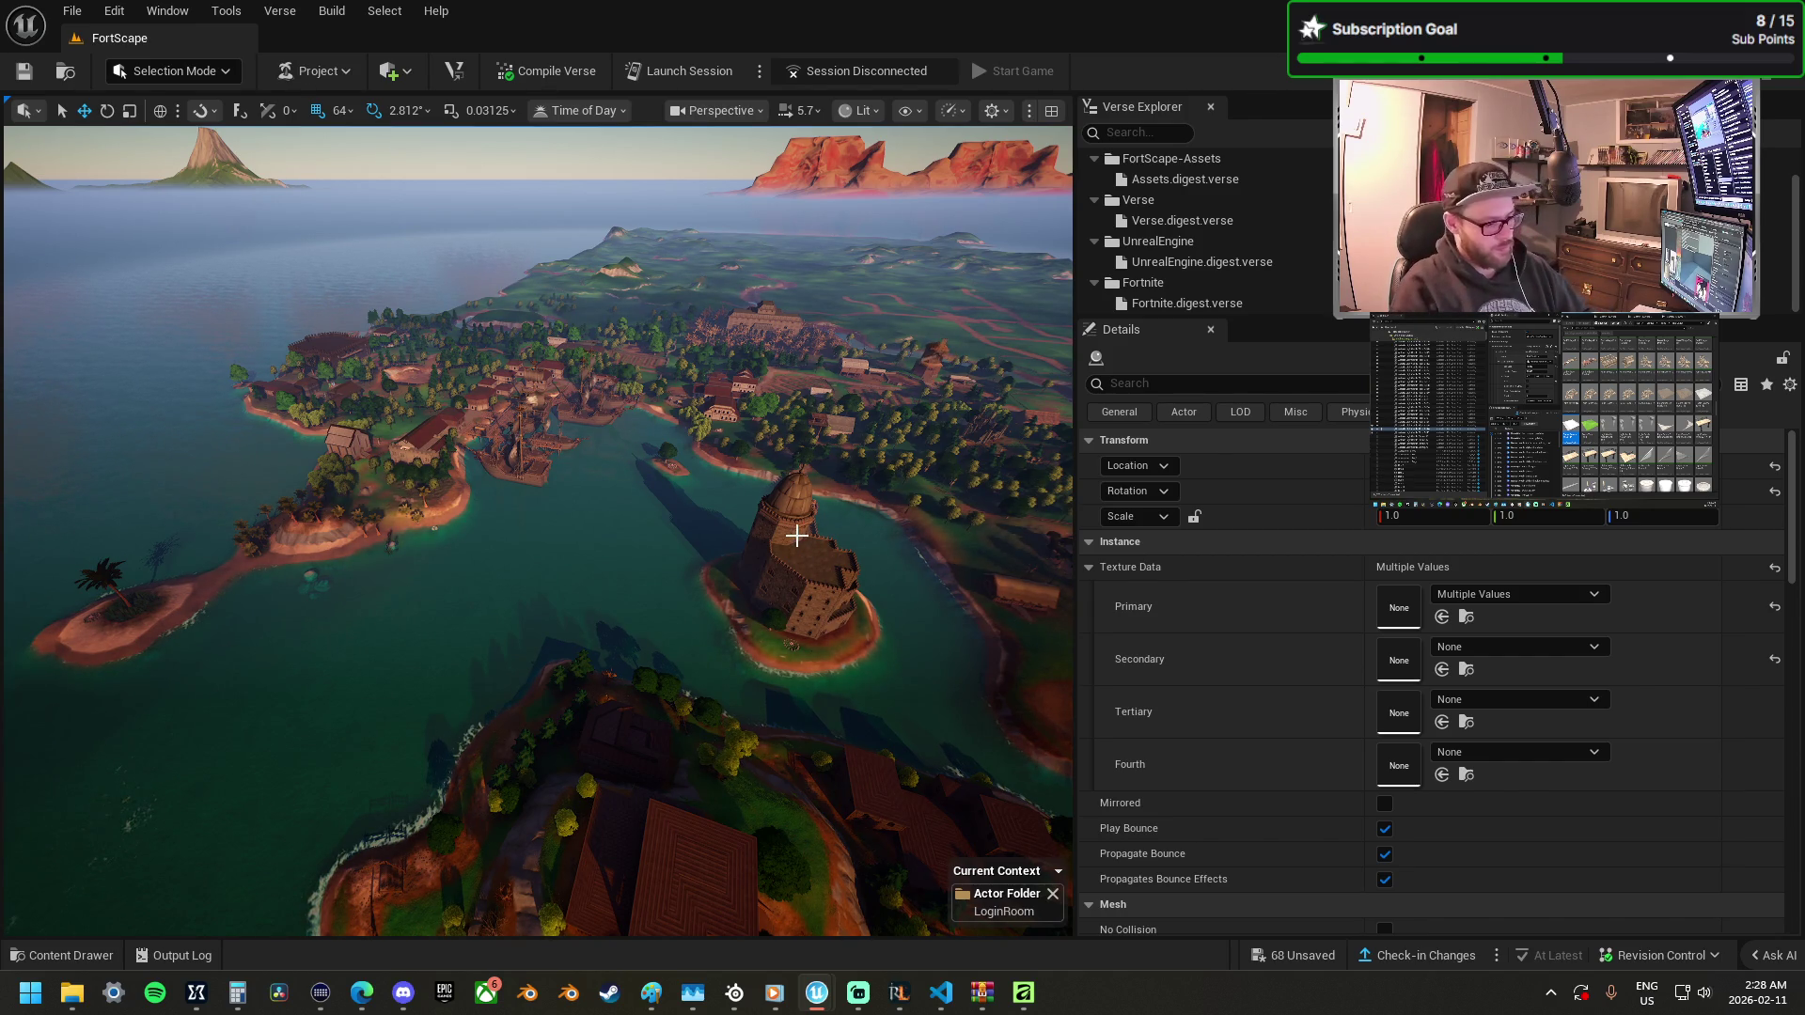
Clear the selection and fly the camera over the island's farms, harbour, and castle town.
{"action": "left_click", "coordinate": [826, 553]}
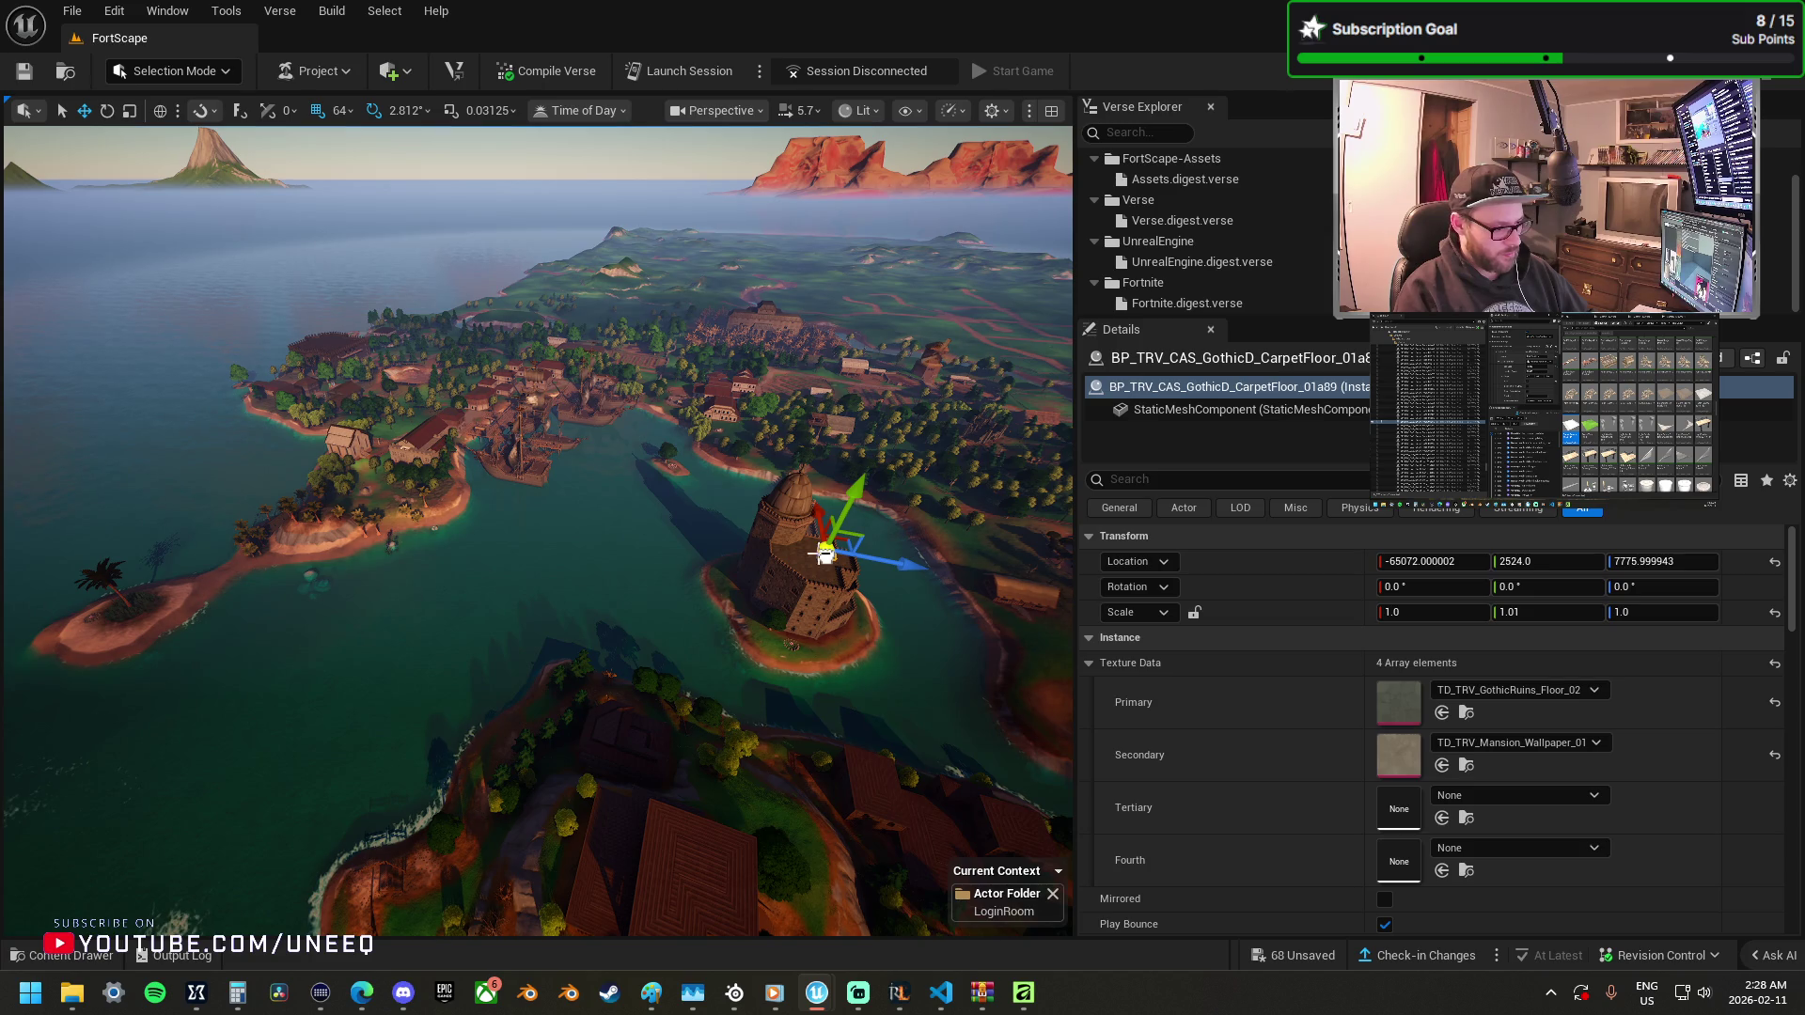
{"action": "right_click", "coordinate": [858, 476]}
{"action": "scroll", "coordinate": [529, 213], "scroll_direction": "down", "scroll_amount": 5}
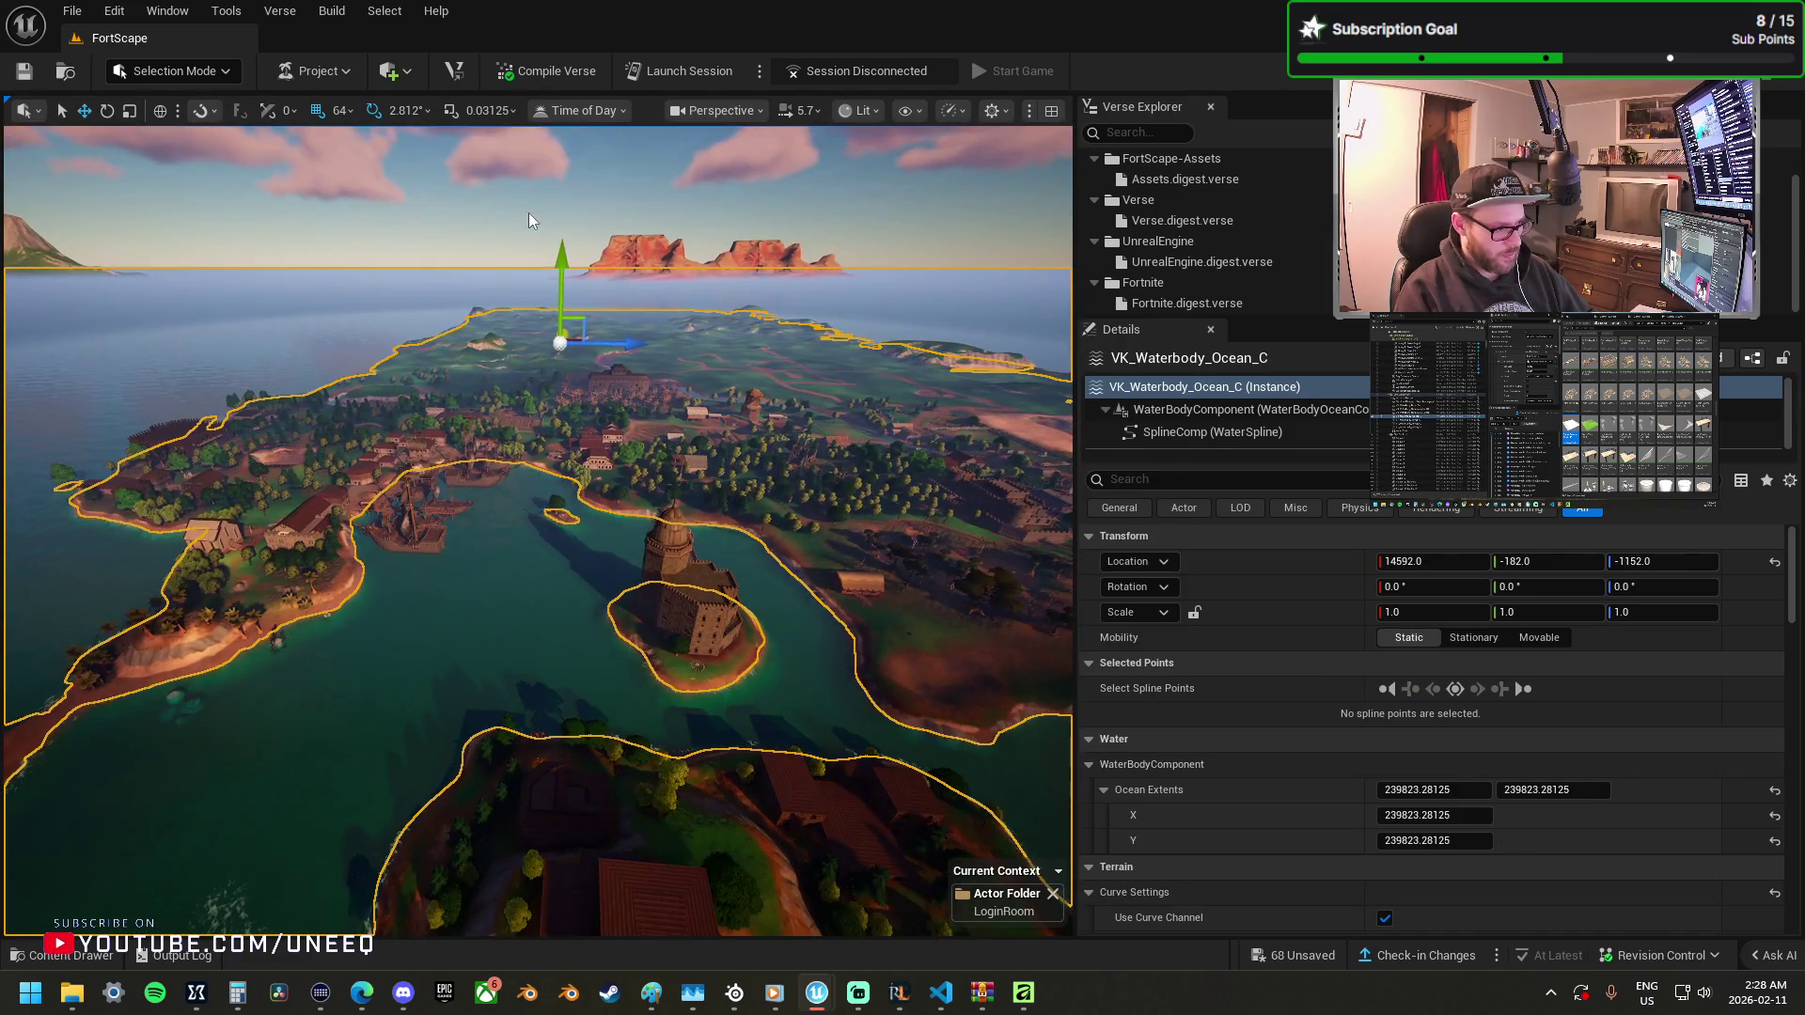
{"action": "left_click", "coordinate": [529, 213]}
{"action": "left_click_drag", "start_coordinate": [528, 213], "coordinate": [620, 179]}
{"action": "left_click_drag", "start_coordinate": [978, 509], "coordinate": [1538, 484]}
{"action": "mouse_move", "coordinate": [1235, 510]}
{"action": "left_mouse_down"}
{"action": "mouse_move", "coordinate": [1105, 510]}
{"action": "mouse_move", "coordinate": [1076, 555]}
{"action": "mouse_move", "coordinate": [1015, 554]}
{"action": "mouse_move", "coordinate": [1016, 470]}
{"action": "mouse_move", "coordinate": [987, 461]}
{"action": "mouse_move", "coordinate": [987, 432]}
{"action": "mouse_move", "coordinate": [1043, 433]}
{"action": "left_mouse_up"}
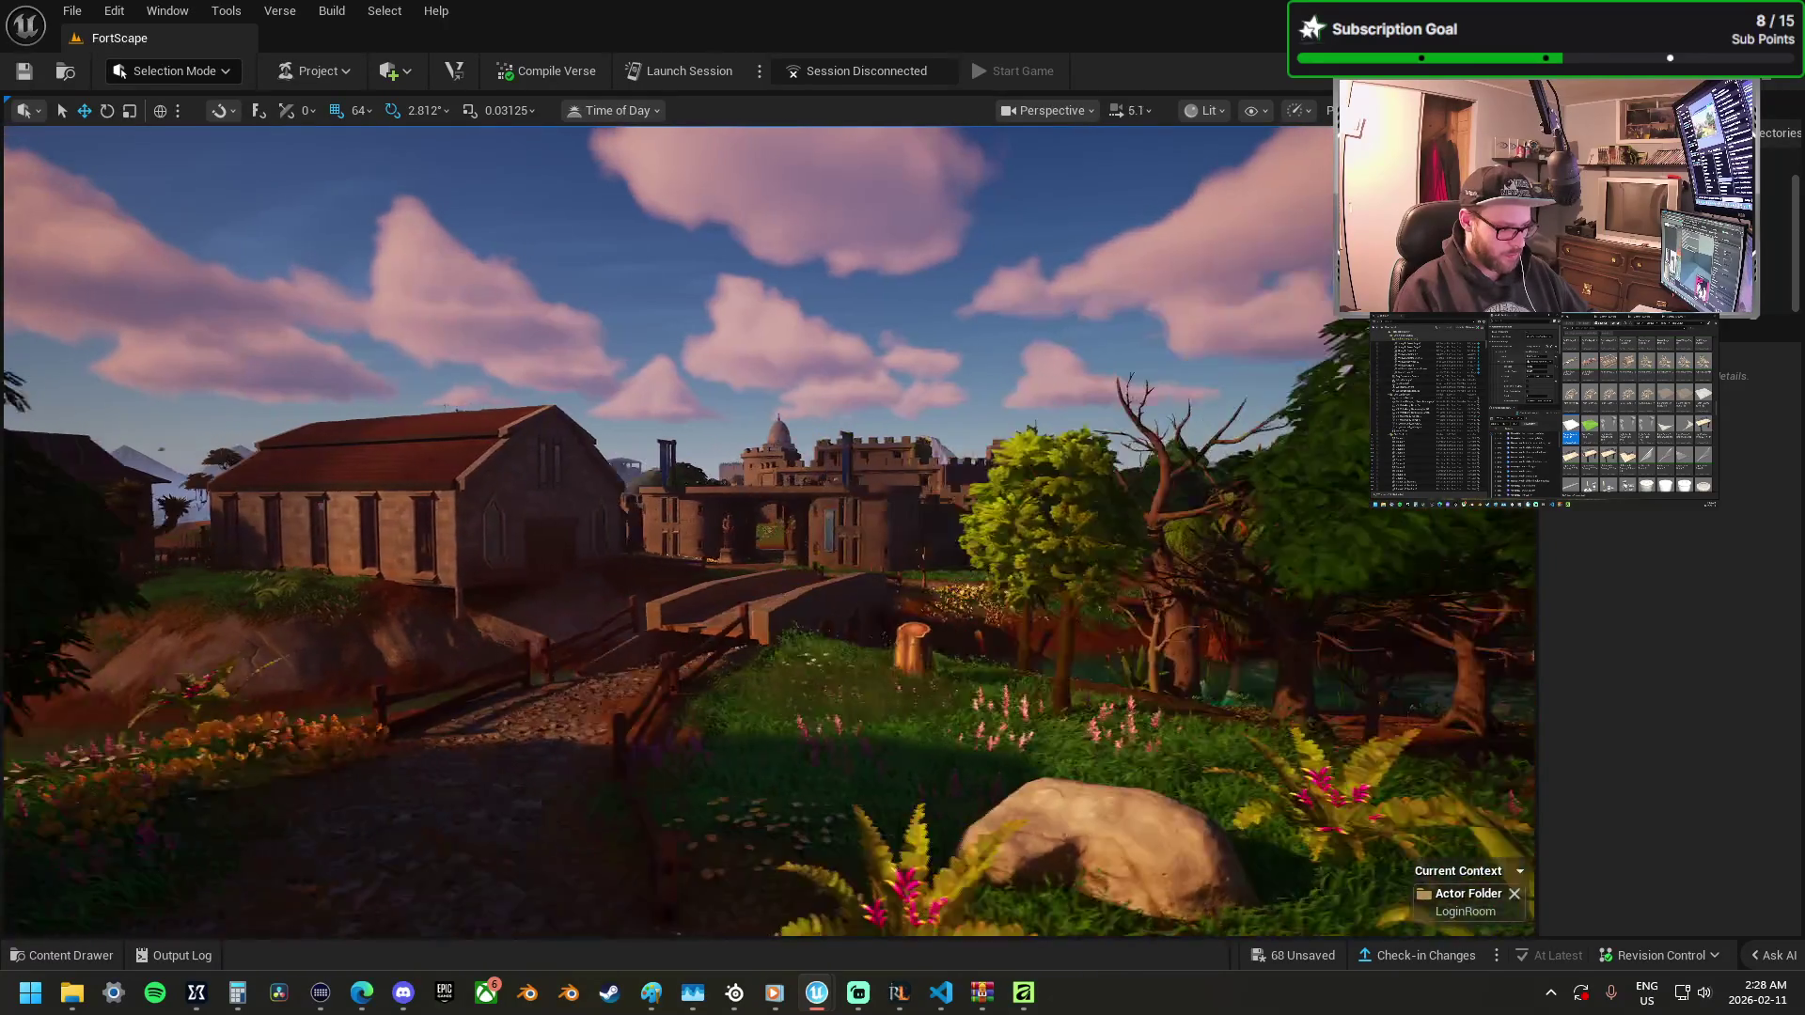
Fly back into the login room building and select the ceiling slab above the cobwebbed room.
{"action": "scroll", "coordinate": [769, 532], "scroll_direction": "down", "scroll_amount": 3}
{"action": "scroll", "coordinate": [769, 531], "scroll_direction": "down", "scroll_amount": 1}
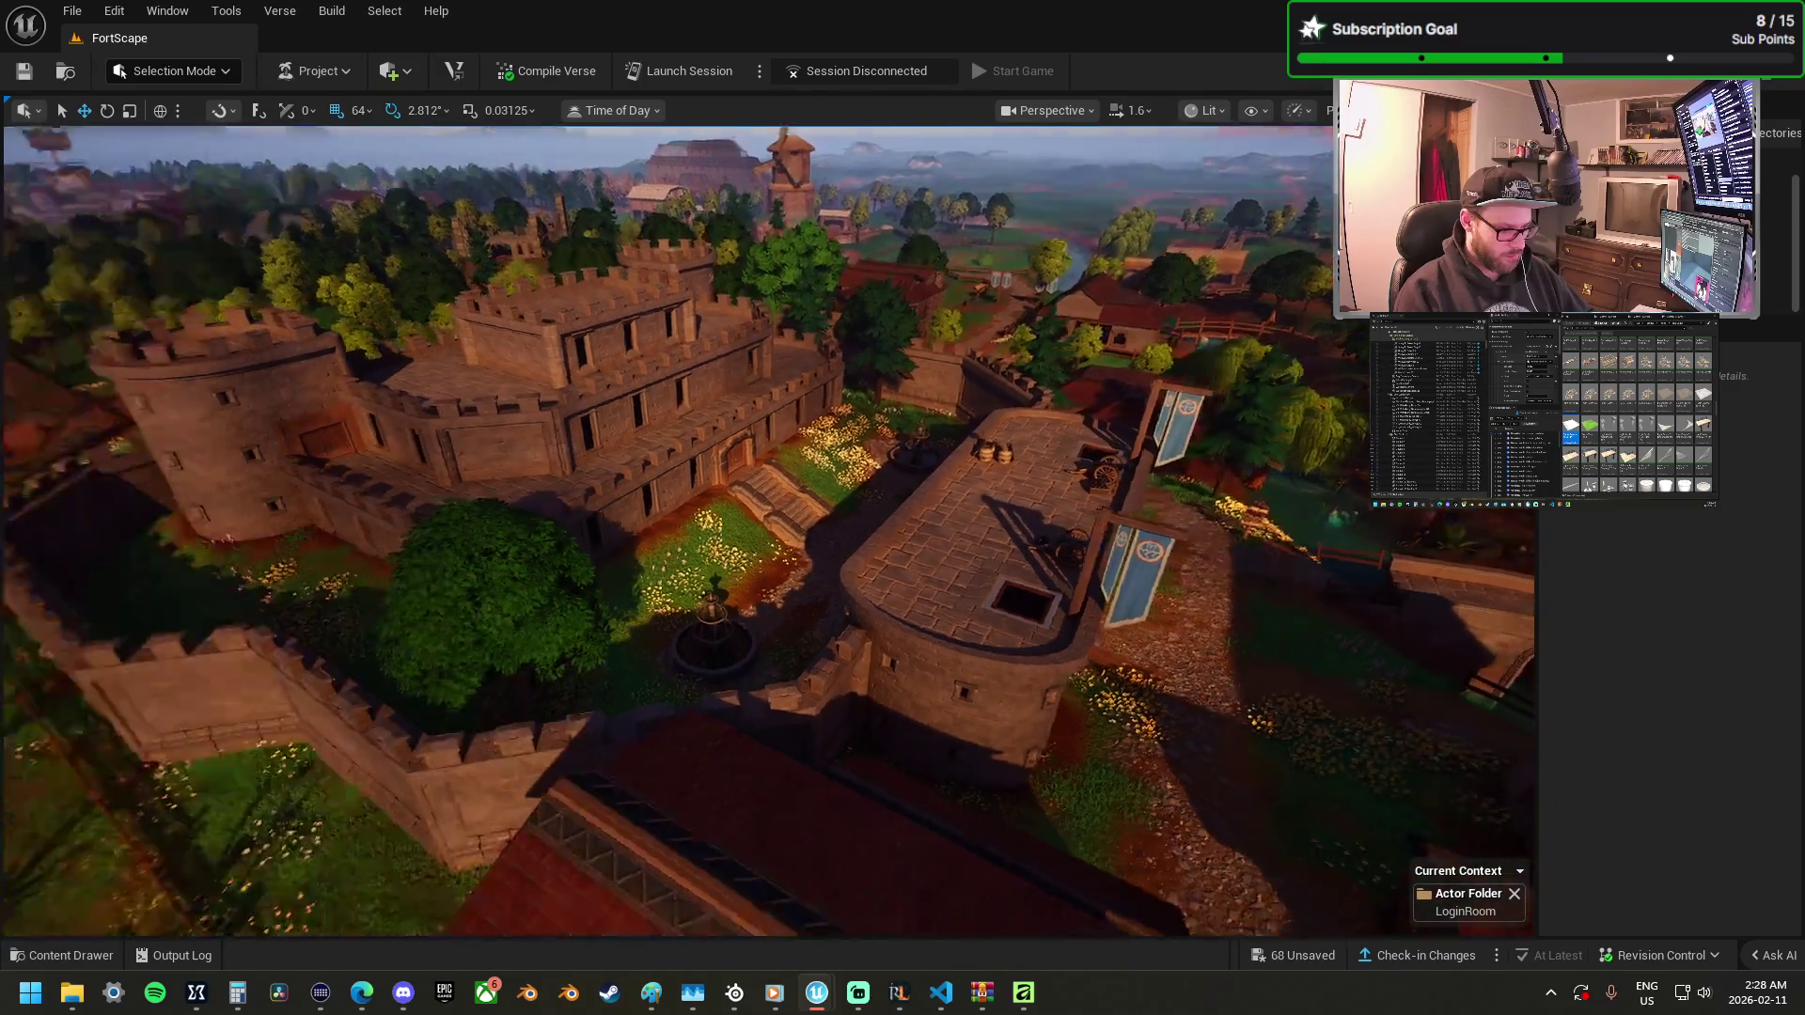
{"action": "scroll", "coordinate": [769, 531], "scroll_direction": "up", "scroll_amount": 1}
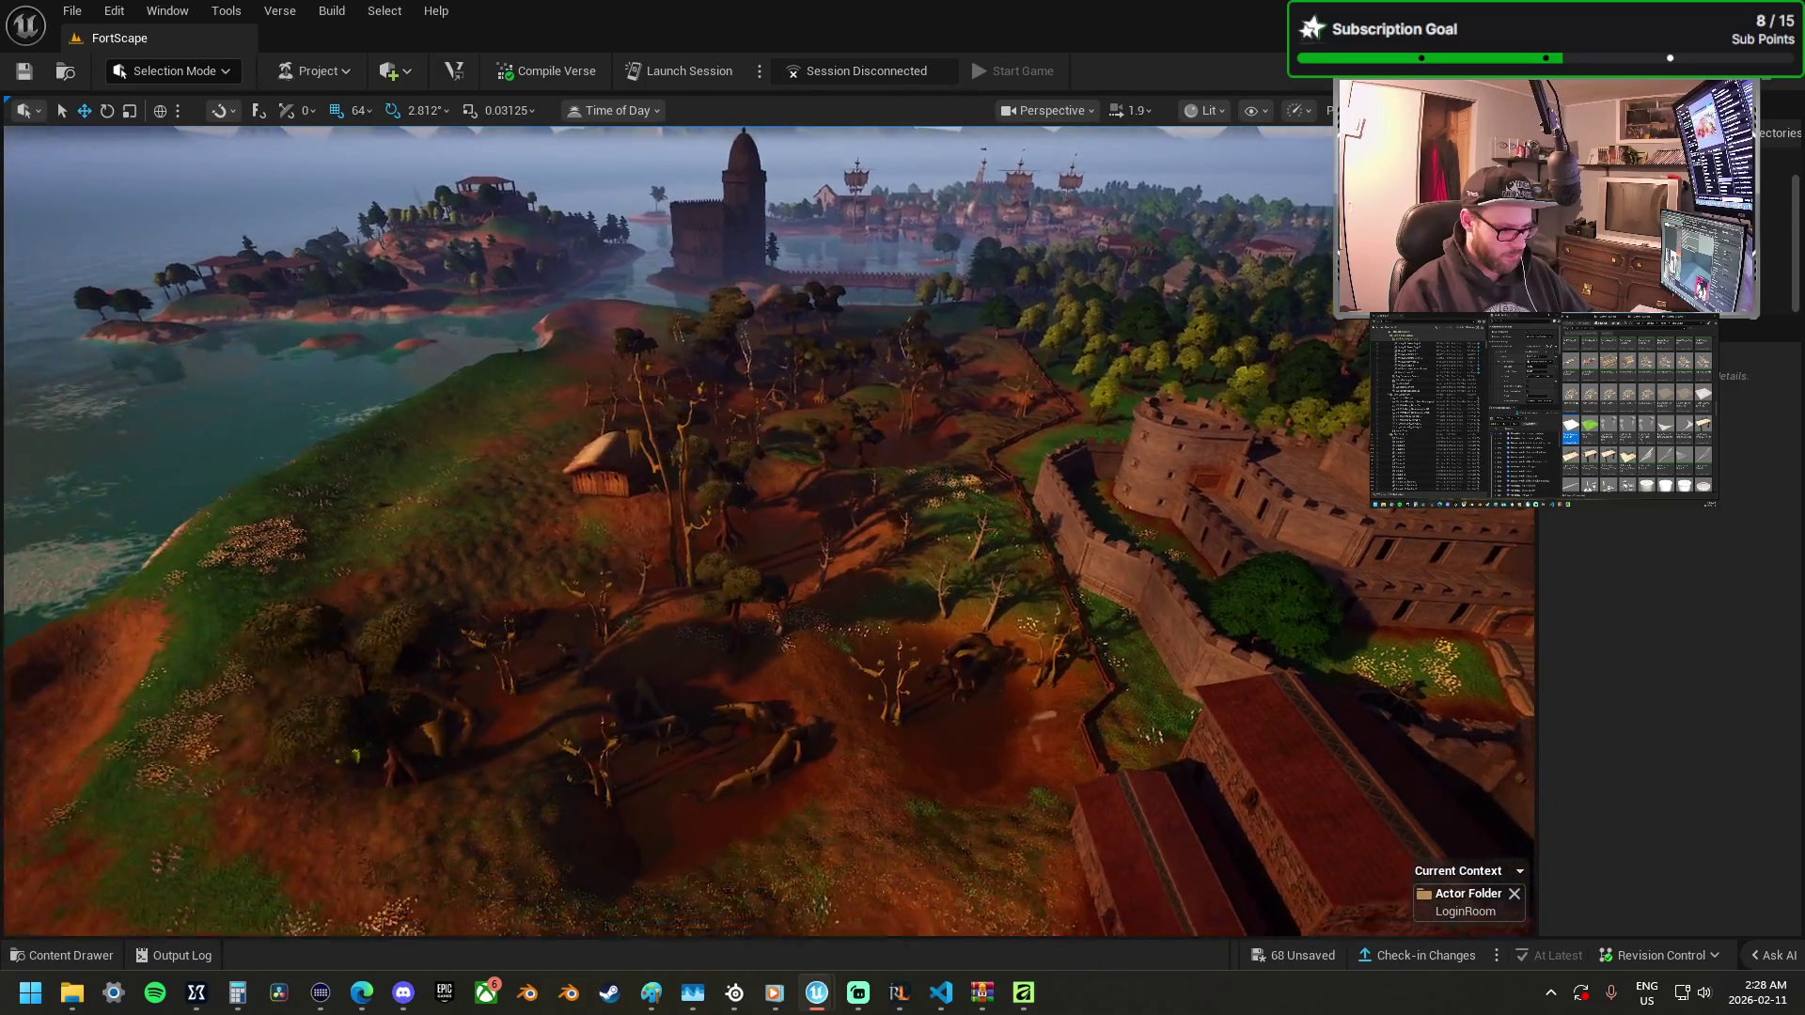
{"action": "scroll", "coordinate": [769, 532], "scroll_direction": "up", "scroll_amount": 1}
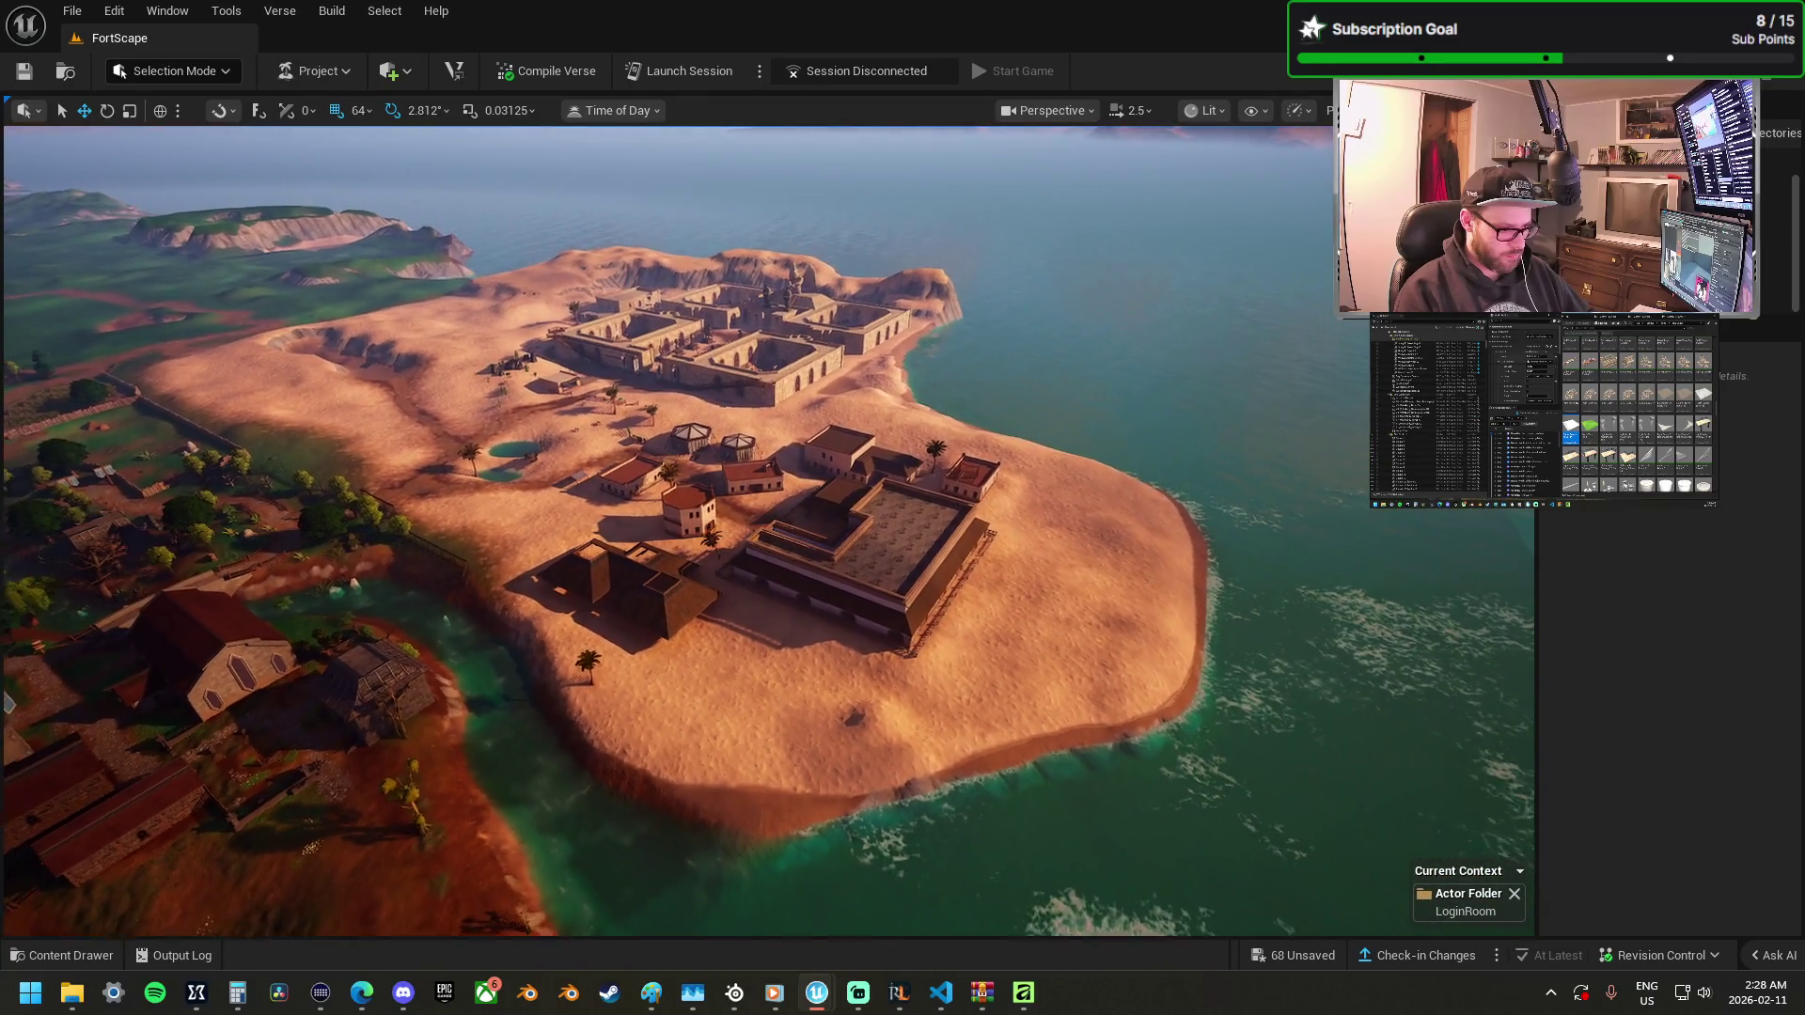
{"action": "scroll", "coordinate": [769, 531], "scroll_direction": "up", "scroll_amount": 2}
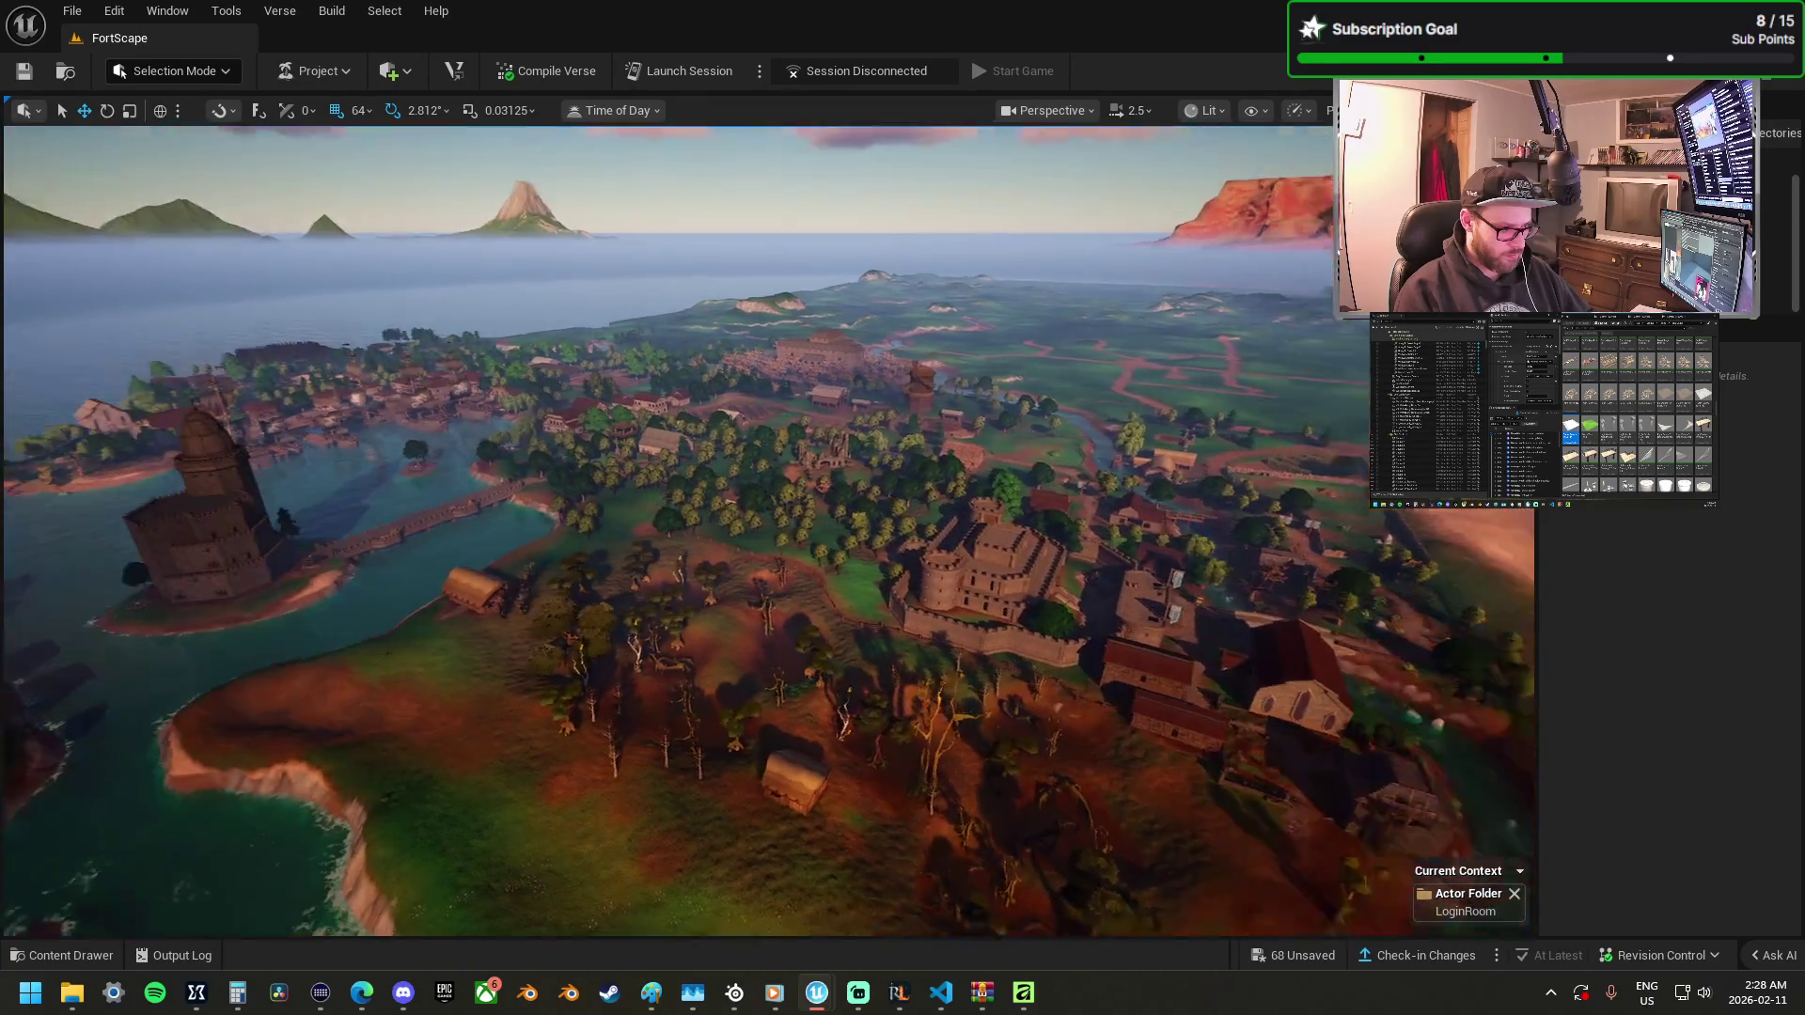
{"action": "scroll", "coordinate": [769, 531], "scroll_direction": "up", "scroll_amount": 3}
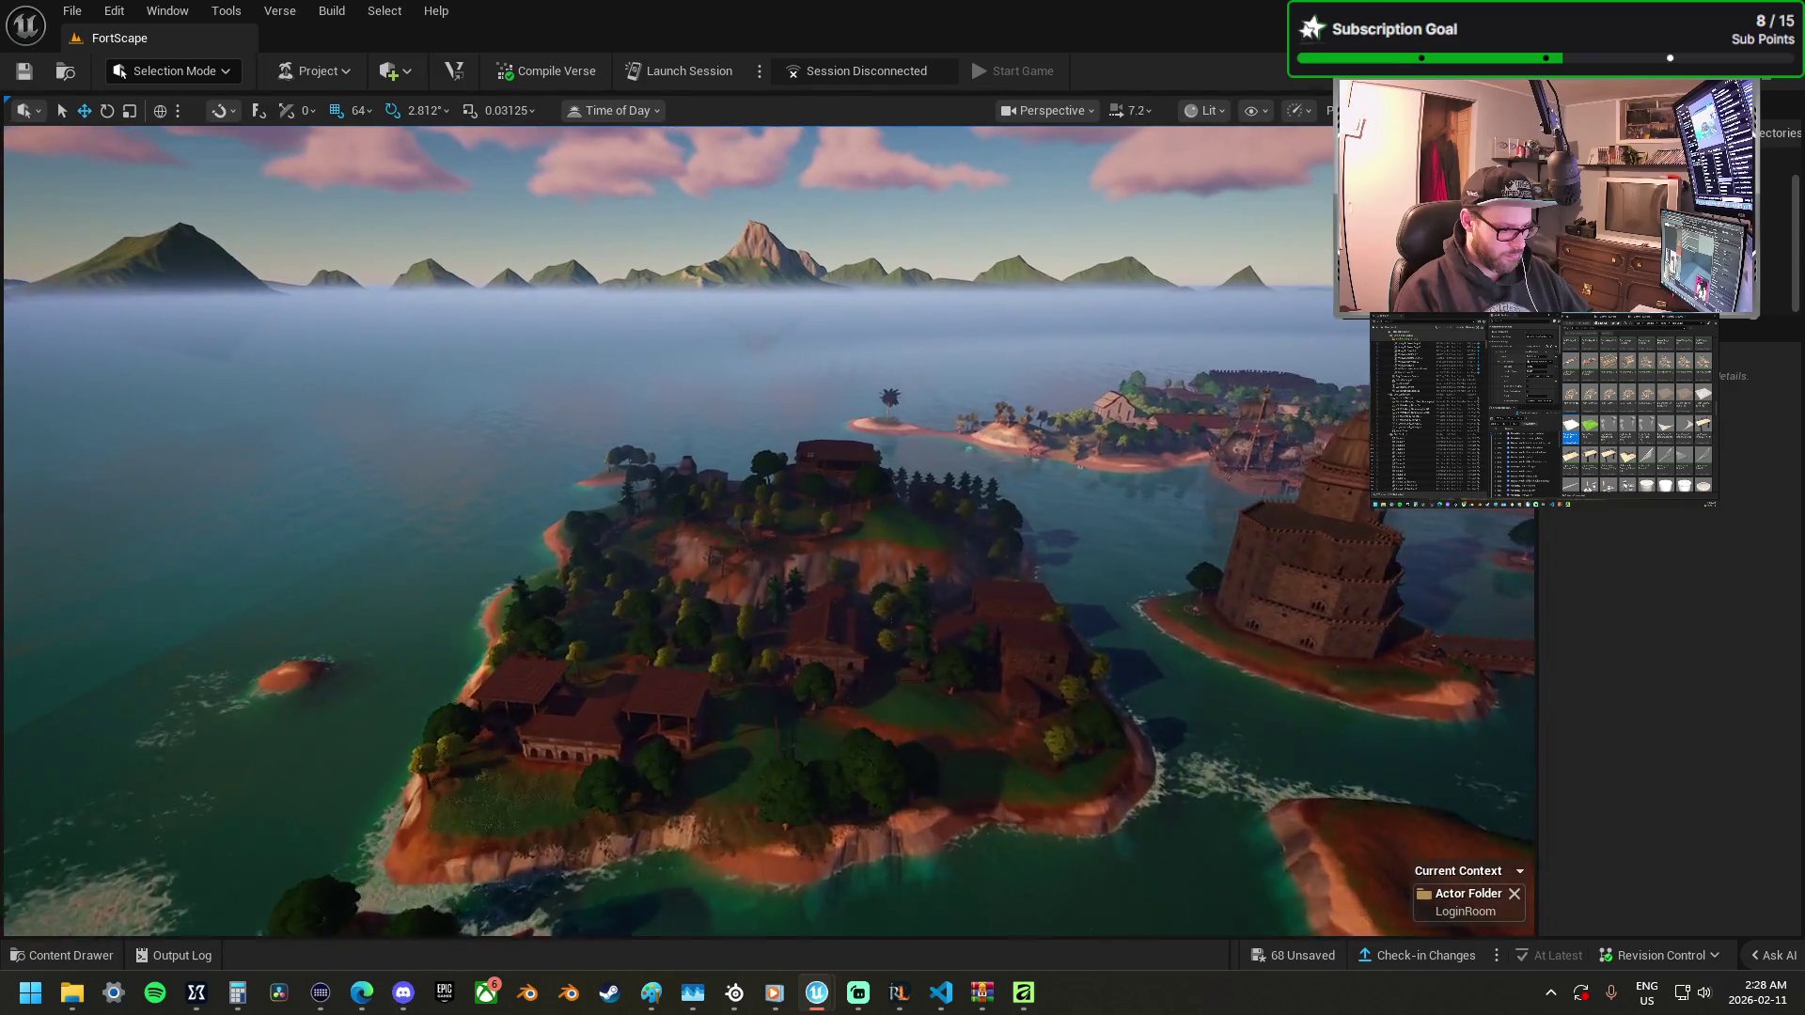
{"action": "scroll", "coordinate": [769, 532], "scroll_direction": "down", "scroll_amount": 5}
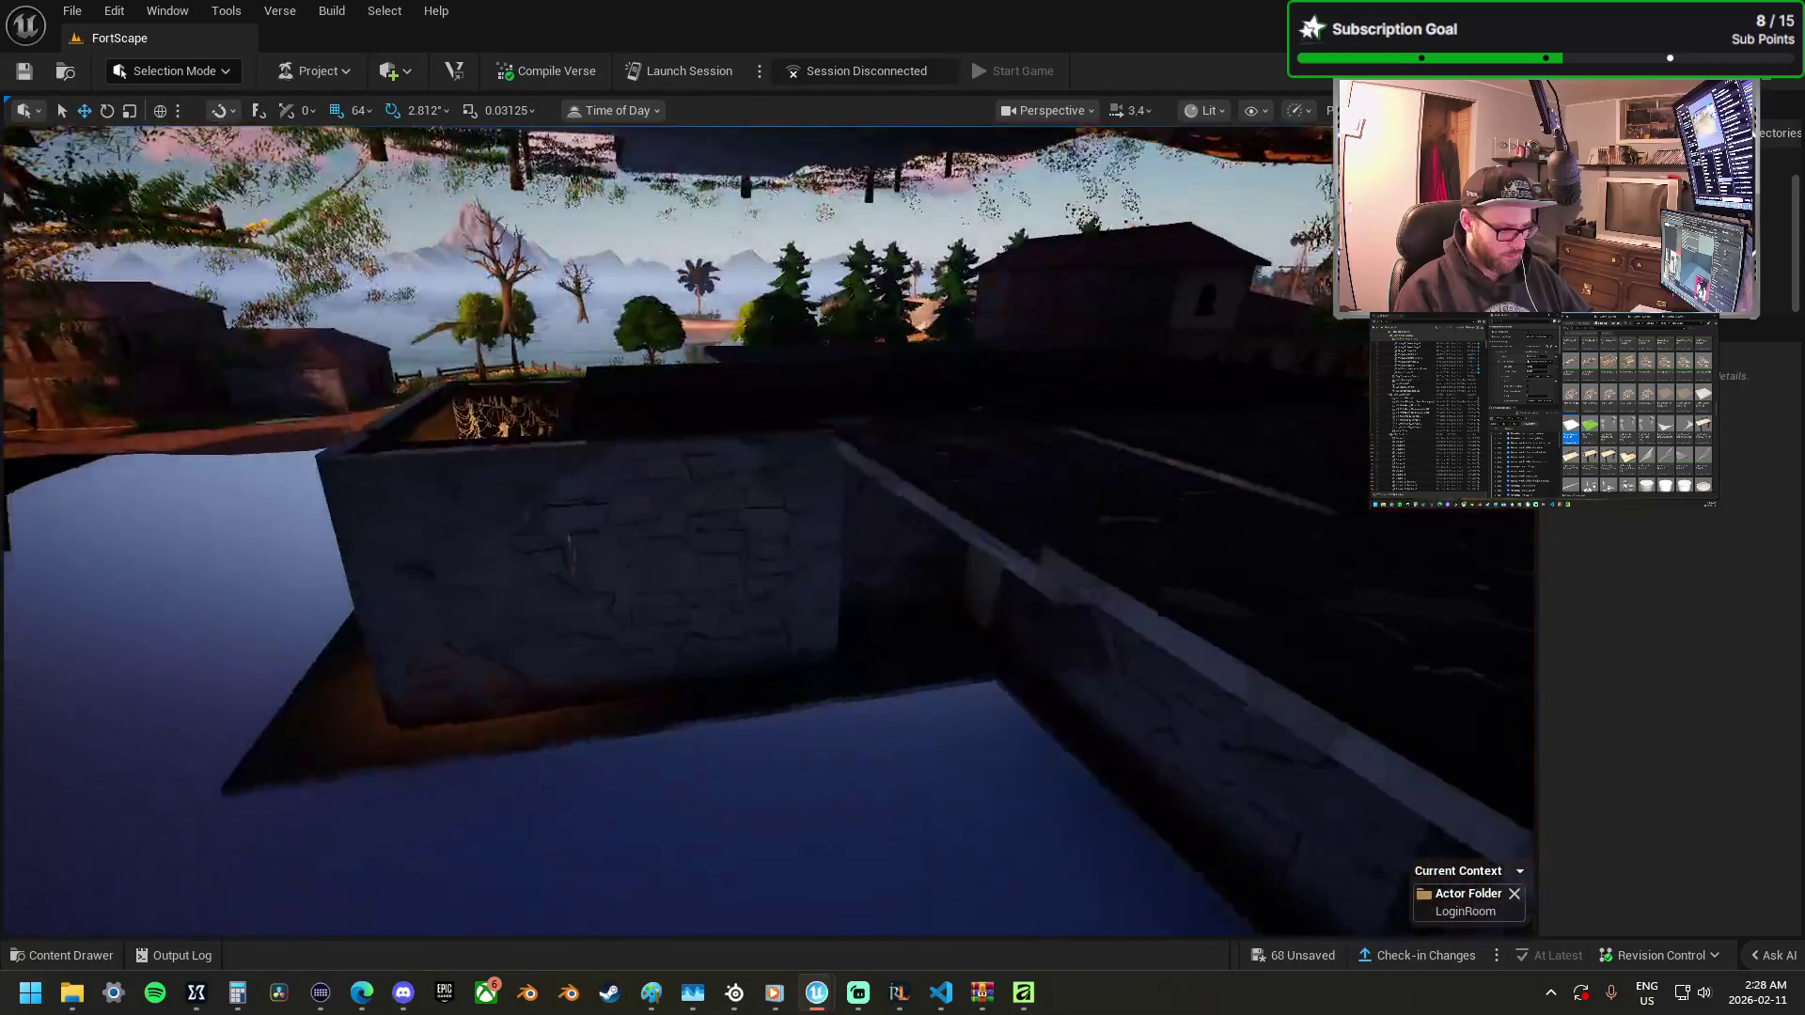
{"action": "key", "text": "w"}
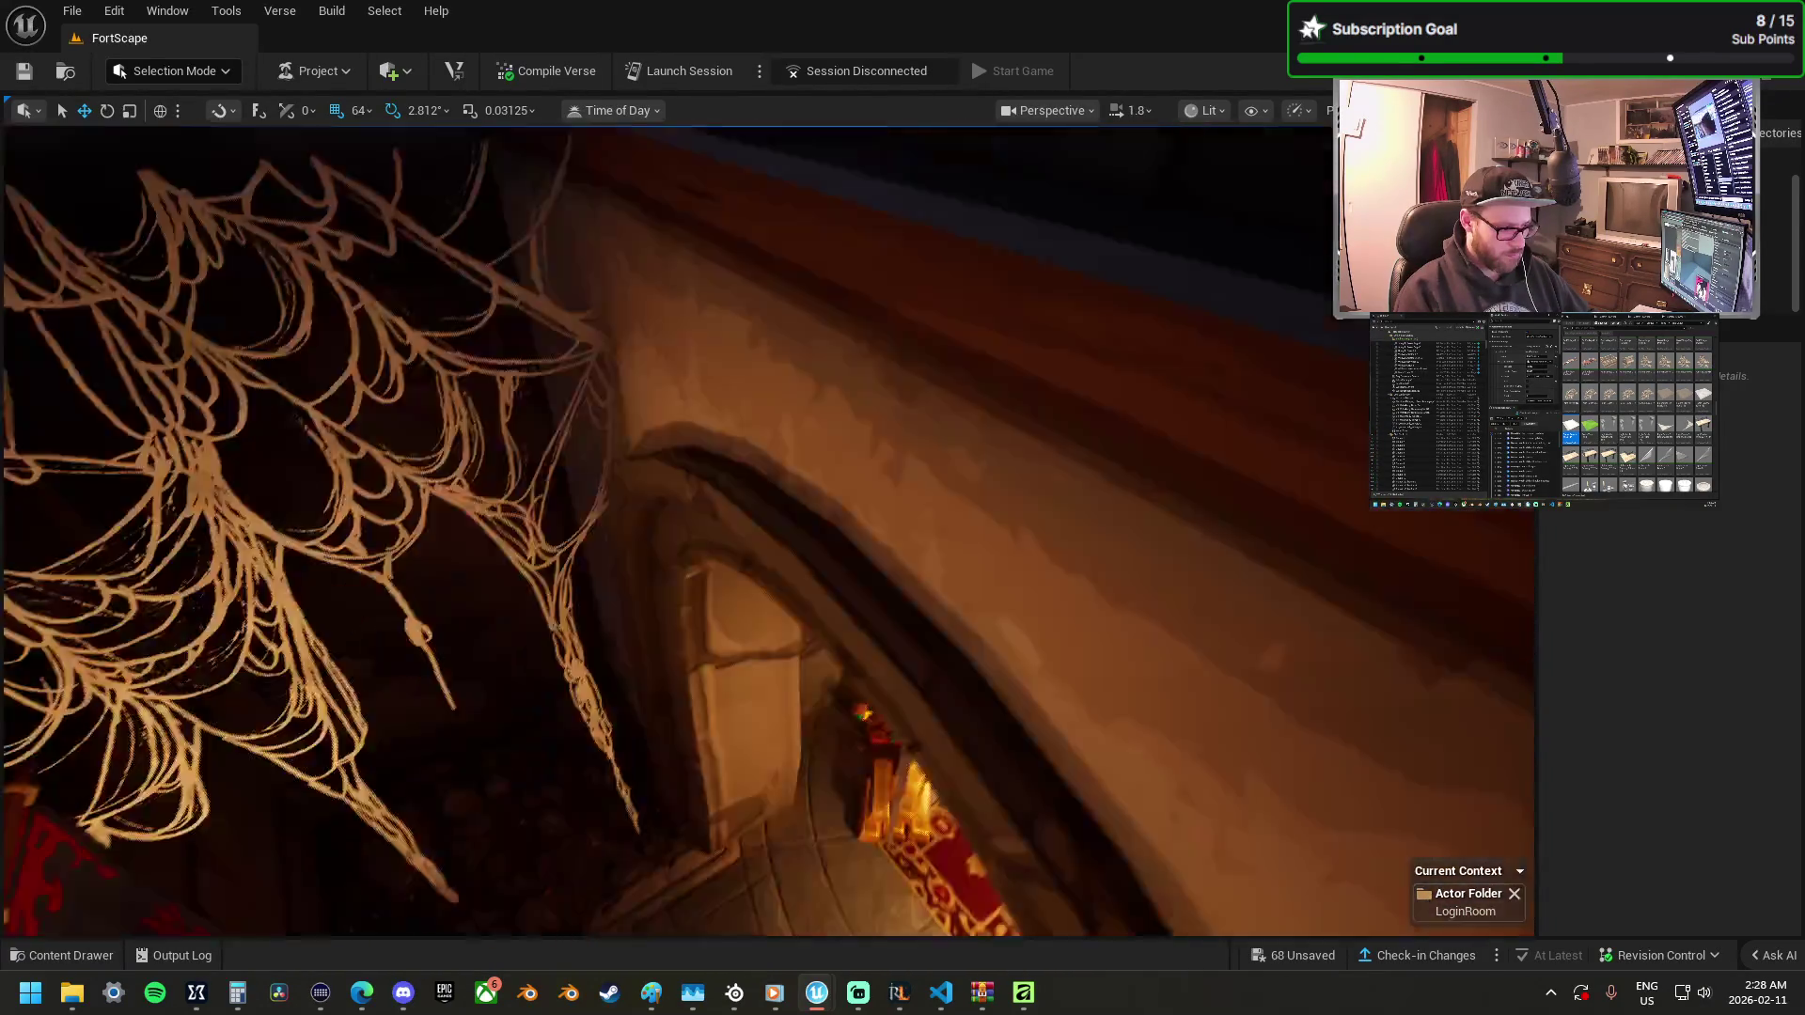
{"action": "key", "text": "s"}
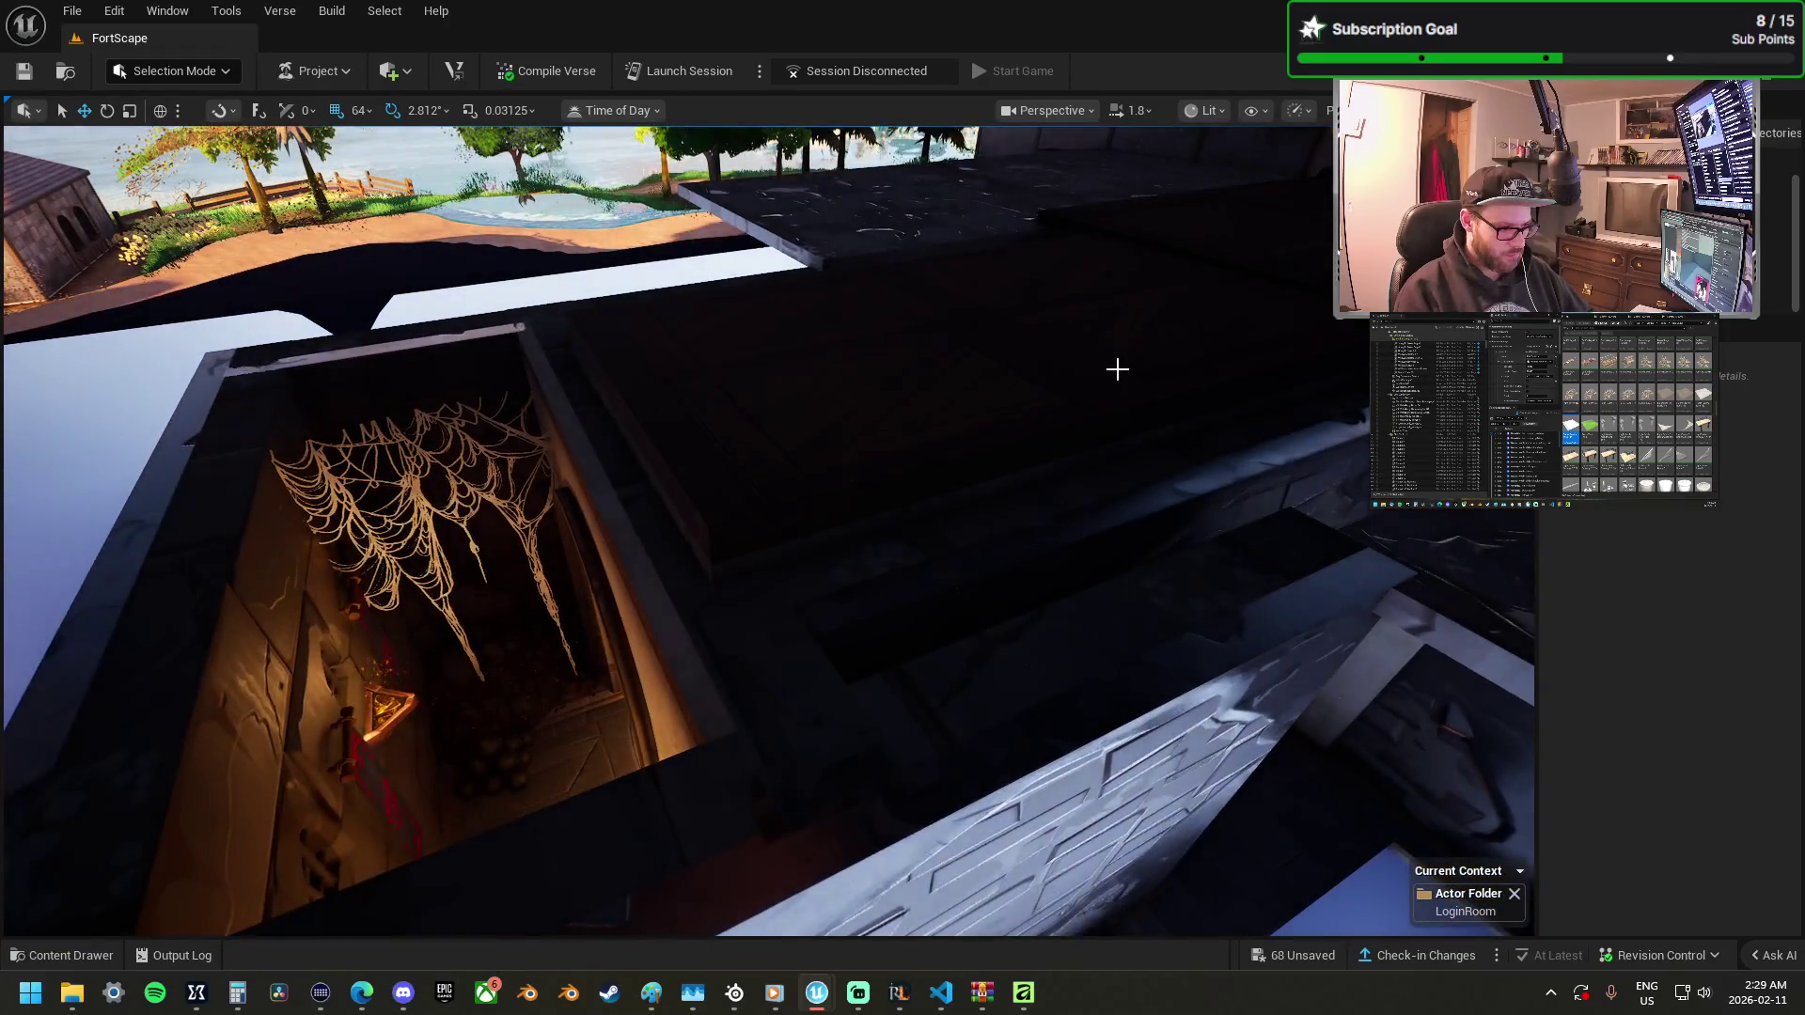
{"action": "left_click", "coordinate": [1000, 358]}
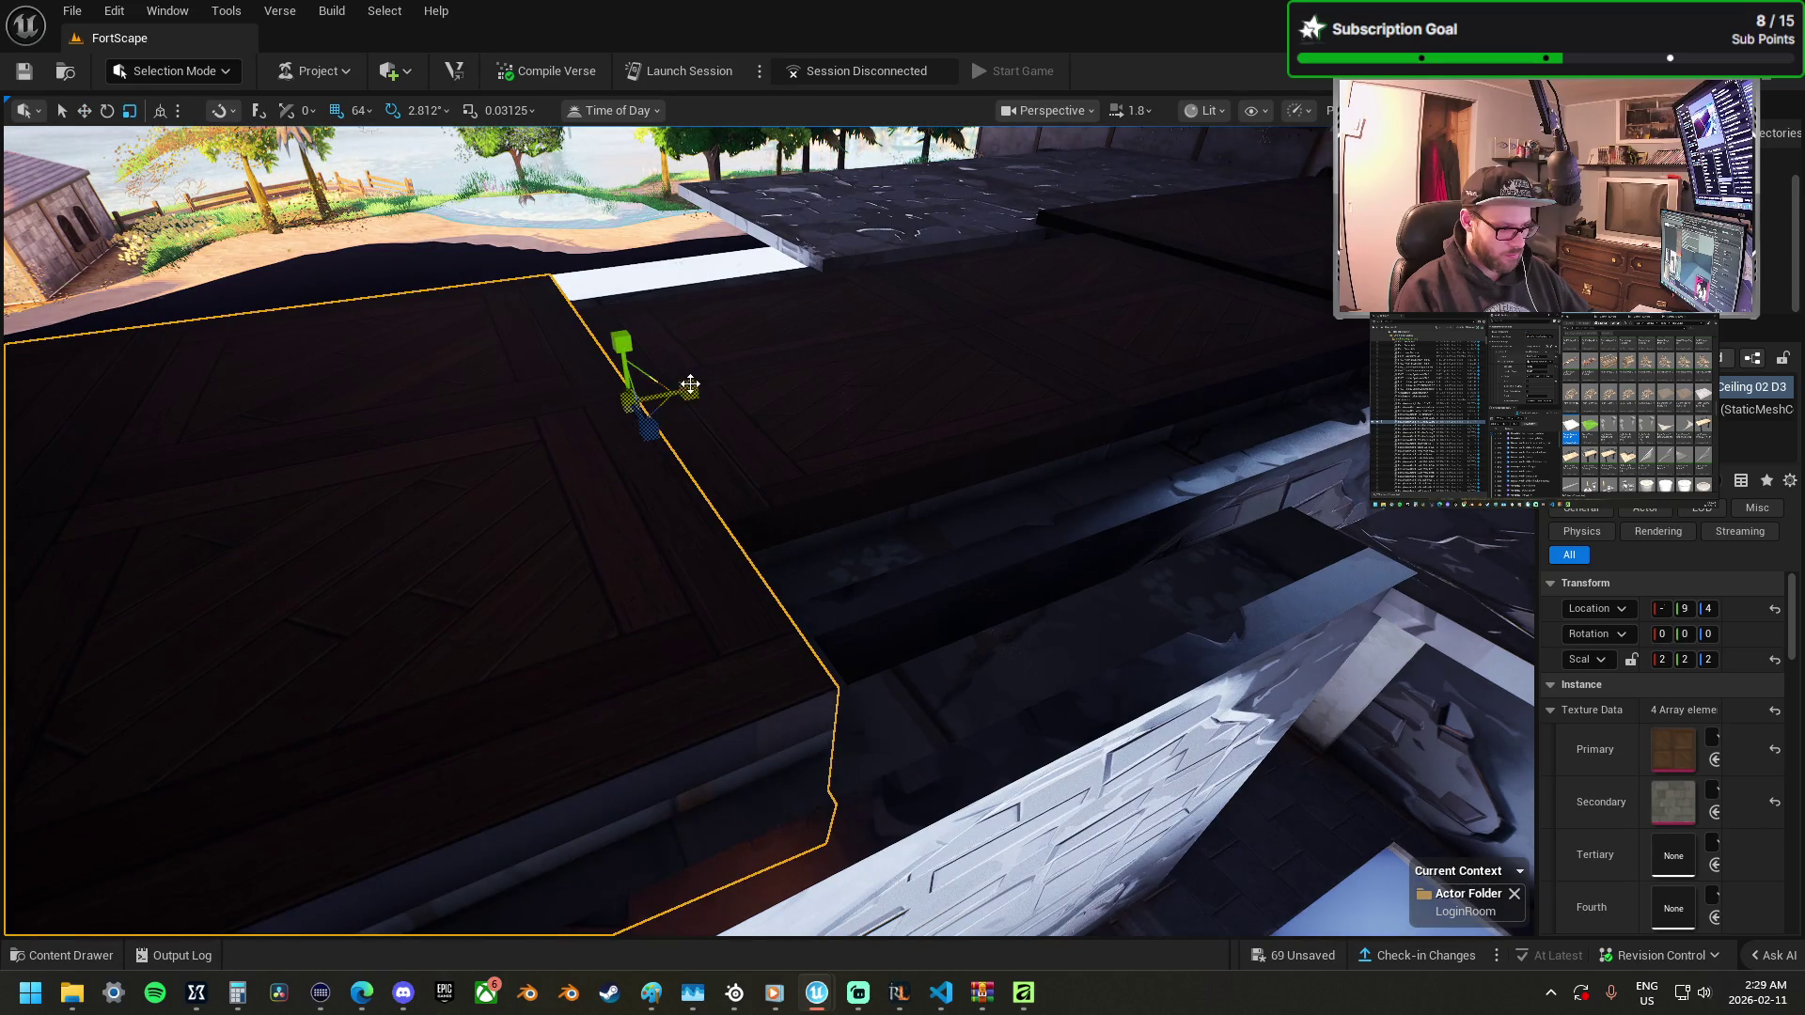
Pull the view back toward the FortScape archway and deselect the picked floor tile.
{"action": "key", "text": "s"}
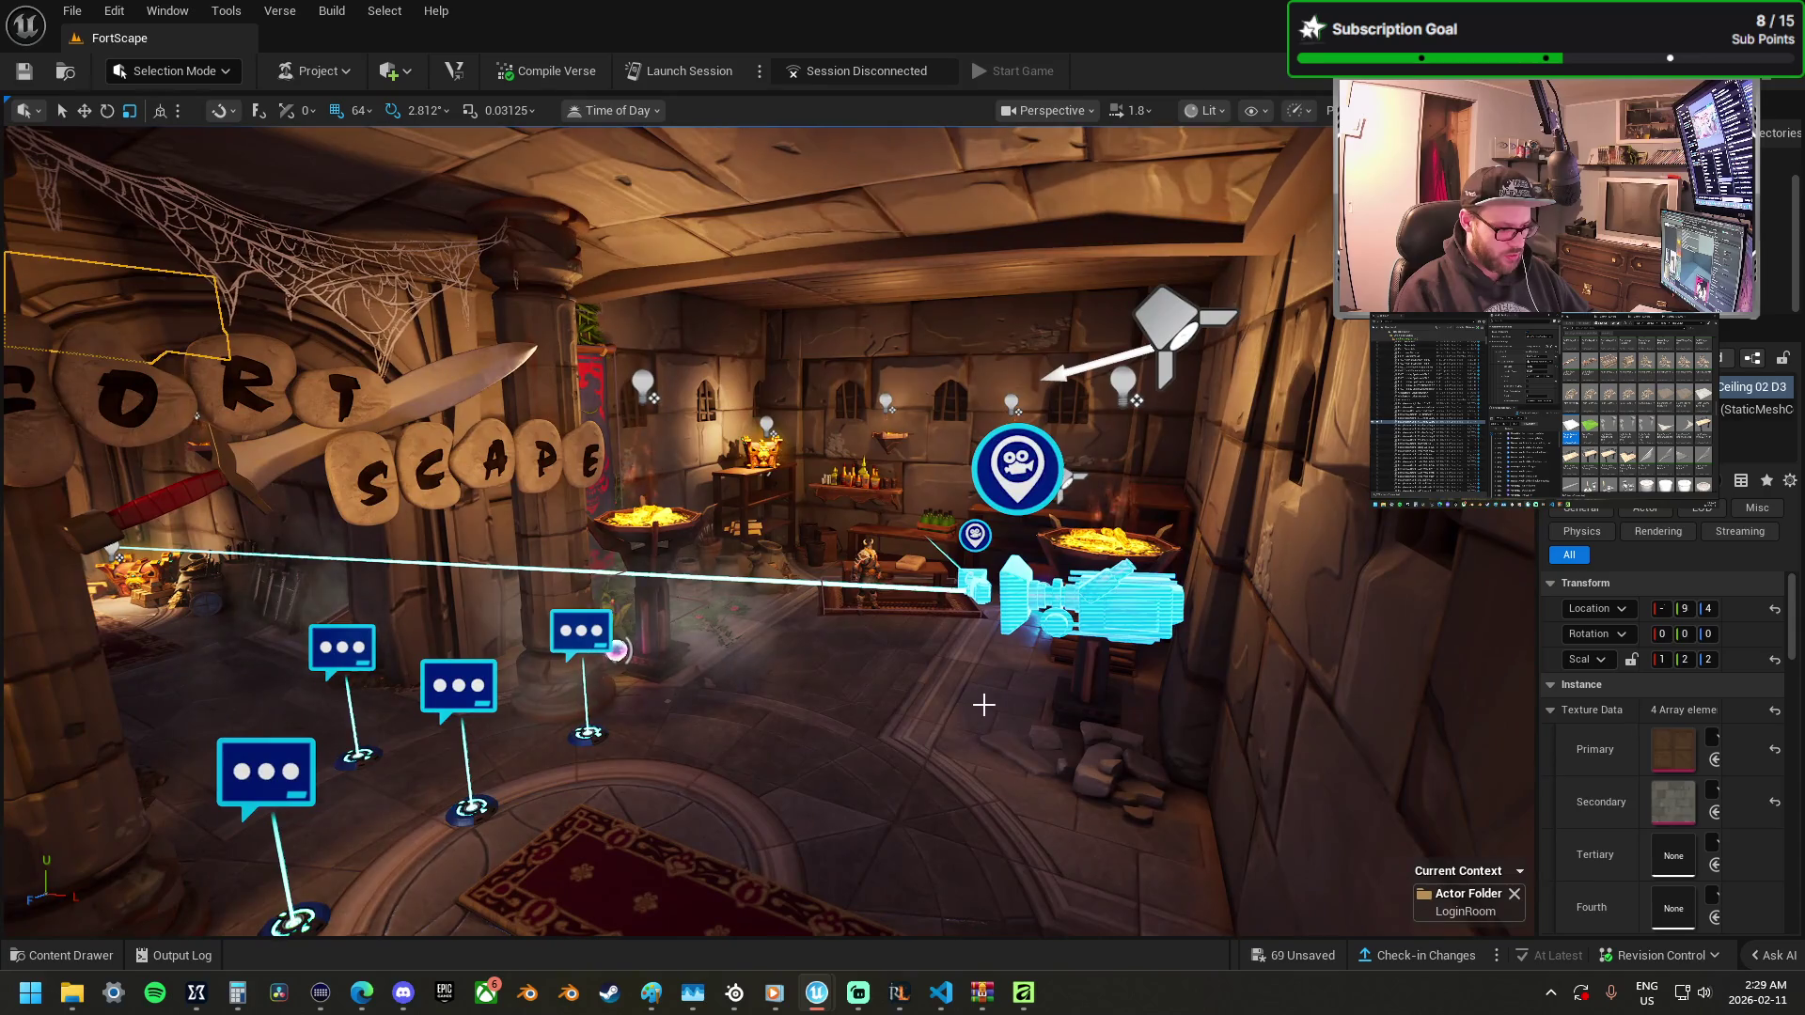
{"action": "left_click", "coordinate": [1027, 704]}
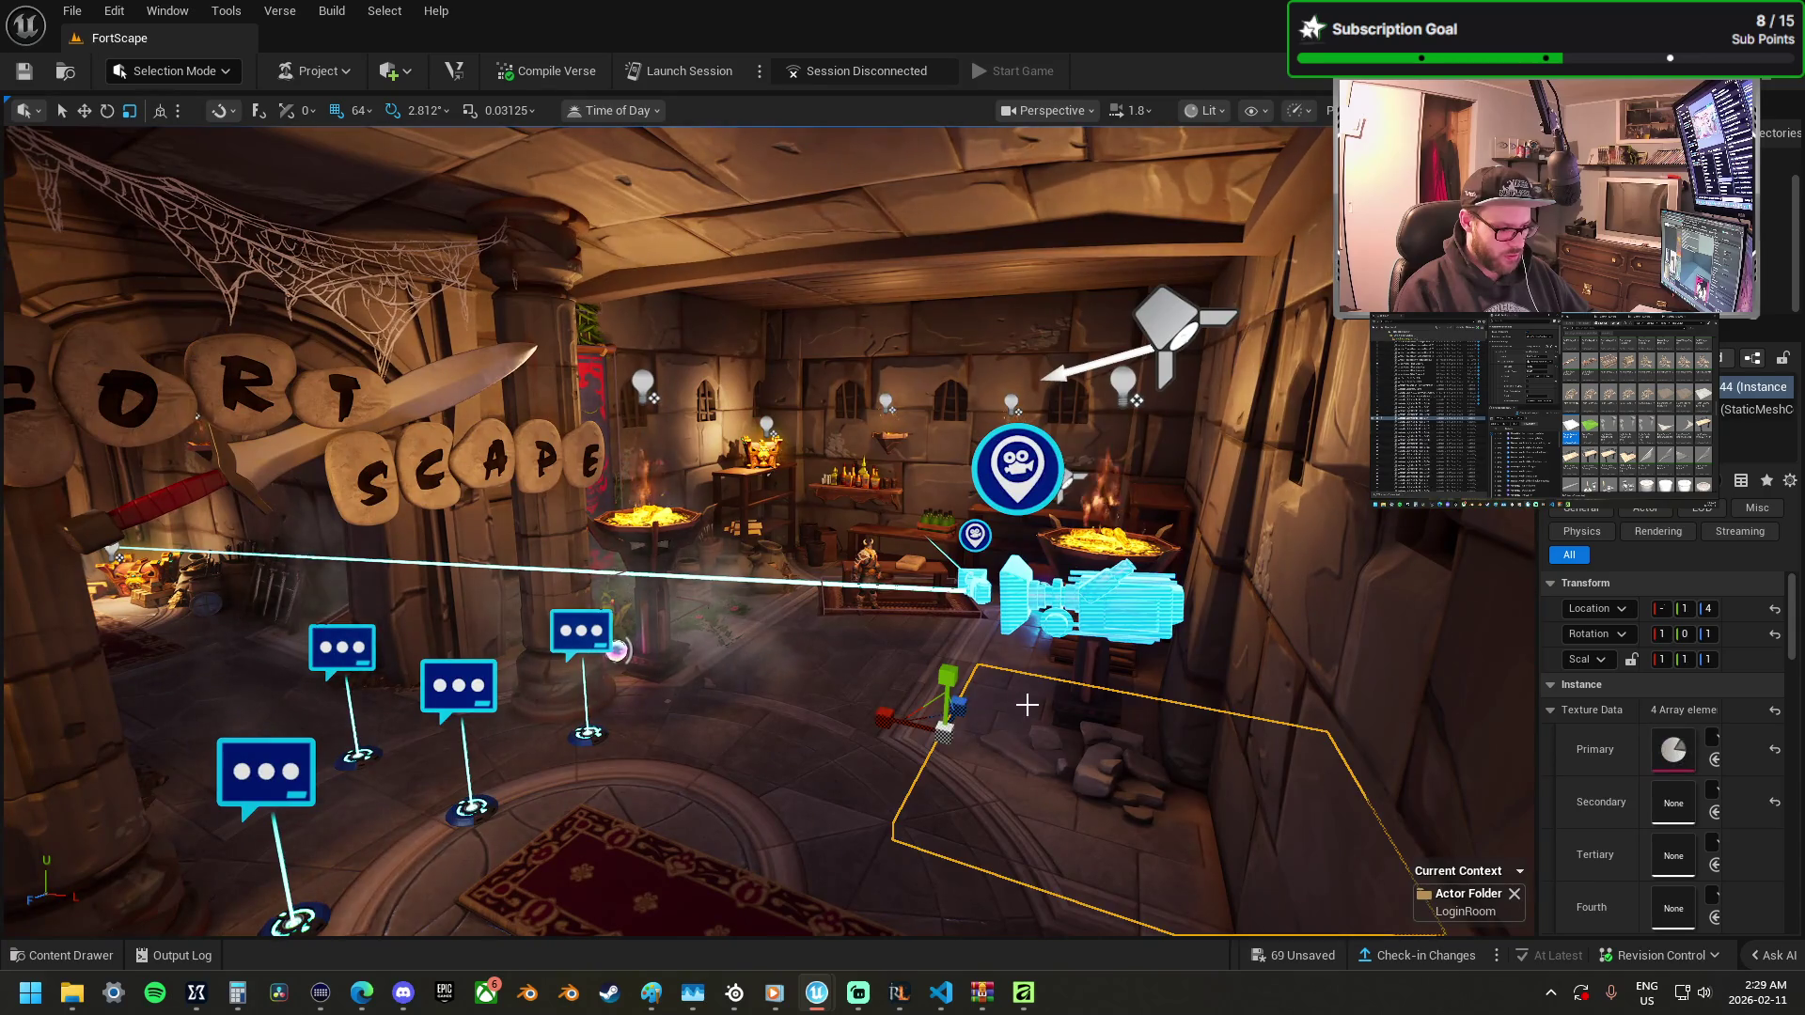
{"action": "key", "text": "Escape"}
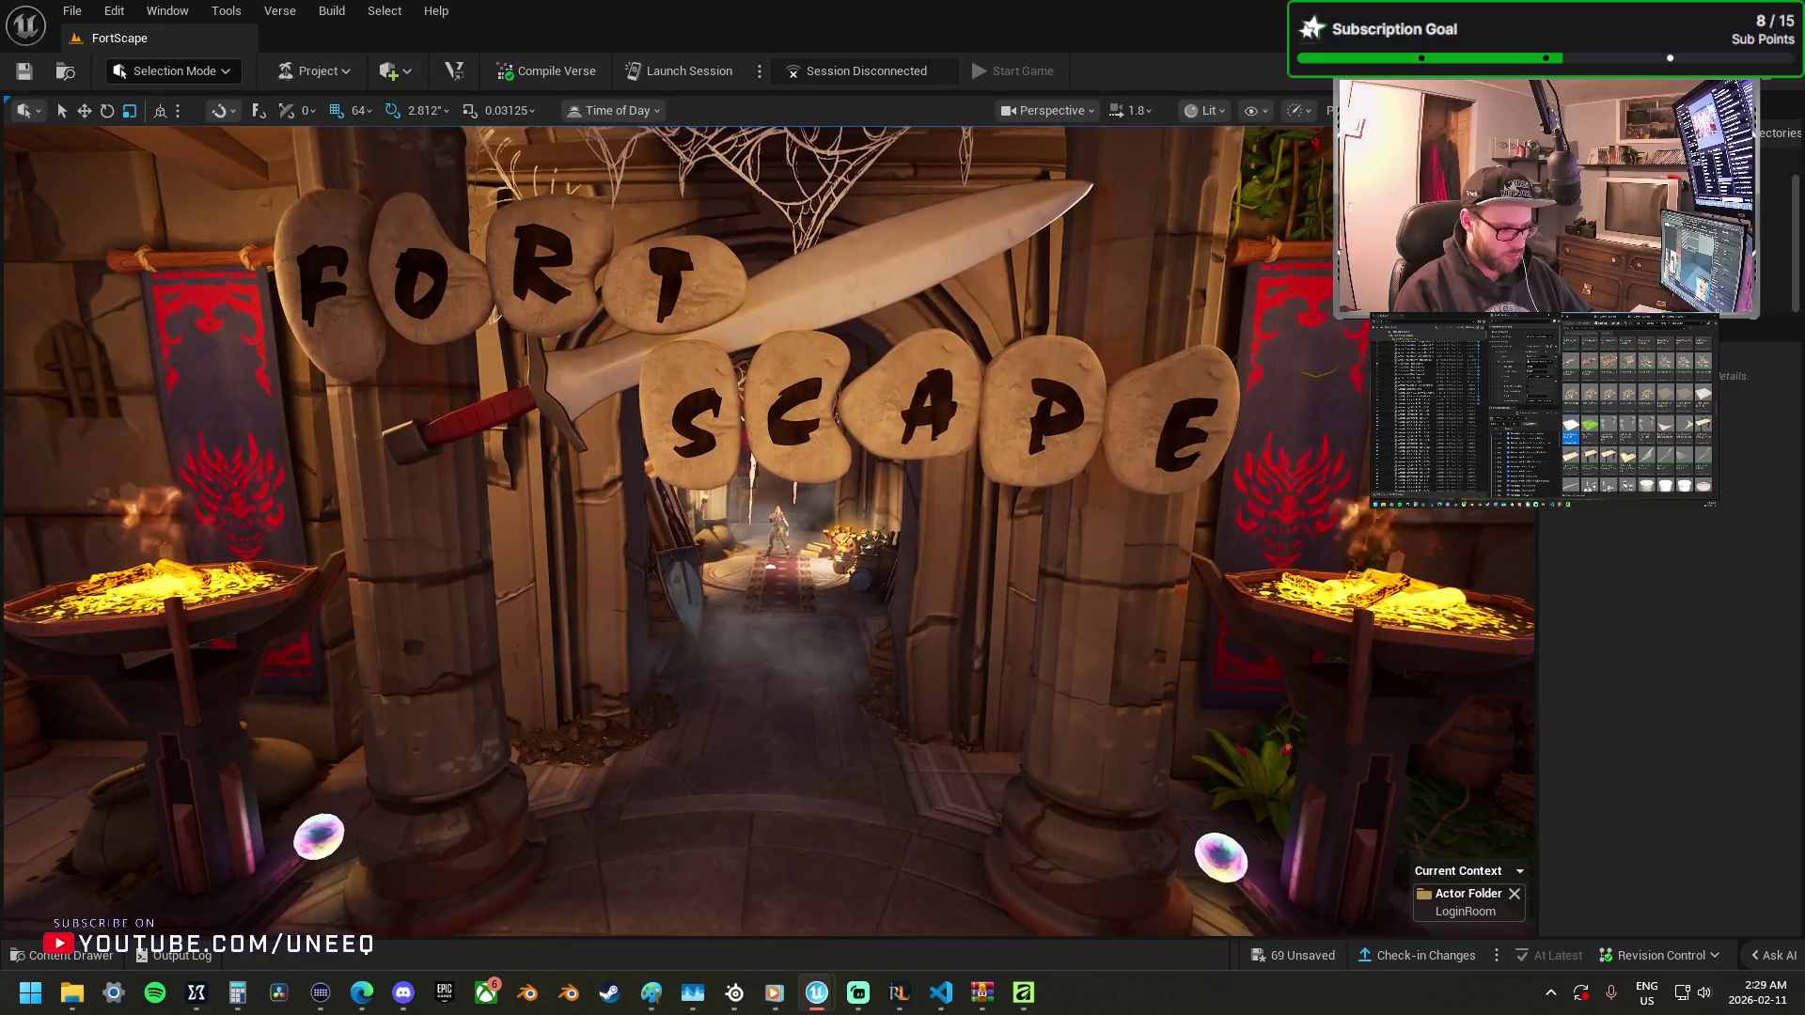
Bring back the Outliner and Details panels and settle the view on the FortScape sign entrance.
{"action": "scroll", "coordinate": [1071, 704], "scroll_direction": "down", "scroll_amount": 5}
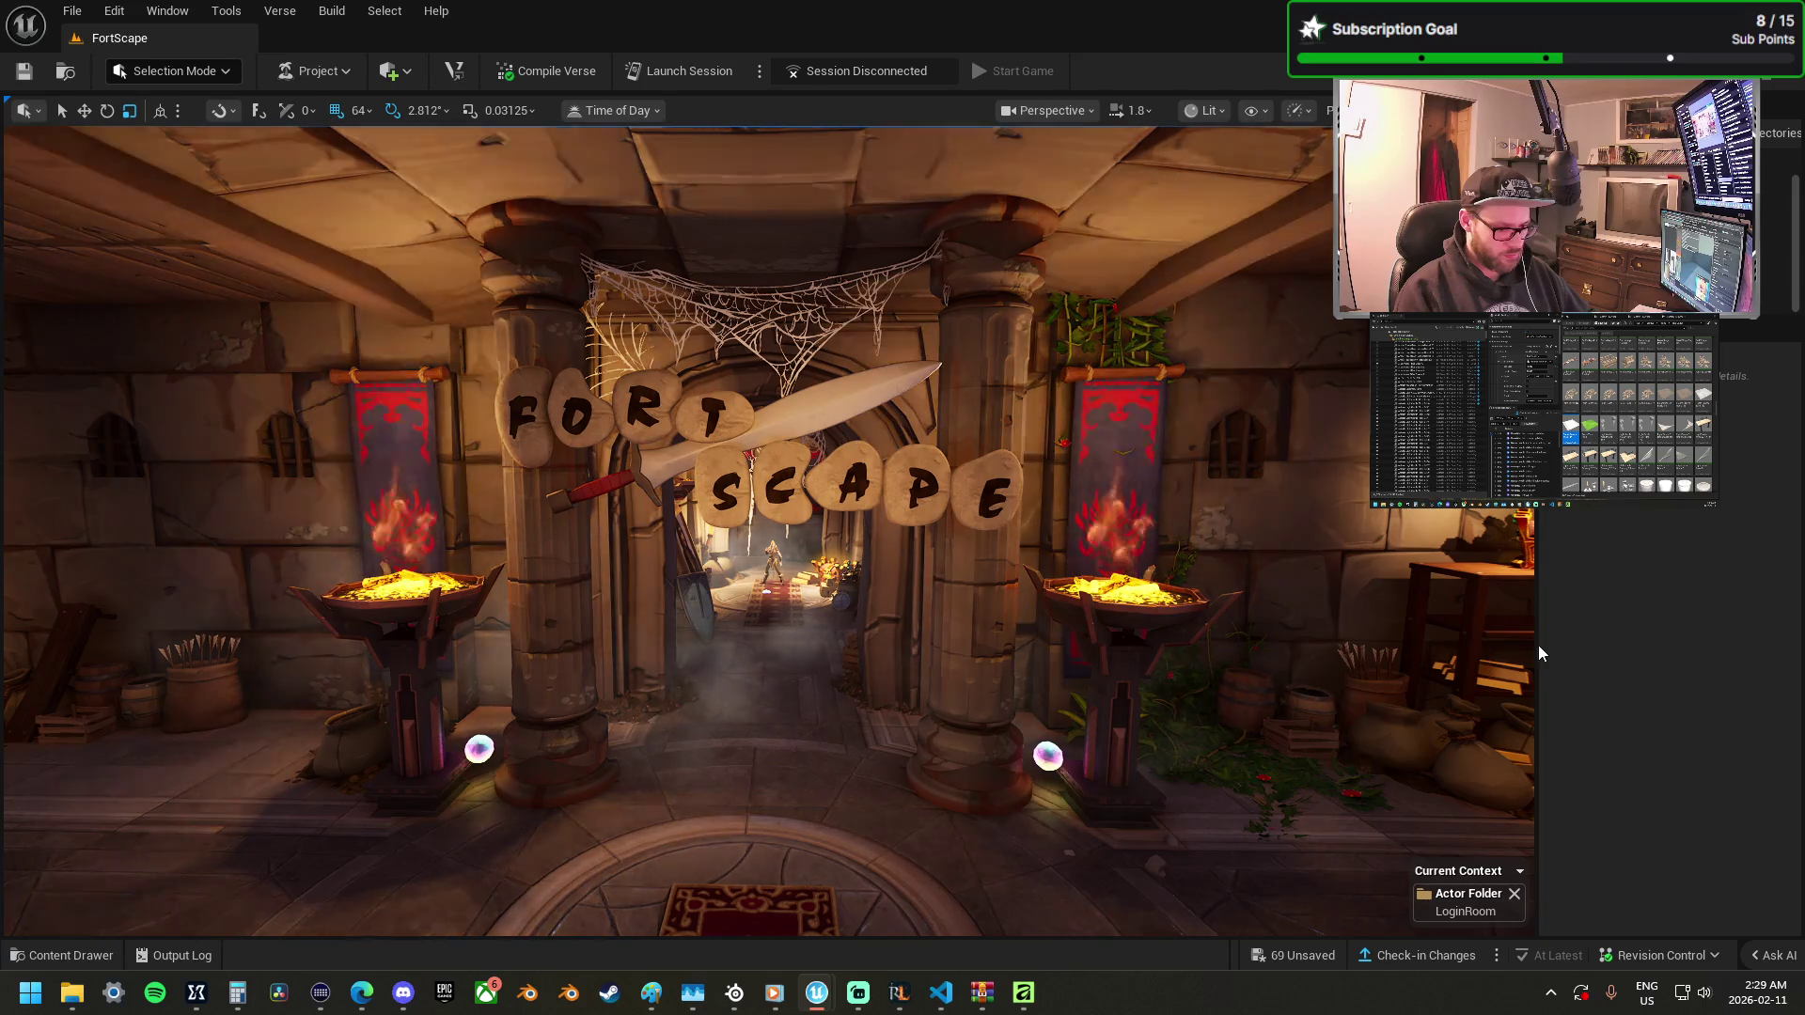
{"action": "left_click_drag", "start_coordinate": [1534, 659], "coordinate": [1234, 649]}
{"action": "scroll", "coordinate": [956, 599], "scroll_direction": "up", "scroll_amount": 5}
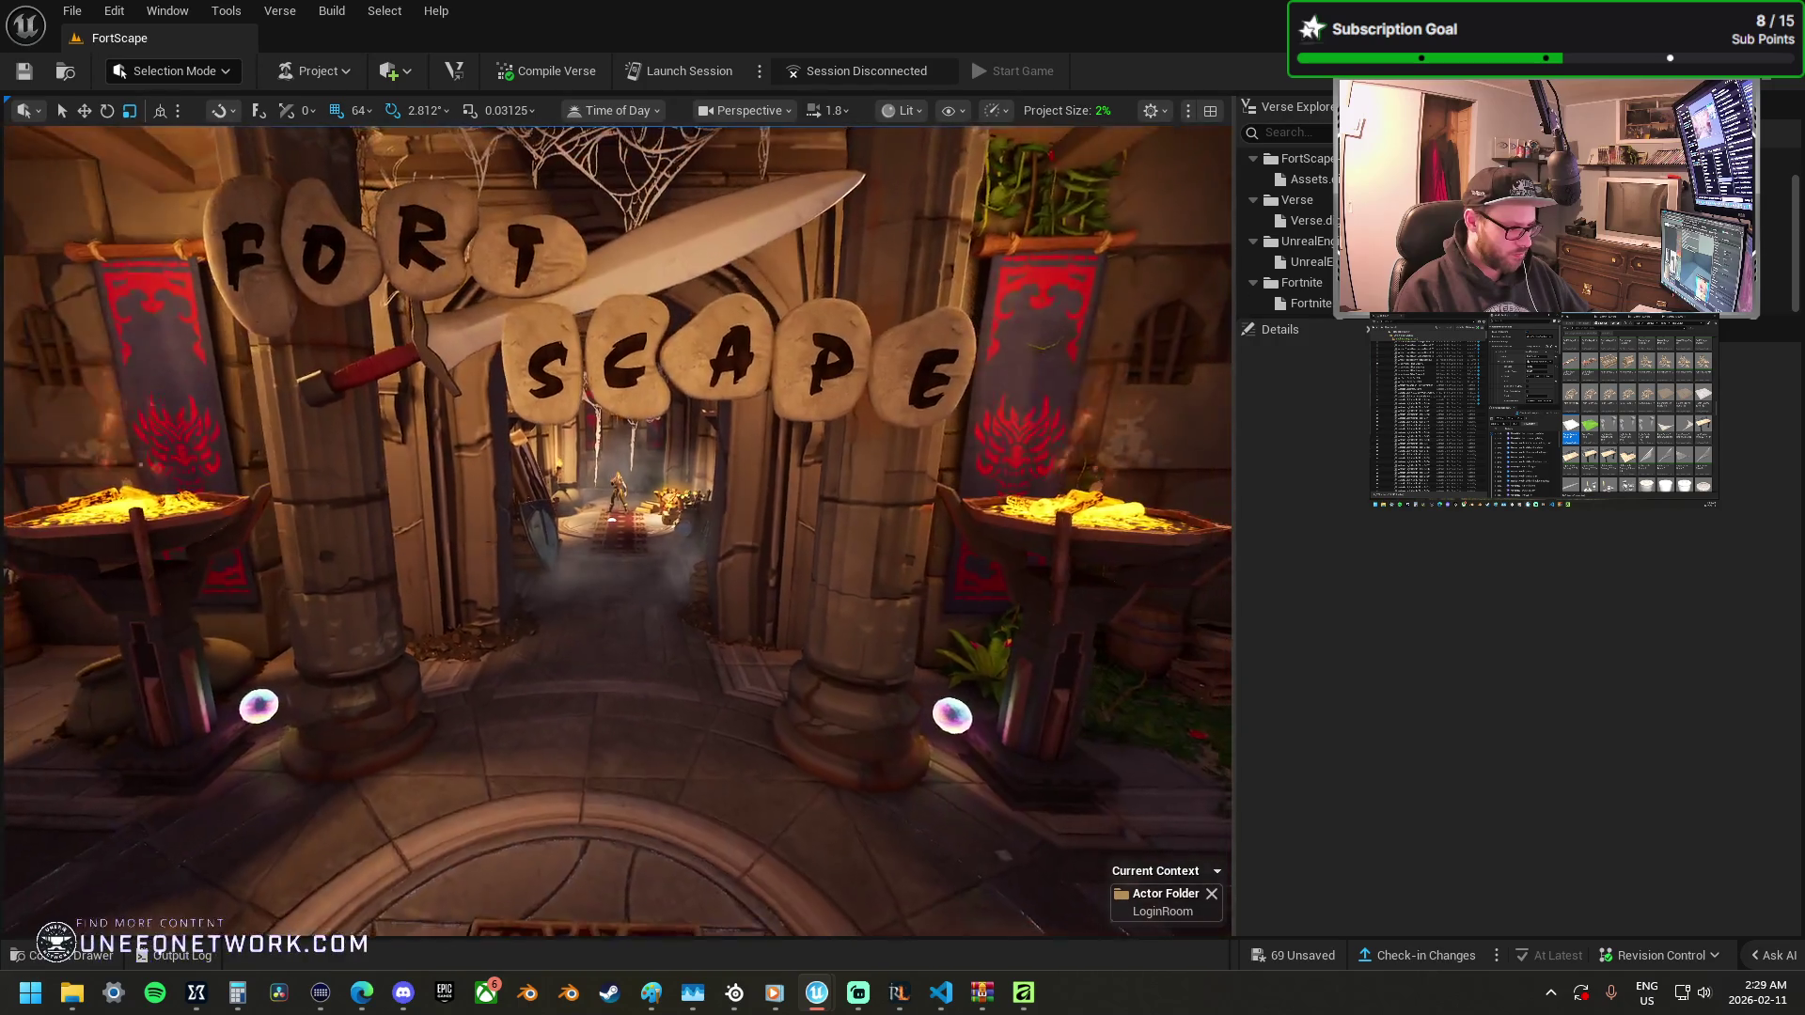
{"action": "scroll", "coordinate": [617, 470], "scroll_direction": "down", "scroll_amount": 3}
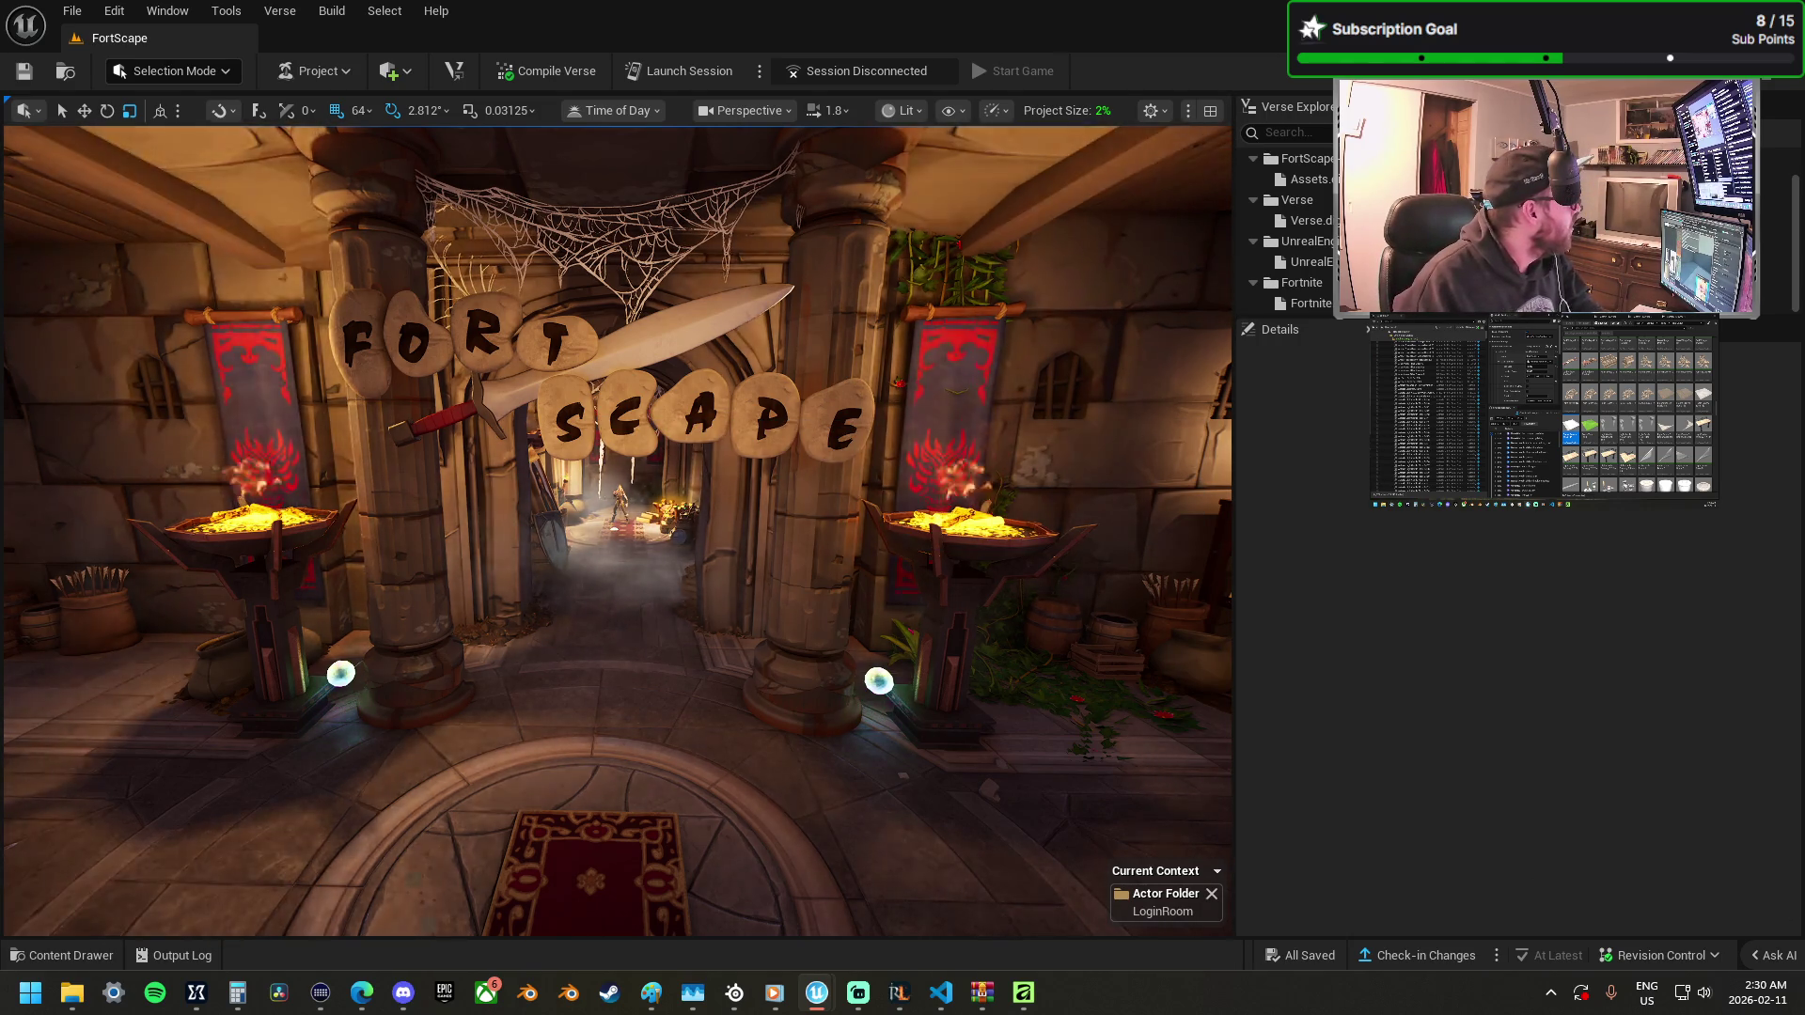
{"action": "key", "text": "super+d"}
{"action": "key", "text": "super+d"}
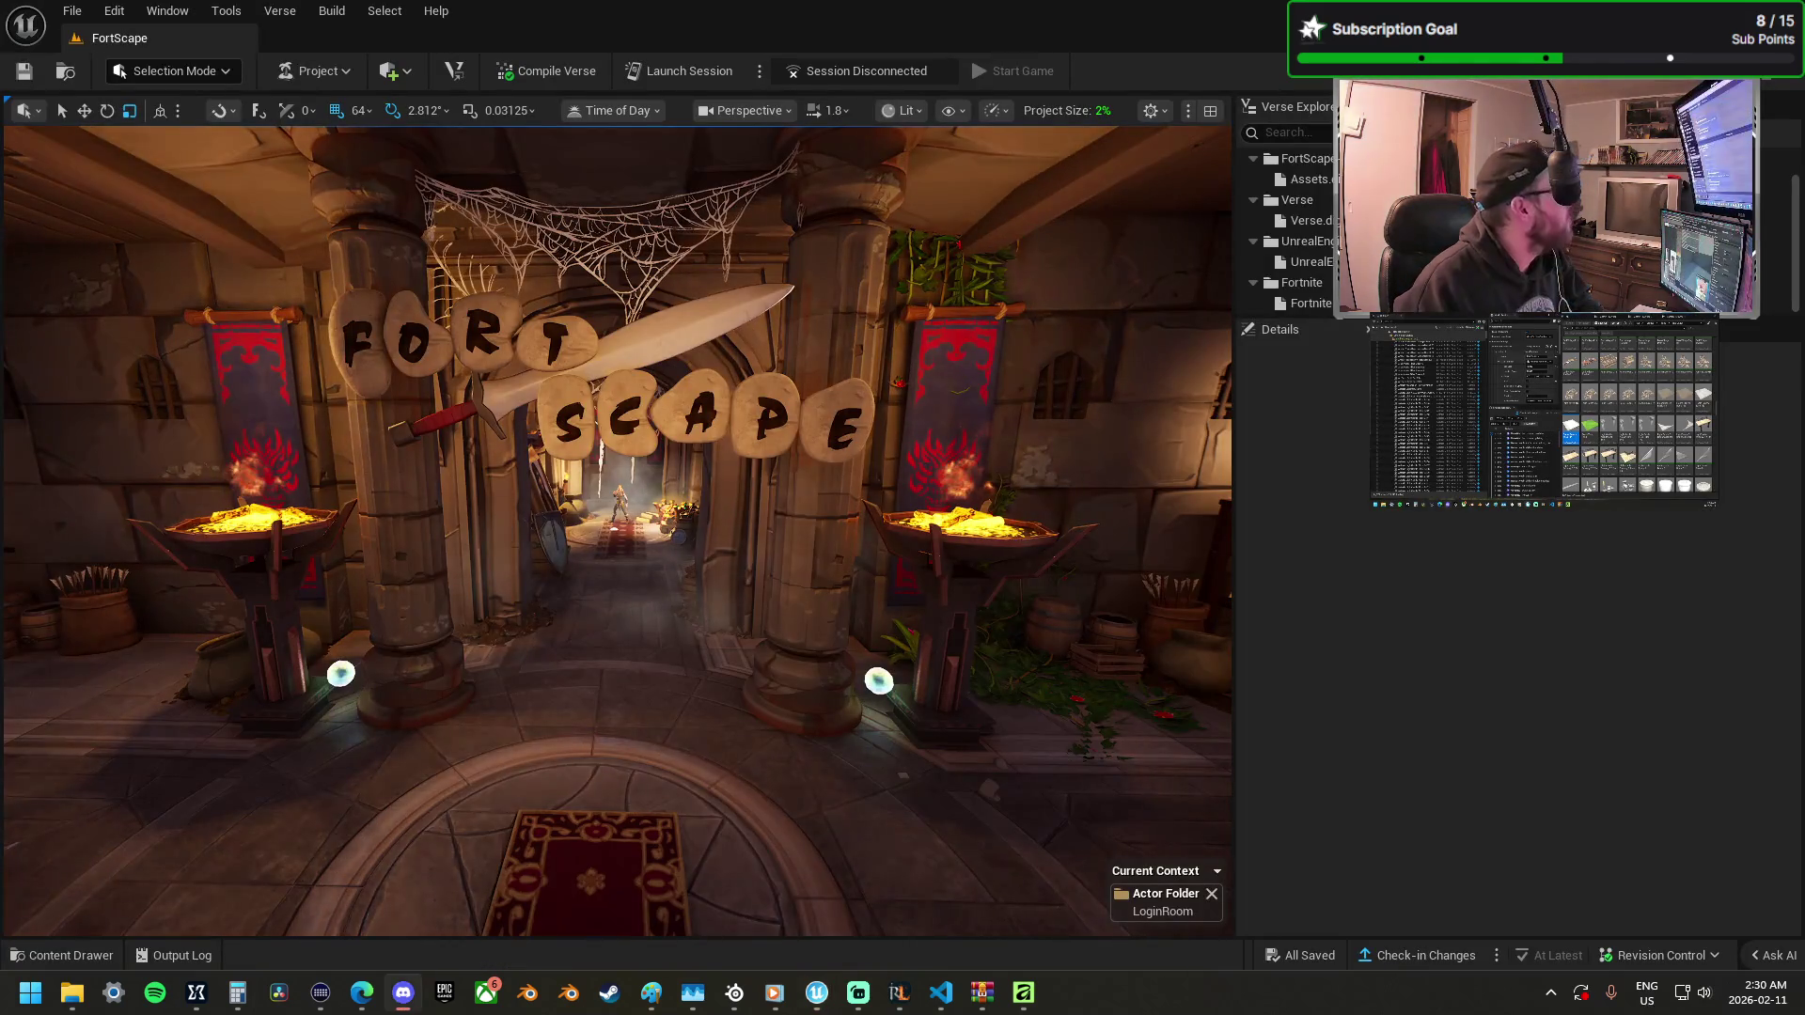
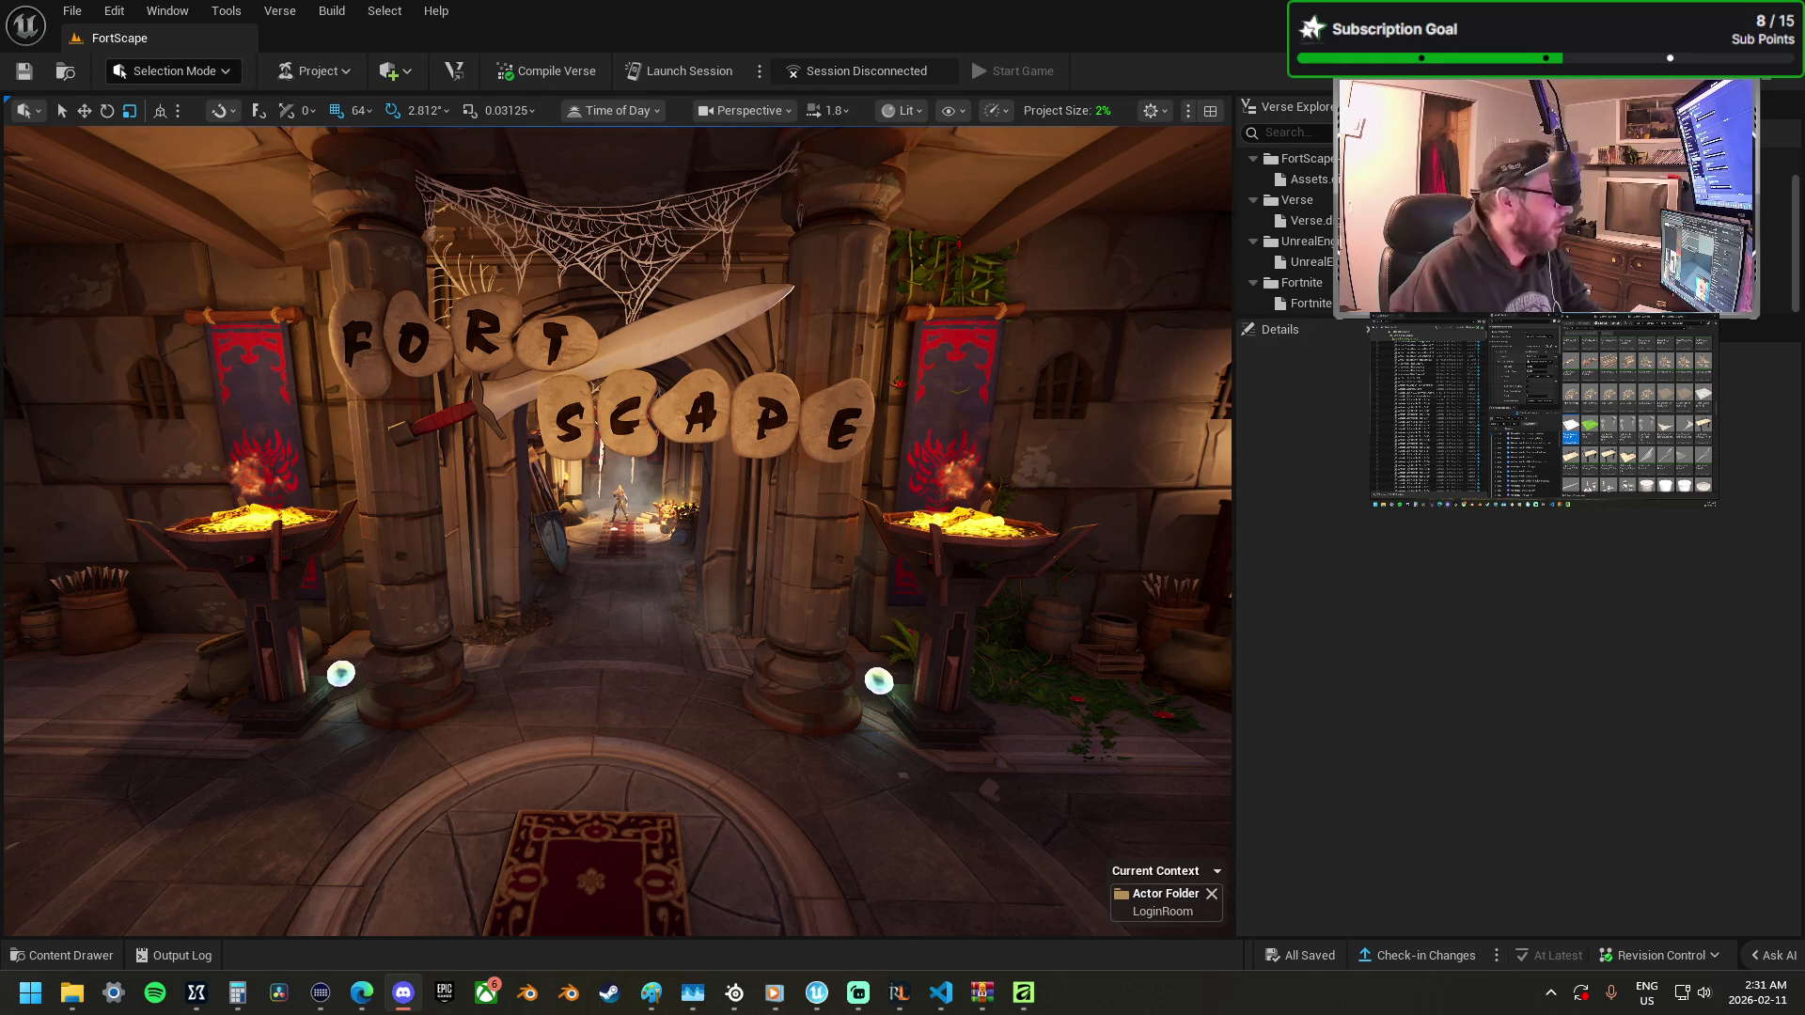
Browse E:\01.Personal_Assets\Audio\music, check the OGG folder, then select The Place in wav.
{"action": "key", "text": "super+e"}
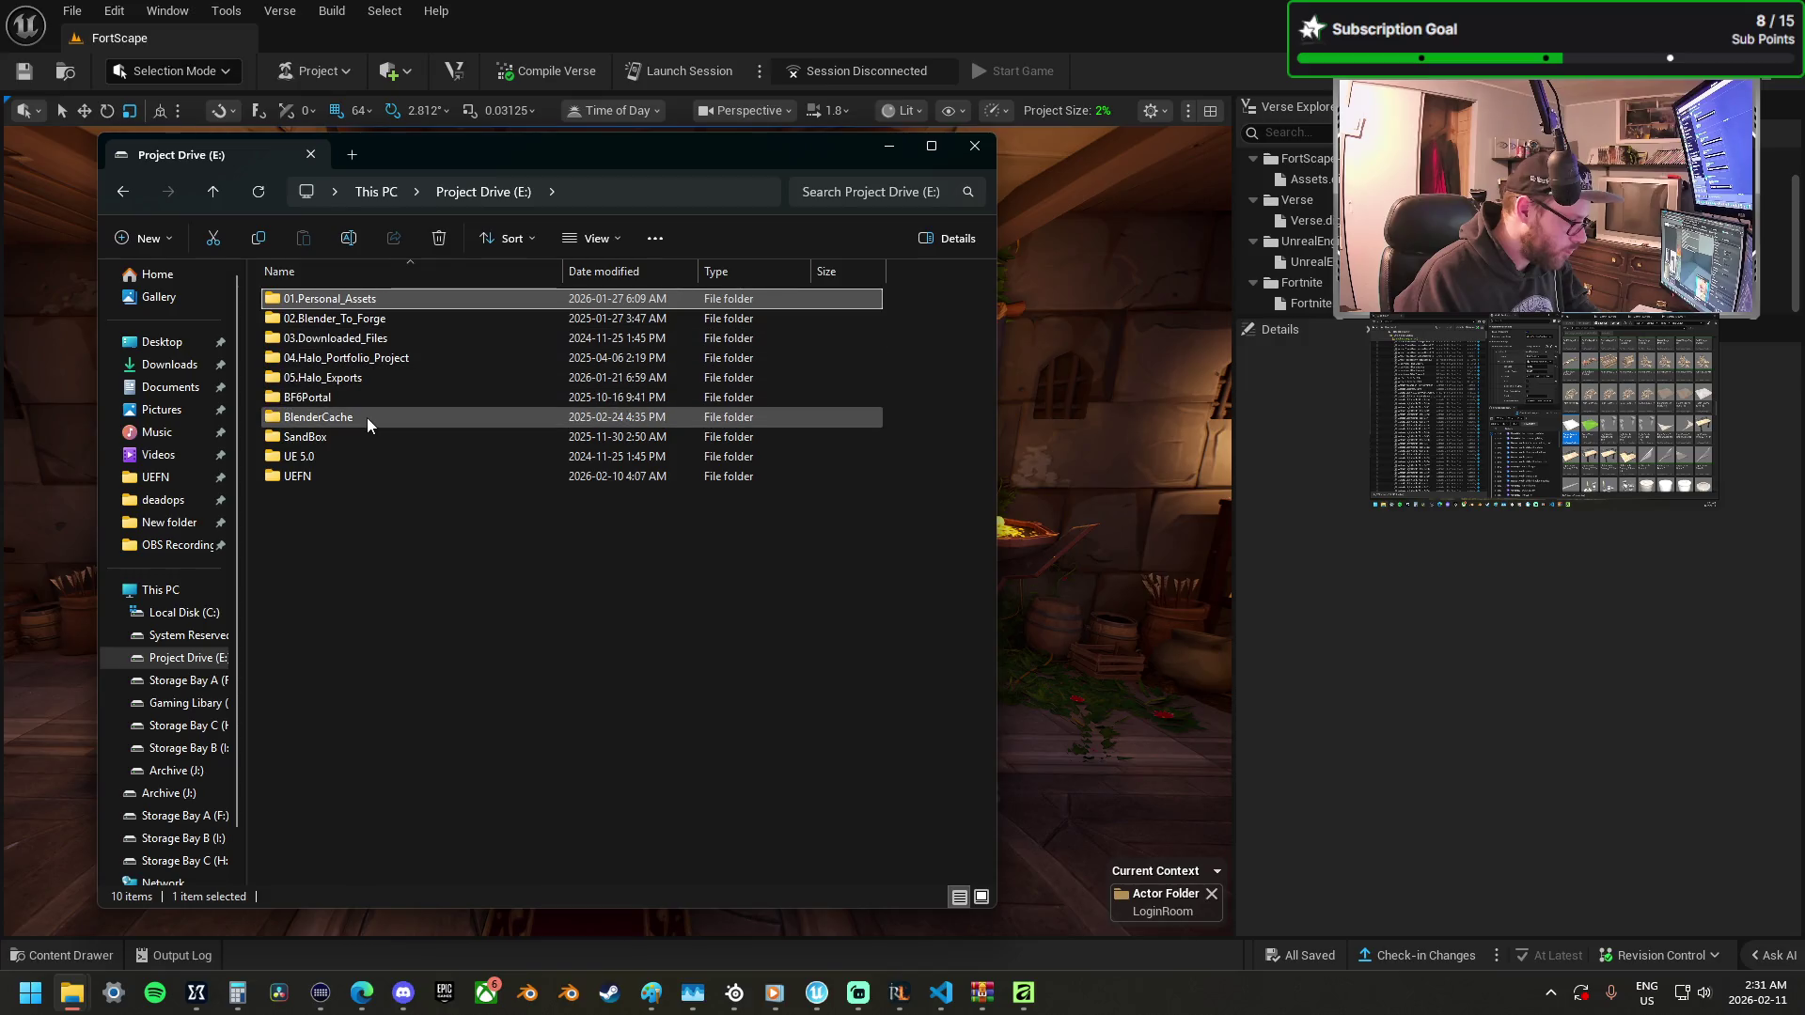
{"action": "double_click", "coordinate": [372, 301]}
{"action": "double_click", "coordinate": [523, 337]}
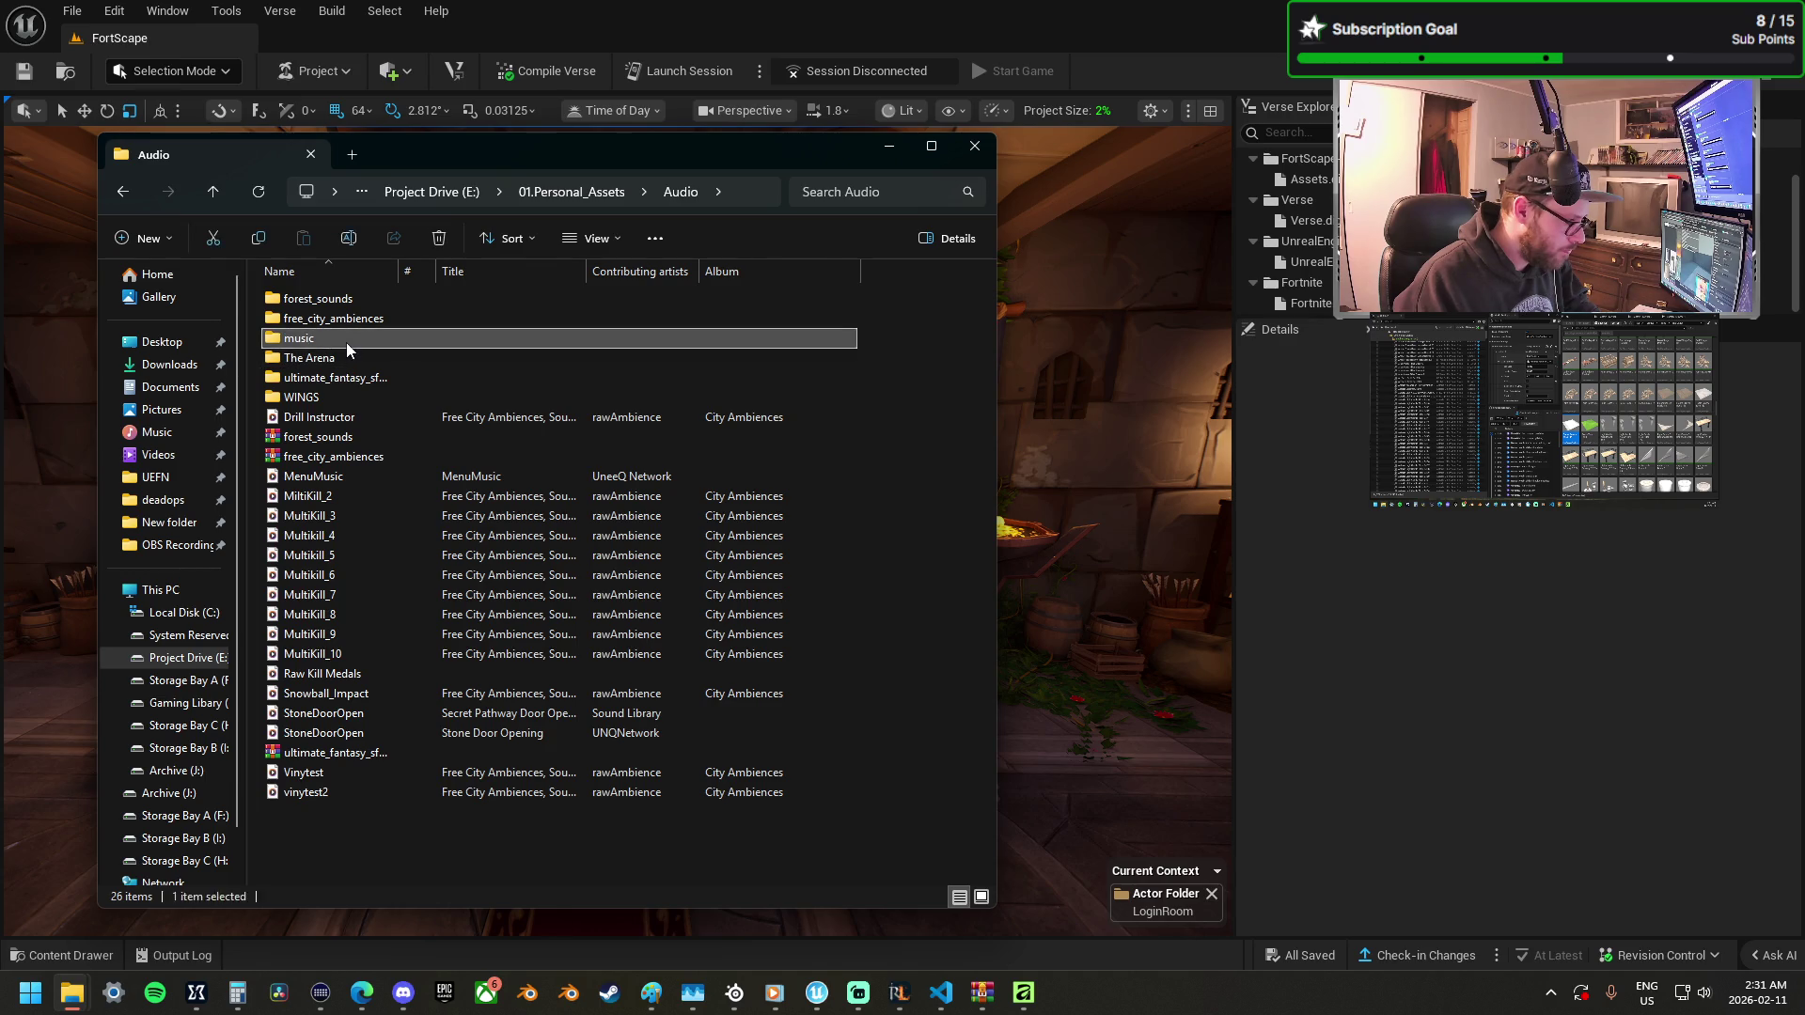
{"action": "double_click", "coordinate": [346, 340]}
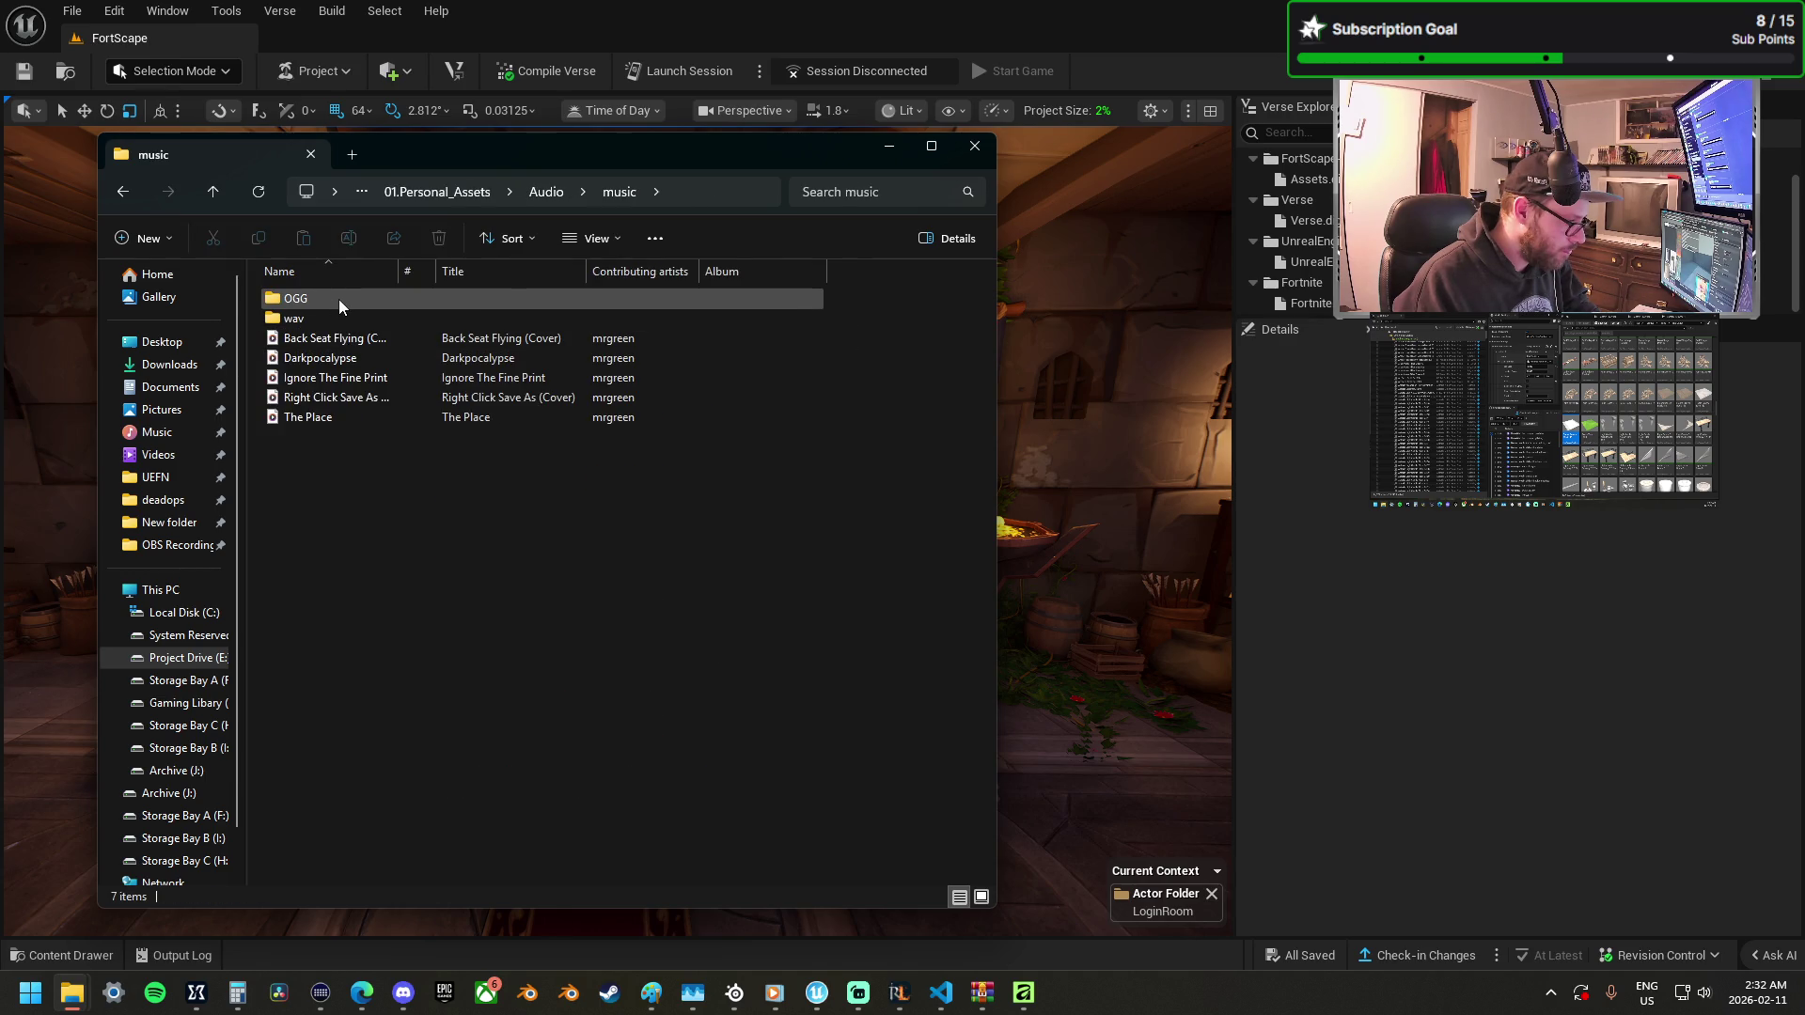
{"action": "double_click", "coordinate": [338, 299]}
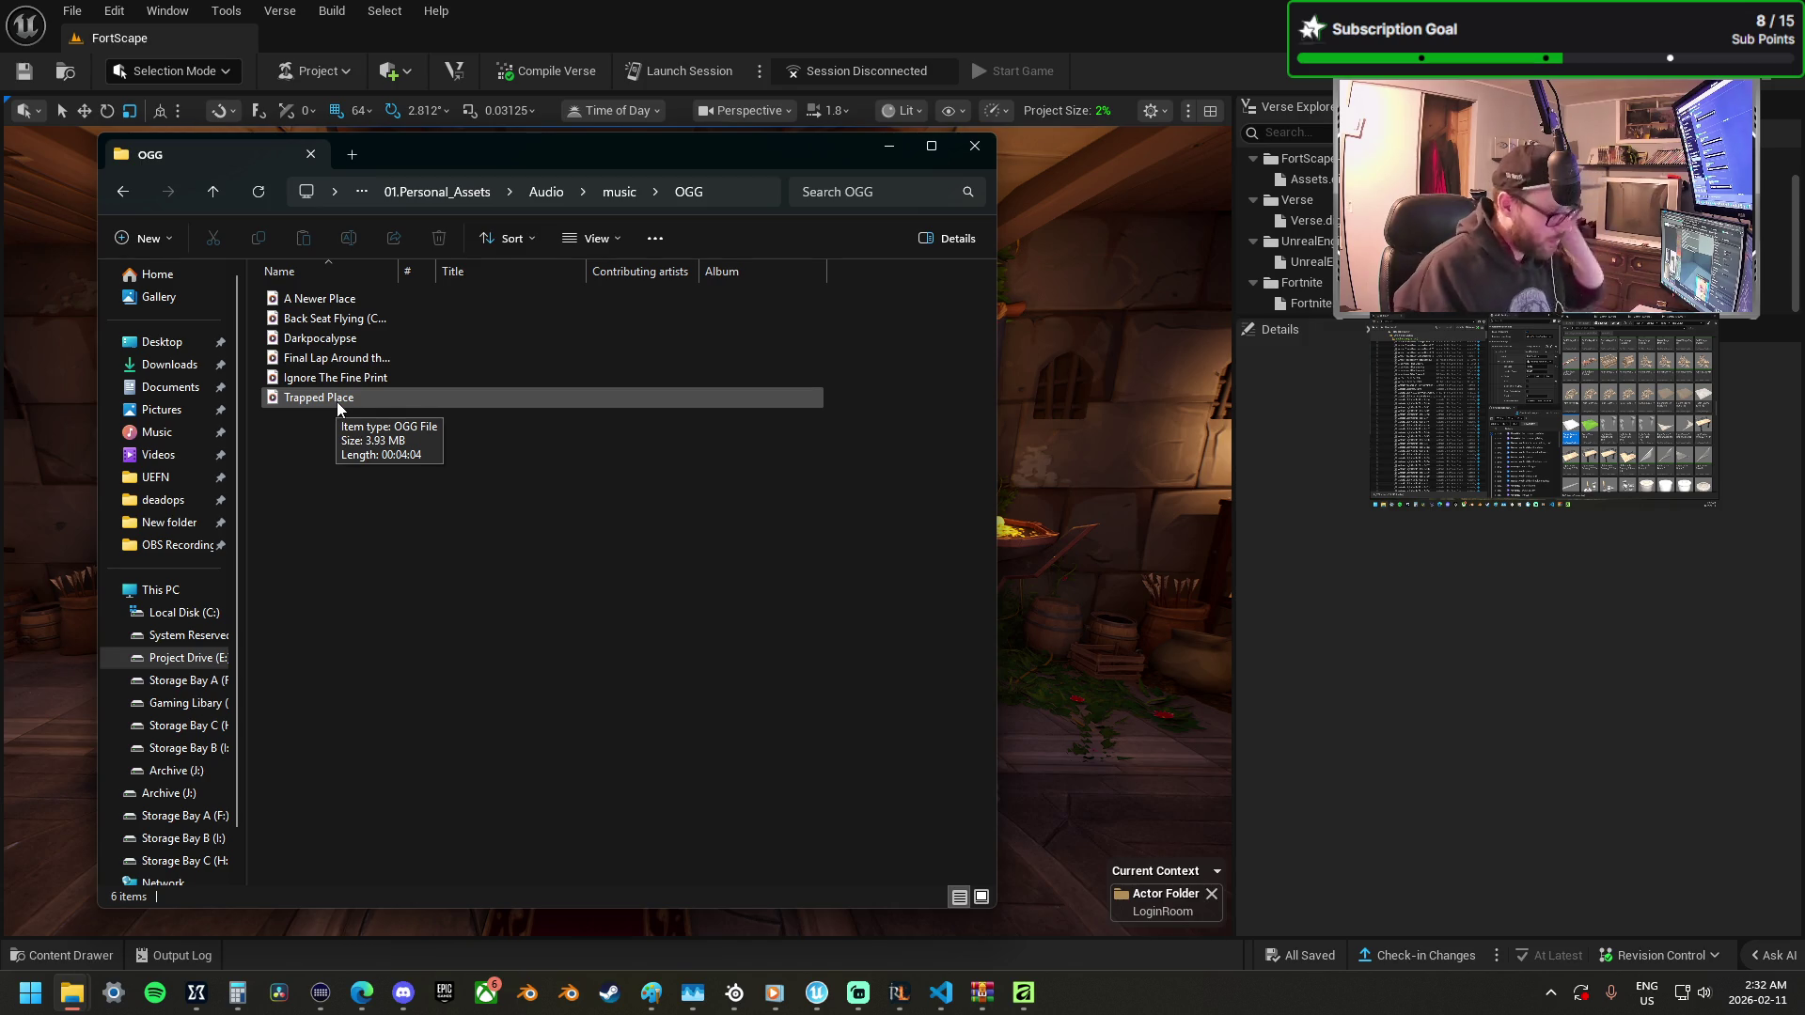
{"action": "left_click", "coordinate": [118, 194]}
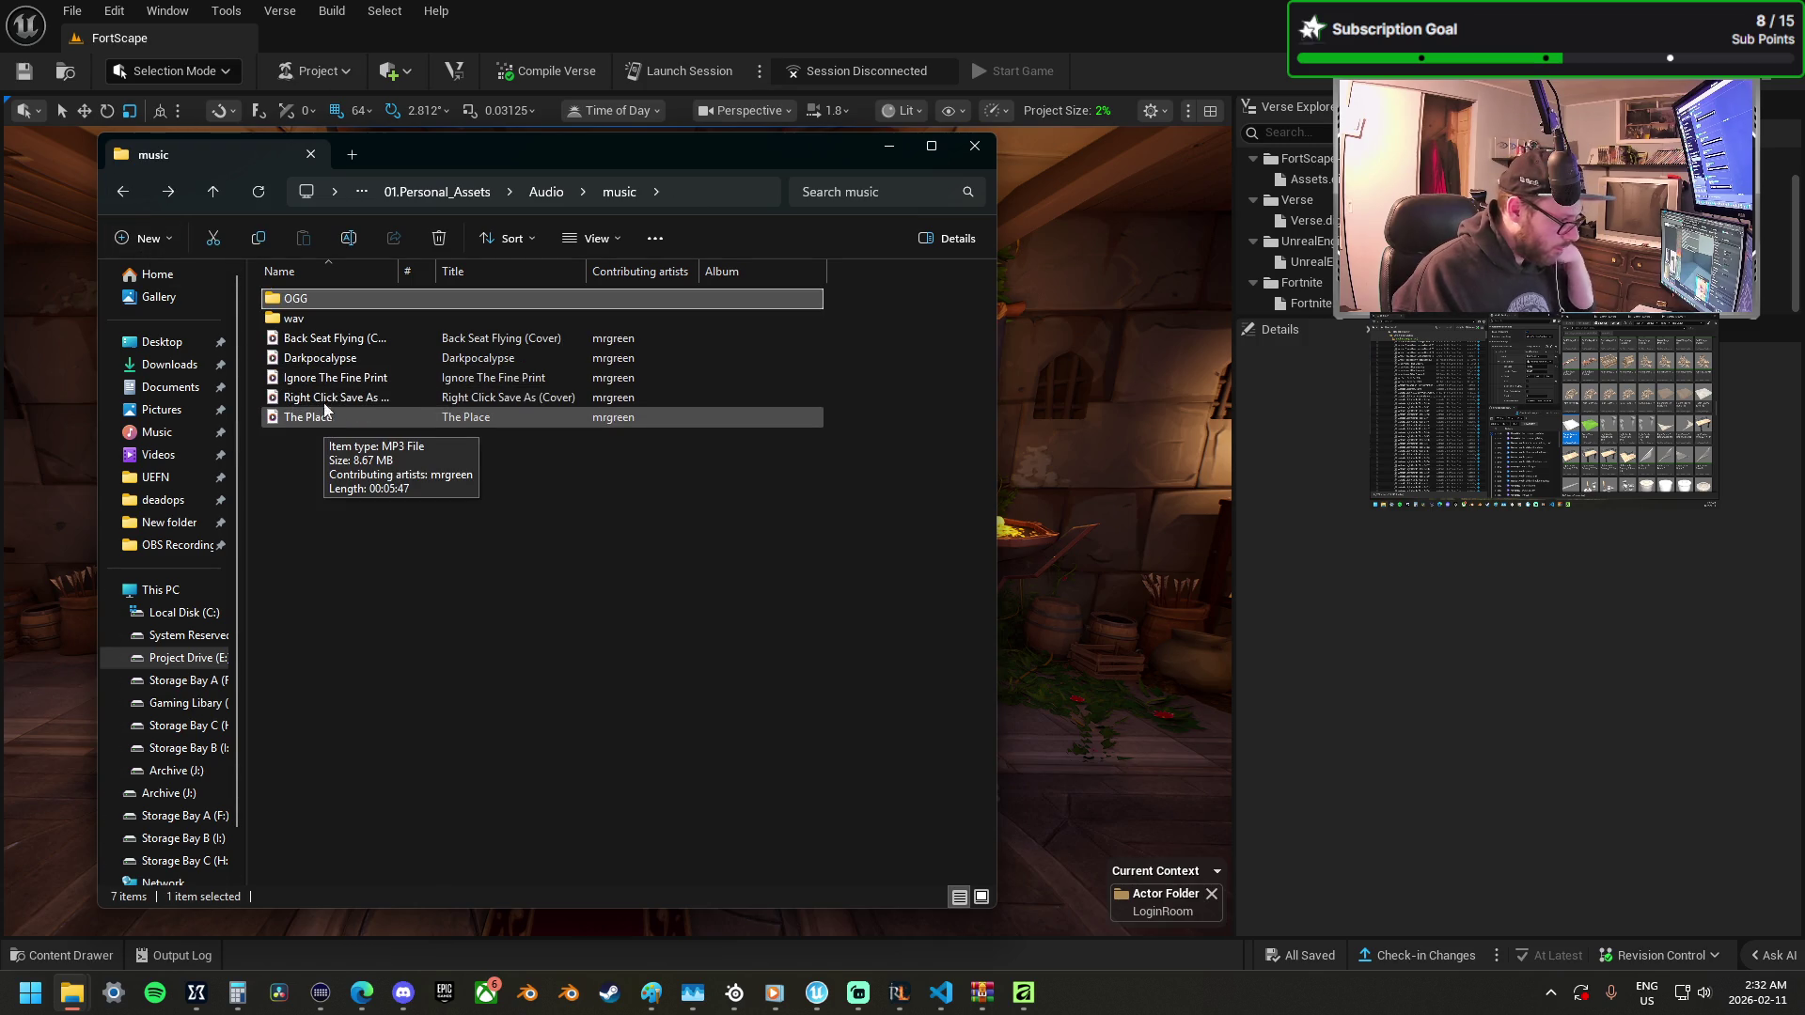
{"action": "double_click", "coordinate": [310, 319]}
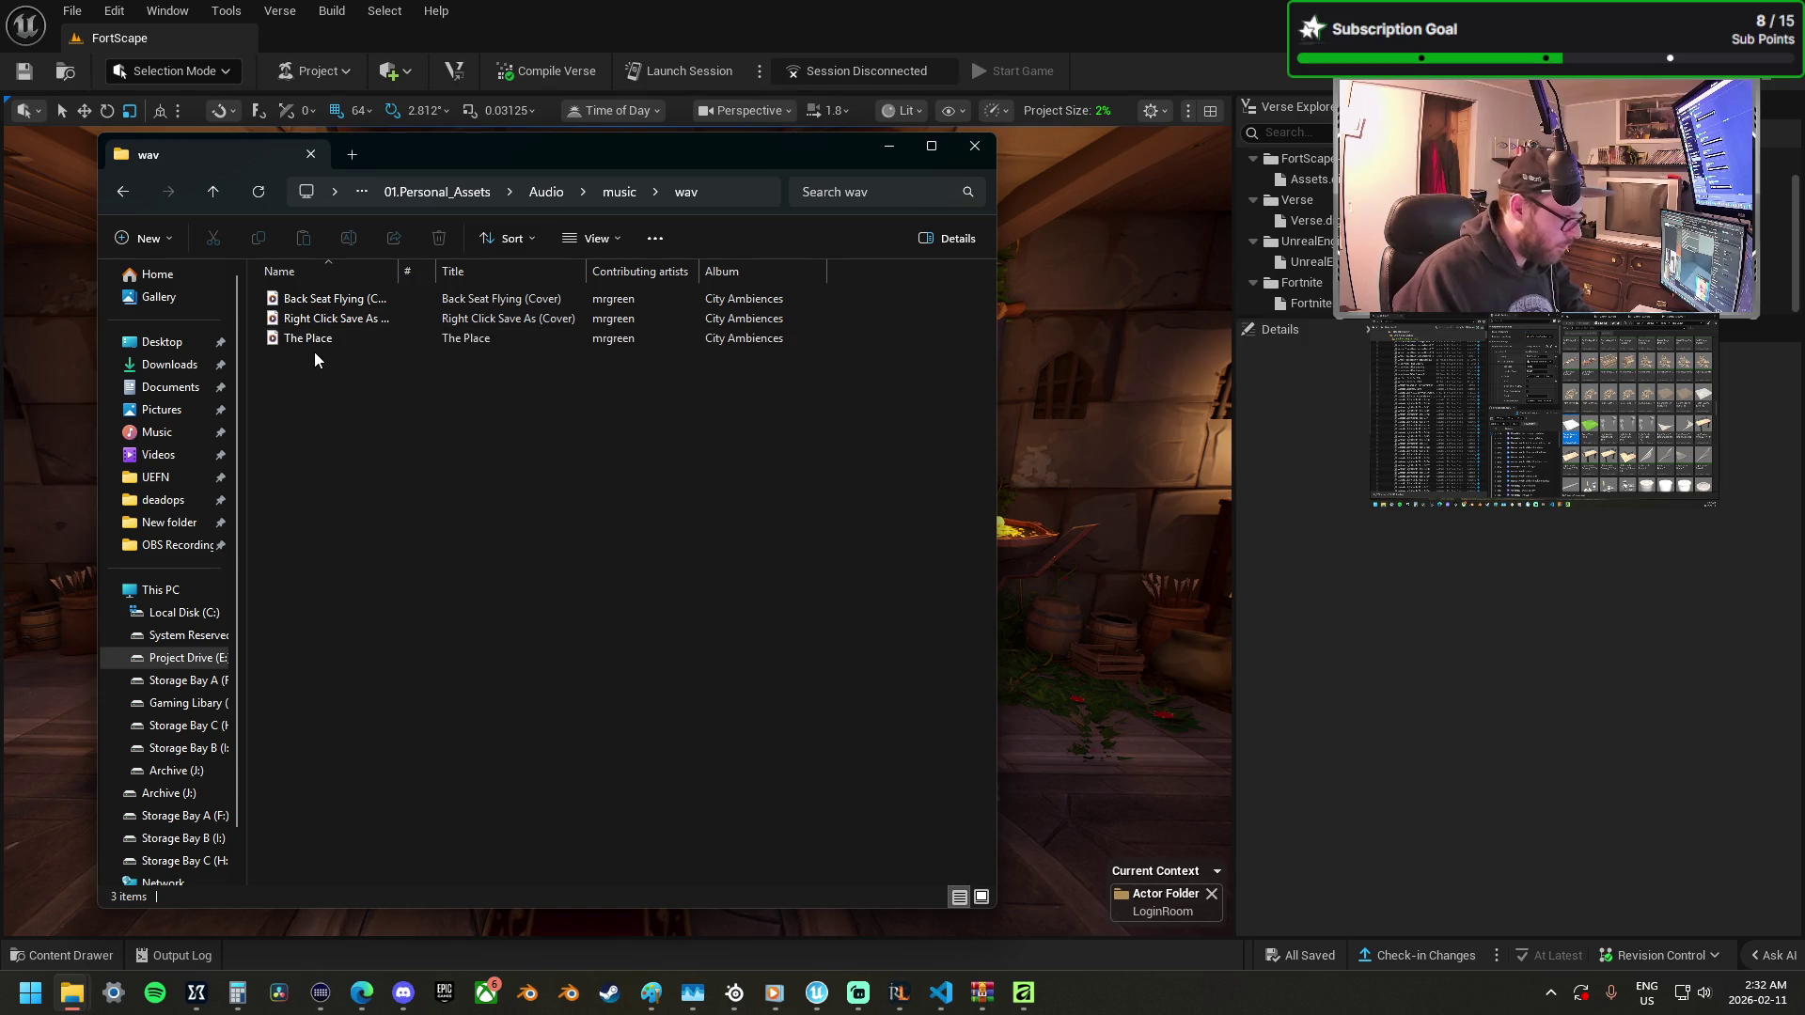
{"action": "left_click", "coordinate": [314, 342]}
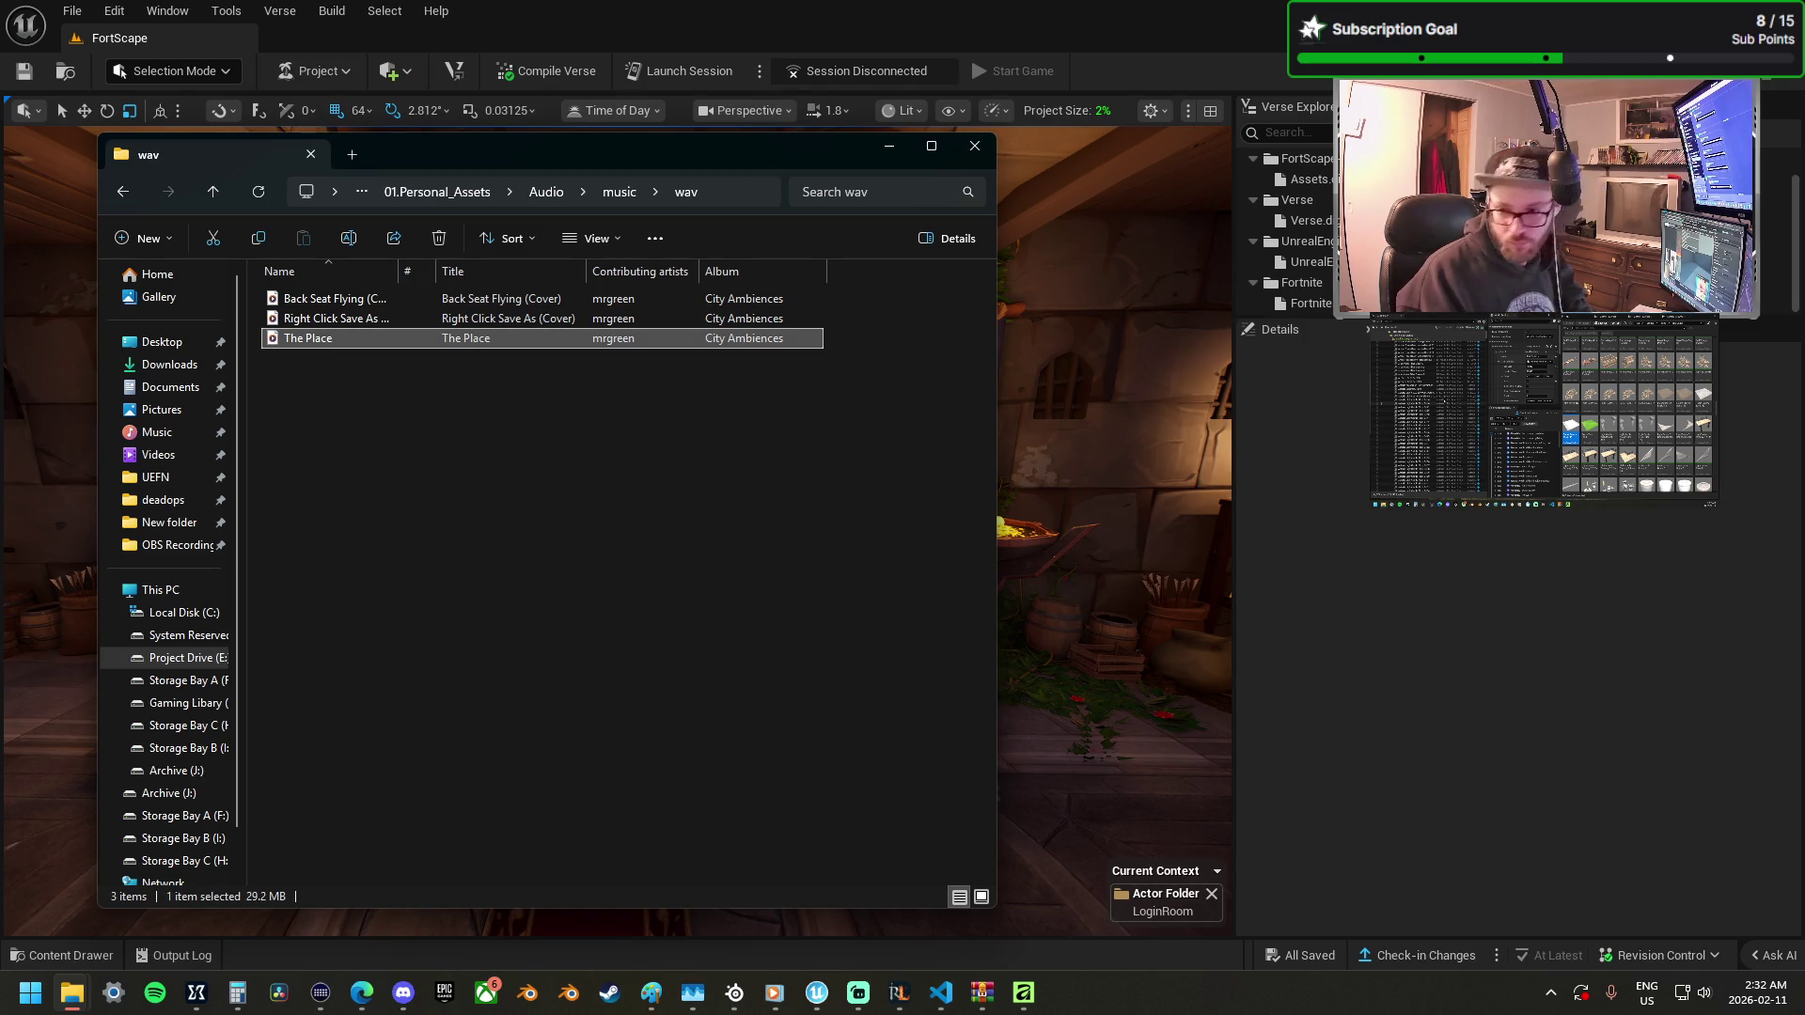
{"action": "key", "text": "alt+Tab"}
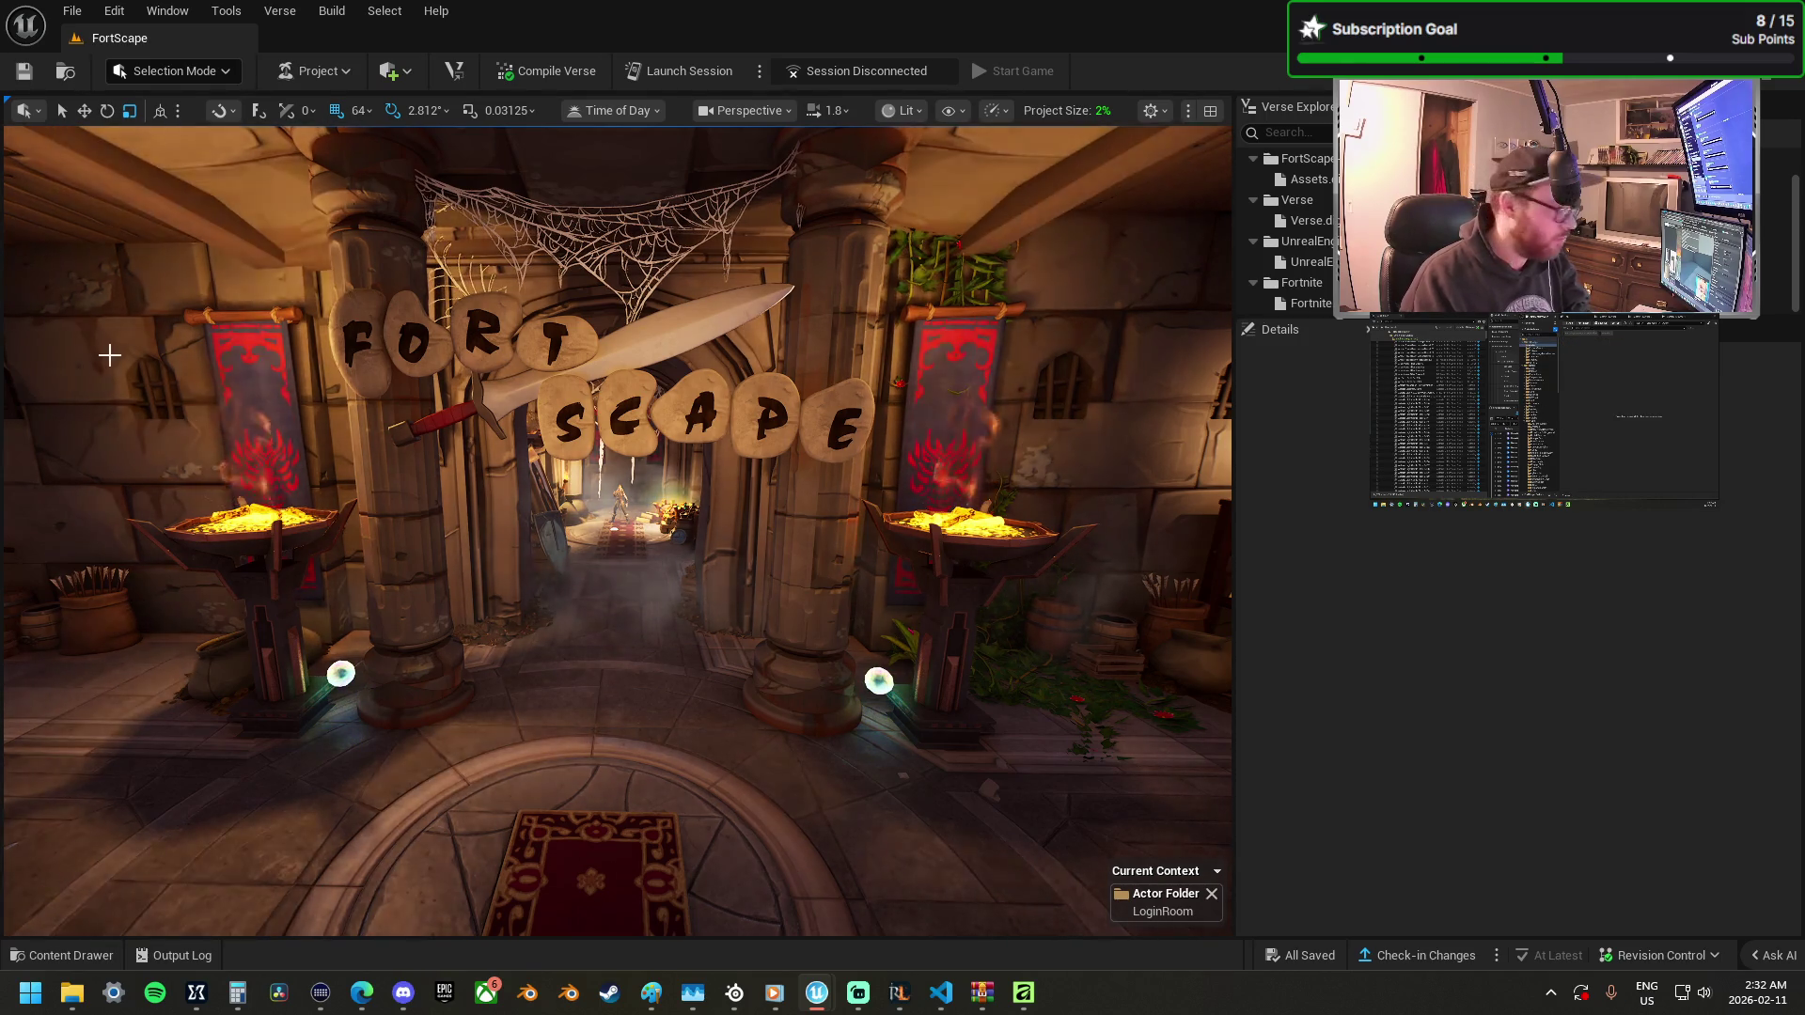
{"action": "key", "text": "alt+Tab"}
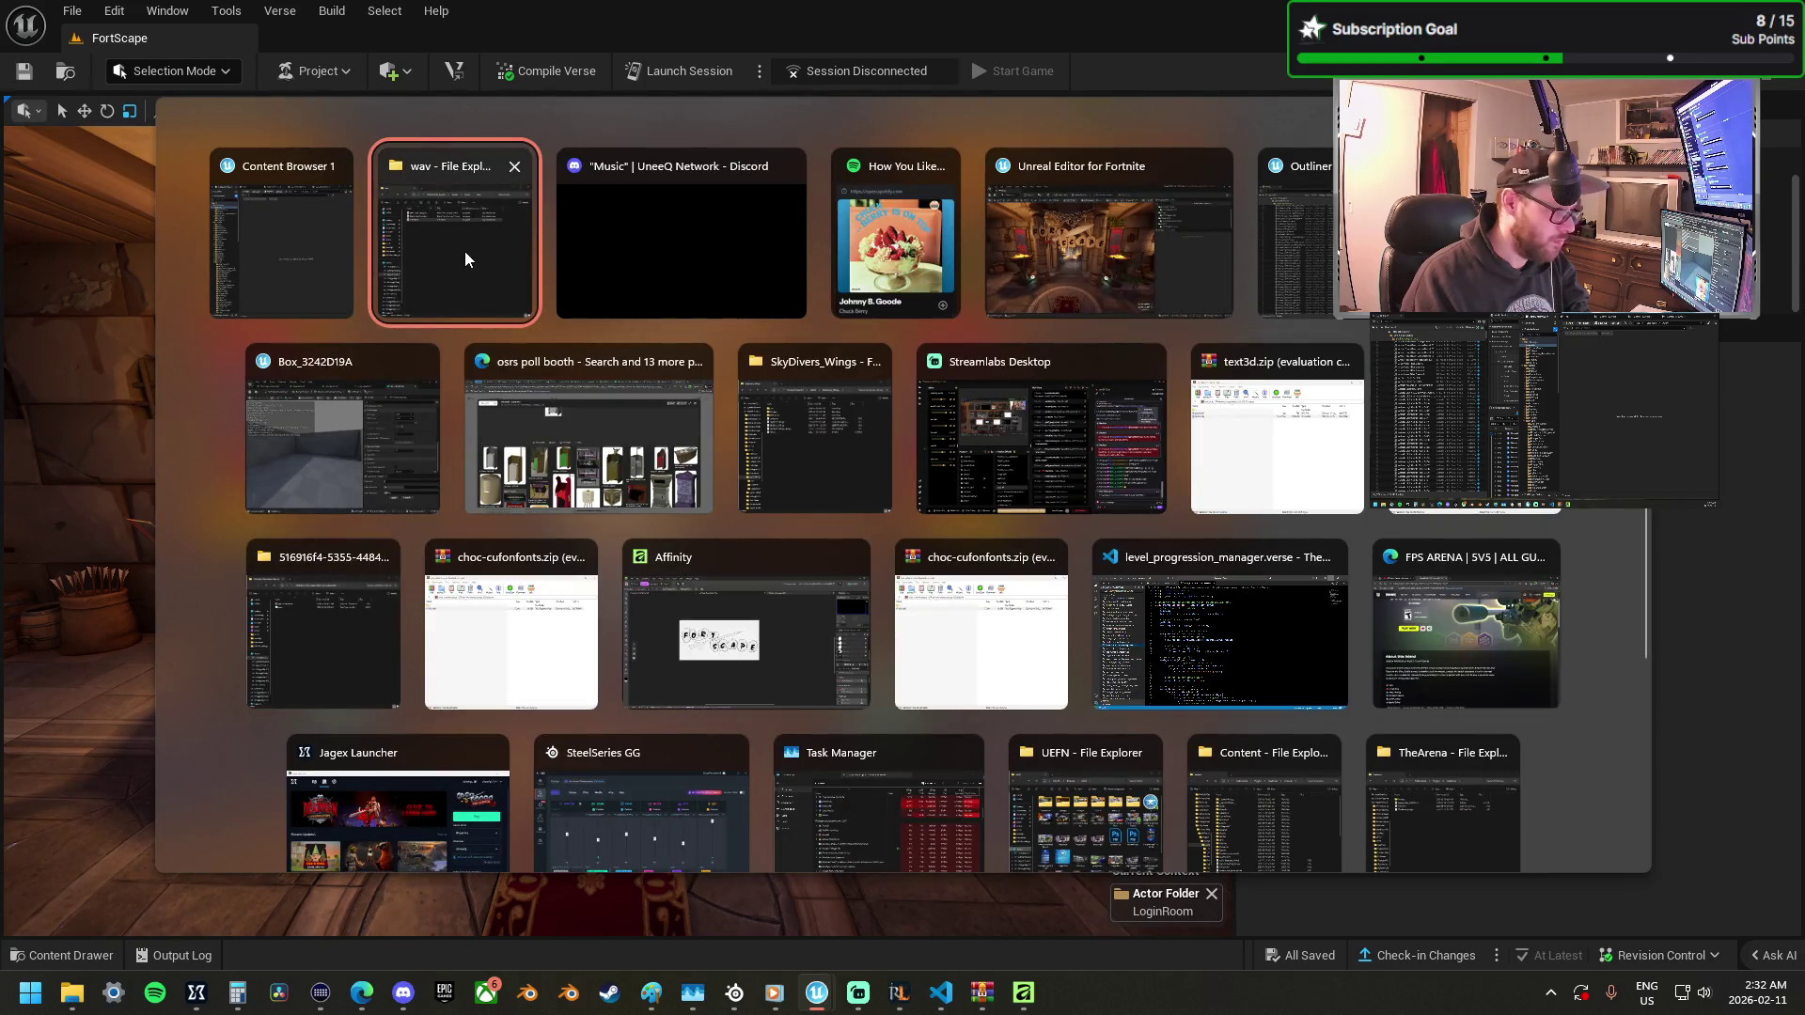
{"action": "left_click", "coordinate": [464, 254]}
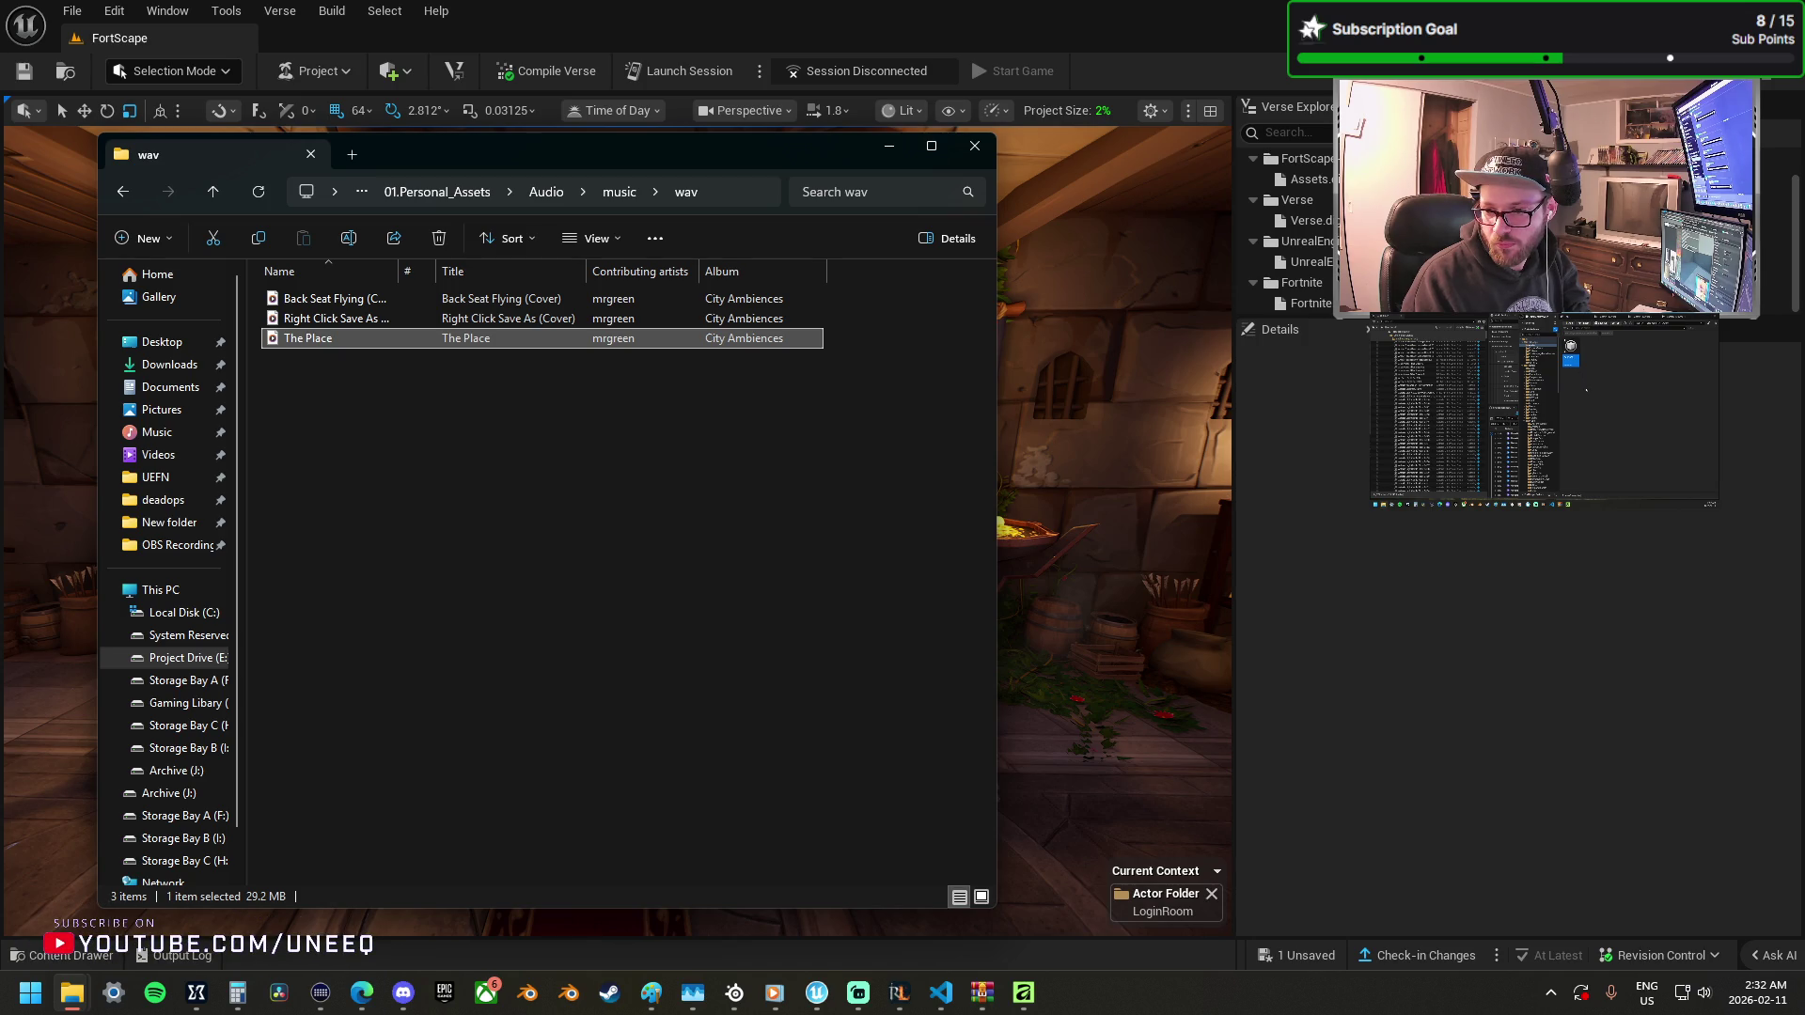
{"action": "key", "text": "alt+F4"}
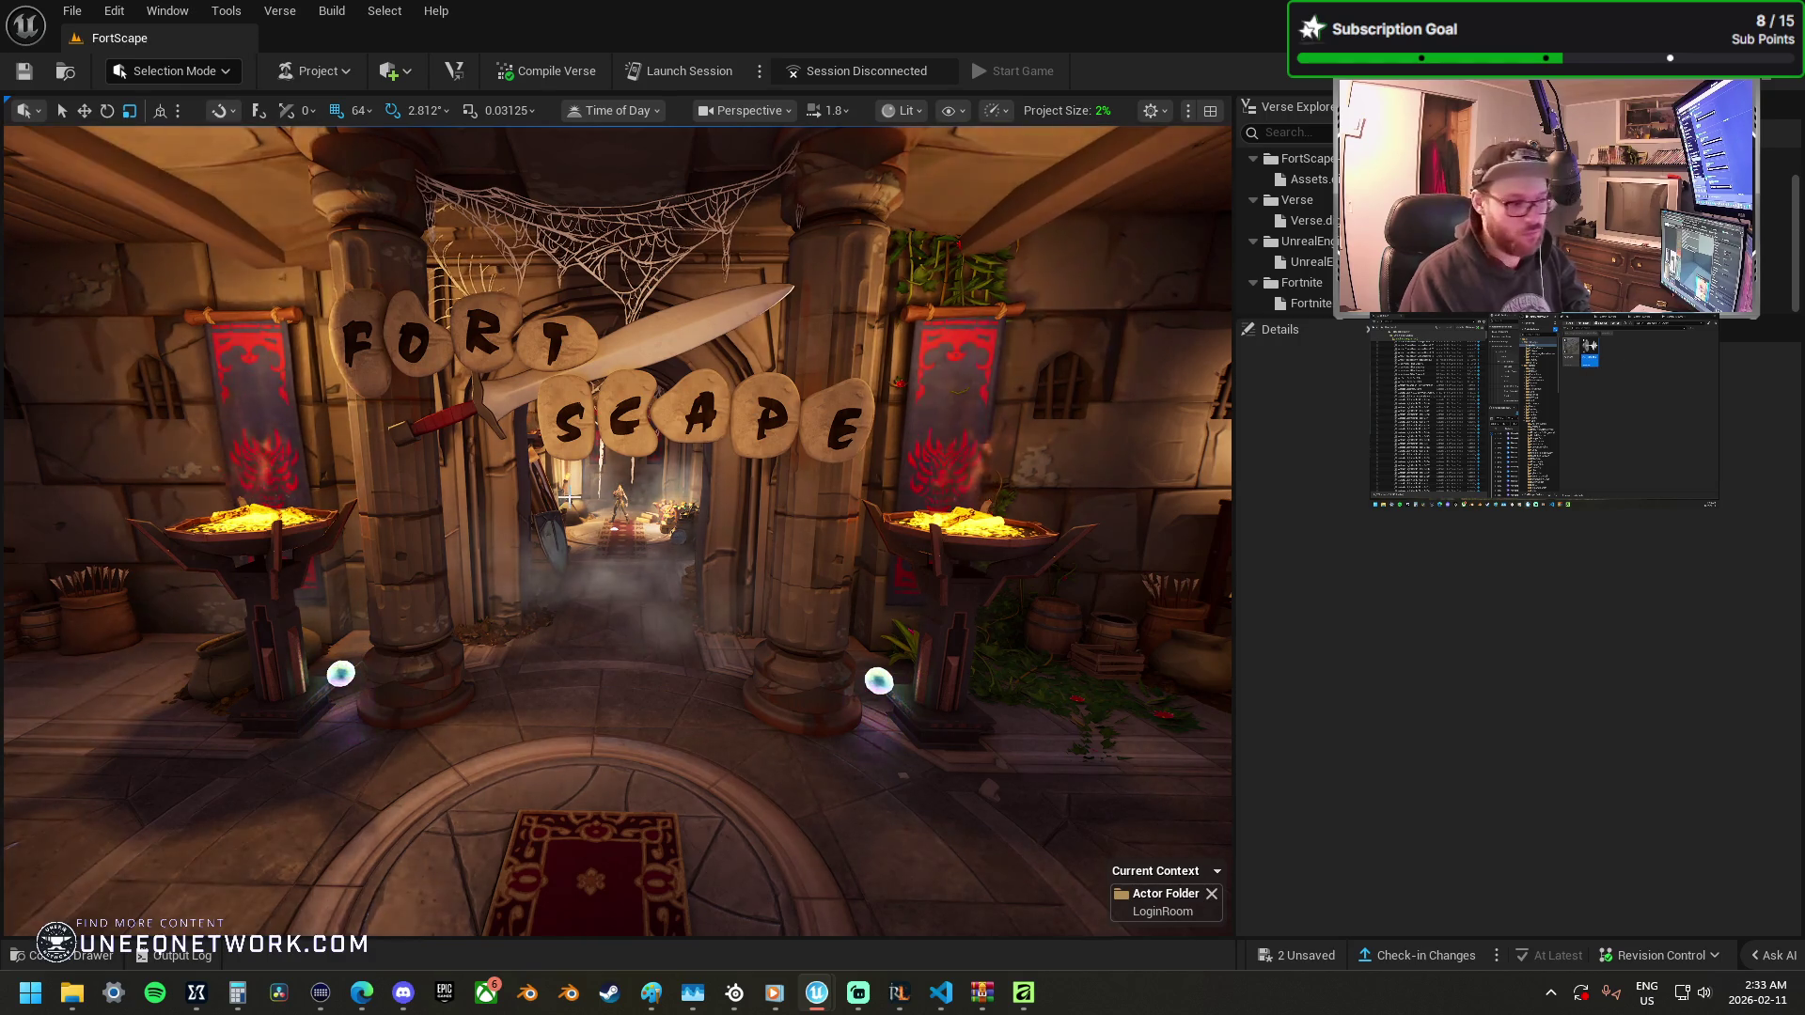
{"action": "scroll", "coordinate": [596, 592], "scroll_direction": "up", "scroll_amount": 3}
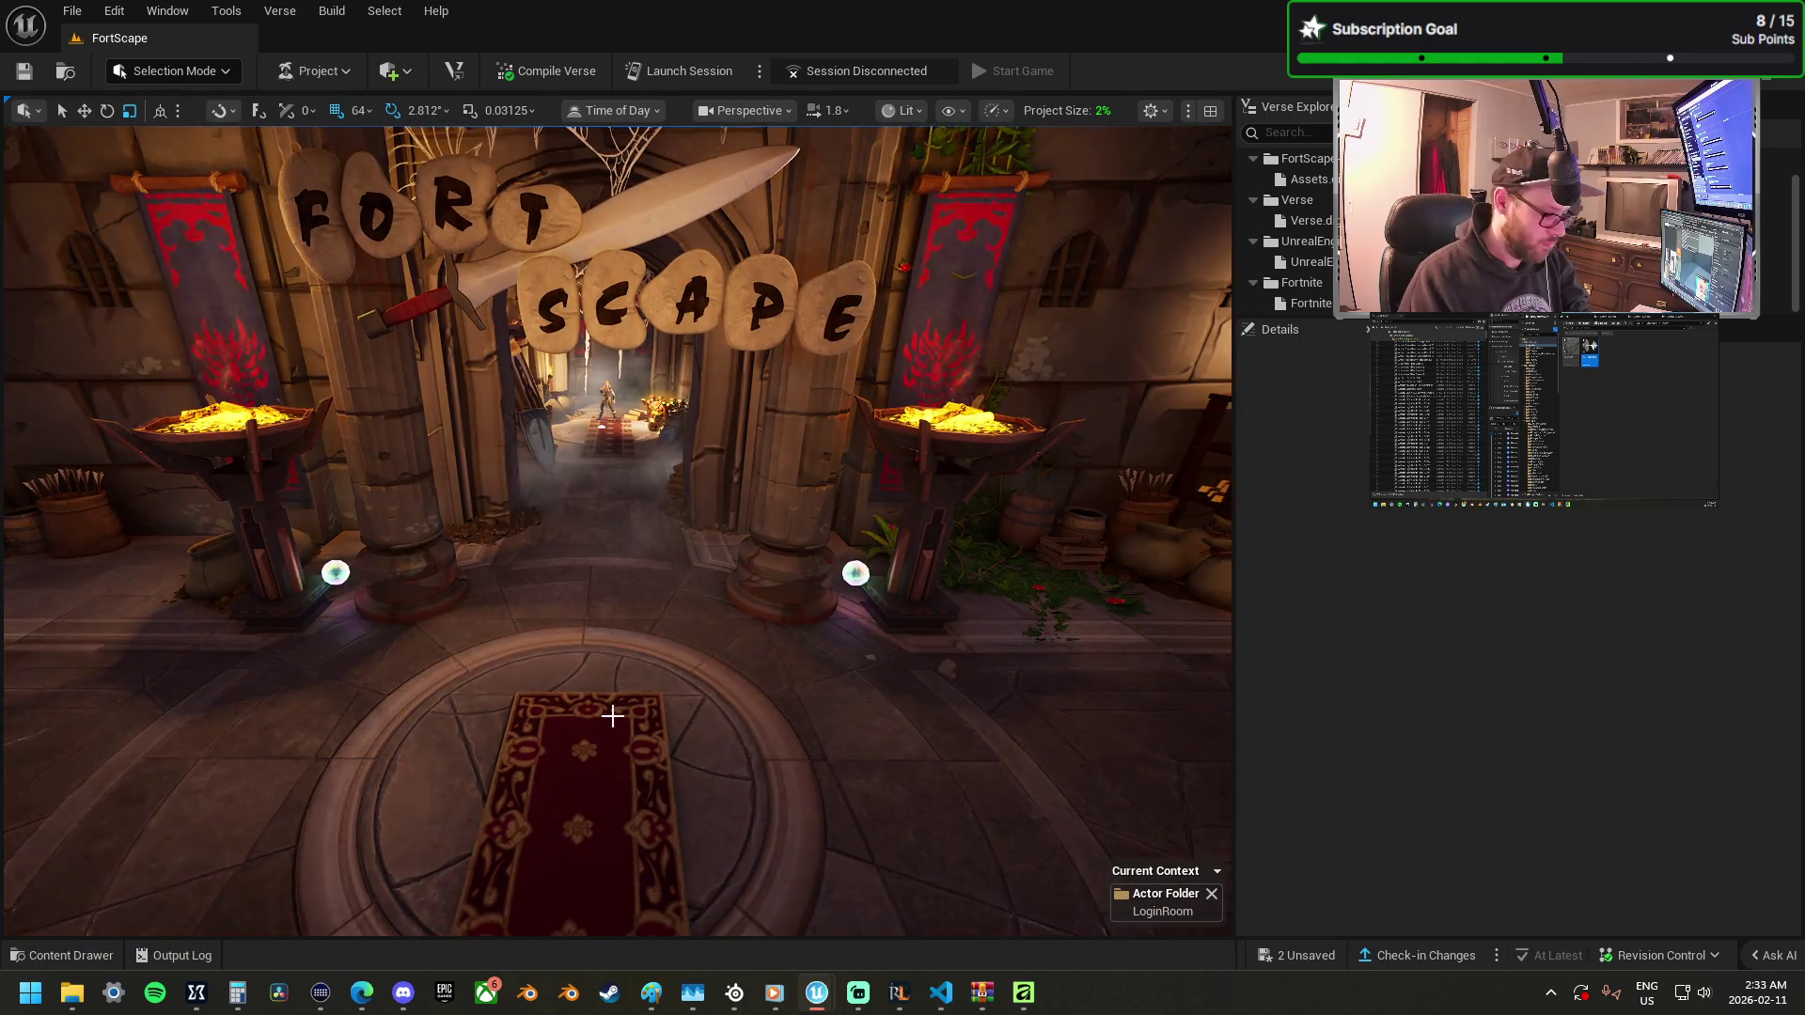
Drag a Radio device into the login room and move it back along Y toward the archway.
{"action": "right_click", "coordinate": [612, 712]}
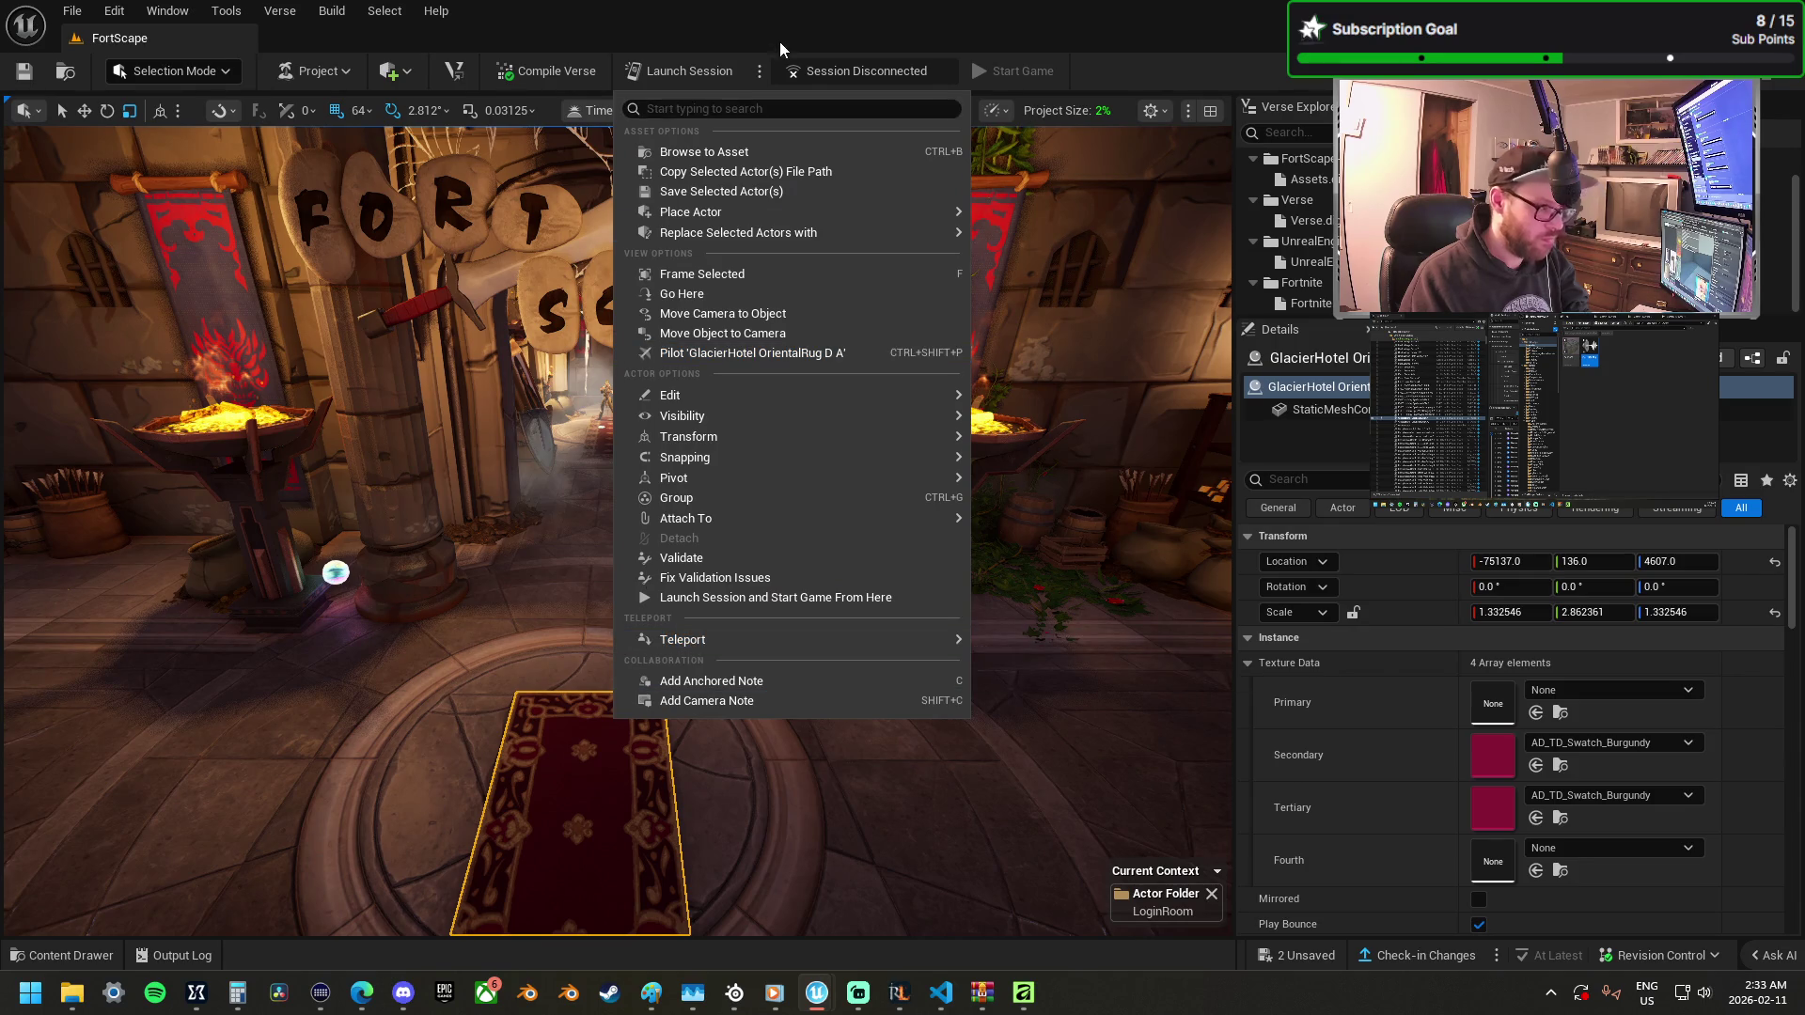
{"action": "left_click", "coordinate": [780, 49]}
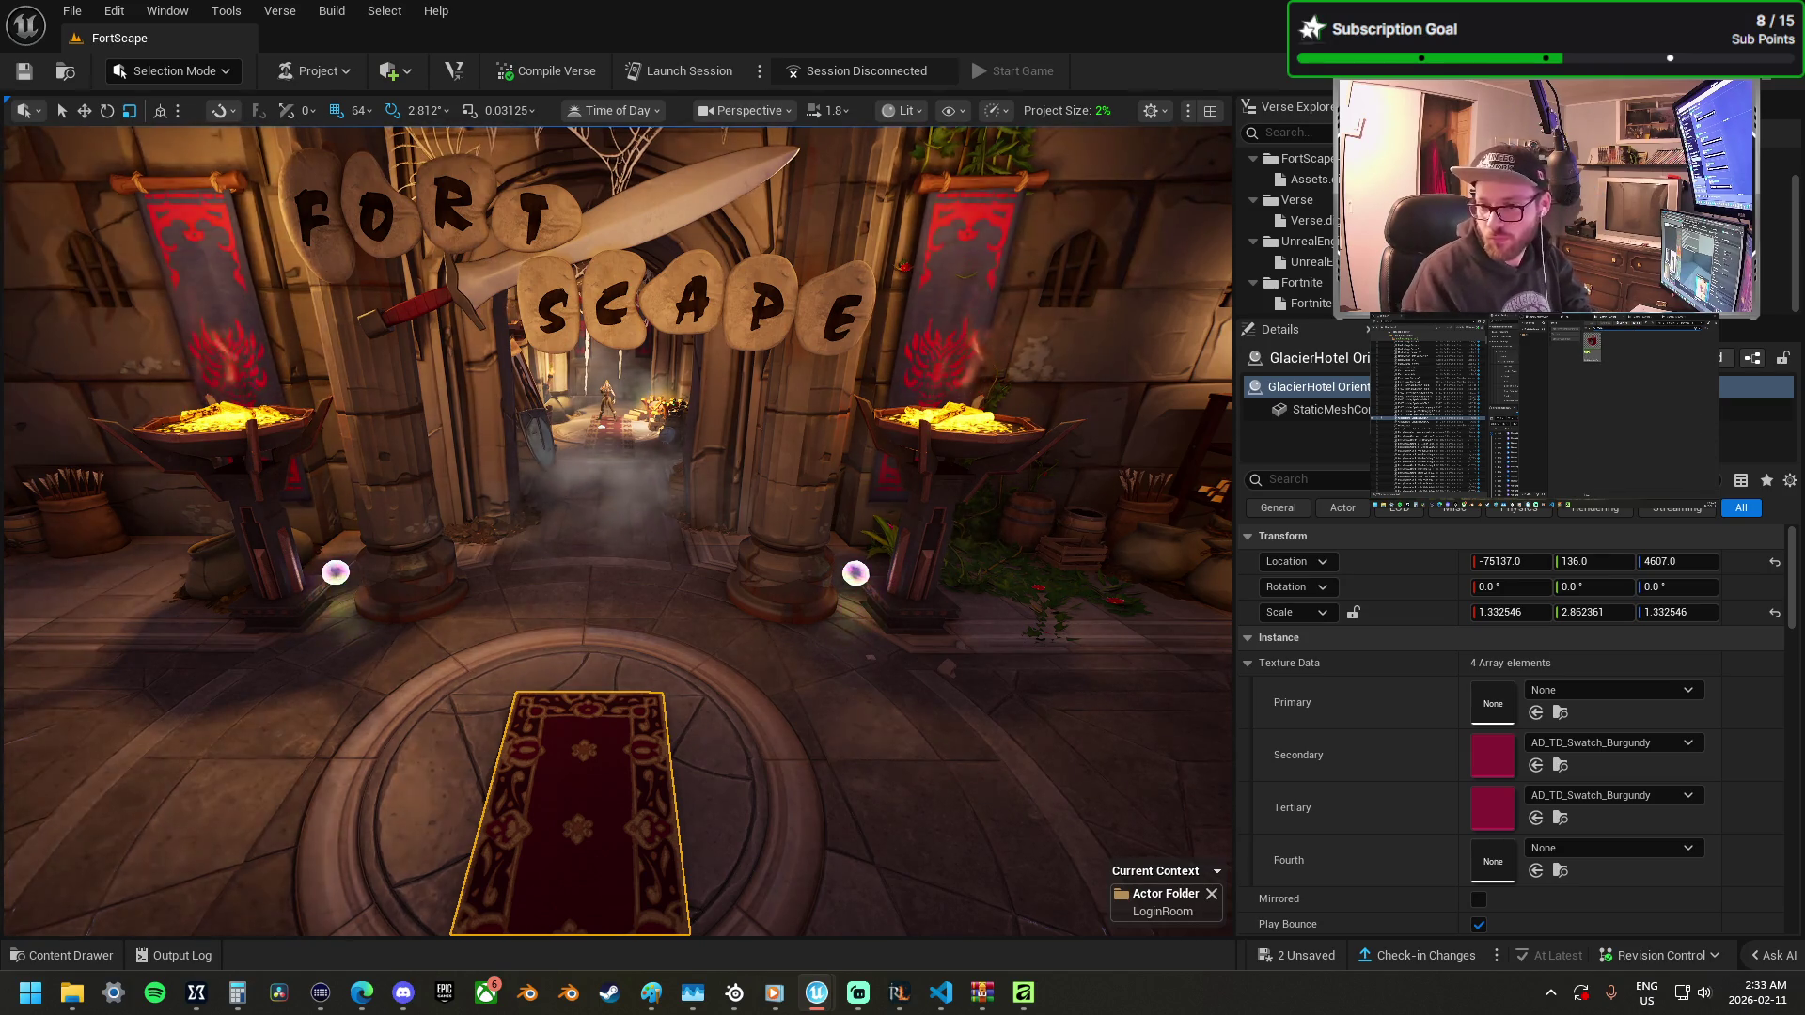
{"action": "mouse_move", "coordinate": [1804, 695]}
{"action": "left_mouse_down"}
{"action": "mouse_move", "coordinate": [791, 712]}
{"action": "mouse_move", "coordinate": [609, 674]}
{"action": "mouse_move", "coordinate": [657, 688]}
{"action": "left_mouse_up"}
{"action": "left_click_drag", "start_coordinate": [587, 612], "coordinate": [584, 421]}
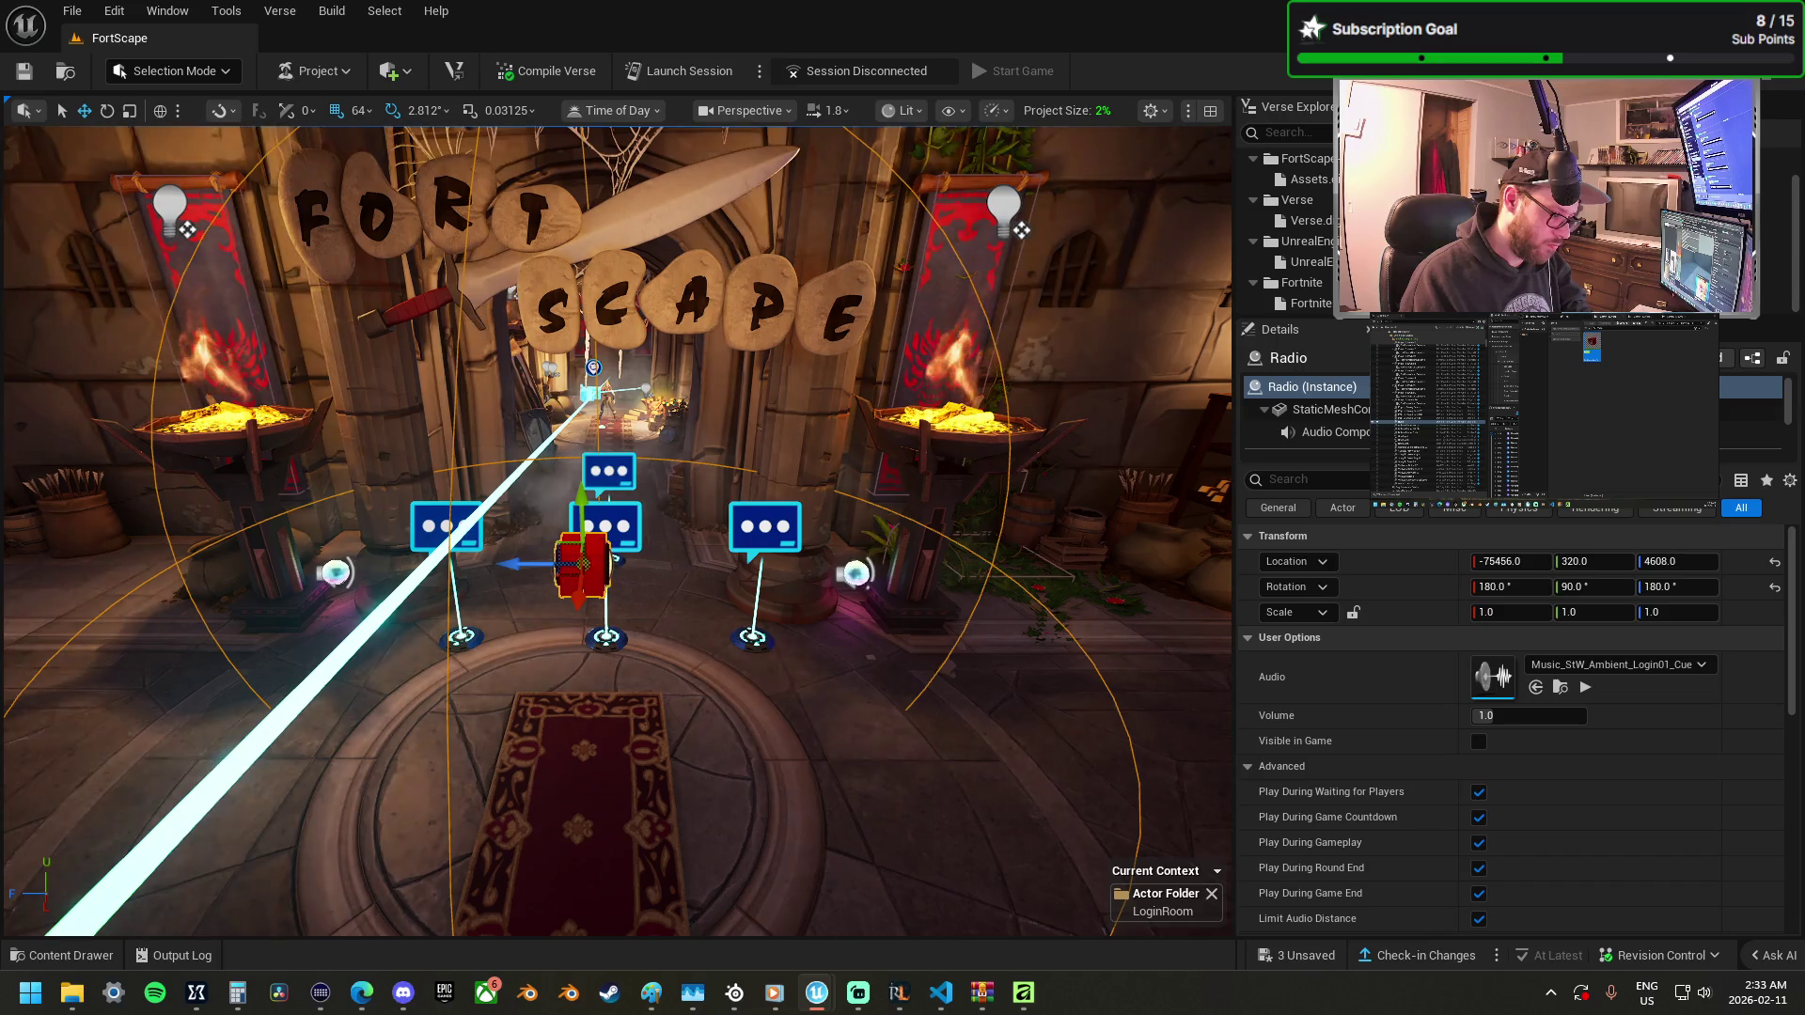
Place an Audio Player on the carpet, delete the Radio, and slide the player along X.
{"action": "right_click", "coordinate": [594, 562]}
{"action": "key", "text": "Escape"}
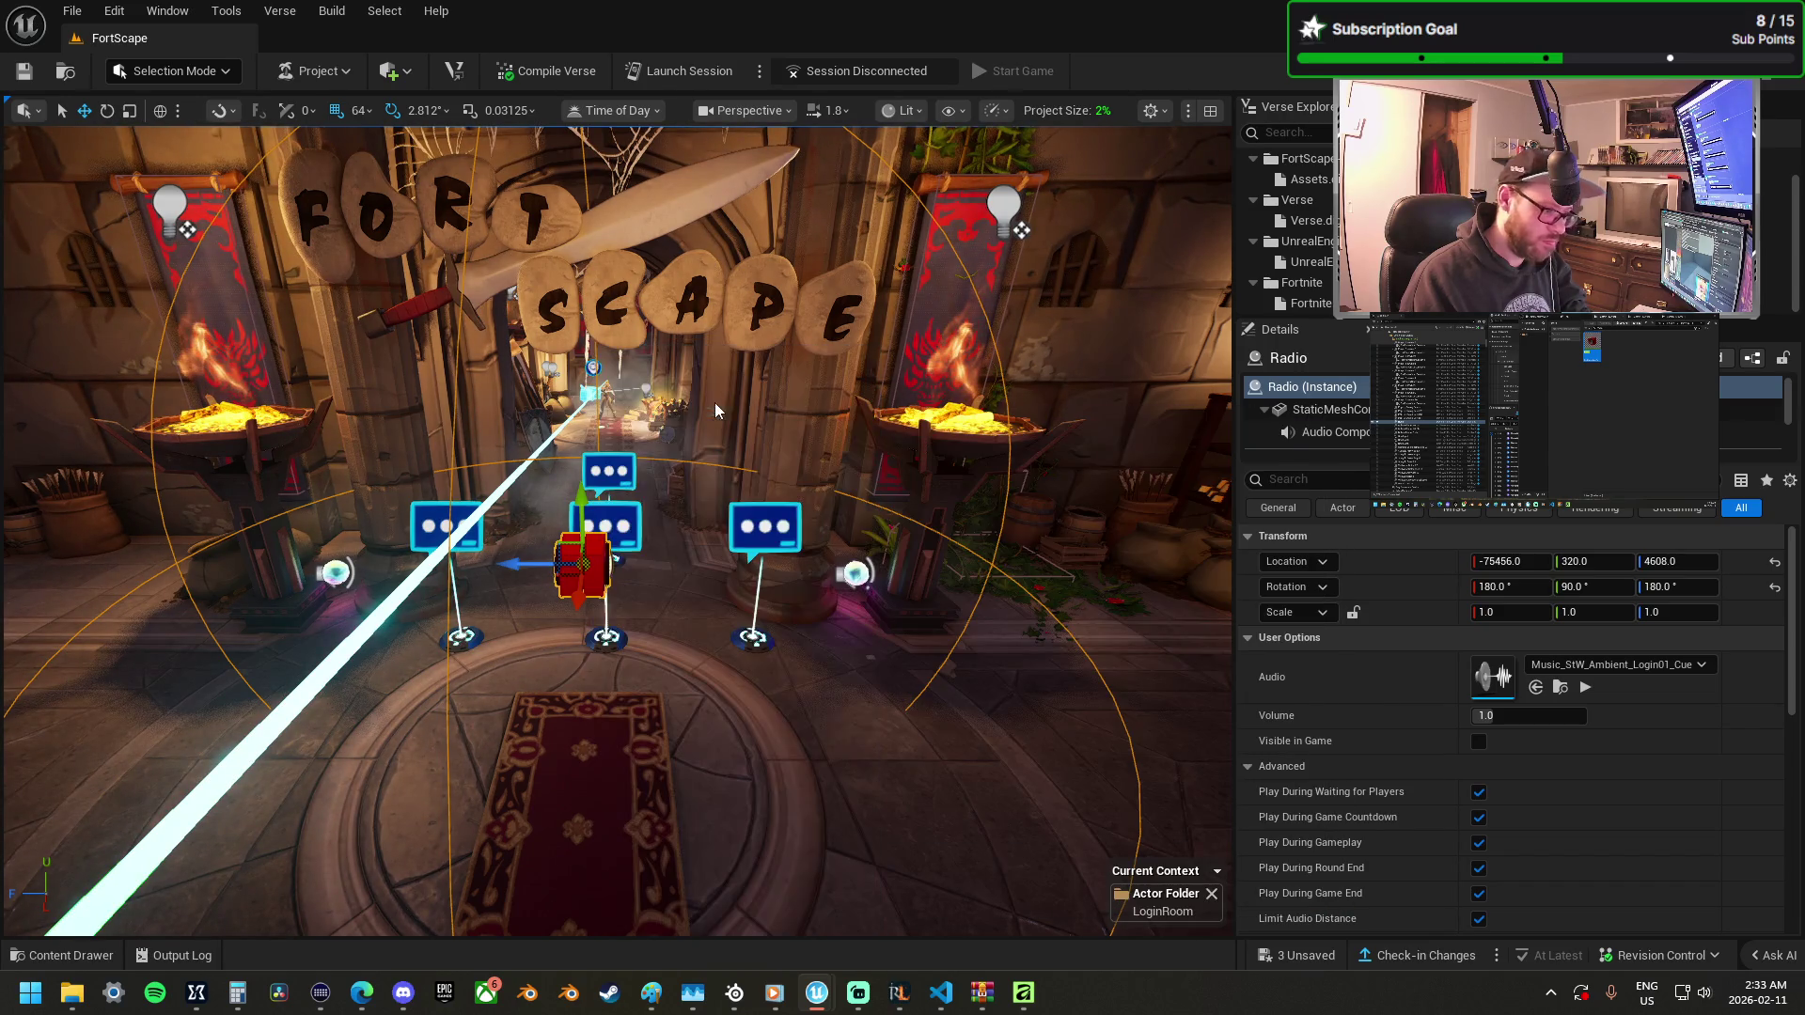
{"action": "mouse_move", "coordinate": [1795, 696]}
{"action": "left_mouse_down"}
{"action": "mouse_move", "coordinate": [597, 742]}
{"action": "mouse_move", "coordinate": [592, 761]}
{"action": "mouse_move", "coordinate": [602, 743]}
{"action": "left_mouse_up"}
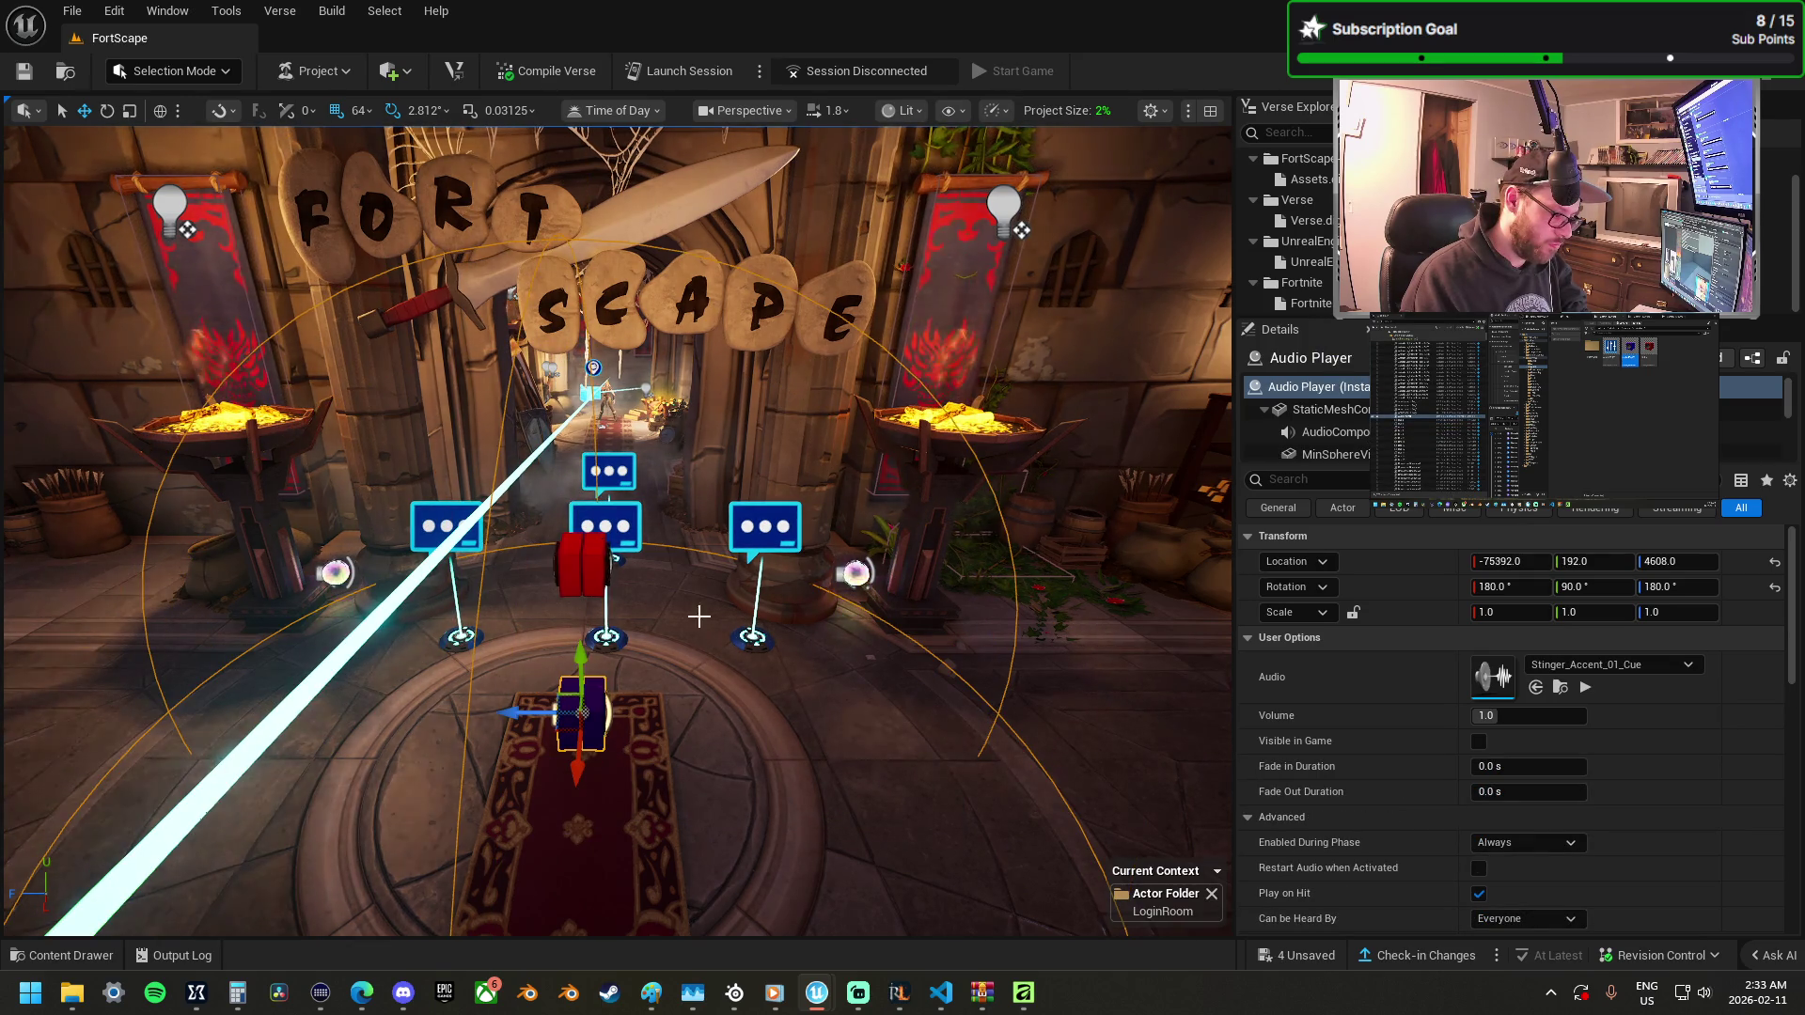
{"action": "left_click", "coordinate": [580, 555]}
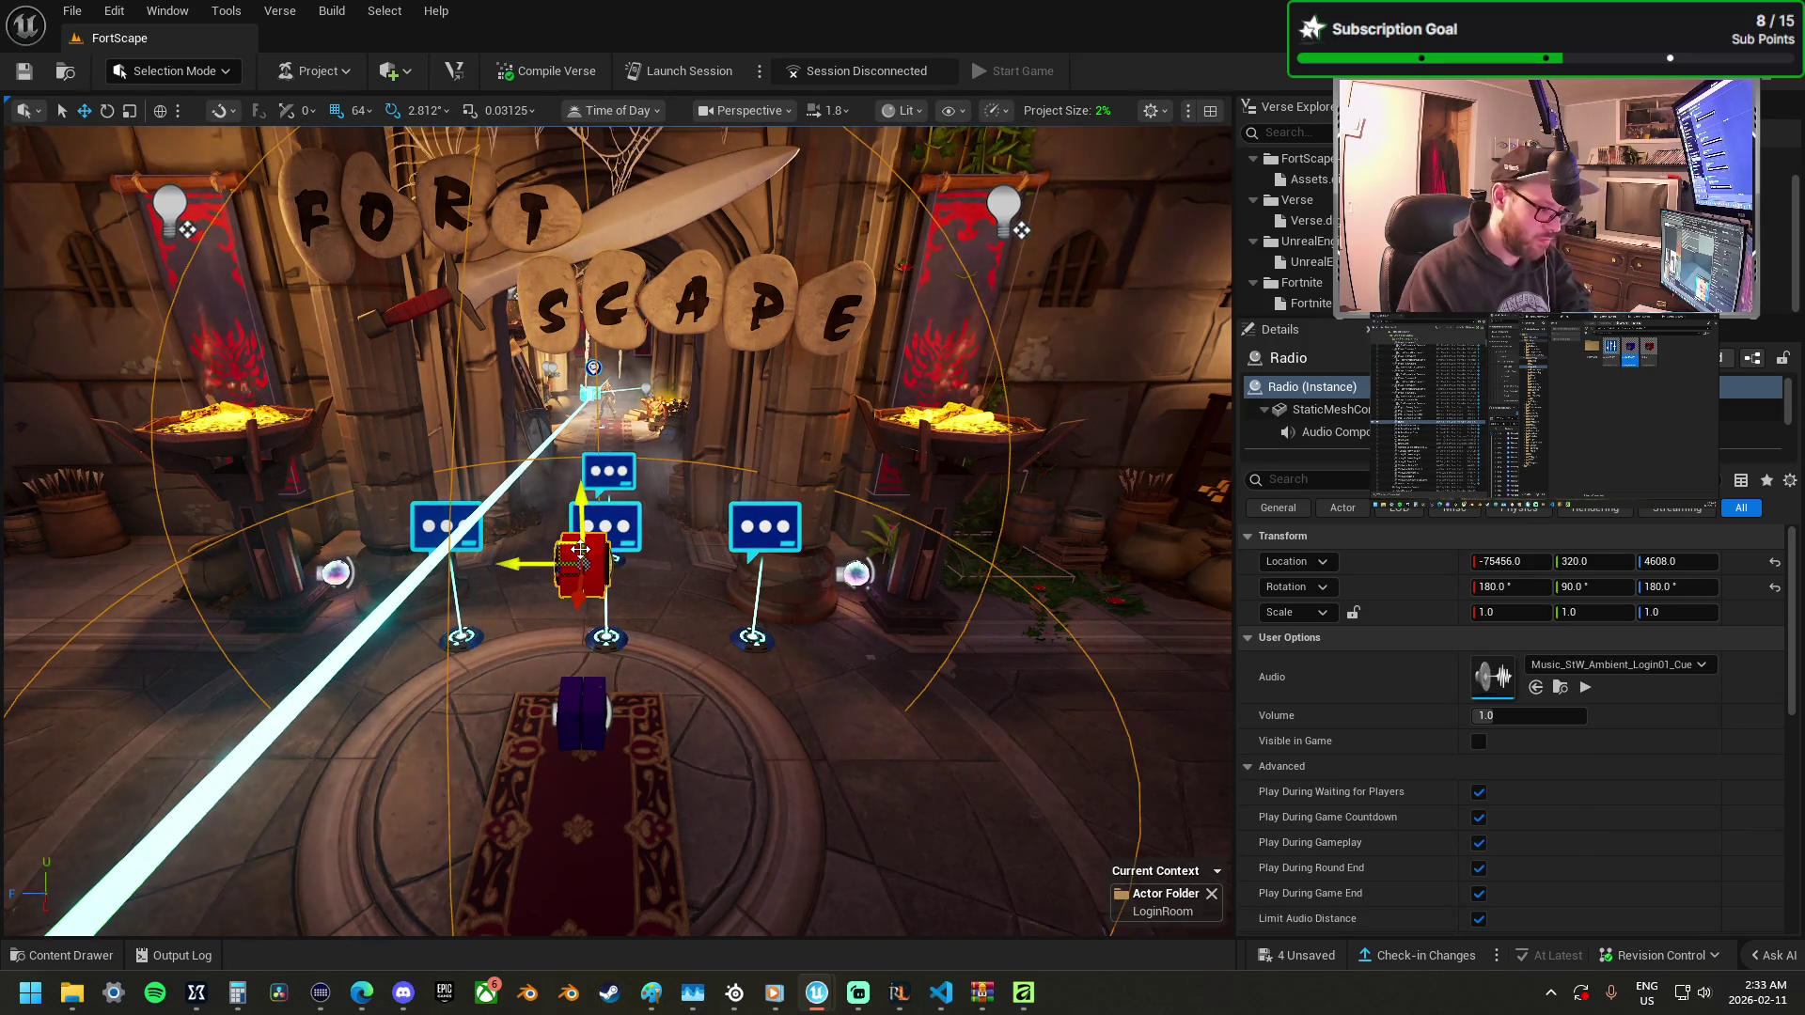
{"action": "key", "text": "Delete"}
{"action": "left_click", "coordinate": [583, 724]}
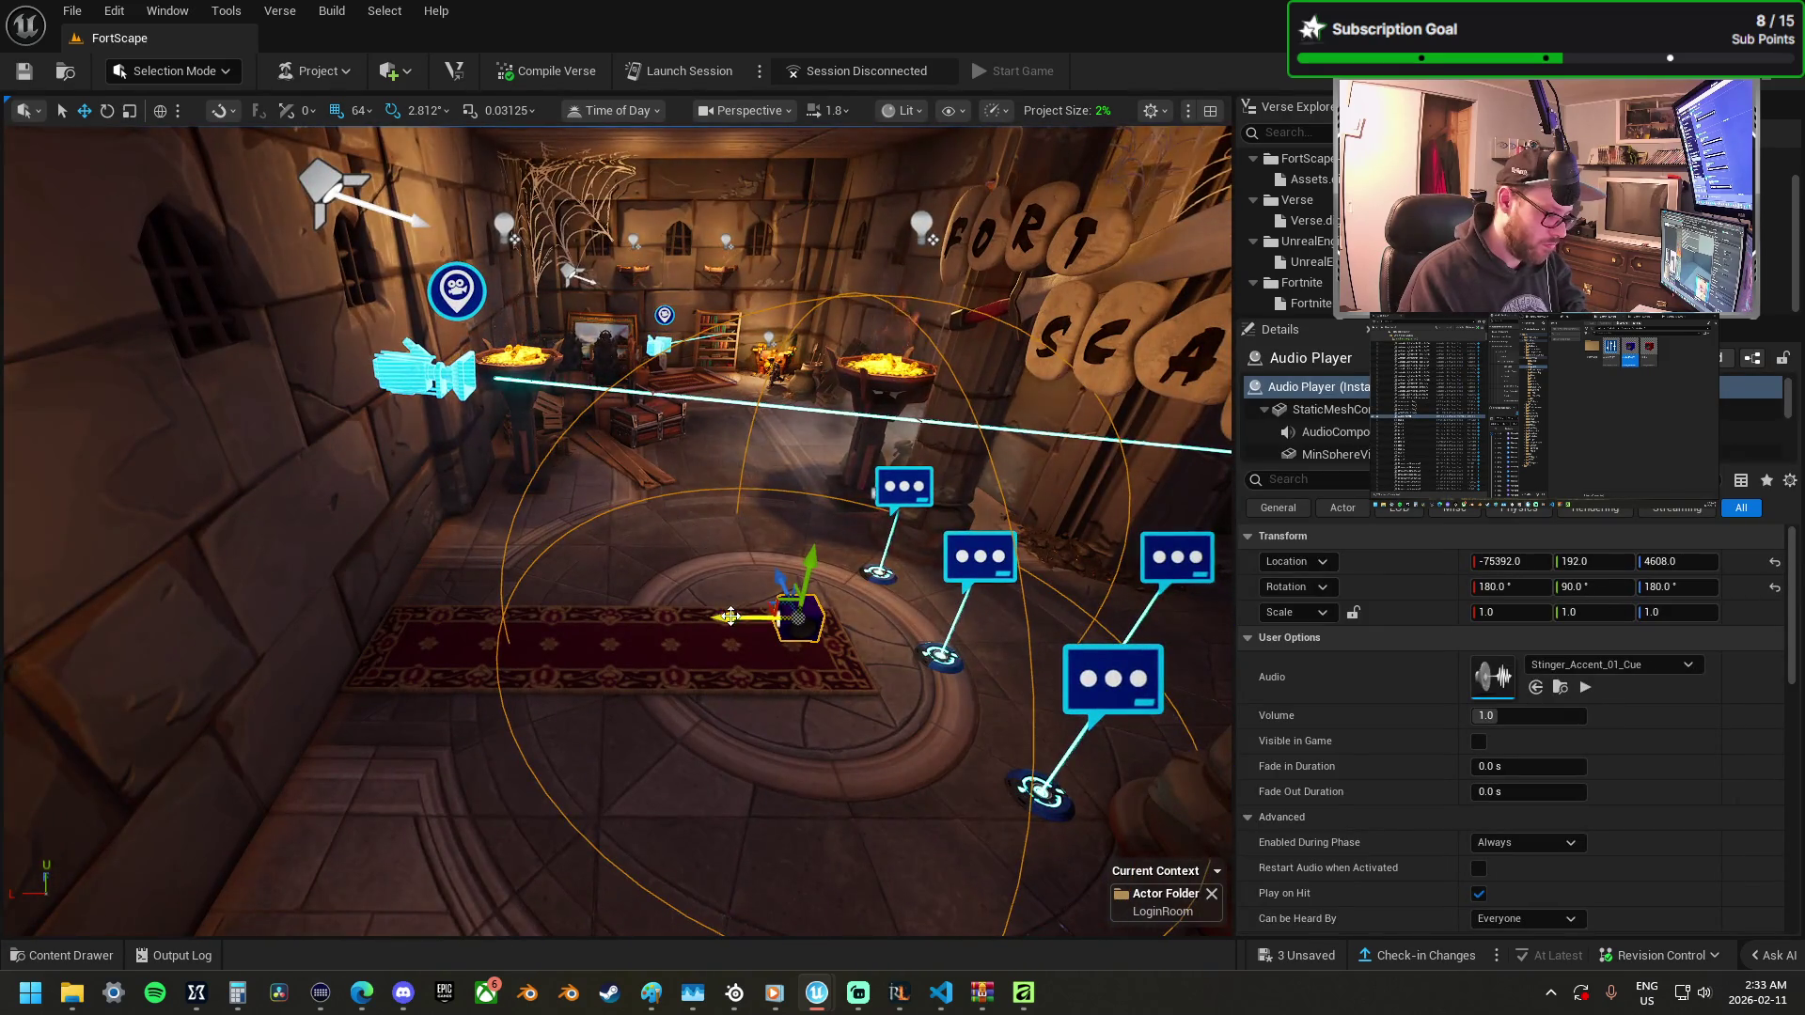
{"action": "left_click_drag", "start_coordinate": [691, 588], "coordinate": [310, 588]}
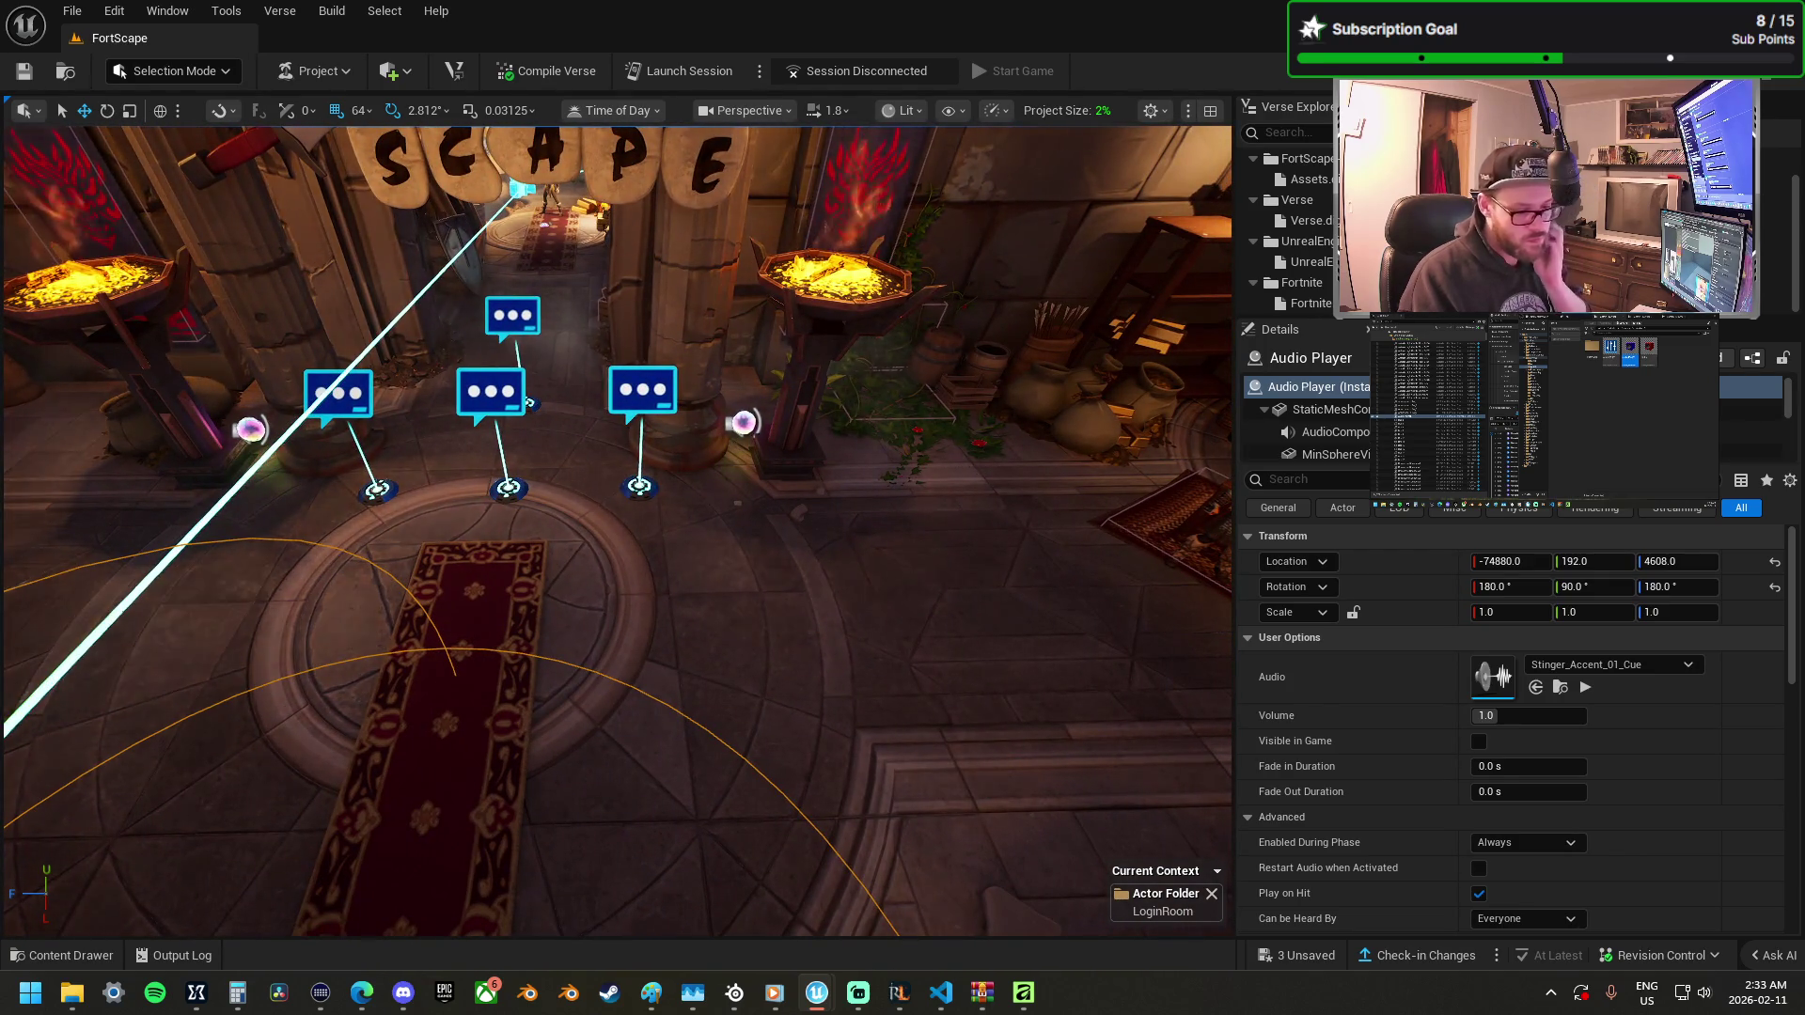
Set the Audio Player's Can be Heard By to Registered Players Only and Play Location to Local Player.
{"action": "scroll", "coordinate": [1560, 844], "scroll_direction": "down", "scroll_amount": 4}
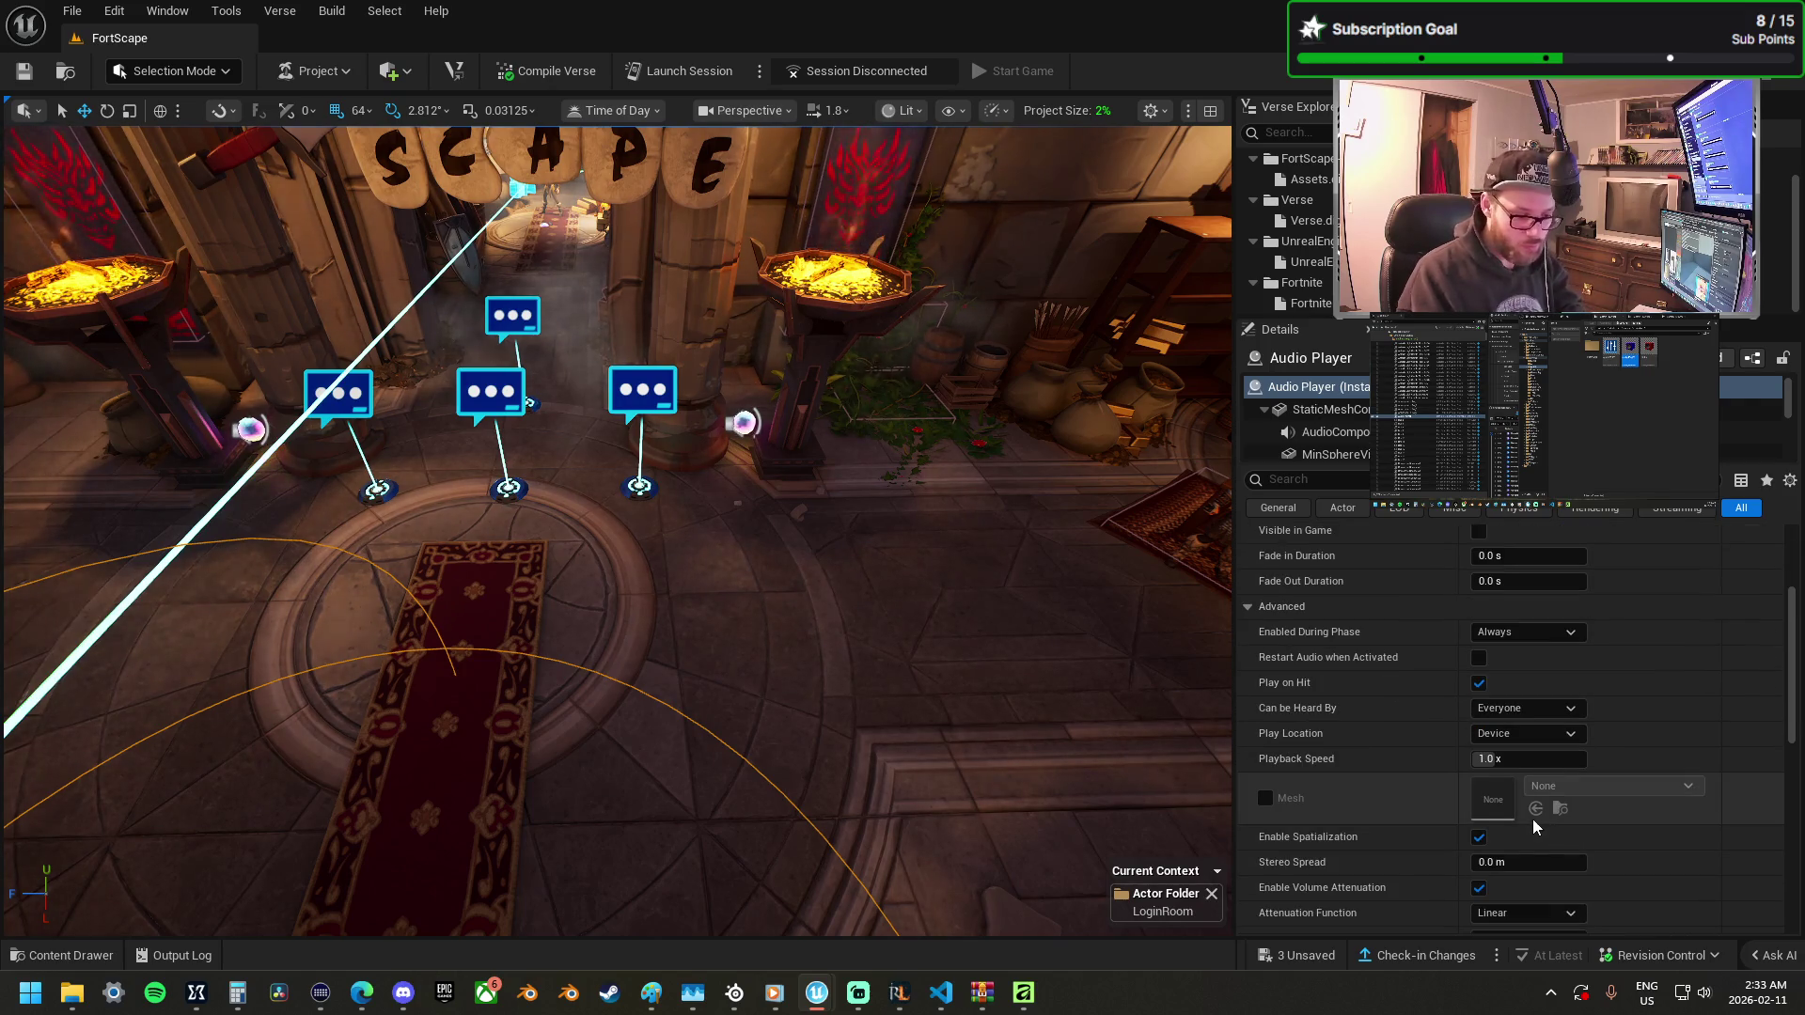
{"action": "scroll", "coordinate": [1475, 810], "scroll_direction": "down", "scroll_amount": 3}
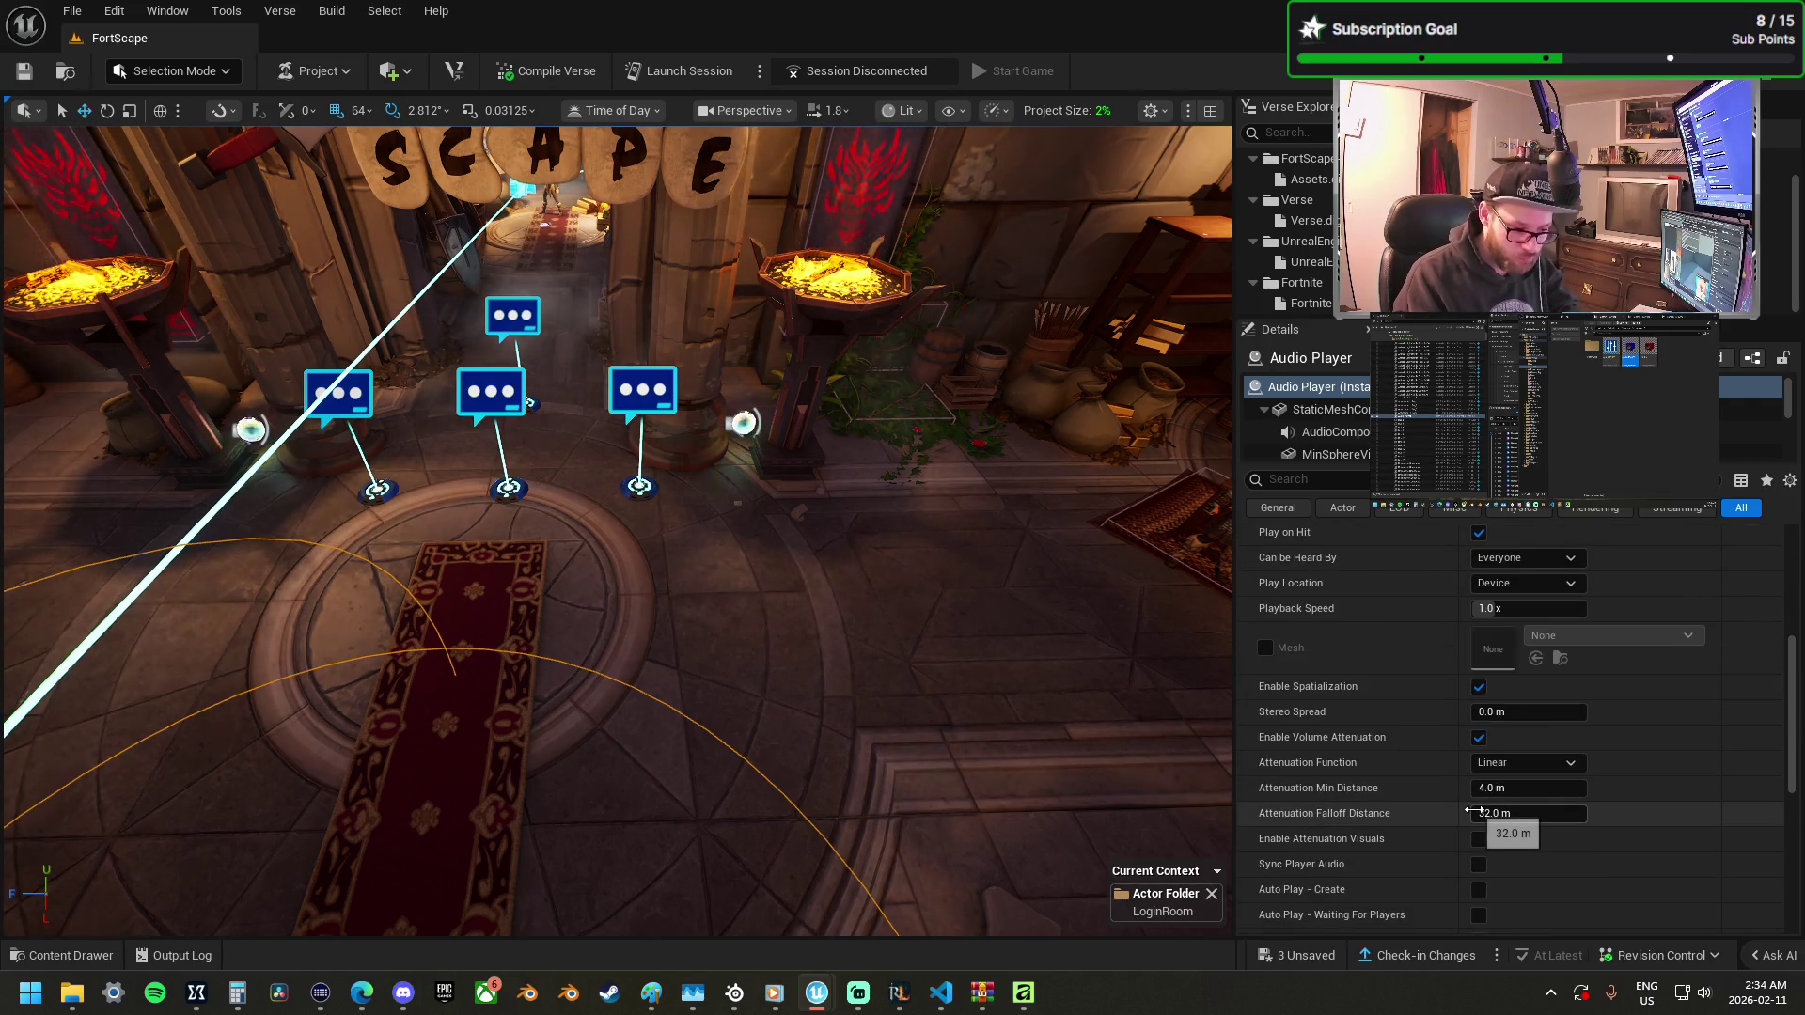
{"action": "scroll", "coordinate": [1474, 810], "scroll_direction": "down", "scroll_amount": 2}
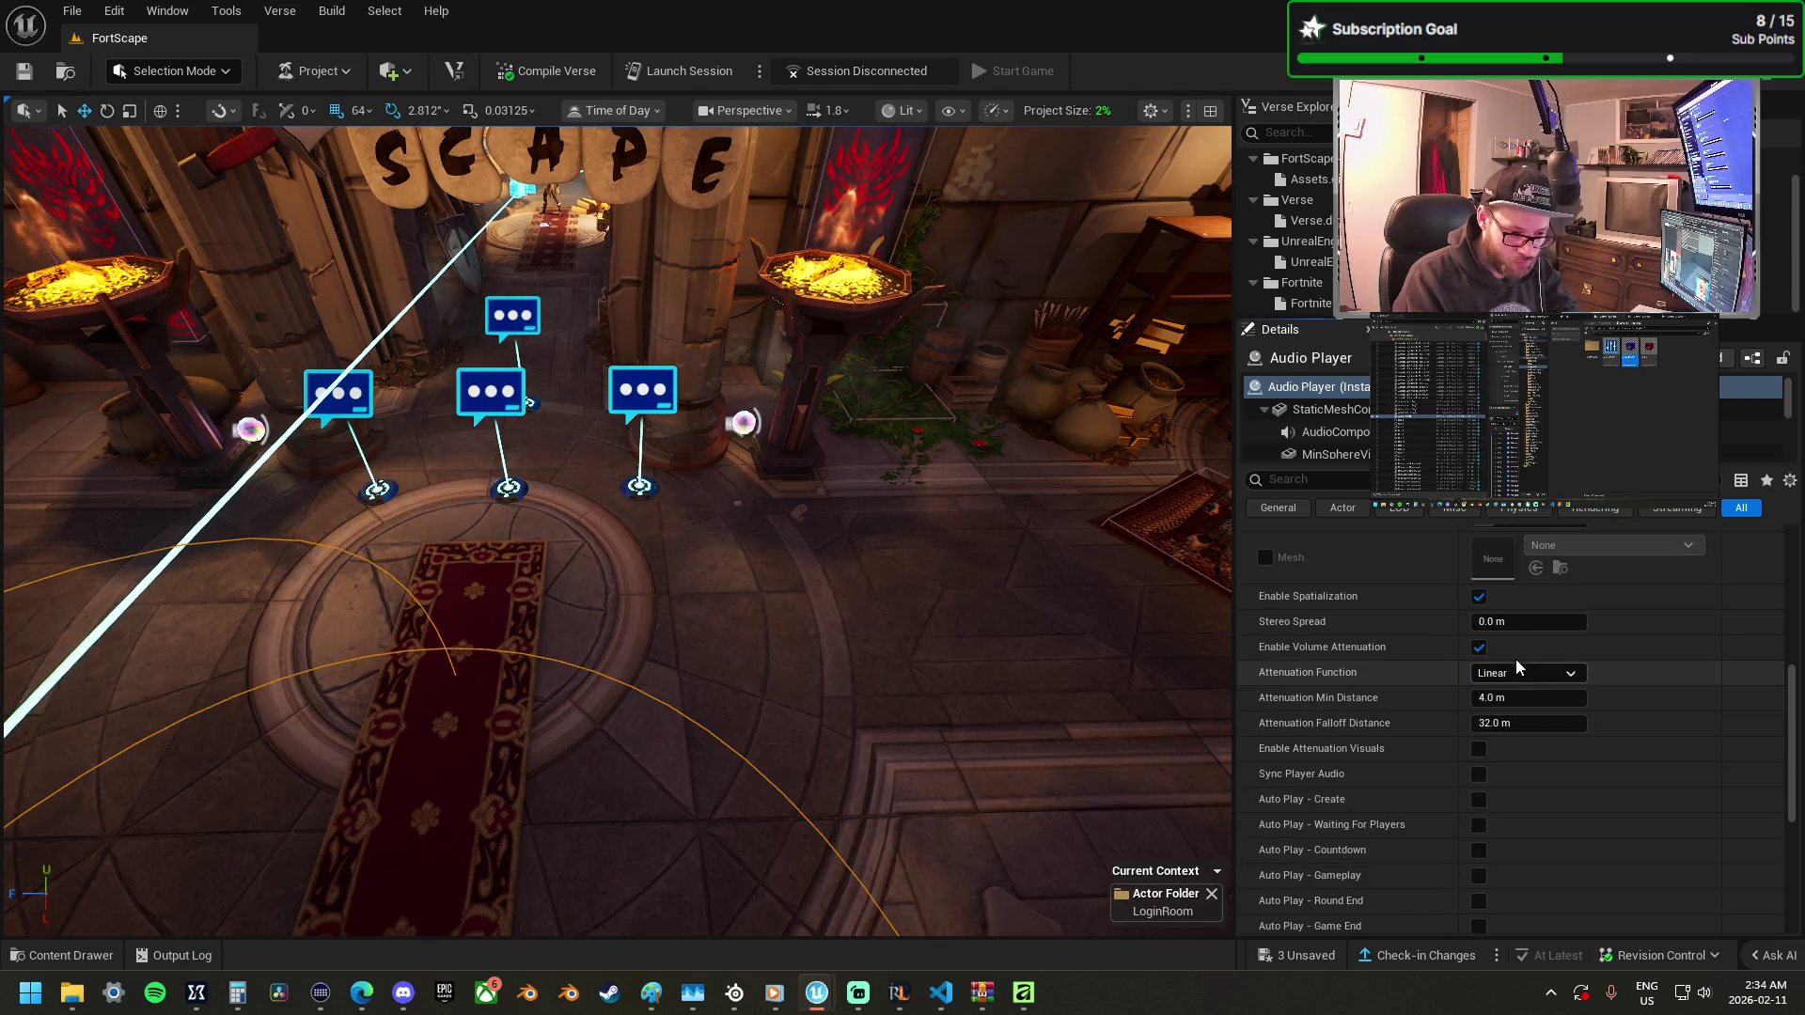
{"action": "scroll", "coordinate": [1515, 658], "scroll_direction": "up", "scroll_amount": 2}
{"action": "left_click", "coordinate": [1527, 561]}
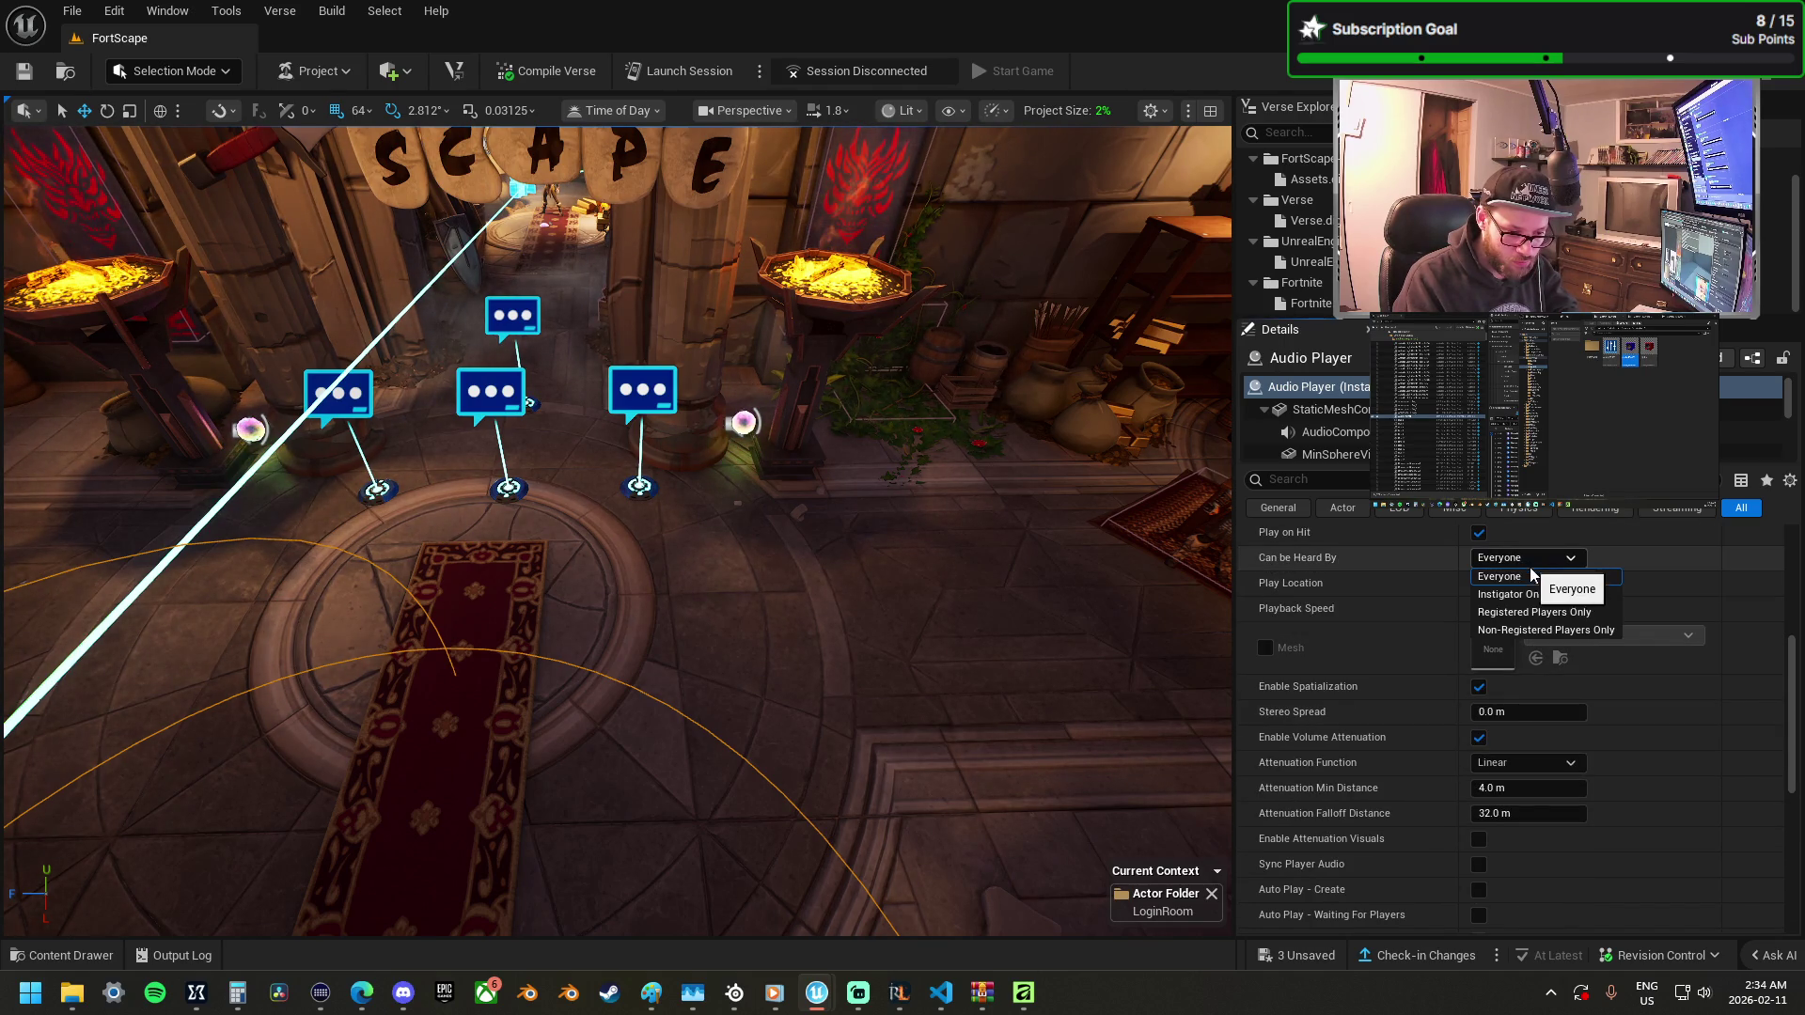
{"action": "left_click", "coordinate": [1521, 578]}
{"action": "left_click", "coordinate": [1521, 561]}
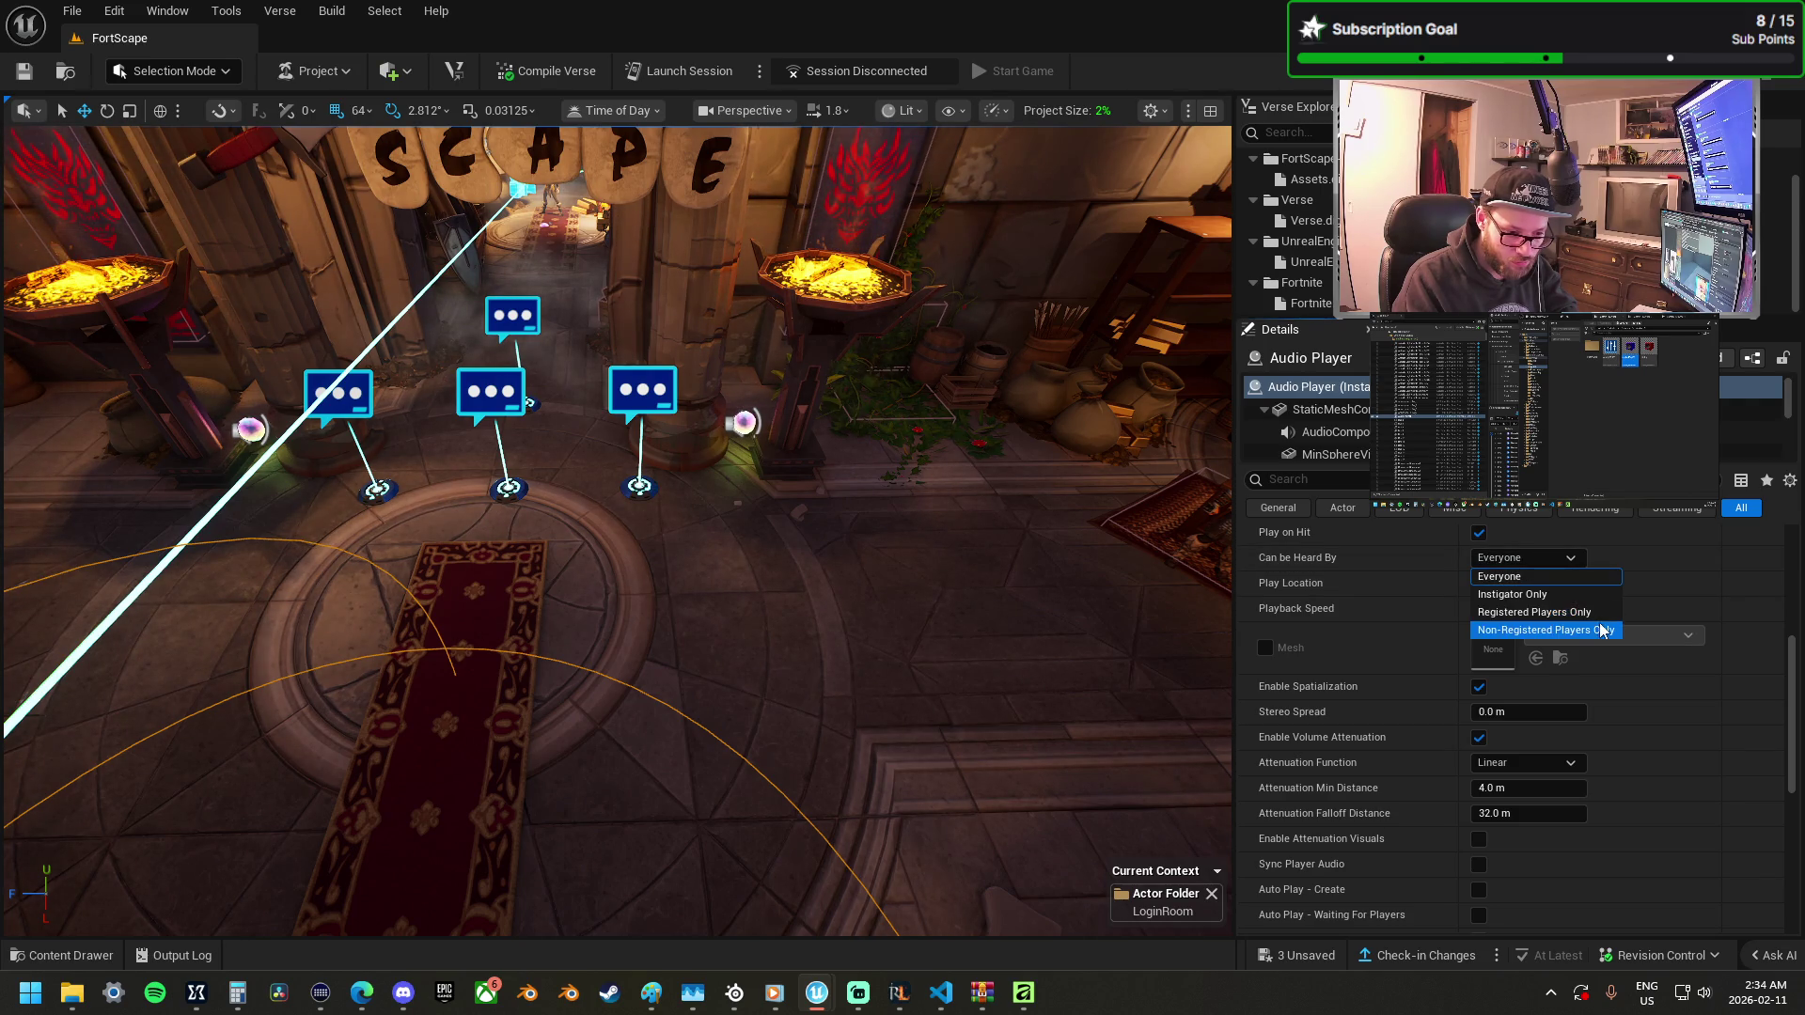
{"action": "left_click", "coordinate": [1598, 616]}
{"action": "left_click", "coordinate": [1553, 584]}
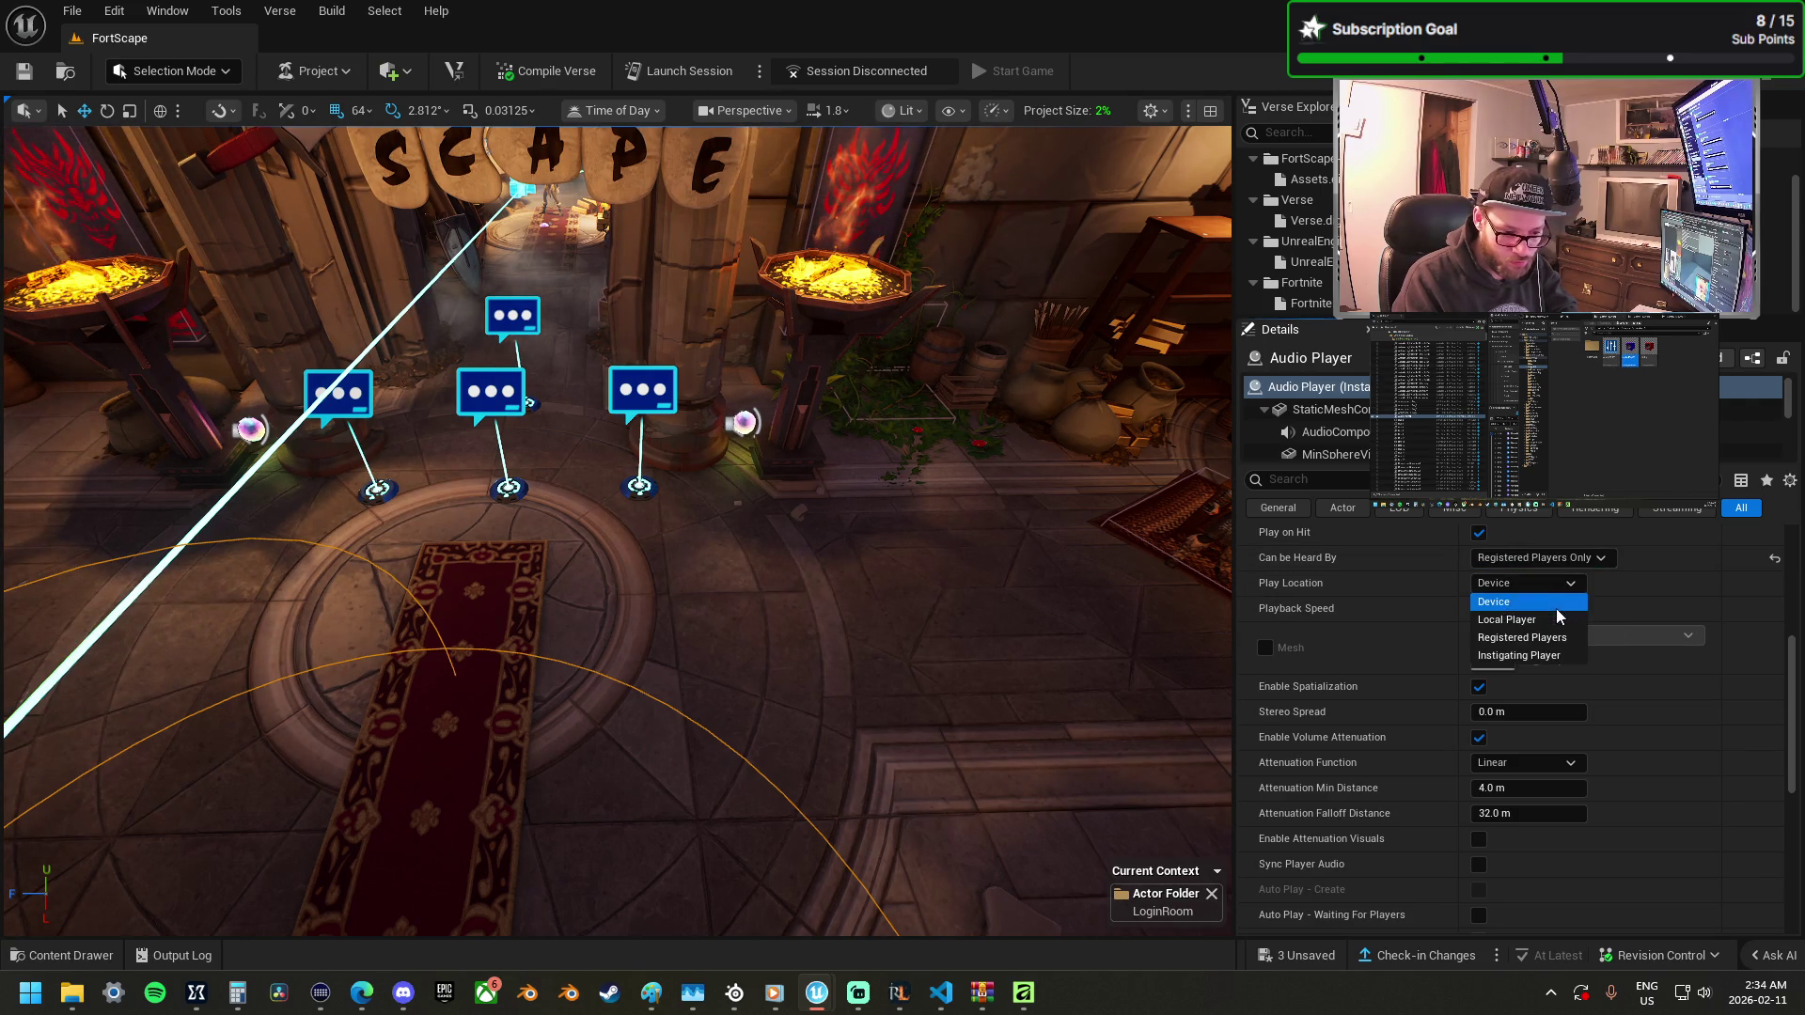
{"action": "left_click", "coordinate": [1561, 620]}
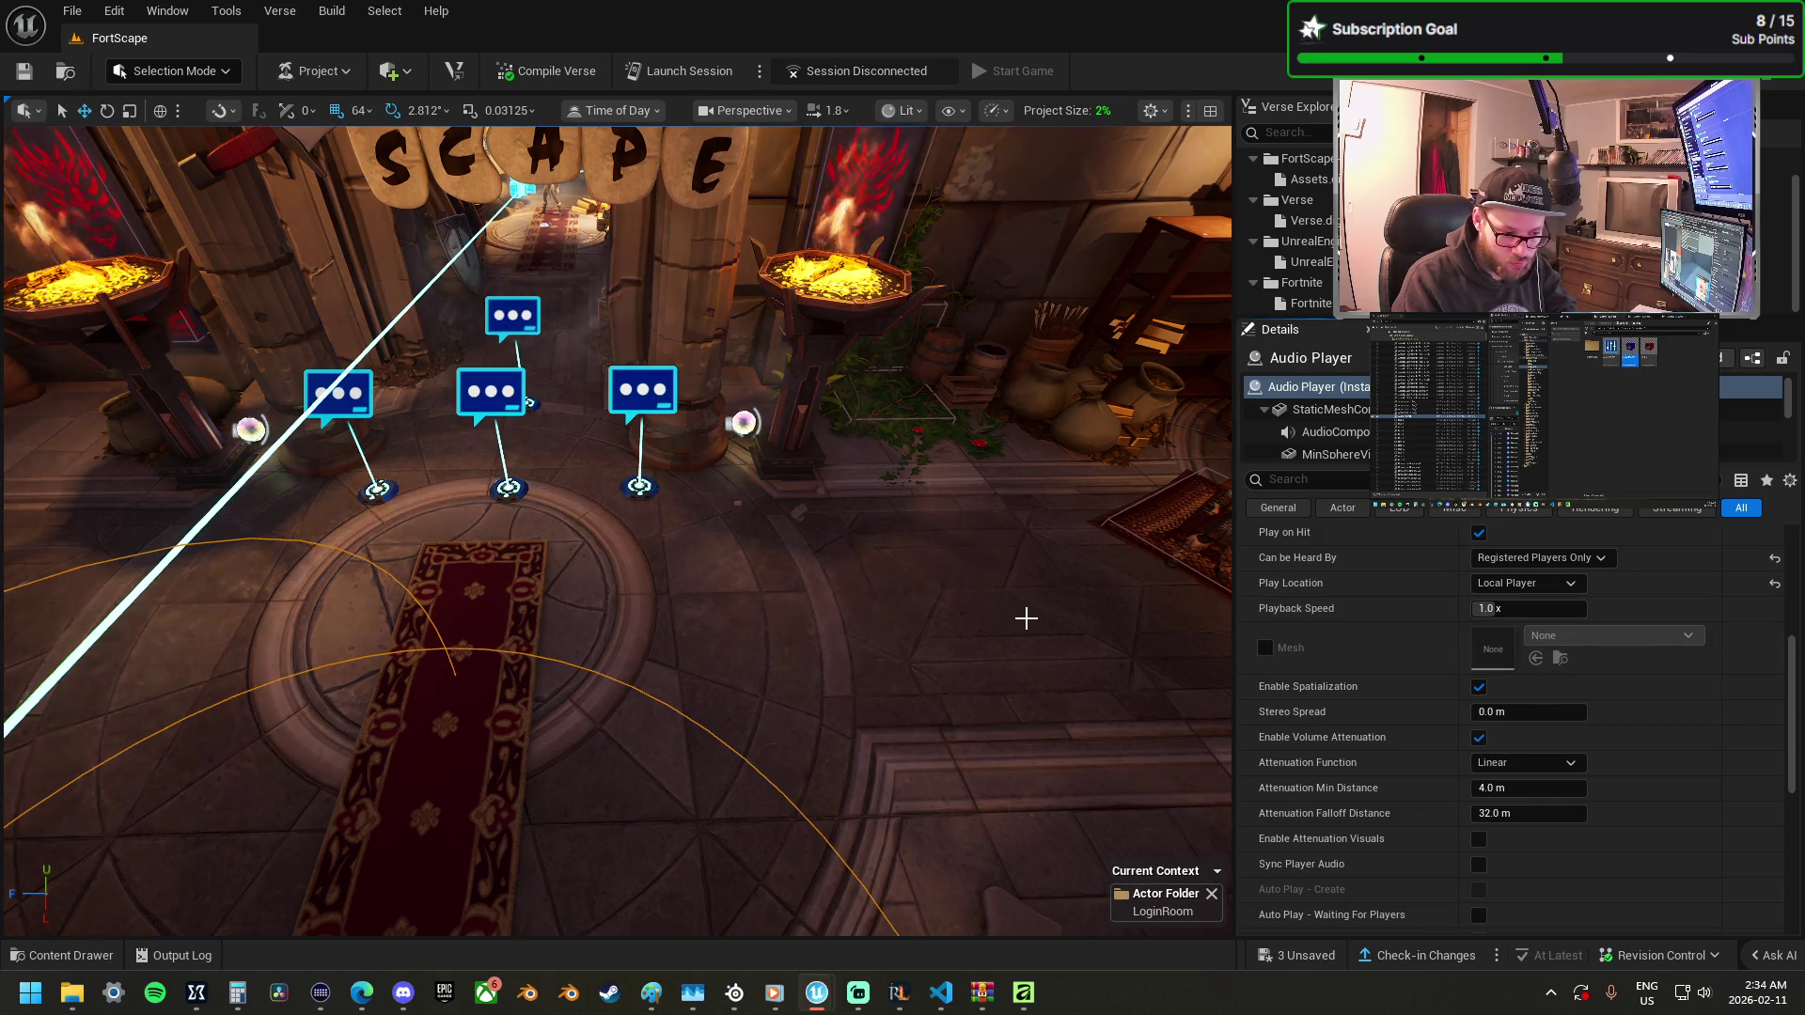
{"action": "scroll", "coordinate": [1604, 714], "scroll_direction": "up", "scroll_amount": 6}
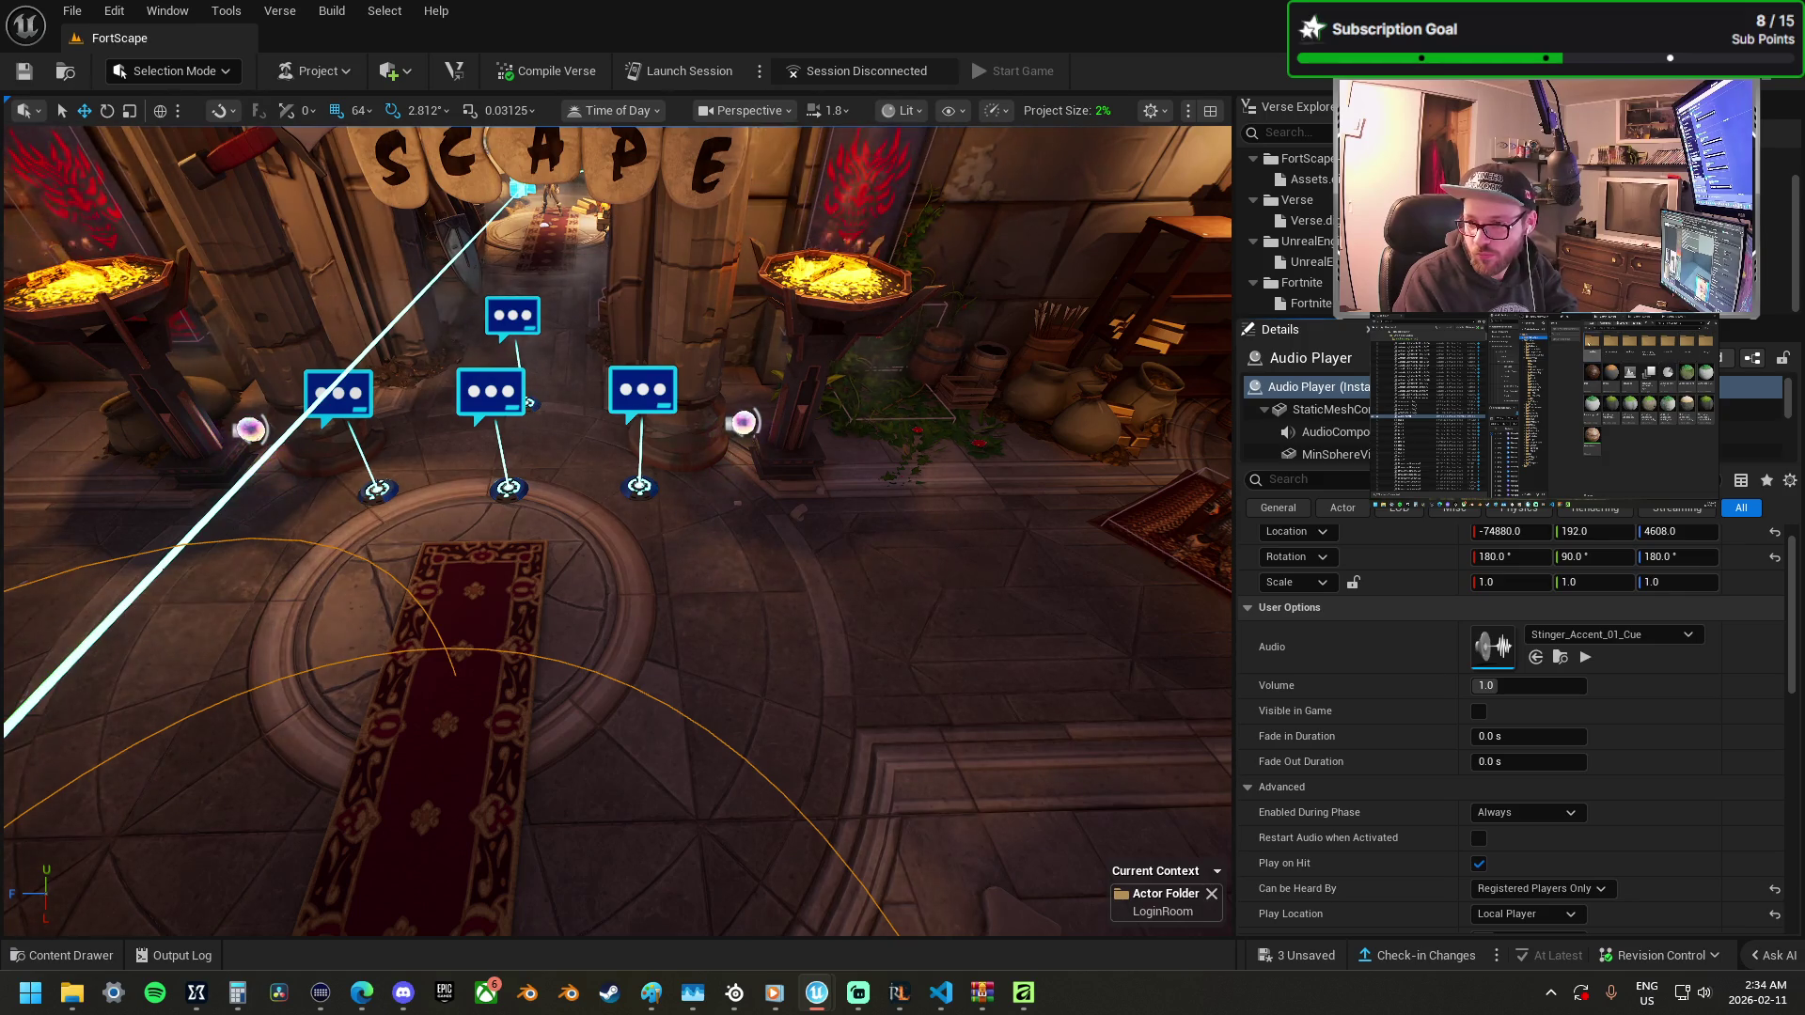
{"action": "left_click_drag", "start_coordinate": [1412, 357], "coordinate": [1495, 644]}
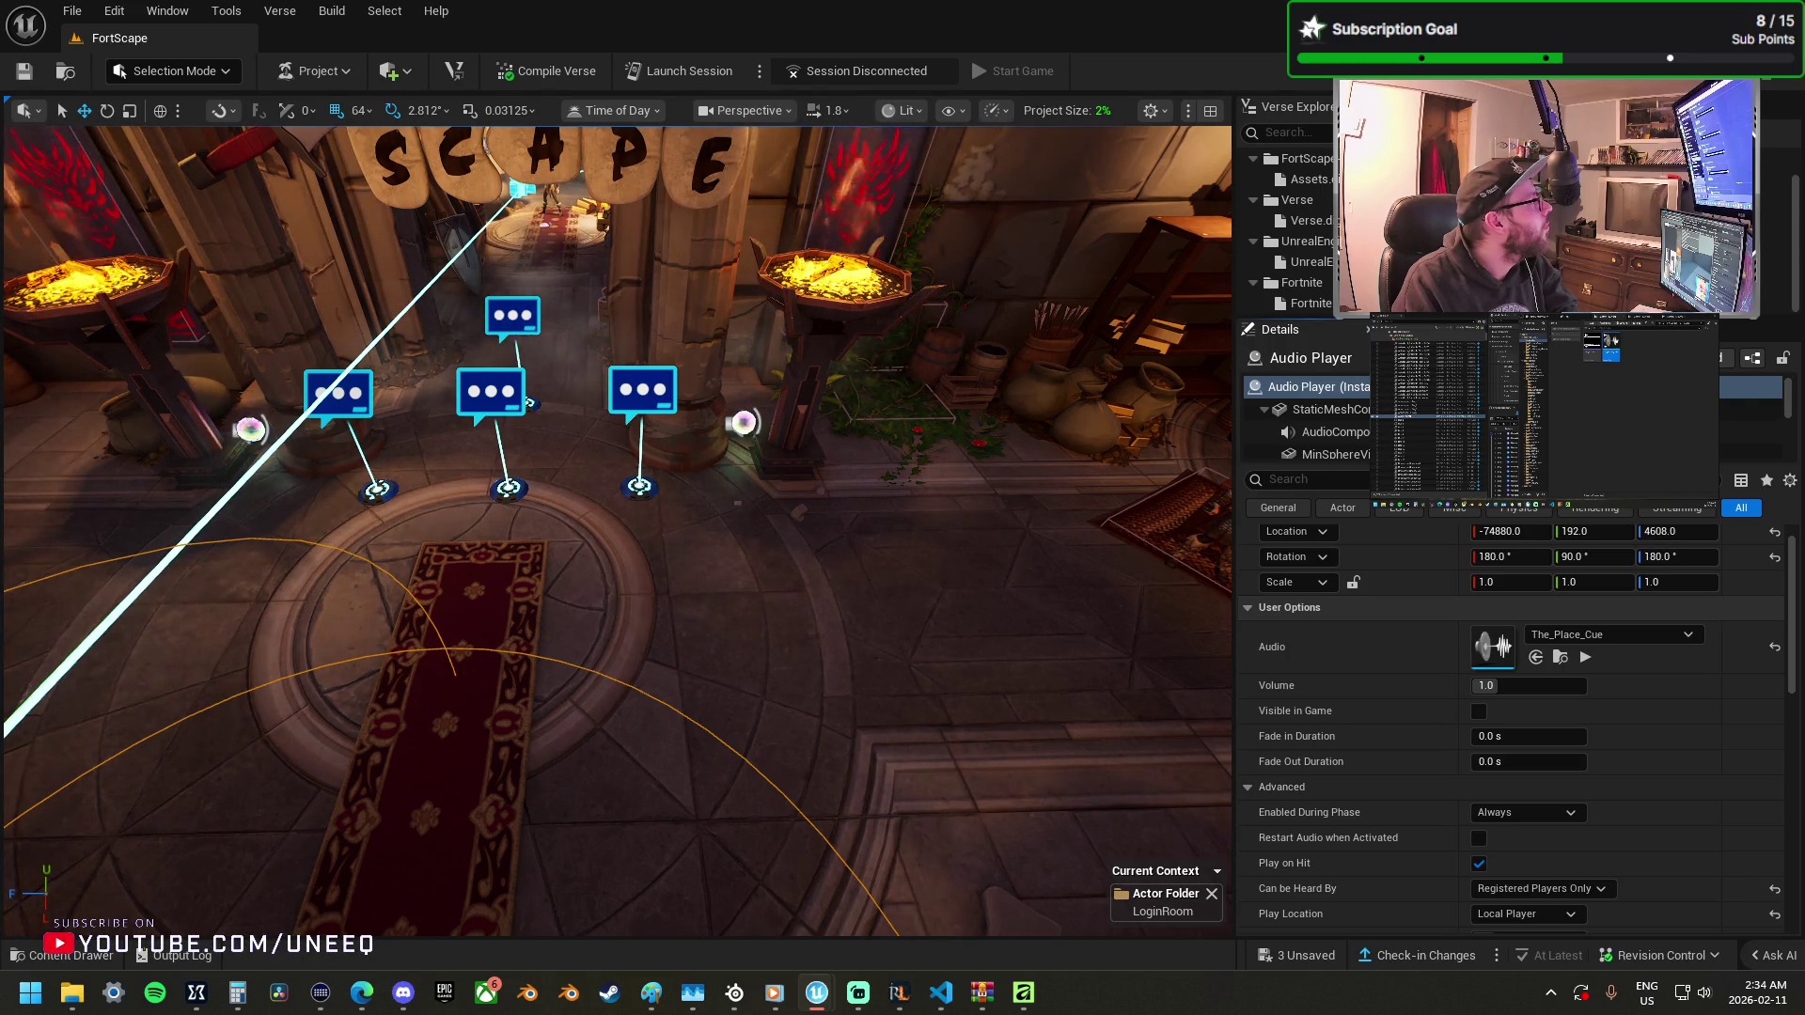
{"action": "left_click", "coordinate": [1586, 658]}
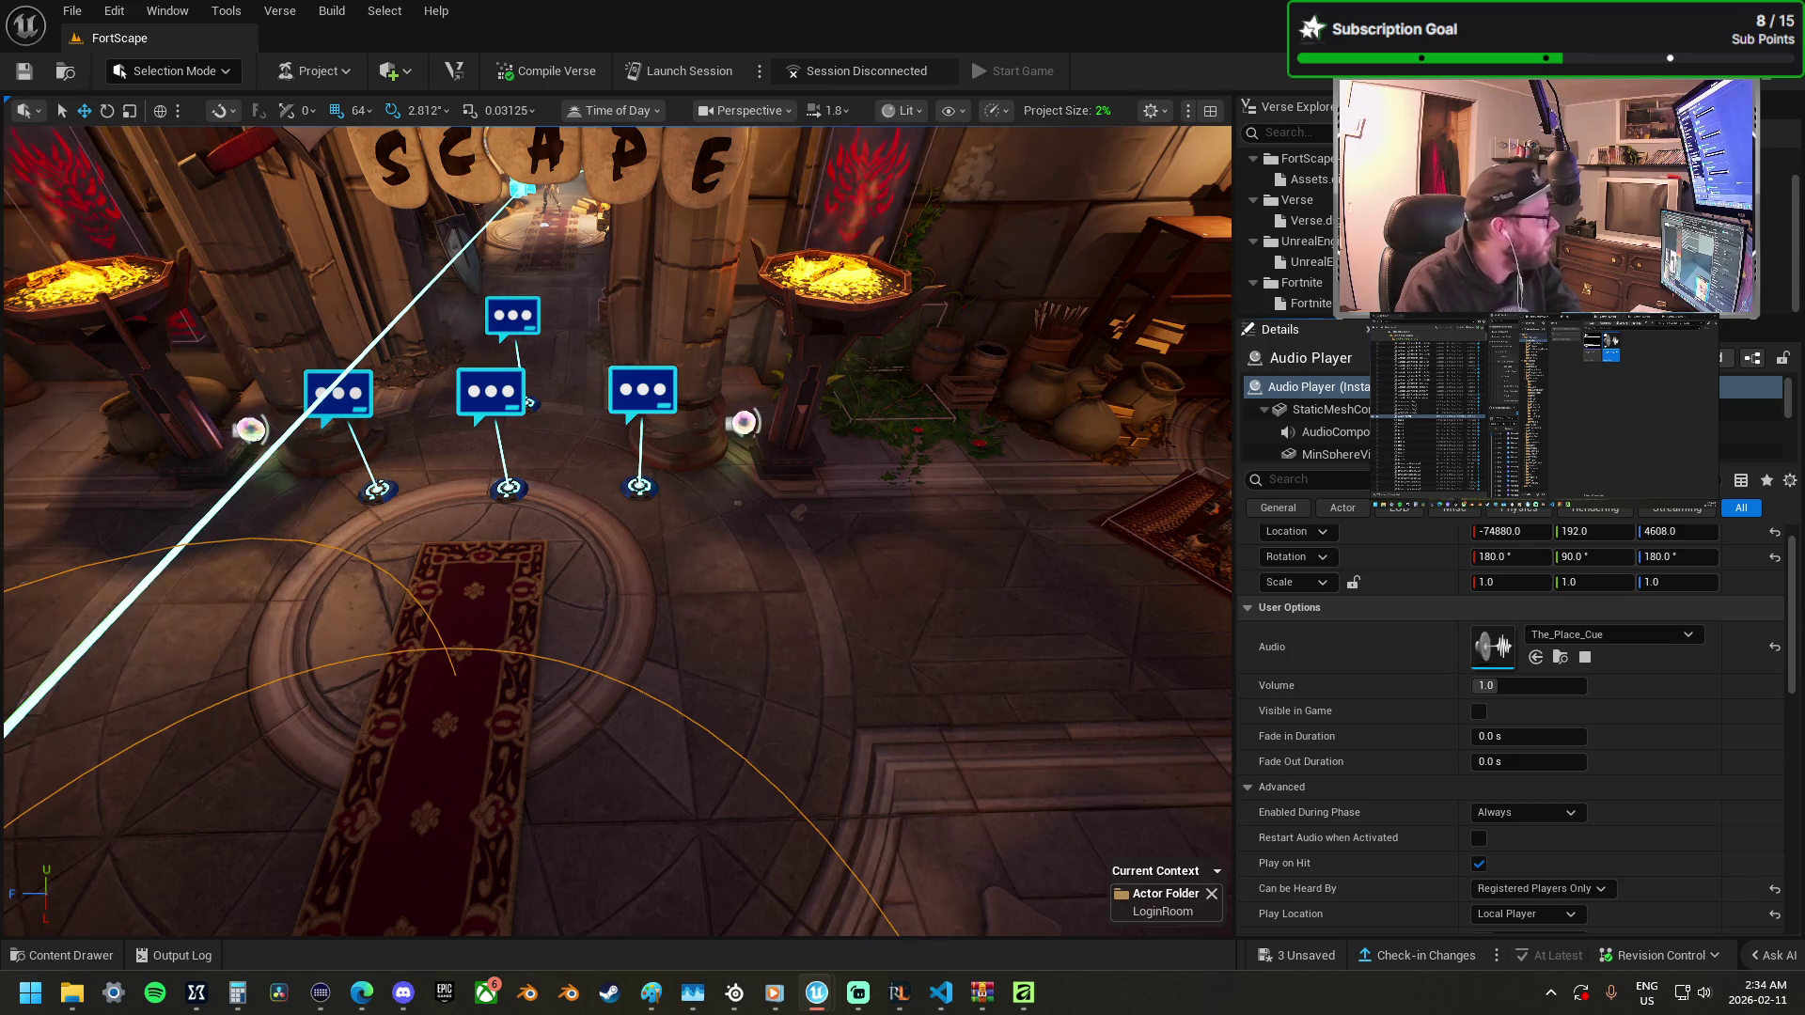
{"action": "left_click", "coordinate": [362, 993]}
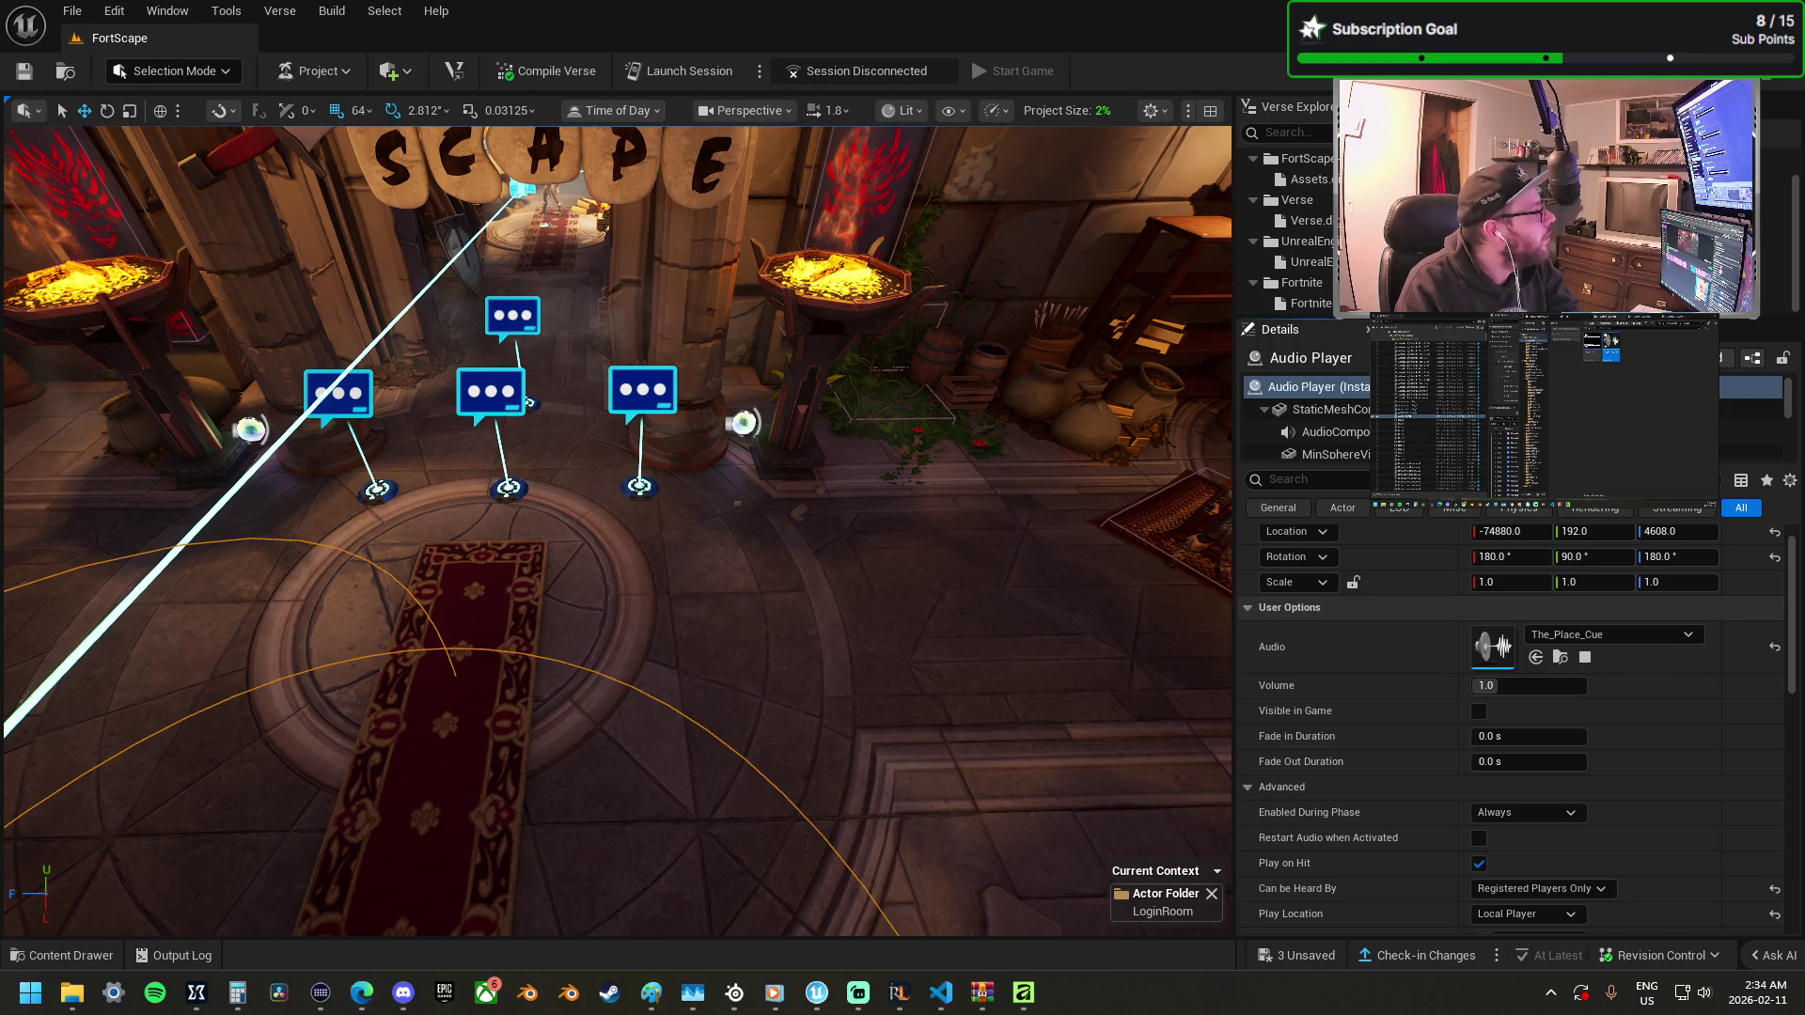
Select the four Pop-up Dialog devices, drag them left onto the rug, and delete a character device.
{"action": "left_click_drag", "start_coordinate": [886, 574], "coordinate": [677, 581]}
{"action": "left_click", "coordinate": [929, 567]}
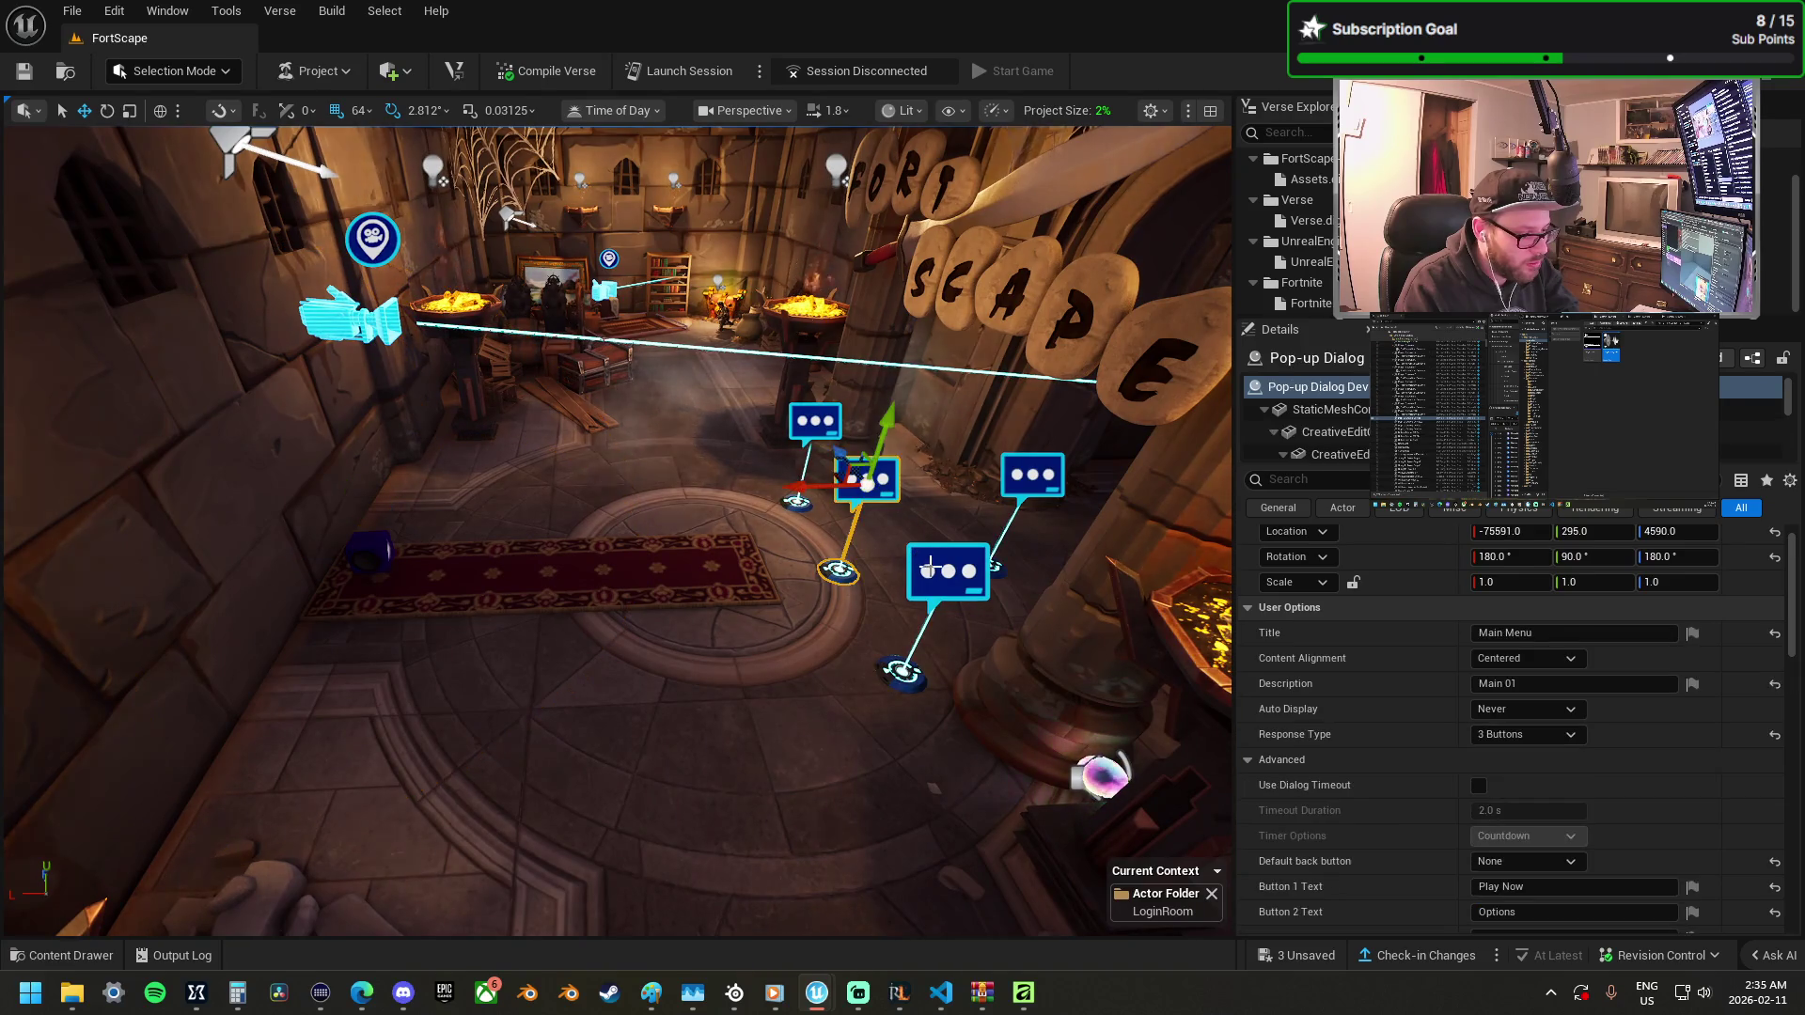
{"action": "left_click", "coordinate": [928, 567], "text": "ctrl"}
{"action": "left_click", "coordinate": [815, 421], "text": "ctrl"}
{"action": "left_click", "coordinate": [1032, 476], "text": "ctrl"}
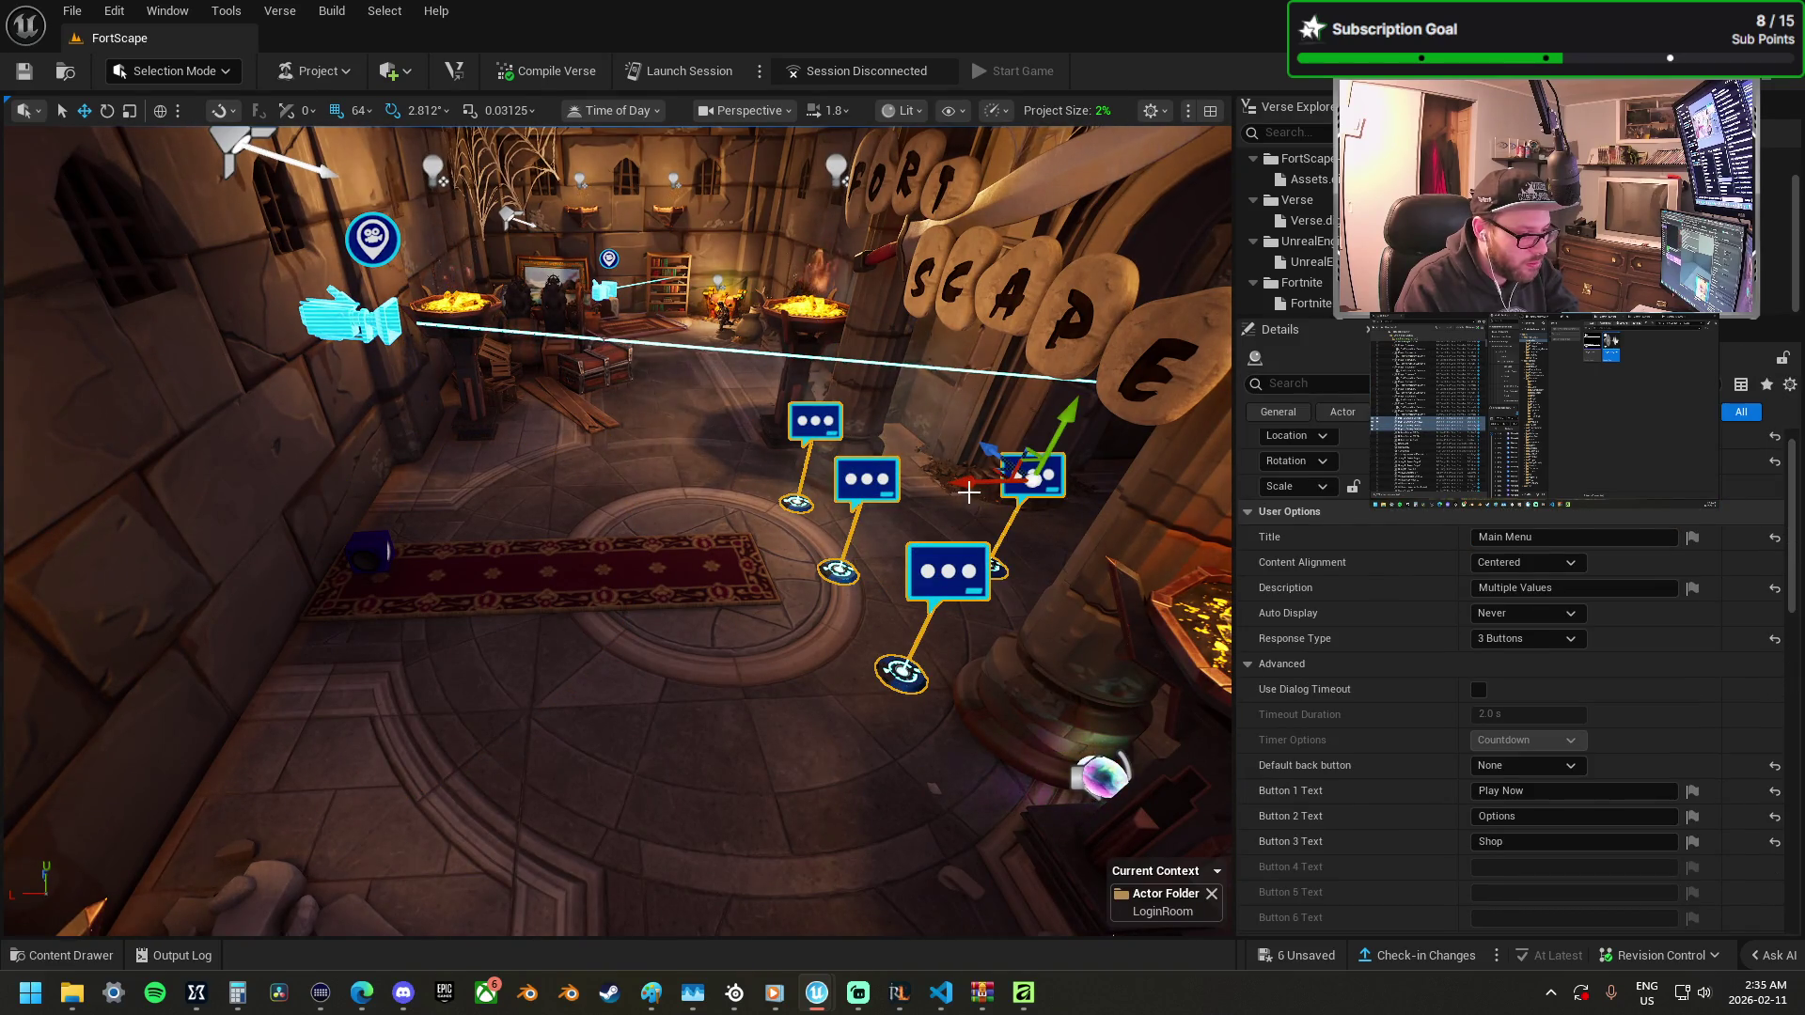
{"action": "mouse_move", "coordinate": [969, 492]}
{"action": "left_mouse_down"}
{"action": "mouse_move", "coordinate": [609, 550]}
{"action": "mouse_move", "coordinate": [568, 522]}
{"action": "mouse_move", "coordinate": [563, 423]}
{"action": "mouse_move", "coordinate": [489, 590]}
{"action": "mouse_move", "coordinate": [564, 583]}
{"action": "mouse_move", "coordinate": [531, 527]}
{"action": "mouse_move", "coordinate": [489, 263]}
{"action": "left_mouse_up"}
{"action": "left_click", "coordinate": [570, 625]}
{"action": "key", "text": "Delete"}
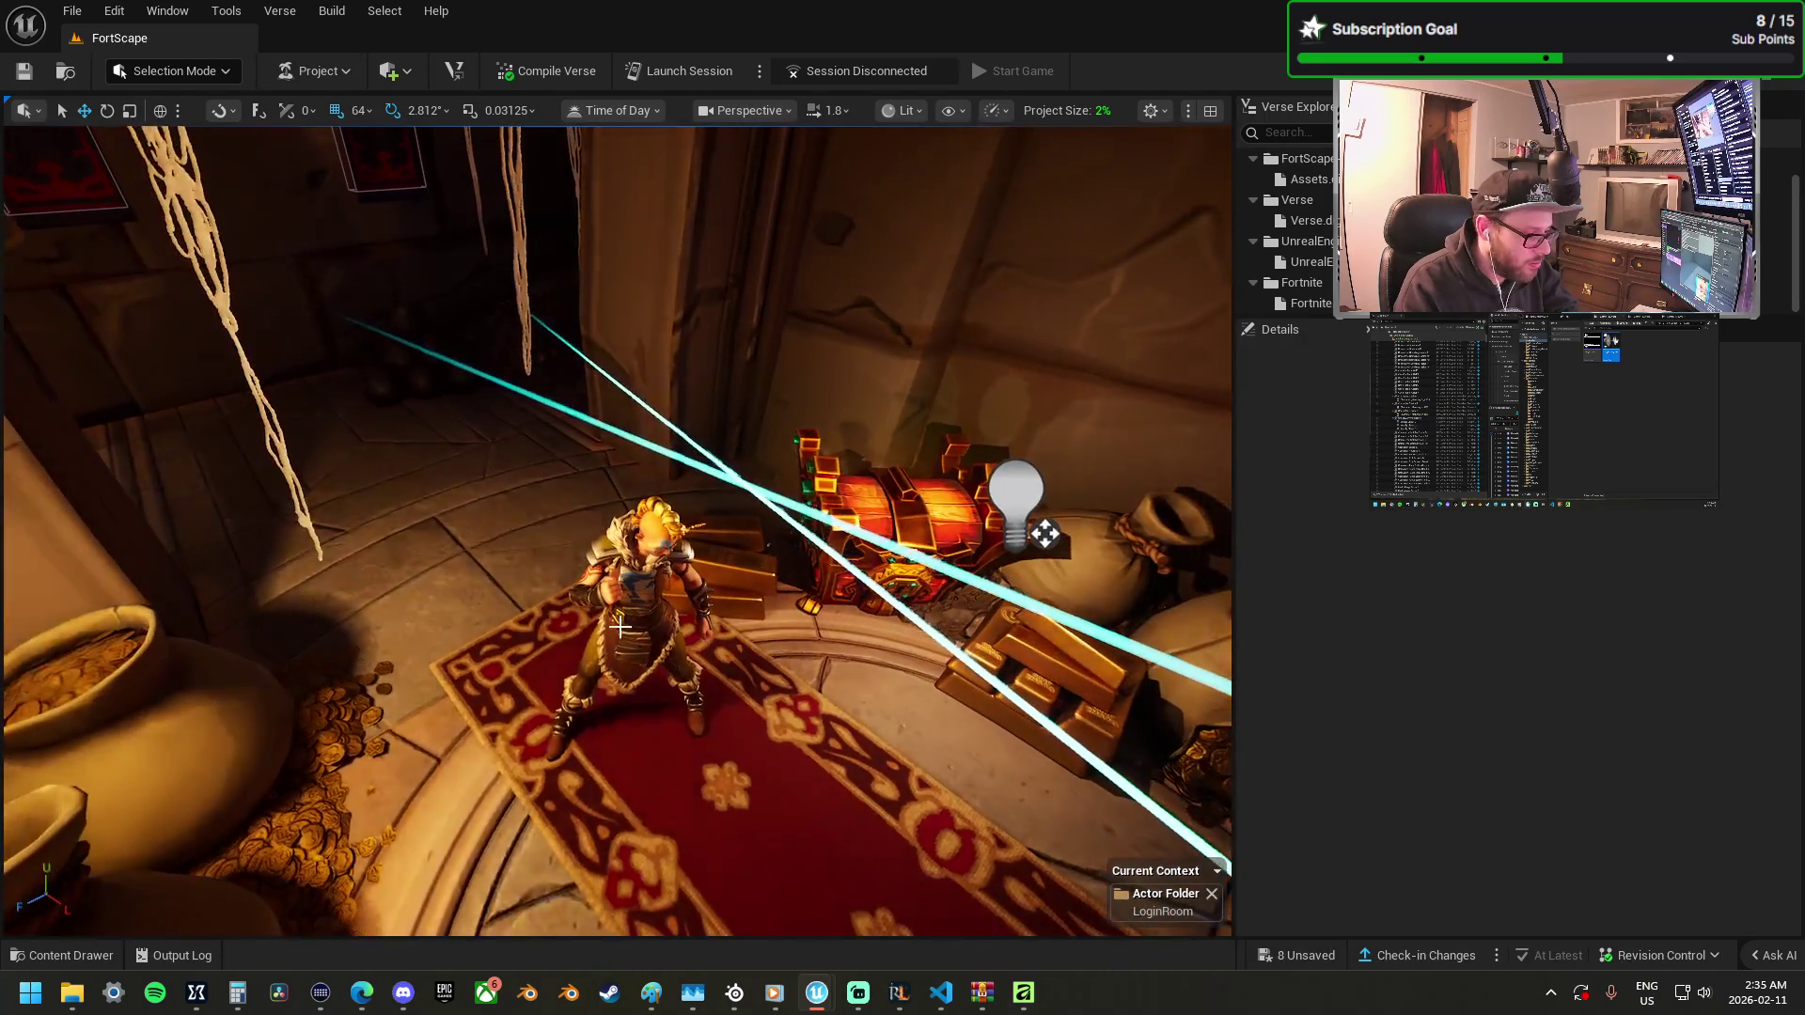
Place a Teleporter on the rug, delete the Character Device, and select the new teleporter.
{"action": "left_click", "coordinate": [639, 612]}
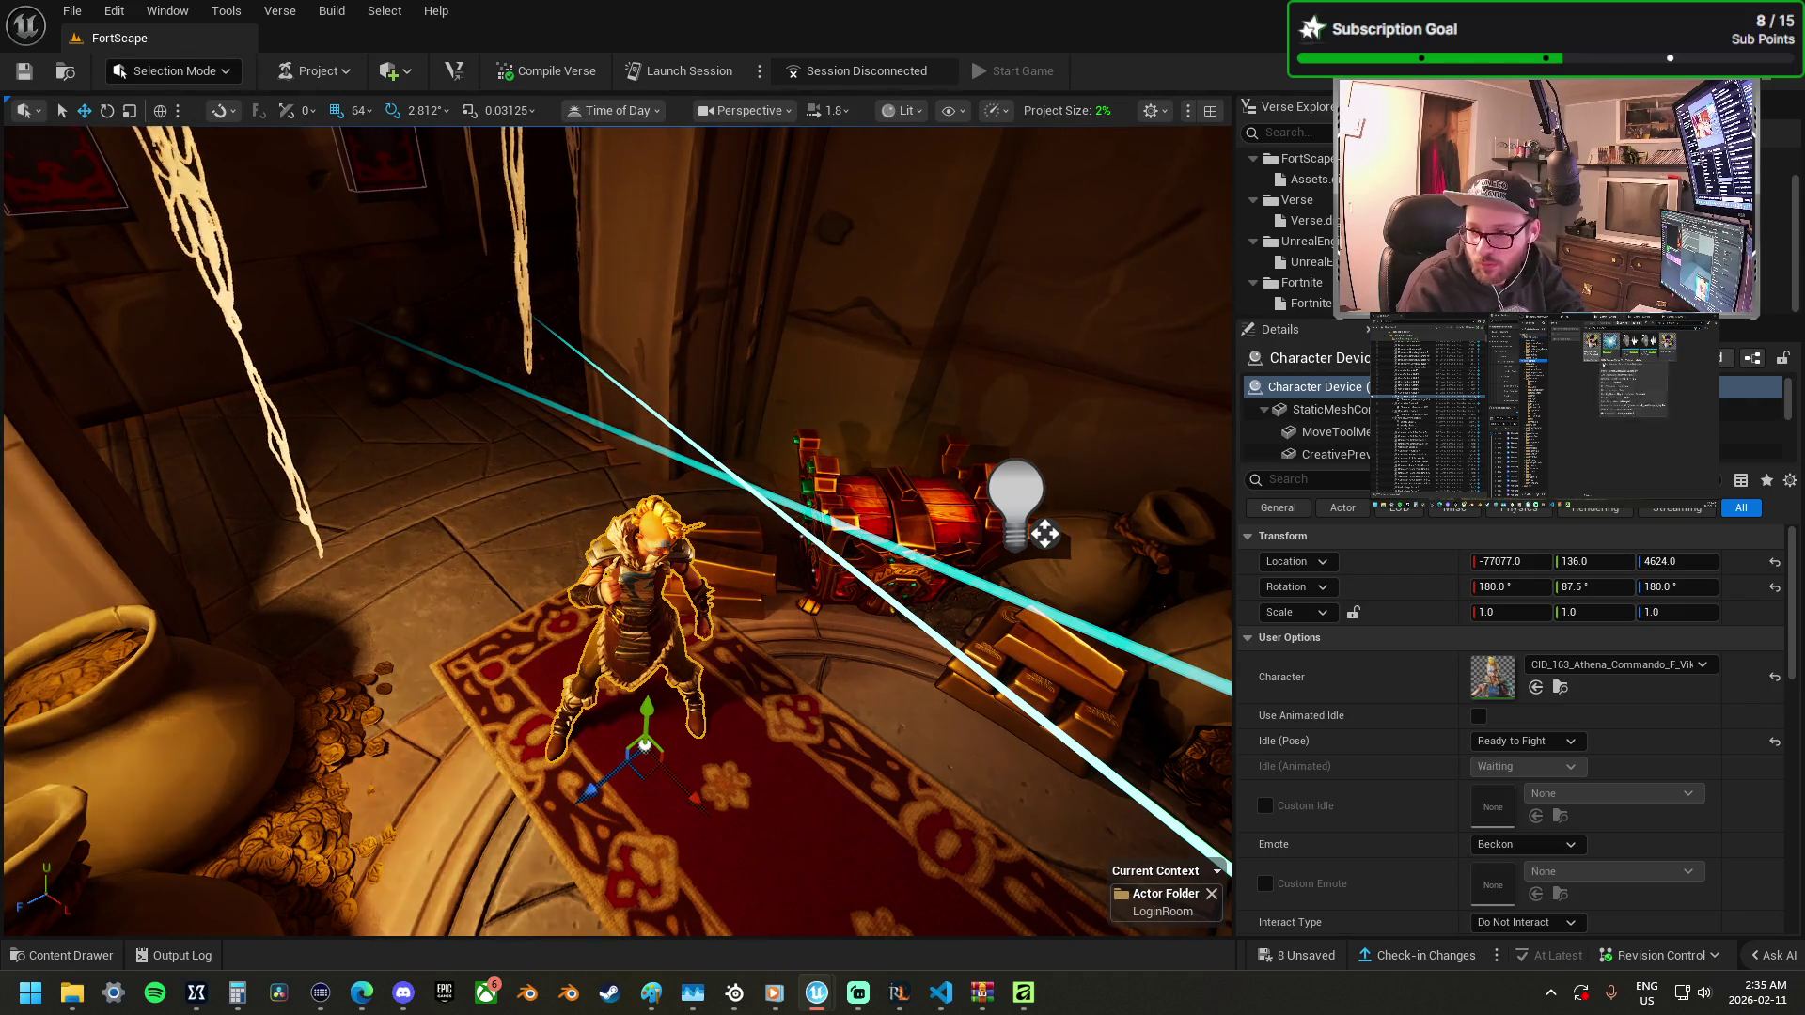
{"action": "mouse_move", "coordinate": [624, 453]}
{"action": "left_mouse_down"}
{"action": "mouse_move", "coordinate": [679, 777]}
{"action": "mouse_move", "coordinate": [656, 568]}
{"action": "left_mouse_up"}
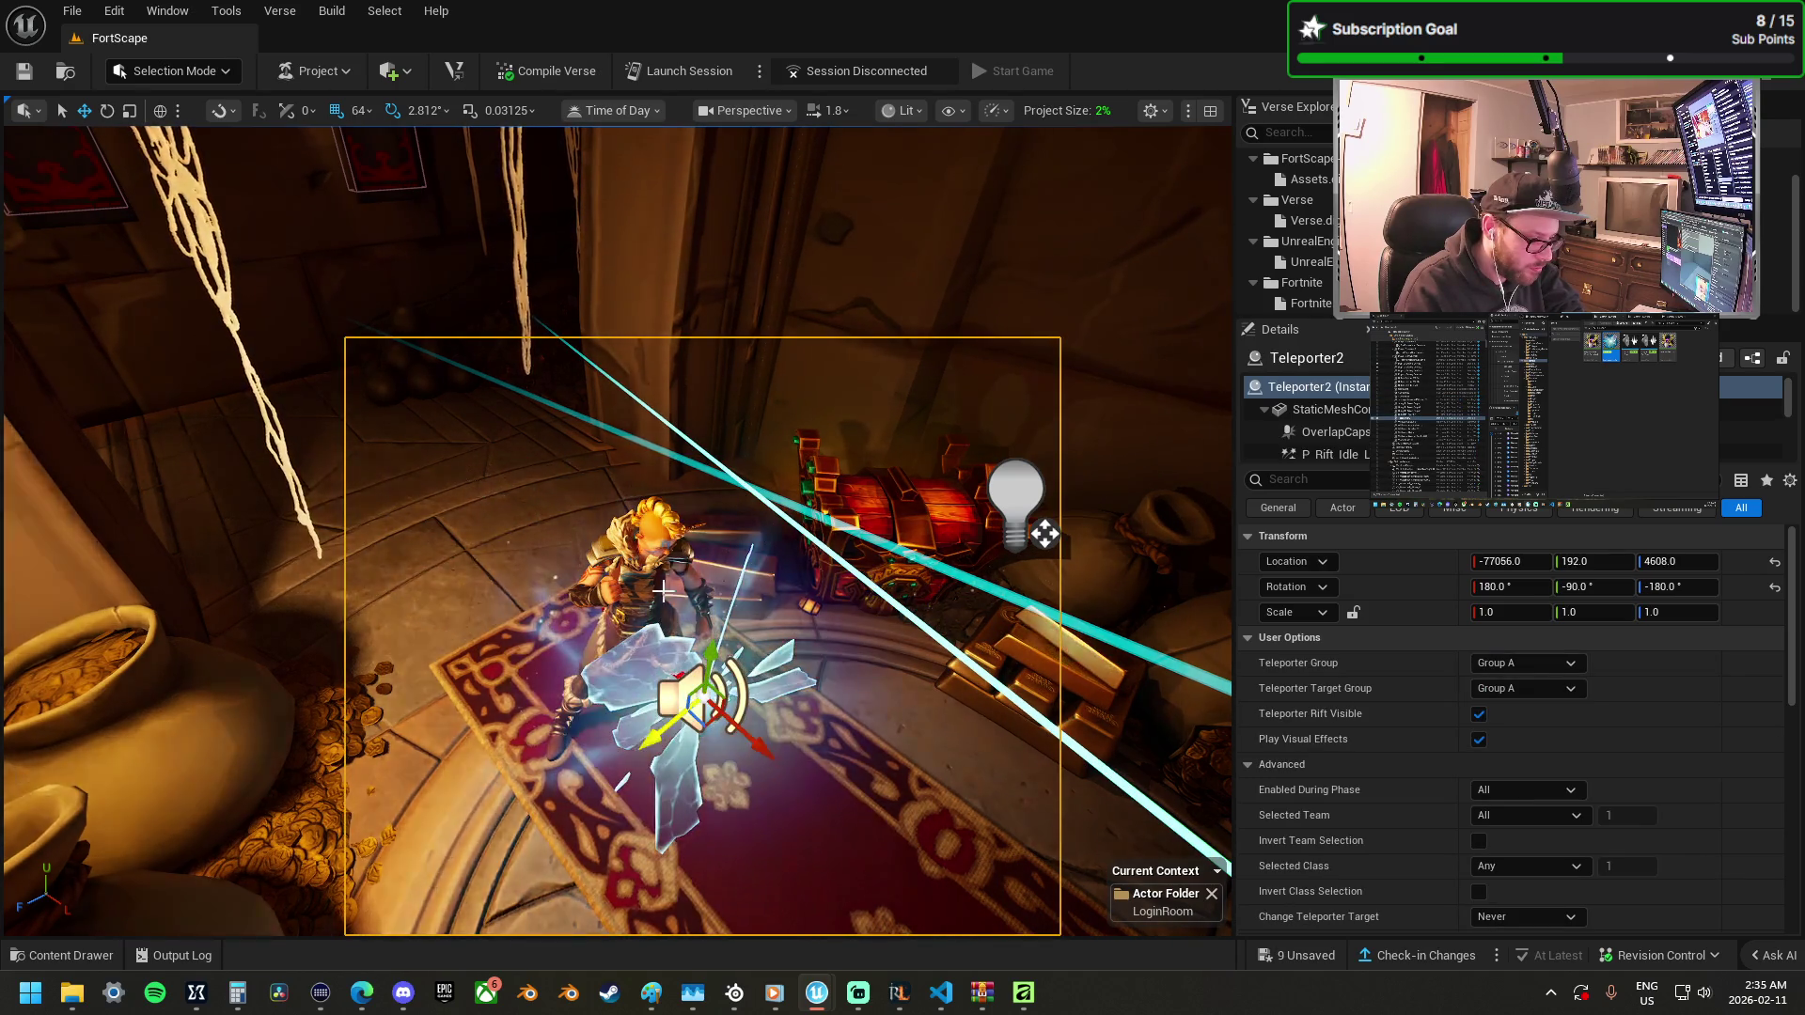
{"action": "left_click", "coordinate": [700, 613]}
{"action": "key", "text": "Delete"}
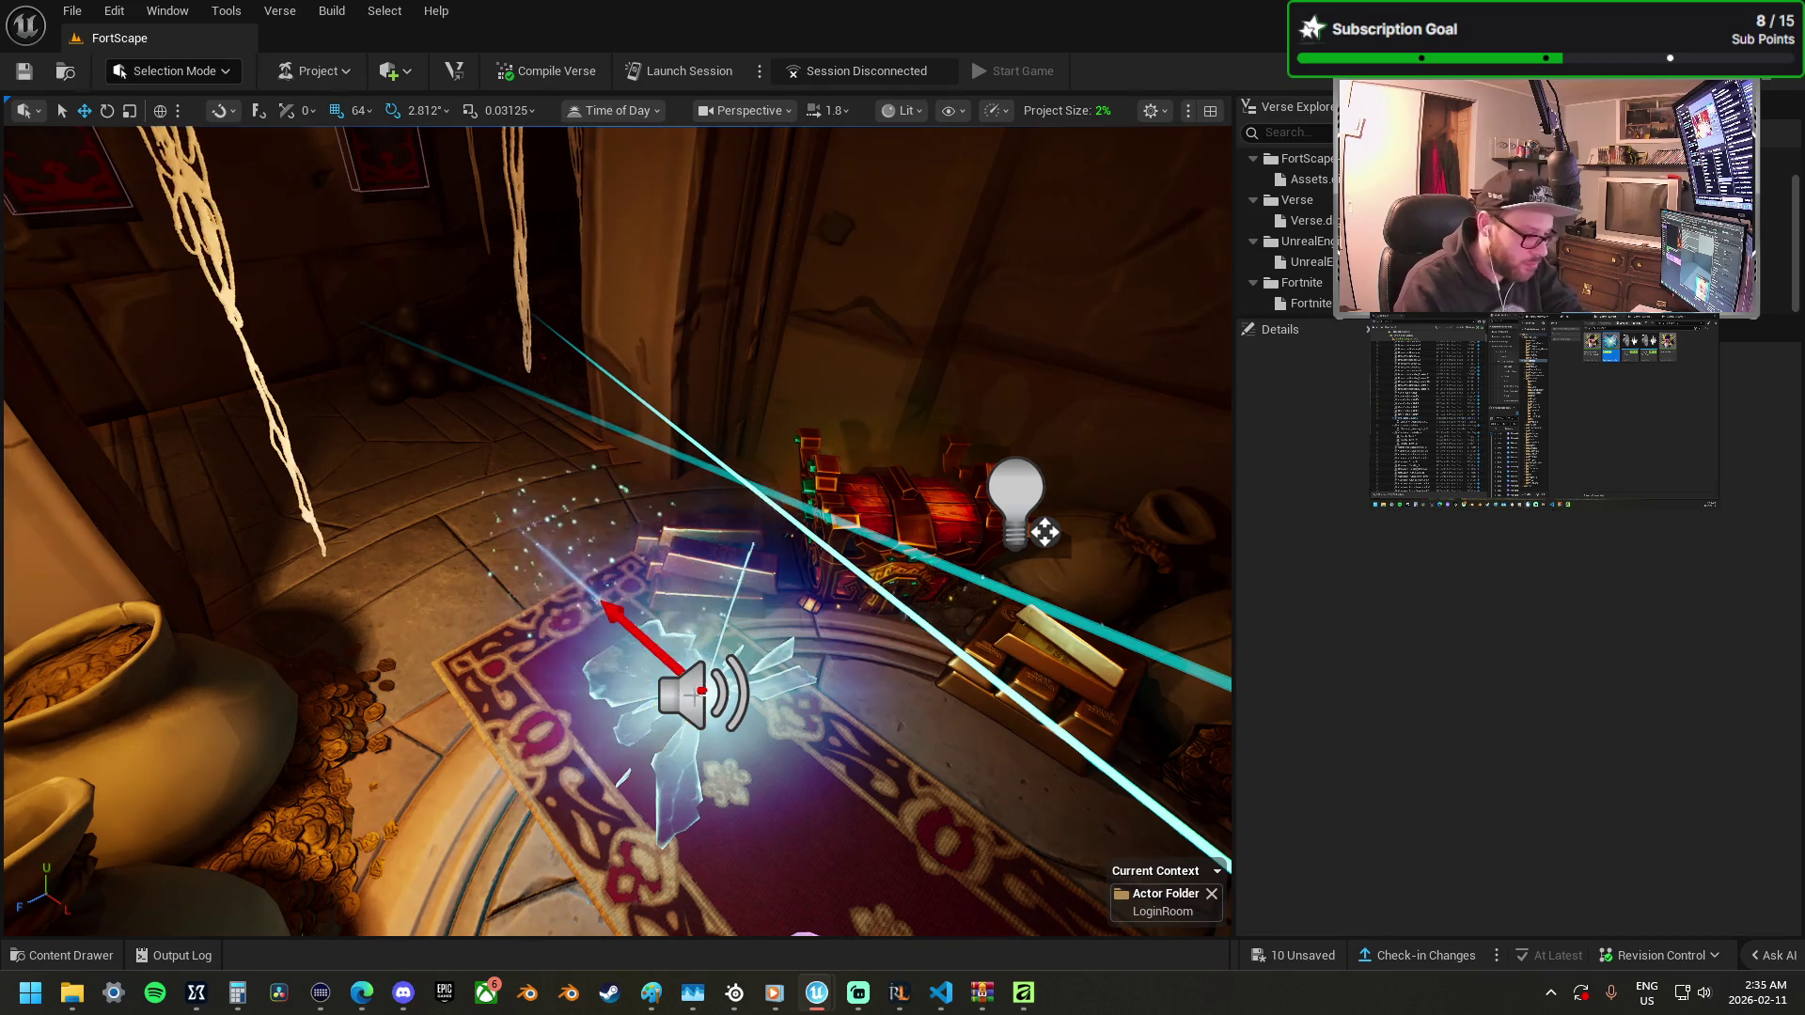
{"action": "left_click", "coordinate": [700, 682]}
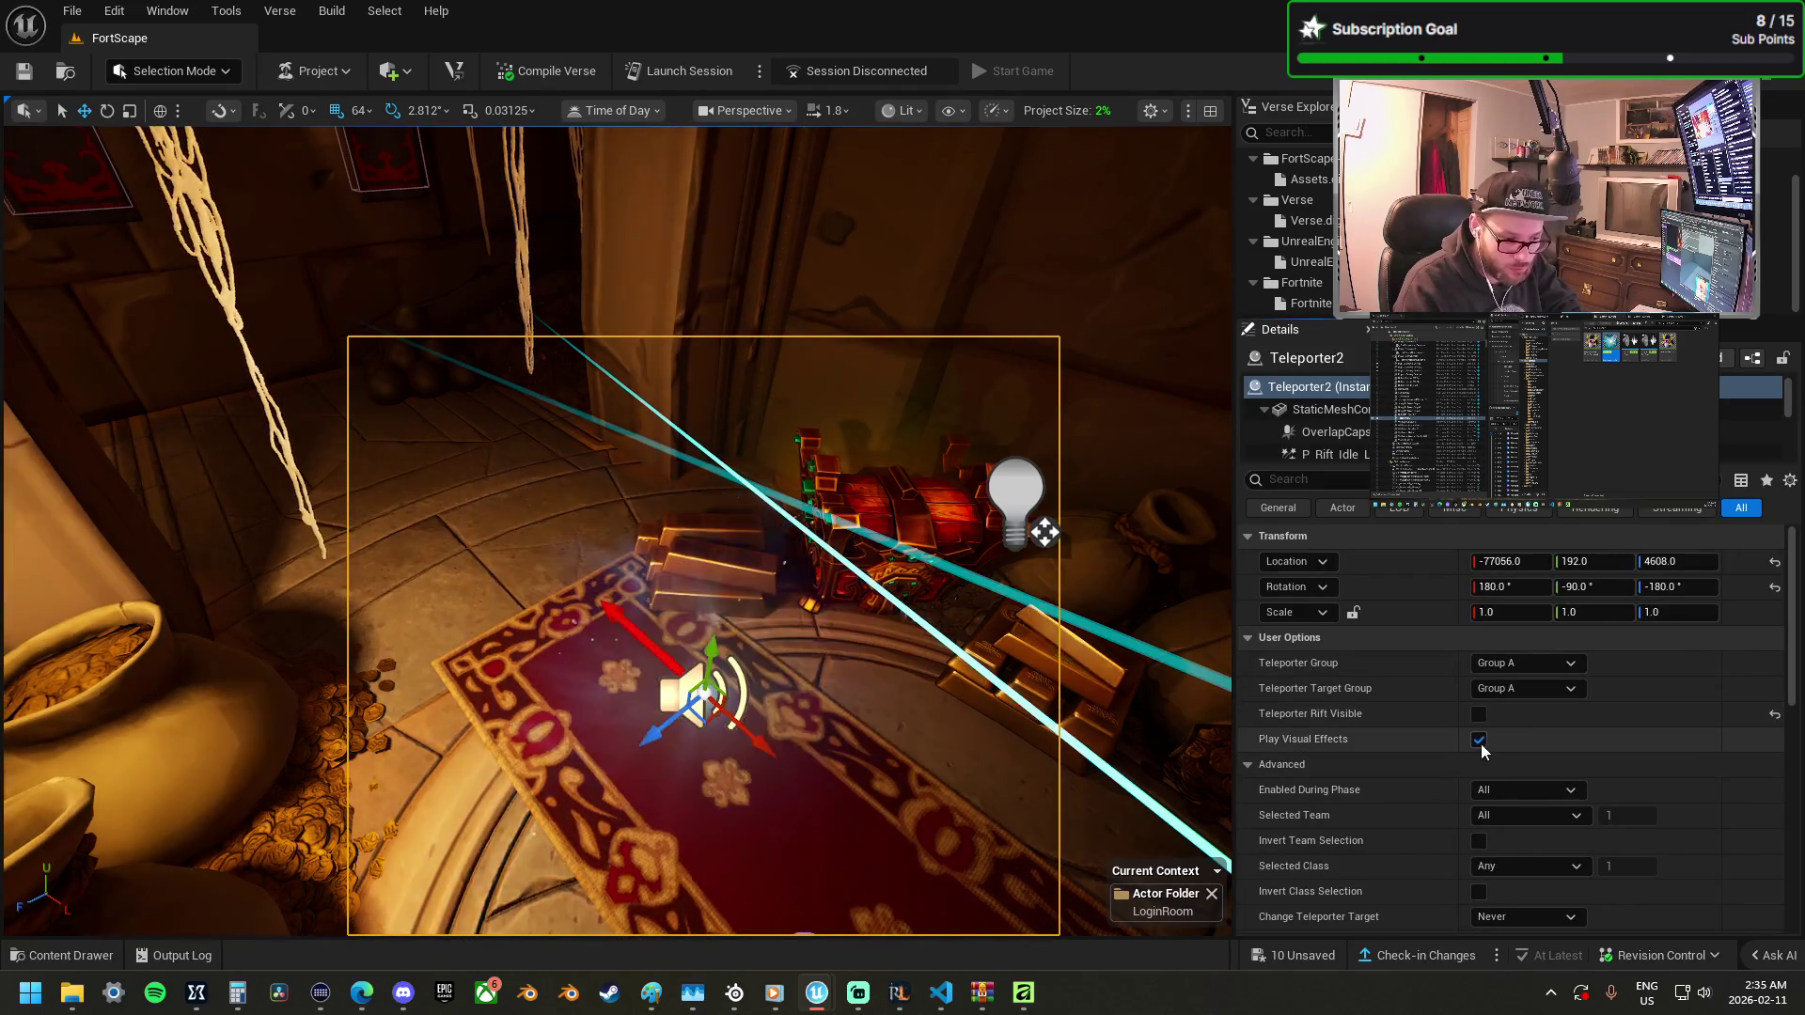
Turn off the teleporter's Visual/Sound Effects and Conserve Momentum, leaving relative position unchanged.
{"action": "scroll", "coordinate": [1476, 761], "scroll_direction": "down", "scroll_amount": 5}
{"action": "left_click", "coordinate": [1479, 796]}
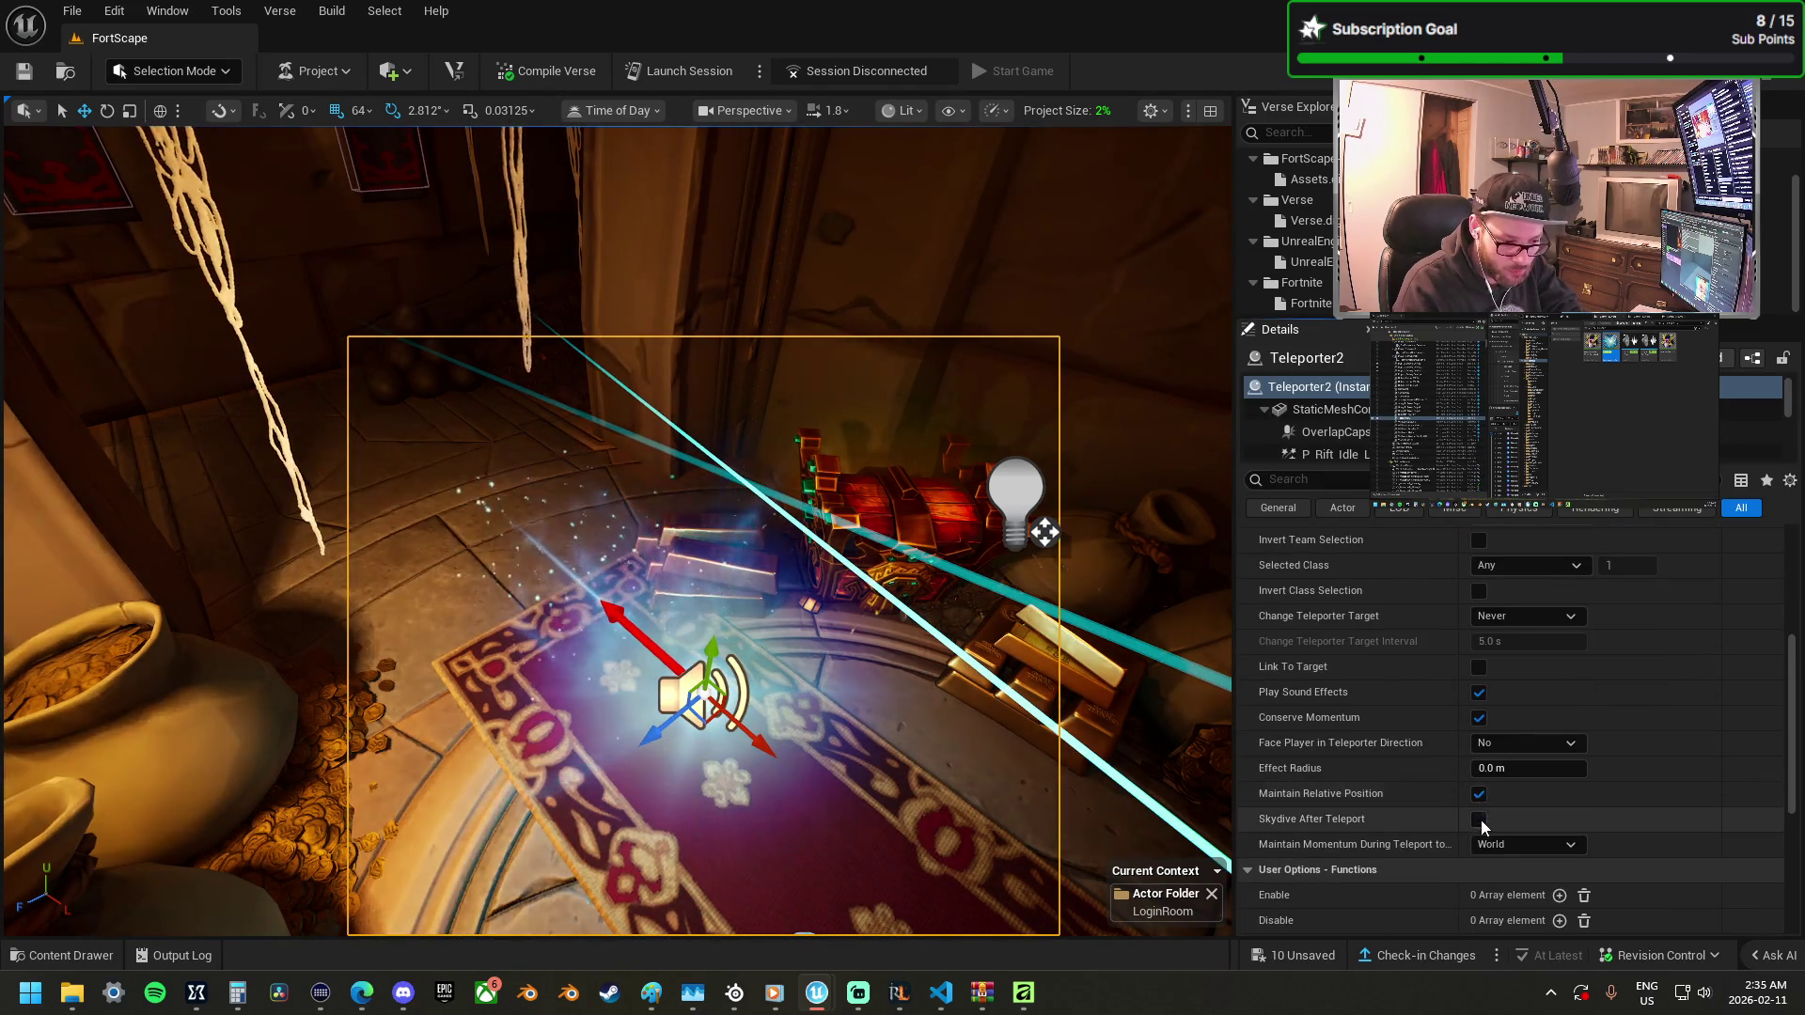
{"action": "left_click", "coordinate": [1479, 693]}
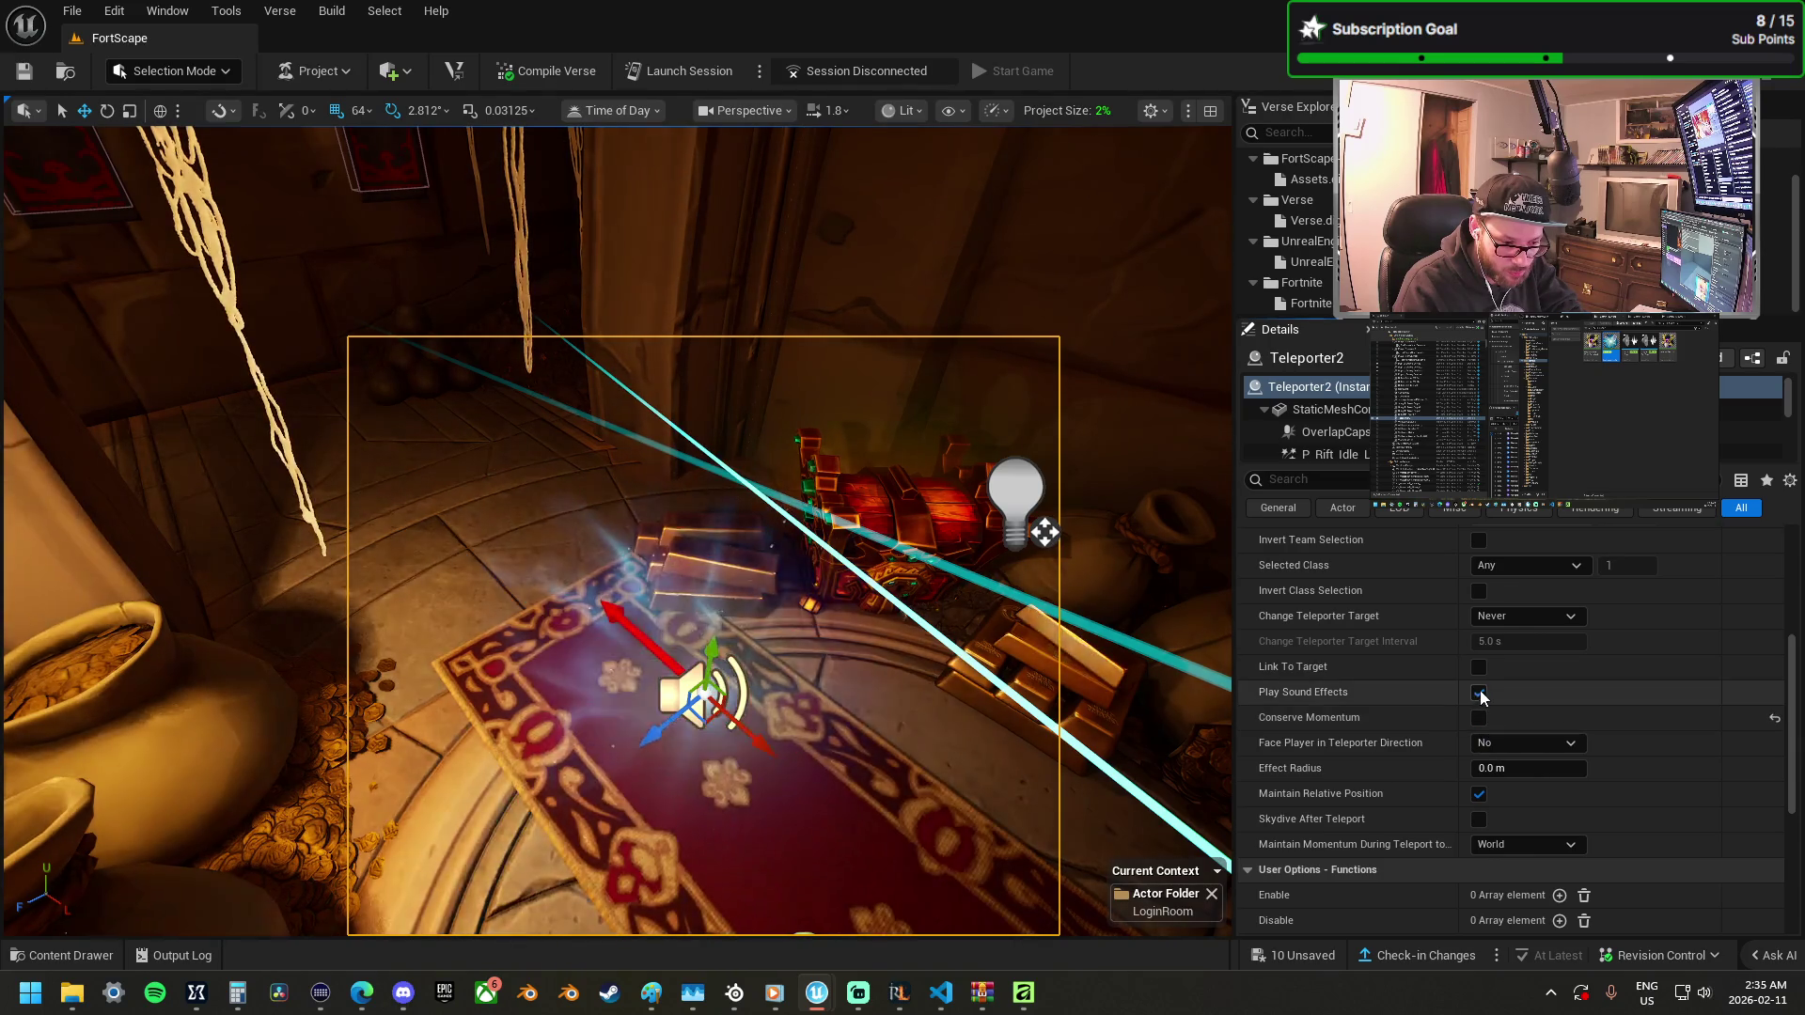
{"action": "left_click", "coordinate": [1479, 718]}
{"action": "left_click", "coordinate": [1480, 795]}
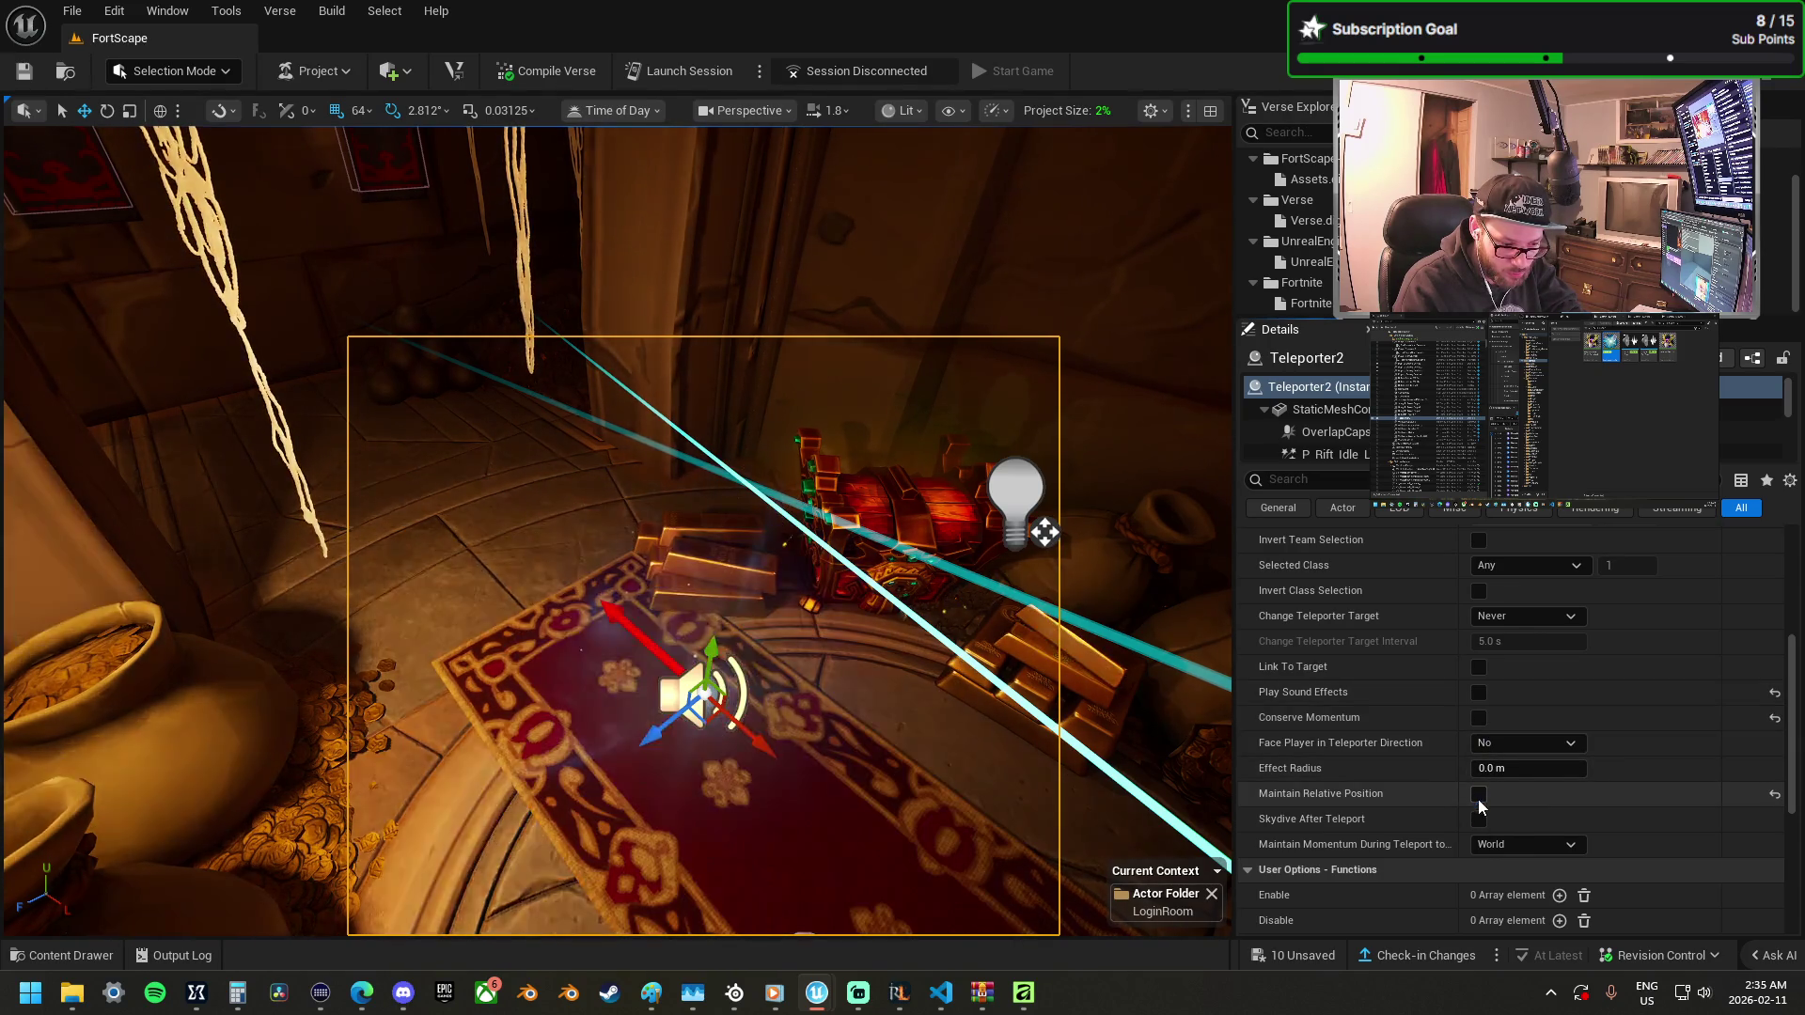
{"action": "scroll", "coordinate": [1499, 823], "scroll_direction": "down", "scroll_amount": 5}
{"action": "scroll", "coordinate": [1499, 831], "scroll_direction": "down", "scroll_amount": 2}
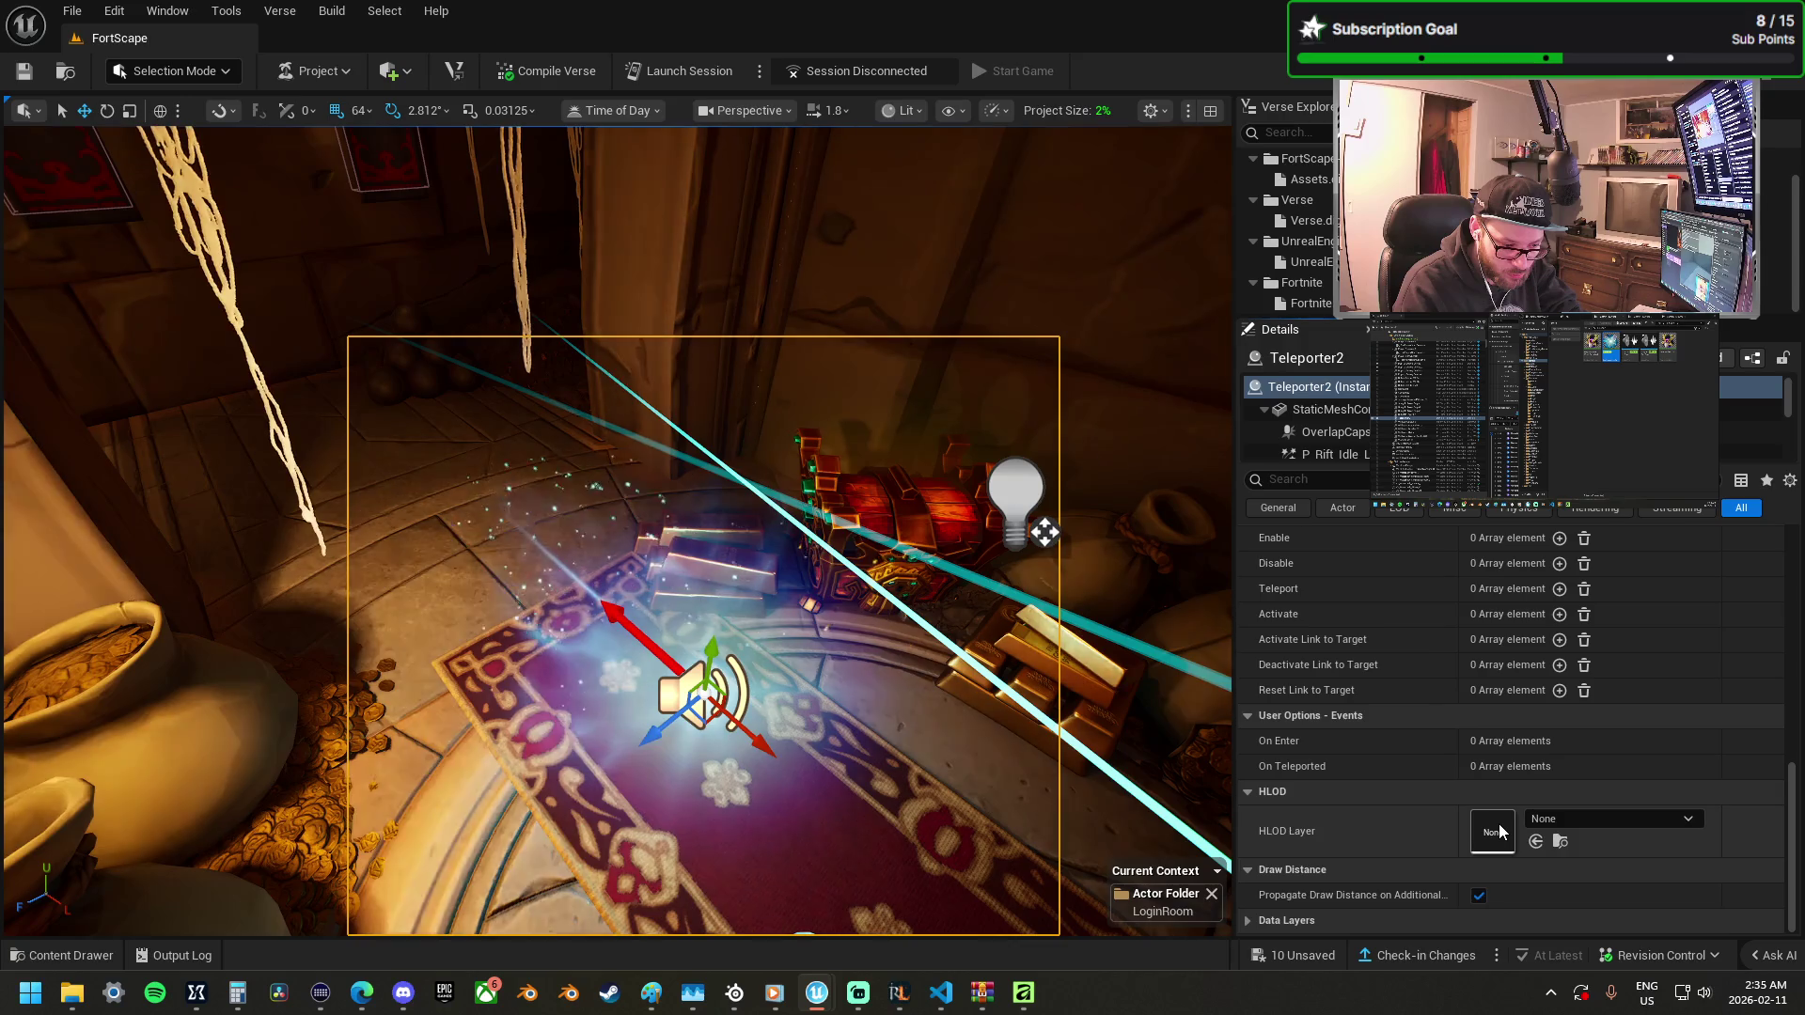
{"action": "scroll", "coordinate": [1495, 799], "scroll_direction": "up", "scroll_amount": 5}
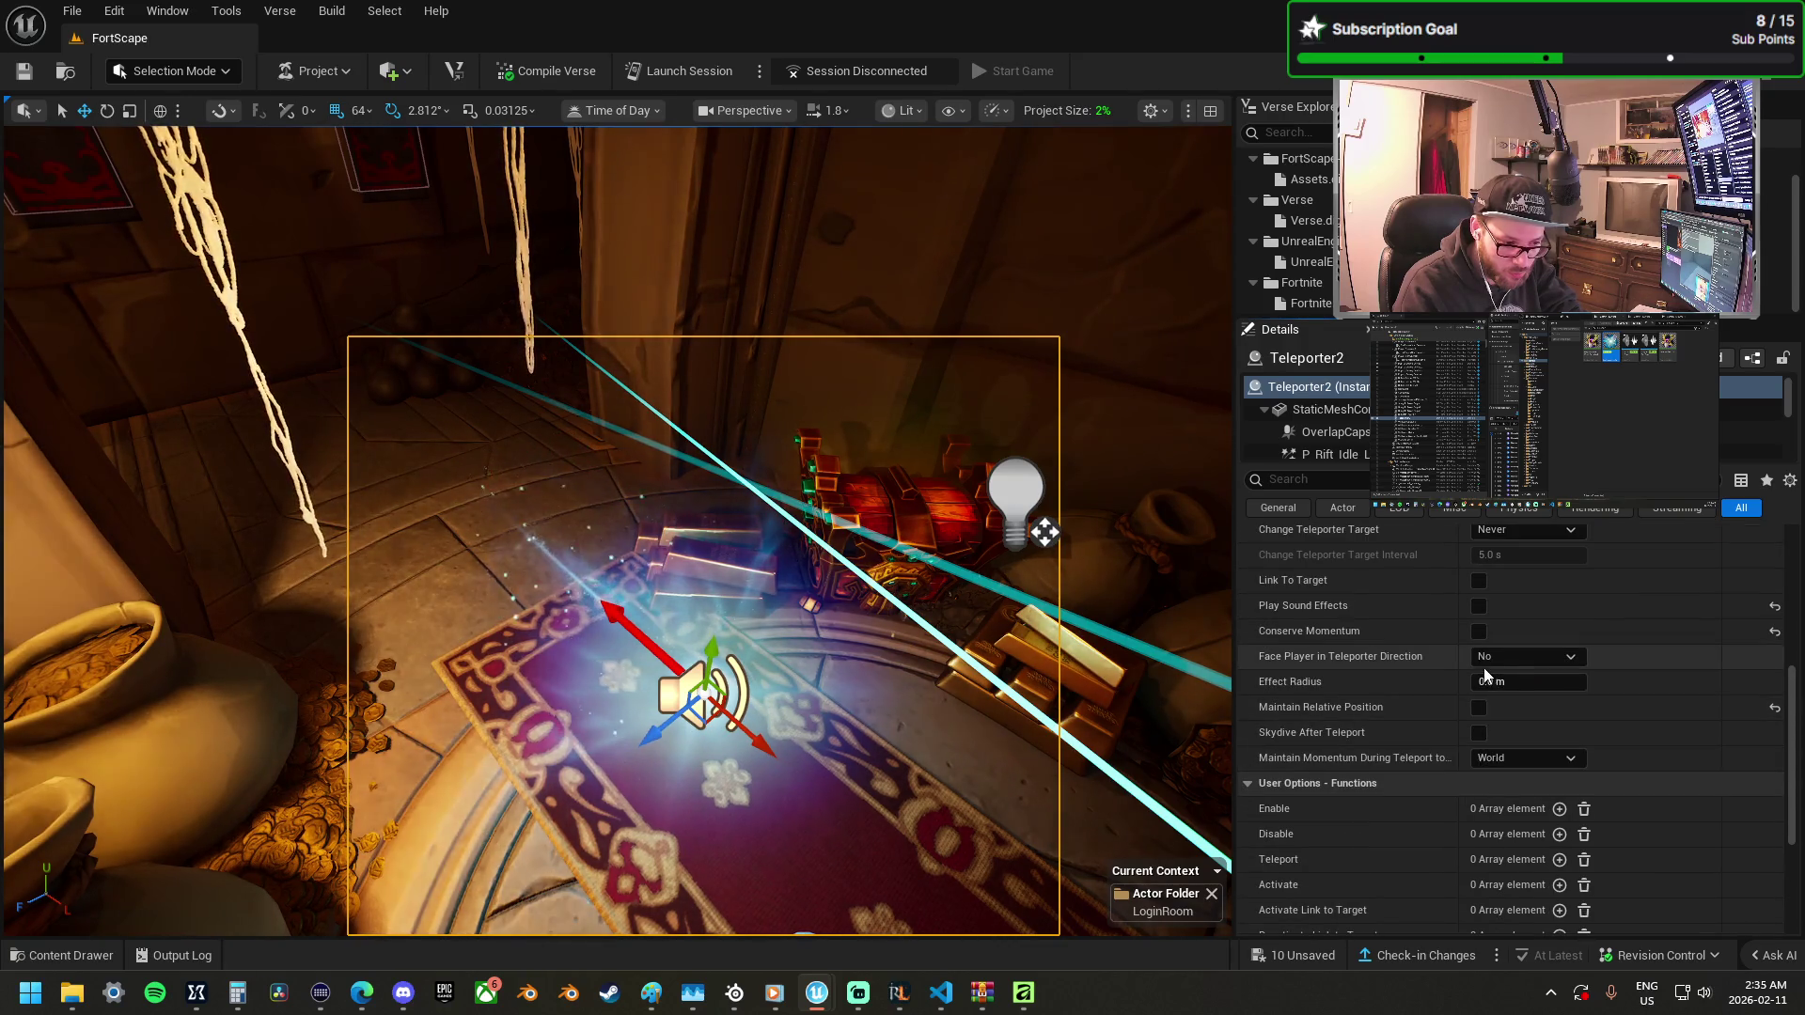
{"action": "scroll", "coordinate": [1461, 692], "scroll_direction": "up", "scroll_amount": 5}
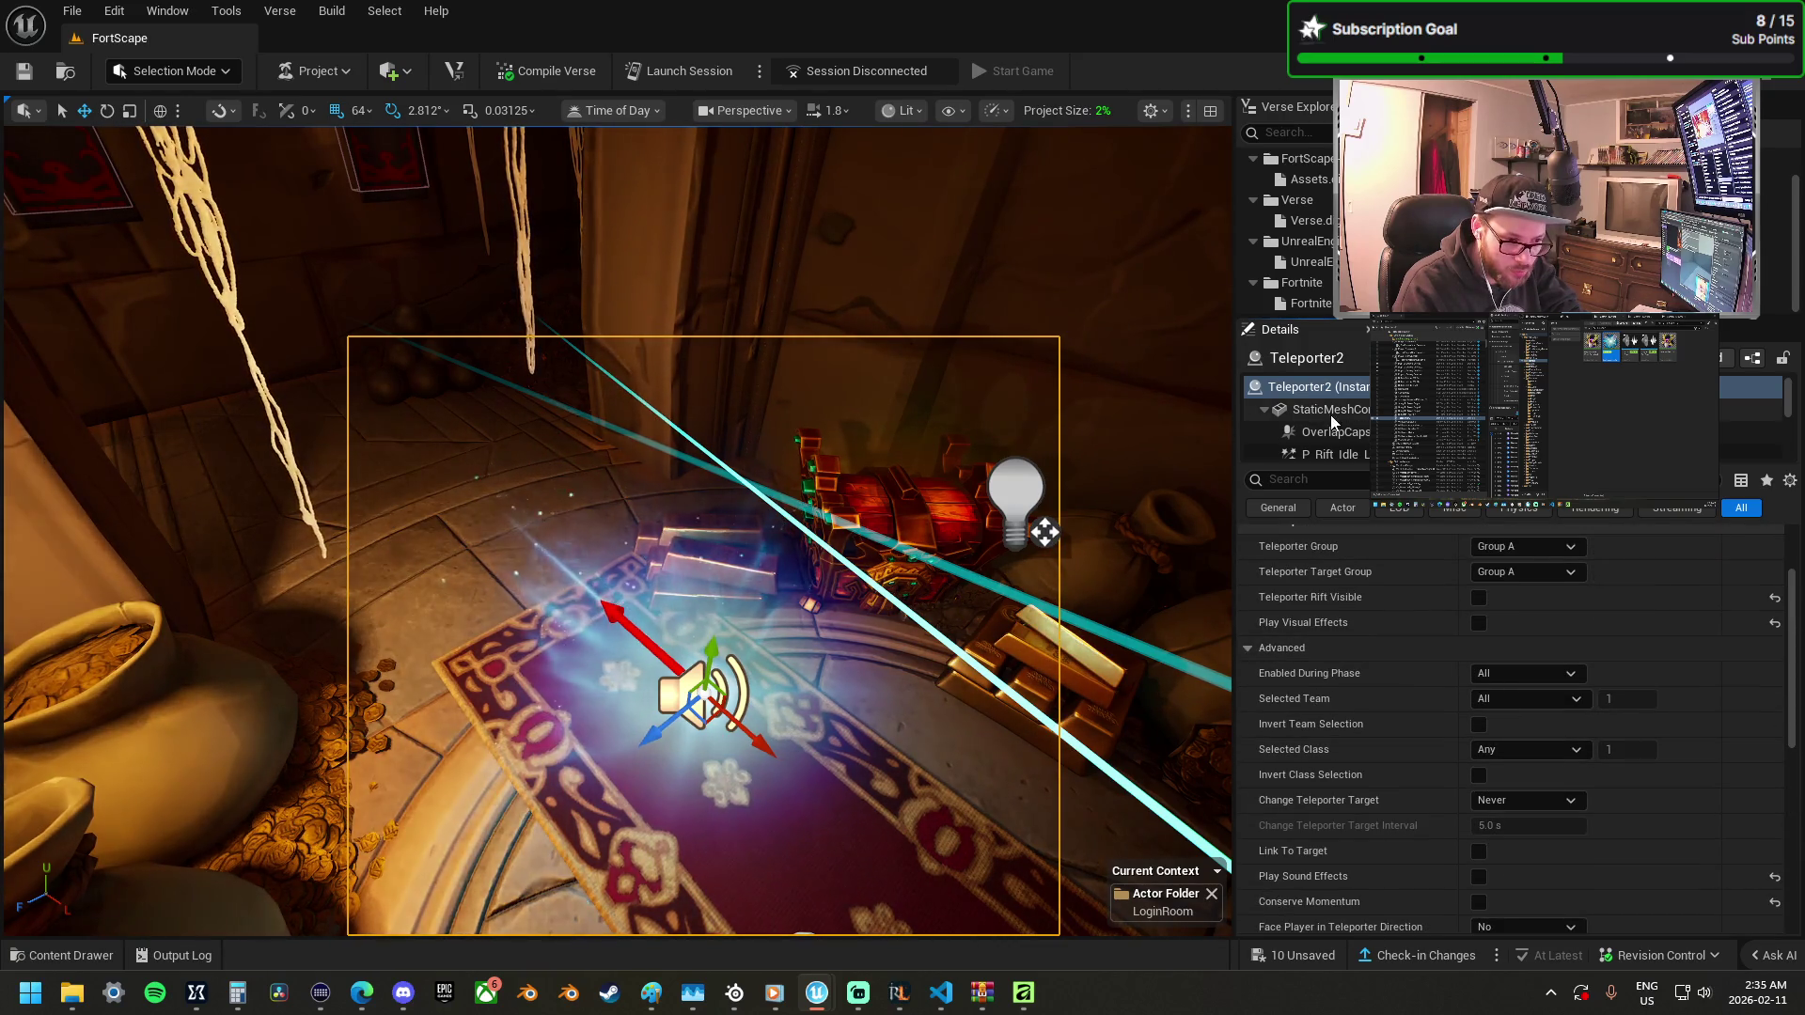
{"action": "scroll", "coordinate": [1333, 419], "scroll_direction": "down", "scroll_amount": 1}
Hide a teleporter effect component in game and make the rift invisible, undoing an accidental rotation.
{"action": "left_click", "coordinate": [1333, 419]}
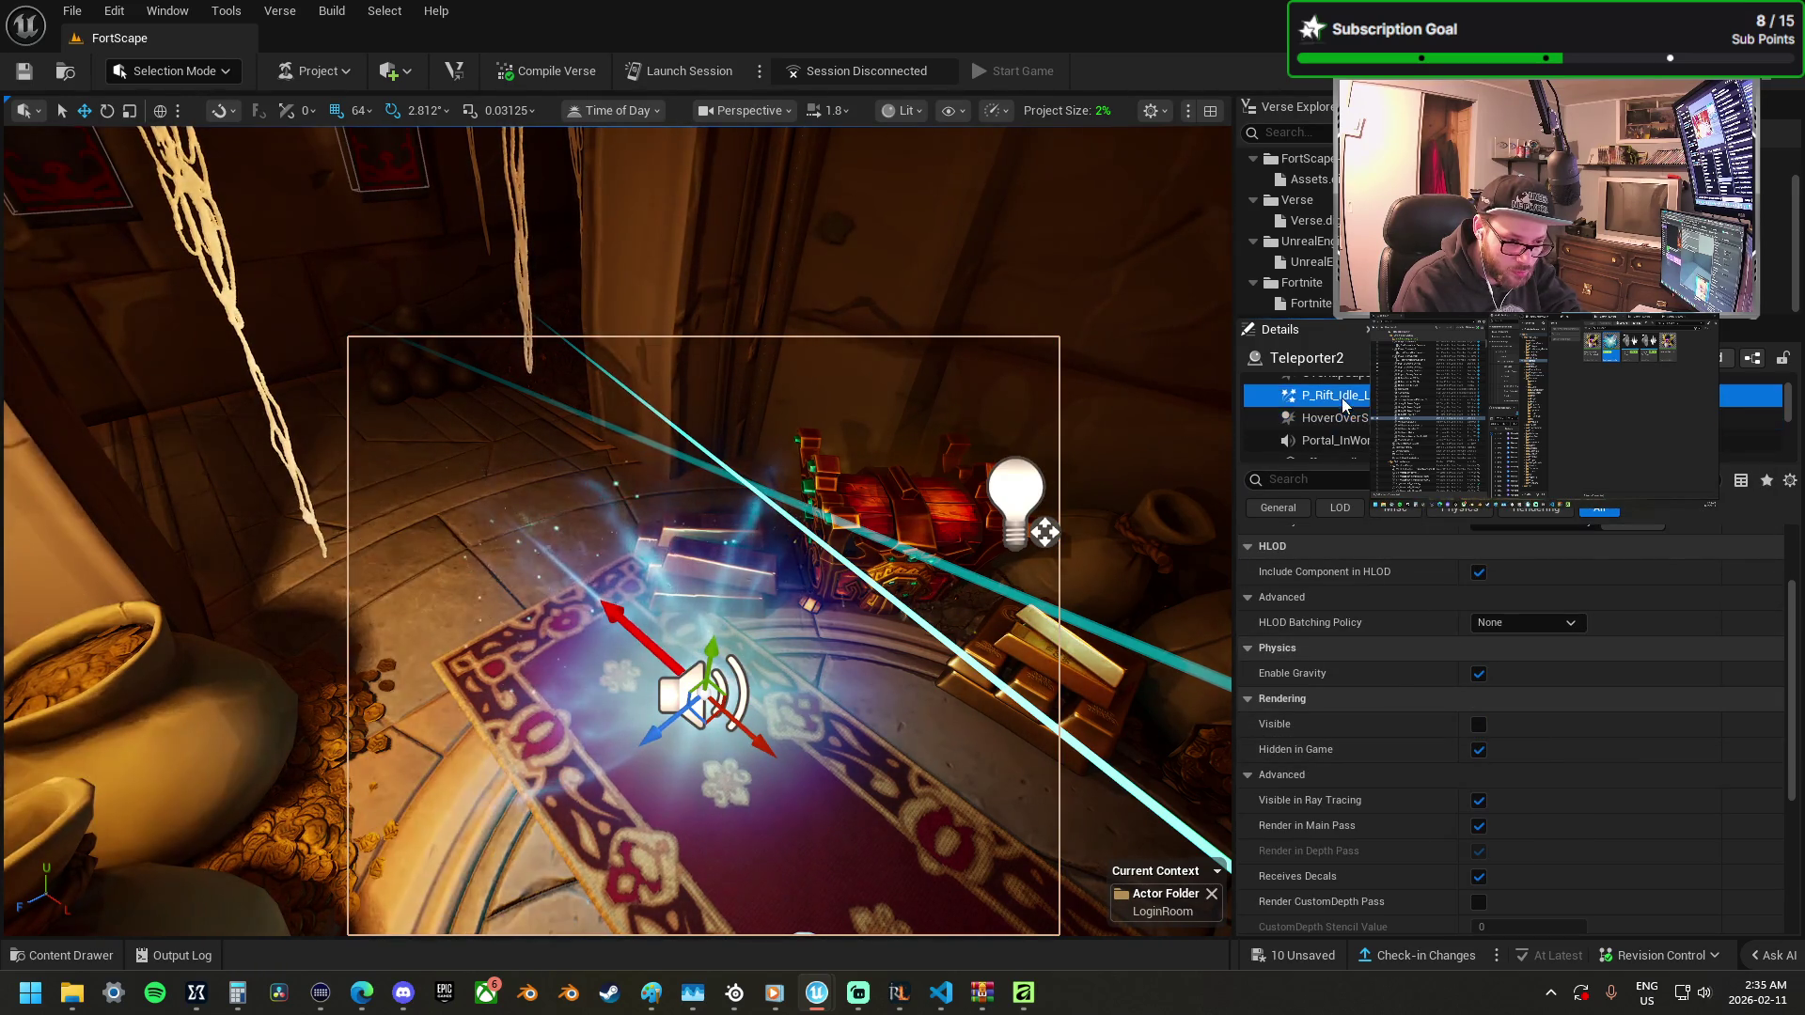
{"action": "scroll", "coordinate": [1418, 536], "scroll_direction": "up", "scroll_amount": 5}
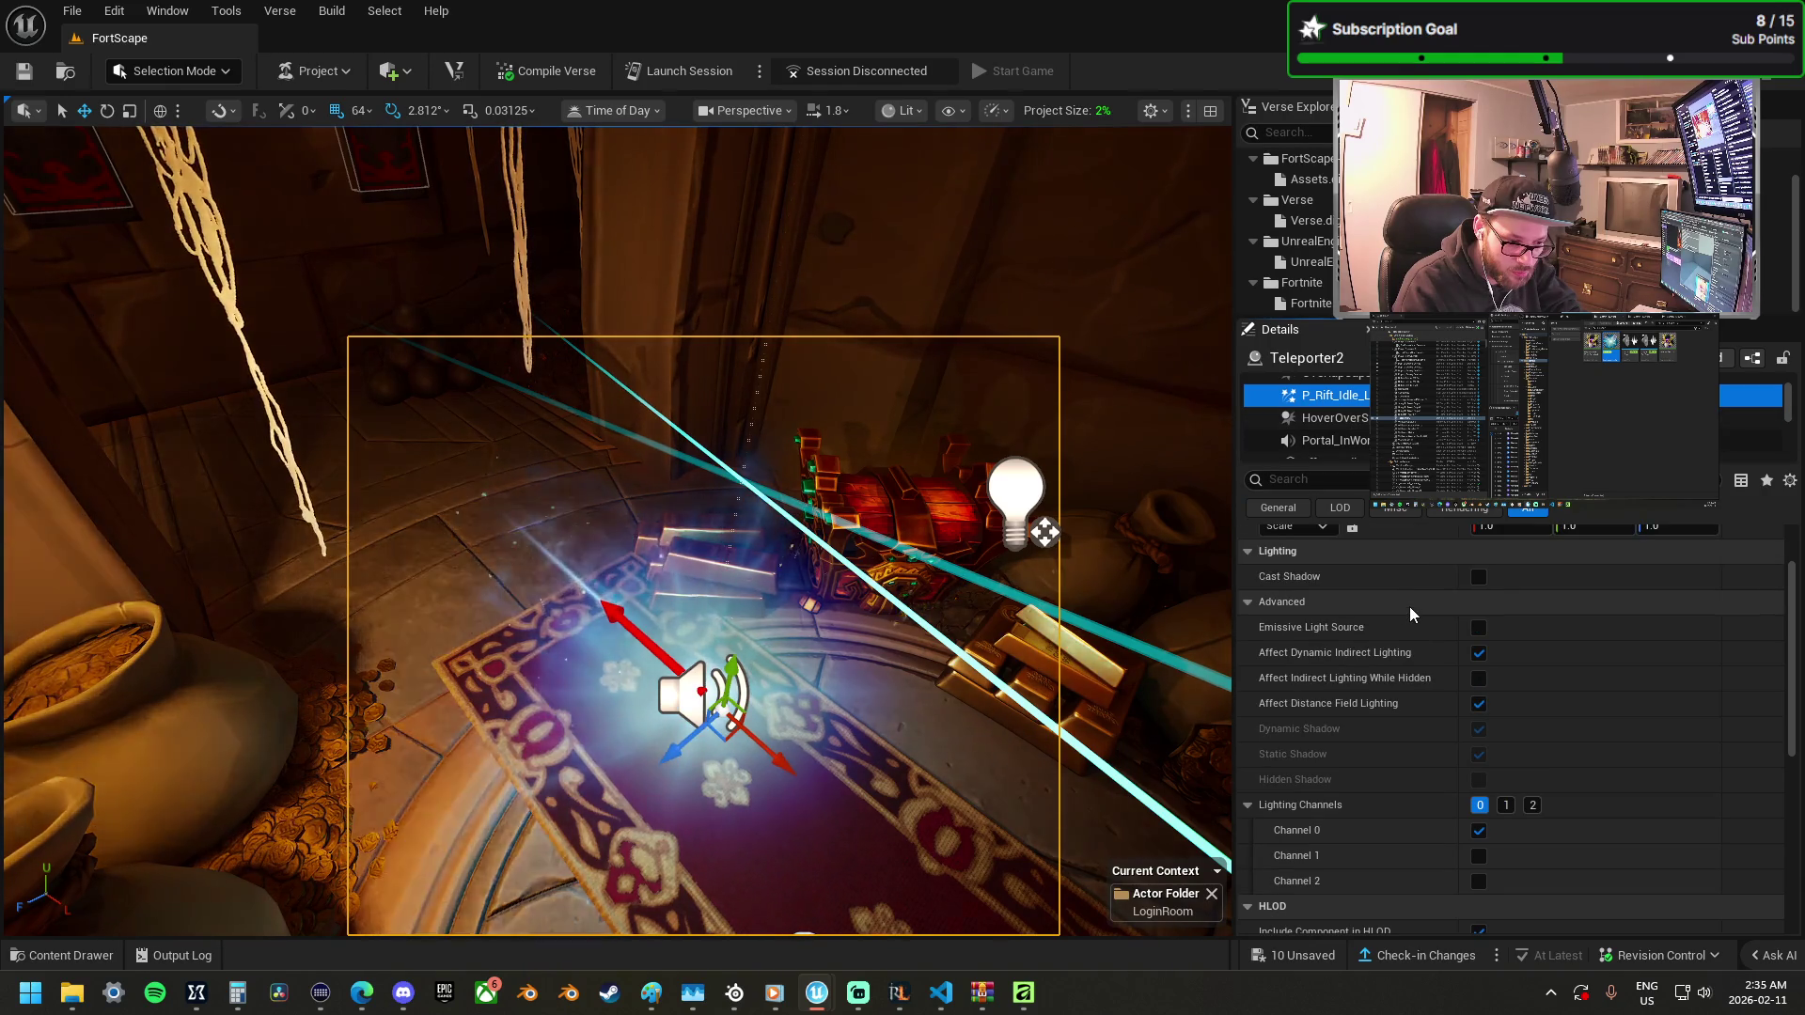
{"action": "scroll", "coordinate": [1408, 625], "scroll_direction": "down", "scroll_amount": 5}
{"action": "left_click", "coordinate": [1478, 849]}
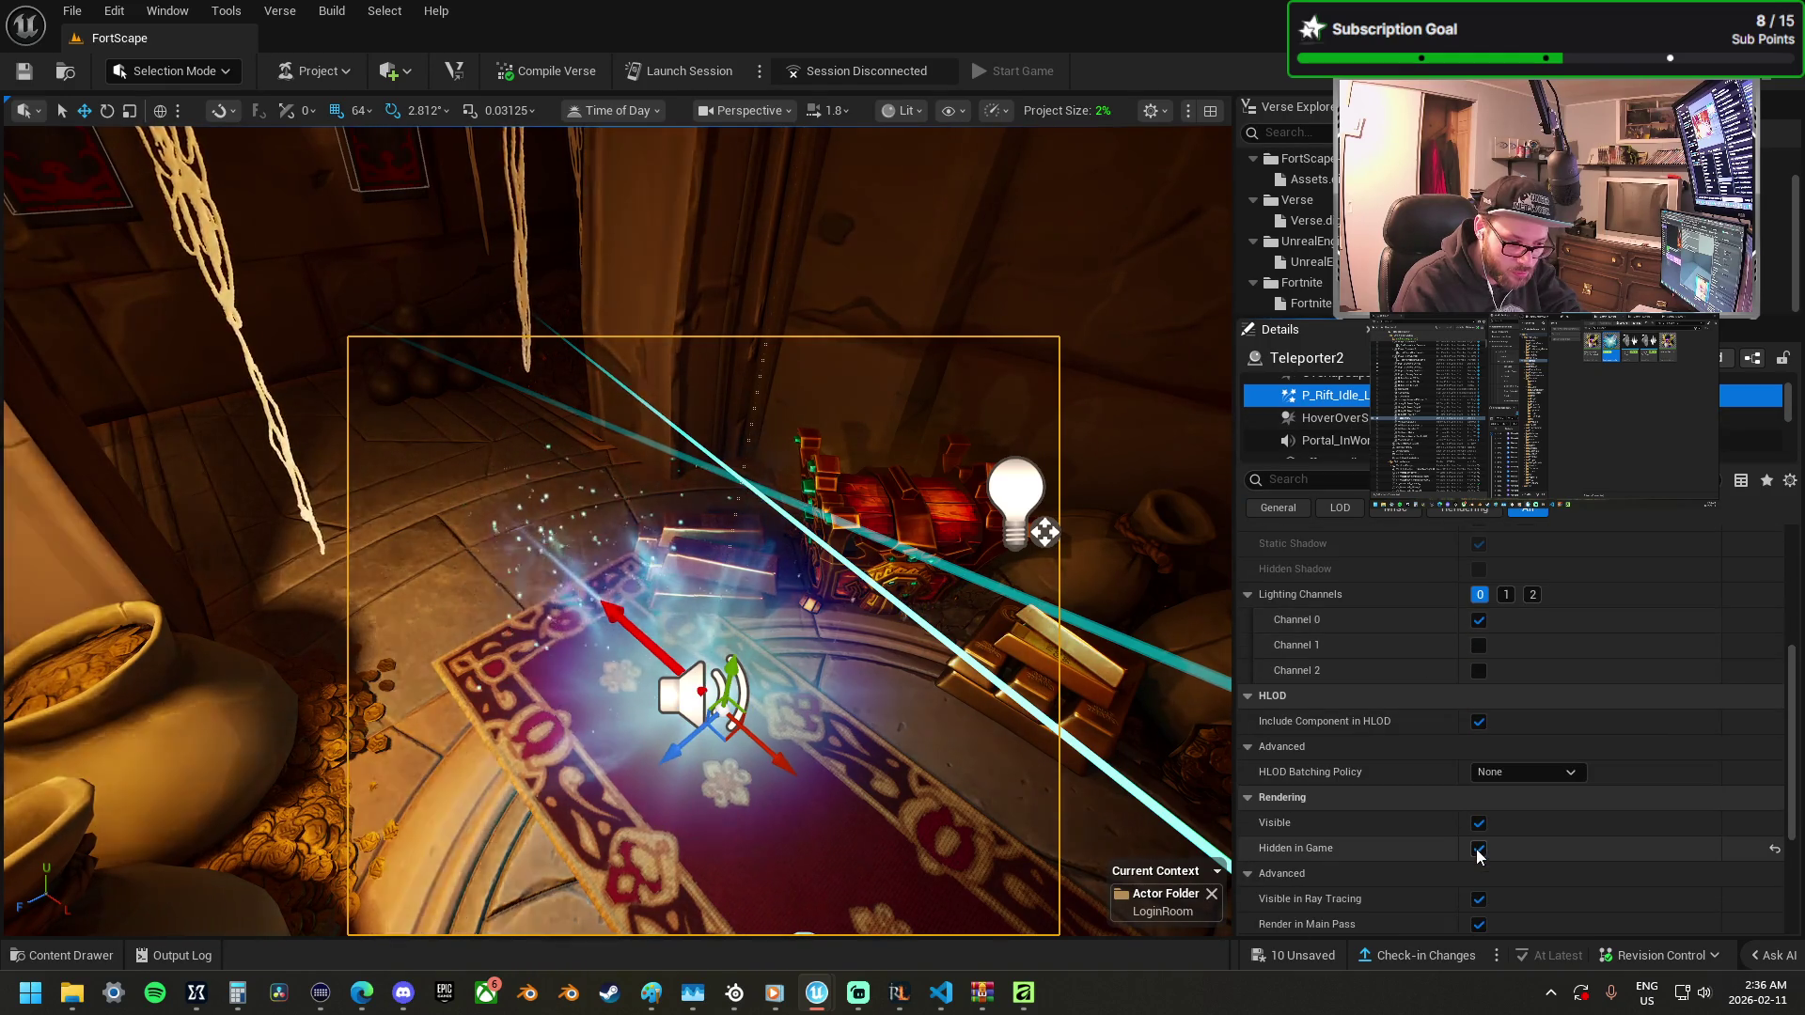
{"action": "left_click", "coordinate": [1478, 824]}
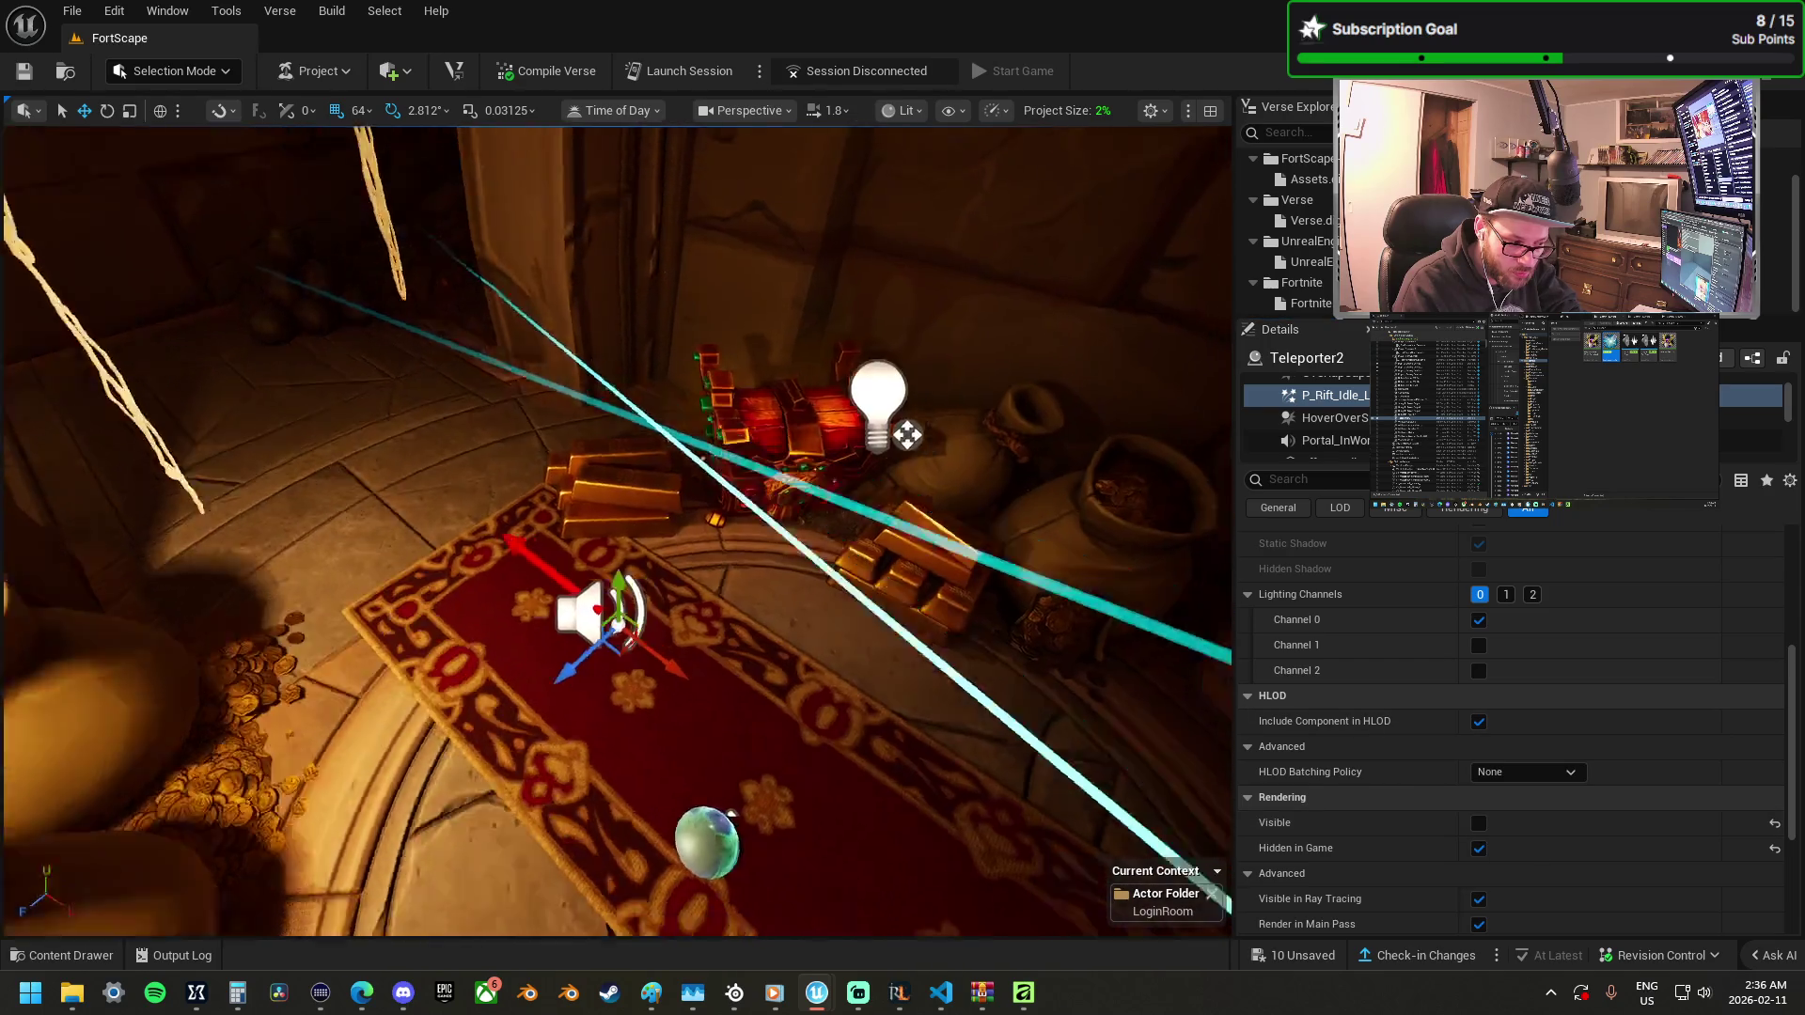
{"action": "mouse_move", "coordinate": [709, 632]}
{"action": "left_mouse_down"}
{"action": "mouse_move", "coordinate": [687, 621]}
{"action": "mouse_move", "coordinate": [709, 631]}
{"action": "left_mouse_up"}
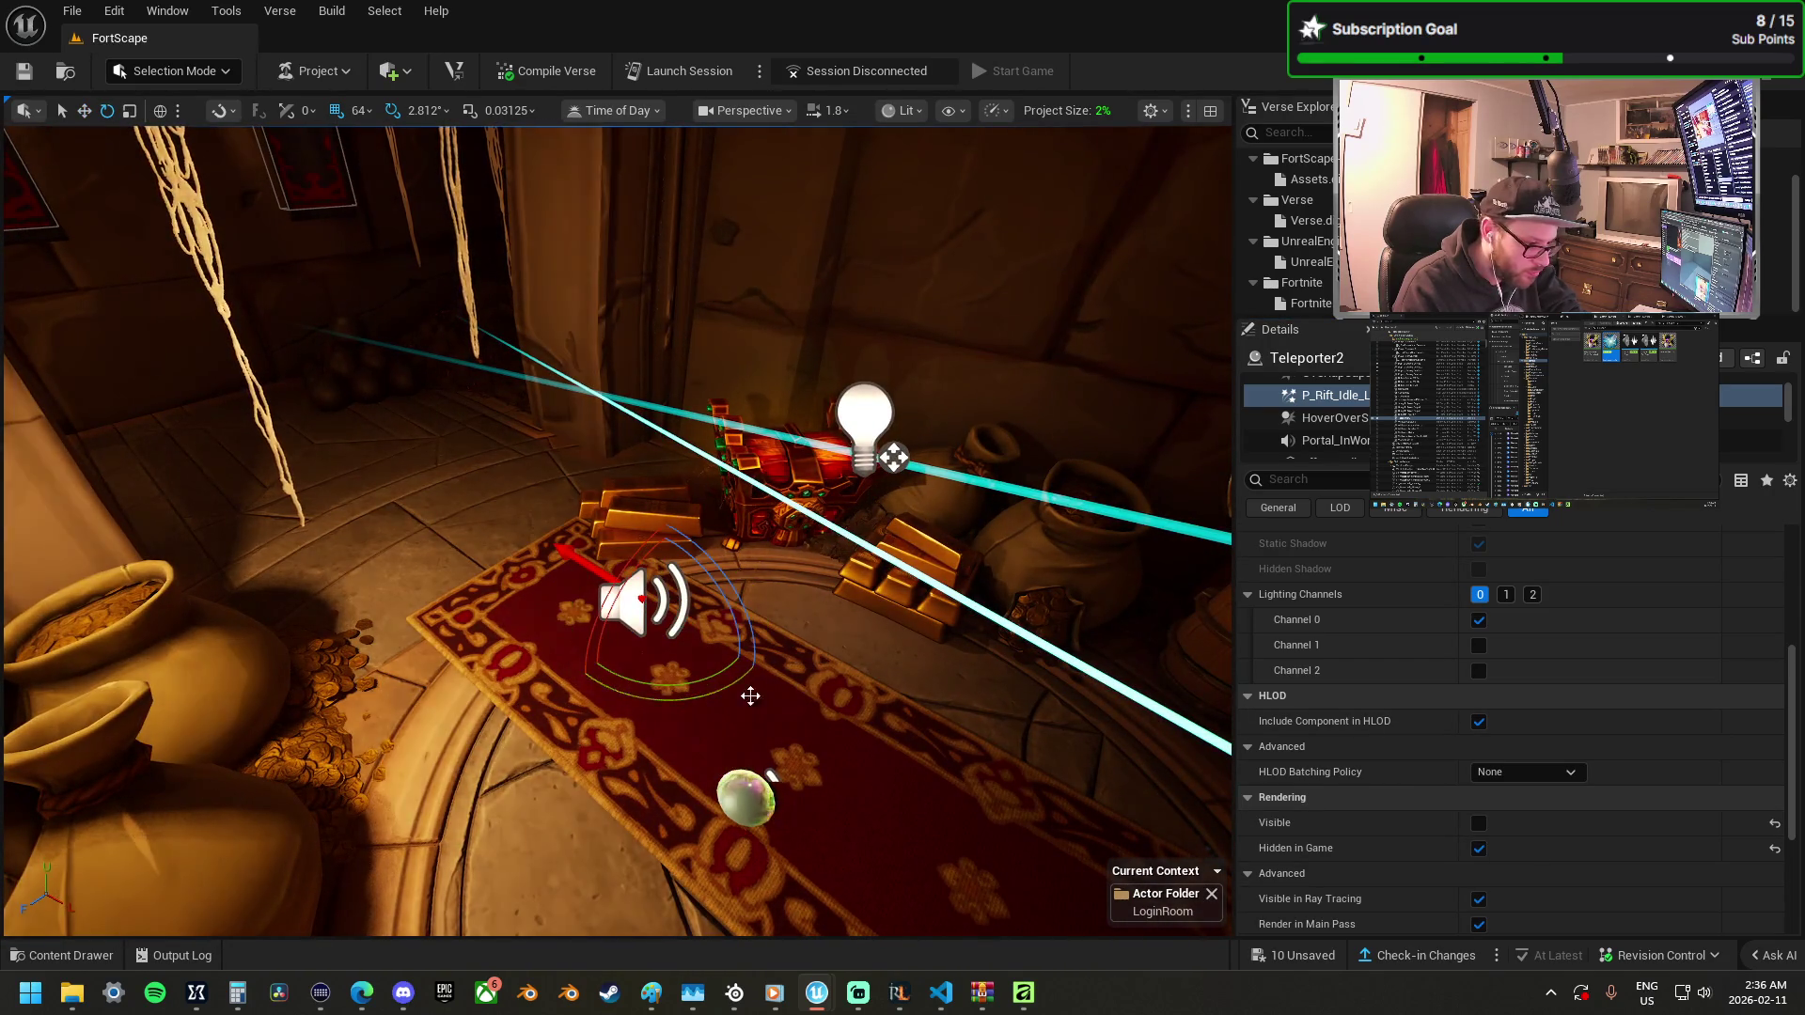
{"action": "key", "text": "ctrl+z"}
{"action": "key", "text": "ctrl+z"}
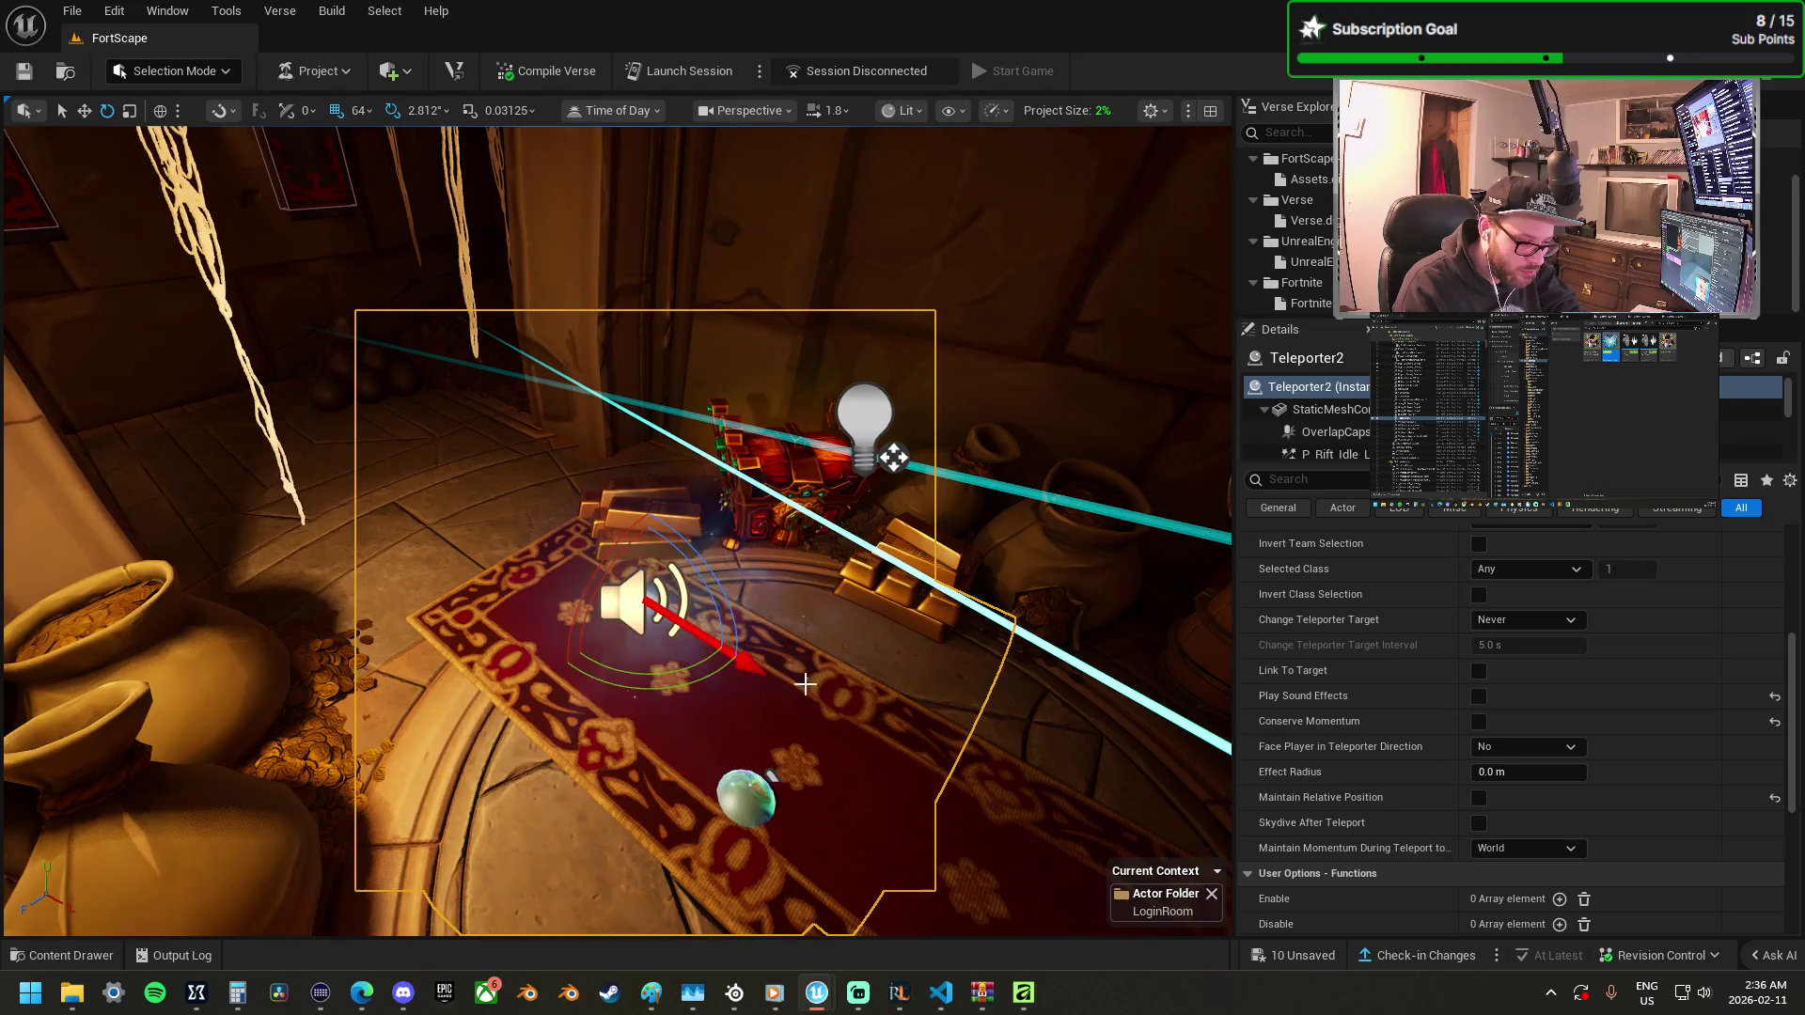
Try hiding the teleporter's crystal mesh, revert it, and inspect the hover-effect and sound components.
{"action": "scroll", "coordinate": [1402, 771], "scroll_direction": "down", "scroll_amount": 4}
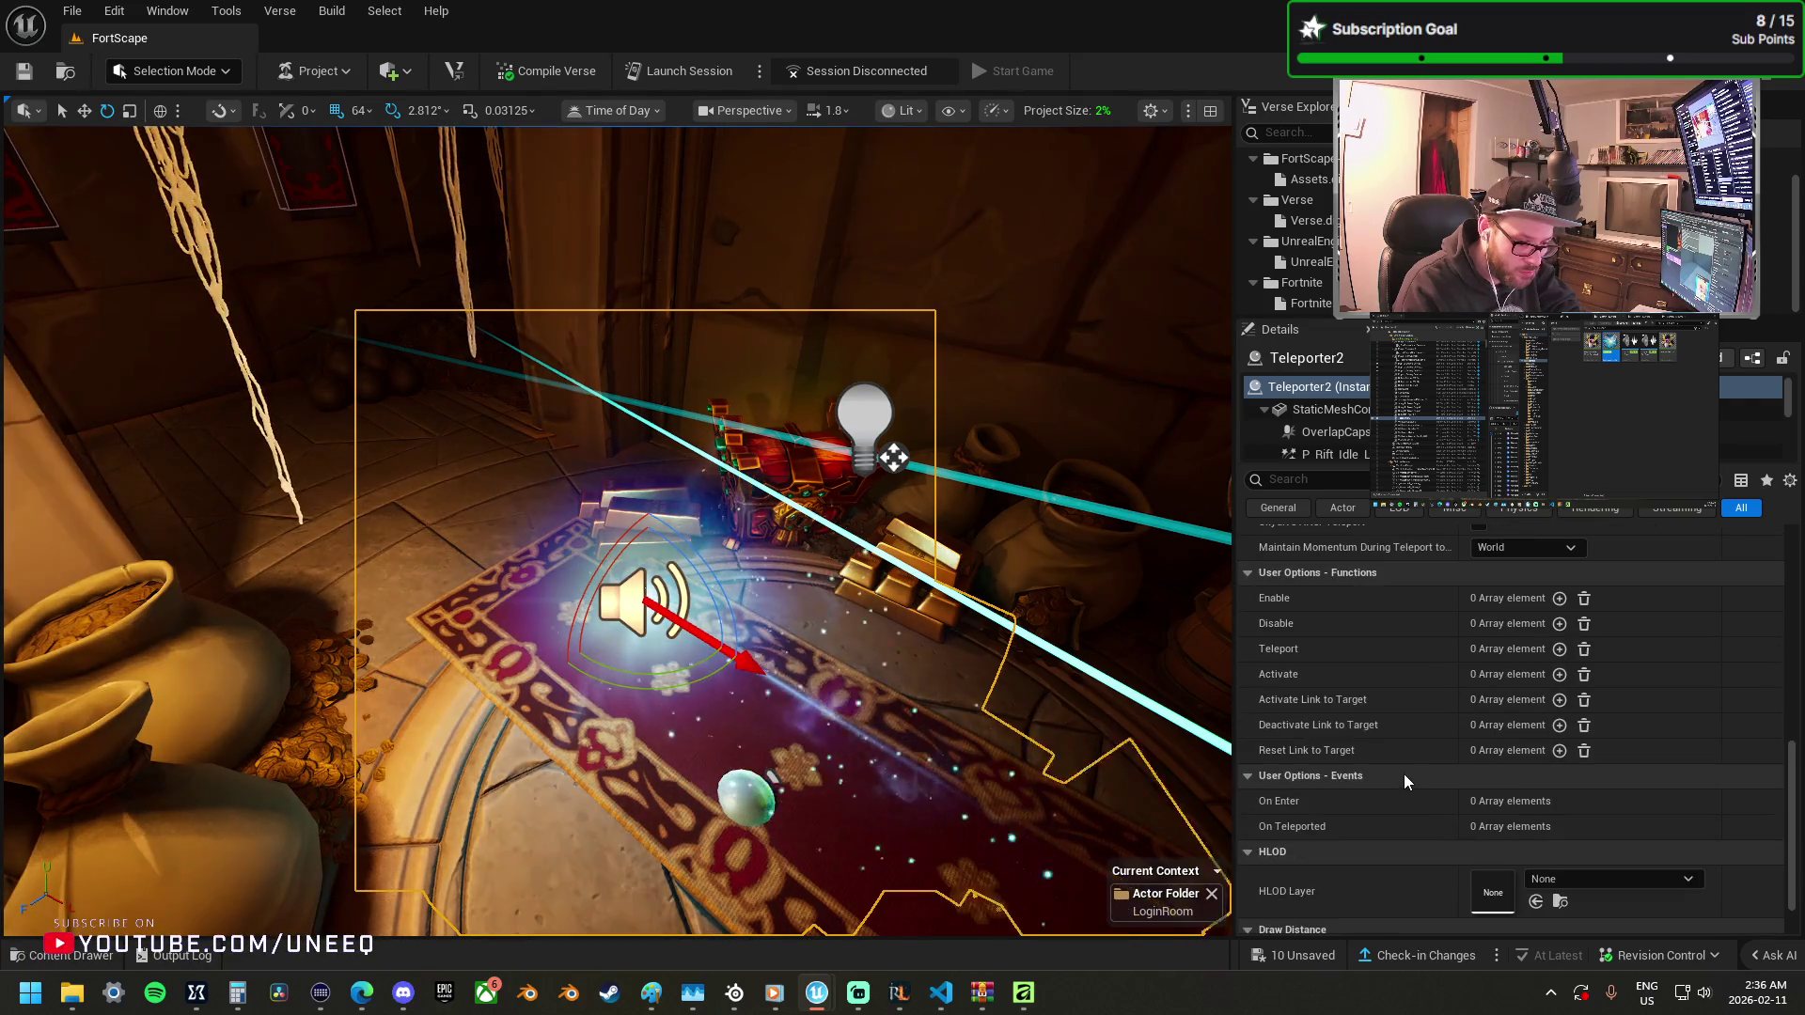
{"action": "scroll", "coordinate": [1410, 776], "scroll_direction": "up", "scroll_amount": 10}
{"action": "left_click", "coordinate": [1336, 407]}
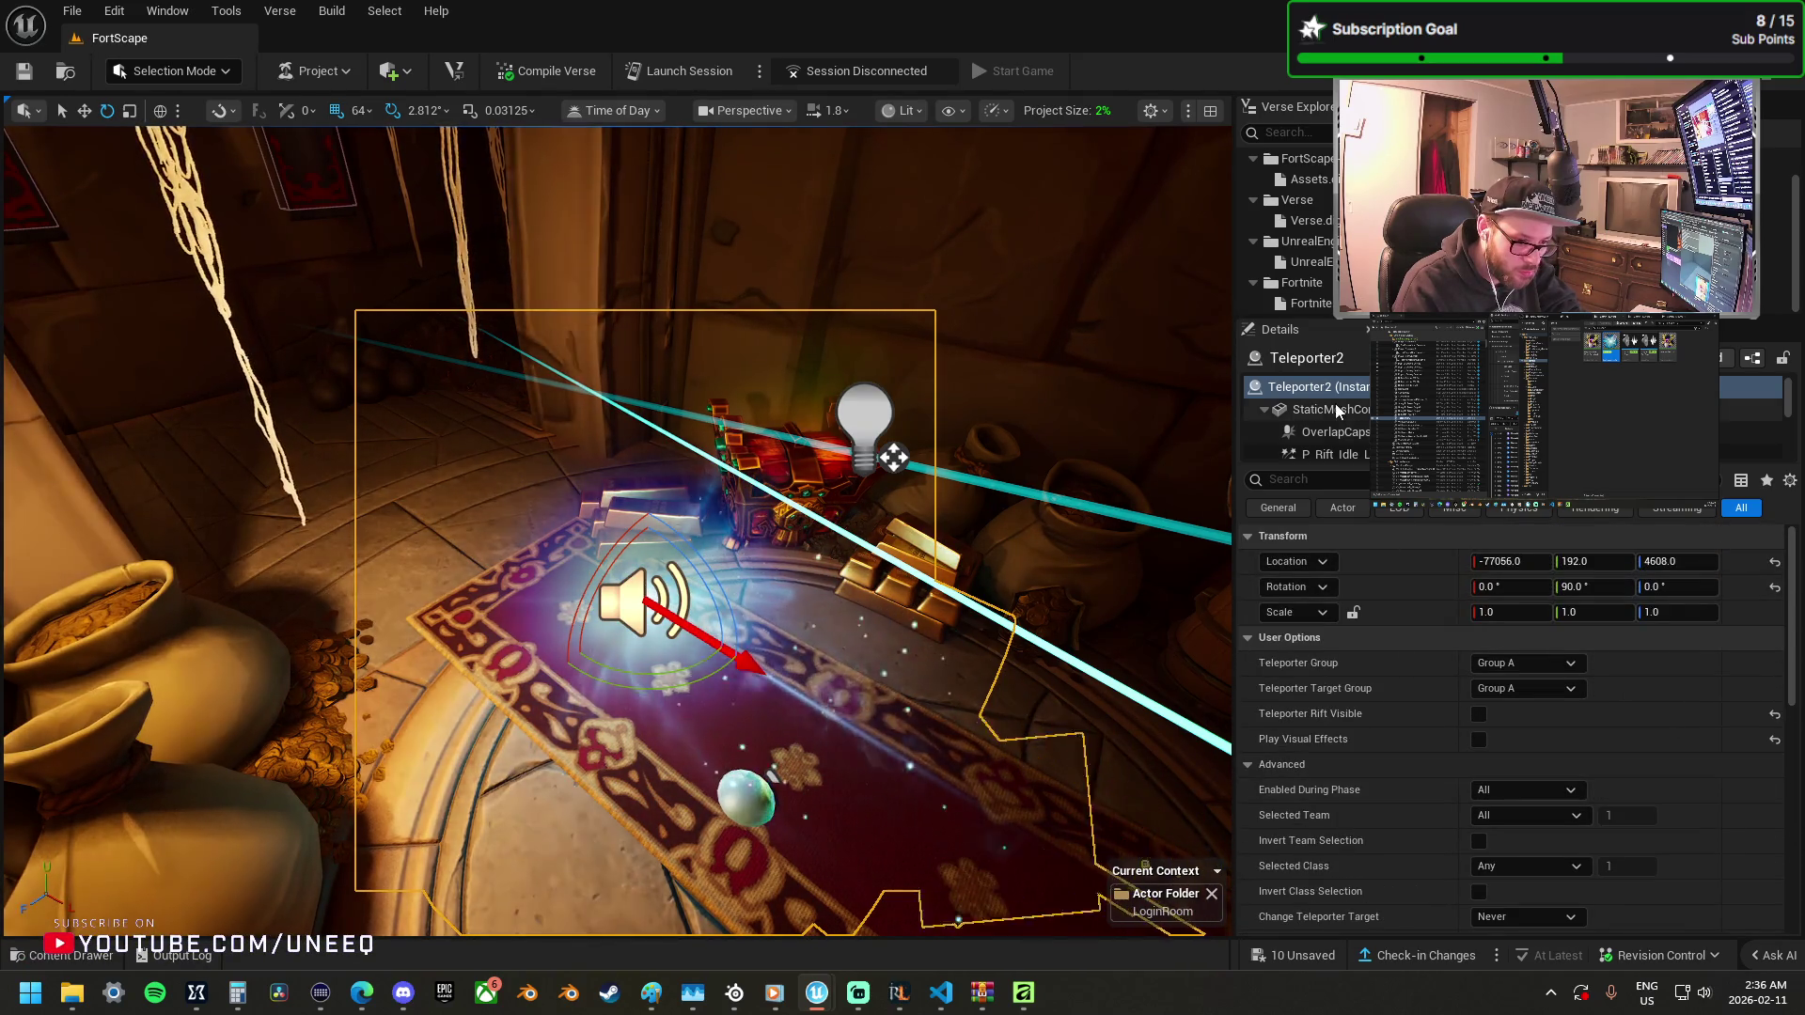
{"action": "scroll", "coordinate": [1395, 724], "scroll_direction": "down", "scroll_amount": 8}
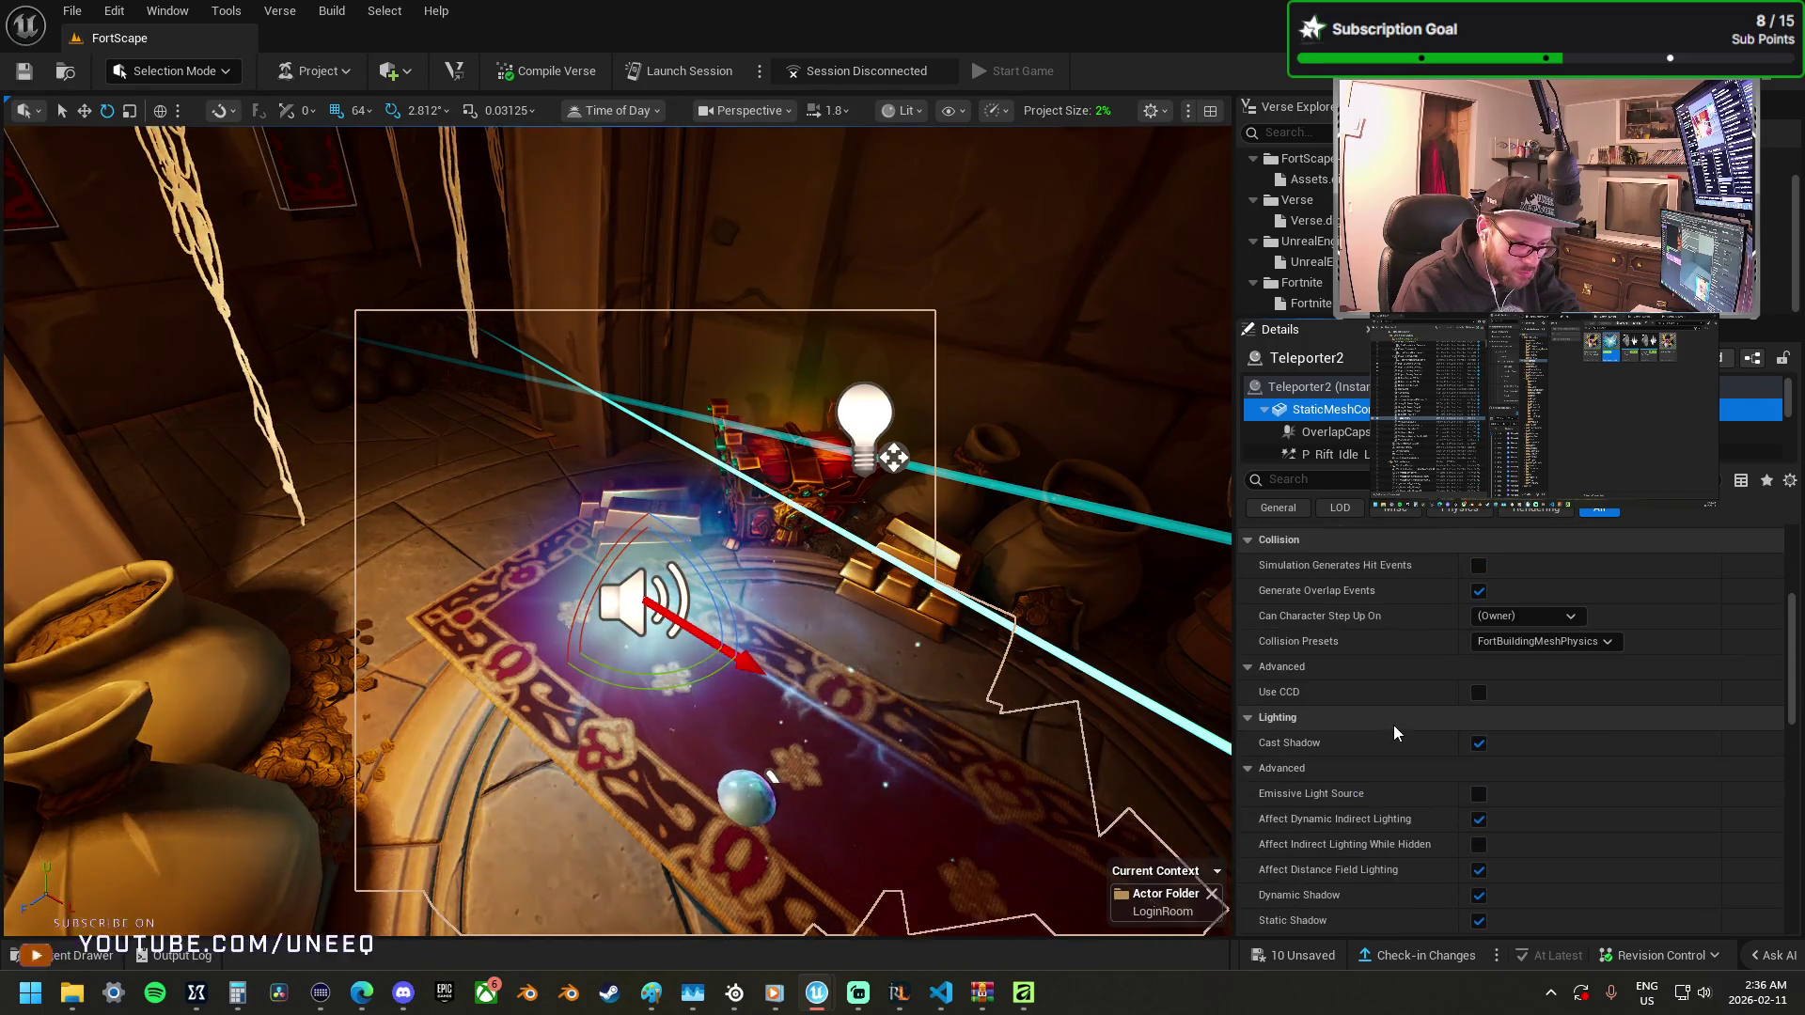
{"action": "scroll", "coordinate": [1425, 697], "scroll_direction": "down", "scroll_amount": 2}
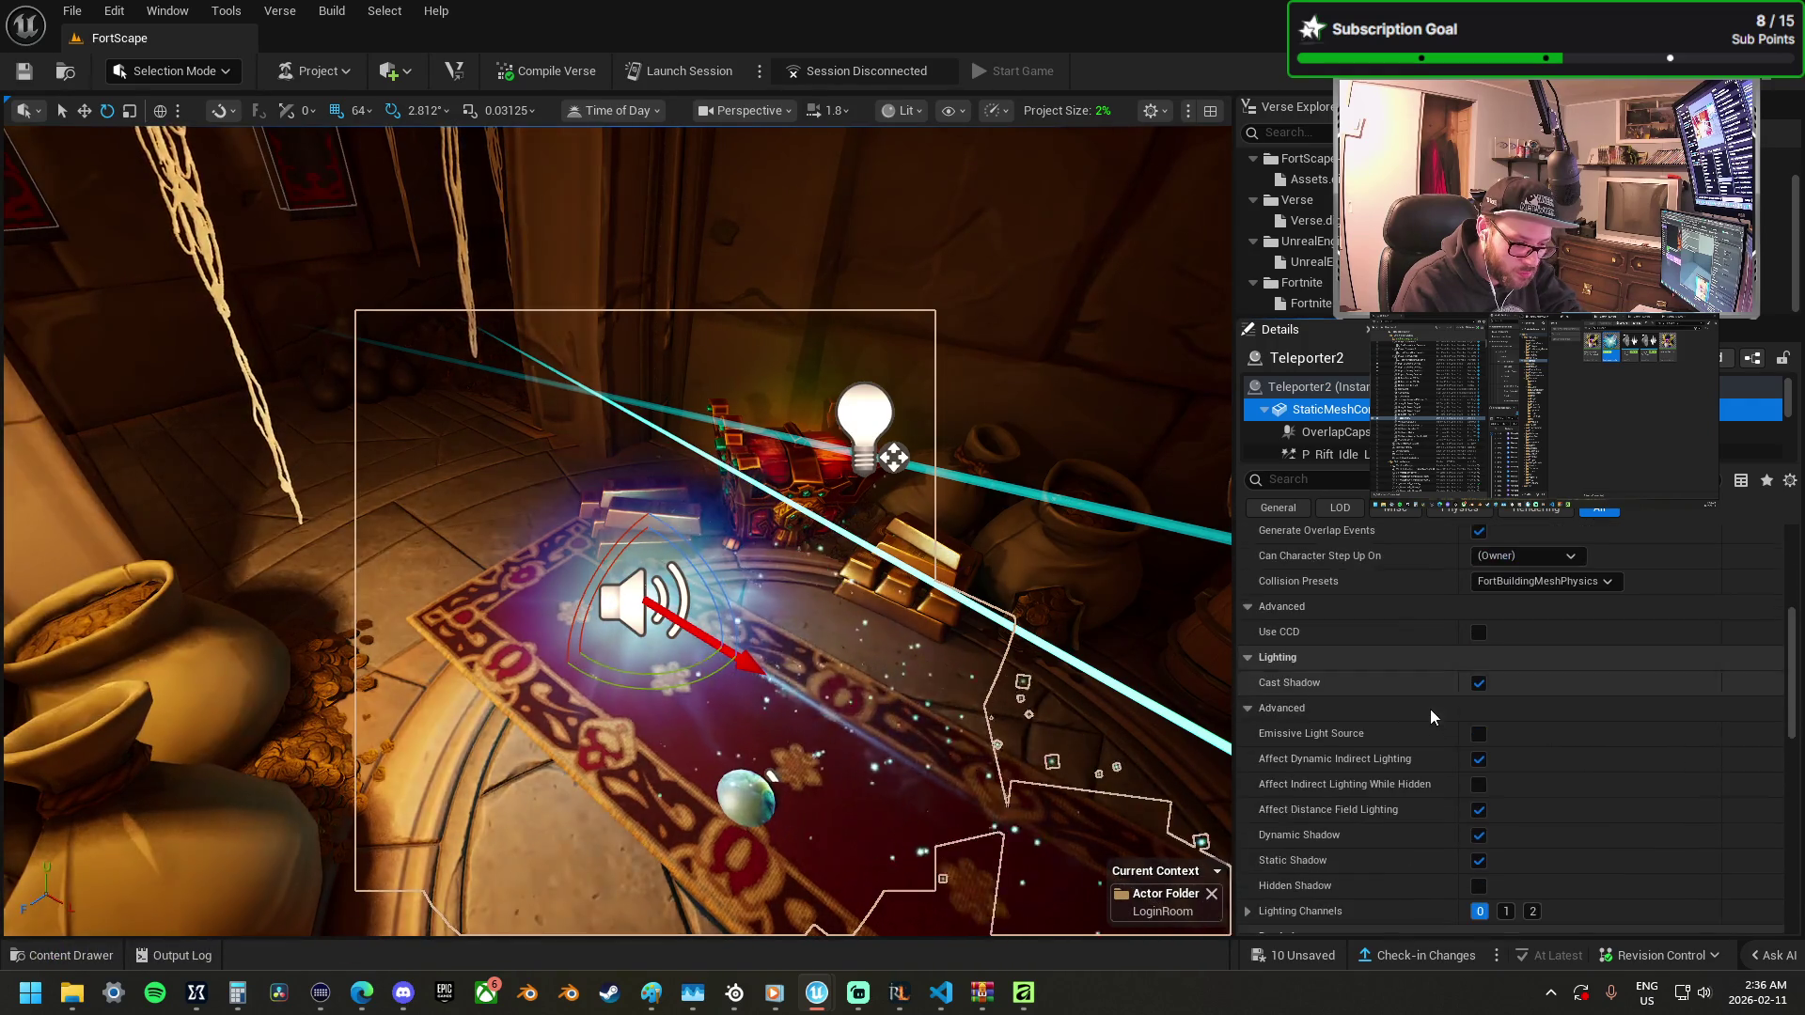
{"action": "scroll", "coordinate": [1373, 829], "scroll_direction": "down", "scroll_amount": 3}
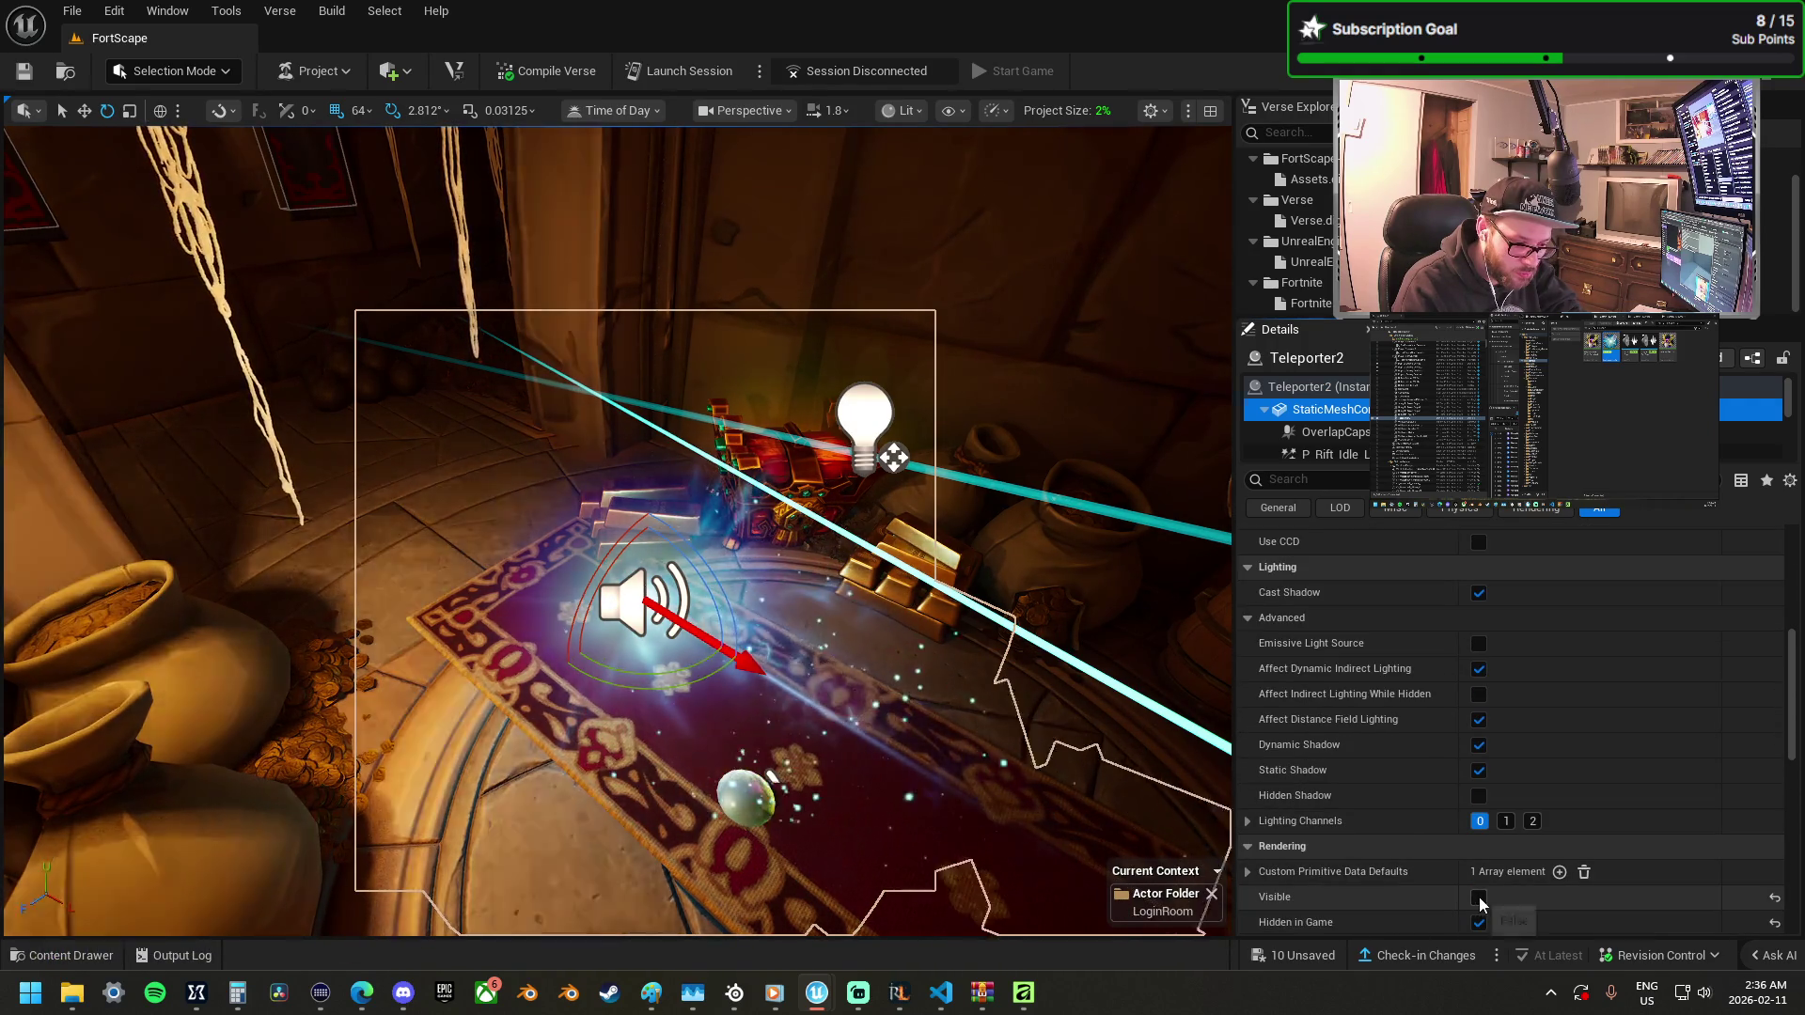
{"action": "left_click", "coordinate": [1480, 922]}
{"action": "left_click", "coordinate": [1484, 896]}
{"action": "left_click", "coordinate": [1480, 922]}
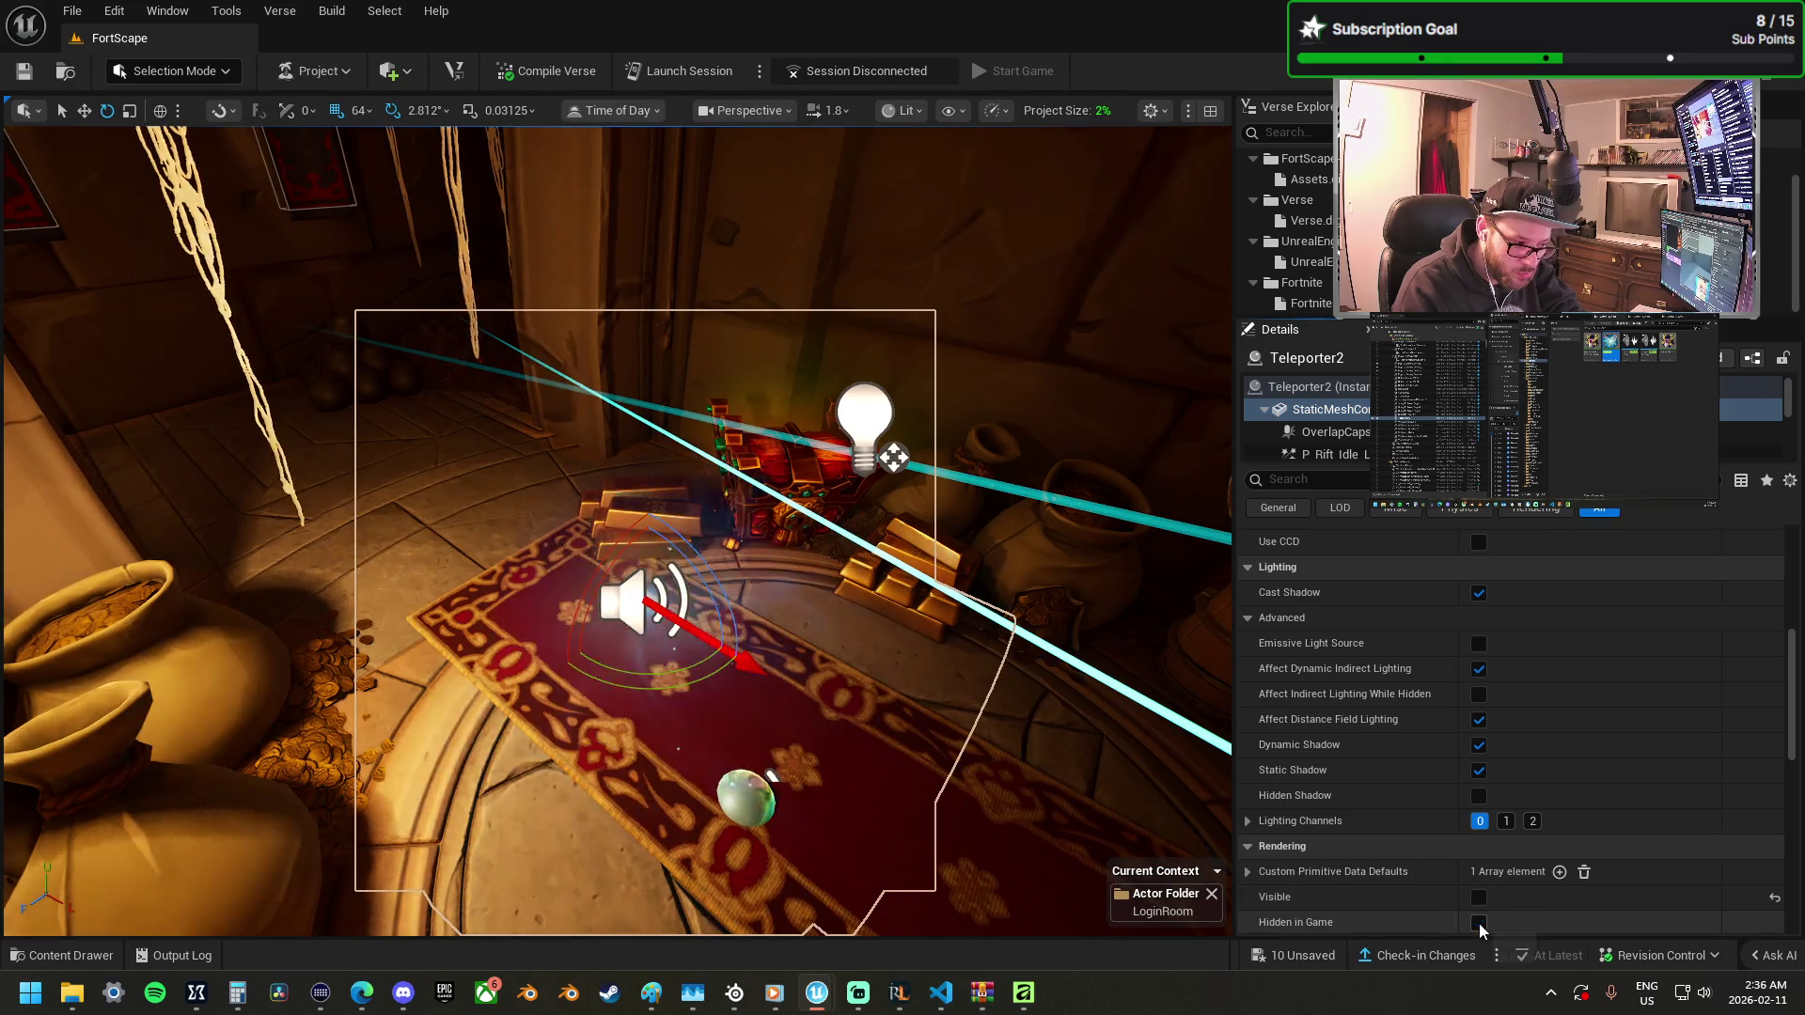
{"action": "scroll", "coordinate": [1359, 442], "scroll_direction": "down", "scroll_amount": 2}
{"action": "left_click", "coordinate": [1356, 417]}
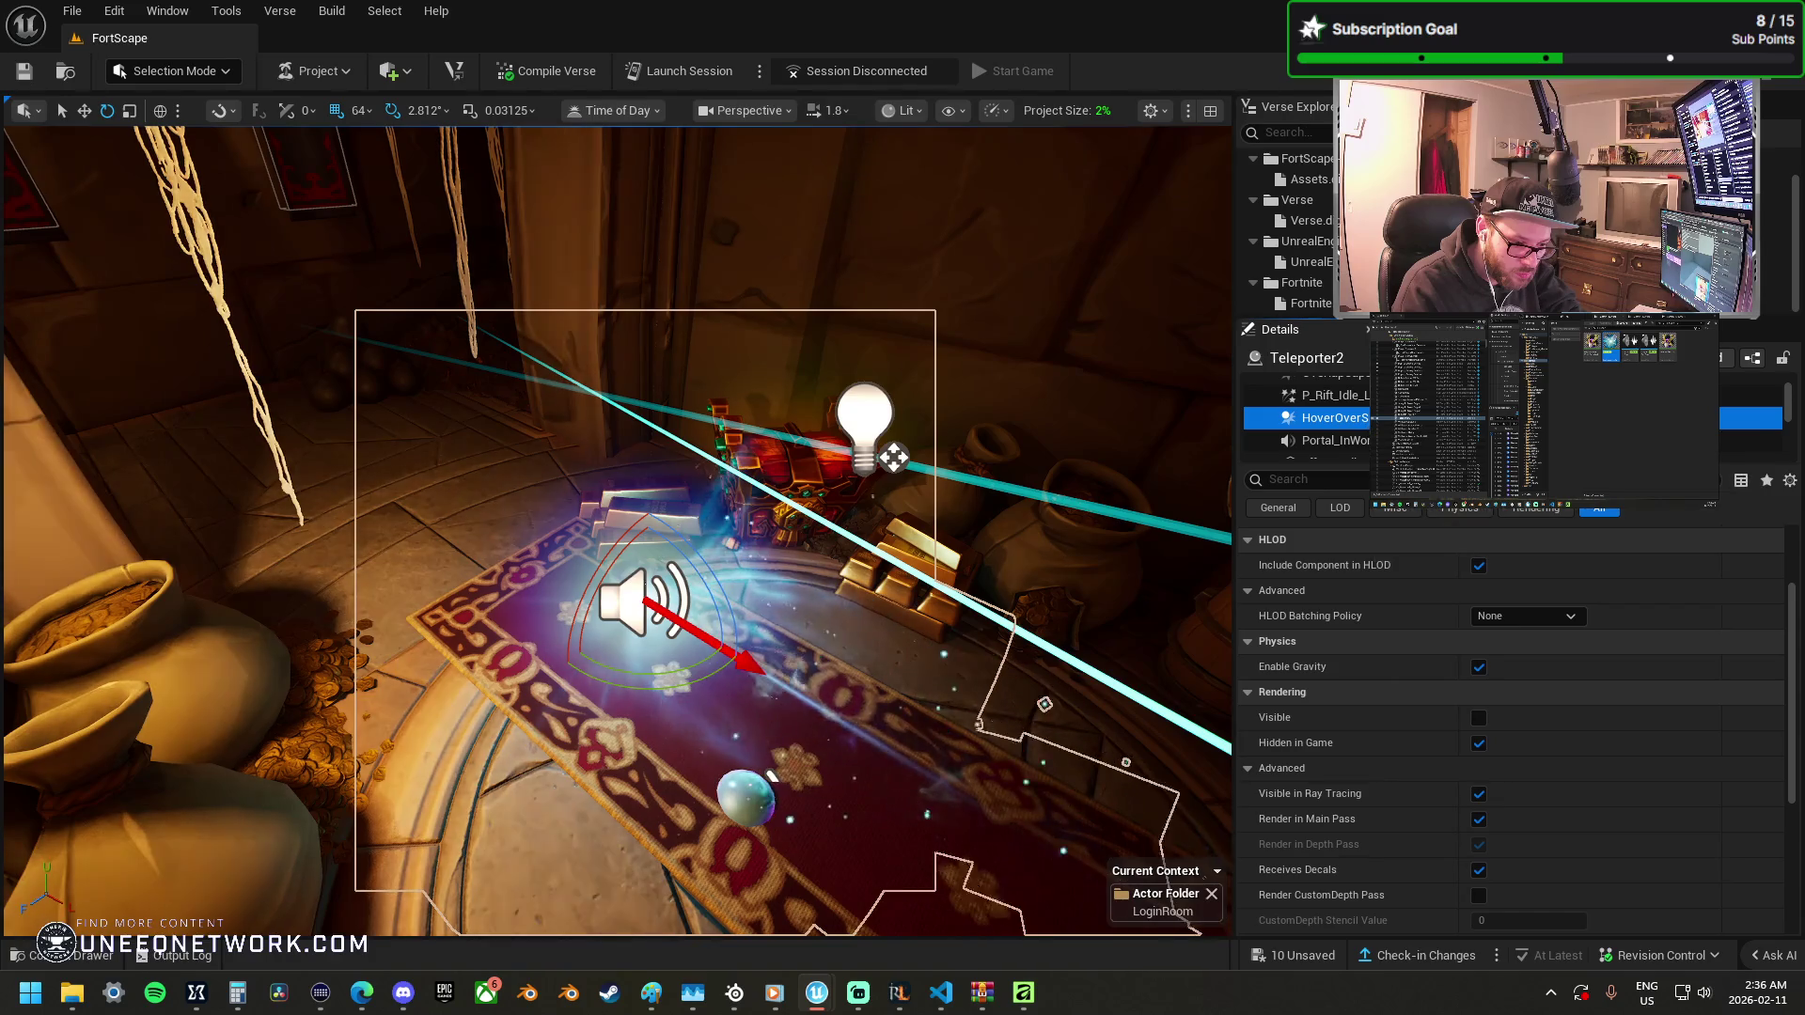
{"action": "left_click", "coordinate": [1354, 442]}
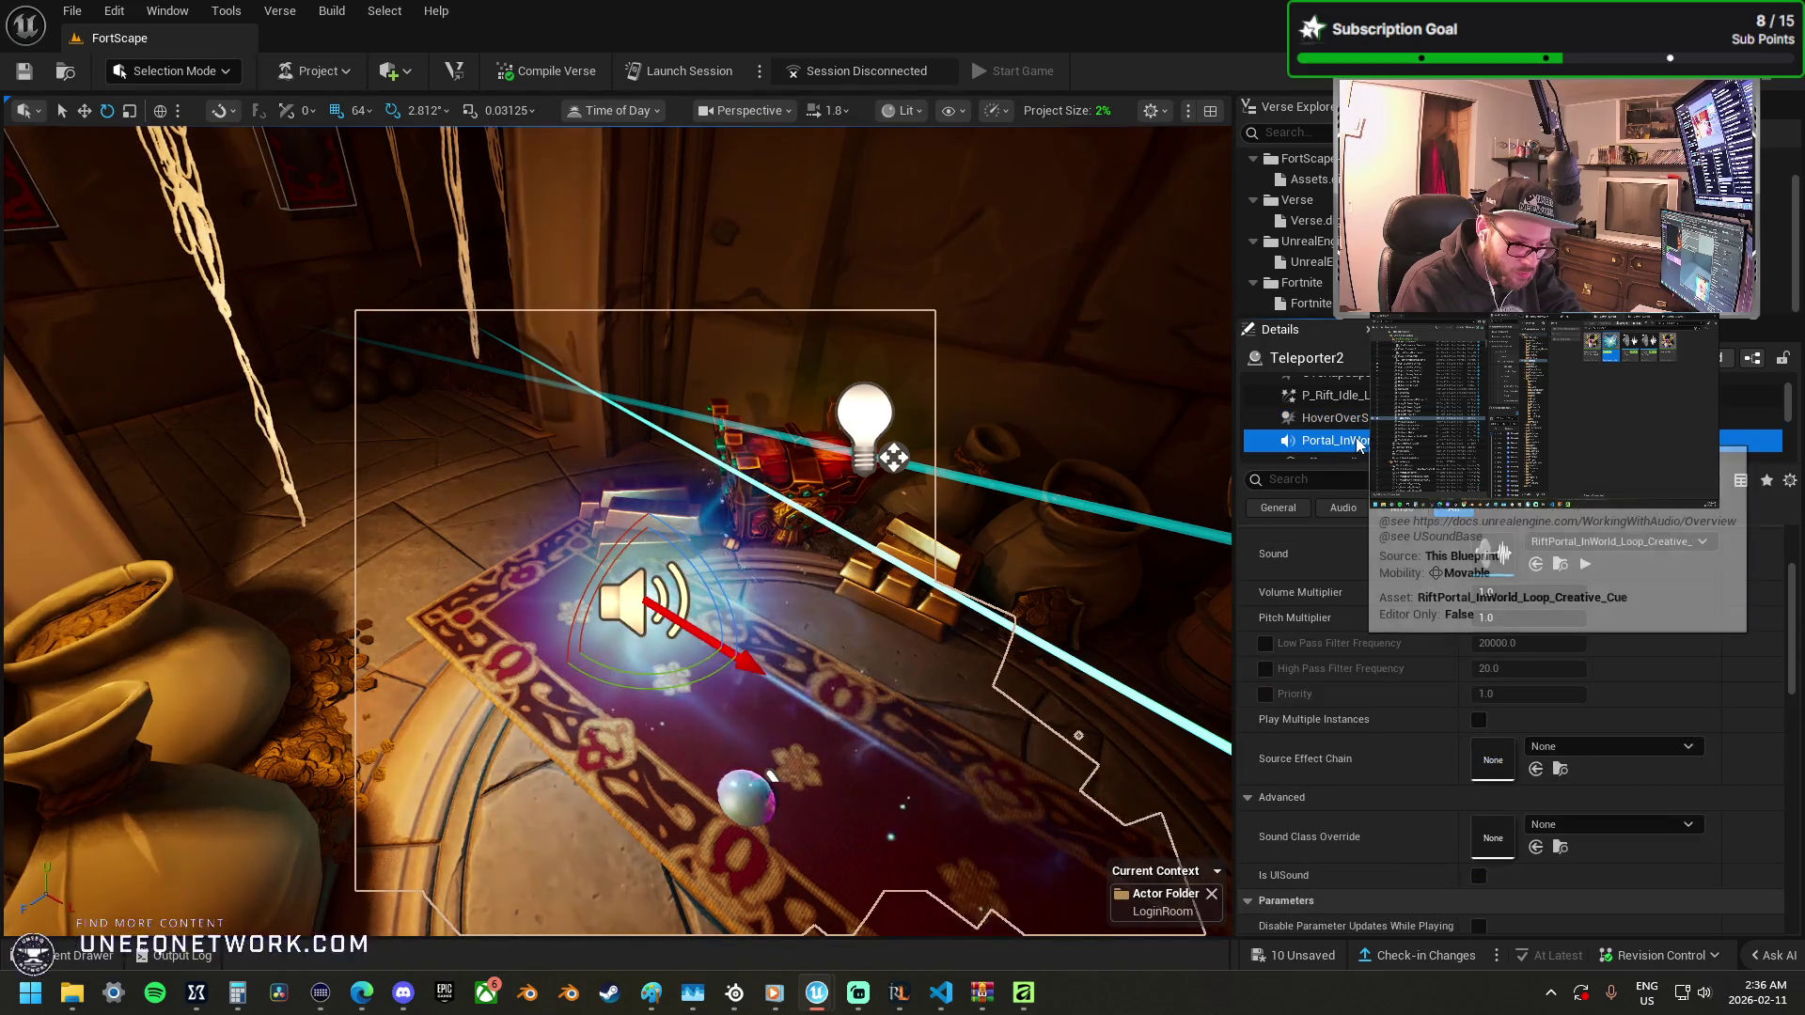
{"action": "scroll", "coordinate": [1402, 702], "scroll_direction": "down", "scroll_amount": 5}
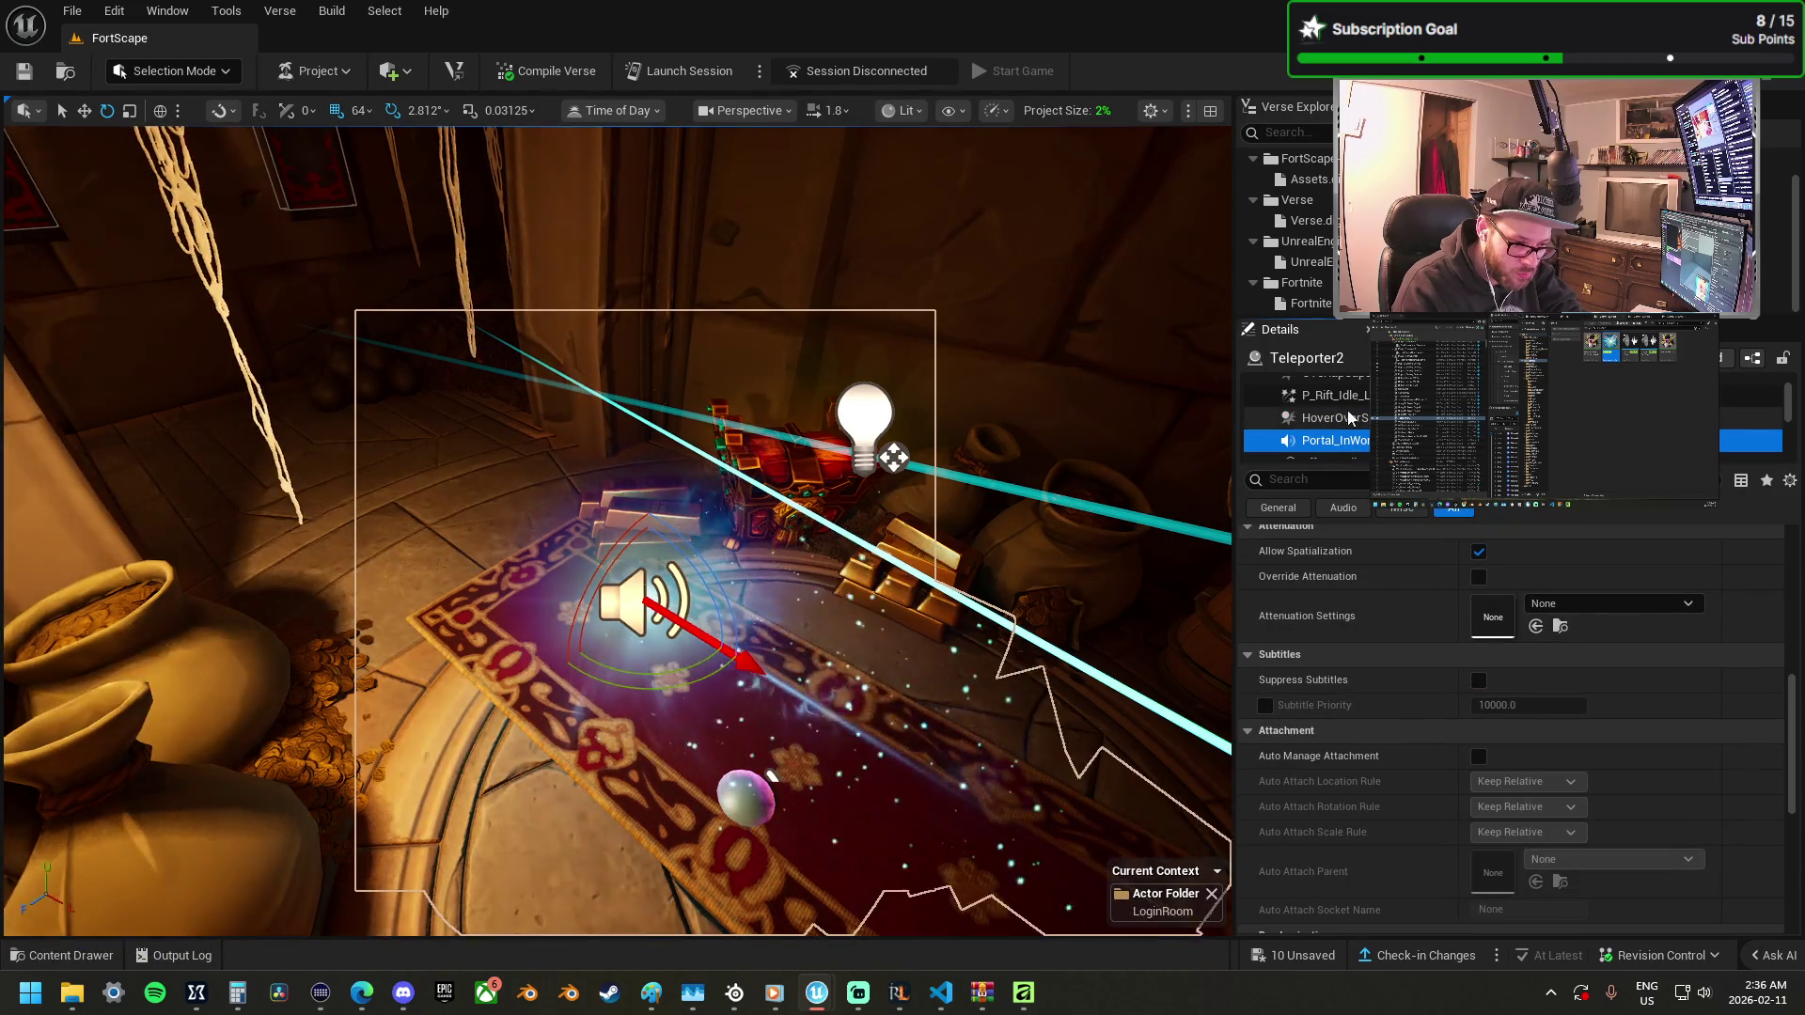
{"action": "scroll", "coordinate": [1369, 434], "scroll_direction": "down", "scroll_amount": 2}
Check Hidden in Game on EffectRadius and uncheck Visible on P_Rift_Idle.
{"action": "left_click", "coordinate": [1335, 402]}
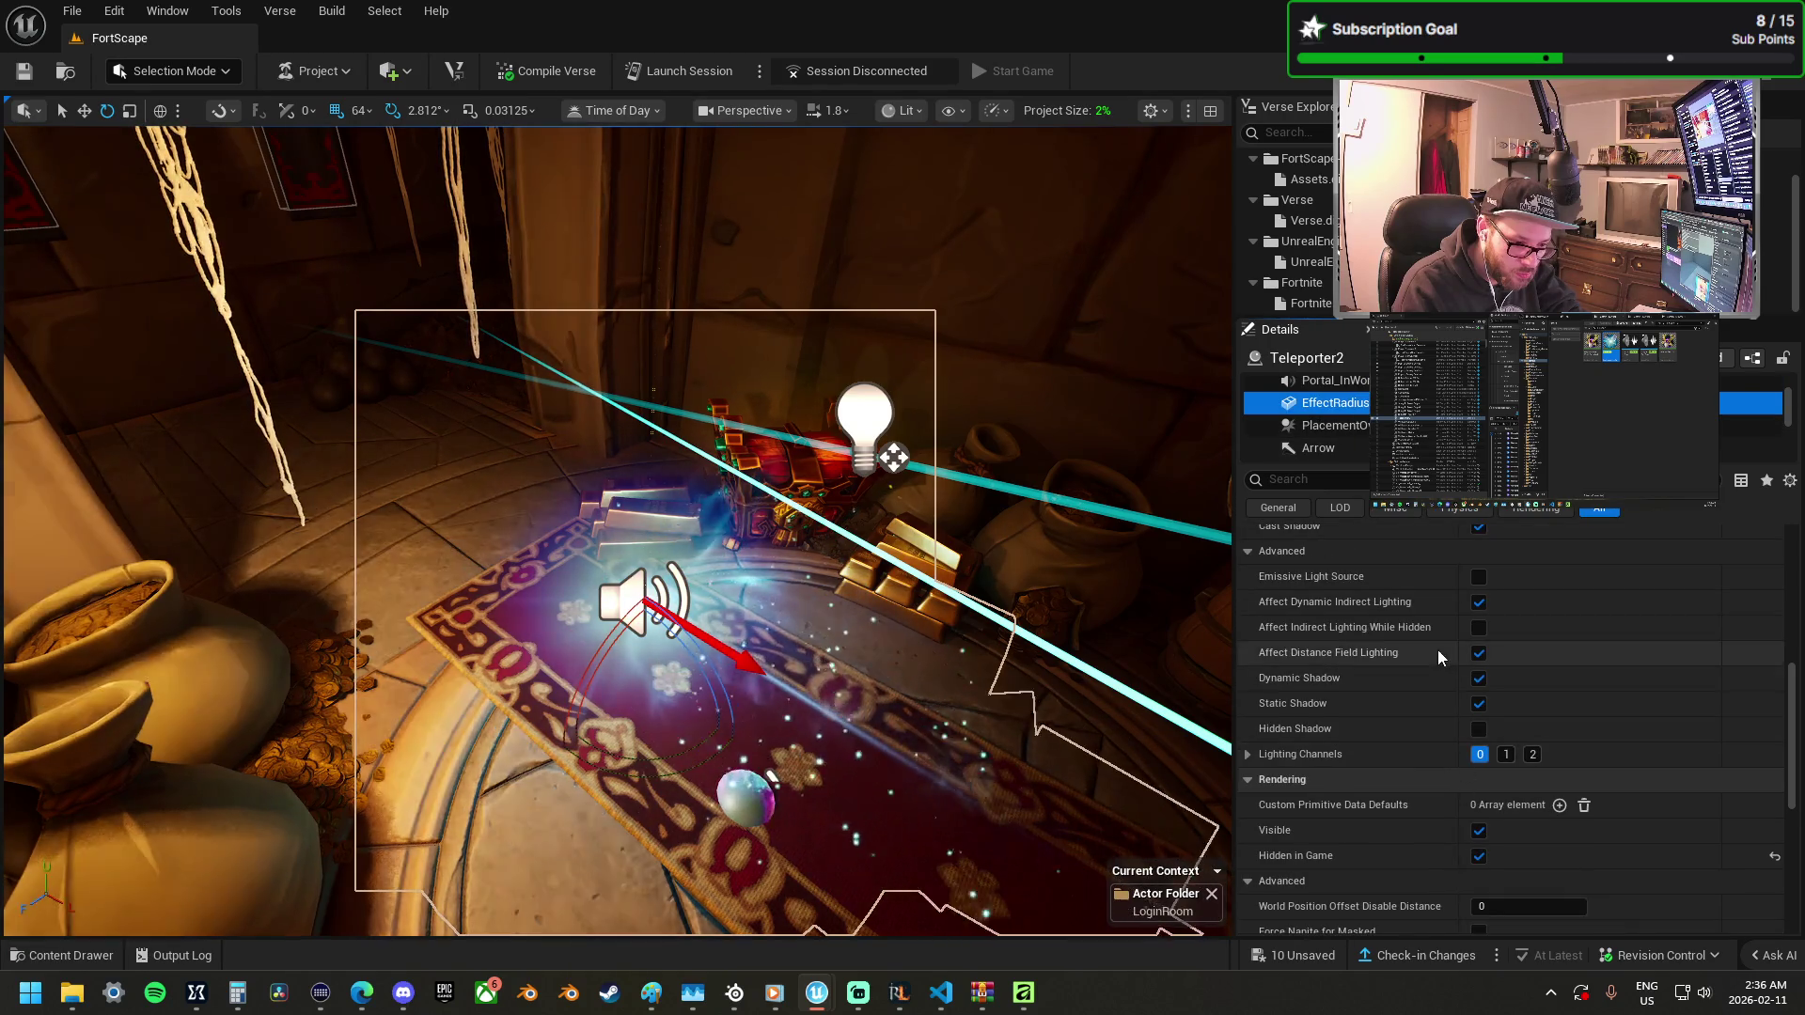
{"action": "scroll", "coordinate": [1437, 650], "scroll_direction": "up", "scroll_amount": 2}
{"action": "scroll", "coordinate": [1445, 623], "scroll_direction": "down", "scroll_amount": 4}
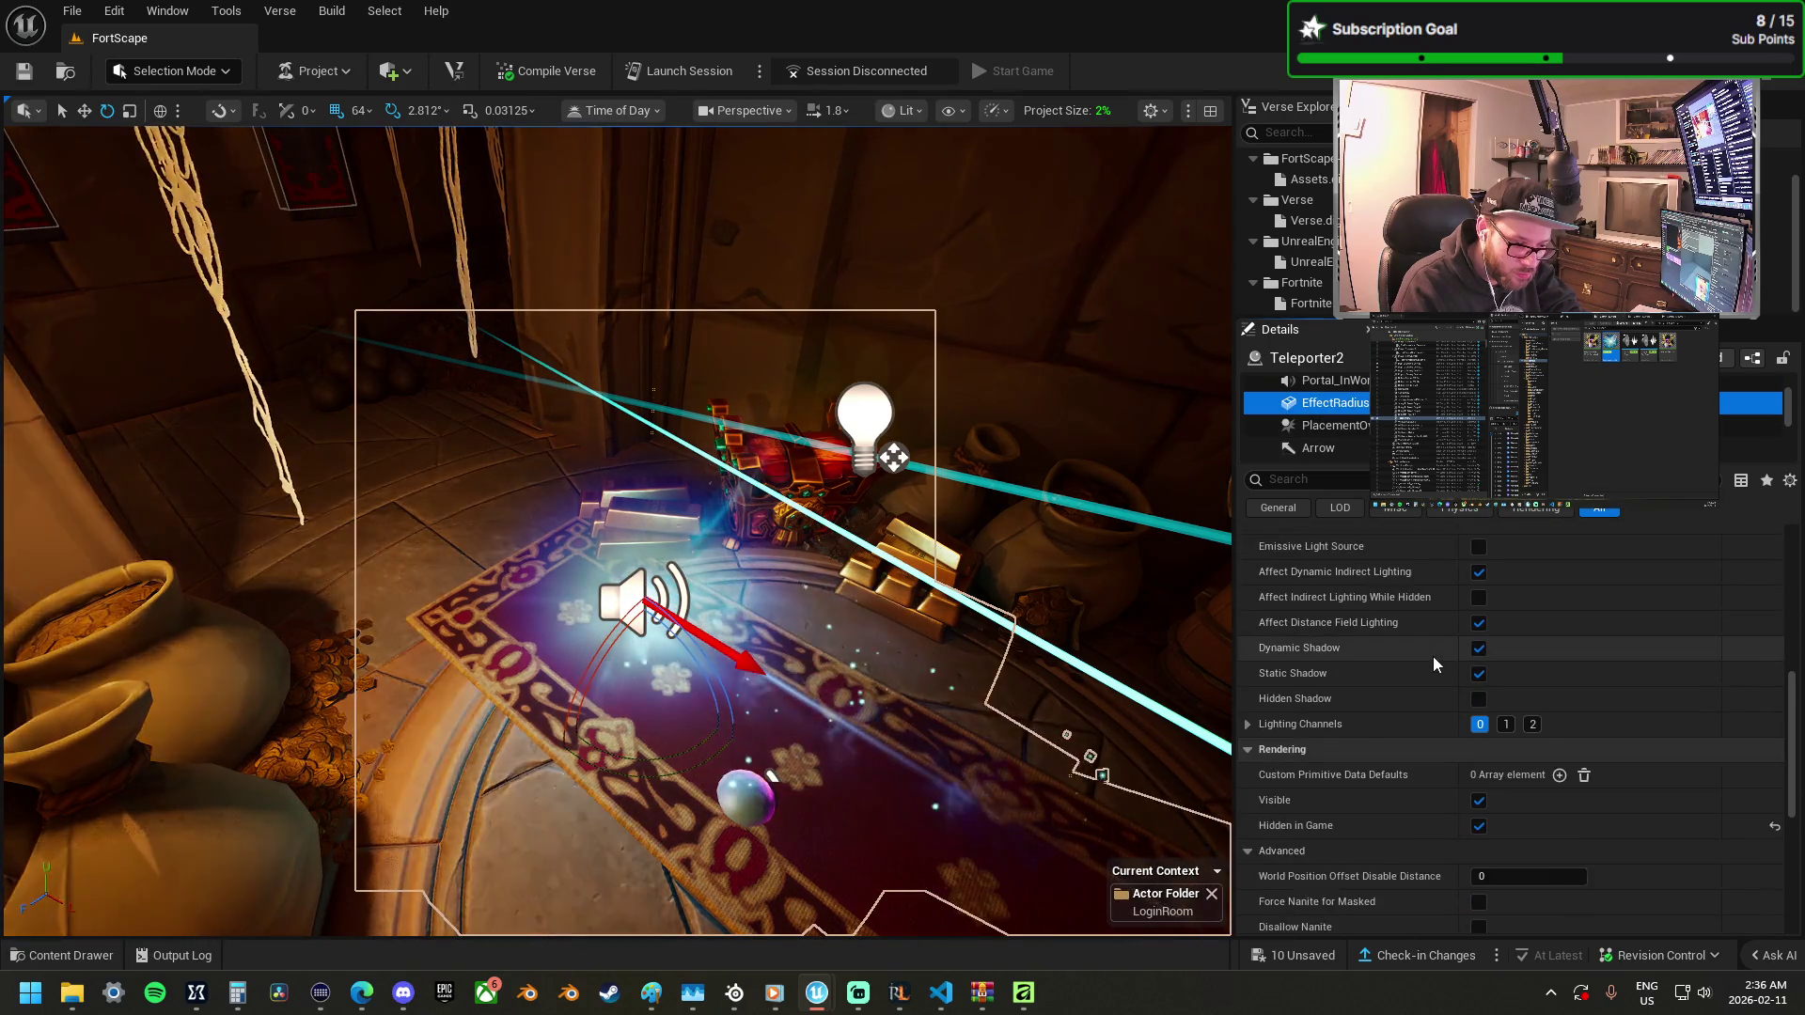
{"action": "left_click", "coordinate": [1480, 737]}
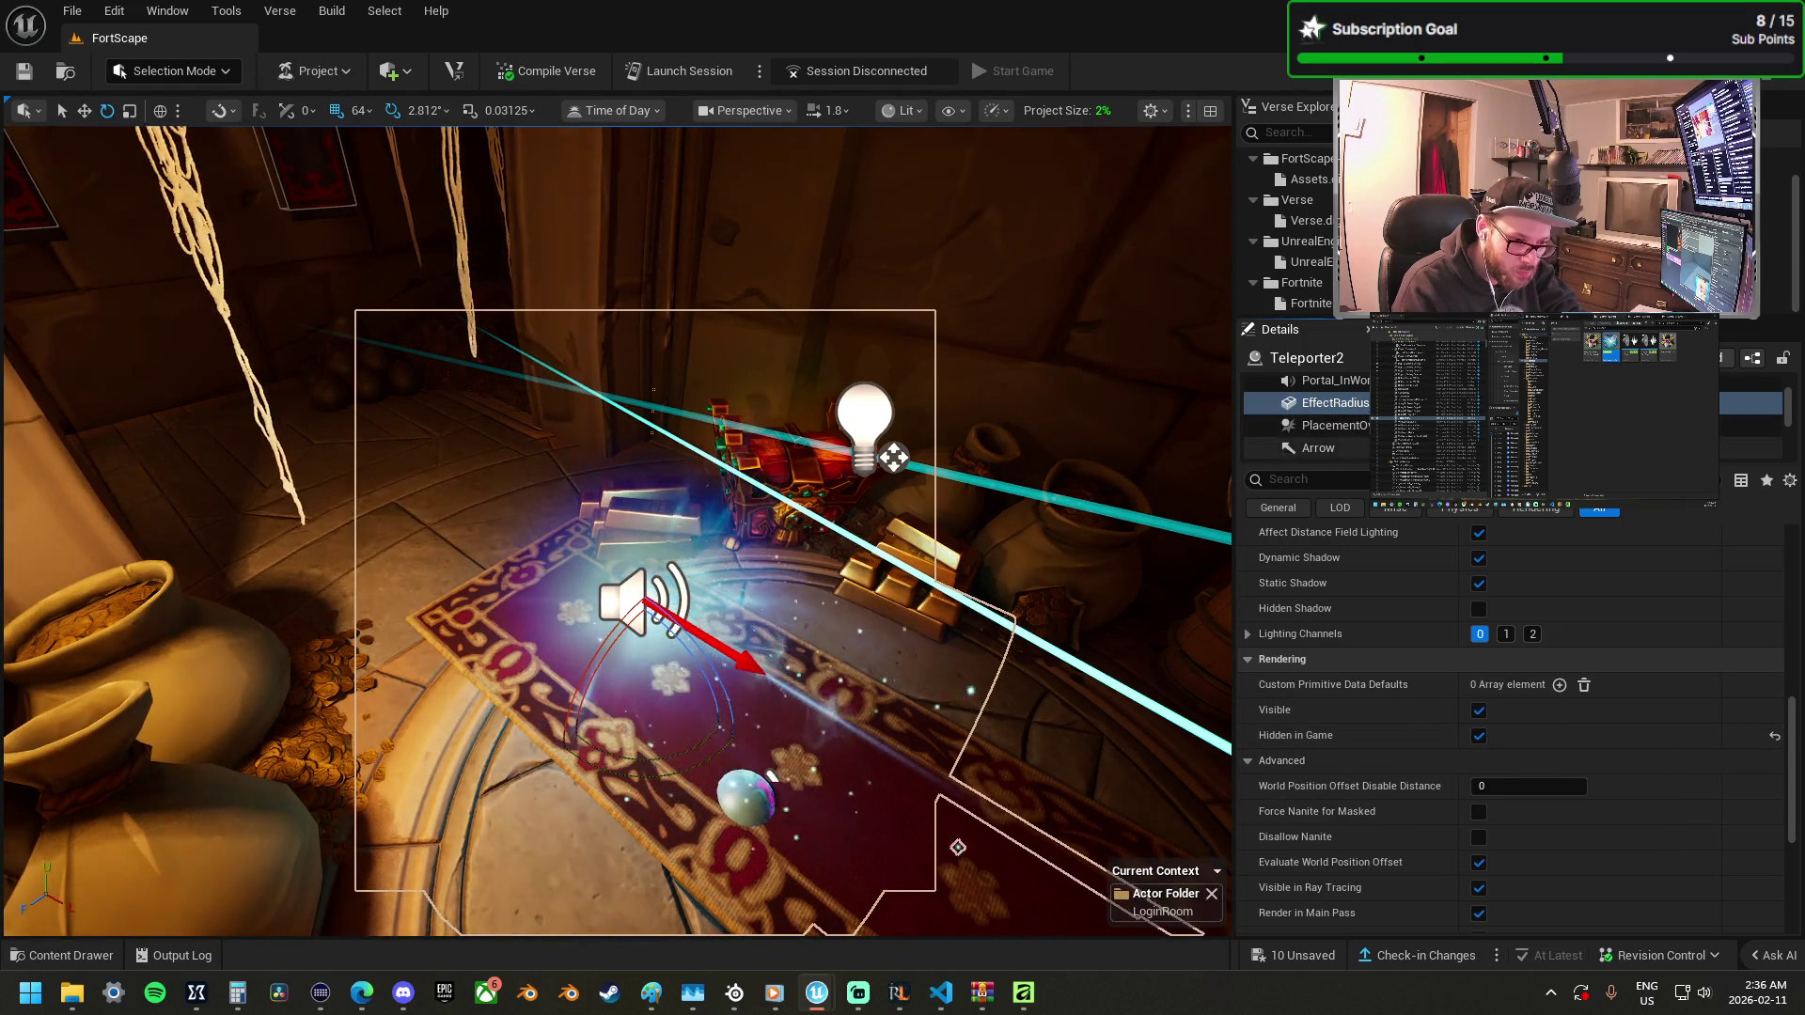
{"action": "scroll", "coordinate": [1307, 417], "scroll_direction": "up", "scroll_amount": 2}
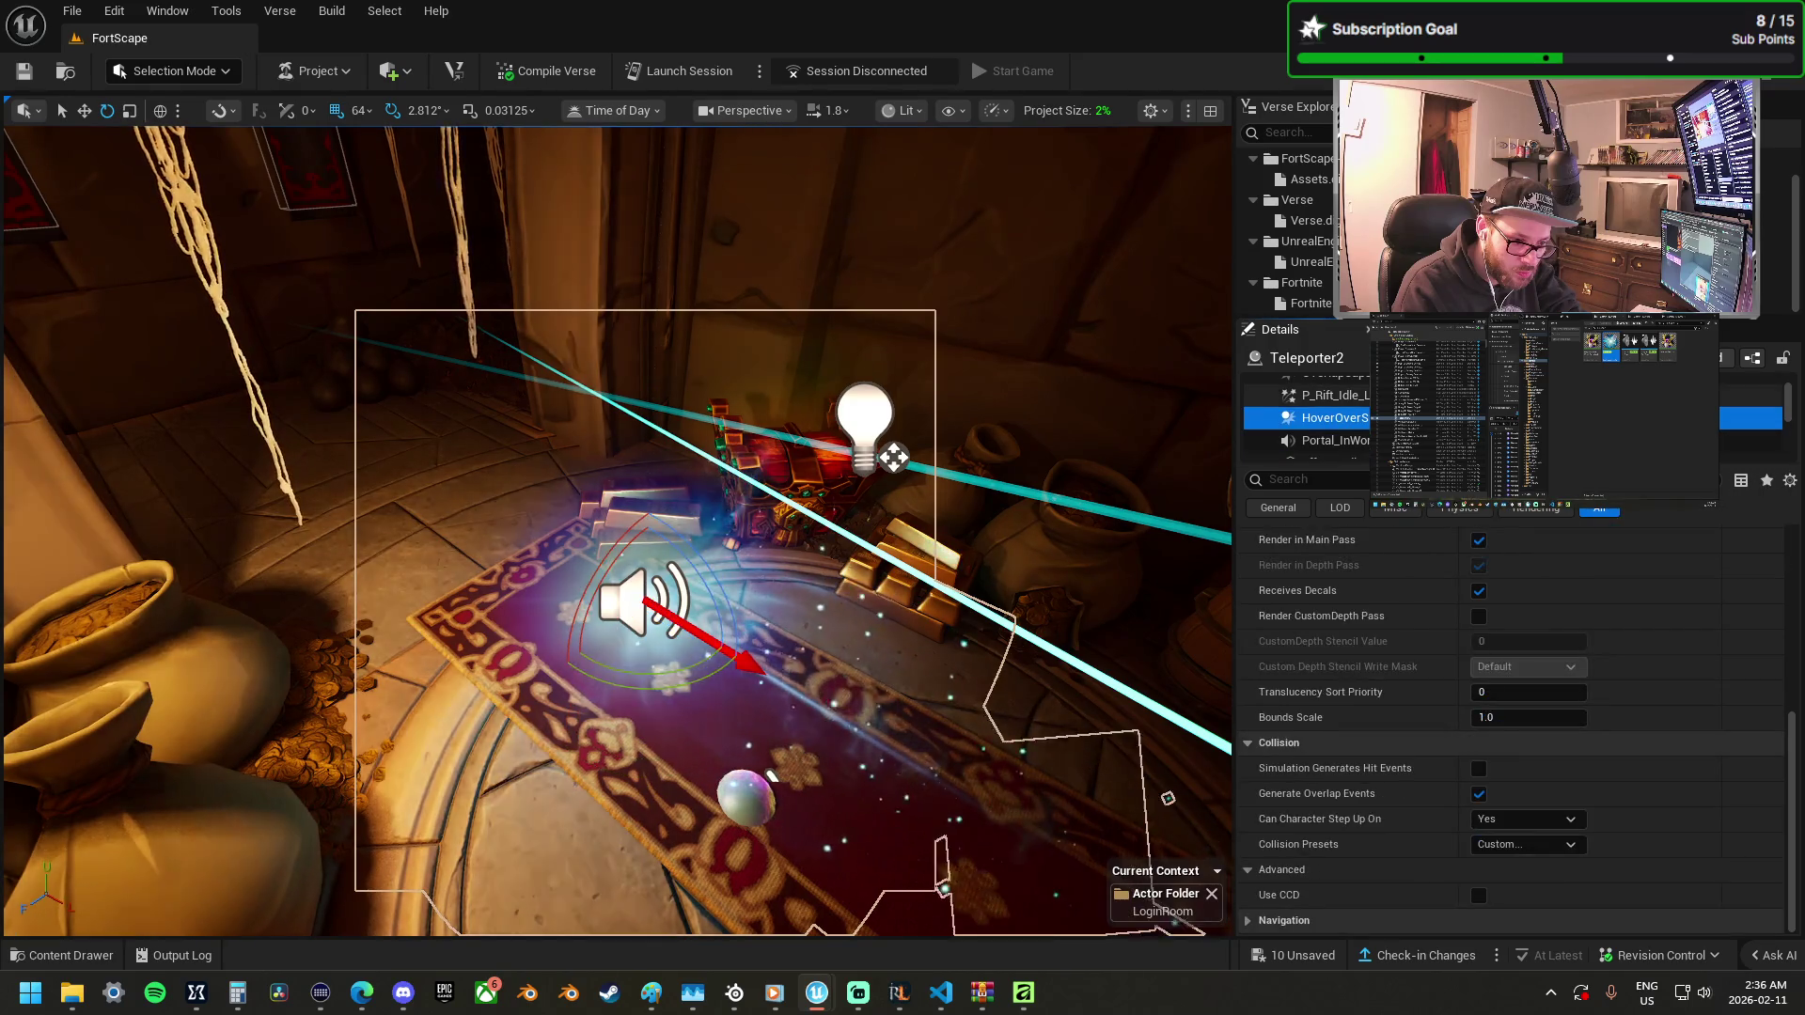
{"action": "left_click", "coordinate": [1336, 395]}
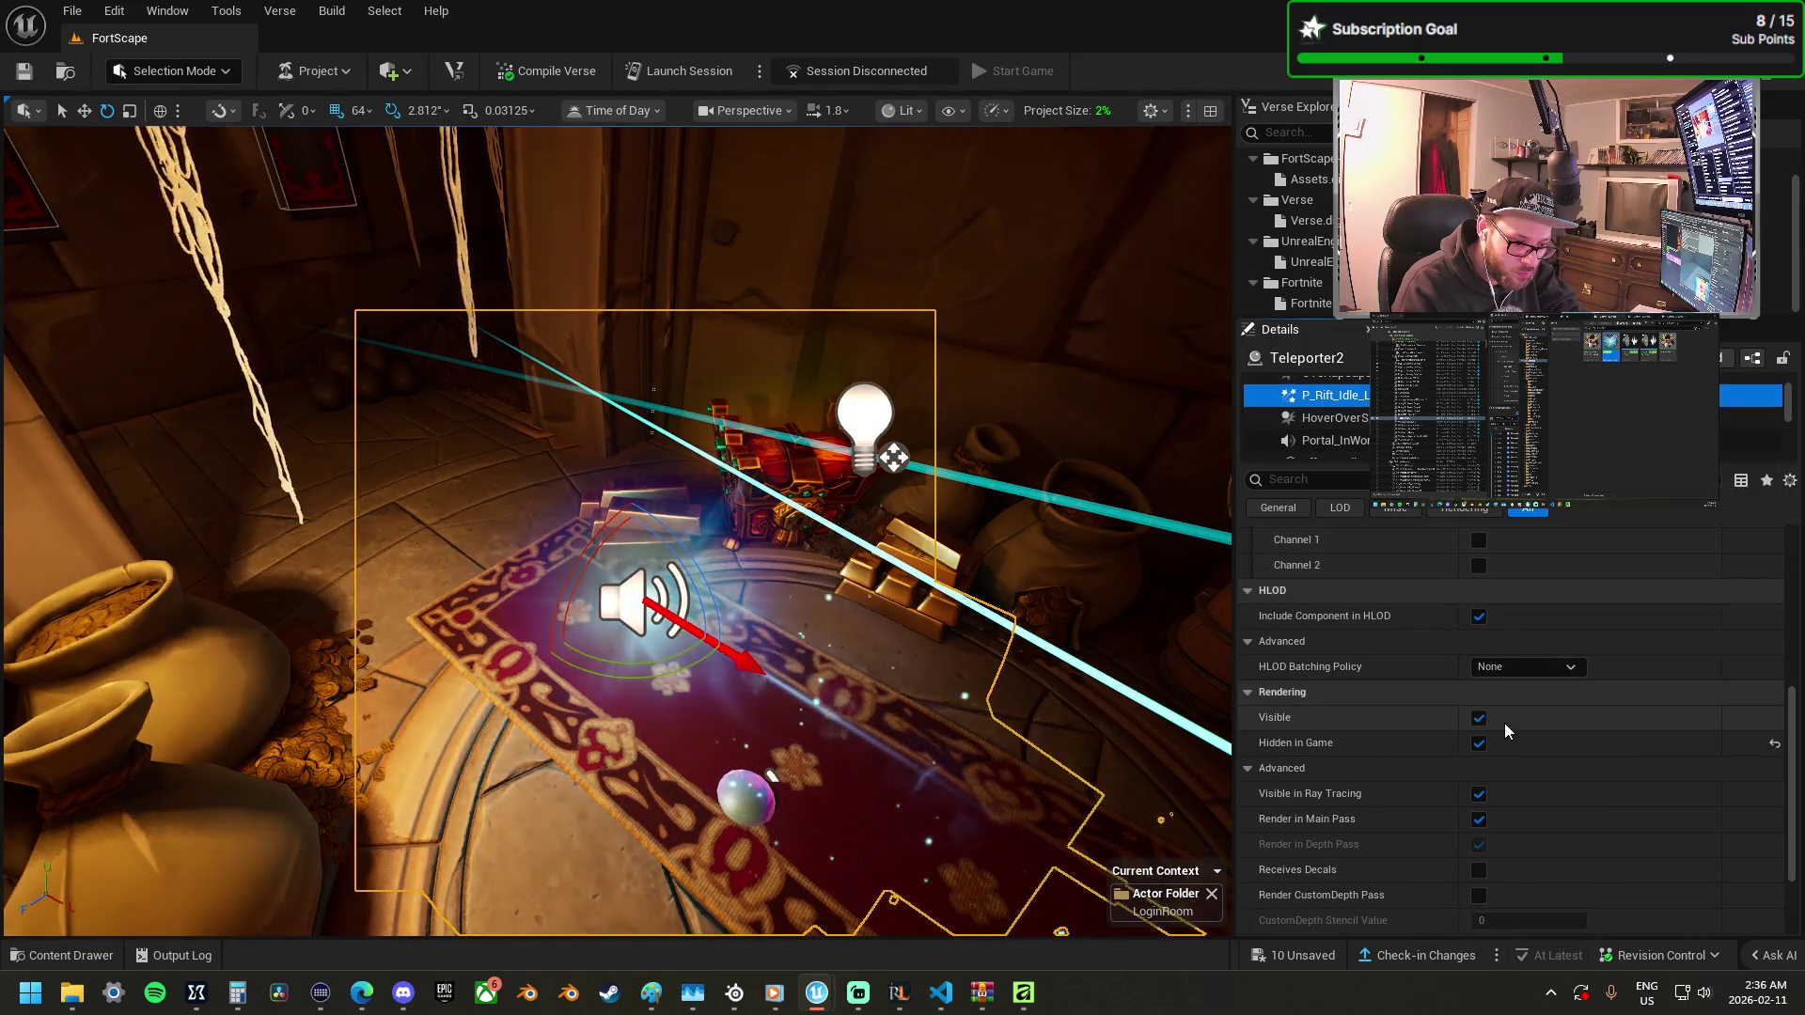
{"action": "left_click", "coordinate": [1480, 717]}
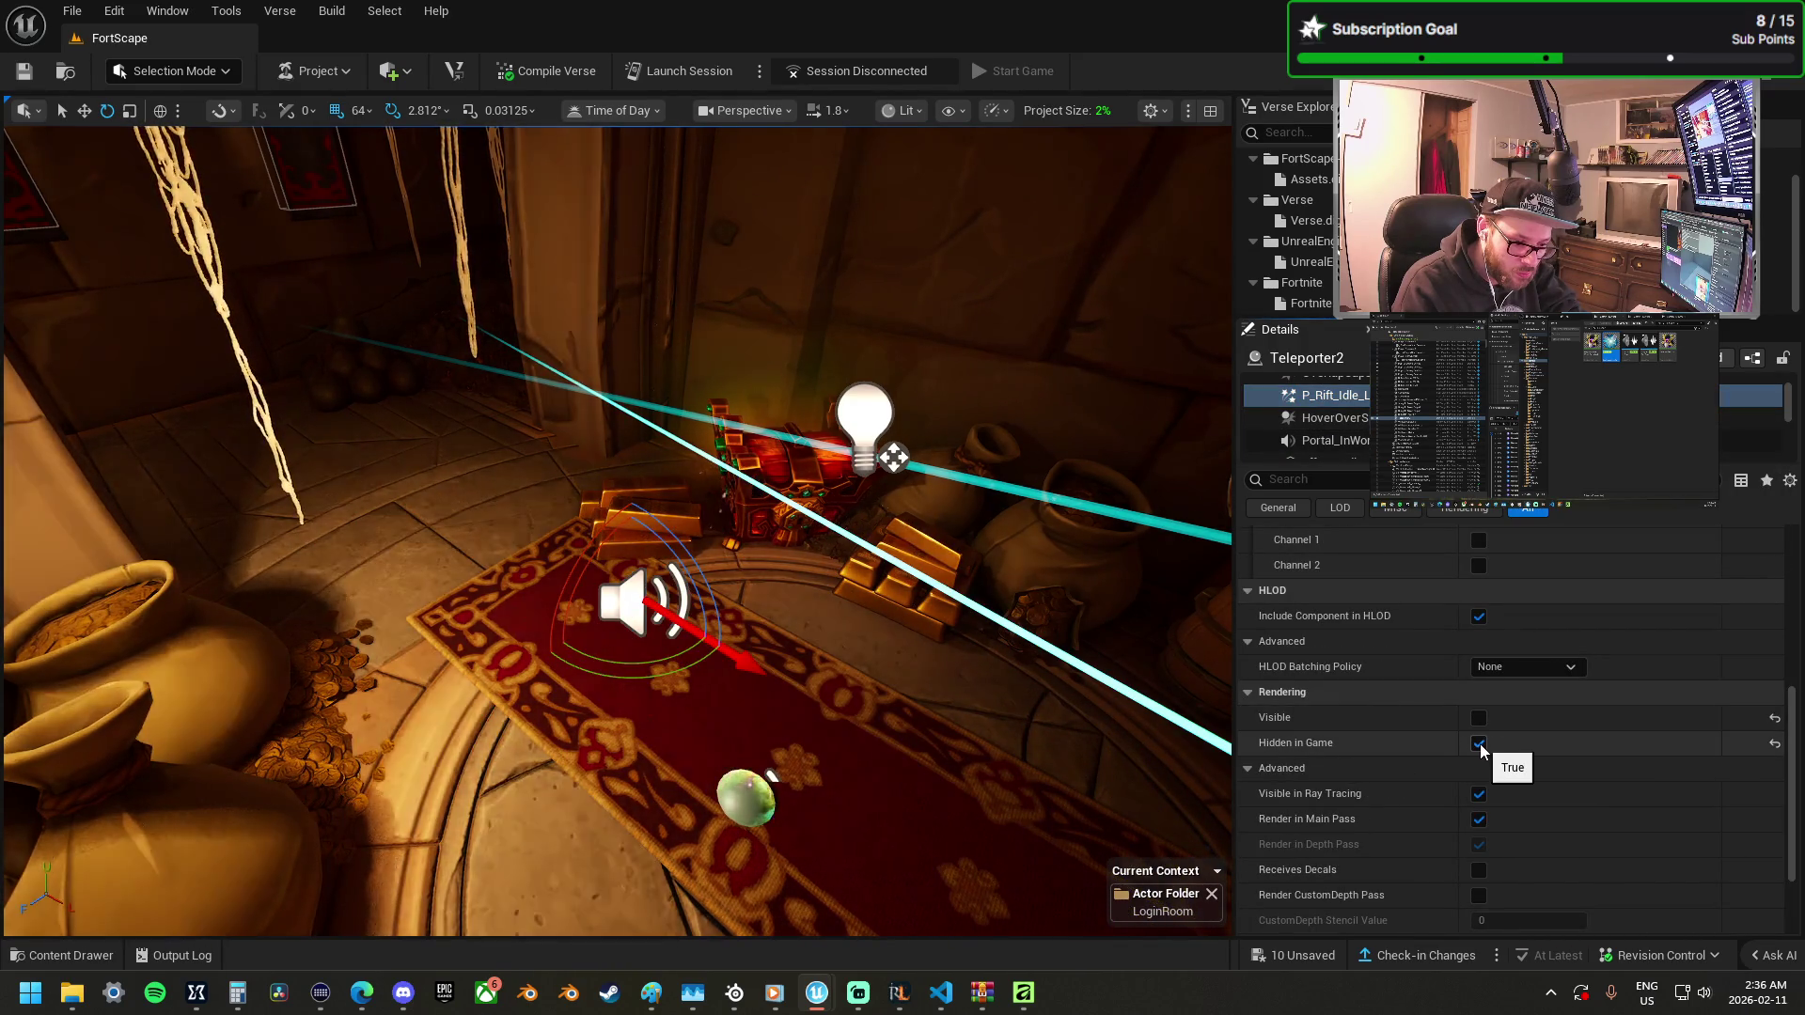
{"action": "left_click", "coordinate": [870, 724]}
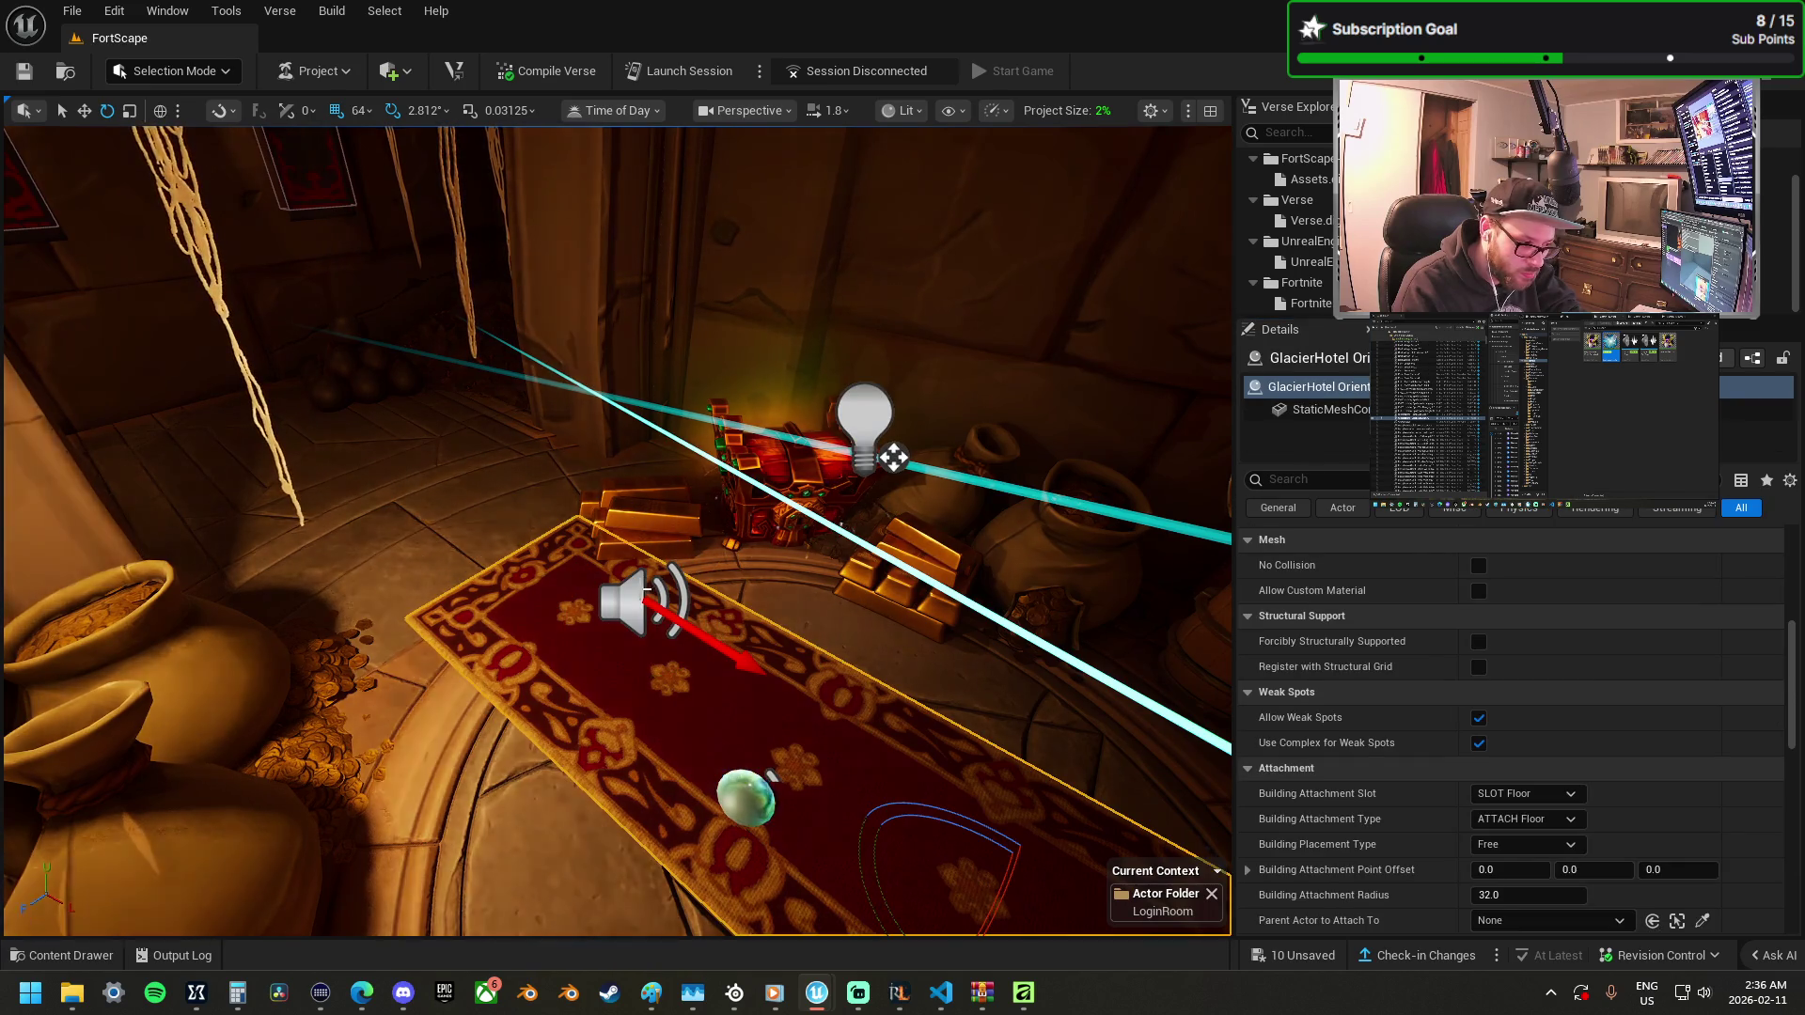
Drag CP_Device_Mannequin from the Content Browser onto the login room carpet.
{"action": "left_click_drag", "start_coordinate": [780, 615], "coordinate": [780, 615]}
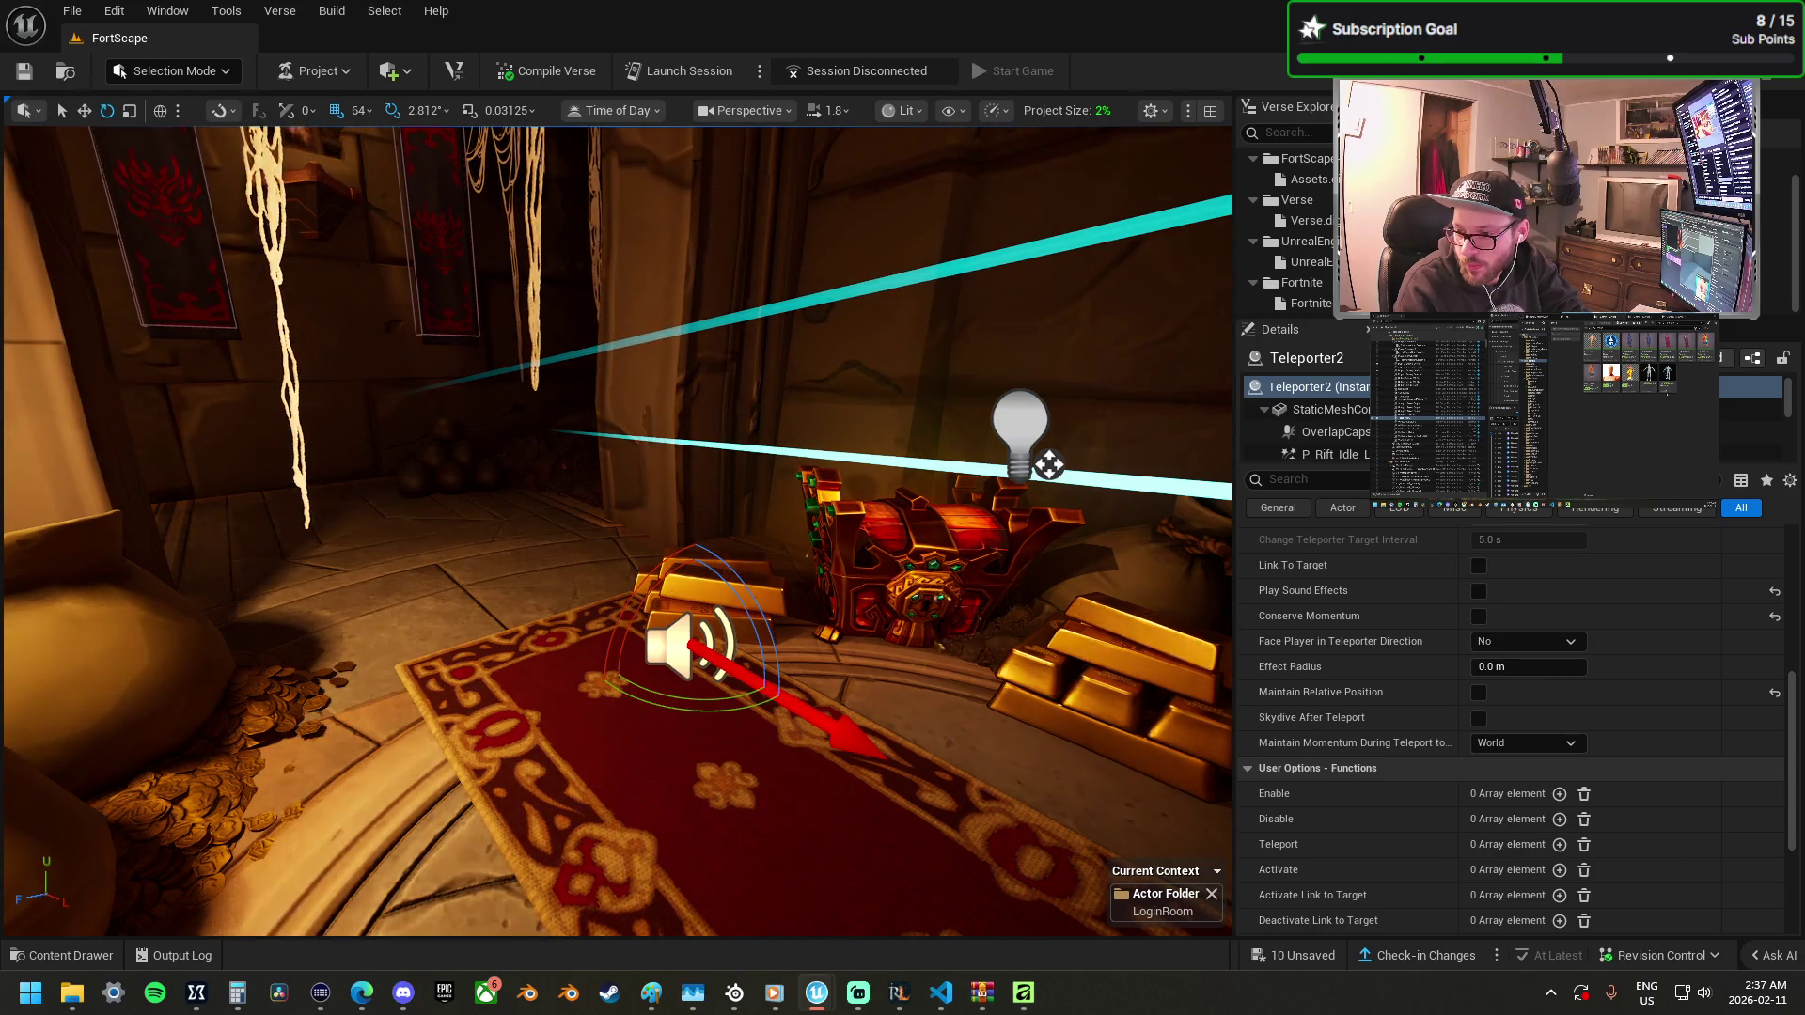
{"action": "mouse_move", "coordinate": [0, 811]}
{"action": "left_mouse_down"}
{"action": "mouse_move", "coordinate": [598, 810]}
{"action": "mouse_move", "coordinate": [649, 700]}
{"action": "mouse_move", "coordinate": [636, 654]}
{"action": "mouse_move", "coordinate": [673, 710]}
{"action": "left_mouse_up"}
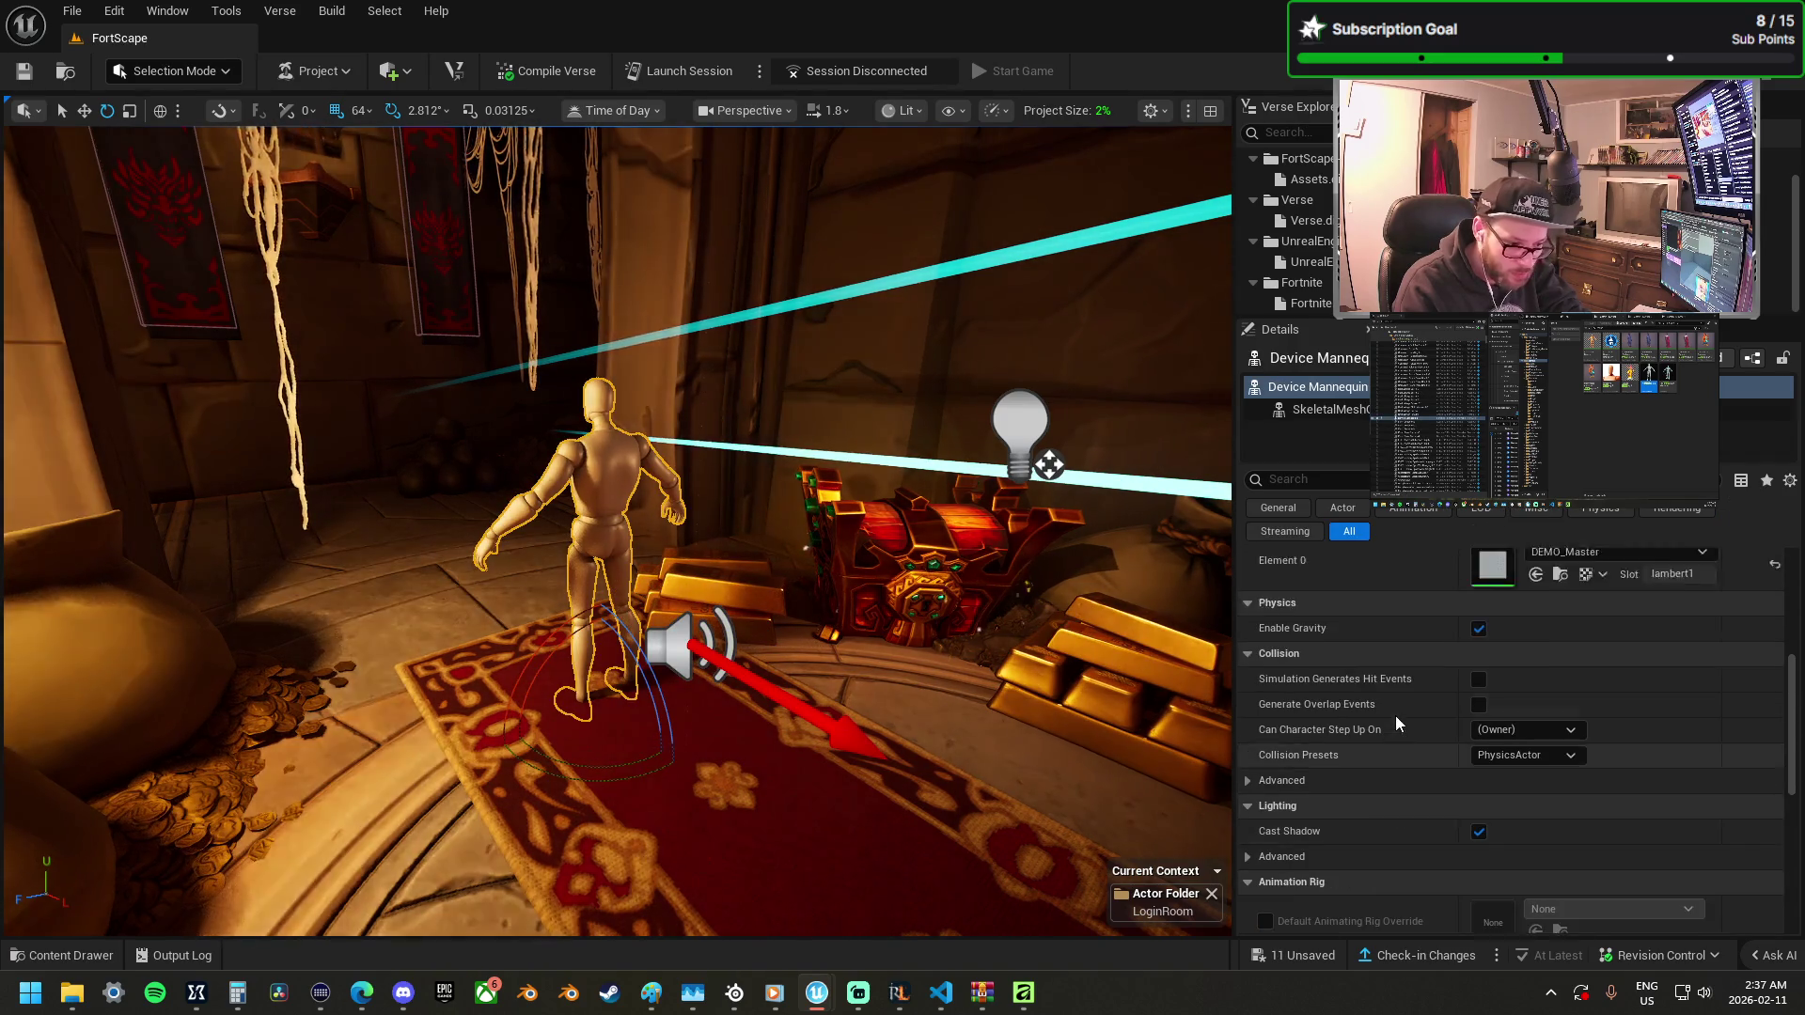
Set the mannequin's Collision Presets to NoCollision and expand its advanced lighting options.
{"action": "scroll", "coordinate": [1395, 712], "scroll_direction": "up", "scroll_amount": 3}
{"action": "scroll", "coordinate": [1412, 748], "scroll_direction": "down", "scroll_amount": 1}
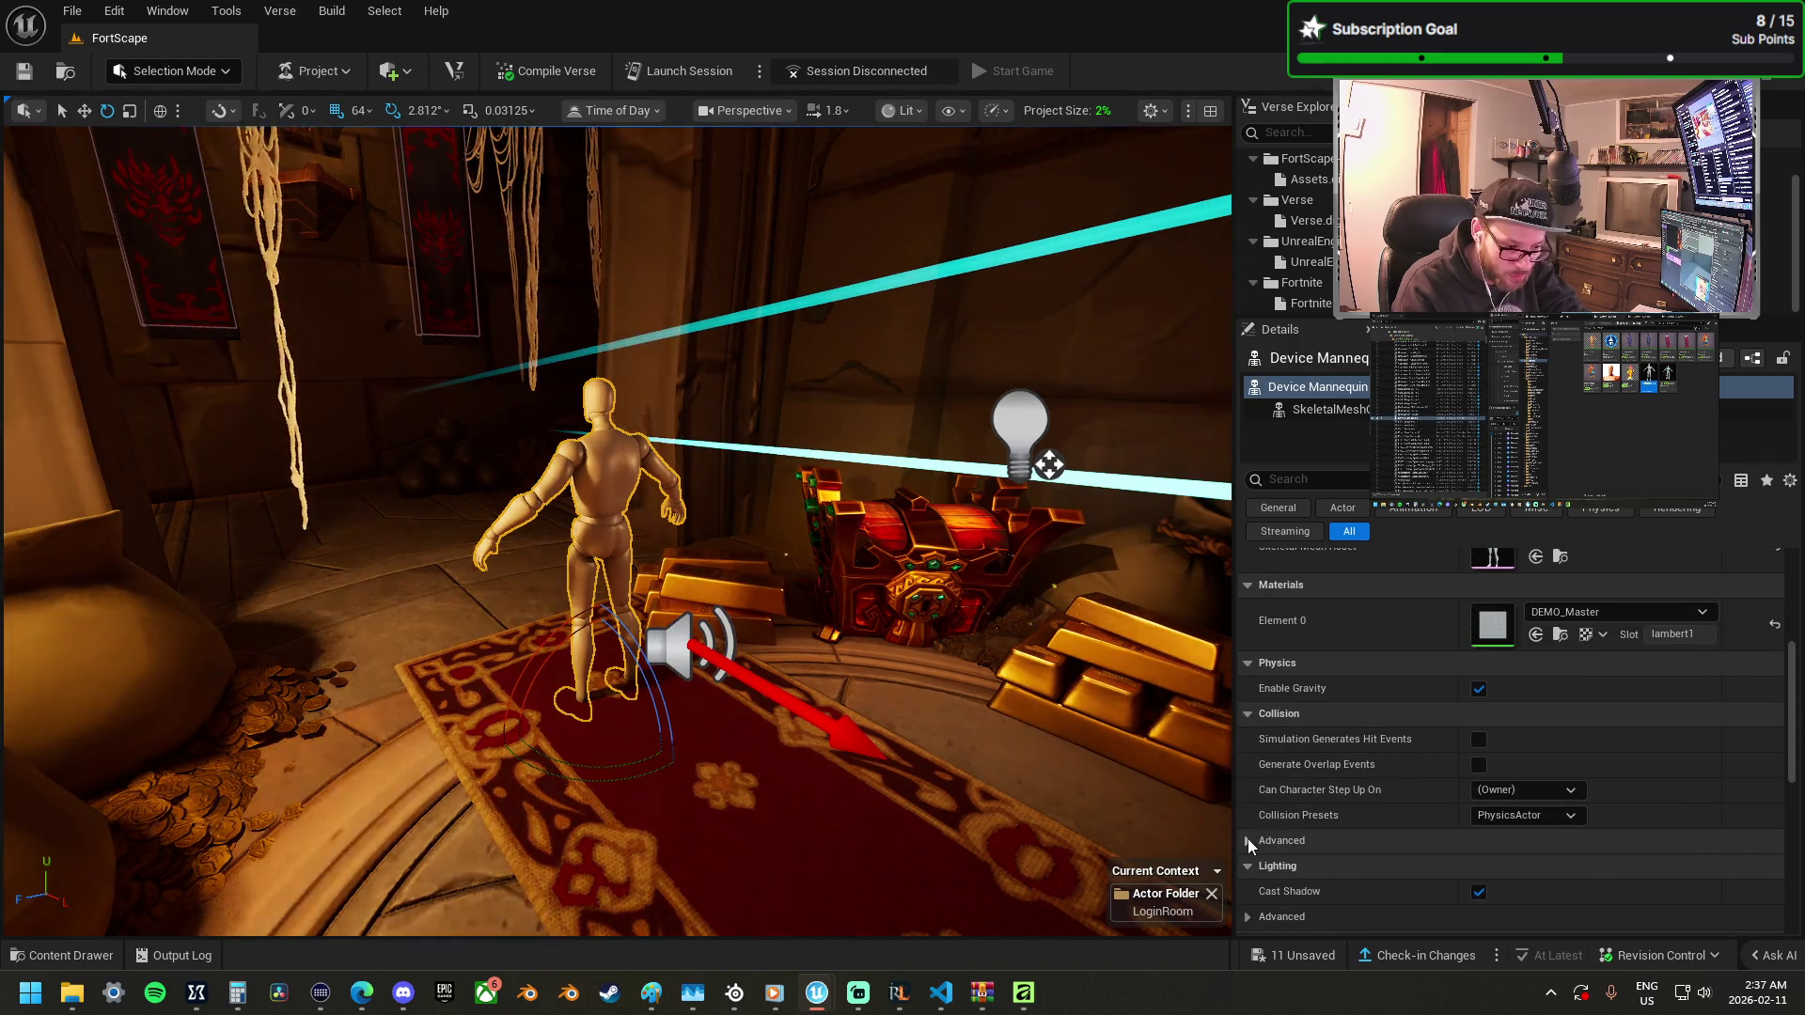
{"action": "left_click", "coordinate": [1249, 841]}
{"action": "left_click", "coordinate": [1485, 817]}
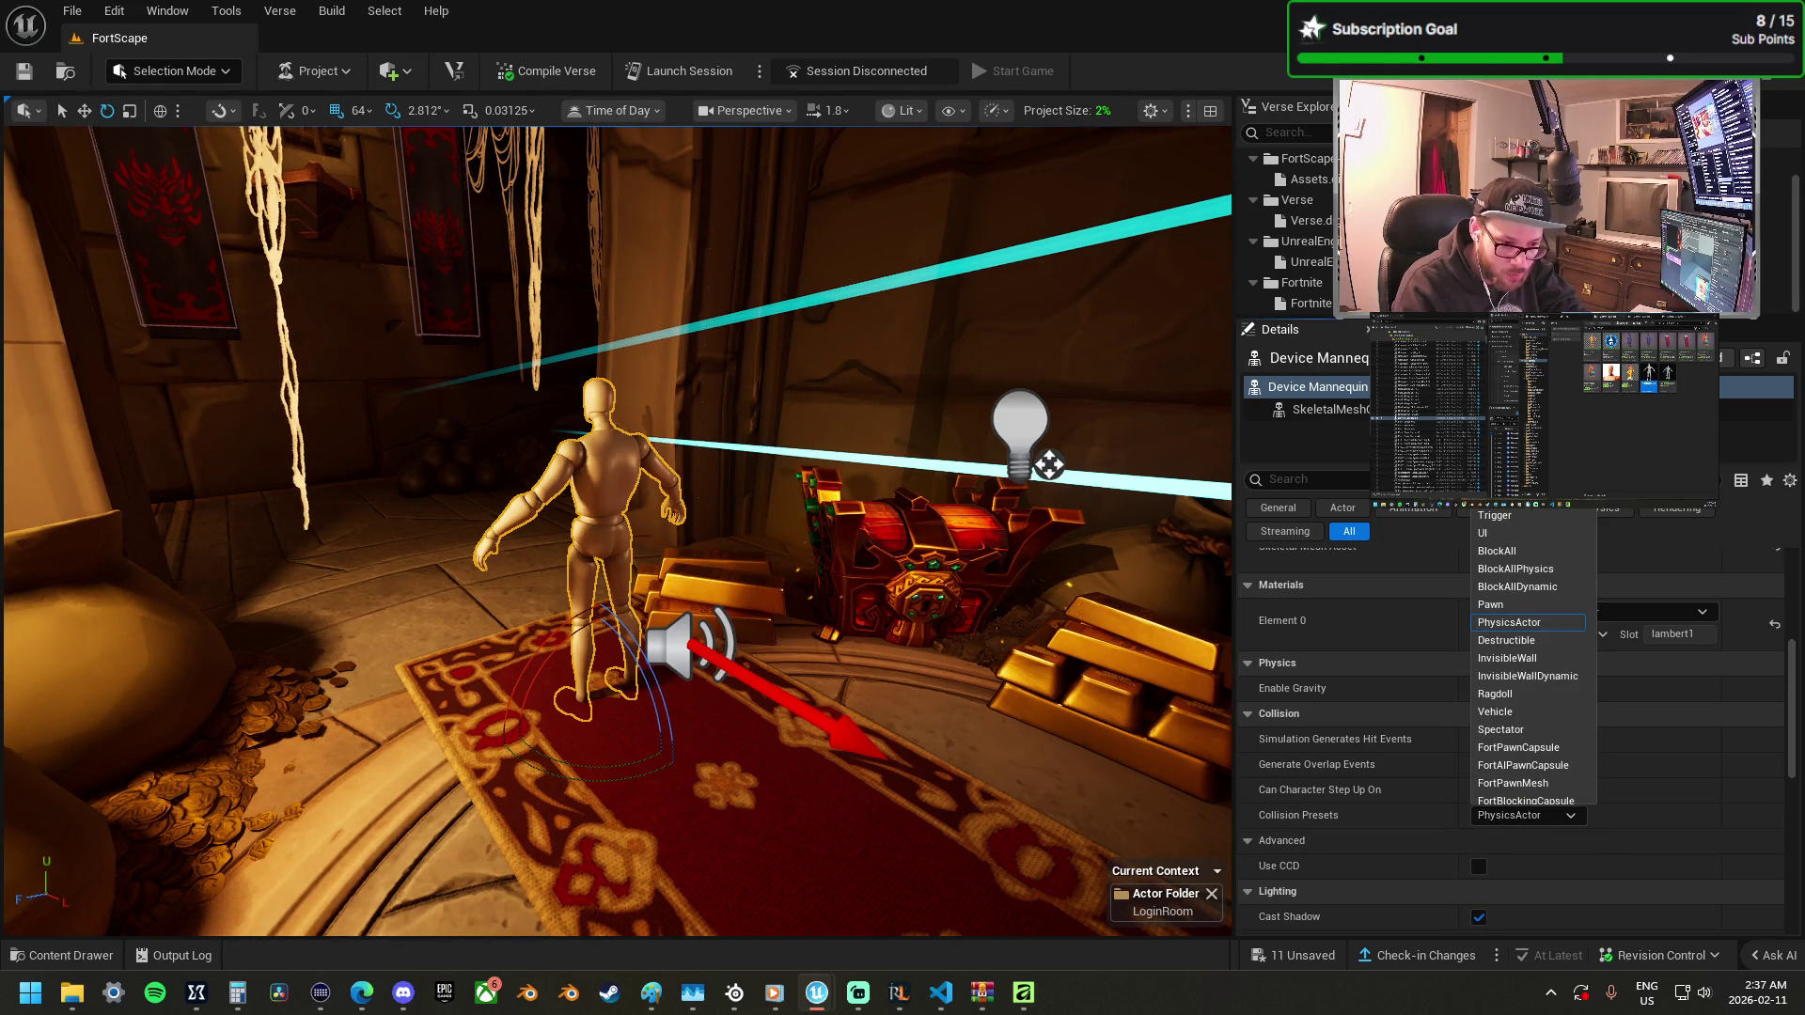
{"action": "left_click", "coordinate": [1509, 497]}
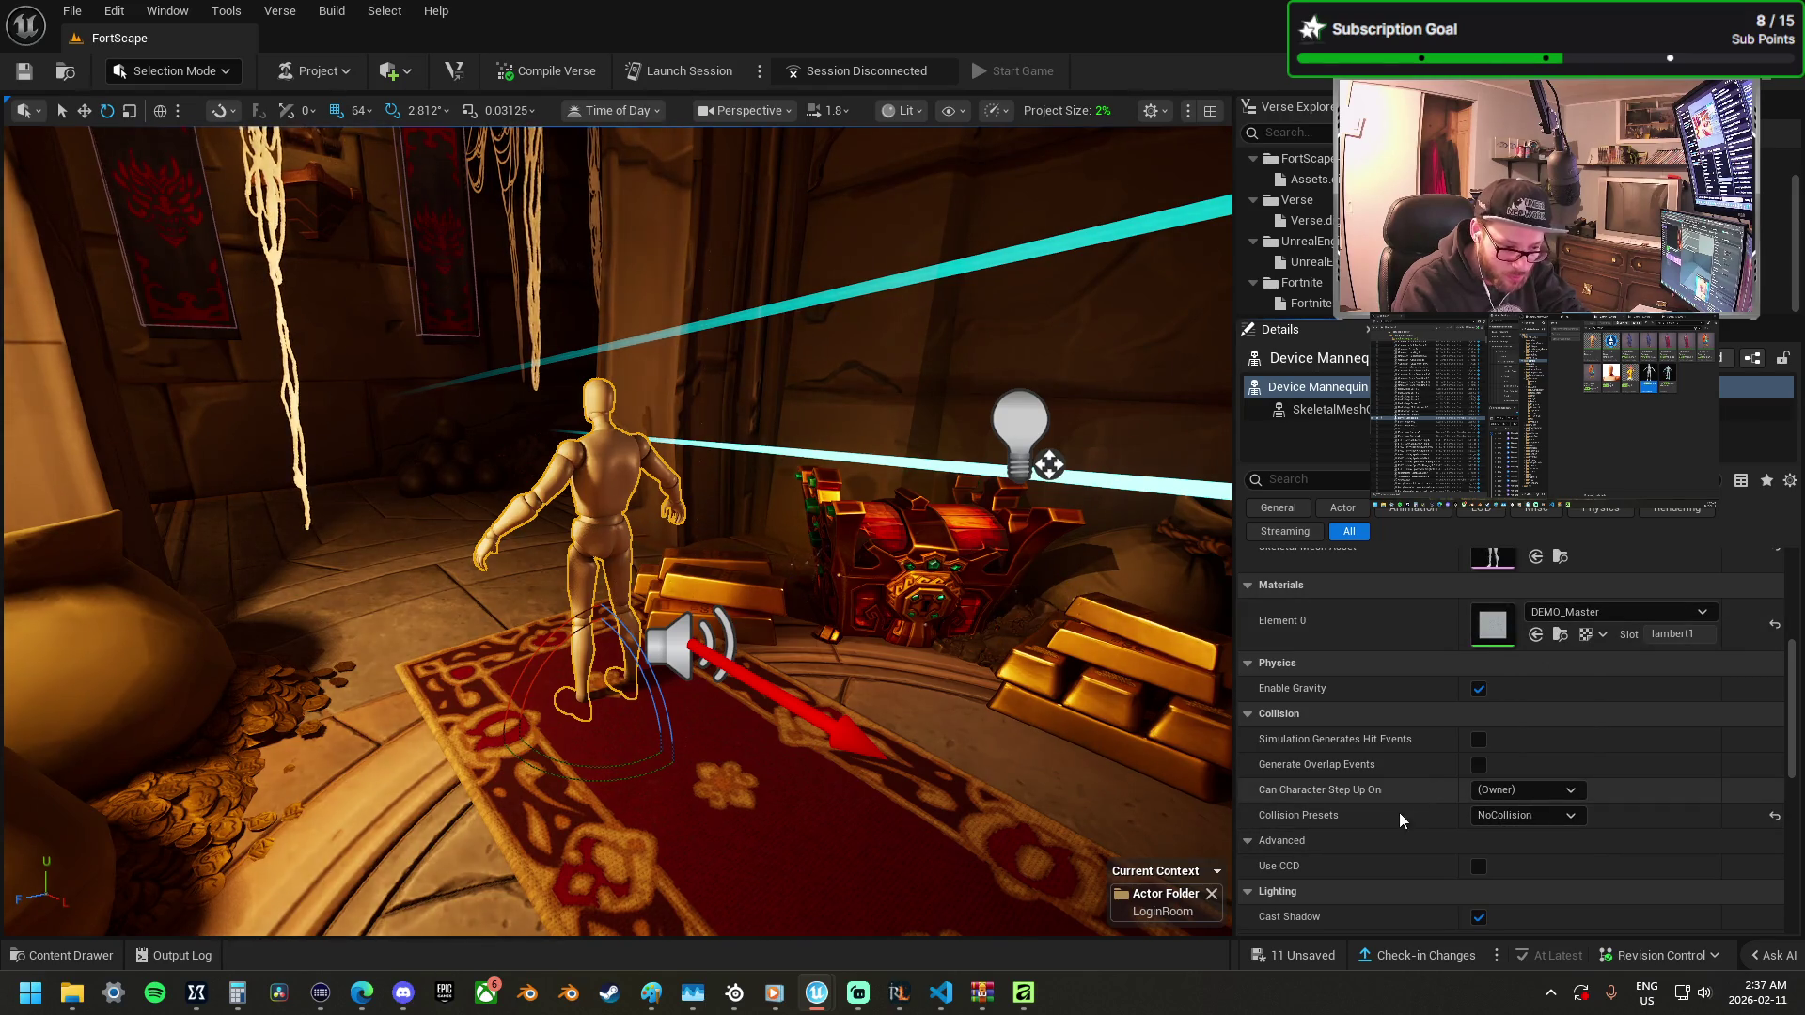
{"action": "scroll", "coordinate": [1395, 816], "scroll_direction": "down", "scroll_amount": 4}
{"action": "left_click", "coordinate": [1253, 764]}
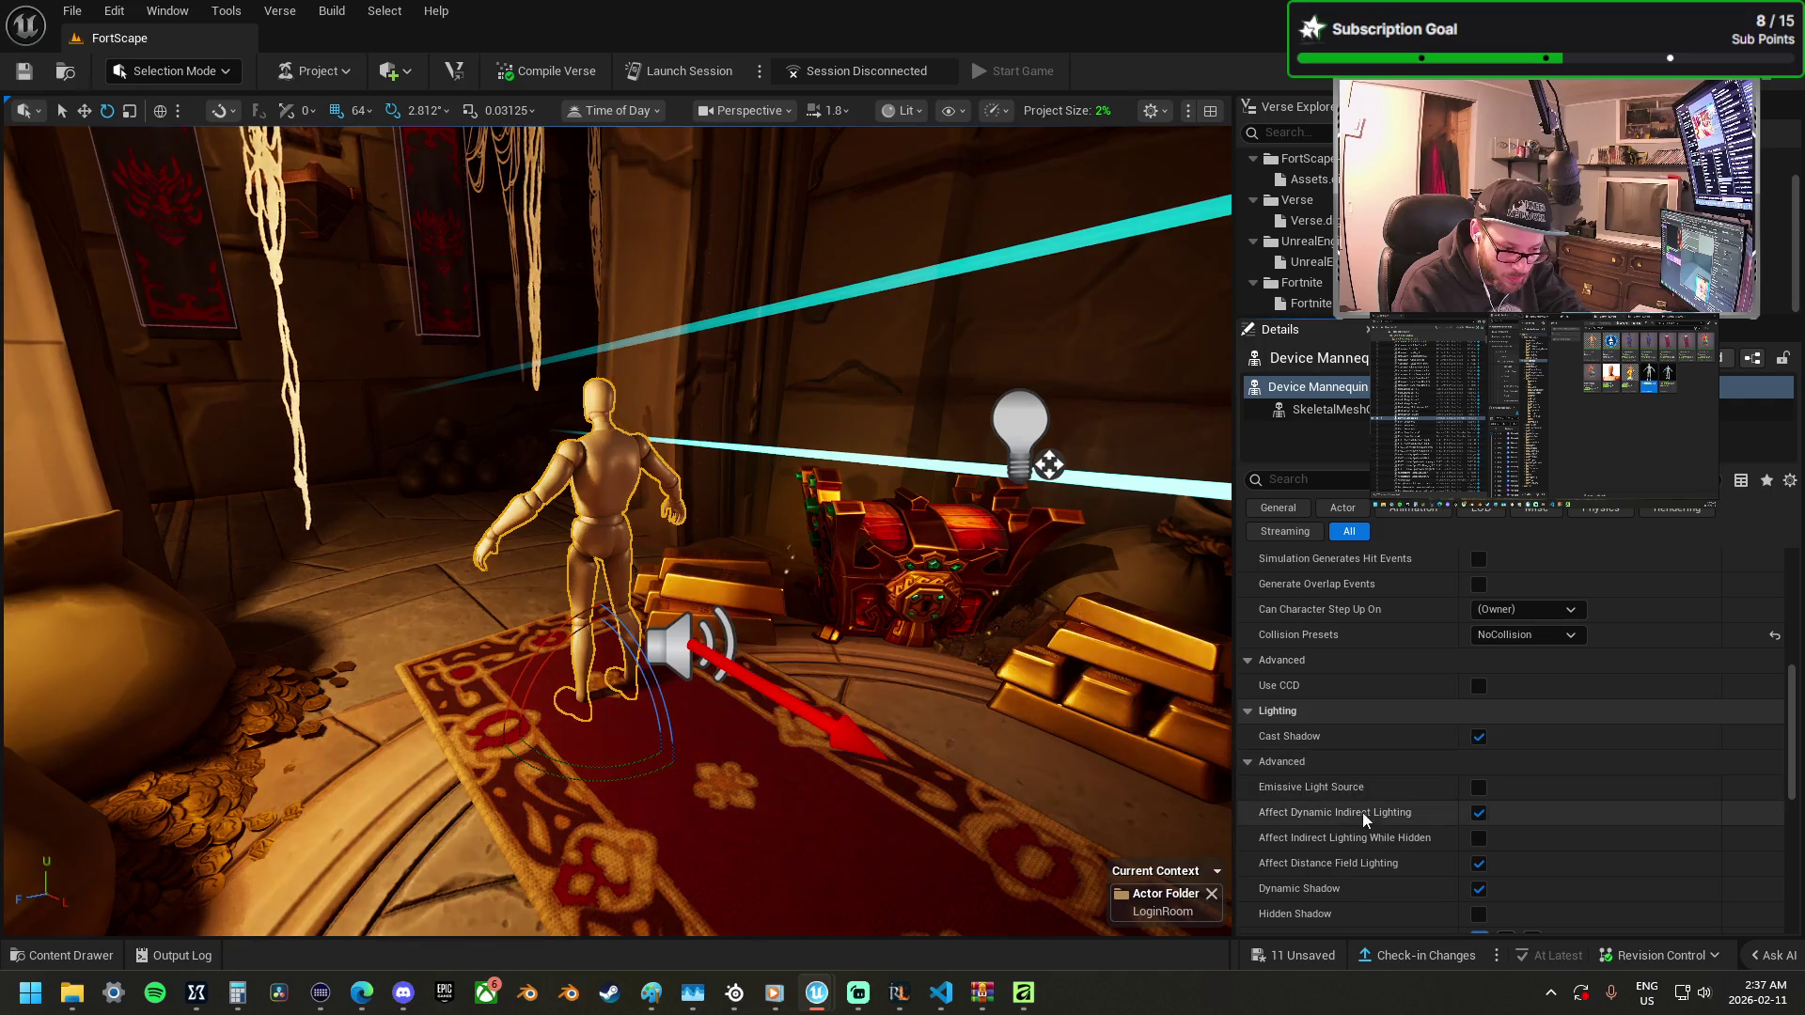
{"action": "scroll", "coordinate": [1361, 812], "scroll_direction": "down", "scroll_amount": 3}
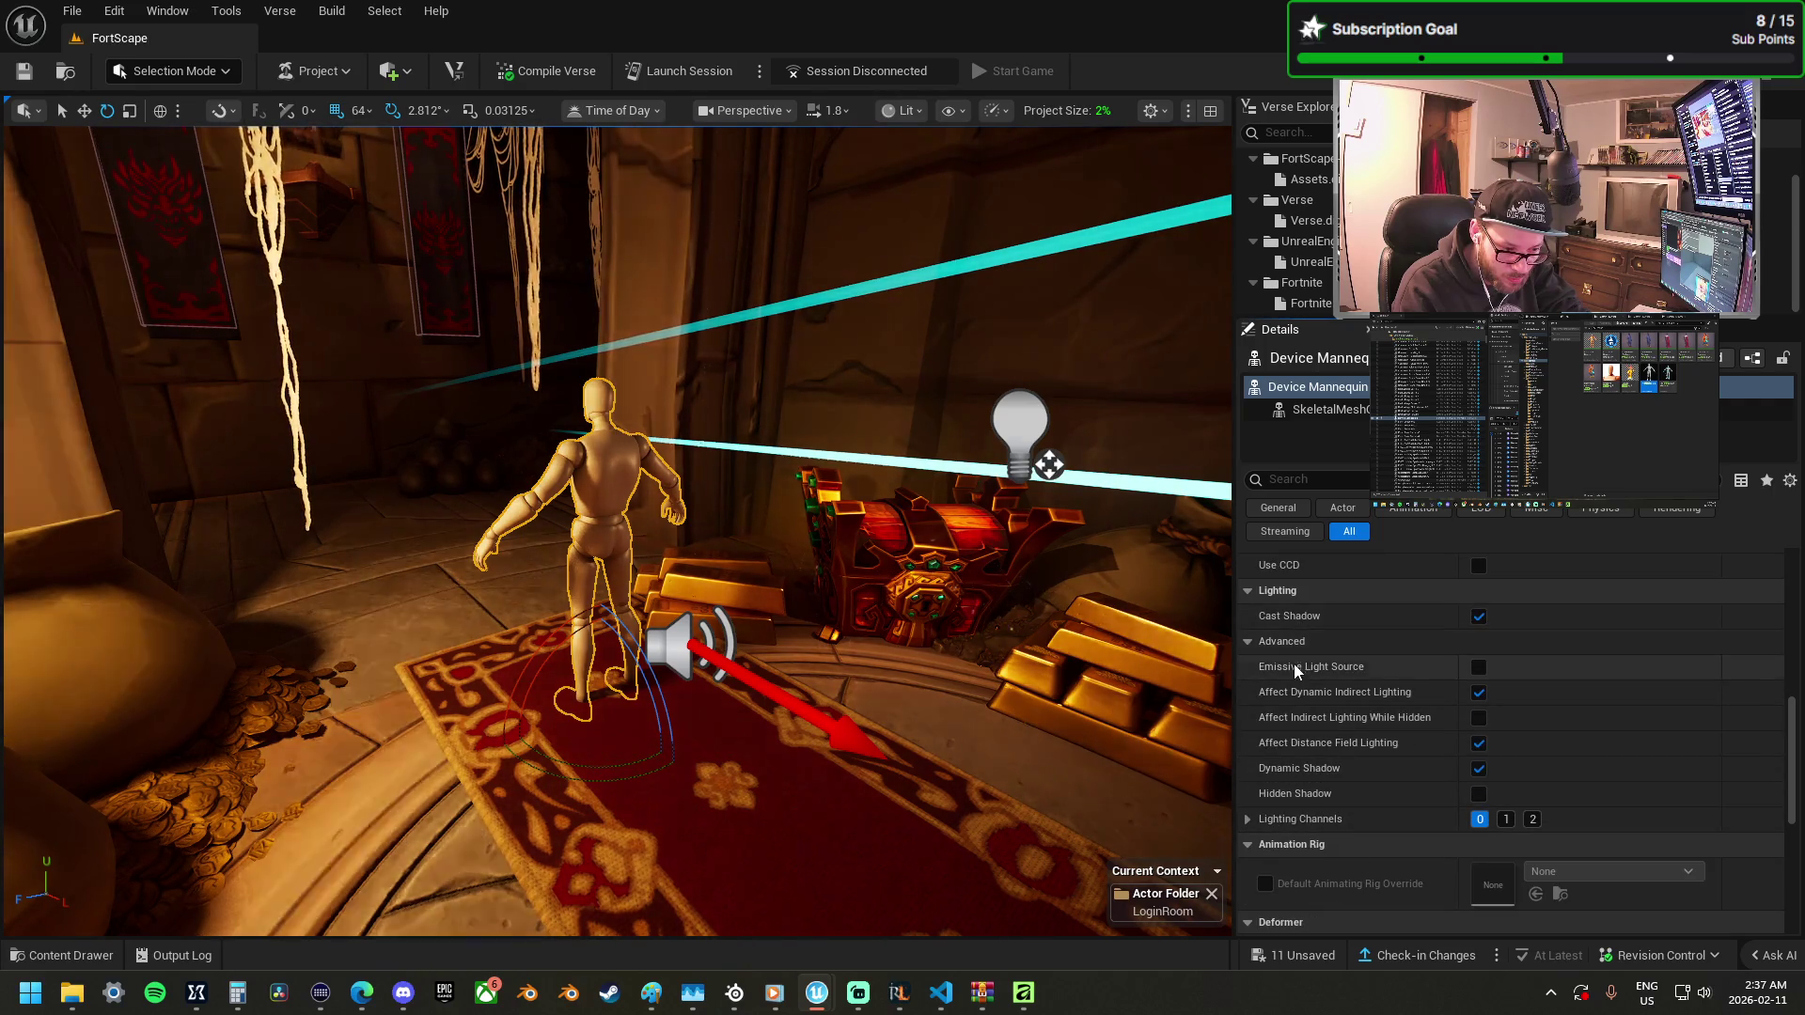
{"action": "left_click", "coordinate": [1249, 818]}
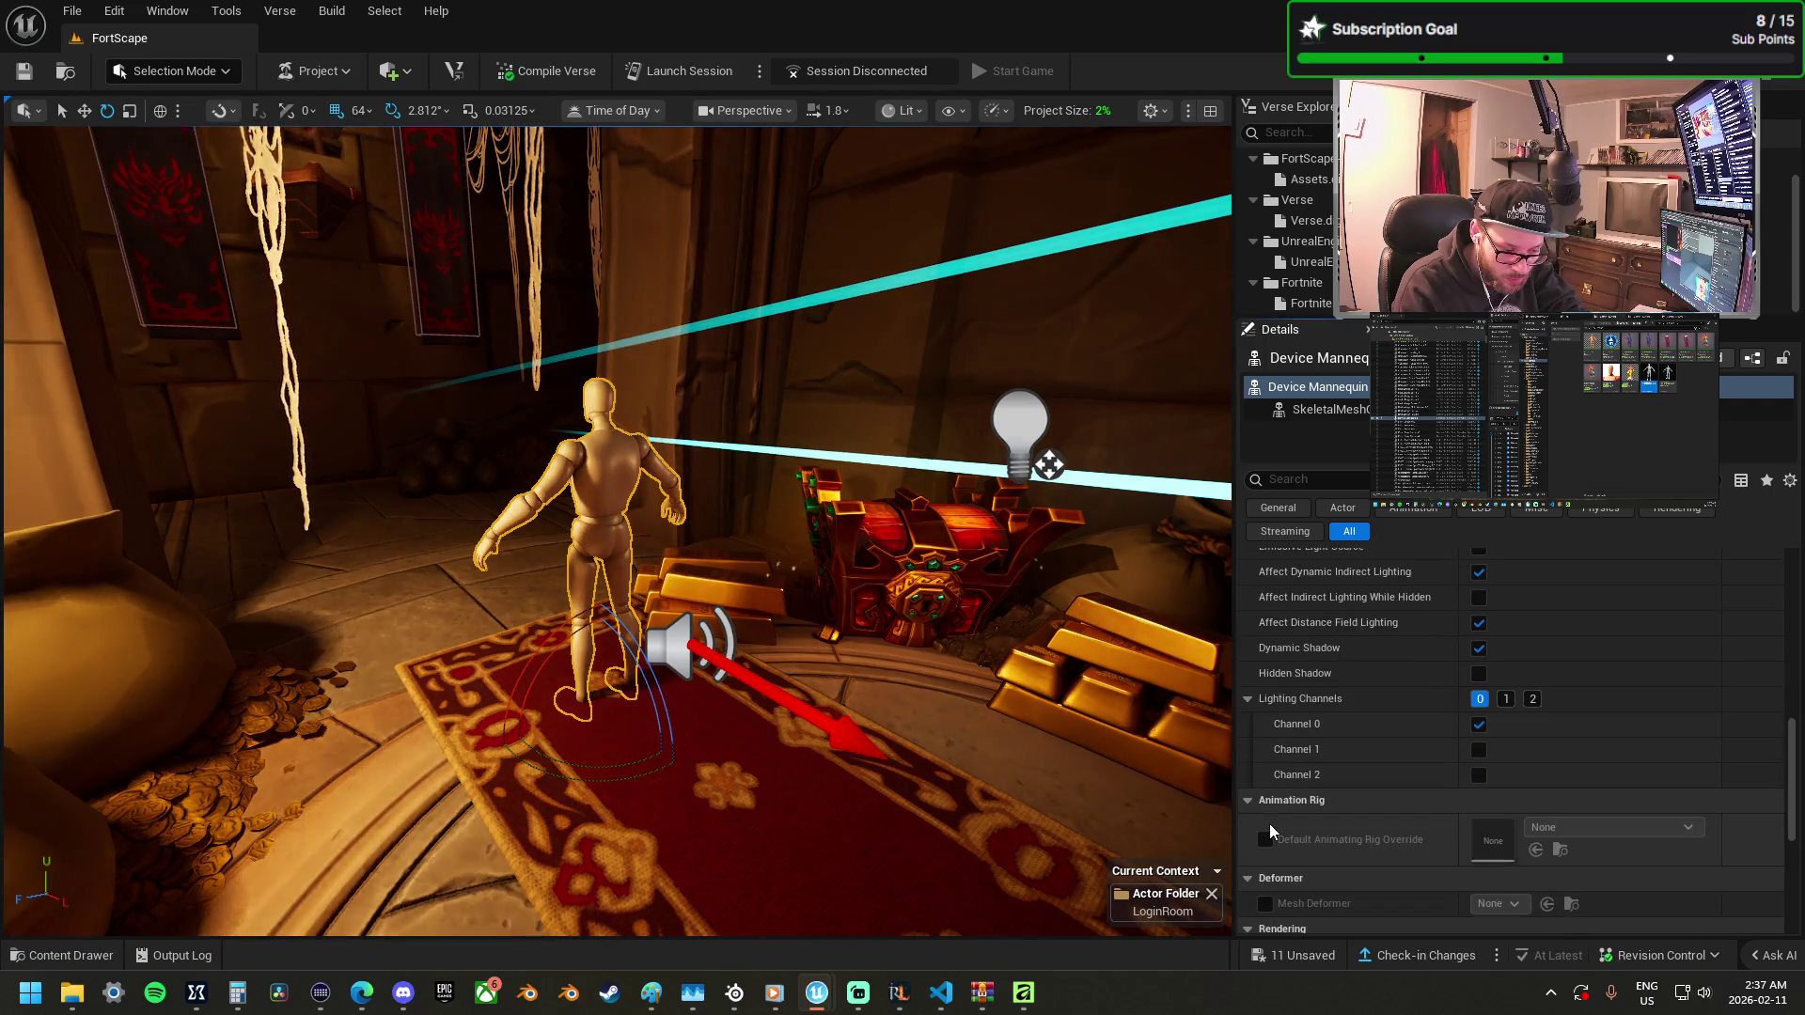
{"action": "scroll", "coordinate": [1352, 853], "scroll_direction": "down", "scroll_amount": 6}
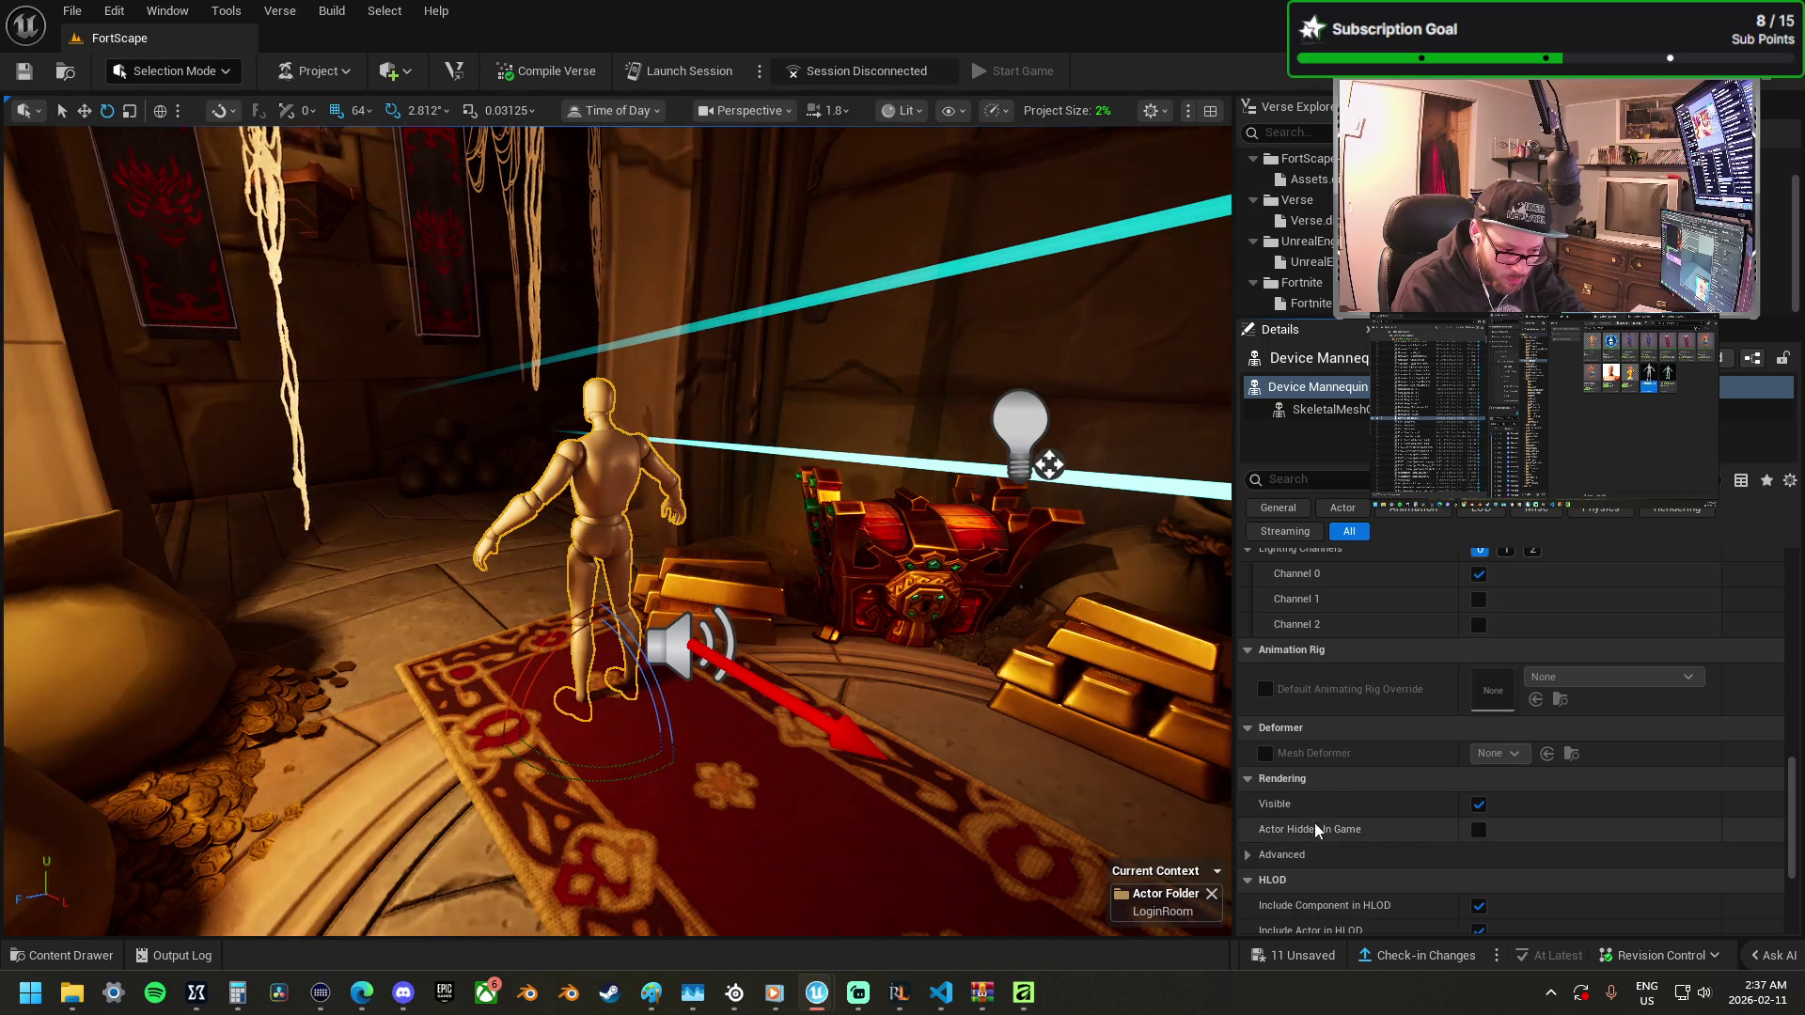
Rotate the mannequin to face into the room and raise it slightly on Z.
{"action": "left_click_drag", "start_coordinate": [629, 793], "coordinate": [630, 793]}
{"action": "mouse_move", "coordinate": [758, 773]}
{"action": "left_mouse_down"}
{"action": "mouse_move", "coordinate": [742, 688]}
{"action": "mouse_move", "coordinate": [713, 665]}
{"action": "left_mouse_up"}
{"action": "left_click_drag", "start_coordinate": [715, 818], "coordinate": [711, 674]}
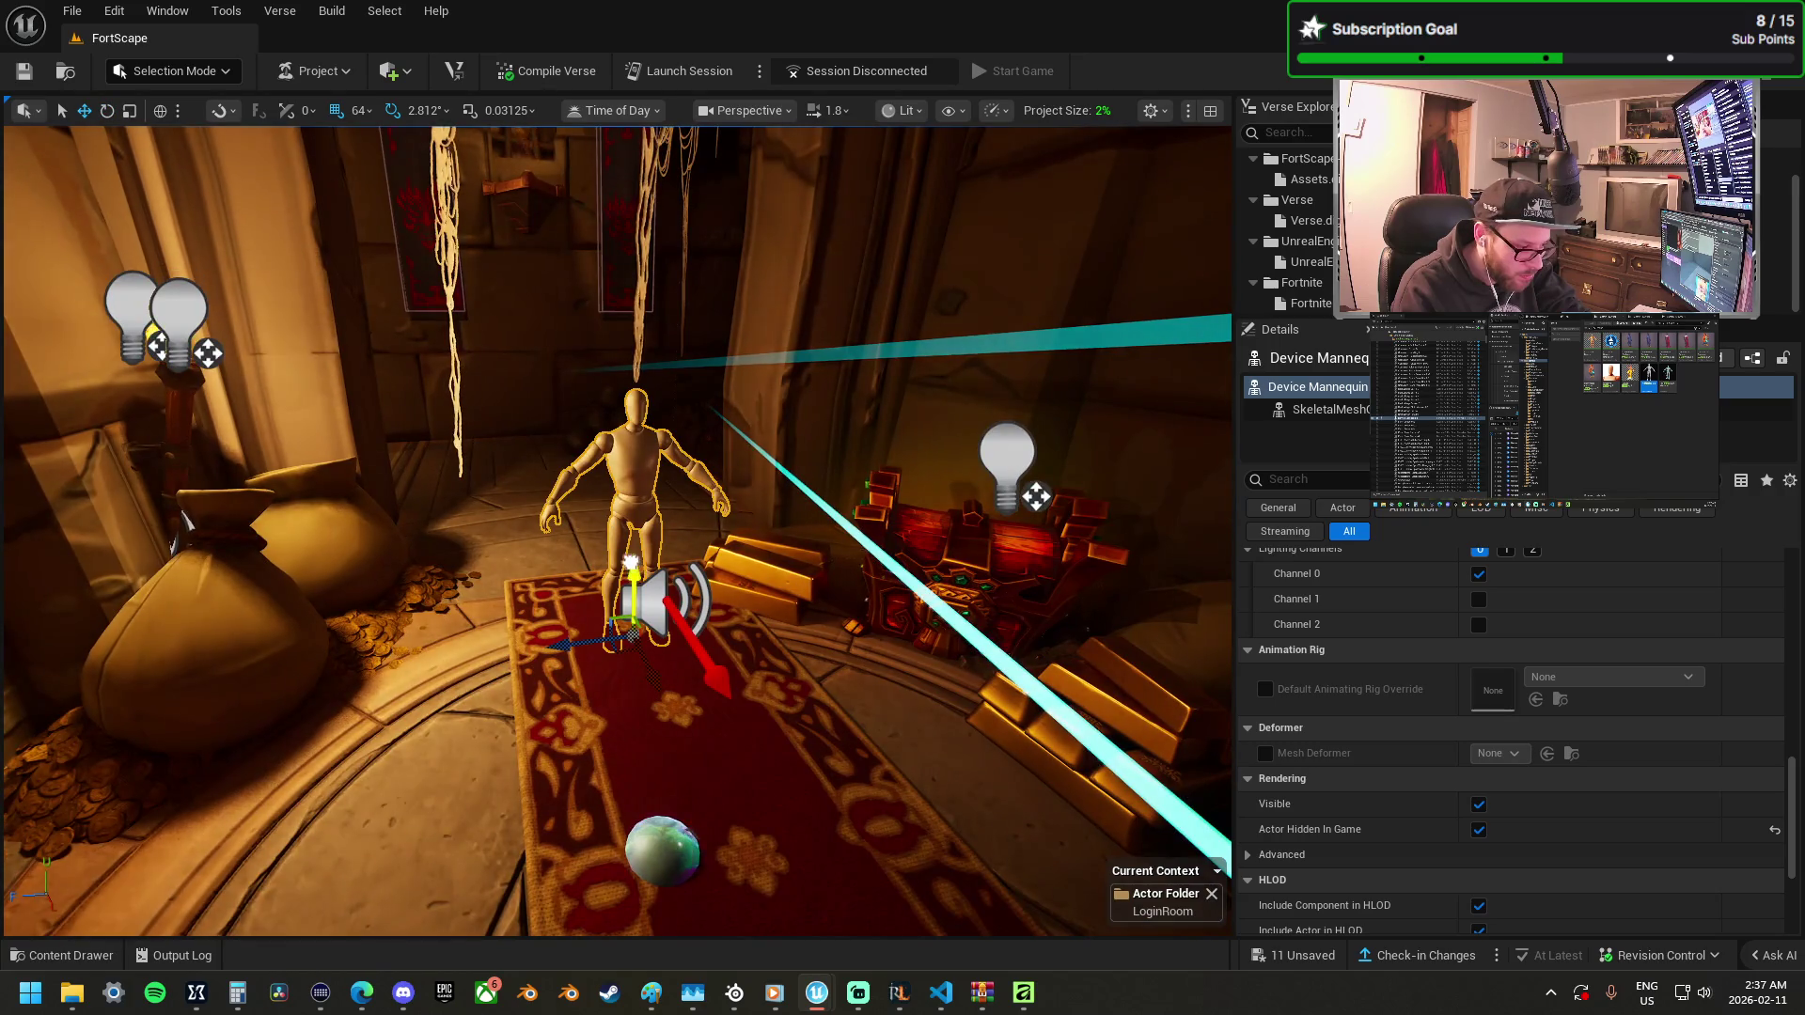
{"action": "left_click_drag", "start_coordinate": [629, 545], "coordinate": [628, 522]}
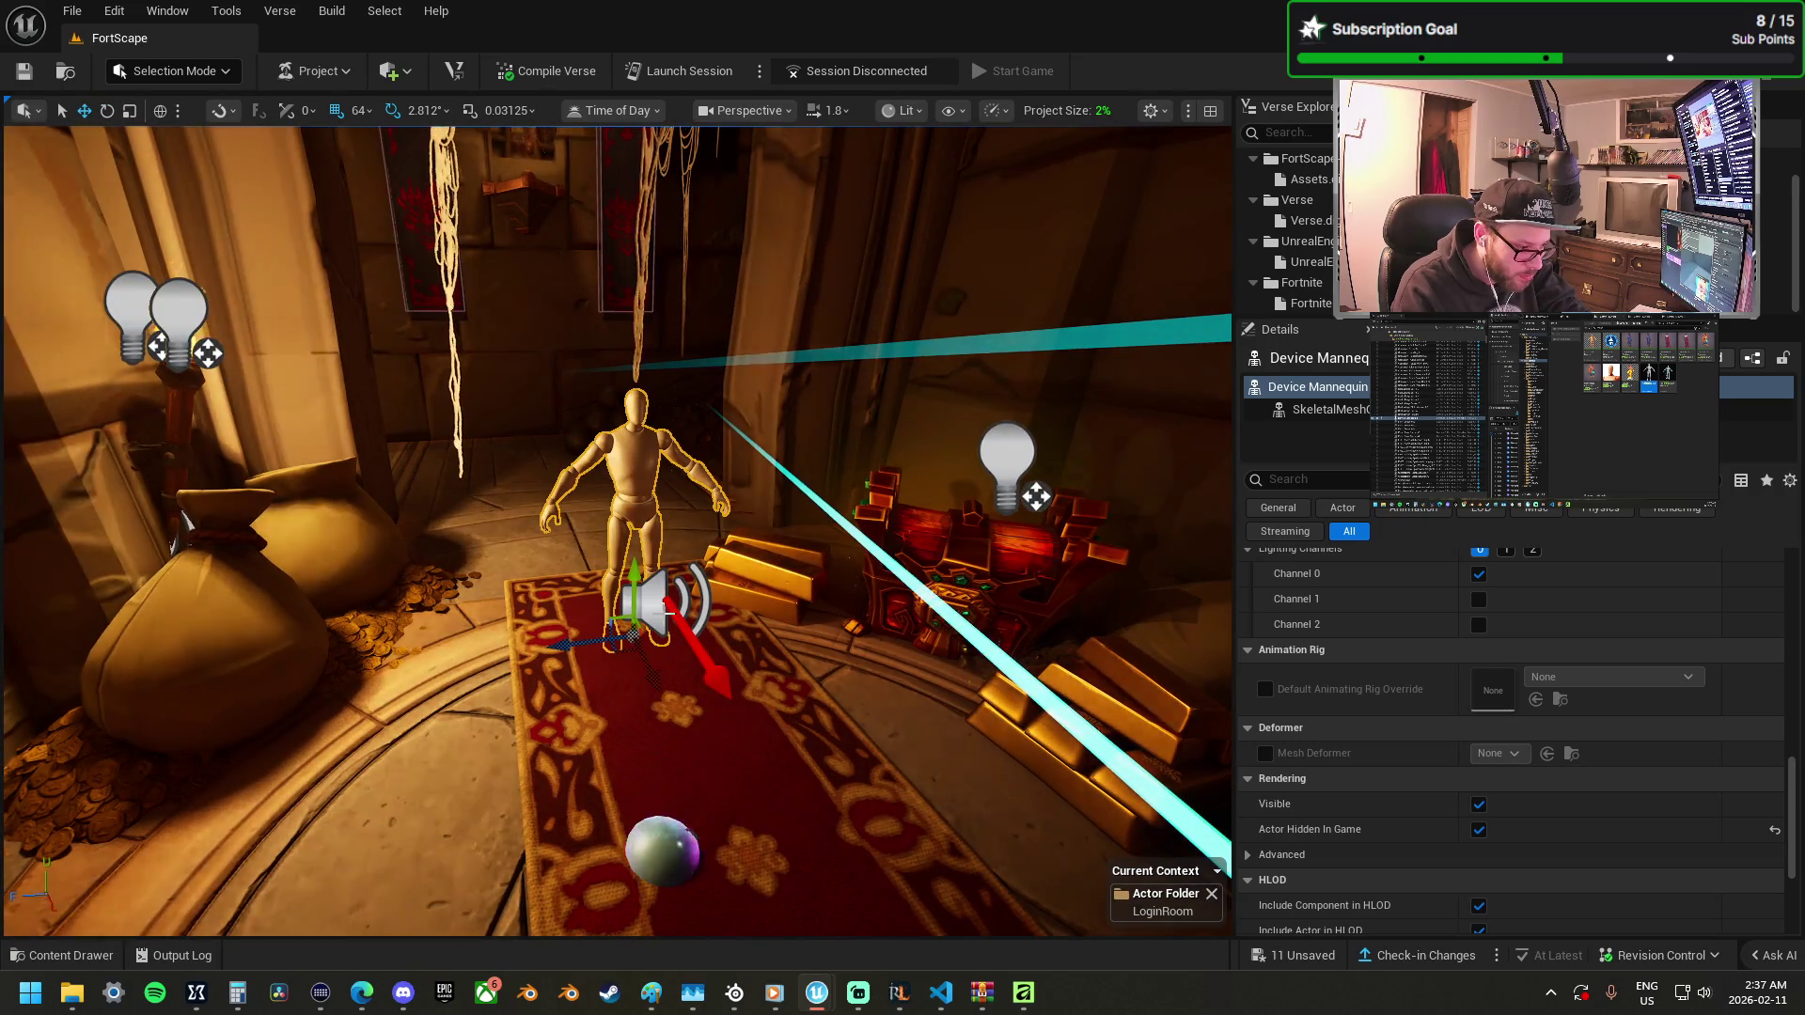
{"action": "scroll", "coordinate": [1410, 639], "scroll_direction": "up", "scroll_amount": 10}
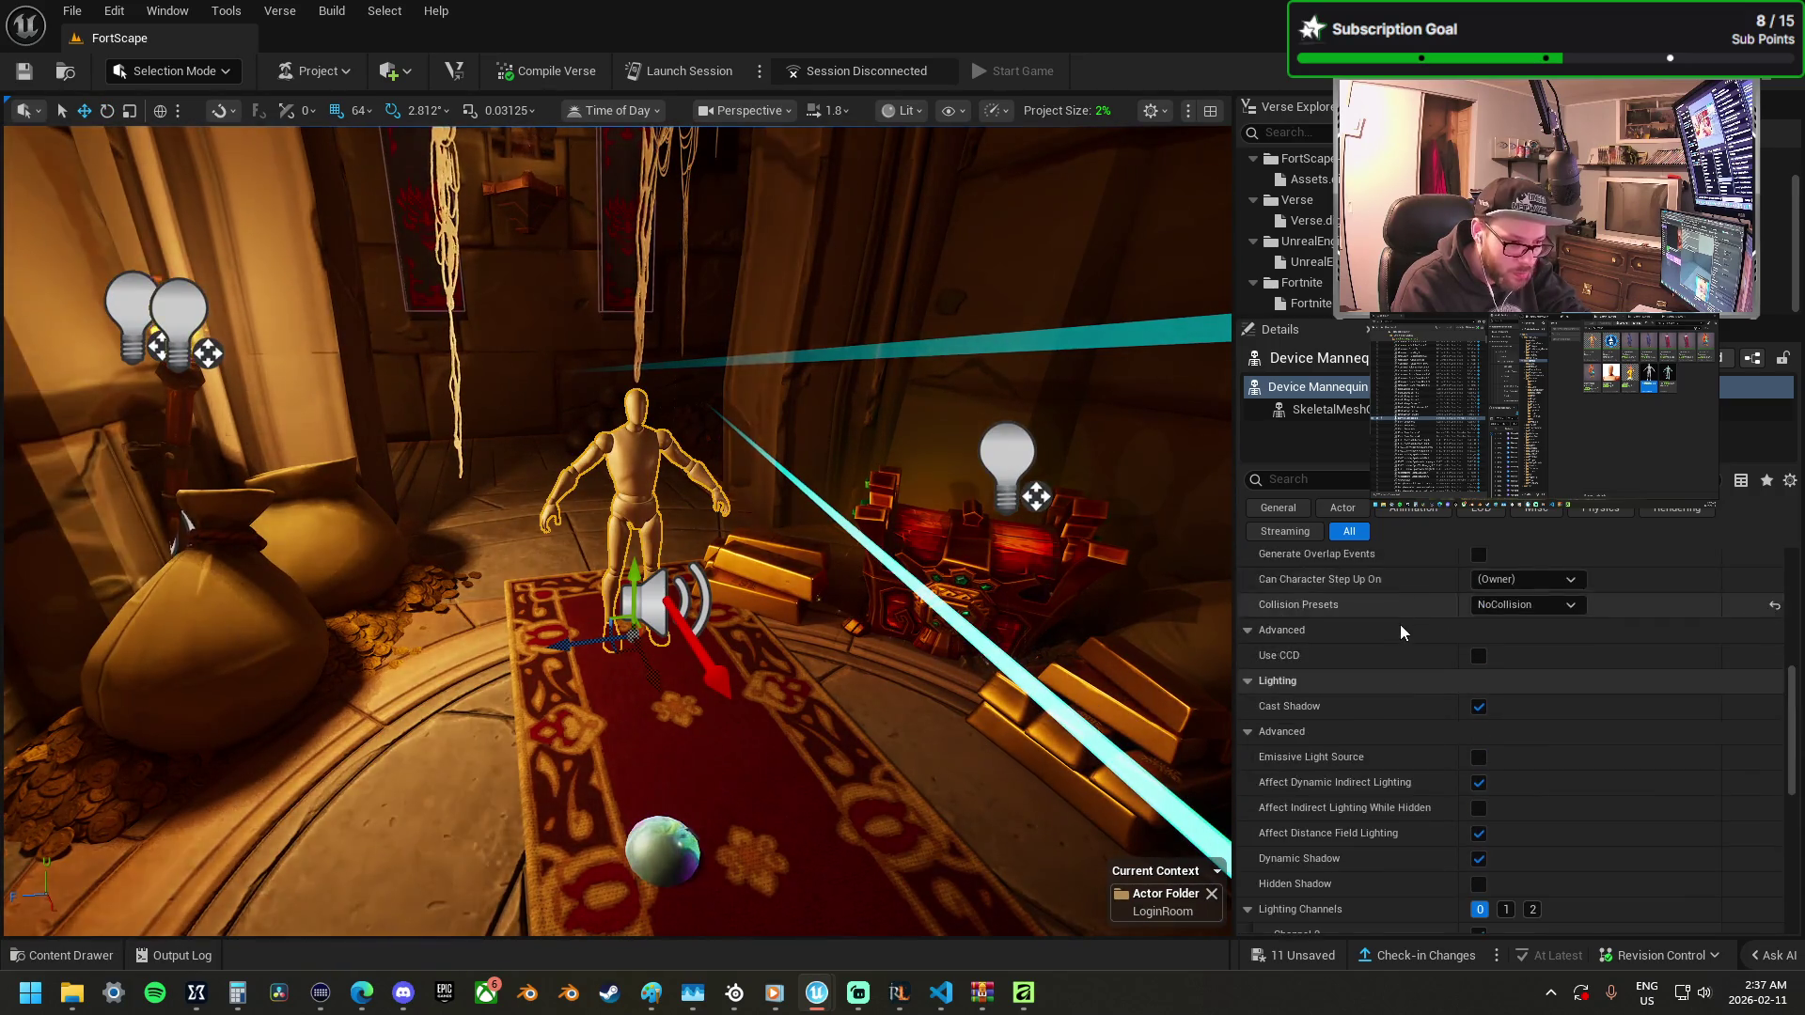
{"action": "scroll", "coordinate": [1406, 649], "scroll_direction": "up", "scroll_amount": 2}
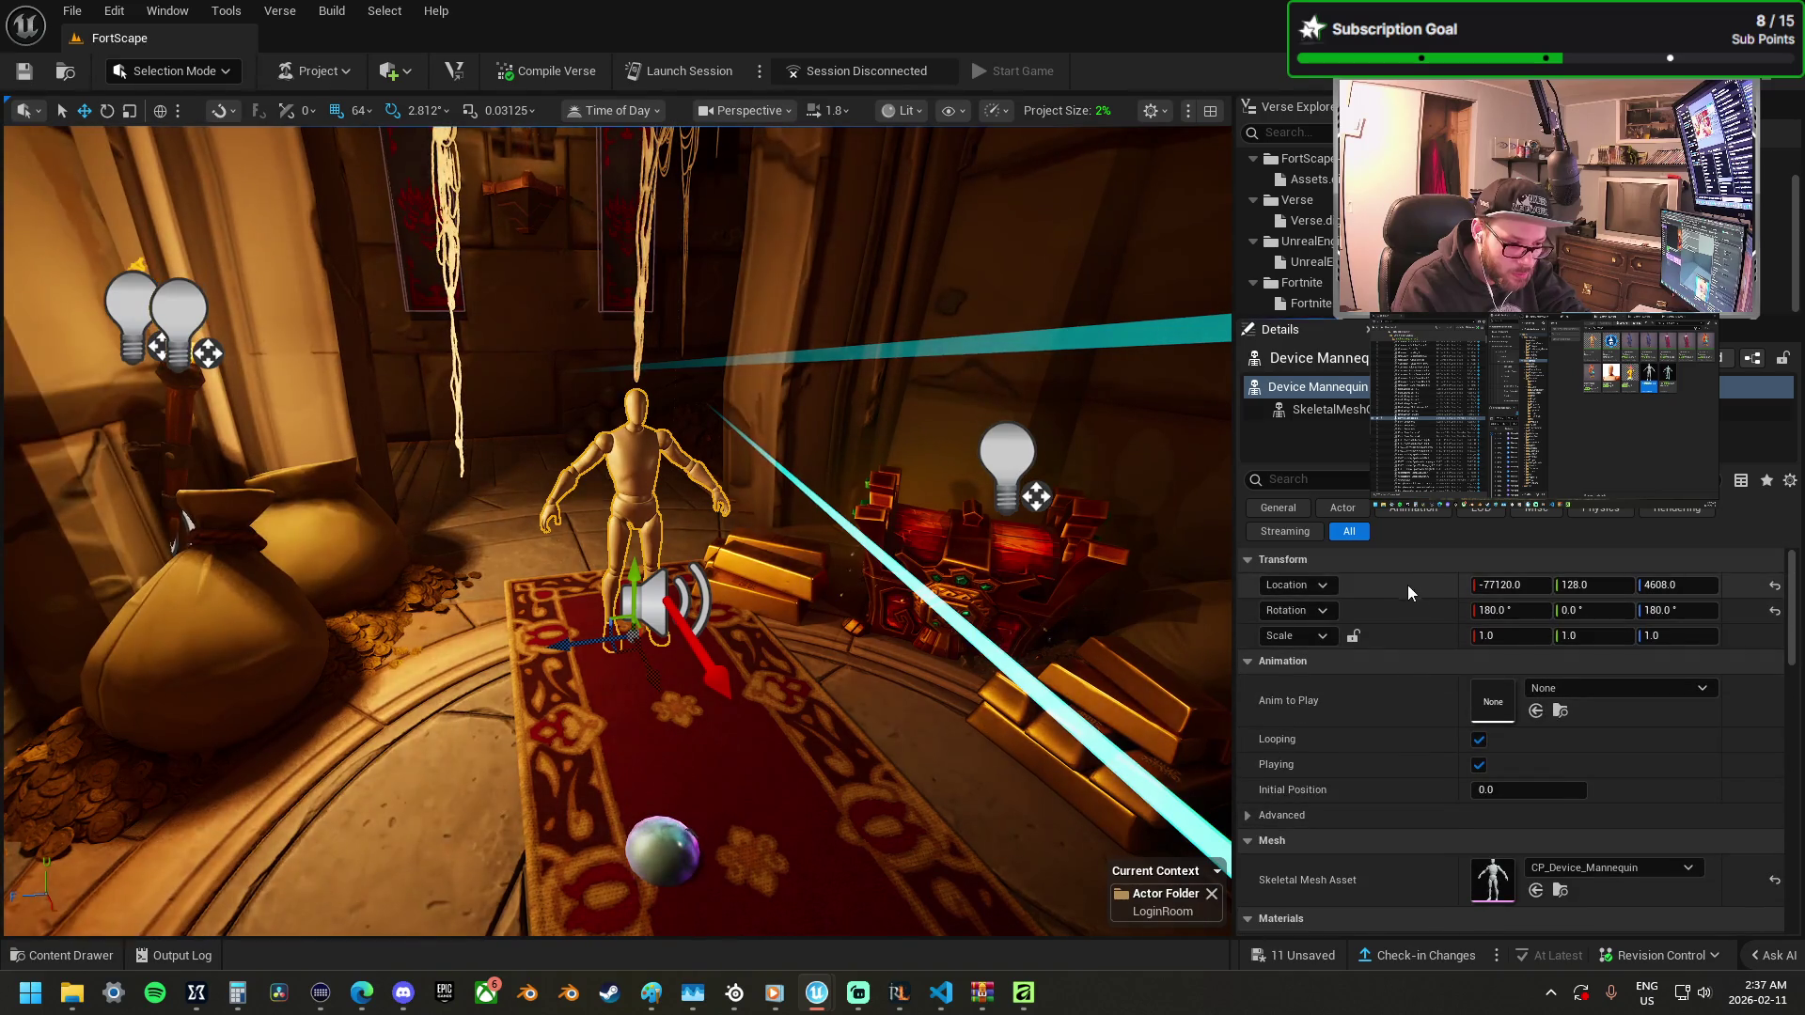
{"action": "left_click", "coordinate": [661, 600]}
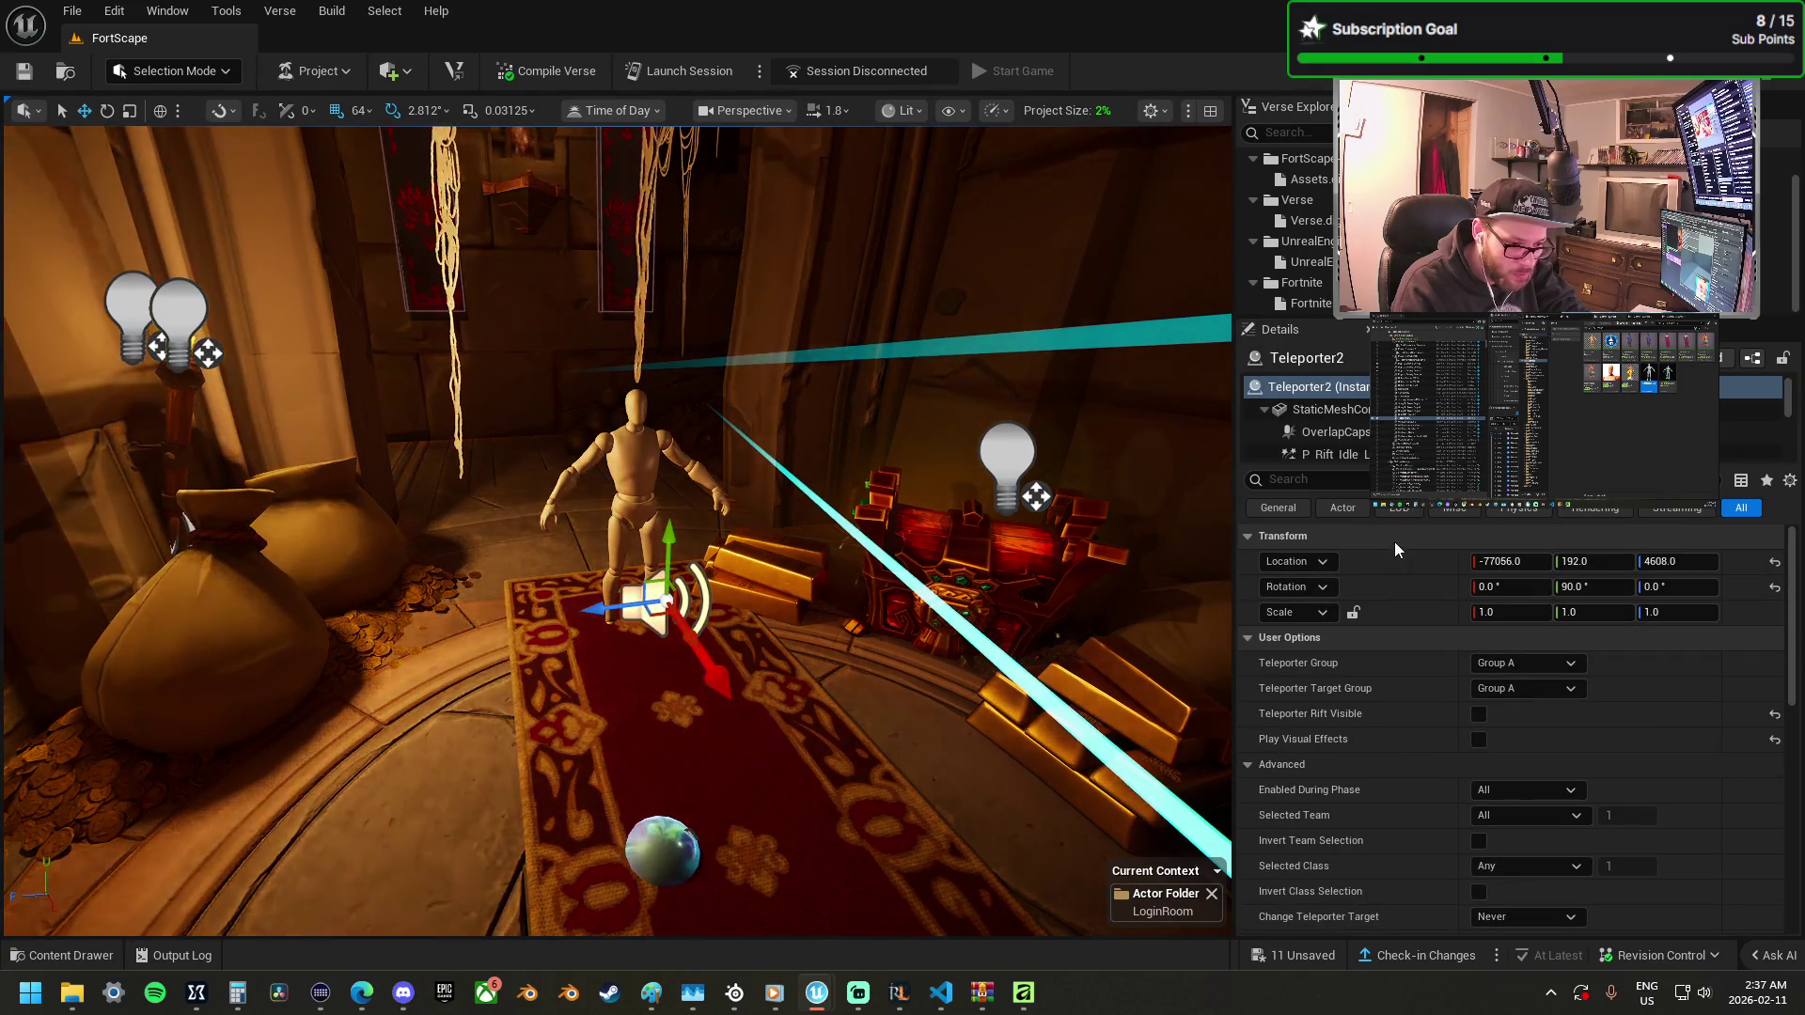
Nudge the teleporter 32 units along Y using 32-unit grid snapping, then reset snapping to 2.
{"action": "left_click_drag", "start_coordinate": [662, 601], "coordinate": [743, 636]}
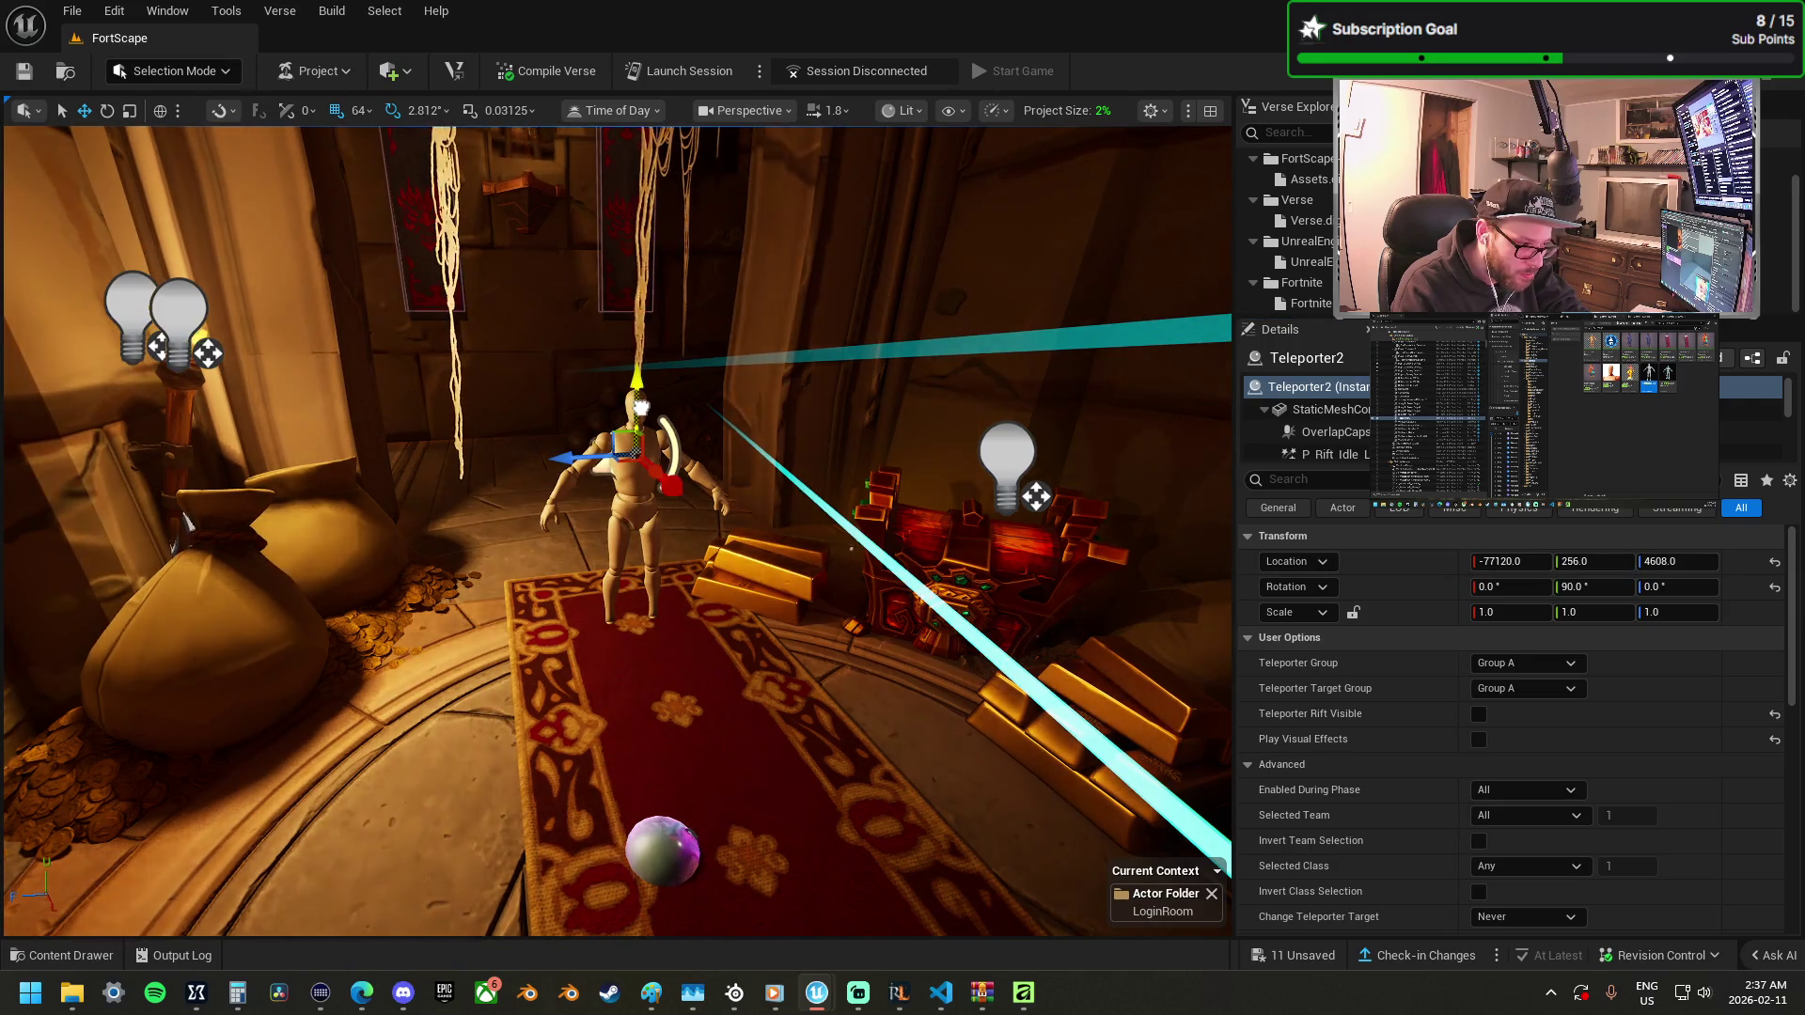
{"action": "left_click_drag", "start_coordinate": [643, 562], "coordinate": [643, 563]}
{"action": "left_click_drag", "start_coordinate": [1137, 502], "coordinate": [1137, 501]}
{"action": "left_click_drag", "start_coordinate": [650, 585], "coordinate": [650, 585]}
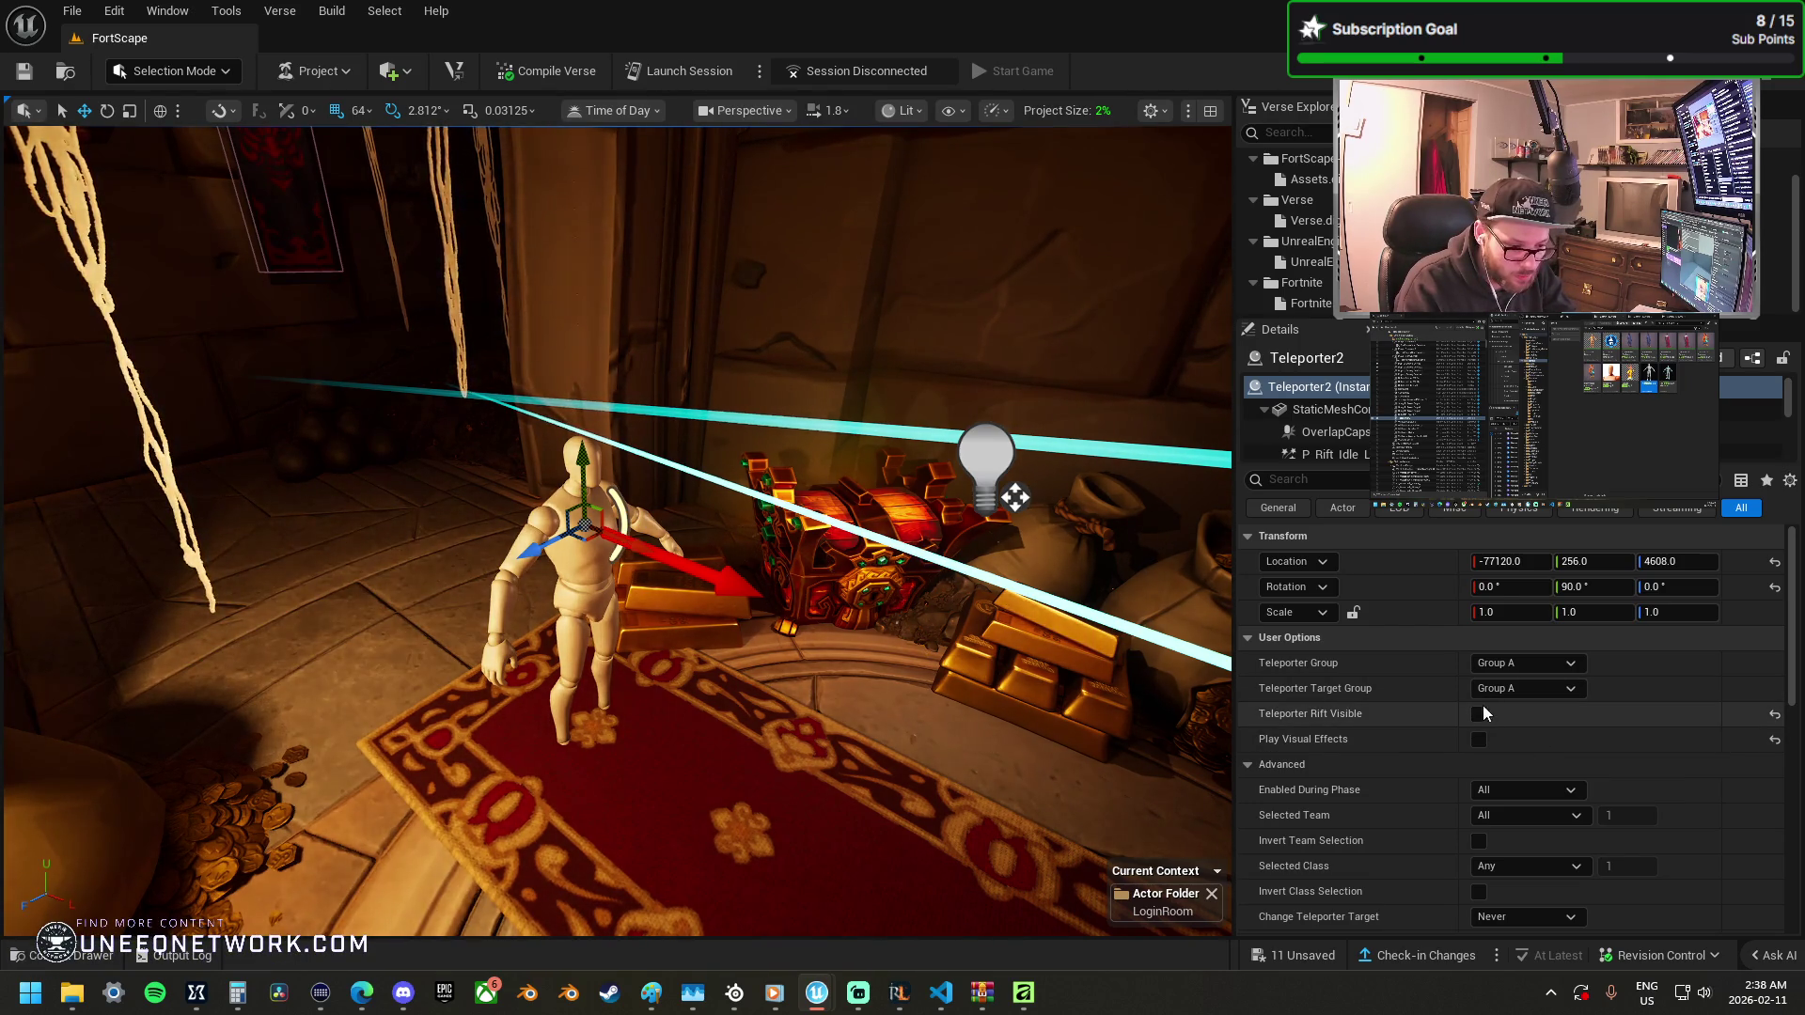
{"action": "left_click", "coordinate": [367, 110]}
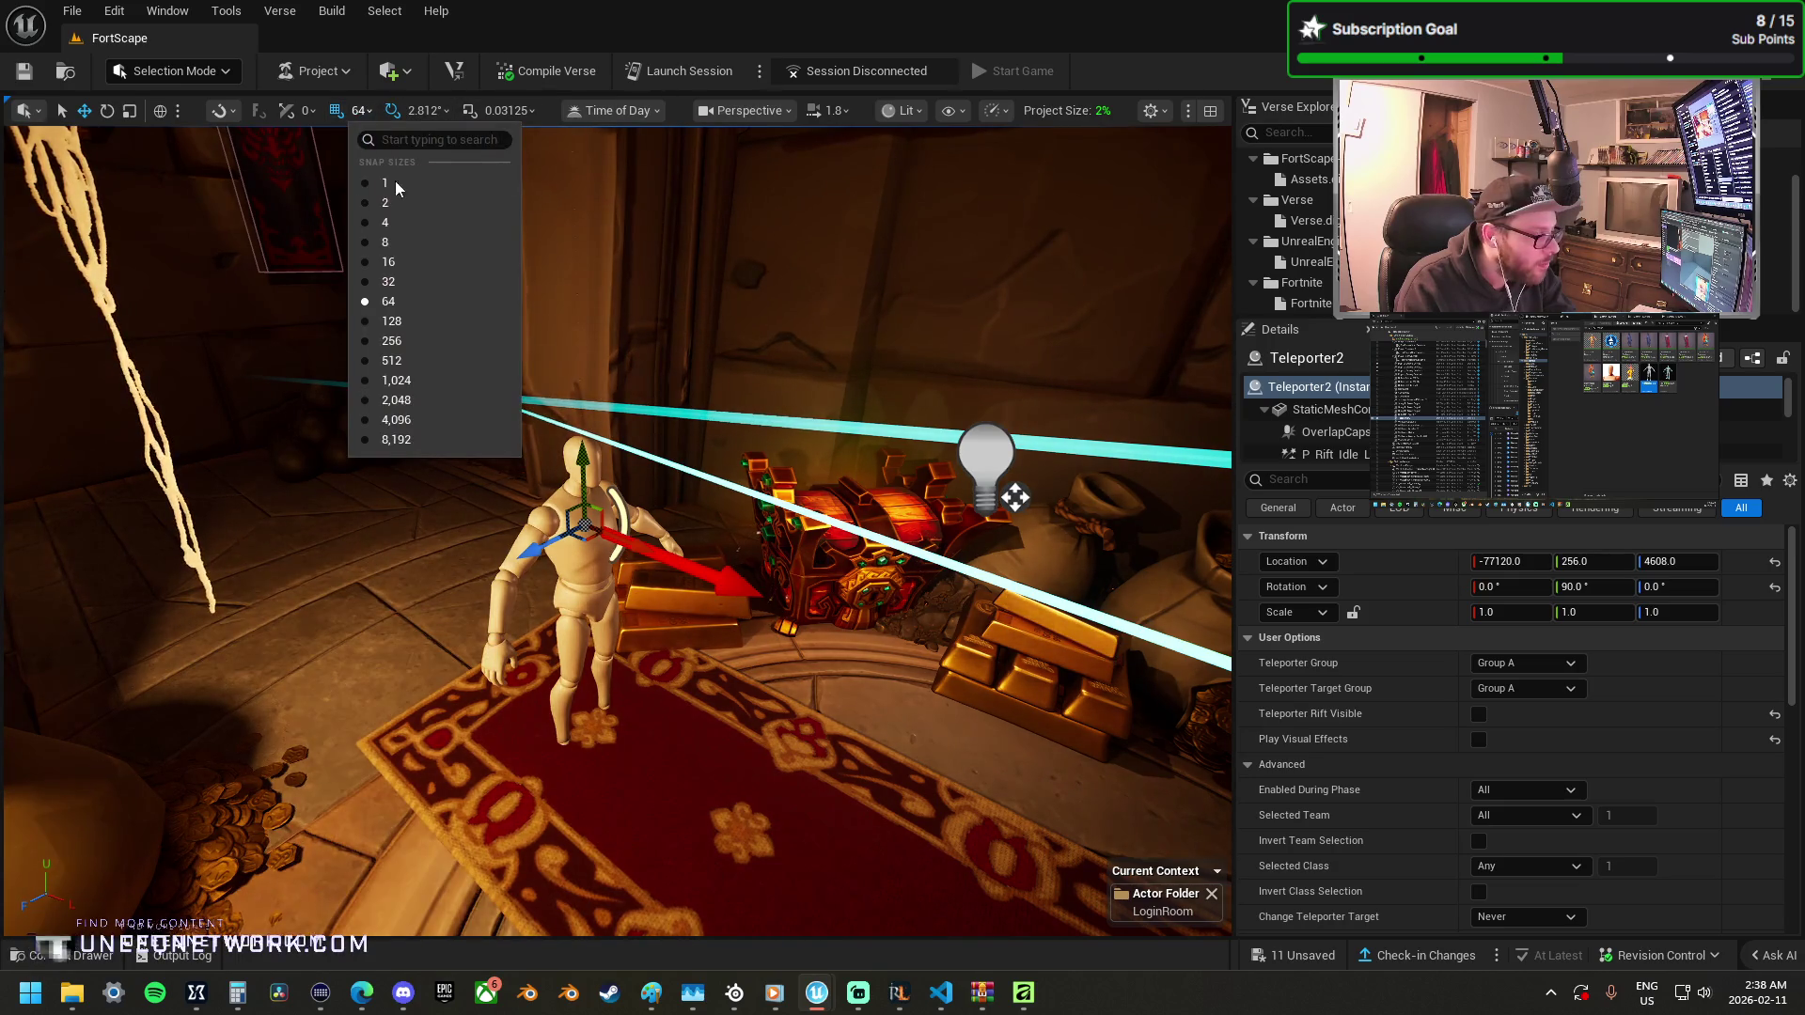
{"action": "left_click", "coordinate": [407, 282]}
{"action": "mouse_move", "coordinate": [618, 494]}
{"action": "left_mouse_down"}
{"action": "mouse_move", "coordinate": [636, 552]}
{"action": "mouse_move", "coordinate": [546, 541]}
{"action": "mouse_move", "coordinate": [640, 523]}
{"action": "left_mouse_up"}
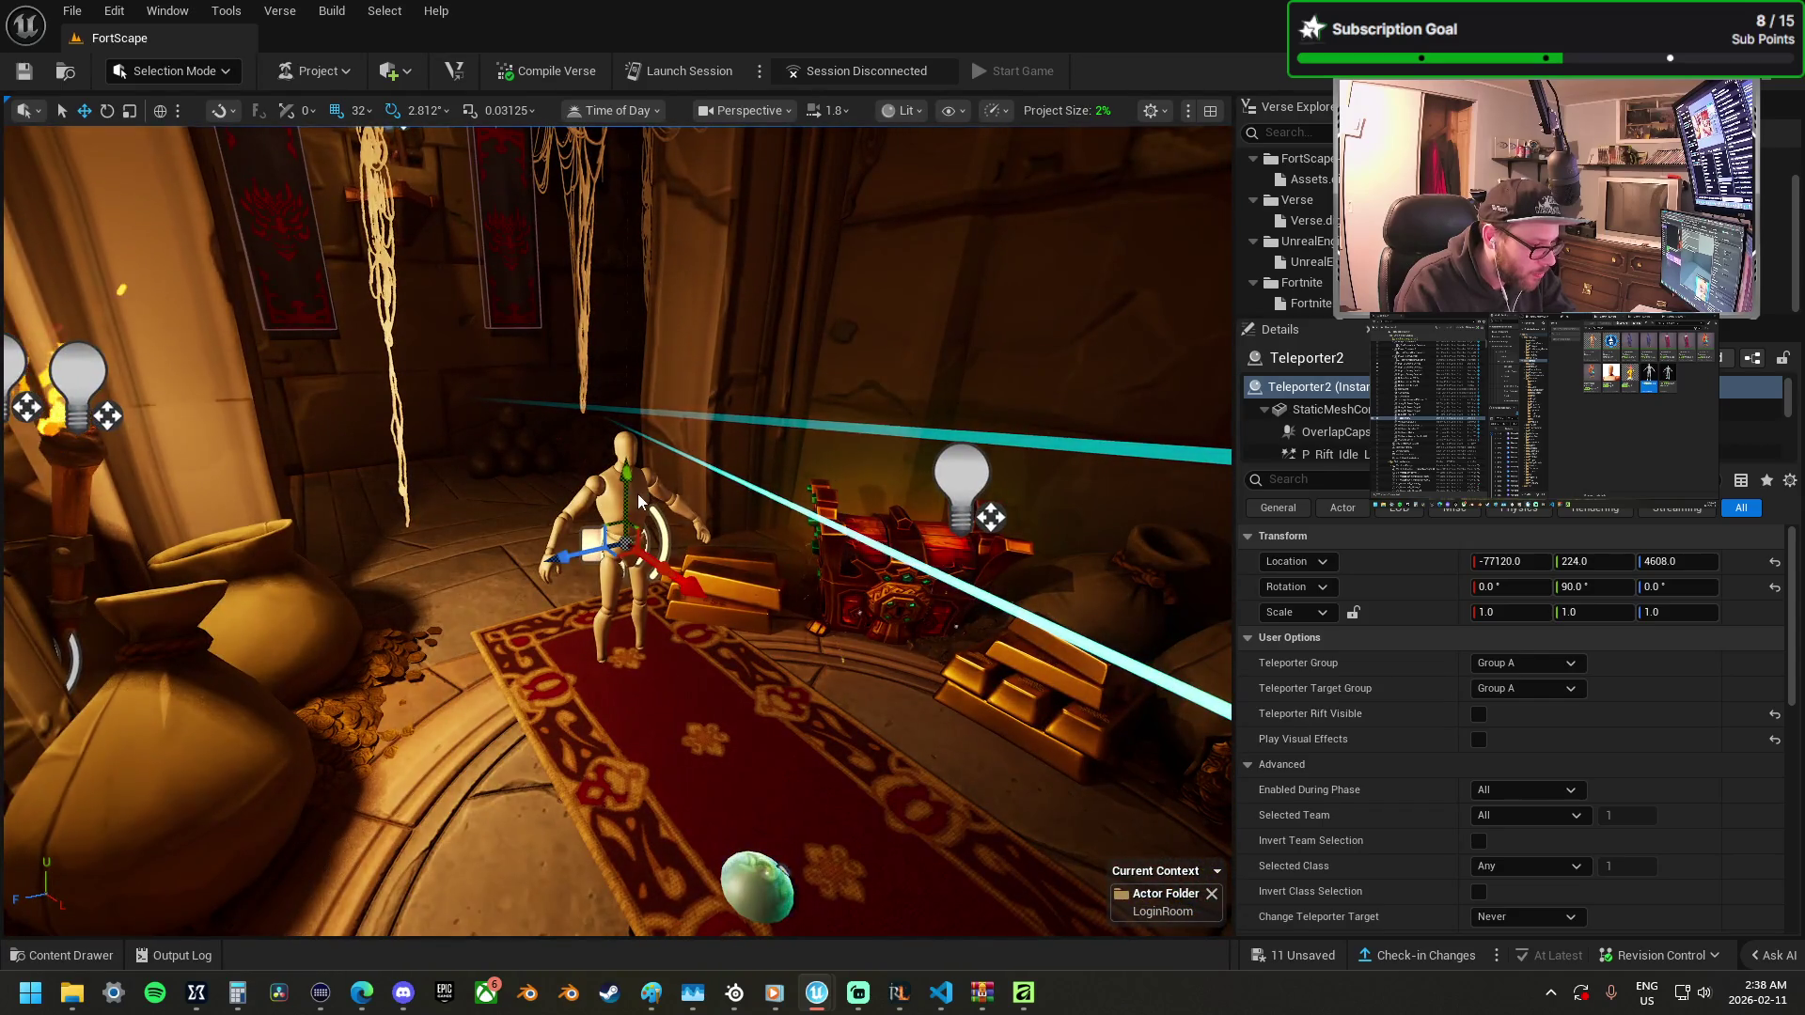
{"action": "left_click", "coordinate": [638, 501]}
{"action": "left_click", "coordinate": [359, 110]}
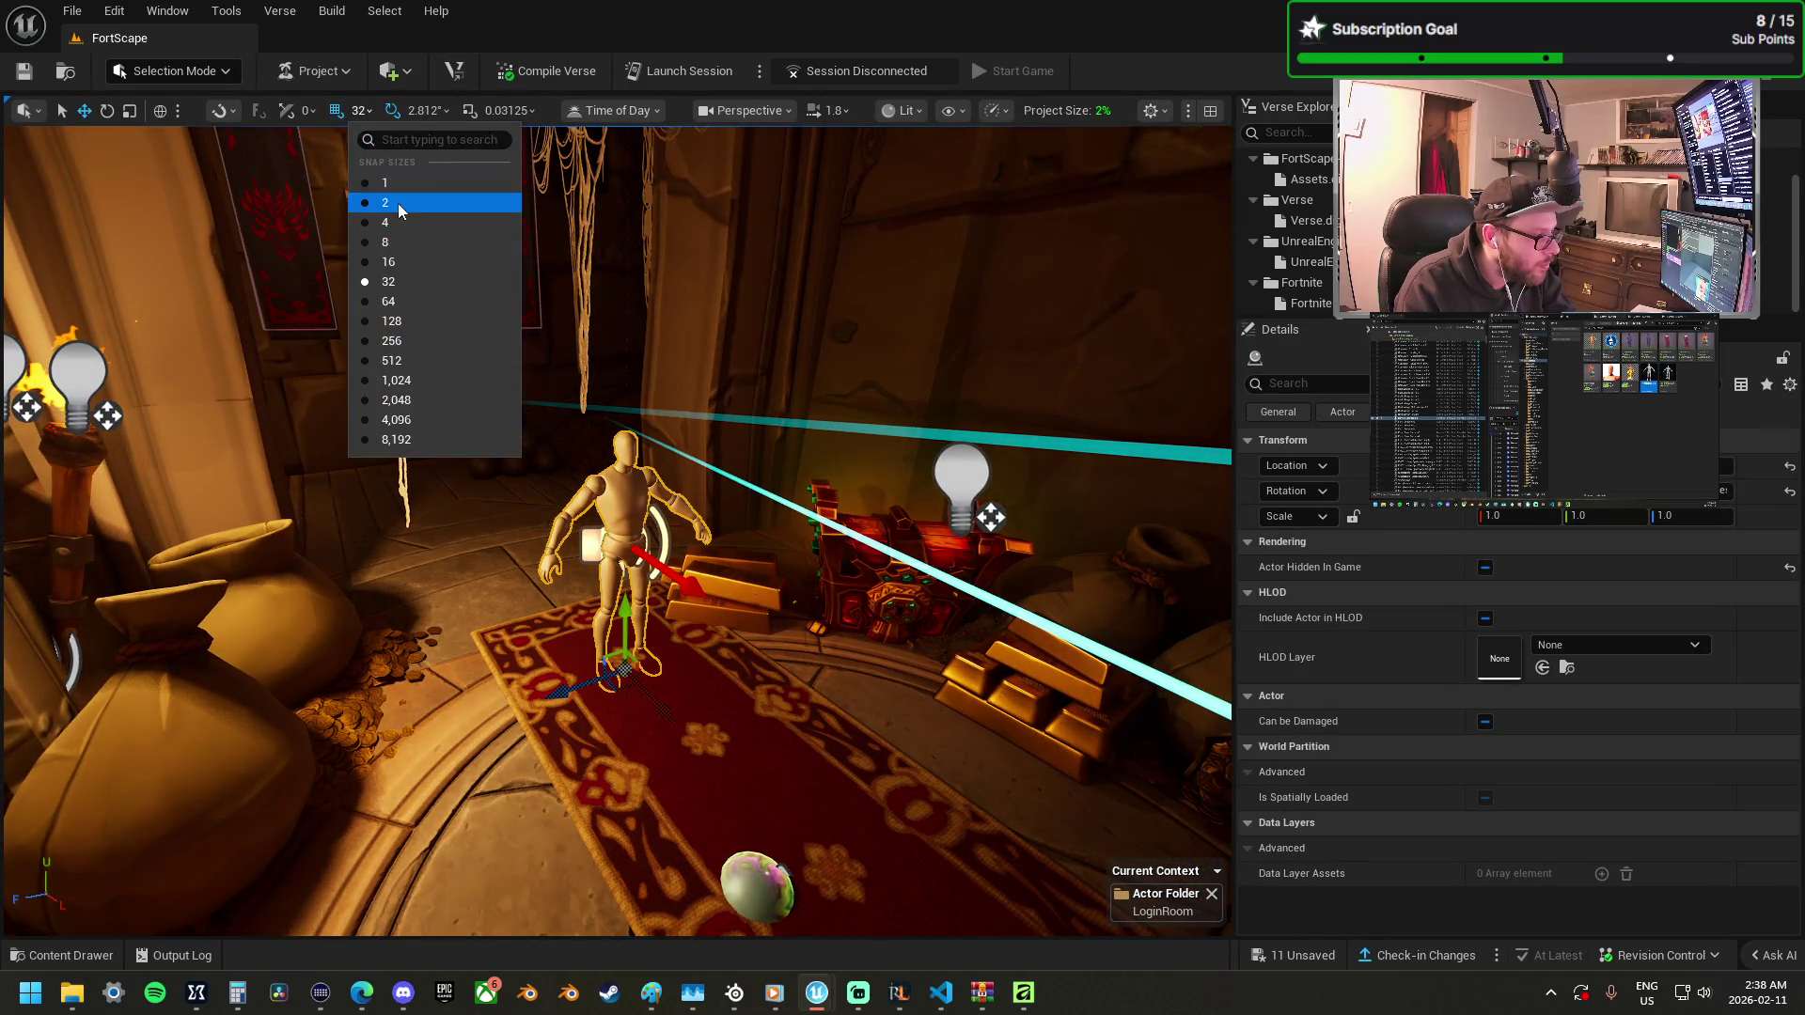
{"action": "left_click", "coordinate": [402, 204]}
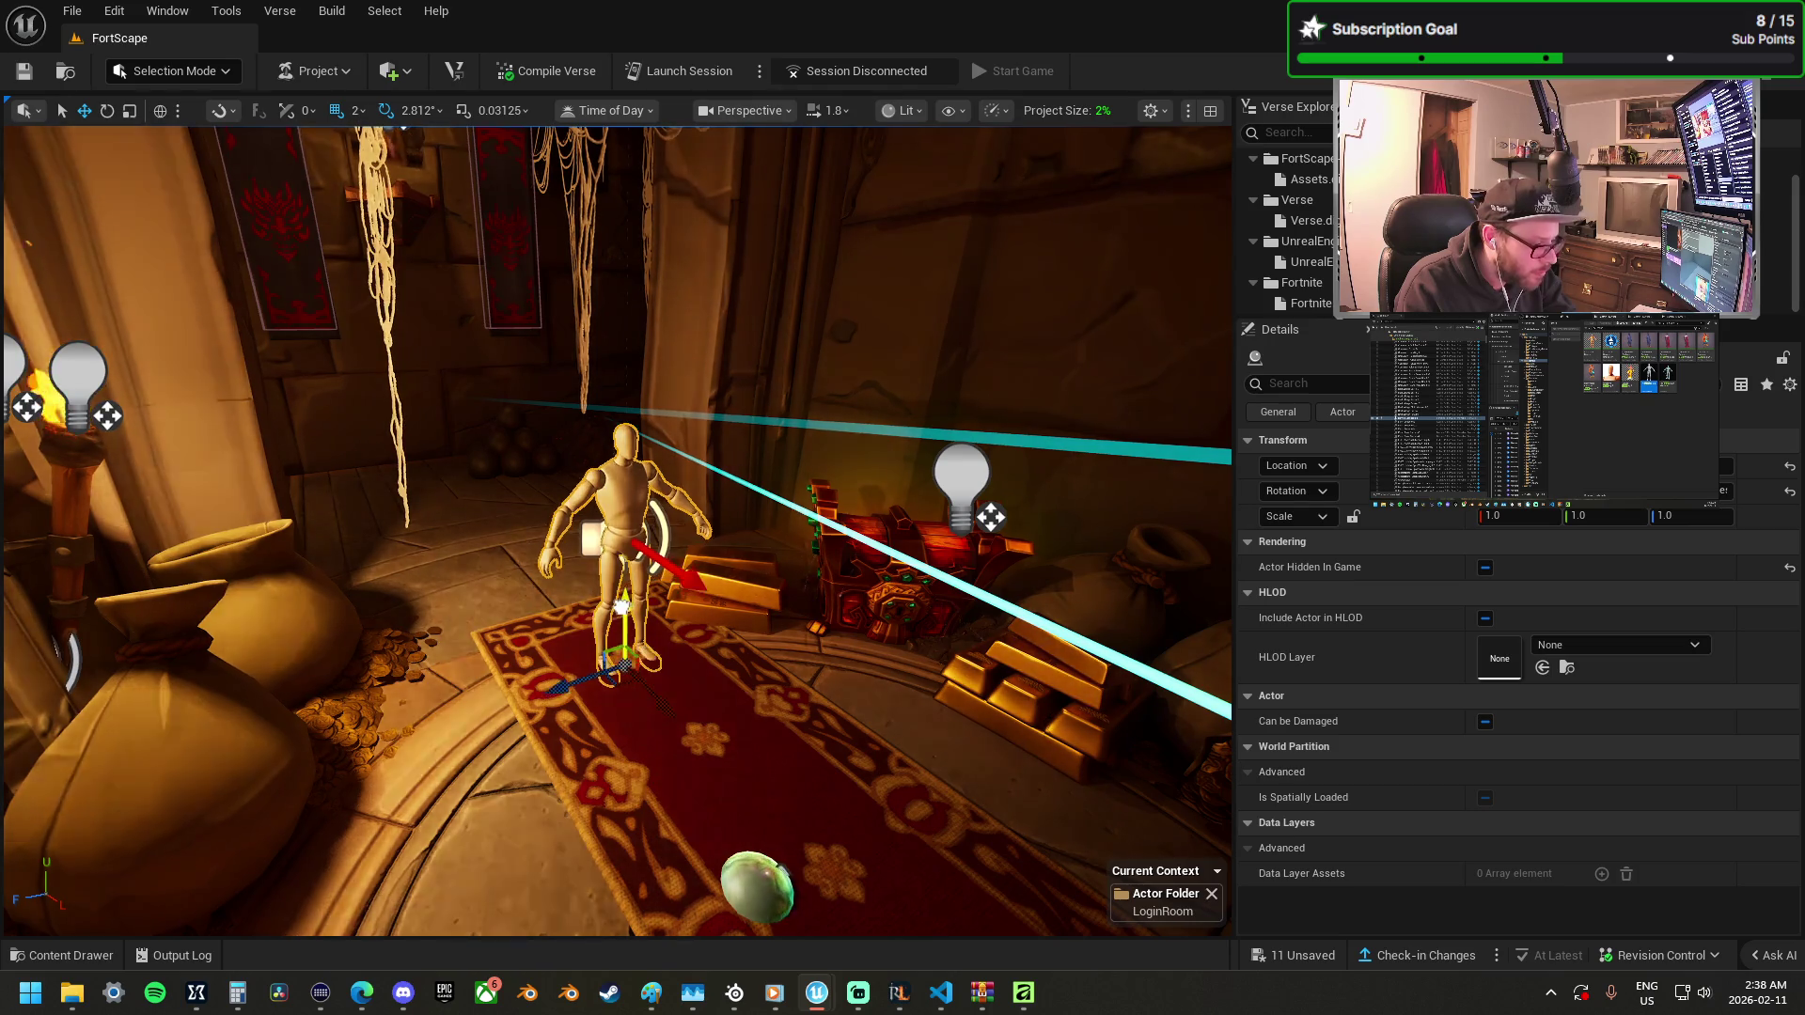
Tick Maintain Relative Position in the teleporter's User Options.
{"action": "left_click", "coordinate": [703, 559]}
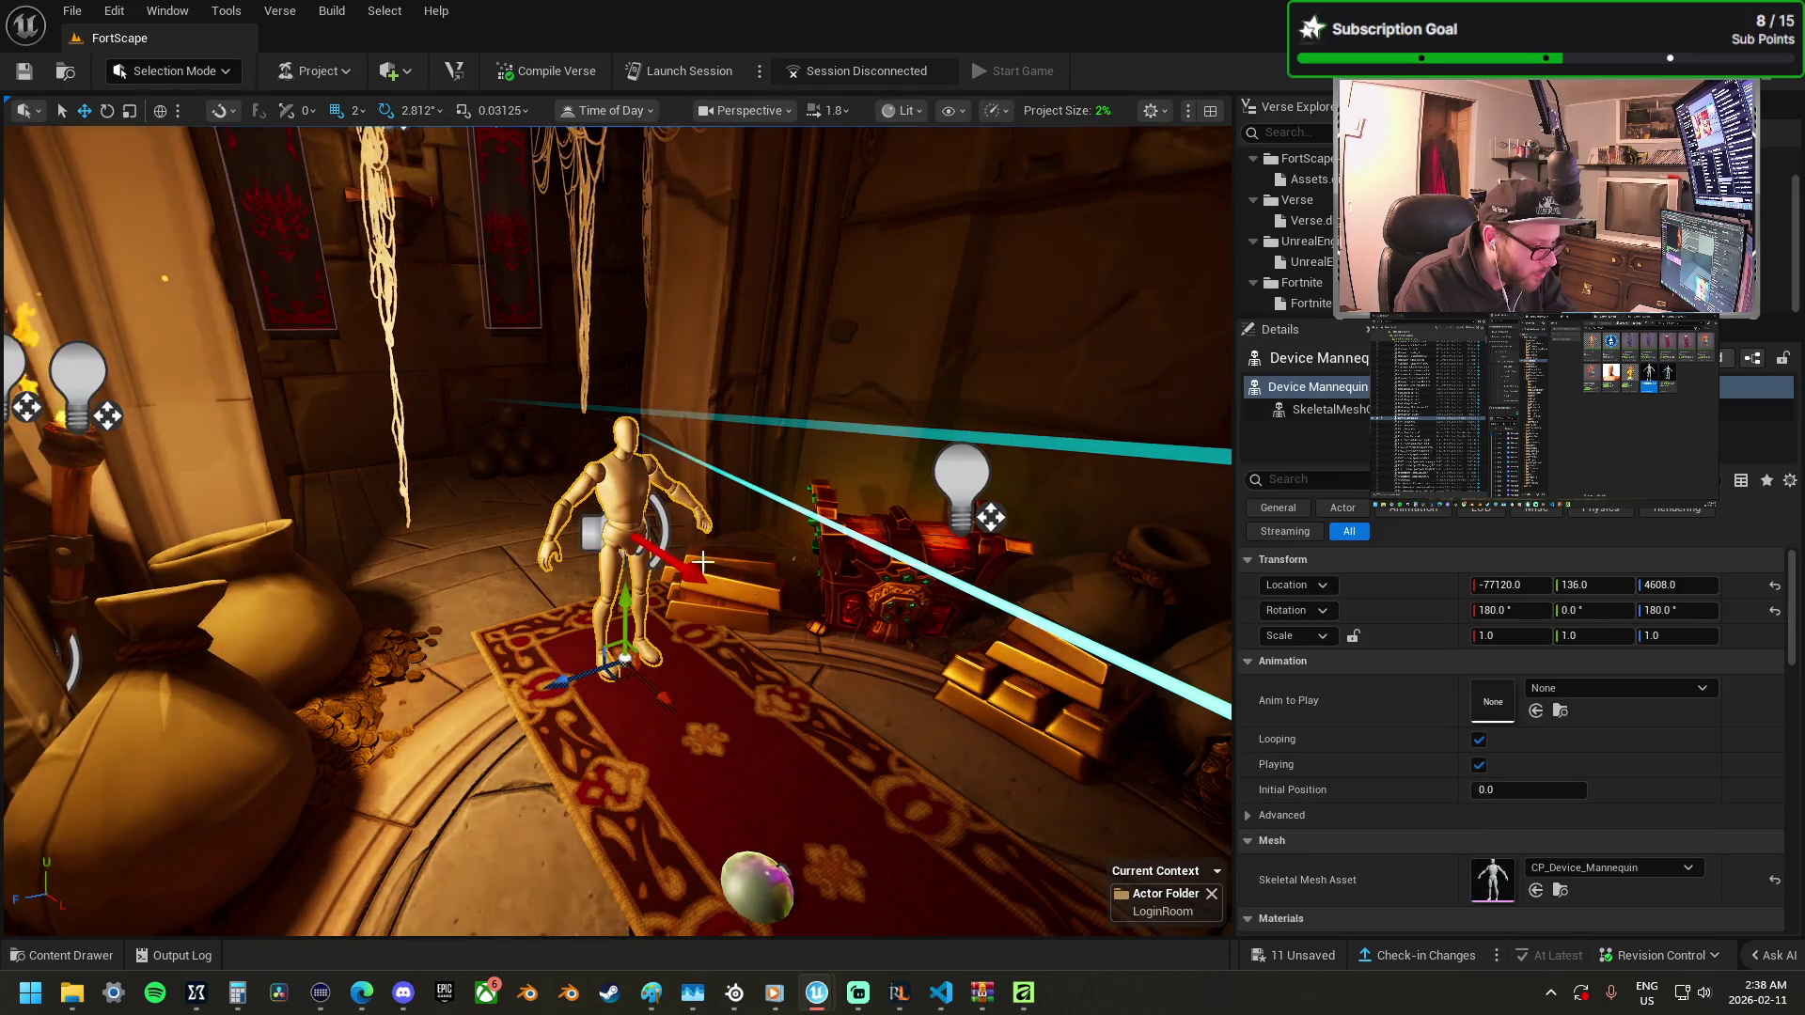
{"action": "left_click", "coordinate": [703, 559]}
{"action": "scroll", "coordinate": [1442, 778], "scroll_direction": "down", "scroll_amount": 5}
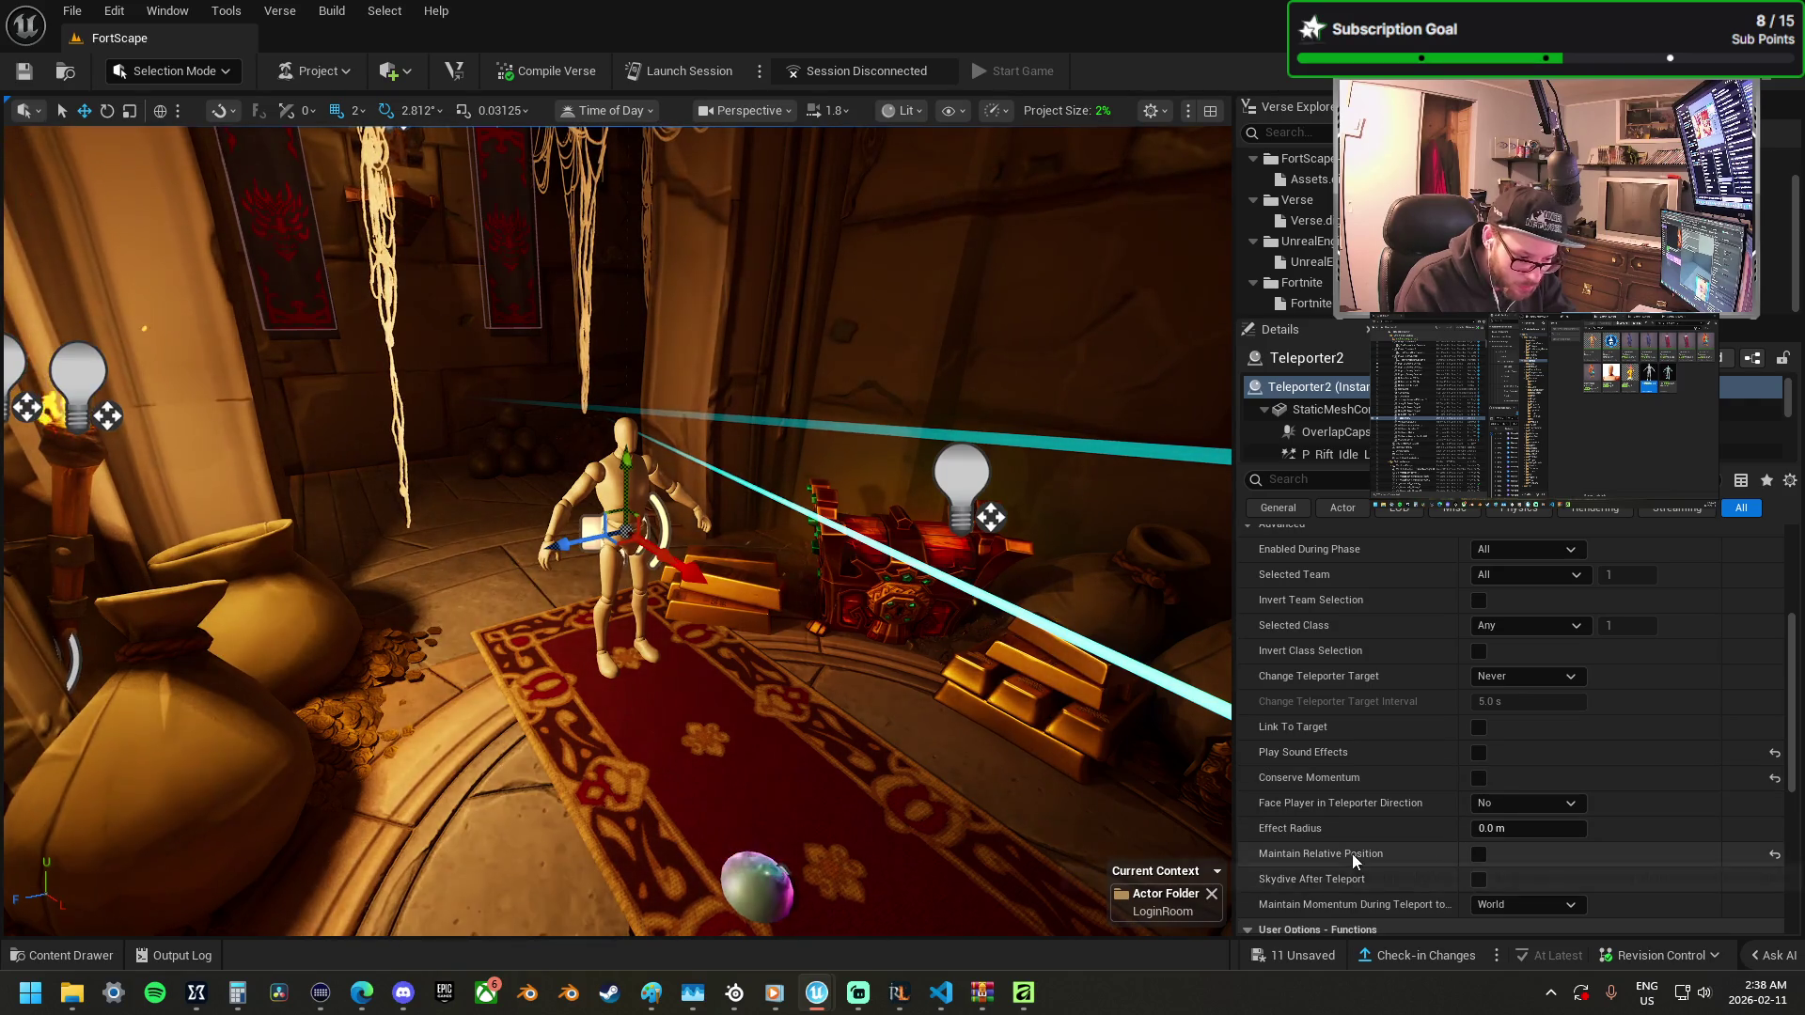
{"action": "mouse_move", "coordinate": [1352, 854]}
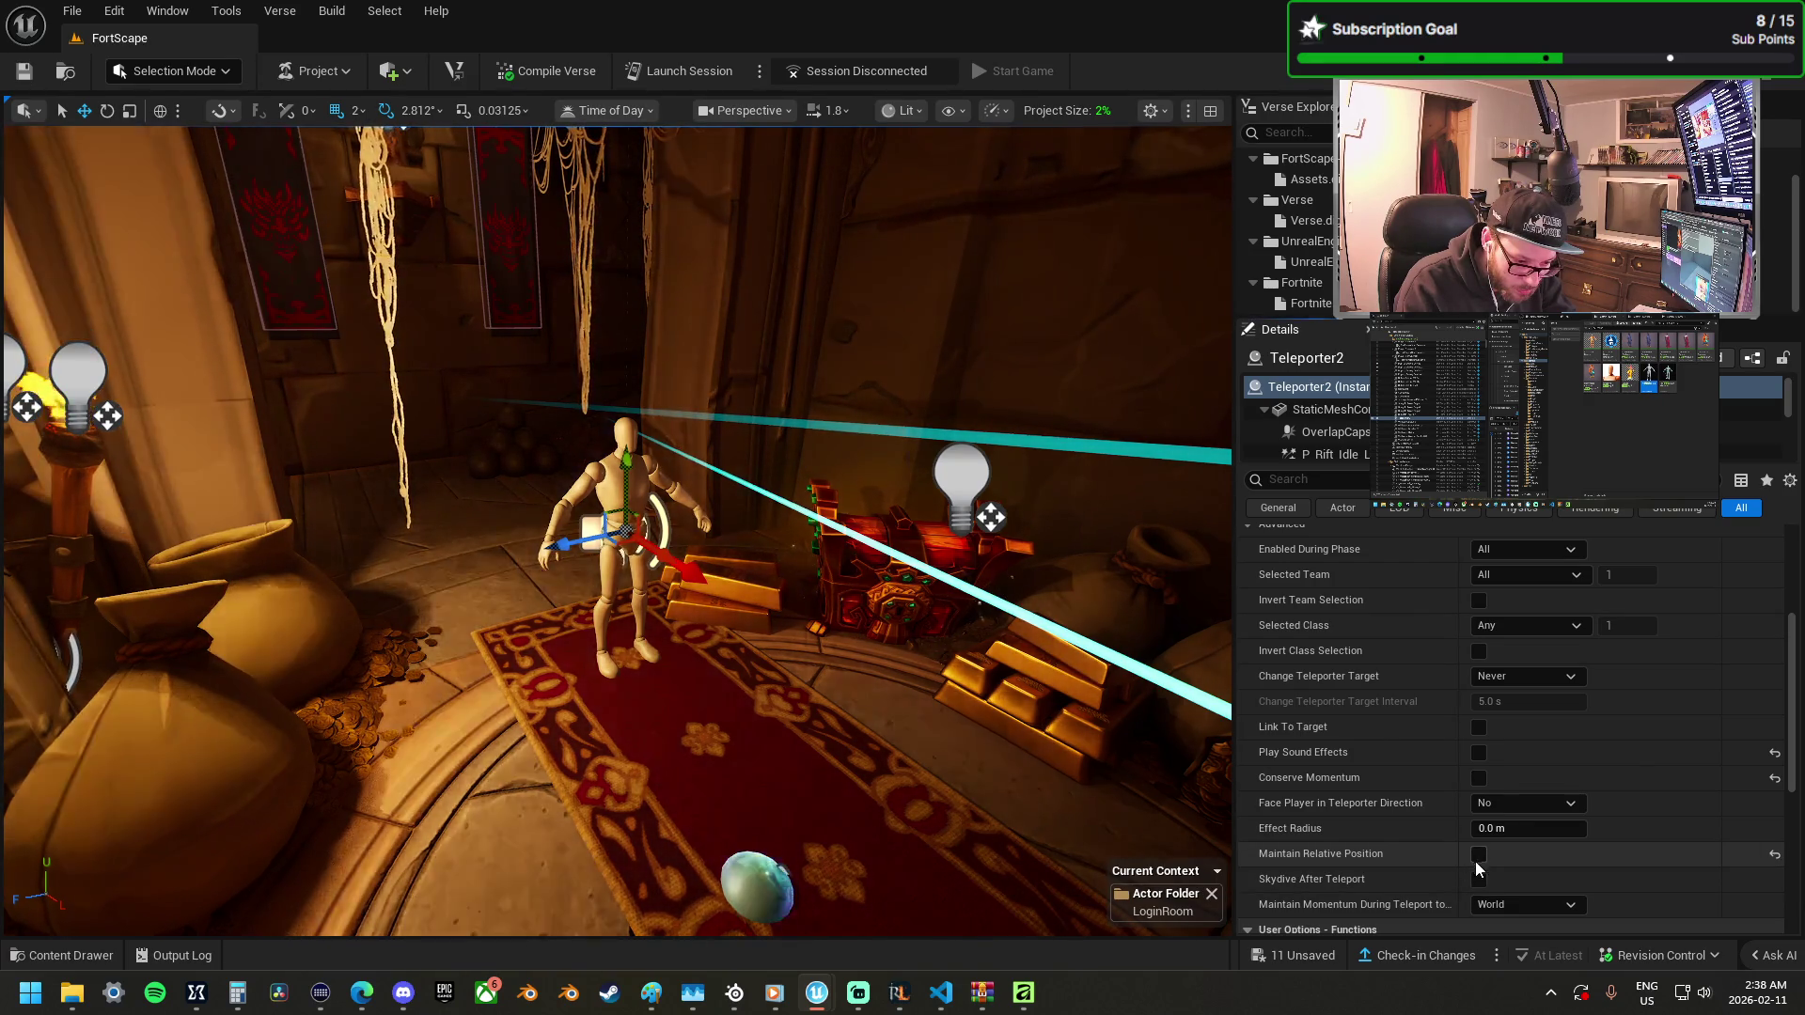
{"action": "left_click", "coordinate": [1477, 857]}
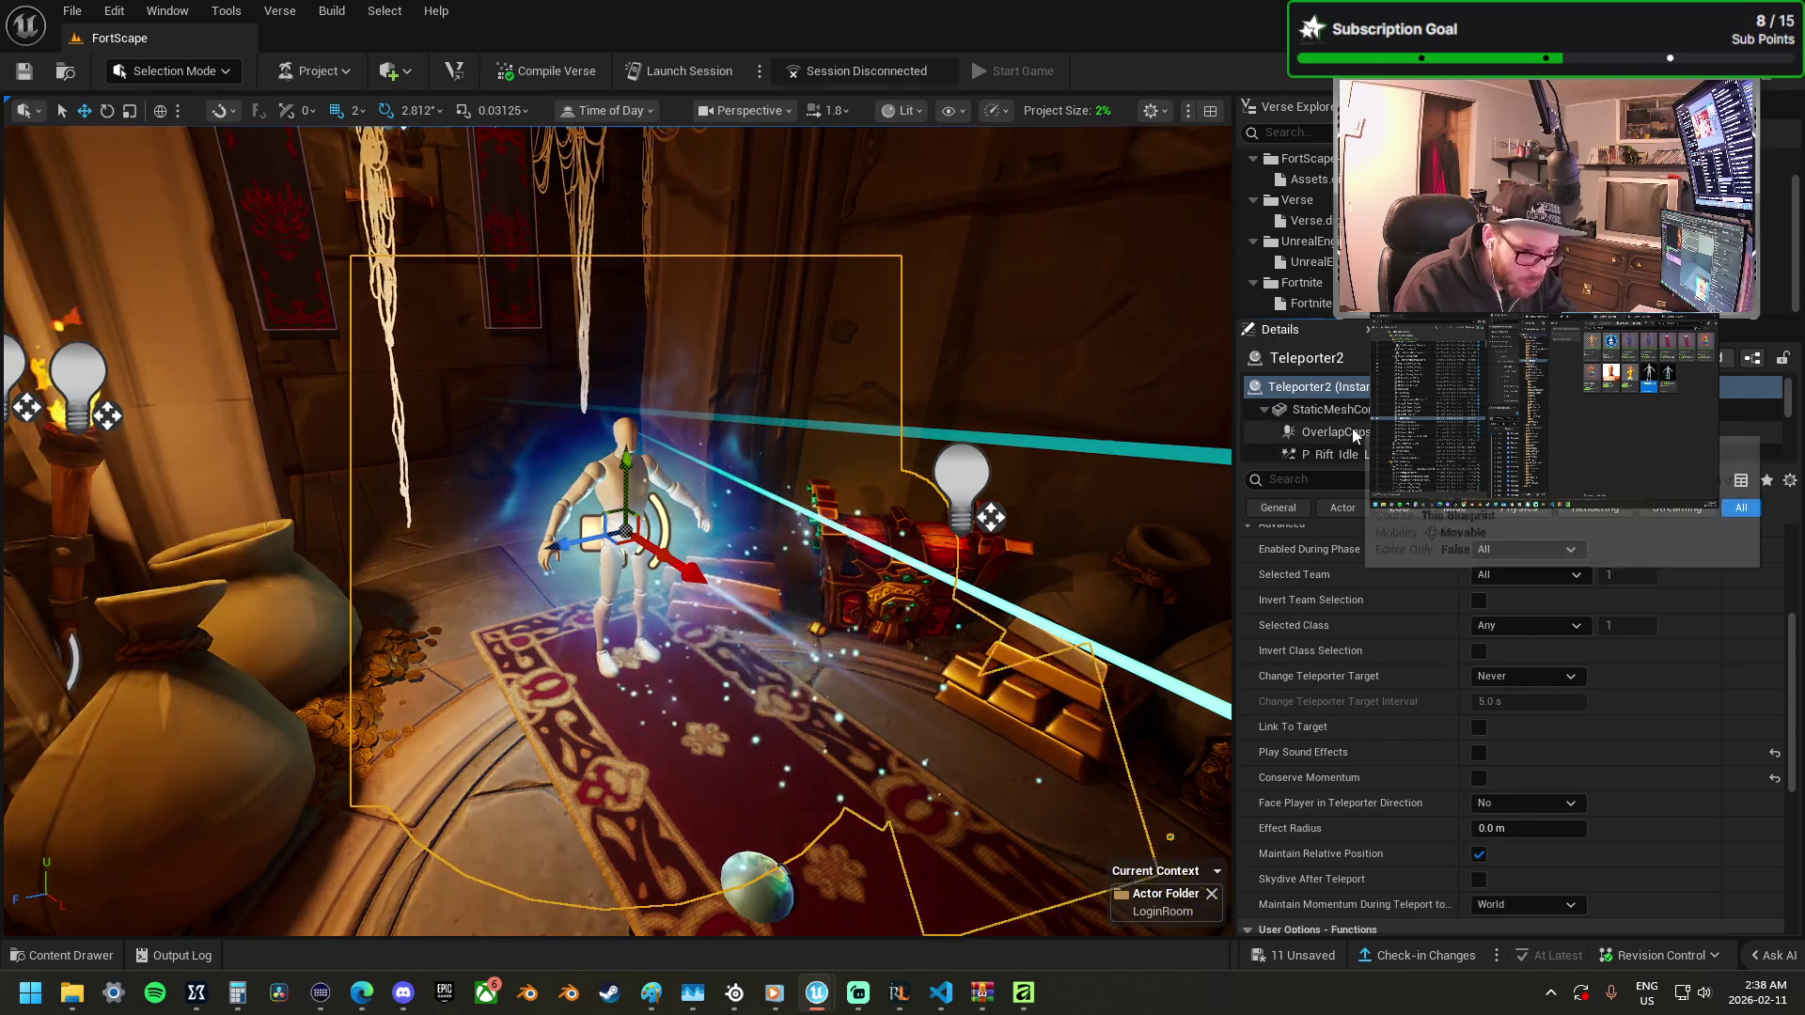
Step through the teleporter's hover-over, idle rift, EffectRadius and placement components.
{"action": "scroll", "coordinate": [1352, 427], "scroll_direction": "down", "scroll_amount": 1}
{"action": "left_click", "coordinate": [1357, 448]}
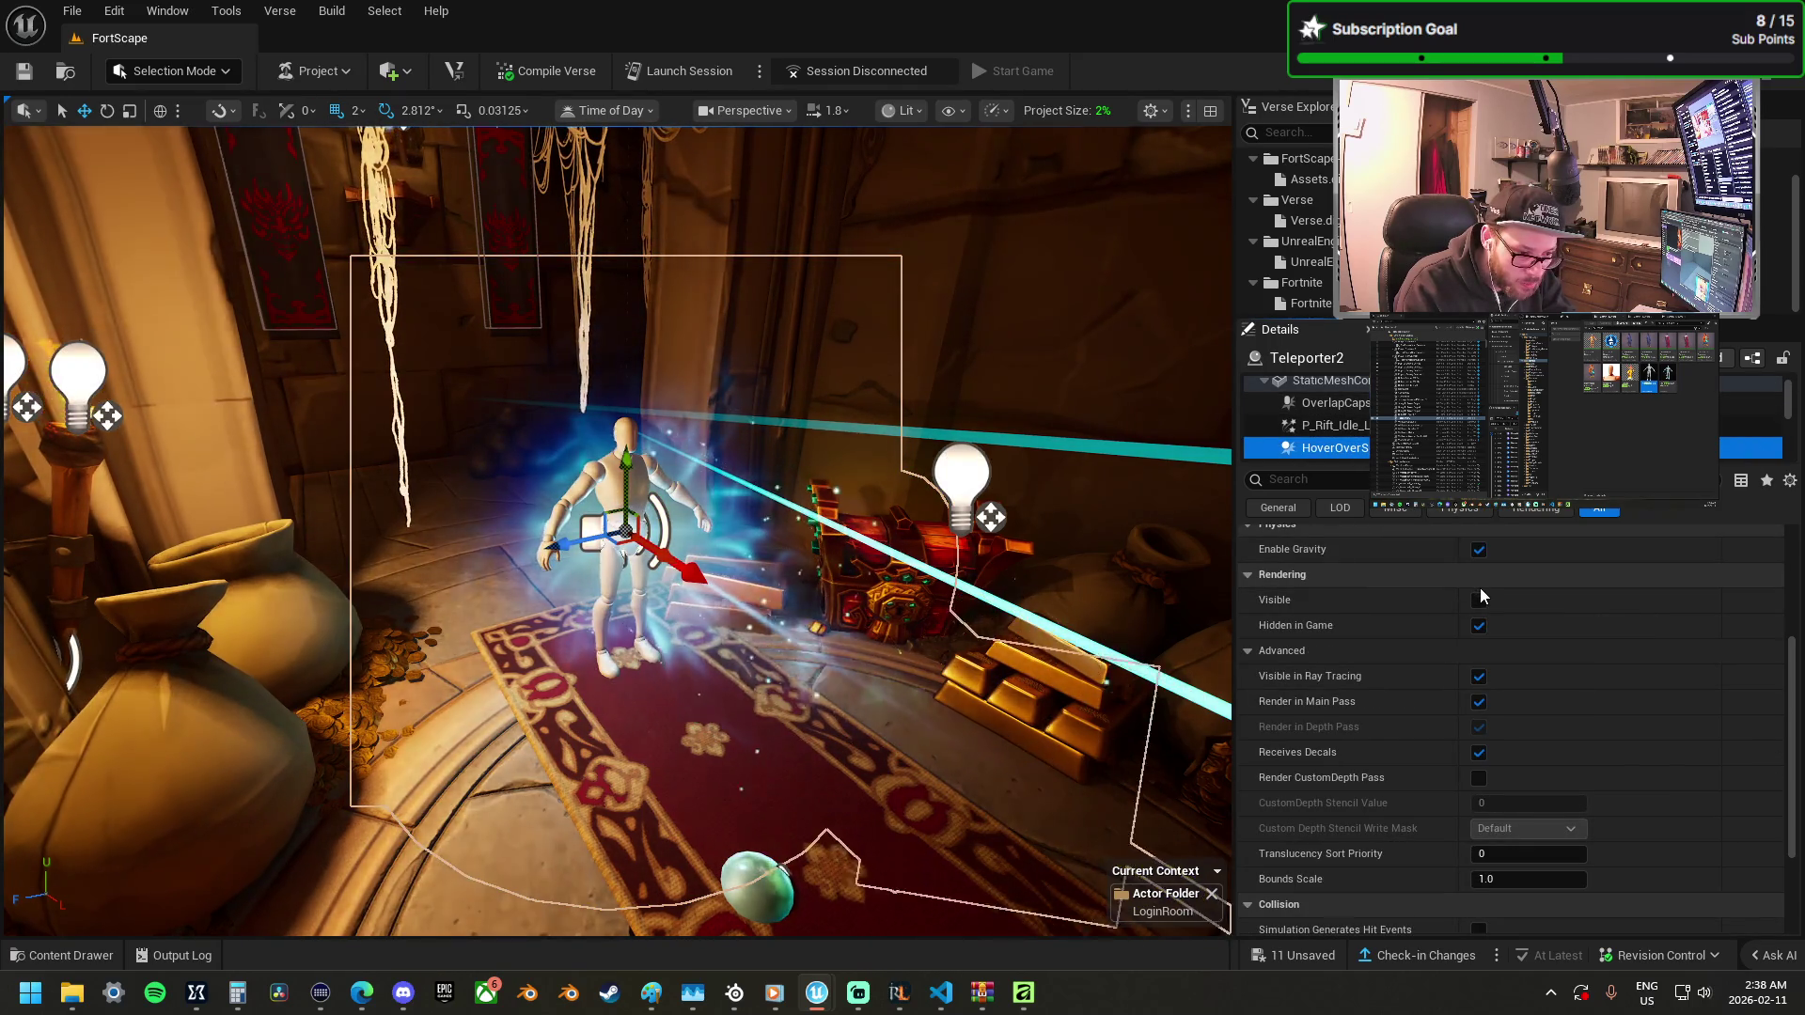
{"action": "left_click", "coordinate": [1344, 427]}
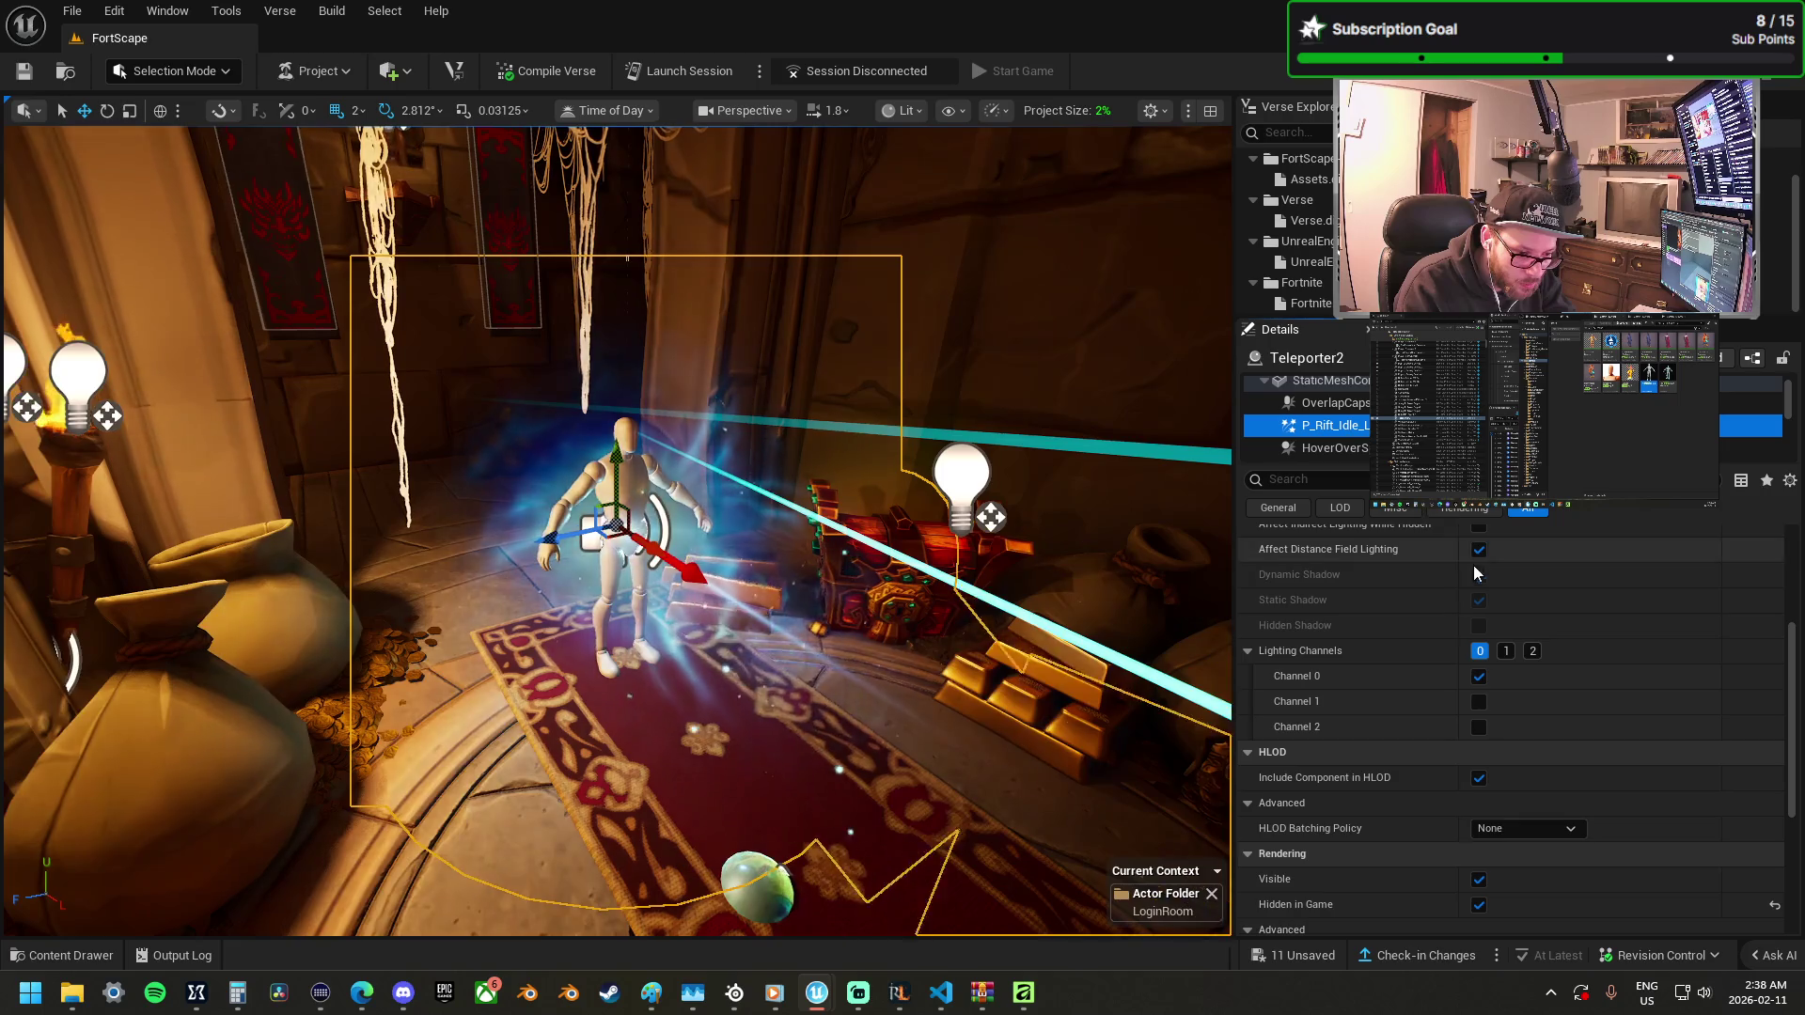
{"action": "scroll", "coordinate": [1514, 628], "scroll_direction": "up", "scroll_amount": 2}
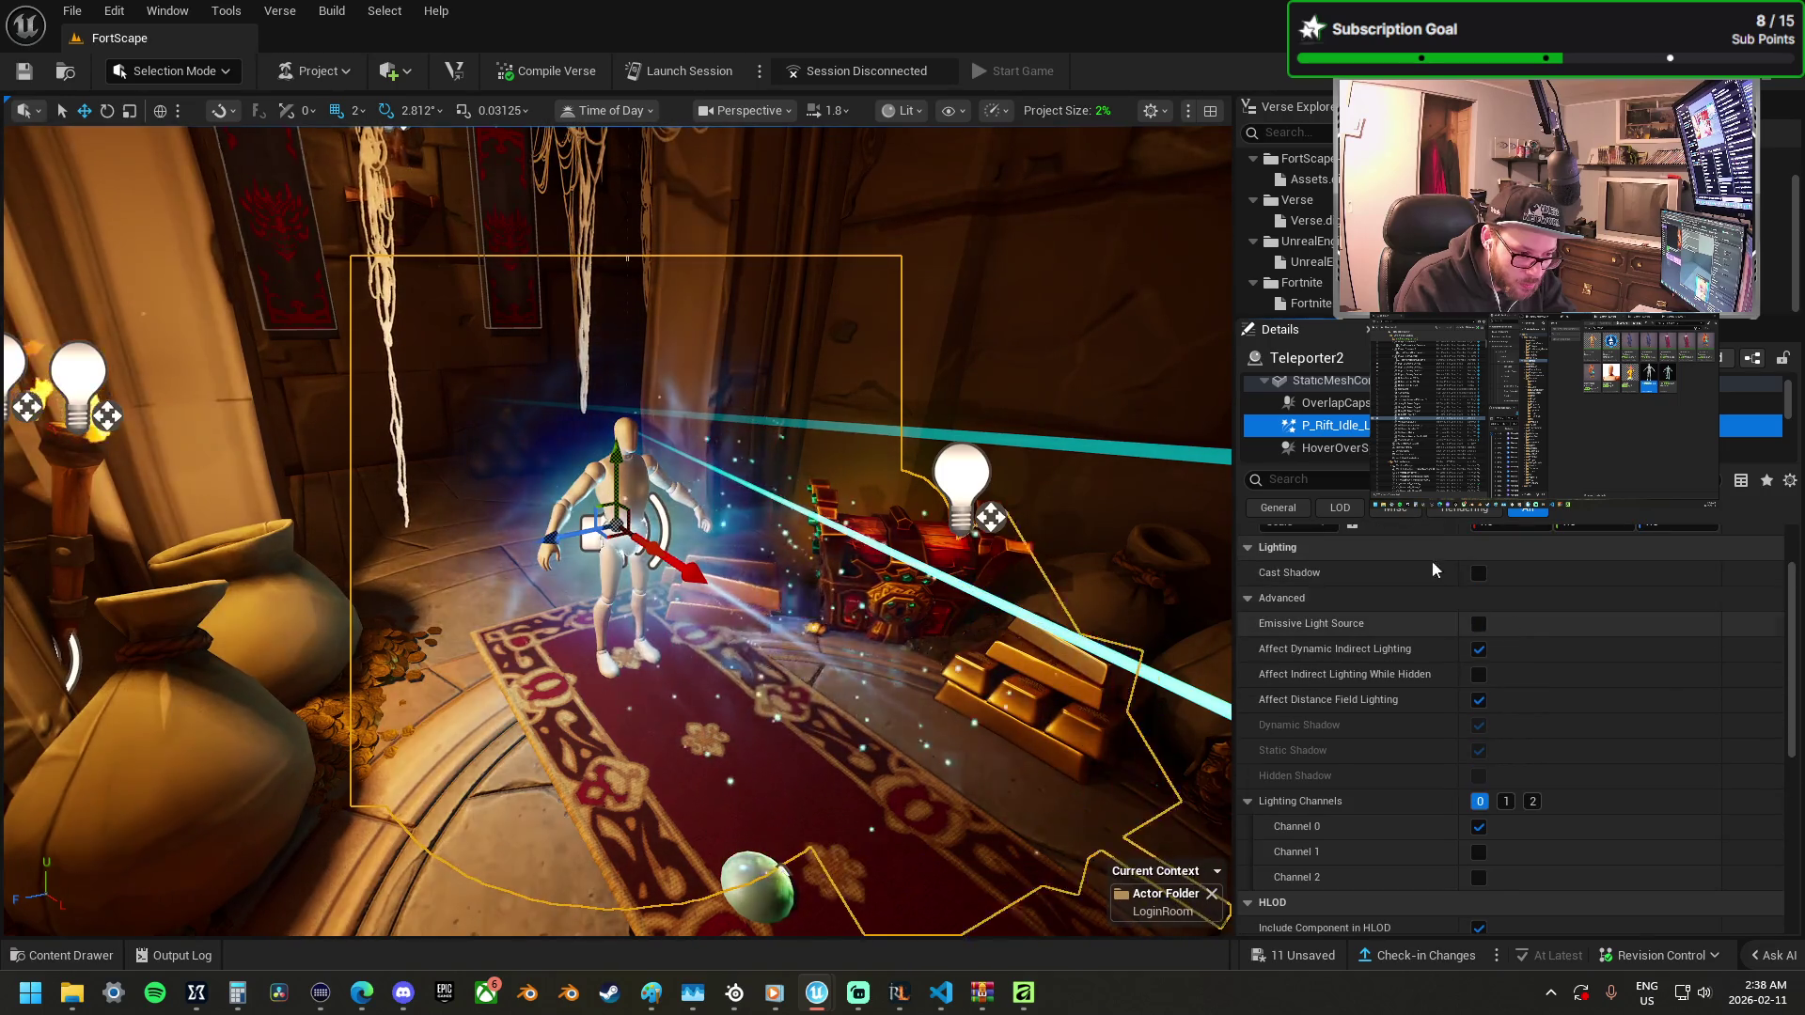
{"action": "scroll", "coordinate": [1364, 438], "scroll_direction": "down", "scroll_amount": 2}
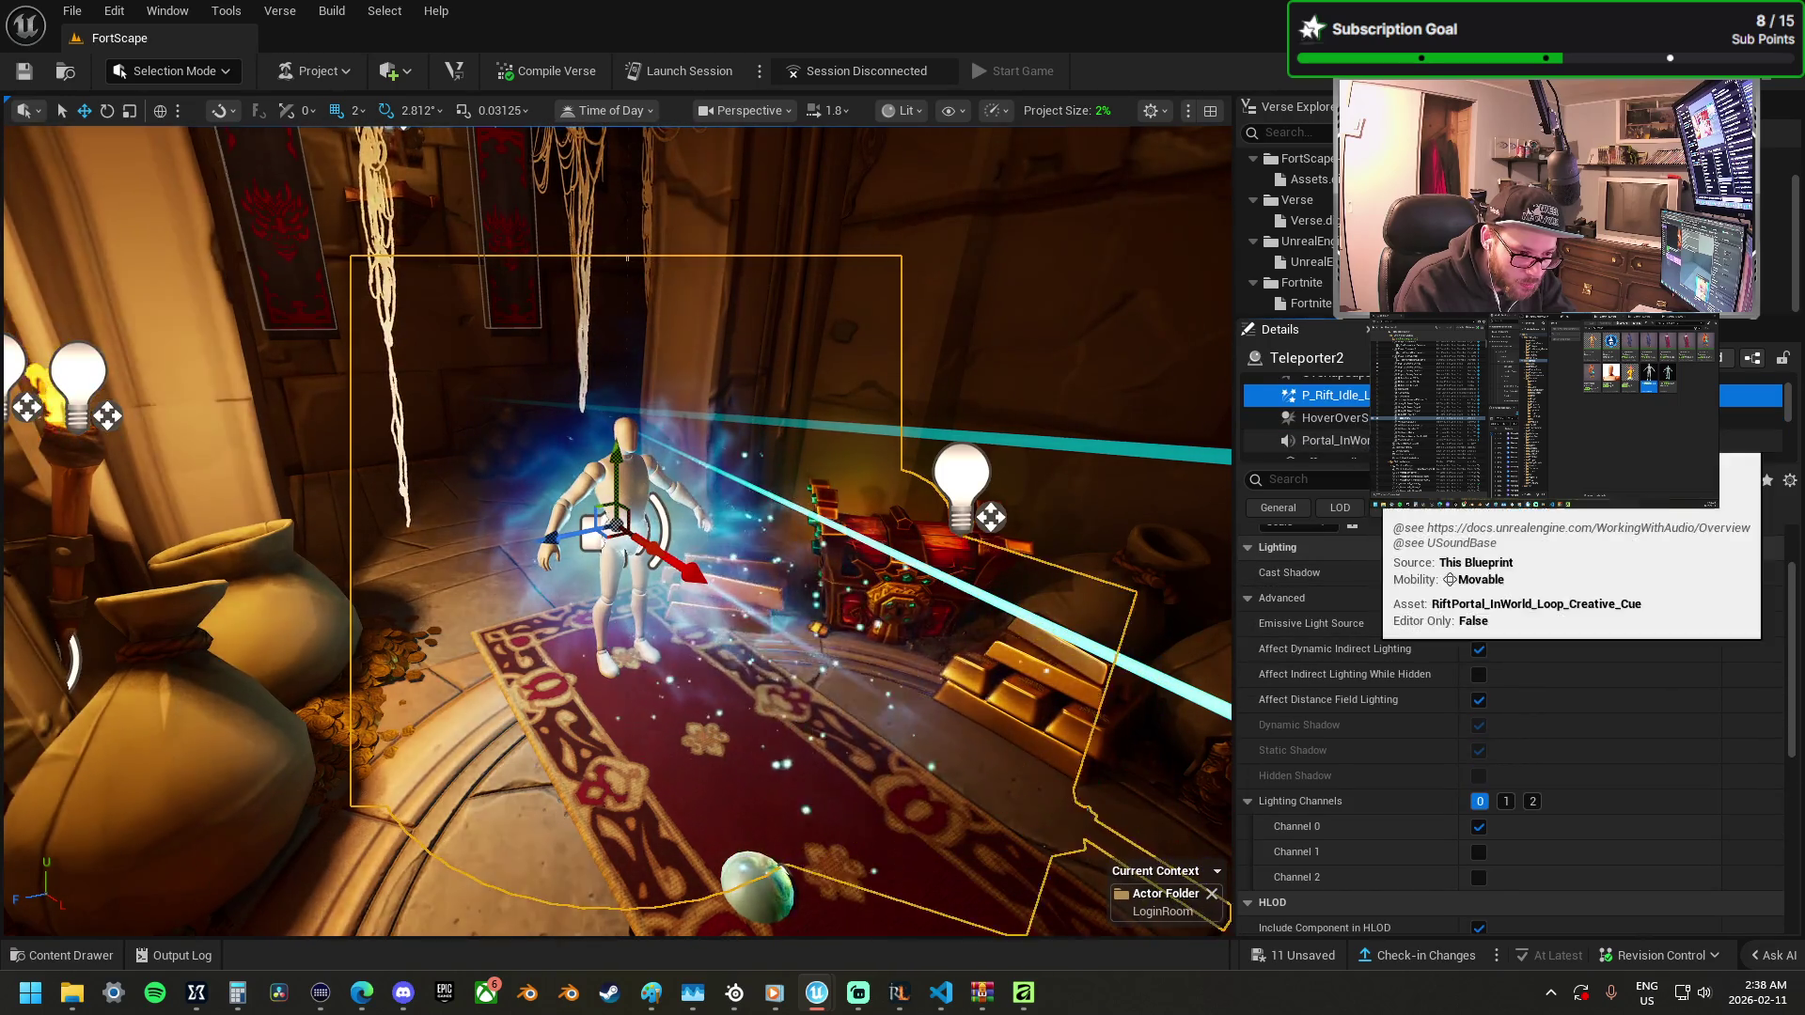
{"action": "left_click", "coordinate": [1366, 439]}
{"action": "left_click", "coordinate": [1354, 454]}
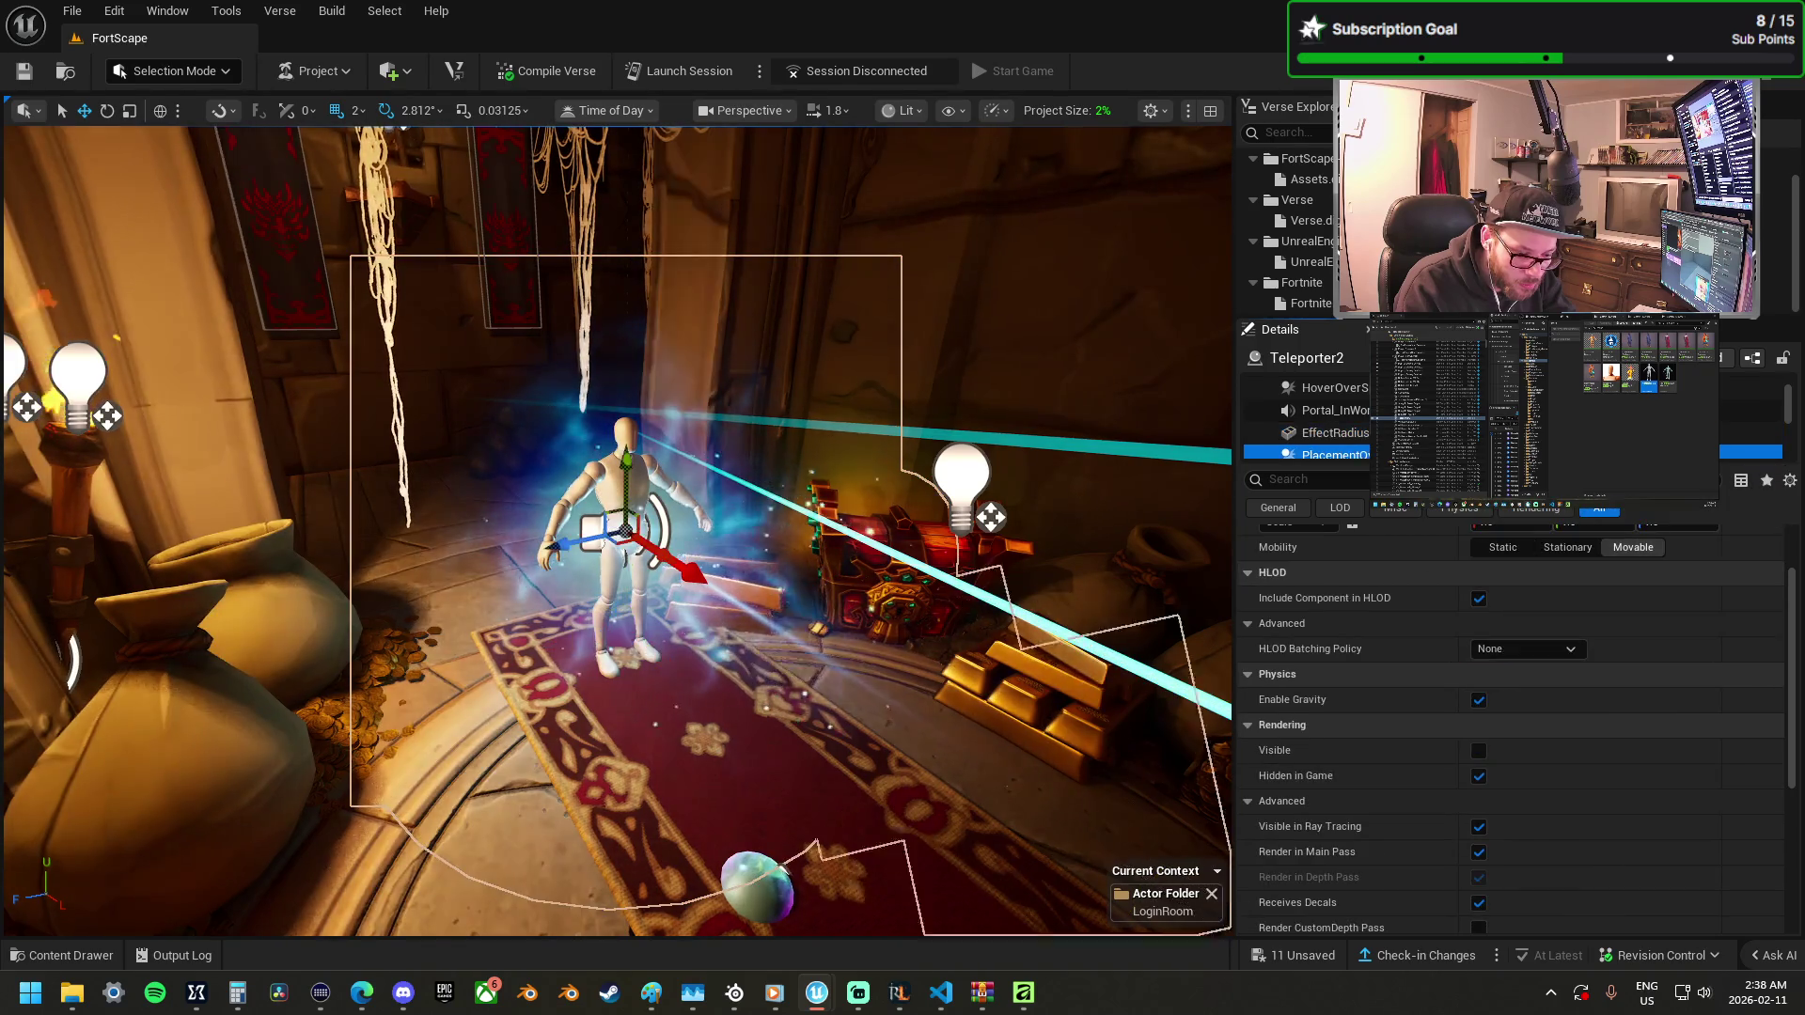
Toggle the placement component's Visible and Hidden in Game settings, leaving it invisible and hidden.
{"action": "left_click", "coordinate": [1480, 750]}
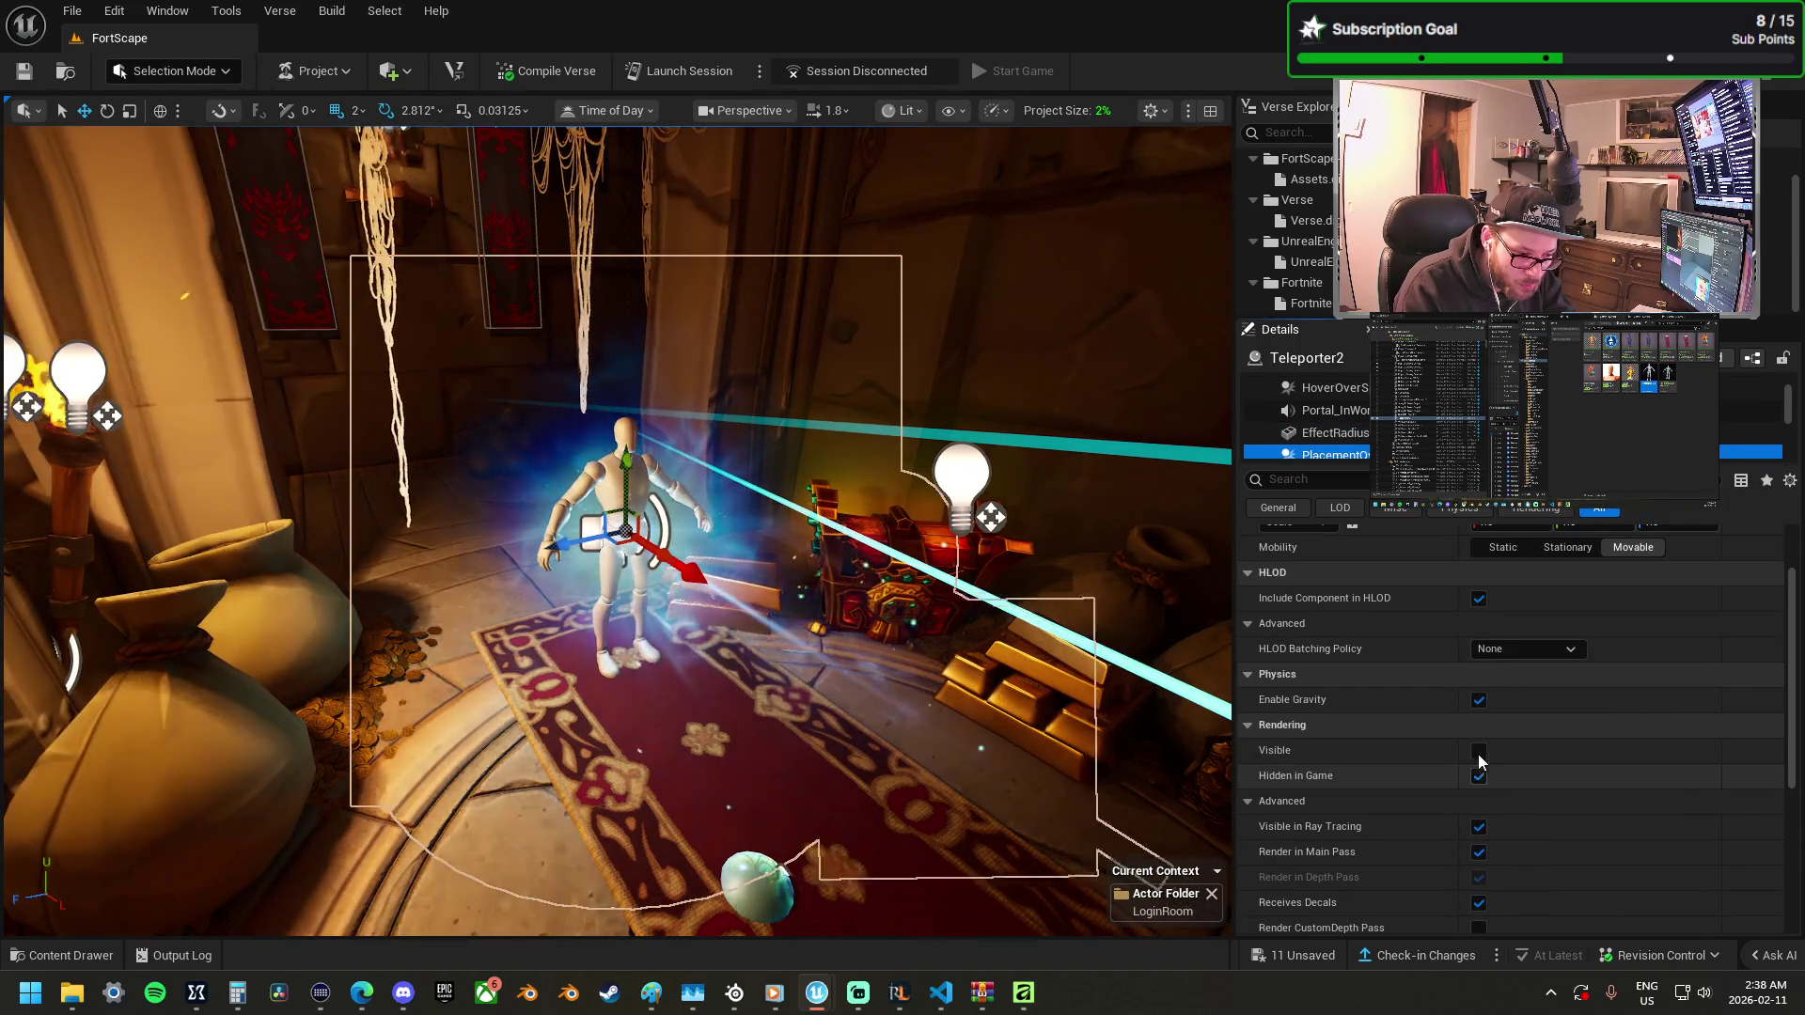
{"action": "left_click", "coordinate": [1480, 751]}
{"action": "left_click", "coordinate": [1482, 777]}
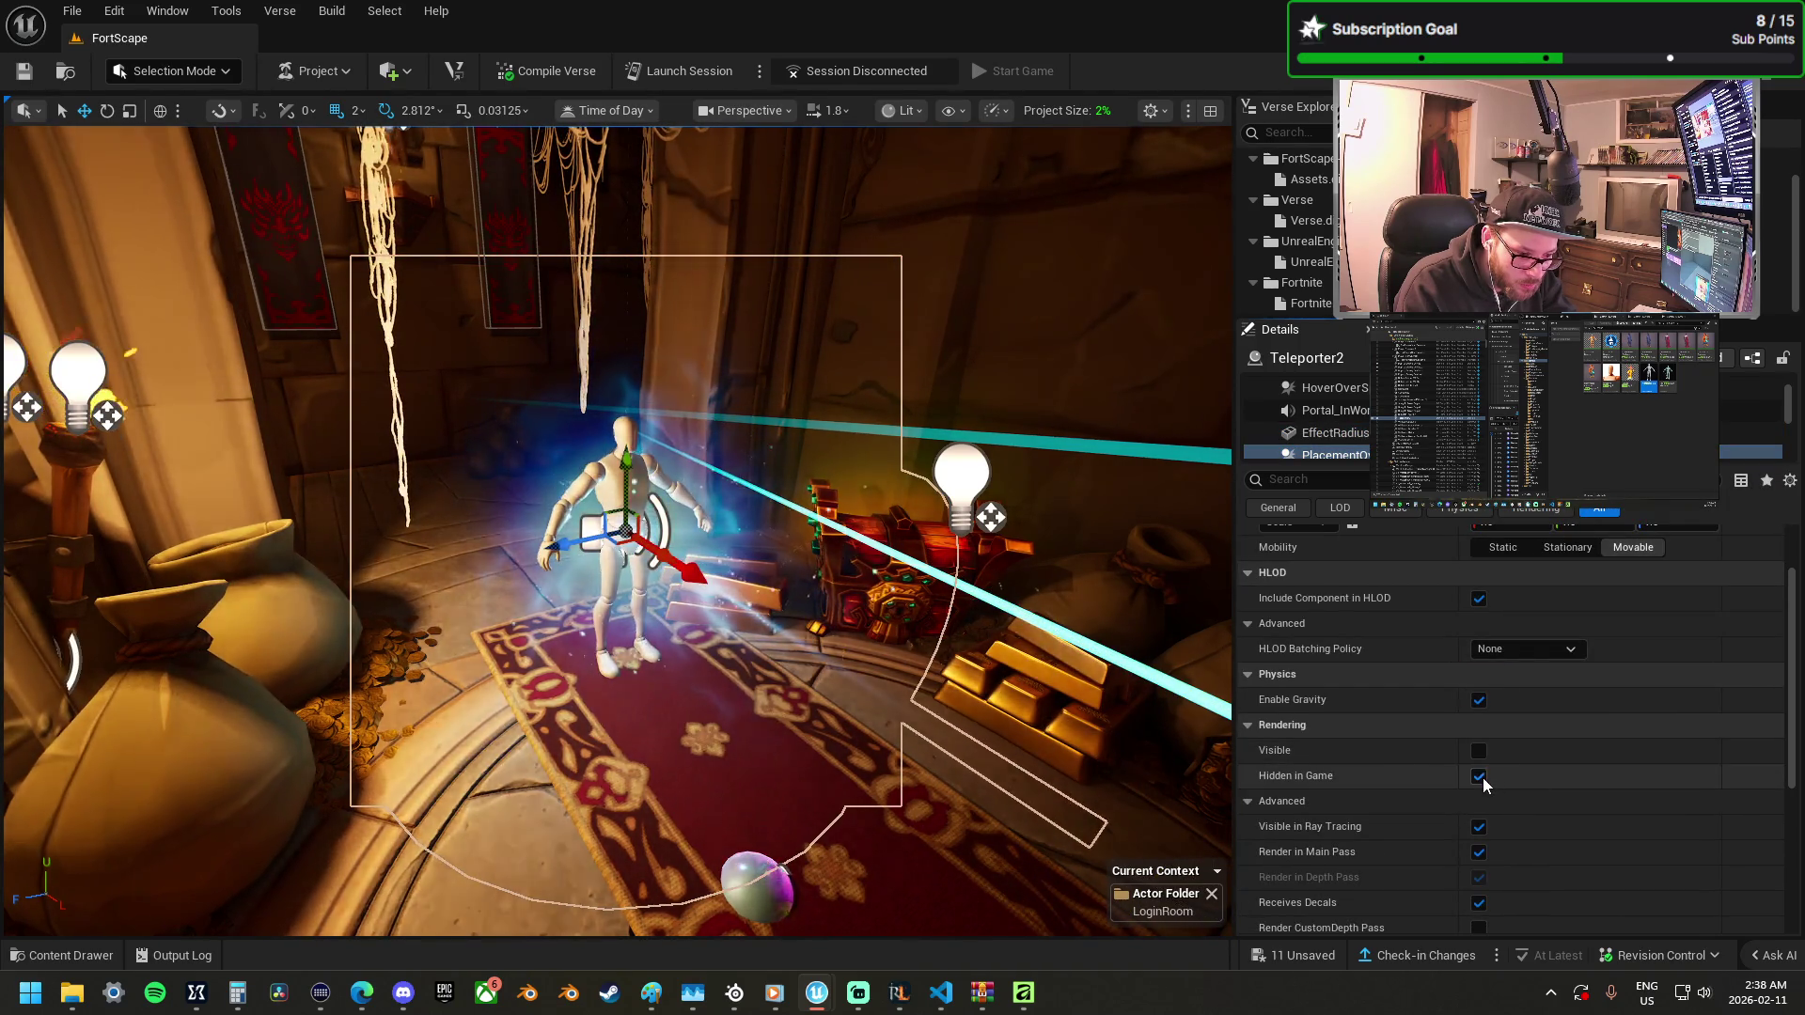
{"action": "left_click", "coordinate": [1479, 777]}
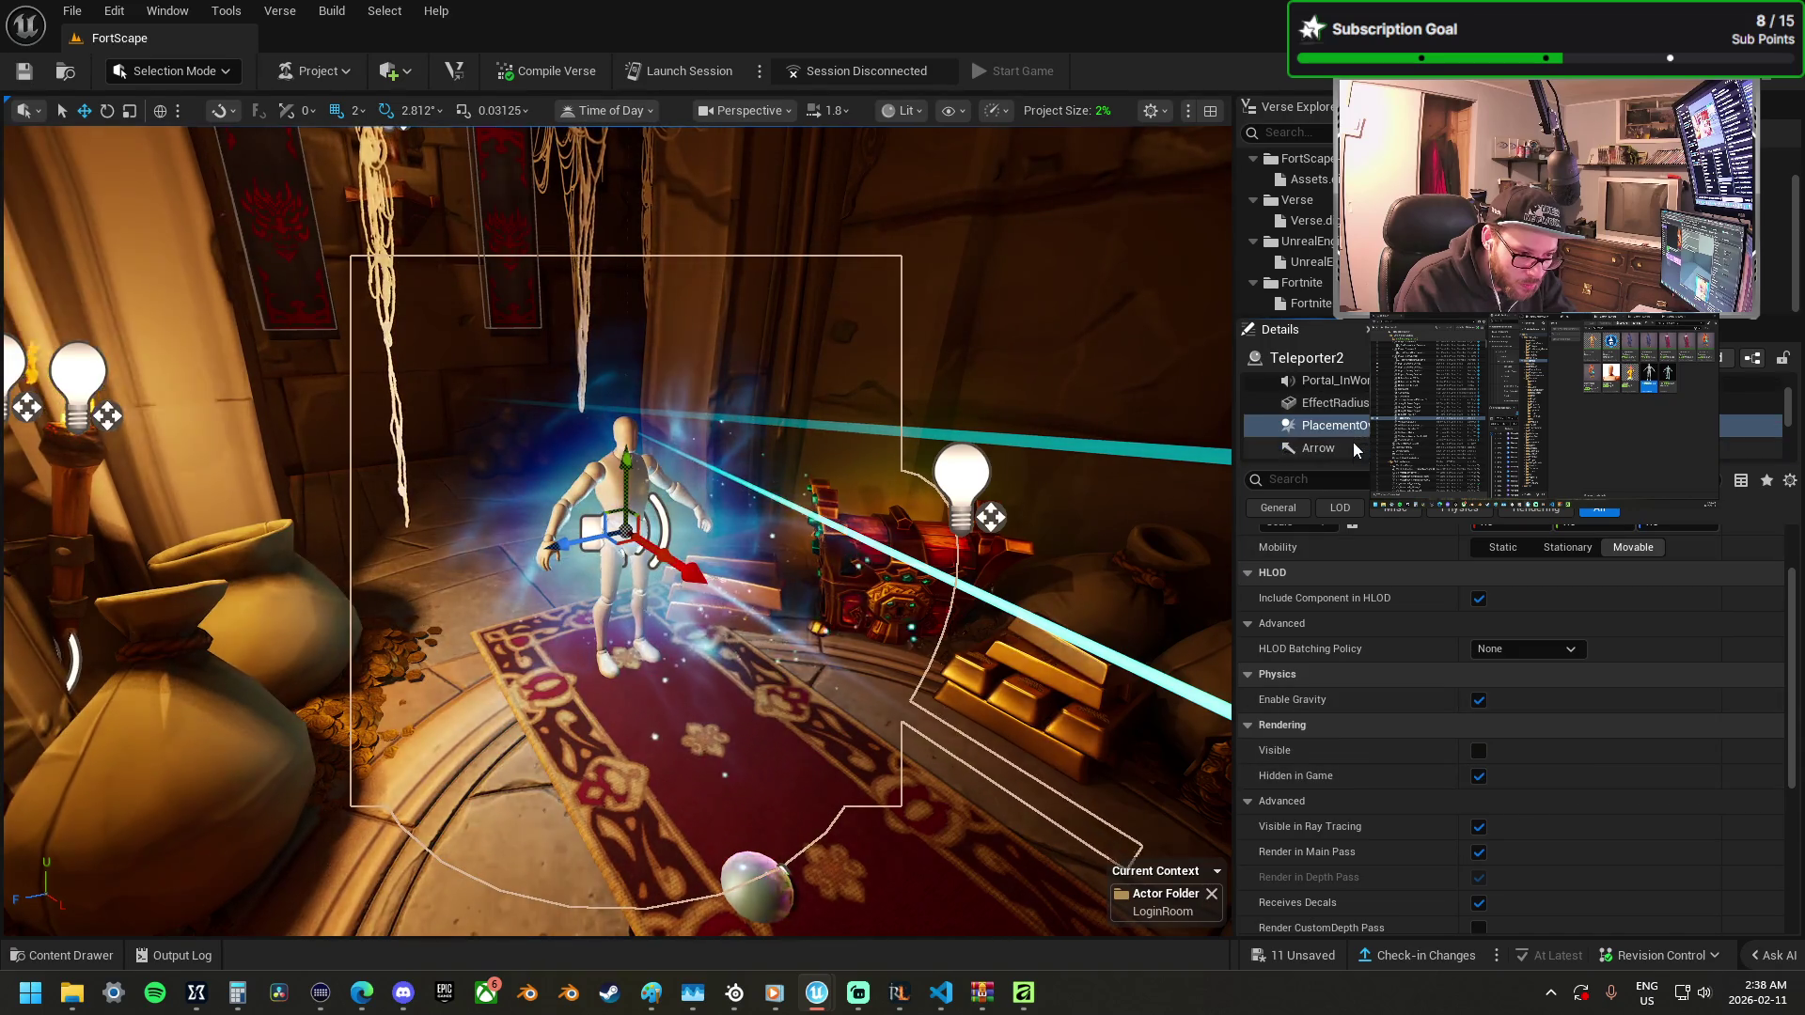
{"action": "scroll", "coordinate": [1354, 442], "scroll_direction": "down", "scroll_amount": 1}
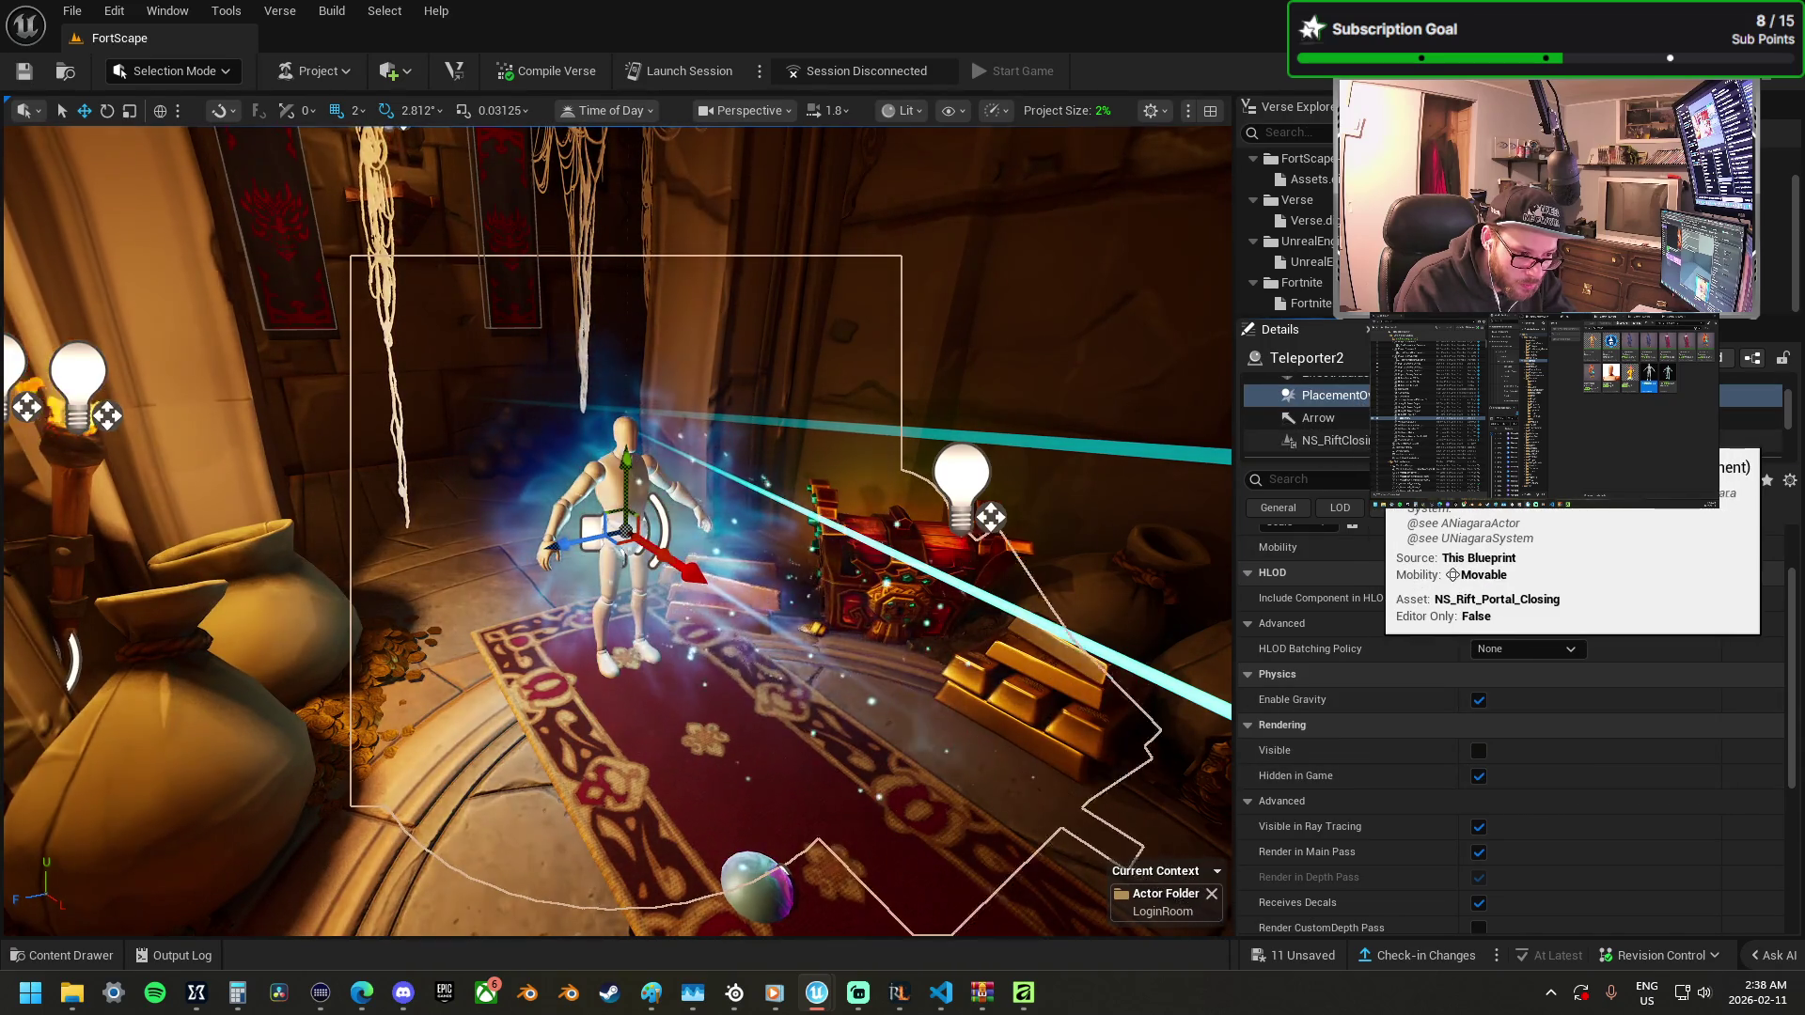
{"action": "scroll", "coordinate": [1357, 438], "scroll_direction": "up", "scroll_amount": 3}
Turn off the hover-over component's visibility and stop hiding the overlap capsule in game.
{"action": "left_click", "coordinate": [1351, 388]}
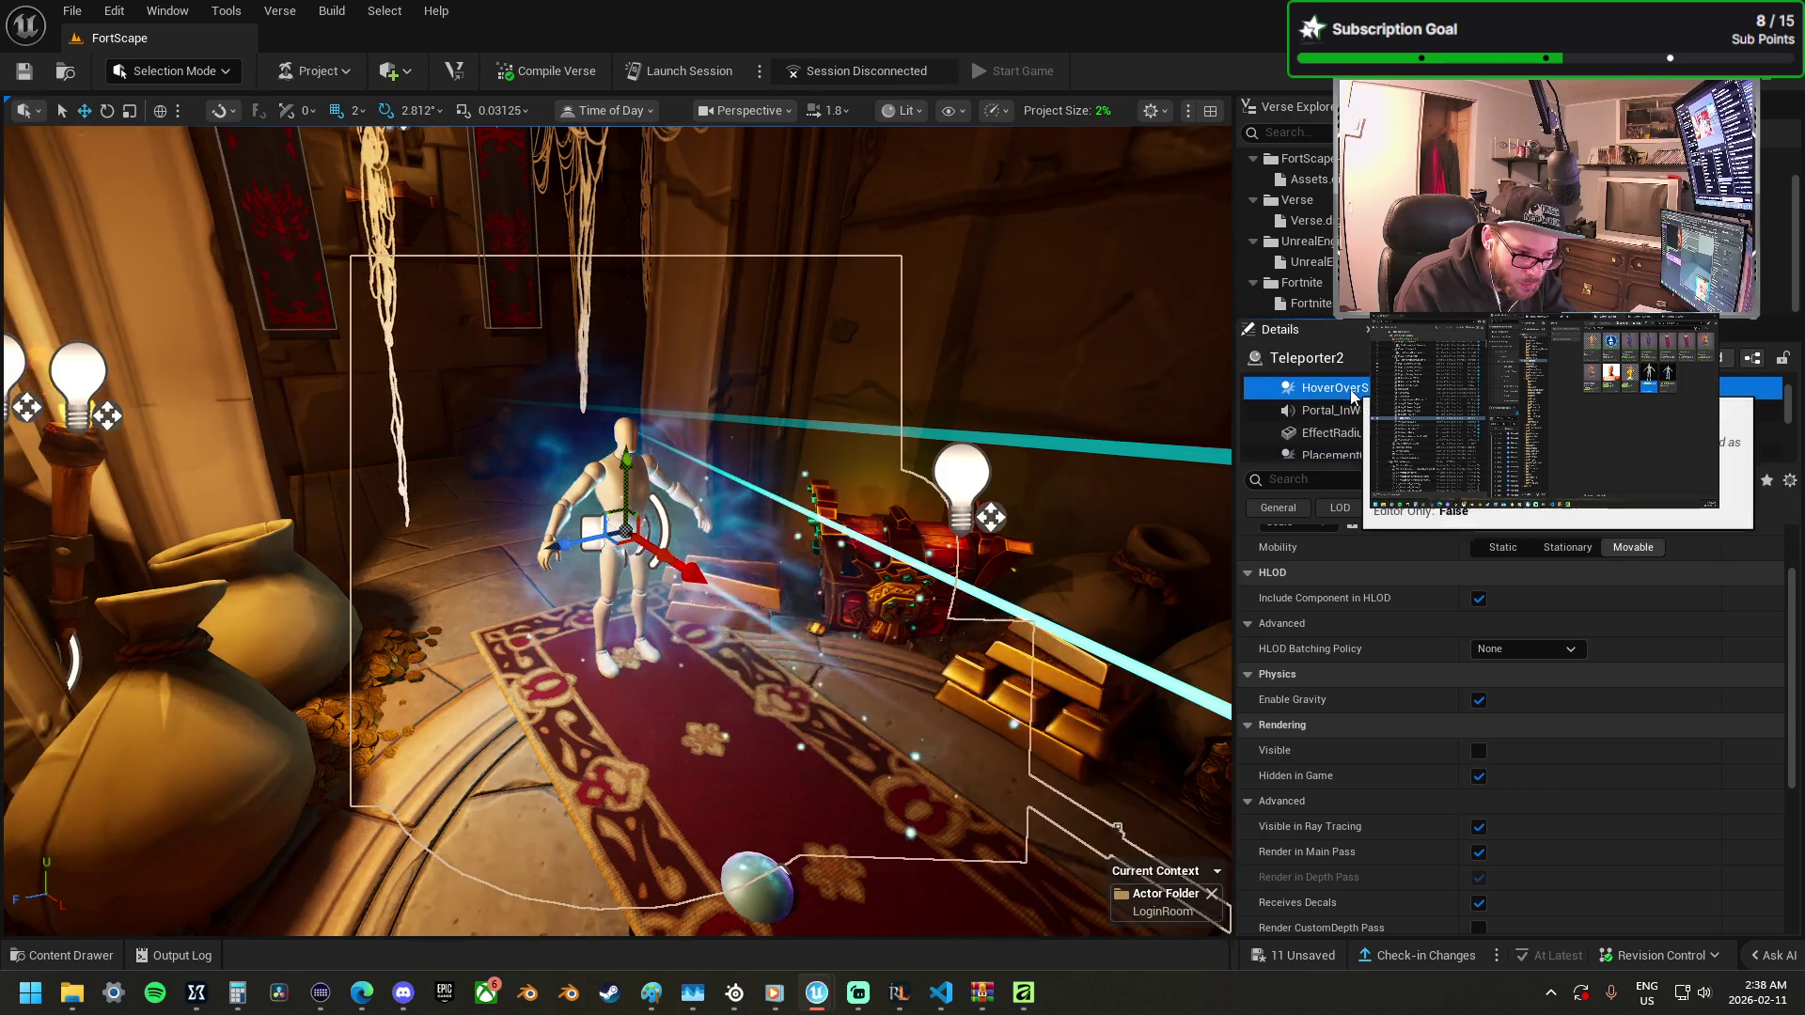
{"action": "left_click", "coordinate": [1479, 751]}
{"action": "left_click", "coordinate": [1480, 776]}
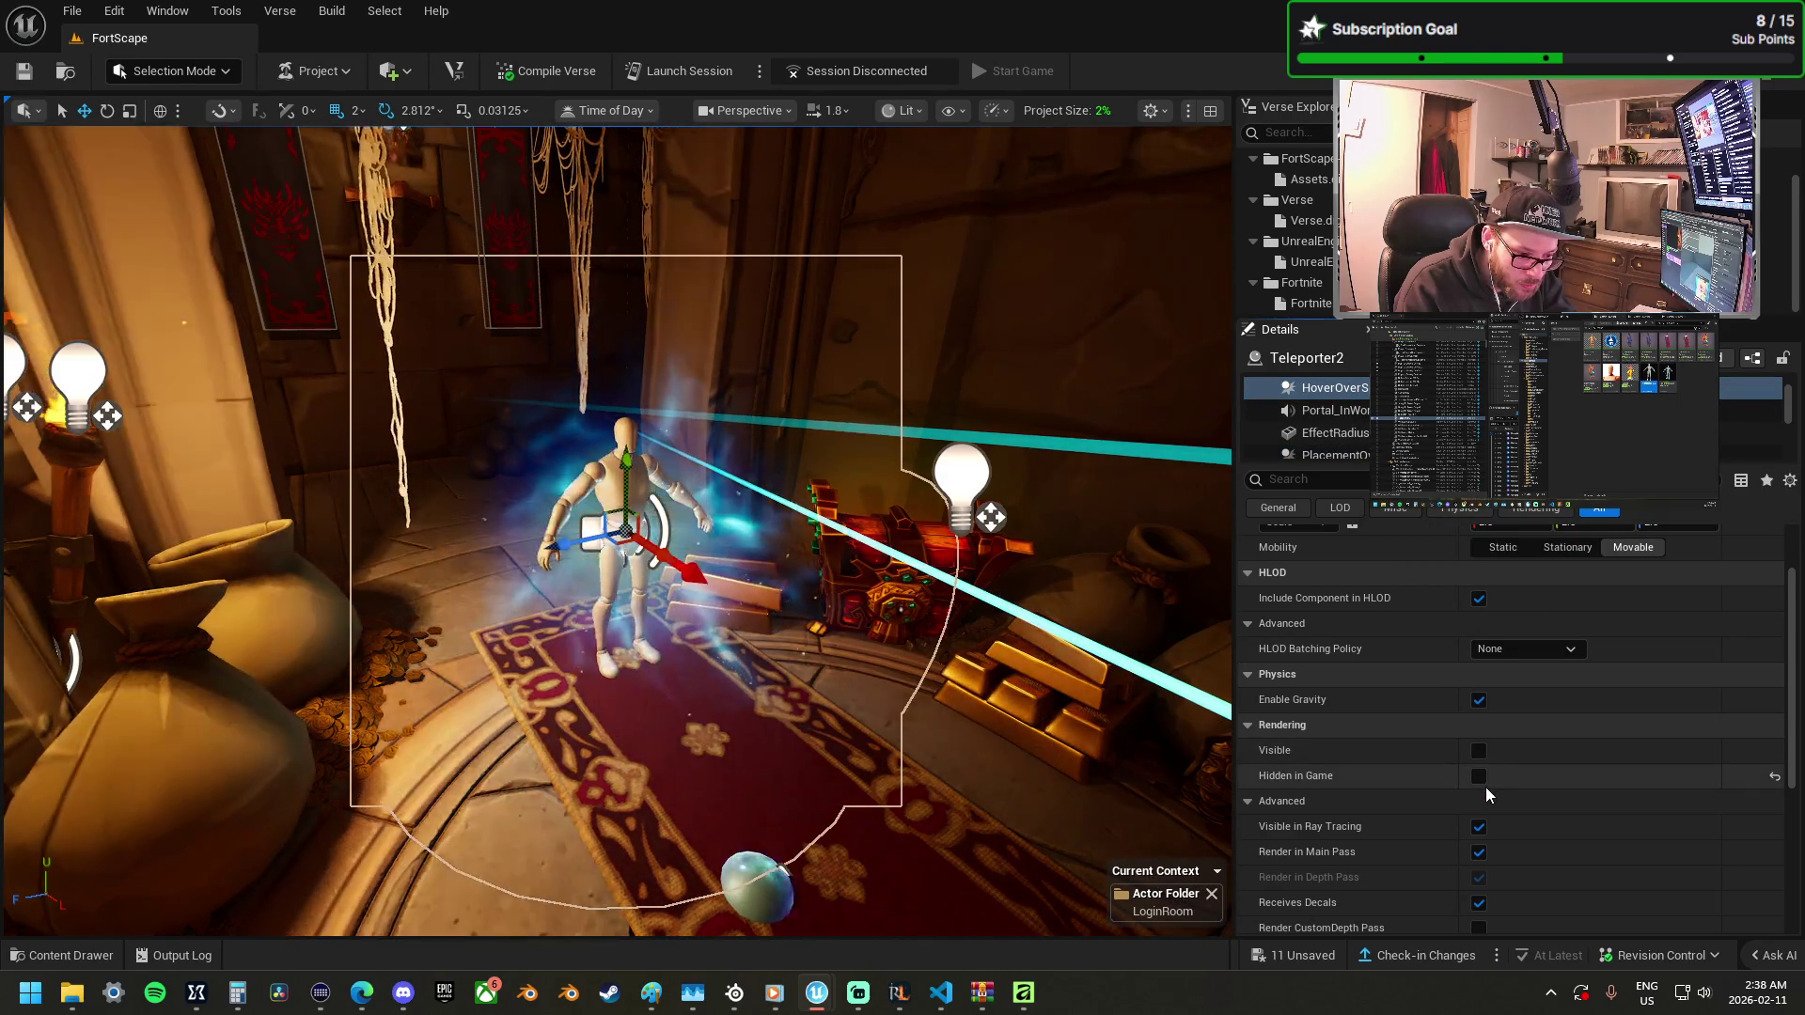
{"action": "key", "text": "ctrl+z"}
{"action": "scroll", "coordinate": [1330, 406], "scroll_direction": "up", "scroll_amount": 1}
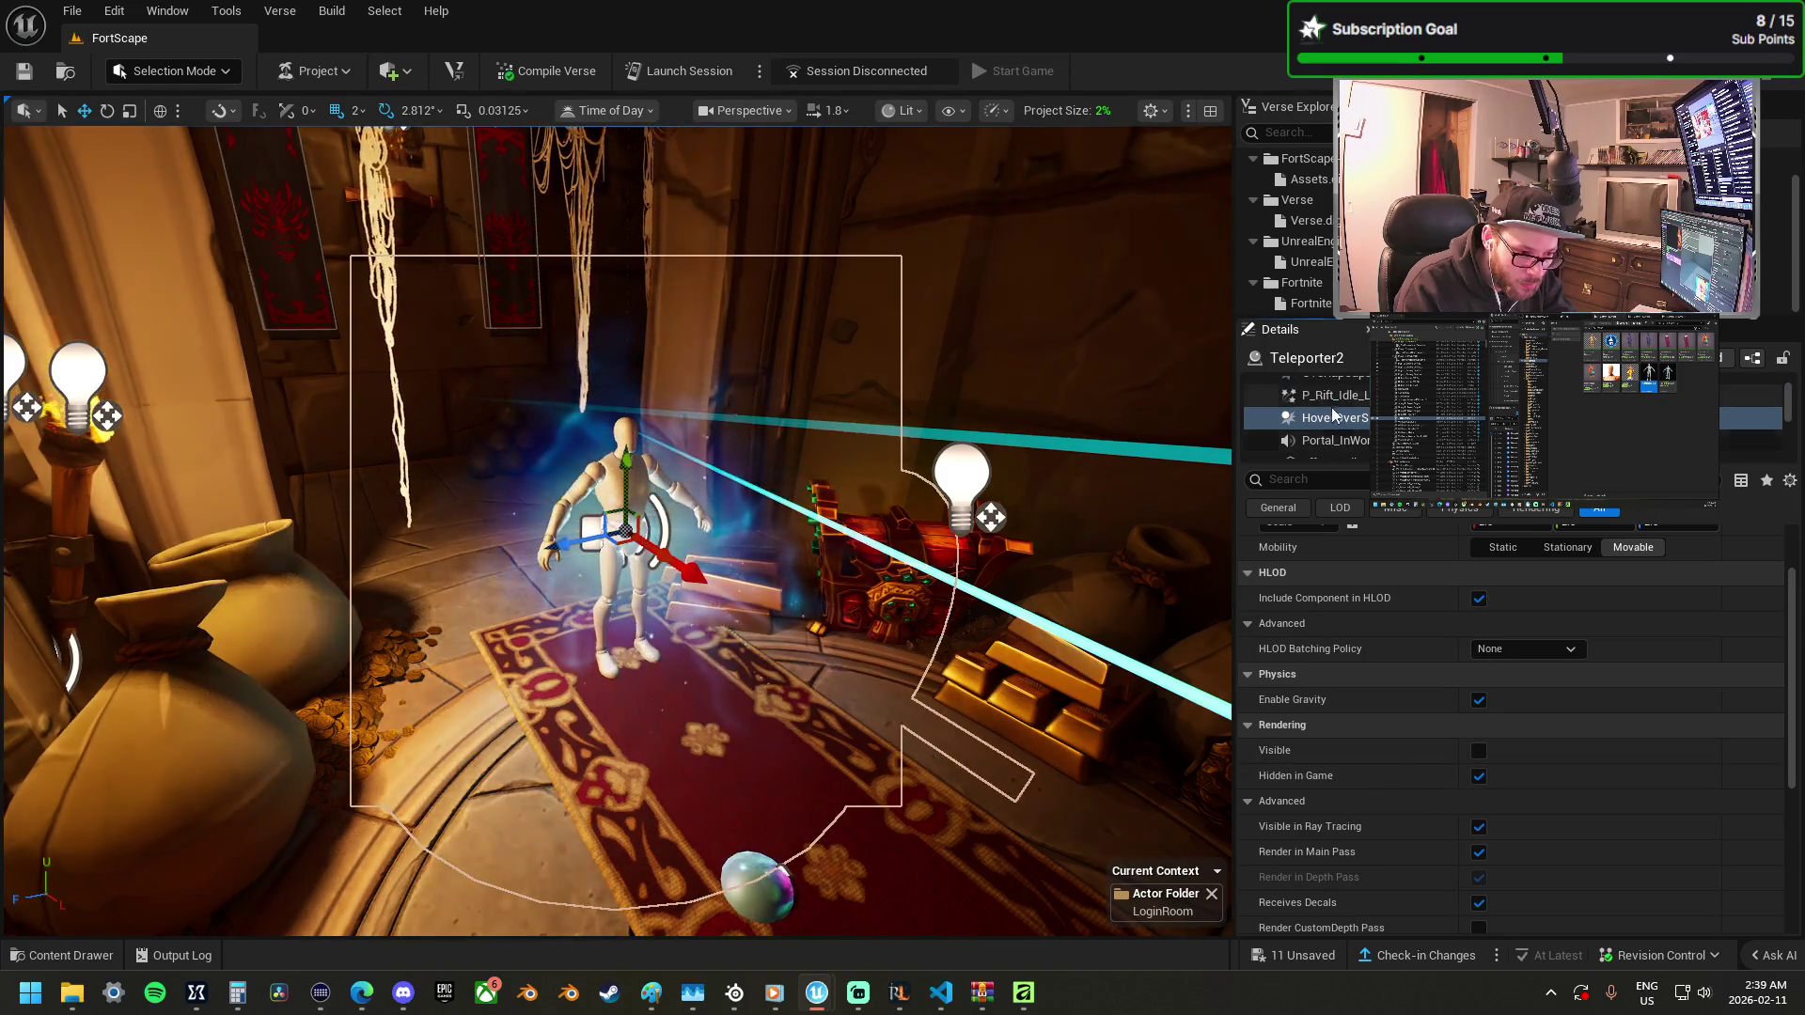
{"action": "left_click", "coordinate": [1353, 396]}
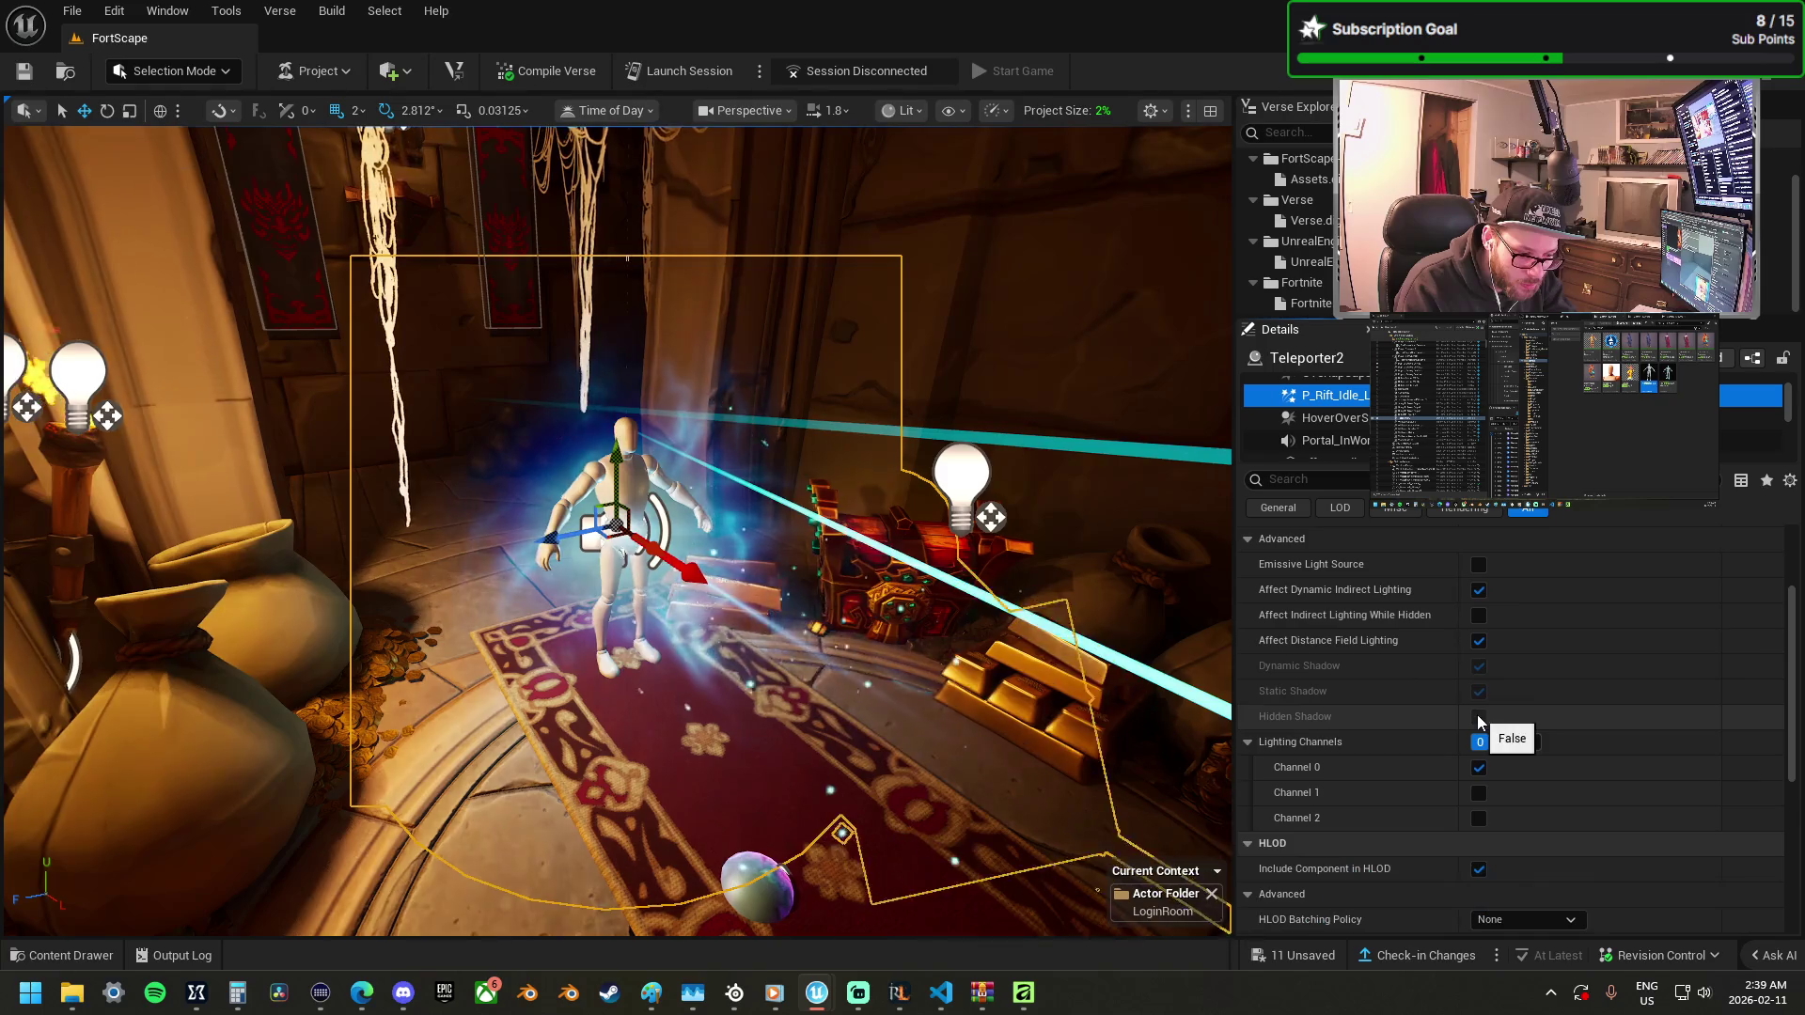
{"action": "key", "text": "Up"}
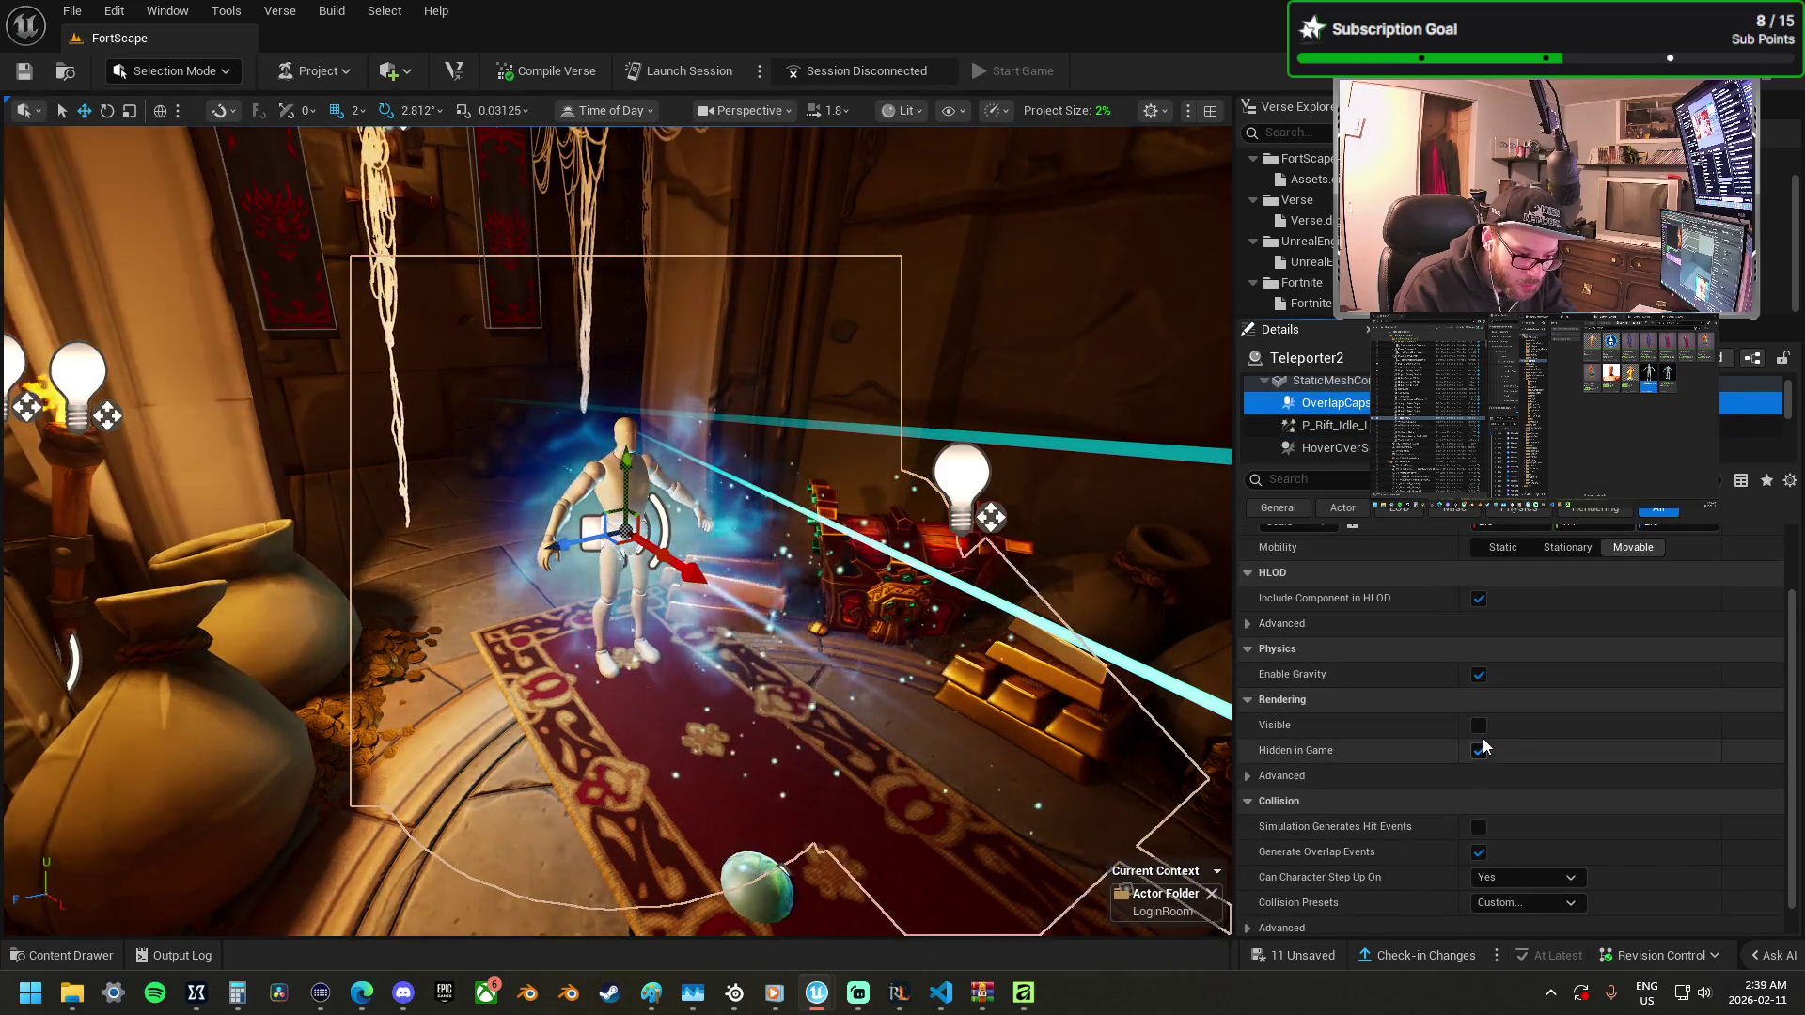
{"action": "left_click", "coordinate": [1479, 751]}
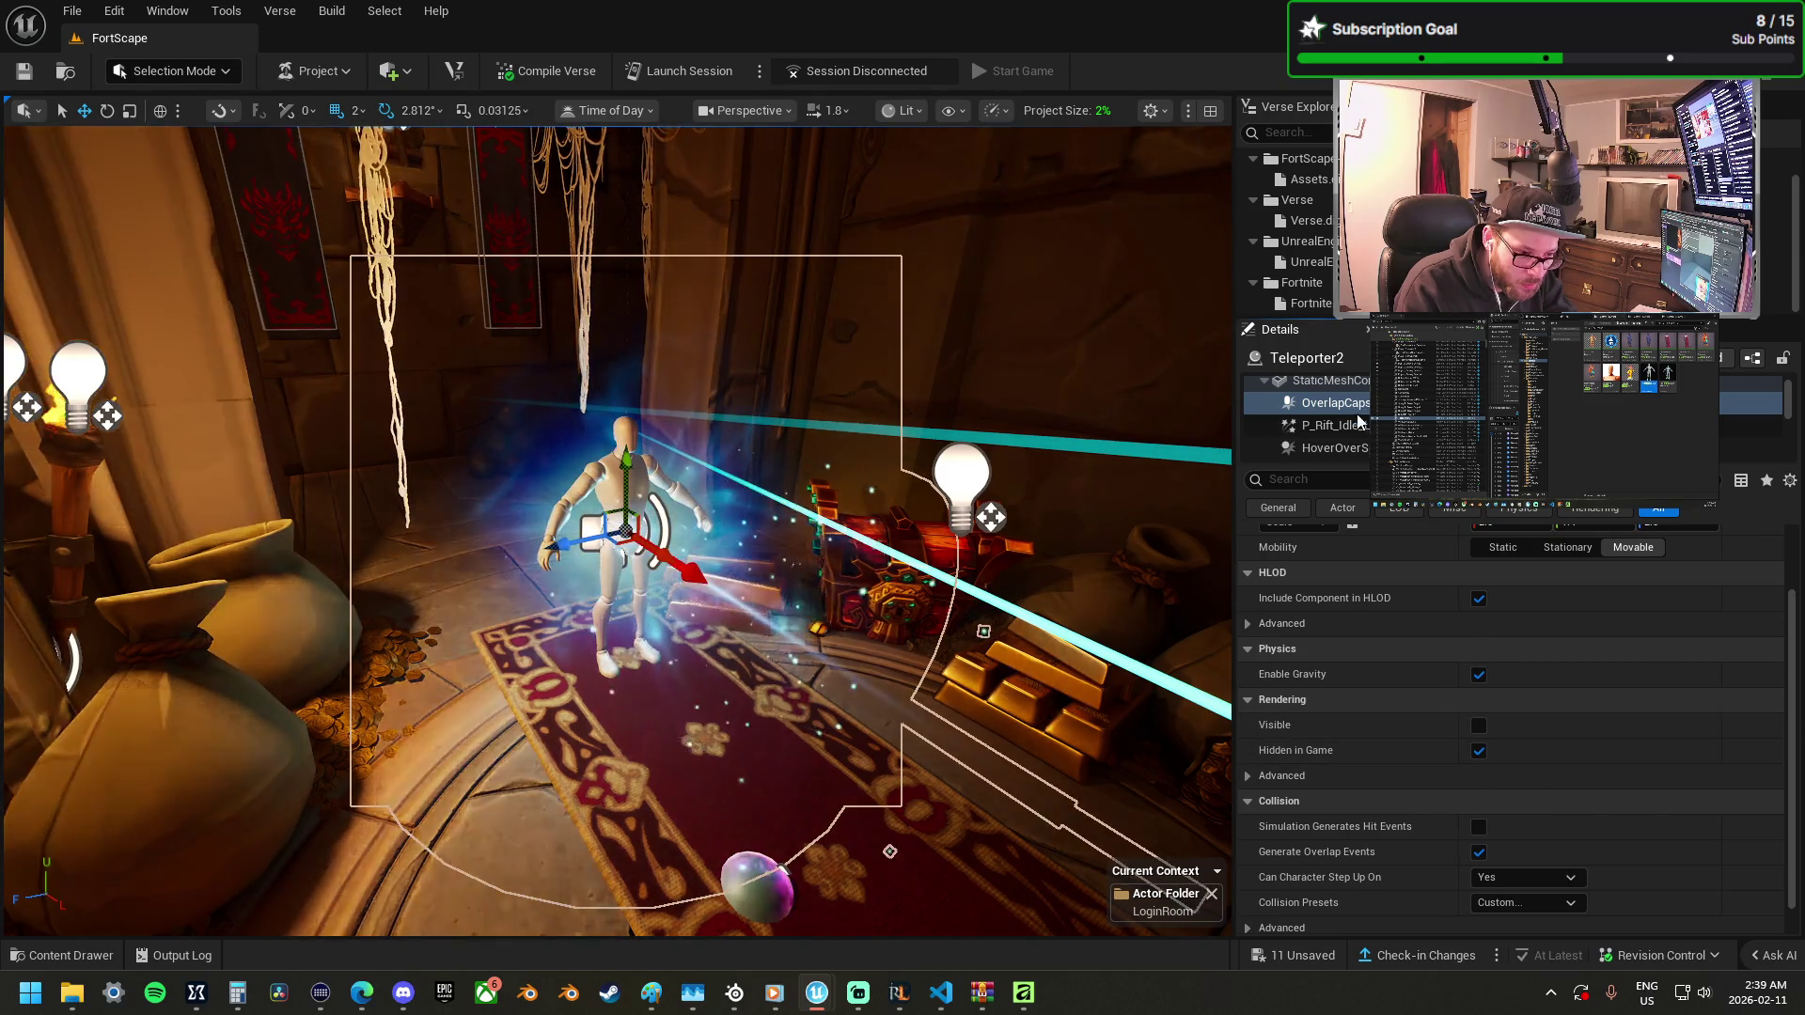
Review the EffectRadius, placement and rift-closing effect components, keeping EffectRadius hidden in game.
{"action": "scroll", "coordinate": [1335, 413], "scroll_direction": "down", "scroll_amount": 2}
{"action": "left_click", "coordinate": [1335, 432]}
{"action": "scroll", "coordinate": [1504, 808], "scroll_direction": "down", "scroll_amount": 2}
{"action": "scroll", "coordinate": [1482, 818], "scroll_direction": "down", "scroll_amount": 10}
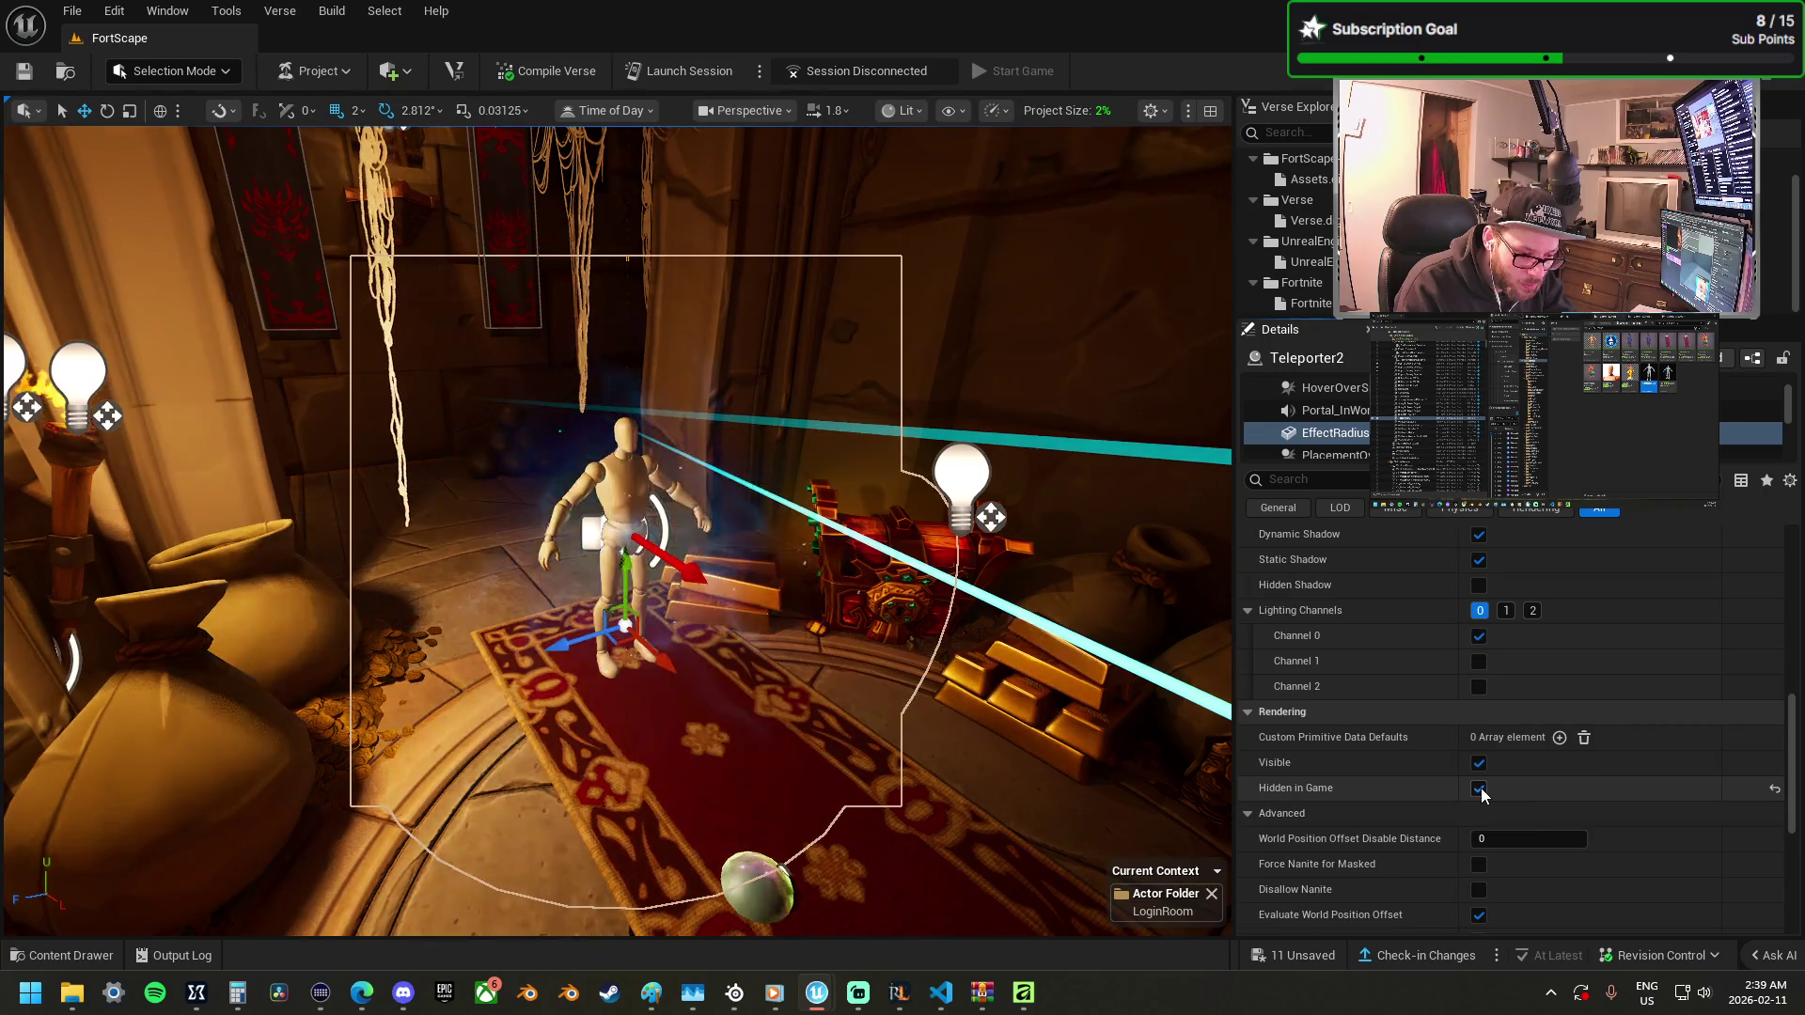
{"action": "key", "text": "Down"}
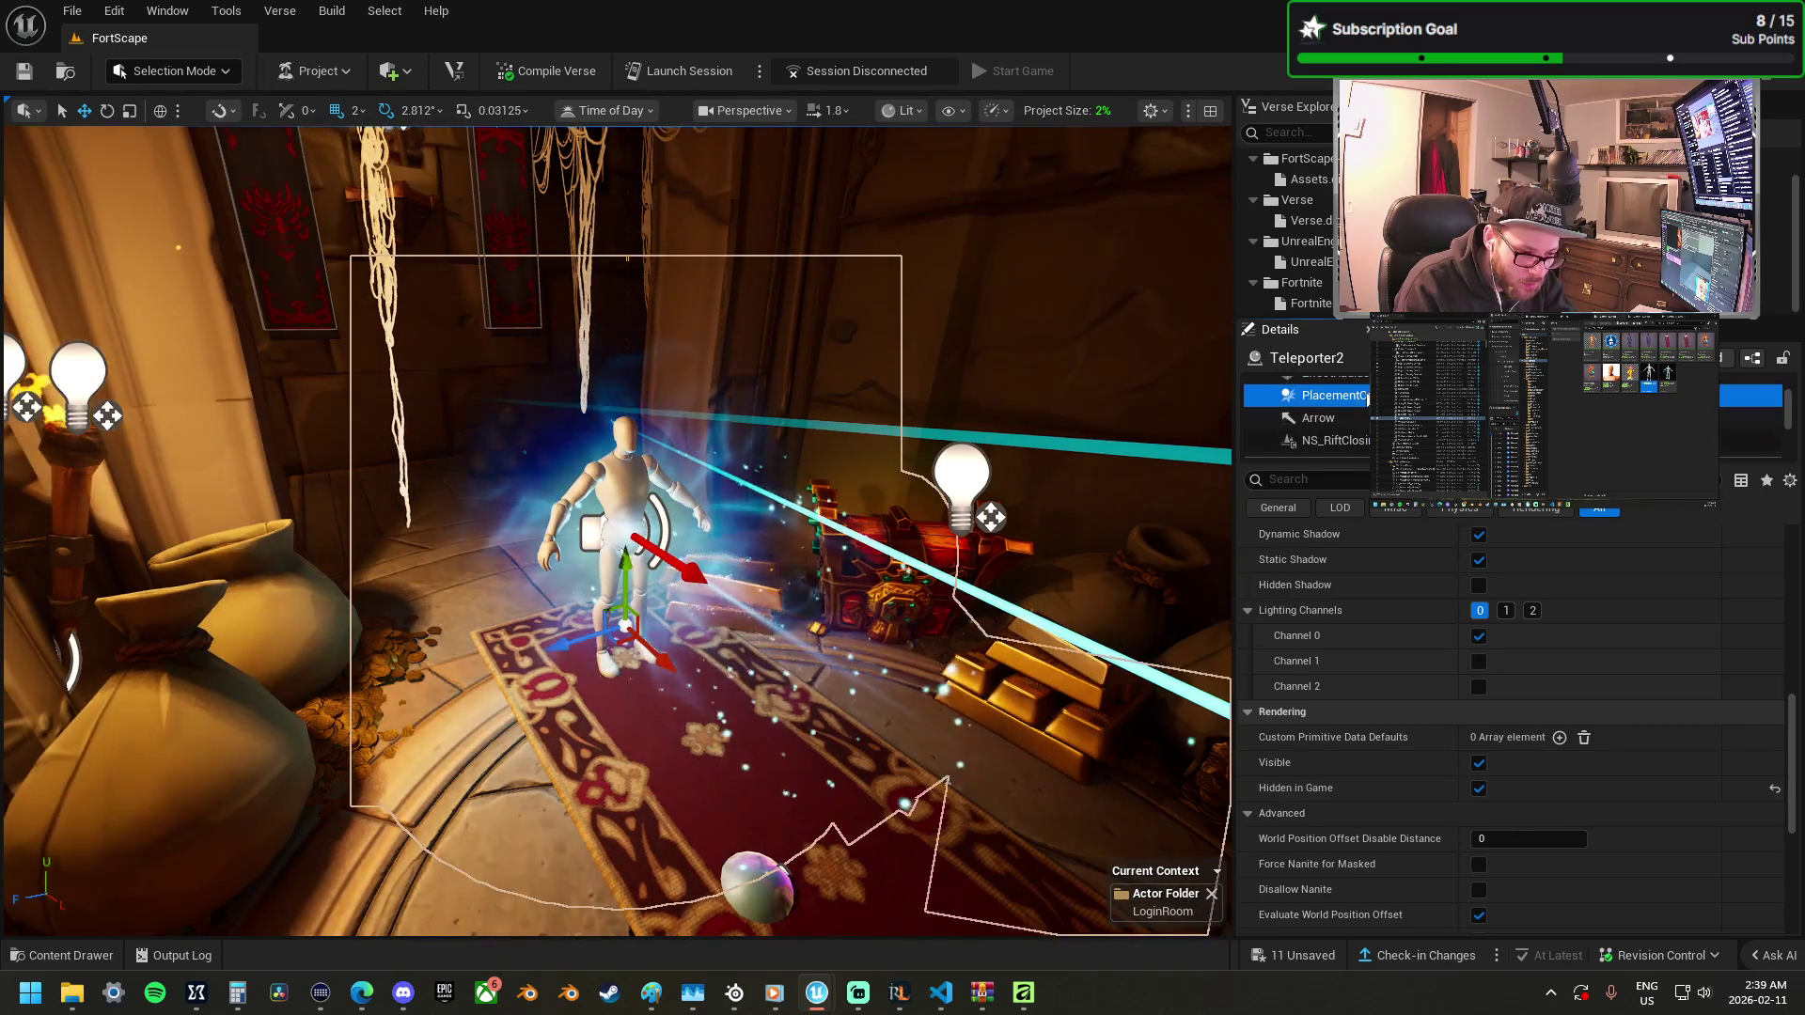
{"action": "scroll", "coordinate": [1467, 778], "scroll_direction": "up", "scroll_amount": 4}
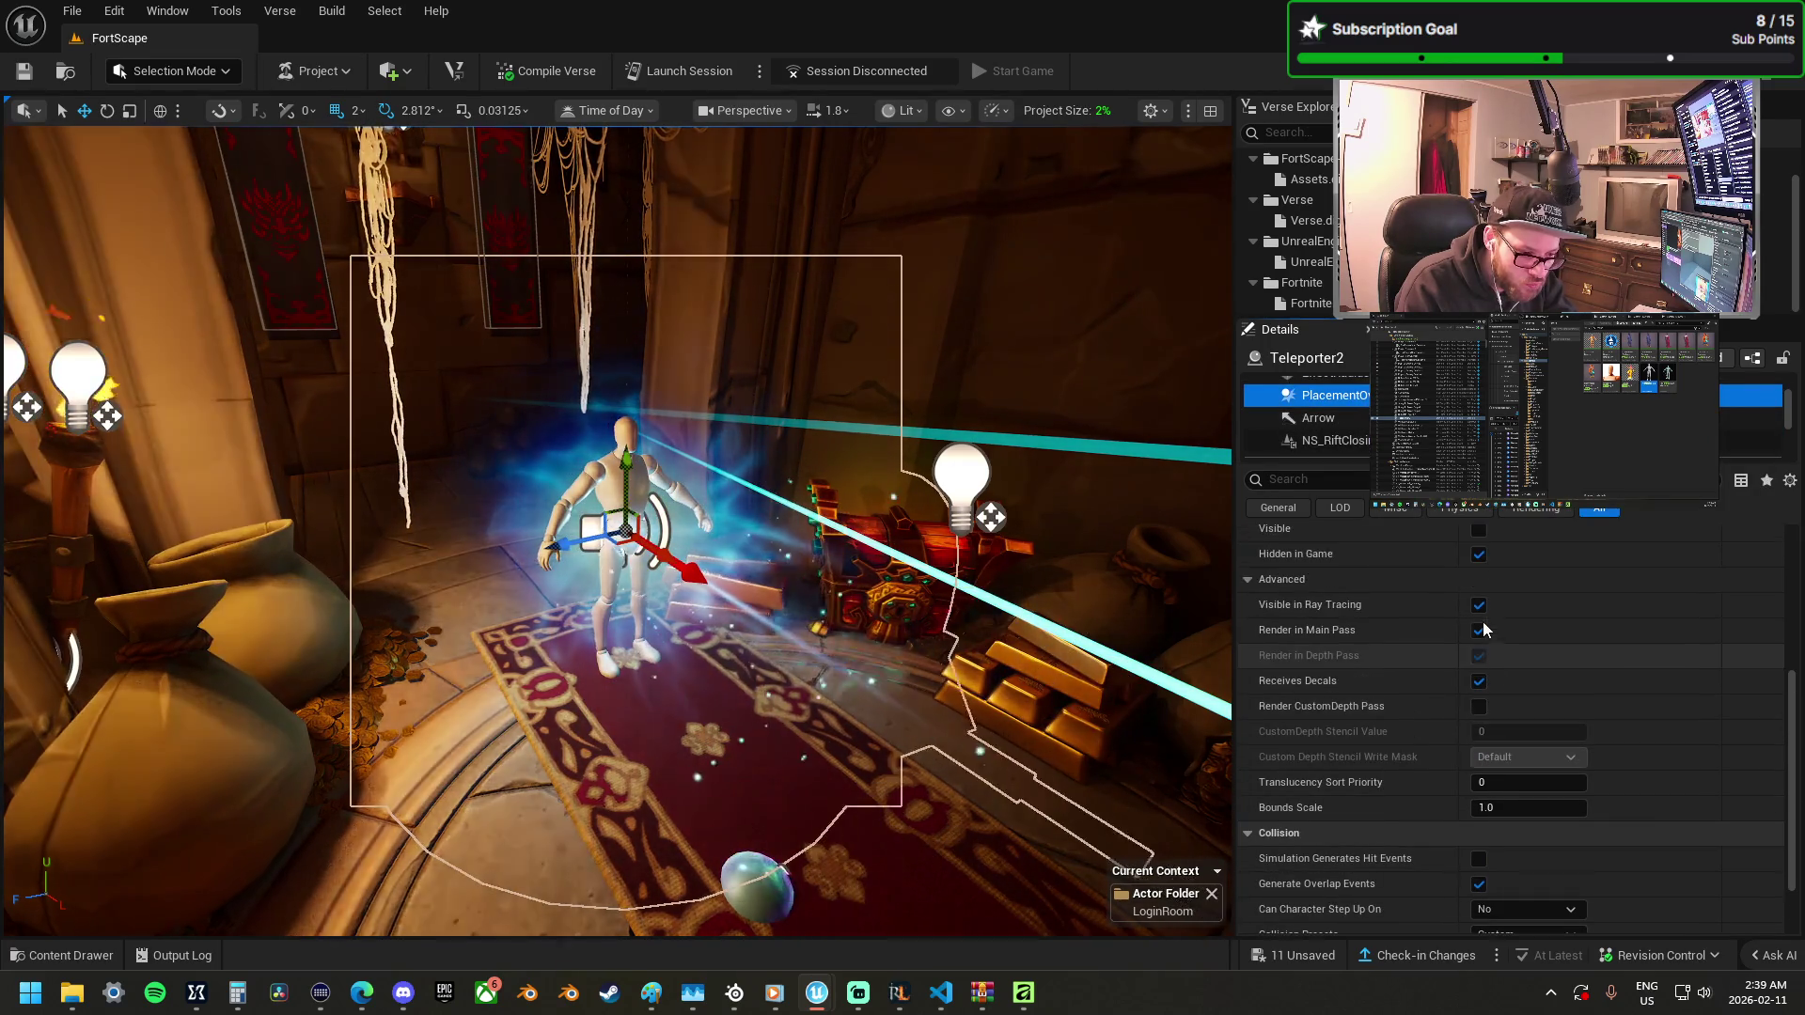
{"action": "left_click", "coordinate": [1481, 612]}
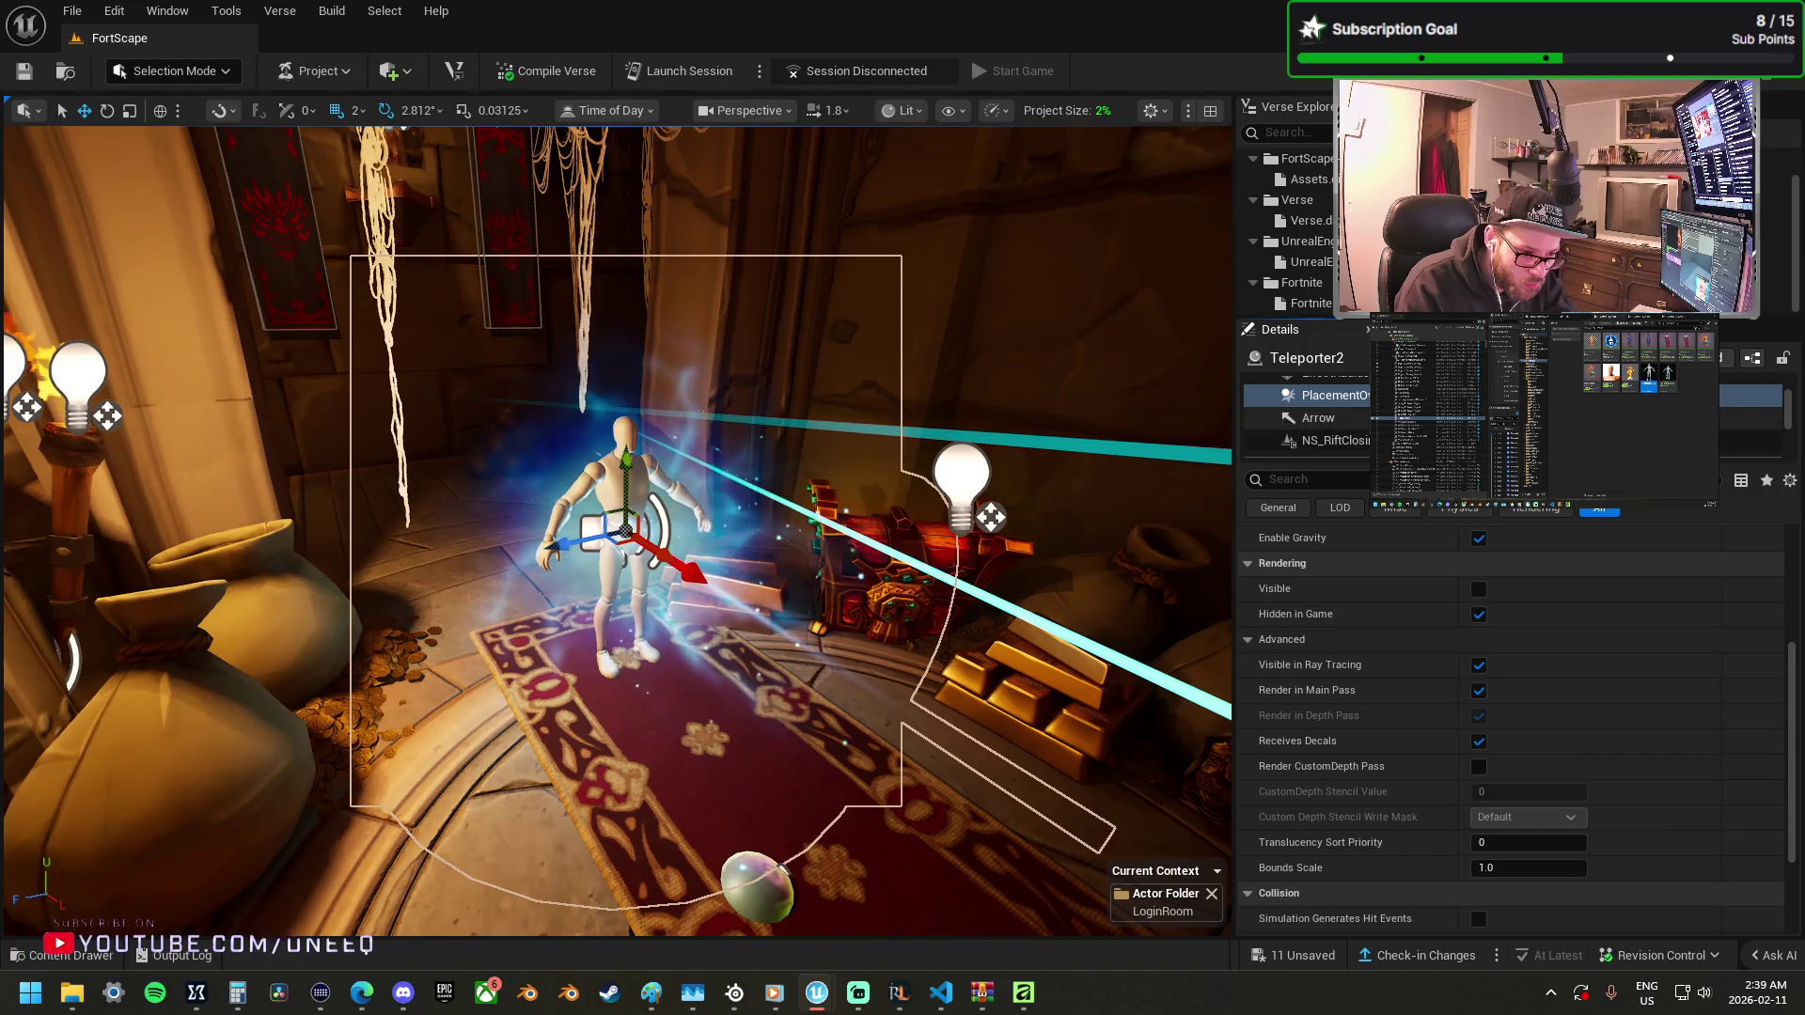
{"action": "left_click", "coordinate": [1335, 440]}
{"action": "scroll", "coordinate": [1335, 414], "scroll_direction": "down", "scroll_amount": 1}
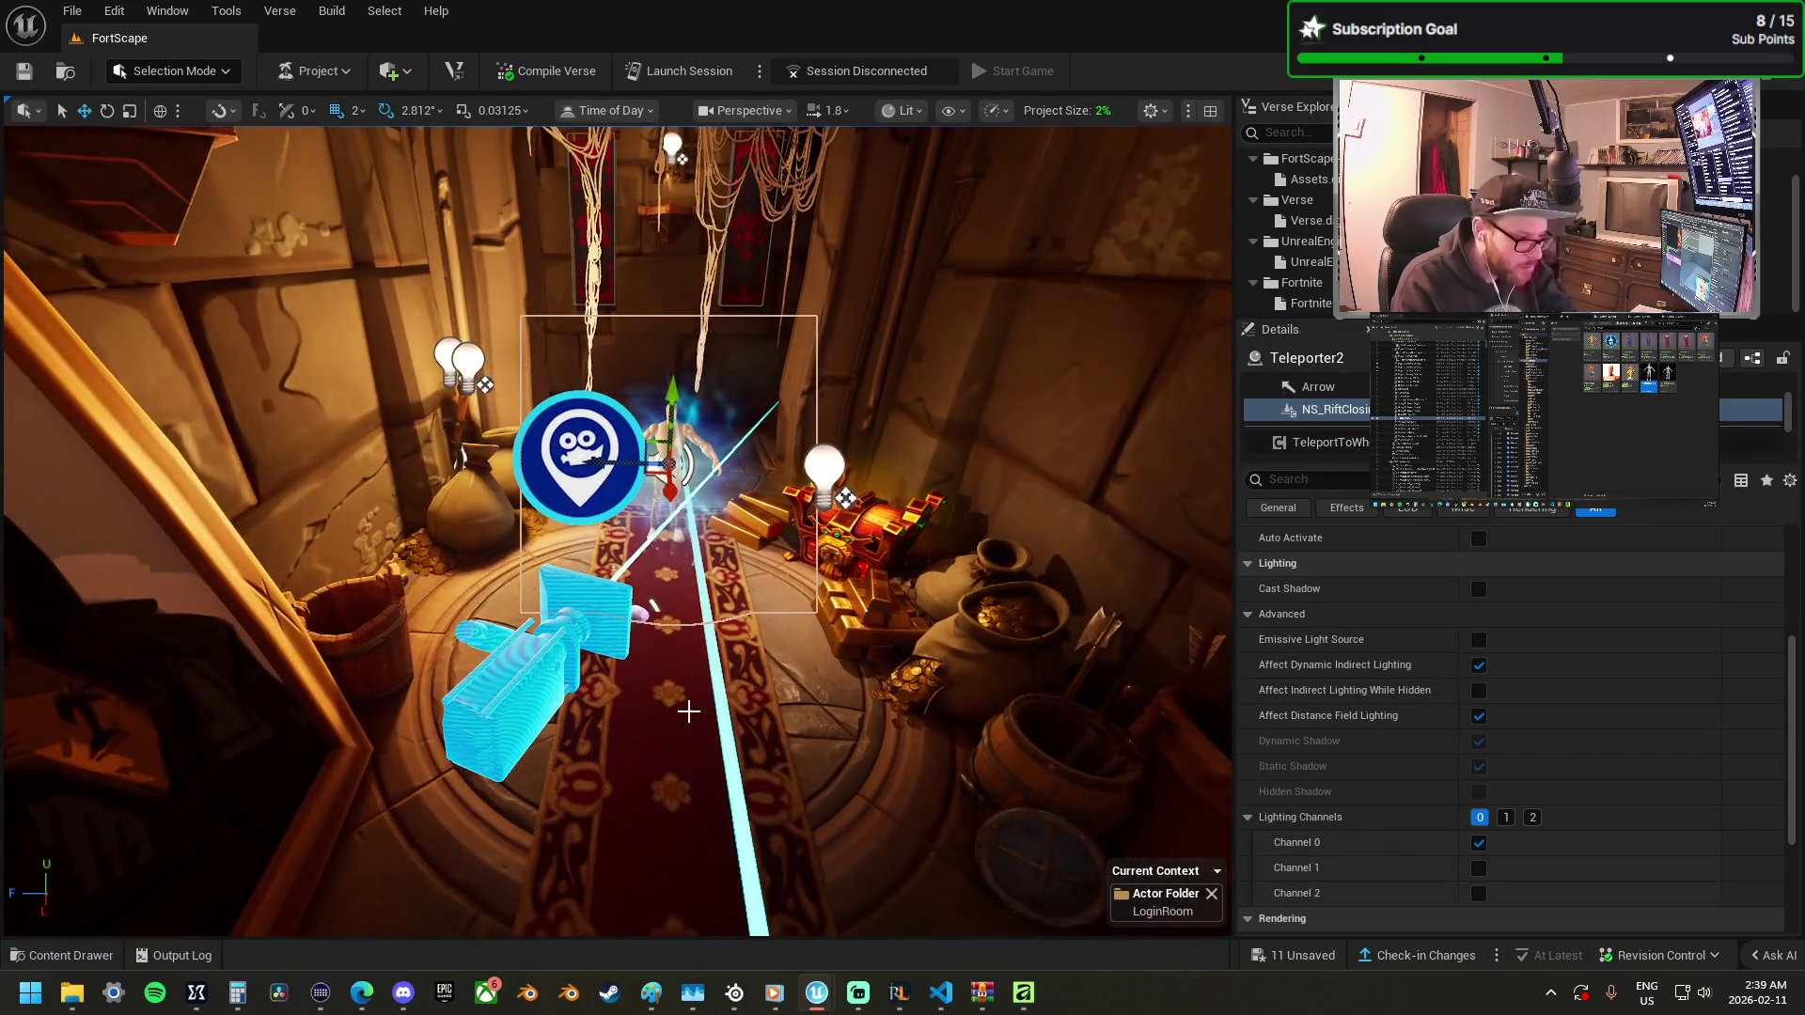
Fly past the archway into the main room and select the Play Now/Options/Shop pop-up dialog.
{"action": "left_click", "coordinate": [675, 699]}
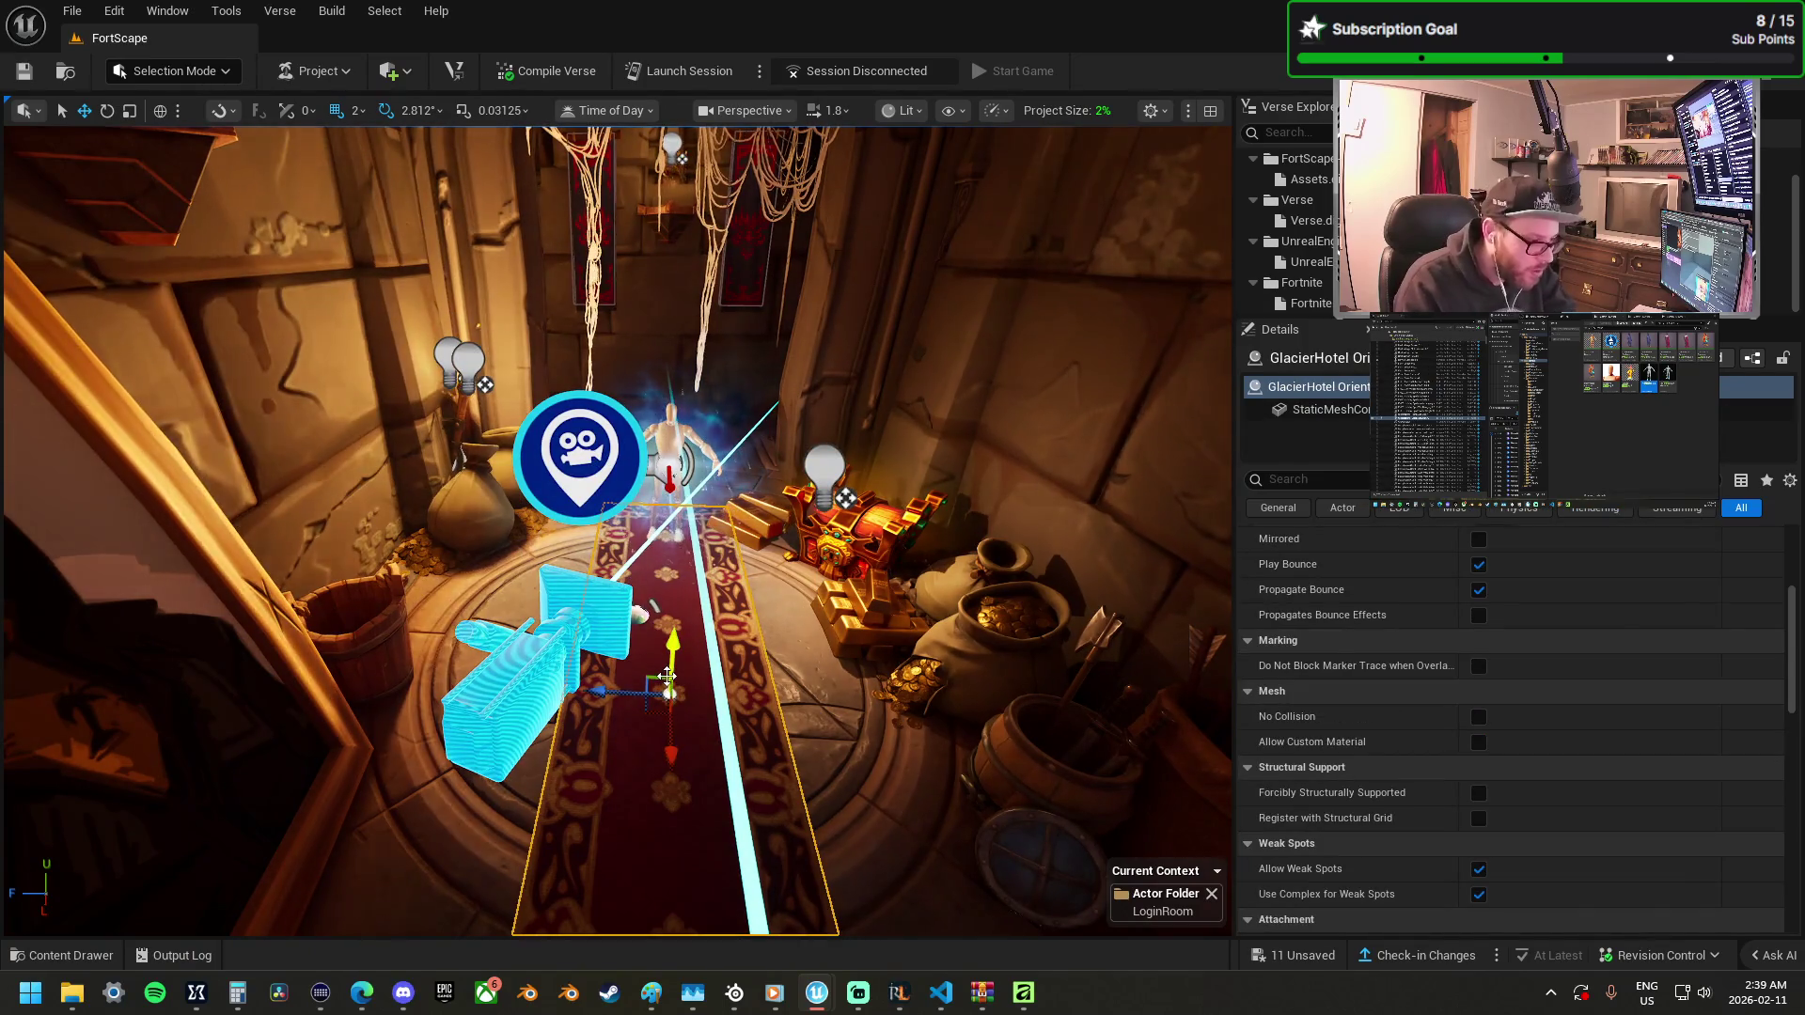
{"action": "mouse_move", "coordinate": [697, 718]}
{"action": "left_mouse_down"}
{"action": "mouse_move", "coordinate": [677, 709]}
{"action": "mouse_move", "coordinate": [691, 700]}
{"action": "left_mouse_up"}
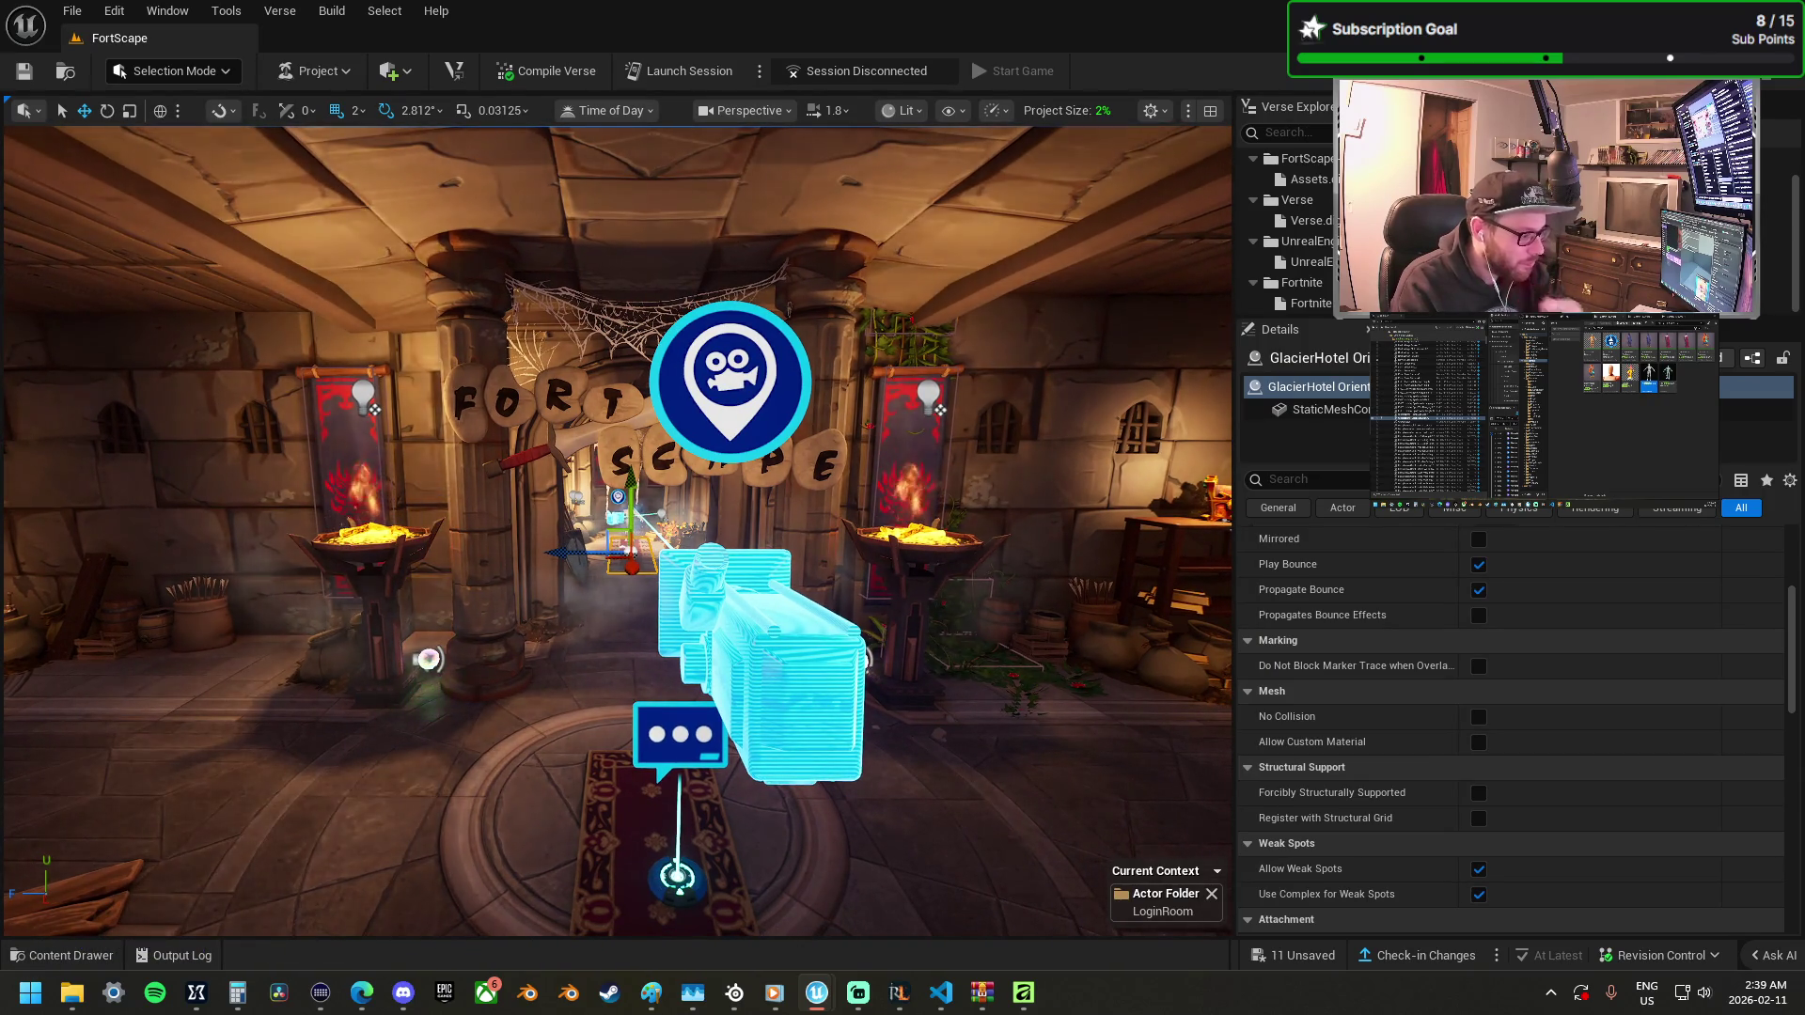
{"action": "left_click_drag", "start_coordinate": [691, 700], "coordinate": [691, 700]}
{"action": "left_click_drag", "start_coordinate": [897, 687], "coordinate": [897, 686]}
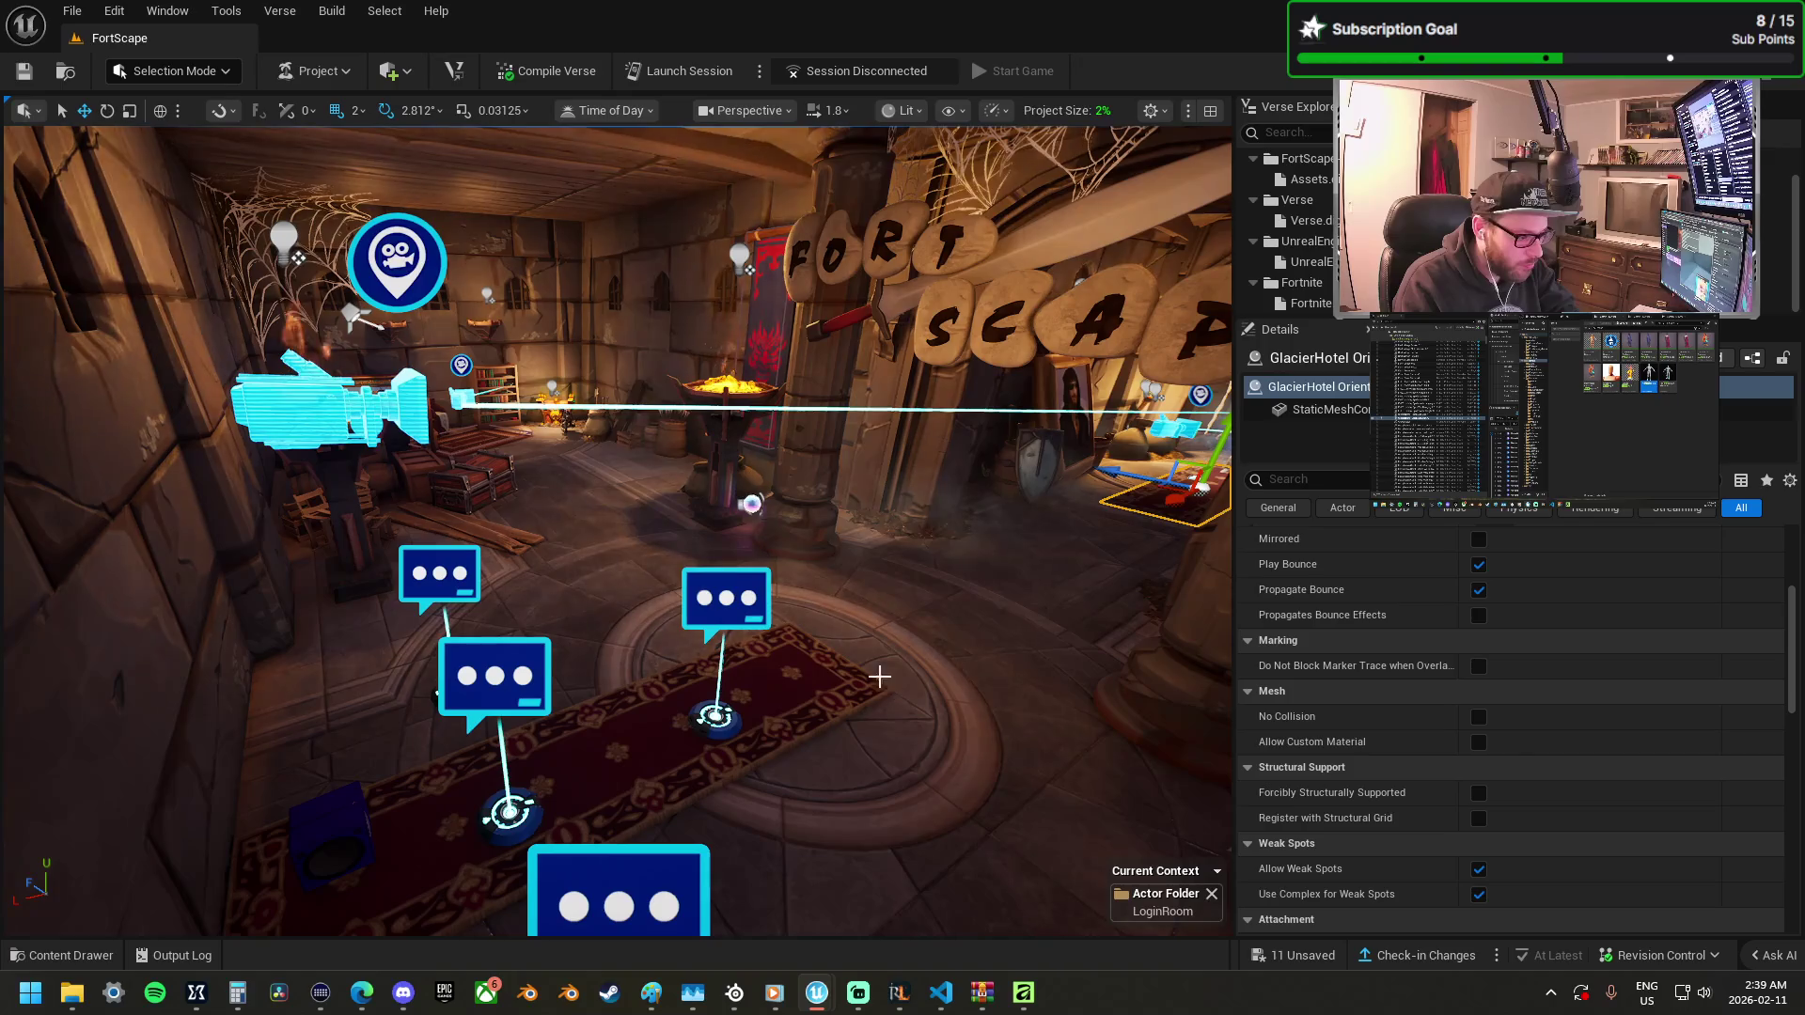
{"action": "left_click", "coordinate": [724, 601]}
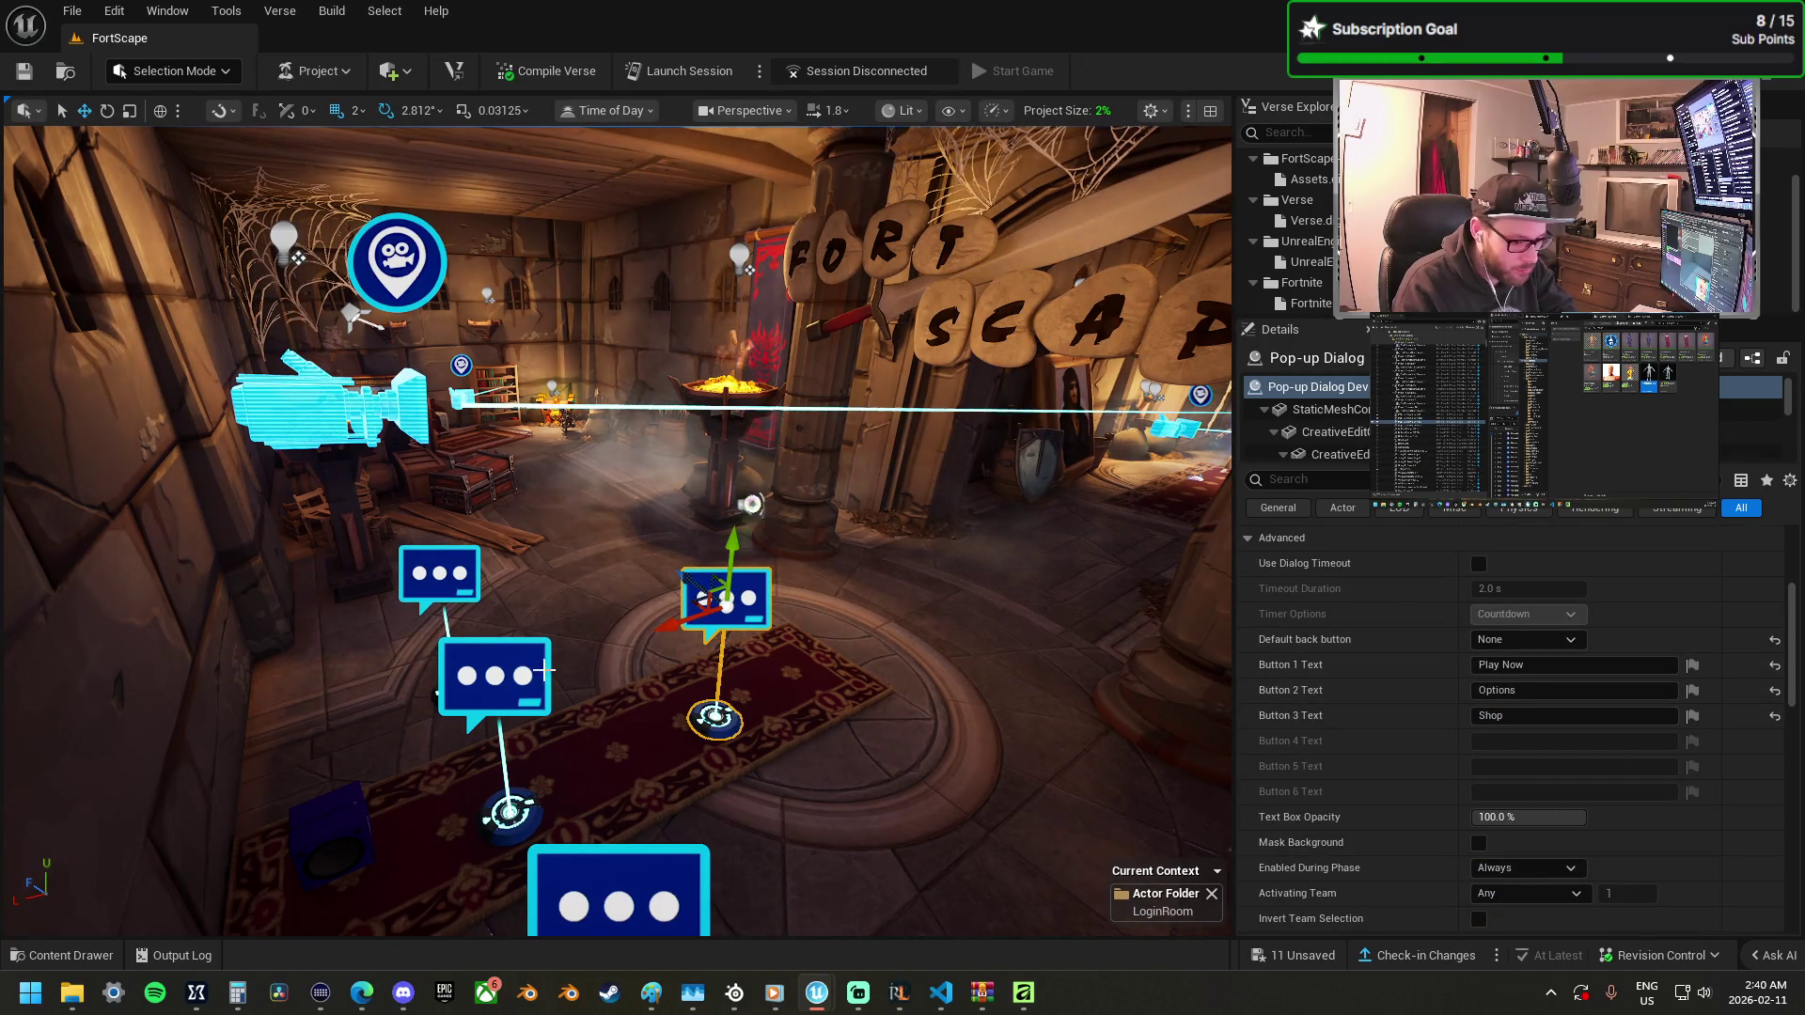
Relabel the first button from Play Now to Spawn.
{"action": "left_click", "coordinate": [1546, 667]}
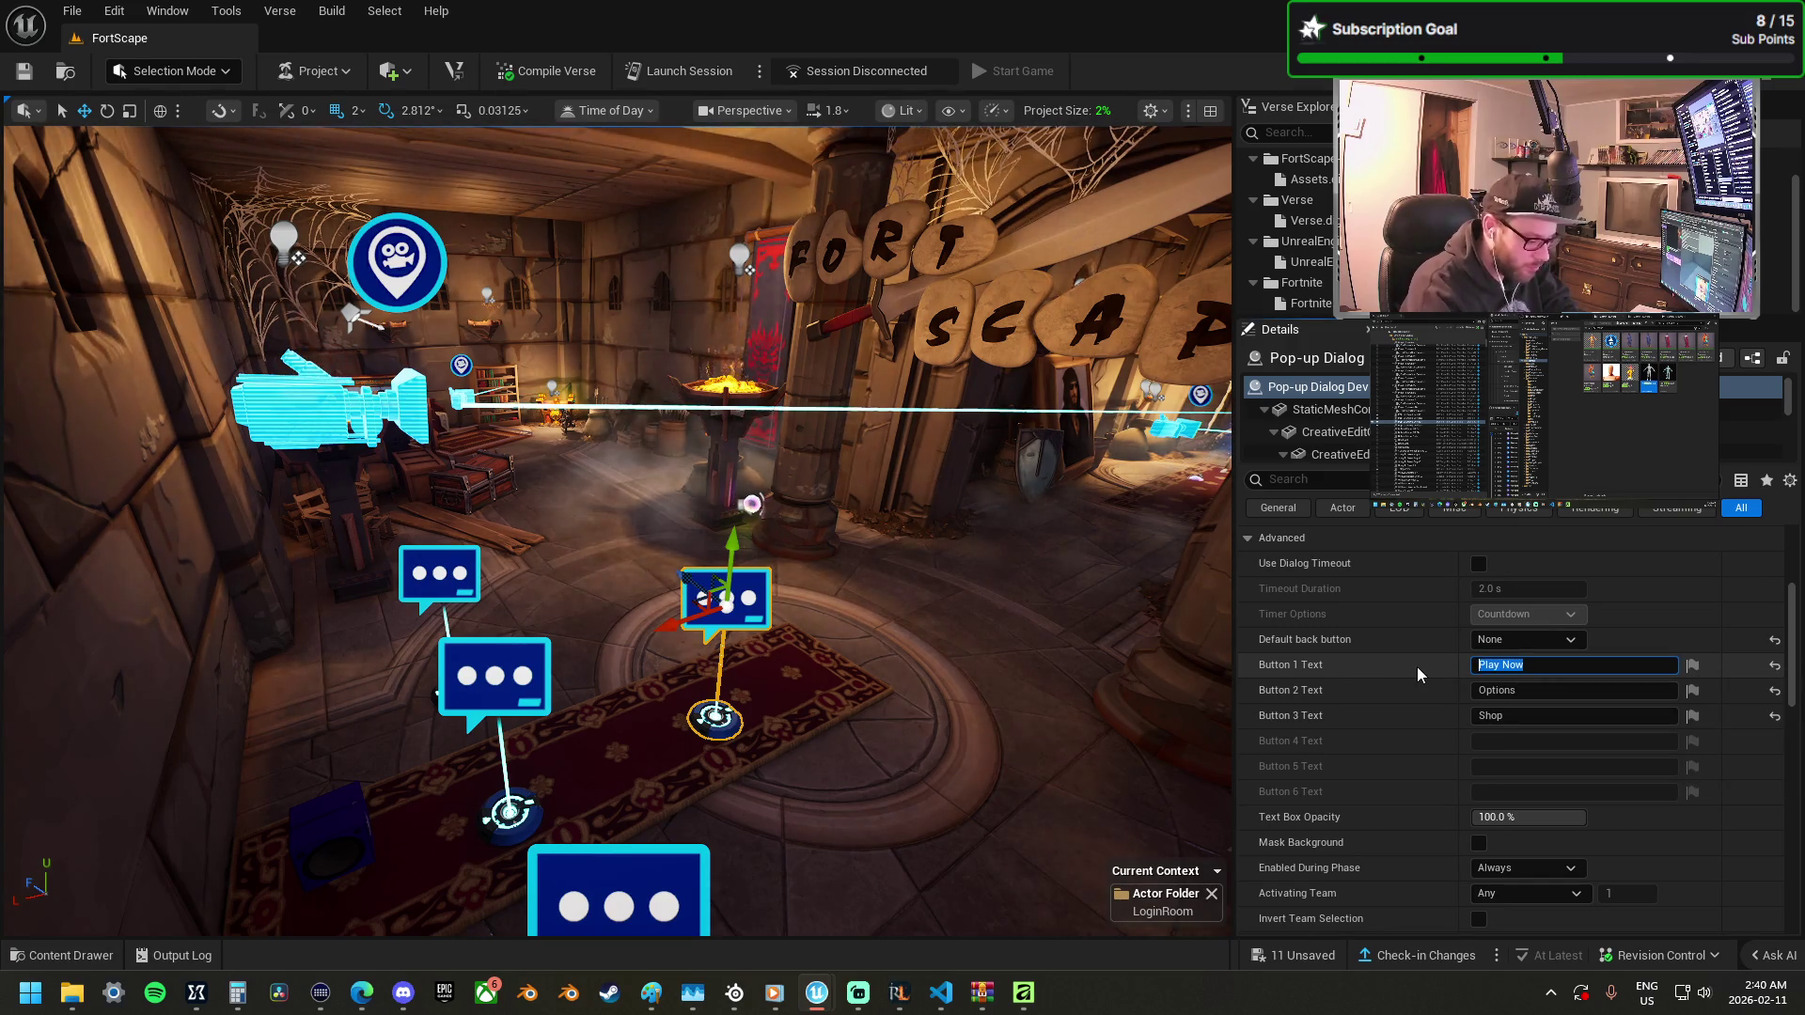
{"action": "type", "text": "PLAY"}
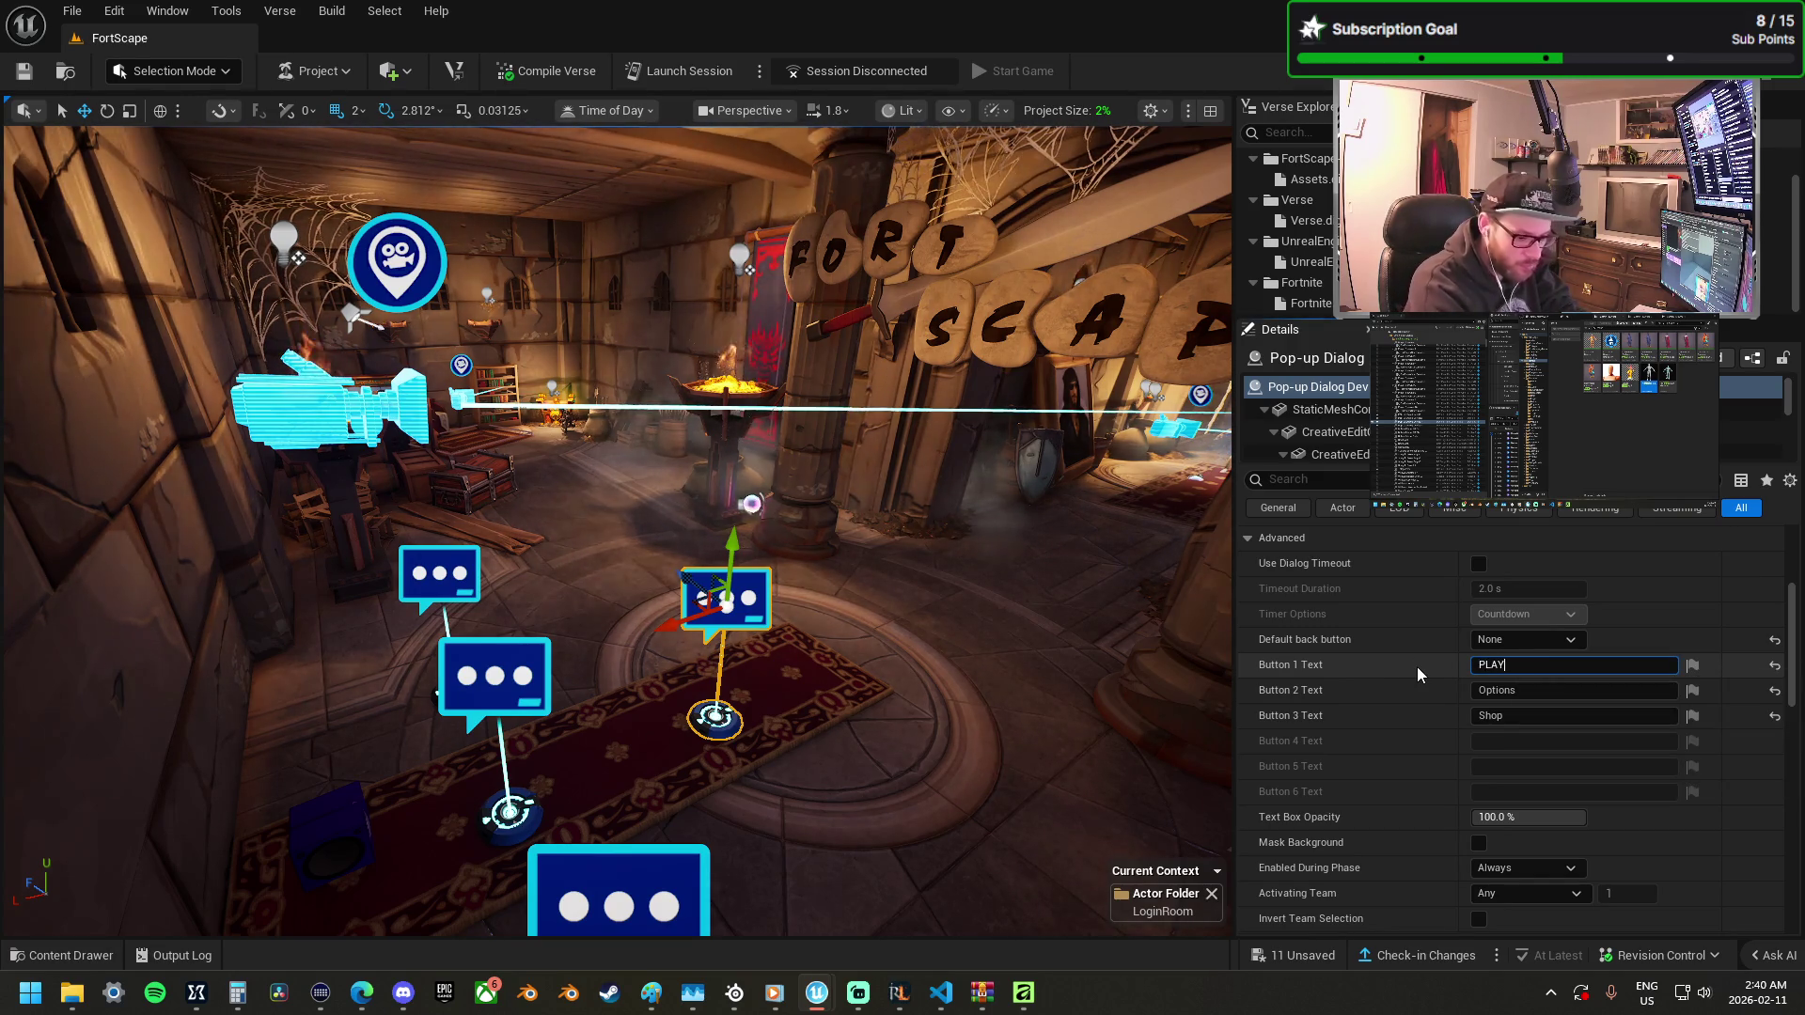
{"action": "key", "text": "BackSpace"}
{"action": "key", "text": "BackSpace"}
{"action": "key", "text": "BackSpace"}
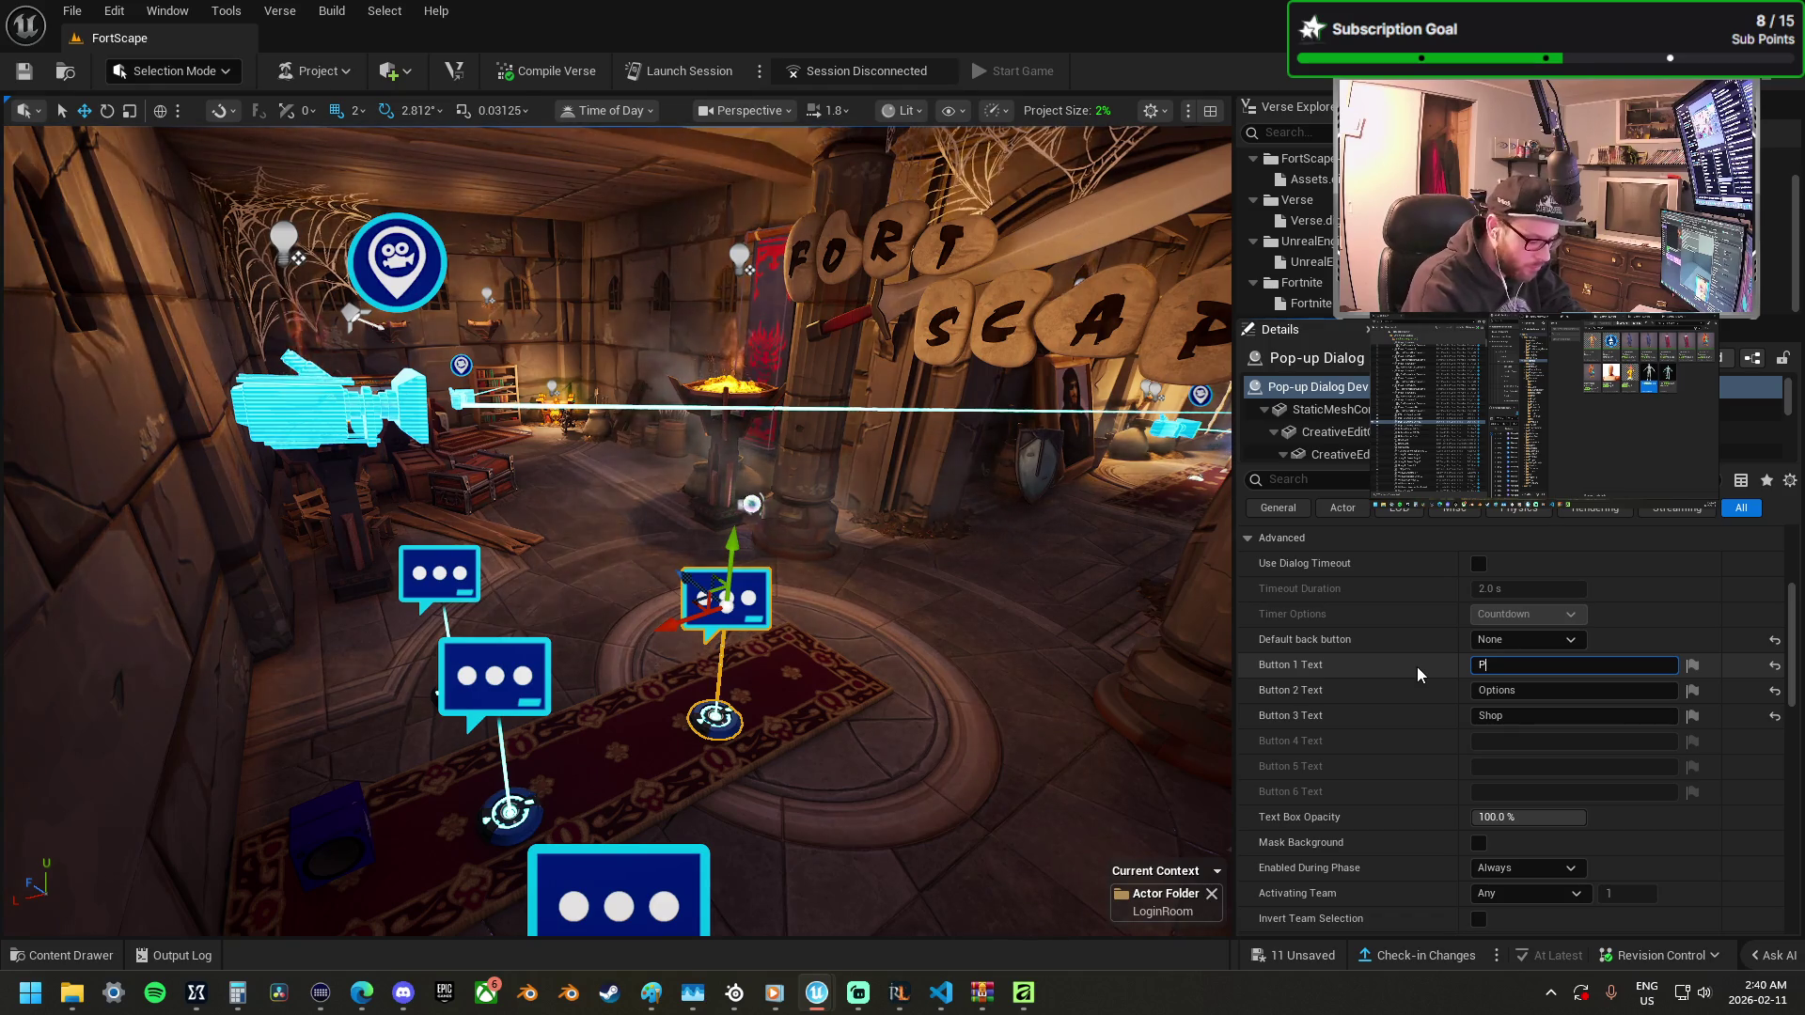
{"action": "type", "text": "lay"}
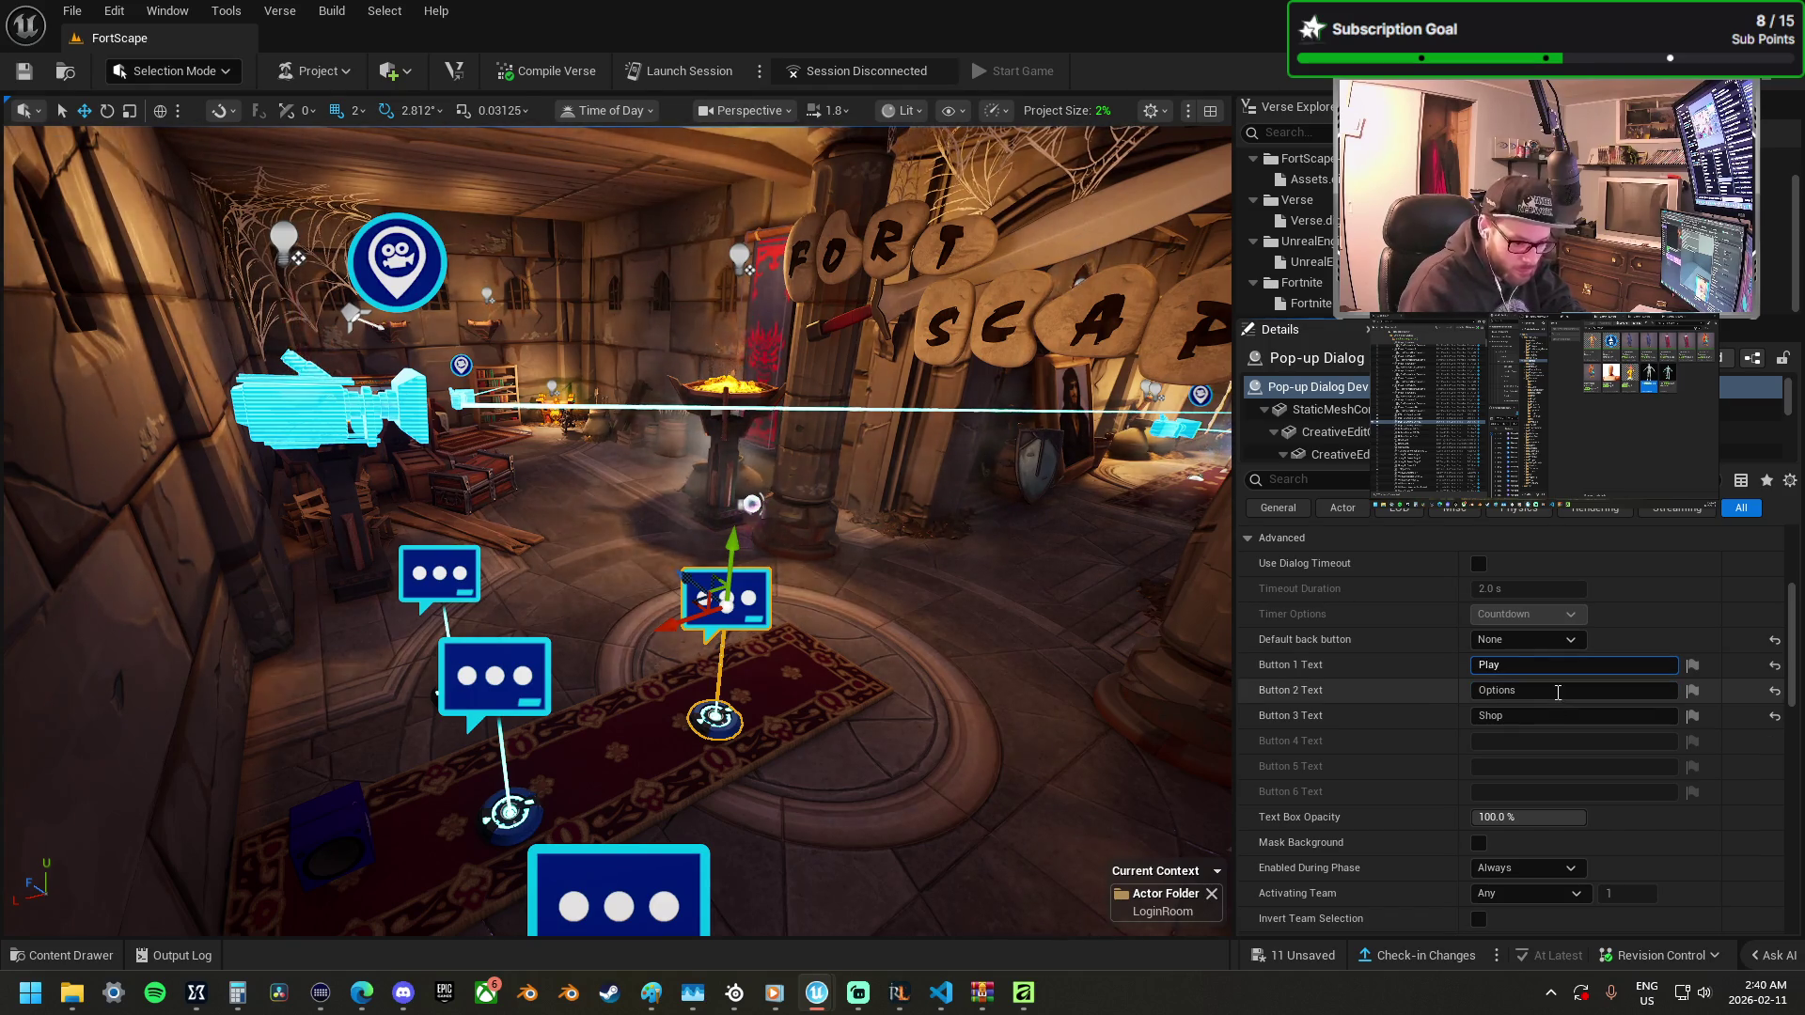
{"action": "left_click", "coordinate": [1558, 691]}
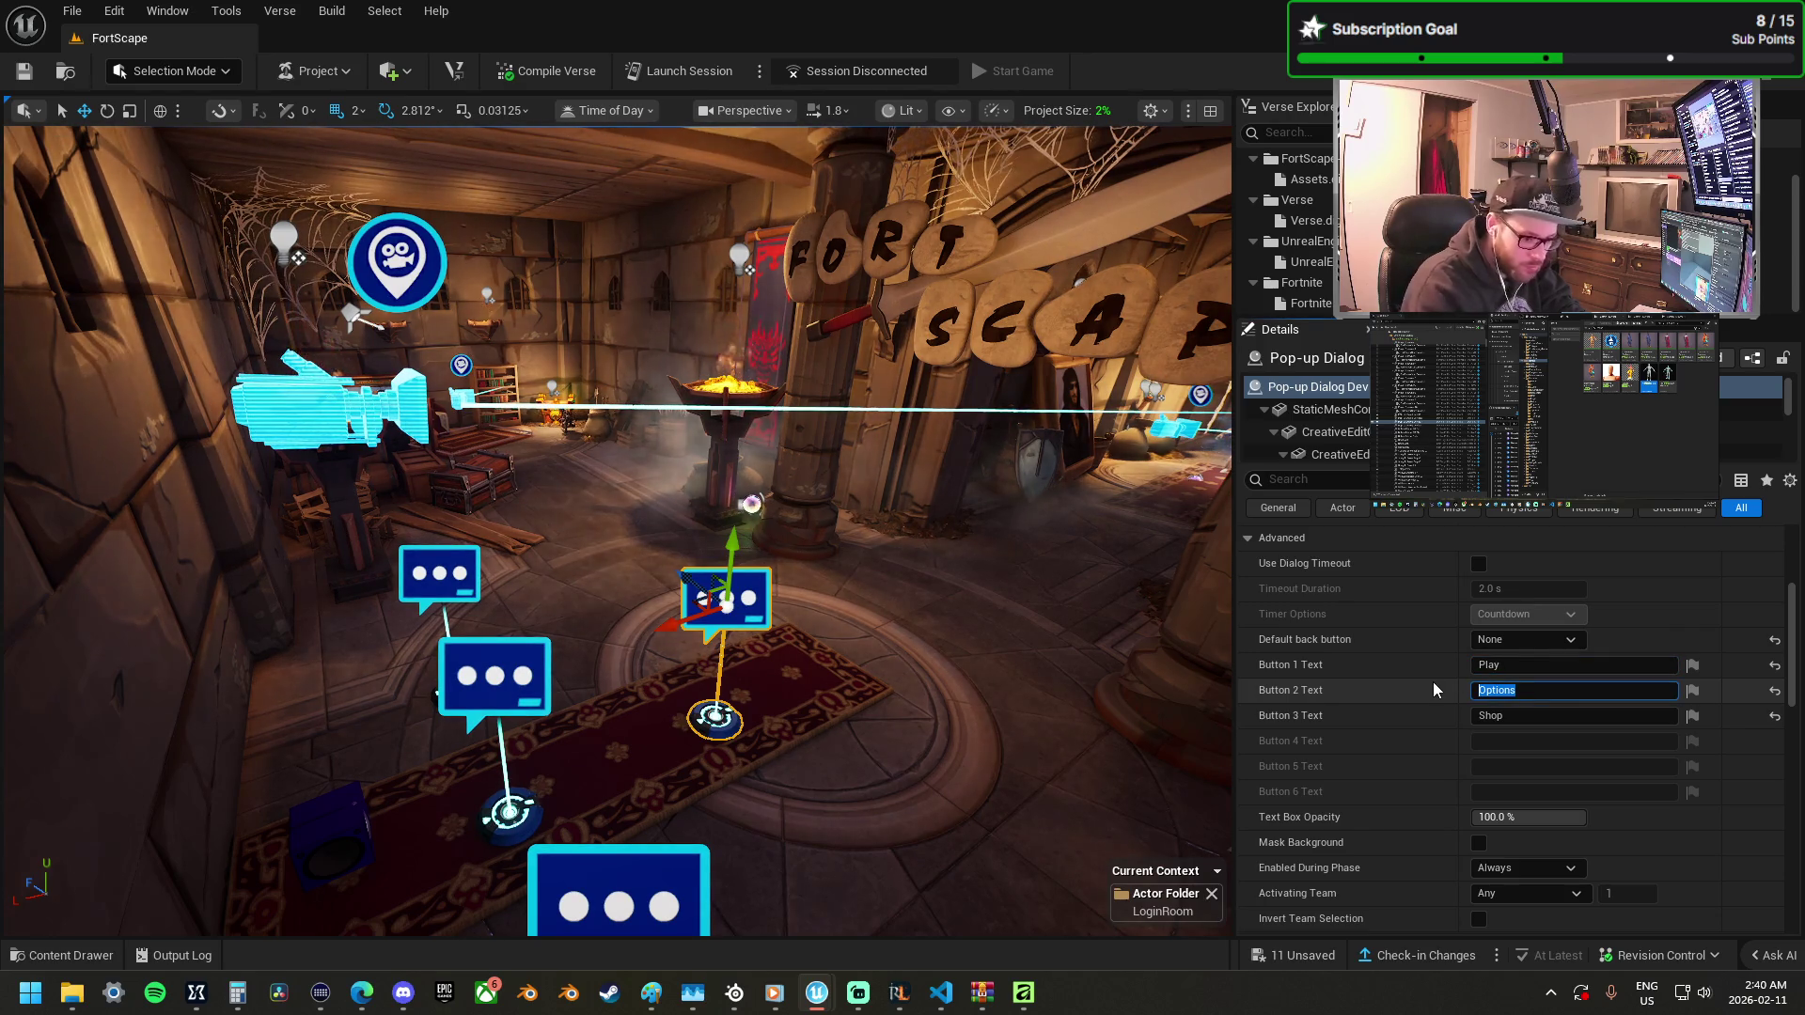
{"action": "left_click", "coordinate": [1424, 665]}
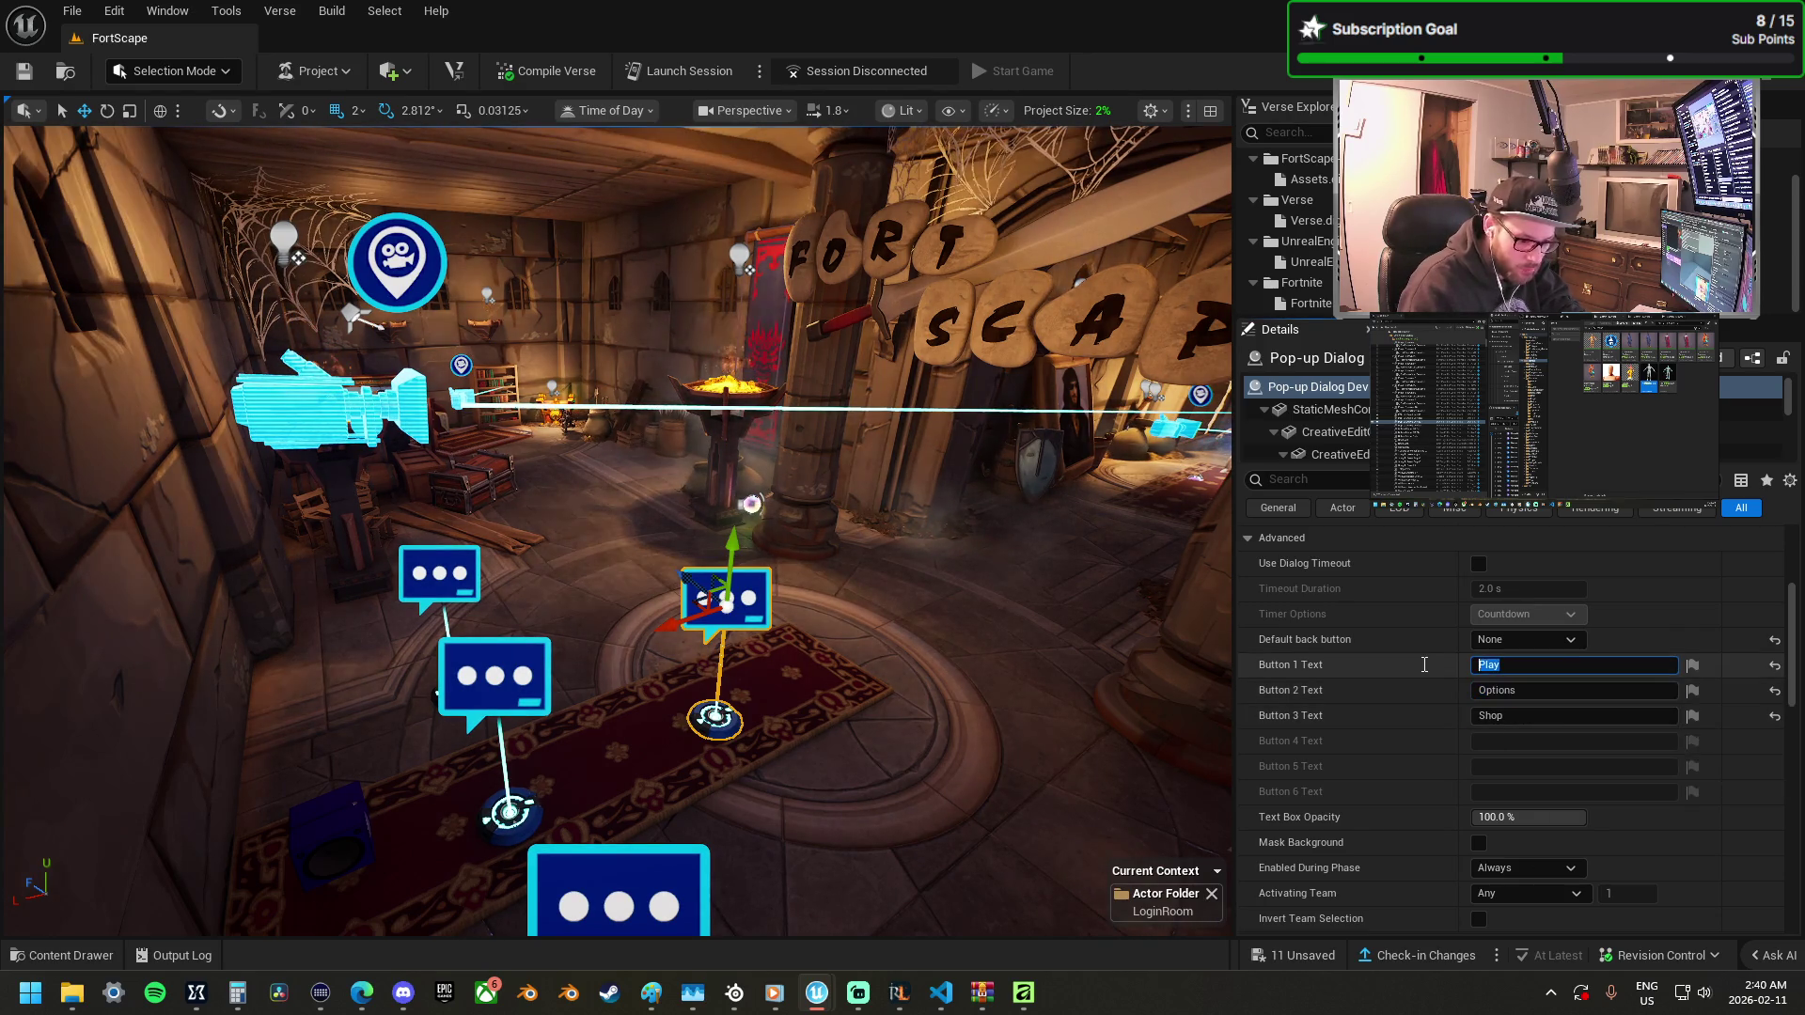
{"action": "type", "text": "Spawn"}
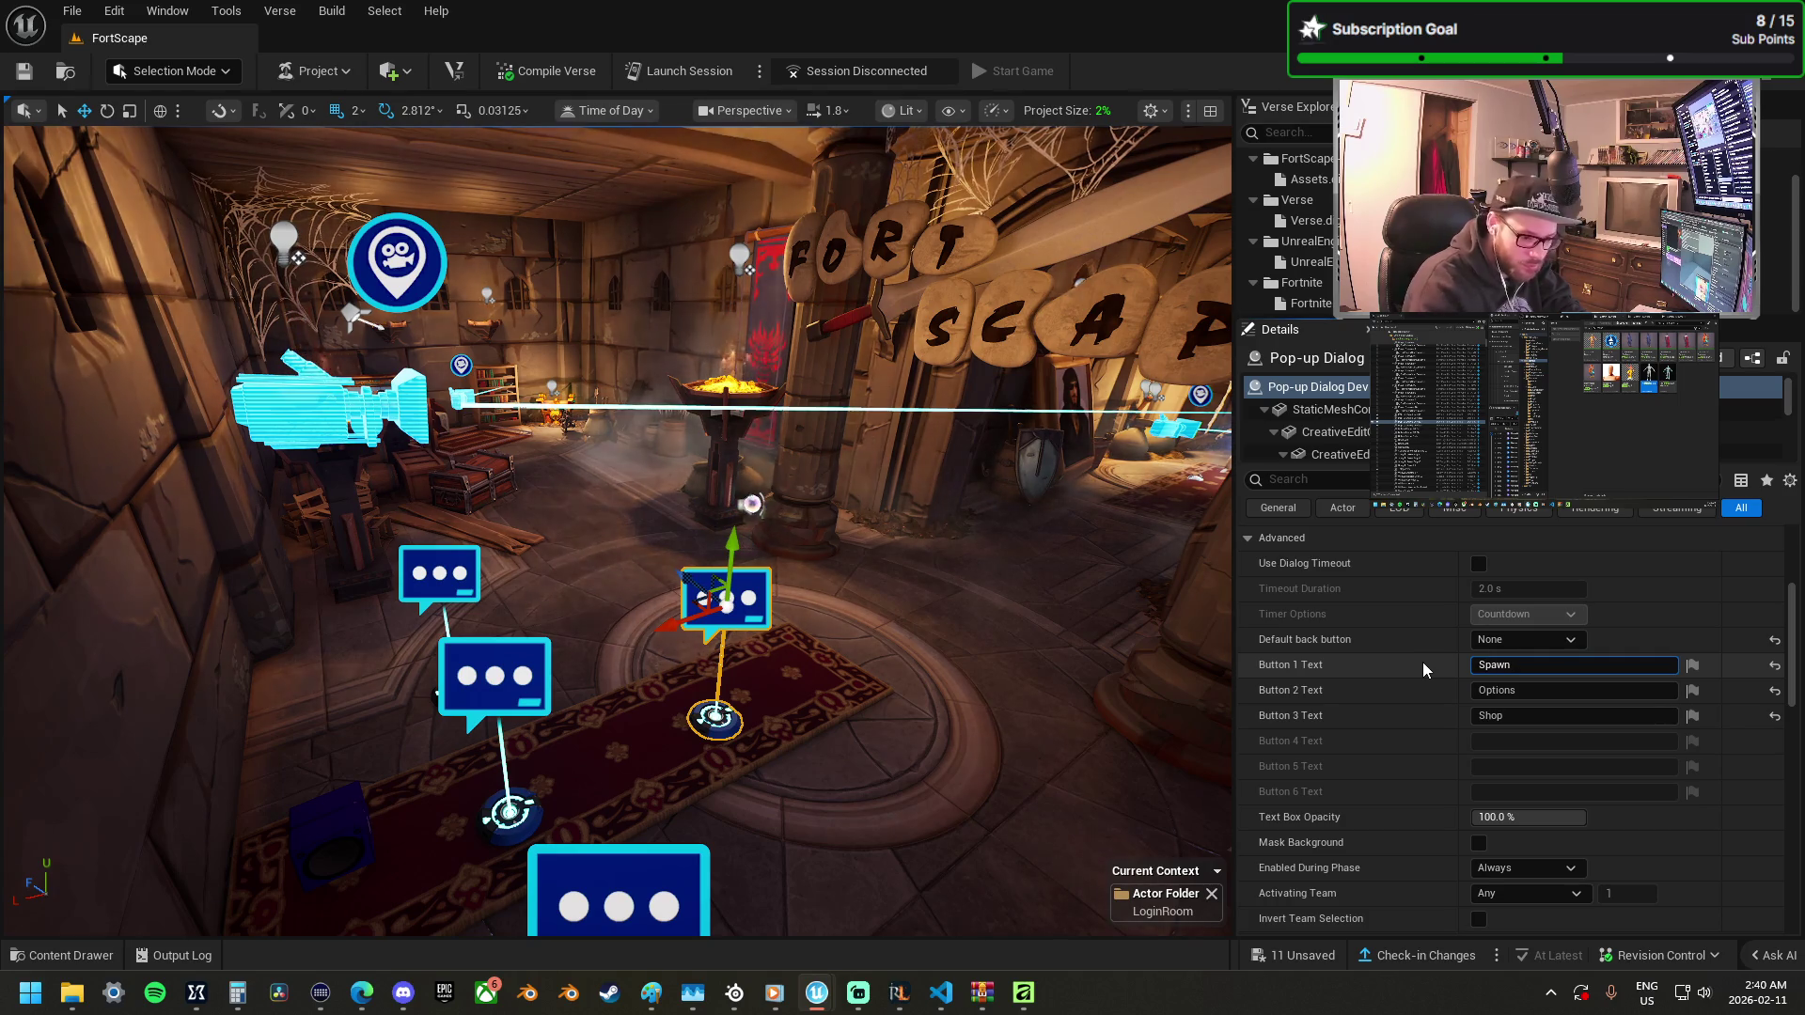
Set the second button's text to Load Character and clear the third button's label.
{"action": "left_click", "coordinate": [1442, 691]}
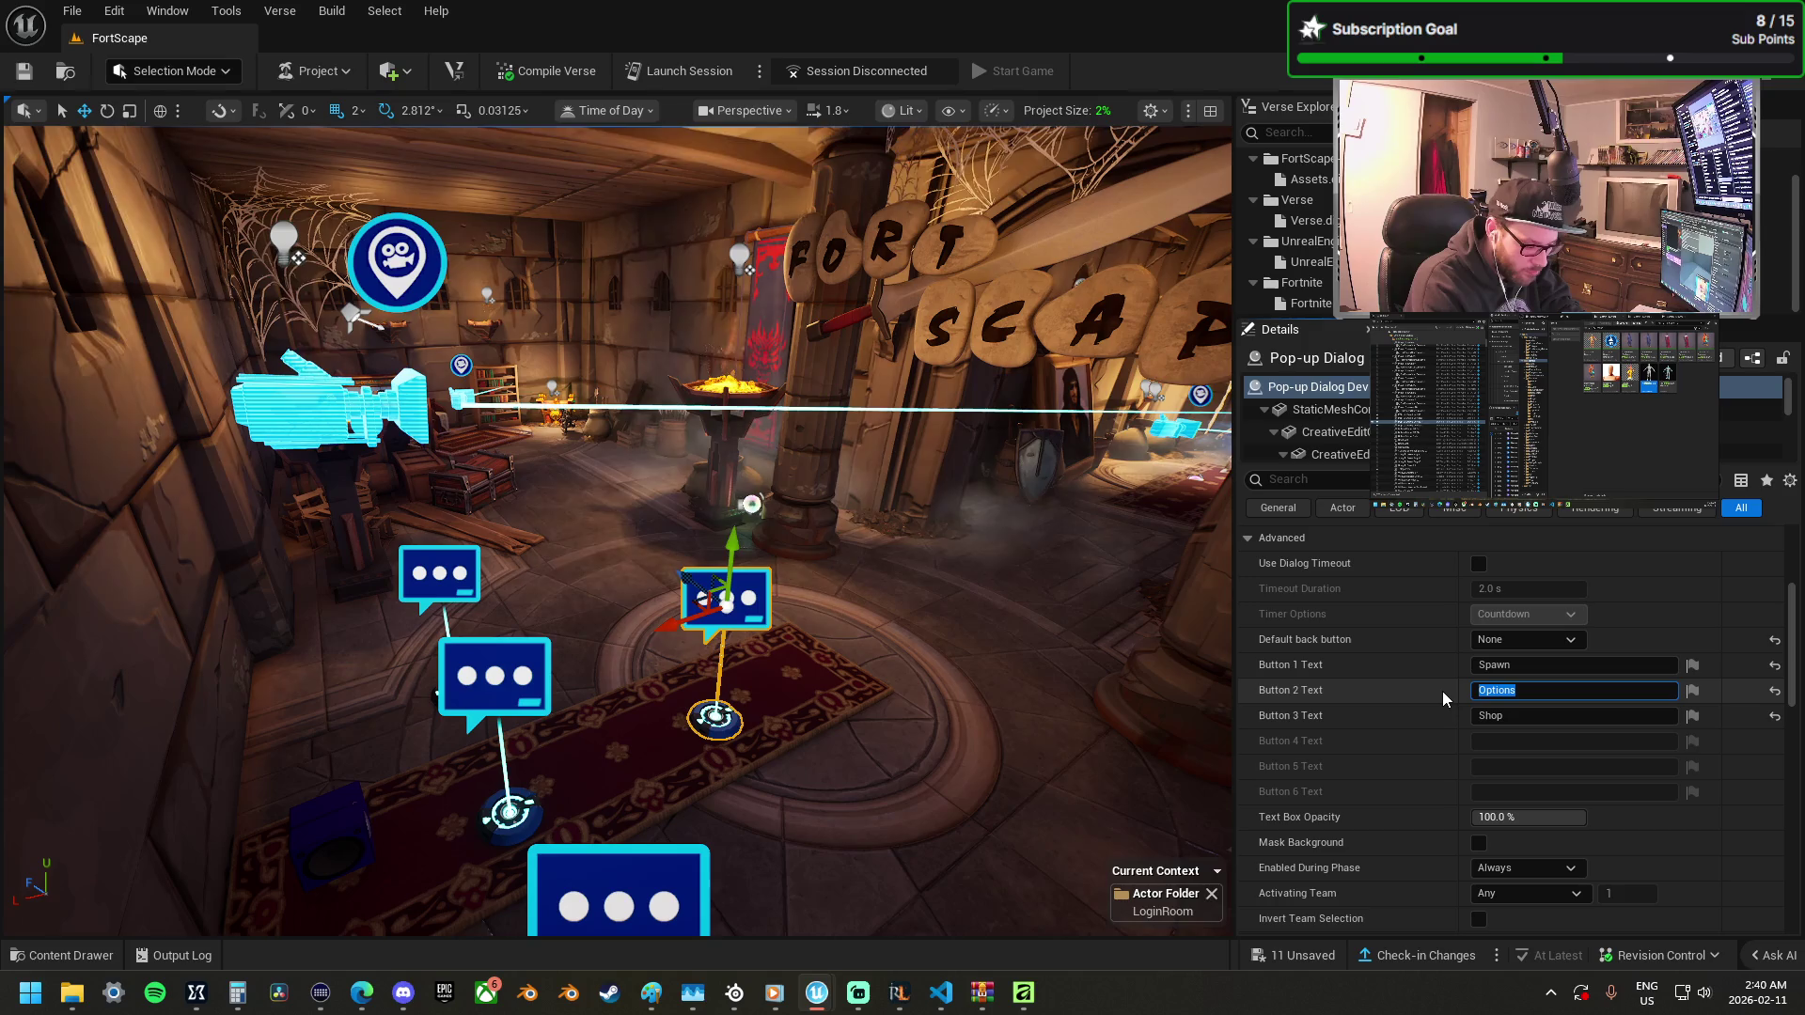
{"action": "type", "text": "Load"}
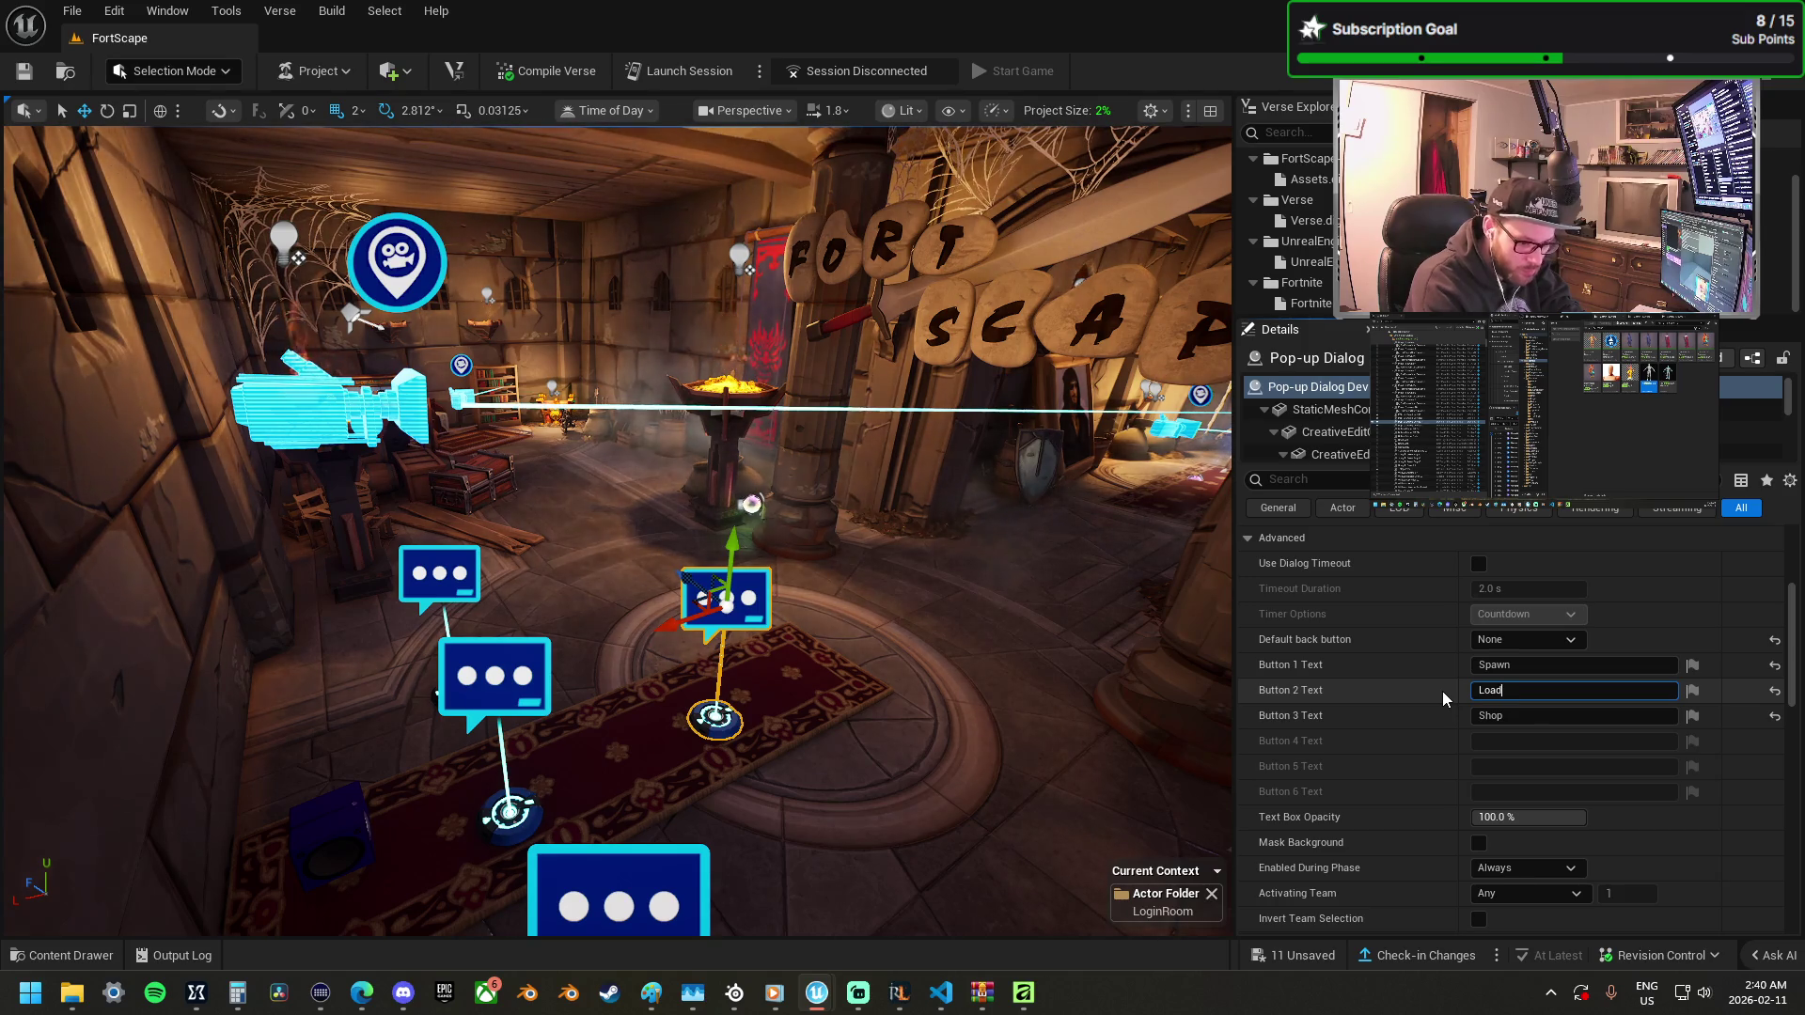
{"action": "type", "text": " Character"}
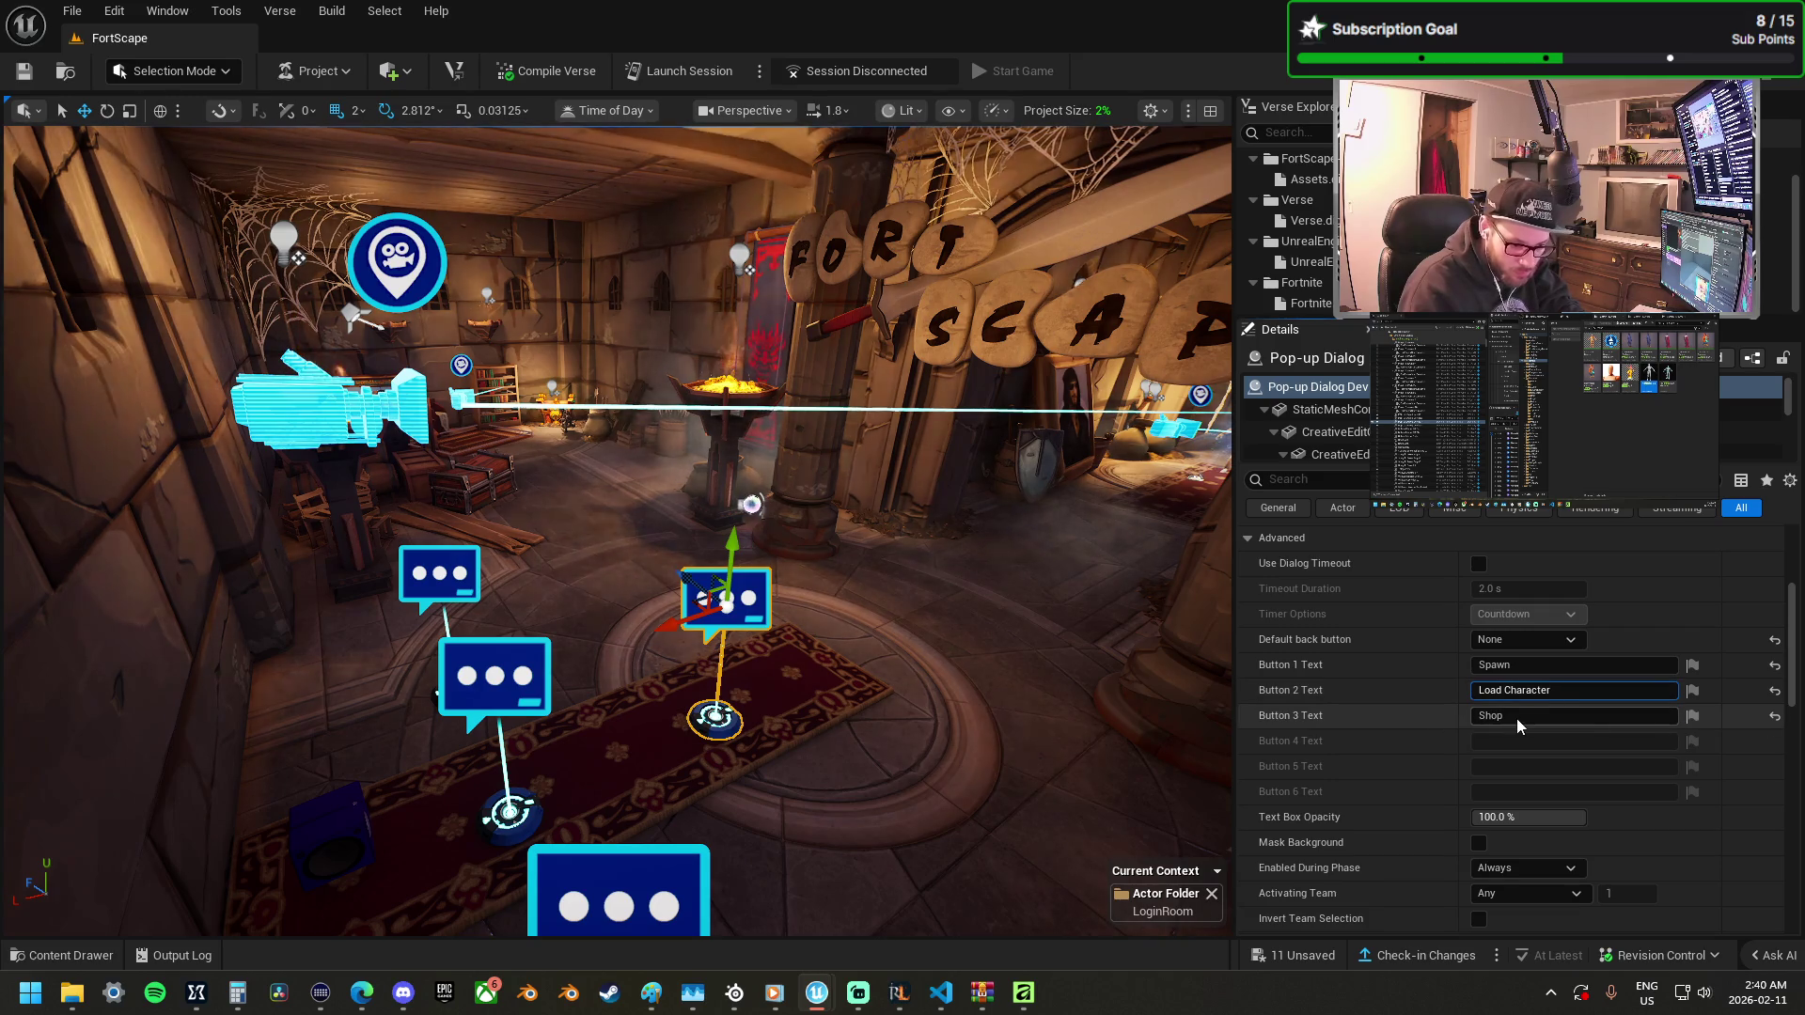
{"action": "key", "text": "Tab"}
{"action": "type", "text": "New"}
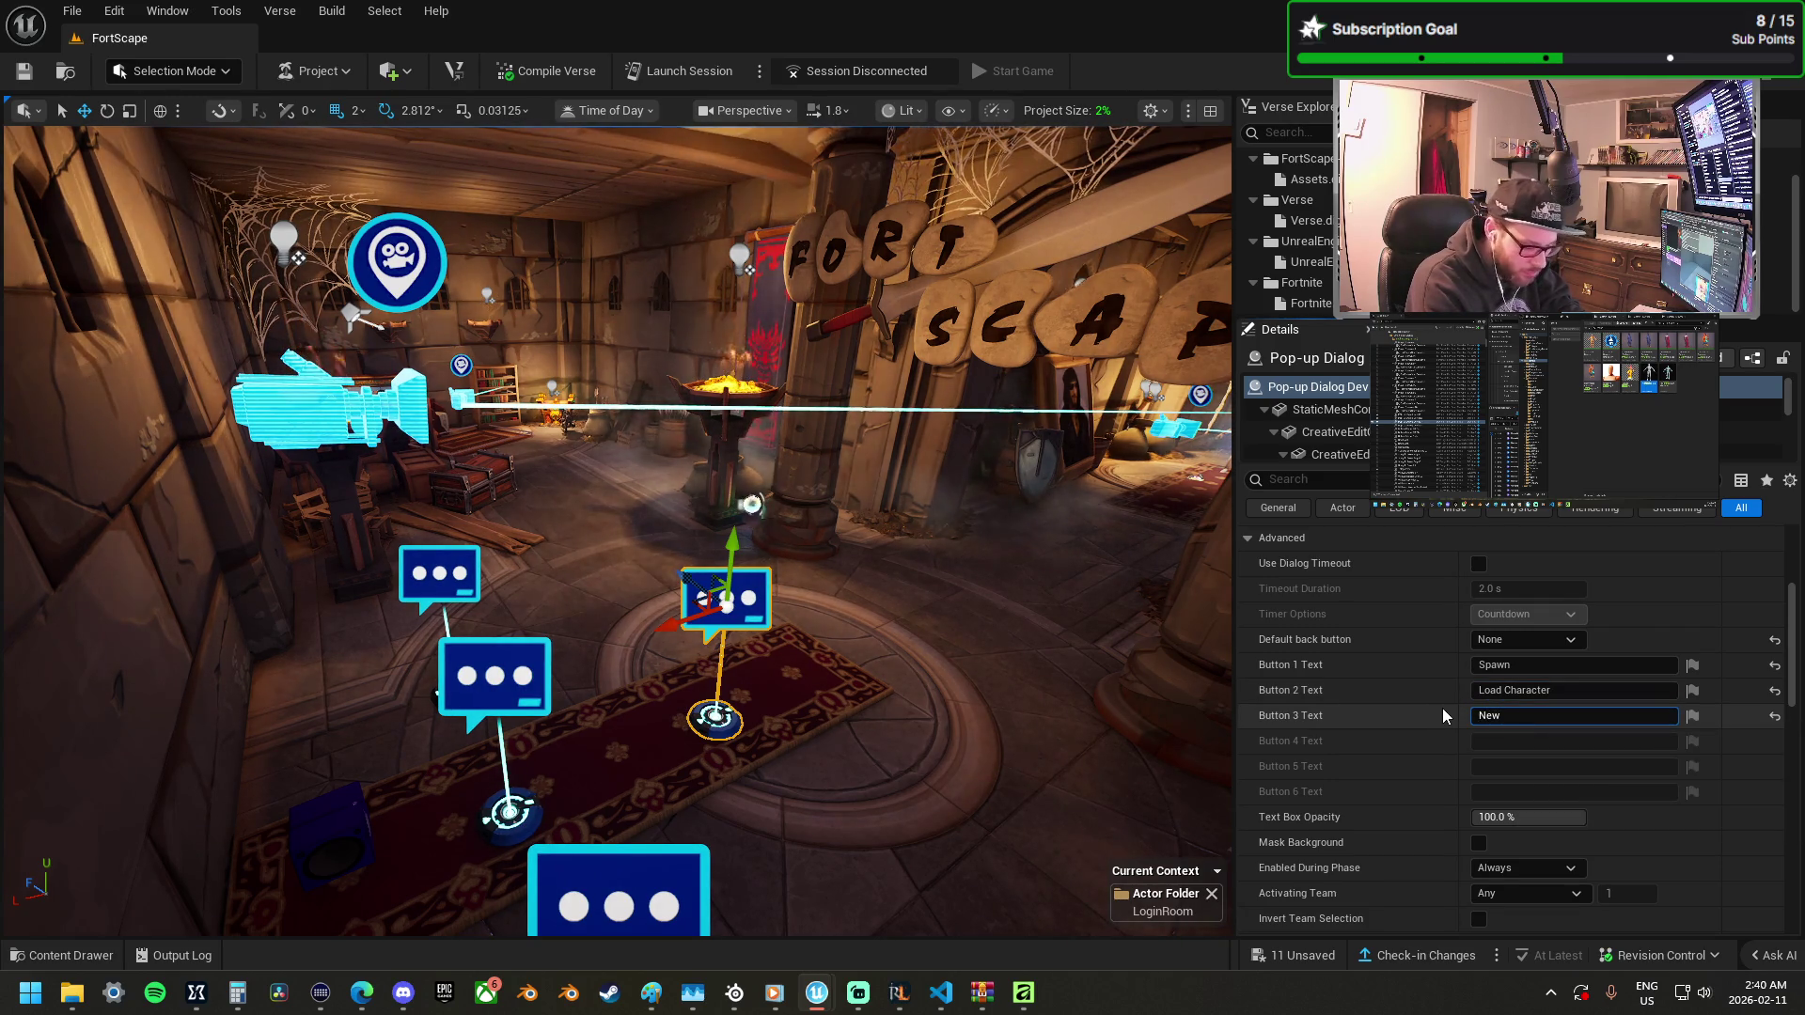
{"action": "type", "text": " Char"}
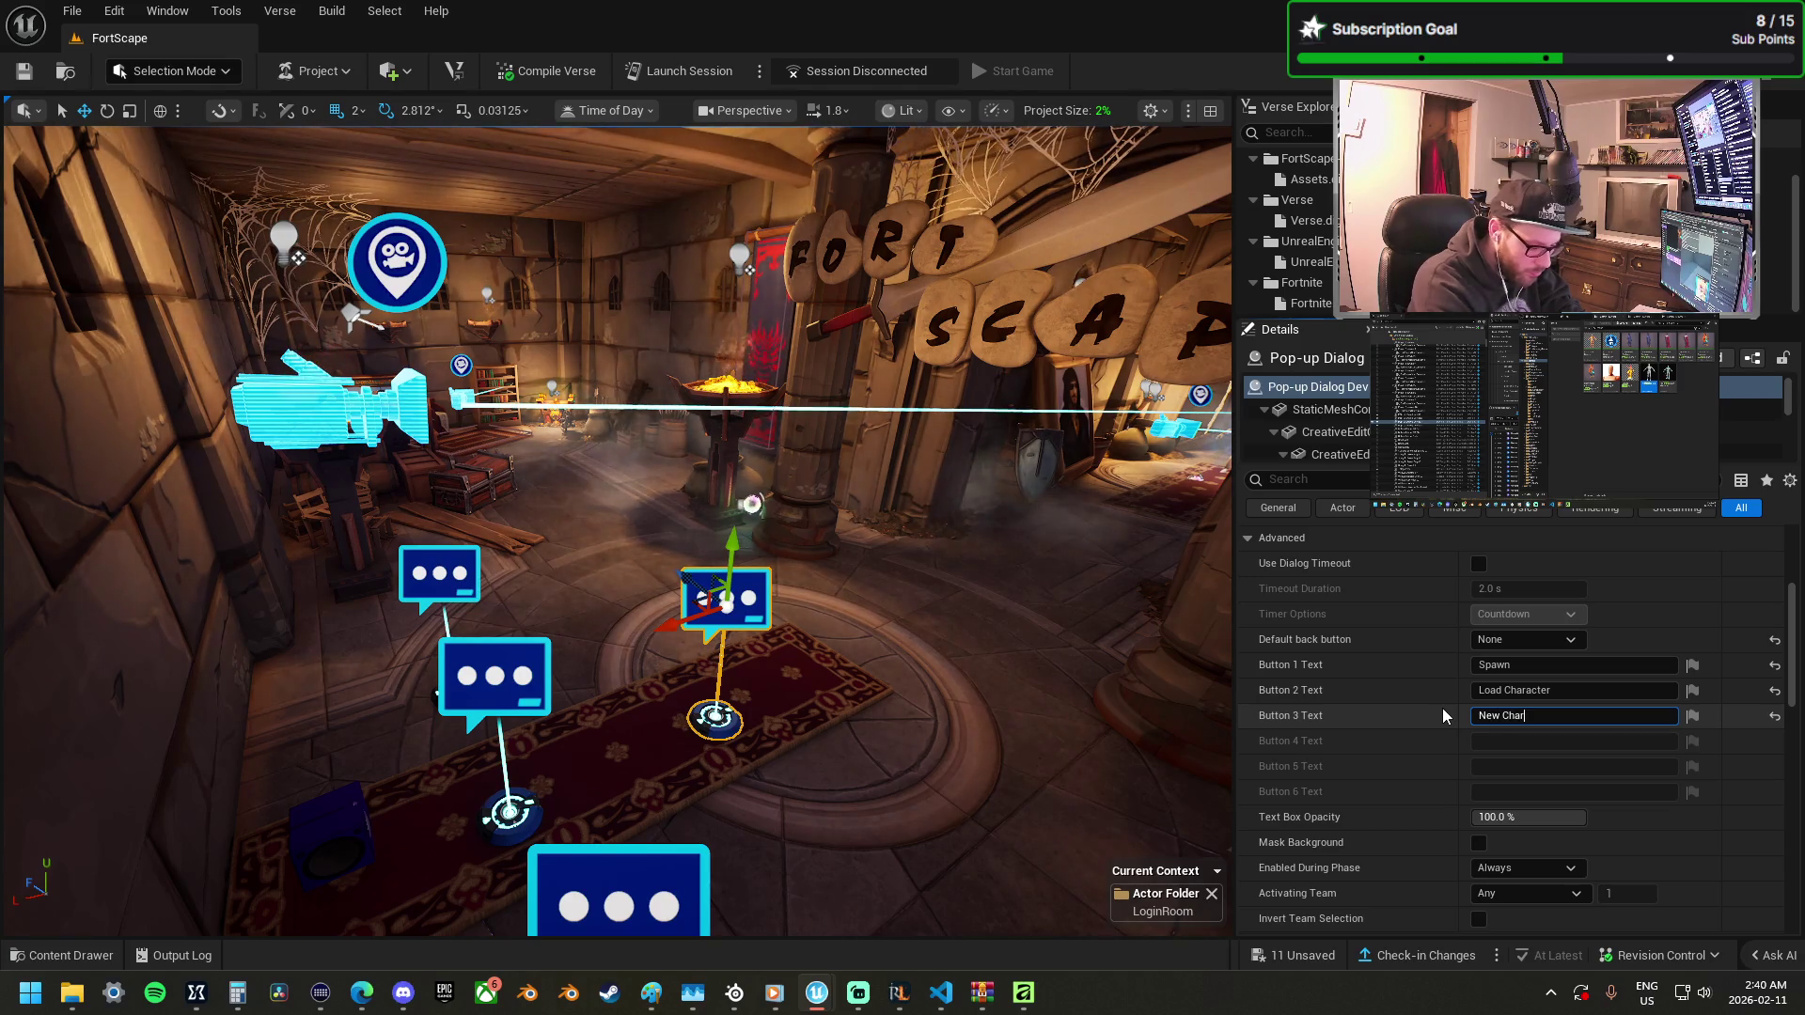
{"action": "type", "text": "acter"}
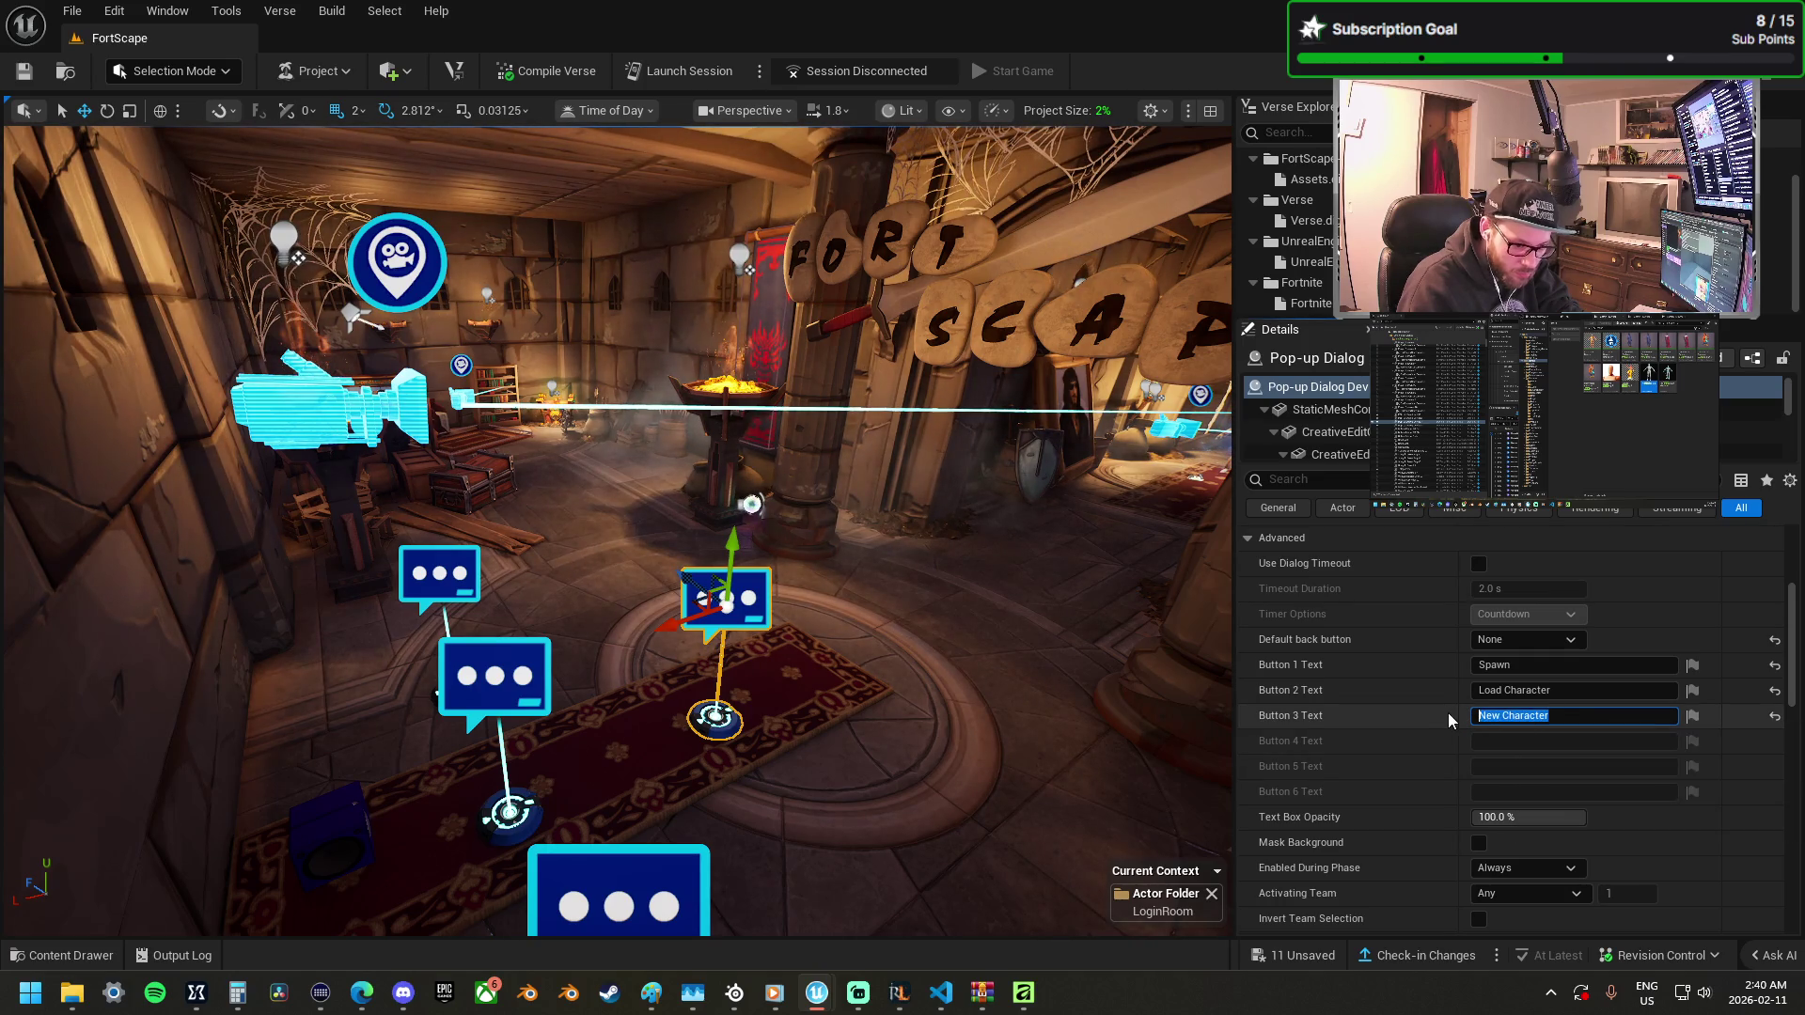
{"action": "key", "text": "BackSpace"}
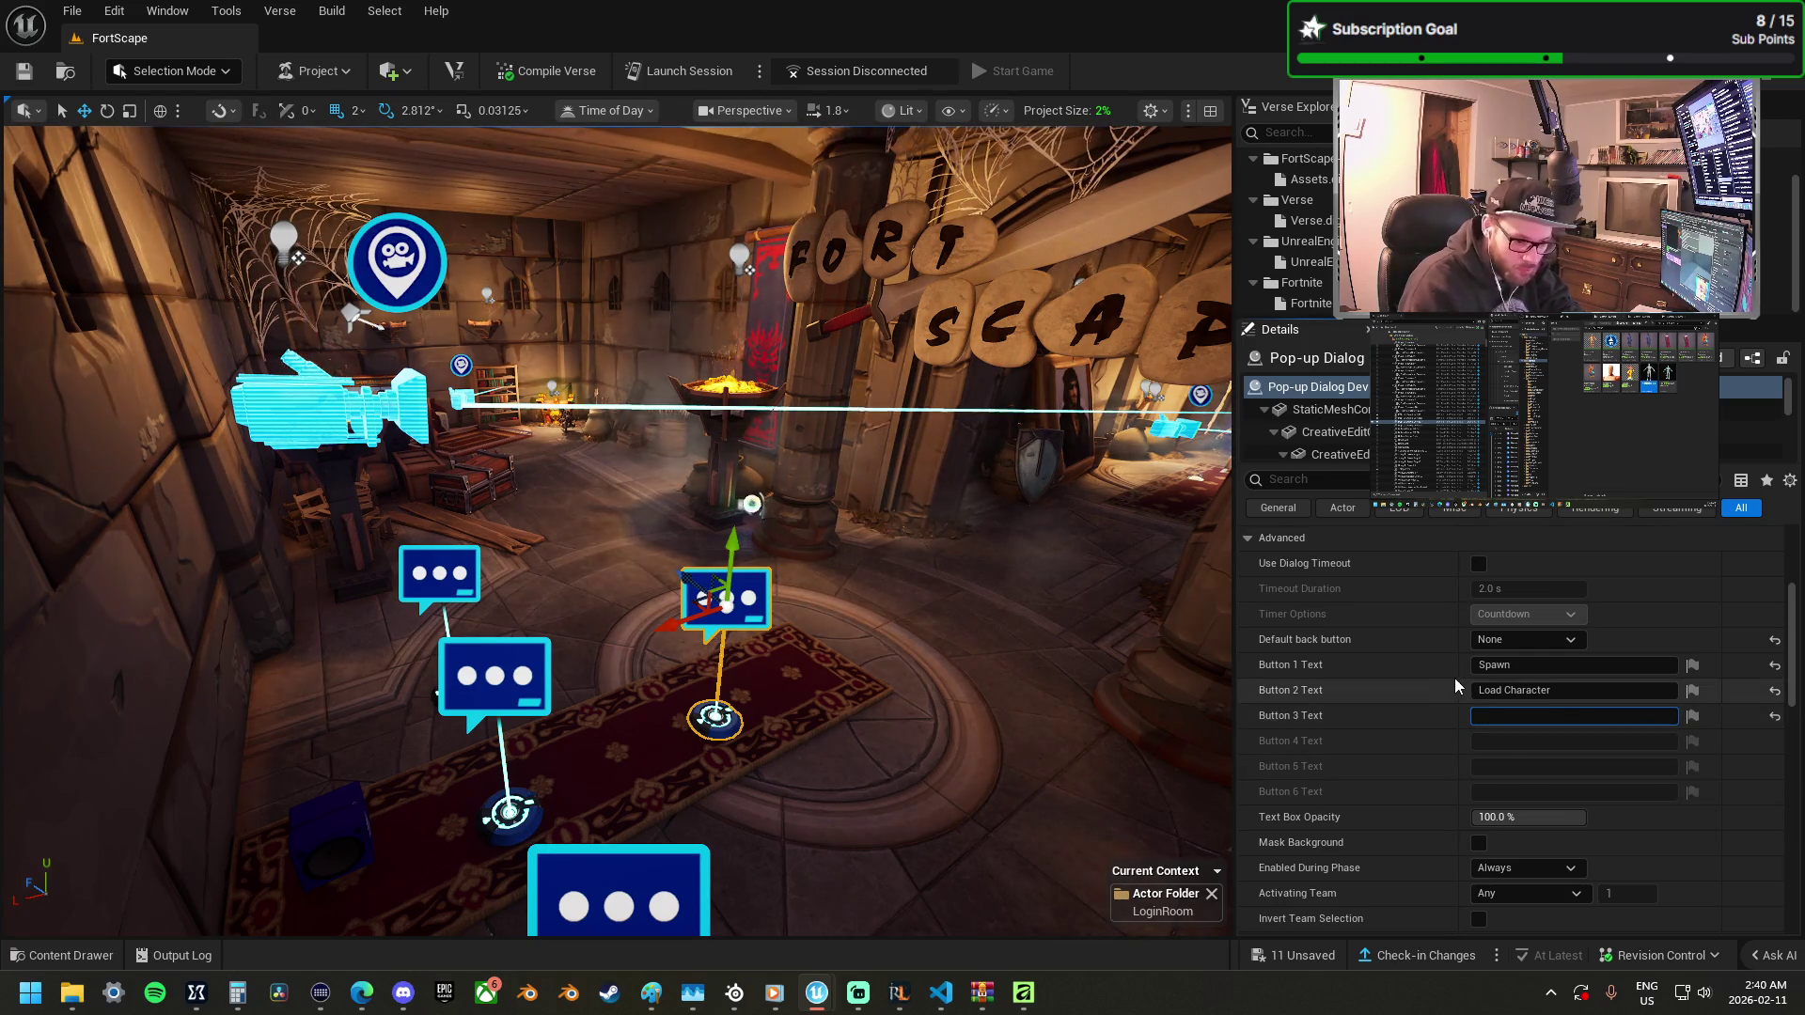
{"action": "scroll", "coordinate": [1450, 679], "scroll_direction": "up", "scroll_amount": 1}
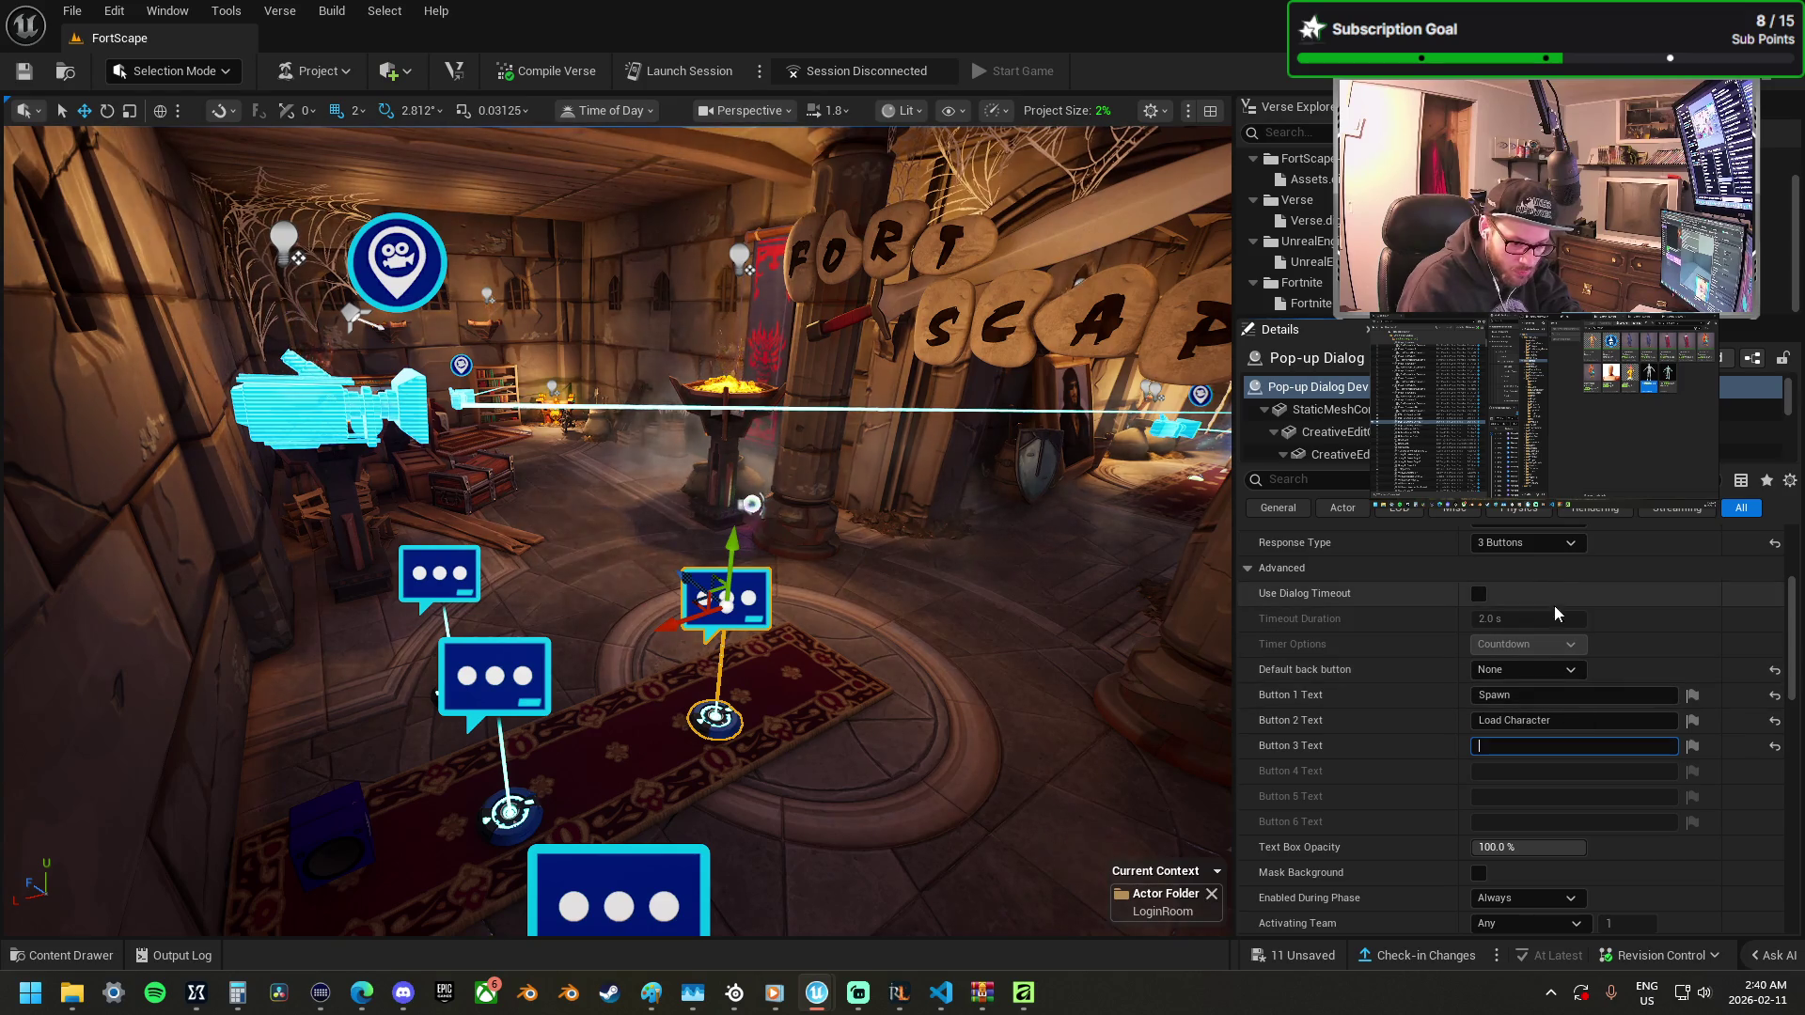
{"action": "left_click", "coordinate": [1572, 696]}
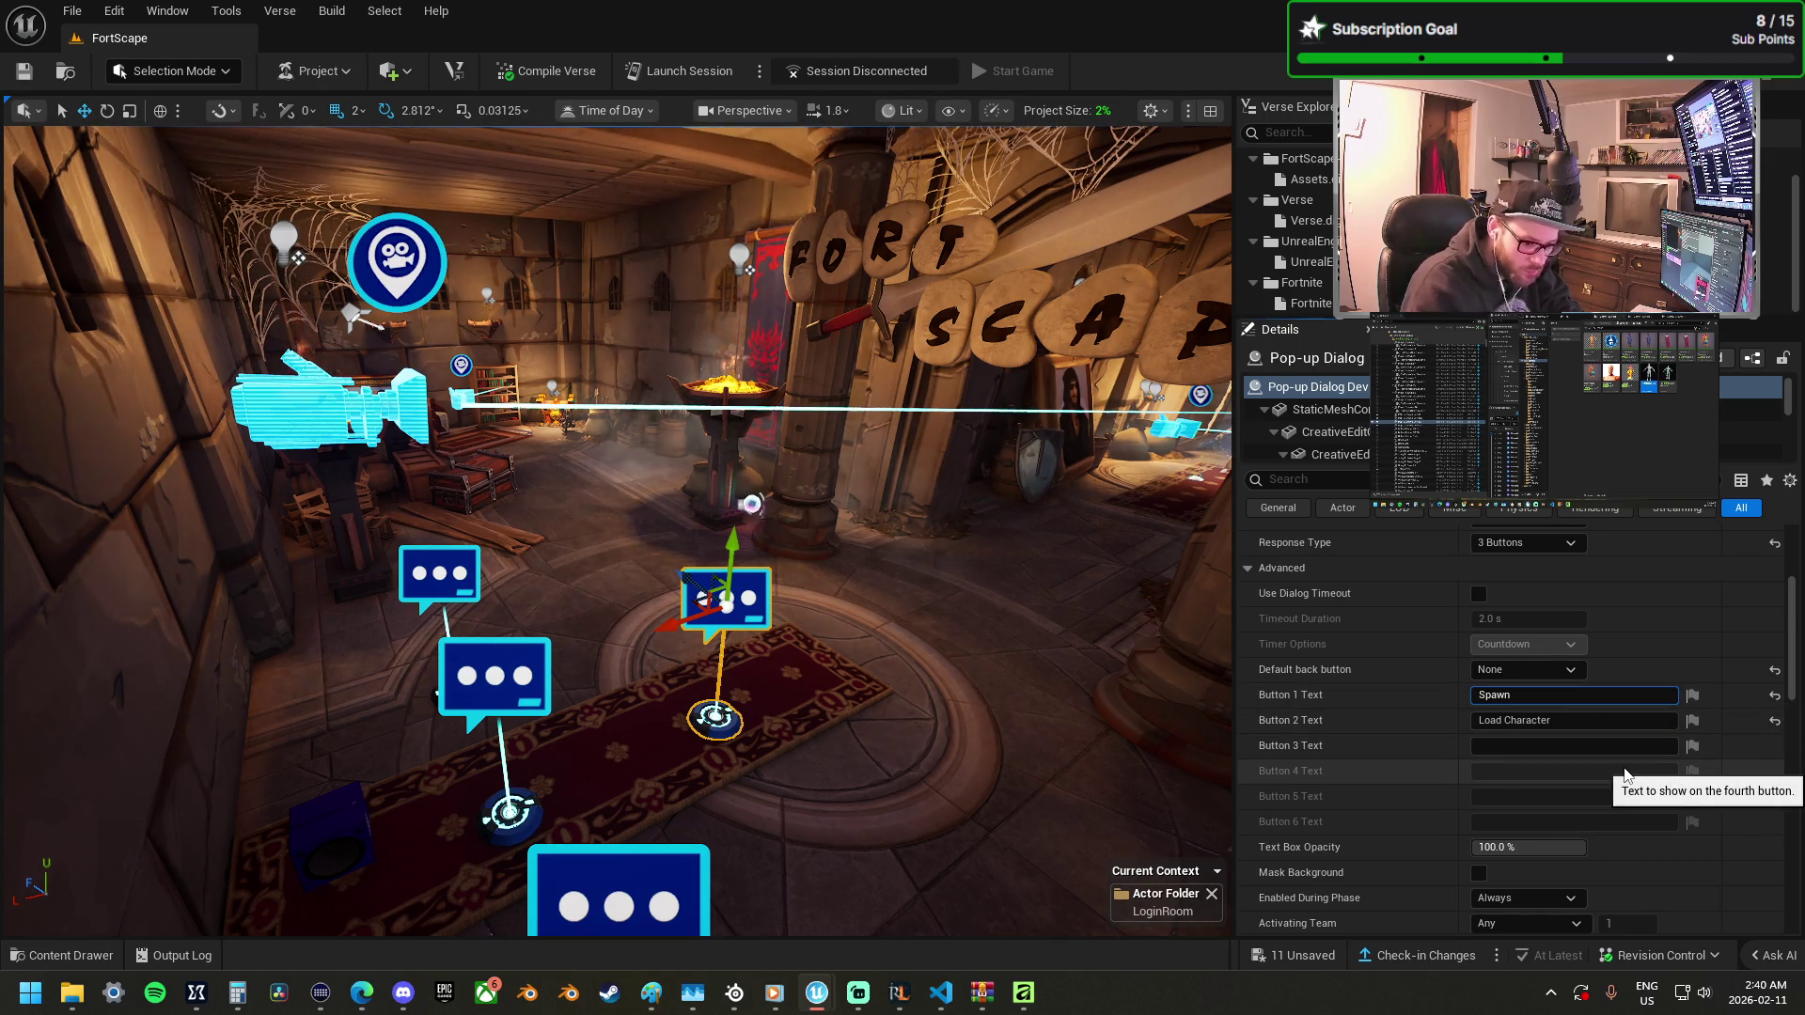
Label the shop dialog's third button Exit Shop and make Button 3 its default back button.
{"action": "left_click_drag", "start_coordinate": [960, 617], "coordinate": [539, 706]}
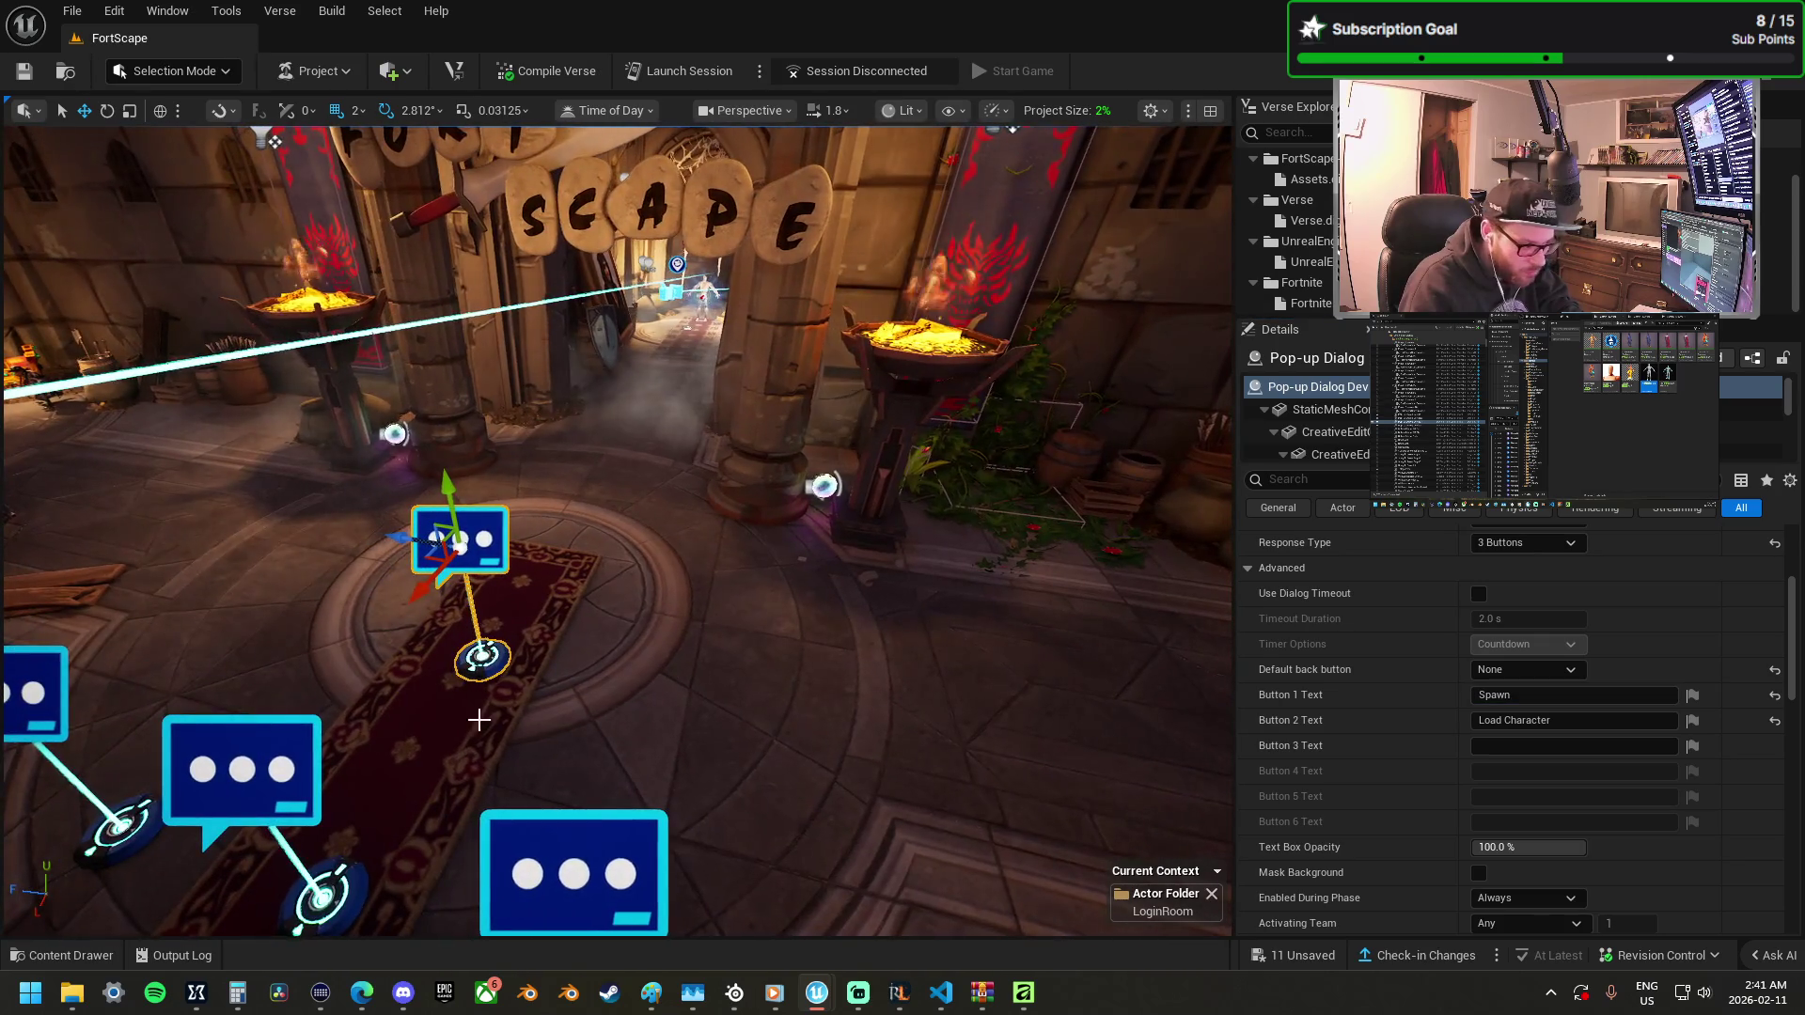
{"action": "left_click", "coordinate": [242, 769]}
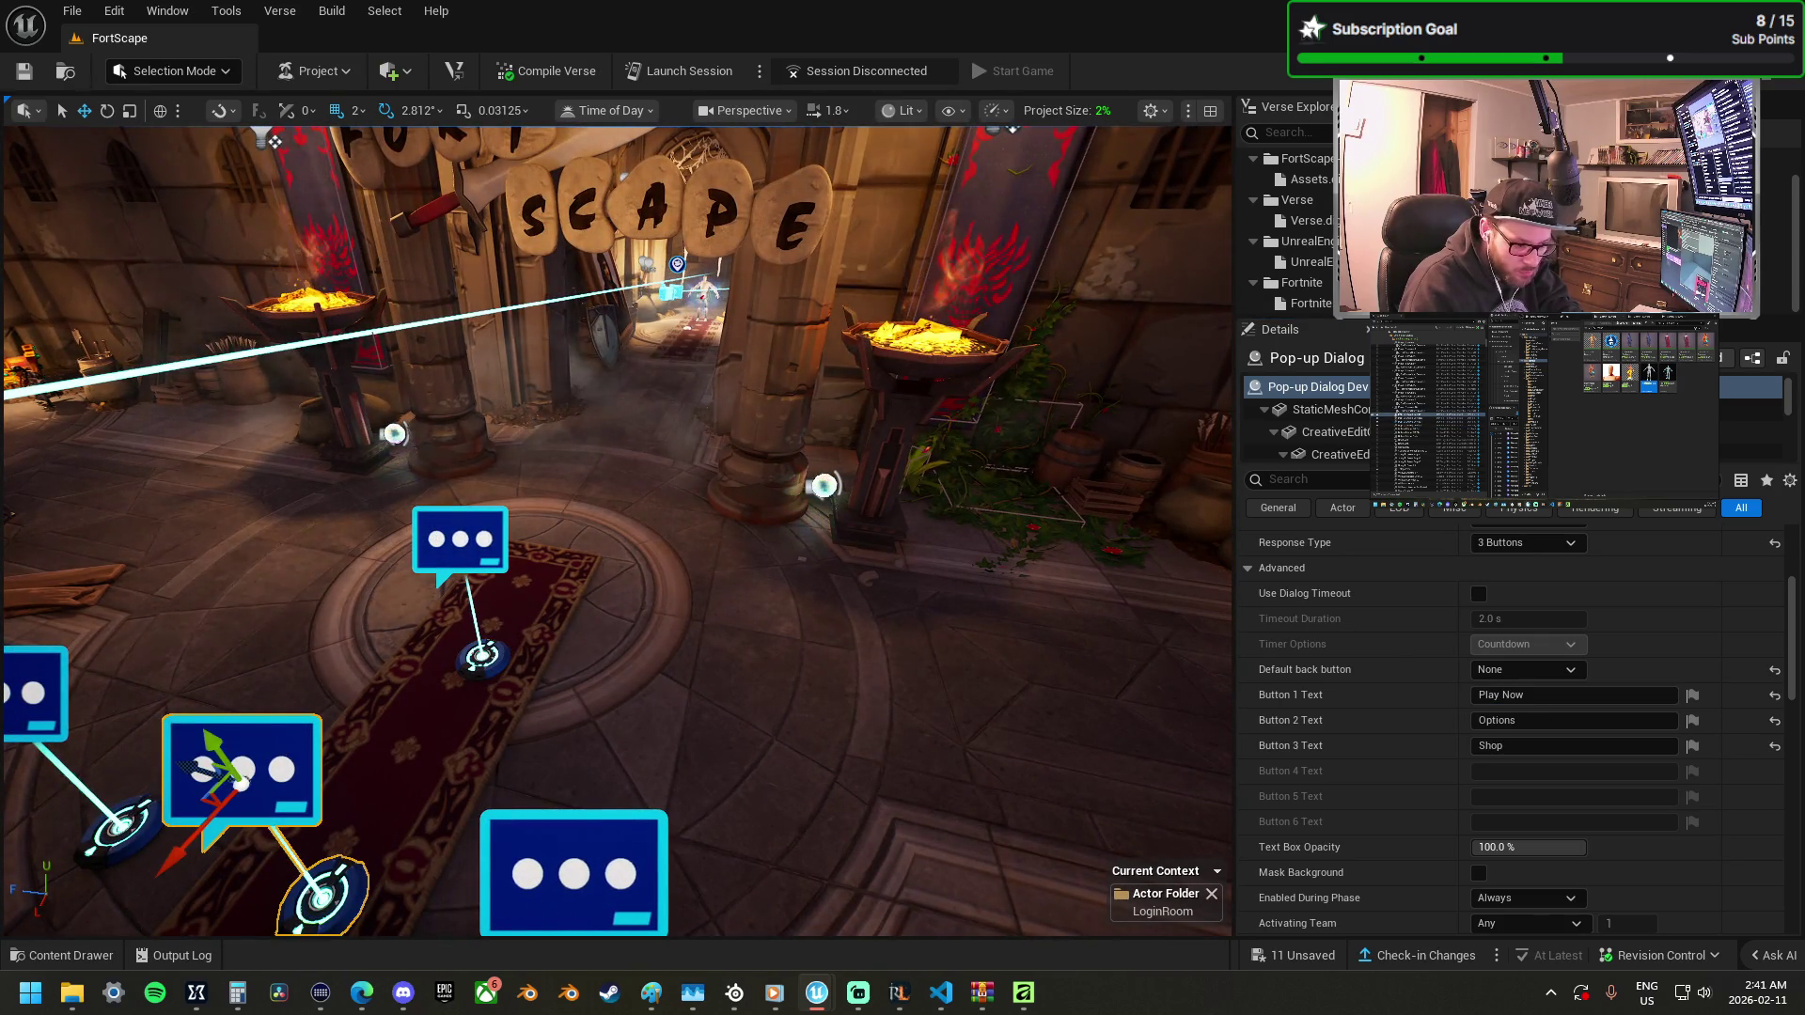
{"action": "left_click", "coordinate": [574, 870]}
{"action": "left_click", "coordinate": [1472, 696]}
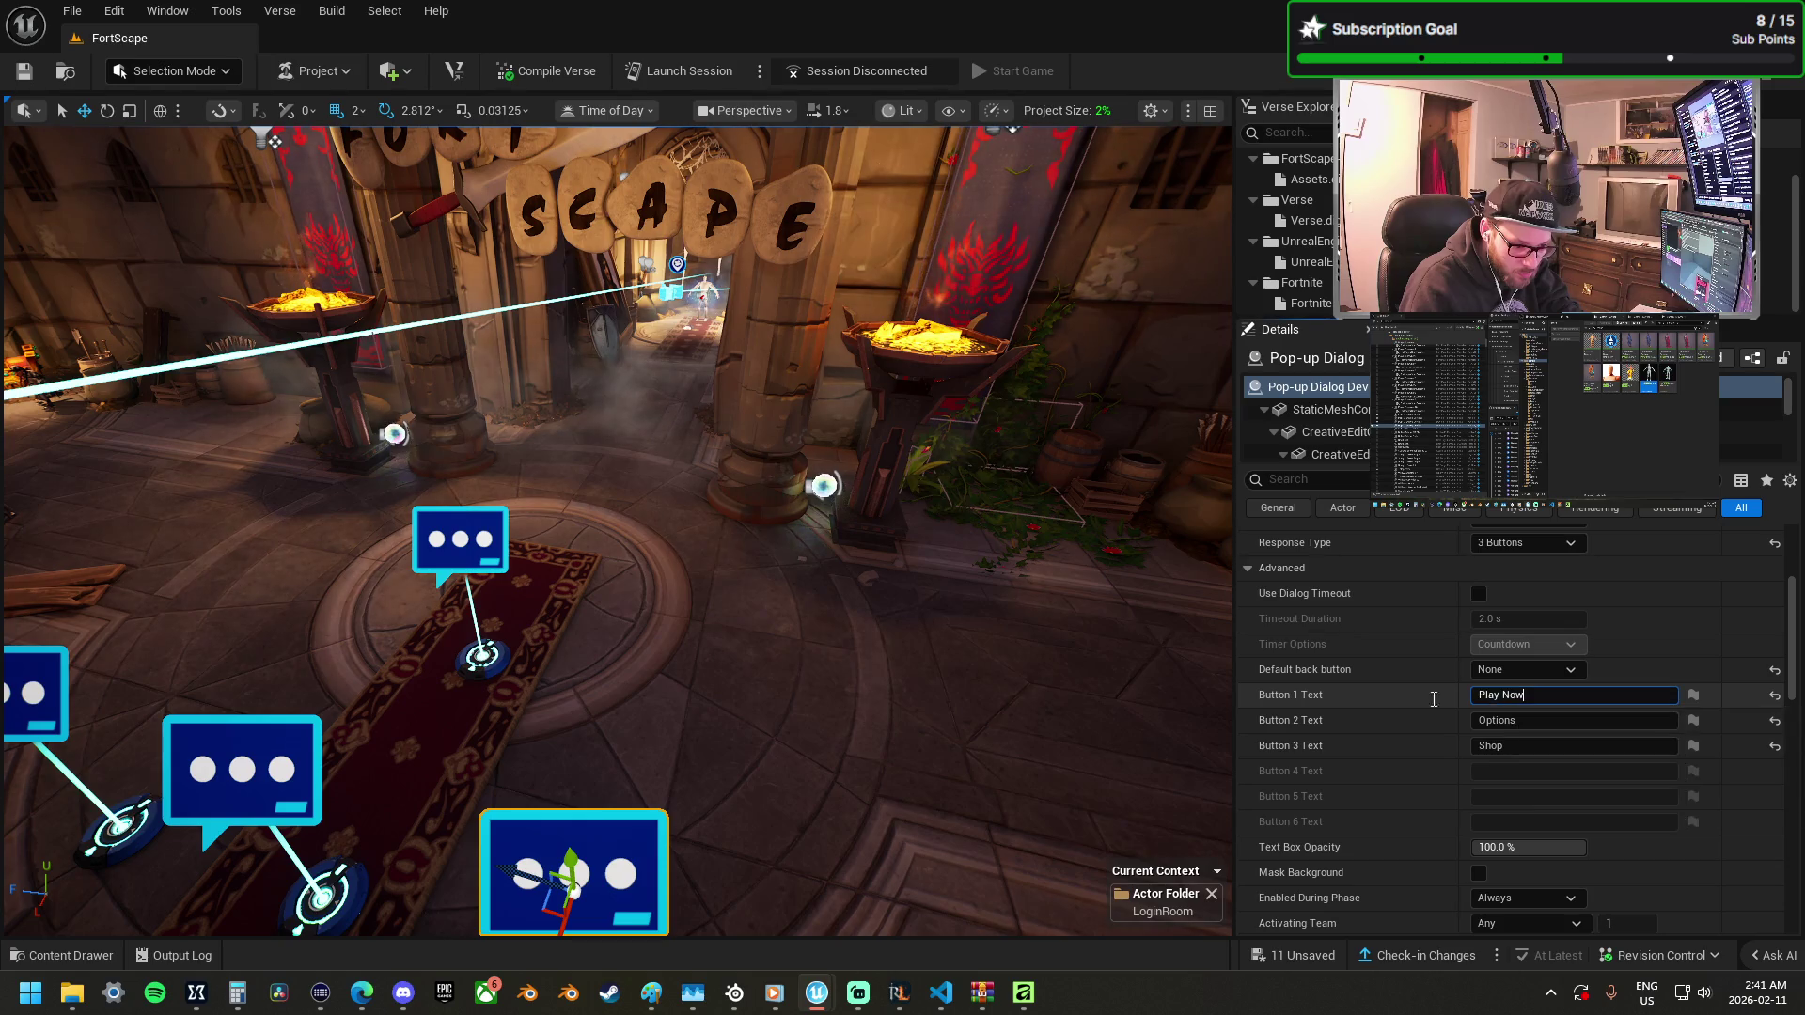
{"action": "left_click", "coordinate": [1561, 746]}
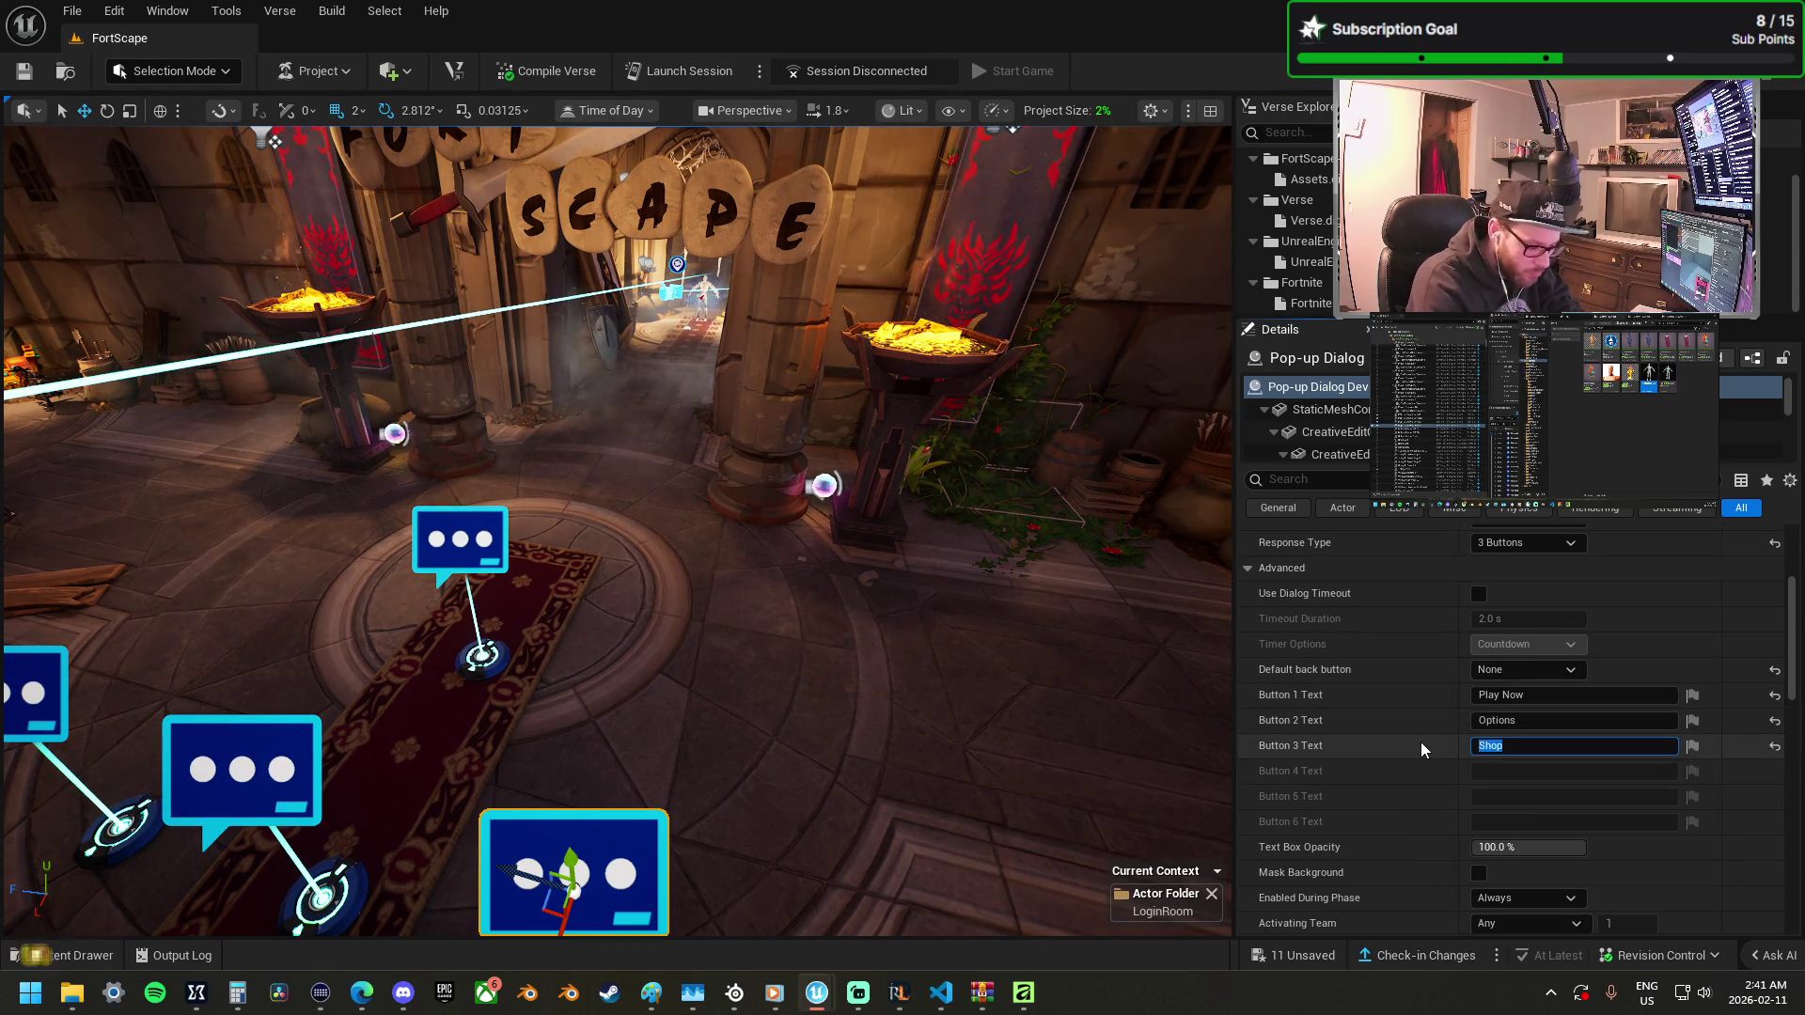
{"action": "type", "text": "Exit Shop"}
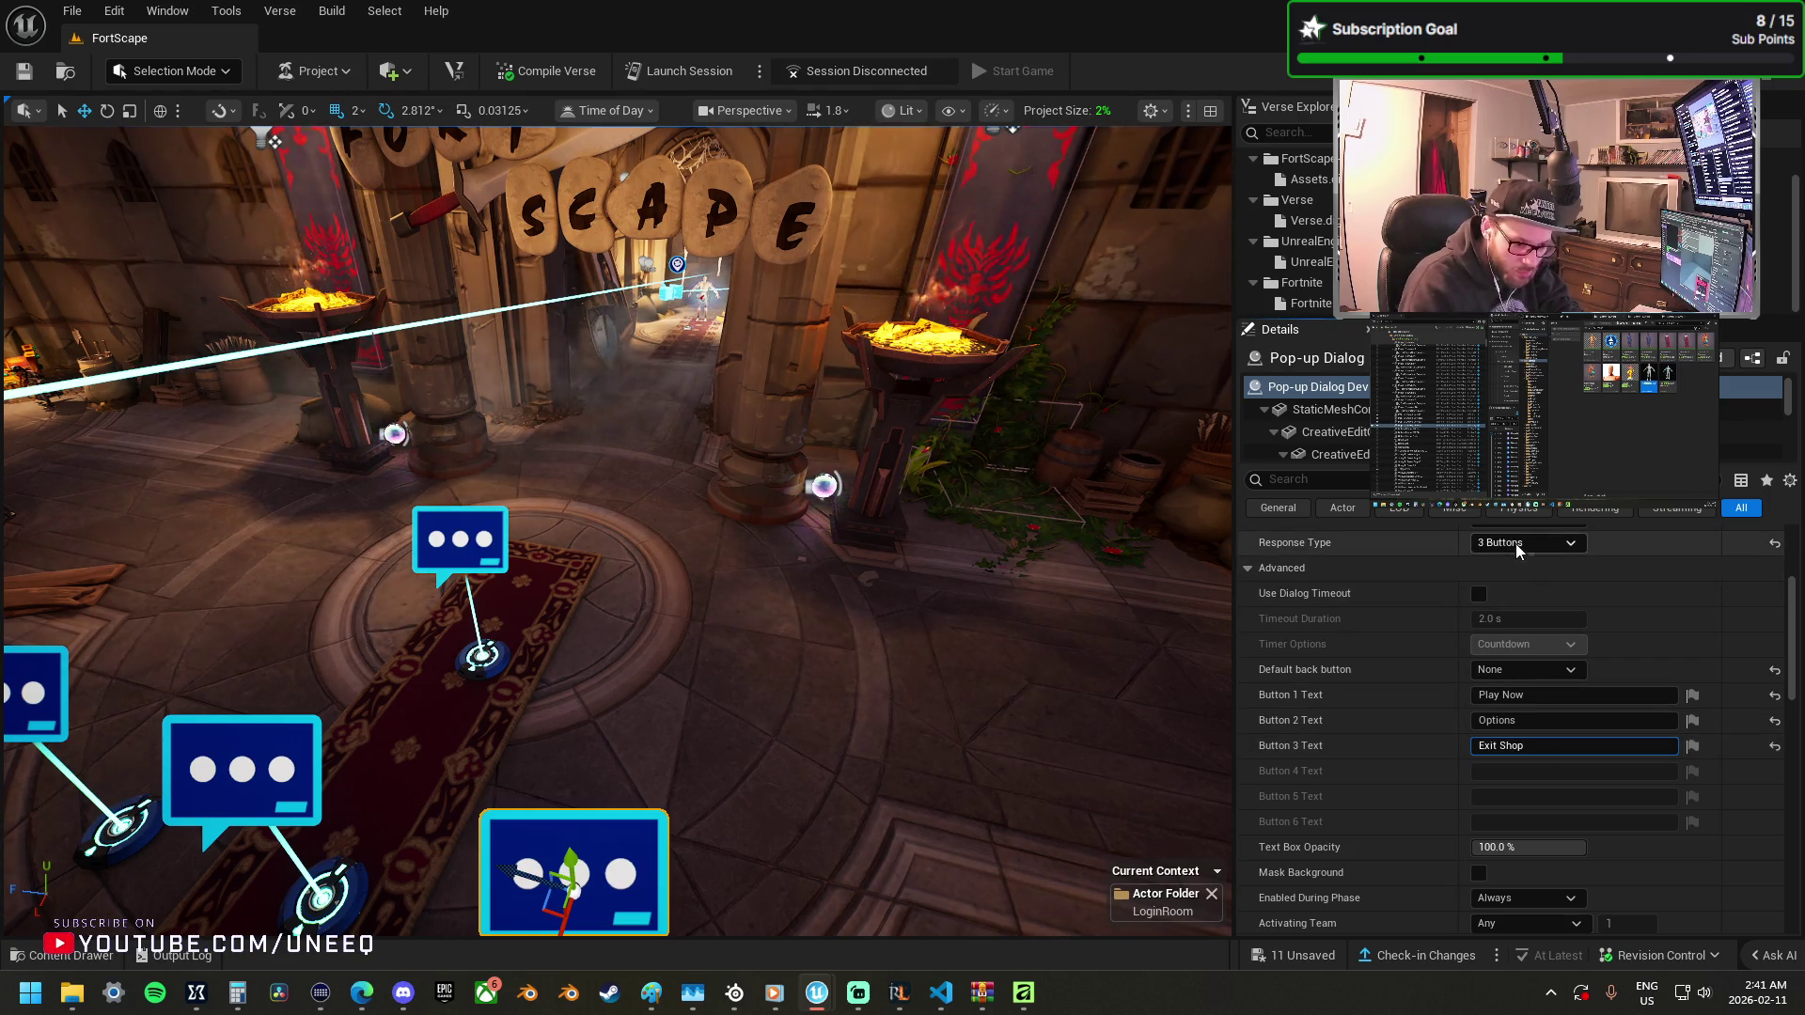
{"action": "scroll", "coordinate": [1547, 618], "scroll_direction": "up", "scroll_amount": 3}
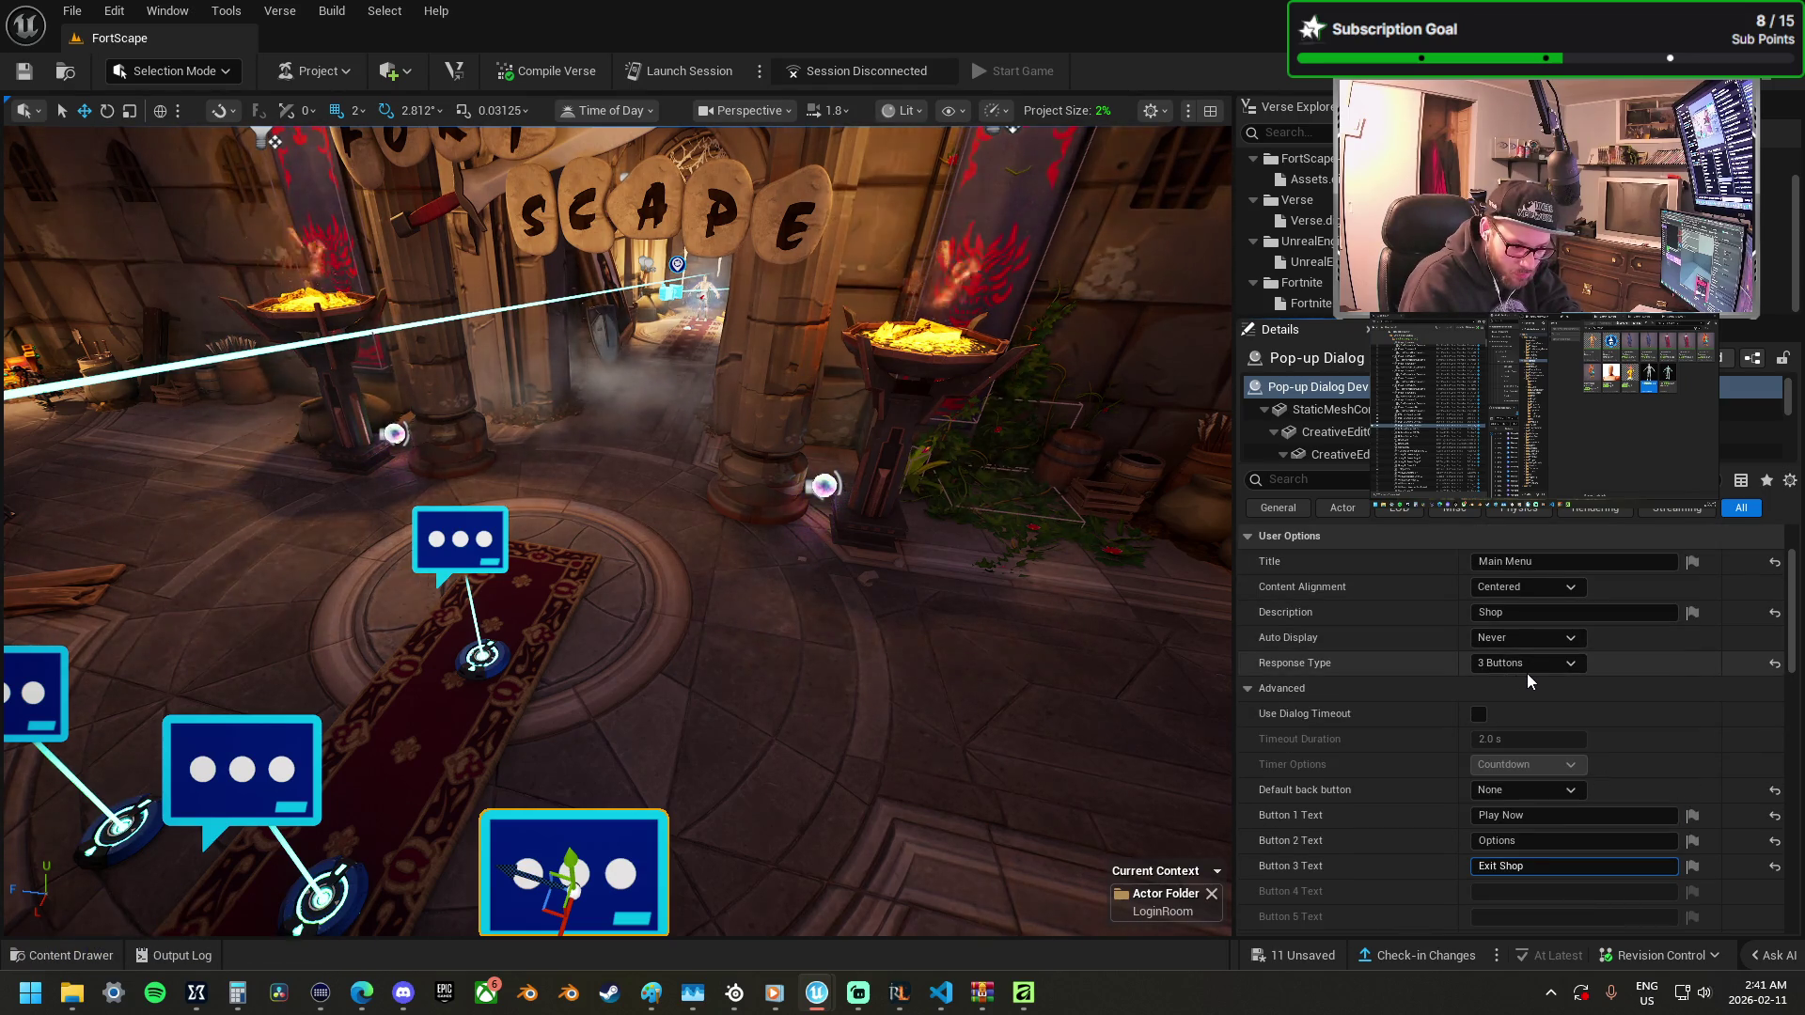
{"action": "left_click", "coordinate": [1530, 791]}
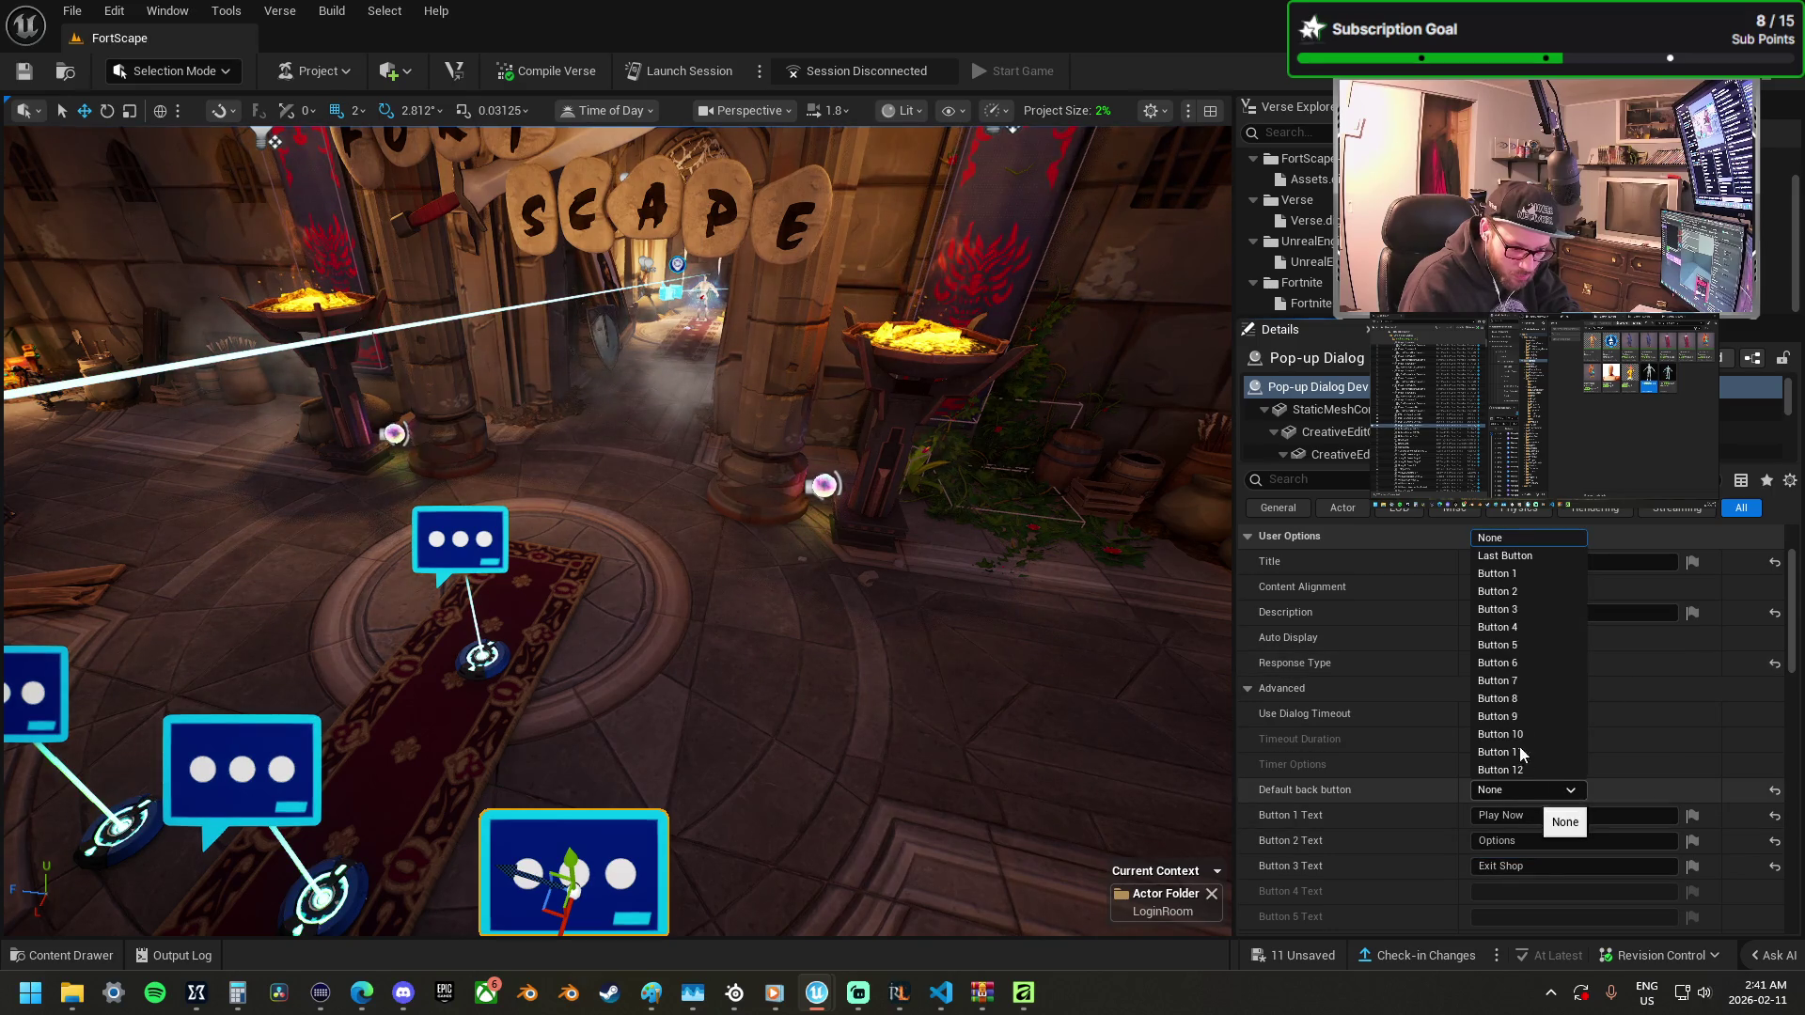
{"action": "left_click", "coordinate": [1531, 609]}
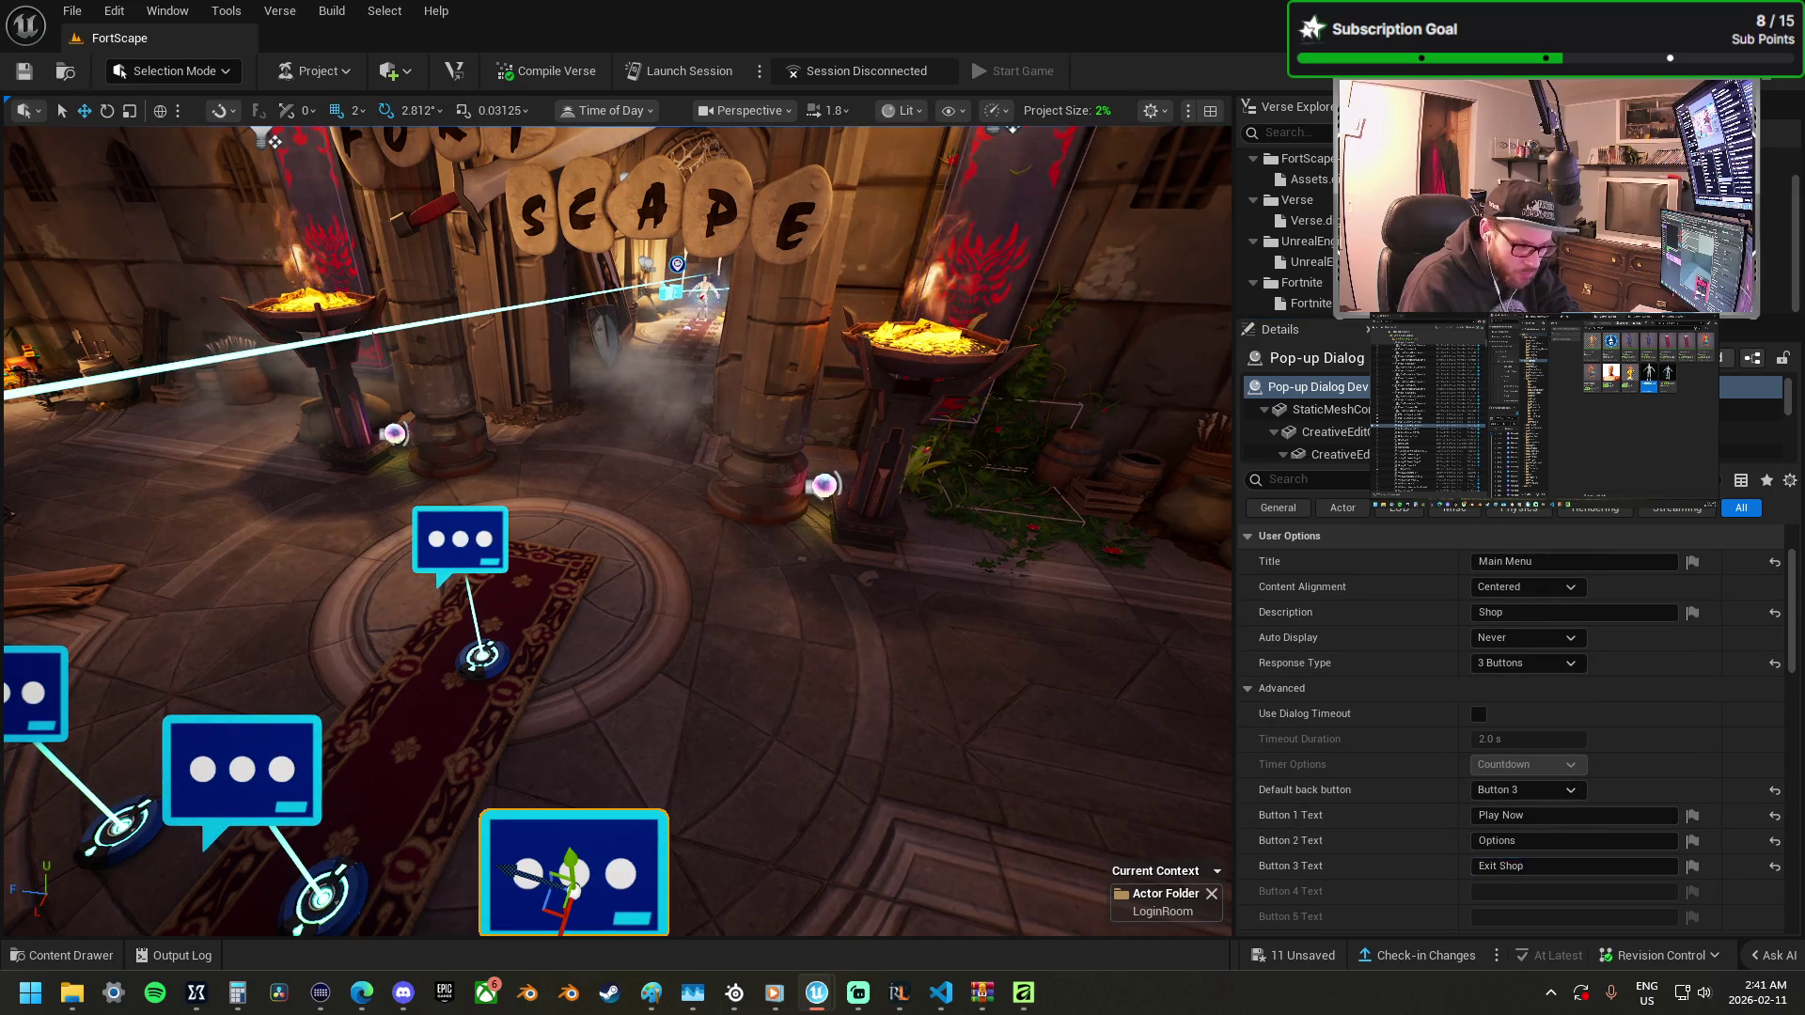
Label the character dialog's third button Back to Menu and make Button 3 its back button.
{"action": "left_click", "coordinate": [460, 539]}
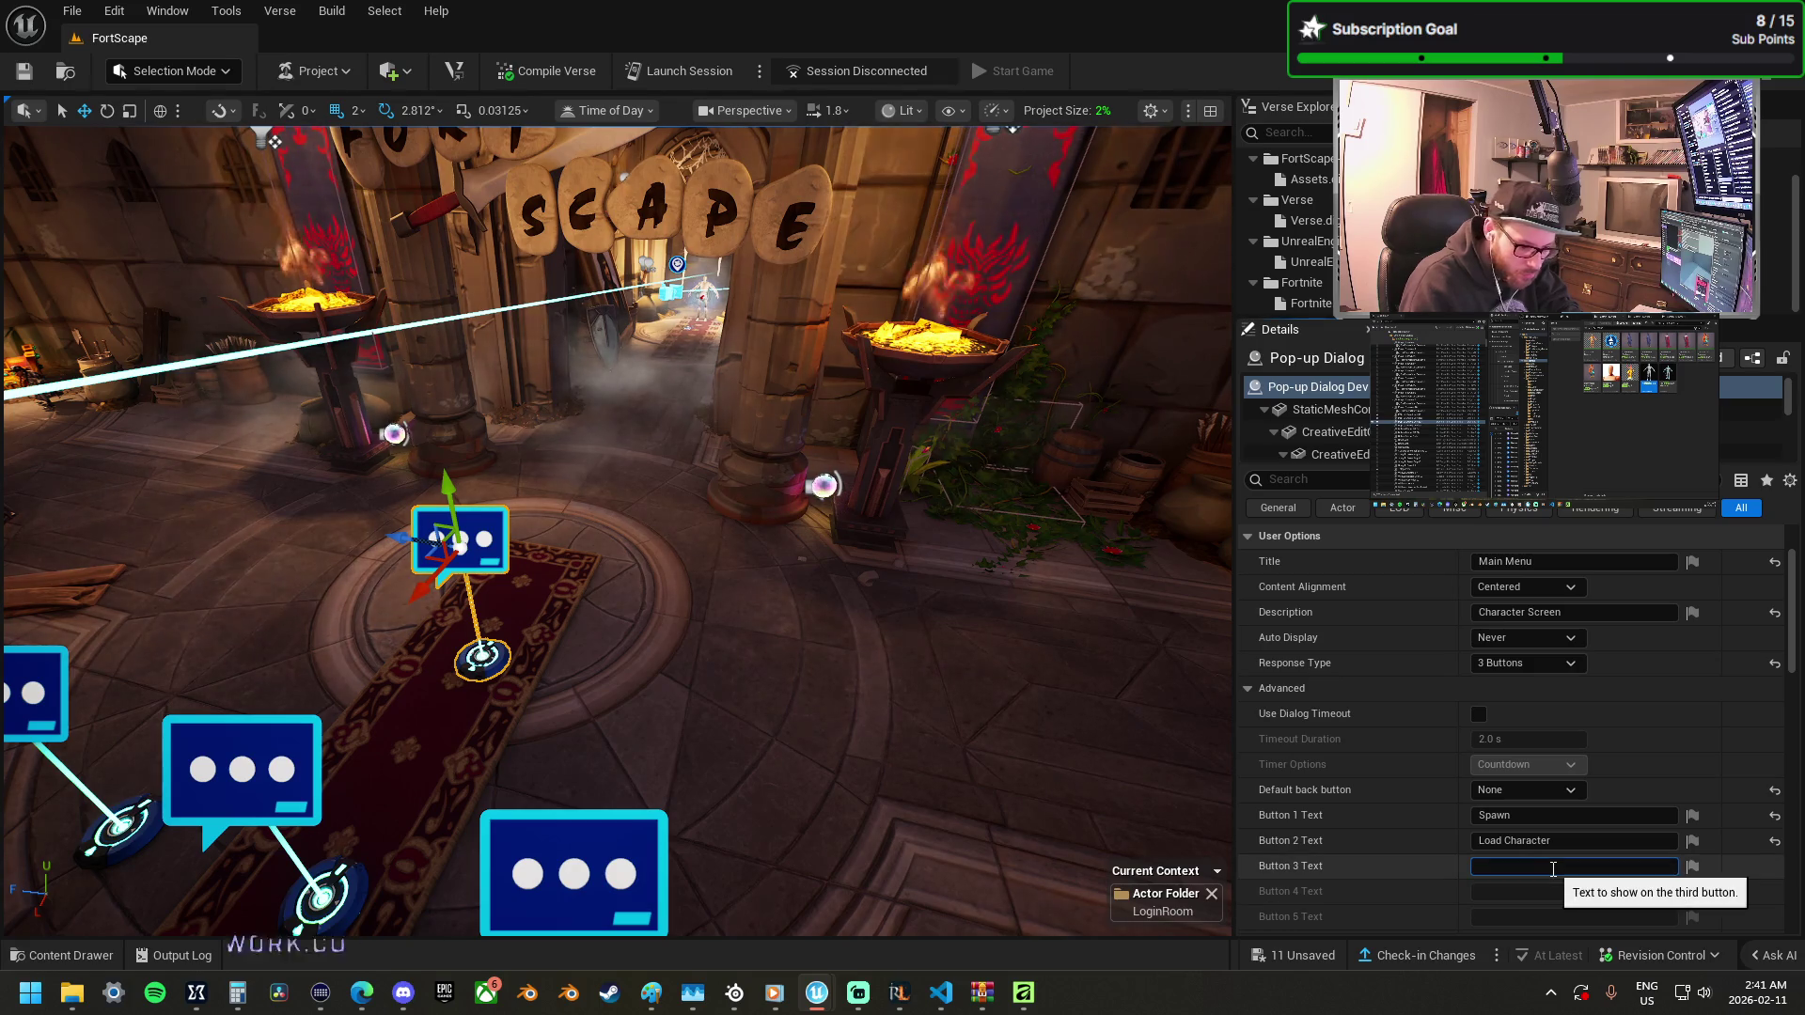
{"action": "type", "text": "B"}
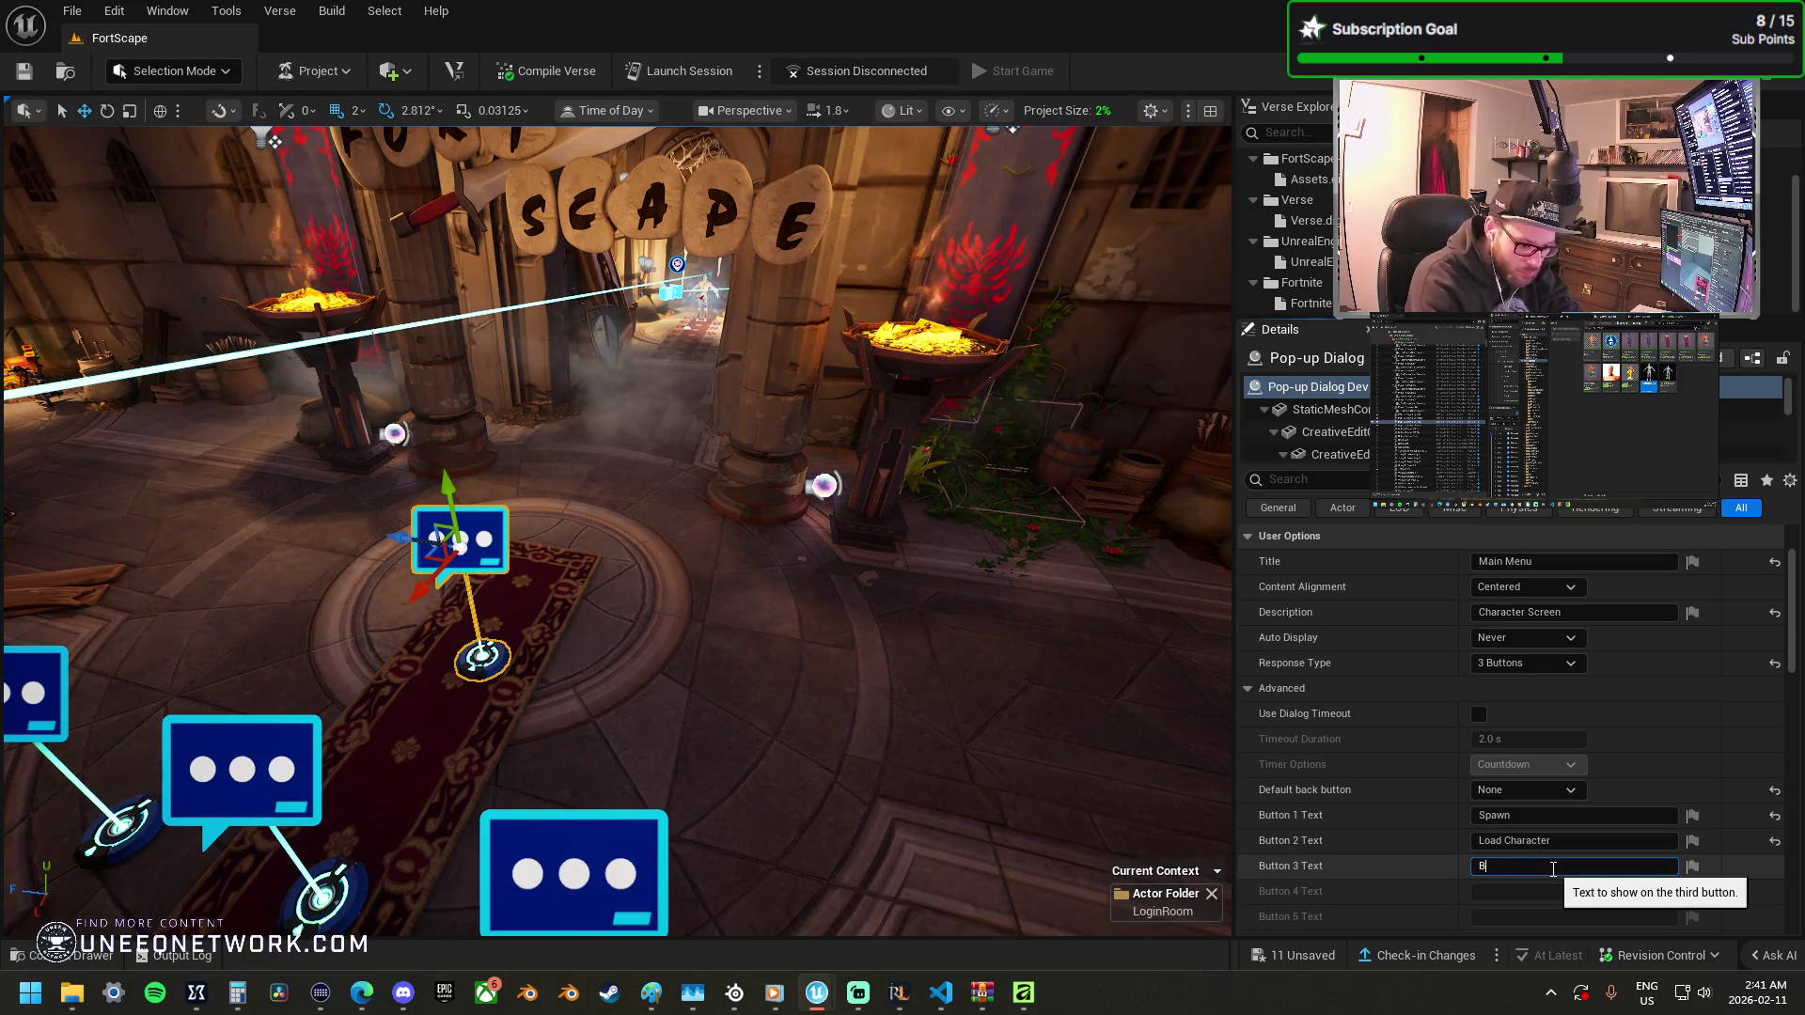
{"action": "type", "text": "Back"}
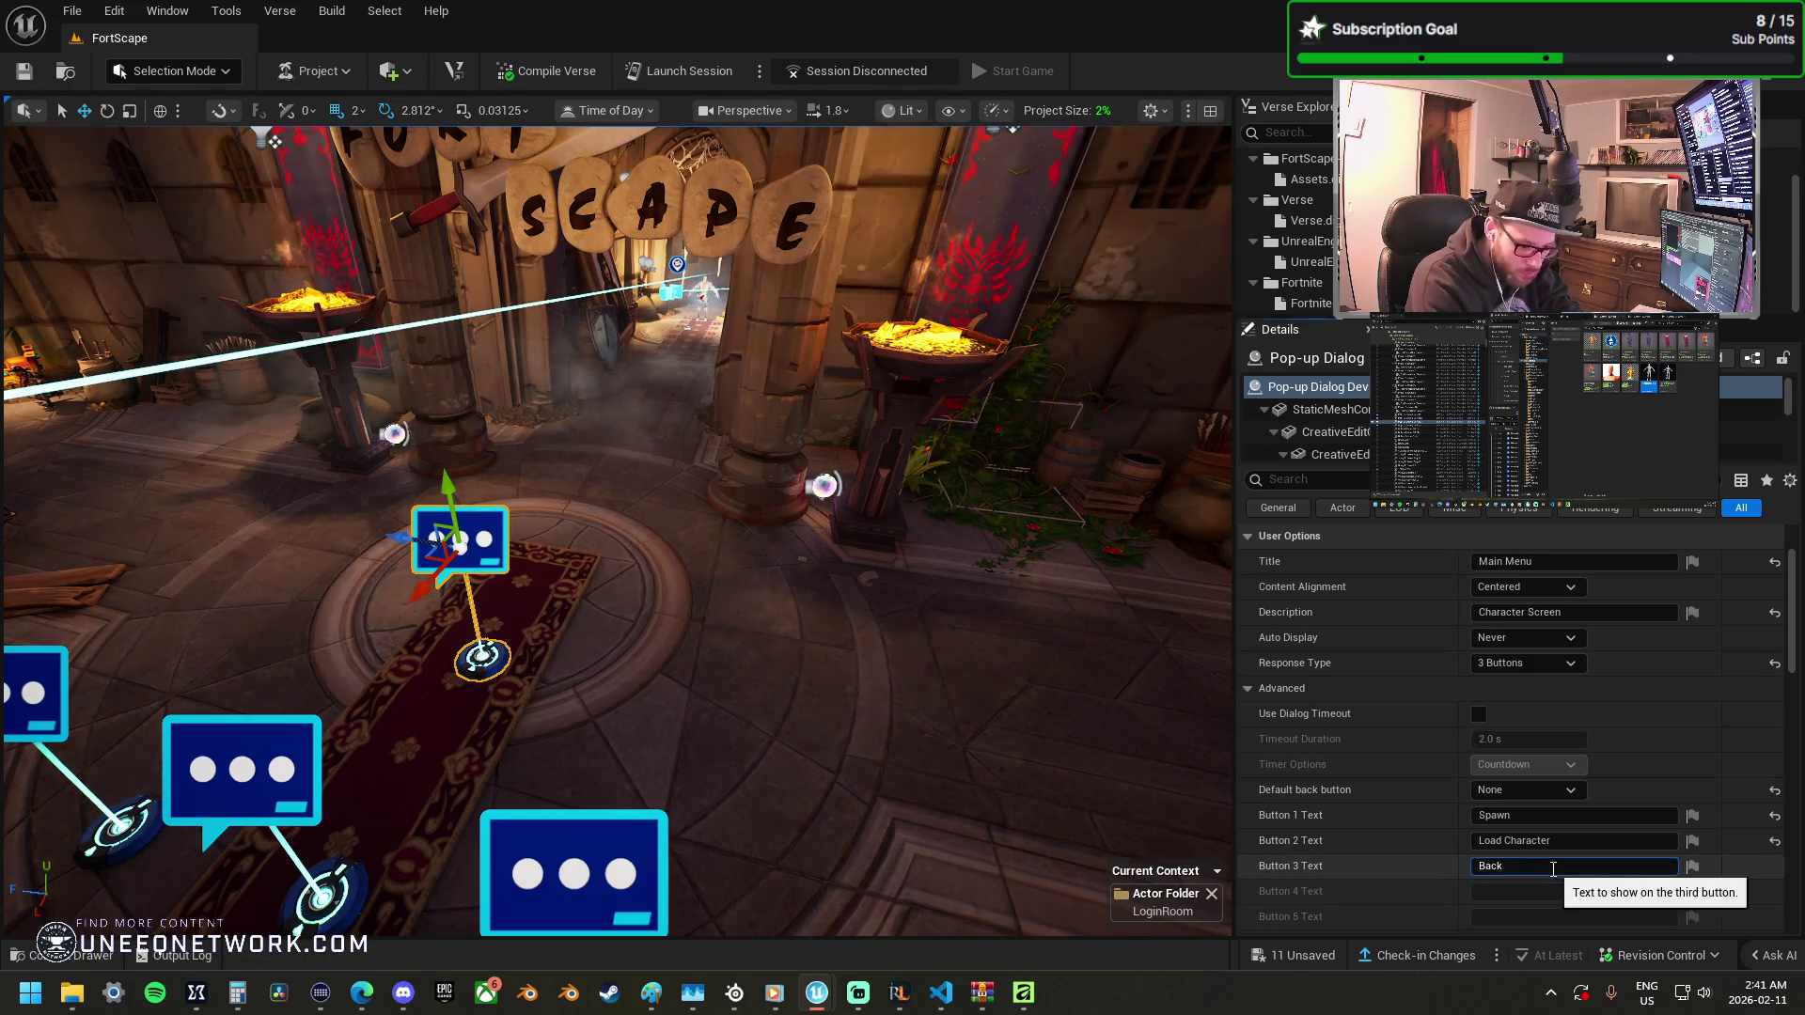
{"action": "type", "text": " to Menu"}
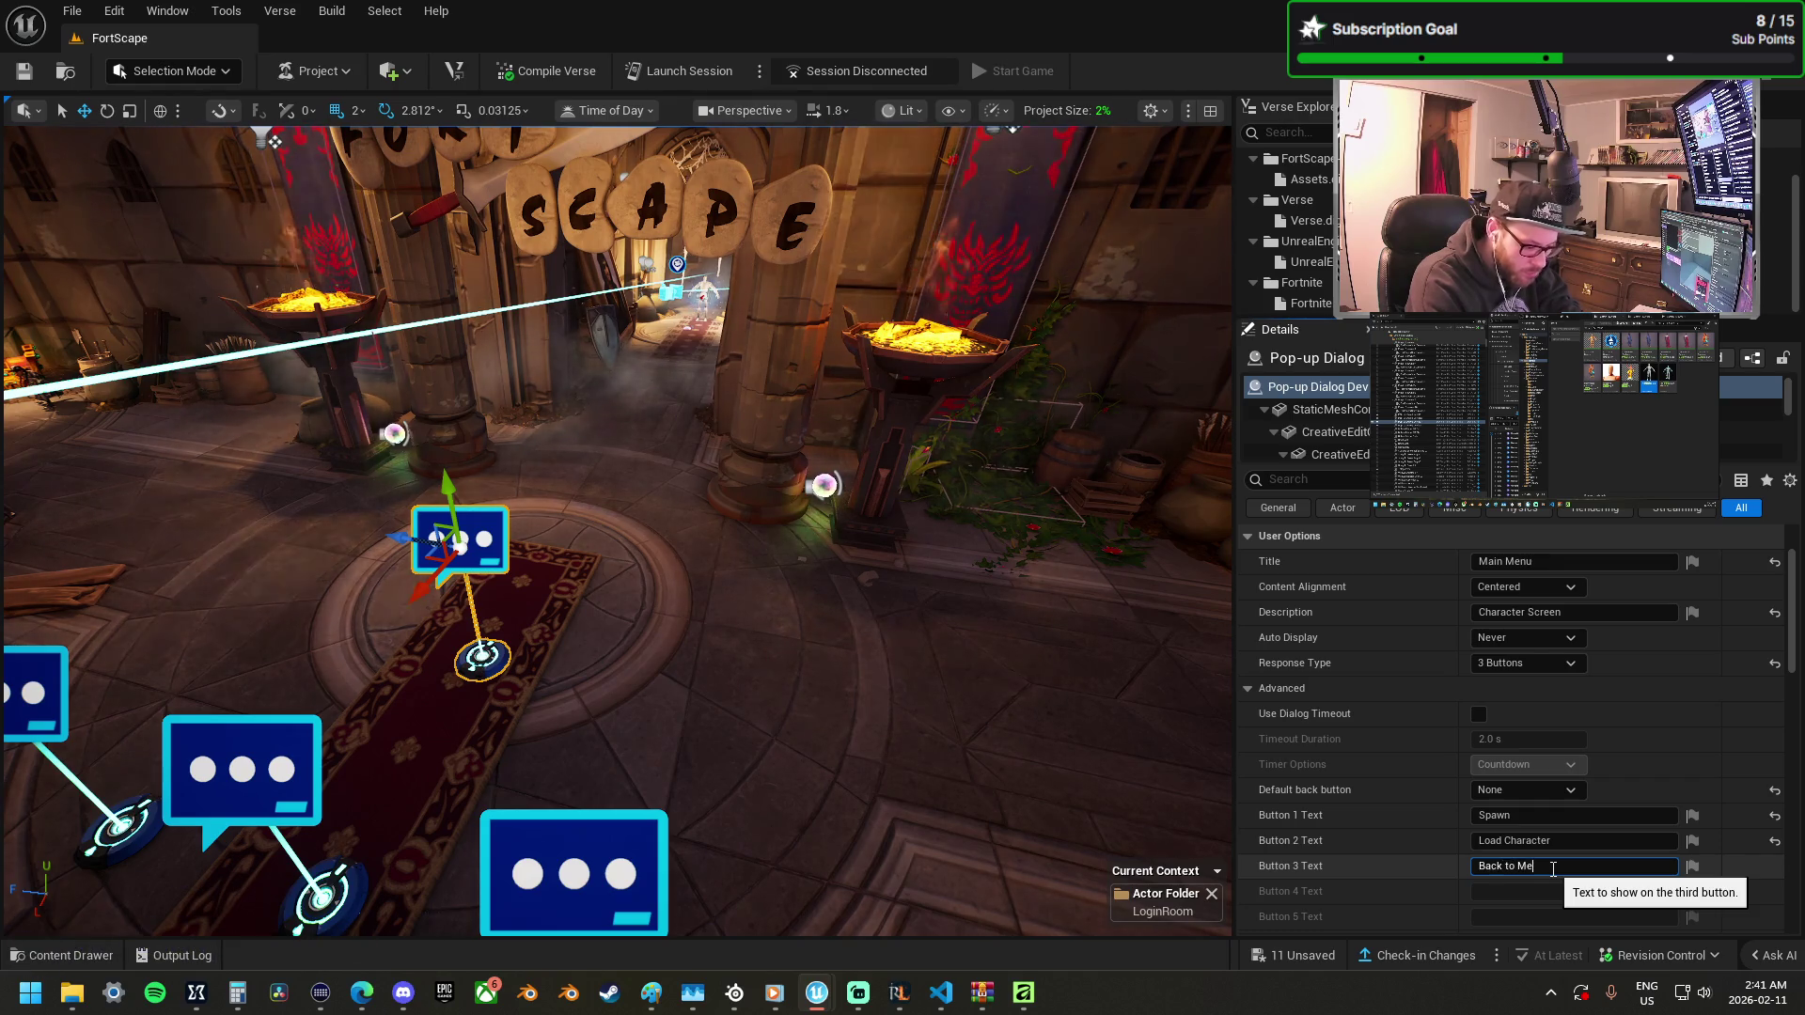
{"action": "left_click", "coordinate": [1540, 794]}
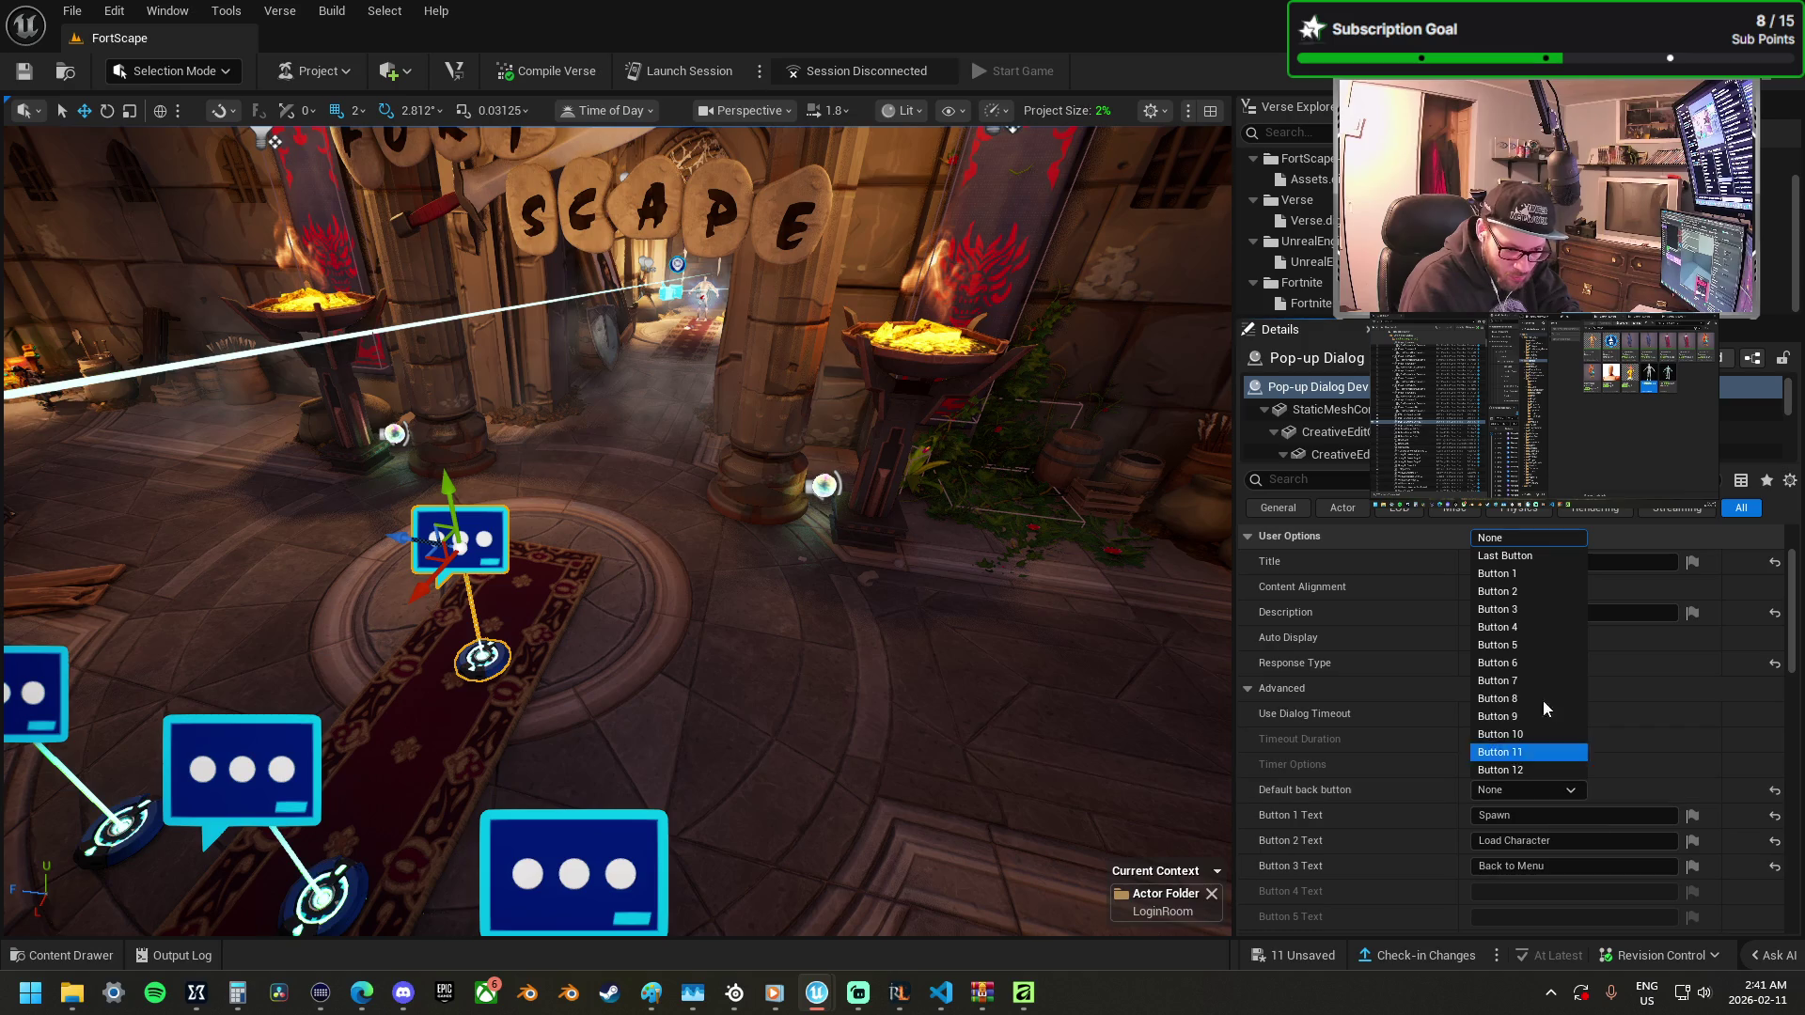
{"action": "left_click", "coordinate": [1534, 613]}
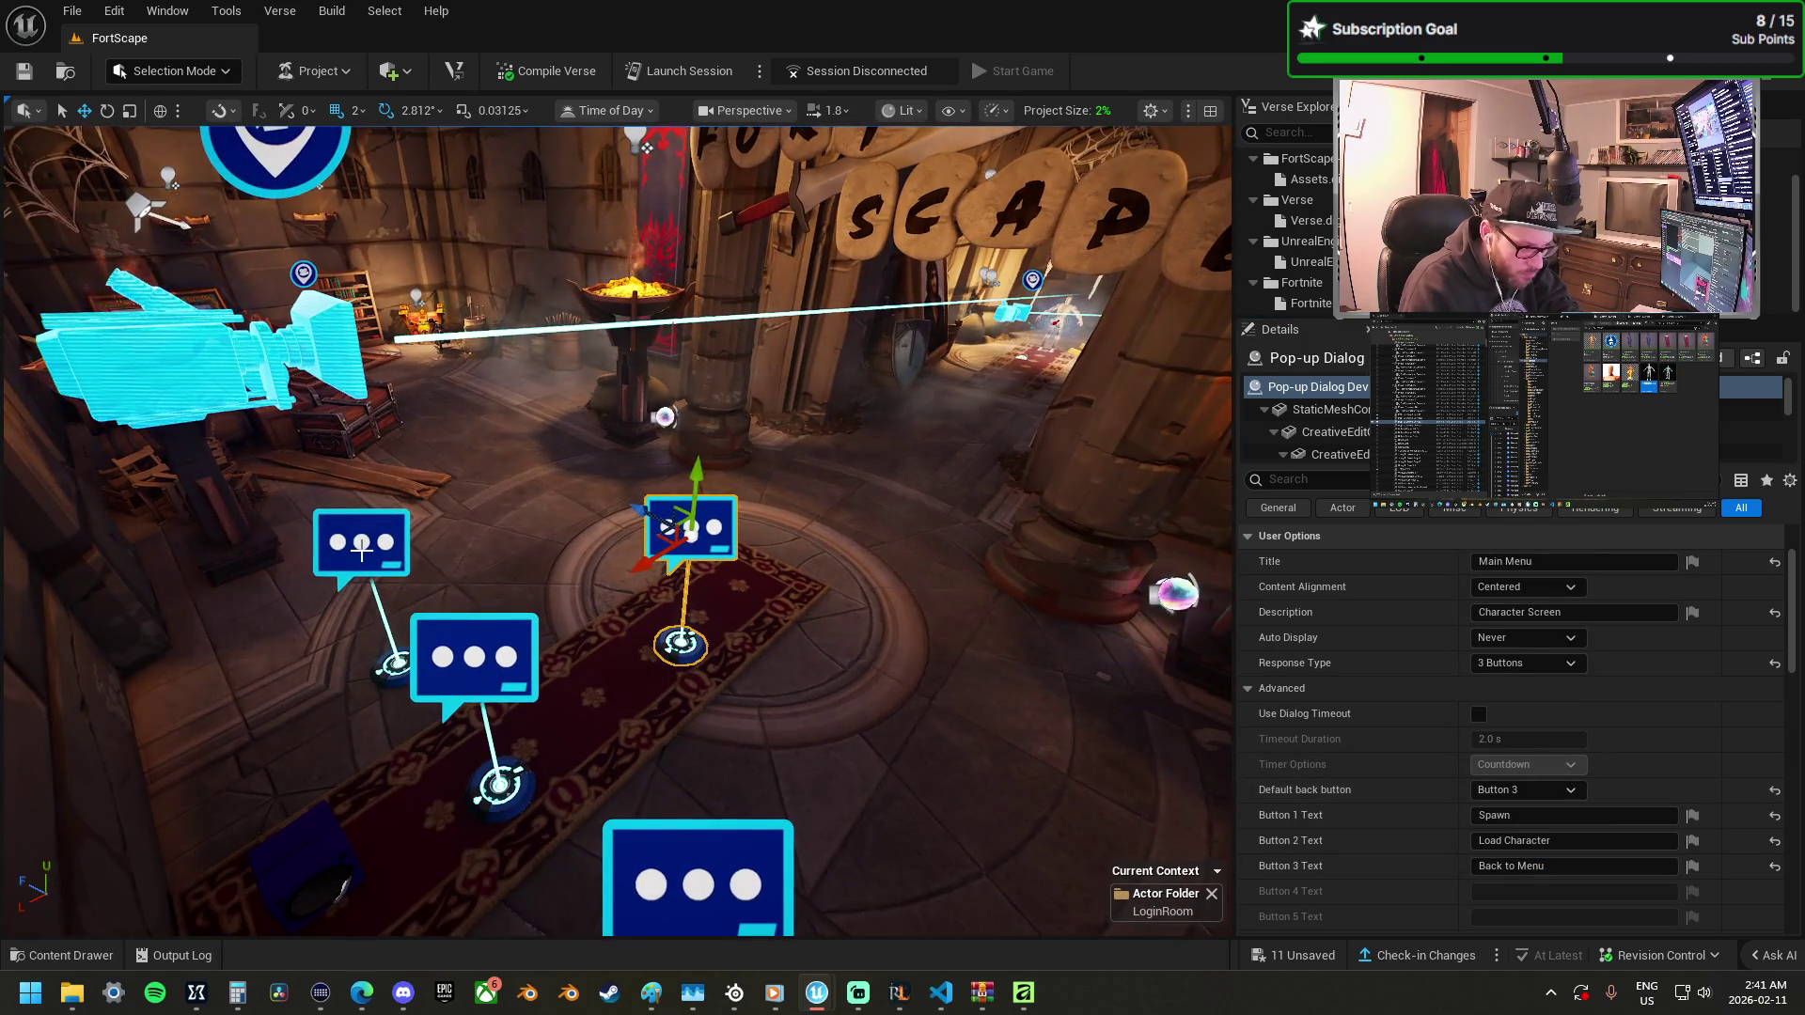
{"action": "left_click", "coordinate": [361, 541]}
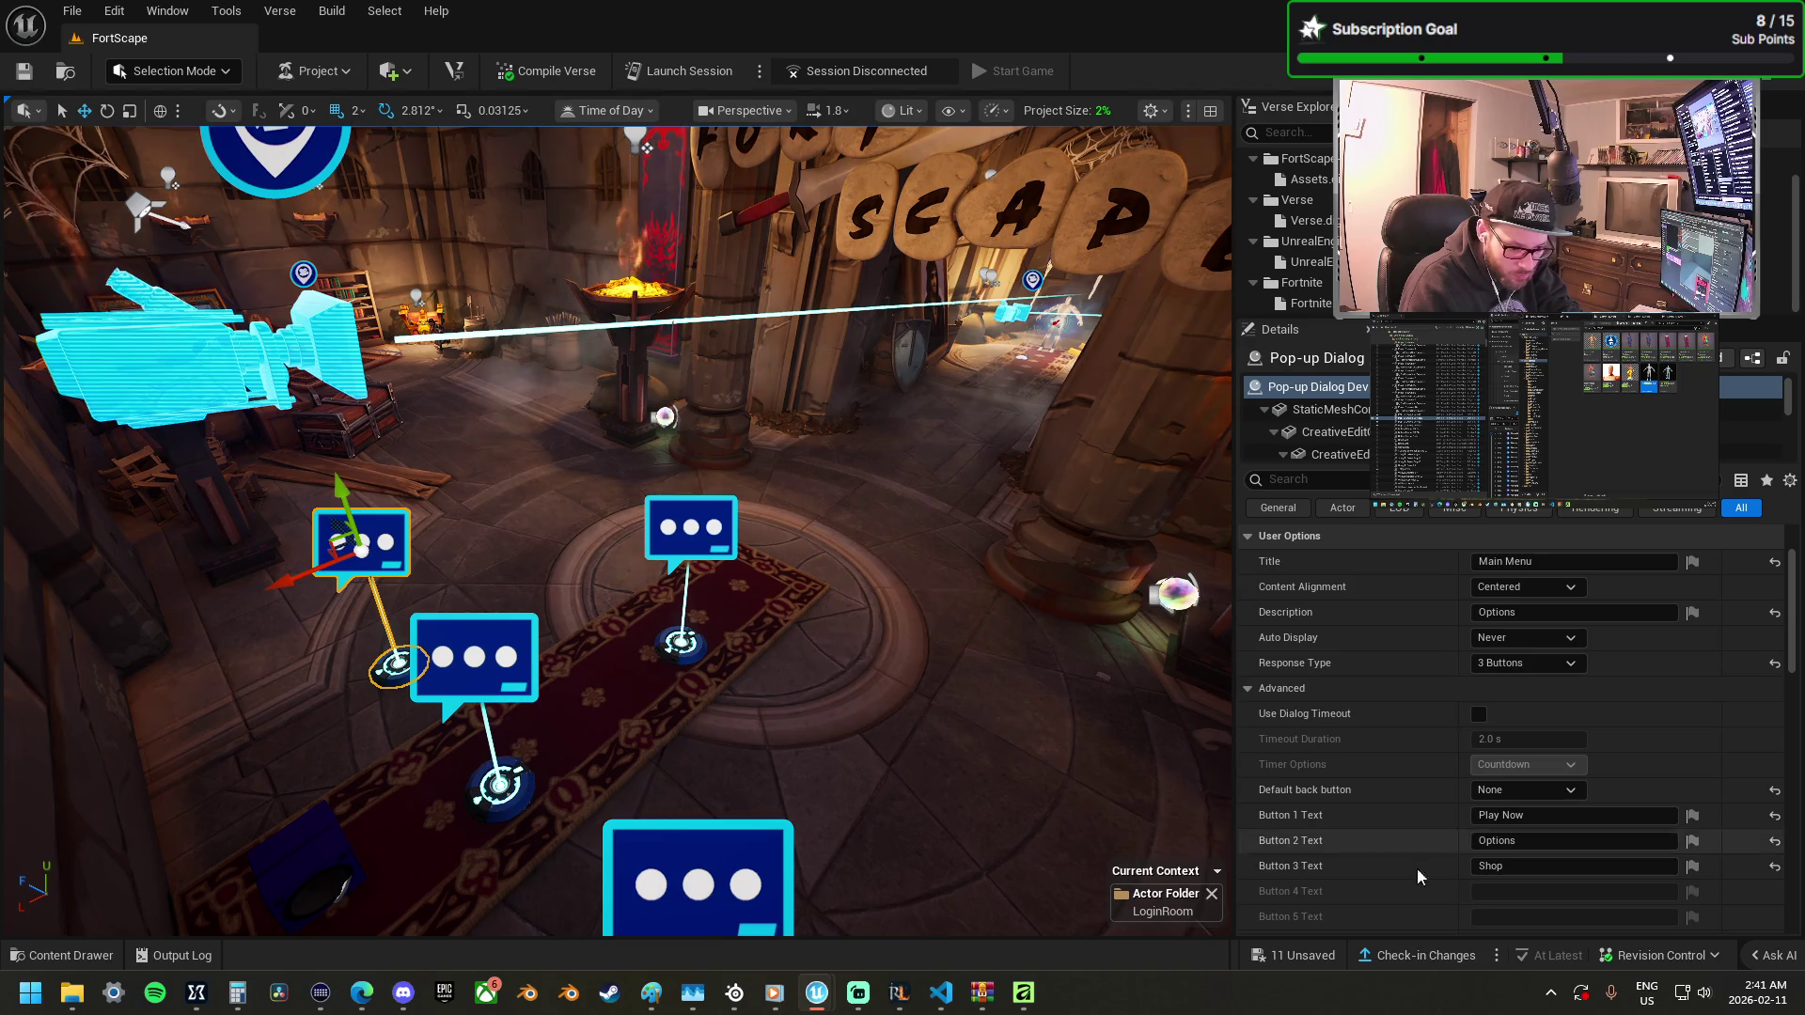
Replace the first button's label with the word Options copied from the second button.
{"action": "left_click", "coordinate": [1549, 817]}
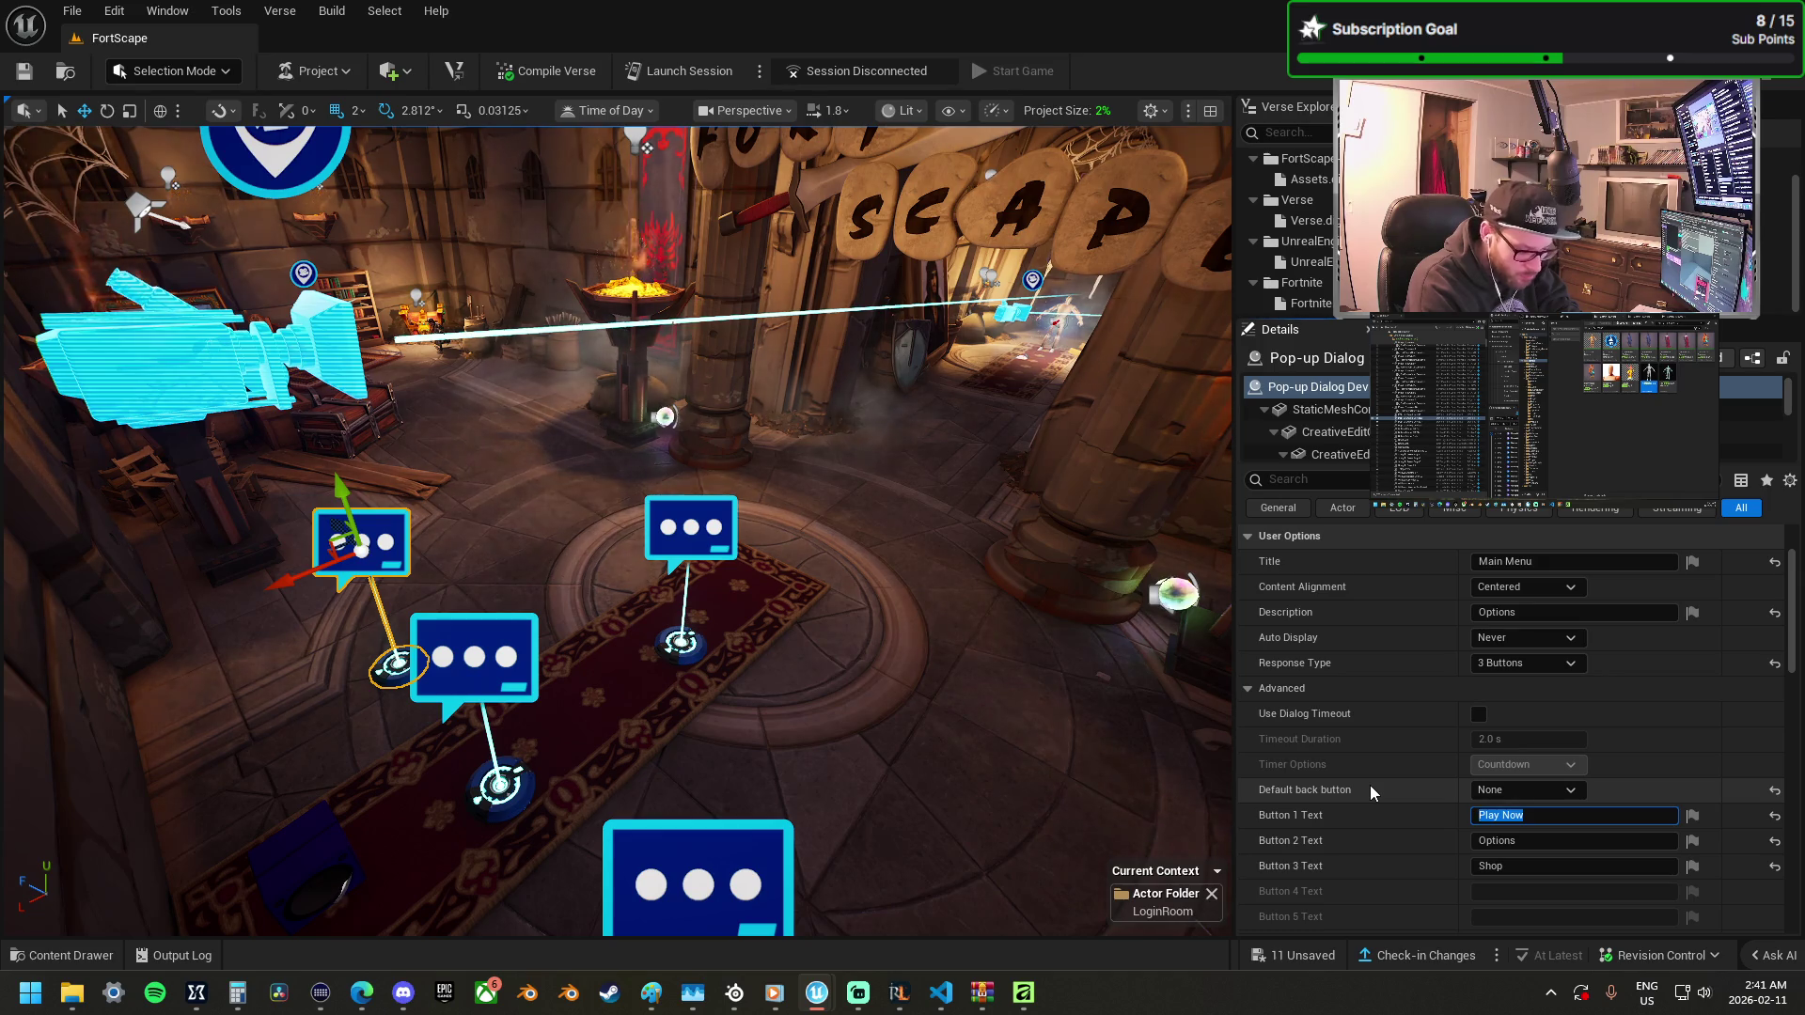
{"action": "type", "text": "Settings"}
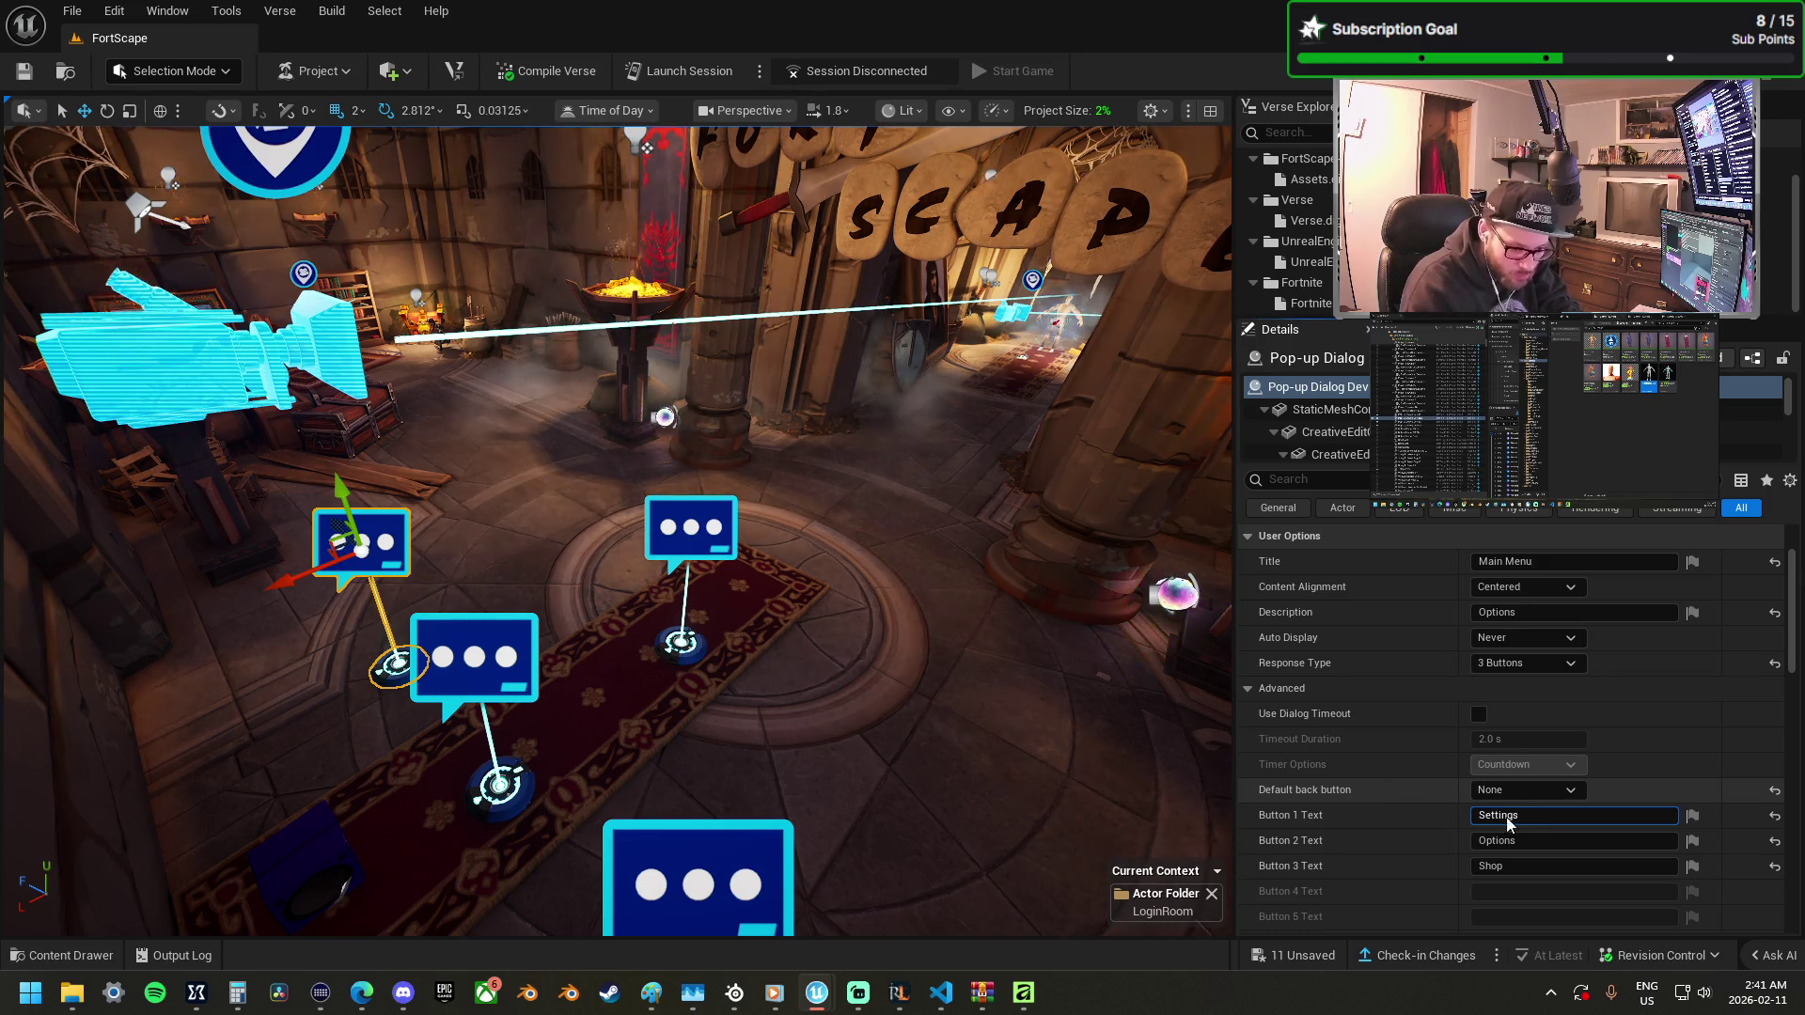
{"action": "left_click", "coordinate": [1539, 840]}
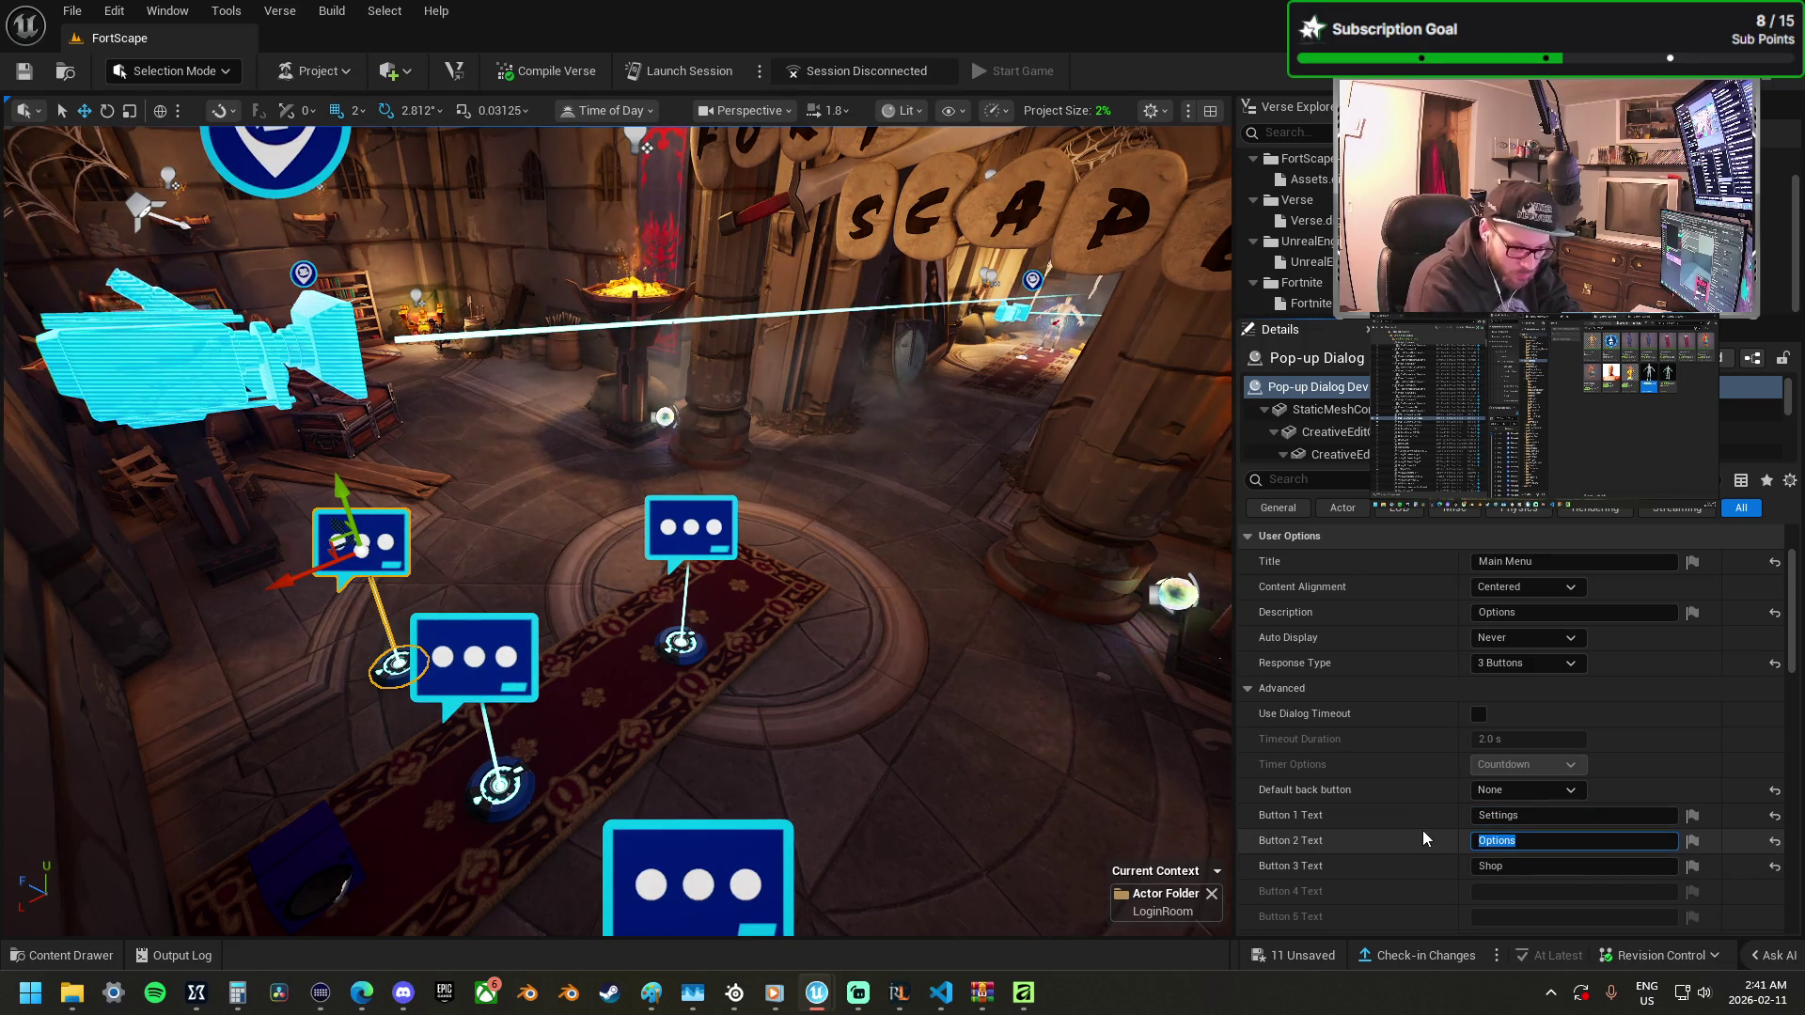
{"action": "left_click", "coordinate": [1542, 816]}
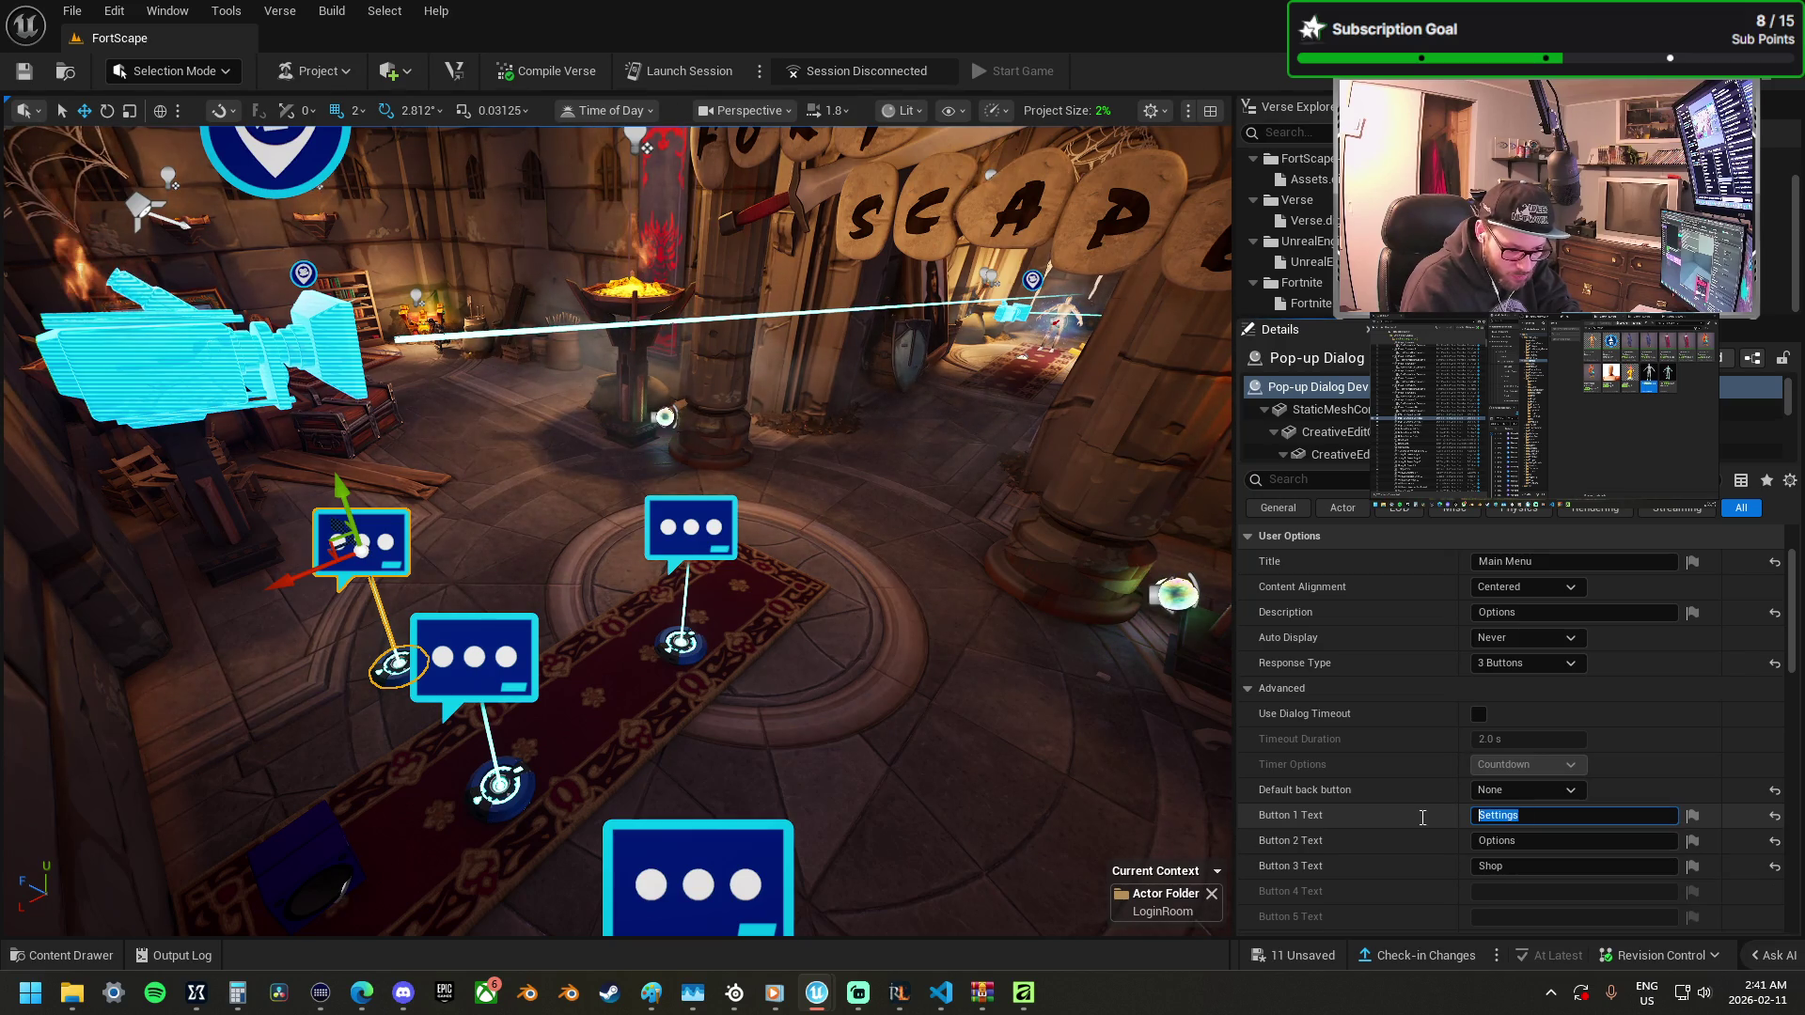
{"action": "type", "text": "OPT"}
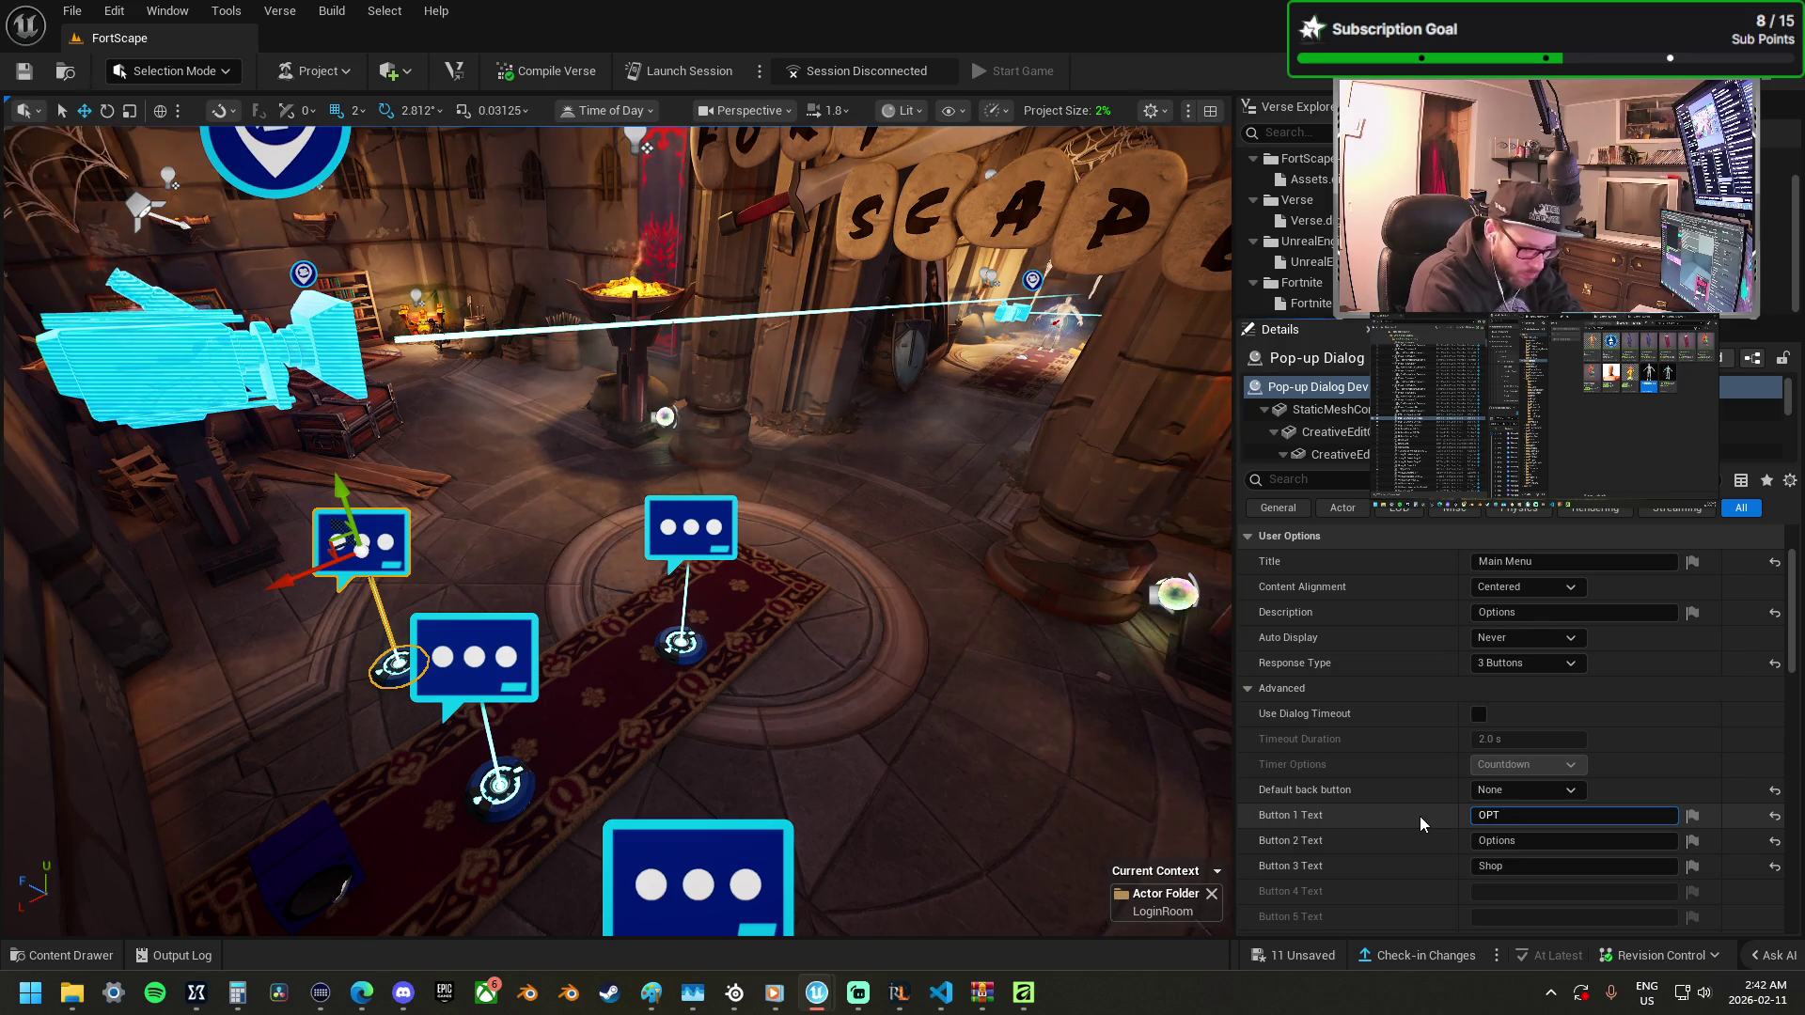
{"action": "key", "text": "BackSpace"}
{"action": "key", "text": "BackSpace"}
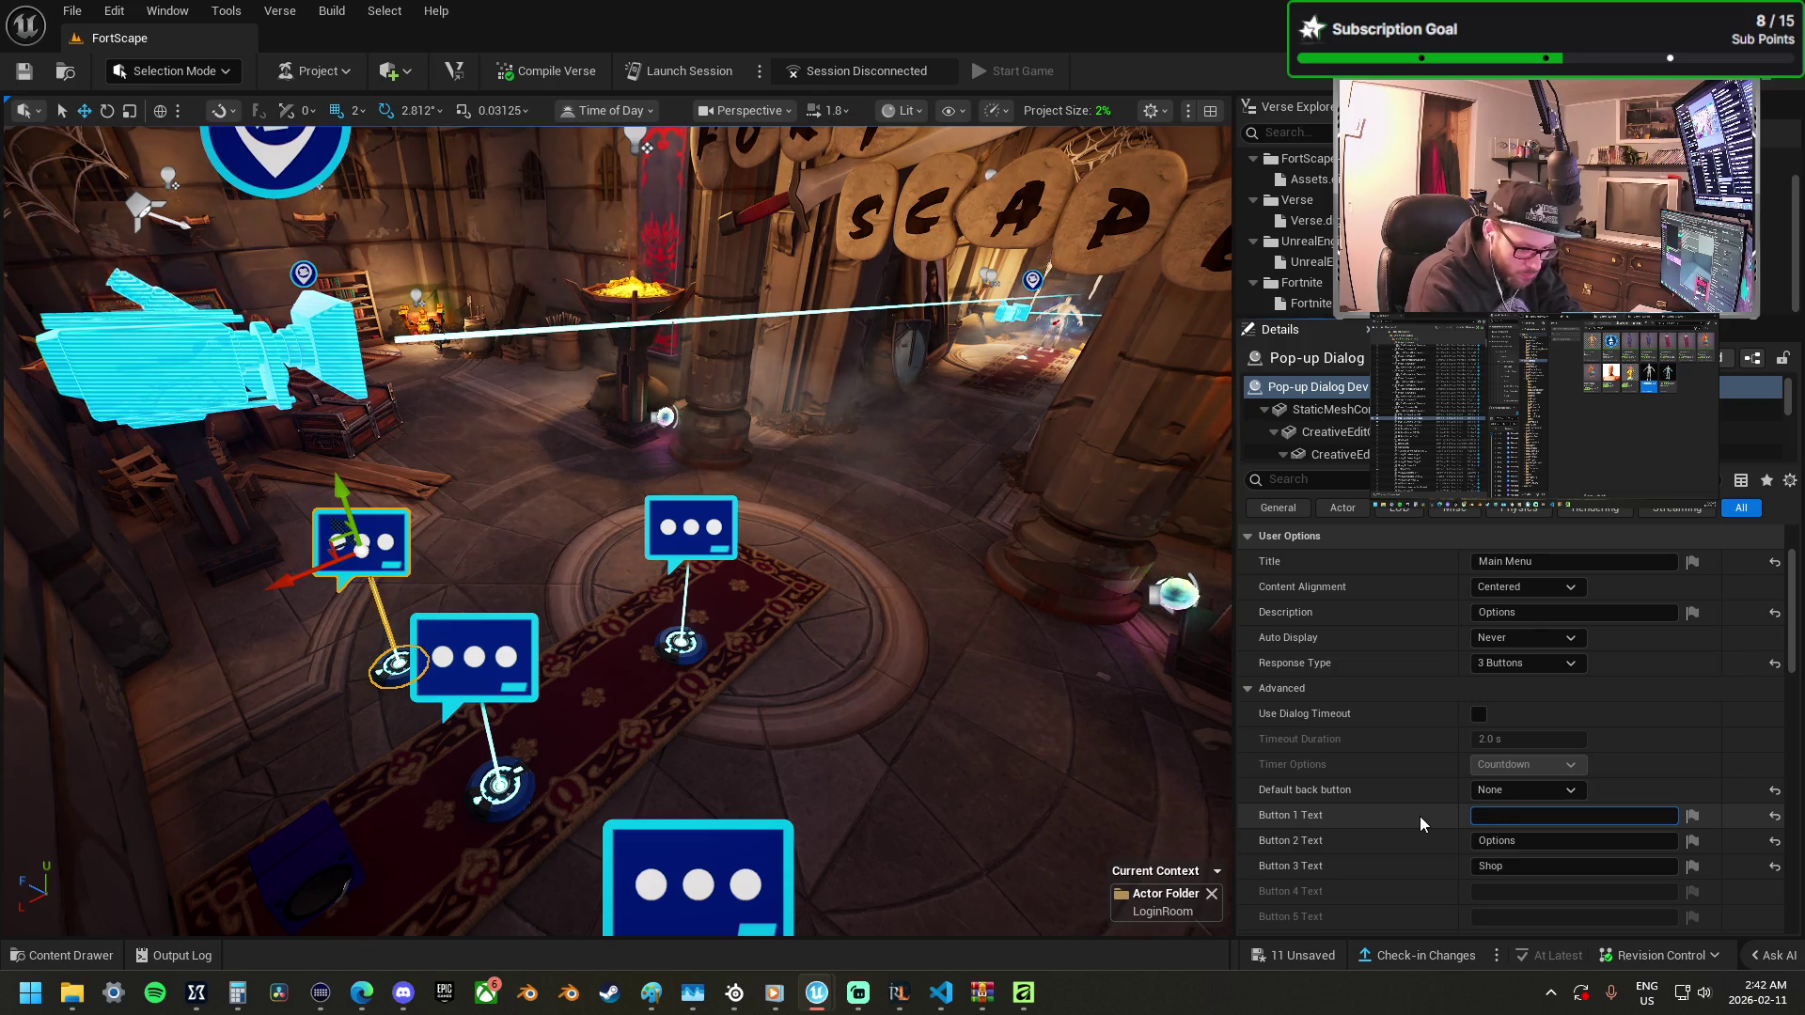
{"action": "key", "text": "Tab"}
{"action": "key", "text": "ctrl+c"}
{"action": "key", "text": "shift+Tab"}
{"action": "key", "text": "ctrl+v"}
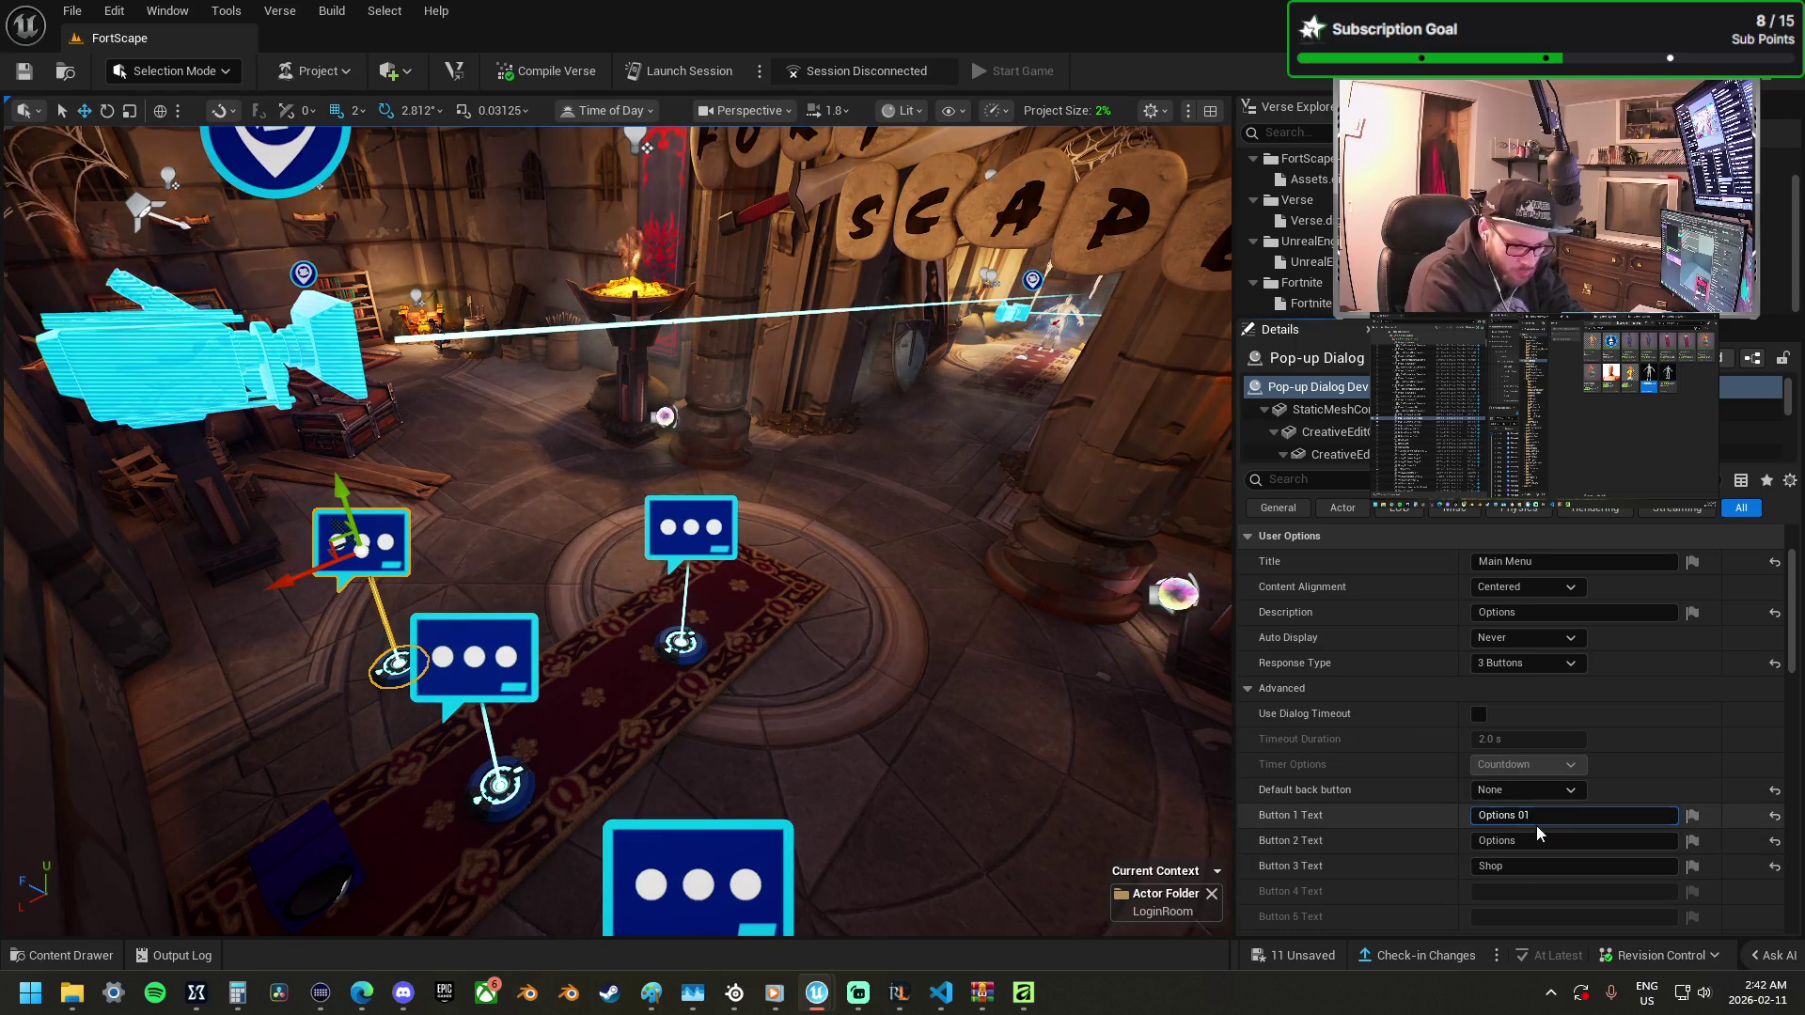
Number the three labels Options 01, Options 02 and Options 03.
{"action": "type", "text": "01"}
{"action": "key", "text": "Tab"}
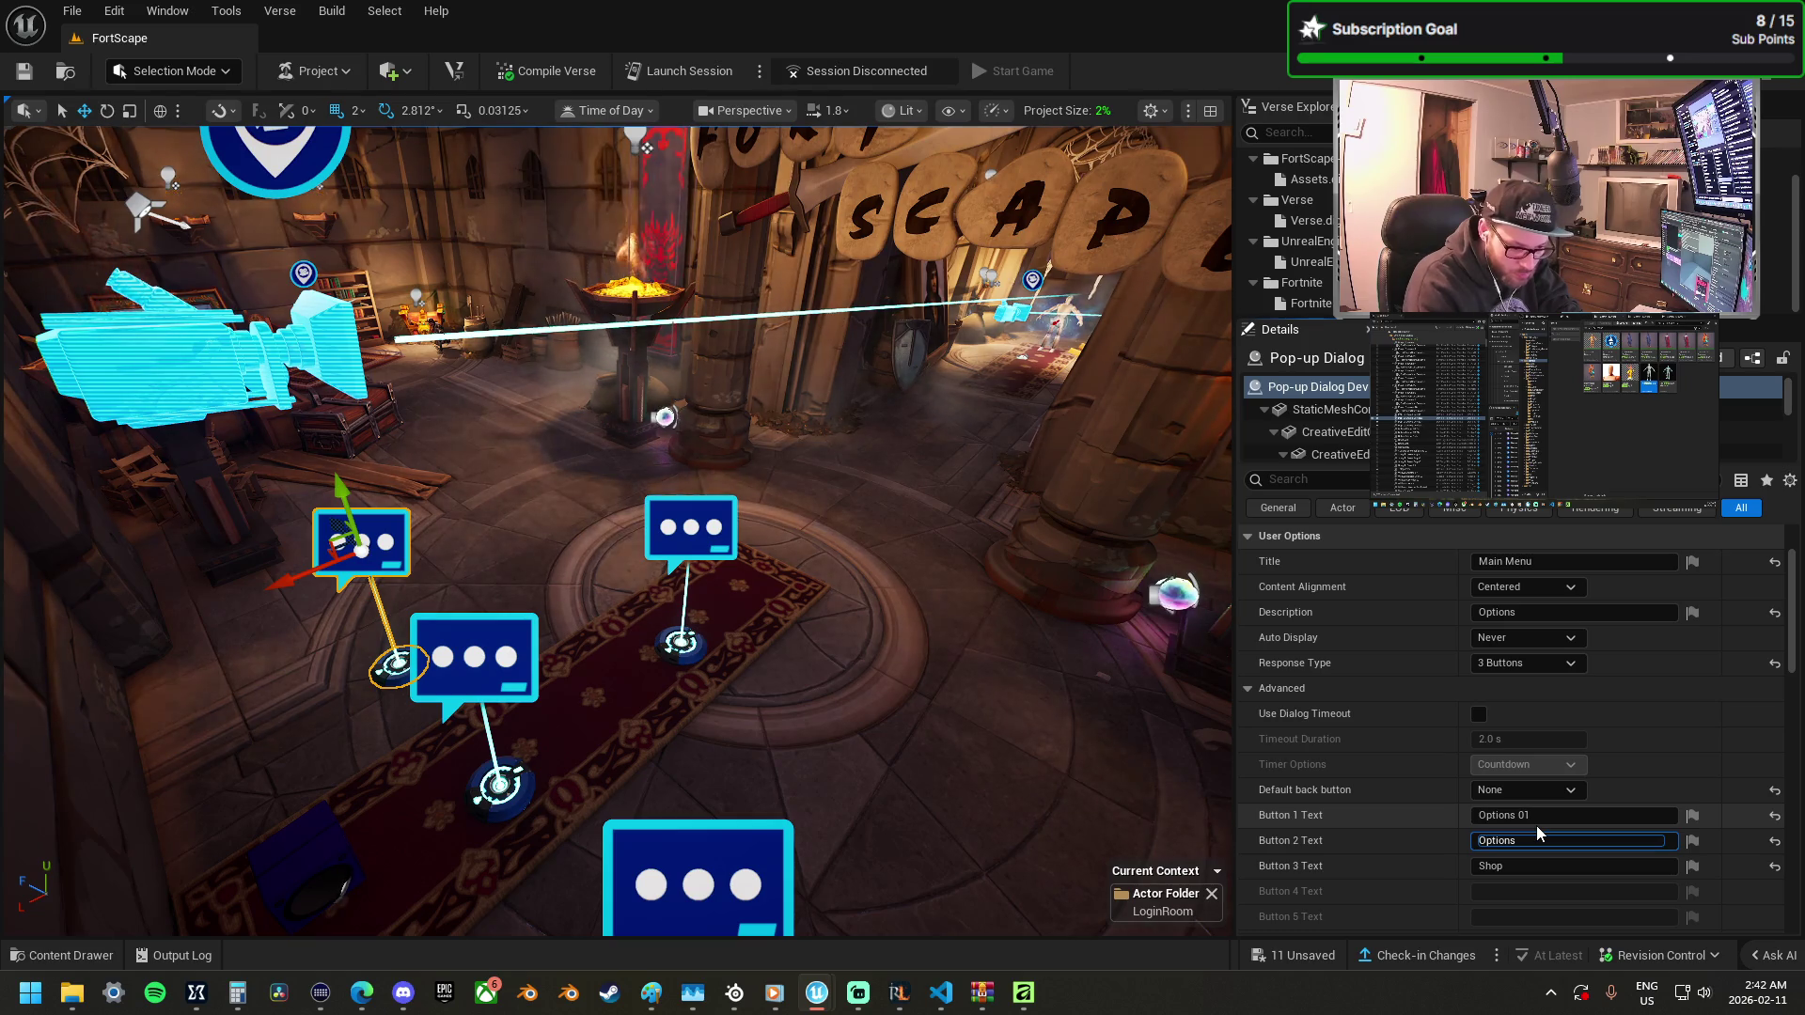
{"action": "type", "text": " 02"}
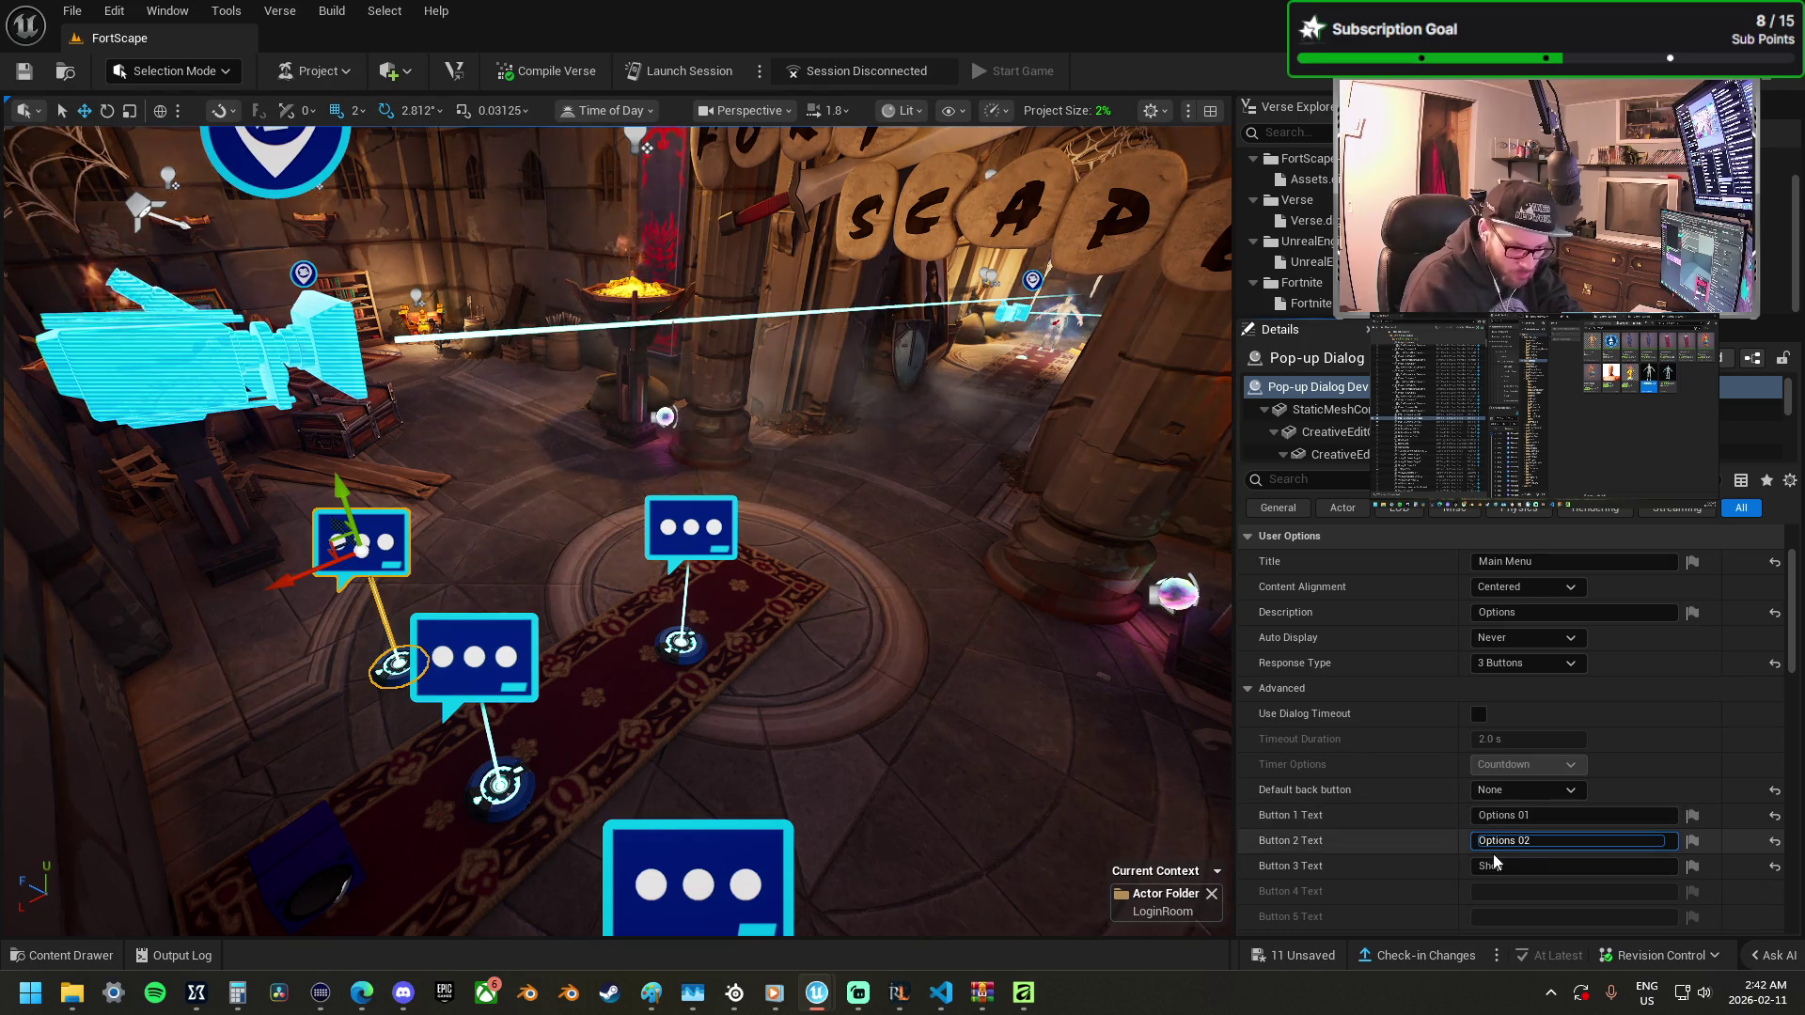
{"action": "left_click", "coordinate": [1529, 865]}
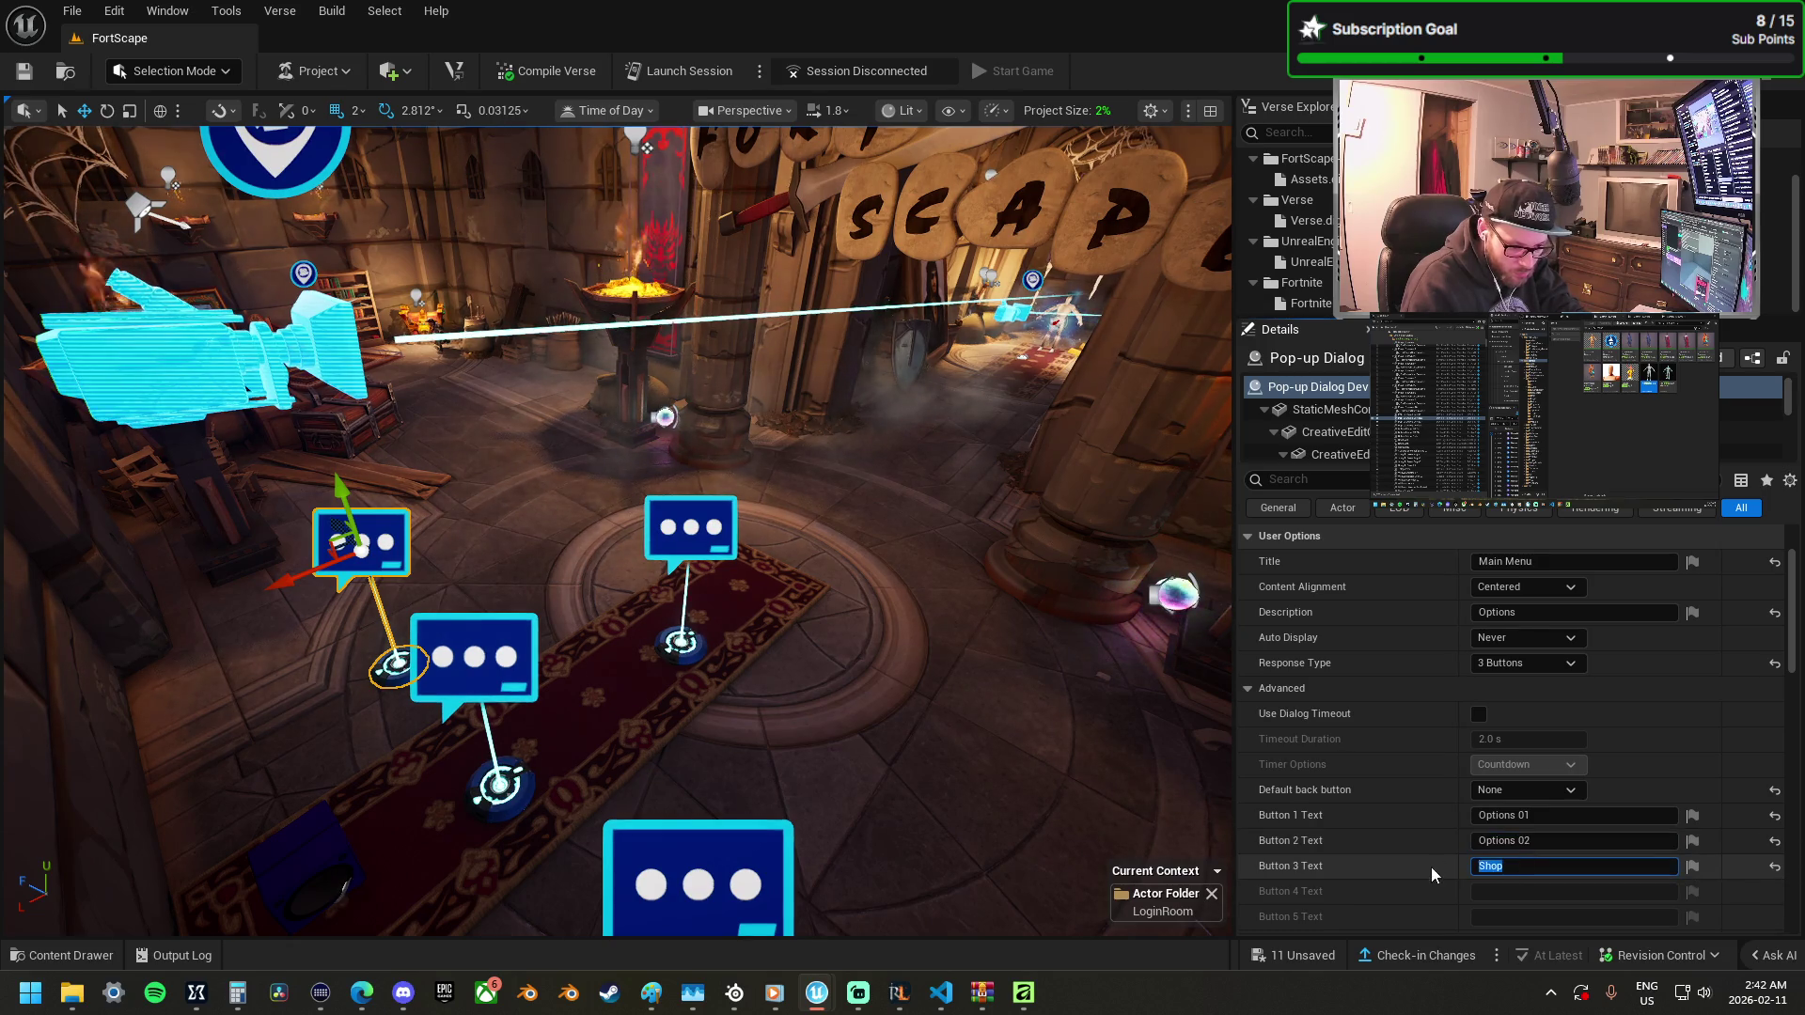
{"action": "type", "text": "Options03"}
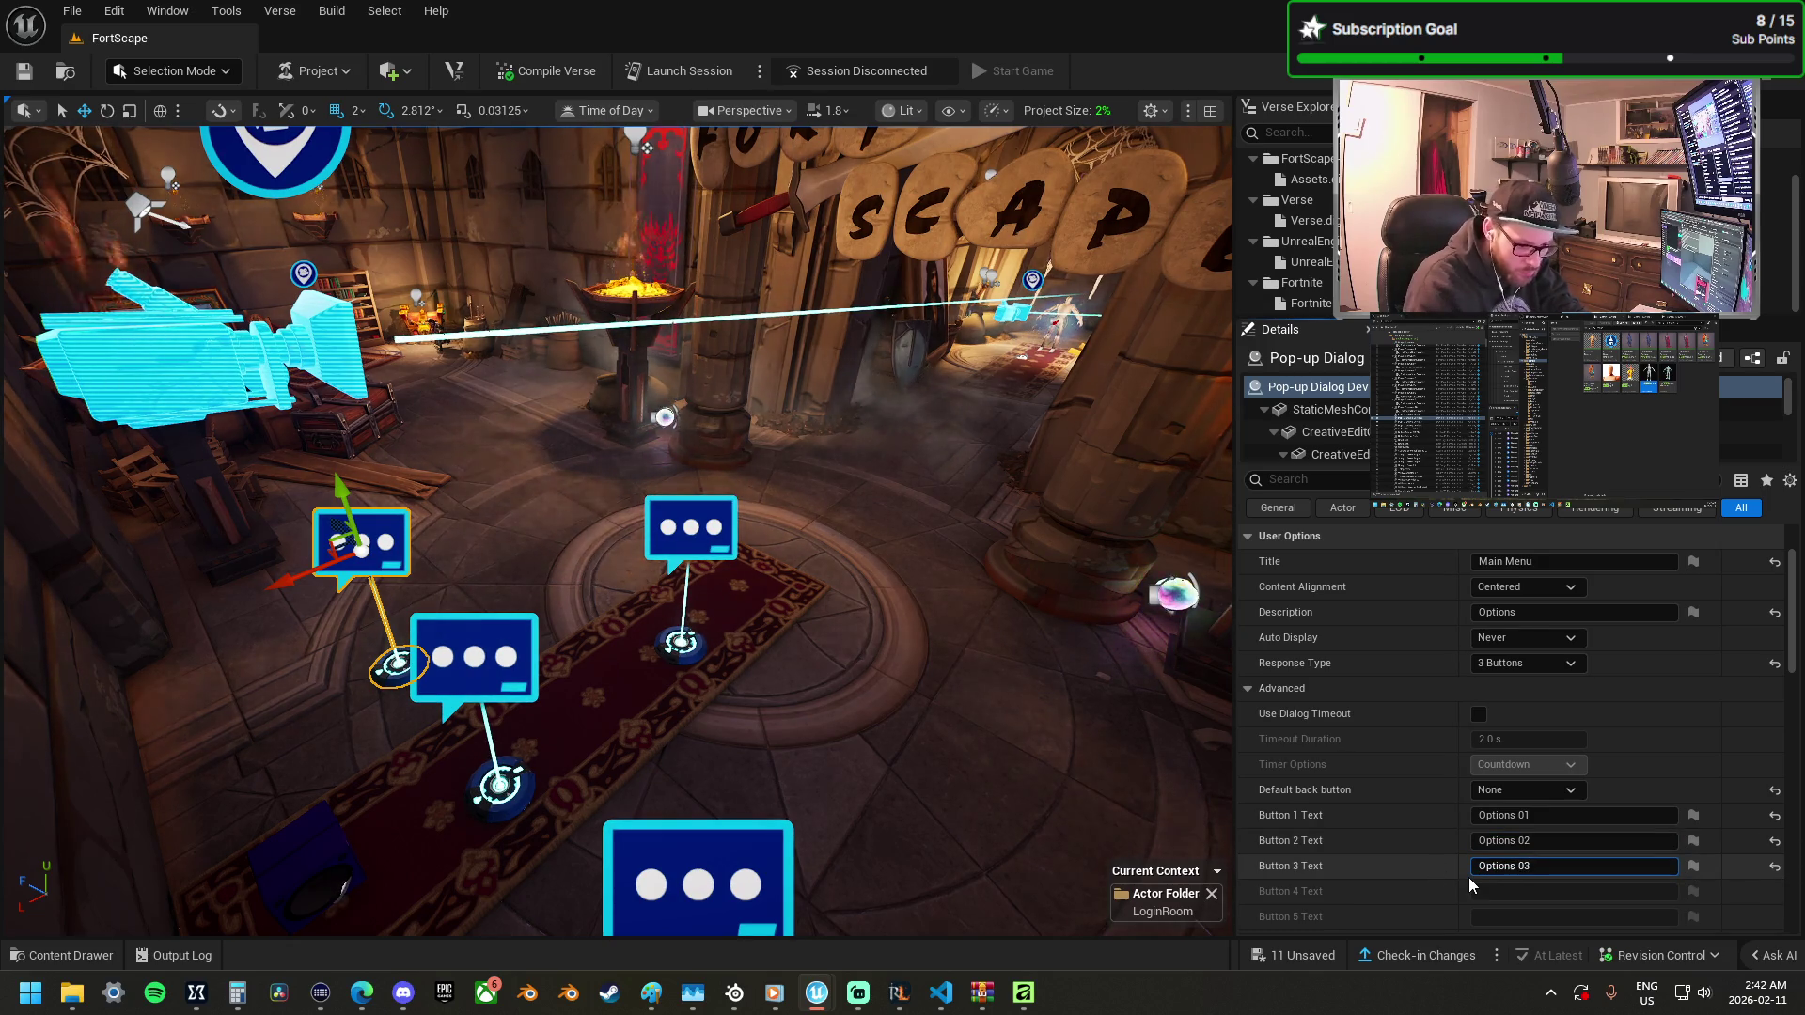
Switch the dialog to 4 Buttons and label the fourth button Back.
{"action": "left_click", "coordinate": [1521, 665]}
{"action": "left_click", "coordinate": [1504, 735]}
{"action": "left_click", "coordinate": [1515, 892]}
{"action": "type", "text": "Bac"}
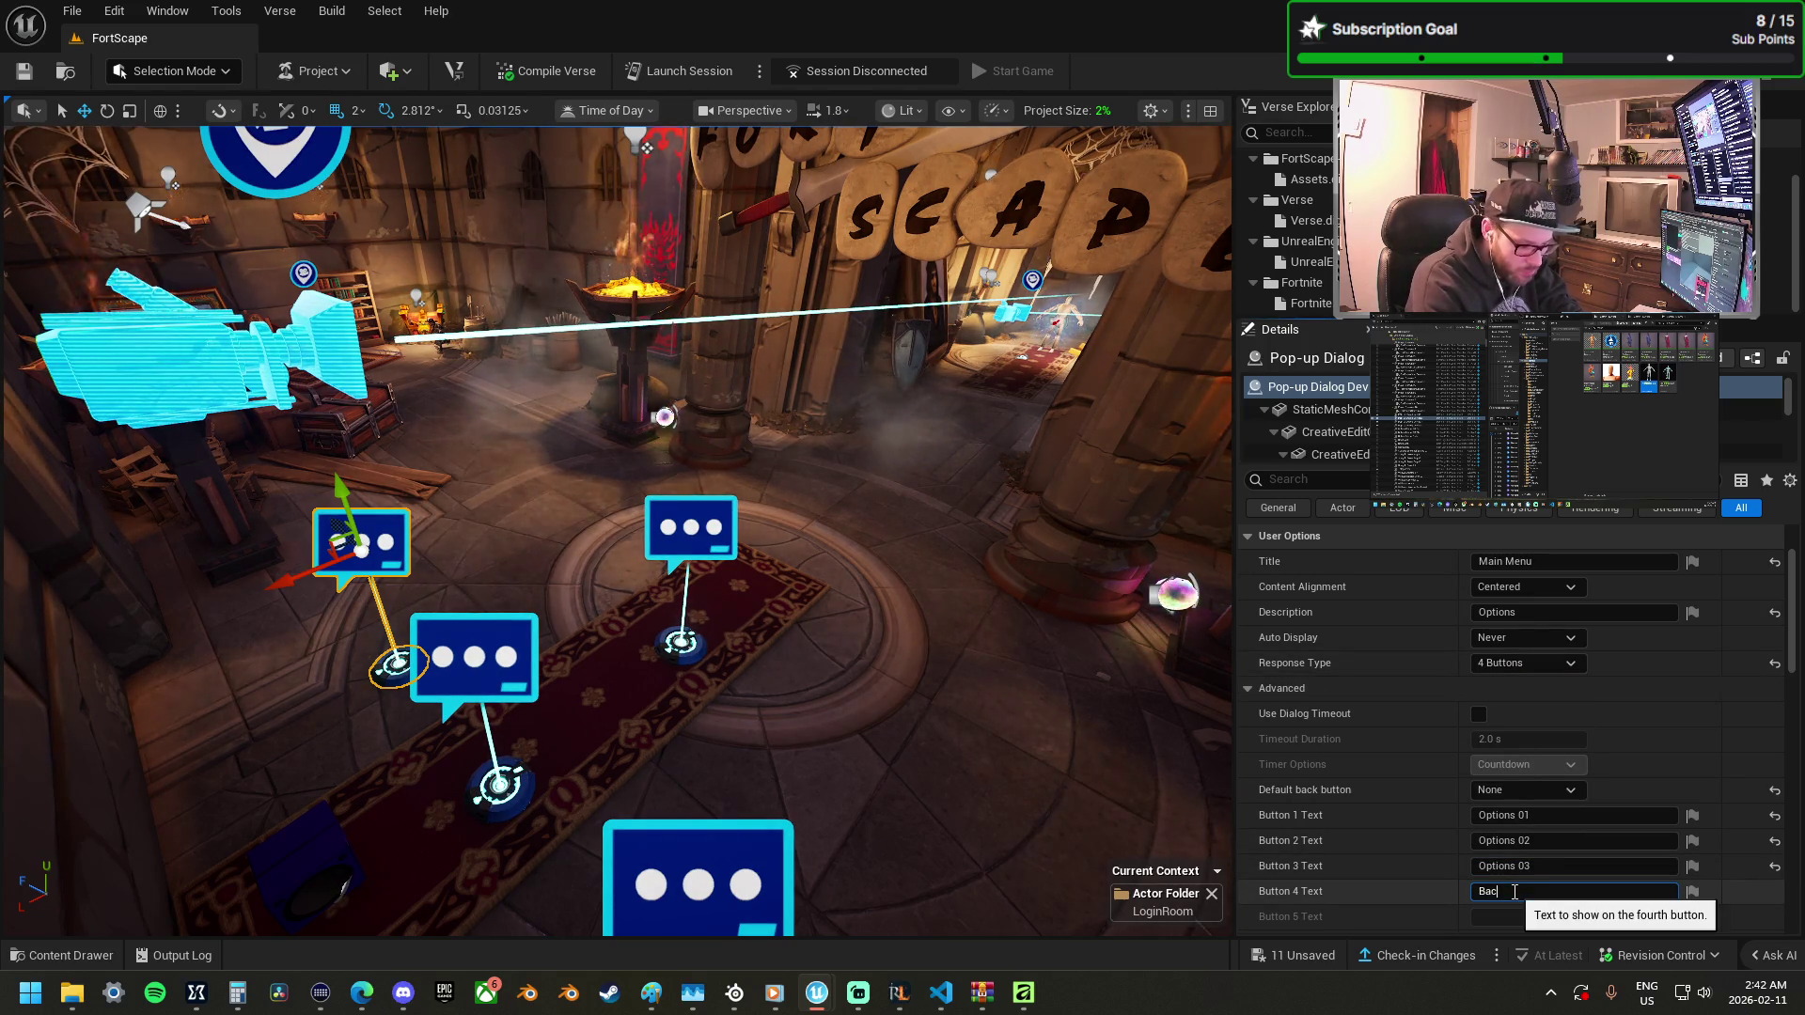
{"action": "type", "text": "k"}
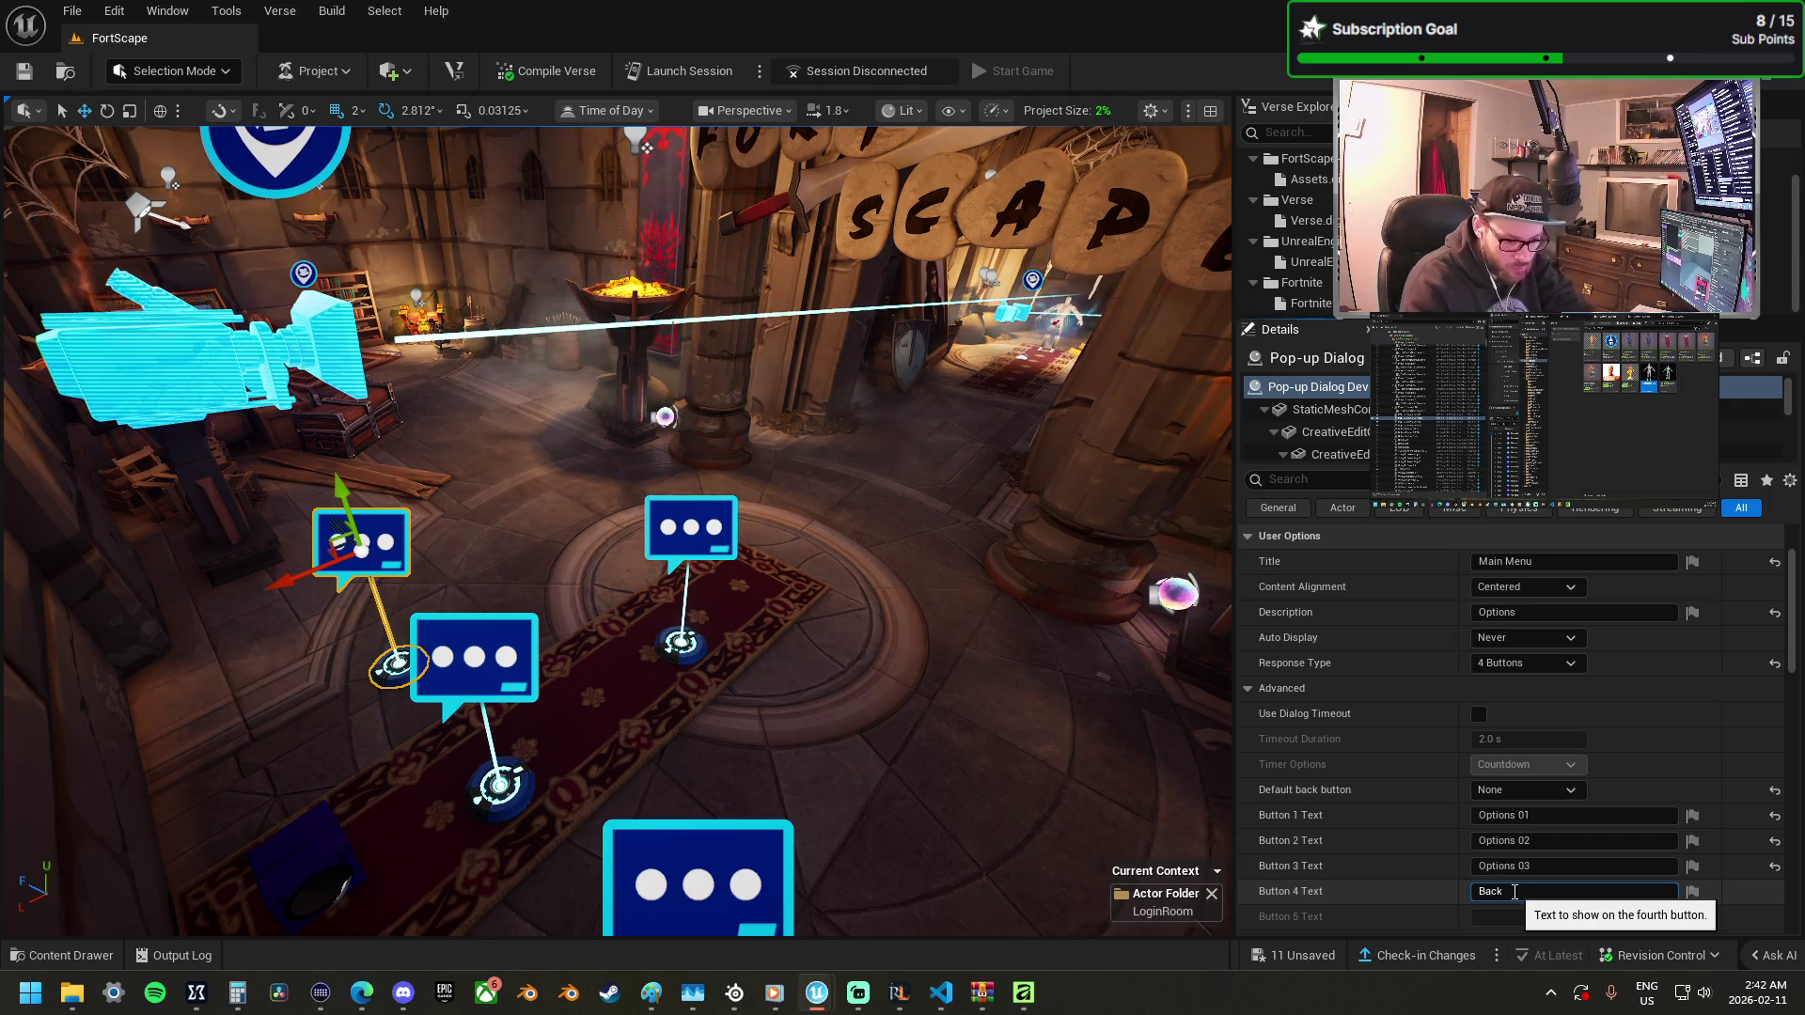
{"action": "left_click", "coordinate": [693, 548]}
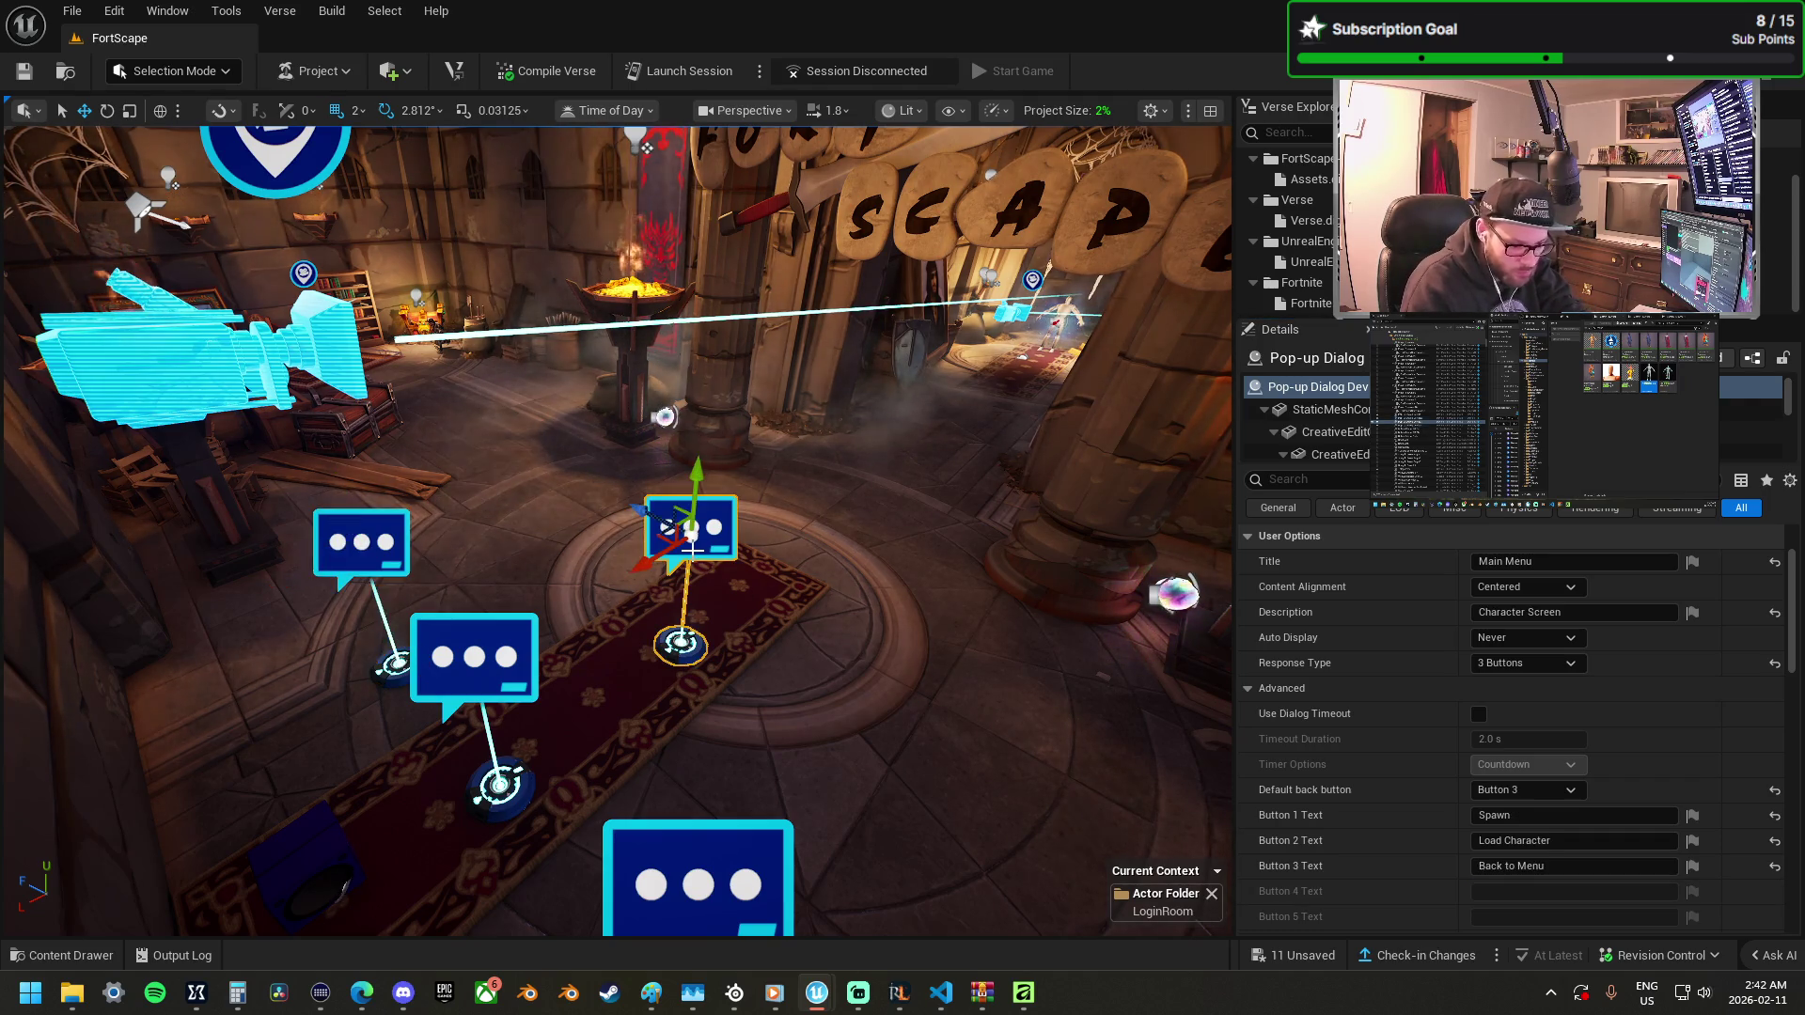
Change the Options dialog's fourth button label from Back to Return to Menu.
{"action": "left_click", "coordinate": [363, 541]}
{"action": "left_click", "coordinate": [1550, 892]}
{"action": "type", "text": "o Menu"}
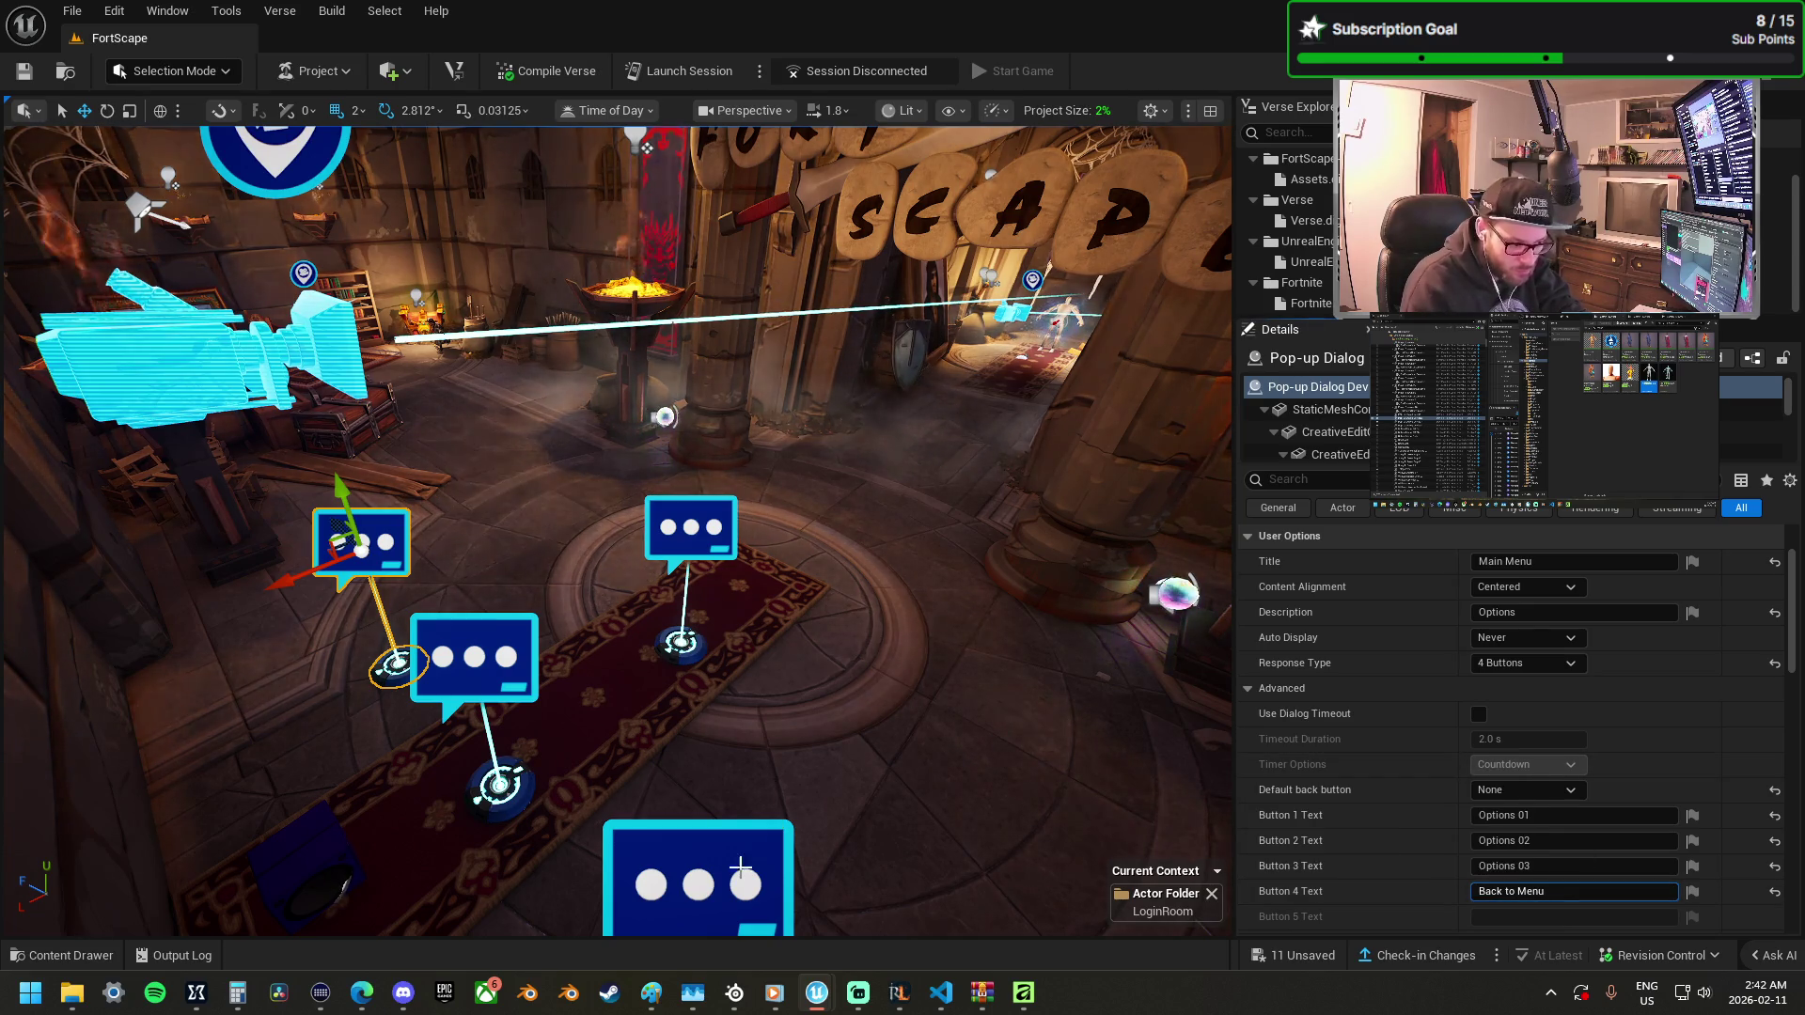
{"action": "left_click", "coordinate": [696, 874]}
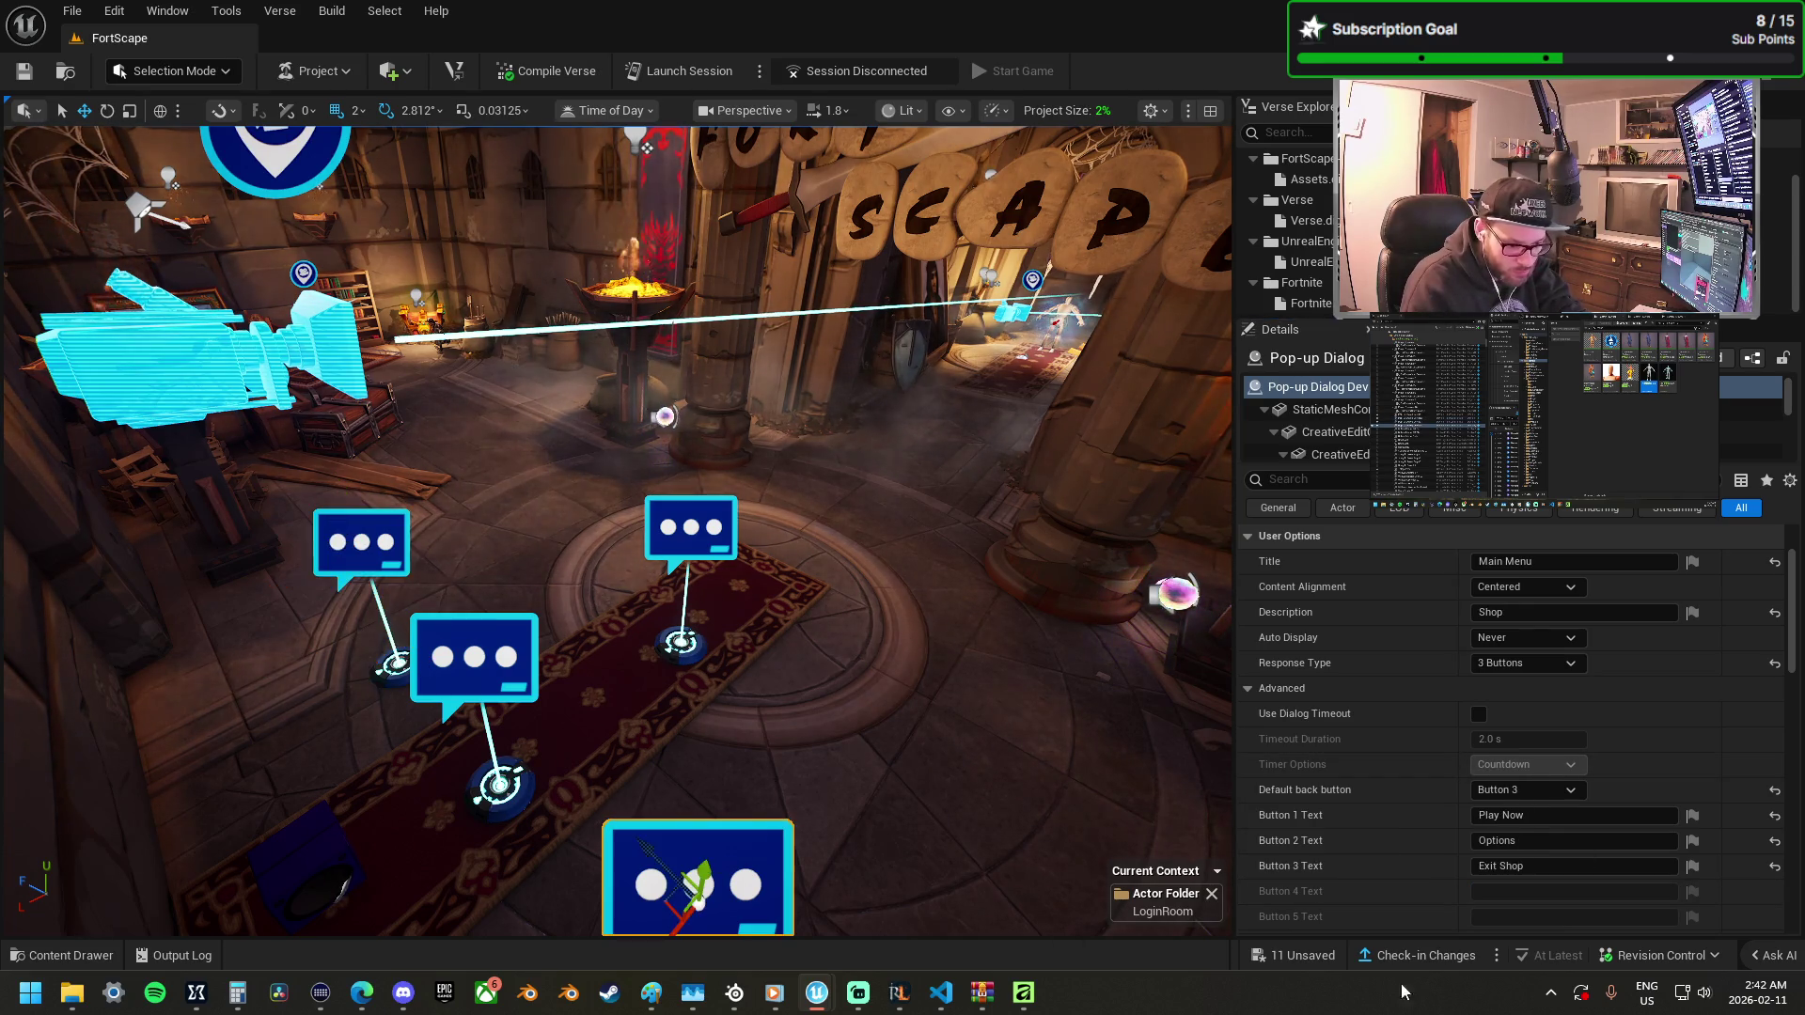
{"action": "left_click", "coordinate": [1552, 866]}
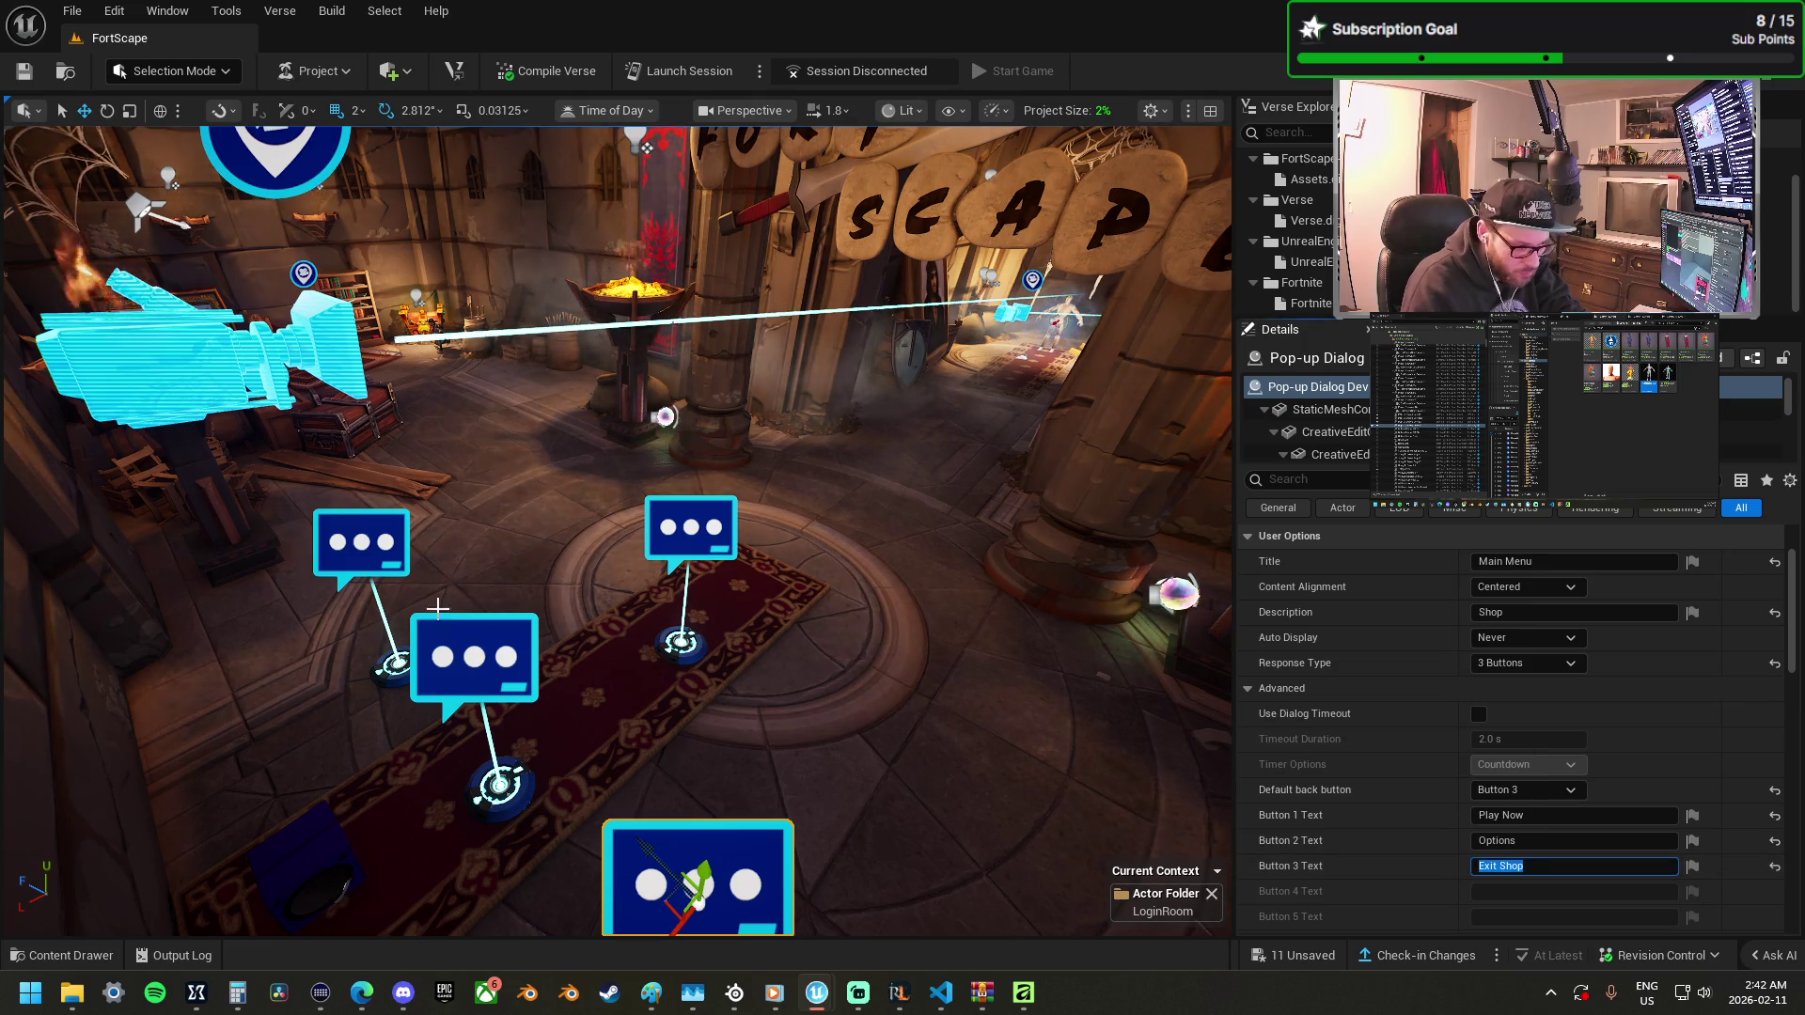
{"action": "left_click", "coordinate": [361, 542]}
{"action": "double_click", "coordinate": [1490, 892]}
{"action": "type", "text": "Return to Menu"}
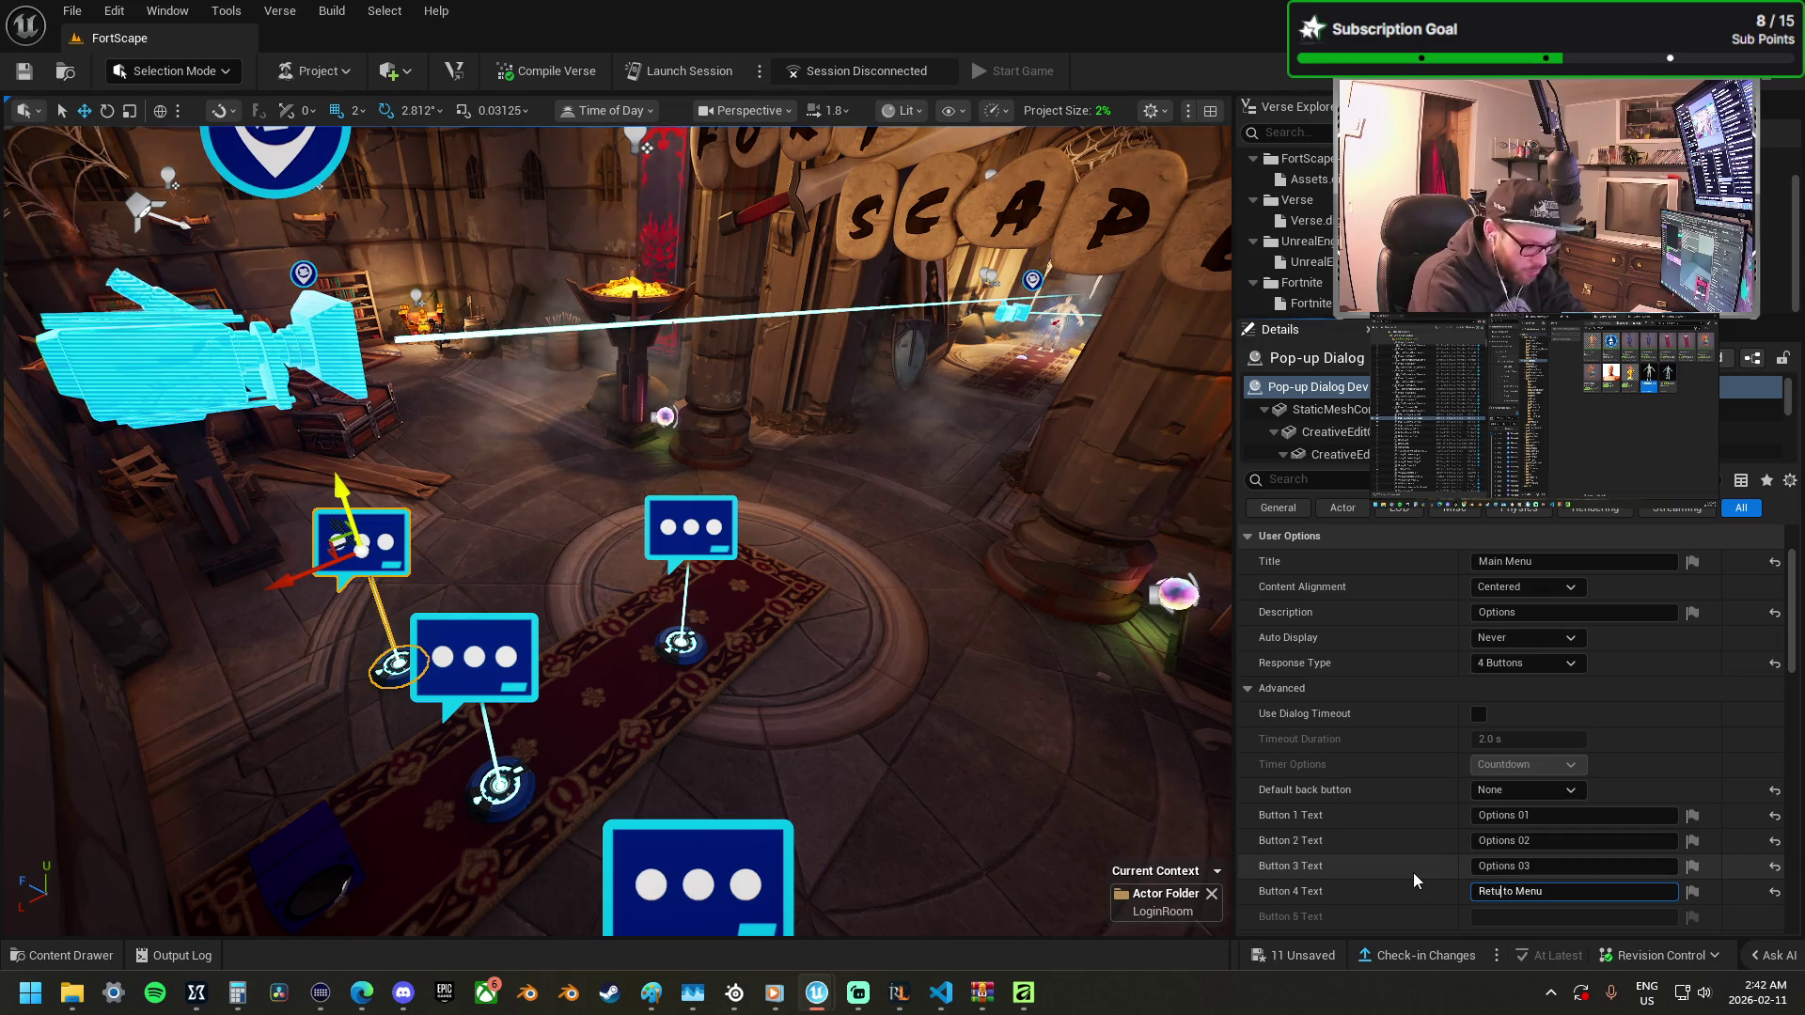
Make the Character Screen and Shop dialogs' back buttons read Return to Menu.
{"action": "left_click", "coordinate": [691, 529]}
{"action": "double_click", "coordinate": [1490, 866]}
{"action": "type", "text": "Return to Menu"}
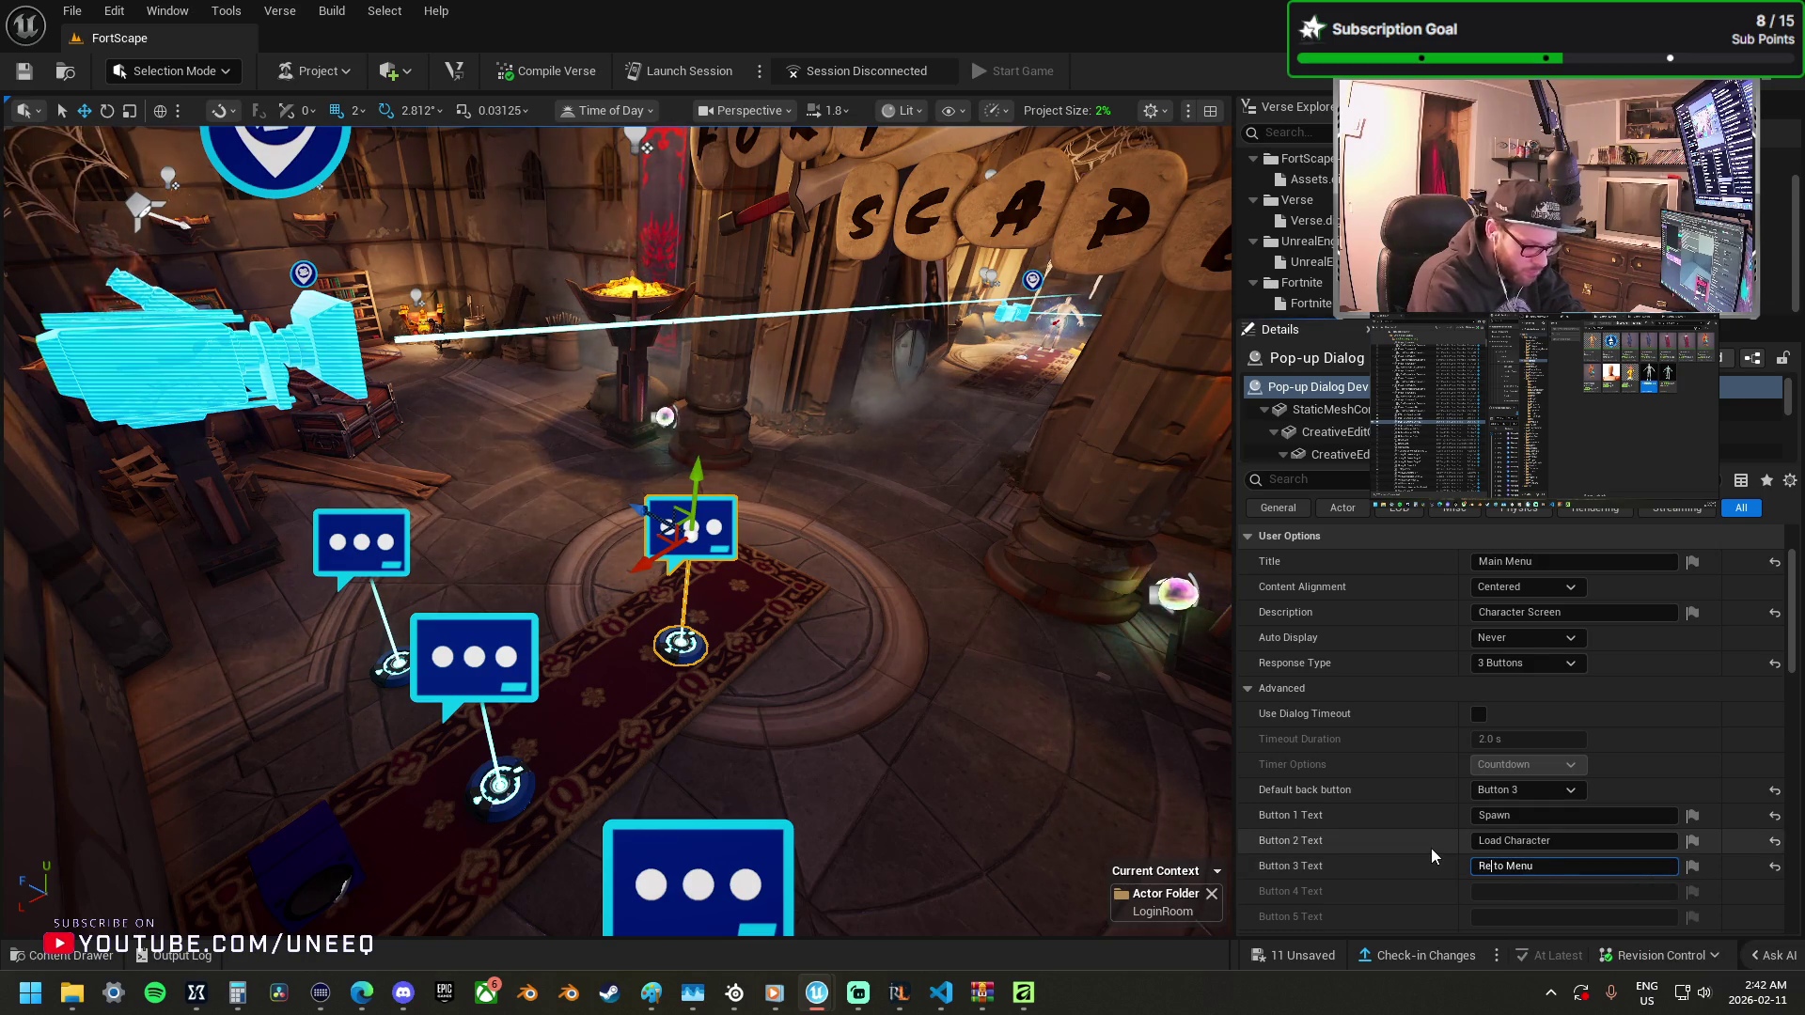
{"action": "left_click", "coordinate": [474, 658]}
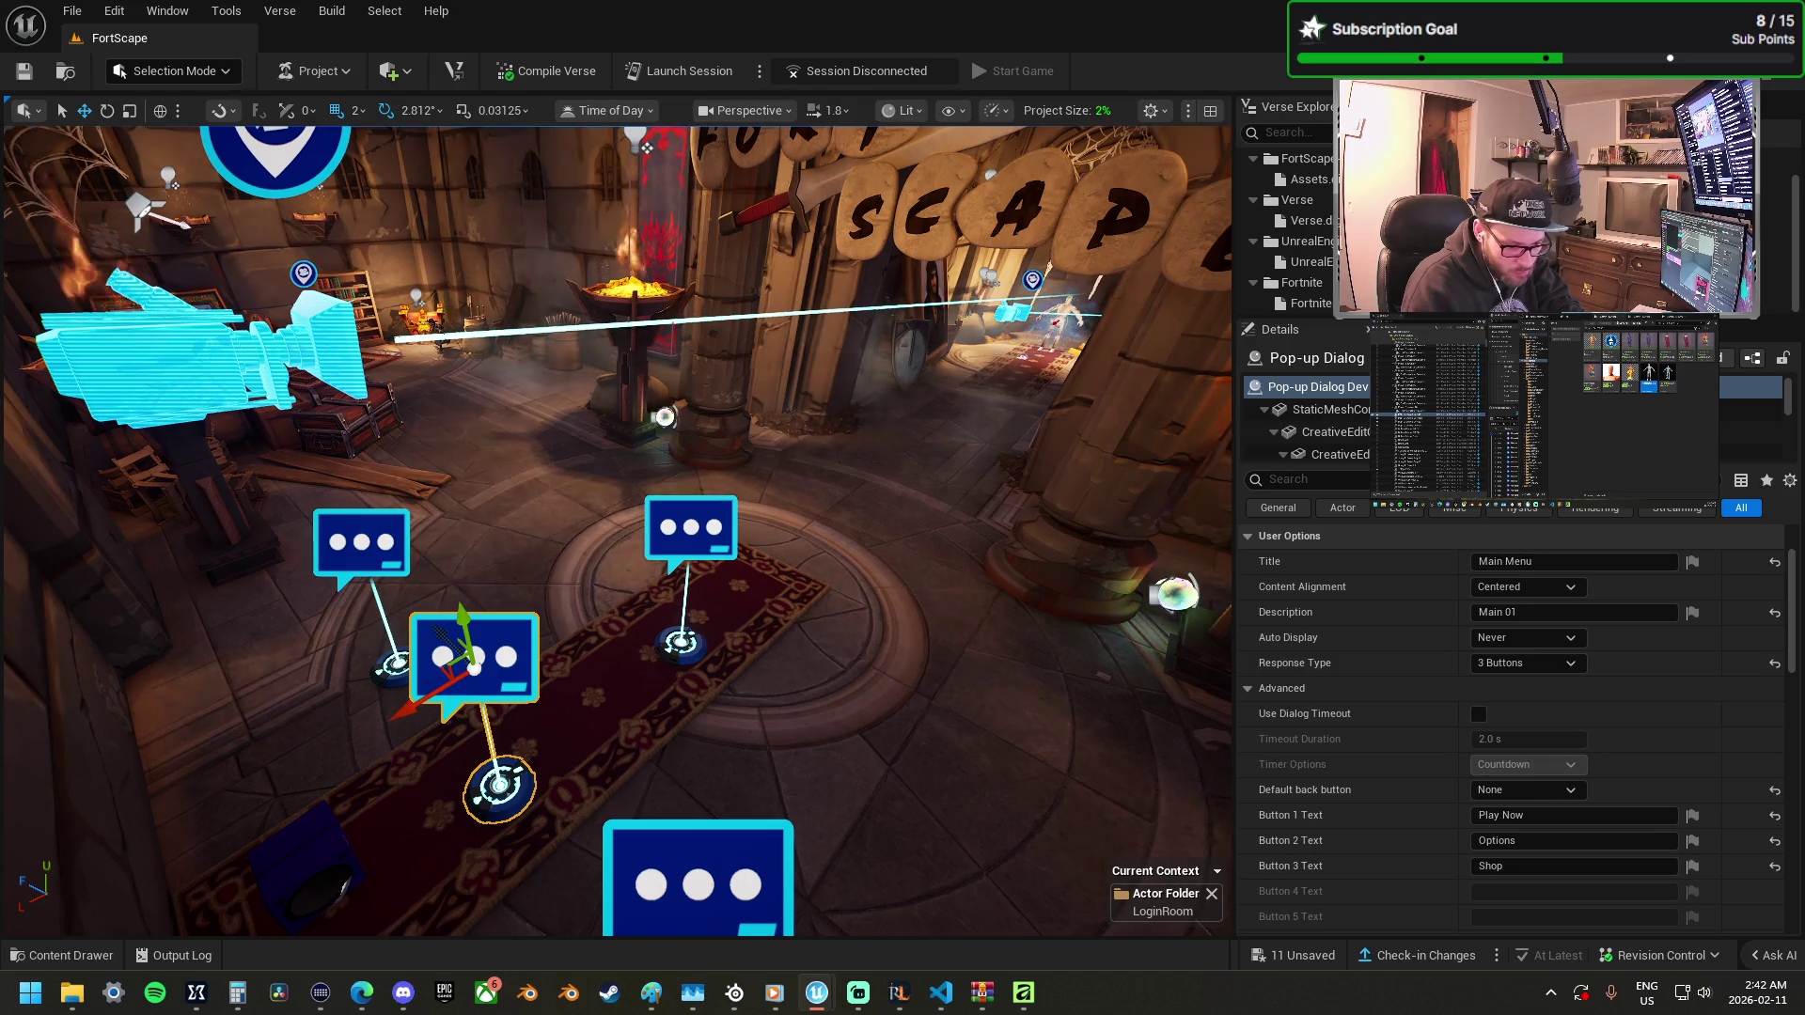
{"action": "left_click", "coordinate": [786, 869]}
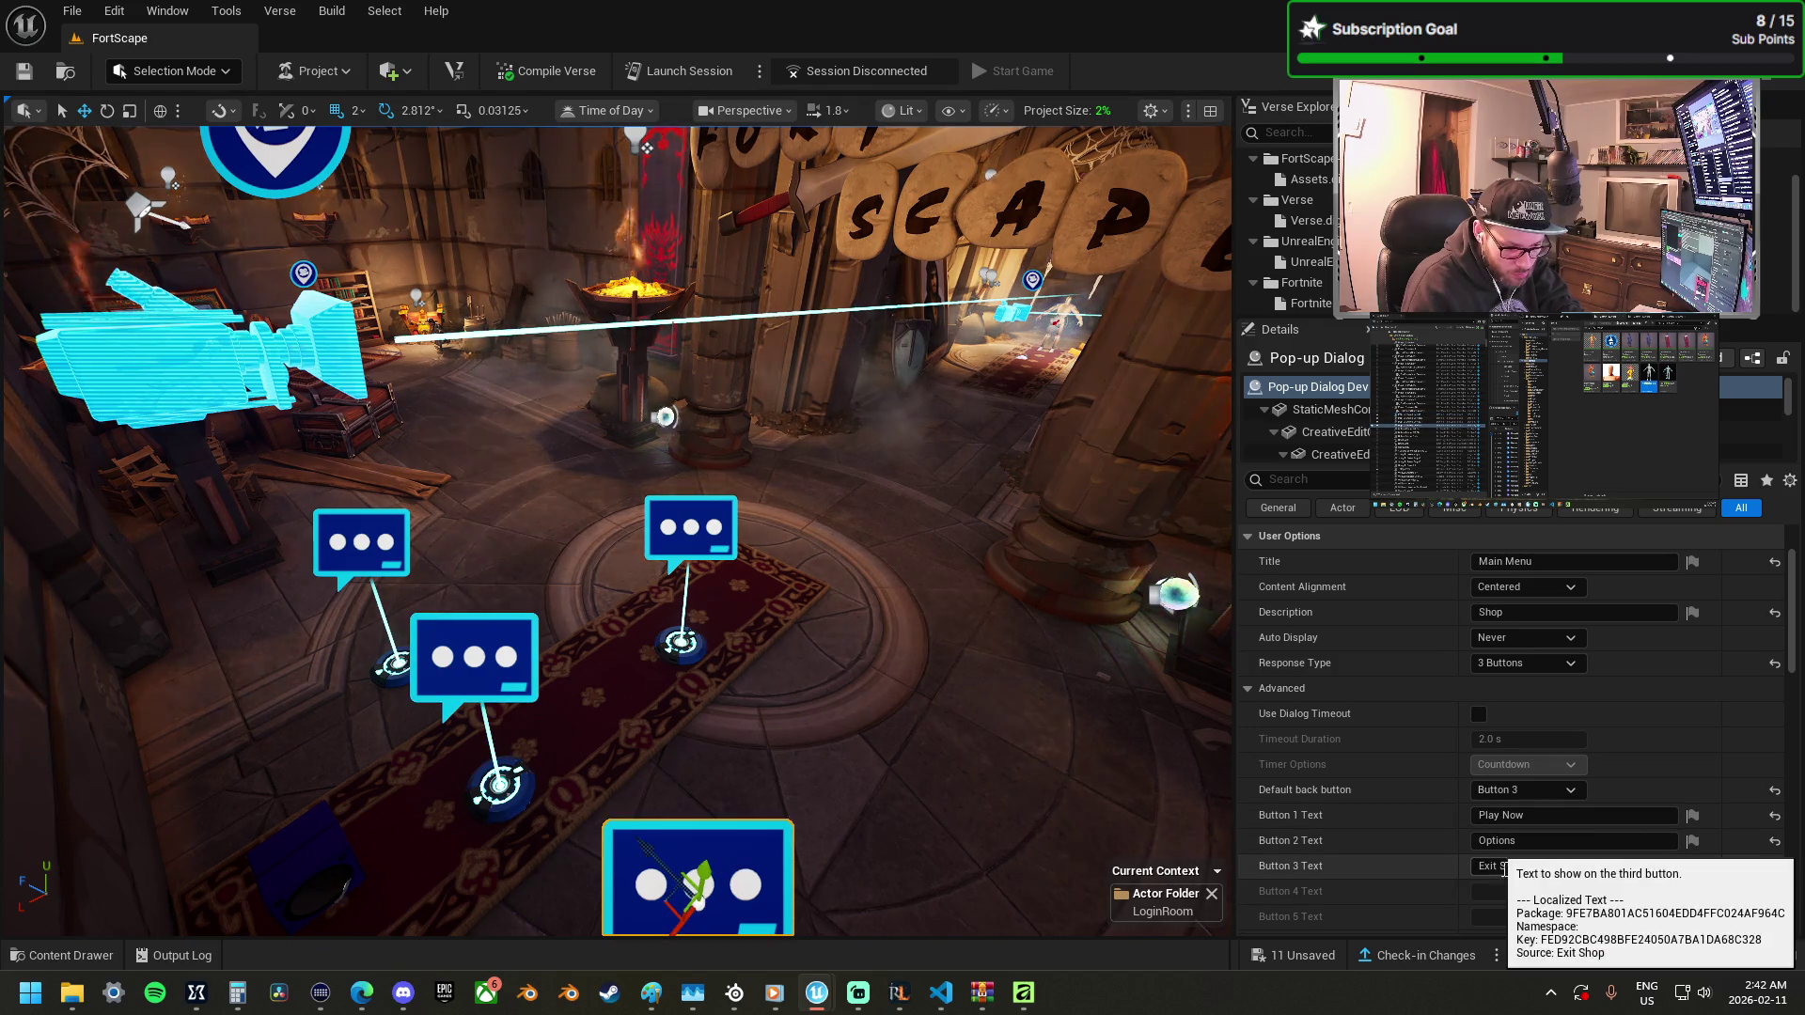
{"action": "type", "text": "R"}
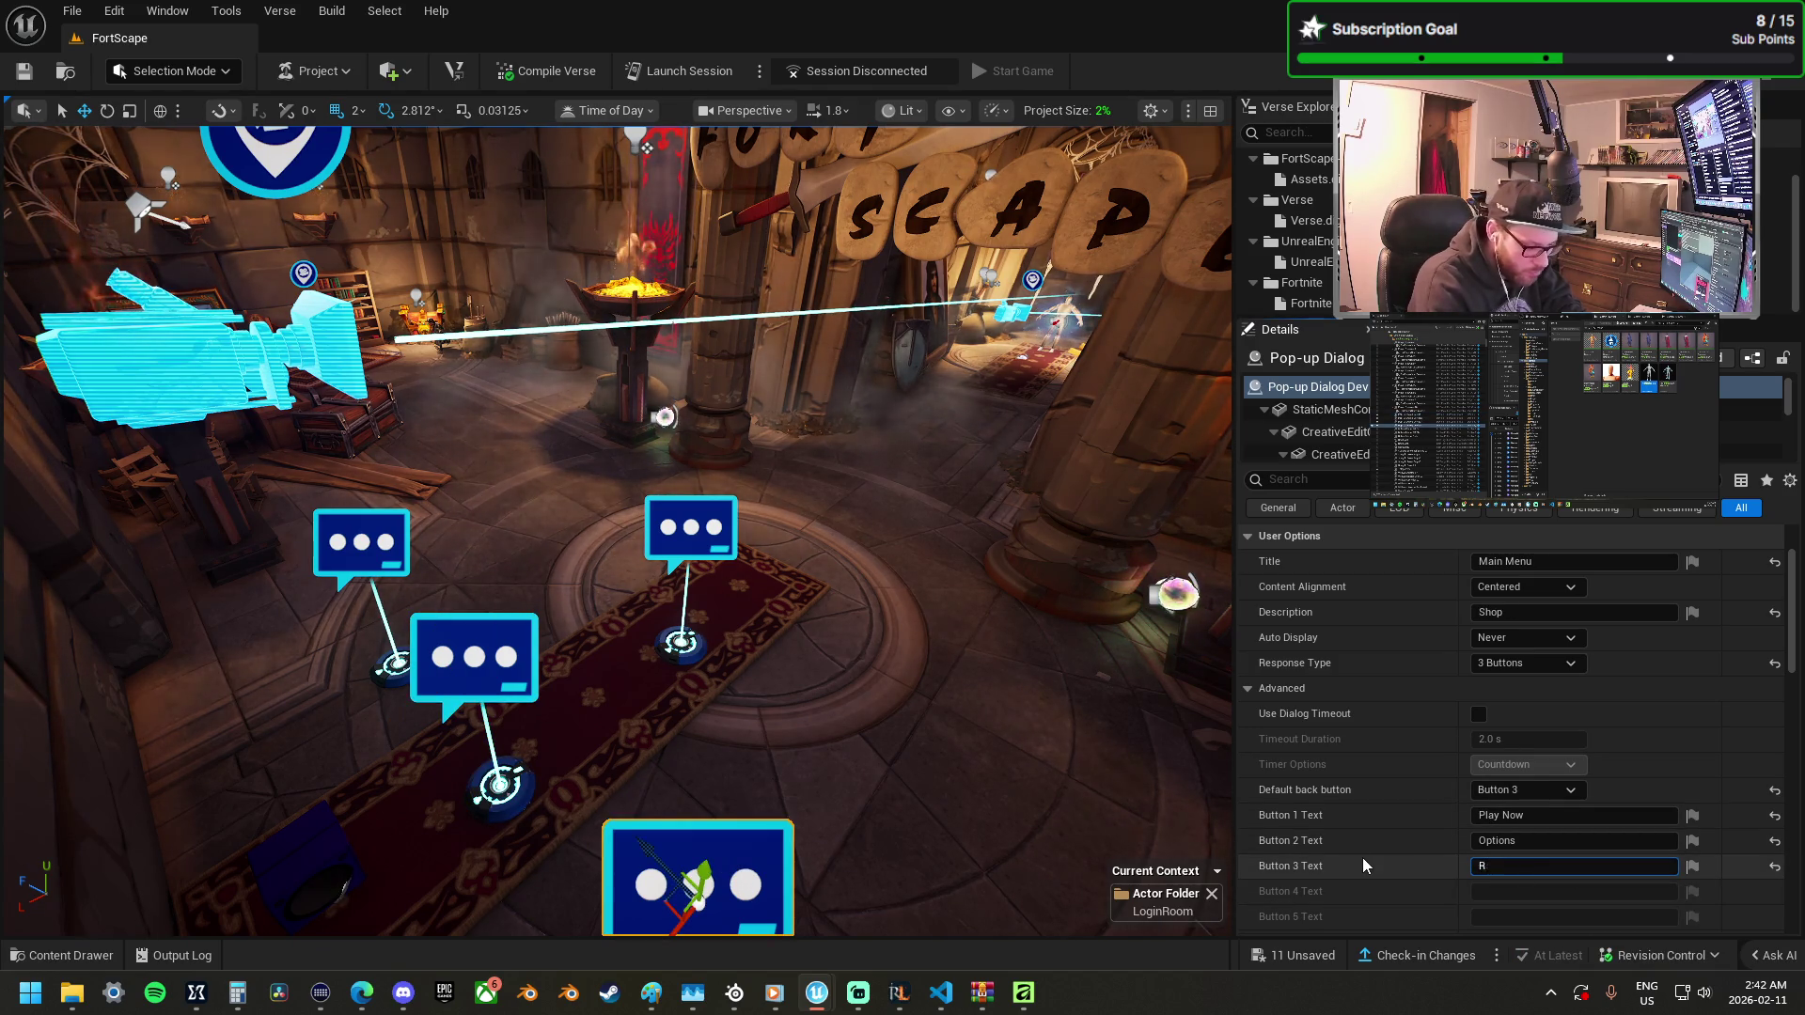
{"action": "type", "text": "eturn To Menu"}
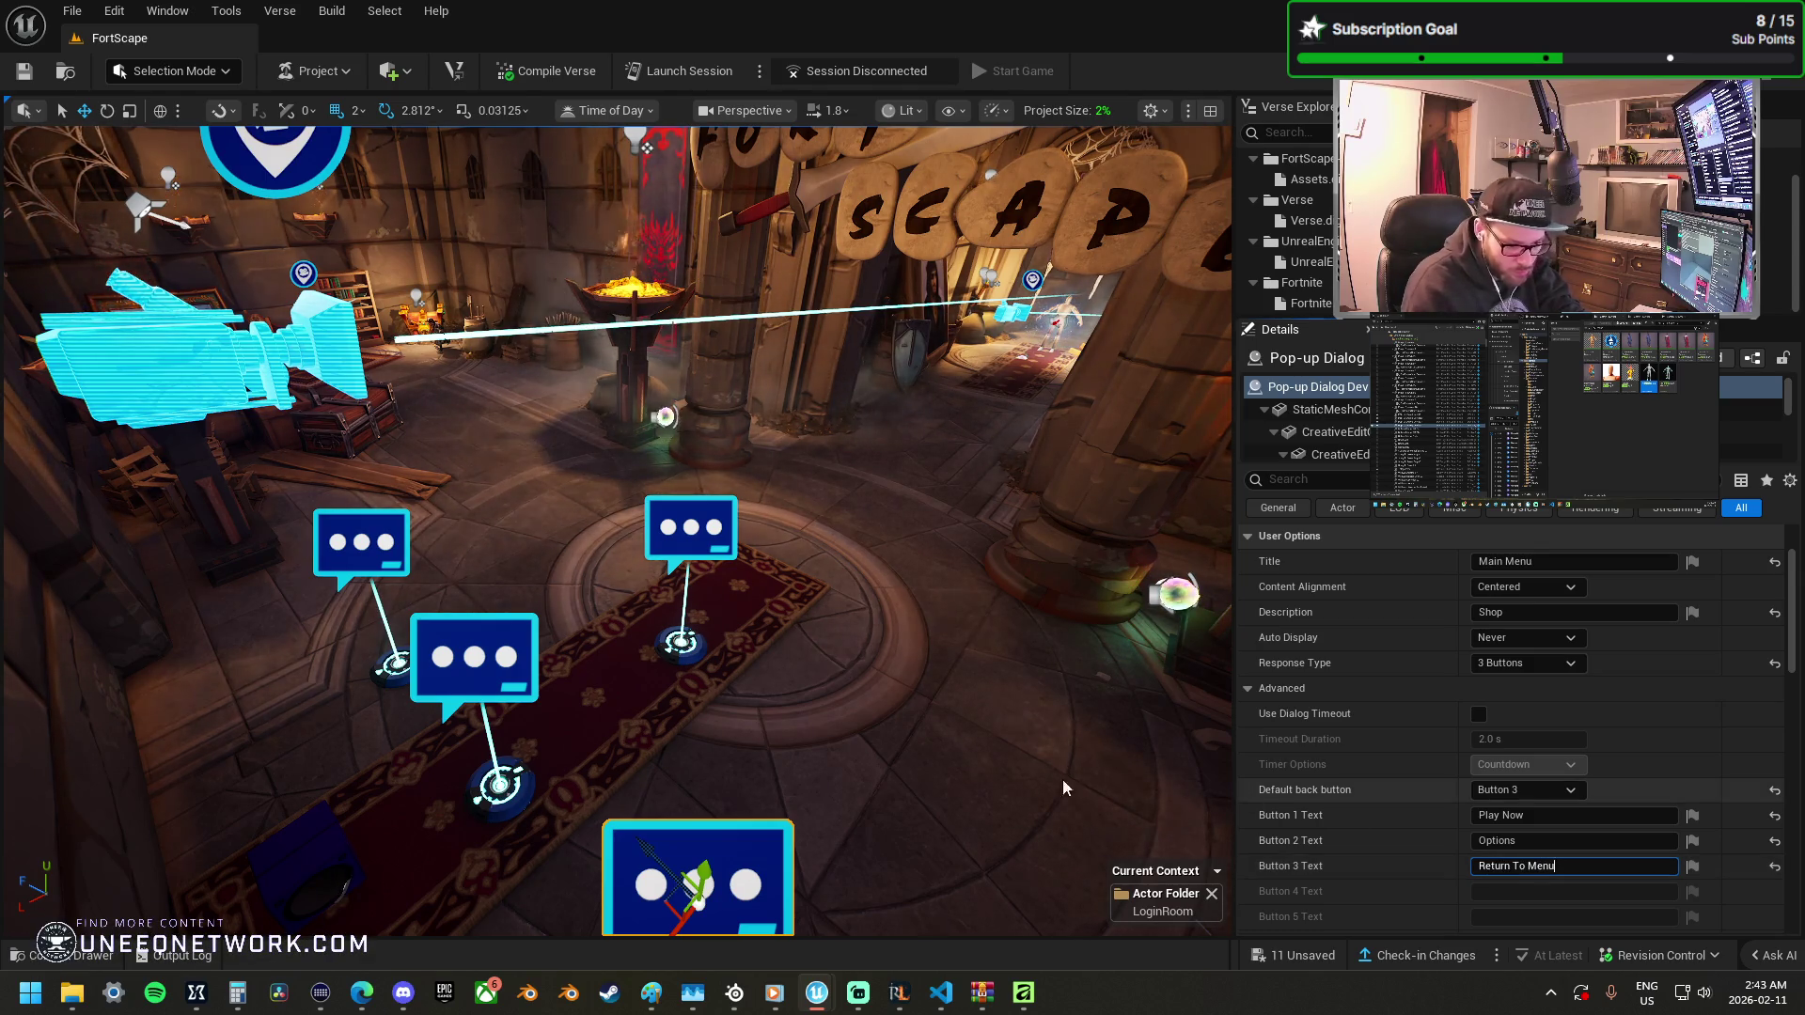
{"action": "left_click_drag", "start_coordinate": [1091, 786], "coordinate": [1166, 779]}
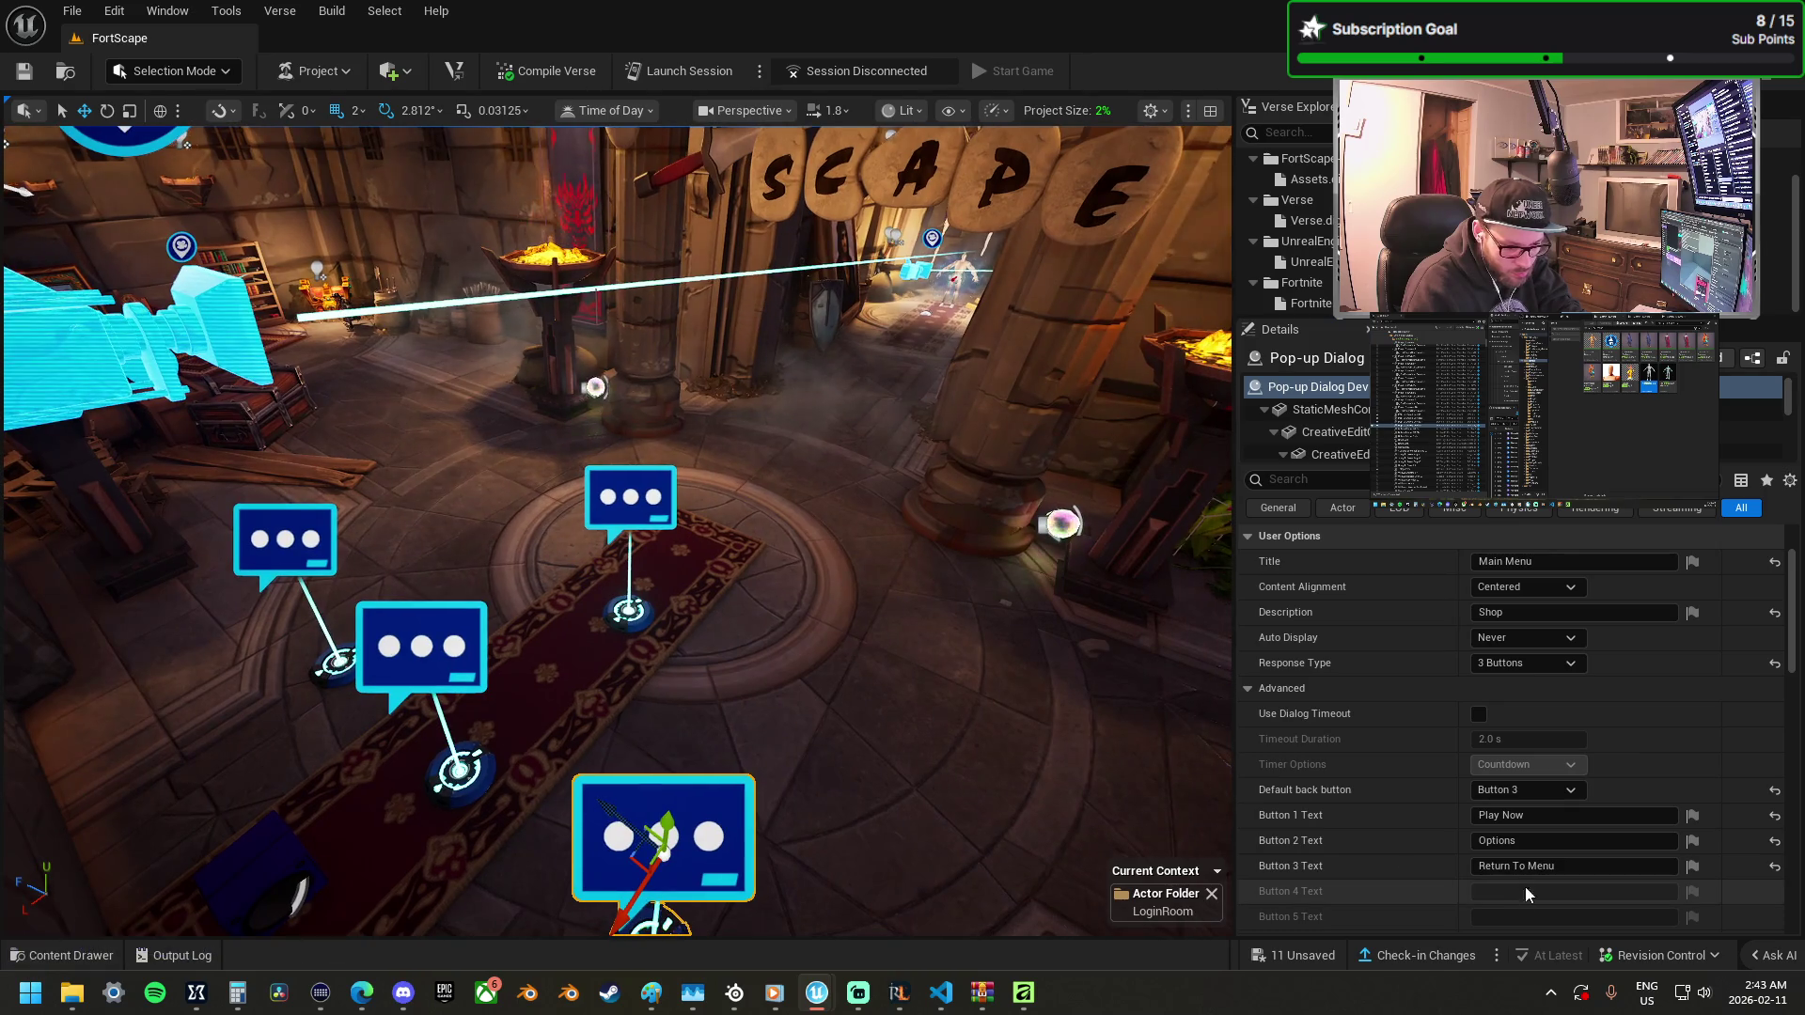
Rework the first button's label and set the second button's text to Shop 2.
{"action": "left_click", "coordinate": [1488, 815]}
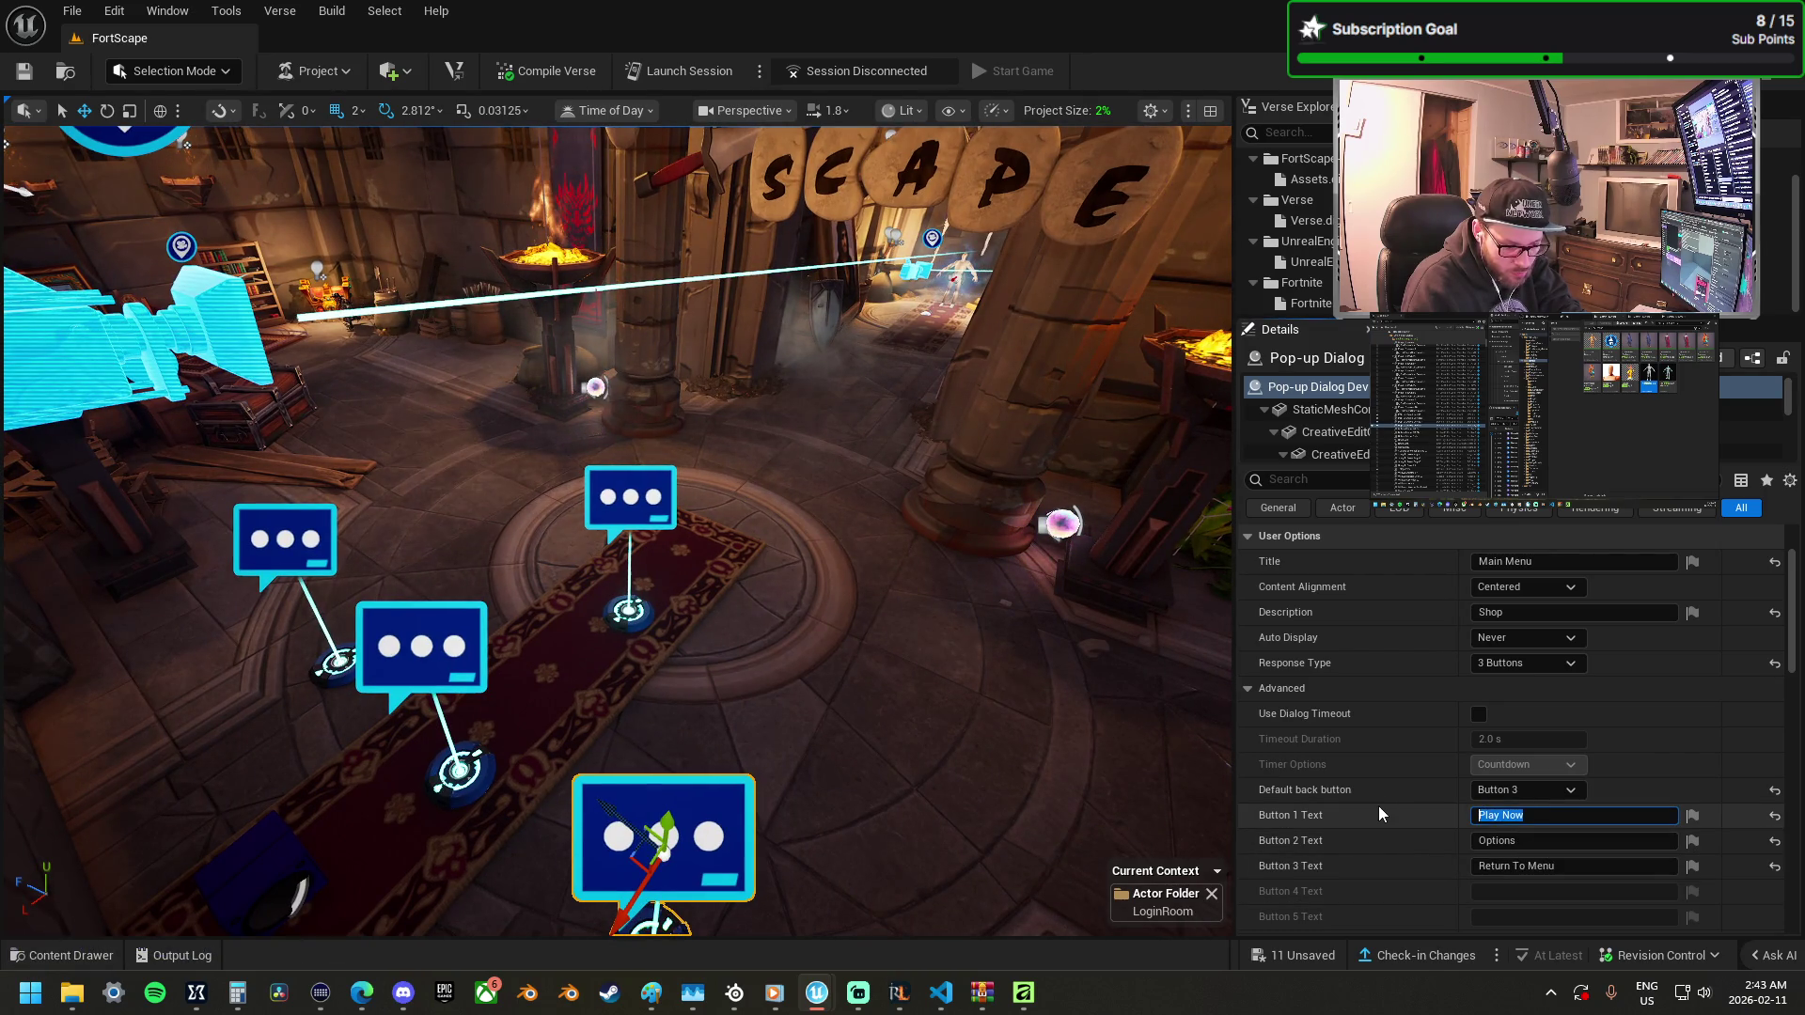
{"action": "type", "text": "B"}
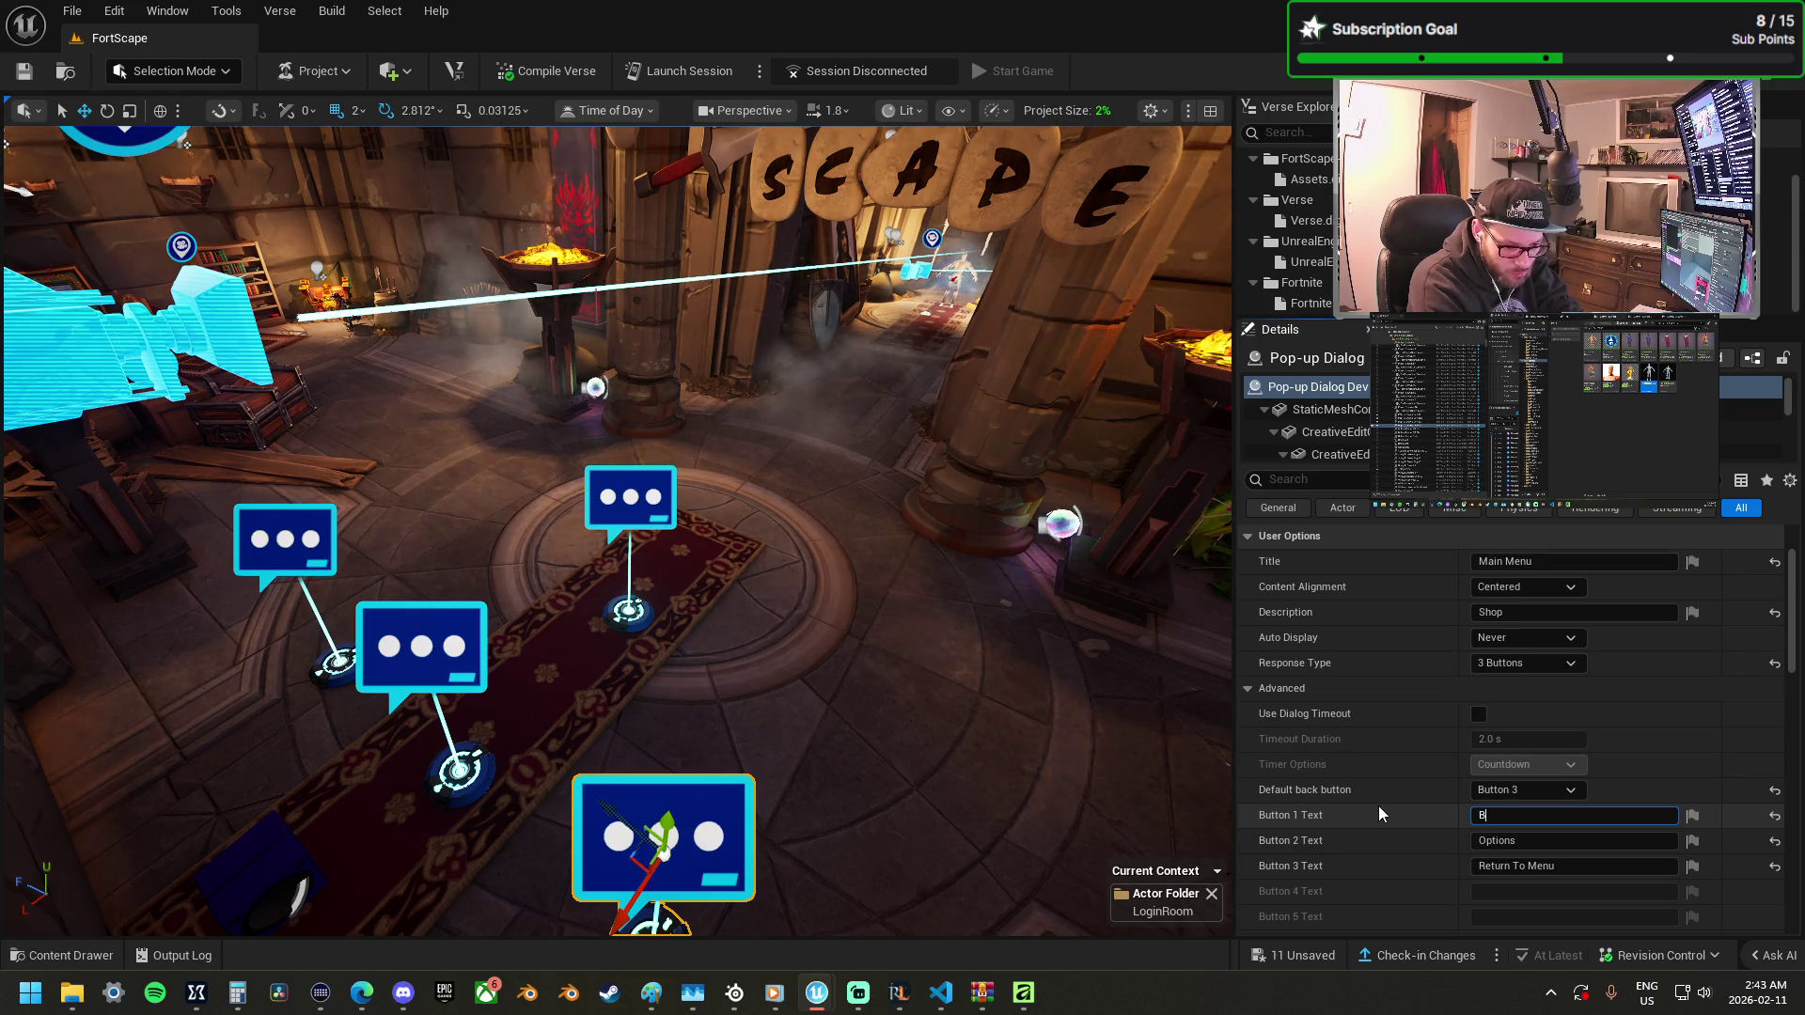
{"action": "key", "text": "BackSpace"}
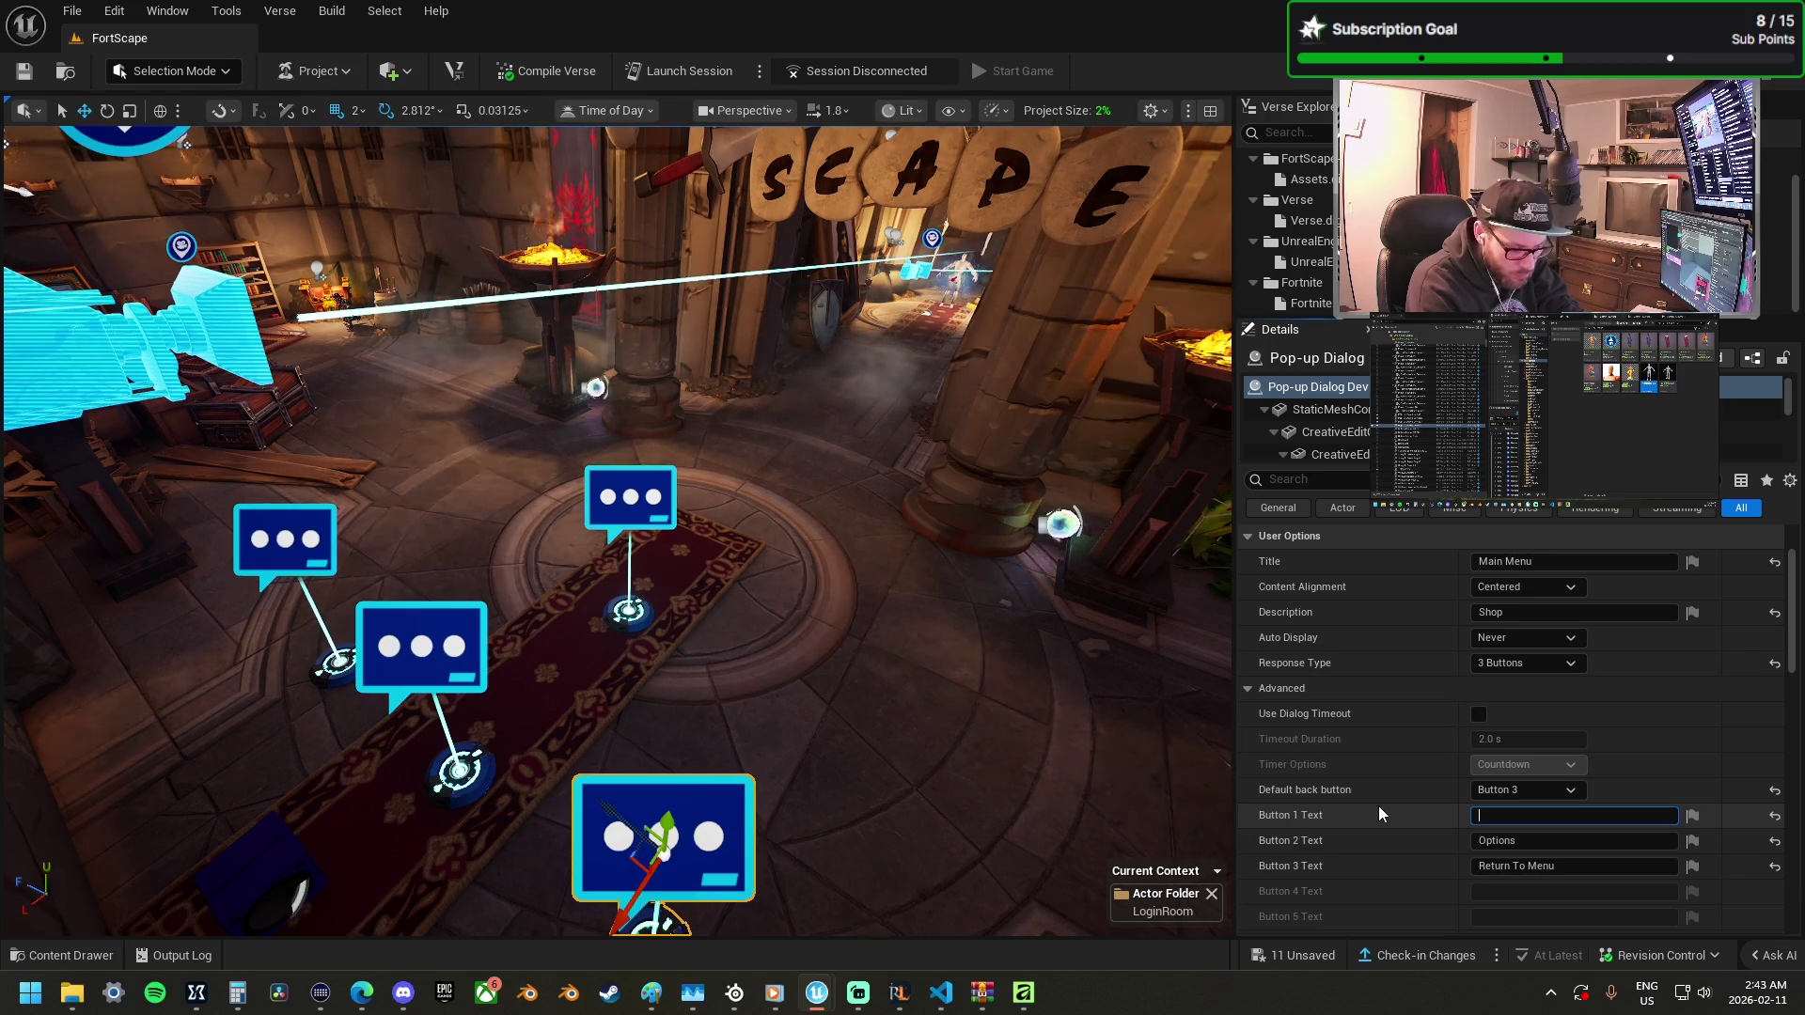
{"action": "type", "text": "Items"}
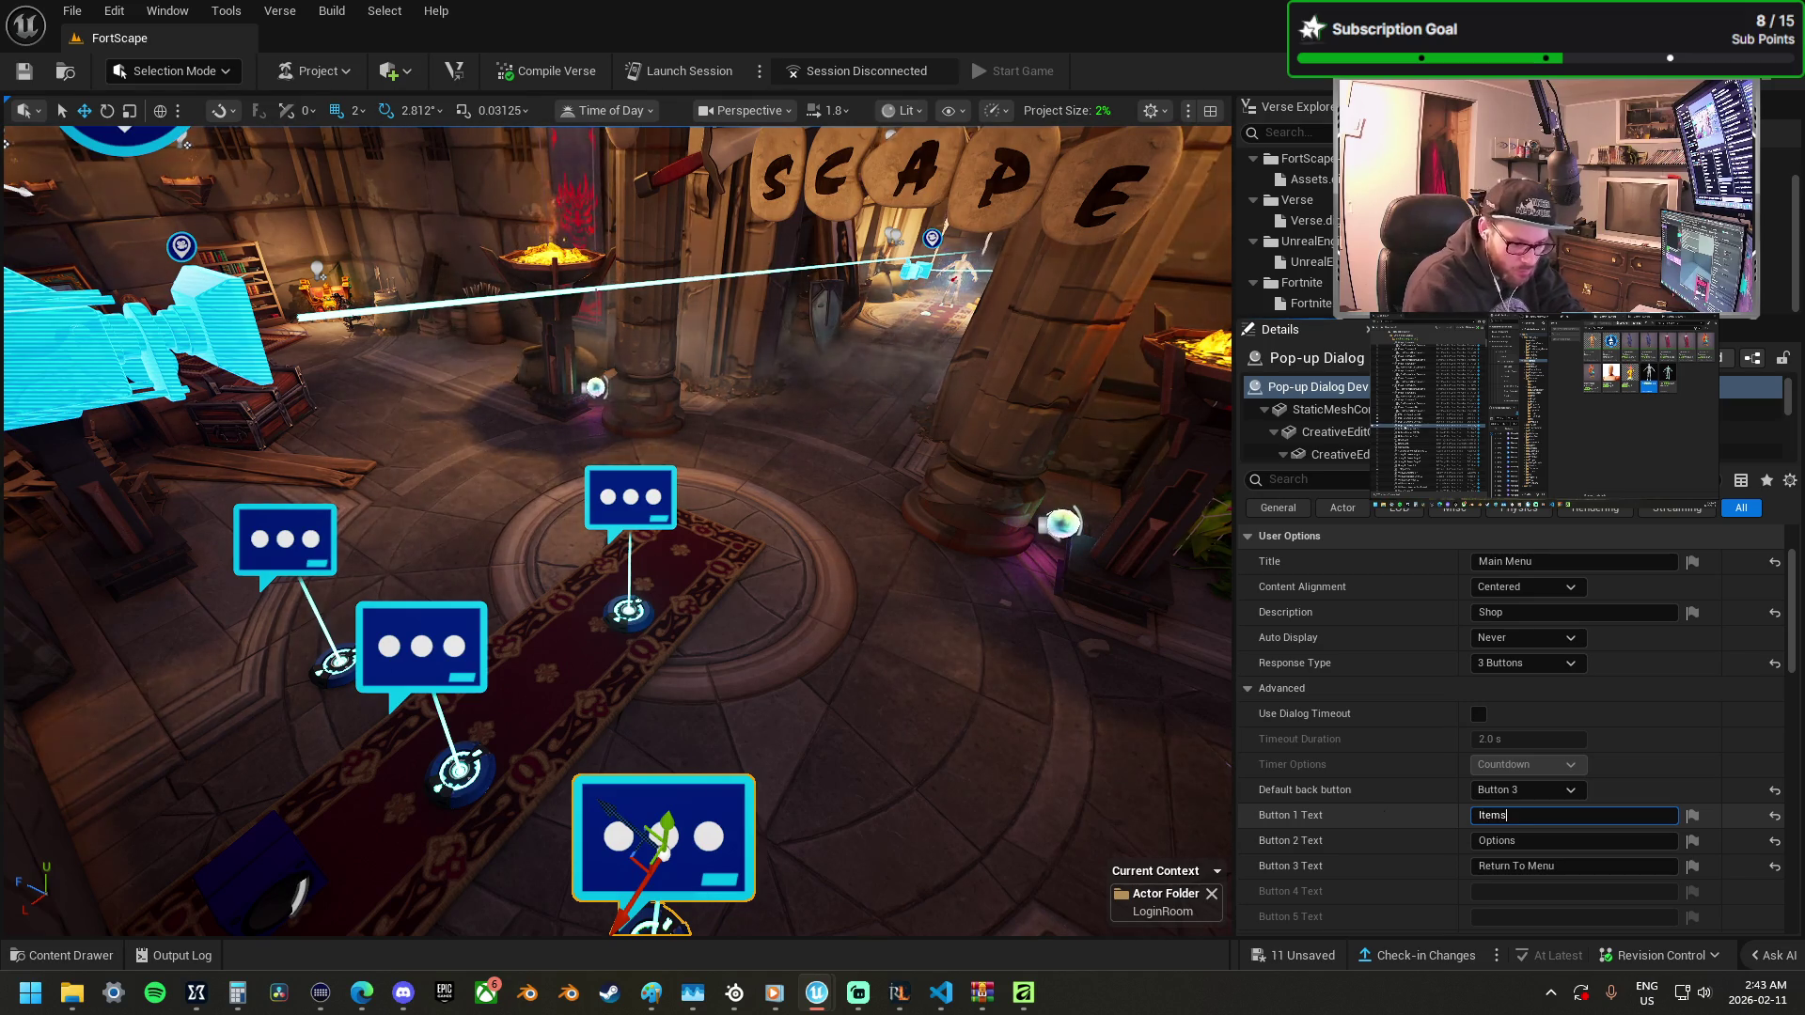
{"action": "key", "text": "BackSpace"}
{"action": "key", "text": "BackSpace"}
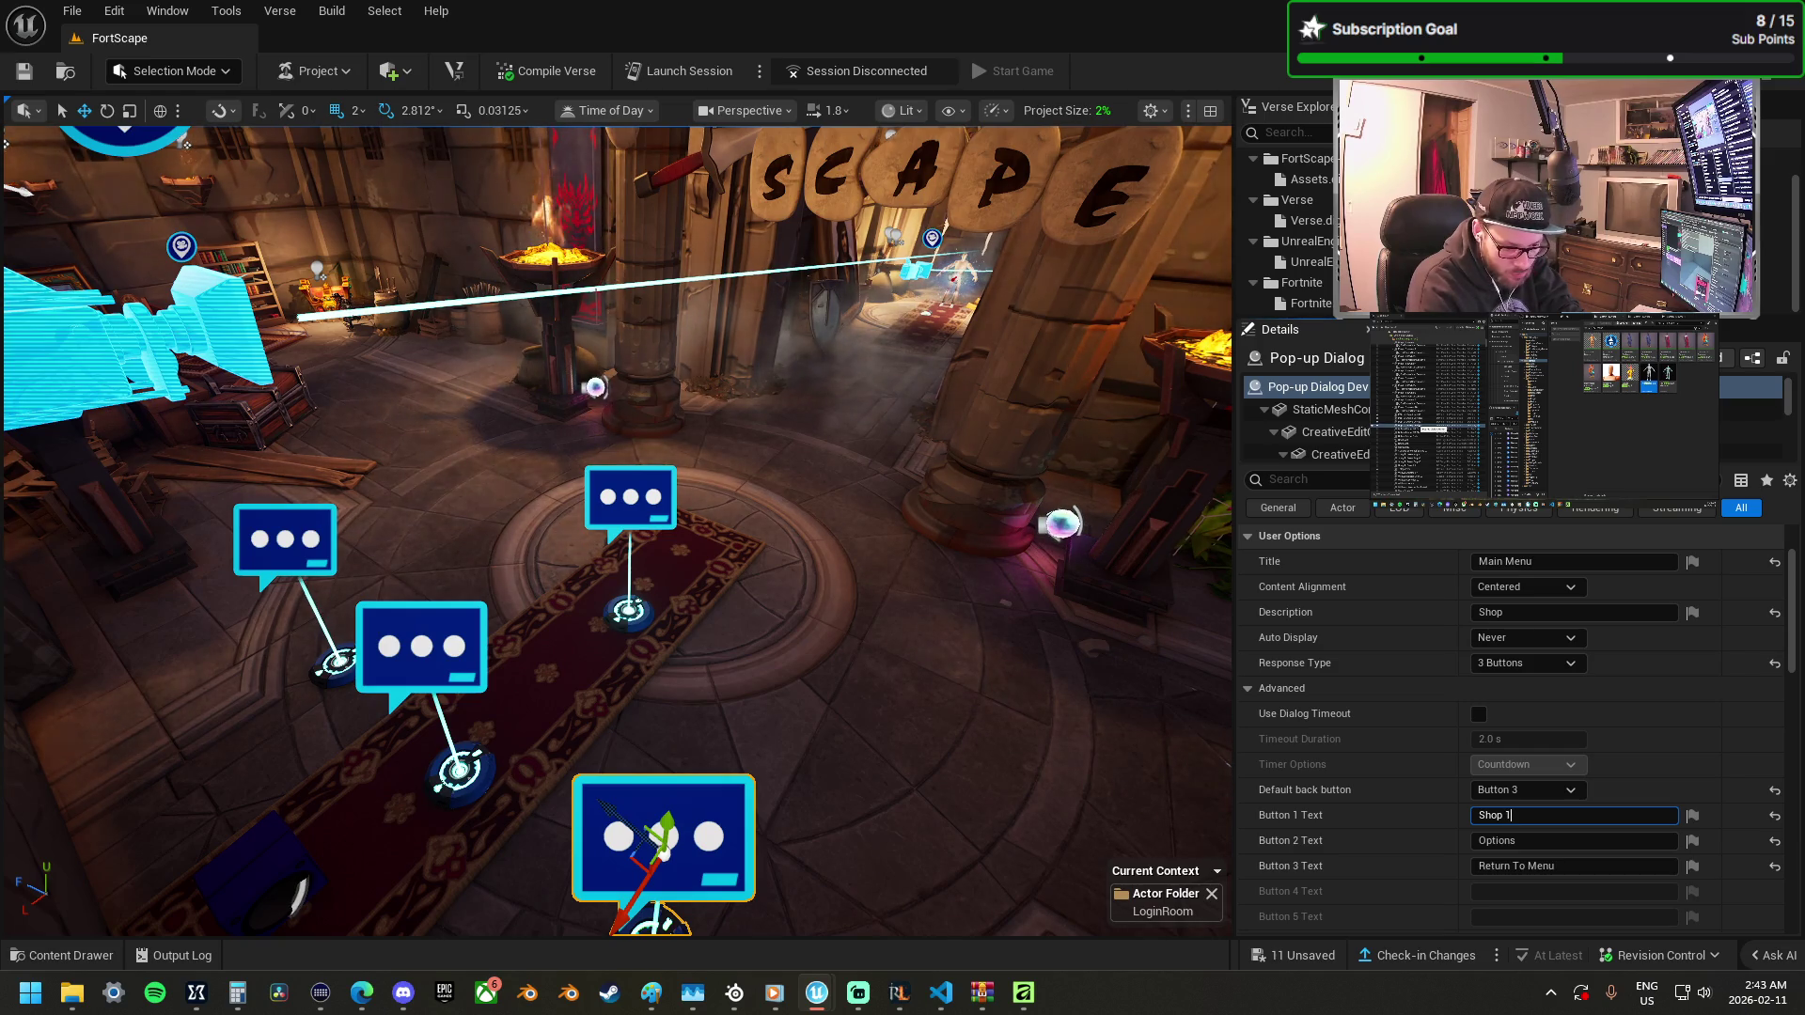
{"action": "left_click", "coordinate": [1525, 844]}
{"action": "type", "text": "Shop"}
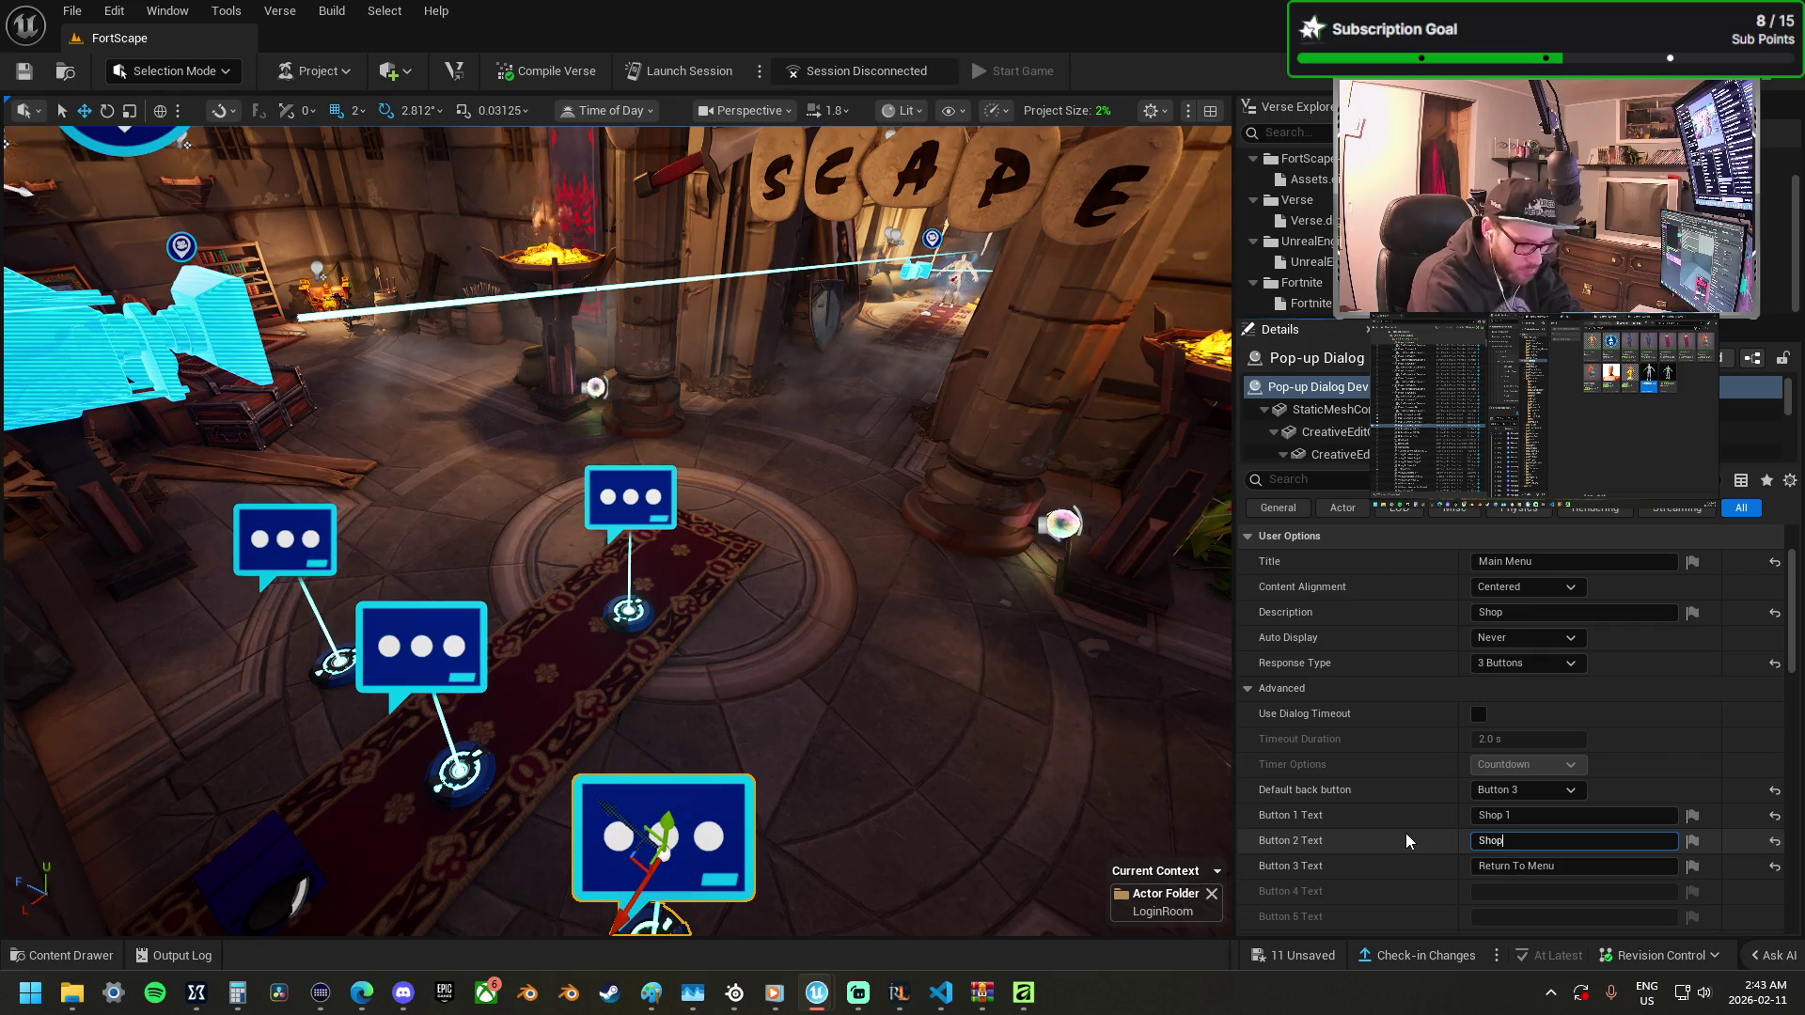
{"action": "type", "text": " 2"}
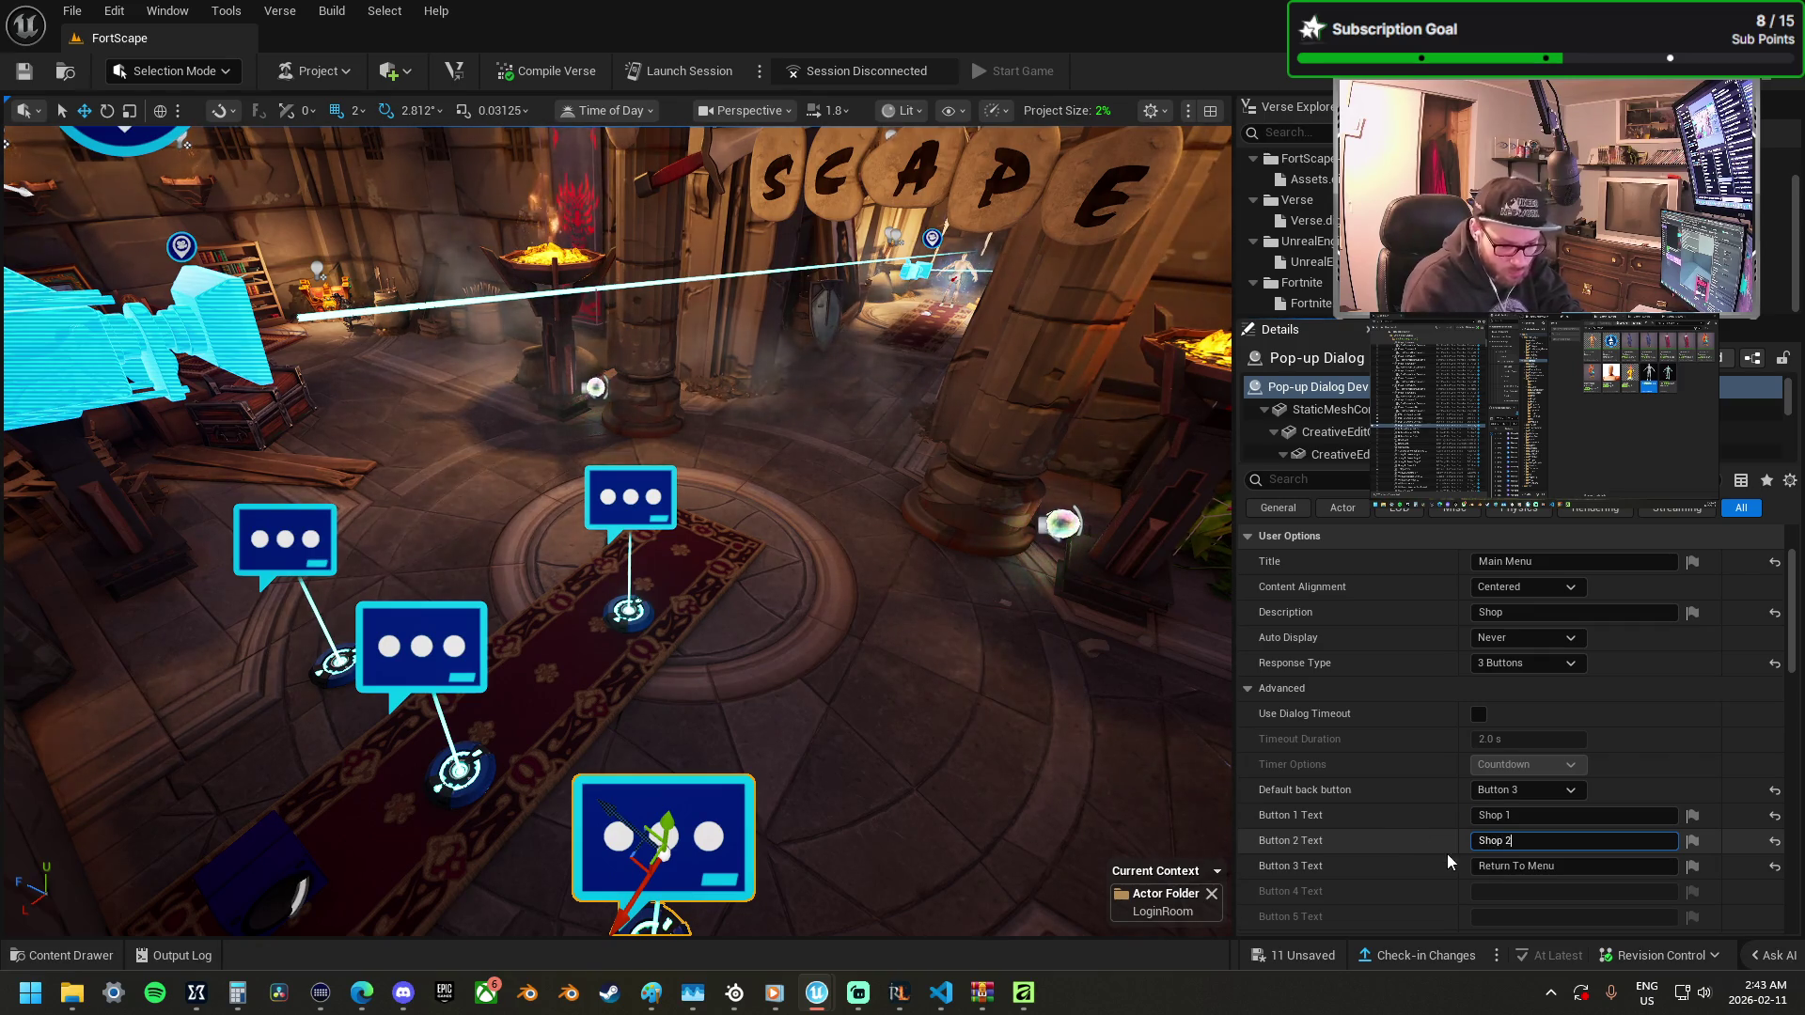
Switch to 5 Buttons, with Button 5 labelled Return To Menu as the default back button.
{"action": "scroll", "coordinate": [1576, 889], "scroll_direction": "down", "scroll_amount": 2}
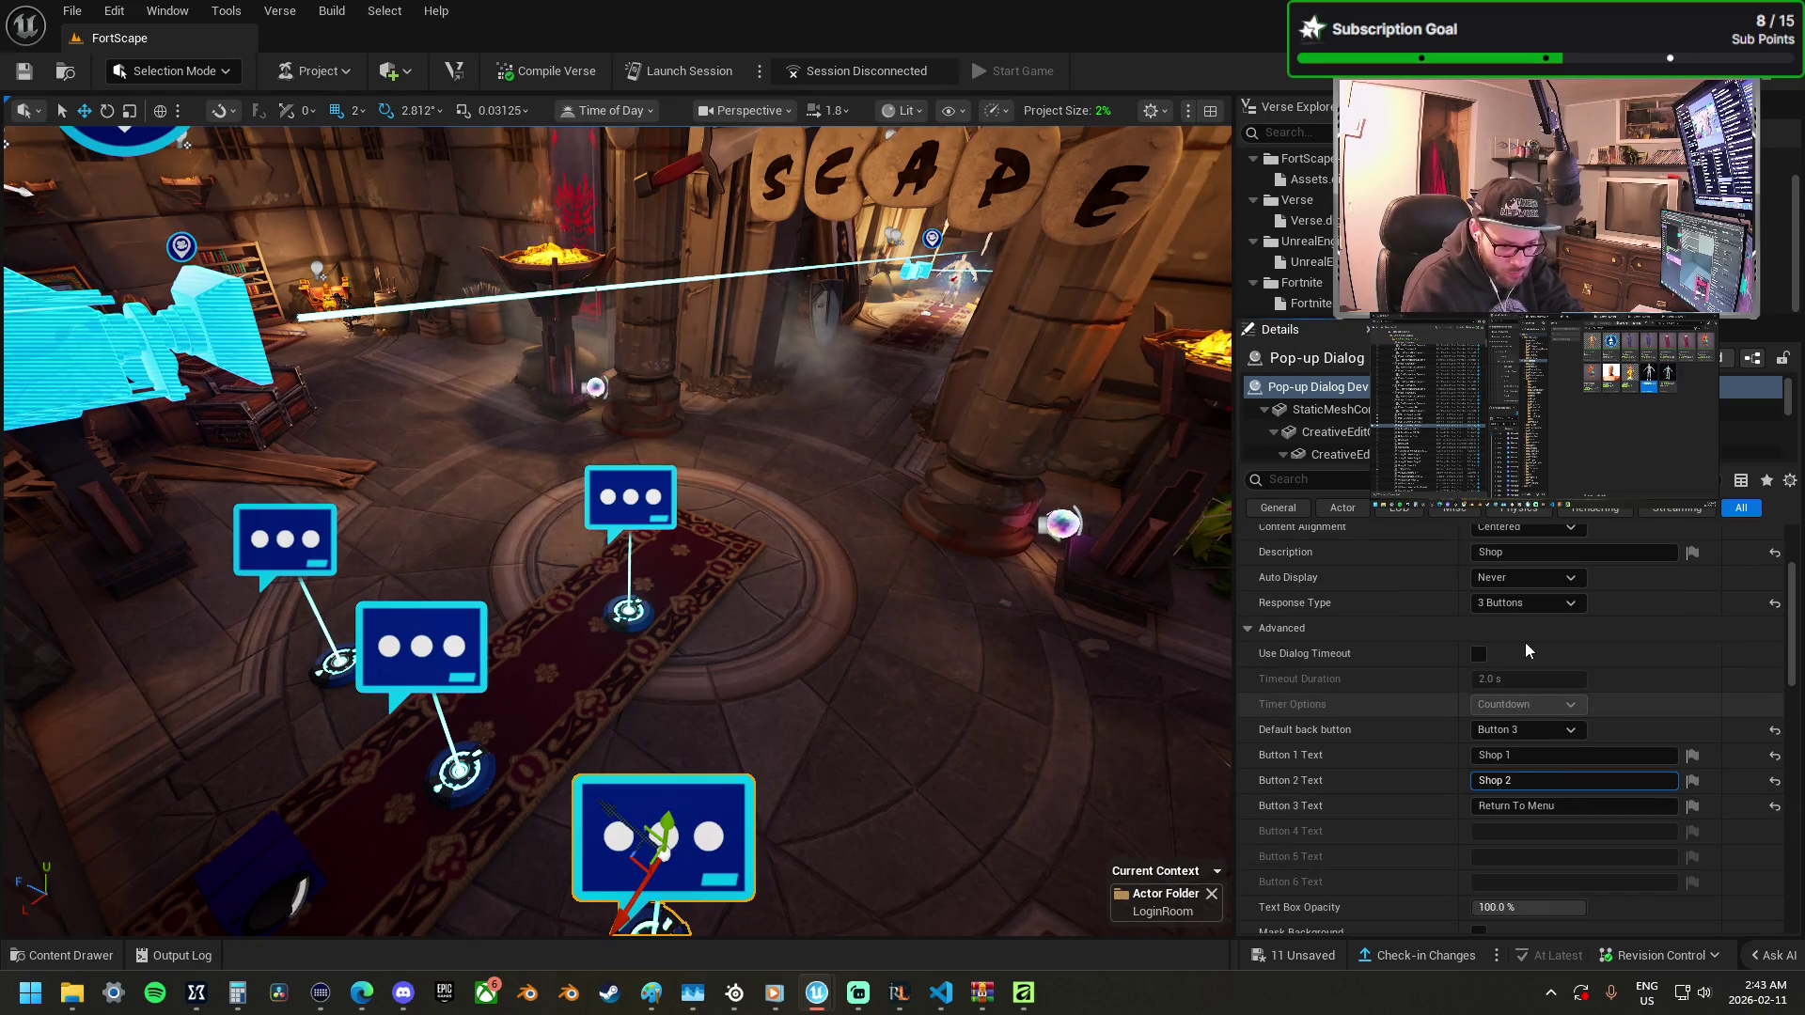
{"action": "left_click", "coordinate": [1542, 735]}
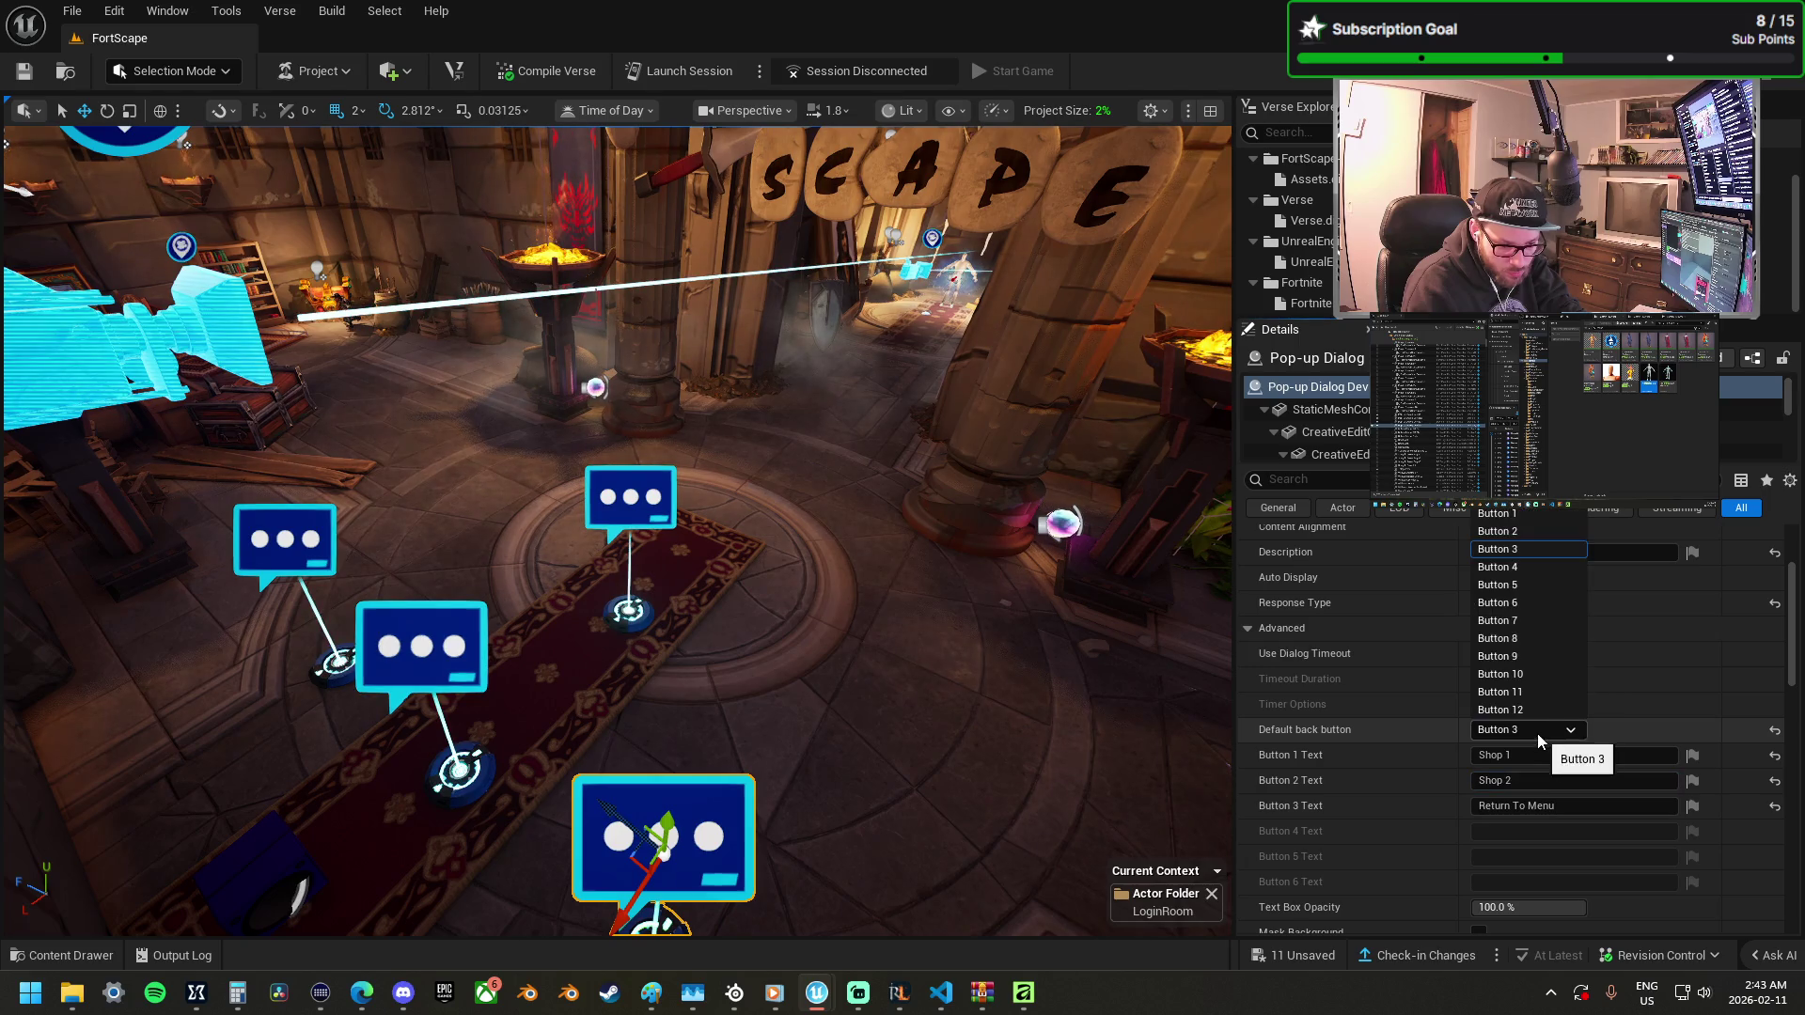
{"action": "left_click", "coordinate": [1526, 590]}
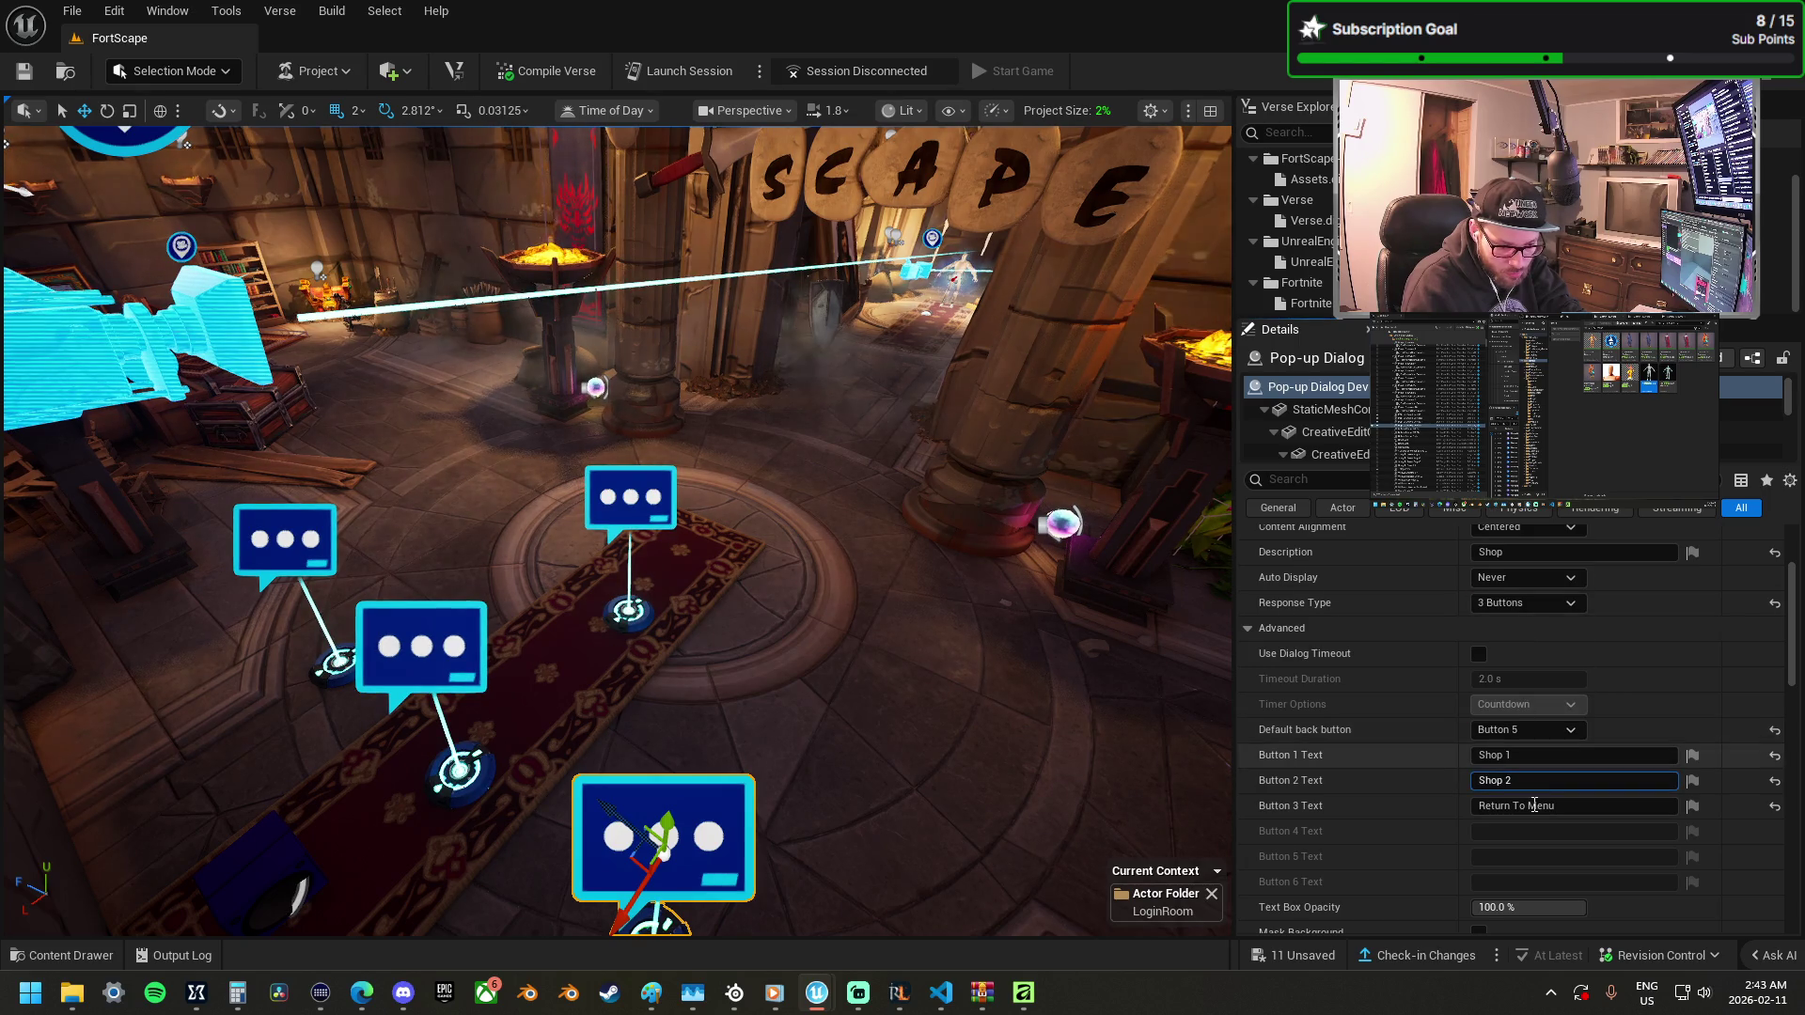
{"action": "left_click", "coordinate": [1524, 606]}
{"action": "left_click", "coordinate": [1527, 700]}
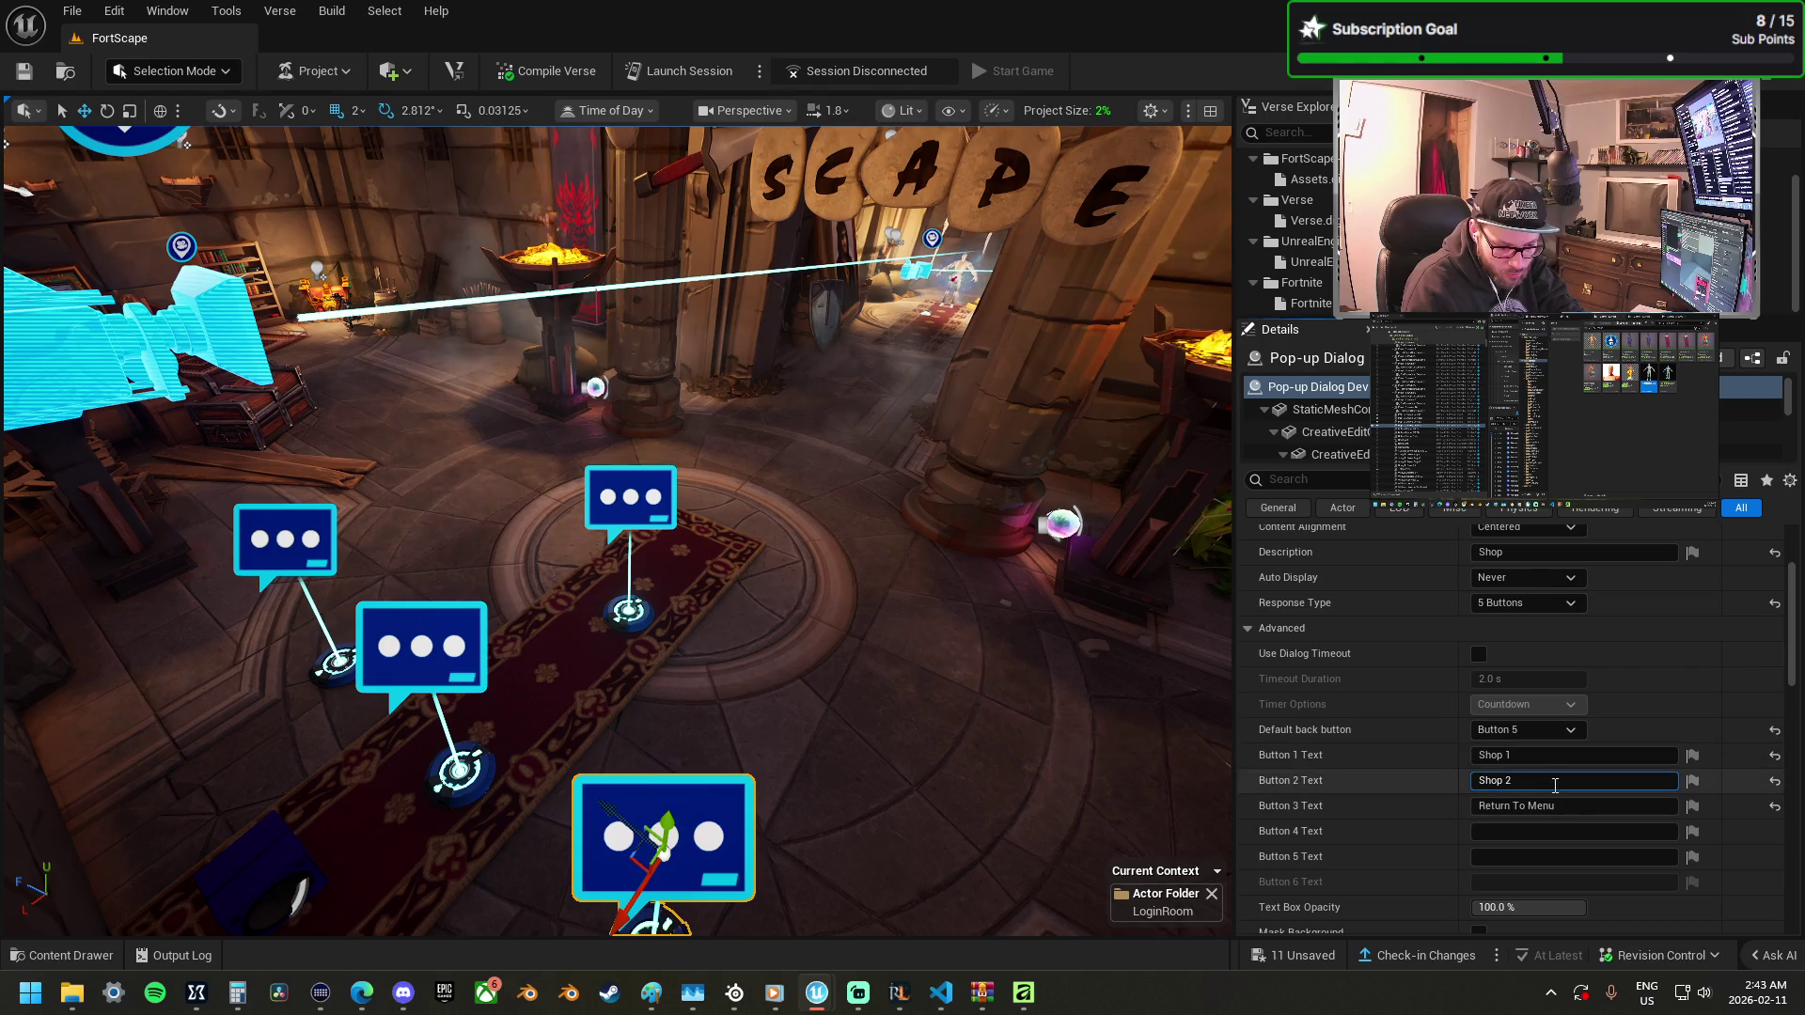
{"action": "left_click", "coordinate": [1519, 806]}
{"action": "key", "text": "ctrl+c"}
{"action": "left_click", "coordinate": [1504, 857]}
{"action": "key", "text": "ctrl+v"}
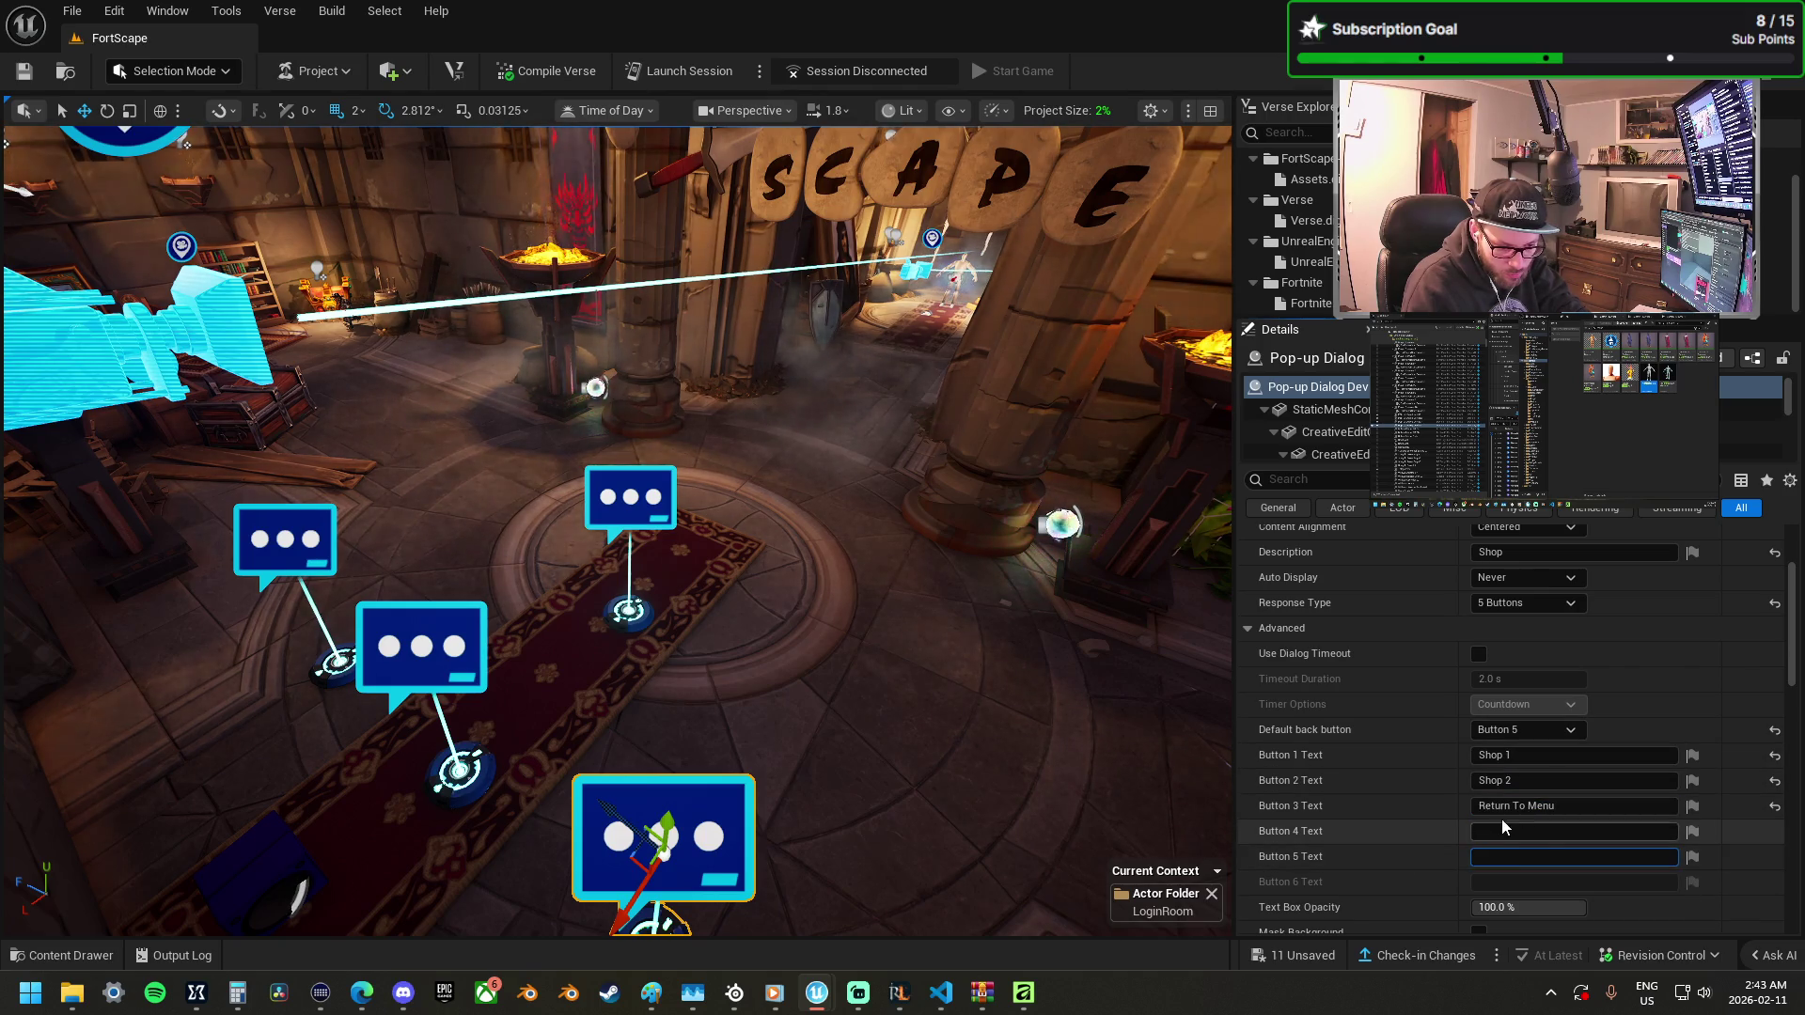
Label the third and fourth buttons Shop 3 and Shop 4.
{"action": "left_click", "coordinate": [1553, 806]}
{"action": "type", "text": "S"}
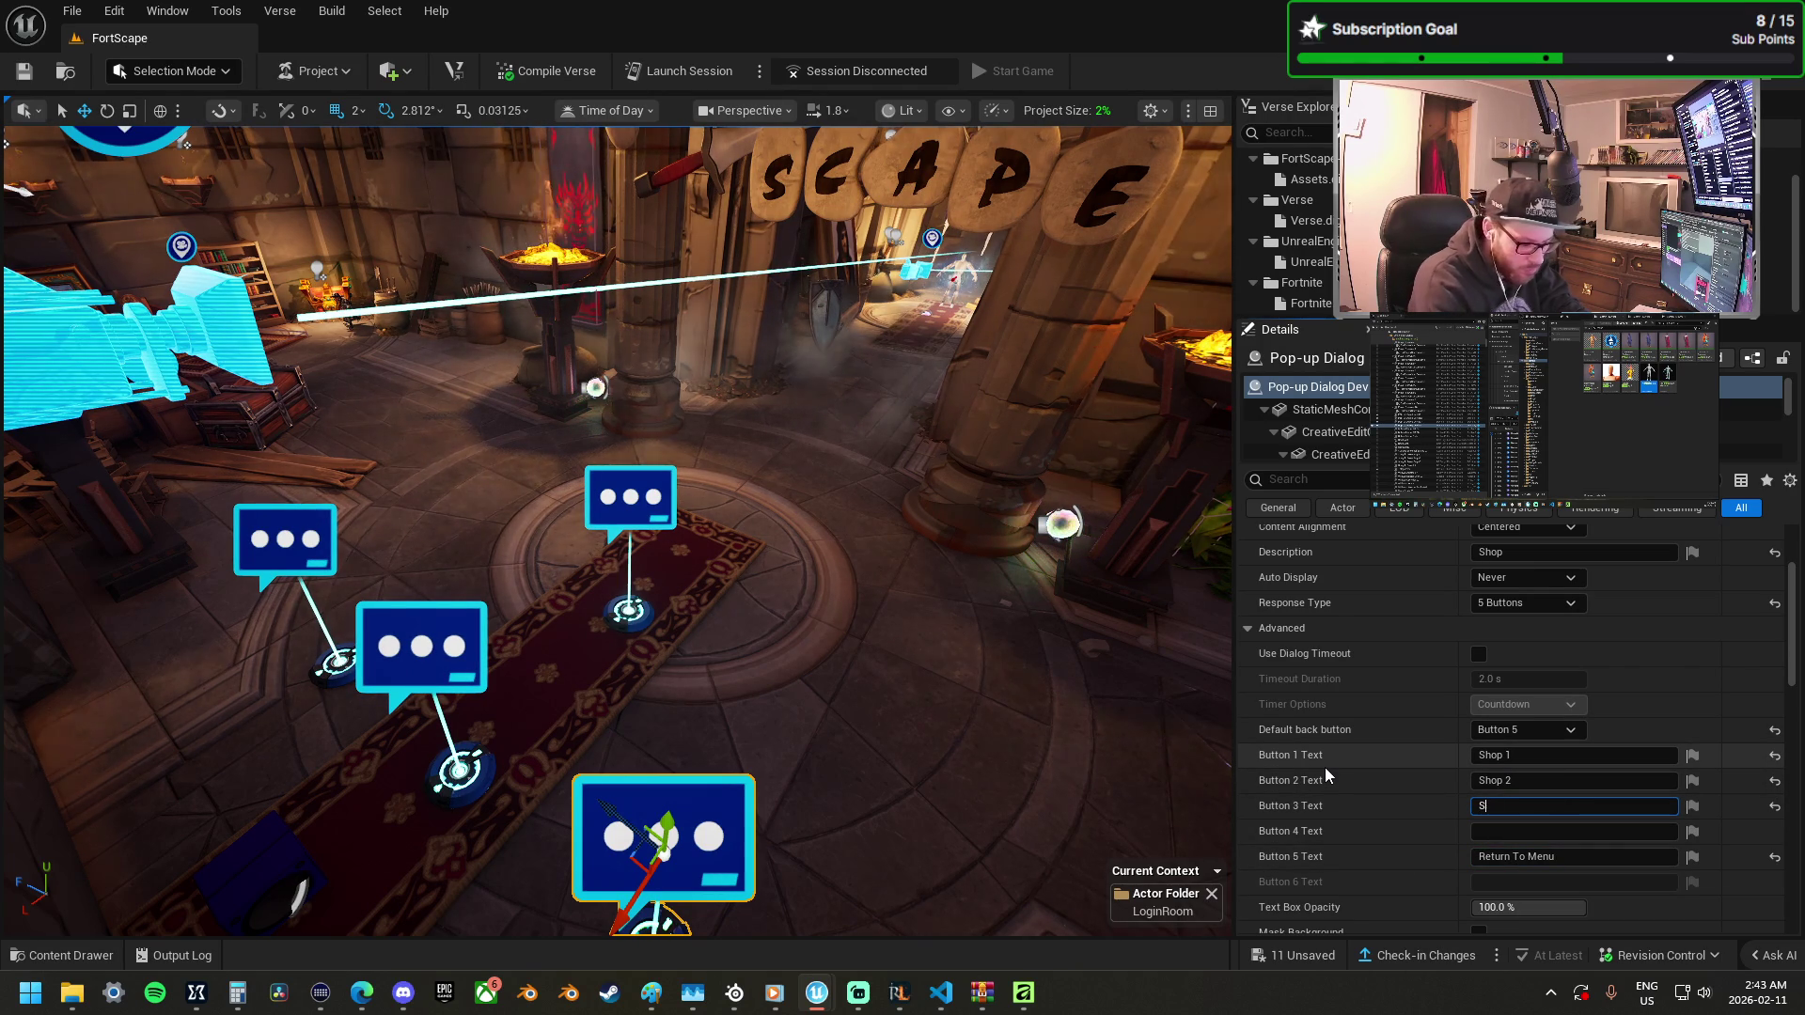
{"action": "type", "text": "hop 3"}
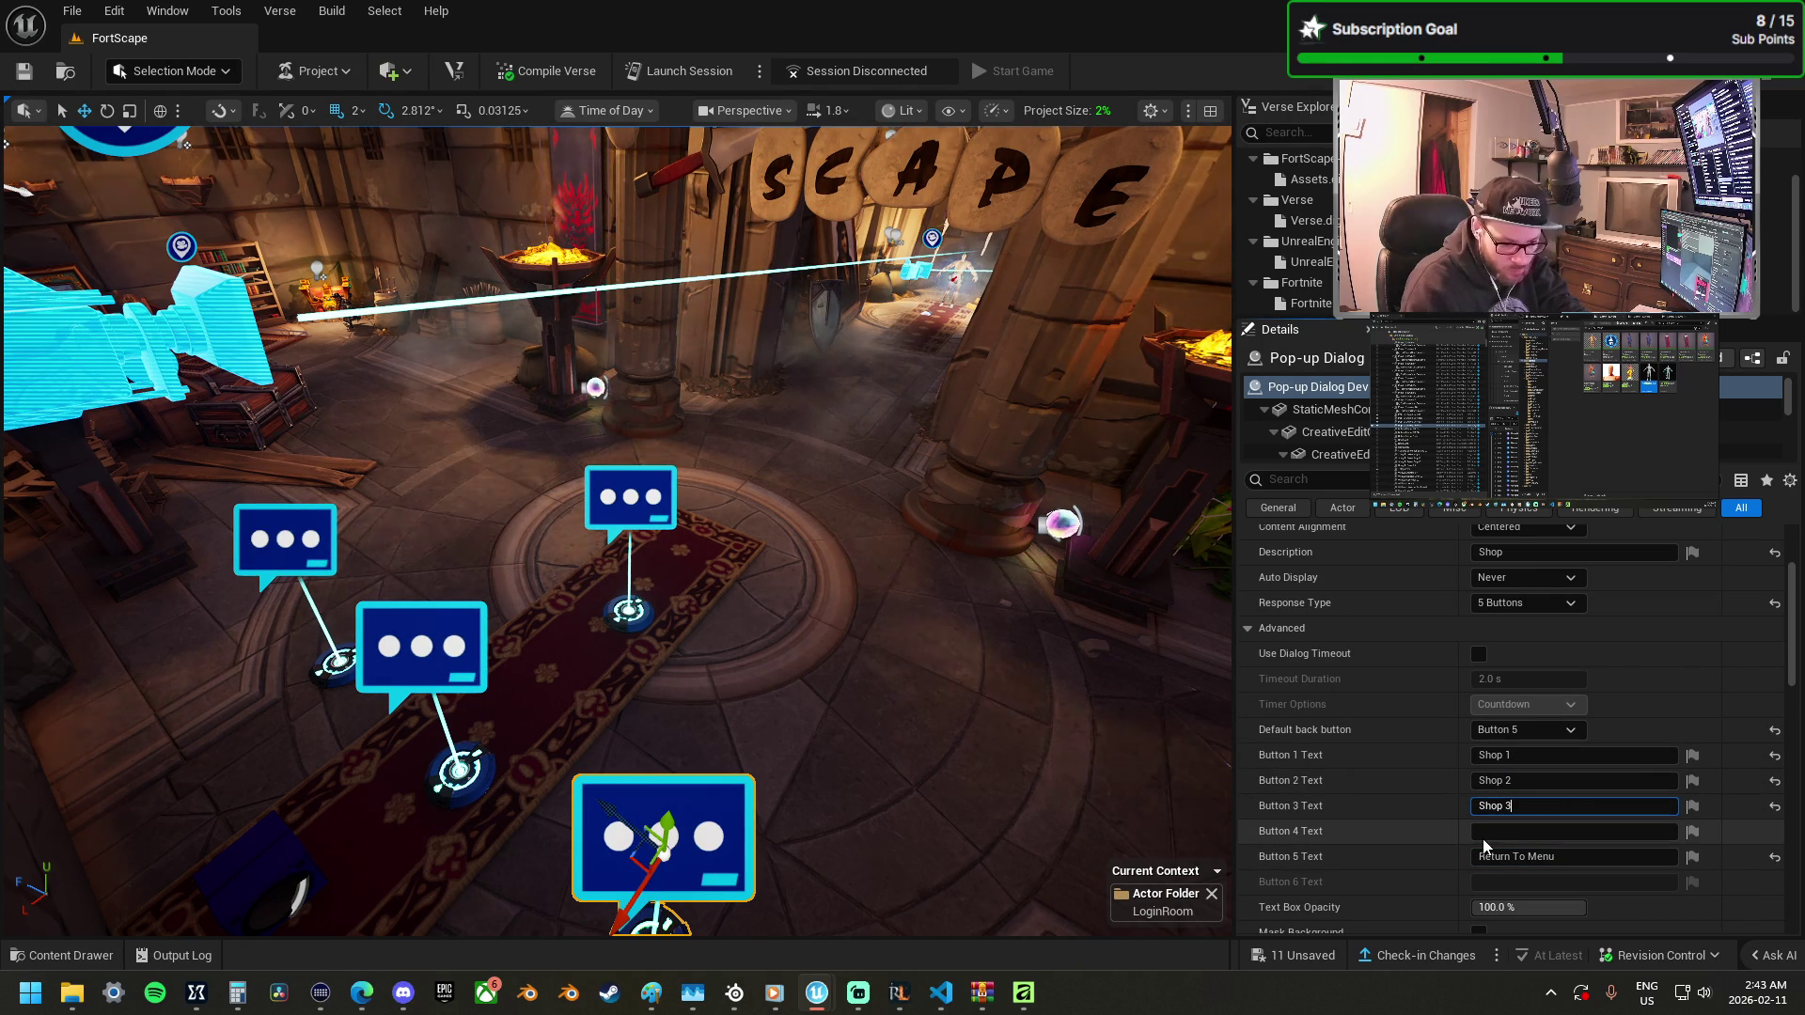
{"action": "left_click", "coordinate": [1487, 833]}
{"action": "type", "text": "Shop"}
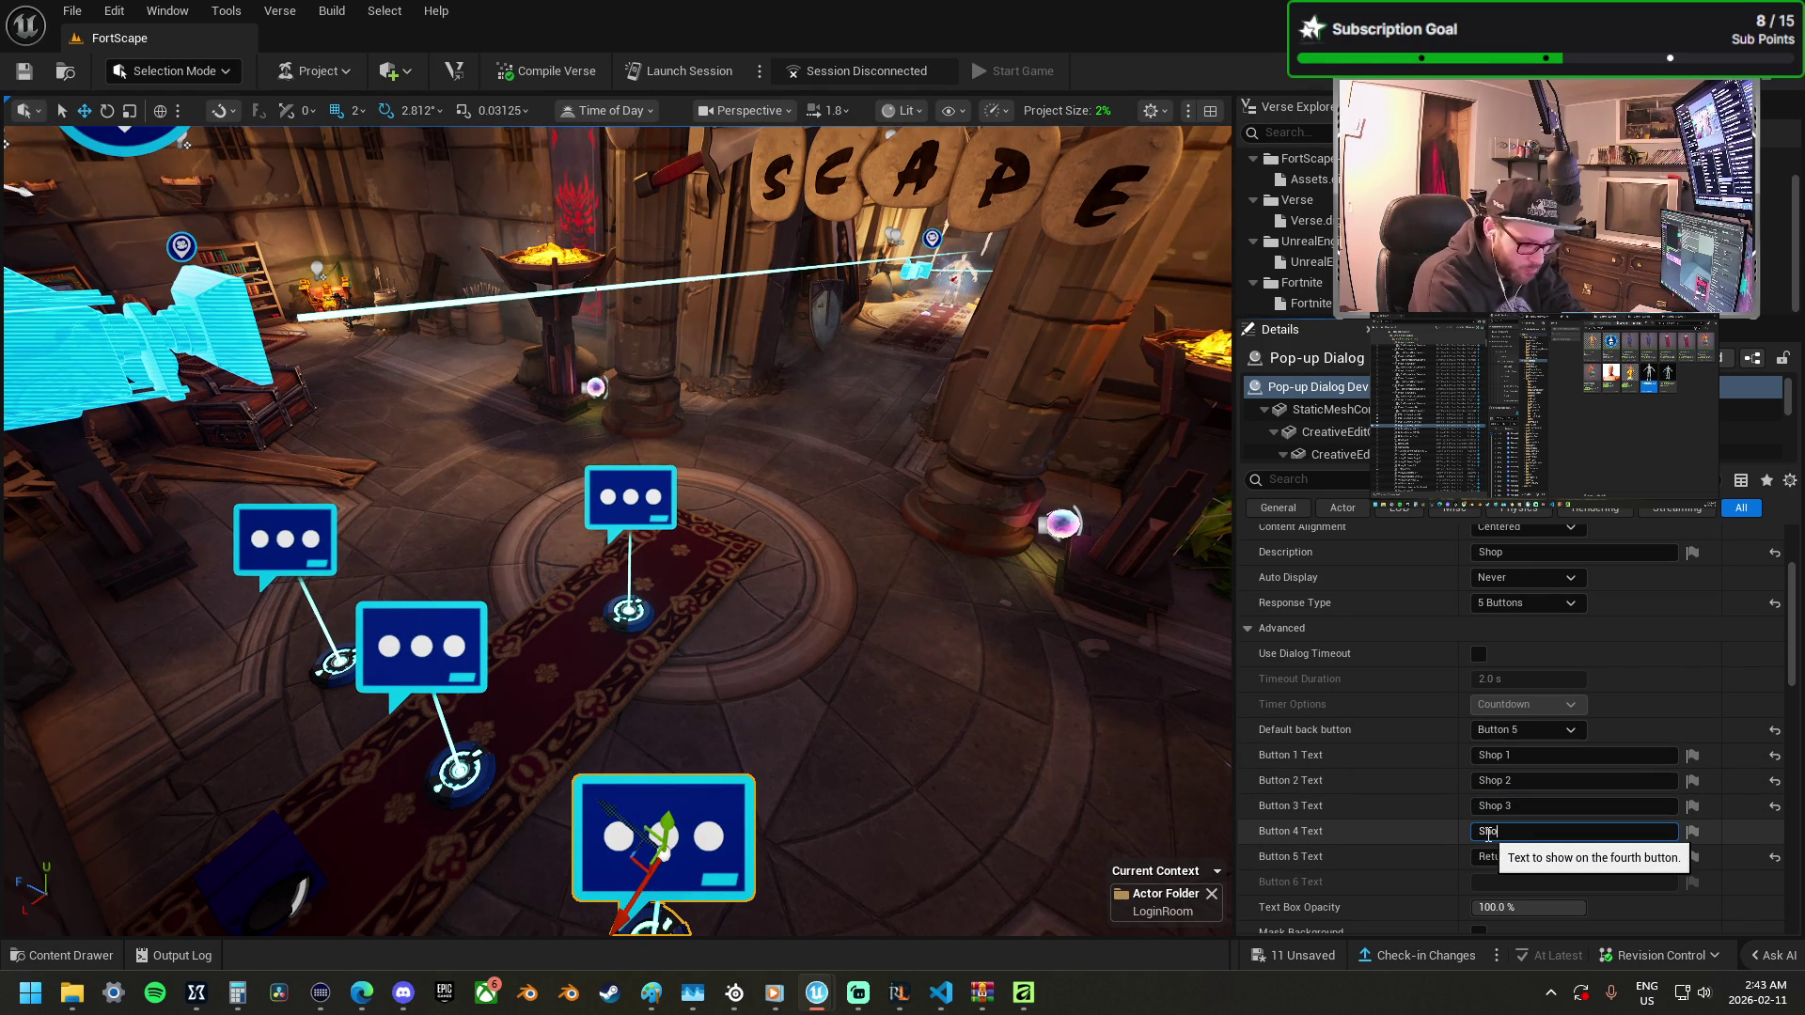
{"action": "type", "text": " 4"}
{"action": "key", "text": "Return"}
{"action": "mouse_move", "coordinate": [1000, 733]}
{"action": "left_mouse_down"}
{"action": "mouse_move", "coordinate": [1025, 731]}
{"action": "mouse_move", "coordinate": [987, 668]}
{"action": "mouse_move", "coordinate": [798, 746]}
{"action": "left_mouse_up"}
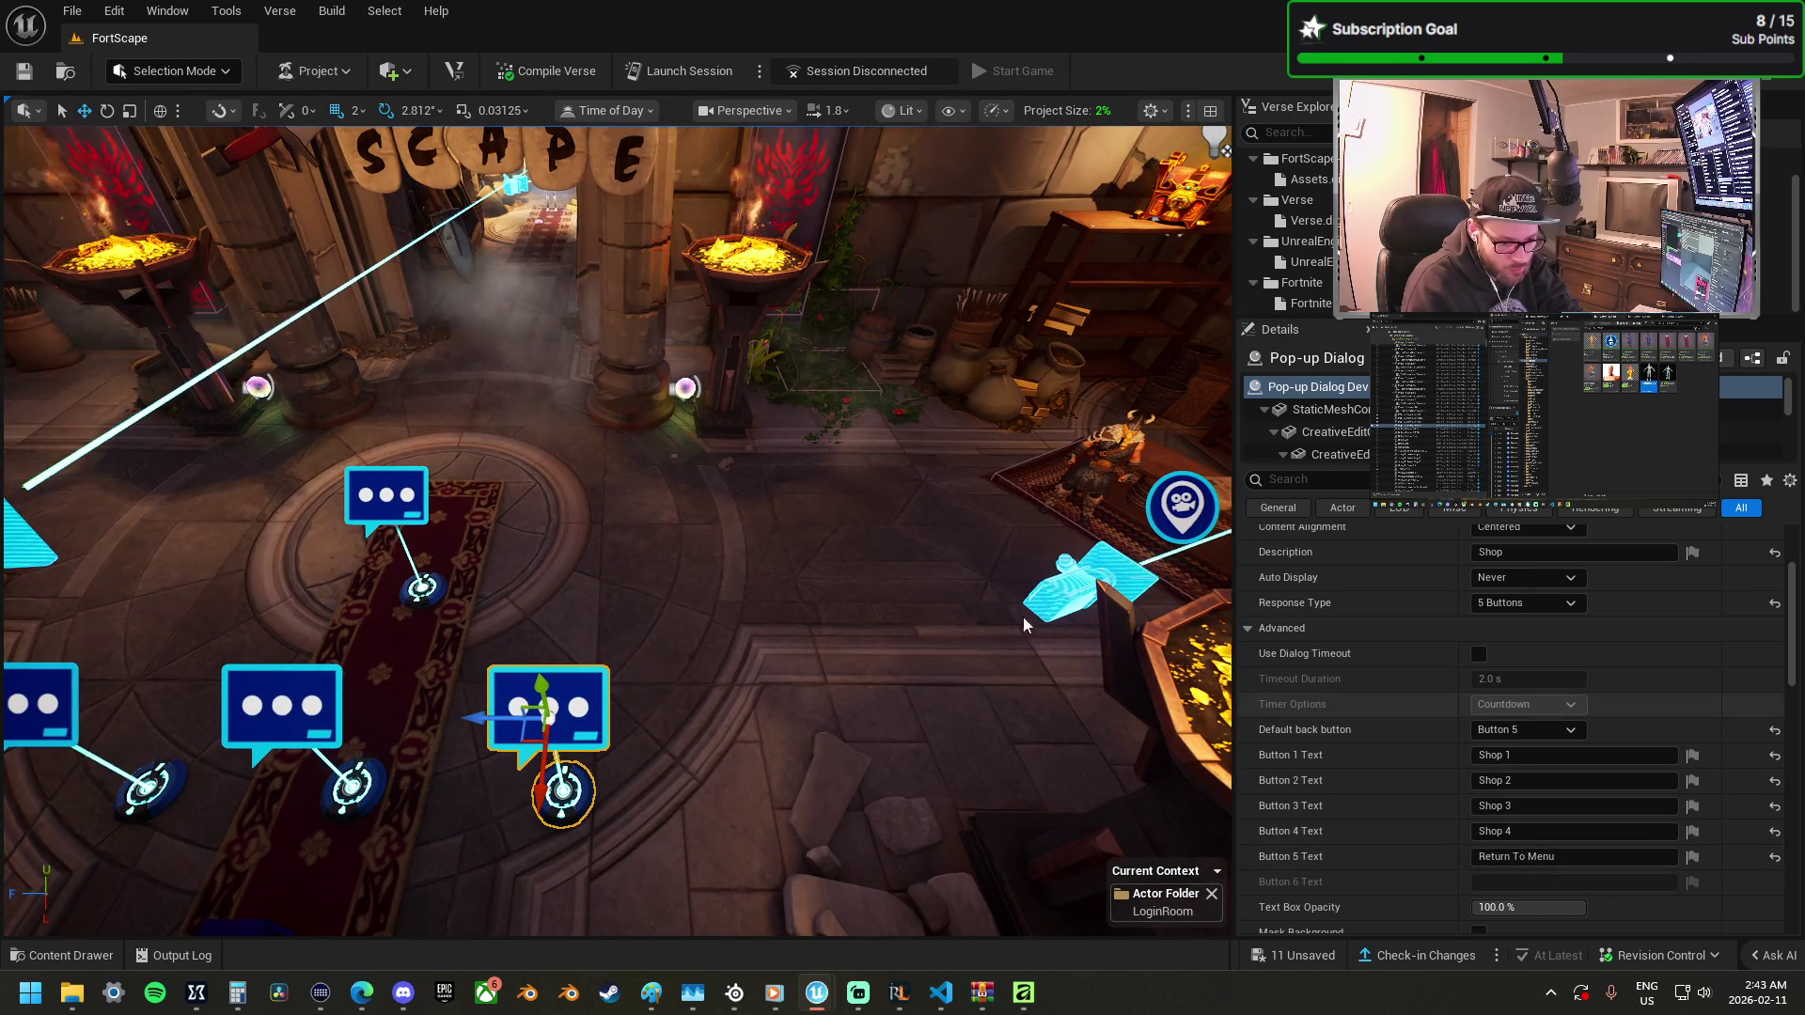
{"action": "mouse_move", "coordinate": [686, 661]}
{"action": "left_mouse_down"}
{"action": "mouse_move", "coordinate": [659, 649]}
{"action": "mouse_move", "coordinate": [686, 661]}
{"action": "left_mouse_up"}
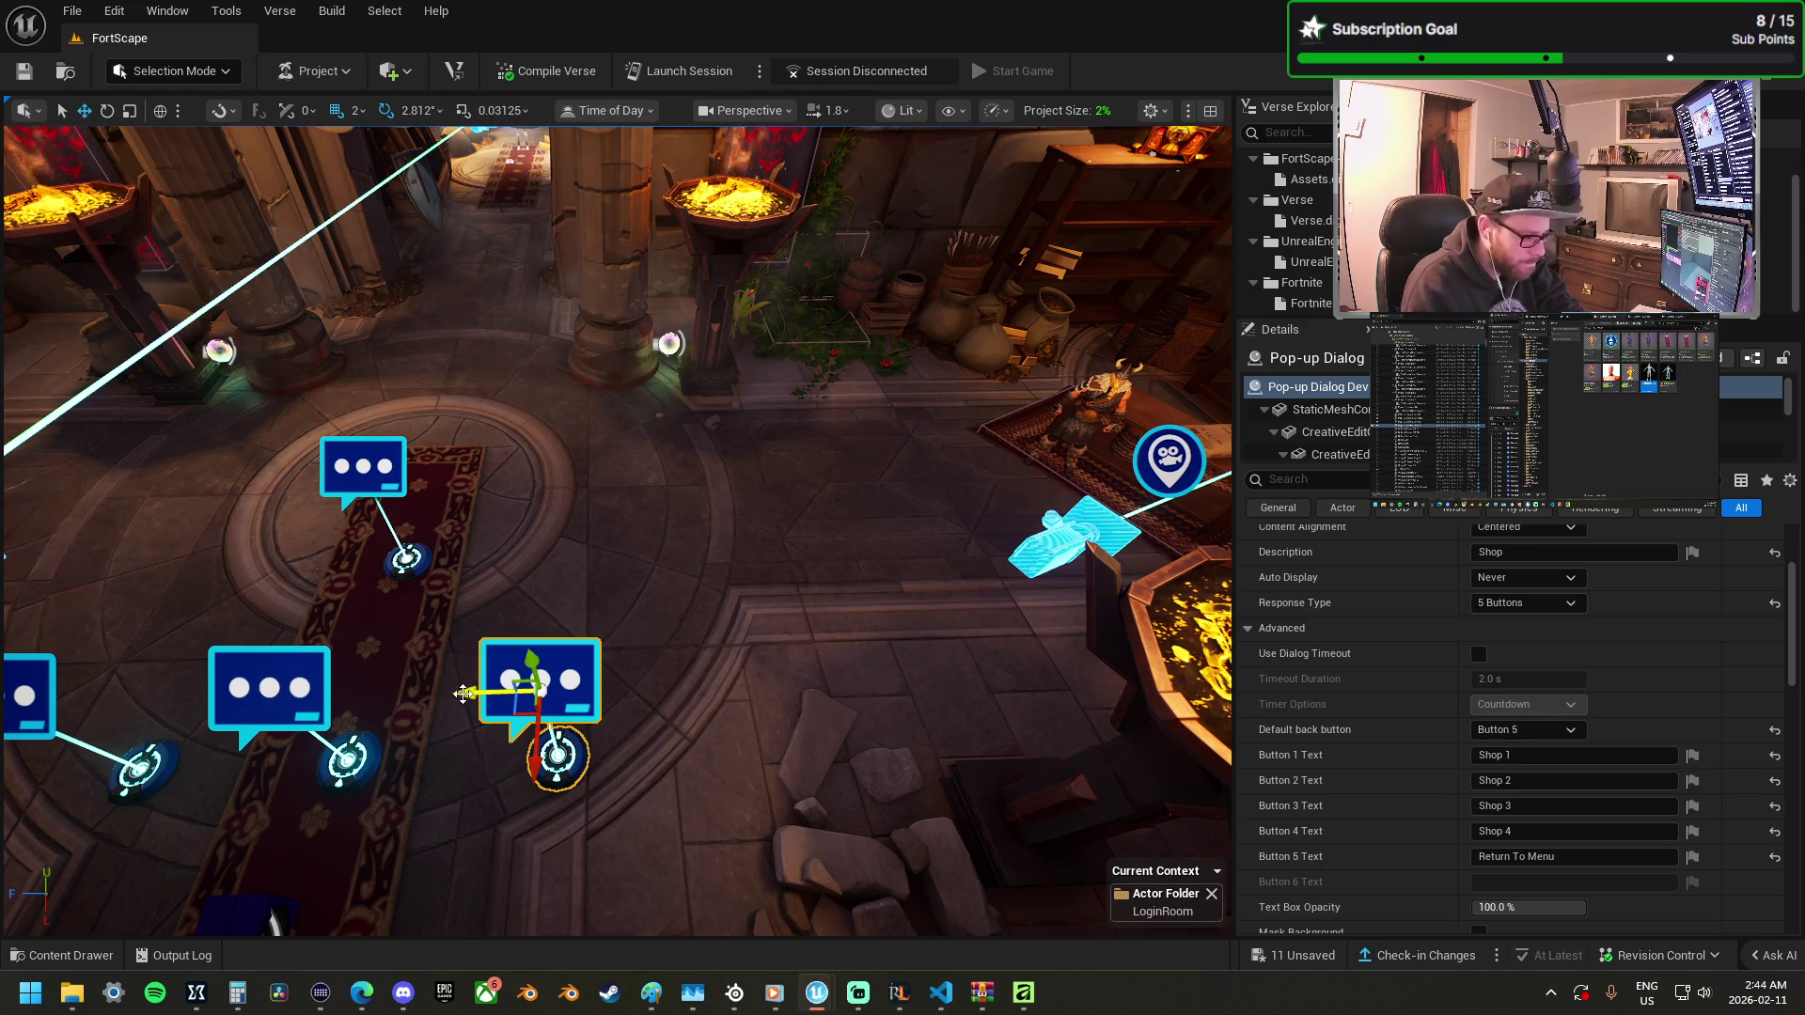
{"action": "left_click_drag", "start_coordinate": [463, 694], "coordinate": [650, 710], "text": "alt"}
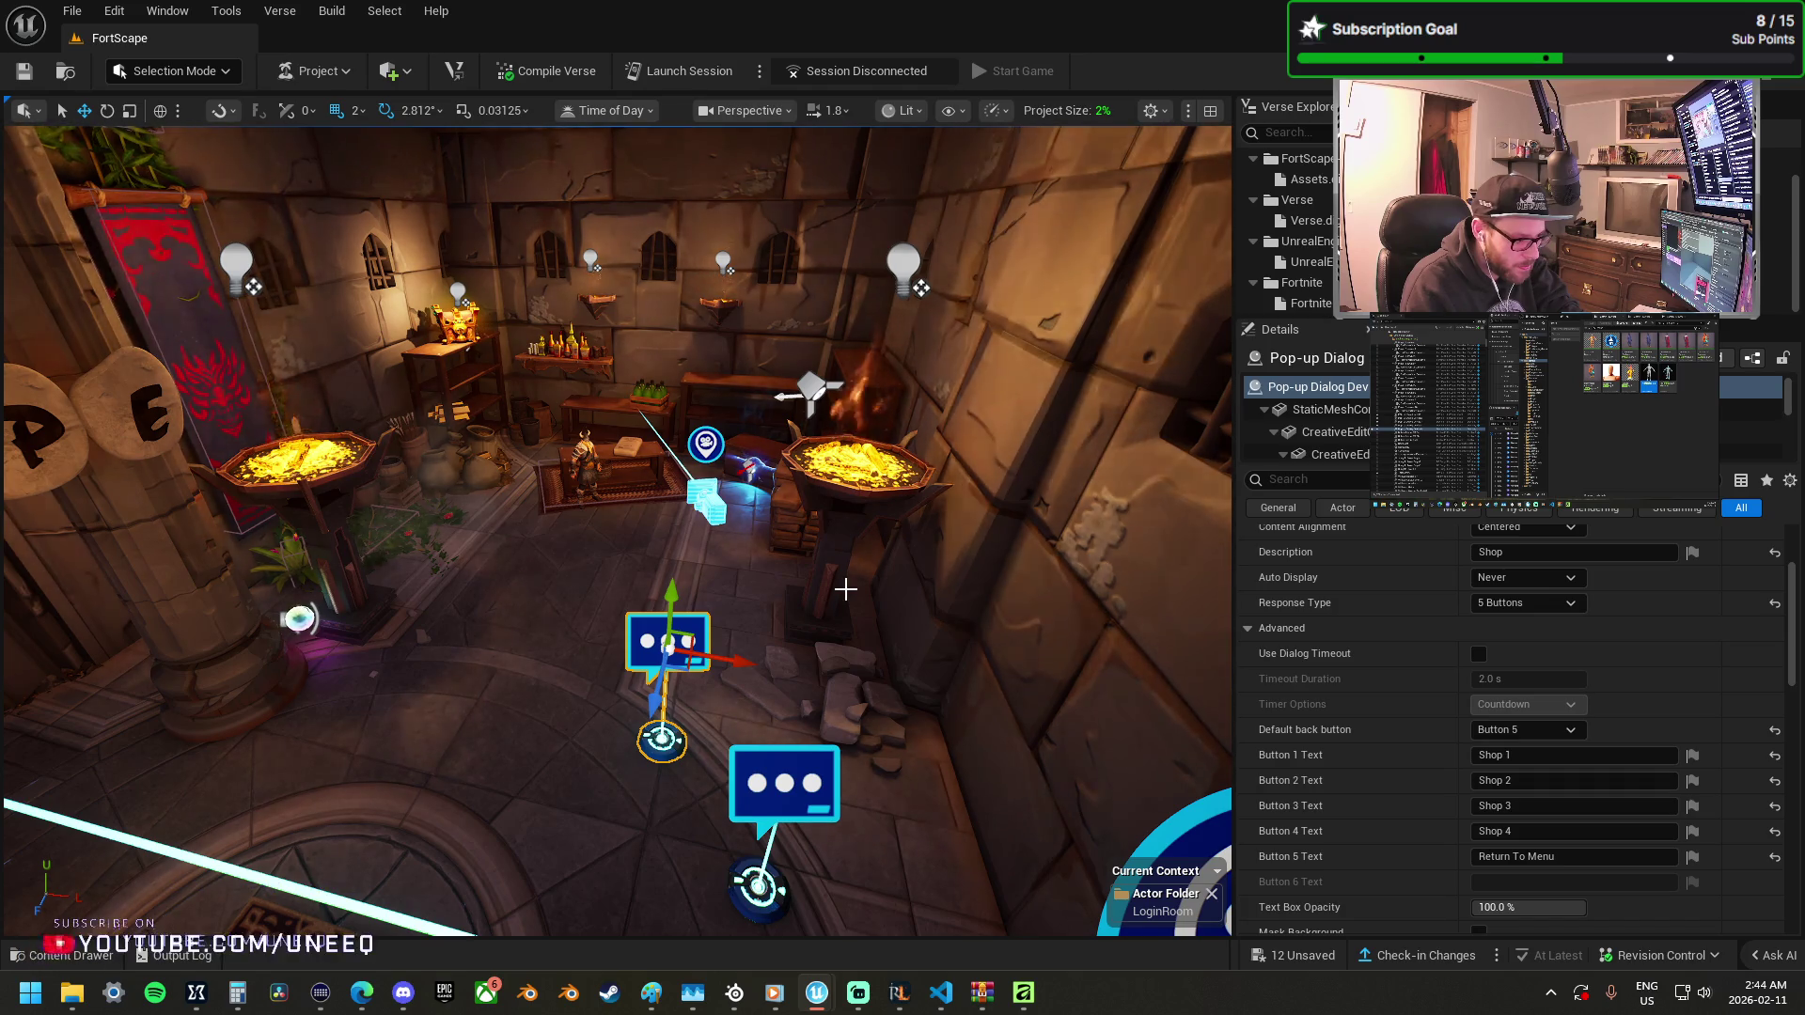
{"action": "scroll", "coordinate": [845, 590], "scroll_direction": "up", "scroll_amount": 5}
{"action": "scroll", "coordinate": [616, 530], "scroll_direction": "down", "scroll_amount": 5}
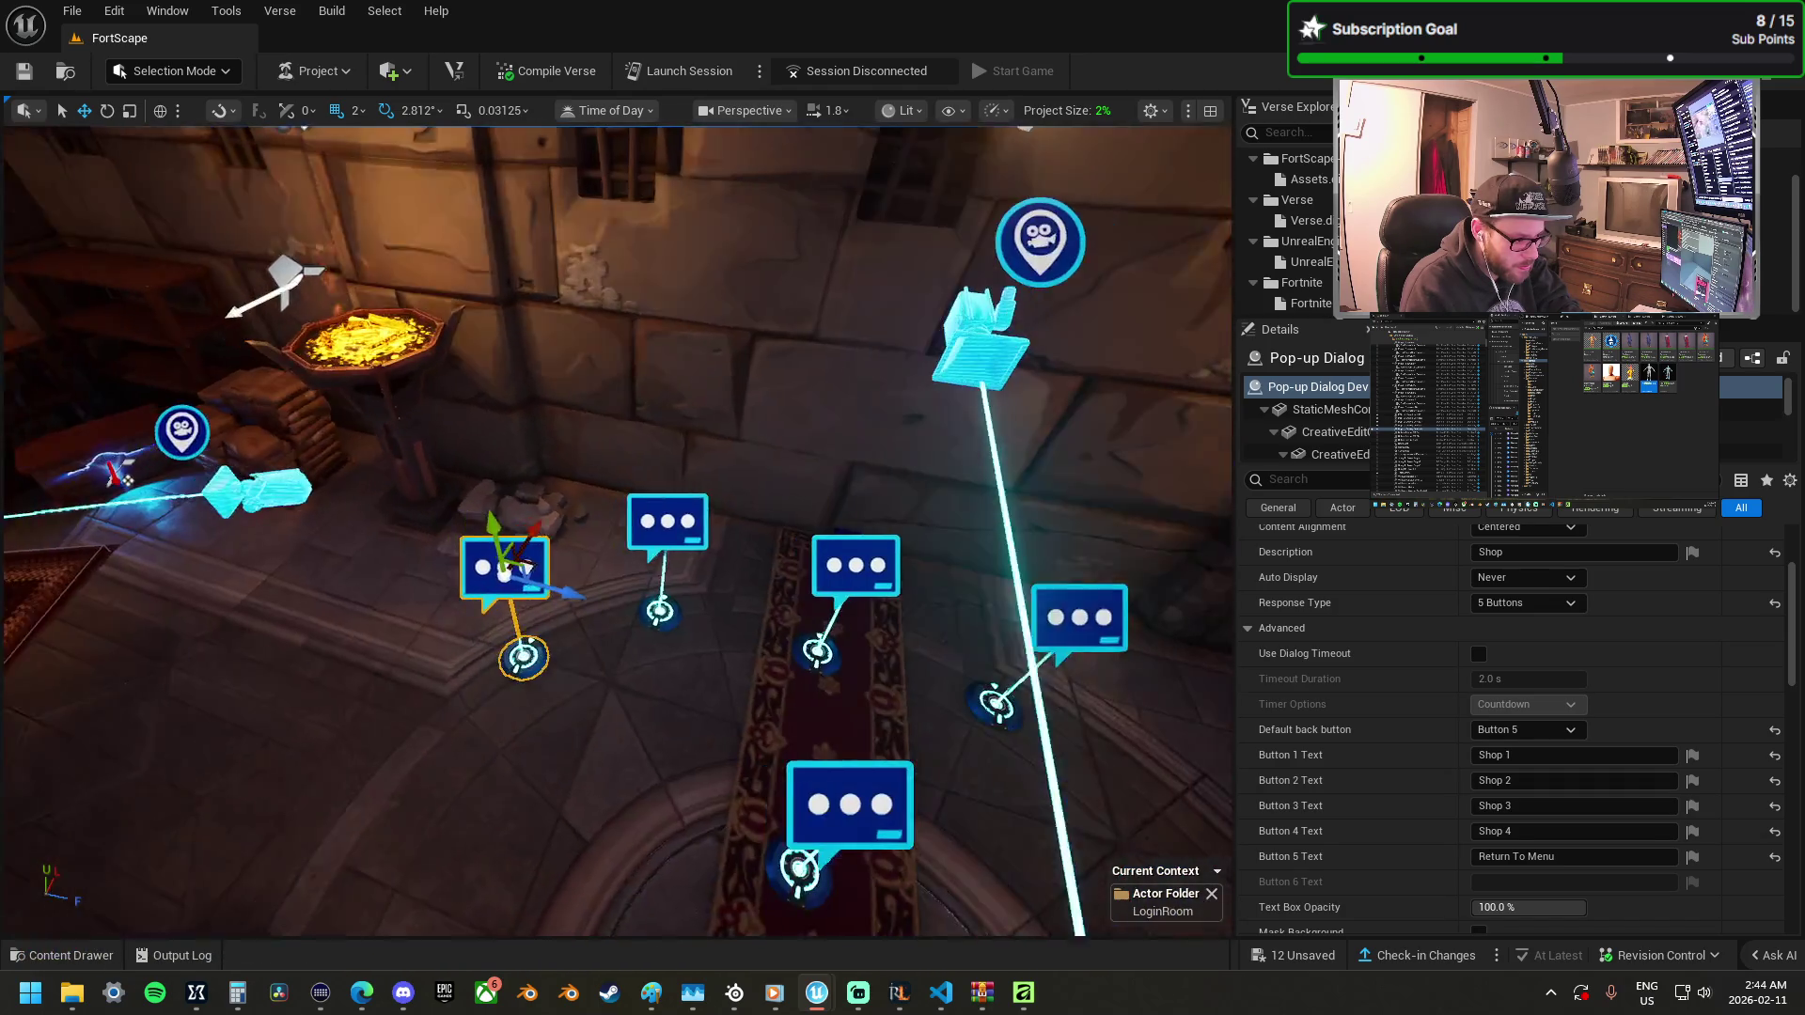
{"action": "scroll", "coordinate": [617, 530], "scroll_direction": "up", "scroll_amount": 4}
{"action": "mouse_move", "coordinate": [640, 564]}
{"action": "left_mouse_down"}
{"action": "mouse_move", "coordinate": [701, 672]}
{"action": "mouse_move", "coordinate": [729, 625]}
{"action": "left_mouse_up"}
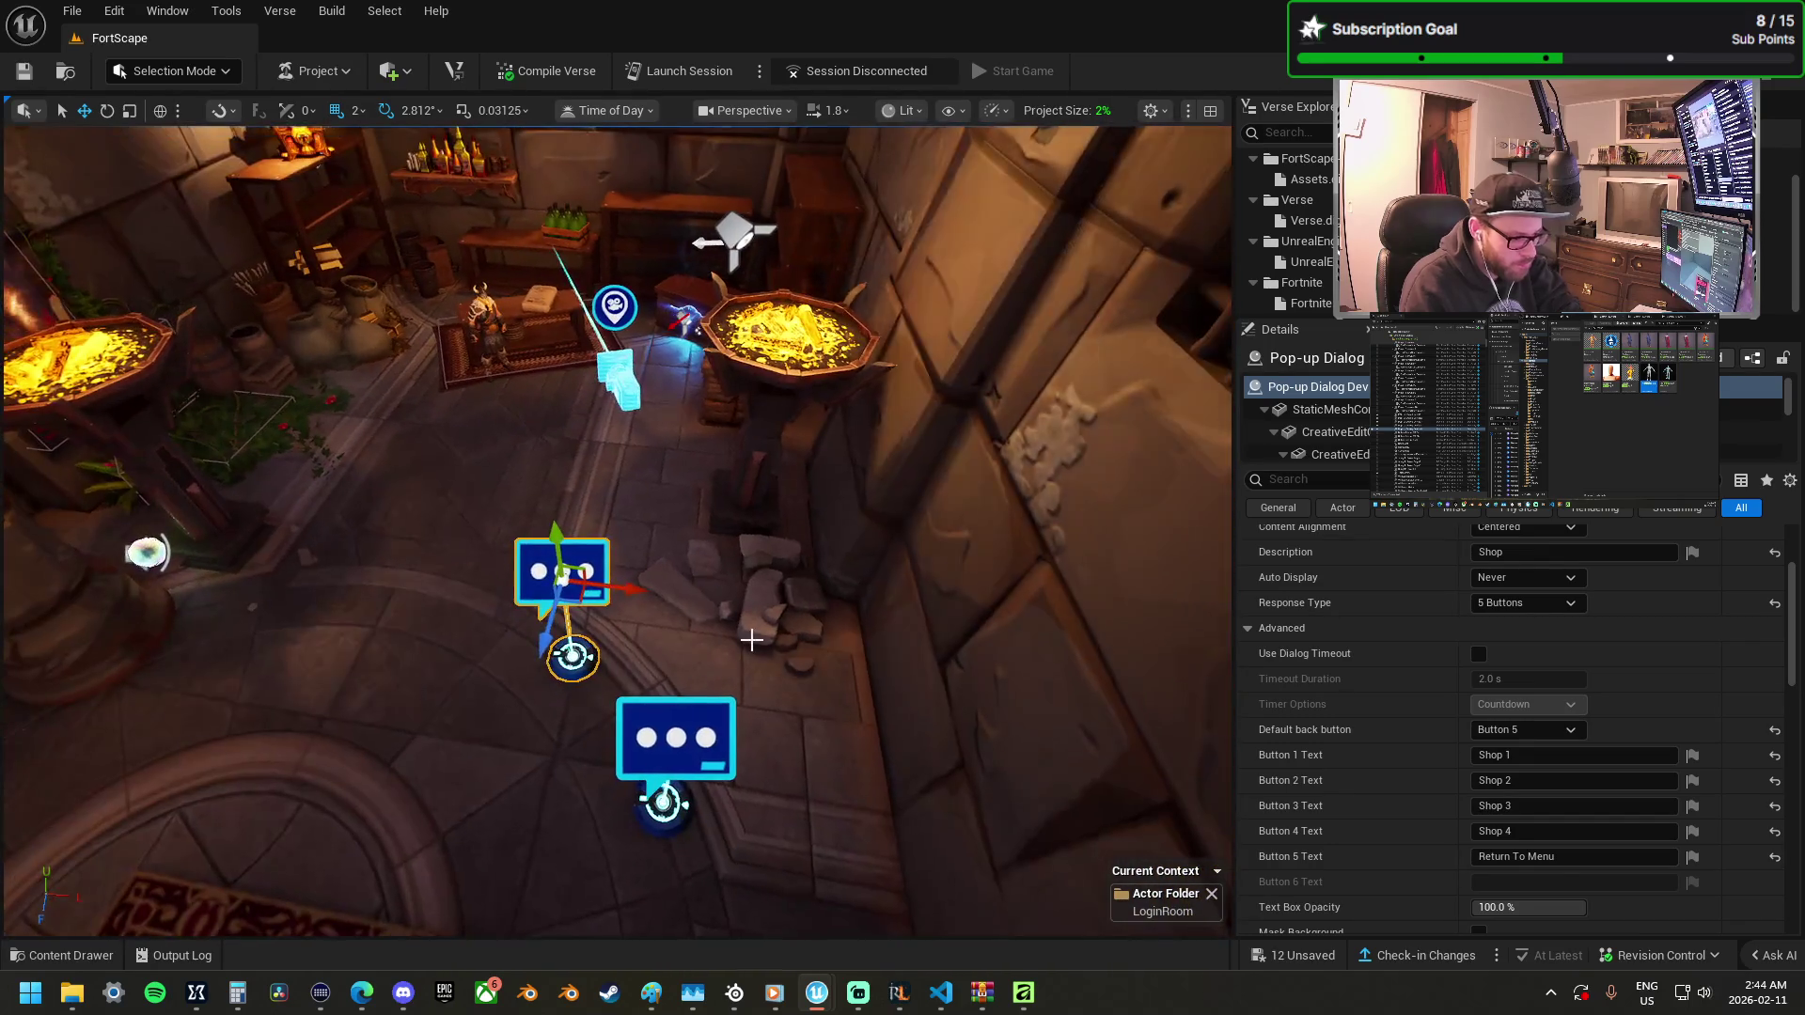
{"action": "key", "text": "Delete"}
{"action": "mouse_move", "coordinate": [718, 605]}
{"action": "left_mouse_down"}
{"action": "mouse_move", "coordinate": [771, 640]}
{"action": "mouse_move", "coordinate": [837, 609]}
{"action": "left_mouse_up"}
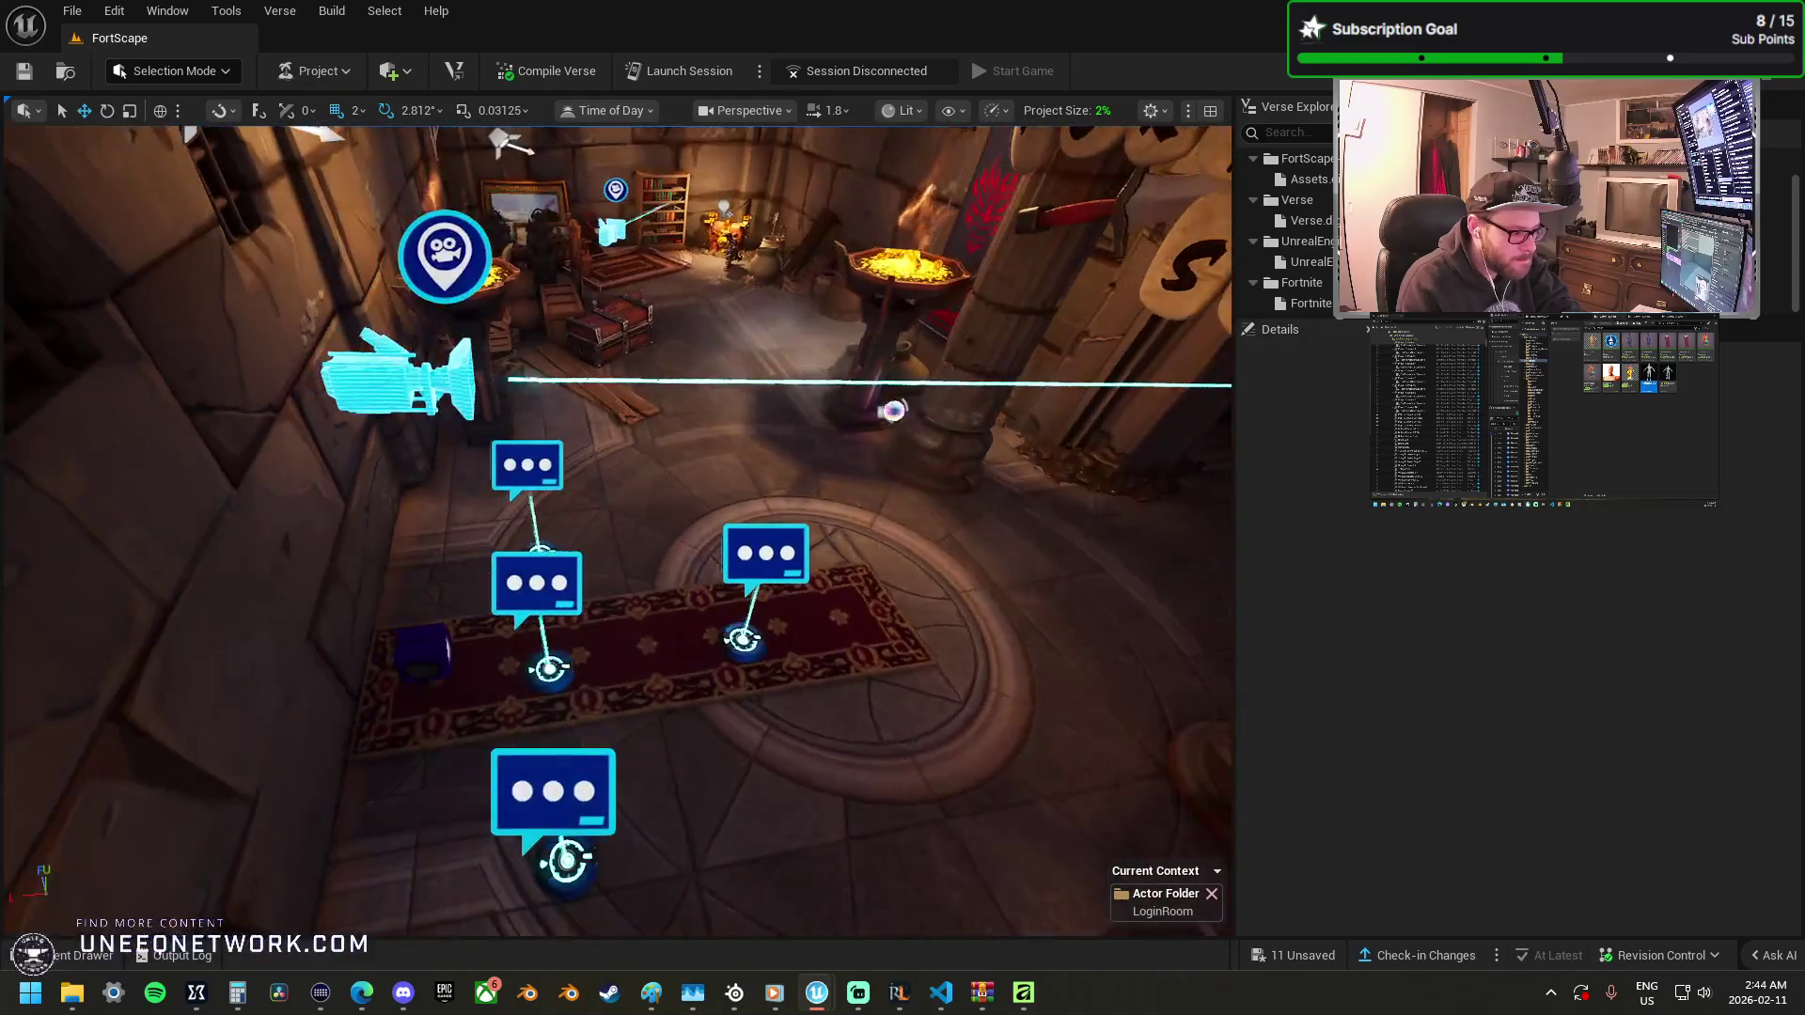
{"action": "left_click", "coordinate": [543, 579]}
{"action": "scroll", "coordinate": [1508, 803], "scroll_direction": "down", "scroll_amount": 10}
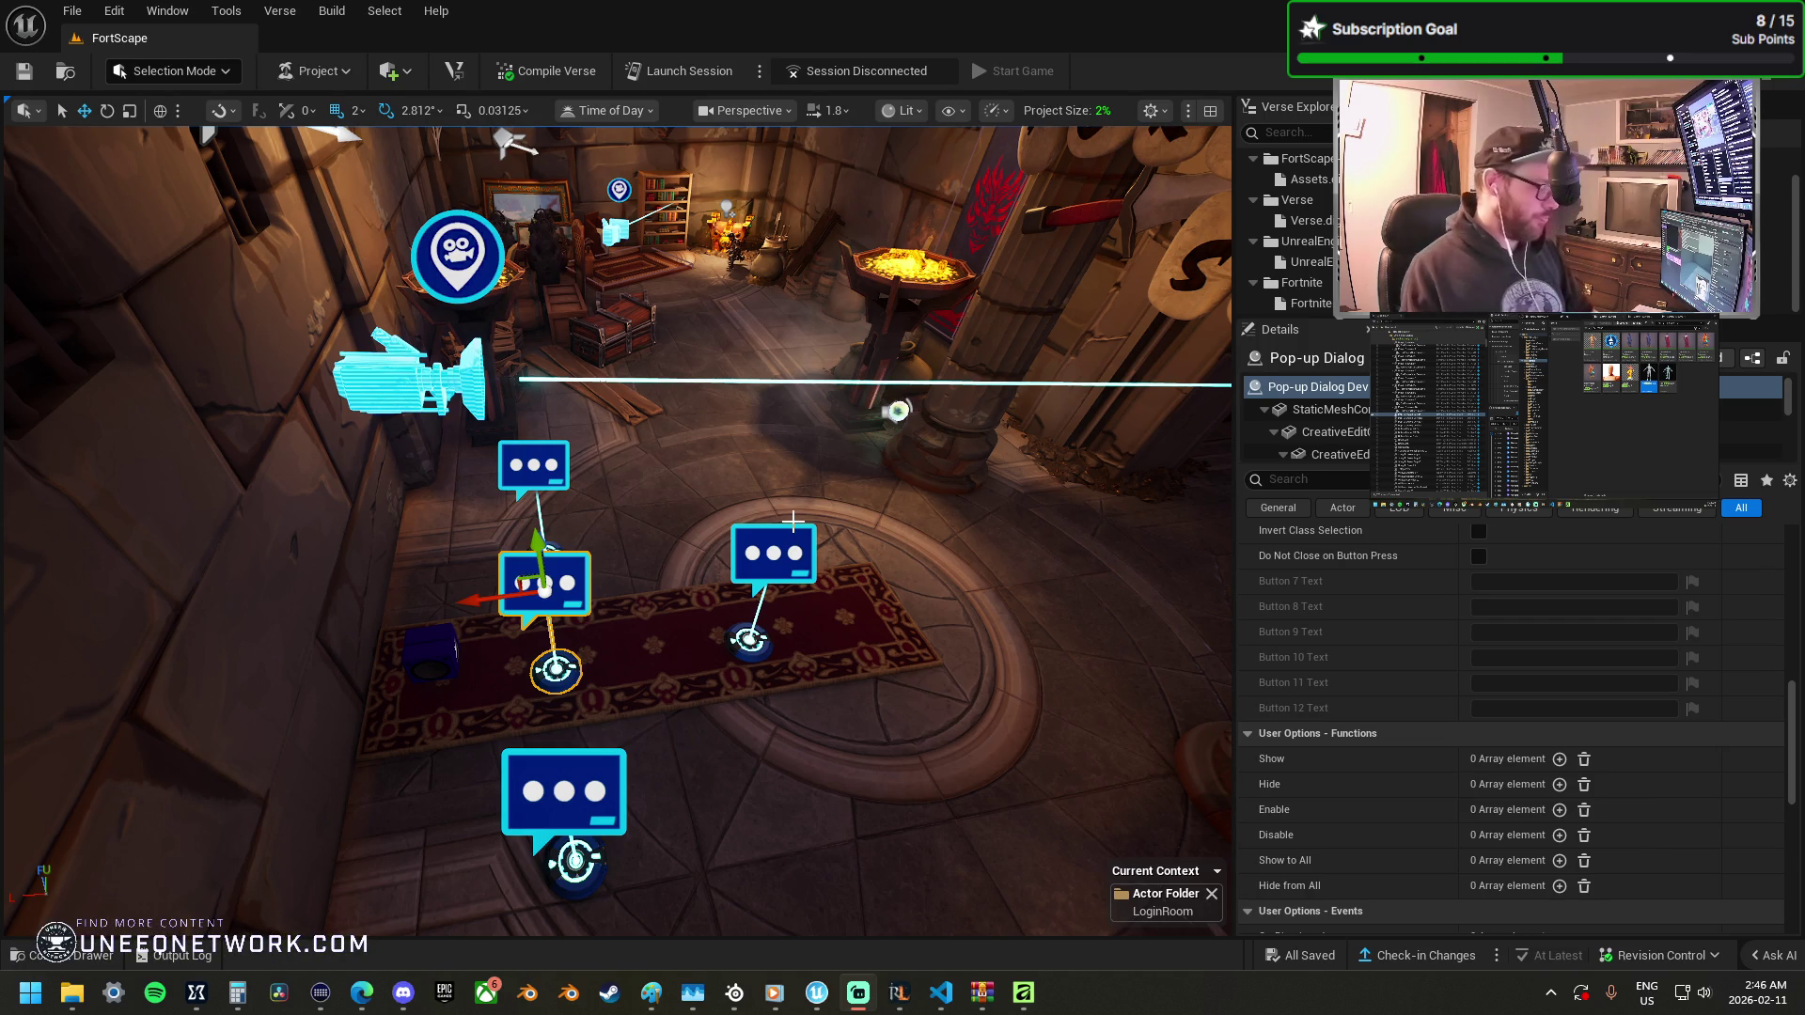
Switch to Game View and look over the login room from the FortScape sign.
{"action": "key", "text": "1"}
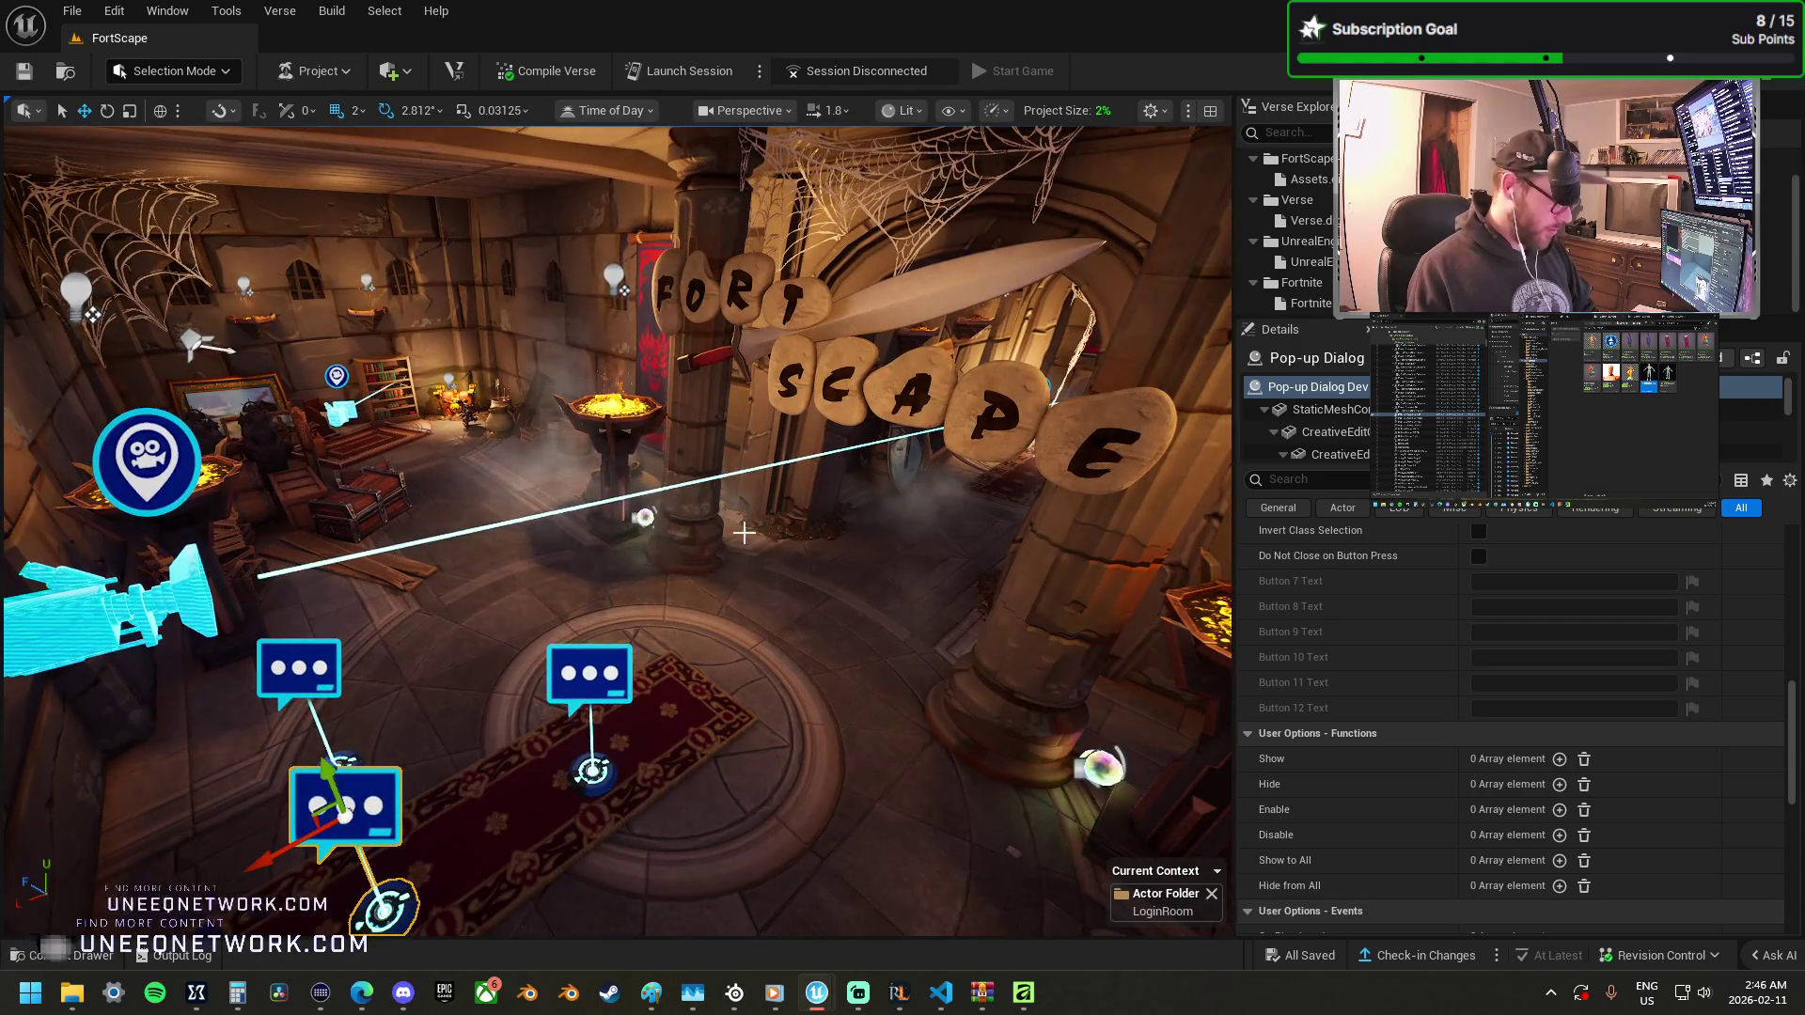
{"action": "key", "text": "g"}
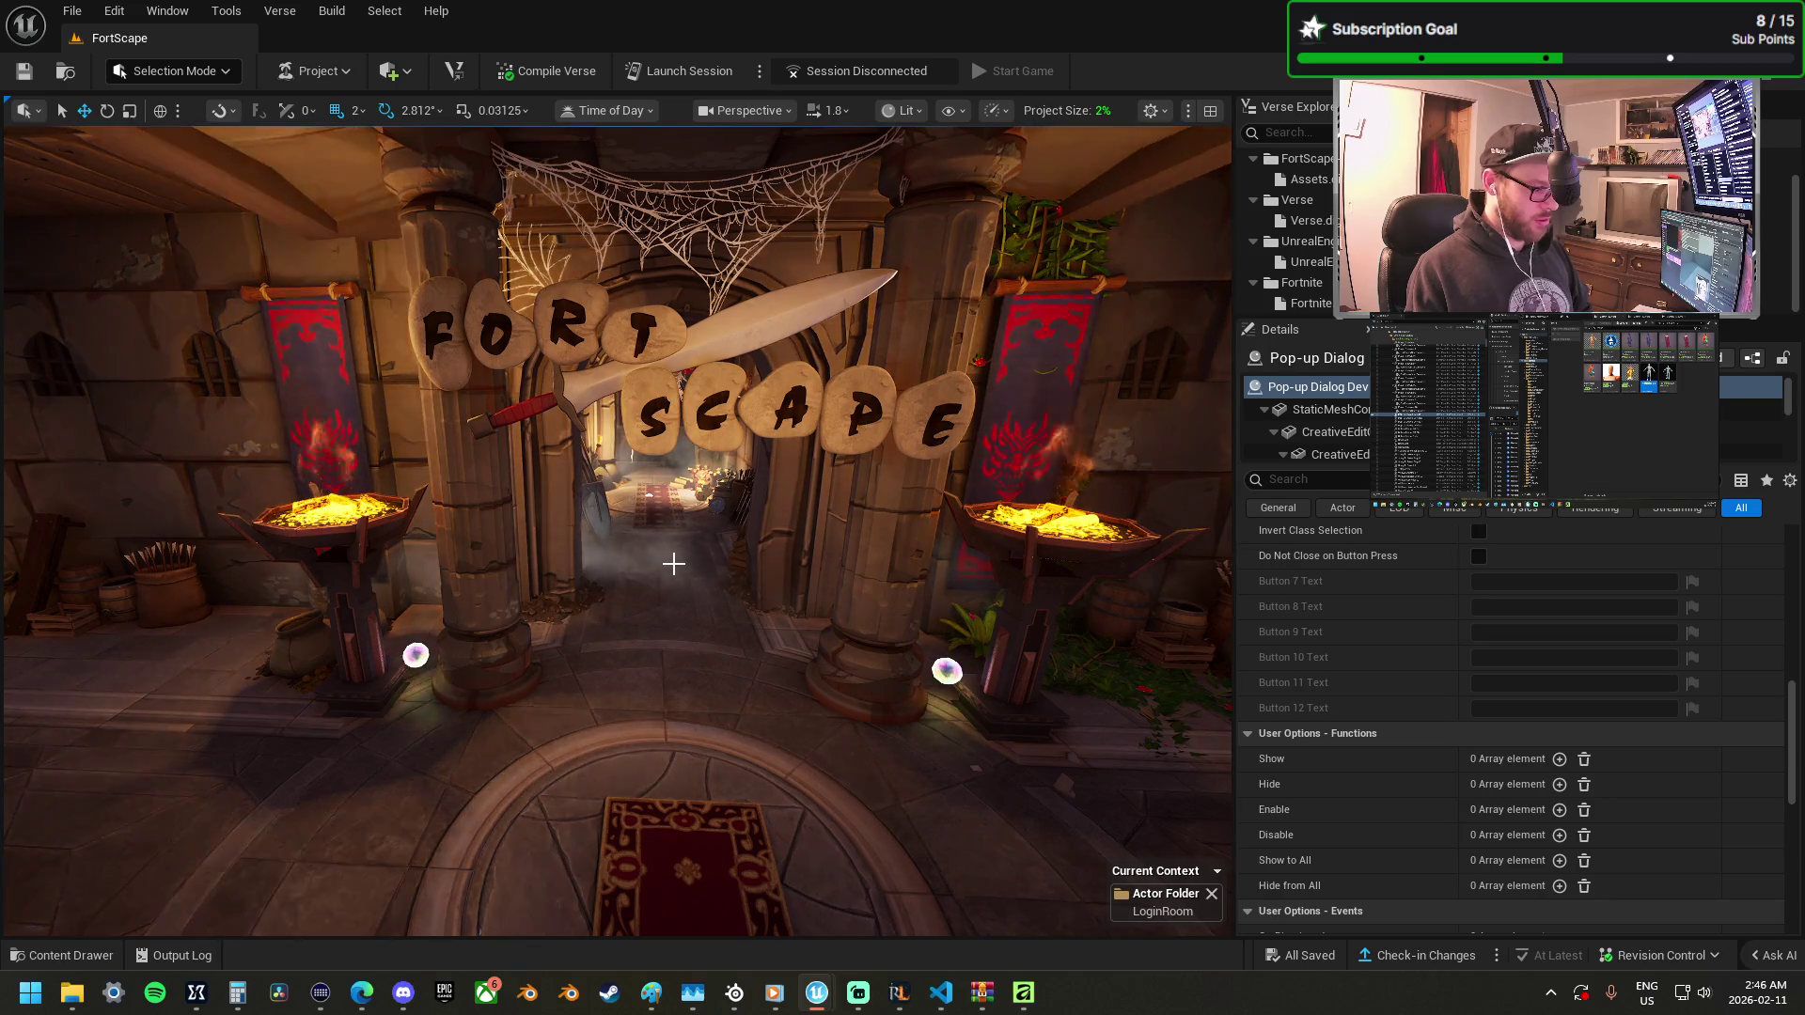
{"action": "scroll", "coordinate": [618, 531], "scroll_direction": "up", "scroll_amount": 3}
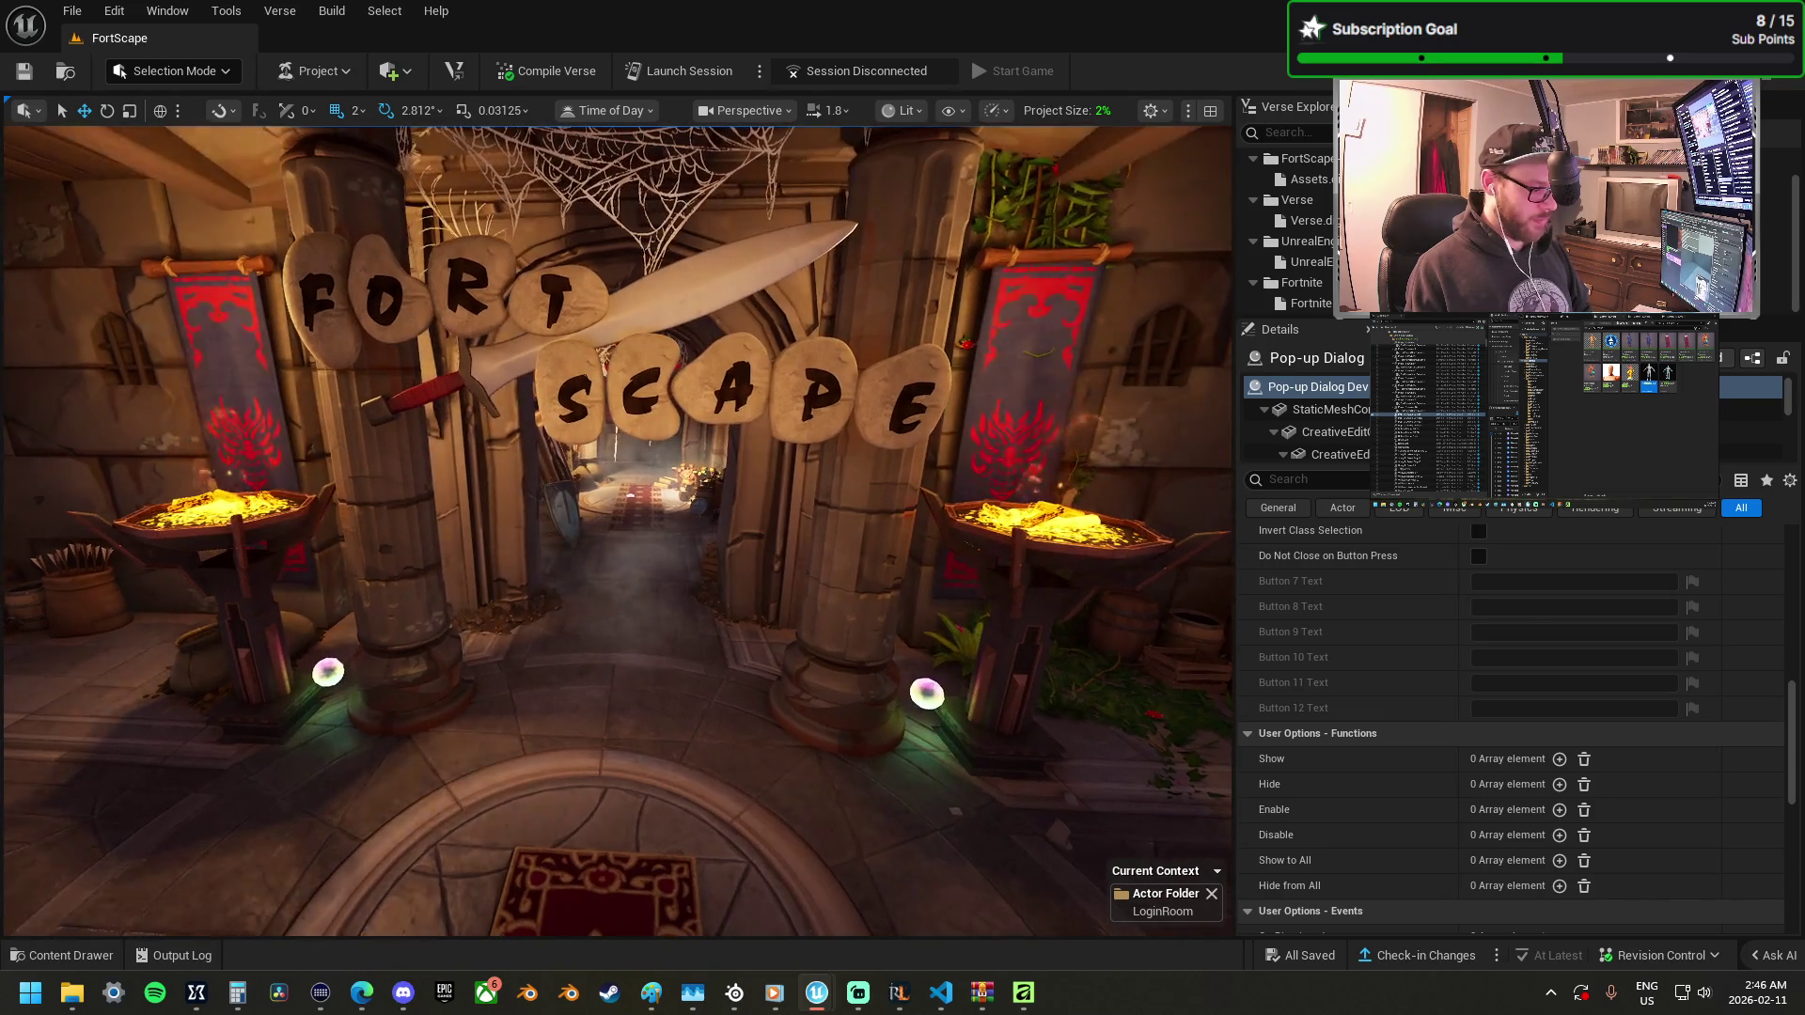
{"action": "scroll", "coordinate": [618, 531], "scroll_direction": "up", "scroll_amount": 5}
{"action": "scroll", "coordinate": [618, 531], "scroll_direction": "up", "scroll_amount": 5}
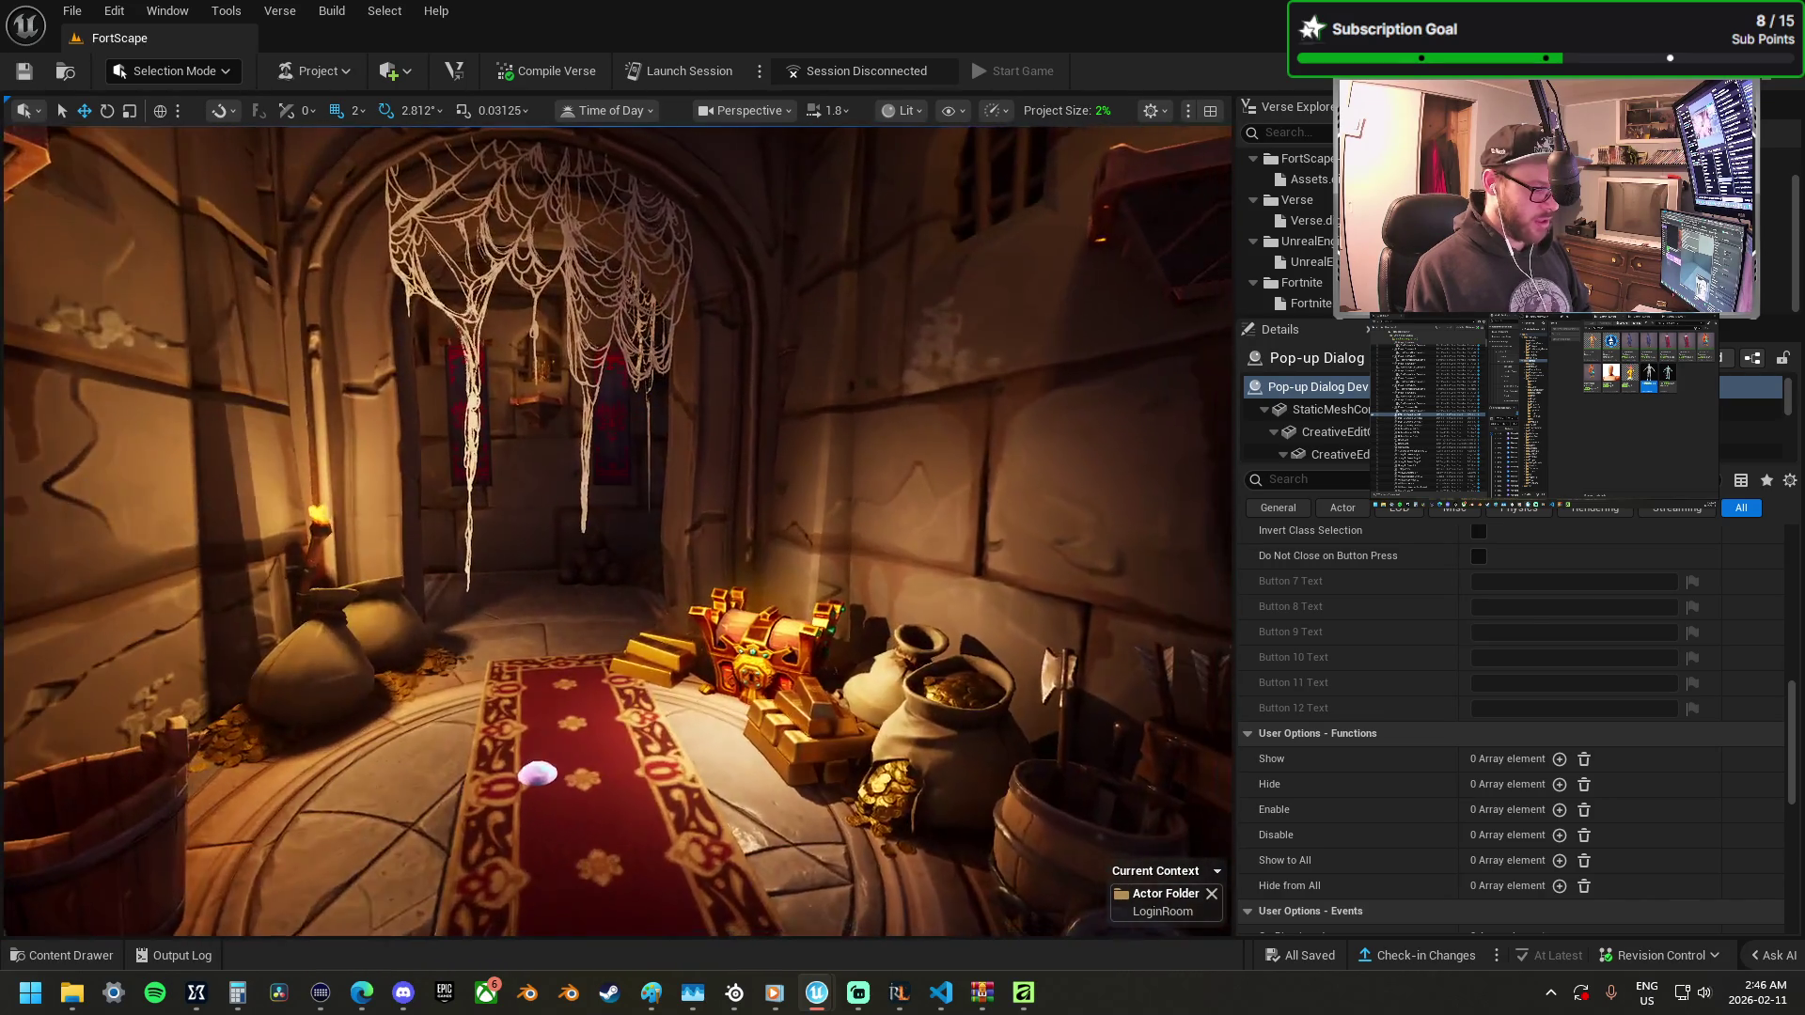
{"action": "scroll", "coordinate": [479, 454], "scroll_direction": "up", "scroll_amount": 3}
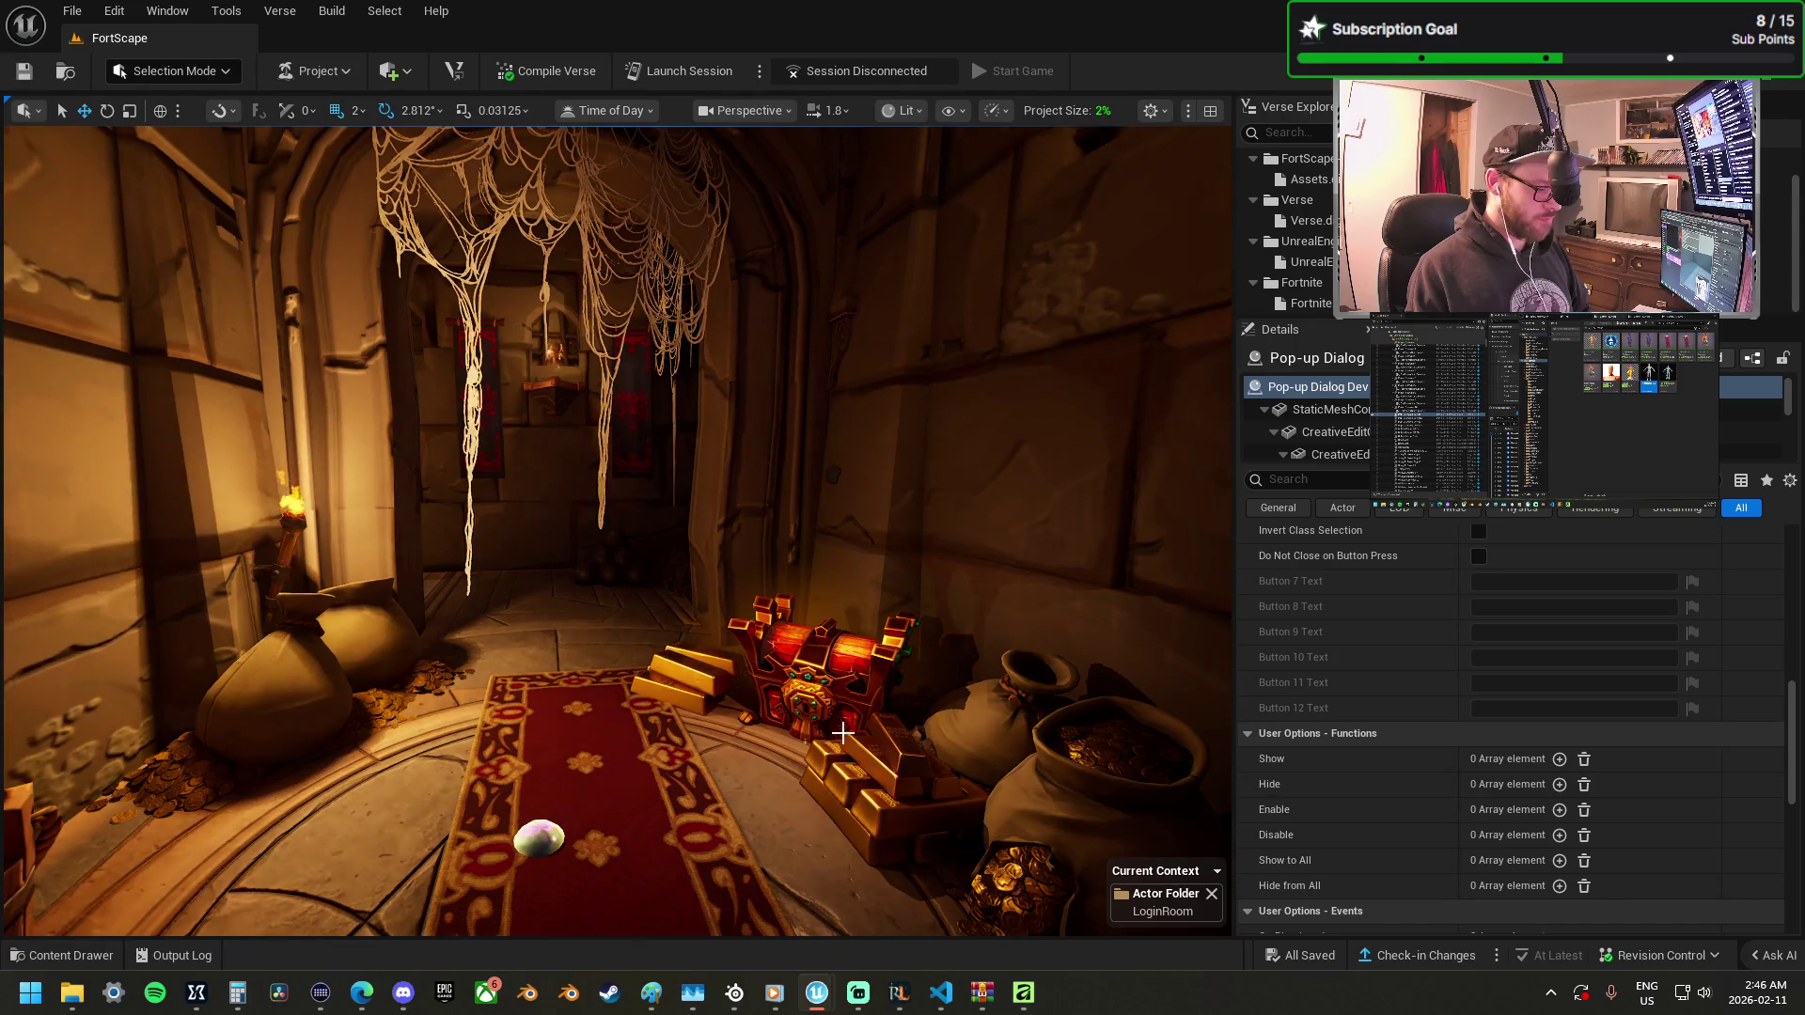
Move into the shop room and look around the cobwebbed interior.
{"action": "key", "text": "f"}
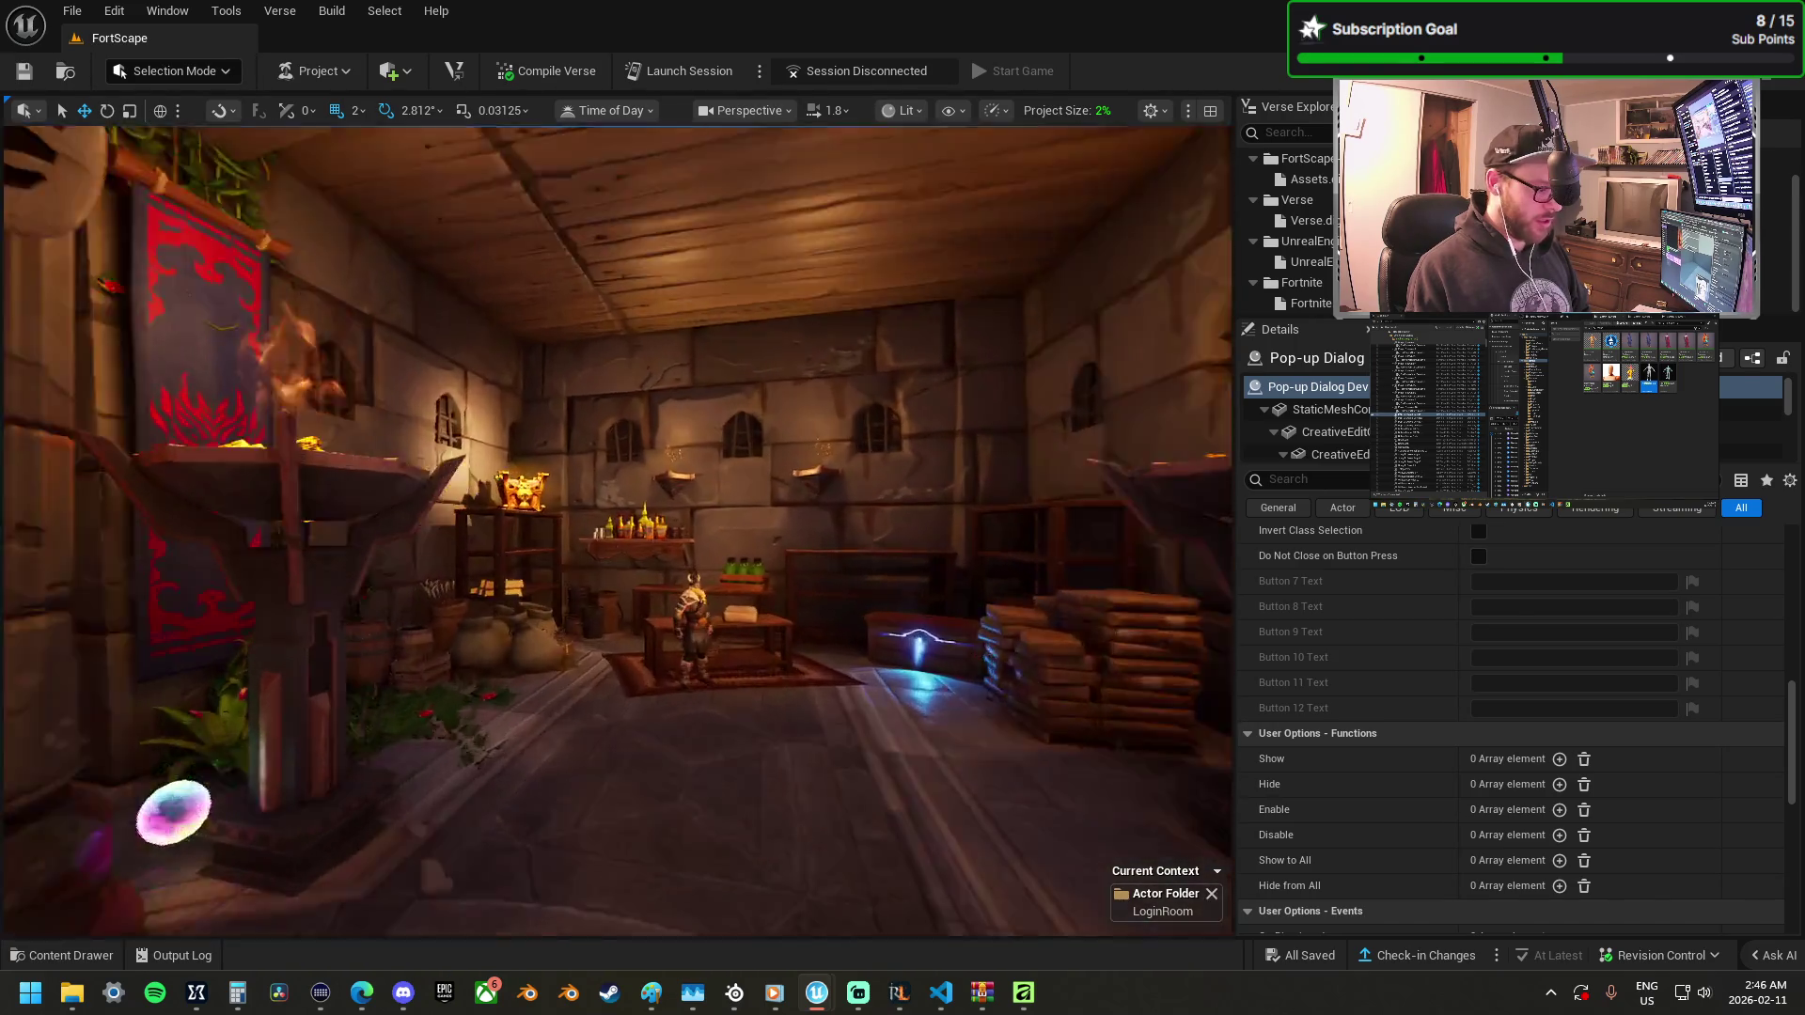
{"action": "scroll", "coordinate": [616, 531], "scroll_direction": "up", "scroll_amount": 5}
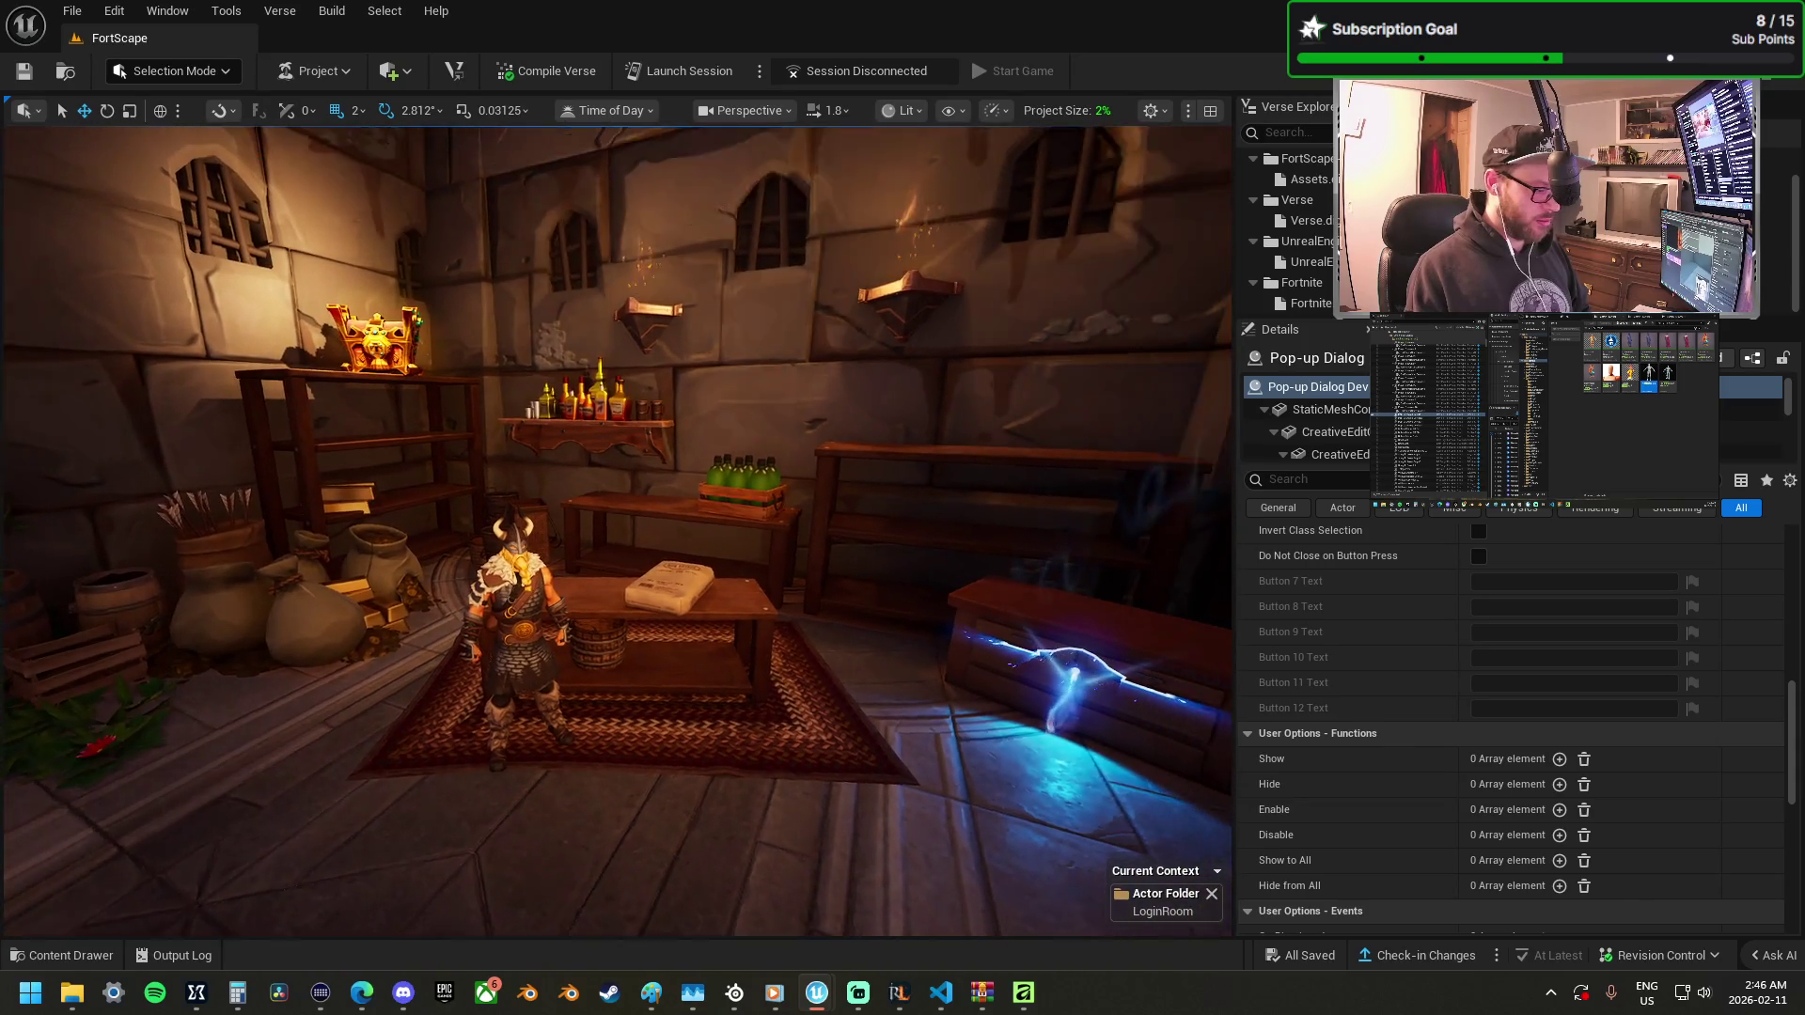
{"action": "scroll", "coordinate": [616, 531], "scroll_direction": "up", "scroll_amount": 3}
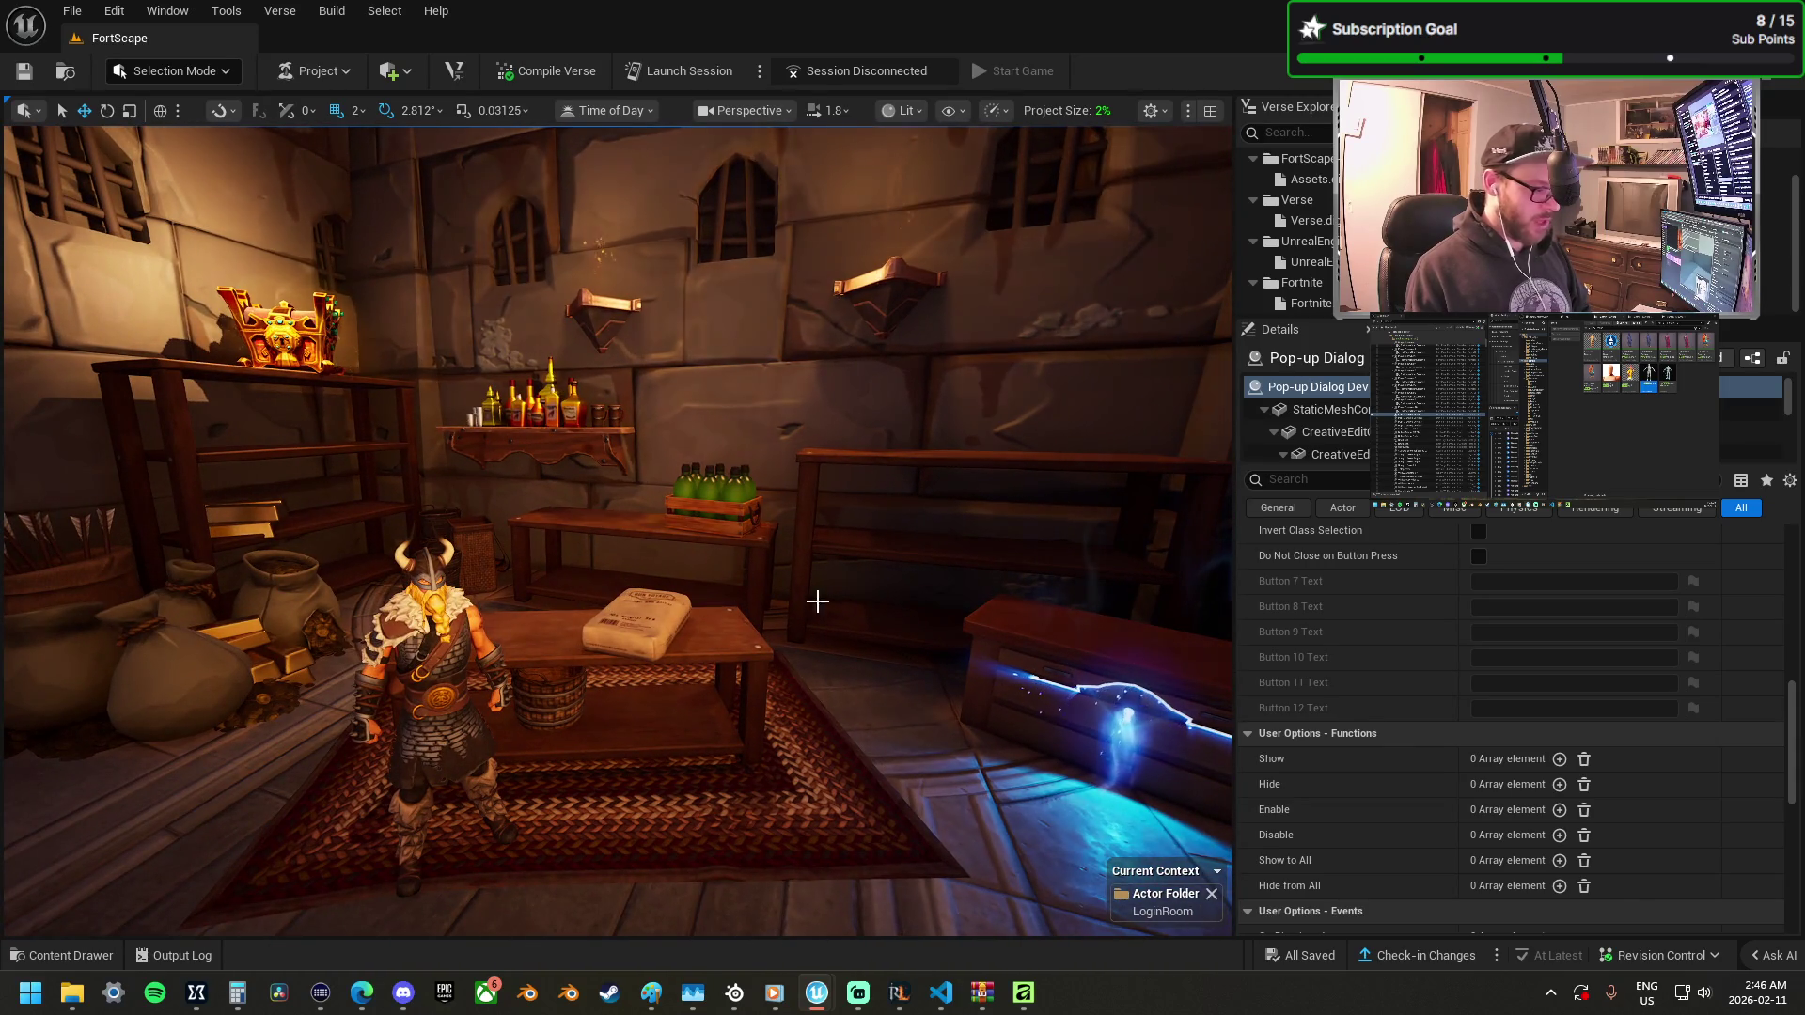
{"action": "mouse_move", "coordinate": [972, 647]}
{"action": "left_mouse_down"}
{"action": "mouse_move", "coordinate": [620, 649]}
{"action": "mouse_move", "coordinate": [809, 649]}
{"action": "left_mouse_up"}
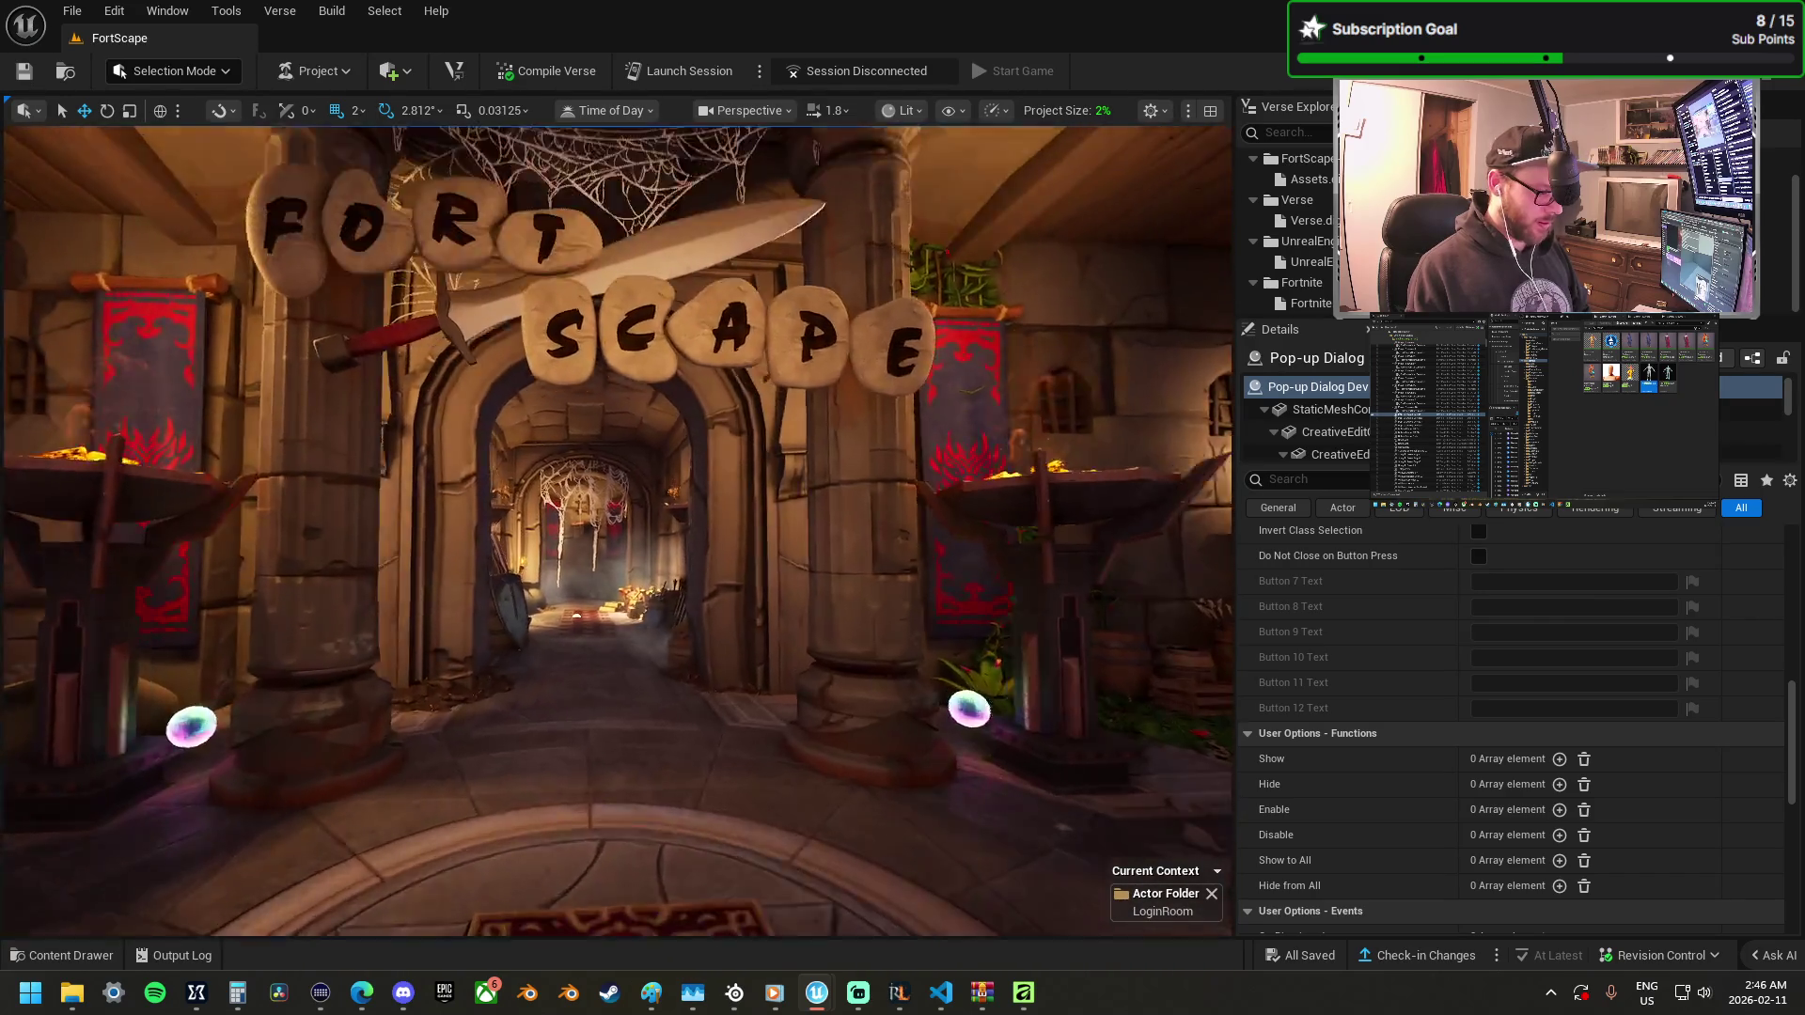